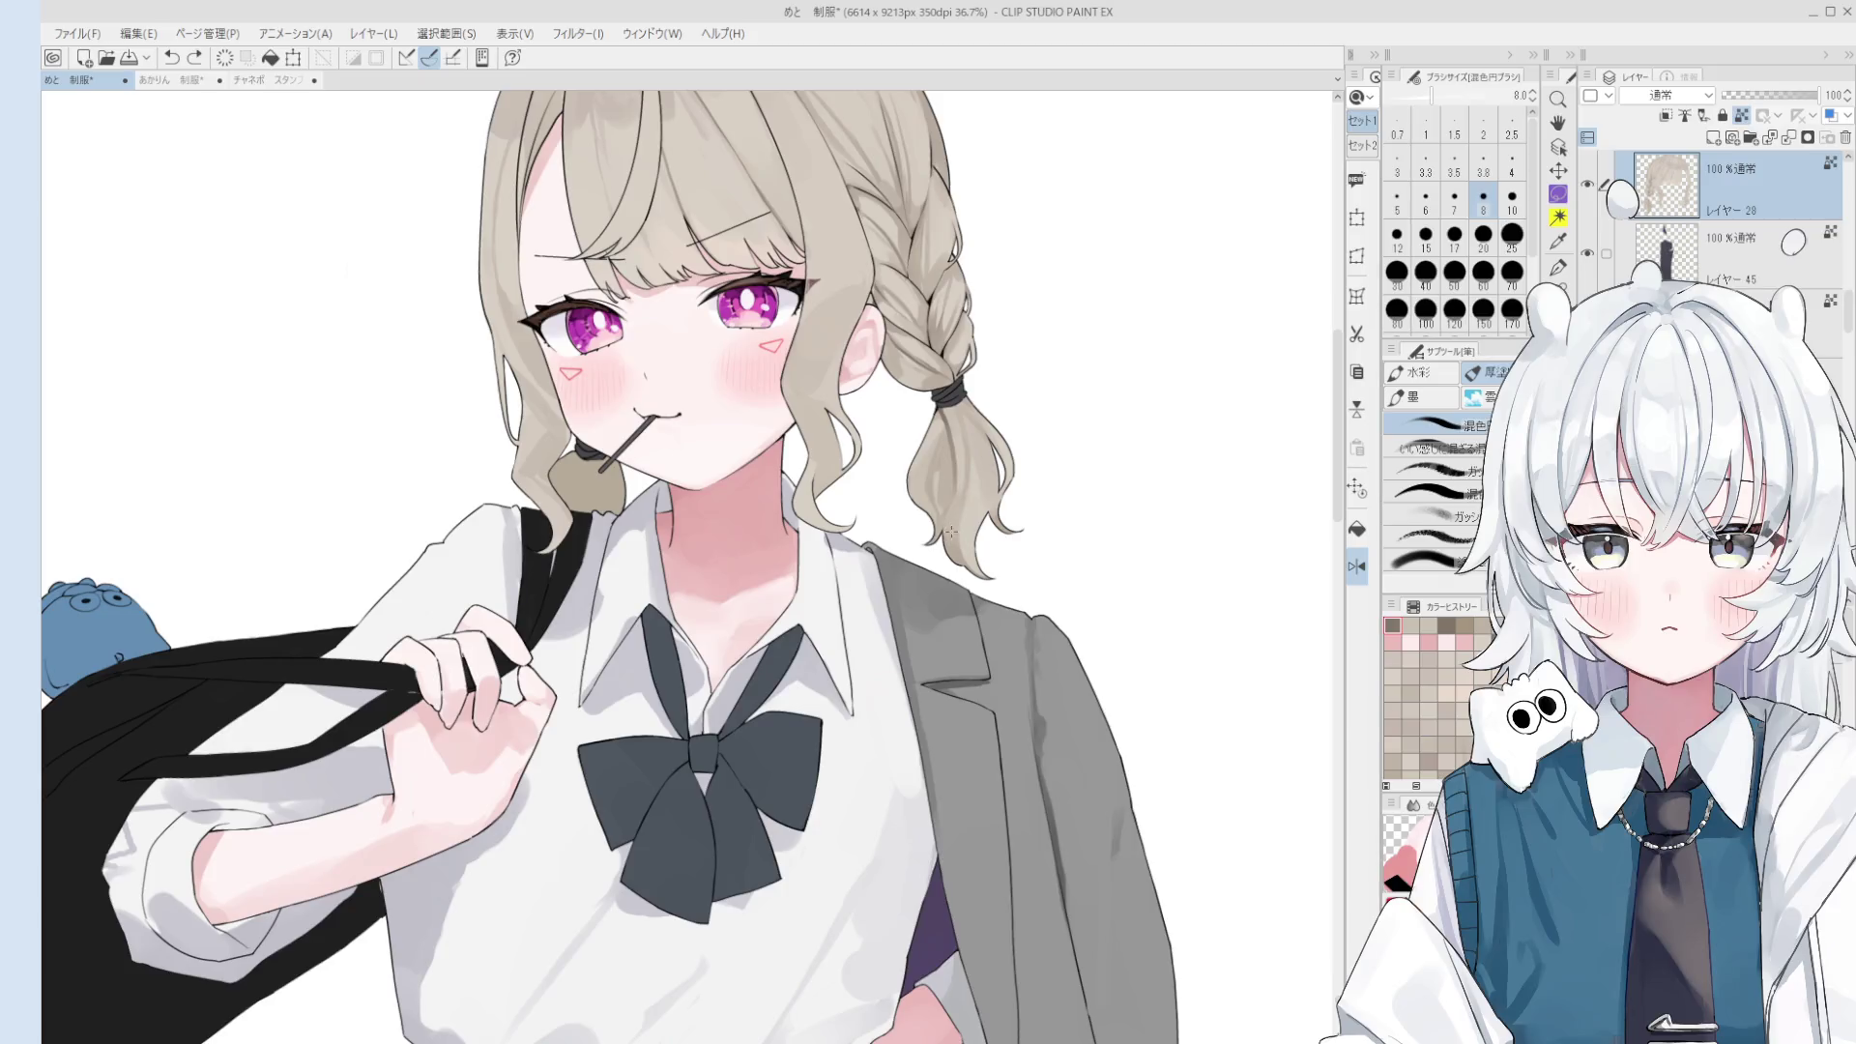
- Sample the beige hair colour at brush size 20 and zoom to 55% on the face and pigtail
key(bracketright)
key(bracketright)
key(bracketright)
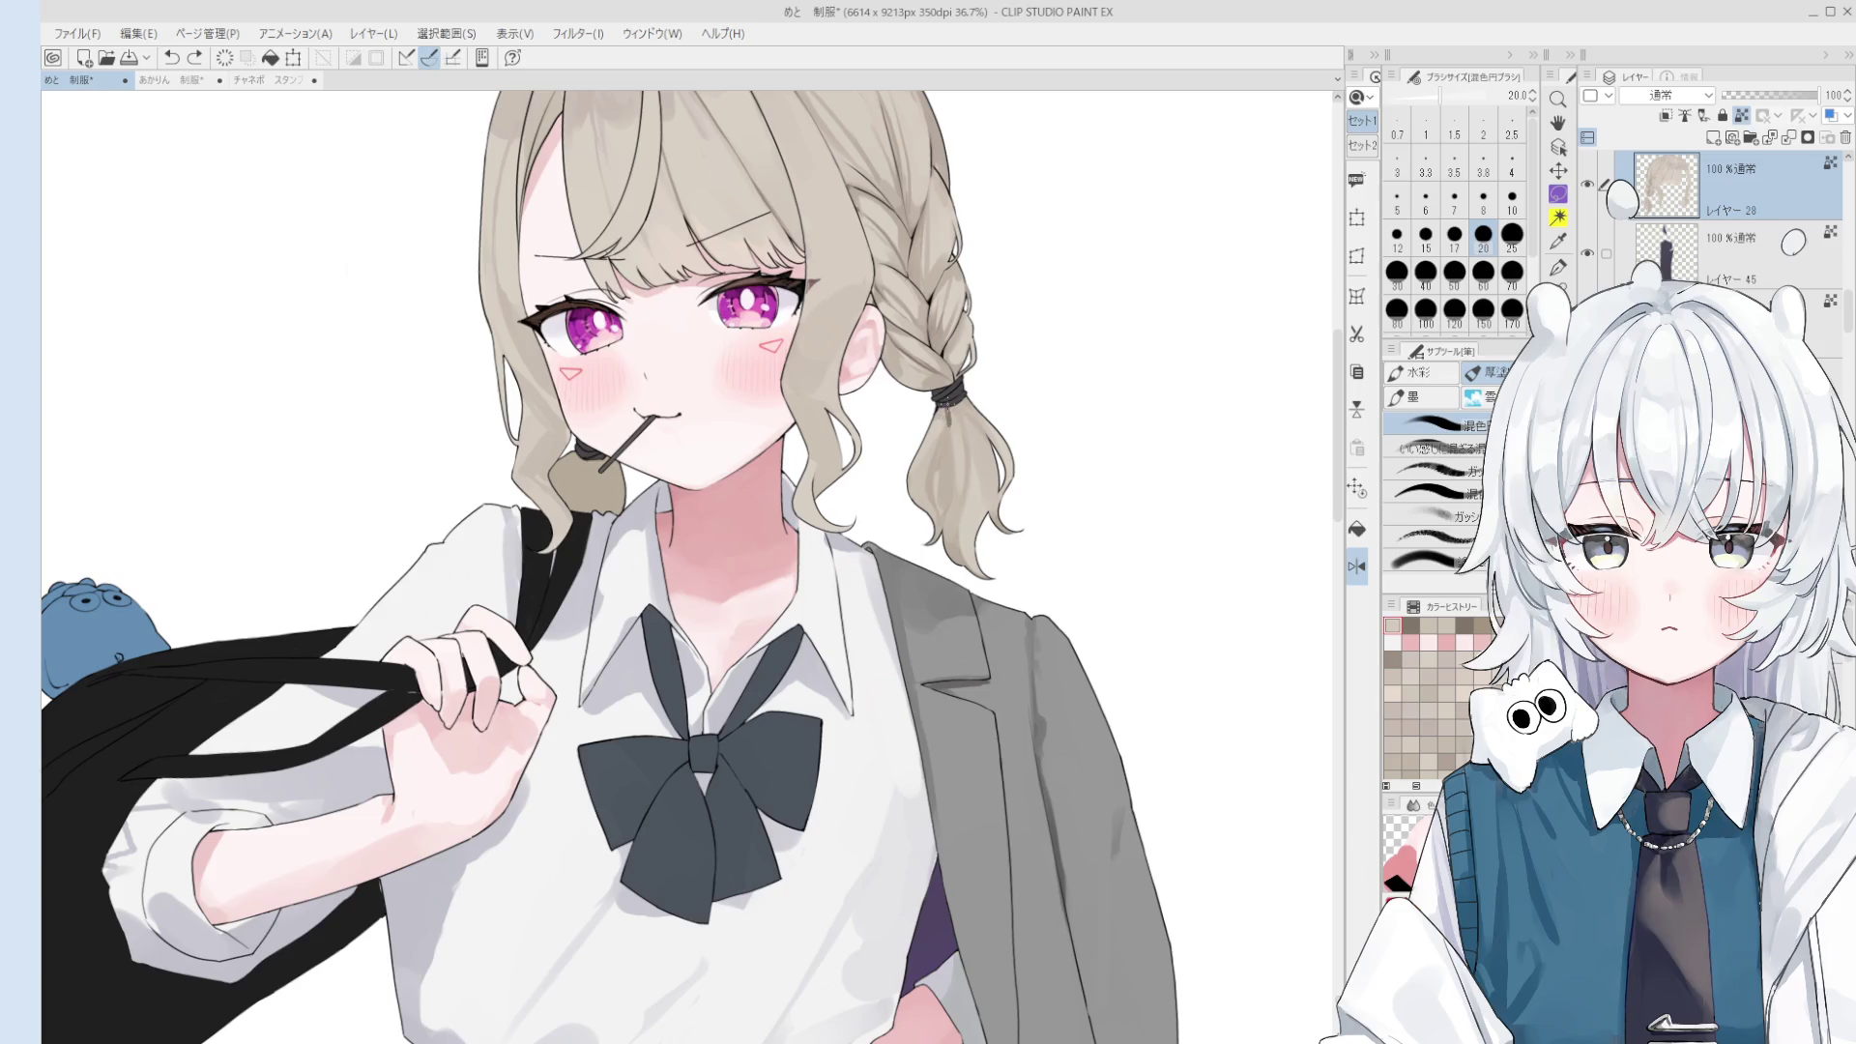
alt+click(957, 478)
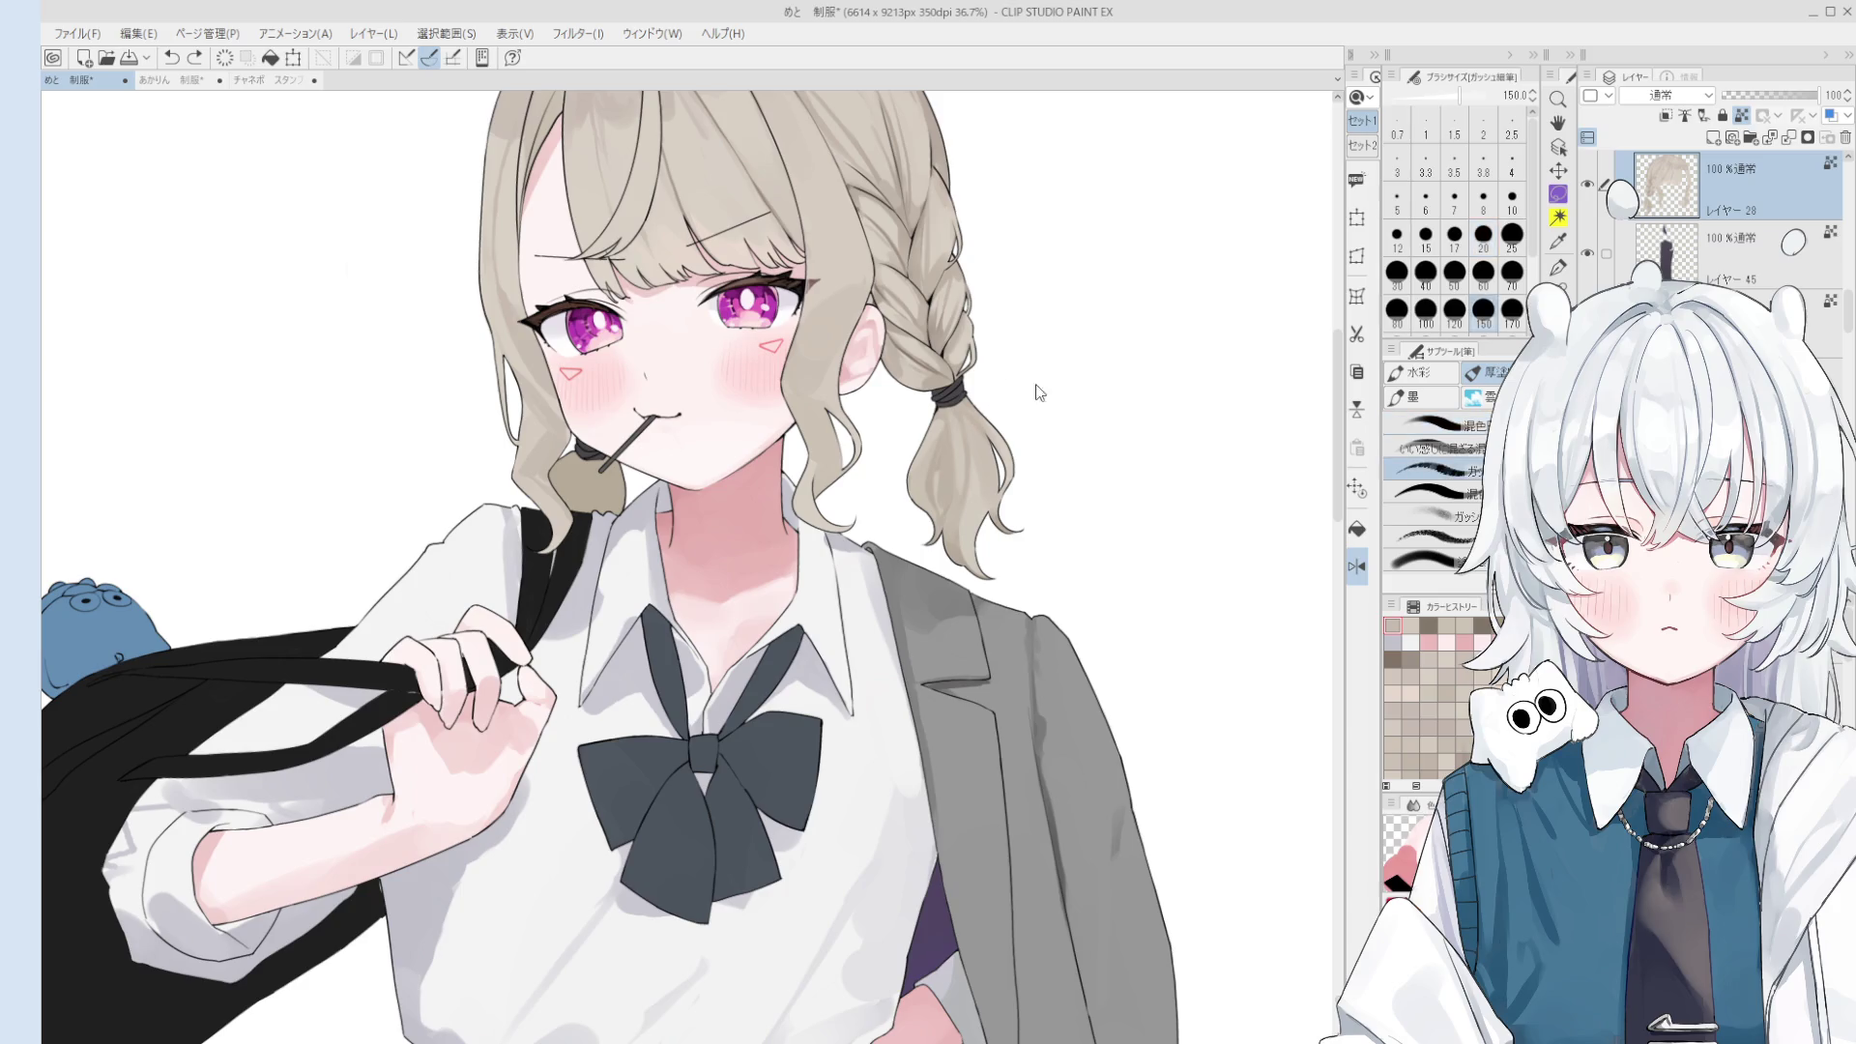
scroll(952, 452, up, 2)
key(bracketleft)
key(bracketleft)
key(bracketleft)
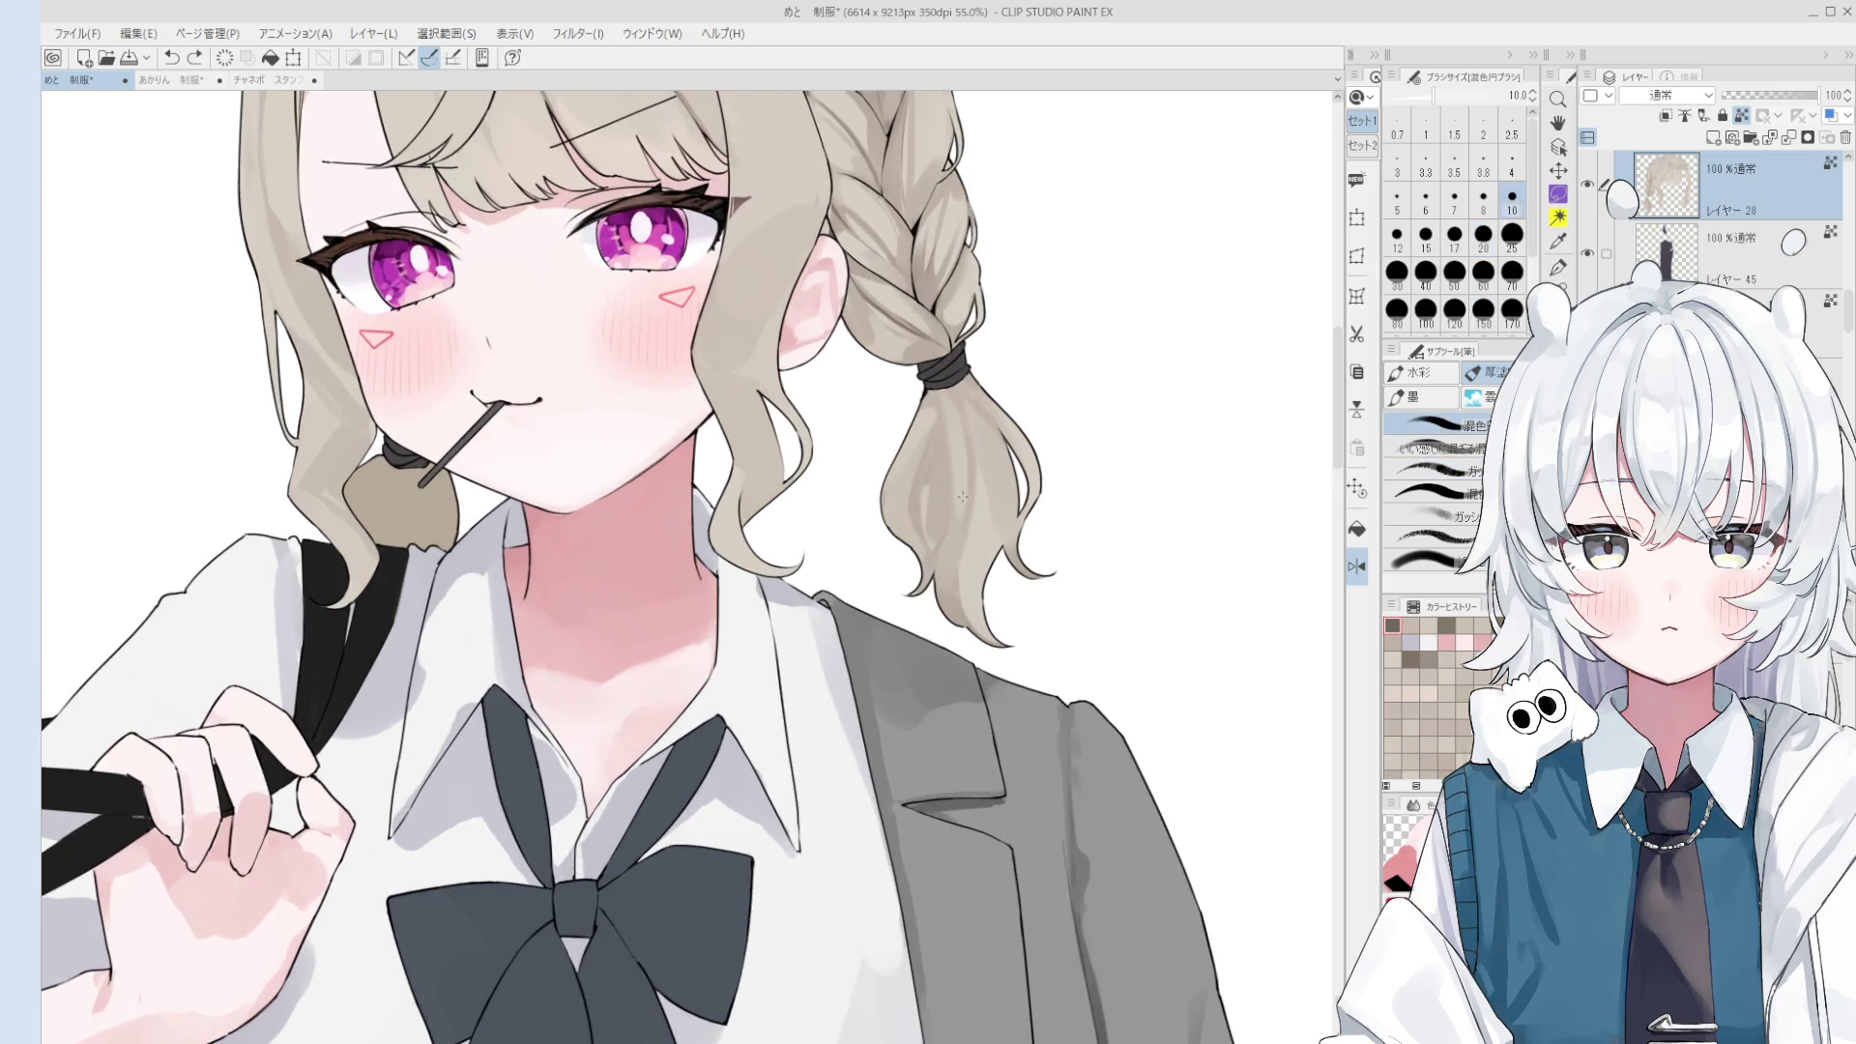
- Undo the stray hair-tie stroke, unflip the view and zoom in on the pigtail at brush size 20
key(ctrl+z)
drag(946, 403, 957, 447)
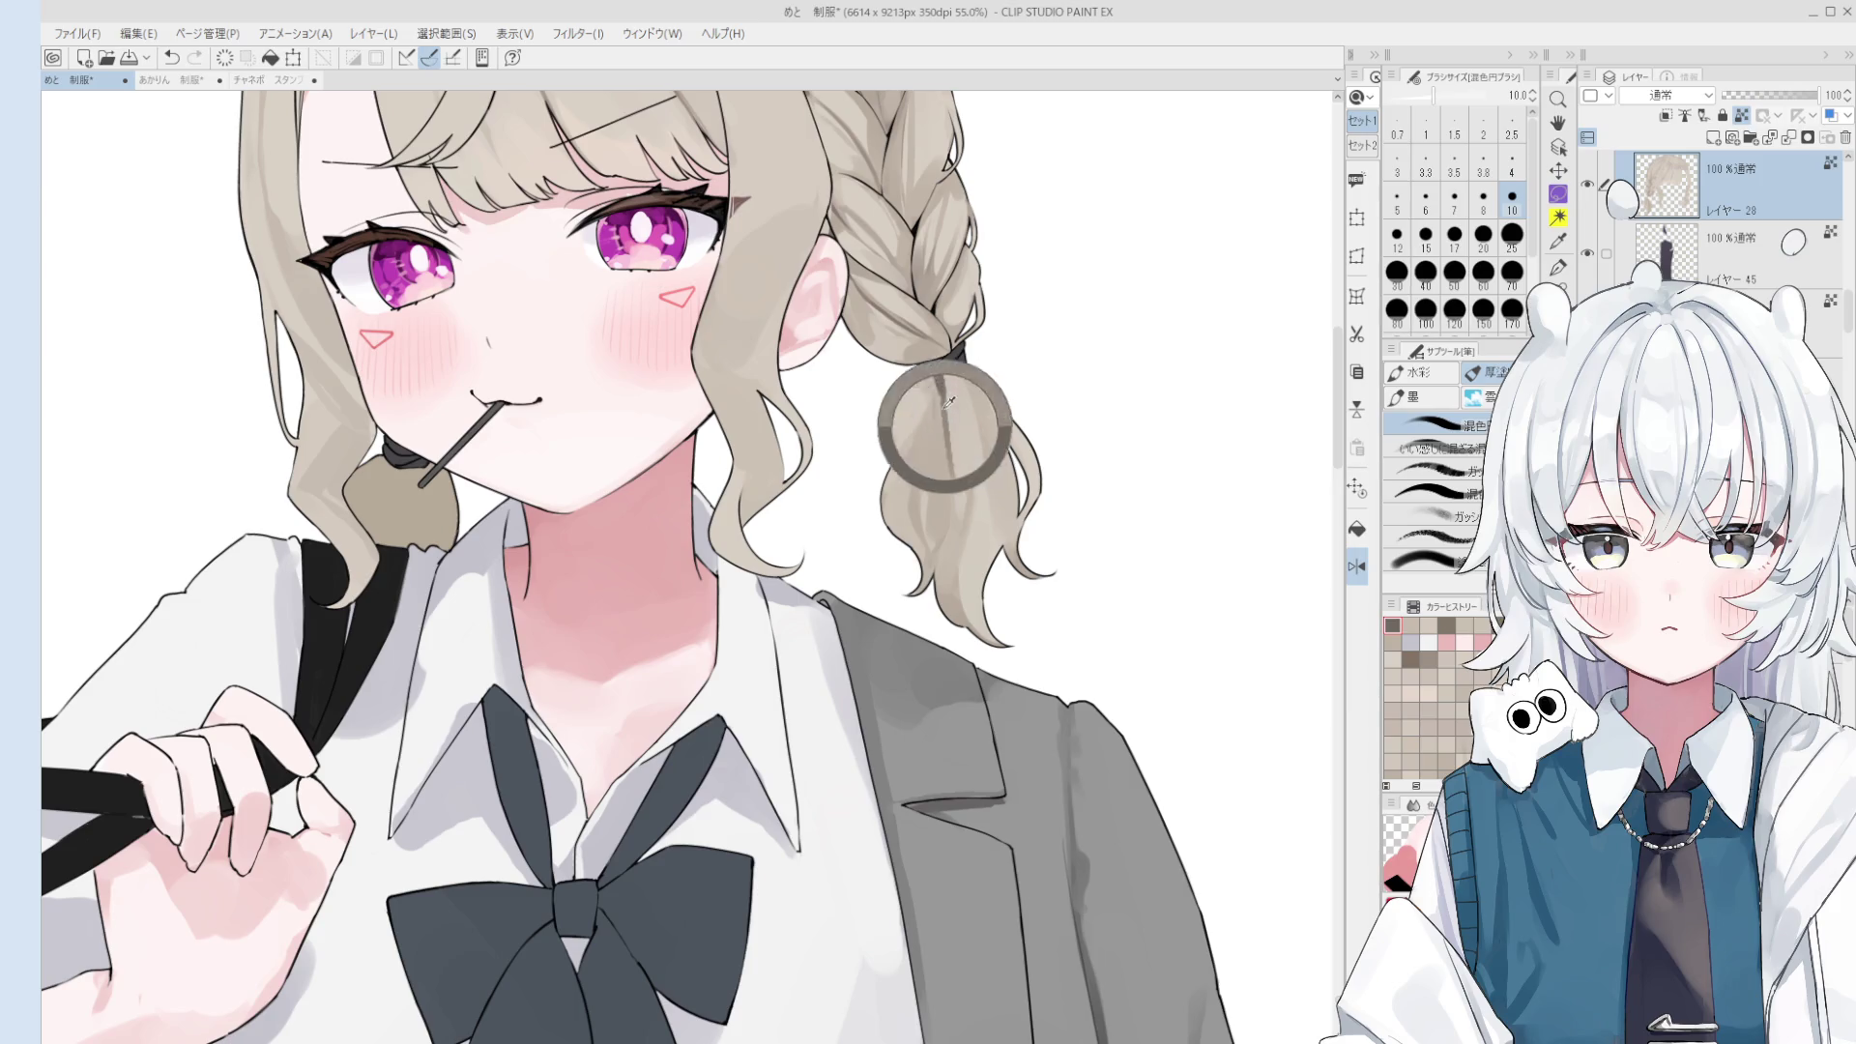
key(h)
scroll(735, 422, up, 3)
key(o)
key(b)
scroll(733, 420, up, 2)
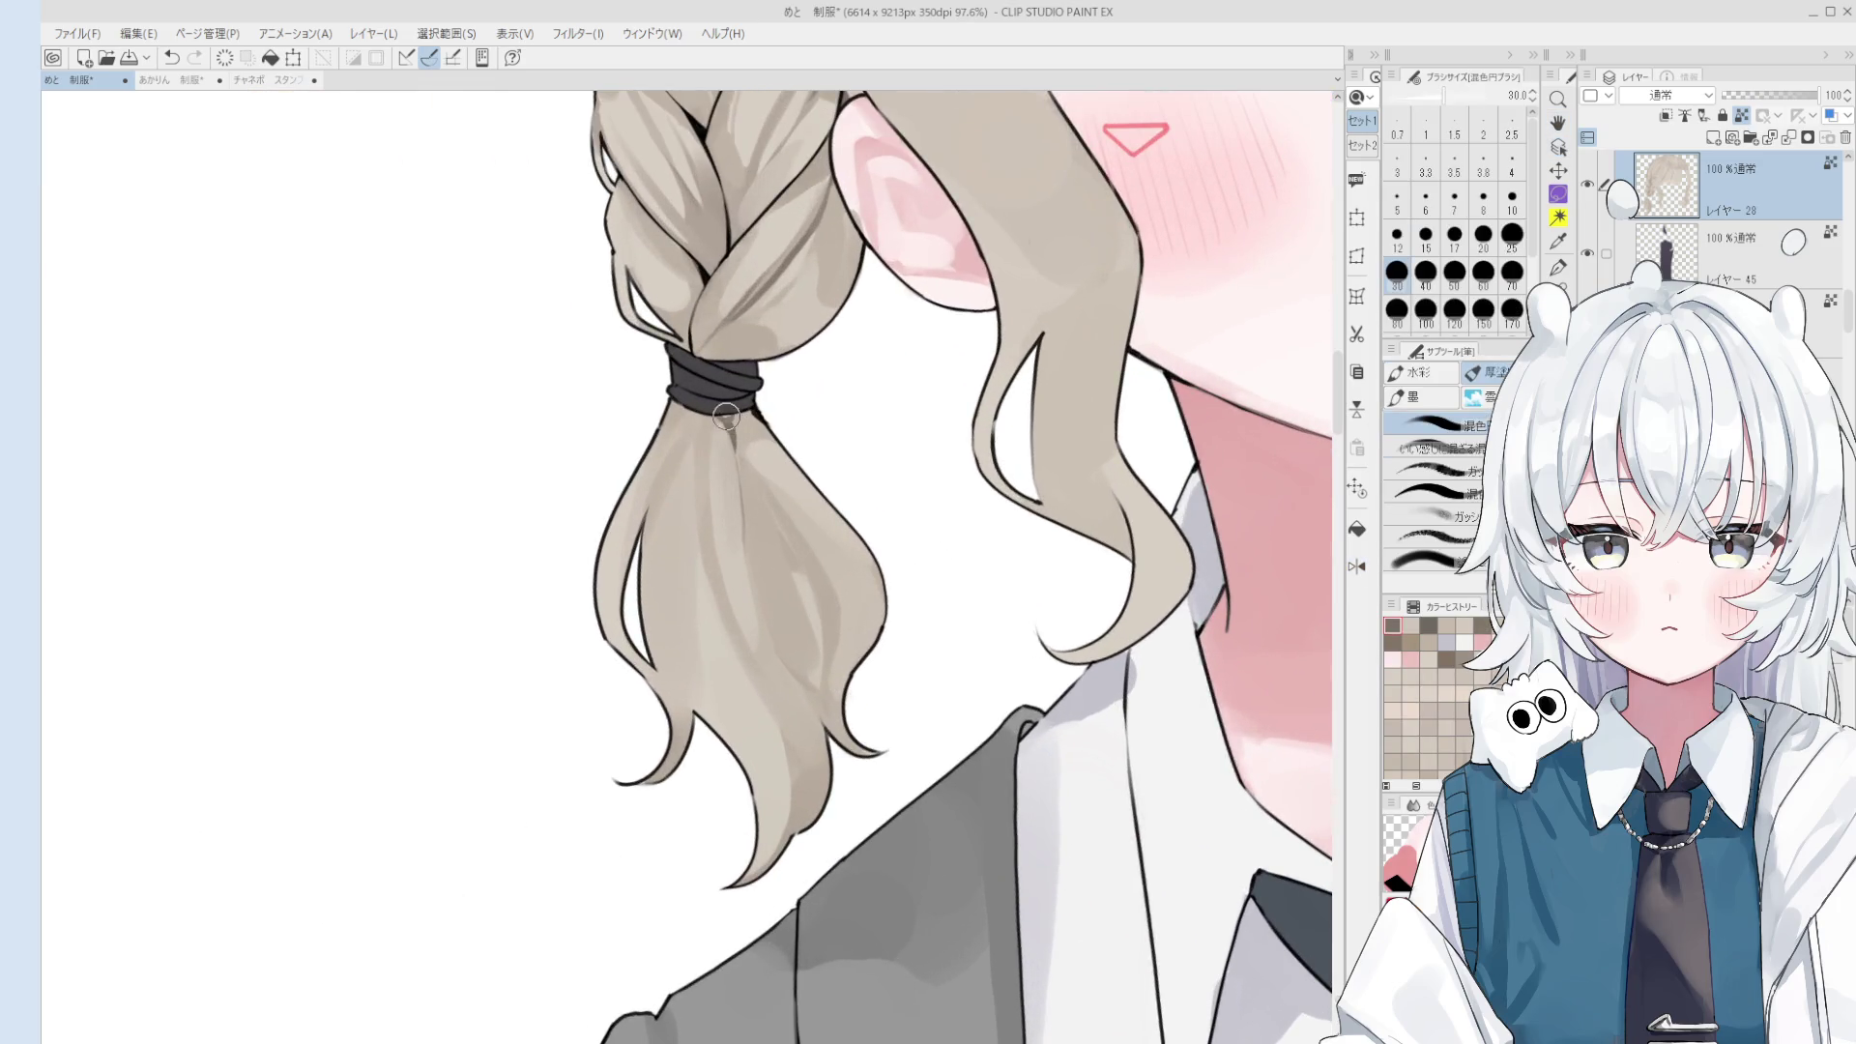
key(bracketleft)
key(bracketleft)
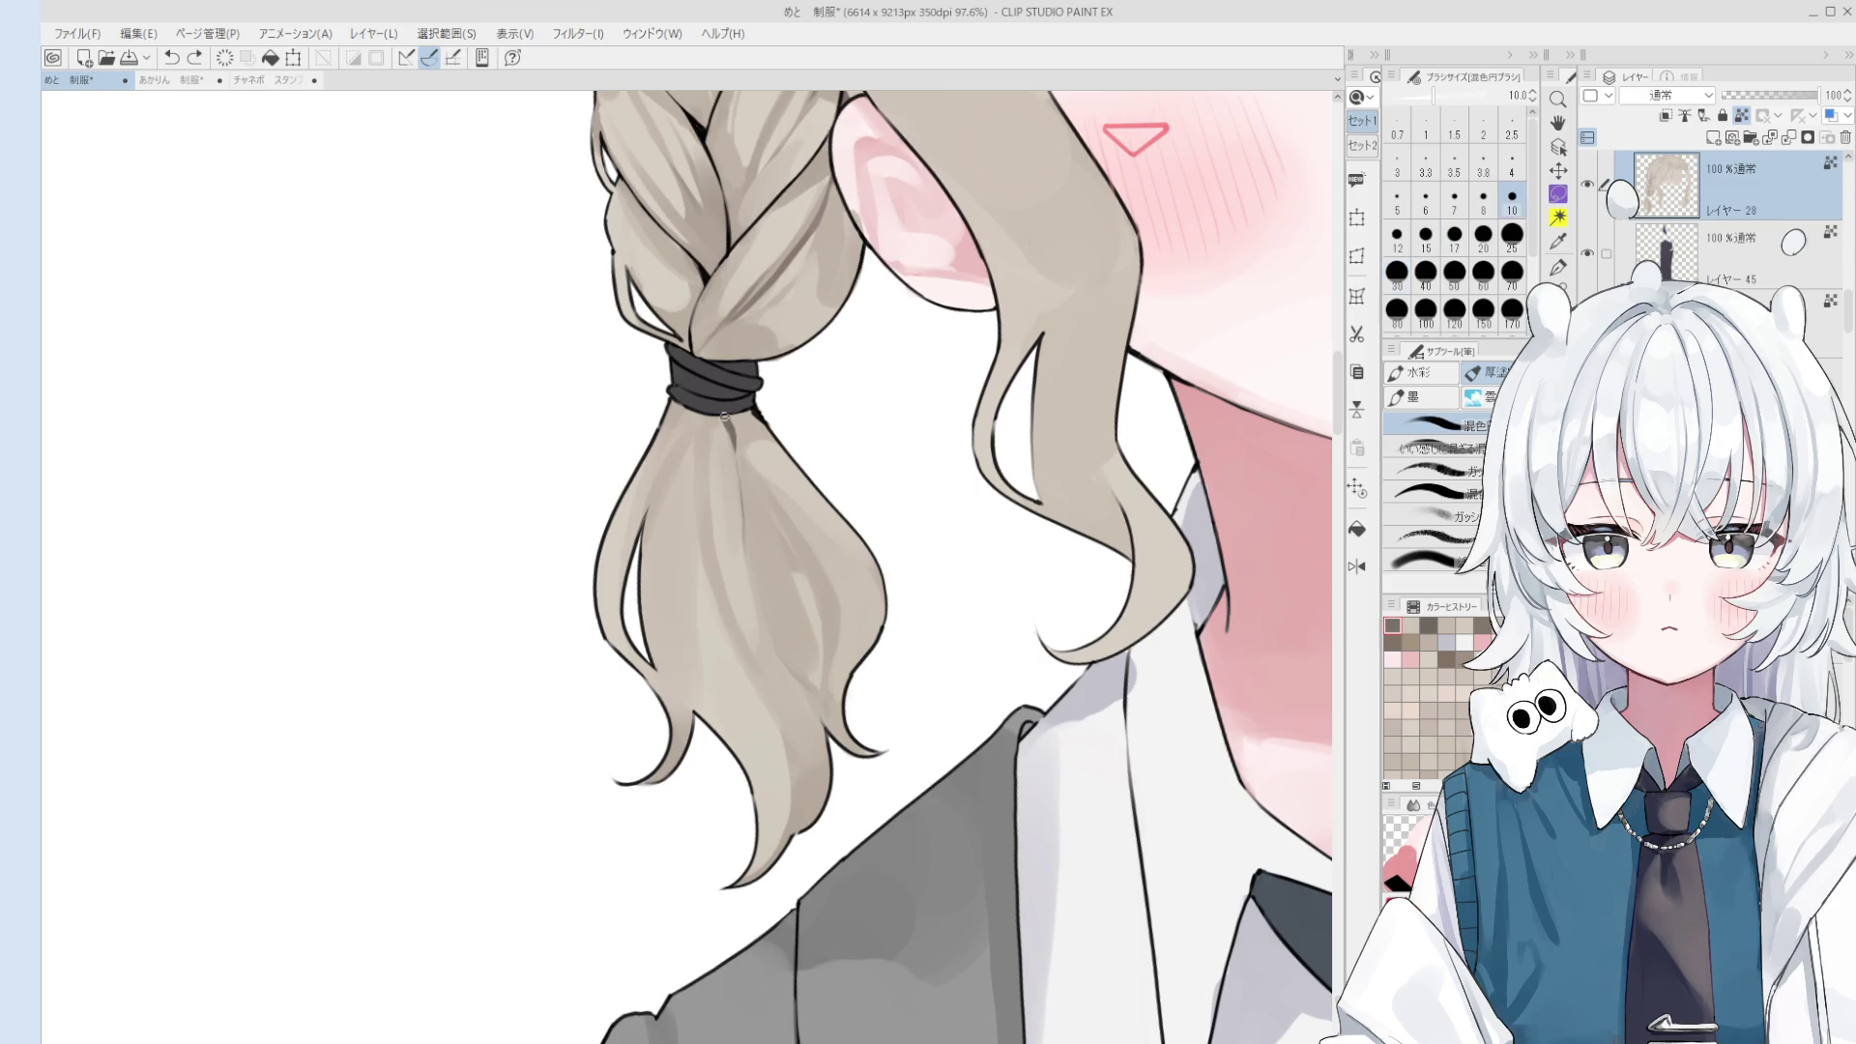
key(bracketright)
key(bracketright)
key(bracketright)
- Sample pigtail colours and paint a lighter centre stroke plus thin darker shading below the tie
alt+click(720, 503)
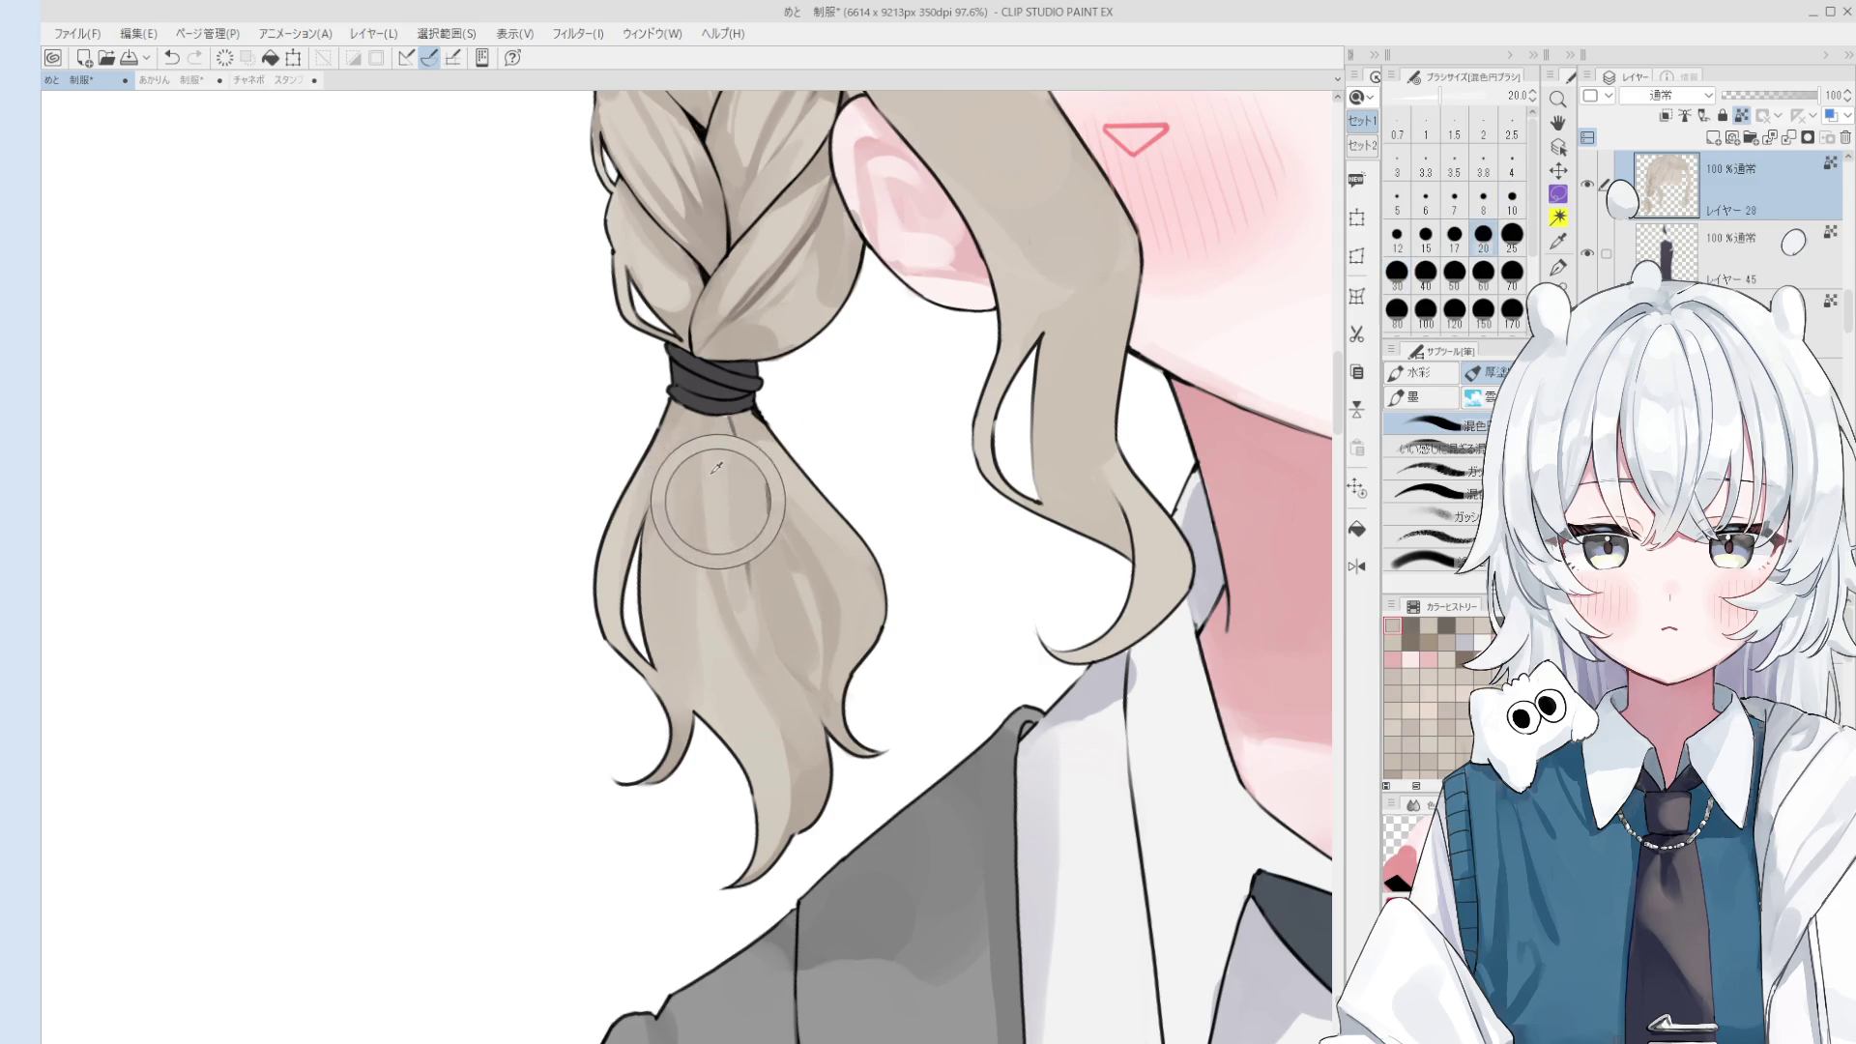
drag(727, 450, 745, 619)
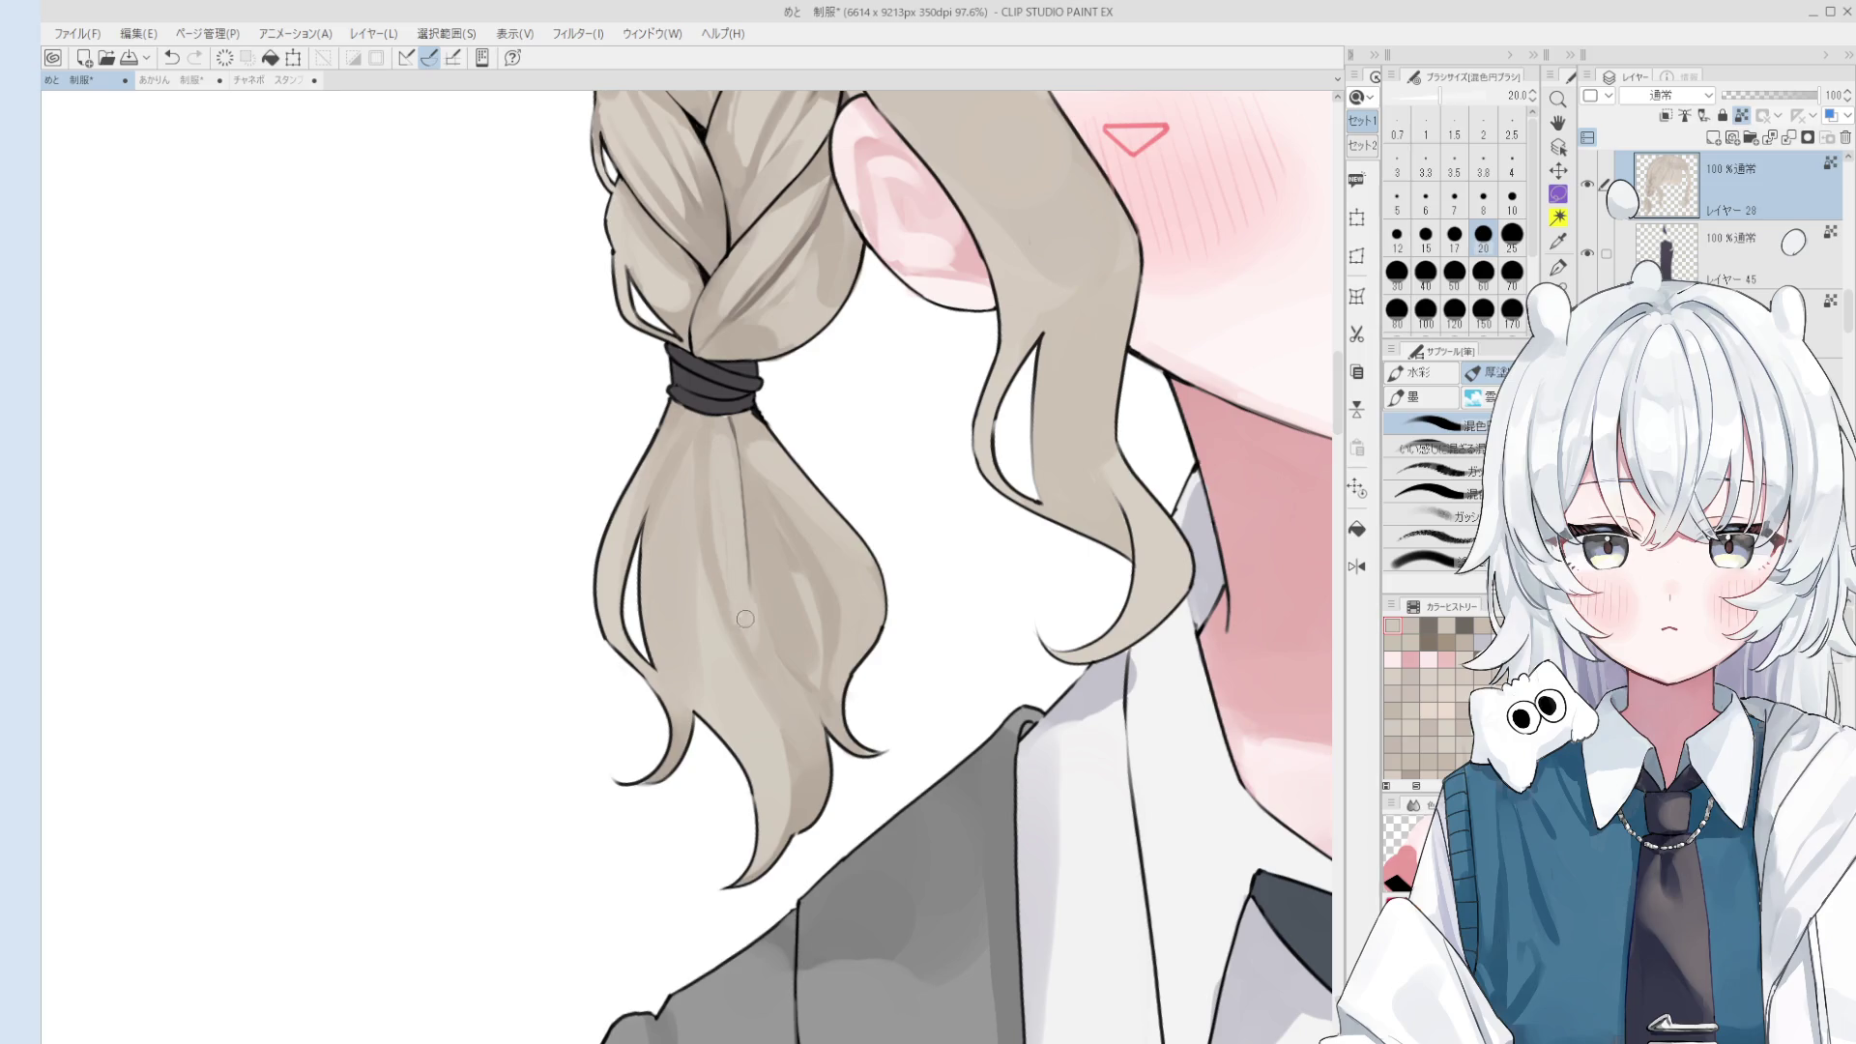
alt+click(700, 526)
alt+click(735, 406)
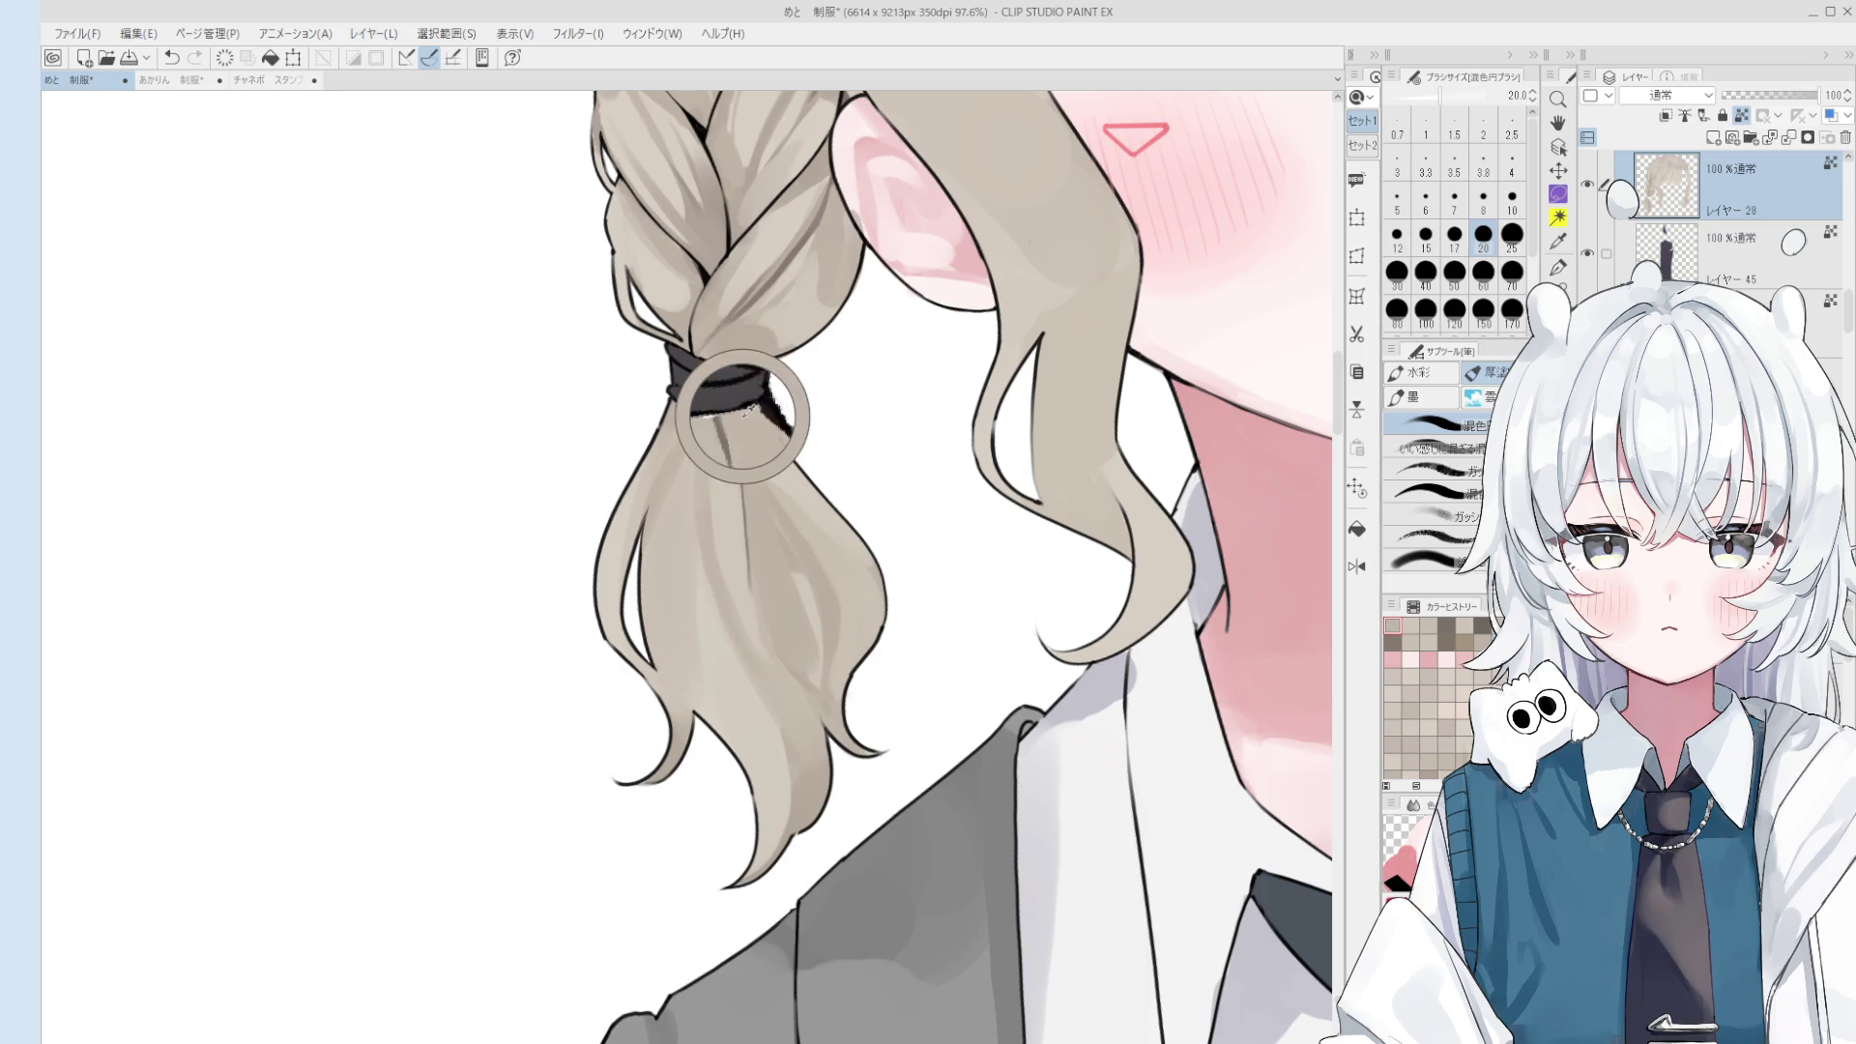
alt+click(735, 408)
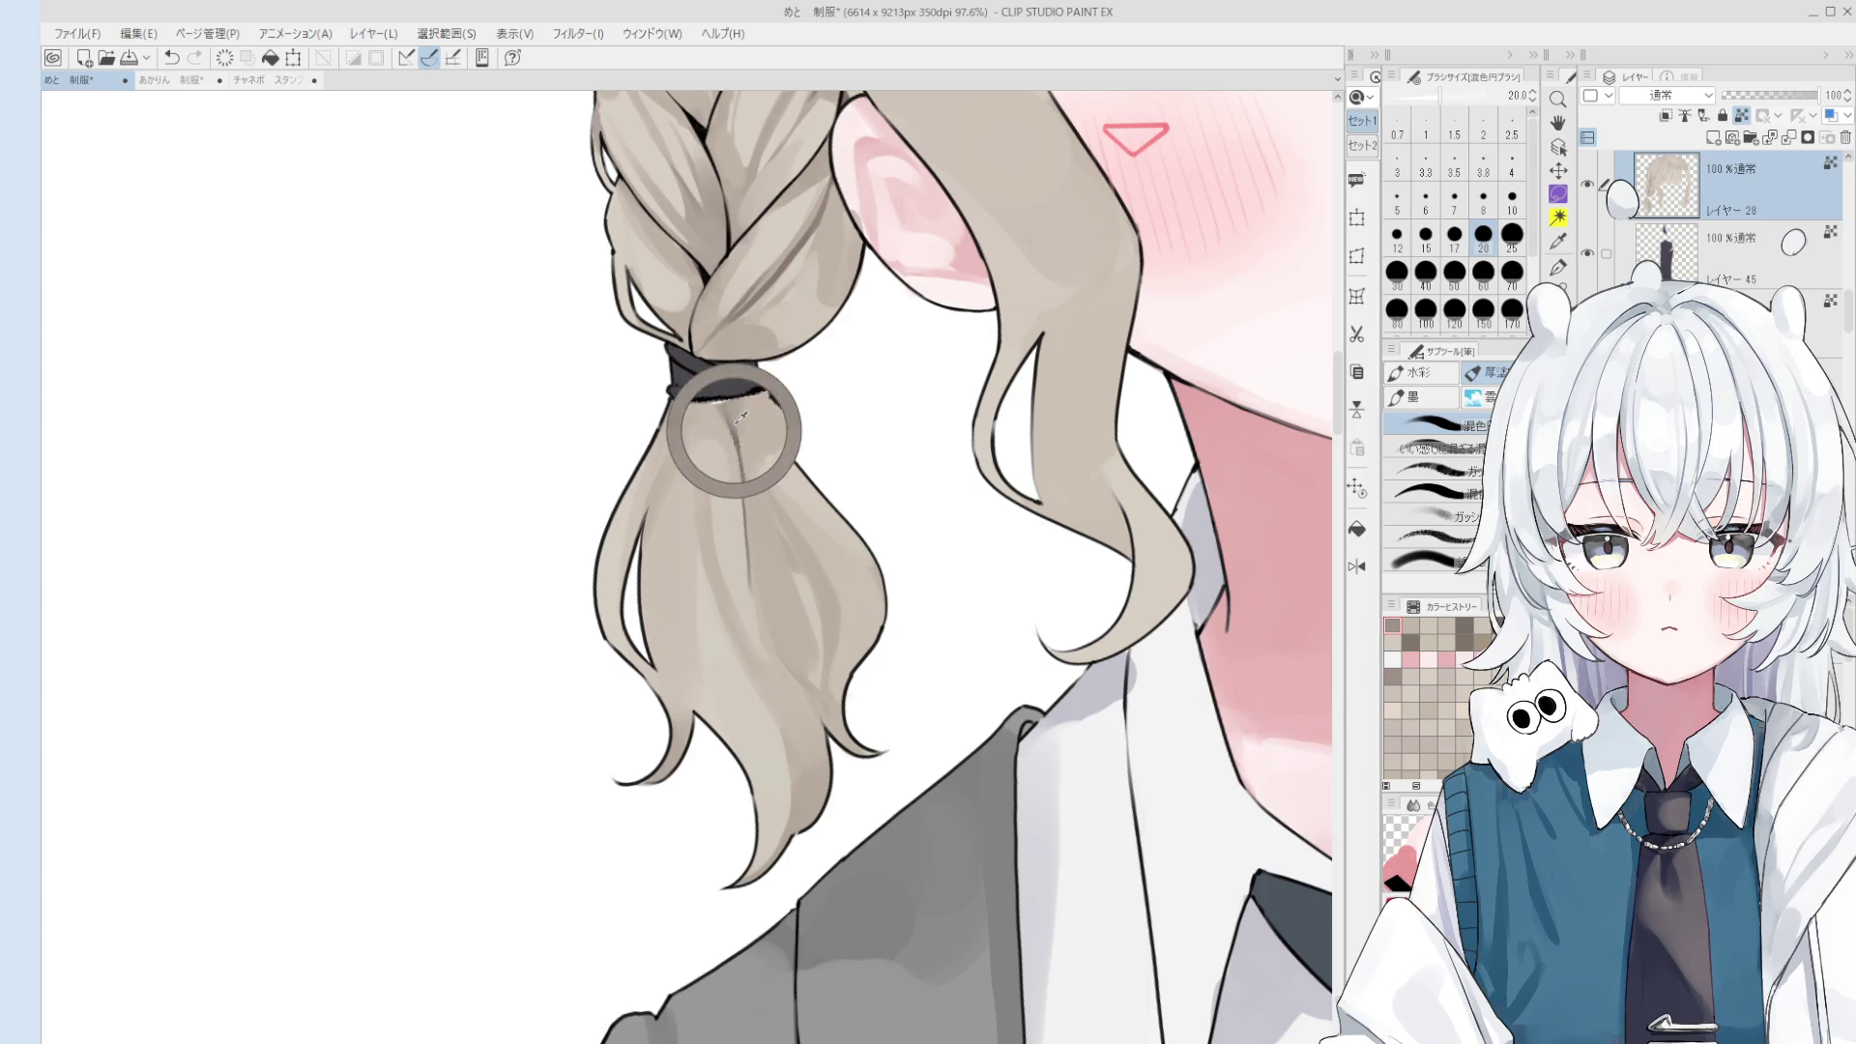
scroll(721, 458, down, 1)
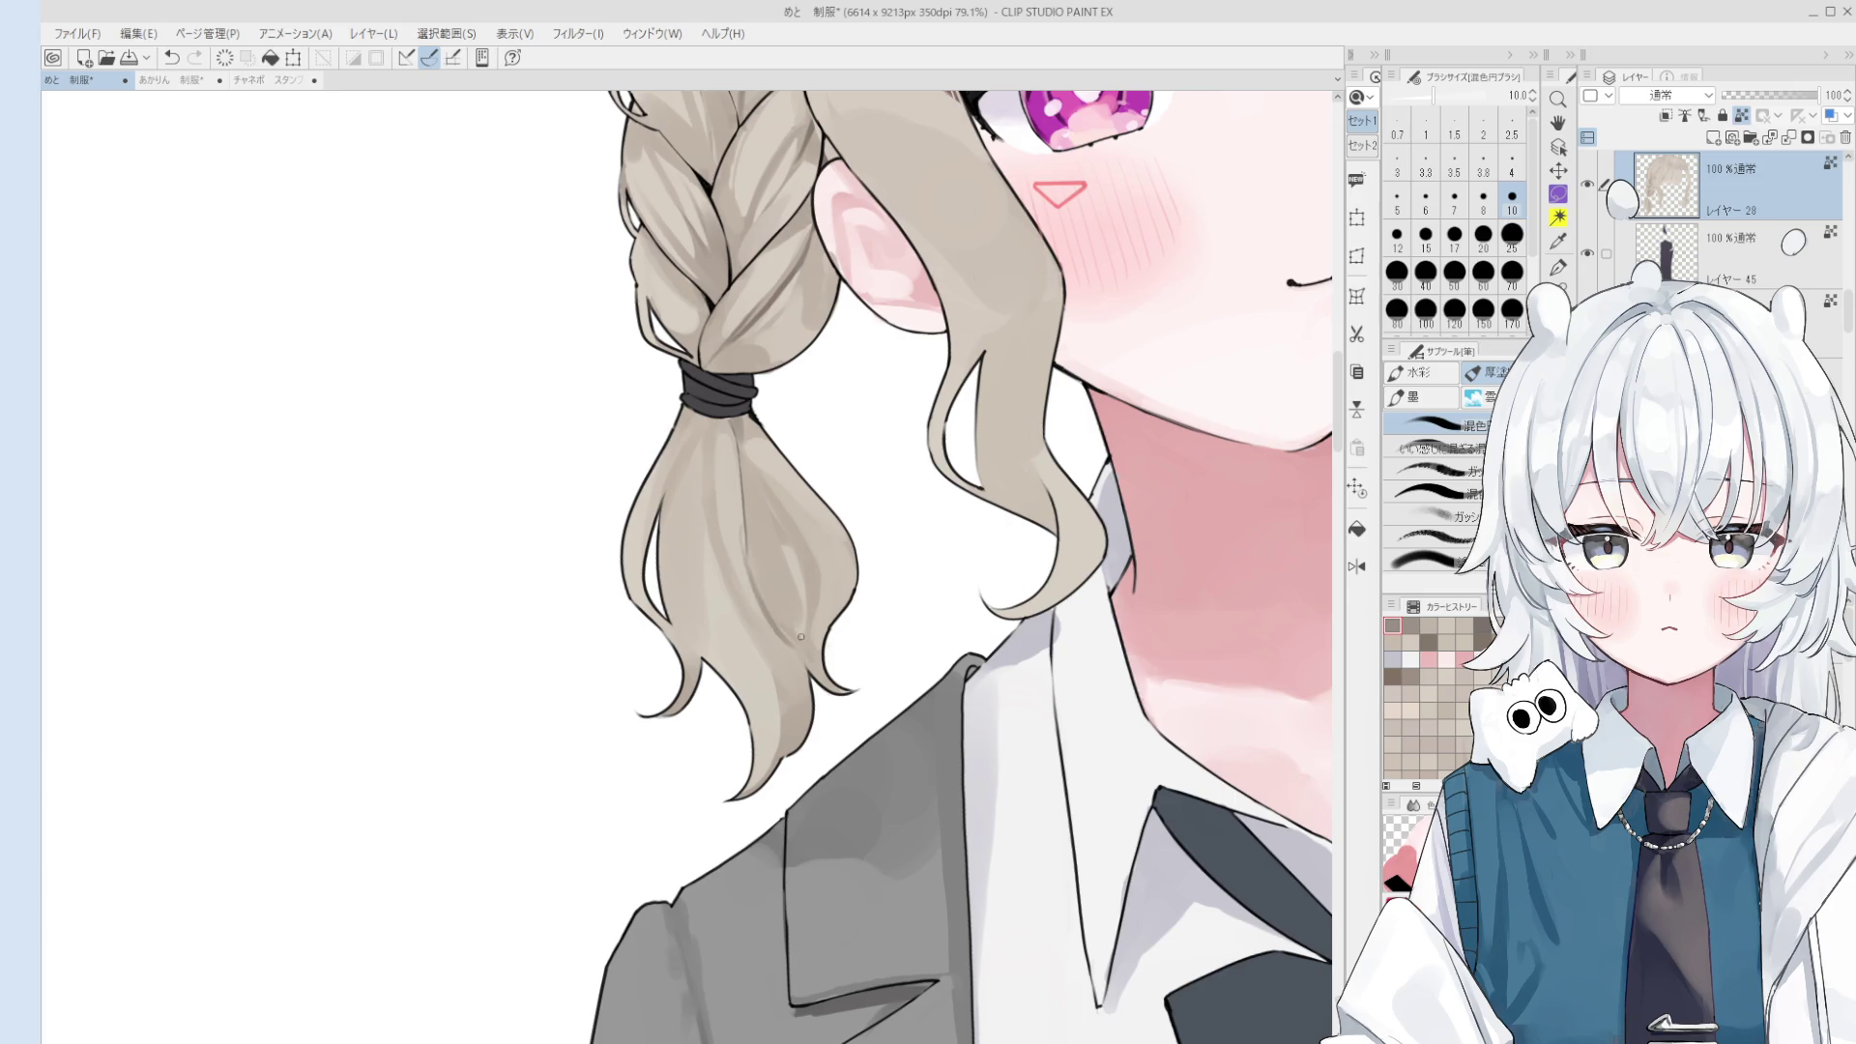
scroll(788, 604, down, 1)
key(ctrl+z)
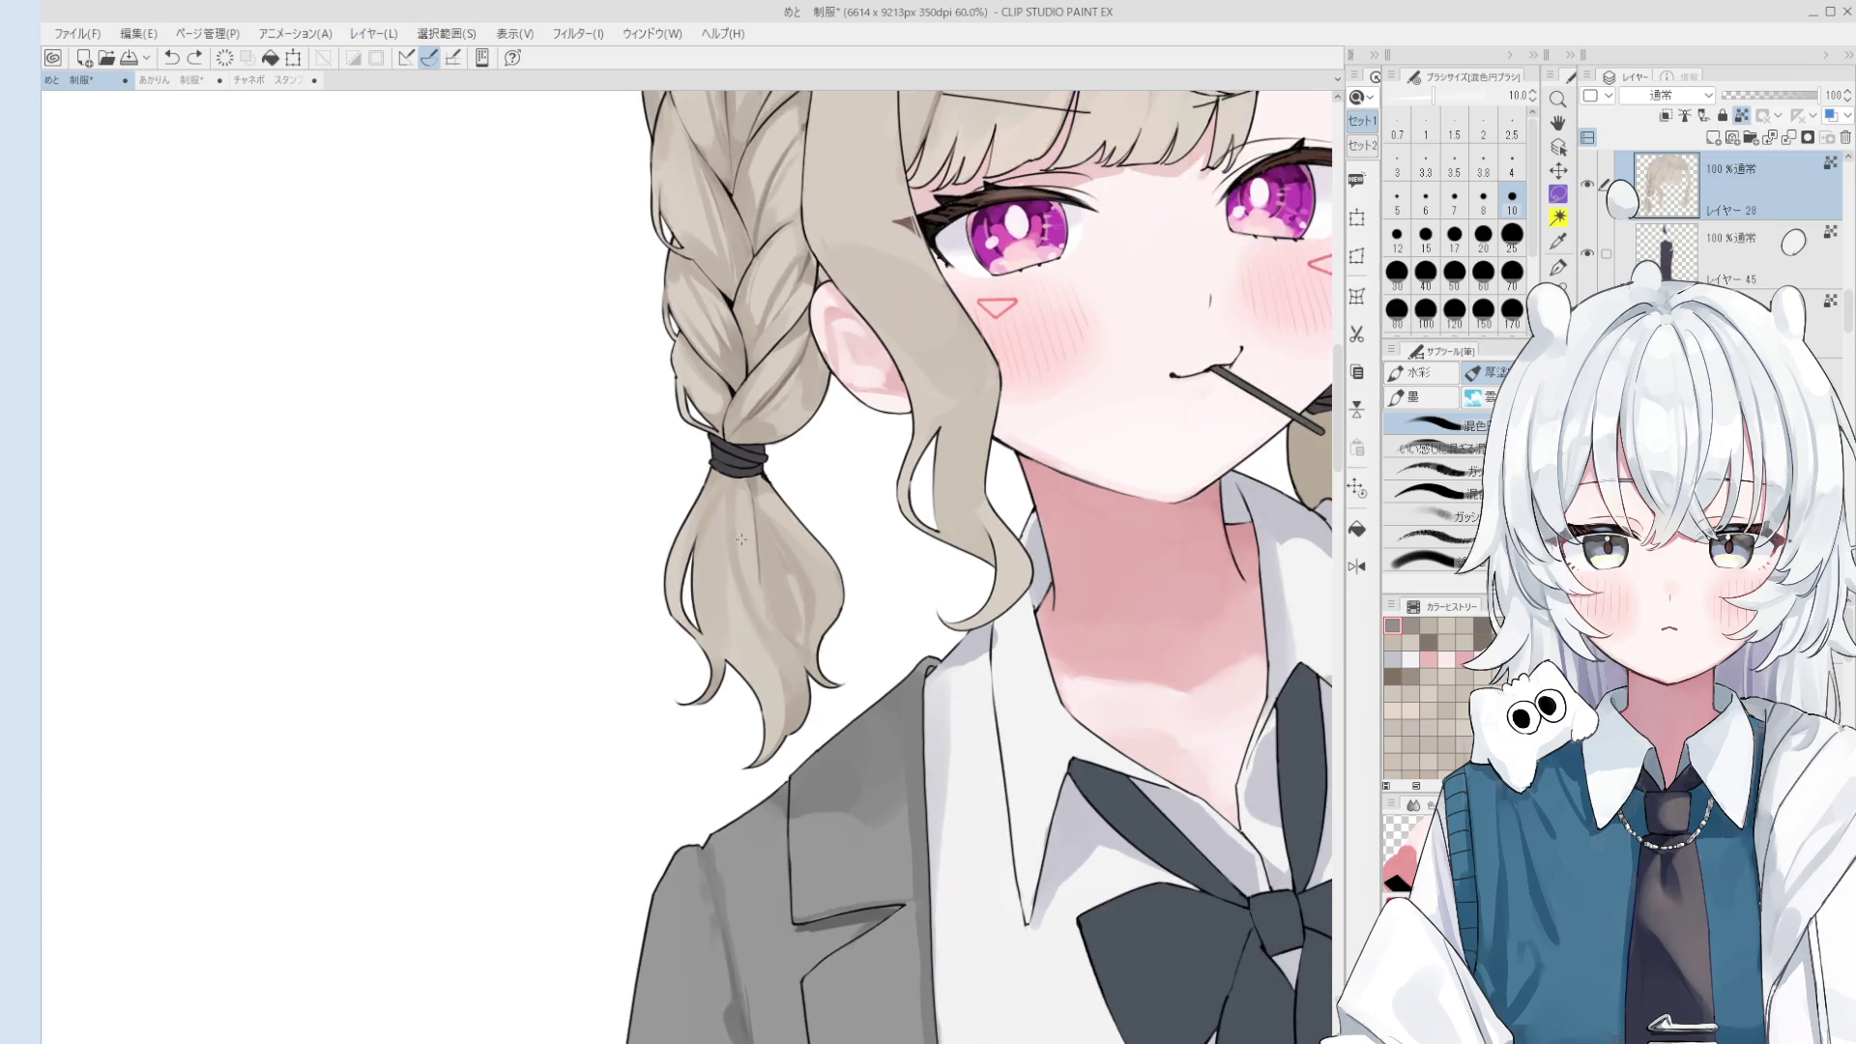
scroll(759, 538, up, 1)
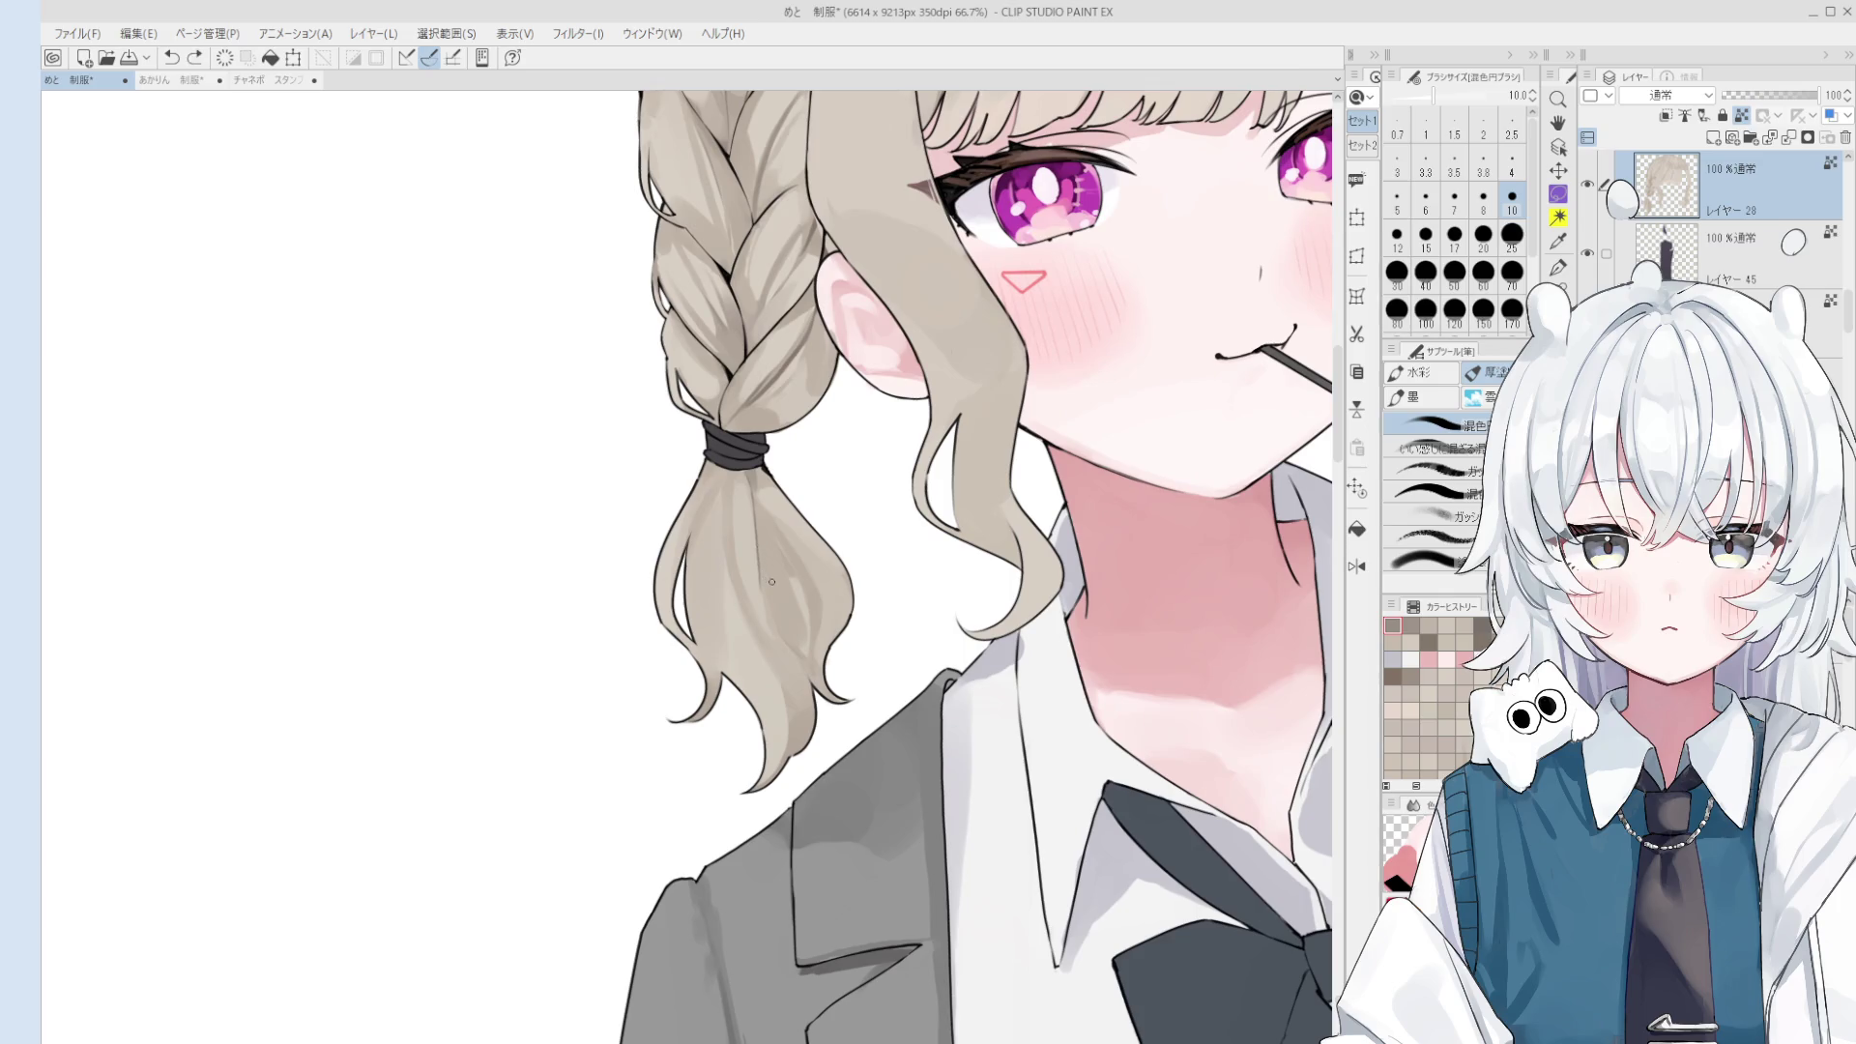
mouse_move(763, 556)
mouse_down()
mouse_move(753, 484)
mouse_move(768, 586)
mouse_up()
- Replace the dark stroke by blending the streak under the tie at size 30 and the lower pigtail at size 12
key(ctrl+z)
key(bracketright)
key(bracketright)
key(bracketright)
scroll(785, 617, down, 2)
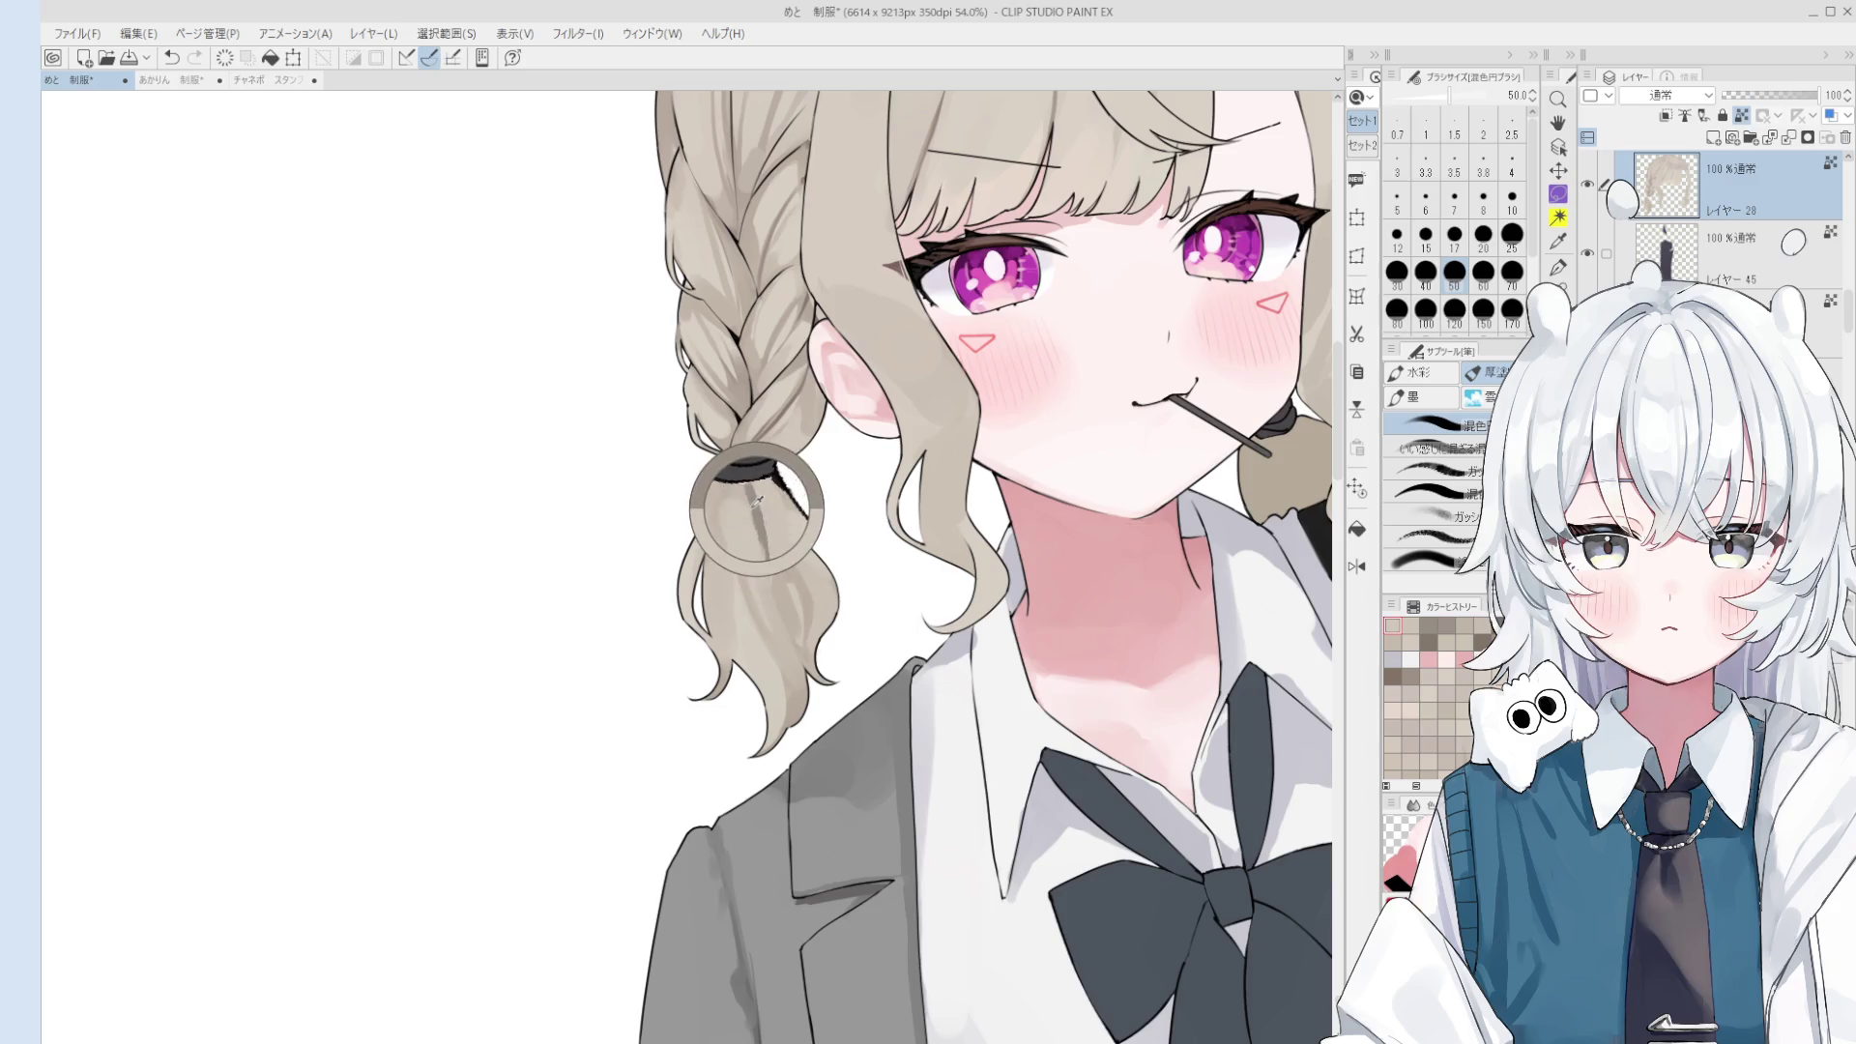
key(bracketleft)
key(bracketleft)
drag(760, 530, 754, 500)
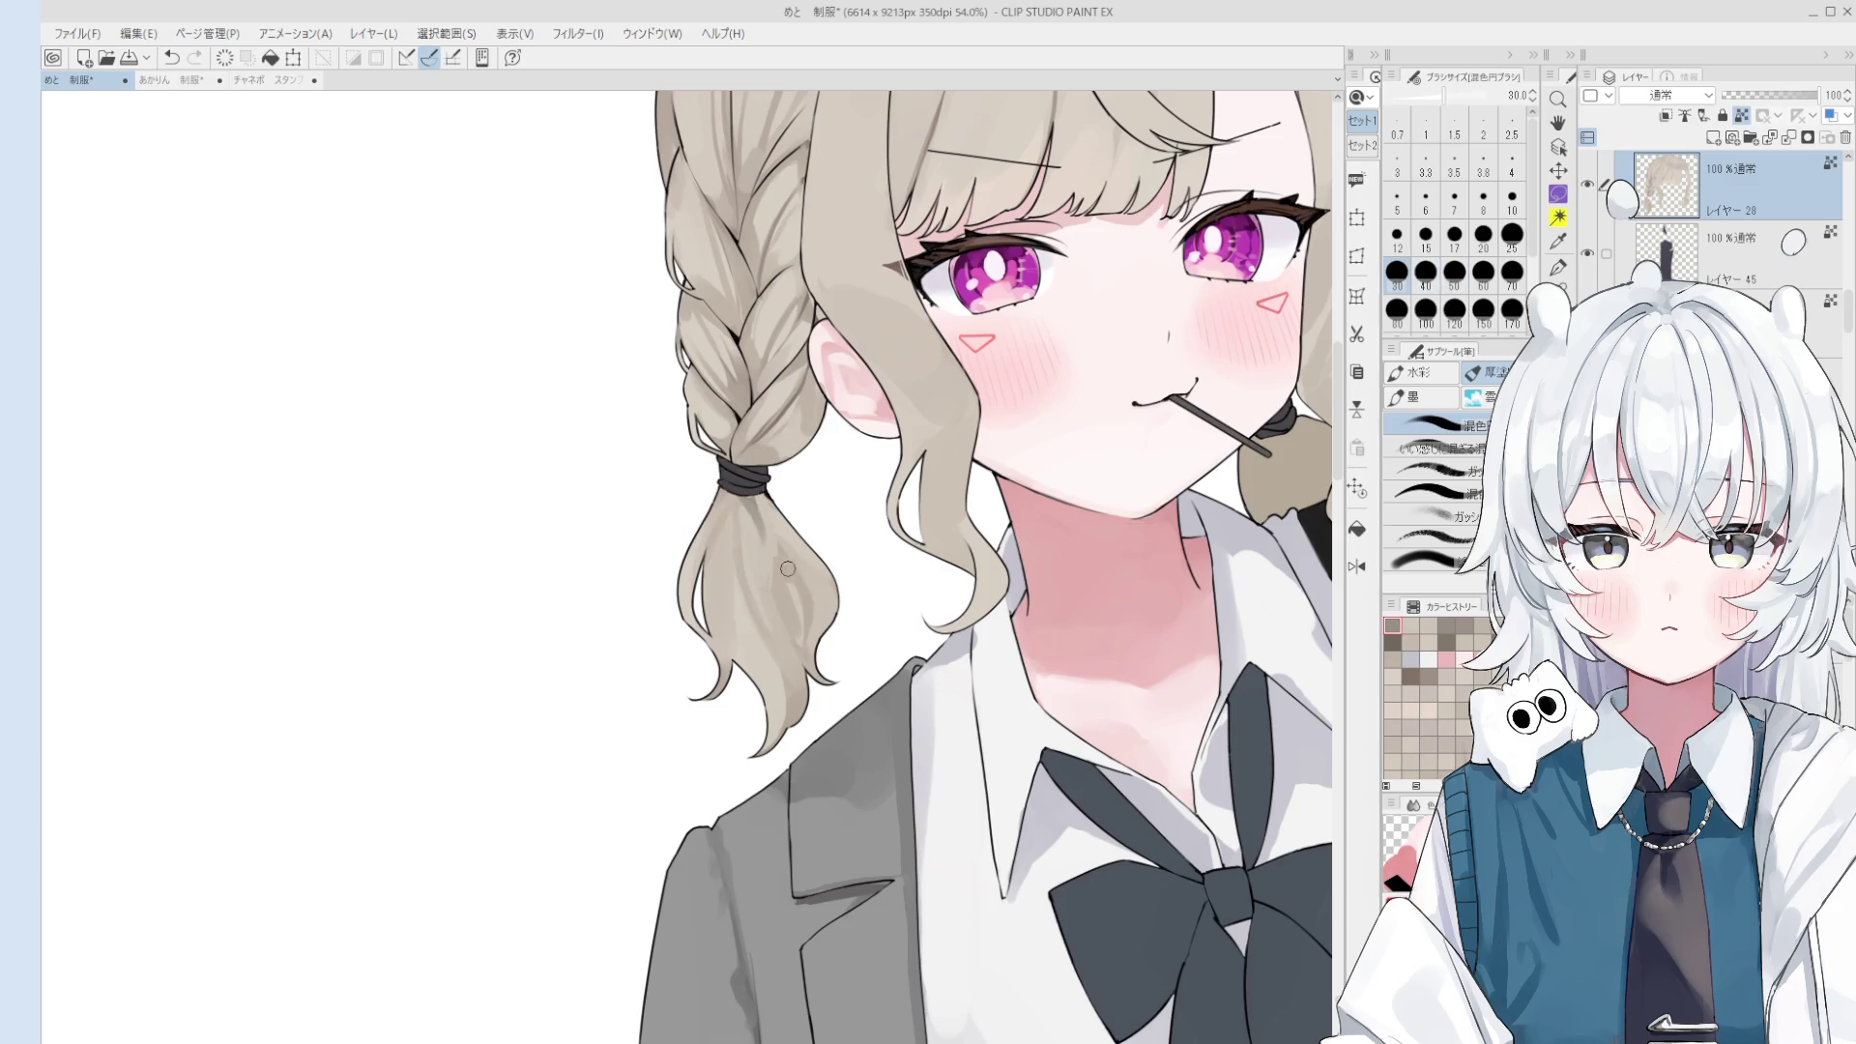
scroll(789, 575, down, 1)
scroll(817, 580, down, 1)
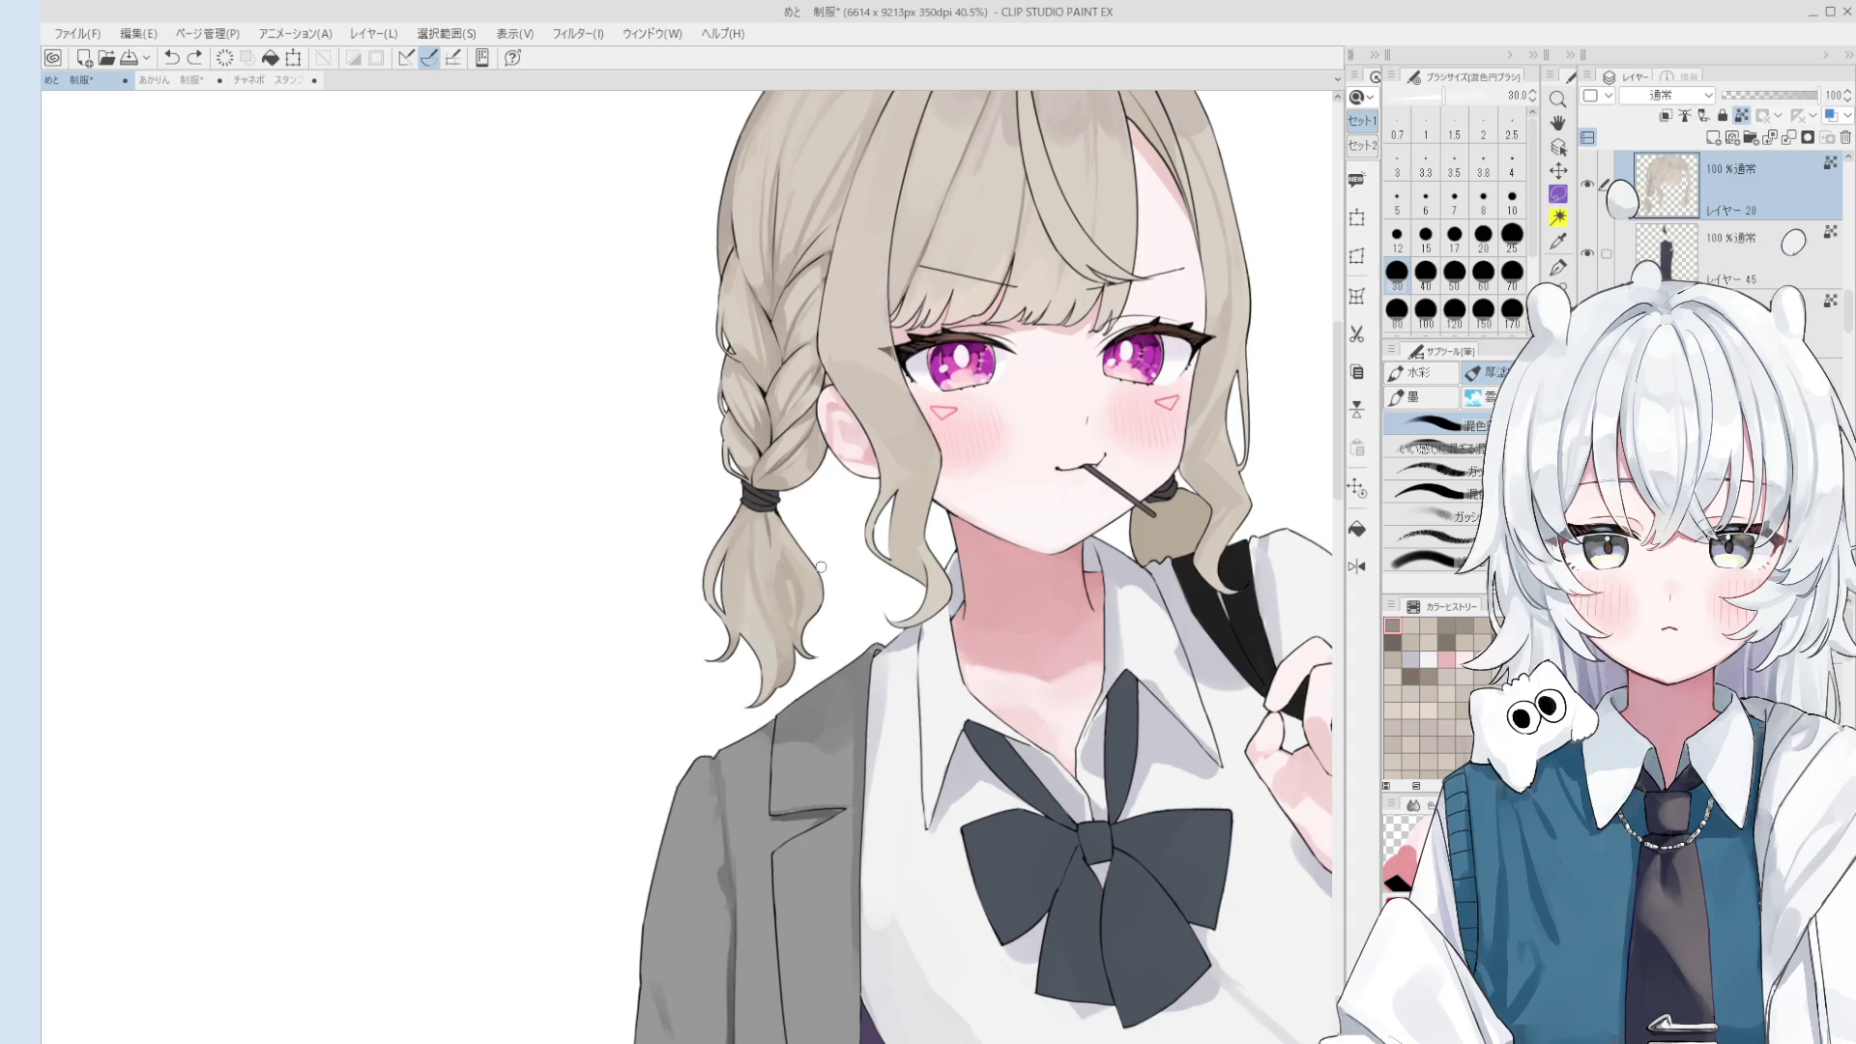
scroll(822, 567, up, 1)
scroll(758, 675, up, 1)
key(bracketleft)
key(bracketleft)
key(bracketleft)
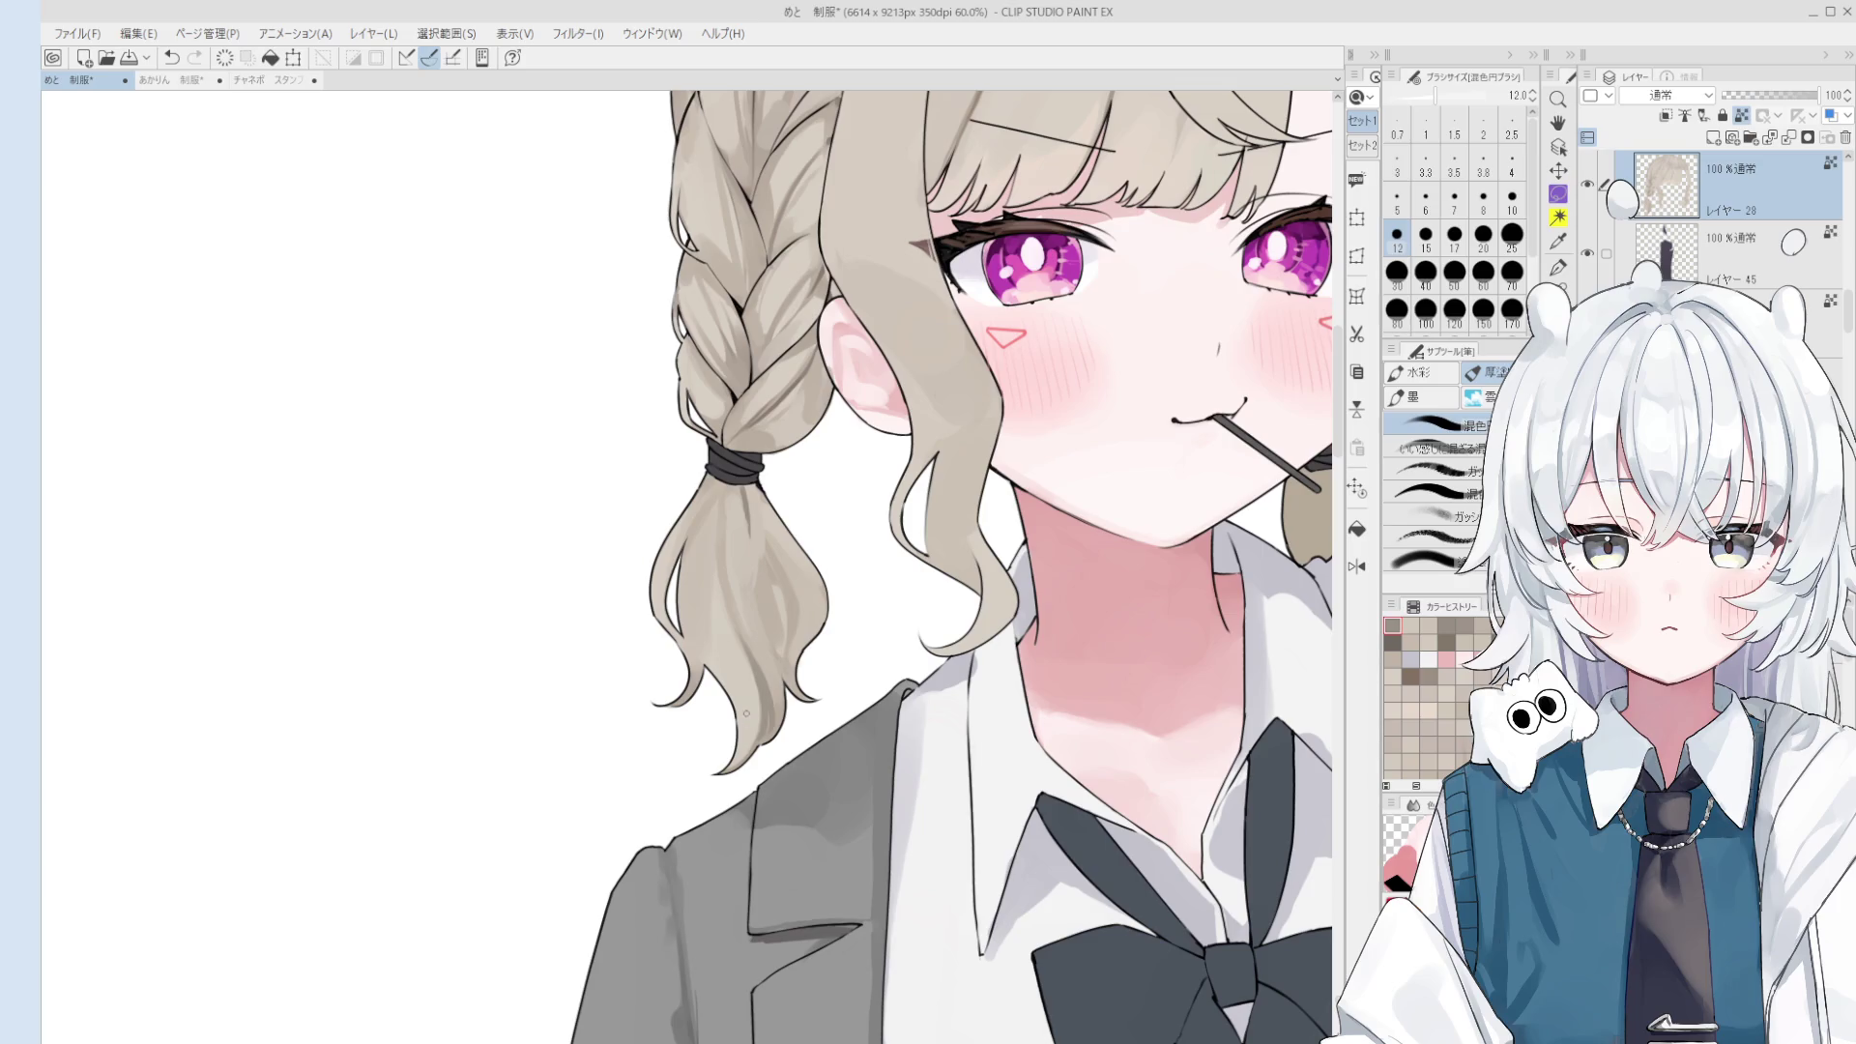
drag(754, 677, 736, 620)
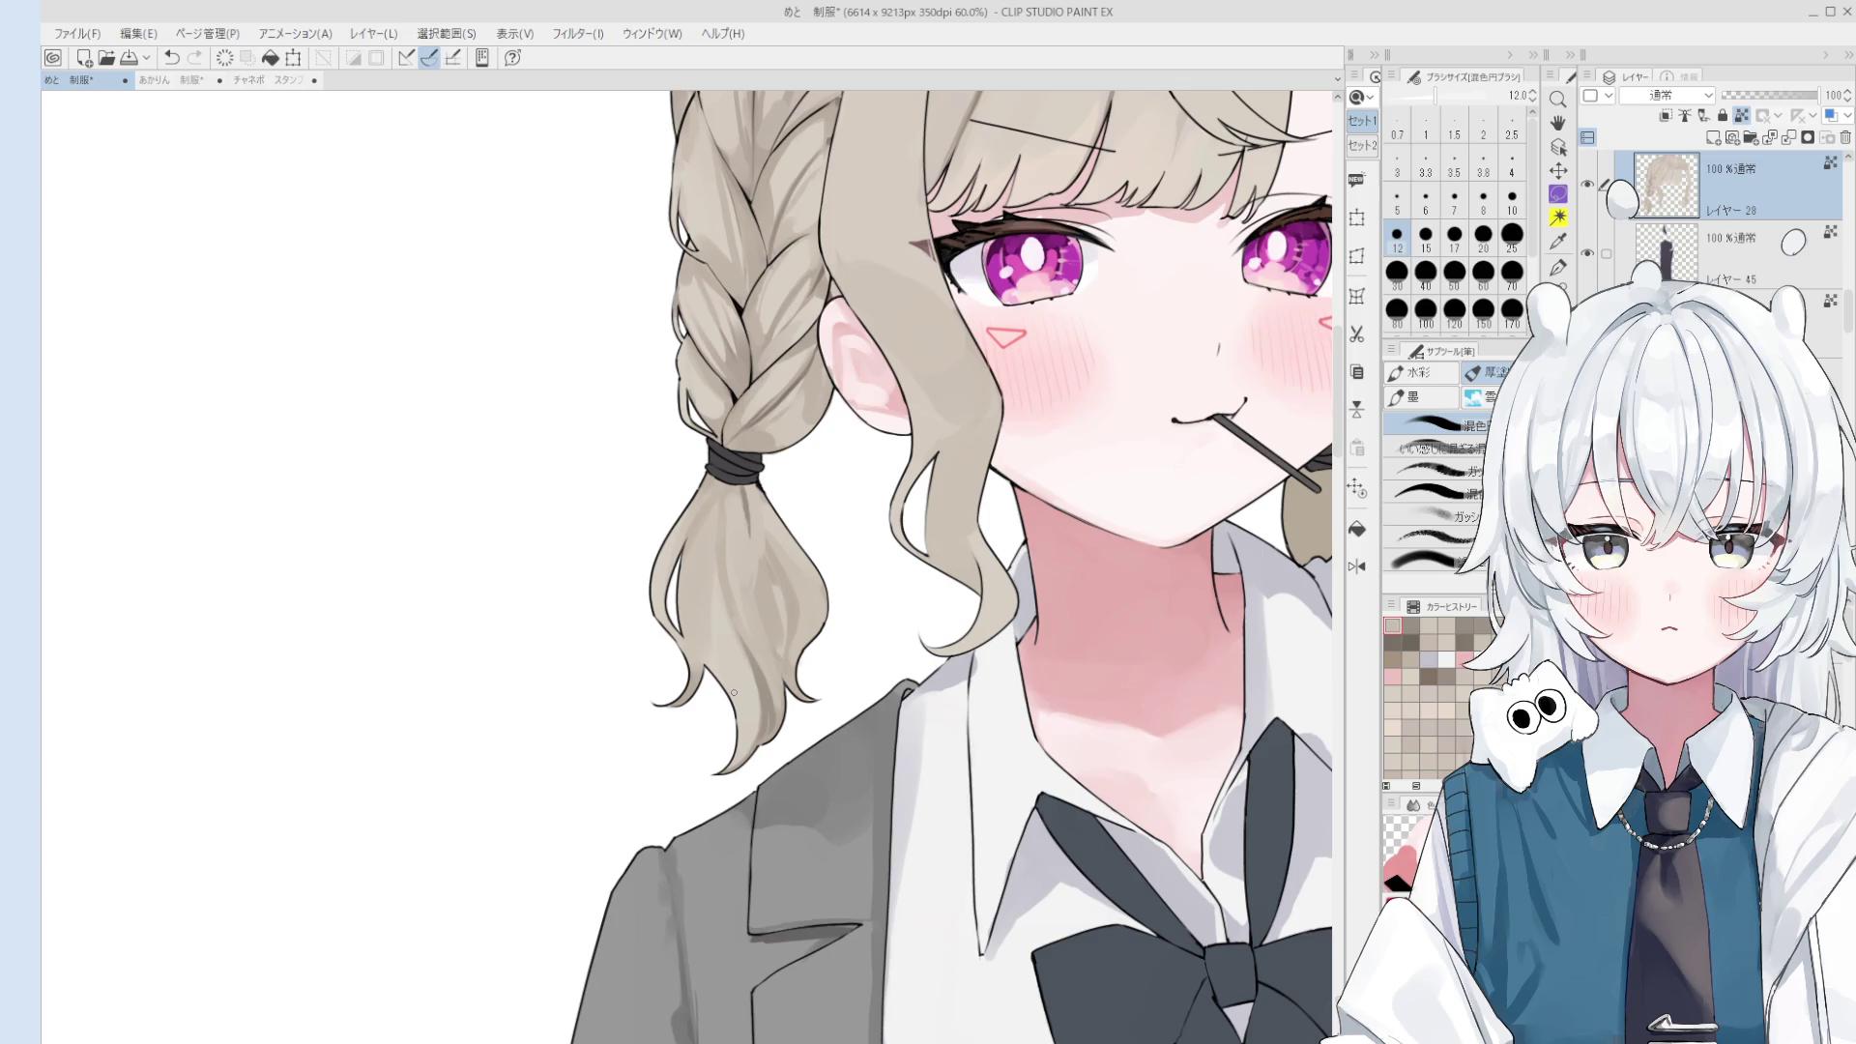
- Paint a lighter size-20 stroke, sample the hair-tie colour and redraw a size-12 stroke down the pigtail
scroll(744, 542, up, 4)
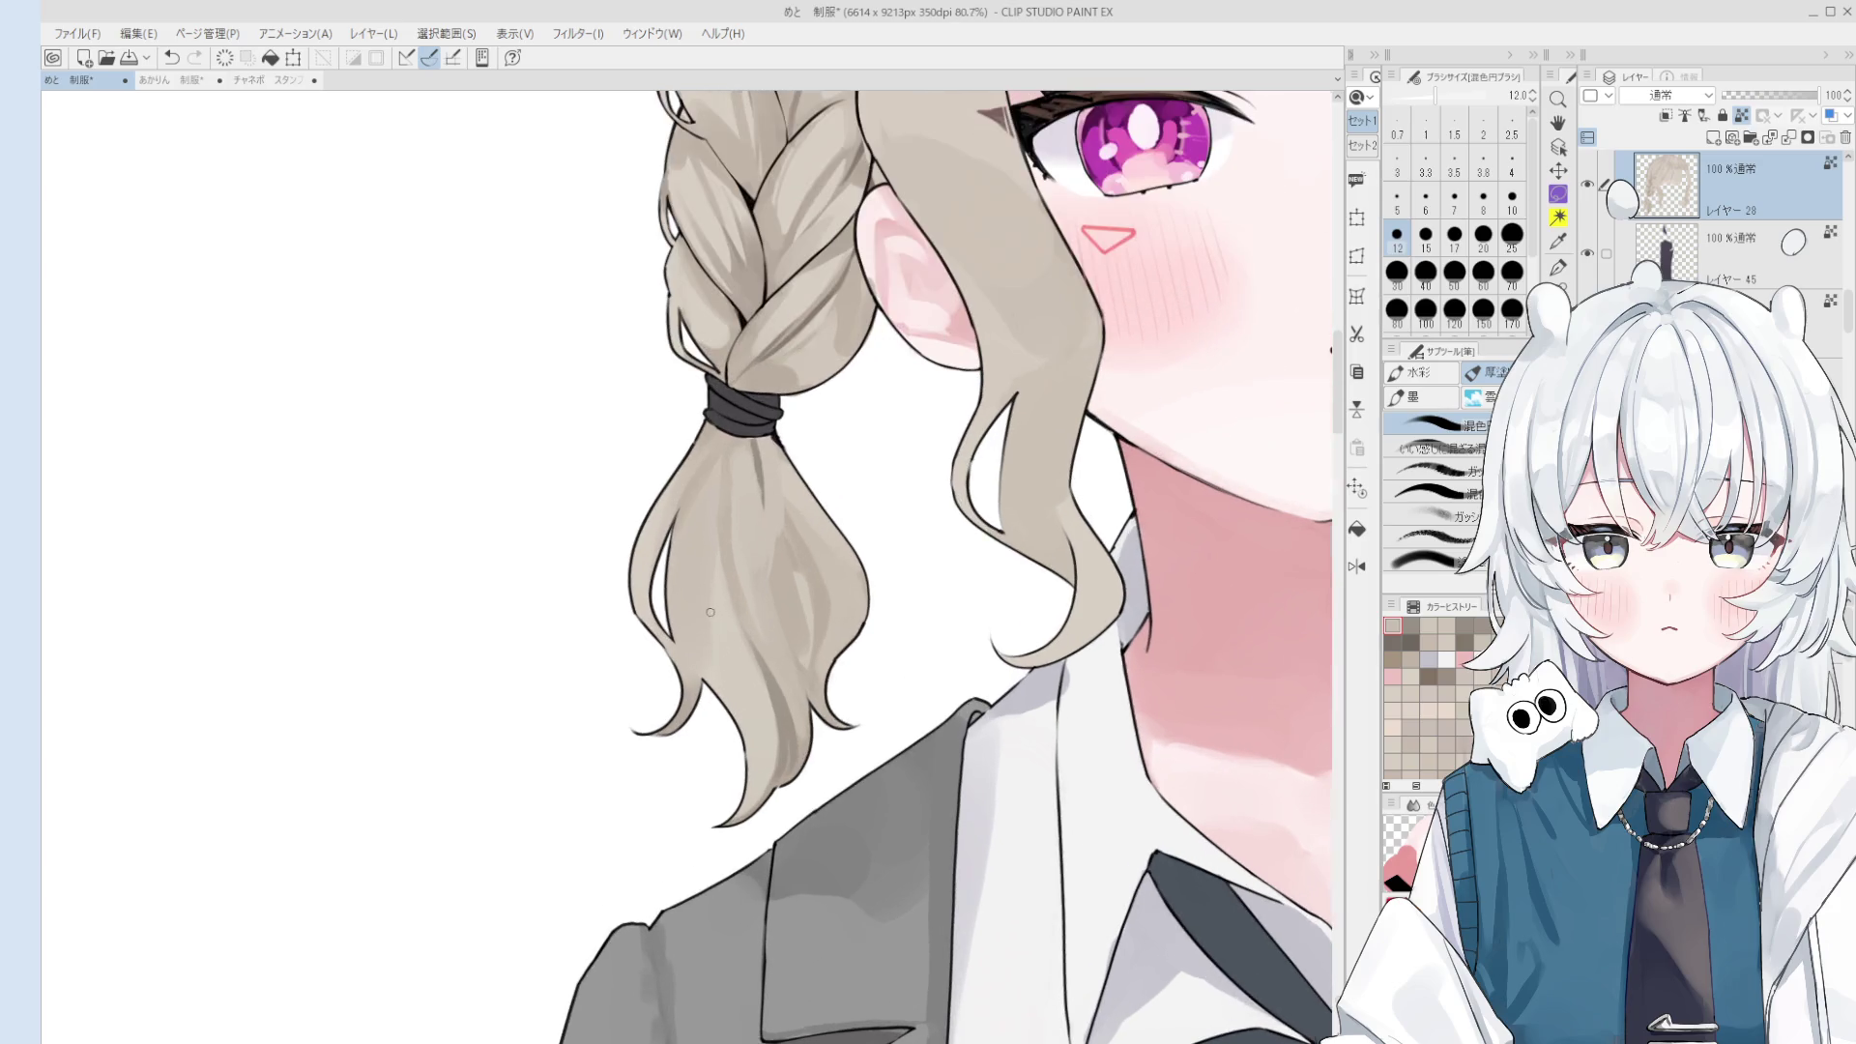
key(bracketright)
key(bracketright)
key(bracketright)
drag(737, 465, 744, 579)
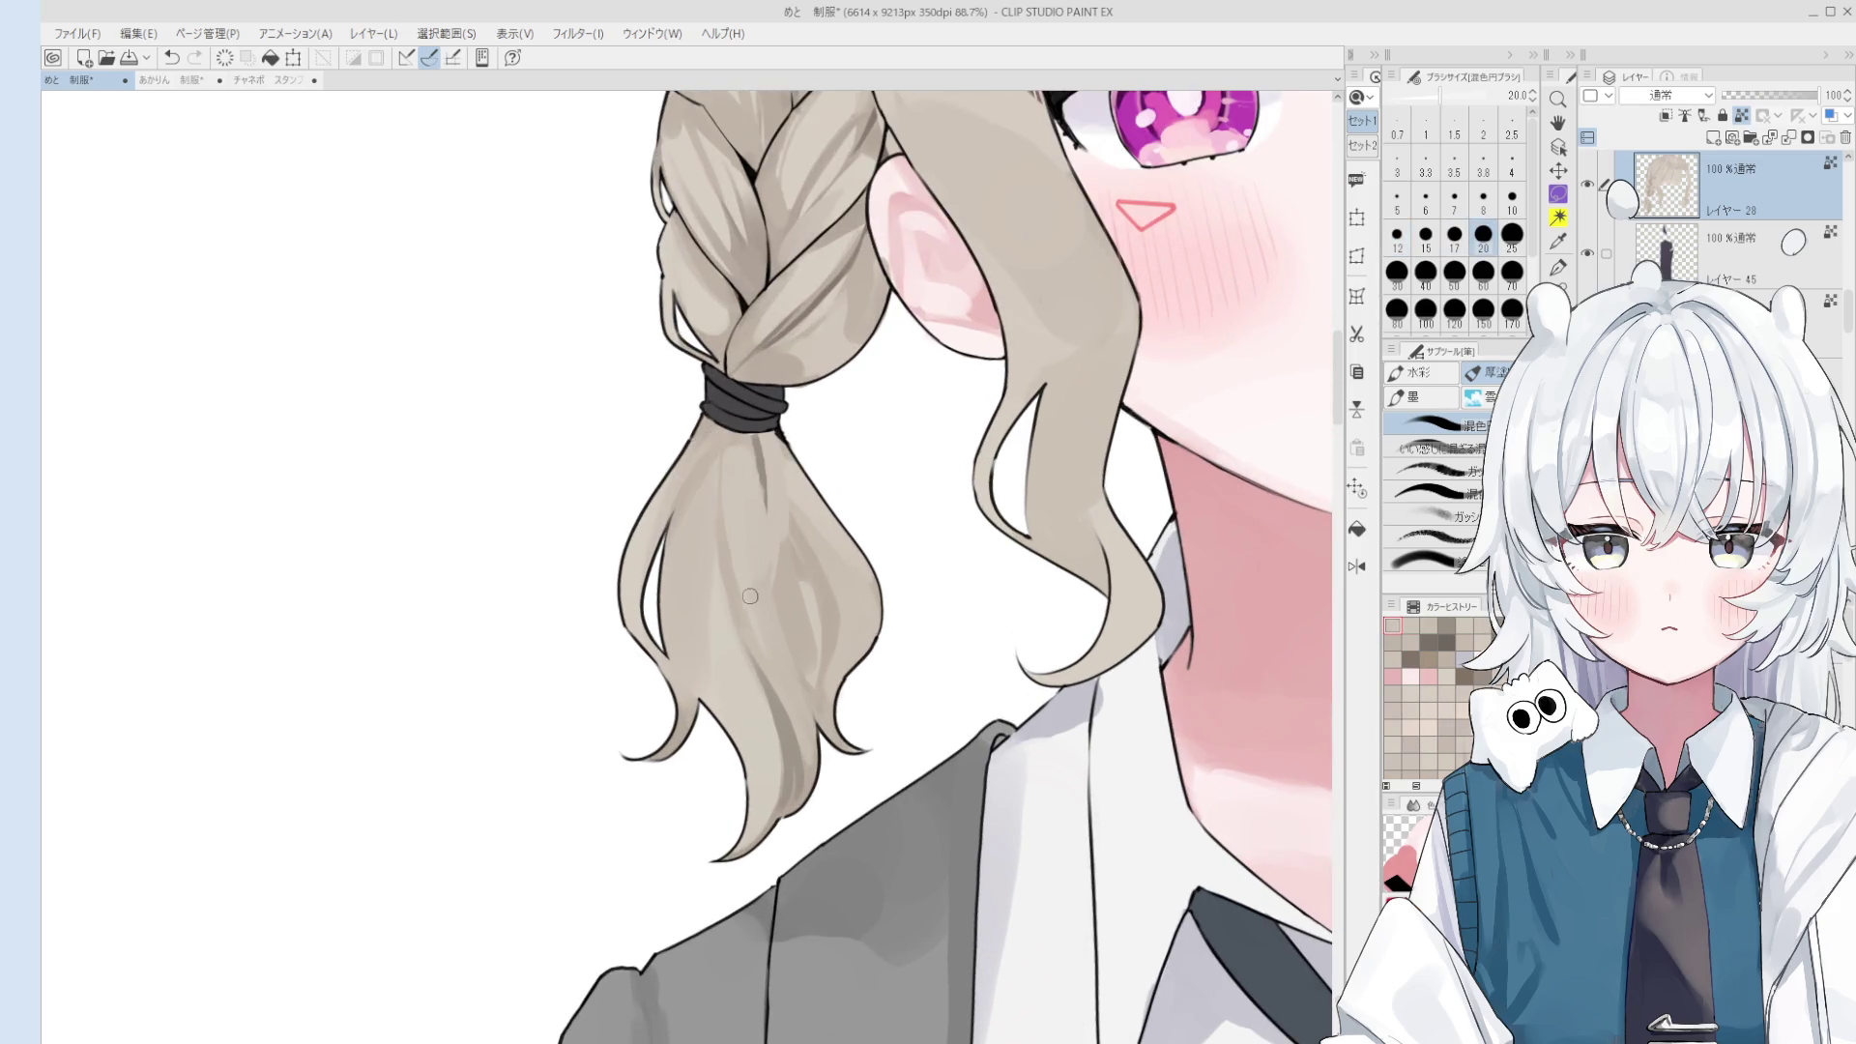
alt+click(759, 440)
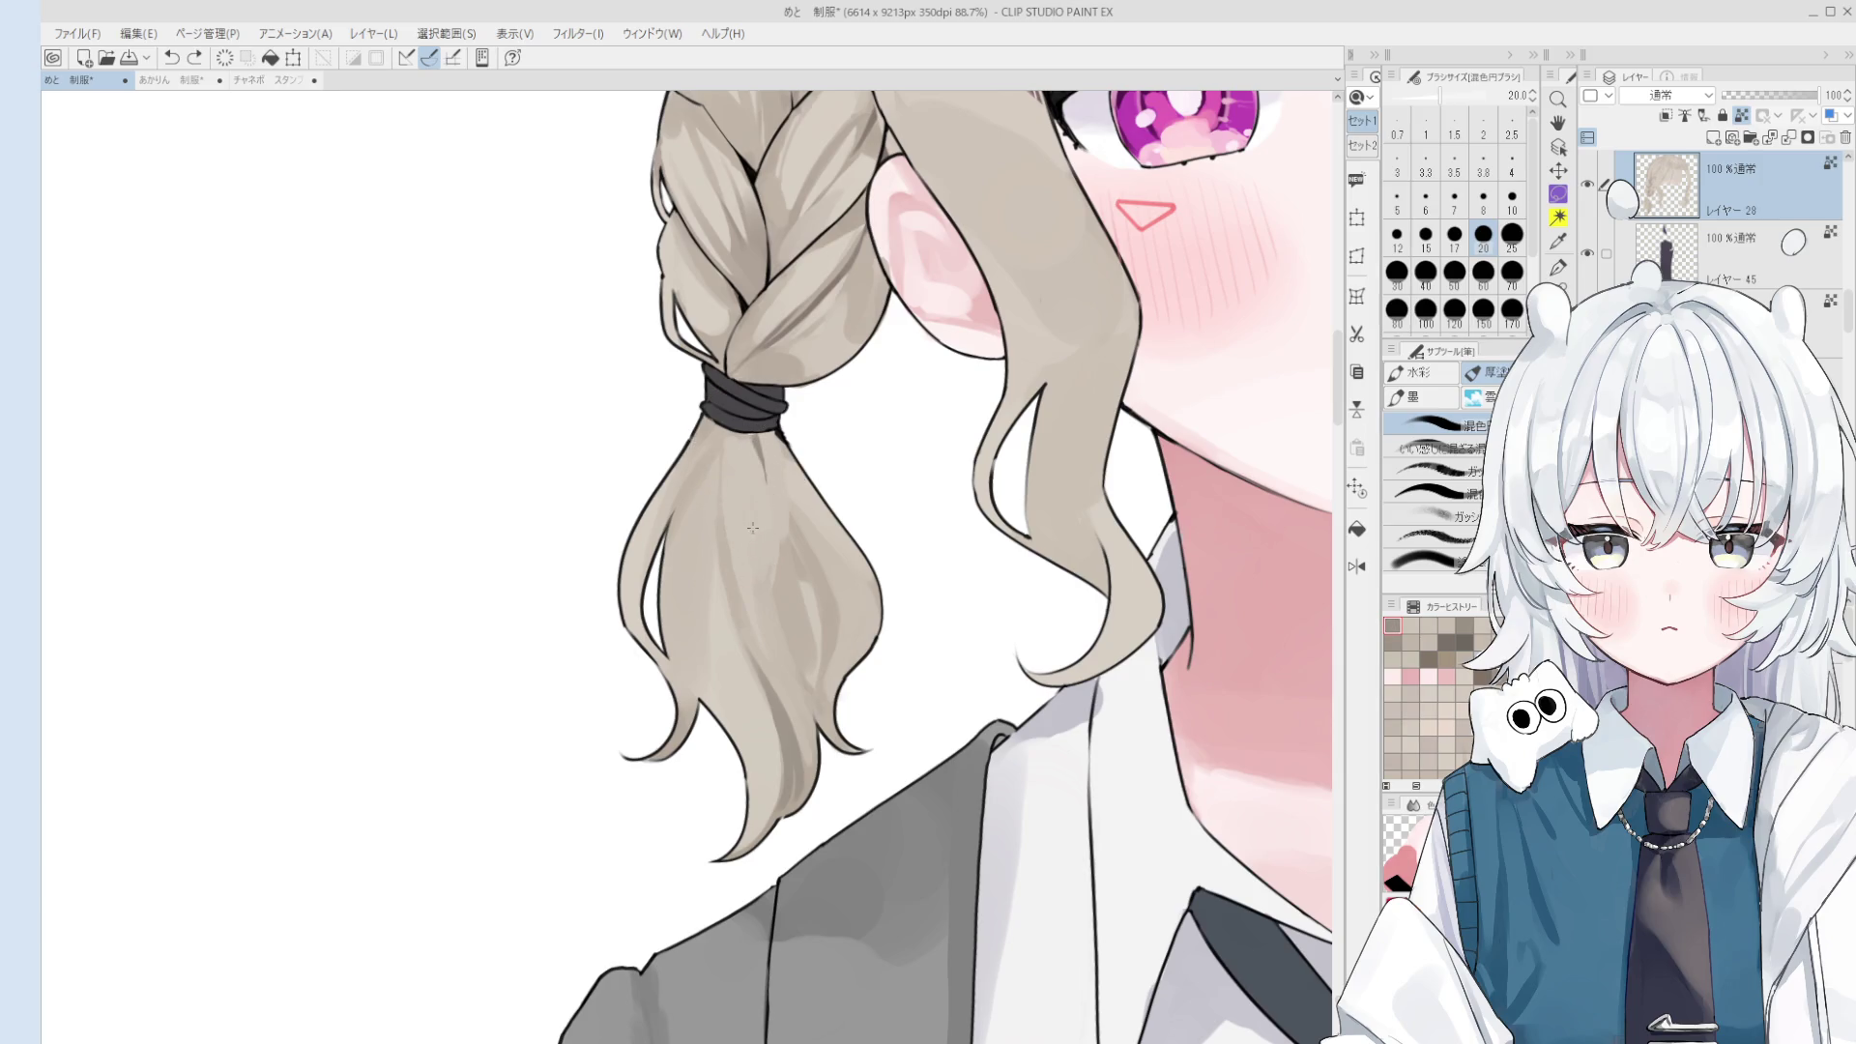
key(bracketleft)
key(bracketleft)
key(bracketleft)
scroll(795, 569, down, 1)
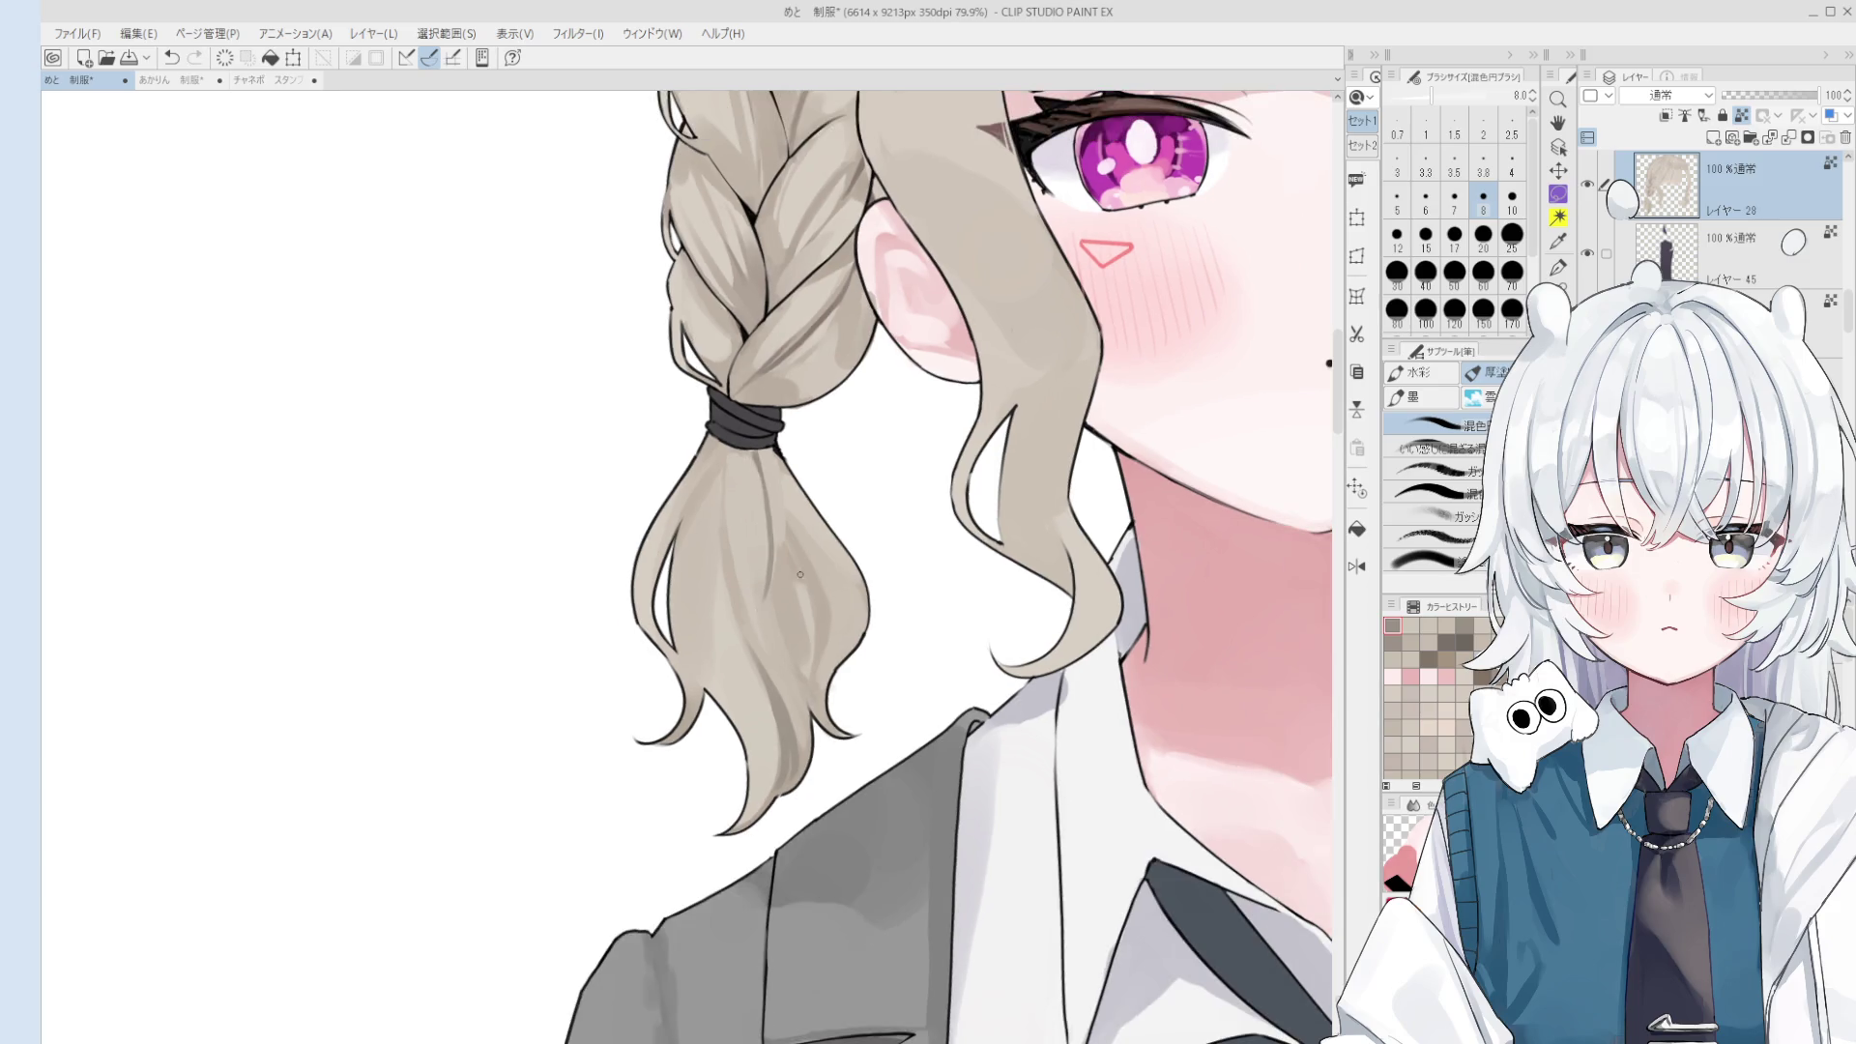
key(bracketright)
key(bracketright)
drag(764, 538, 774, 640)
key(ctrl+z)
key(ctrl+z)
drag(749, 470, 802, 677)
- Retry several size-15 pigtail strokes, then sample a hair colour and paint the lower pigtail at size 25
key(ctrl+z)
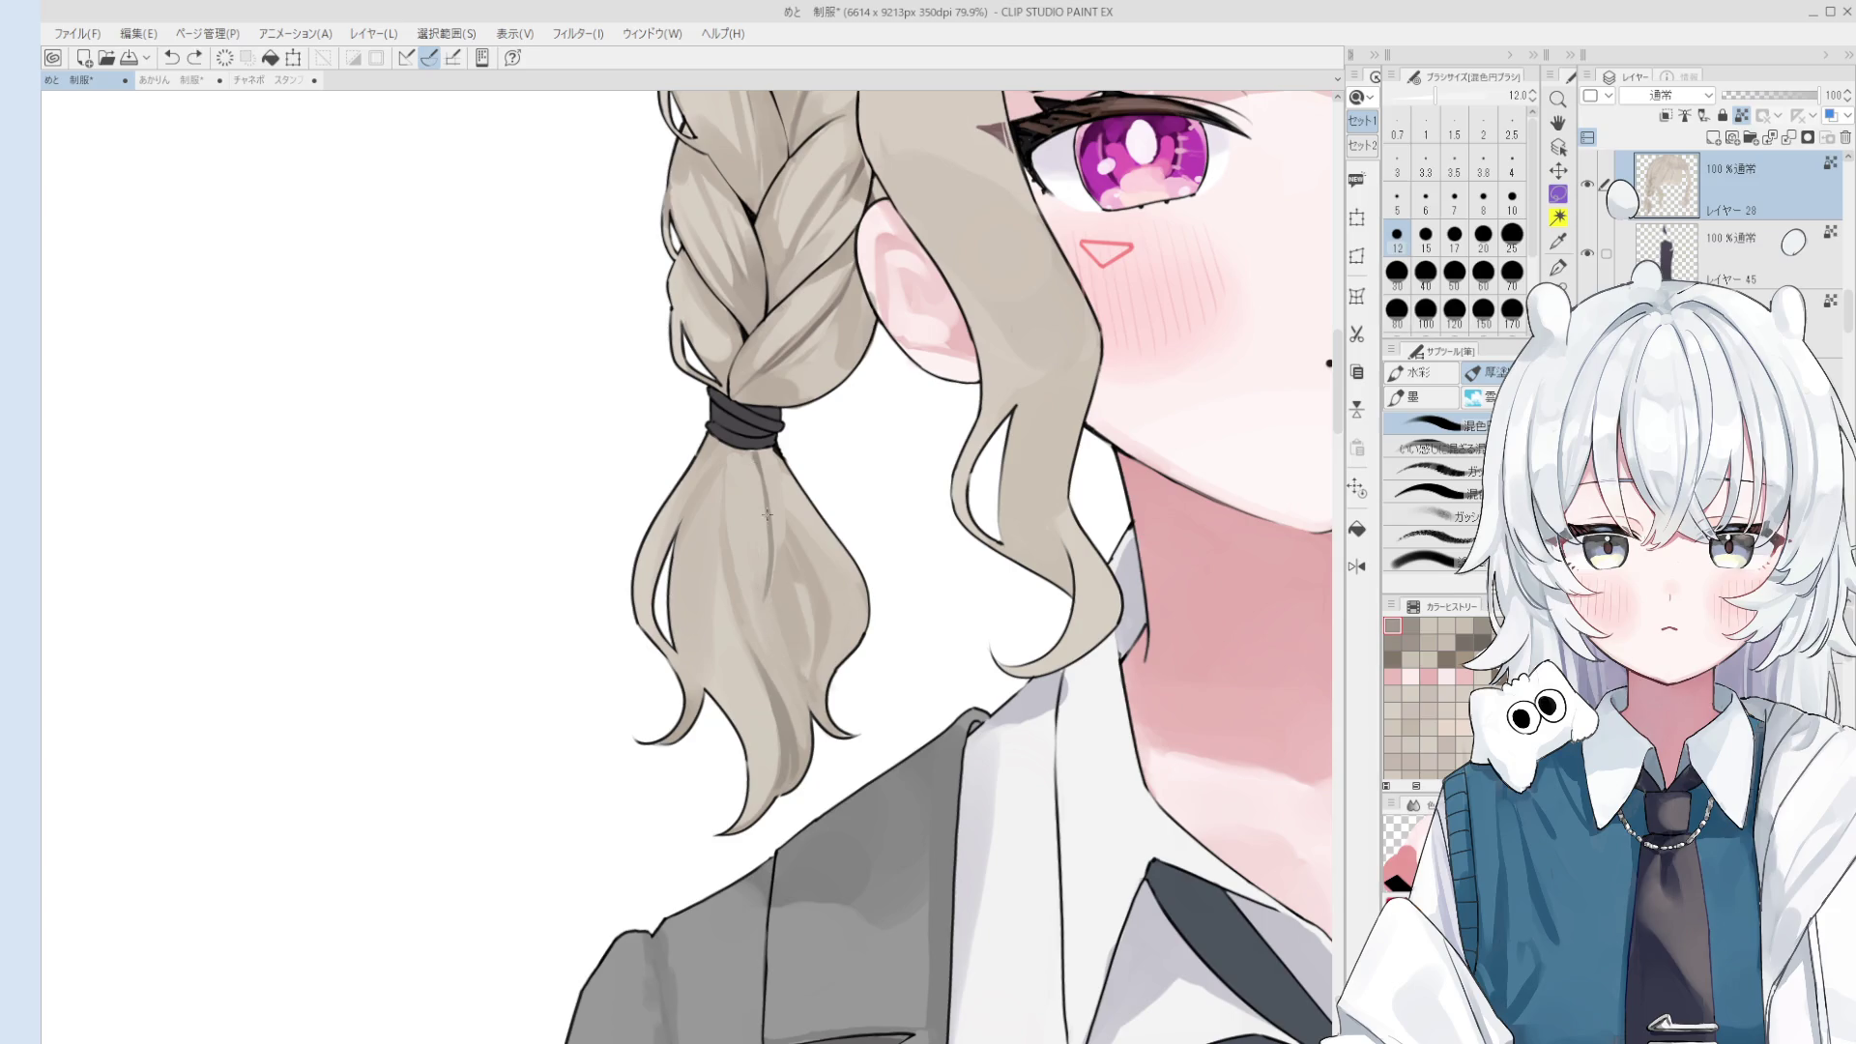
drag(750, 458, 761, 598)
key(bracketright)
drag(794, 667, 803, 680)
key(ctrl+z)
drag(772, 573, 803, 720)
key(ctrl+z)
mouse_move(752, 455)
mouse_down()
mouse_move(796, 630)
mouse_move(764, 594)
mouse_move(802, 674)
mouse_up()
key(ctrl+z)
key(bracketright)
key(bracketright)
key(bracketright)
scroll(798, 652, down, 5)
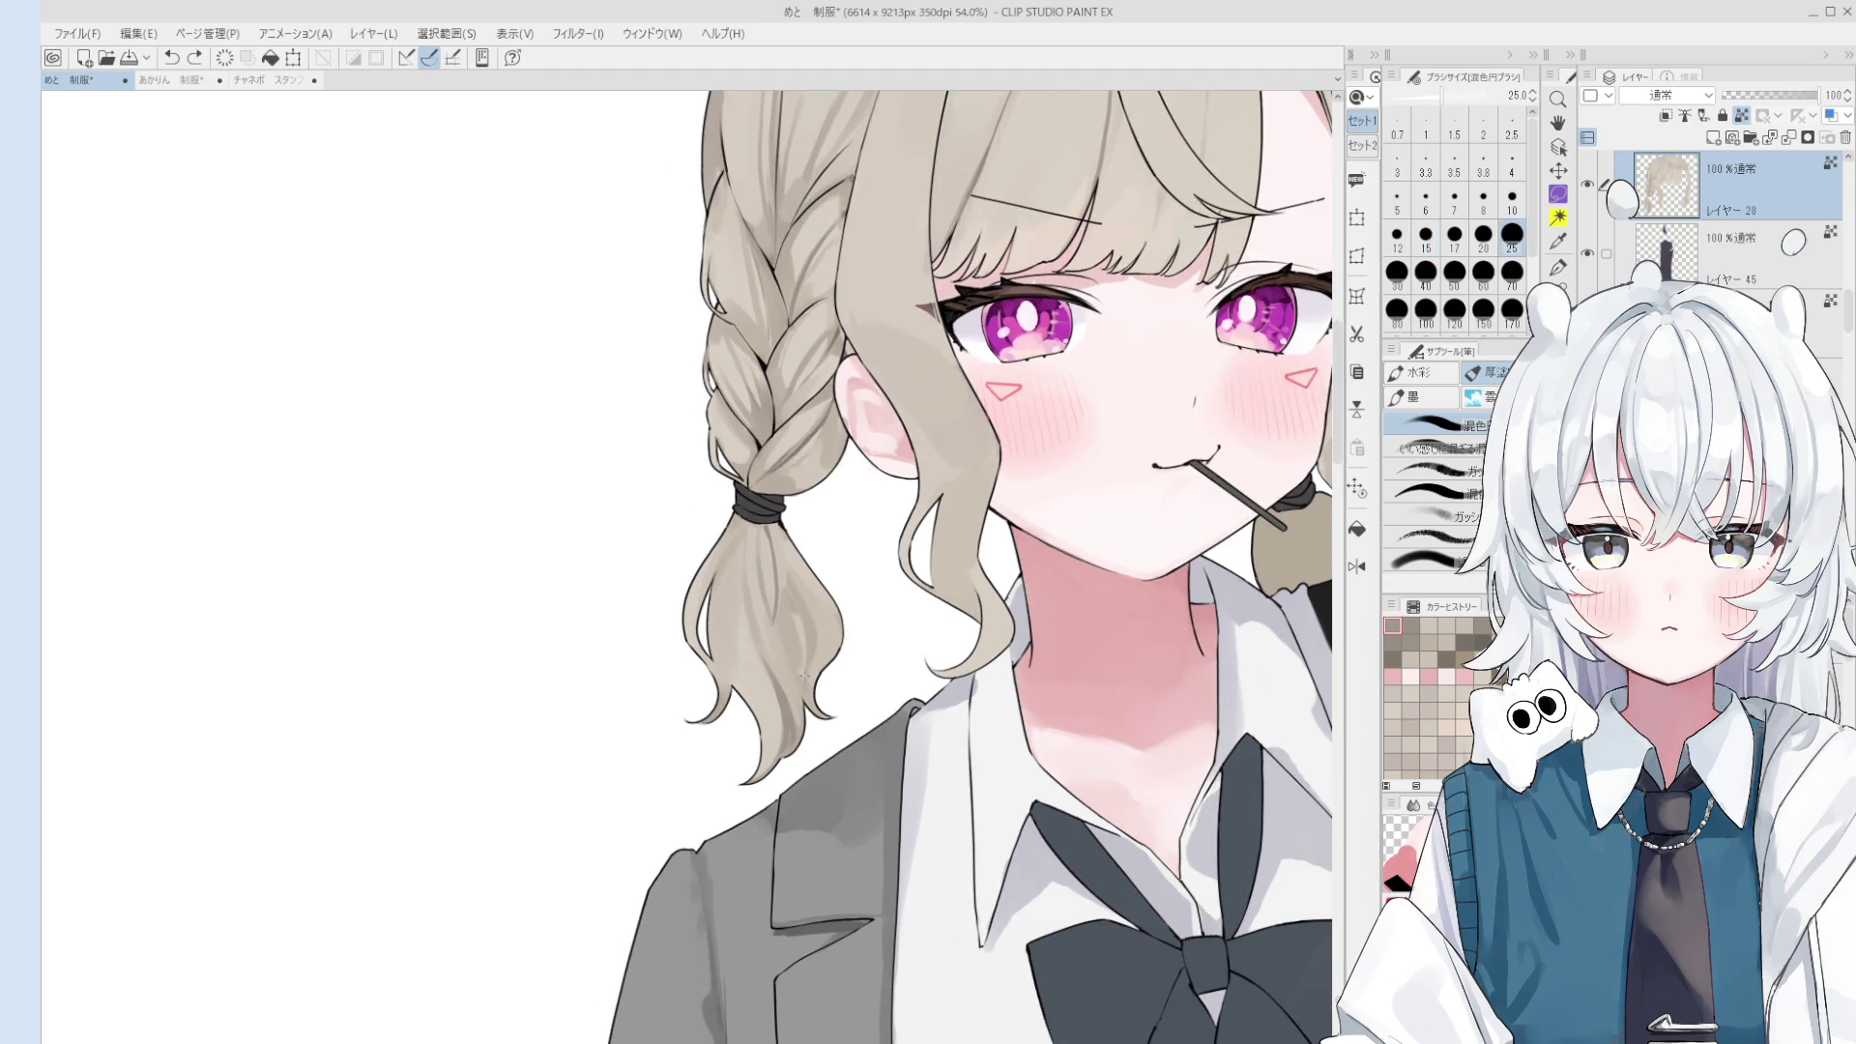
alt+click(763, 557)
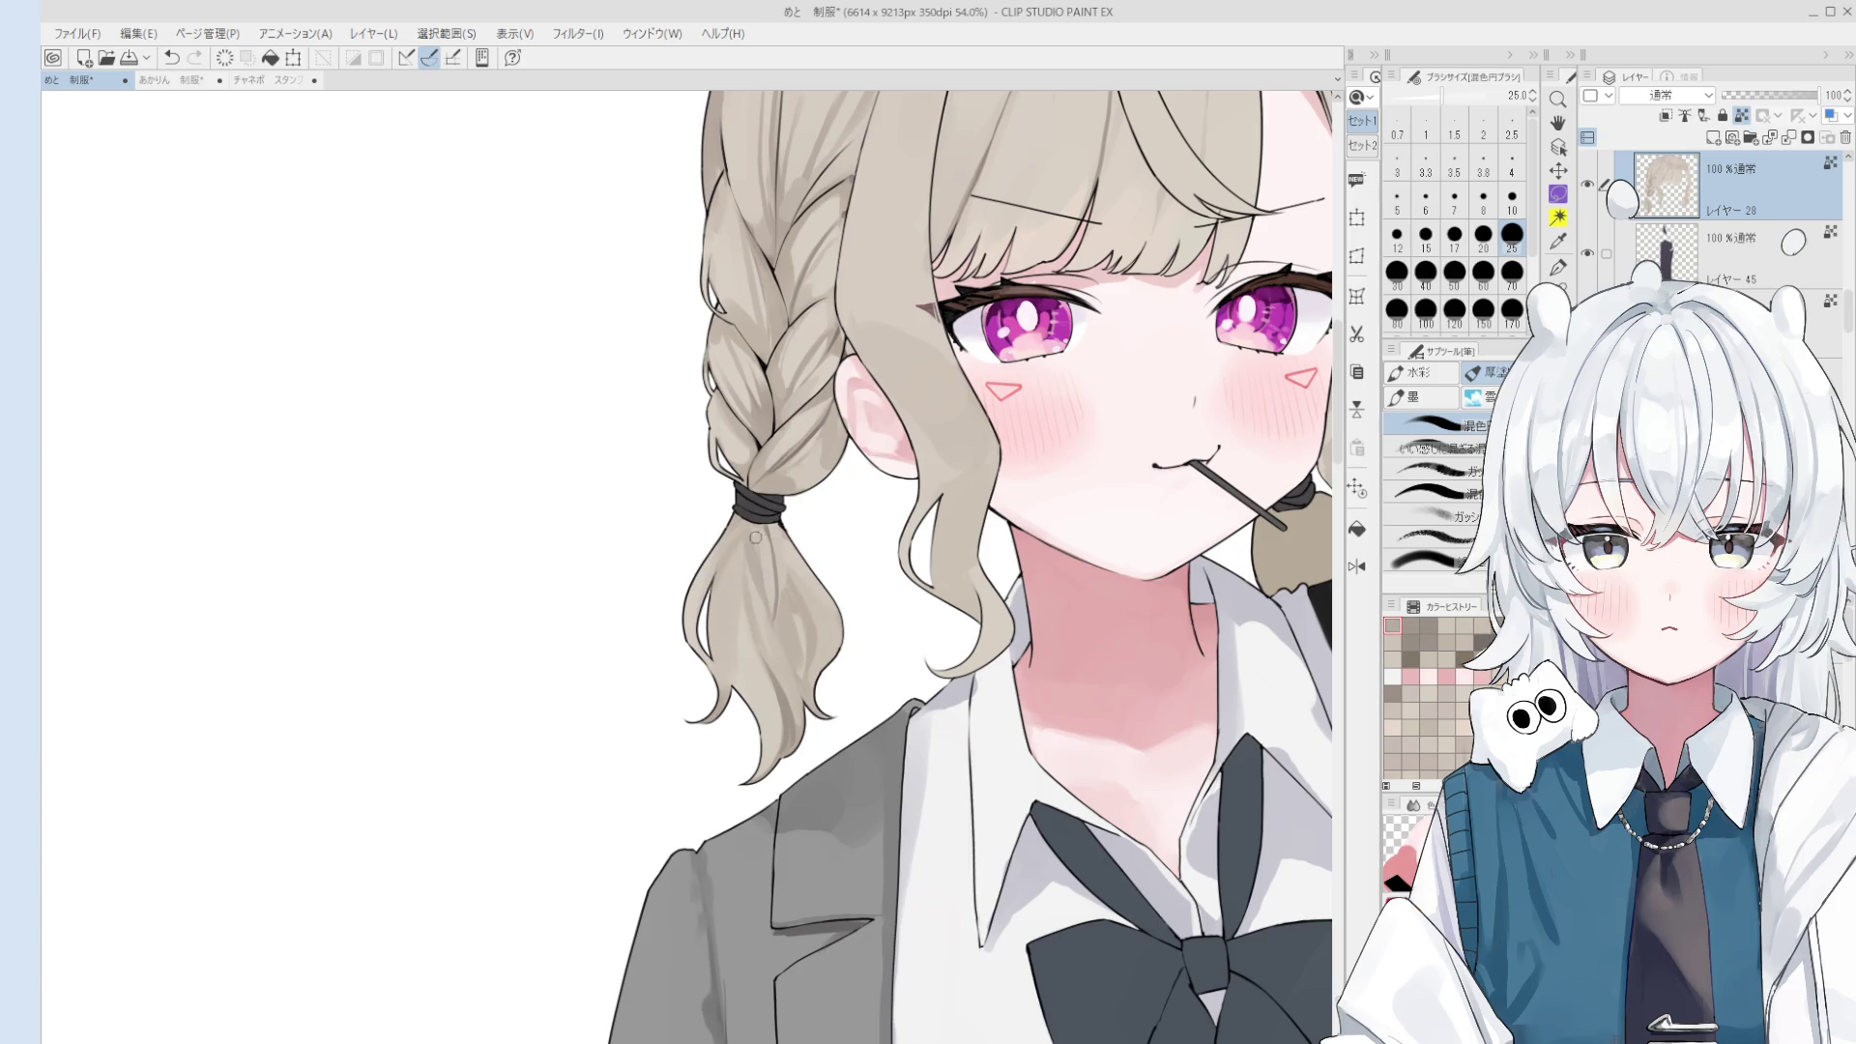
drag(759, 563, 787, 723)
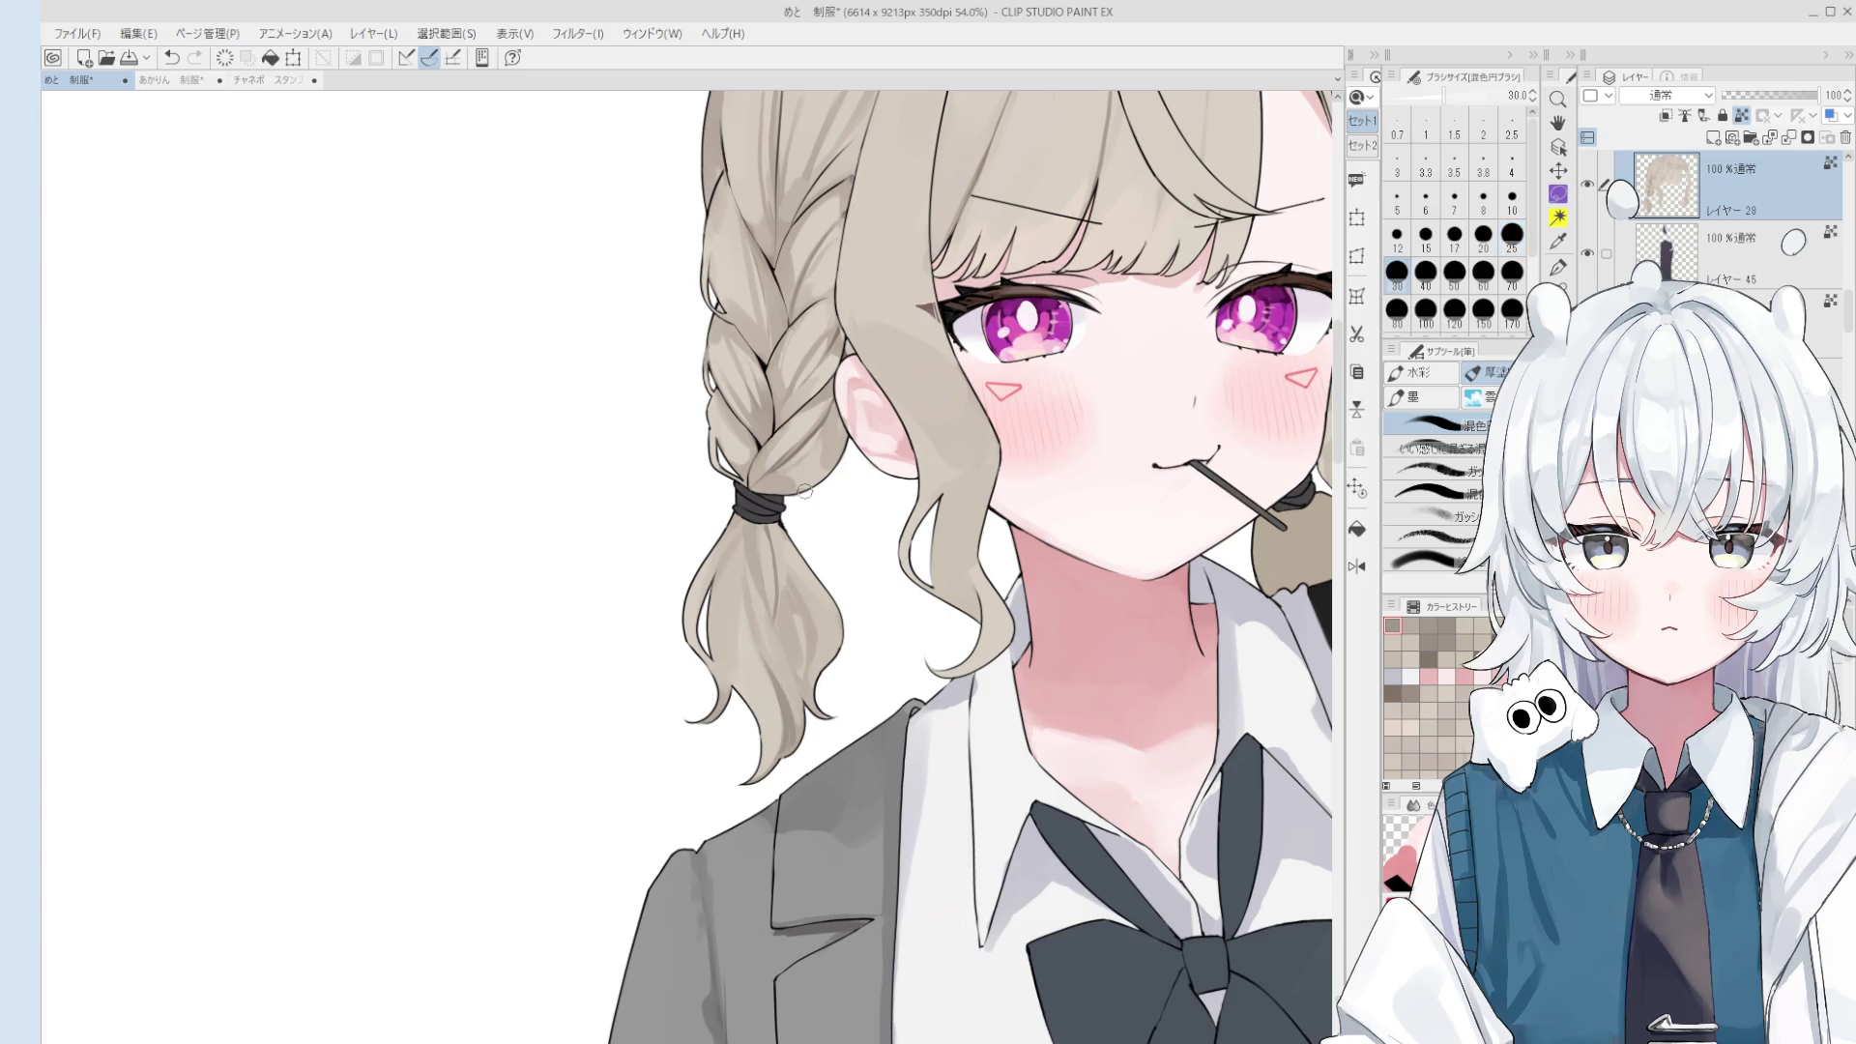
- Zoom the view in on the lower pigtail
scroll(761, 661, up, 1)
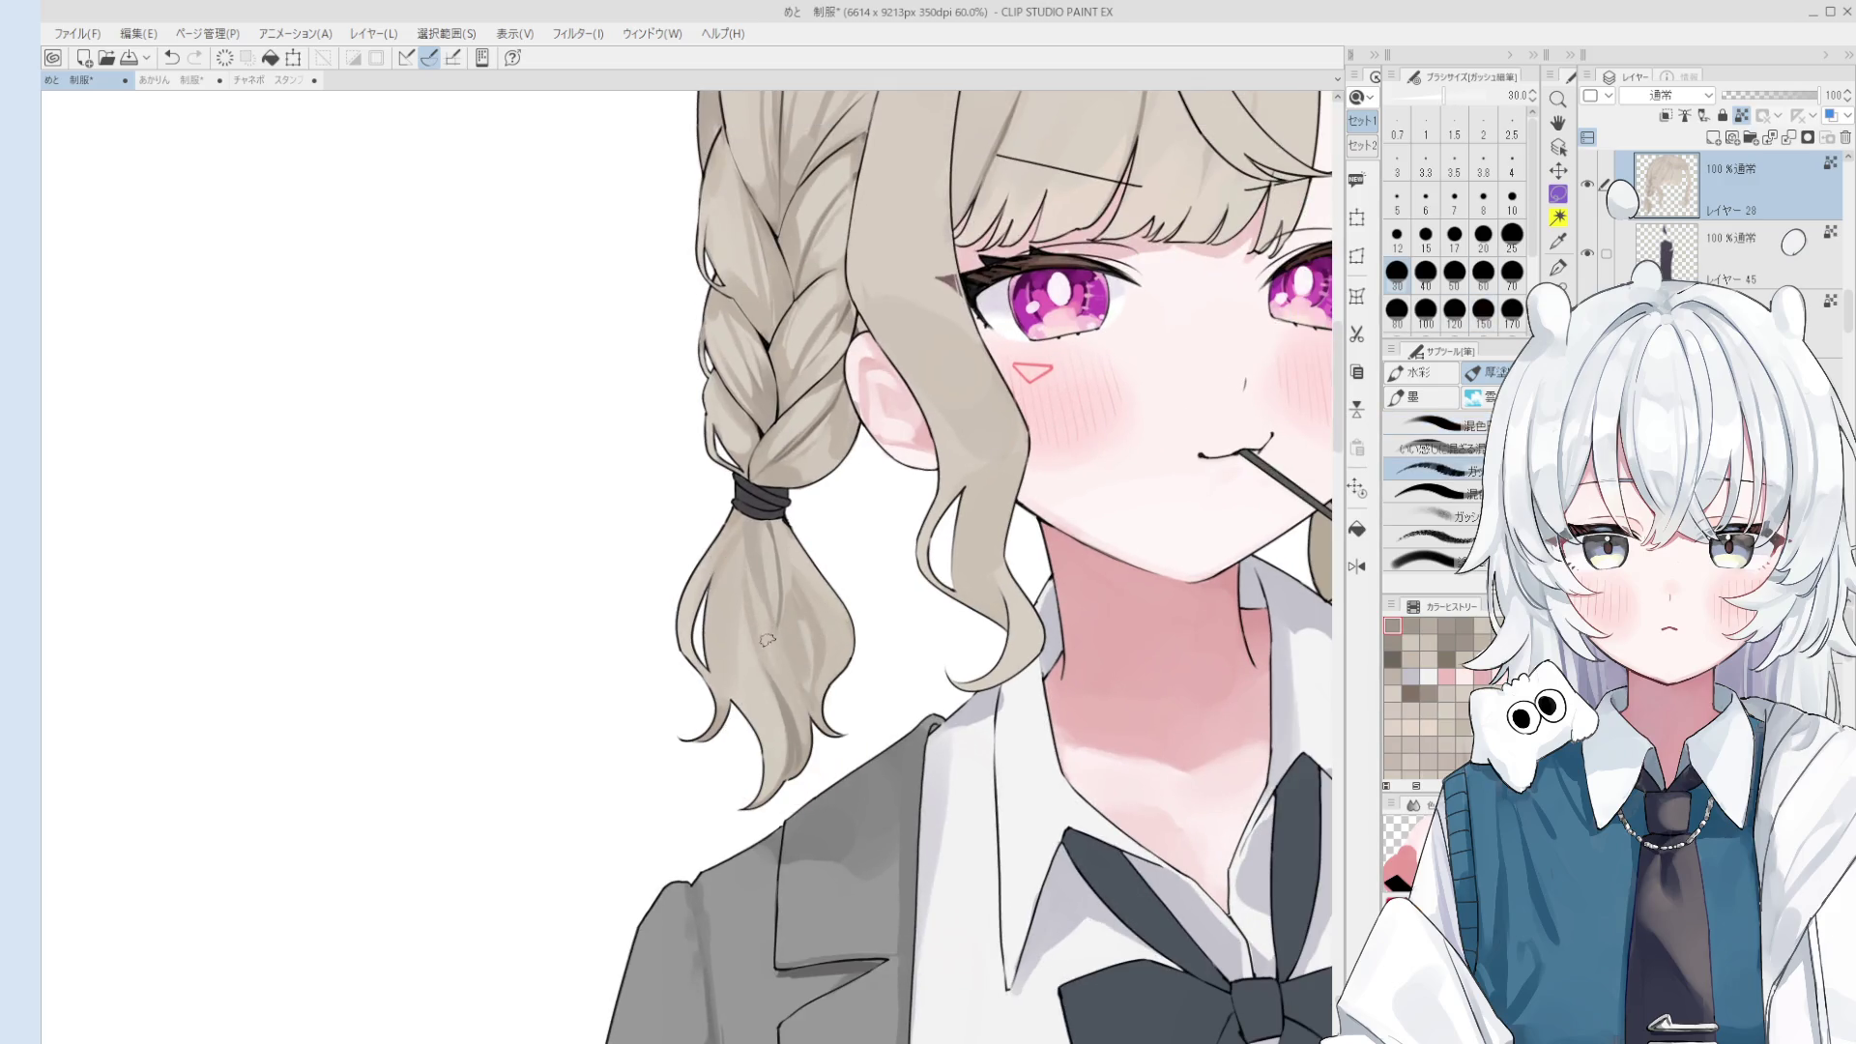
- Return to the brush at size 25 and paint a lighter stroke on the lower pigtail lock, then undo it
key(b)
key(ctrl+z)
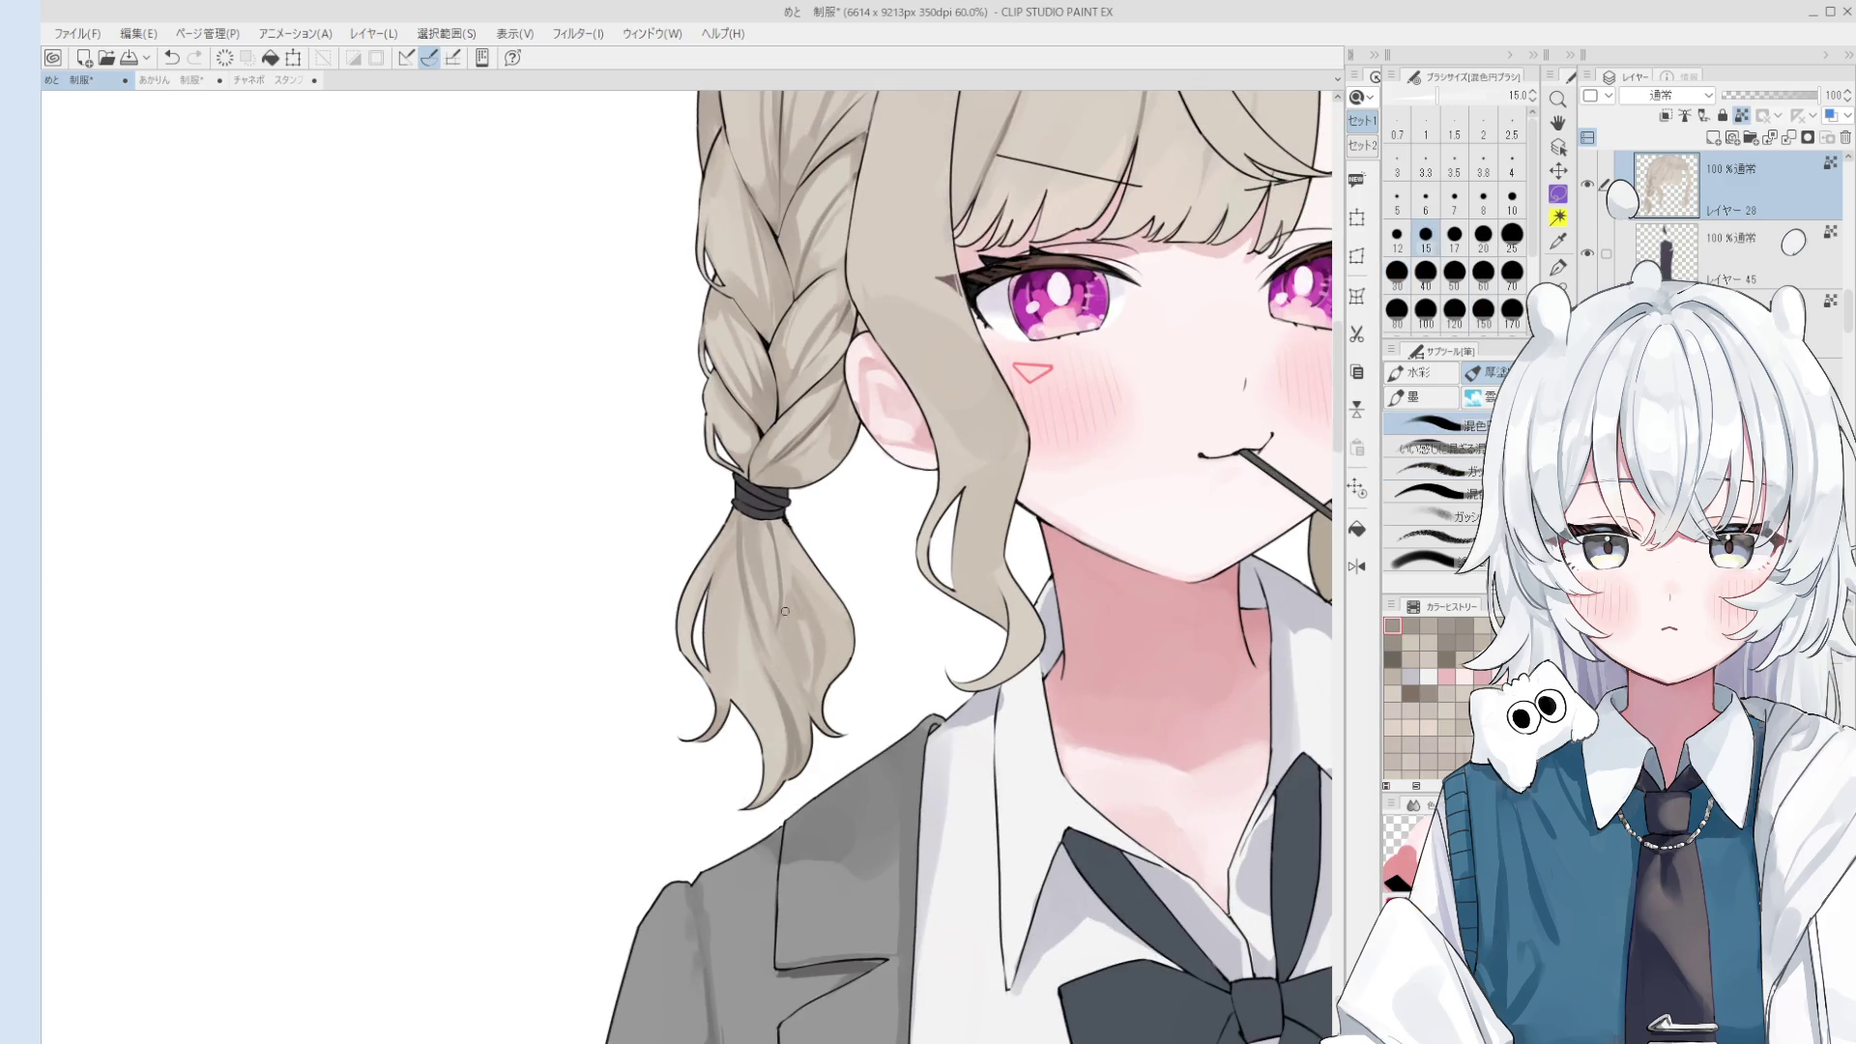
key(bracketleft)
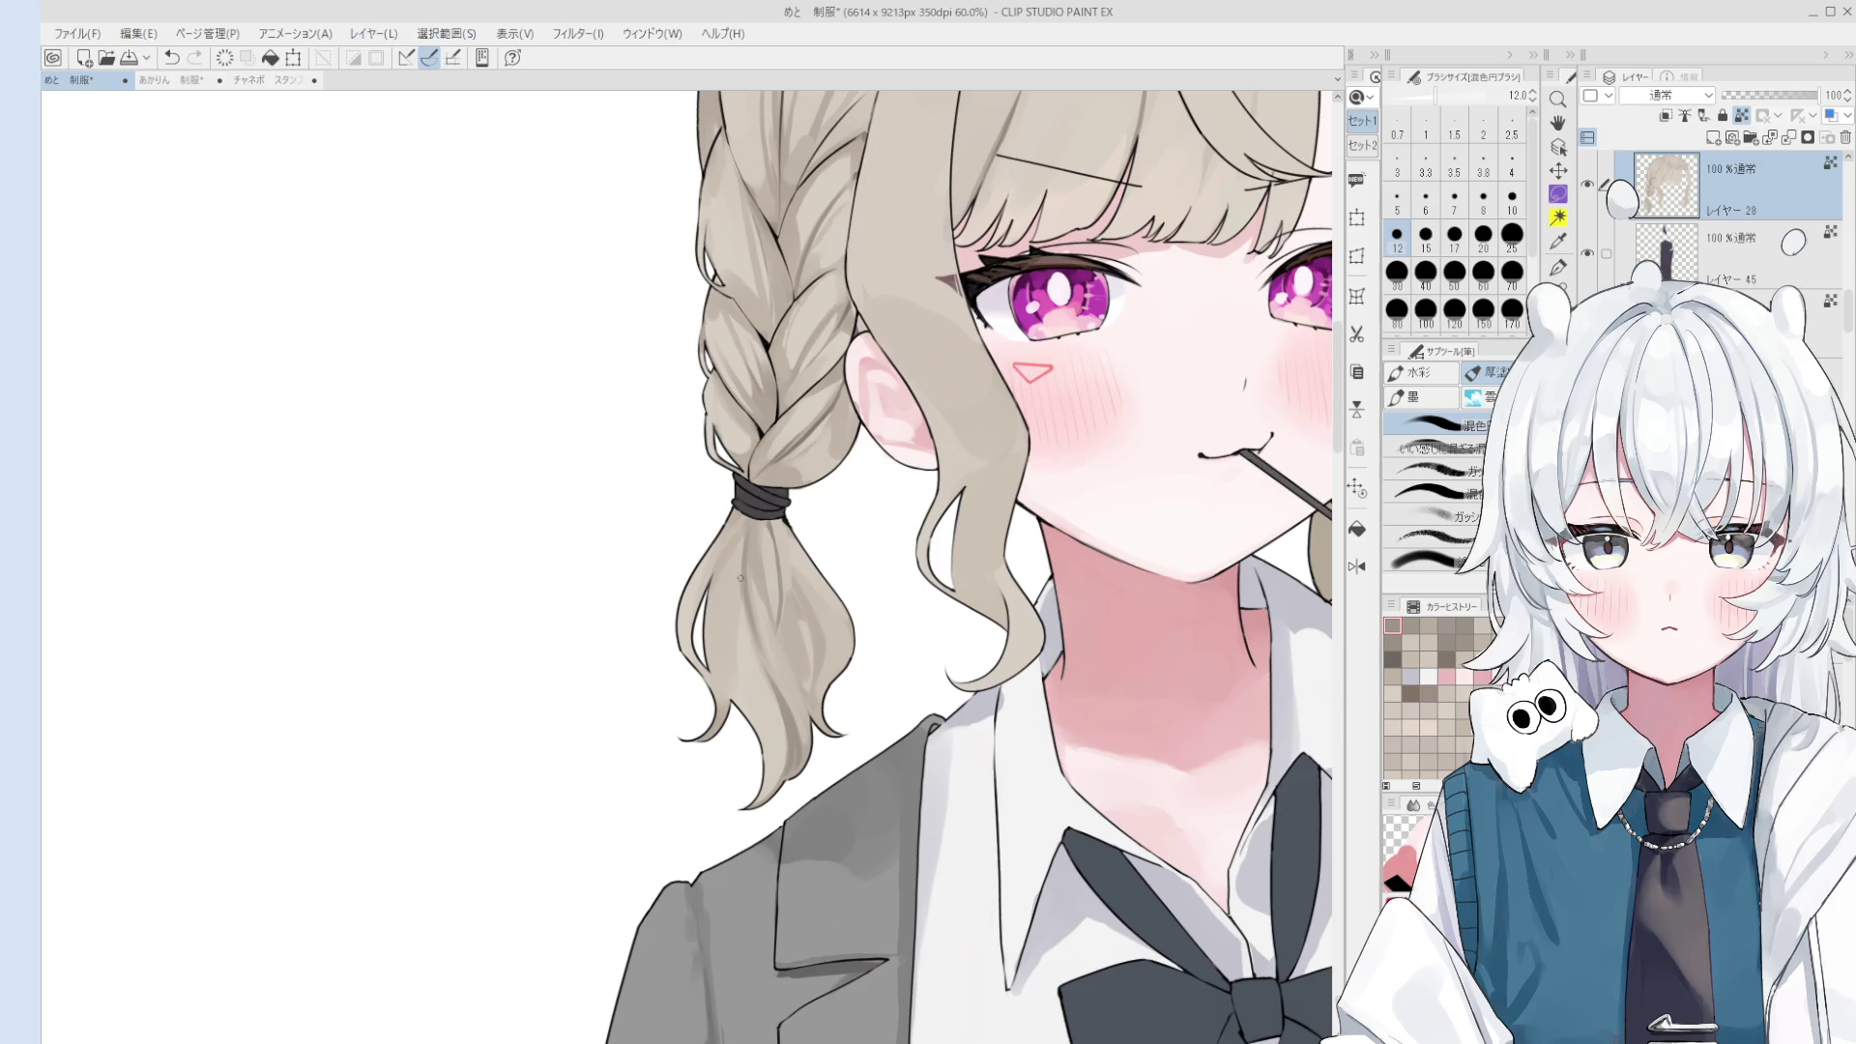
key(bracketright)
key(bracketright)
key(bracketright)
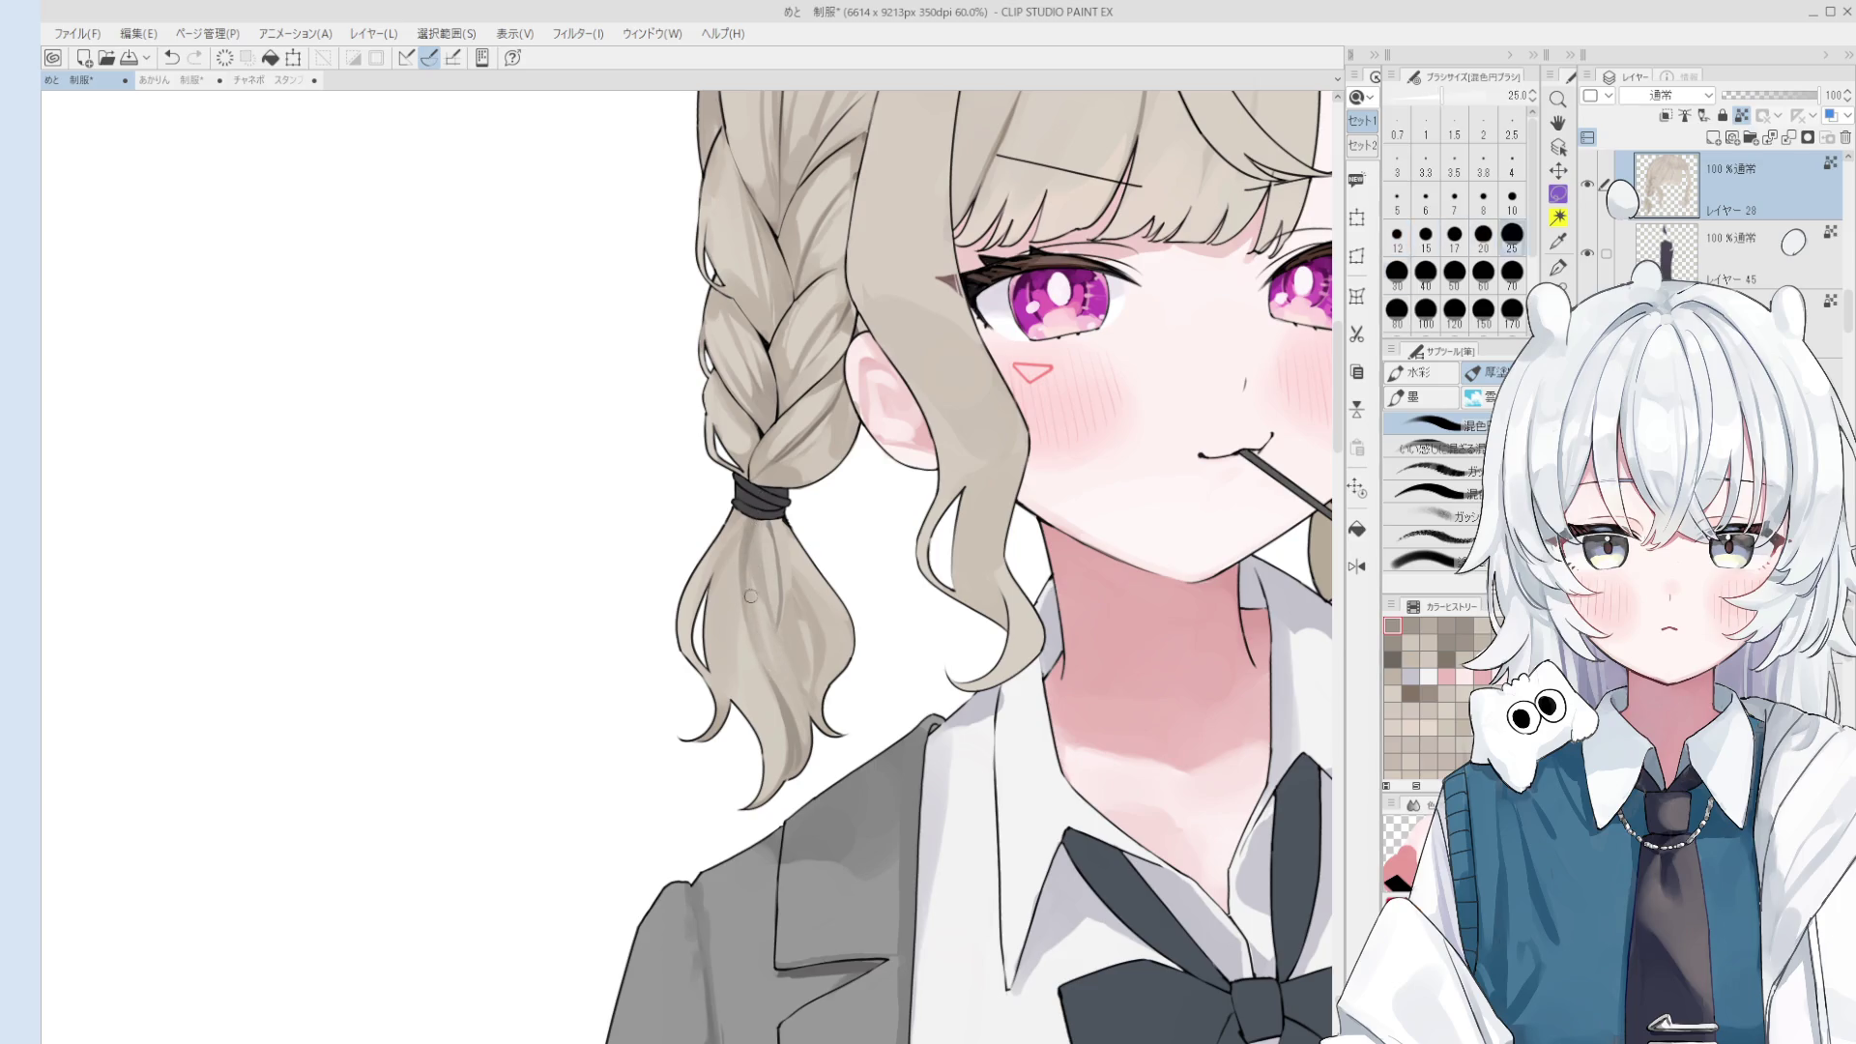
scroll(750, 597, up, 2)
key(bracketleft)
key(bracketleft)
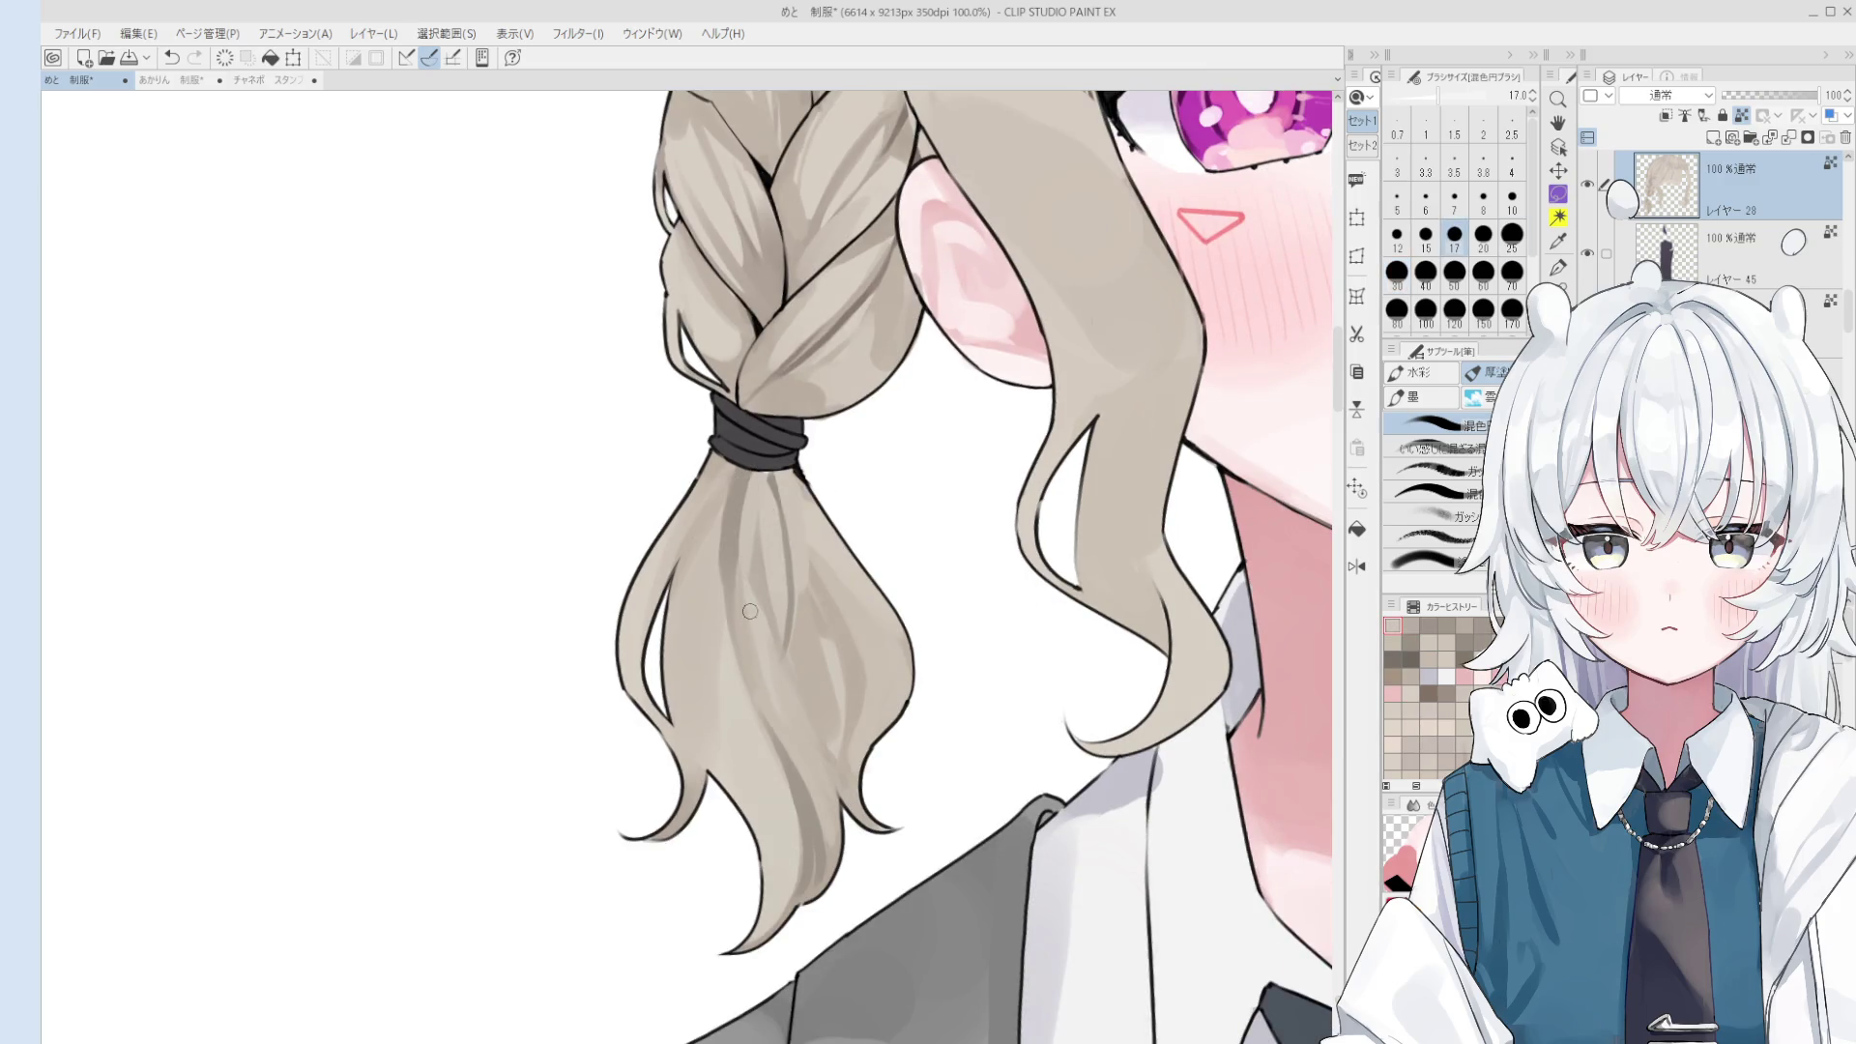
scroll(751, 602, down, 1)
key(bracketleft)
key(bracketleft)
key(bracketleft)
key(bracketleft)
key(bracketright)
key(bracketright)
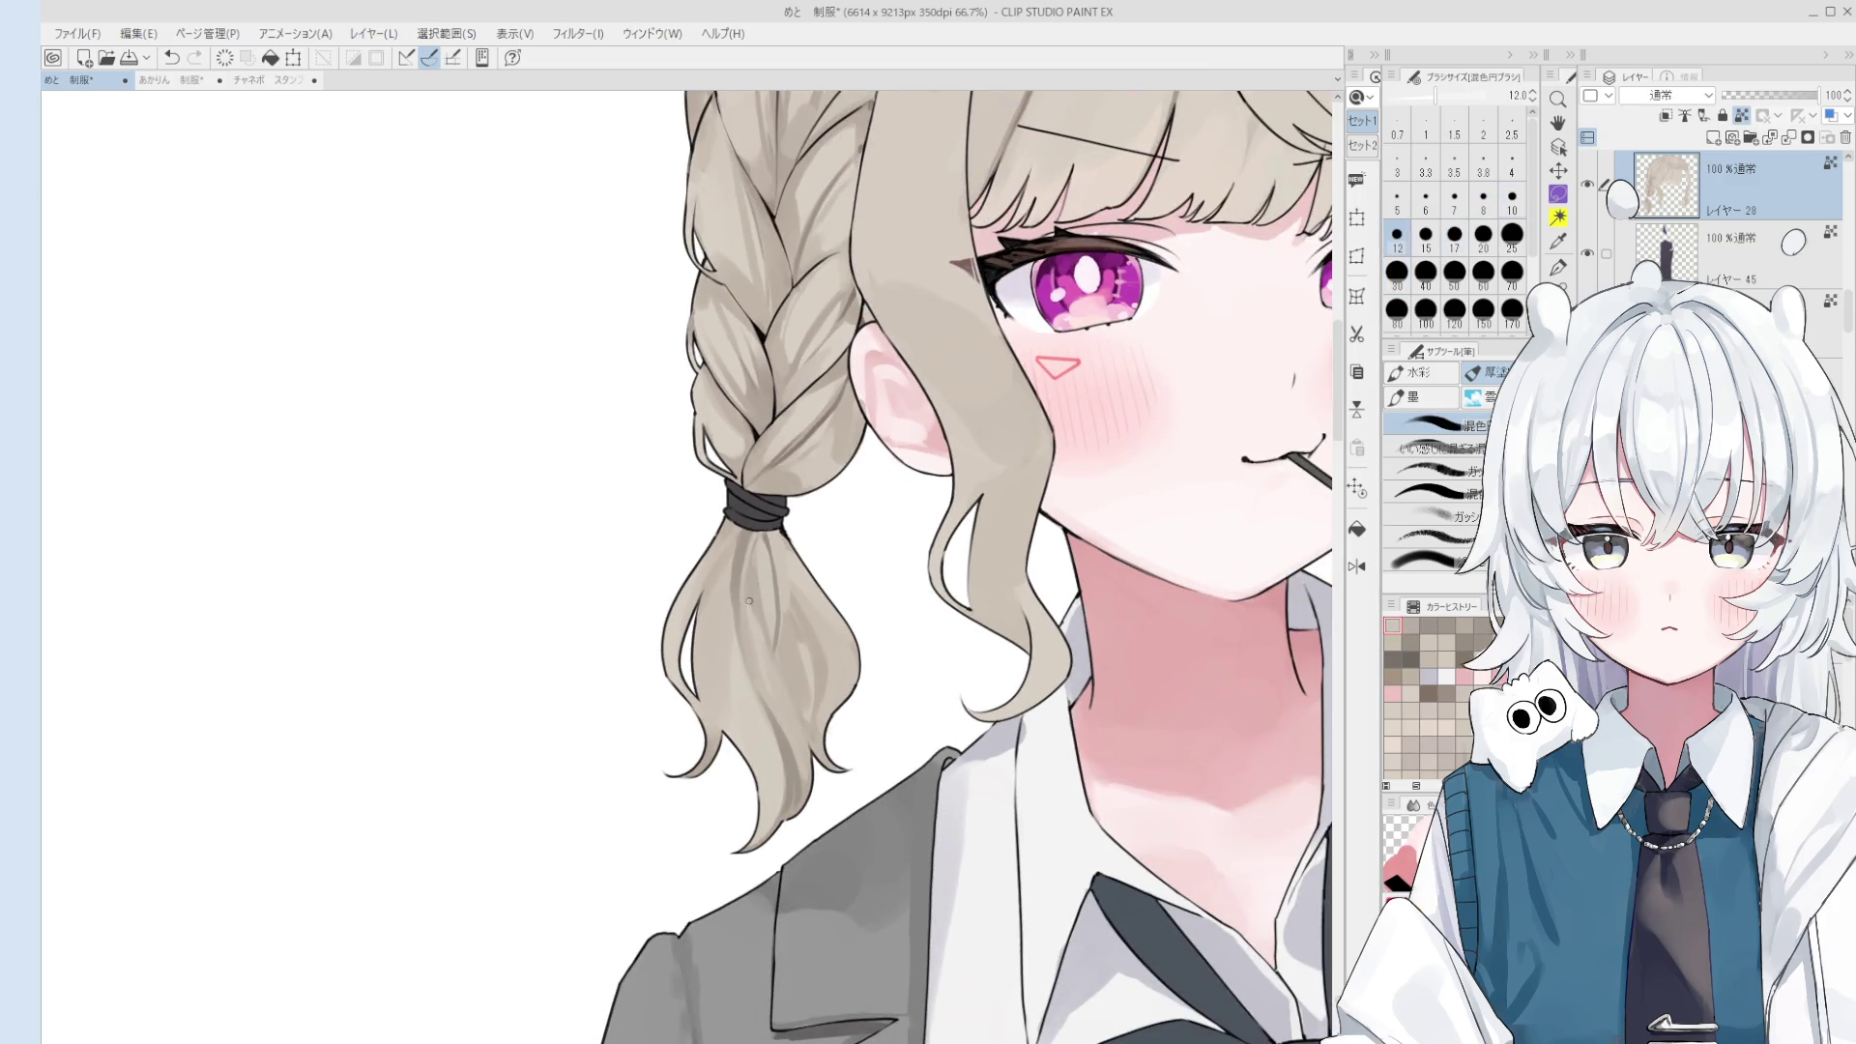
key(bracketright)
key(bracketright)
key(bracketright)
key(bracketright)
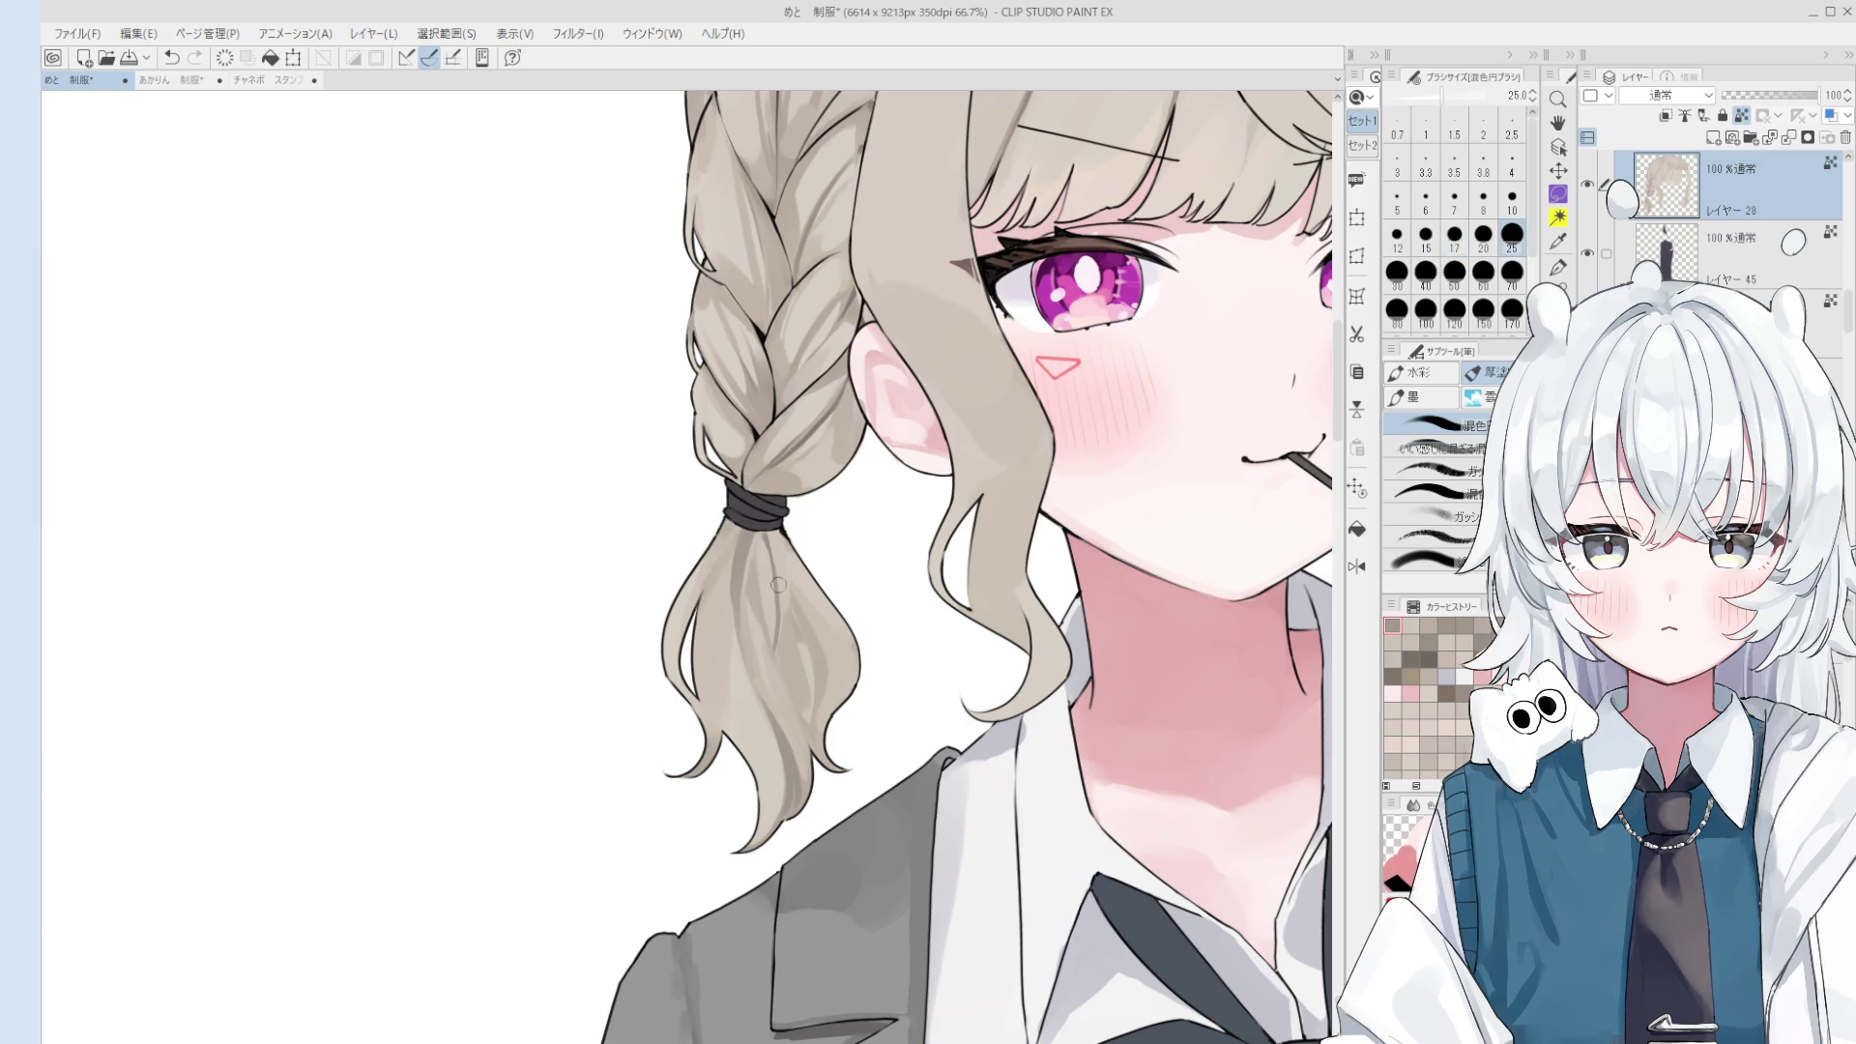
drag(762, 581, 731, 665)
key(ctrl+z)
scroll(732, 665, down, 1)
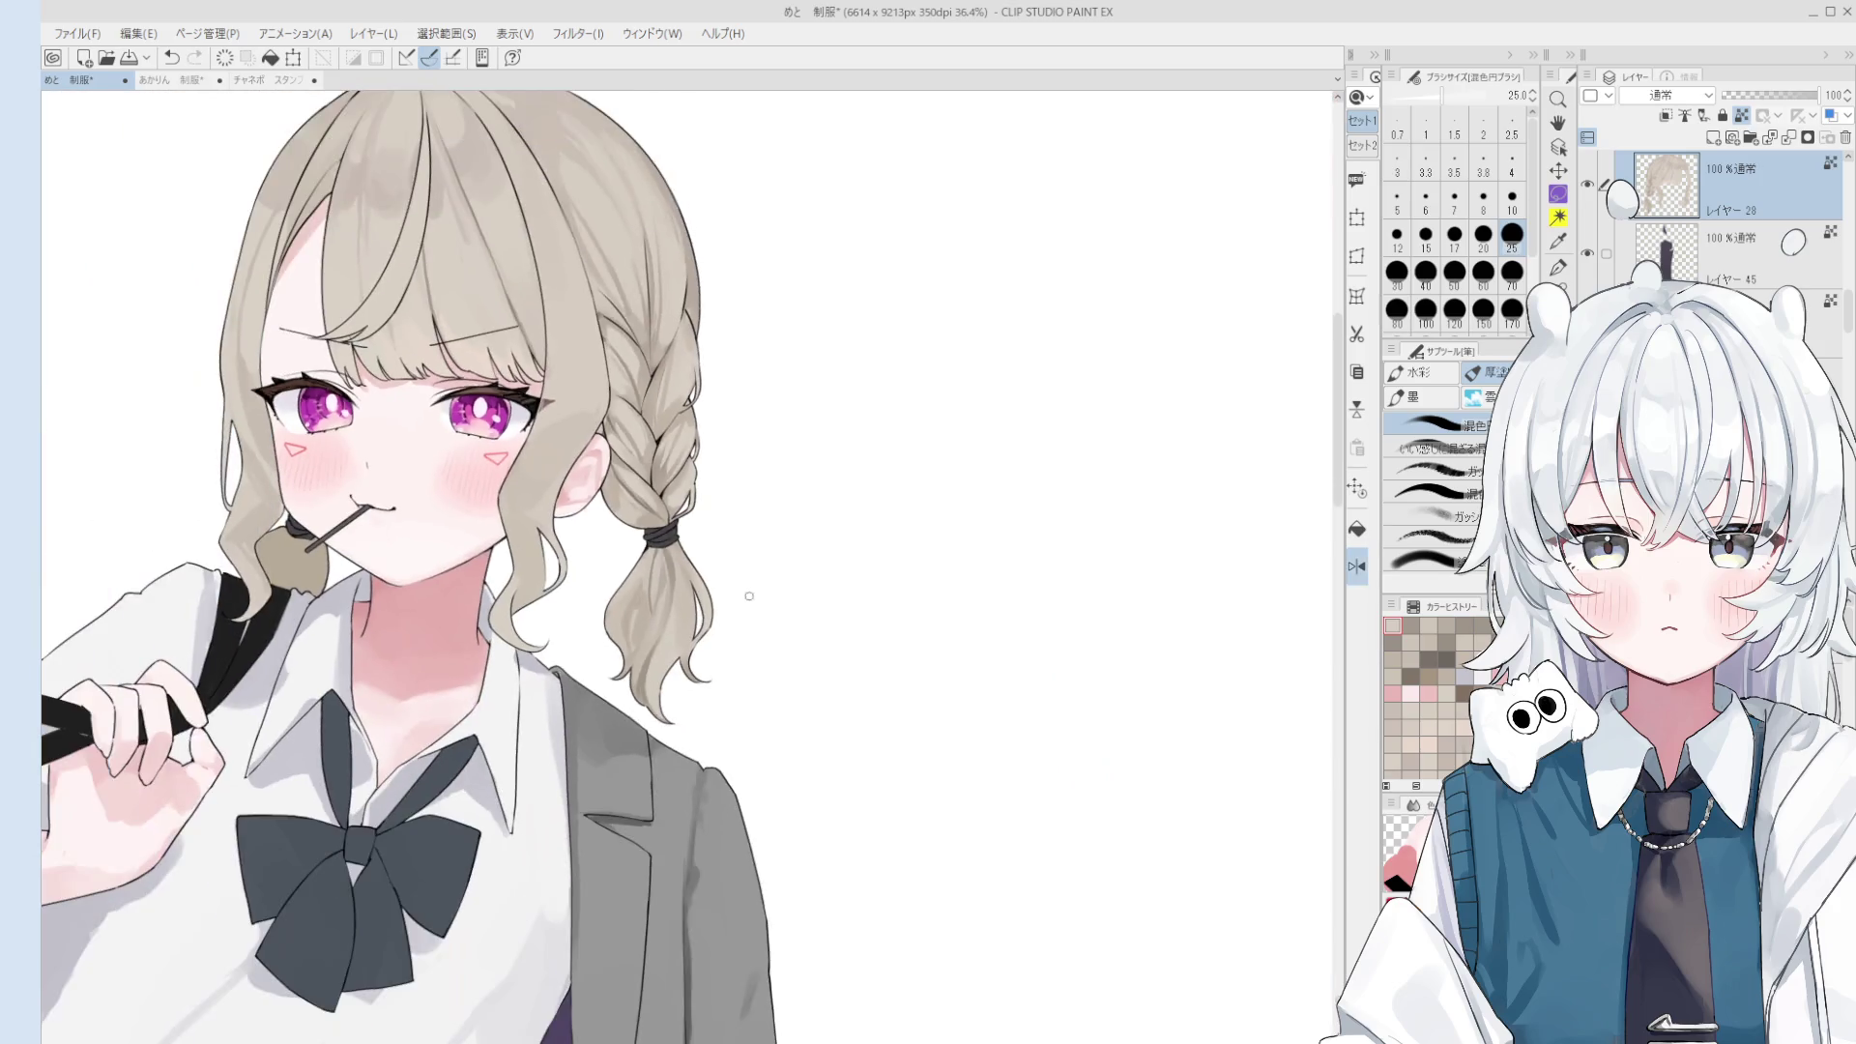
- Mirror the canvas, raise the brush to size 50 and add a subtle stroke to the pigtail
key(h)
key(bracketleft)
key(bracketleft)
key(bracketleft)
key(ctrl+z)
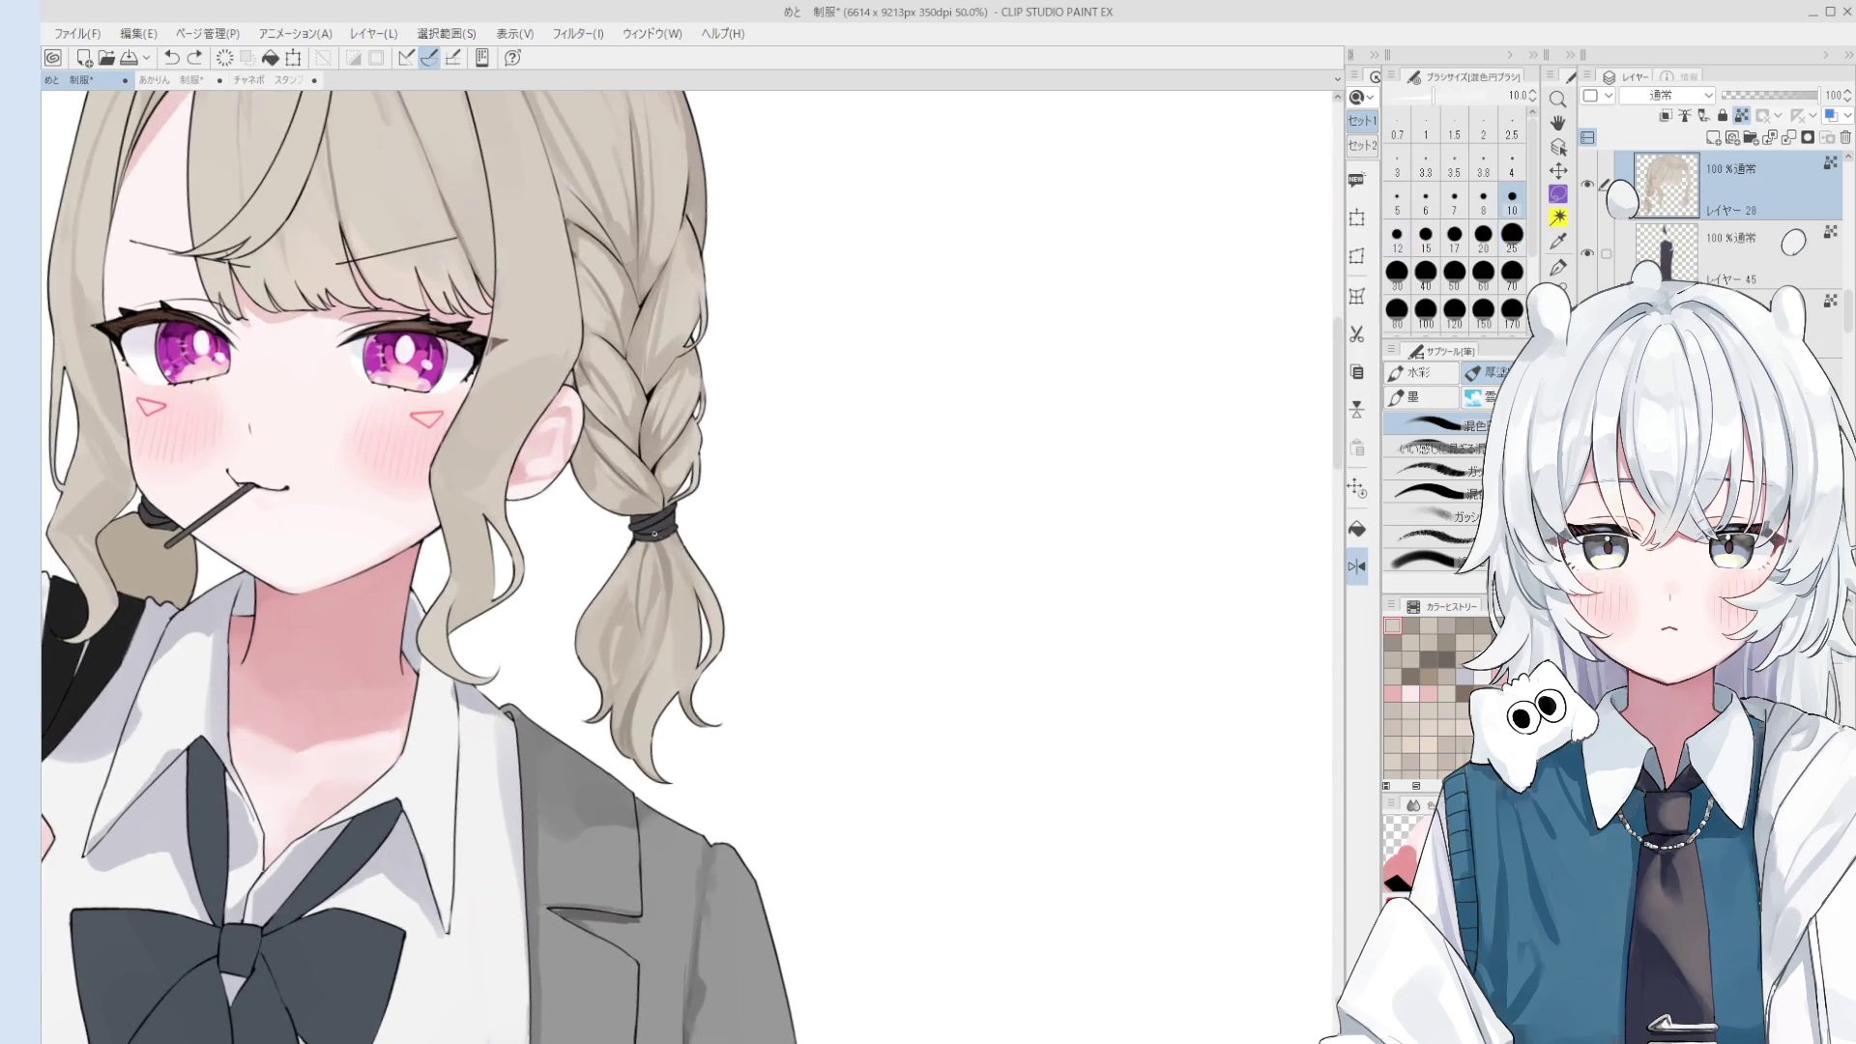
key(bracketright)
key(bracketright)
key(bracketright)
key(bracketright)
key(bracketright)
key(bracketright)
key(bracketright)
key(bracketleft)
key(bracketleft)
key(bracketright)
key(bracketleft)
key(bracketleft)
key(bracketleft)
key(bracketright)
key(bracketright)
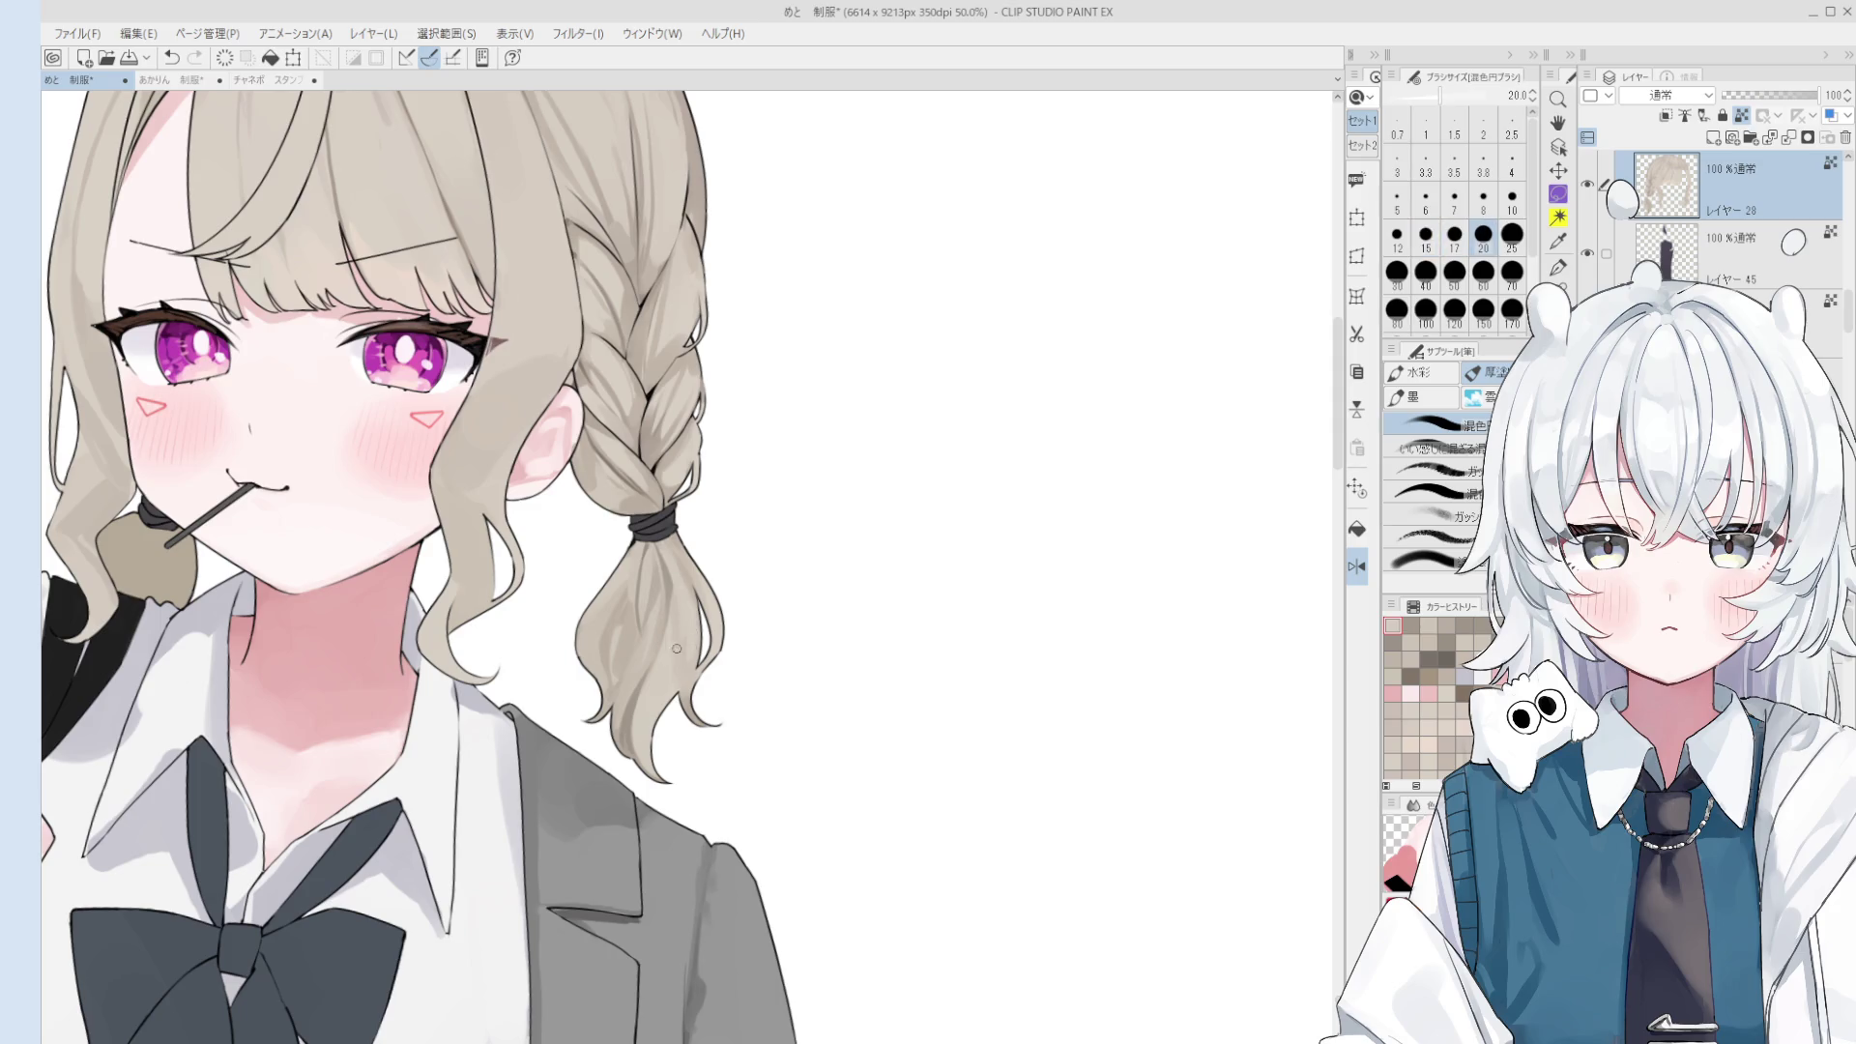
drag(677, 649, 687, 669)
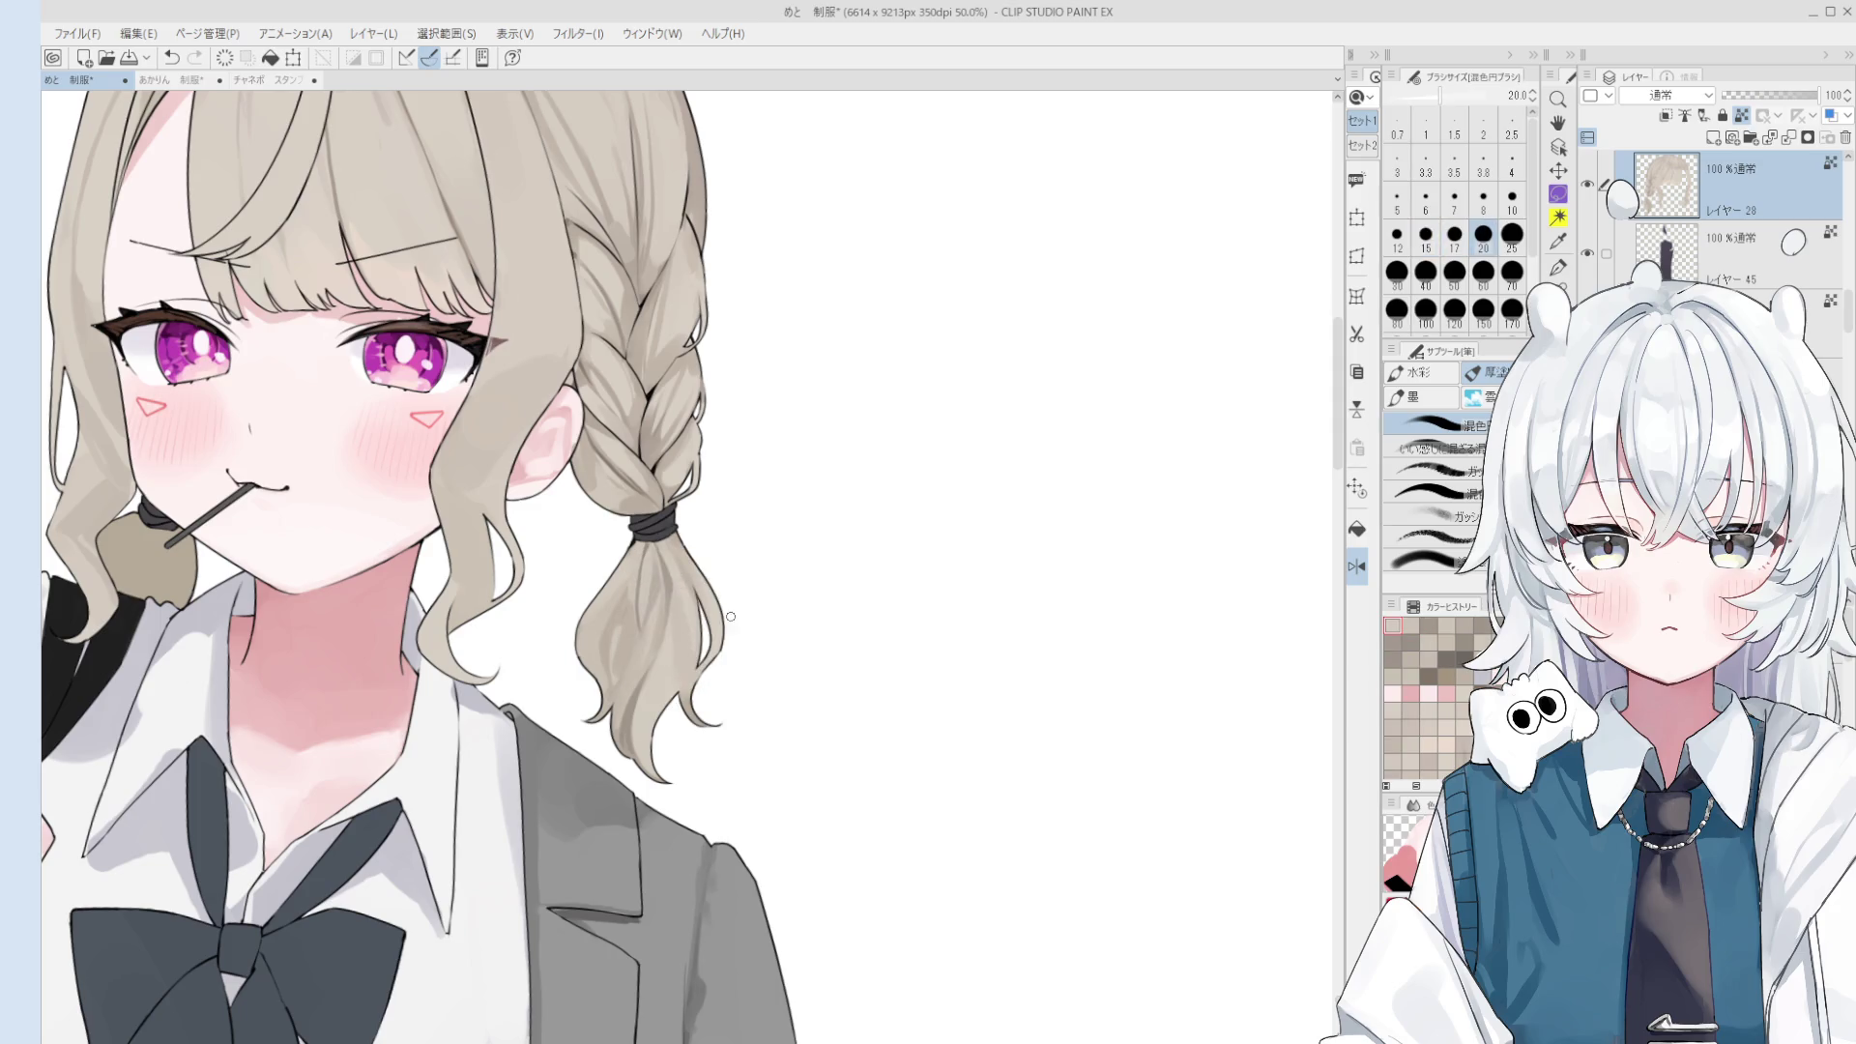
- Zoom in on the hair tie and repaint strokes along the ponytail edge, undoing failed attempts
scroll(634, 516, up, 3)
key(bracketleft)
key(bracketleft)
key(bracketleft)
drag(645, 511, 682, 654)
key(ctrl+z)
drag(648, 509, 683, 656)
key(ctrl+z)
key(bracketright)
key(bracketright)
key(bracketright)
key(ctrl+z)
mouse_move(677, 545)
mouse_down()
mouse_move(667, 679)
mouse_move(712, 721)
mouse_up()
scroll(660, 587, down, 3)
scroll(696, 657, up, 2)
- Undo the edge strokes and mirror the canvas again to check the pigtail's proportions
key(ctrl+z)
scroll(728, 698, up, 1)
key(ctrl+z)
key(bracketright)
key(bracketright)
key(bracketright)
key(bracketright)
key(bracketright)
key(bracketright)
key(bracketright)
key(bracketright)
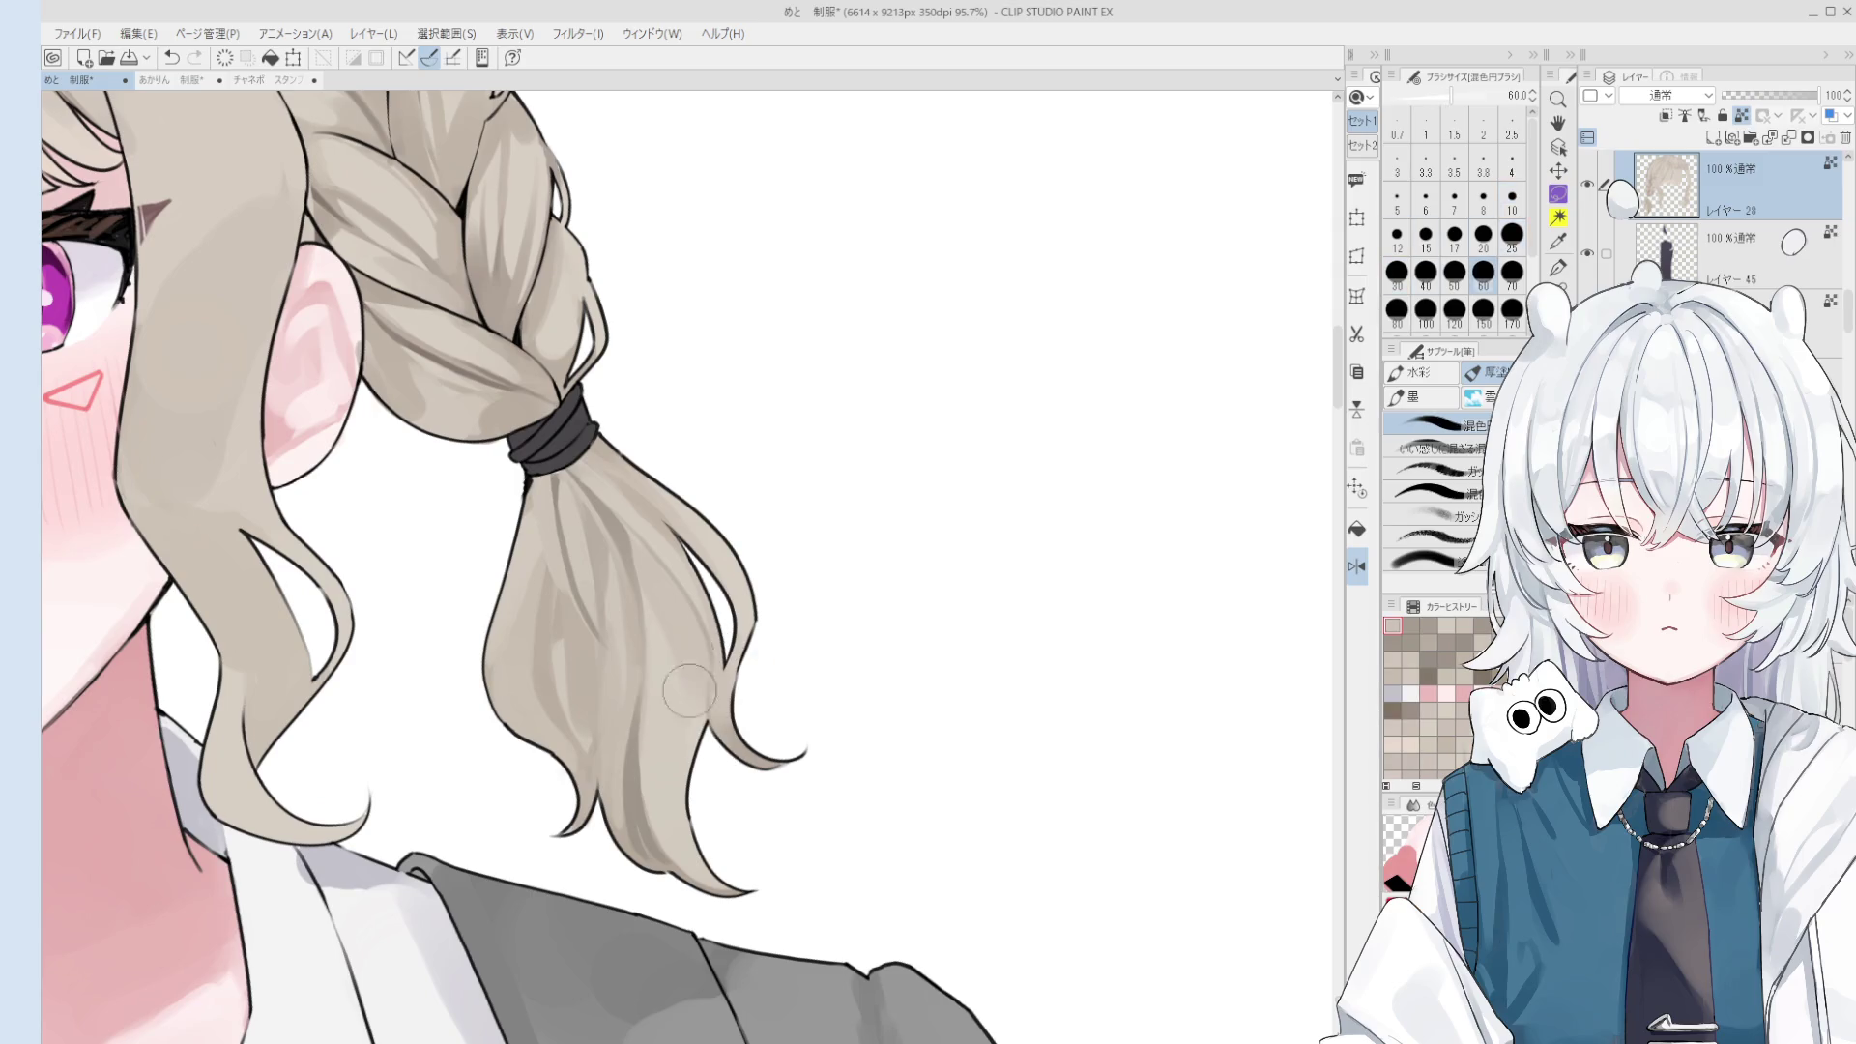
scroll(696, 715, down, 1)
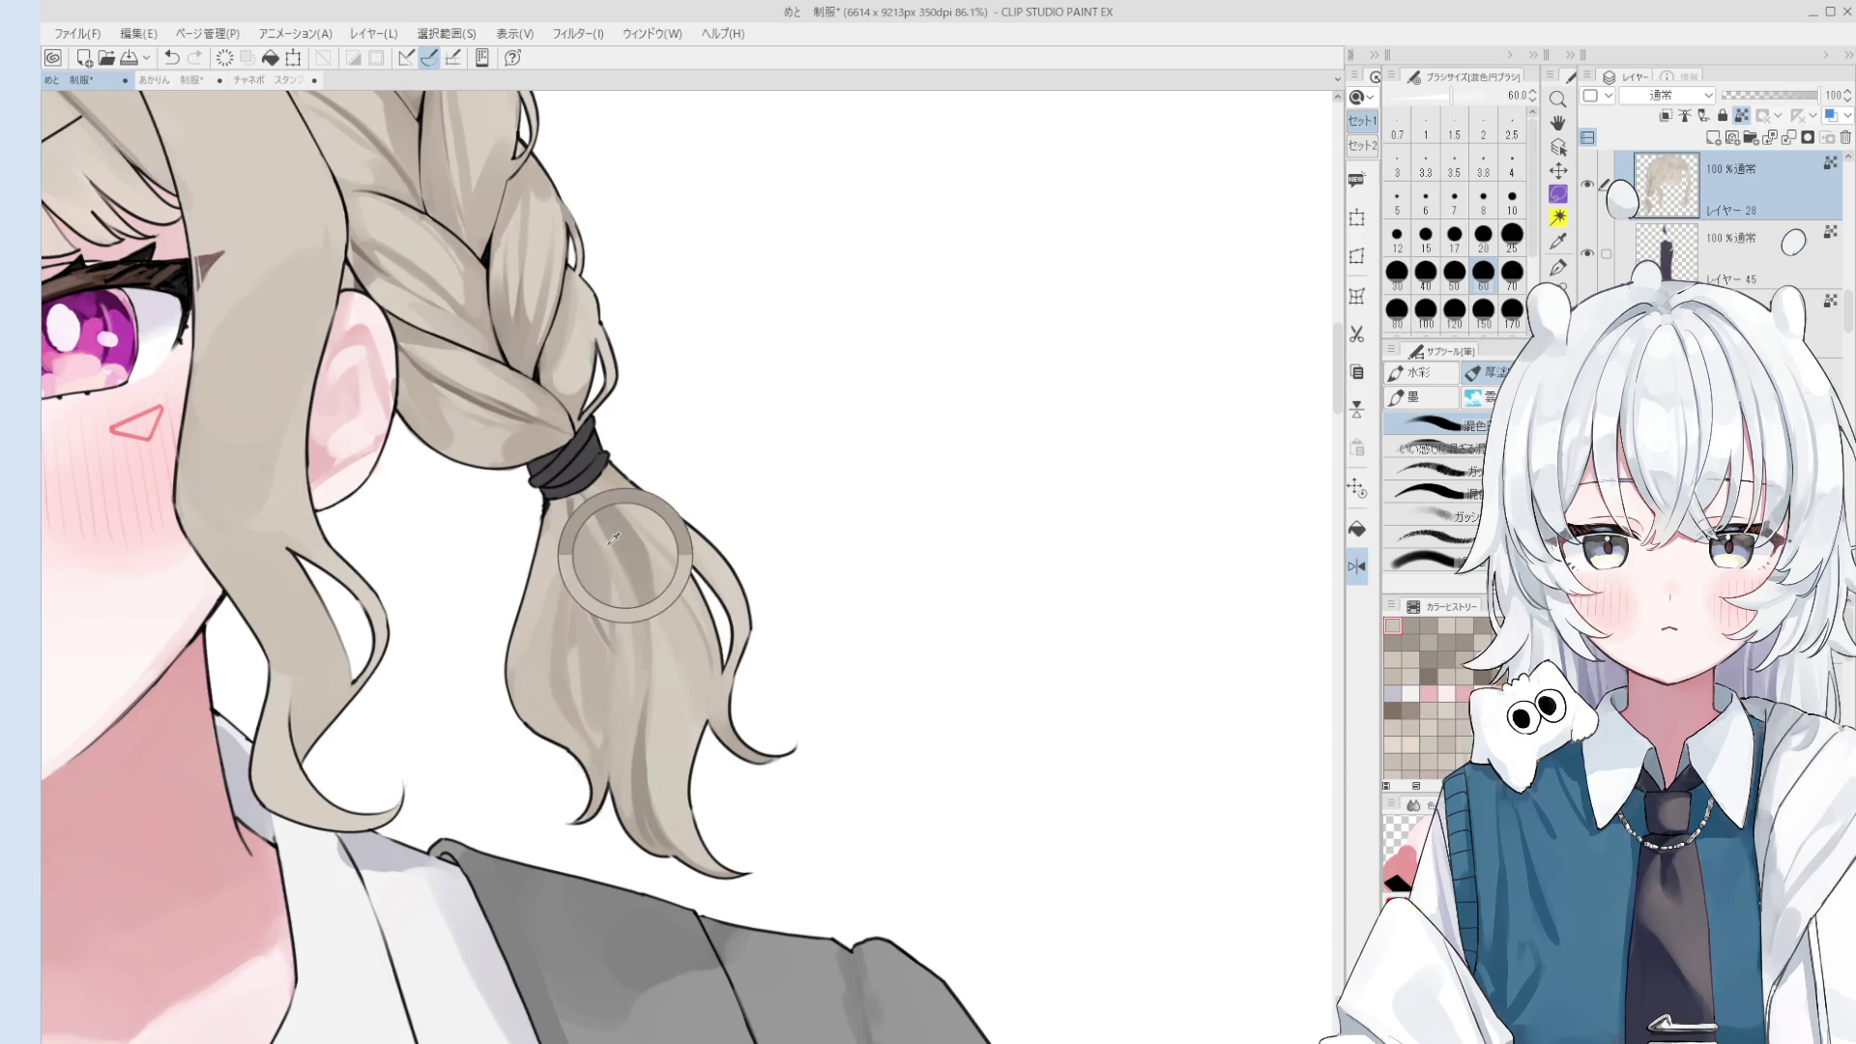
key(bracketleft)
scroll(697, 720, down, 2)
key(bracketleft)
key(bracketleft)
key(bracketleft)
scroll(696, 715, down, 2)
key(h)
key(ctrl+z)
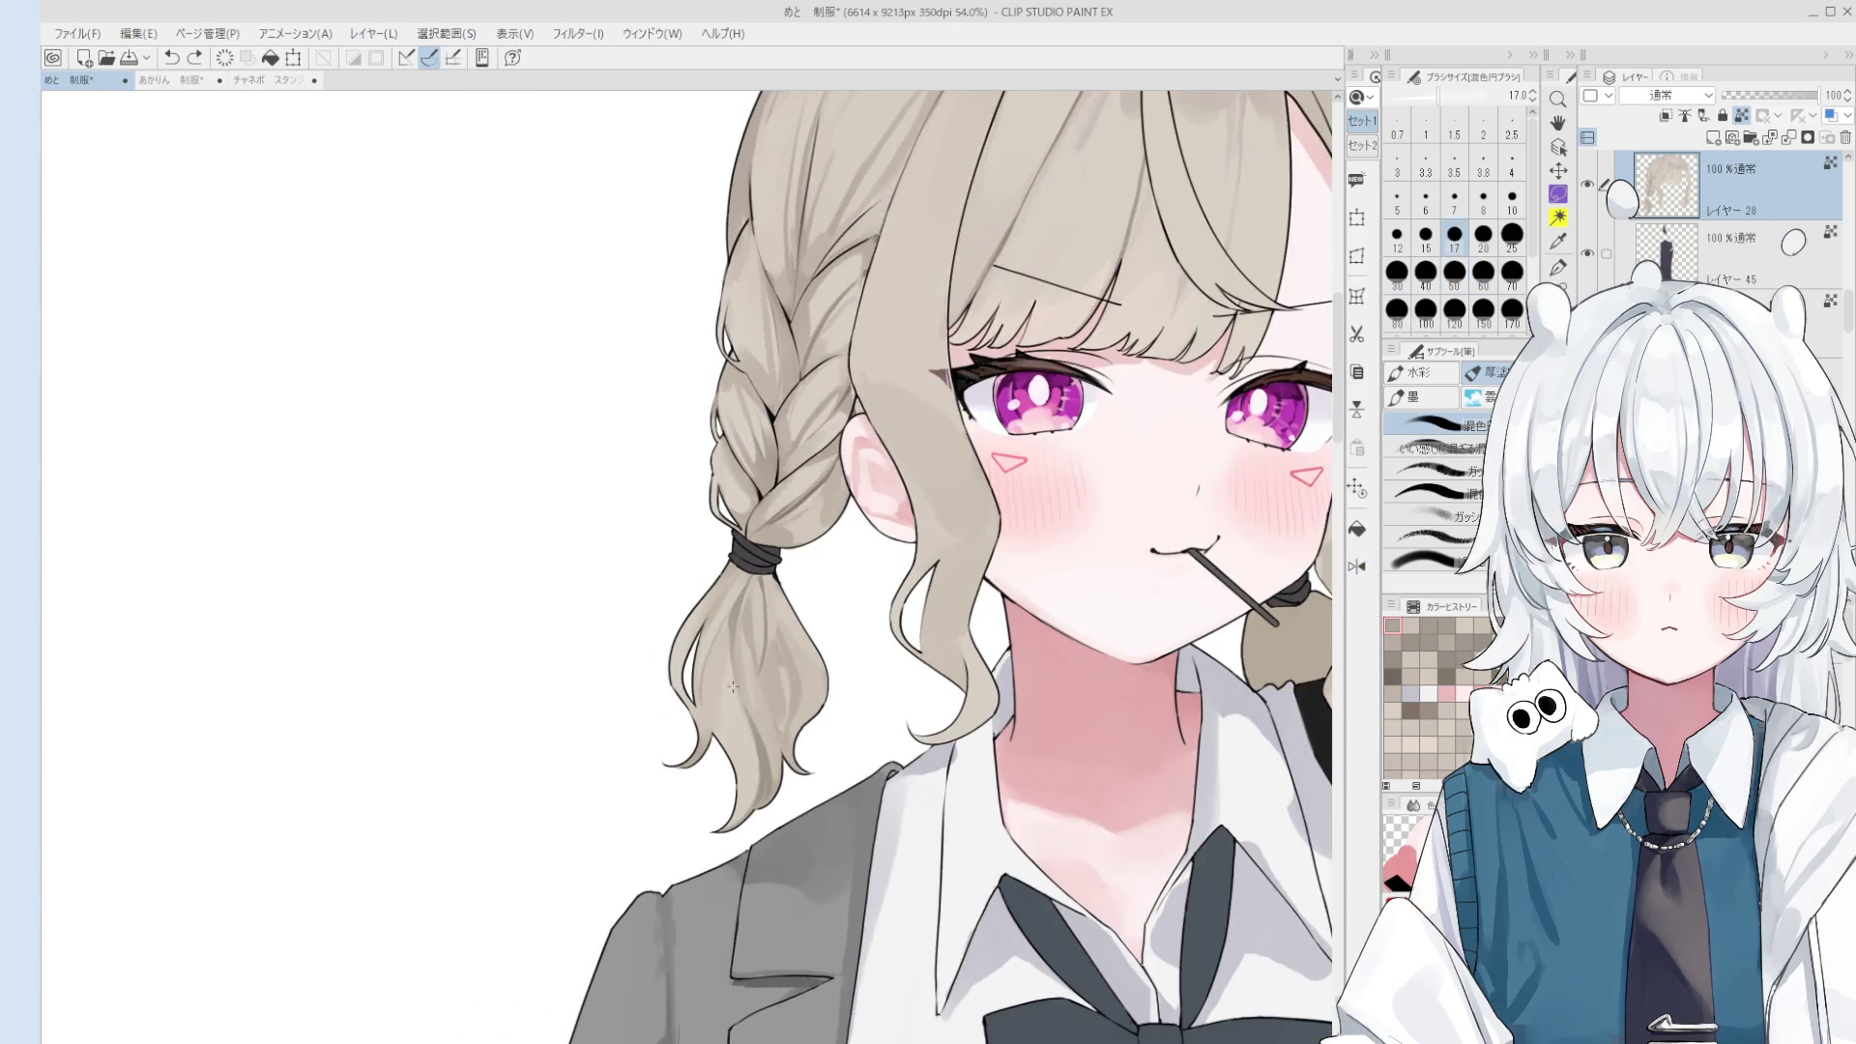
key(bracketright)
key(bracketright)
key(bracketright)
key(bracketright)
key(bracketright)
scroll(734, 735, down, 1)
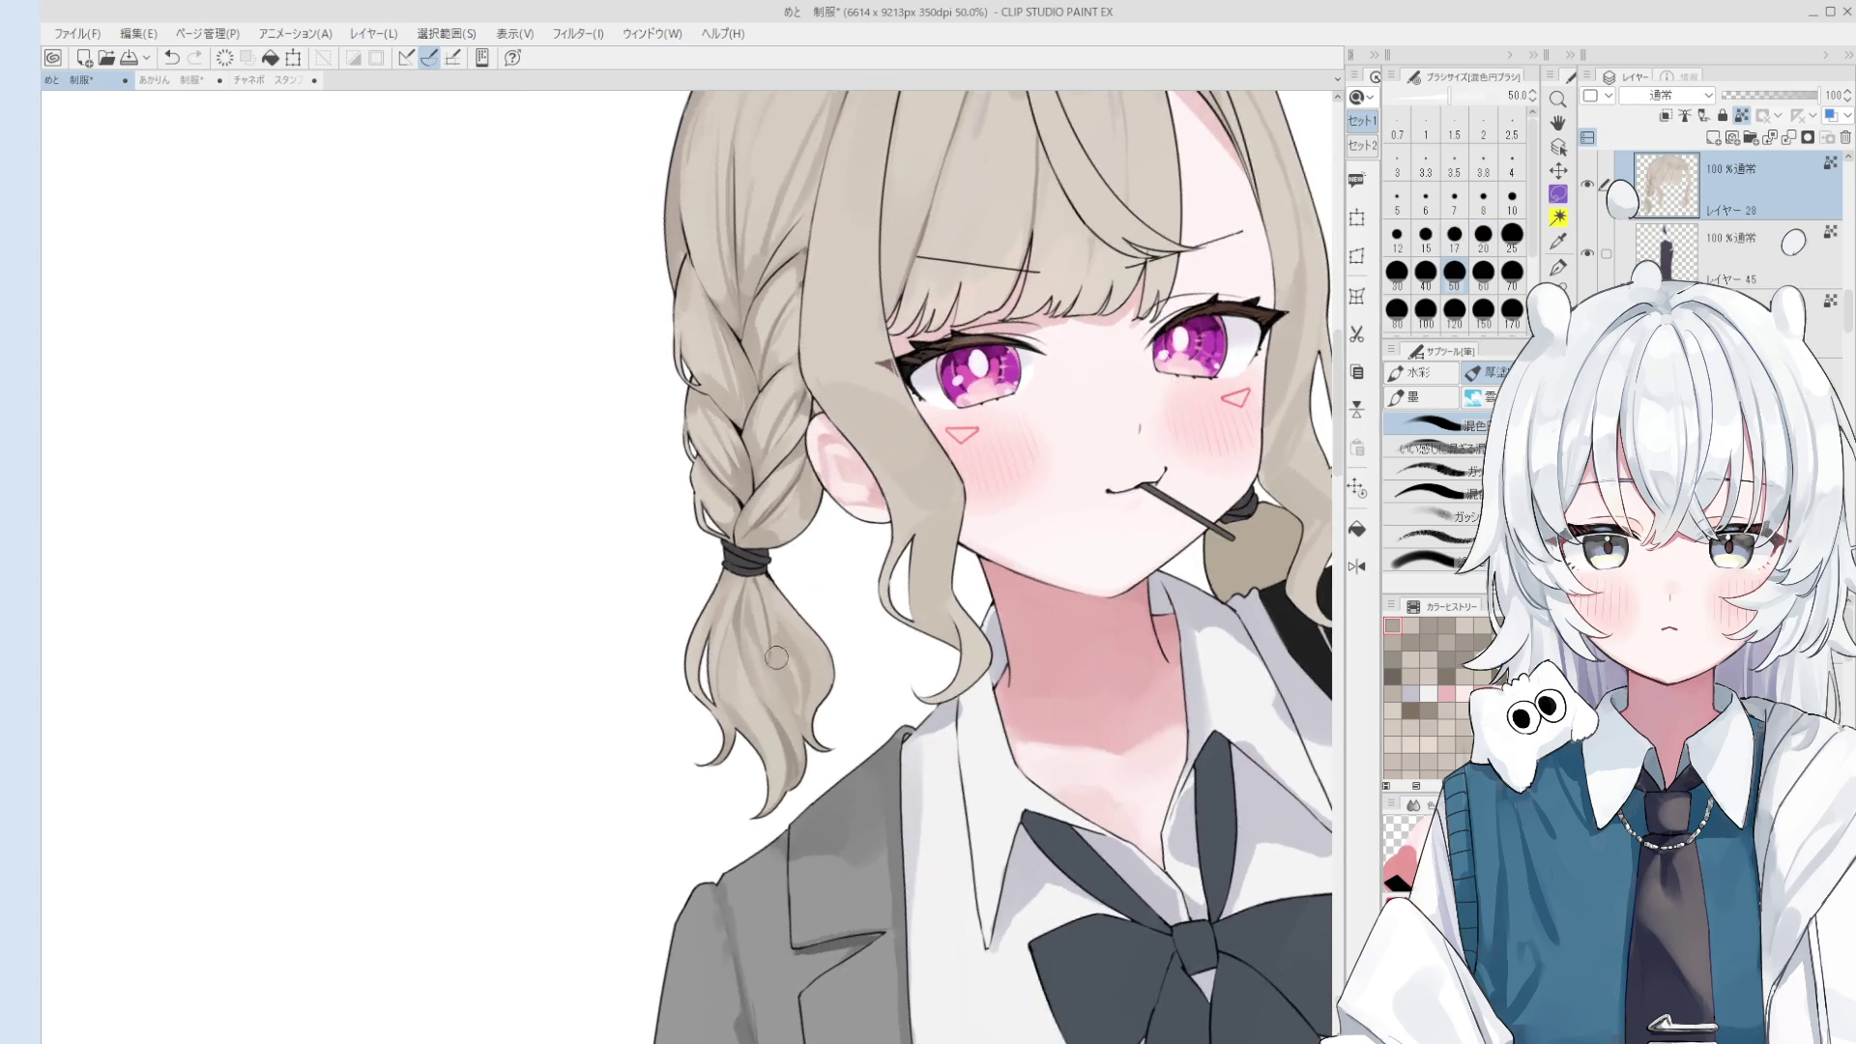
scroll(809, 662, down, 2)
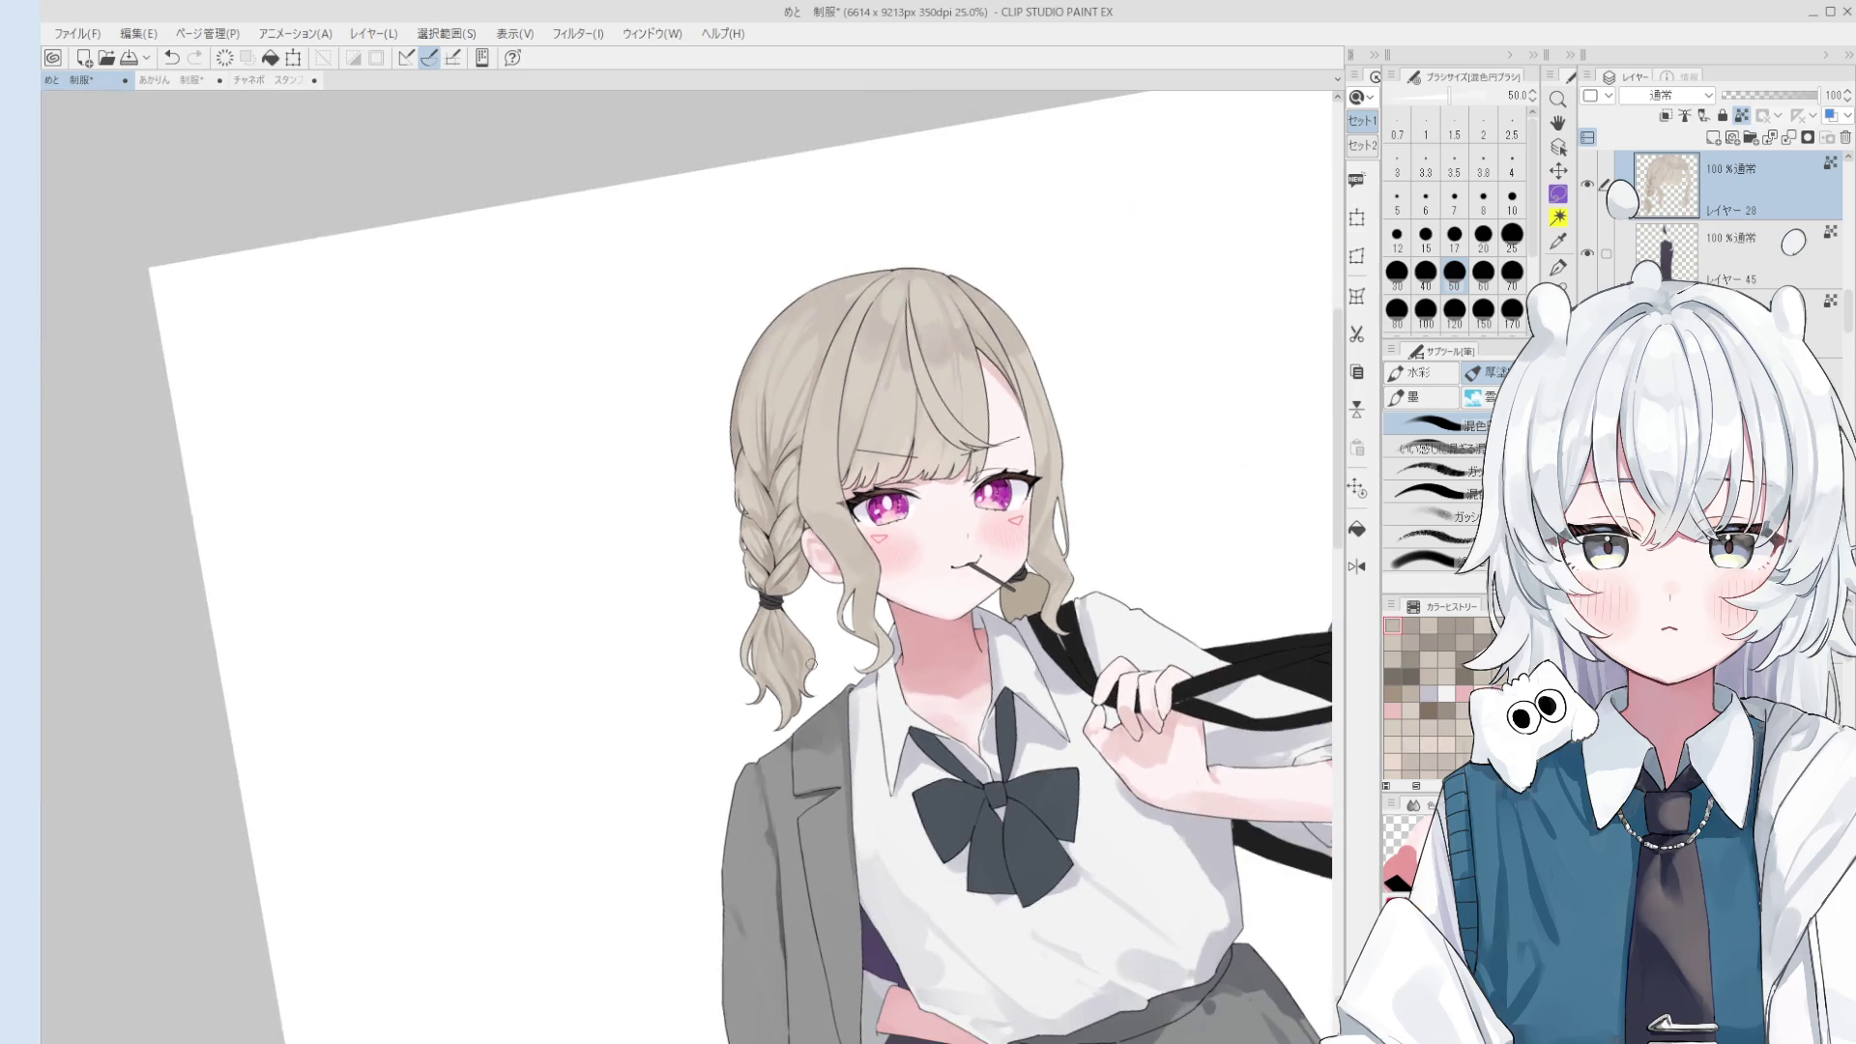
- Rotate the page back upright, zoom in on the pigtail and set the brush to size 20
key(asciicircum)
key(asciicircum)
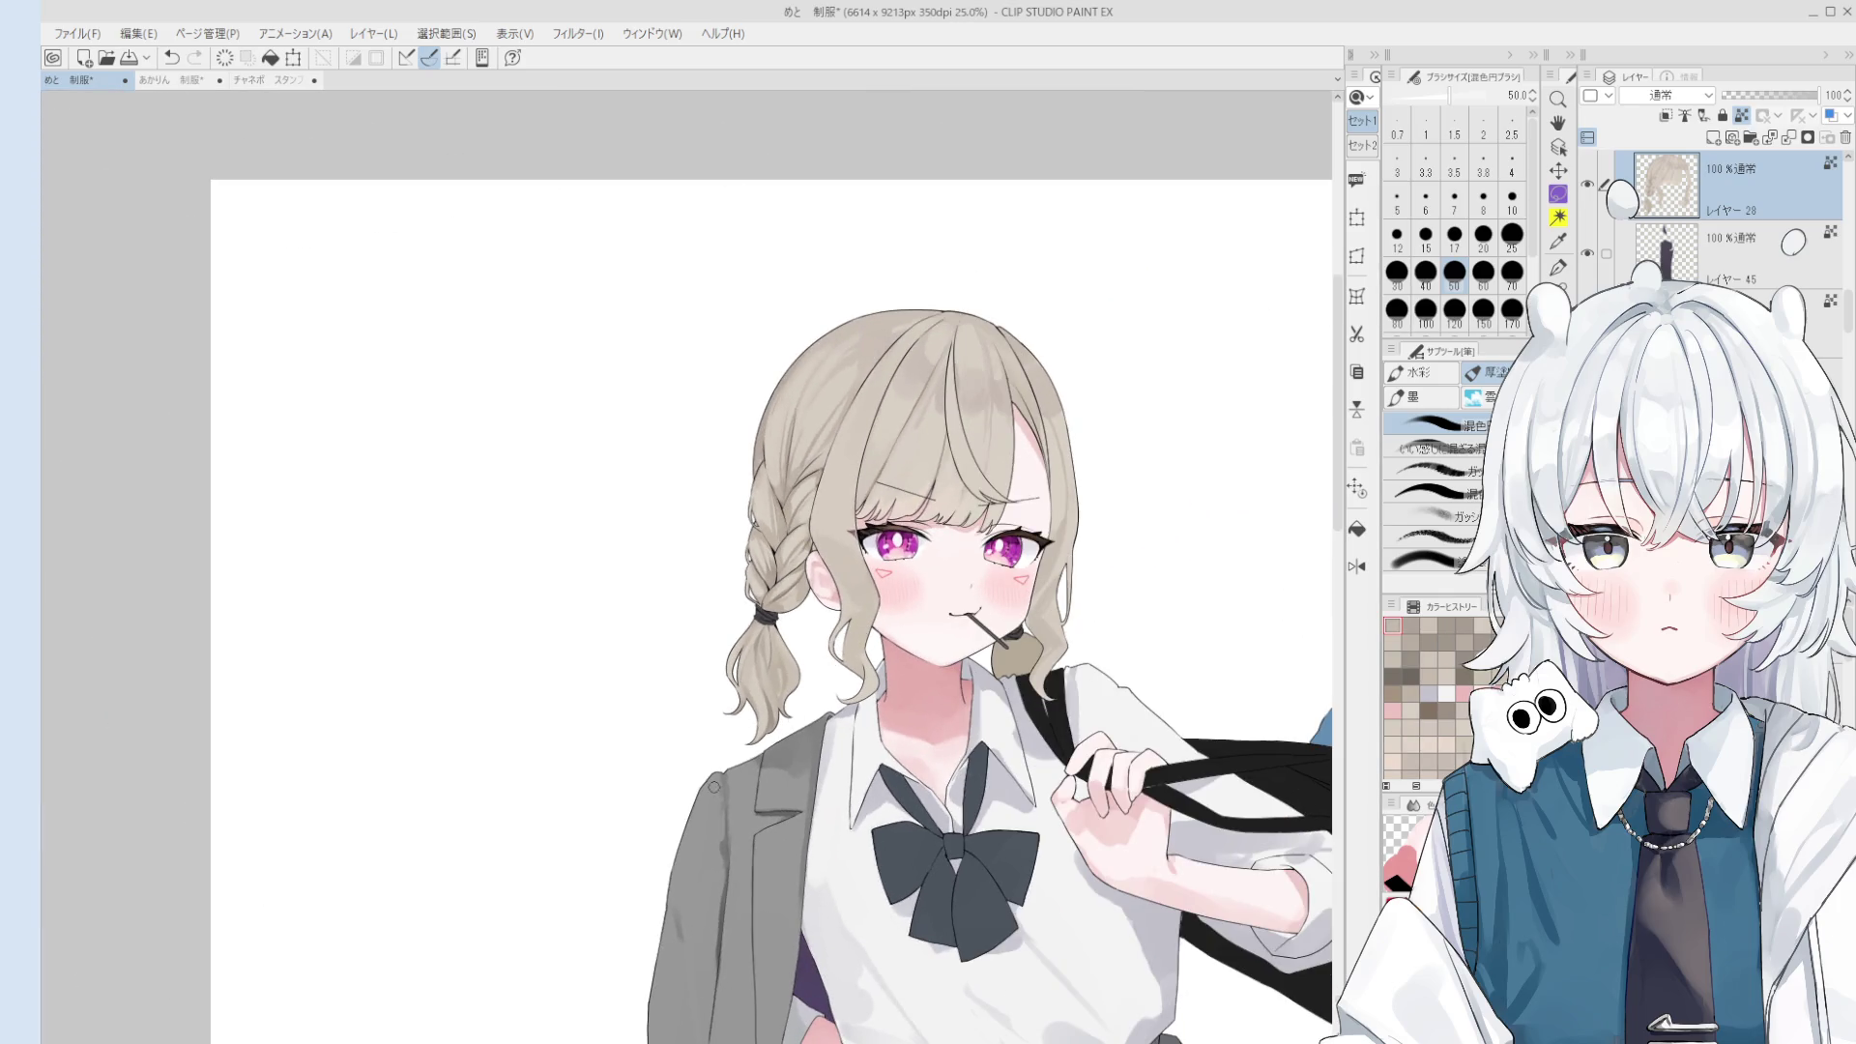
scroll(727, 779, up, 1)
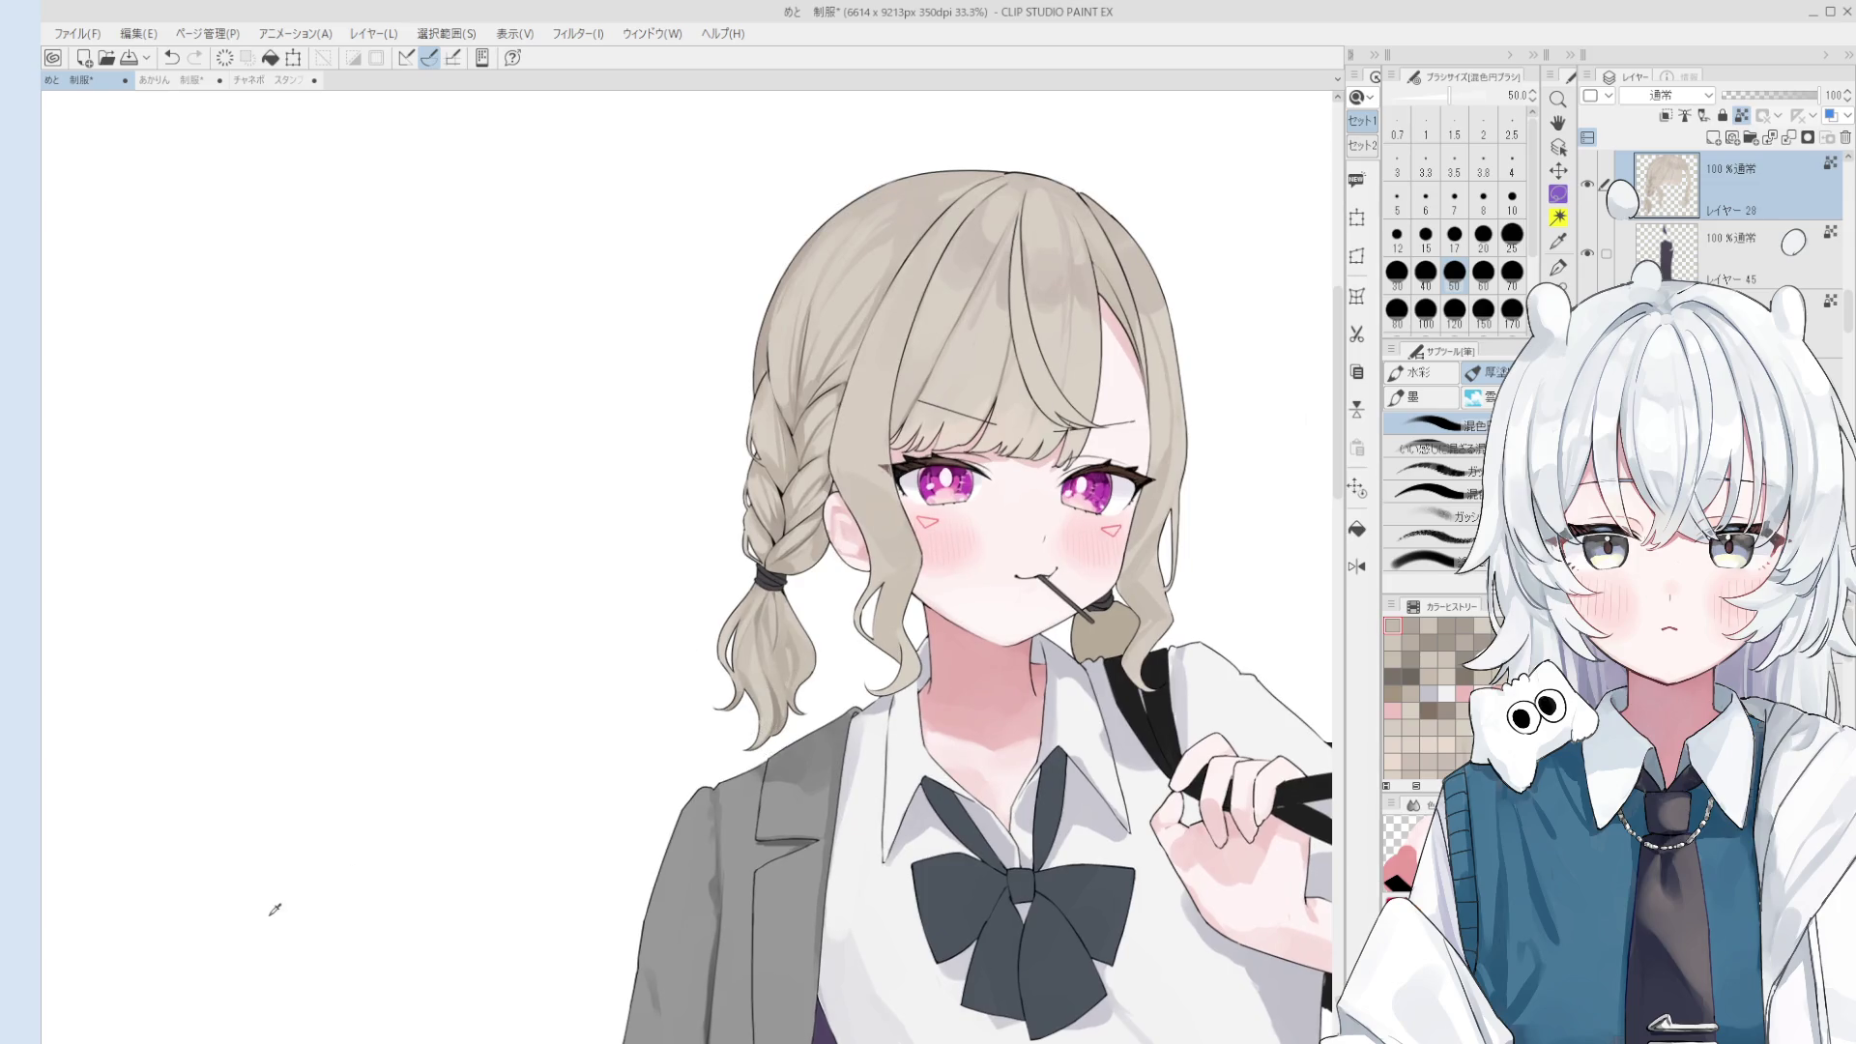
scroll(793, 693, up, 2)
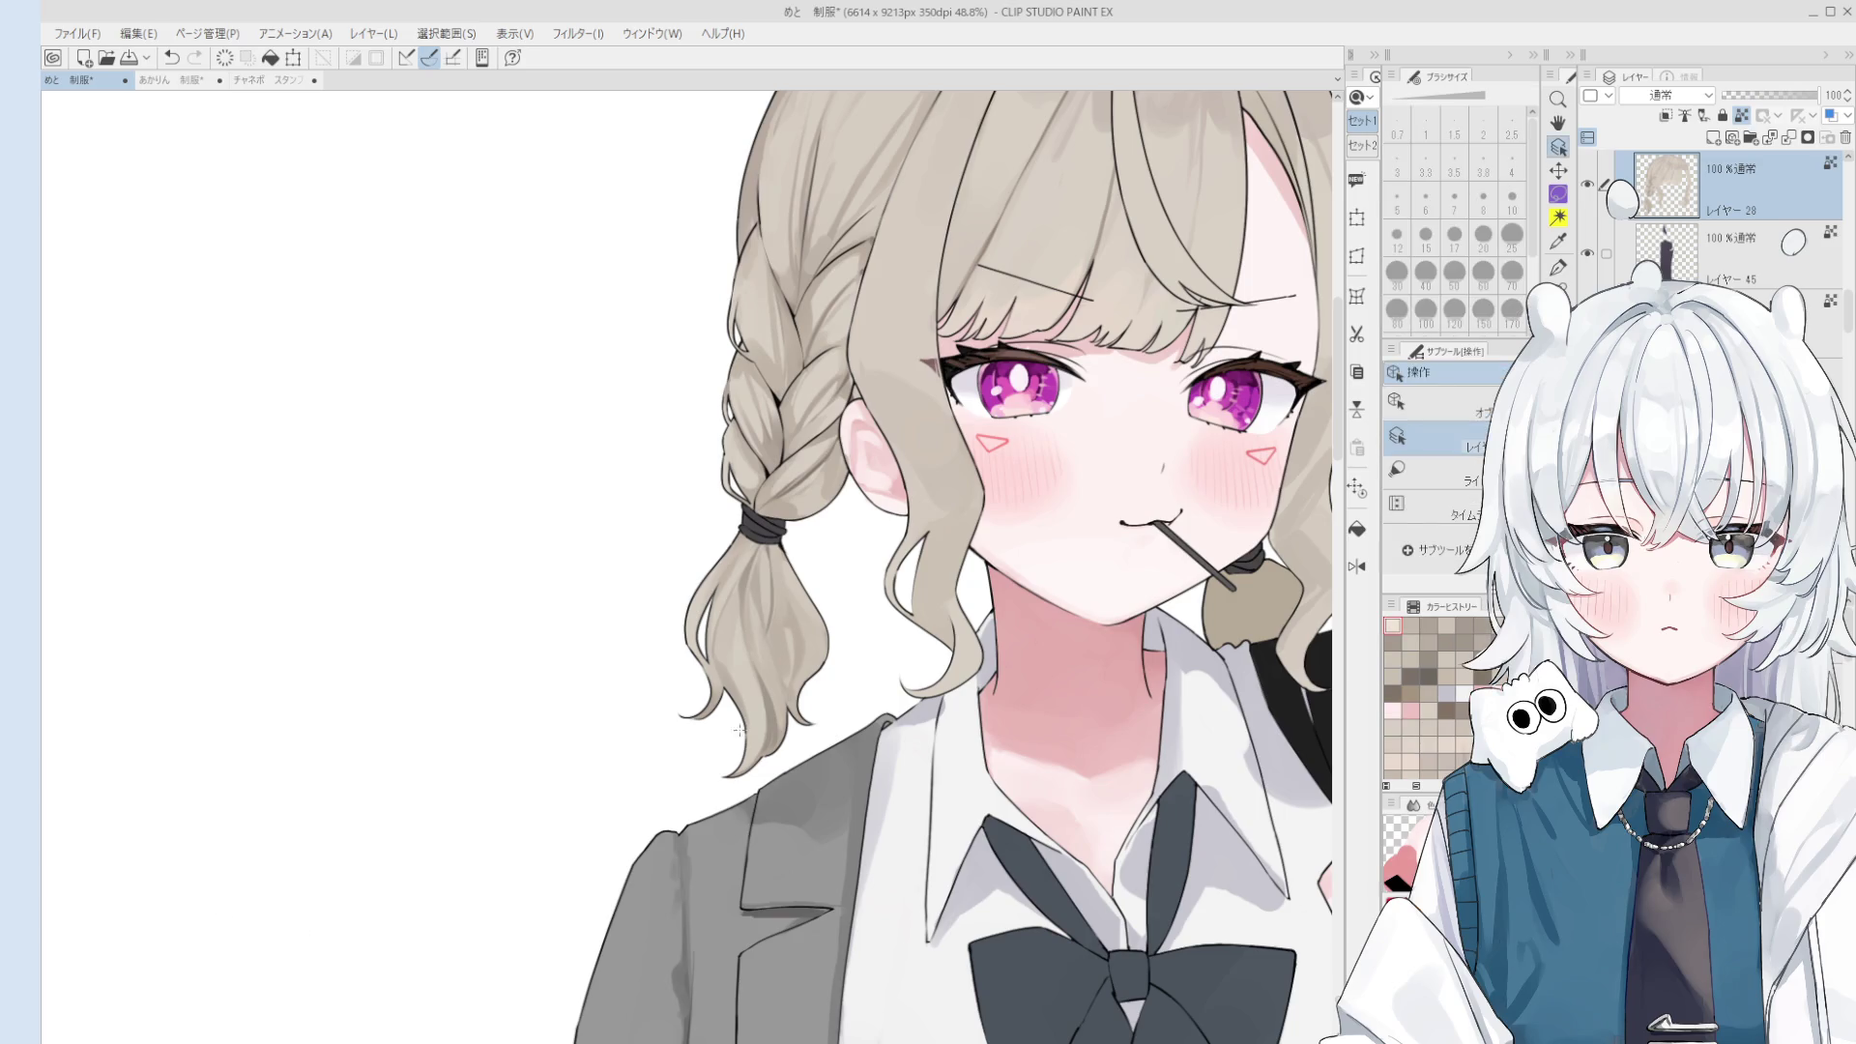
scroll(738, 658, up, 2)
key(bracketleft)
key(ctrl+z)
key(bracketleft)
key(bracketleft)
key(bracketleft)
- Repaint and blend the pigtail highlights at sizes 20 and 50, ending at brush size 17
drag(718, 585, 735, 696)
key(ctrl+z)
key(bracketright)
key(bracketright)
mouse_move(717, 590)
mouse_down()
mouse_move(735, 694)
mouse_move(733, 643)
mouse_up()
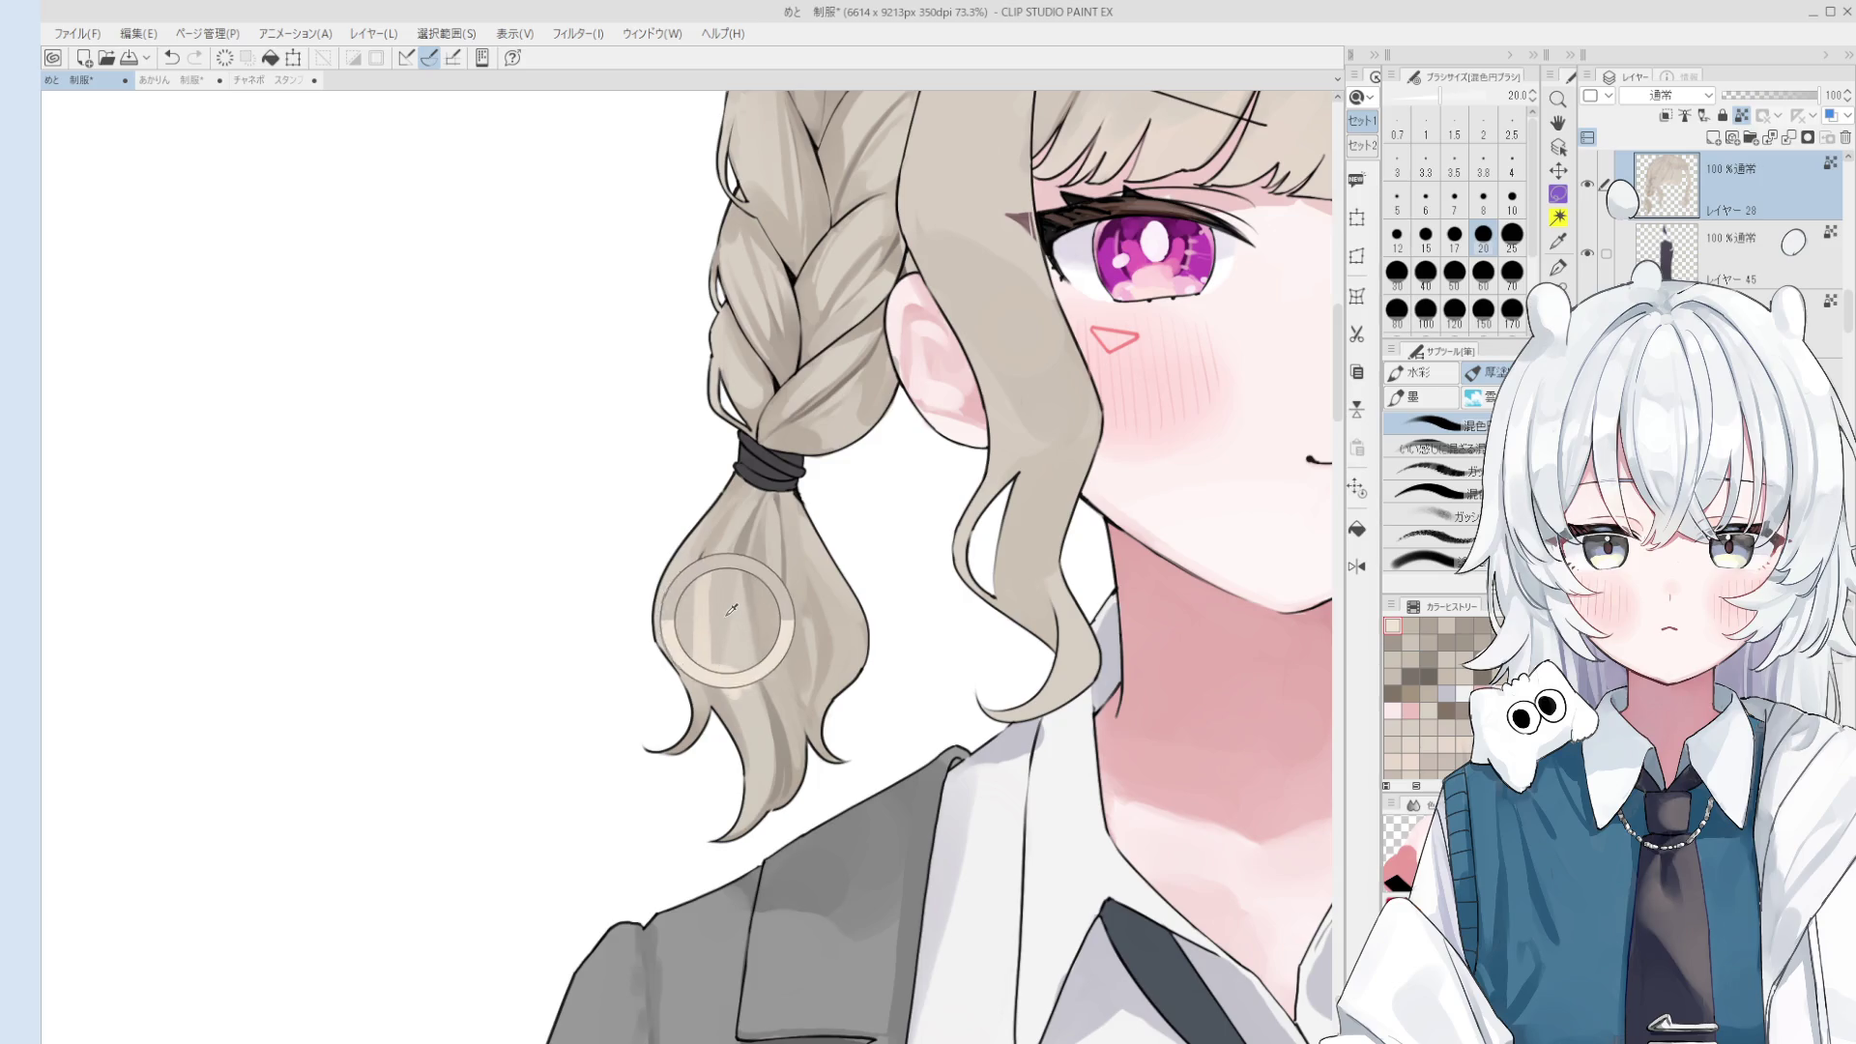
key(bracketright)
key(bracketright)
key(bracketright)
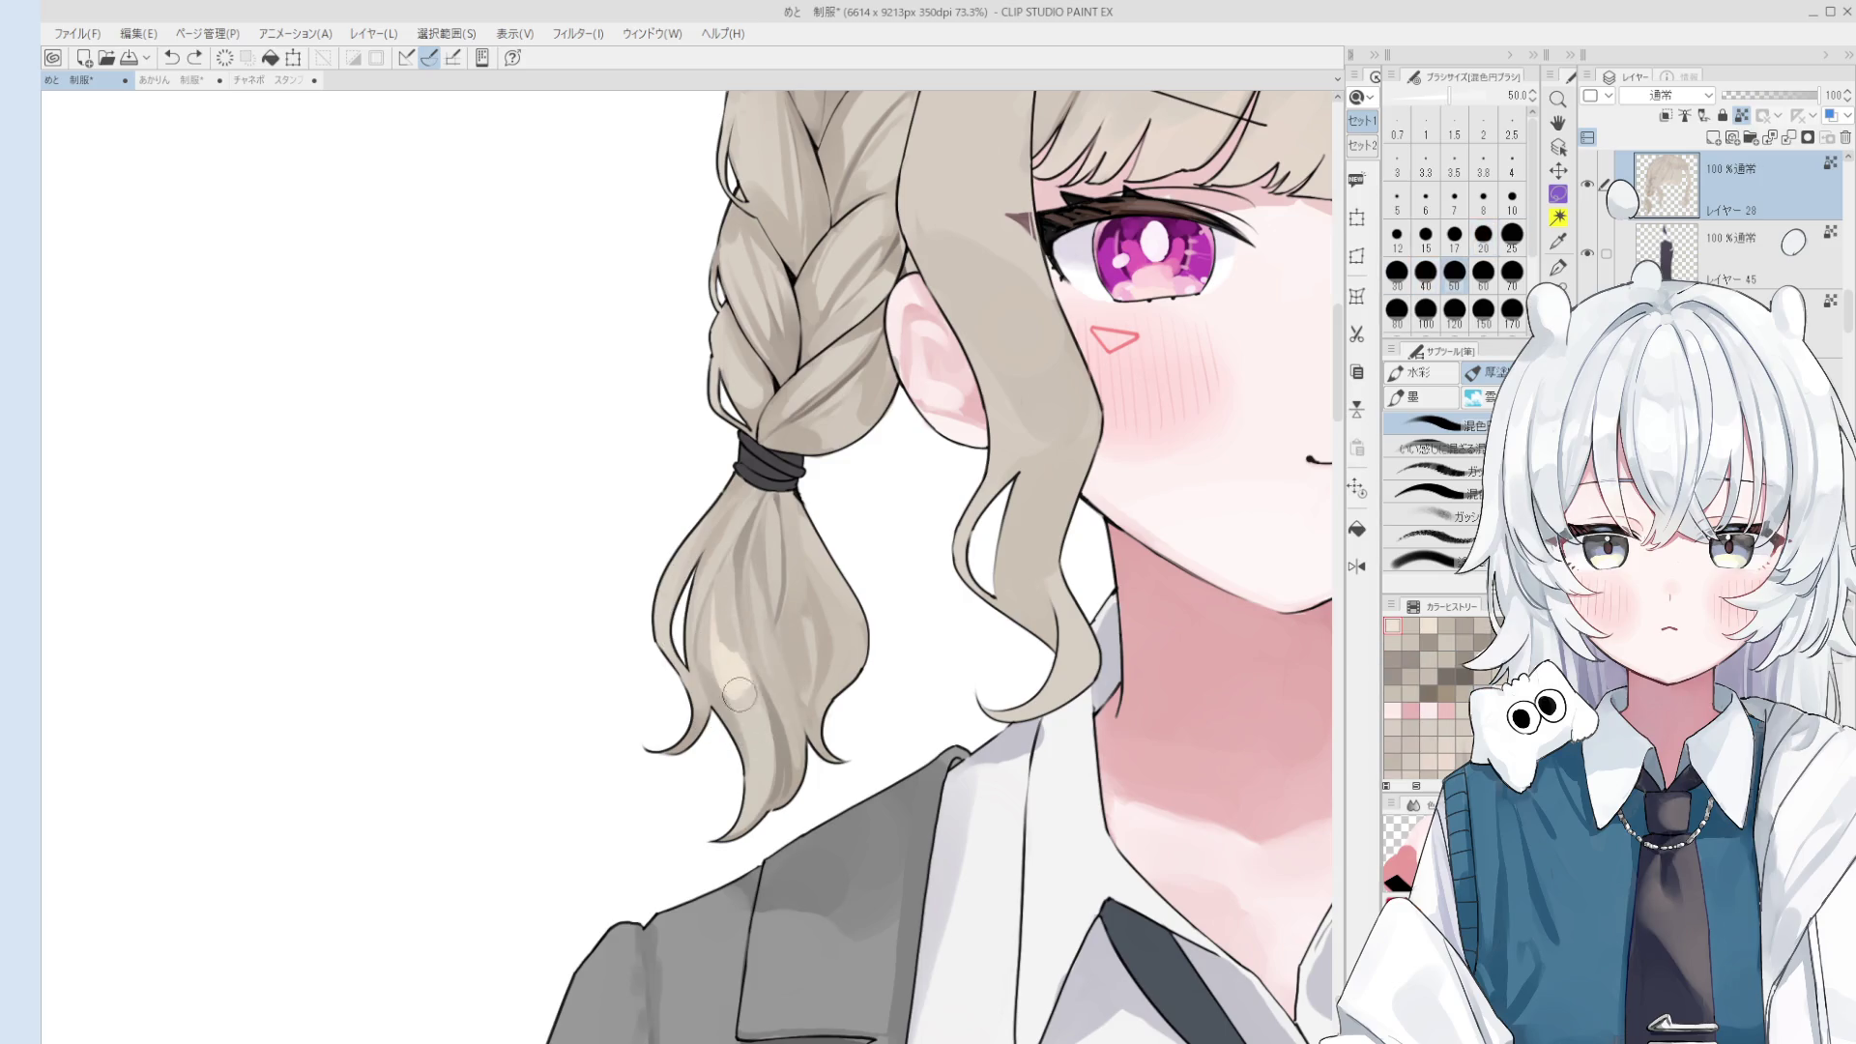
drag(721, 628, 739, 611)
scroll(720, 580, down, 1)
mouse_move(745, 688)
mouse_down()
mouse_move(785, 657)
mouse_move(773, 677)
mouse_up()
key(bracketleft)
key(bracketleft)
scroll(785, 700, down, 1)
scroll(844, 651, down, 1)
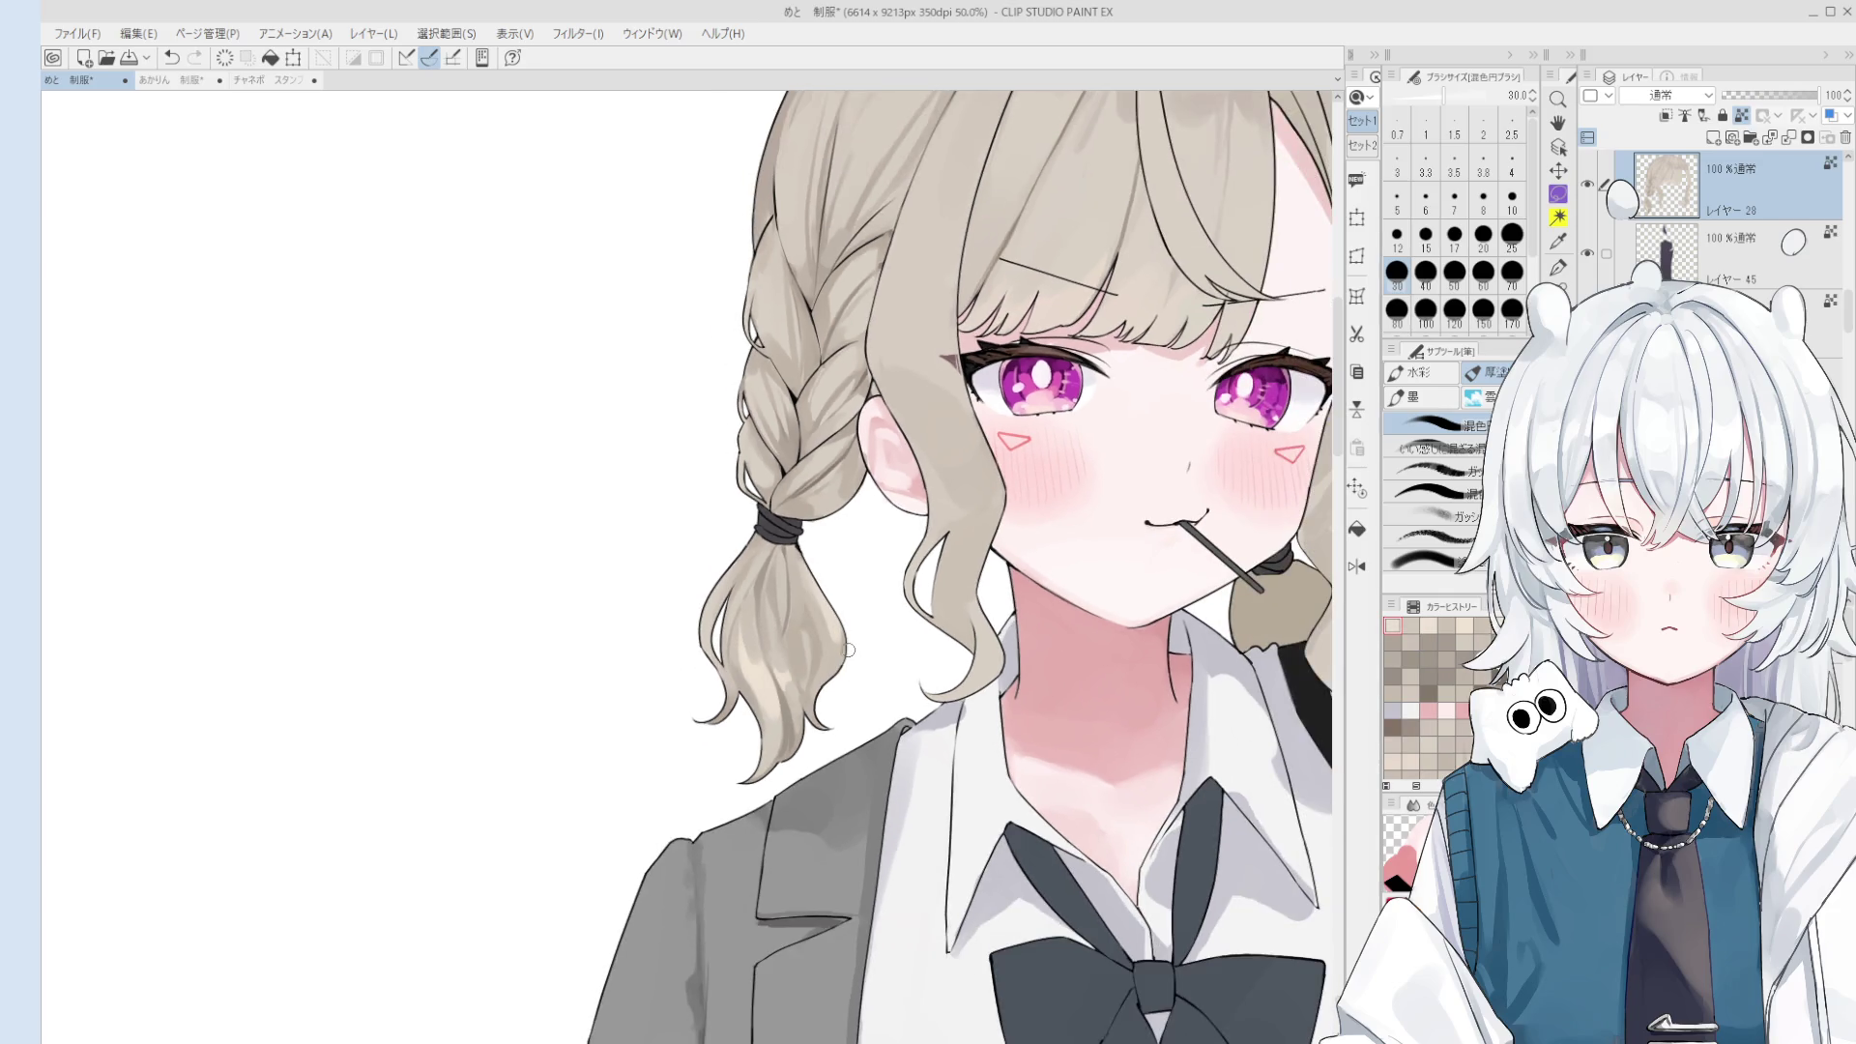
key(bracketleft)
key(bracketleft)
key(bracketleft)
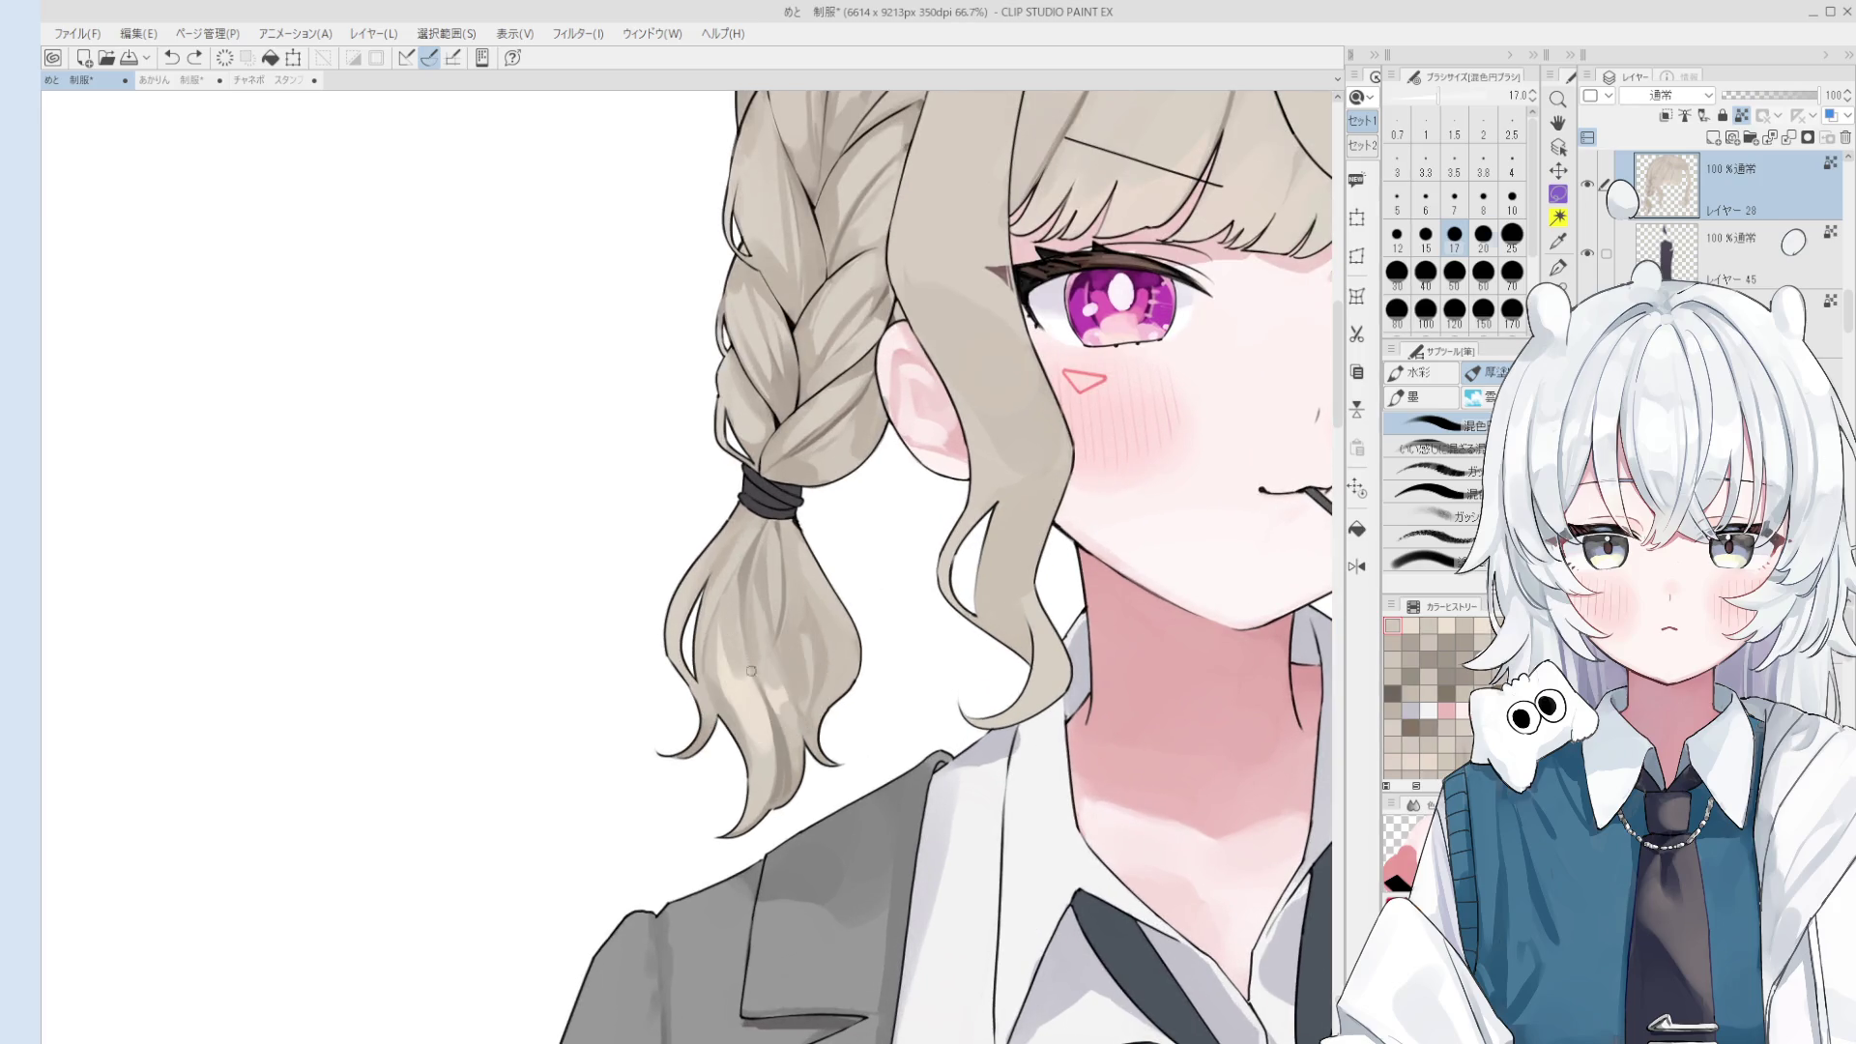
- Zoom in on the braid and try a light stroke on the lower ponytail, then undo it
key(bracketright)
key(bracketright)
key(bracketright)
scroll(774, 643, up, 2)
drag(759, 726, 787, 779)
scroll(778, 798, down, 1)
key(bracketright)
key(bracketright)
key(ctrl+z)
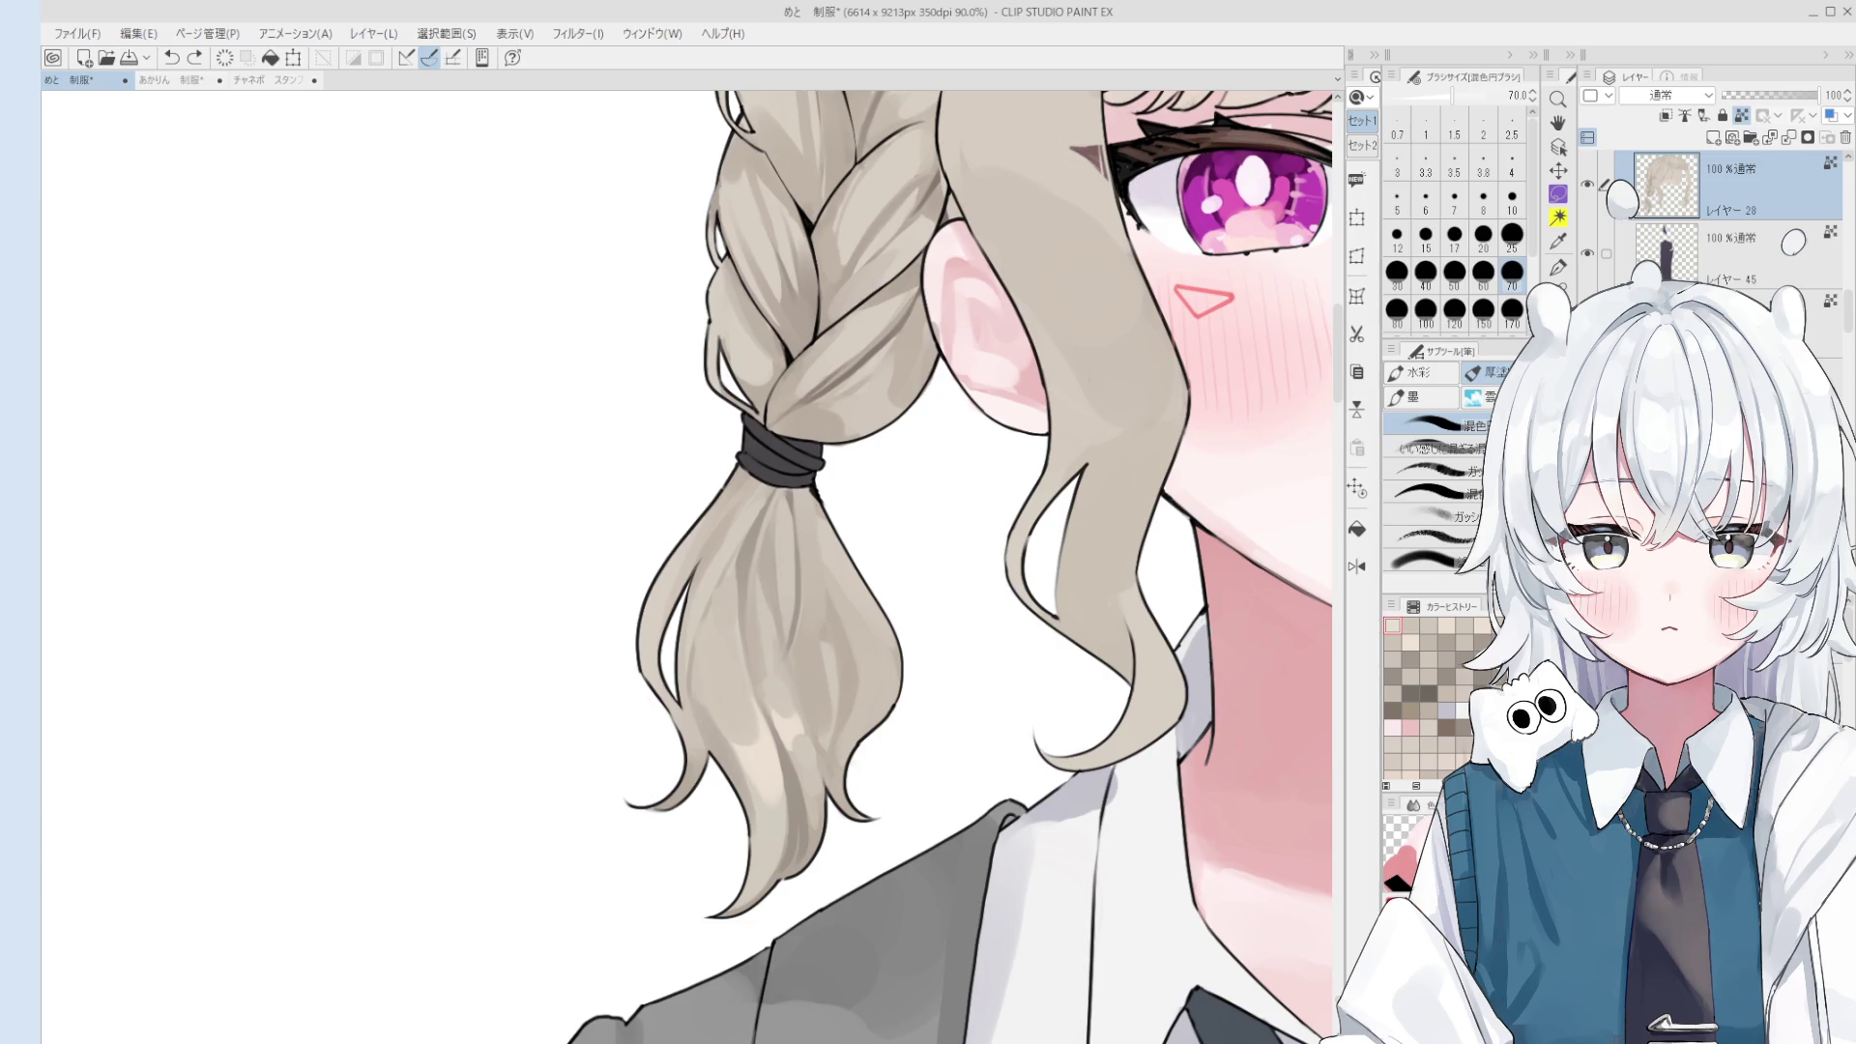
- Test ponytail shading strokes at brush sizes 50, 20 and 12, comparing them with undo/redo
scroll(773, 822, up, 1)
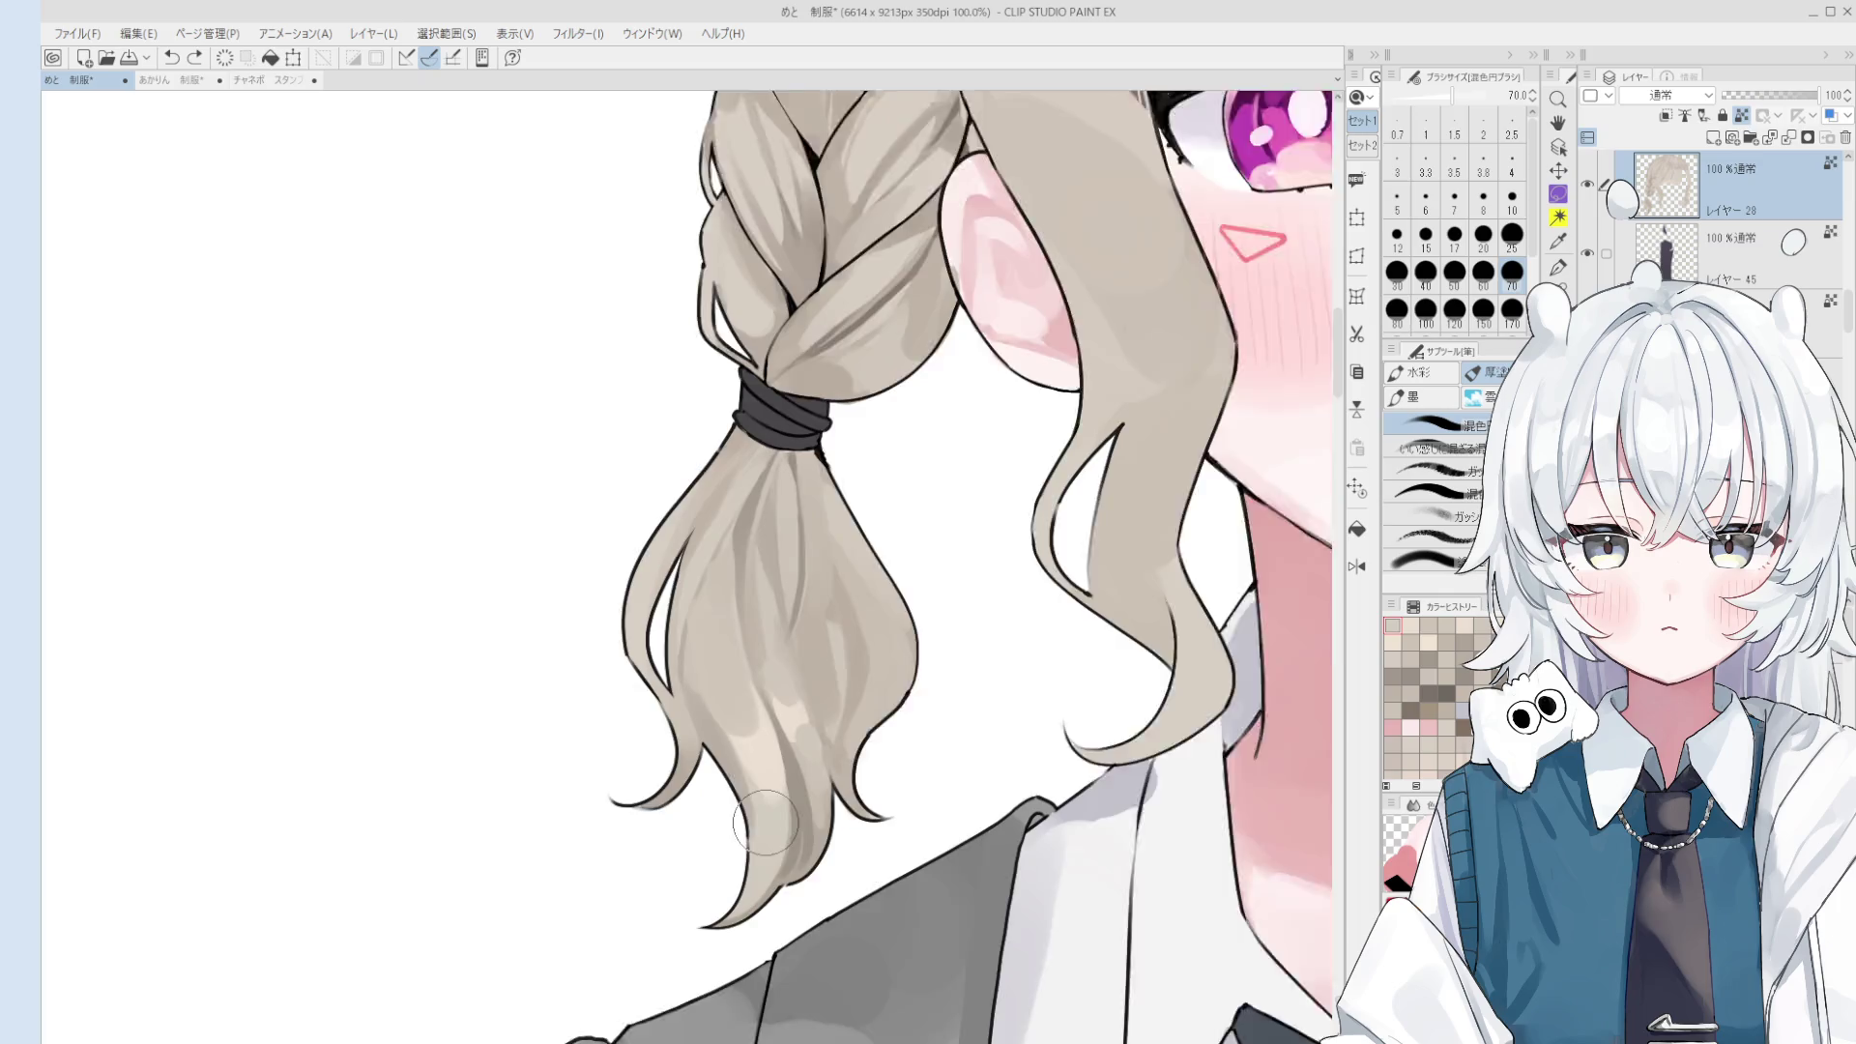
scroll(781, 831, up, 3)
key(bracketleft)
key(bracketleft)
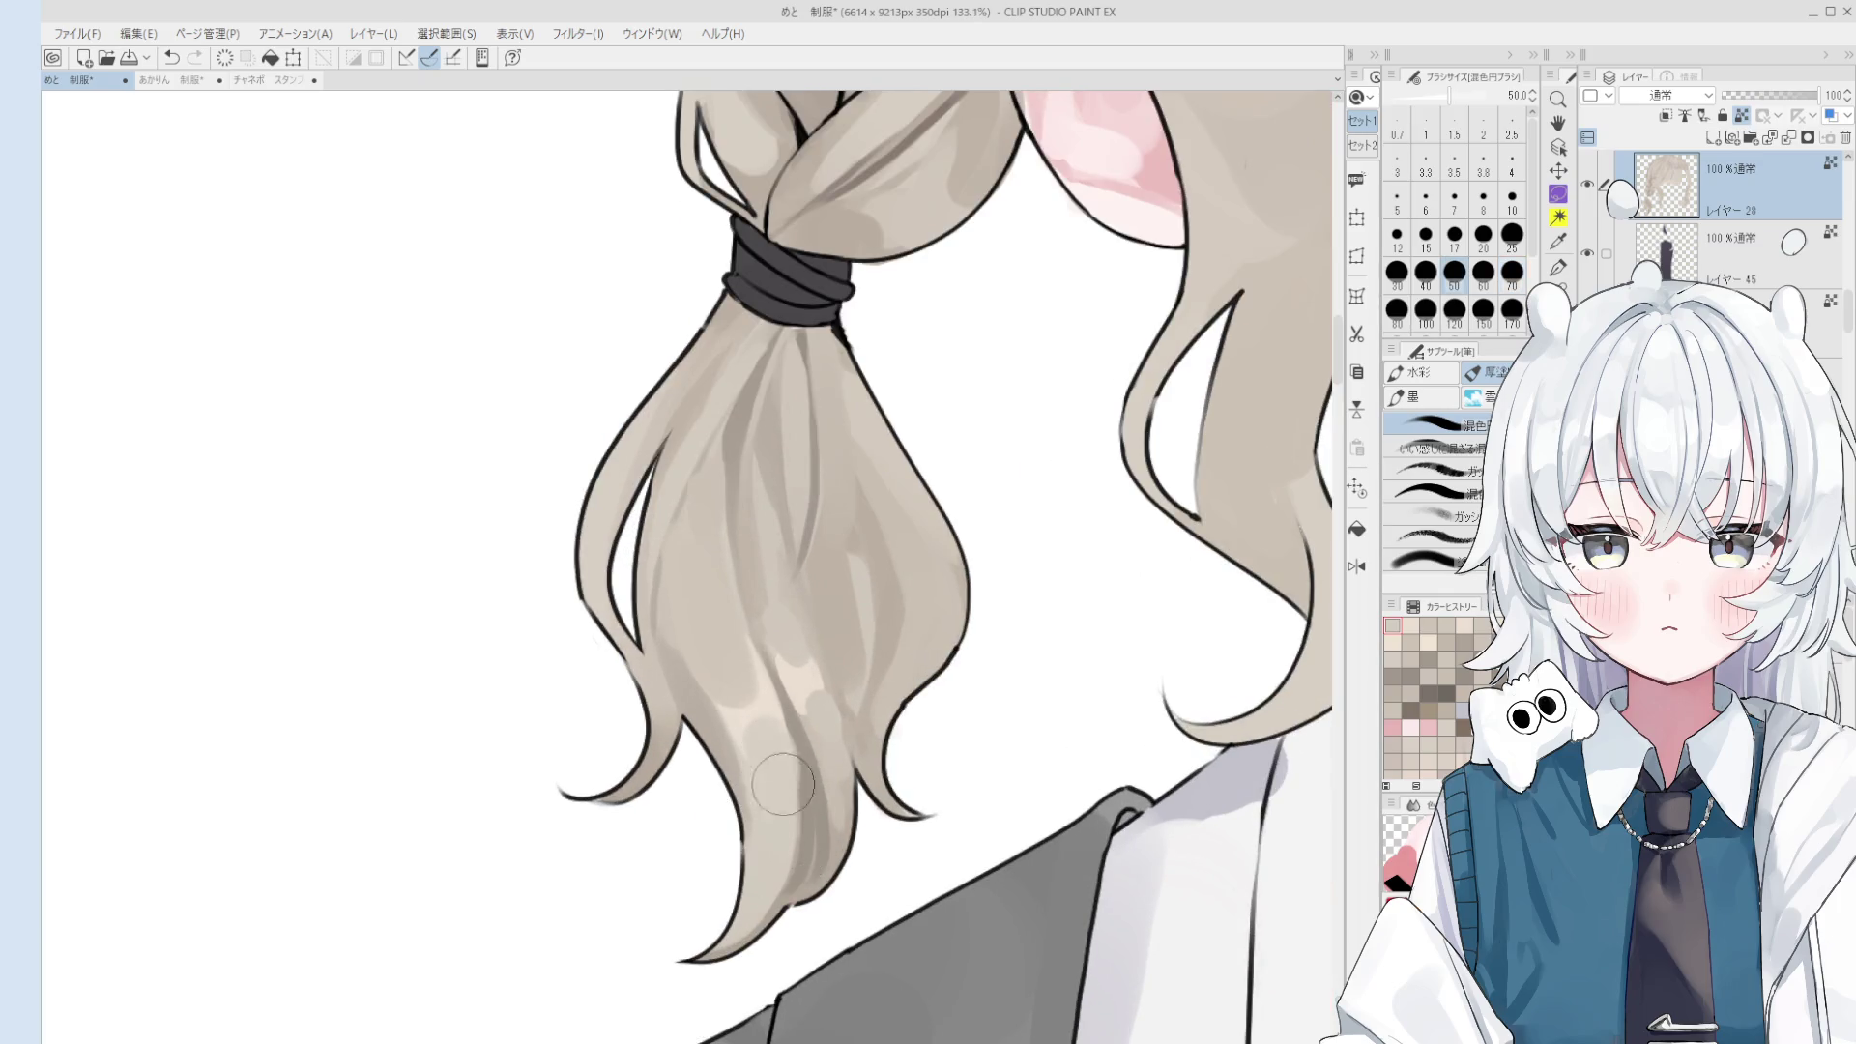
key(bracketleft)
key(bracketleft)
key(bracketleft)
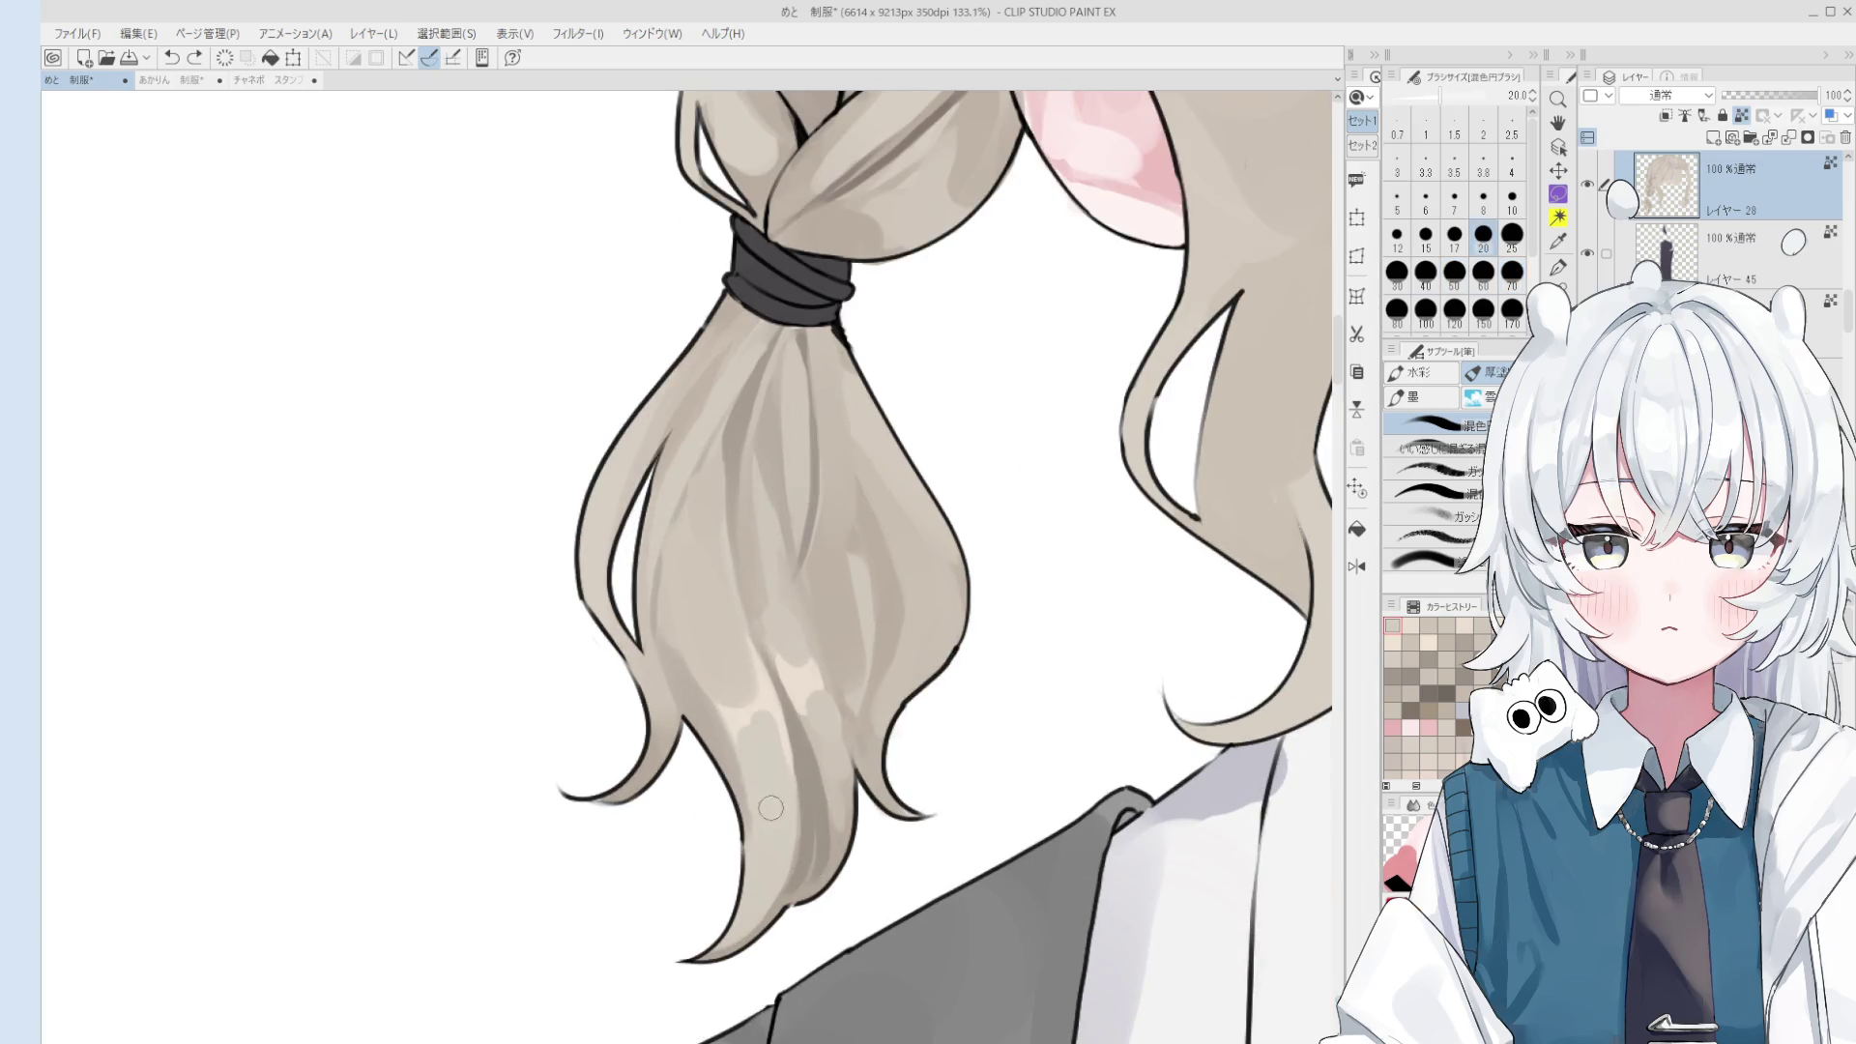
drag(755, 677, 764, 745)
key(ctrl+z)
key(ctrl+y)
key(ctrl+z)
scroll(764, 737, down, 1)
key(bracketleft)
key(bracketleft)
key(bracketleft)
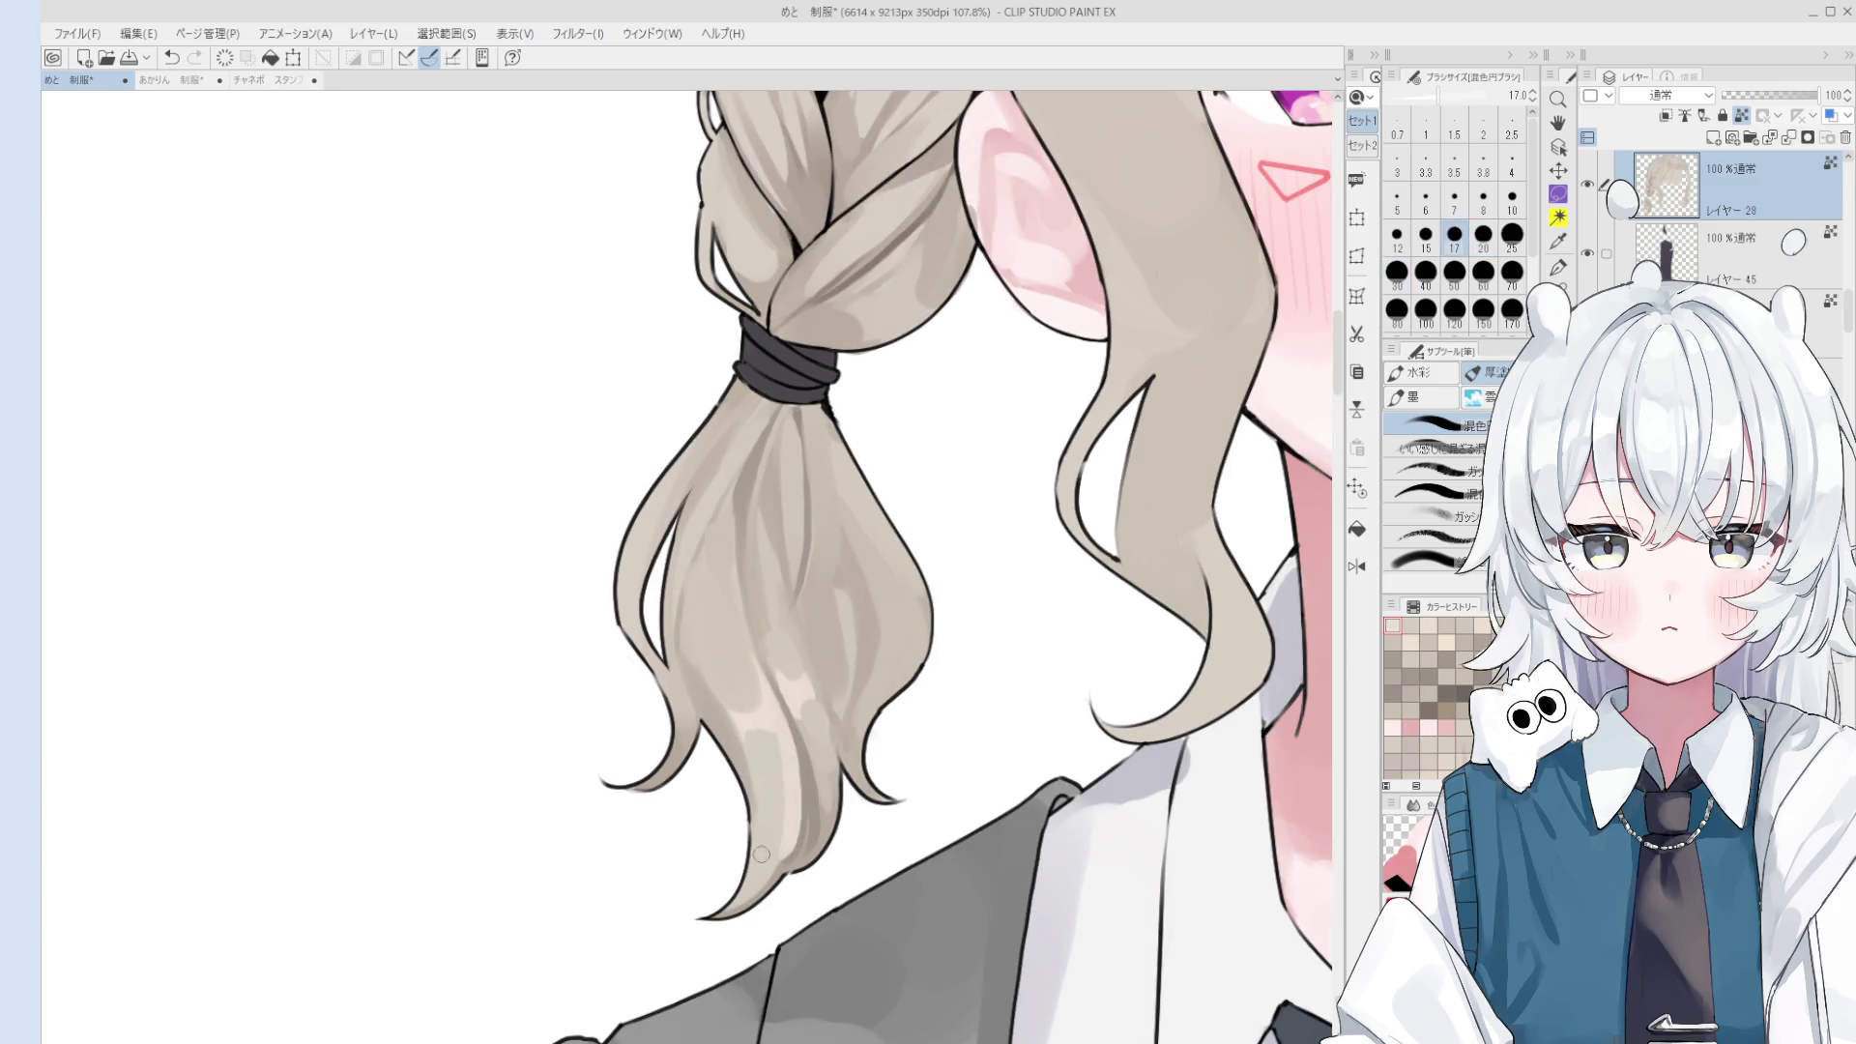
key(ctrl+y)
key(ctrl+z)
key(ctrl+y)
key(ctrl+z)
- Repaint the light patch on the ponytail tip and compare versions, enlarging the brush to 50
mouse_move(788, 778)
mouse_down()
mouse_move(782, 763)
mouse_move(822, 821)
mouse_up()
key(ctrl+z)
key(ctrl+z)
key(ctrl+y)
key(ctrl+z)
key(bracketright)
key(bracketright)
key(bracketright)
key(ctrl+y)
key(bracketright)
key(bracketright)
key(bracketright)
key(ctrl+z)
key(ctrl+y)
- Blend the dark tip shading into a lighter patch with 50–70 px strokes, then mirror the view
drag(817, 749, 798, 851)
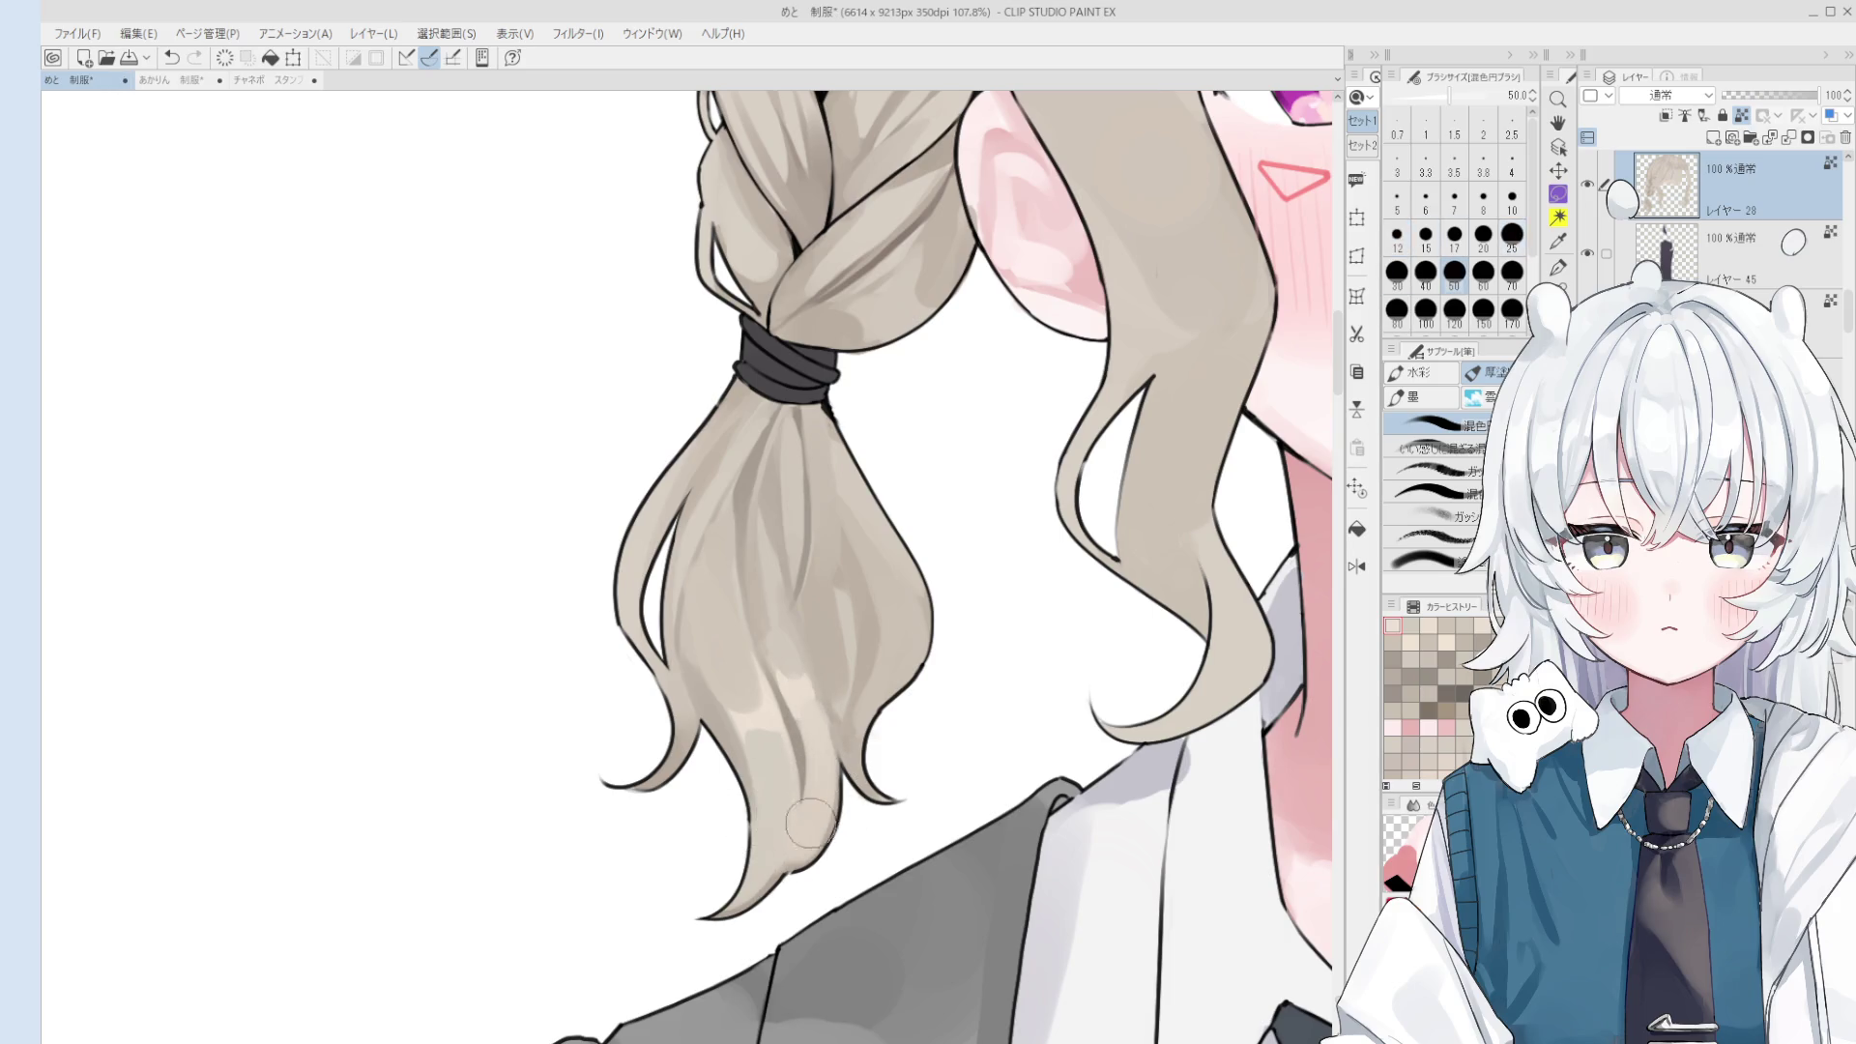
key(bracketright)
key(bracketright)
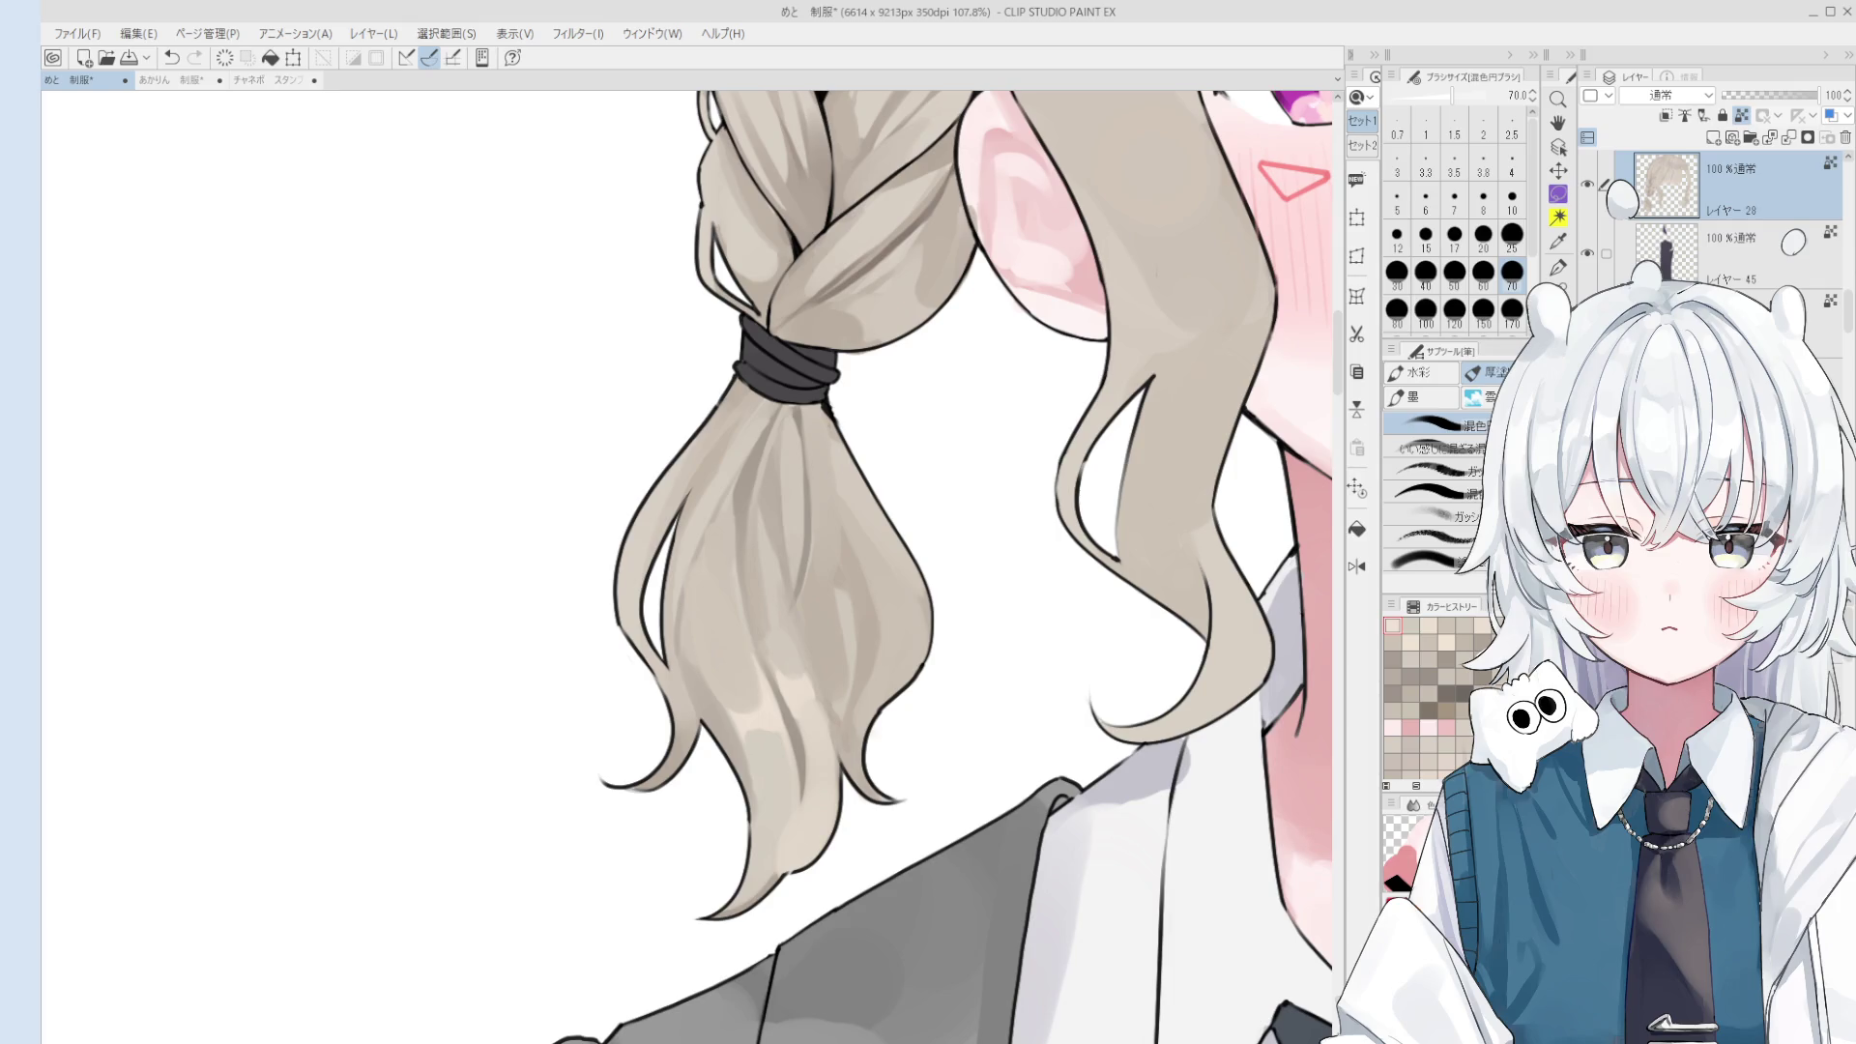
mouse_move(750, 778)
mouse_down()
mouse_move(766, 764)
mouse_move(810, 850)
mouse_up()
key(bracketleft)
key(bracketleft)
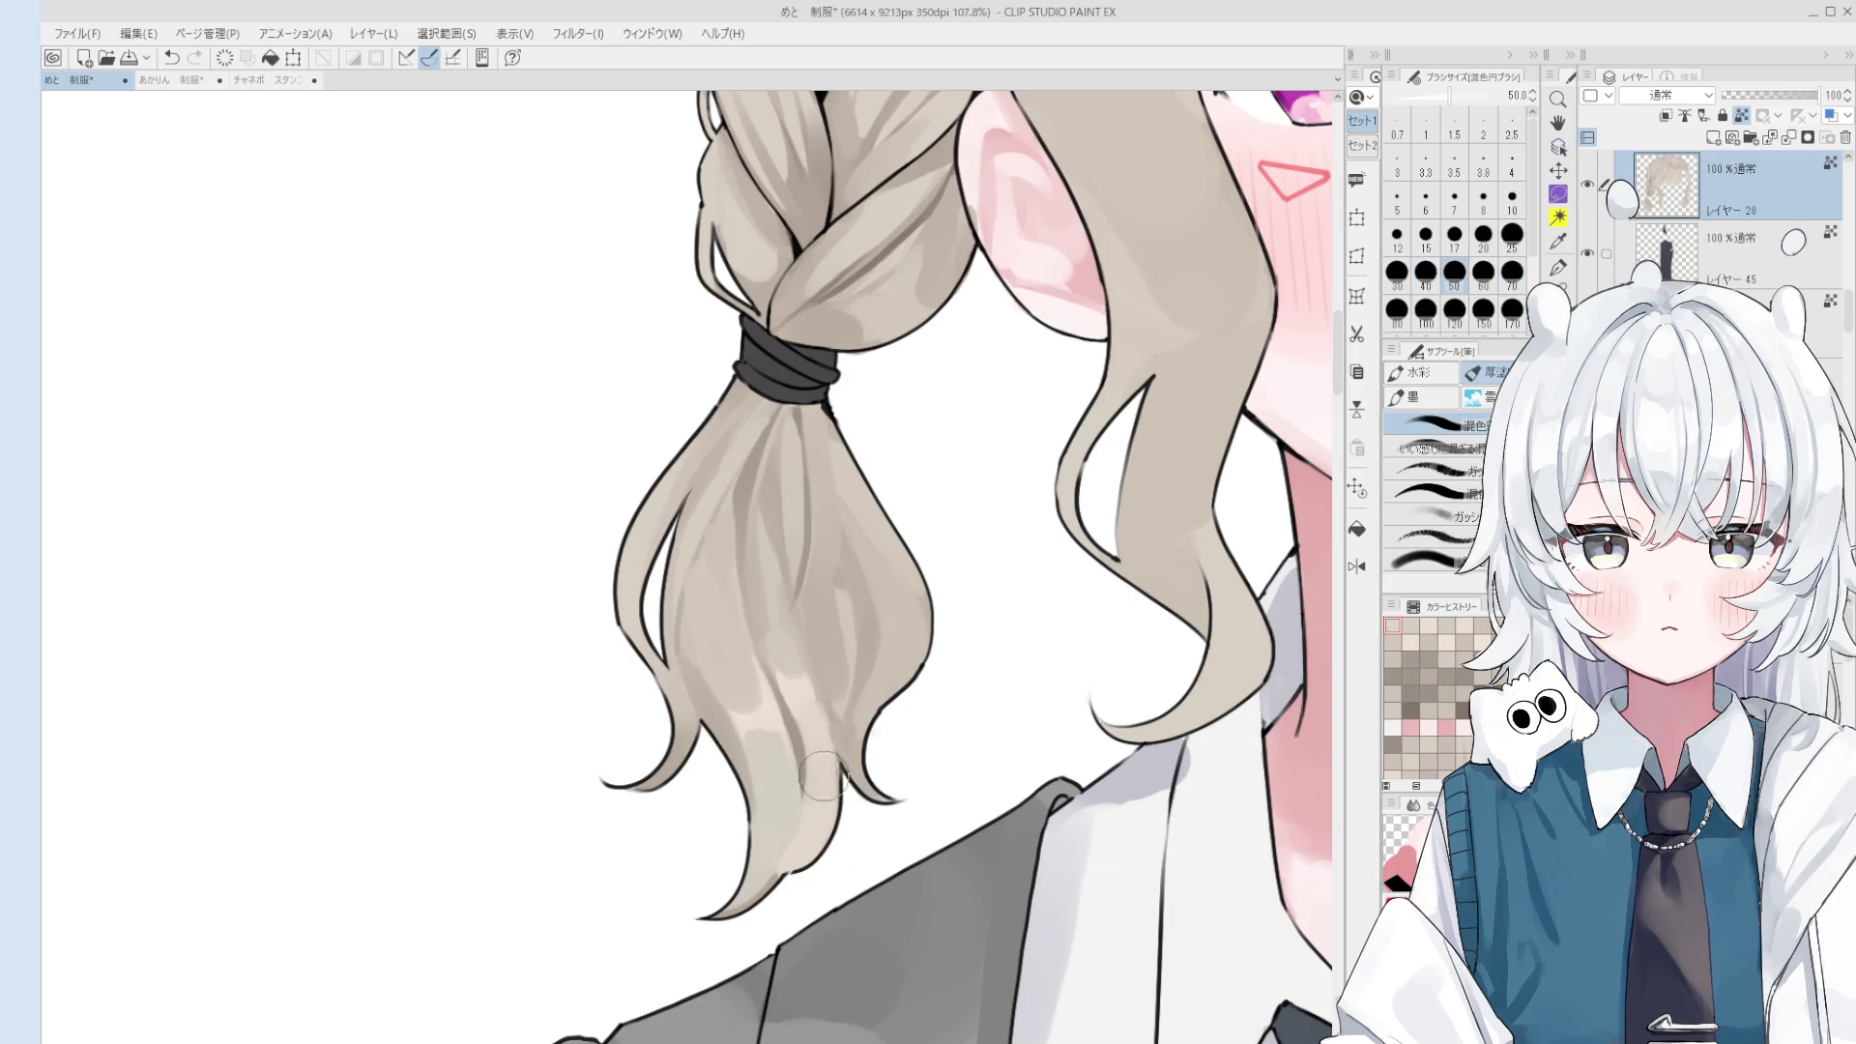
drag(806, 720, 798, 764)
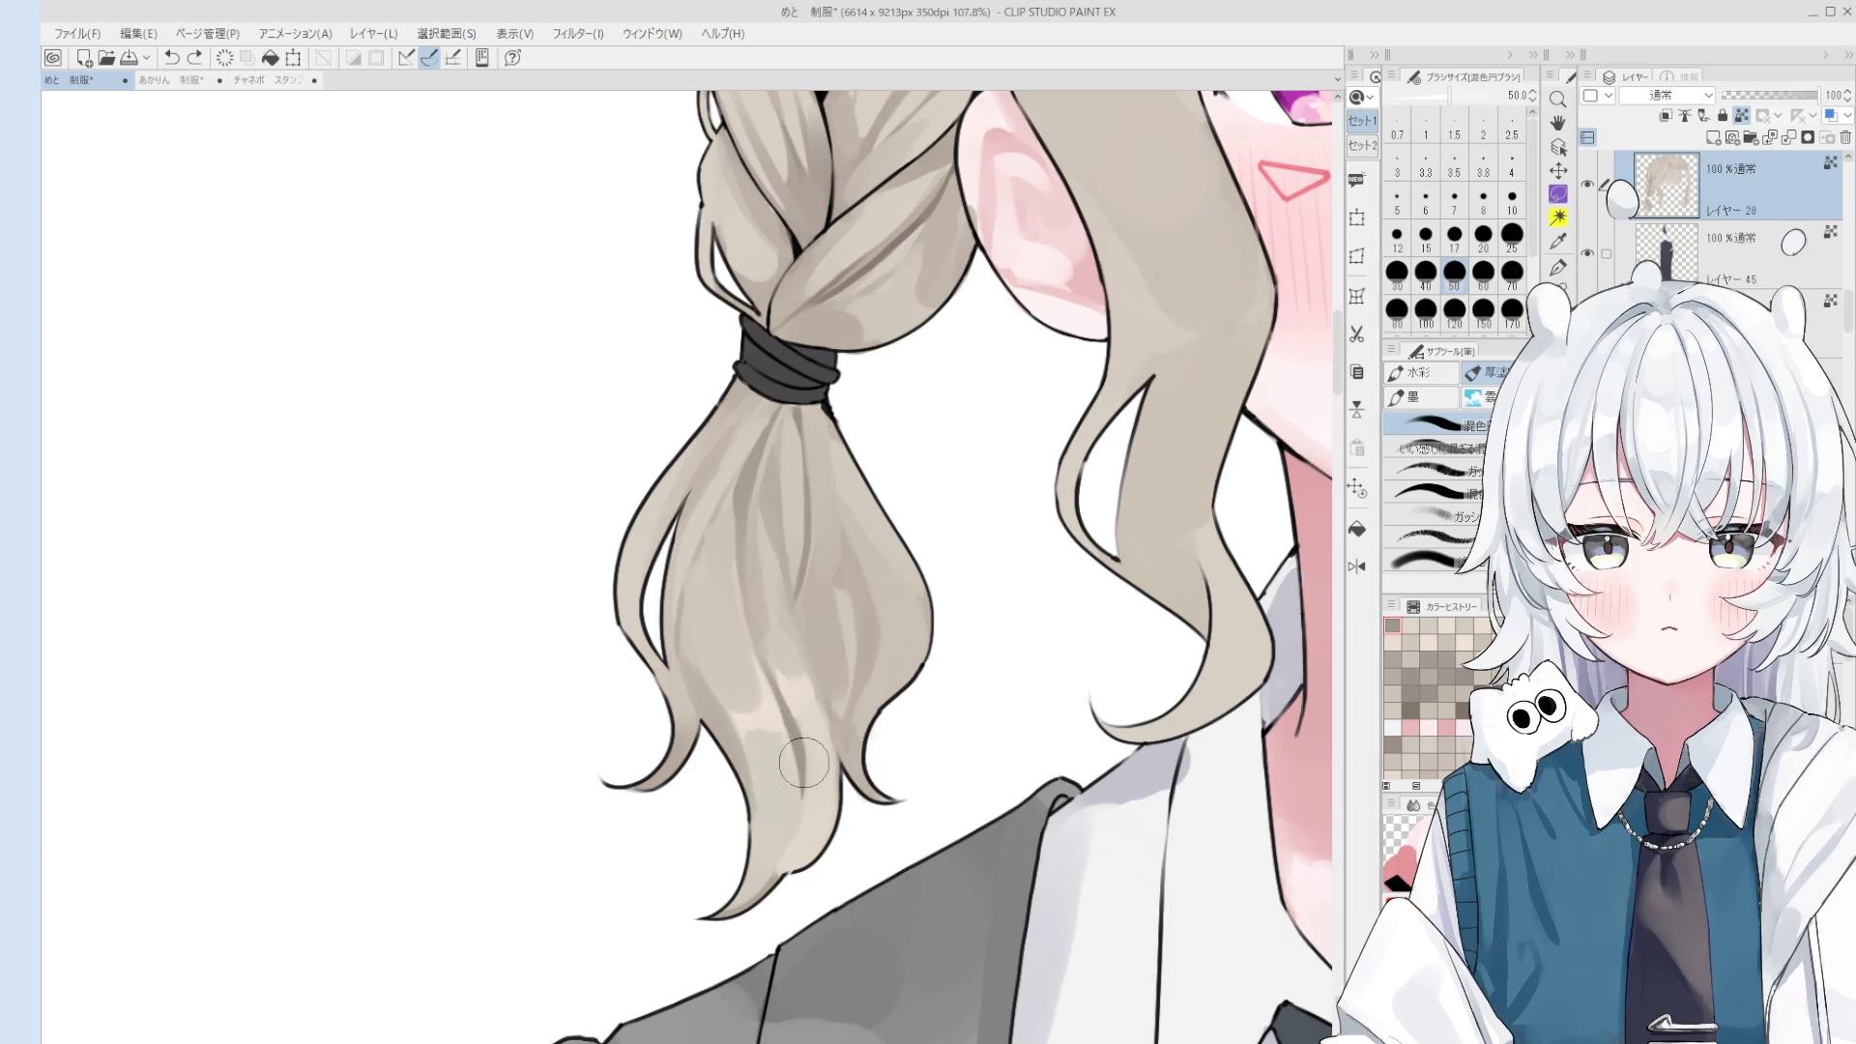
key(bracketleft)
key(bracketleft)
key(bracketleft)
key(h)
scroll(677, 783, up, 3)
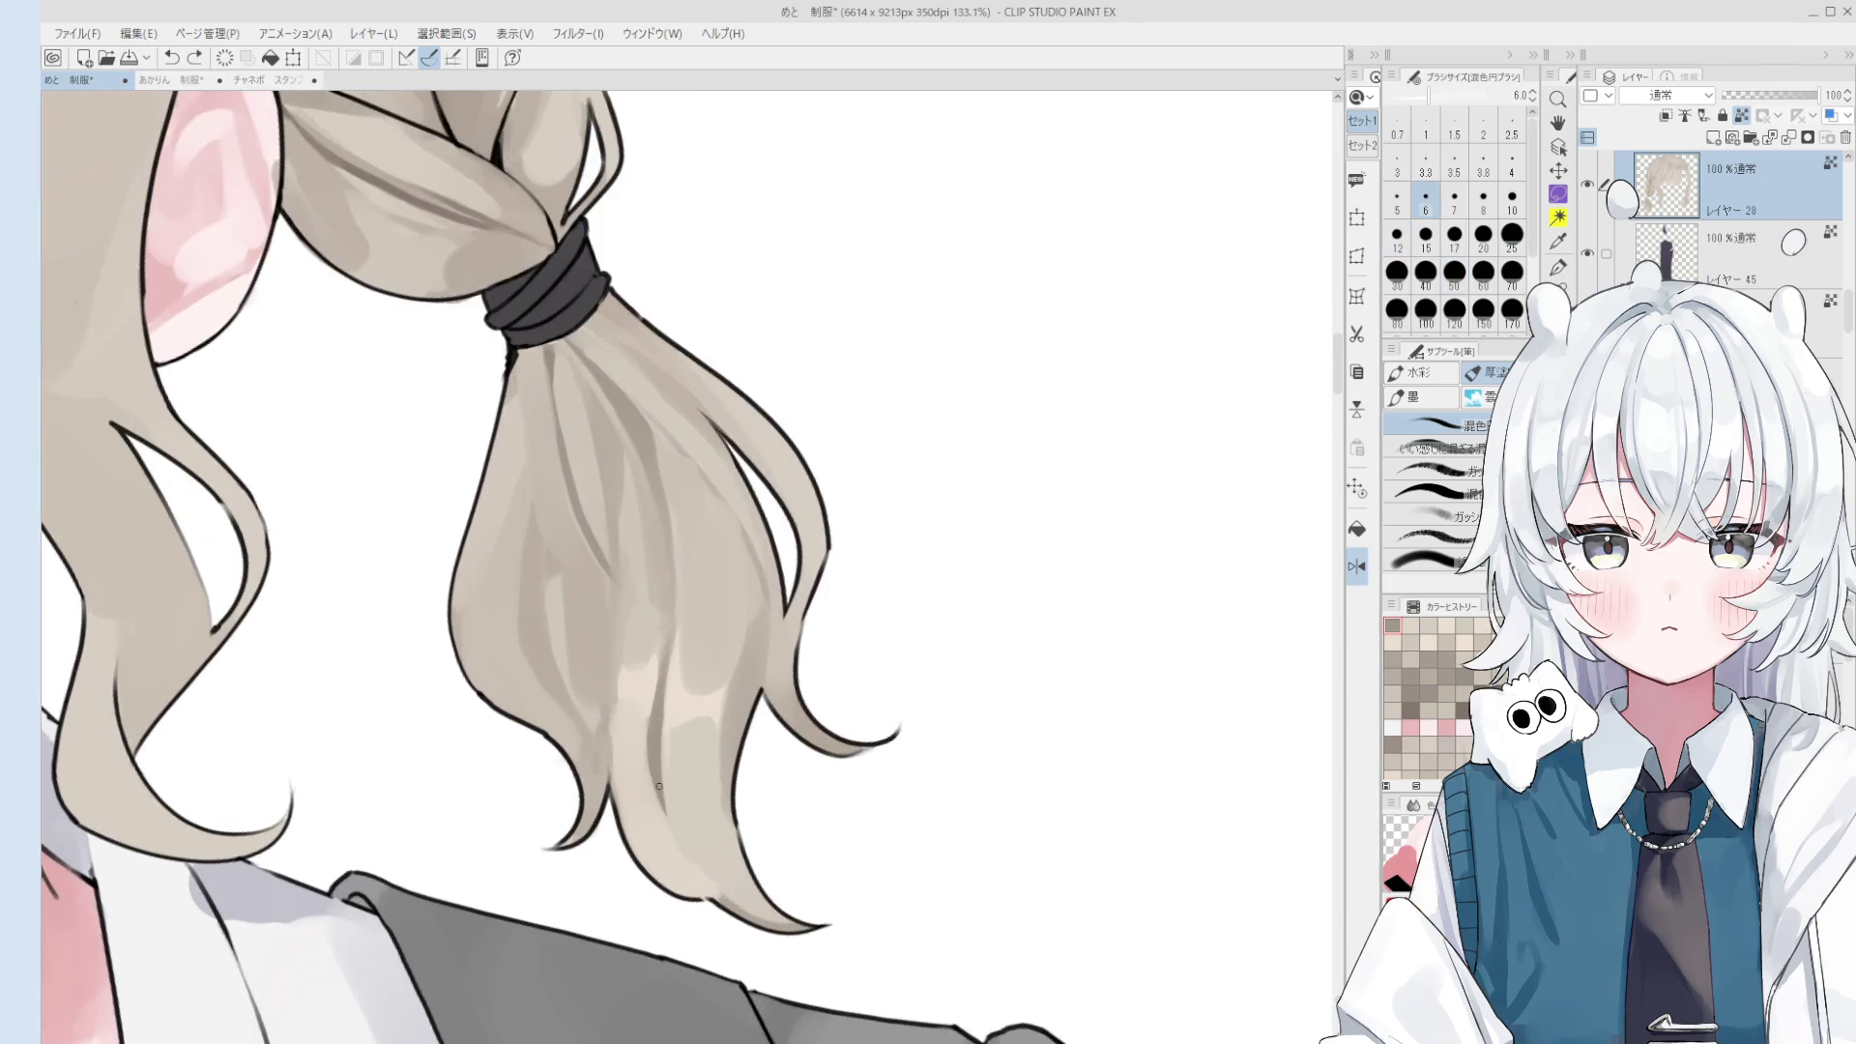
- Compare the two ponytail shading versions with undo/redo, then flip the view back to normal
key(ctrl+y)
key(ctrl+z)
key(ctrl+y)
key(ctrl+z)
key(ctrl+y)
key(bracketright)
key(bracketright)
key(bracketright)
key(h)
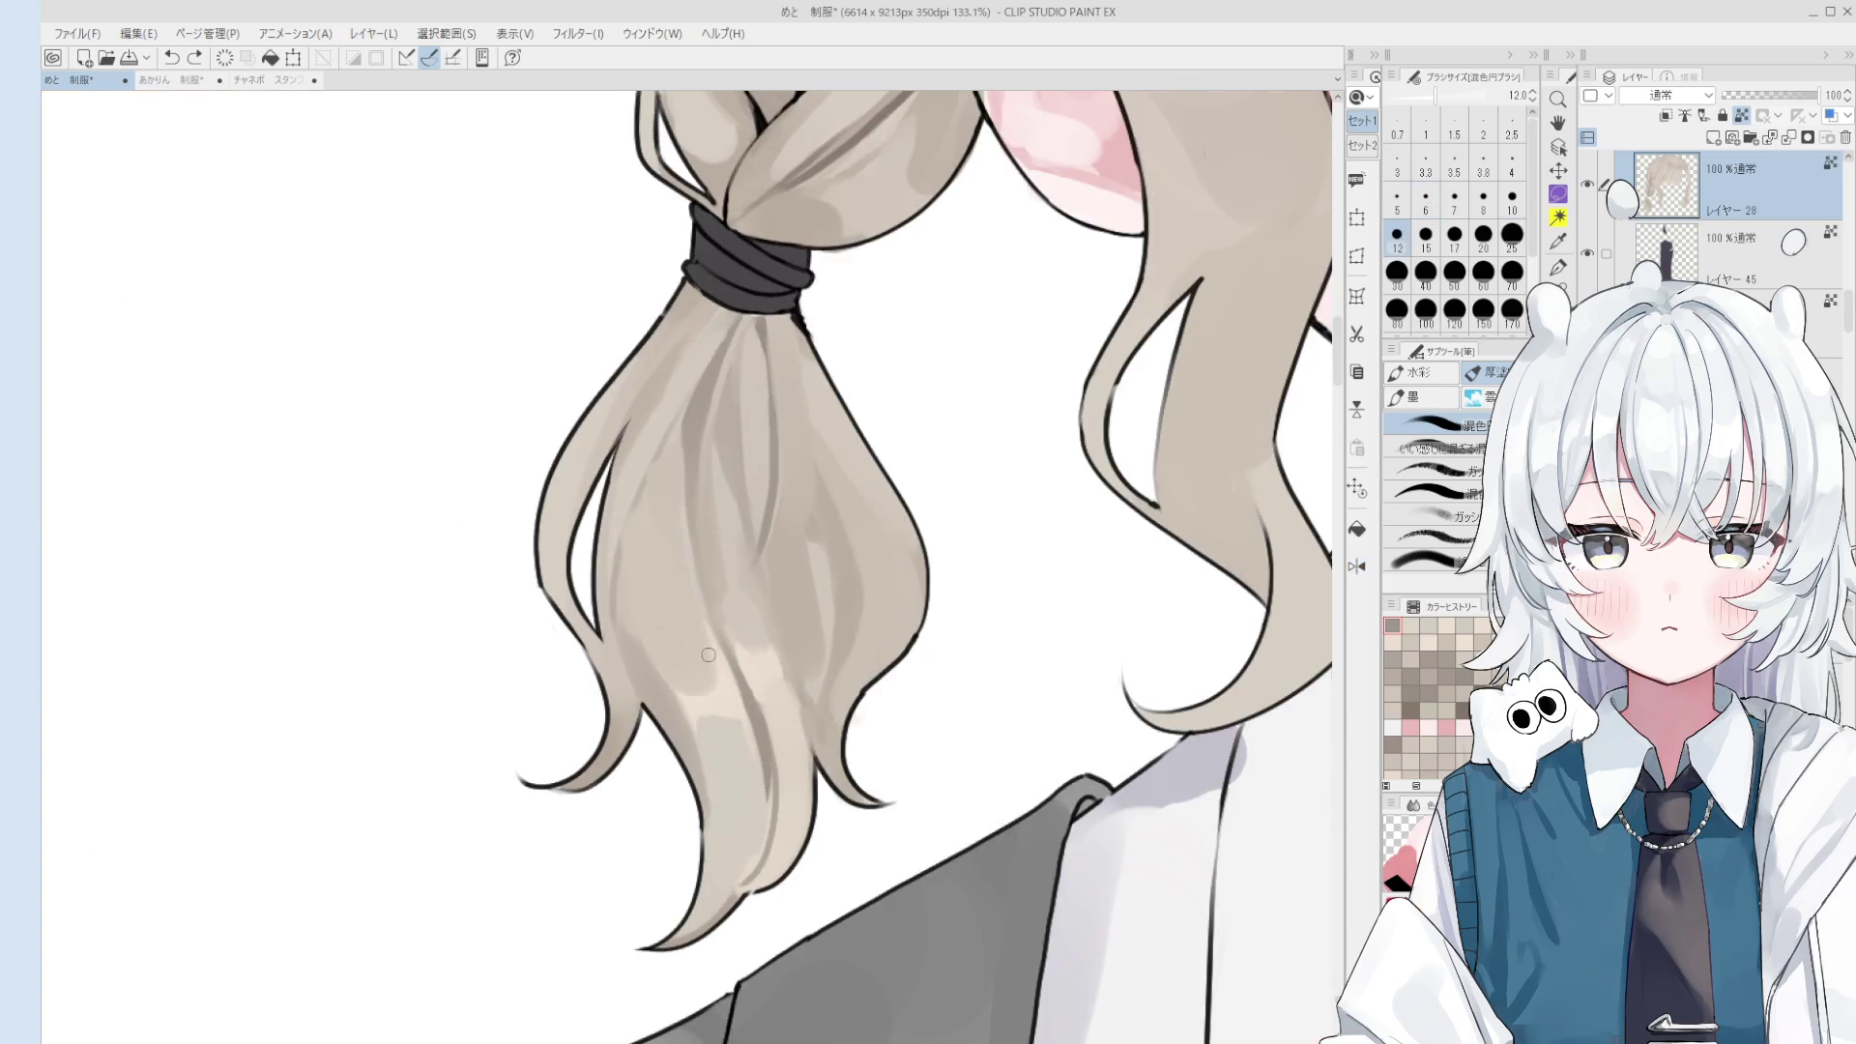
- Reset the zoom to 100% and keep comparing shading versions while adjusting brush size between 8 and 15
key(bracketleft)
key(bracketleft)
key(ctrl+y)
key(ctrl+z)
key(ctrl+y)
key(ctrl+alt+0)
key(ctrl+z)
key(ctrl+y)
key(bracketright)
key(bracketright)
key(bracketright)
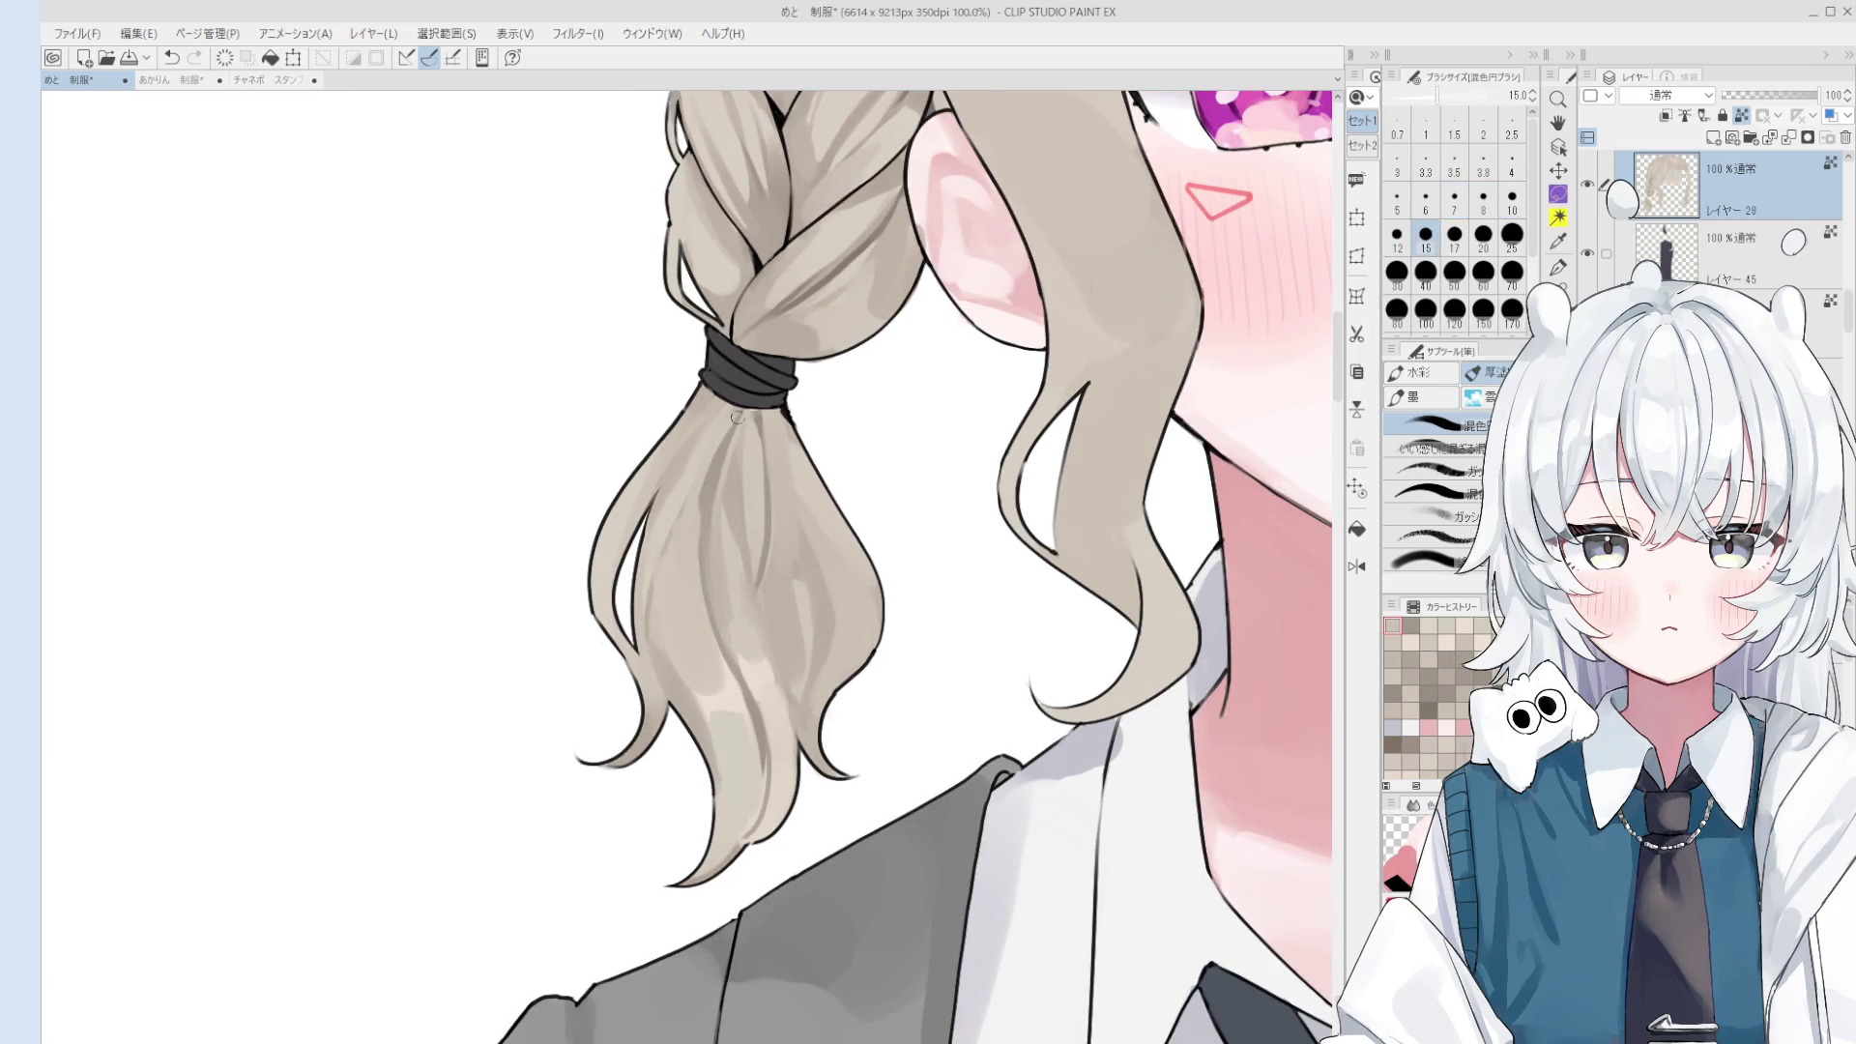
key(bracketright)
key(bracketright)
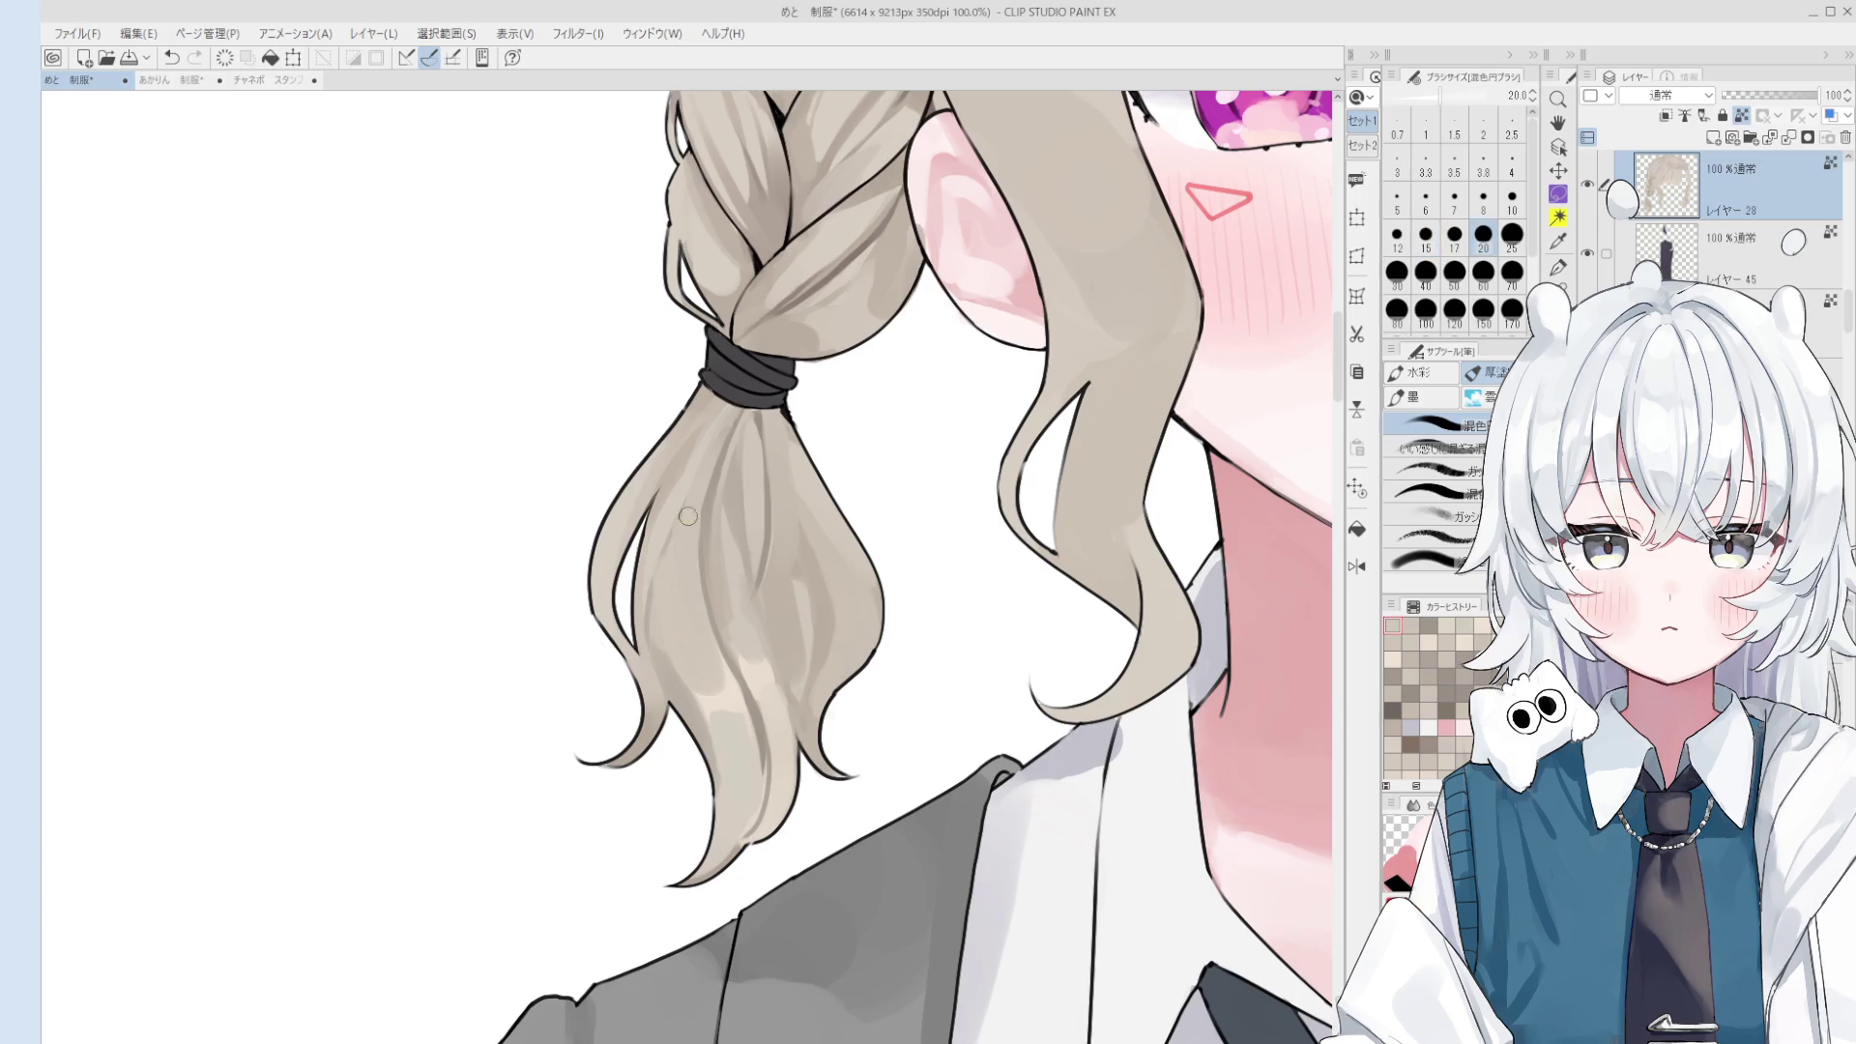
key(bracketleft)
key(bracketleft)
key(bracketleft)
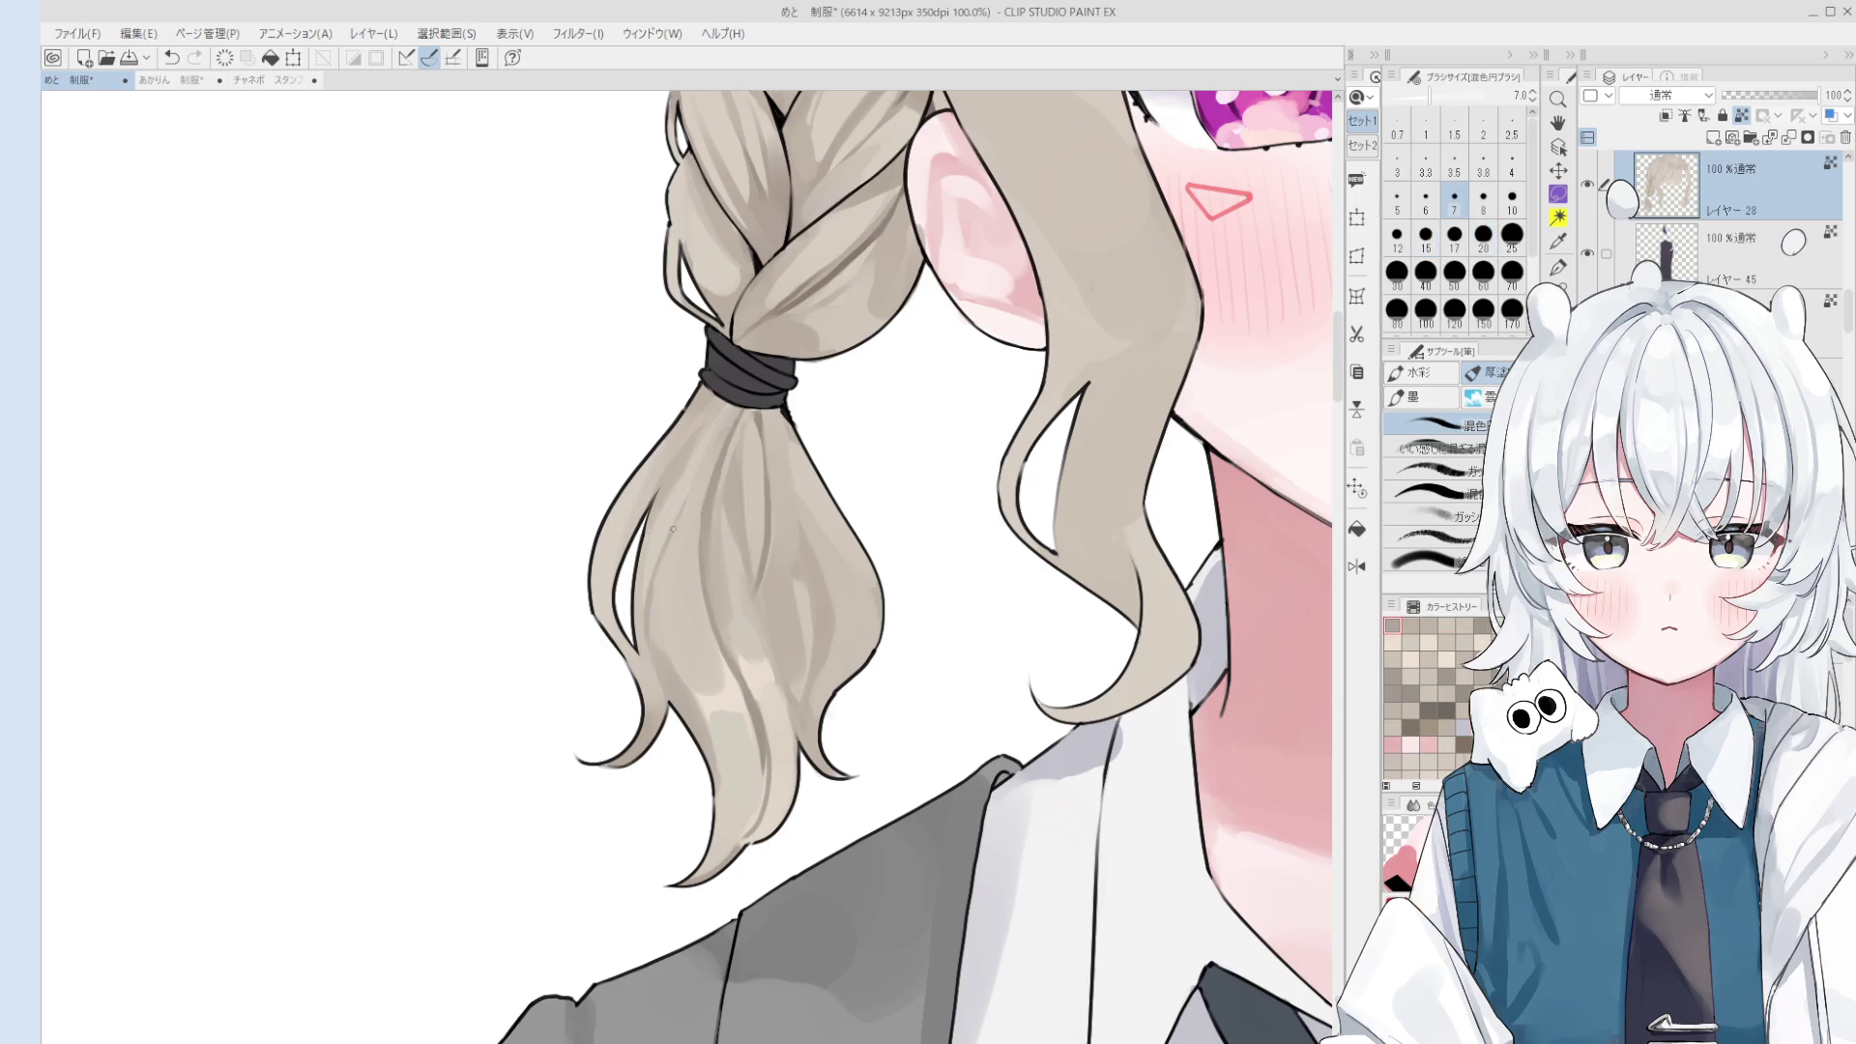
key(bracketright)
key(bracketright)
key(bracketright)
key(bracketright)
key(bracketright)
key(bracketright)
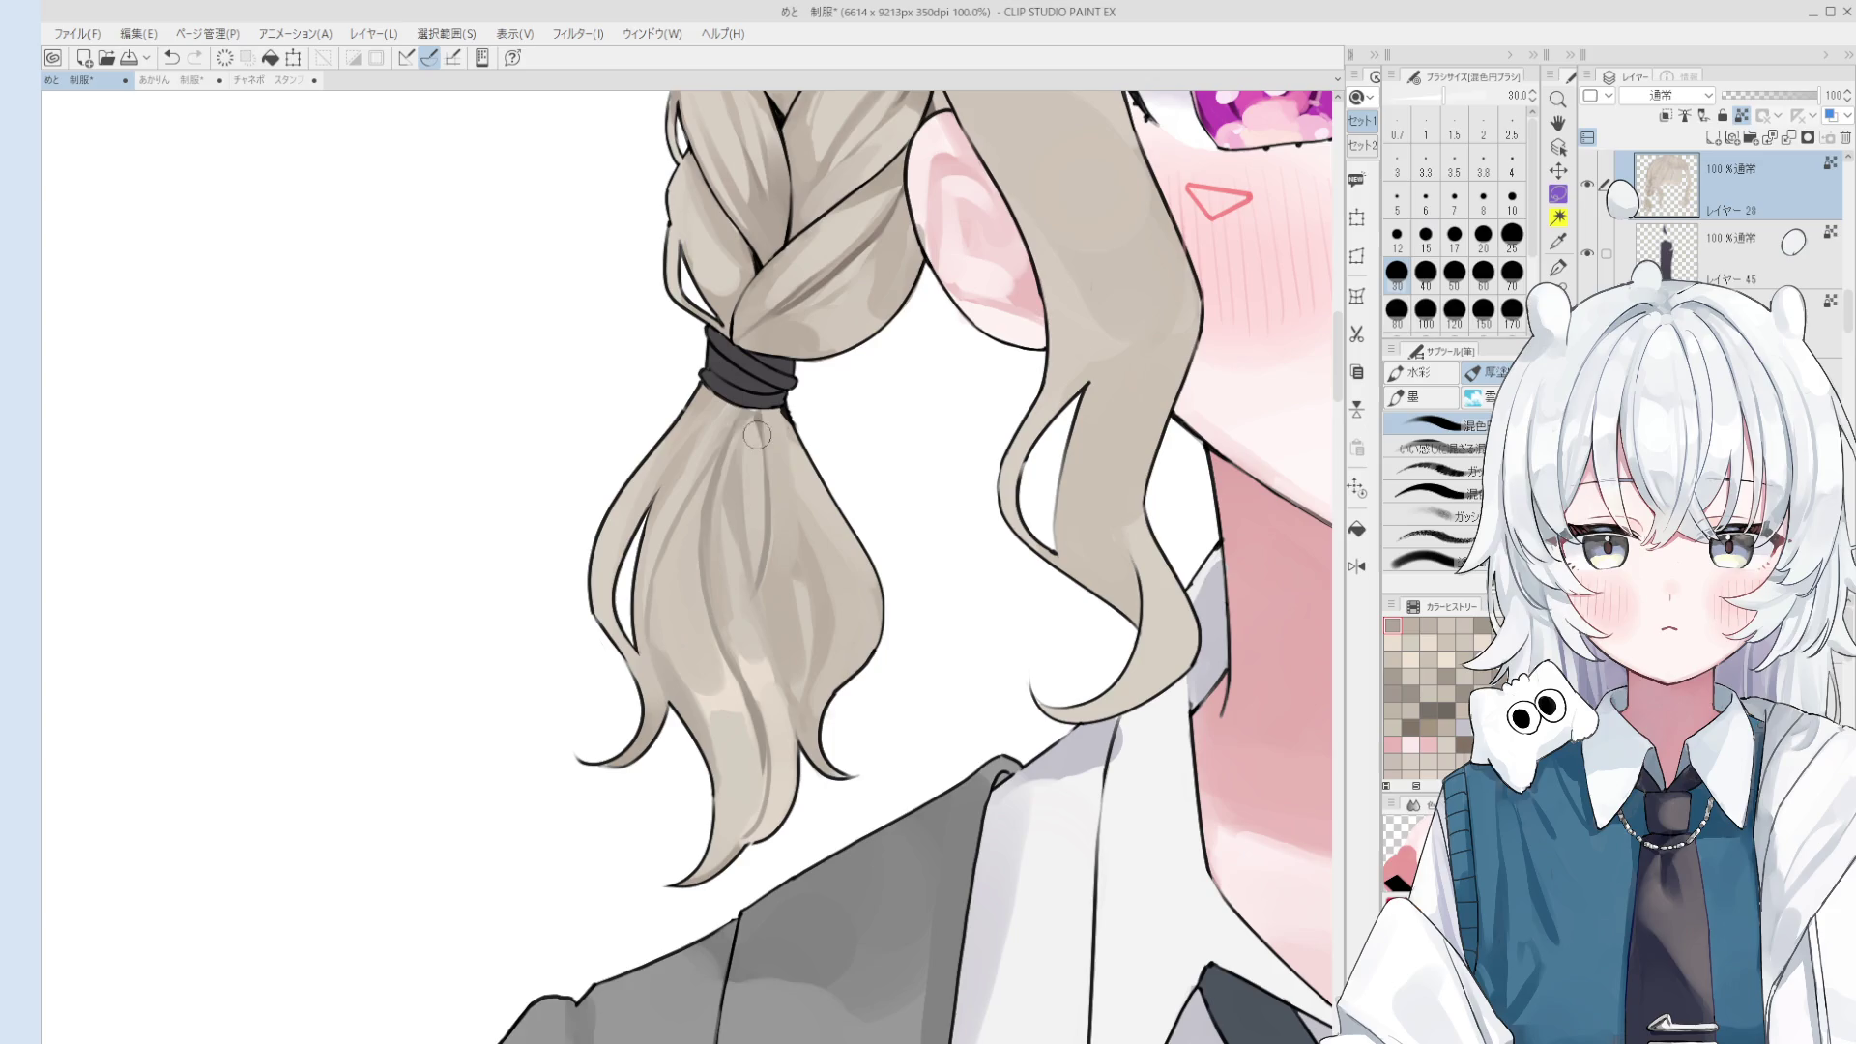
- Mirror the canvas view and rework the ponytail shading with brush sizes 40 and 20
key(h)
key(bracketleft)
key(bracketleft)
scroll(647, 551, down, 1)
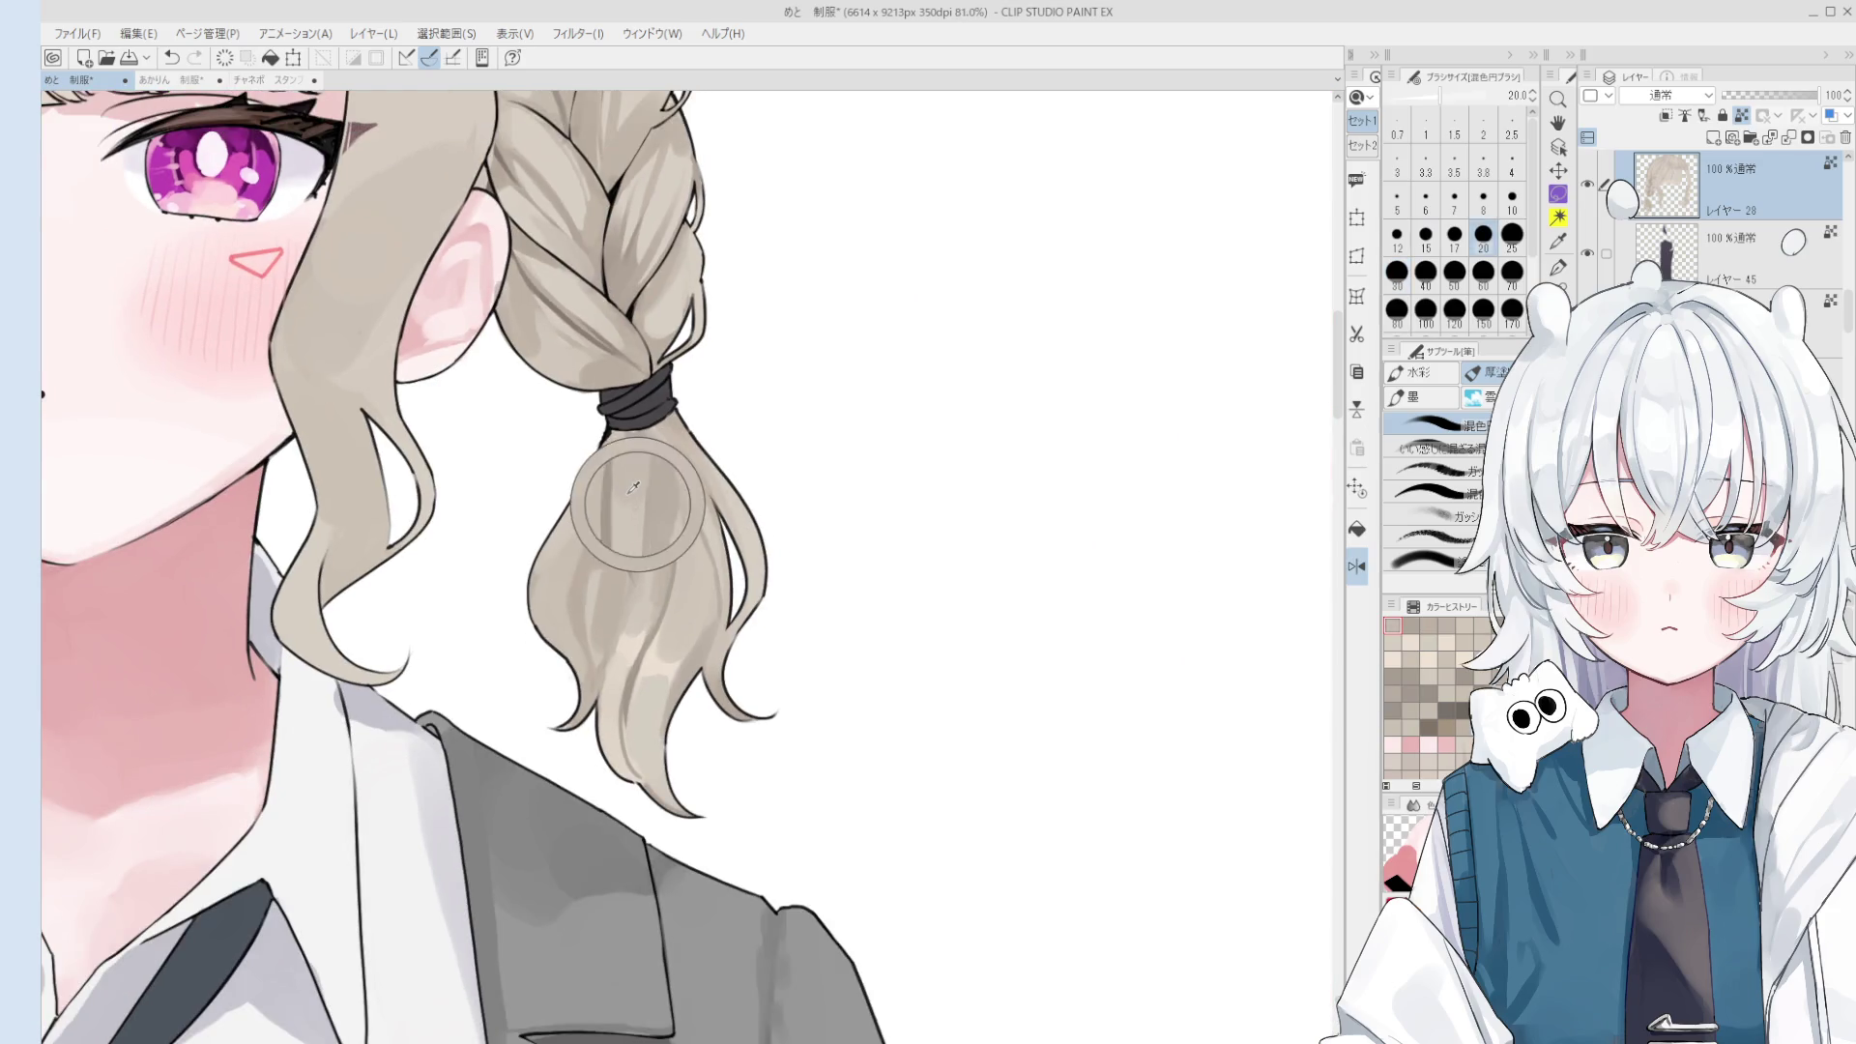
scroll(643, 484, down, 2)
scroll(678, 613, up, 2)
drag(631, 607, 612, 572)
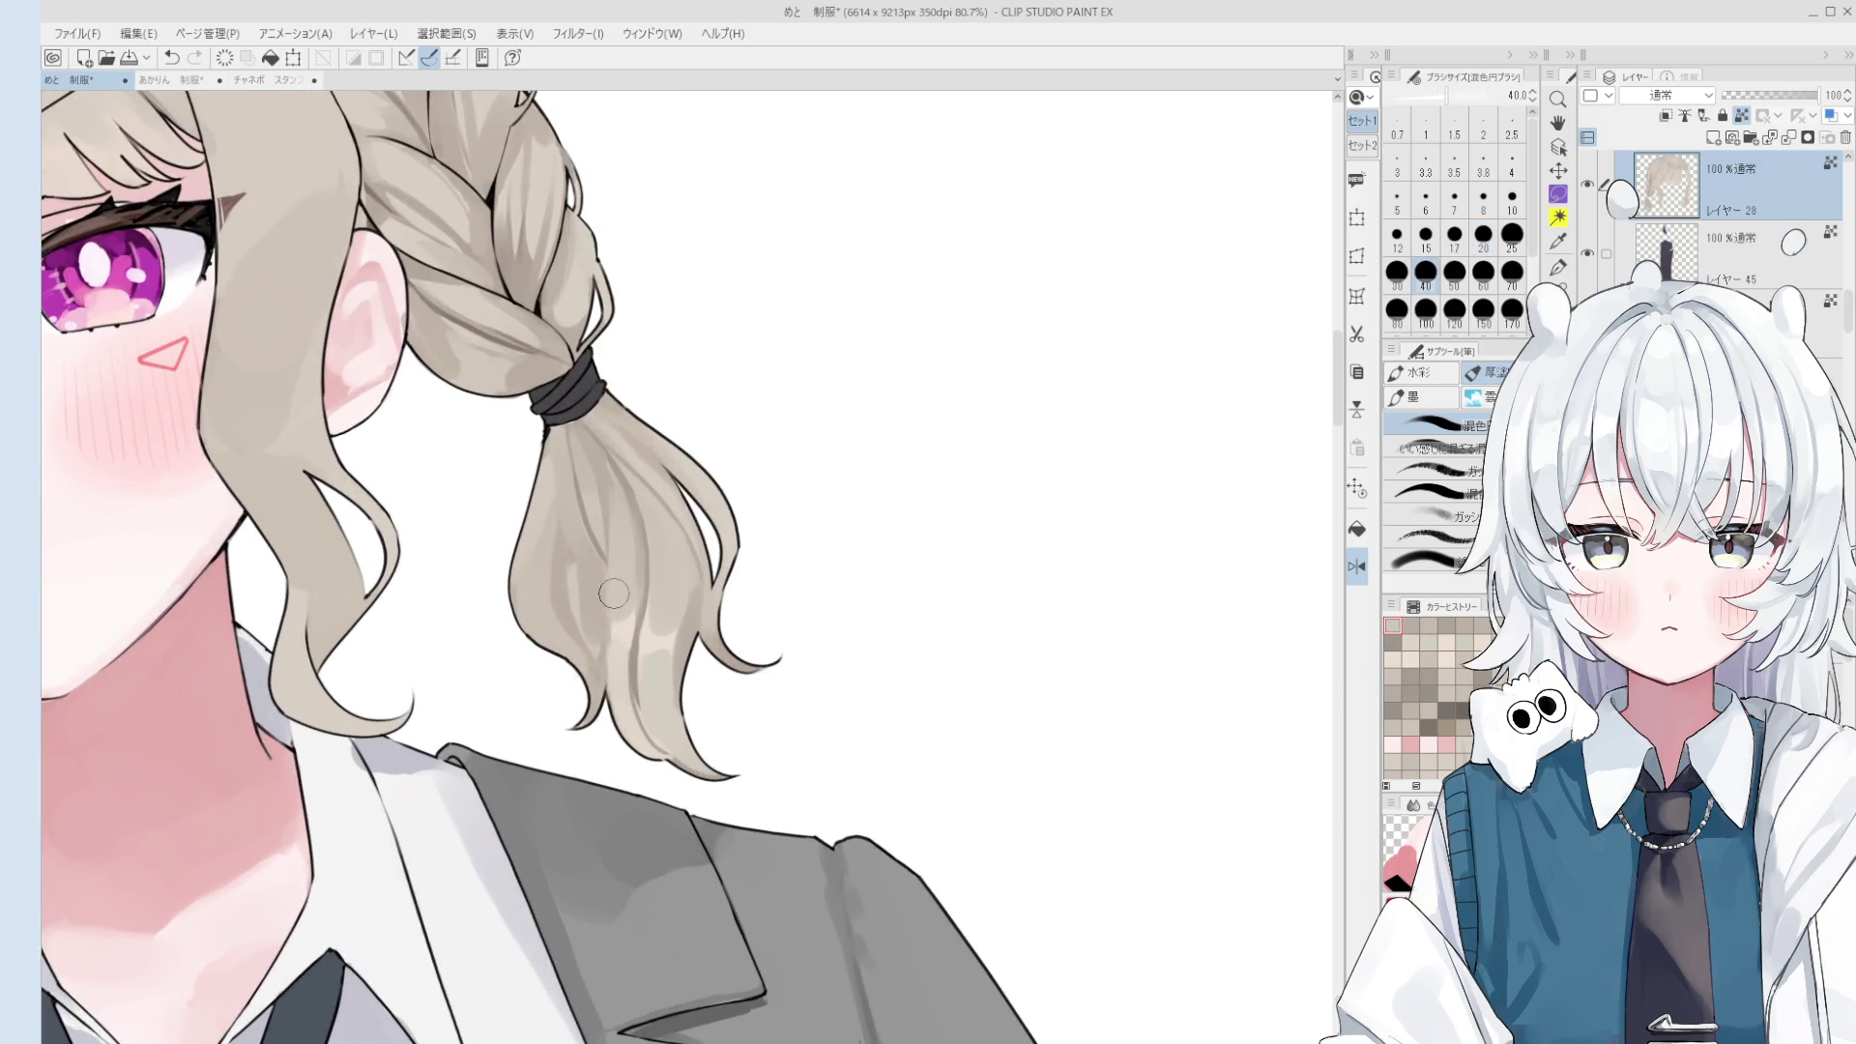
scroll(612, 572, down, 1)
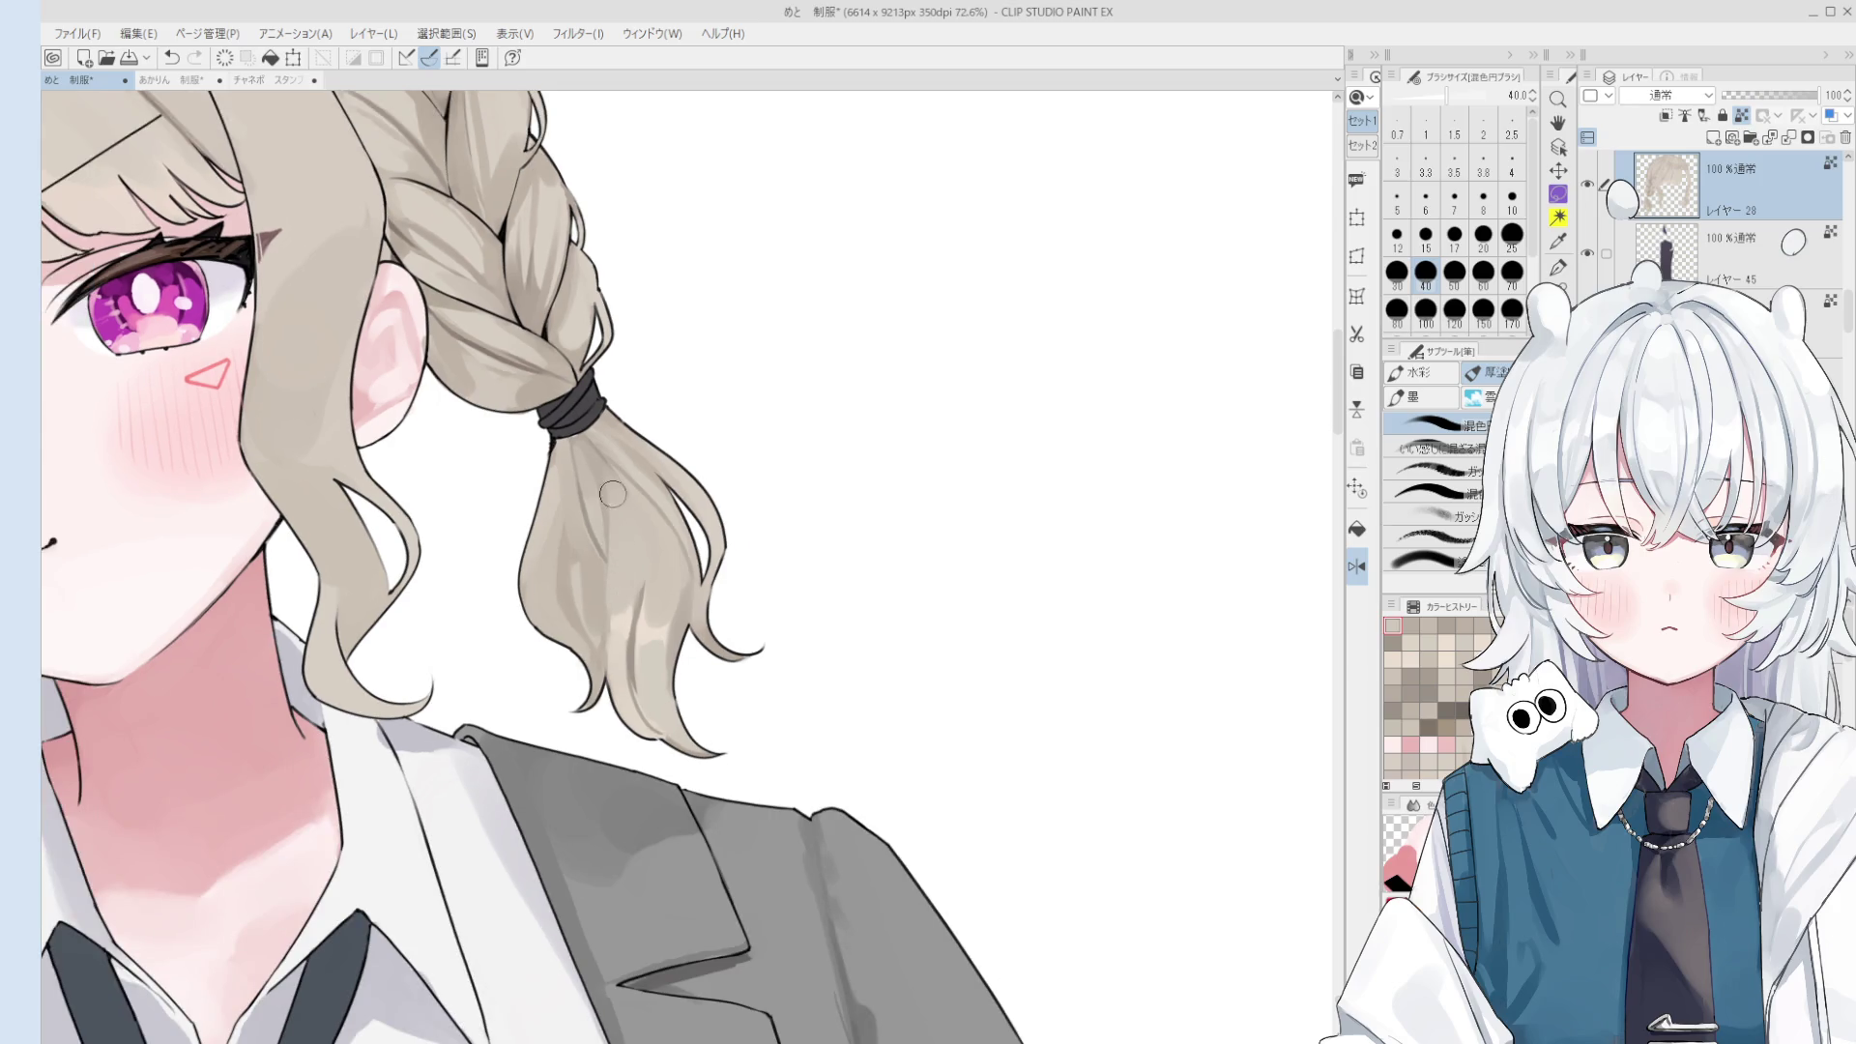
mouse_move(611, 619)
mouse_down()
mouse_move(580, 580)
mouse_move(639, 580)
mouse_up()
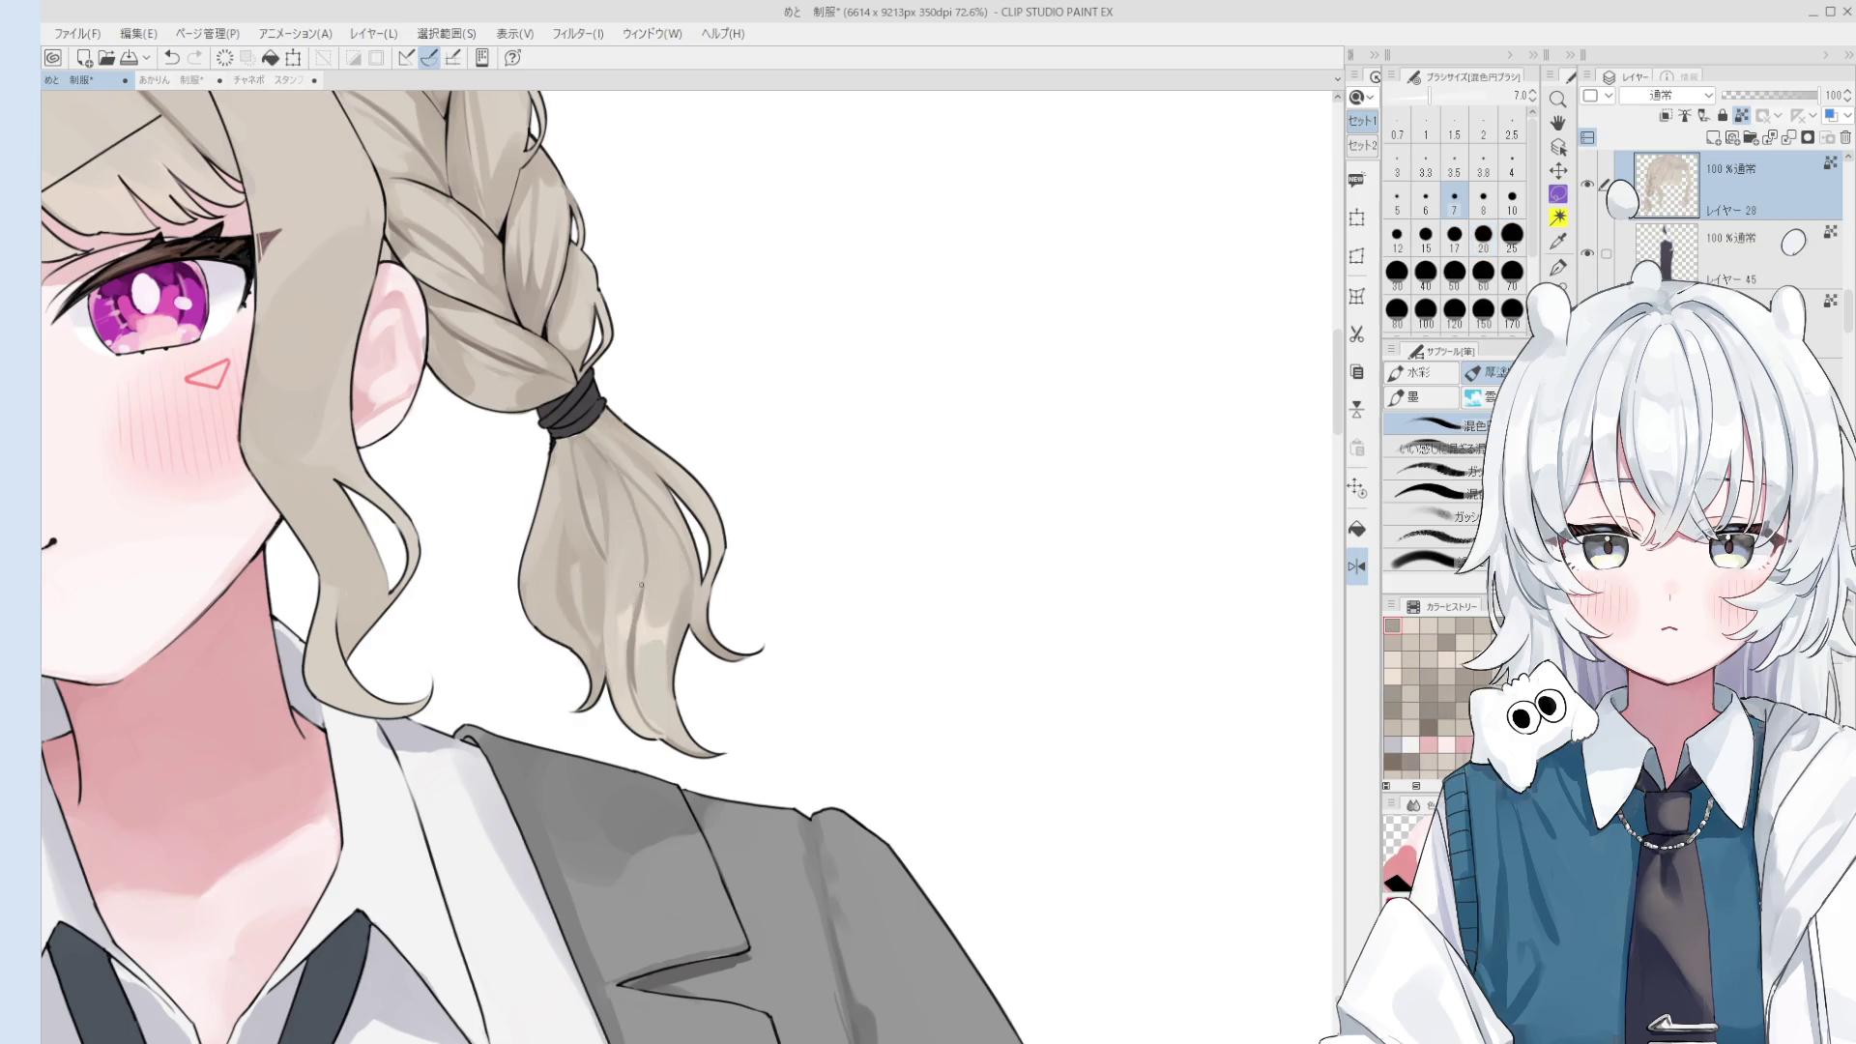
- Rotate the canvas view for a better angle, reset it upright, and finish with the brush at size 50
key(bracketright)
key(bracketright)
key(bracketright)
key(bracketright)
key(bracketright)
key(bracketright)
key(bracketright)
key(bracketright)
key(asciicircum)
key(bracketleft)
key(bracketleft)
key(bracketleft)
key(minus)
scroll(670, 452, up, 3)
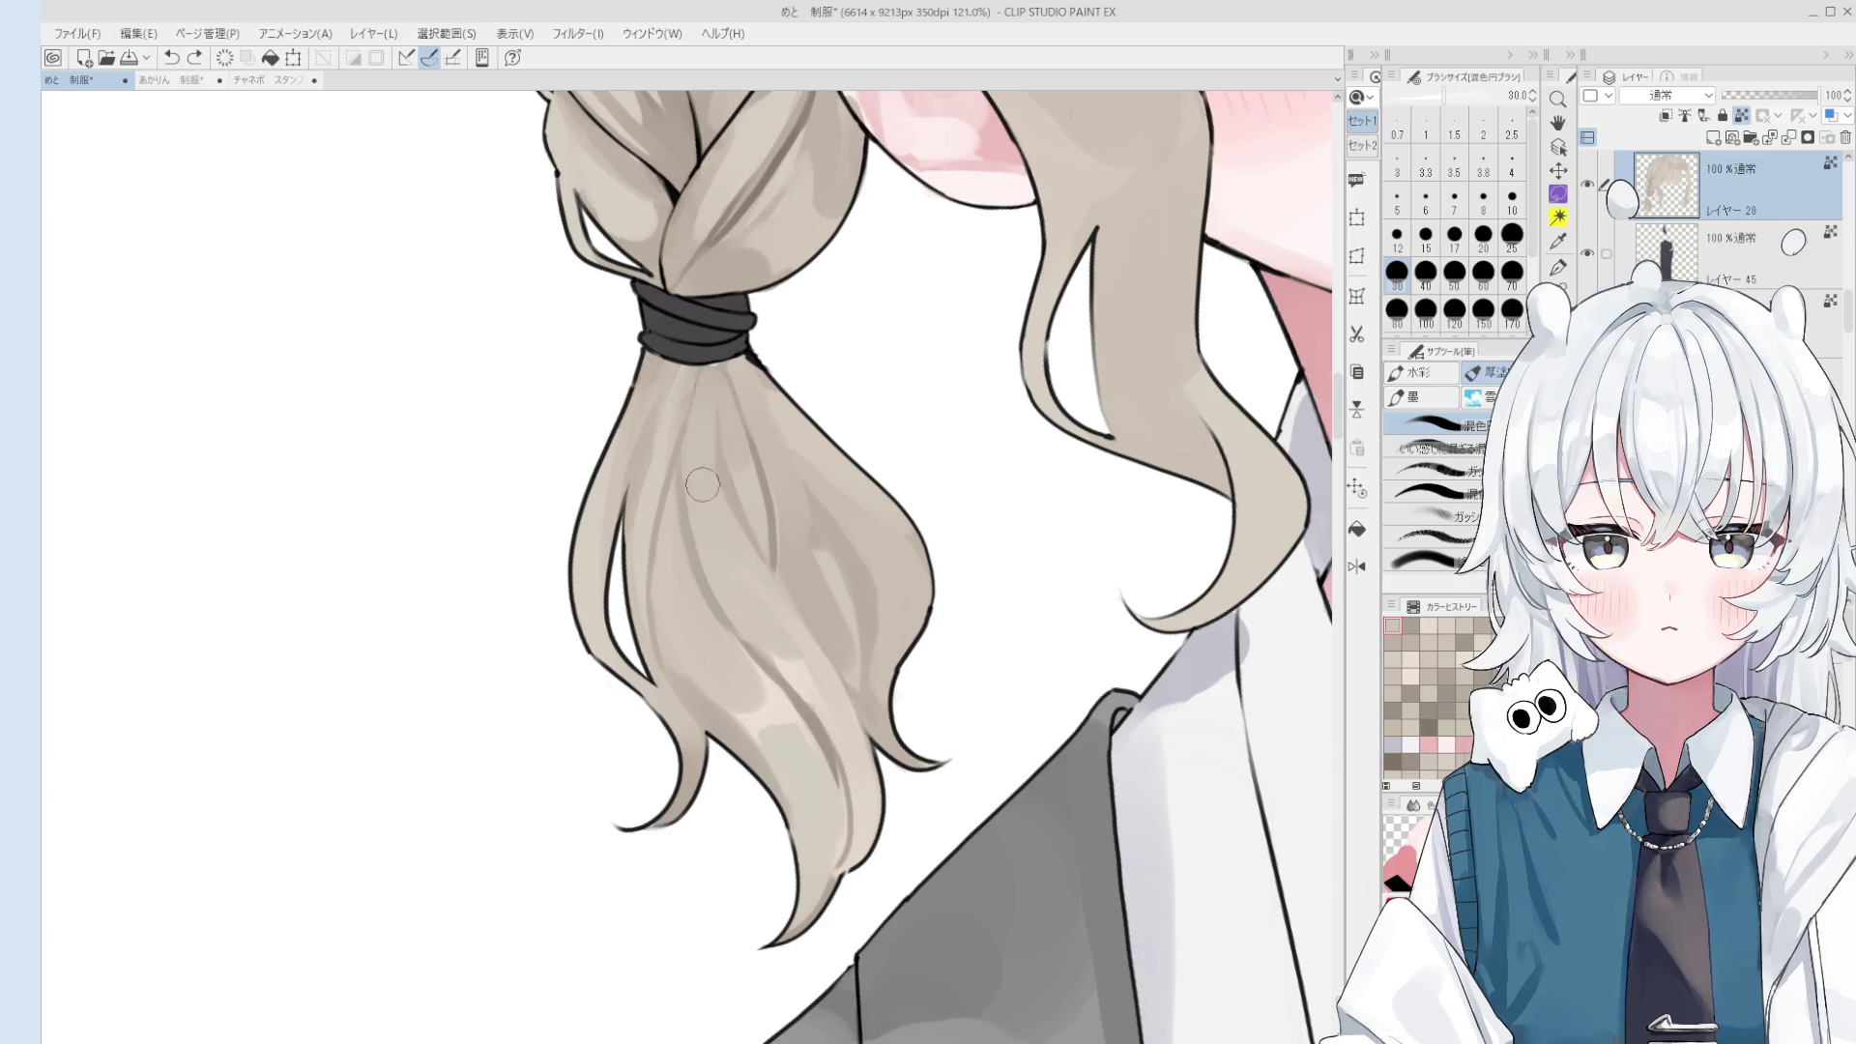
scroll(717, 460, down, 2)
scroll(721, 456, down, 1)
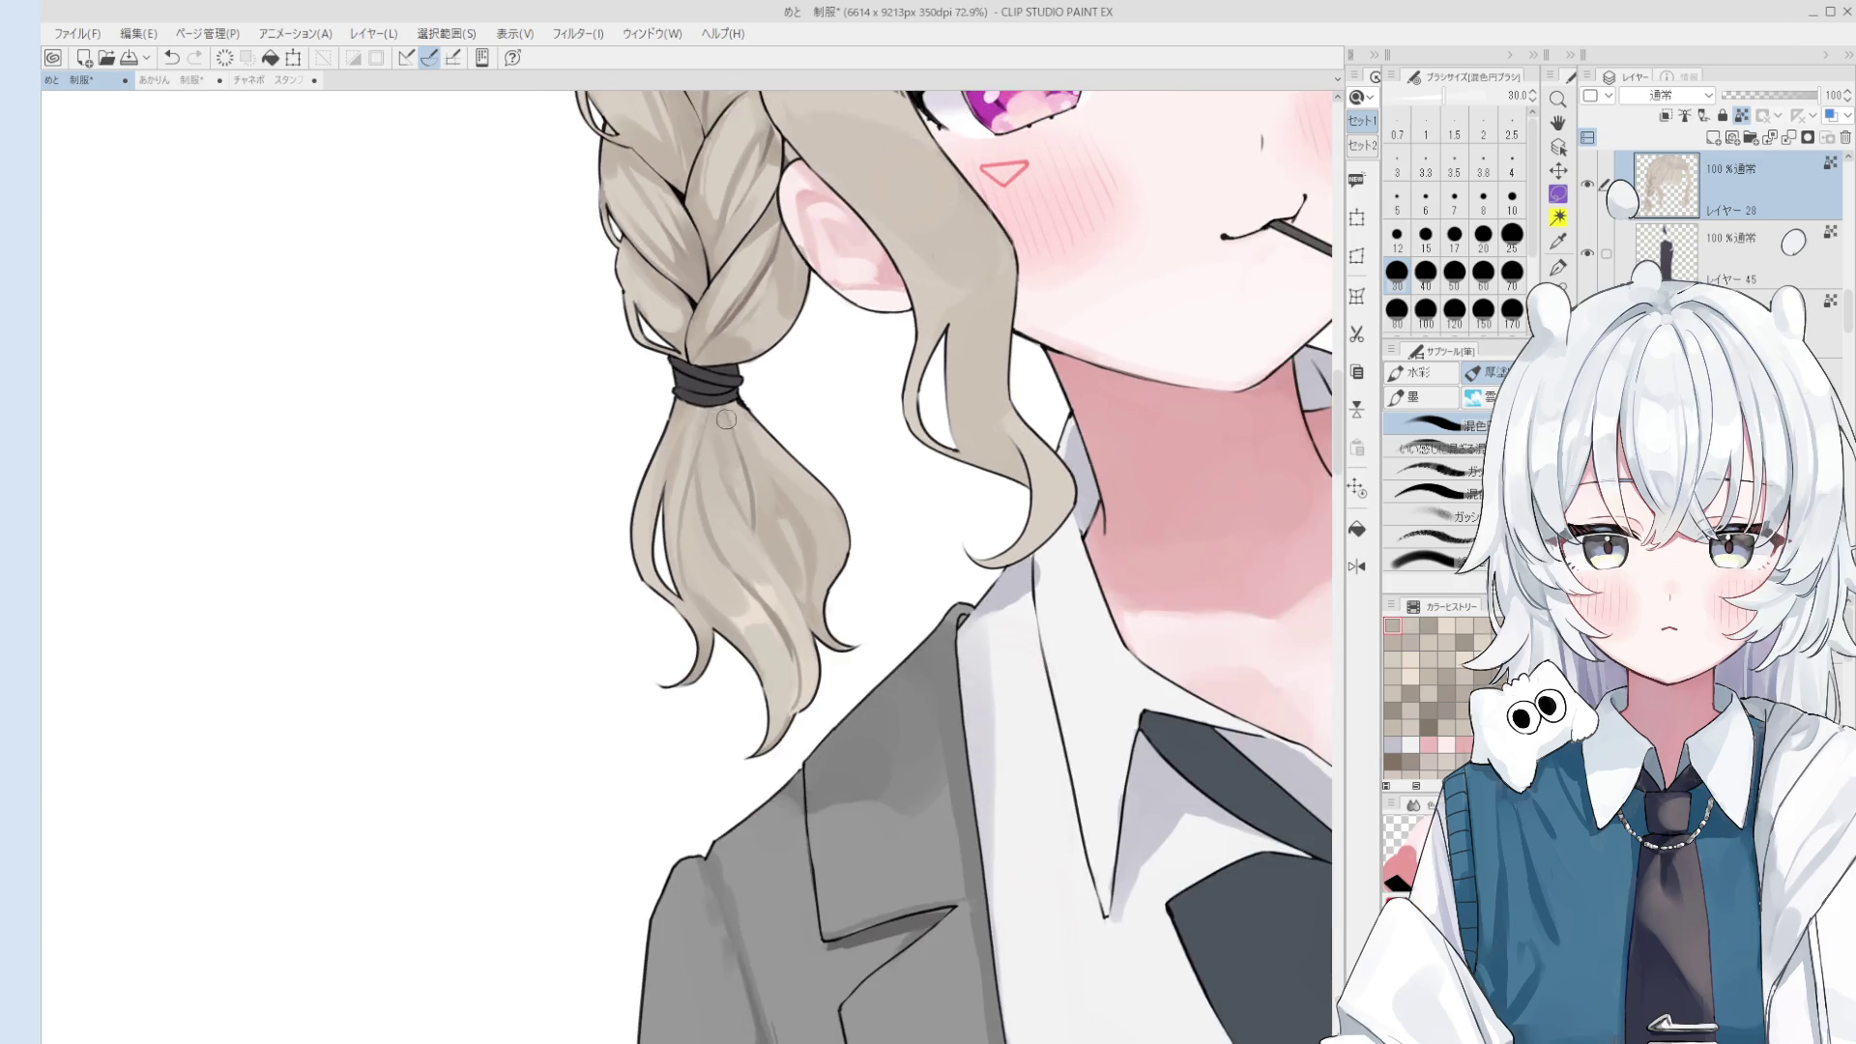
key(bracketleft)
key(bracketleft)
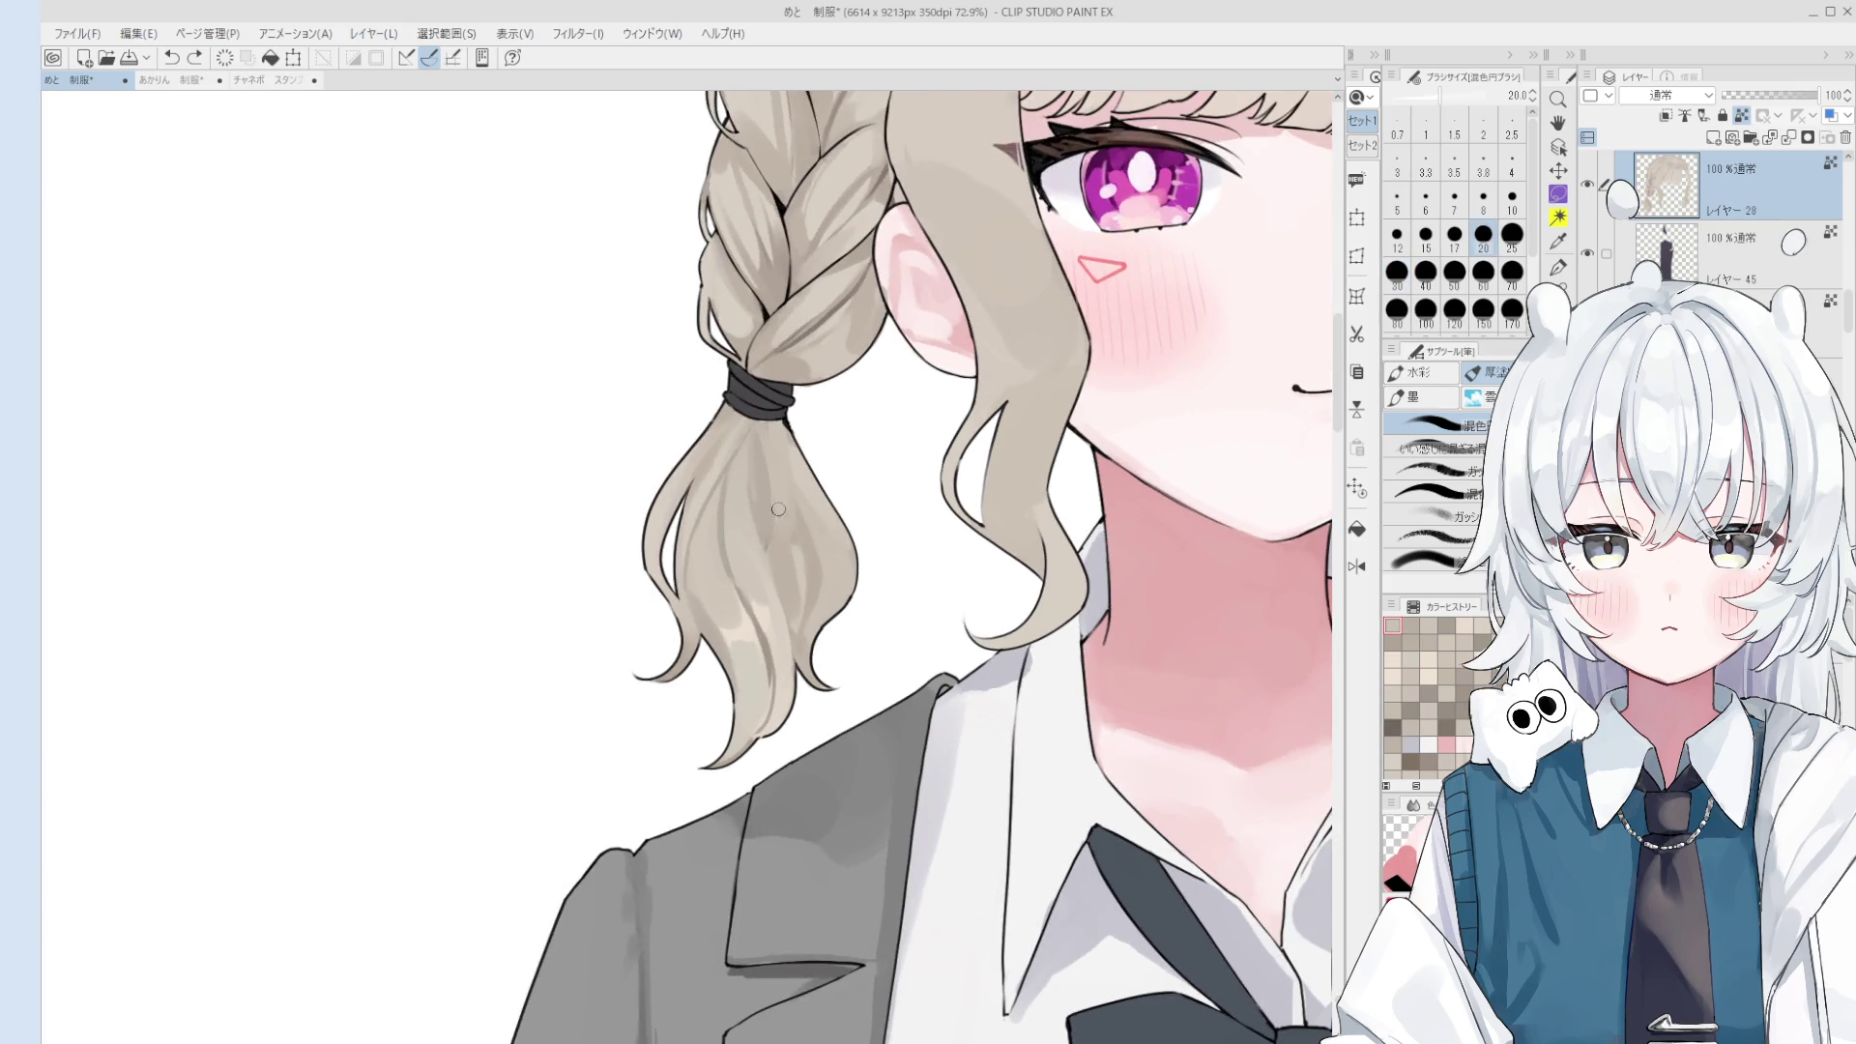
scroll(781, 531, down, 1)
key(bracketright)
key(bracketright)
key(bracketright)
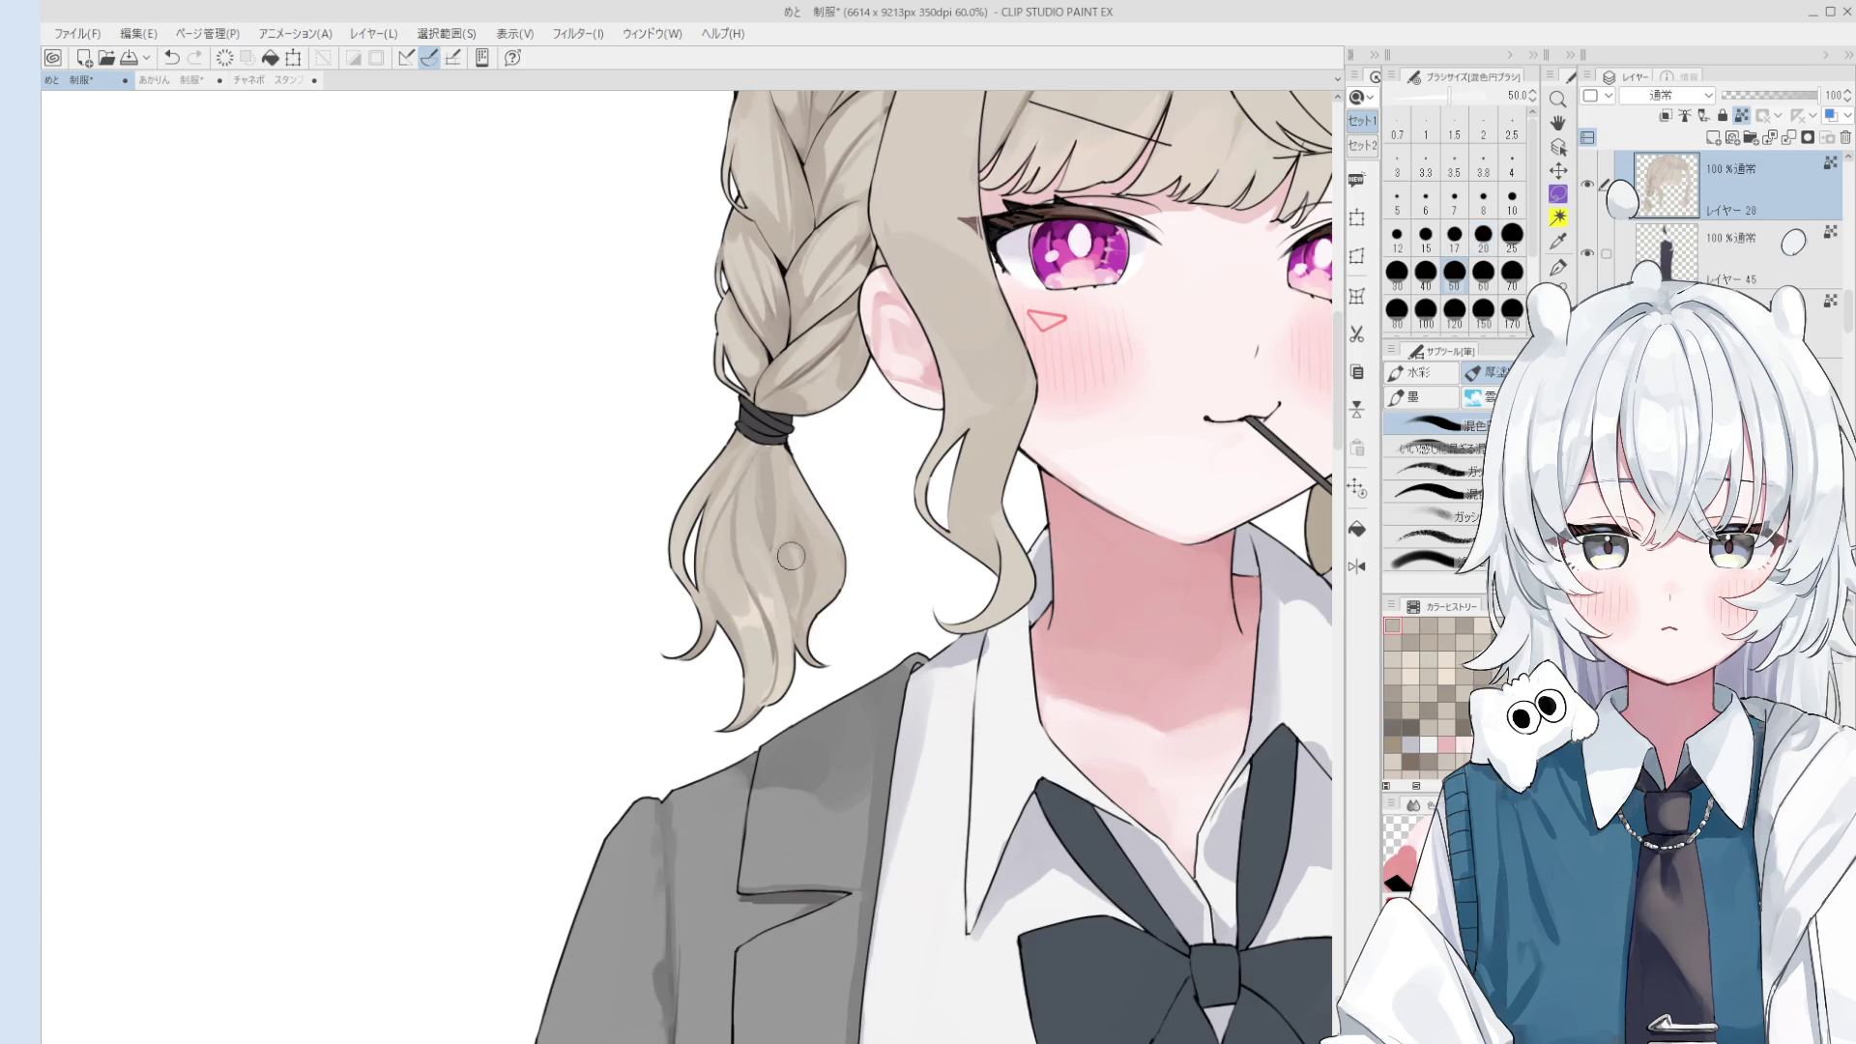
- Zoom out, pan to show more of the body, and return to the brush at size 17
scroll(822, 530, down, 4)
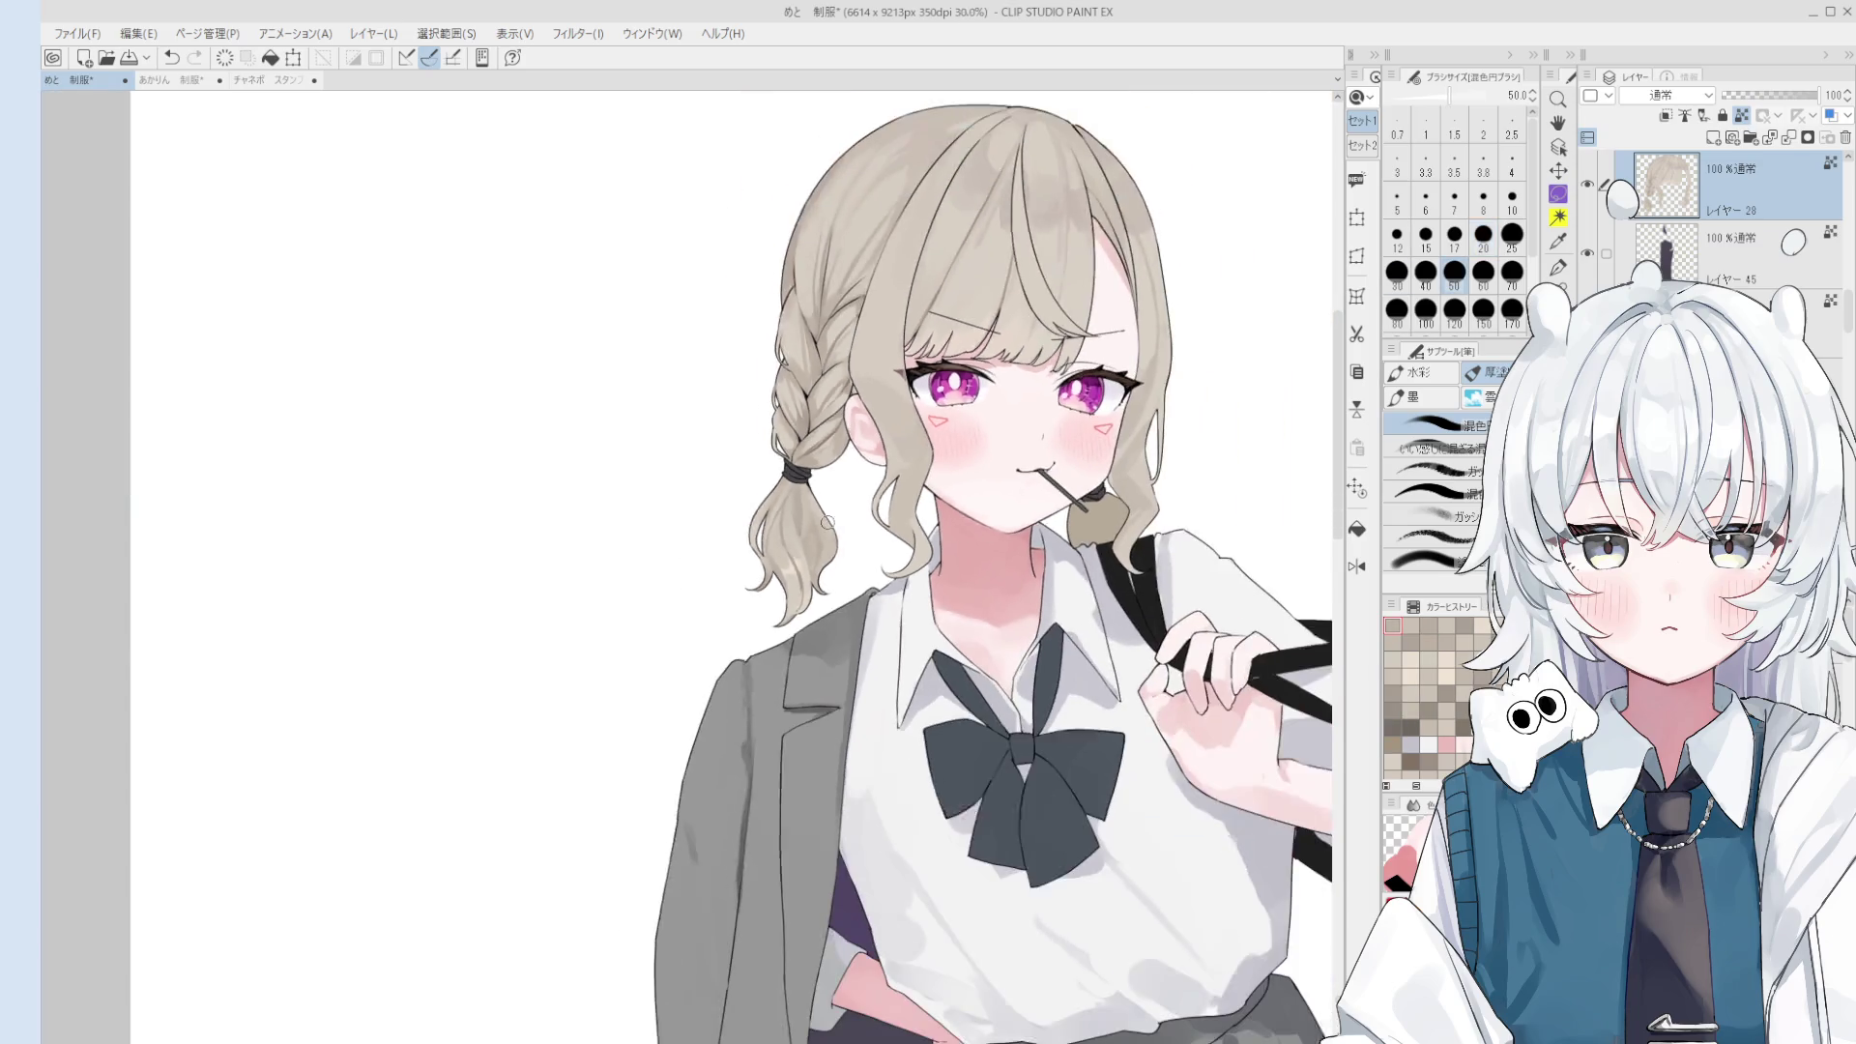
drag(801, 743, 616, 849)
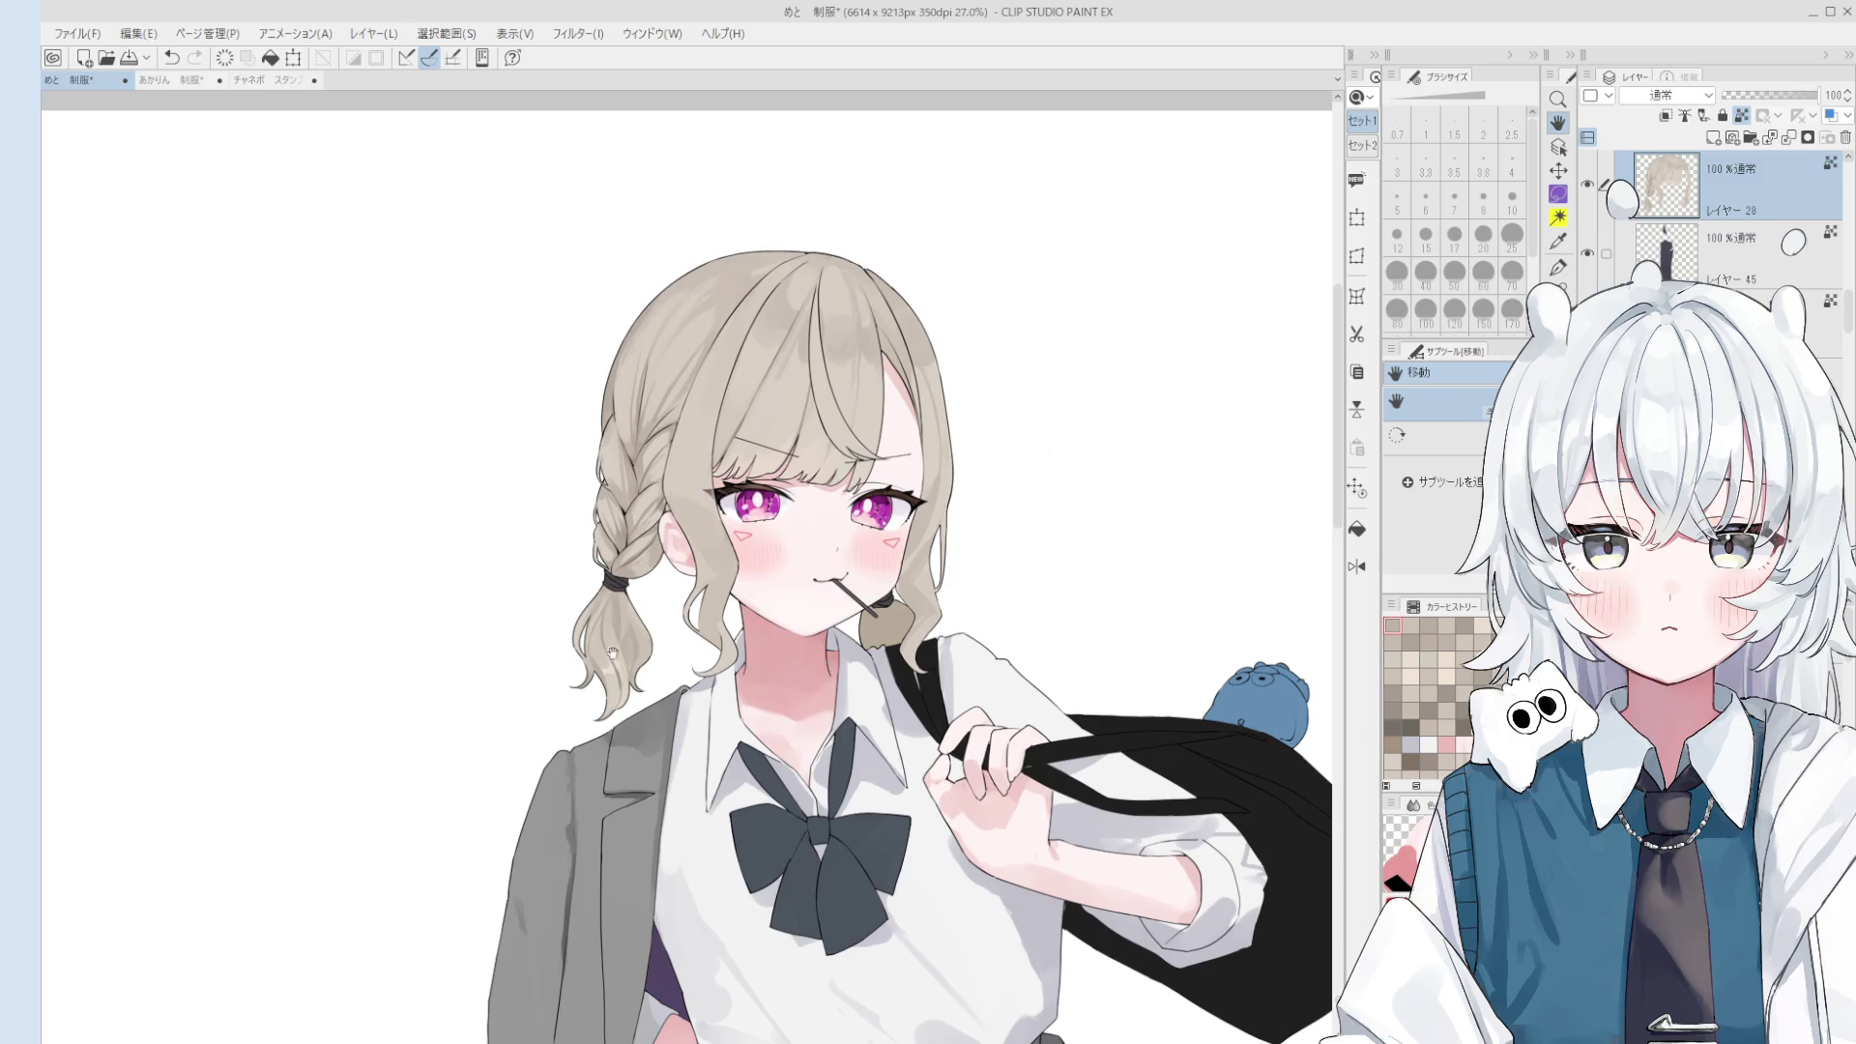
key(b)
scroll(615, 599, up, 1)
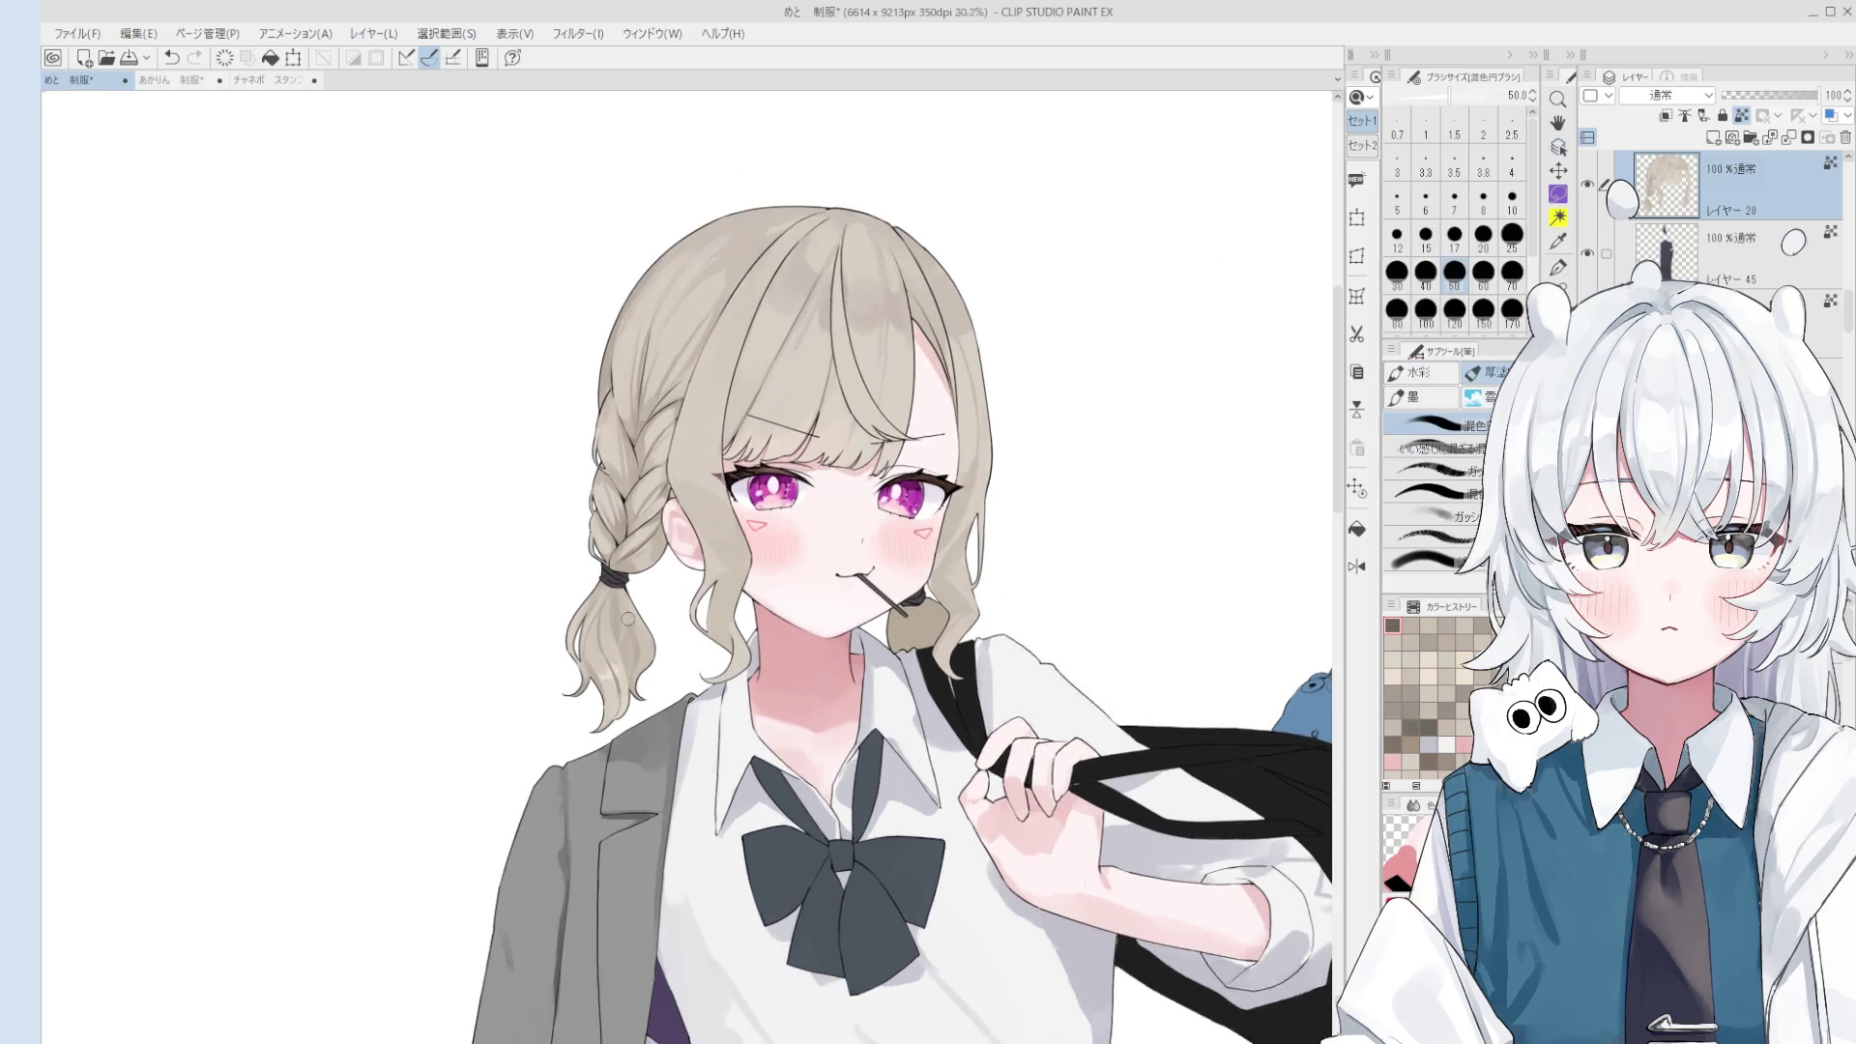
scroll(641, 633, up, 1)
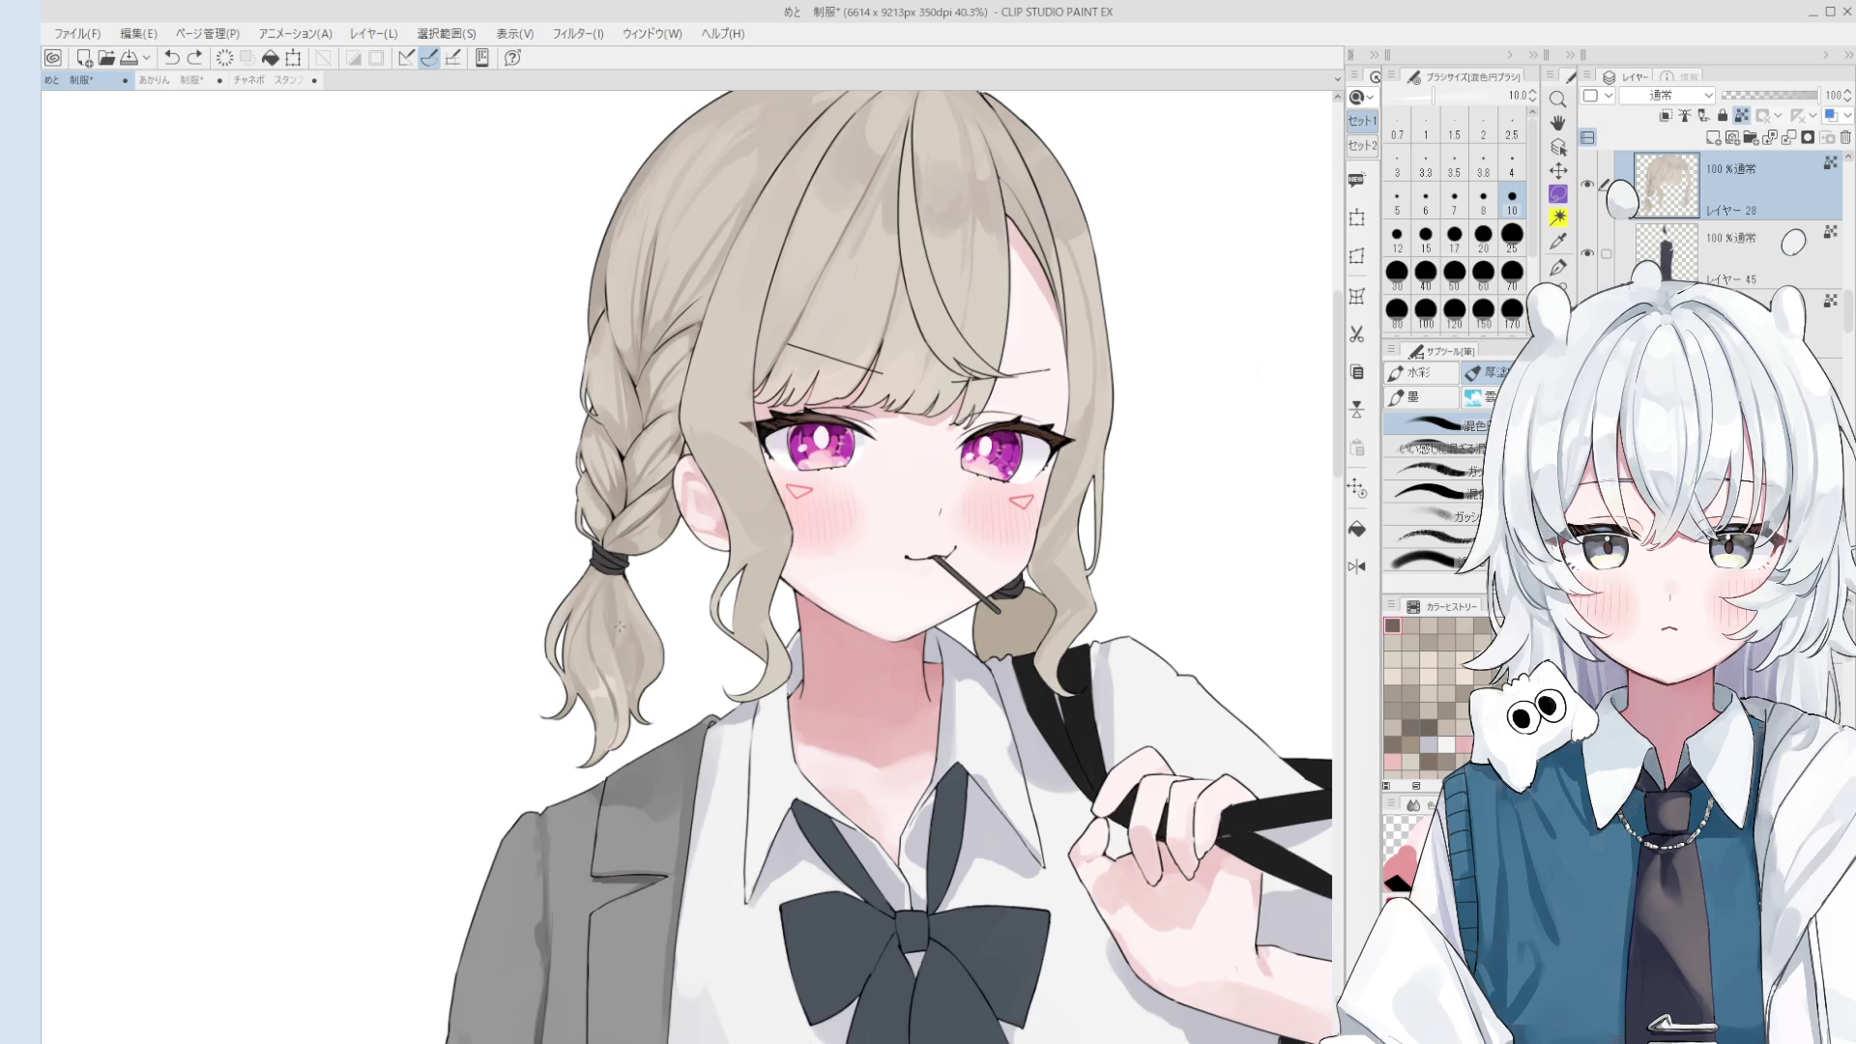
key(bracketright)
key(bracketright)
key(bracketright)
scroll(613, 562, up, 1)
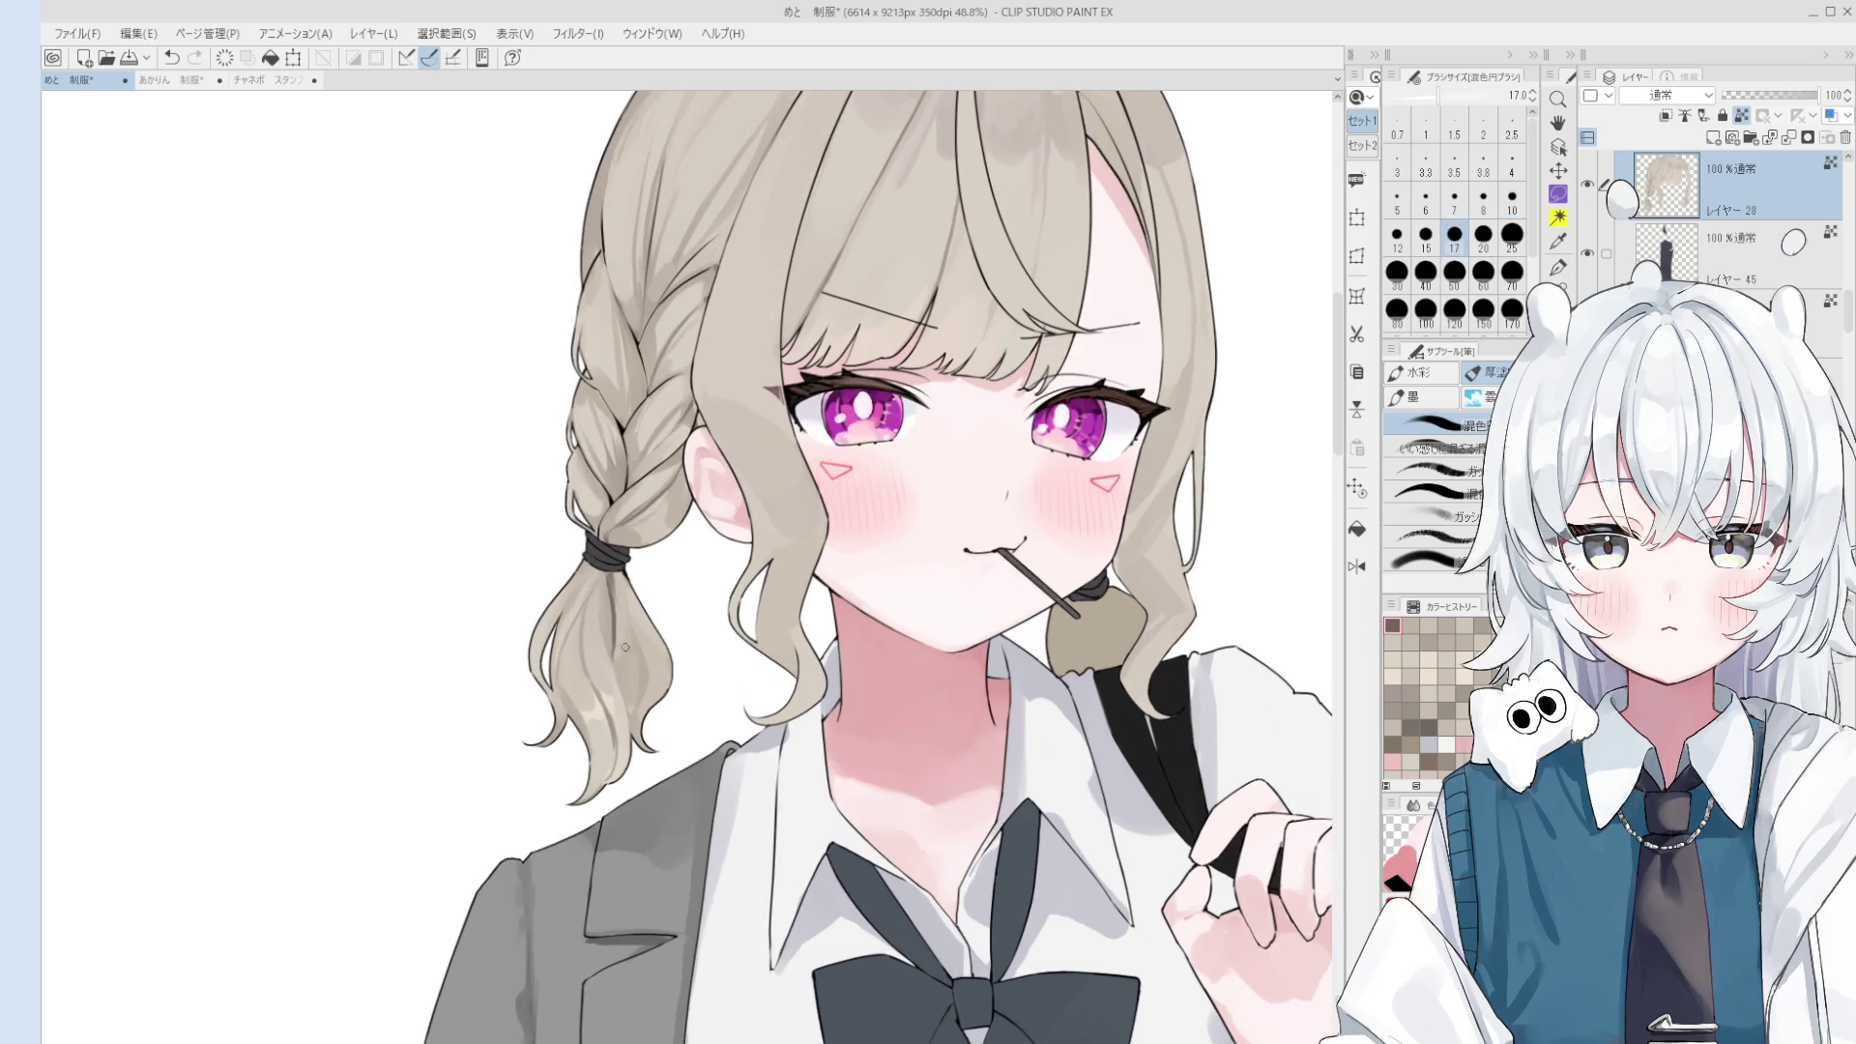
- Sample a darker hair tone and paint a stroke down the ponytail, then undo it
alt+click(610, 590)
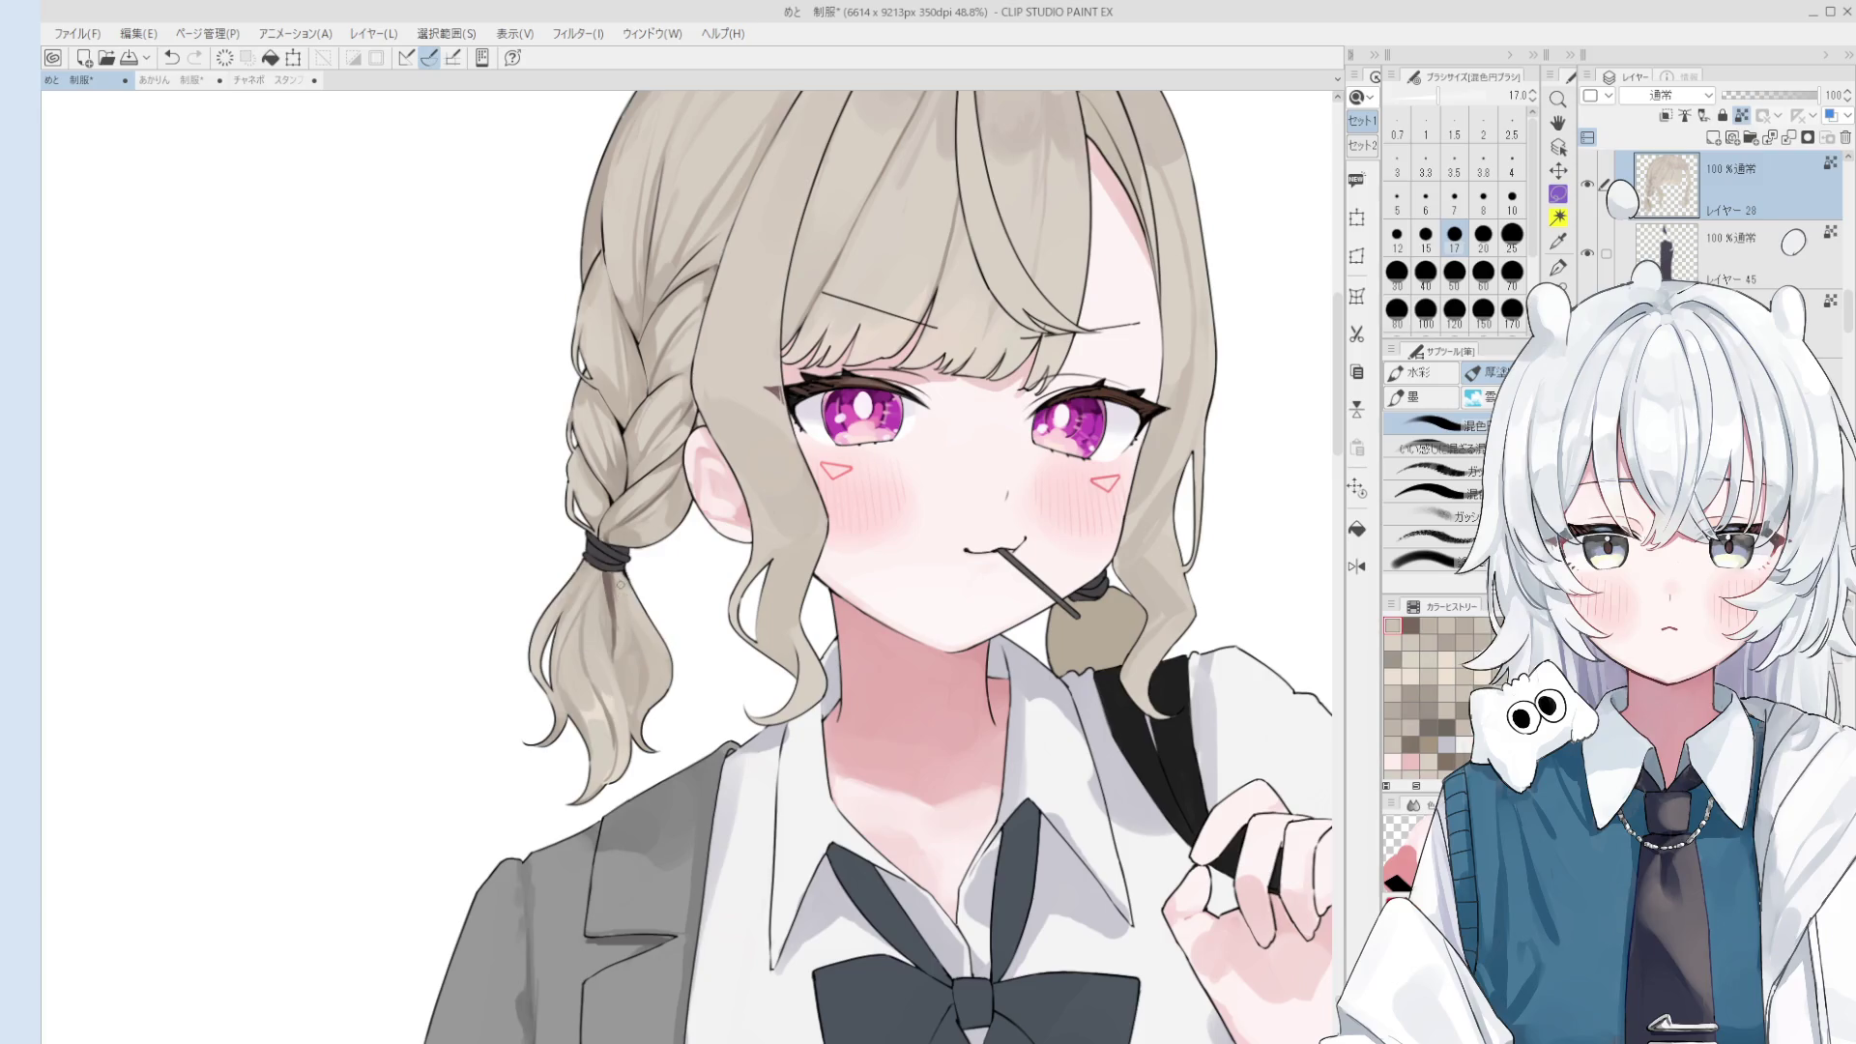
key(bracketright)
key(bracketright)
alt+click(611, 597)
drag(611, 604, 619, 675)
key(bracketleft)
key(bracketleft)
key(ctrl+z)
- Try further shading strokes down the ponytail, undoing them, and enlarge the brush to size 30
drag(601, 576, 627, 733)
key(ctrl+z)
key(ctrl+z)
key(bracketleft)
key(bracketleft)
key(ctrl+z)
drag(609, 650, 630, 729)
key(ctrl+z)
key(ctrl+z)
click(632, 726)
scroll(632, 725, down, 2)
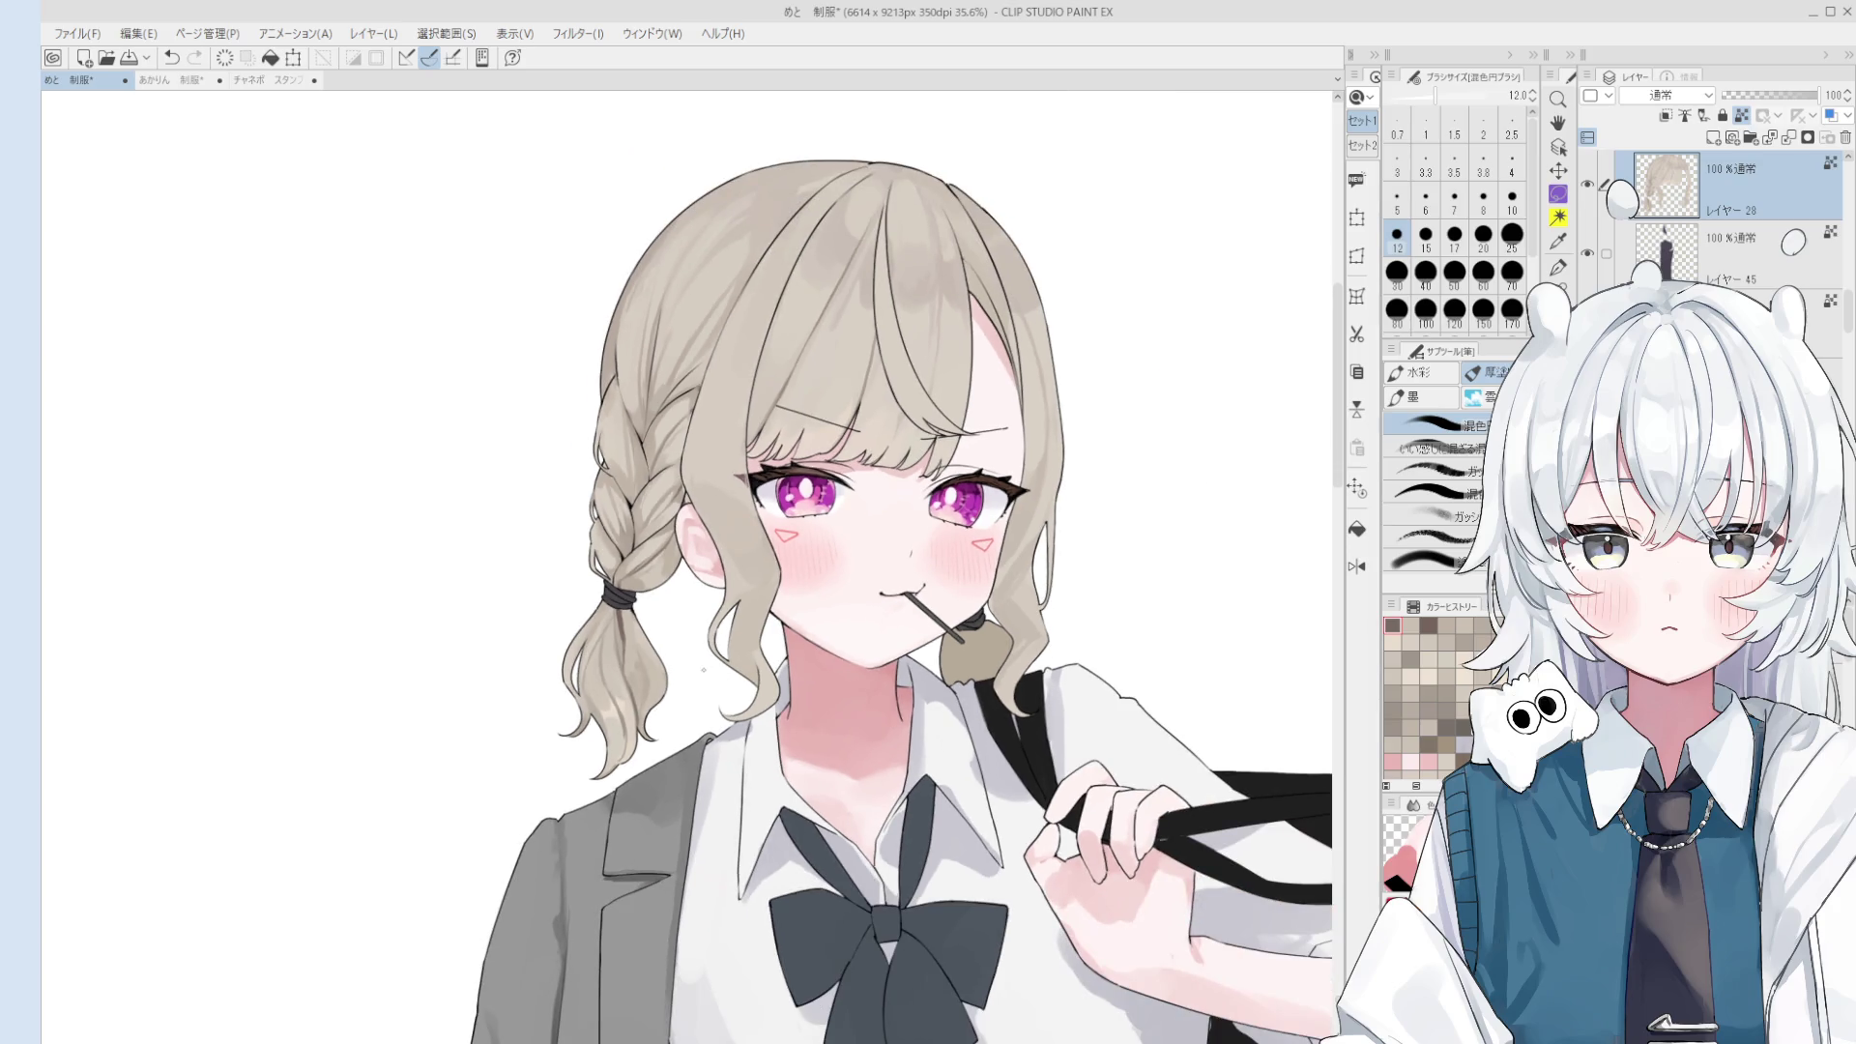
key(bracketright)
key(bracketright)
key(bracketright)
scroll(633, 633, up, 3)
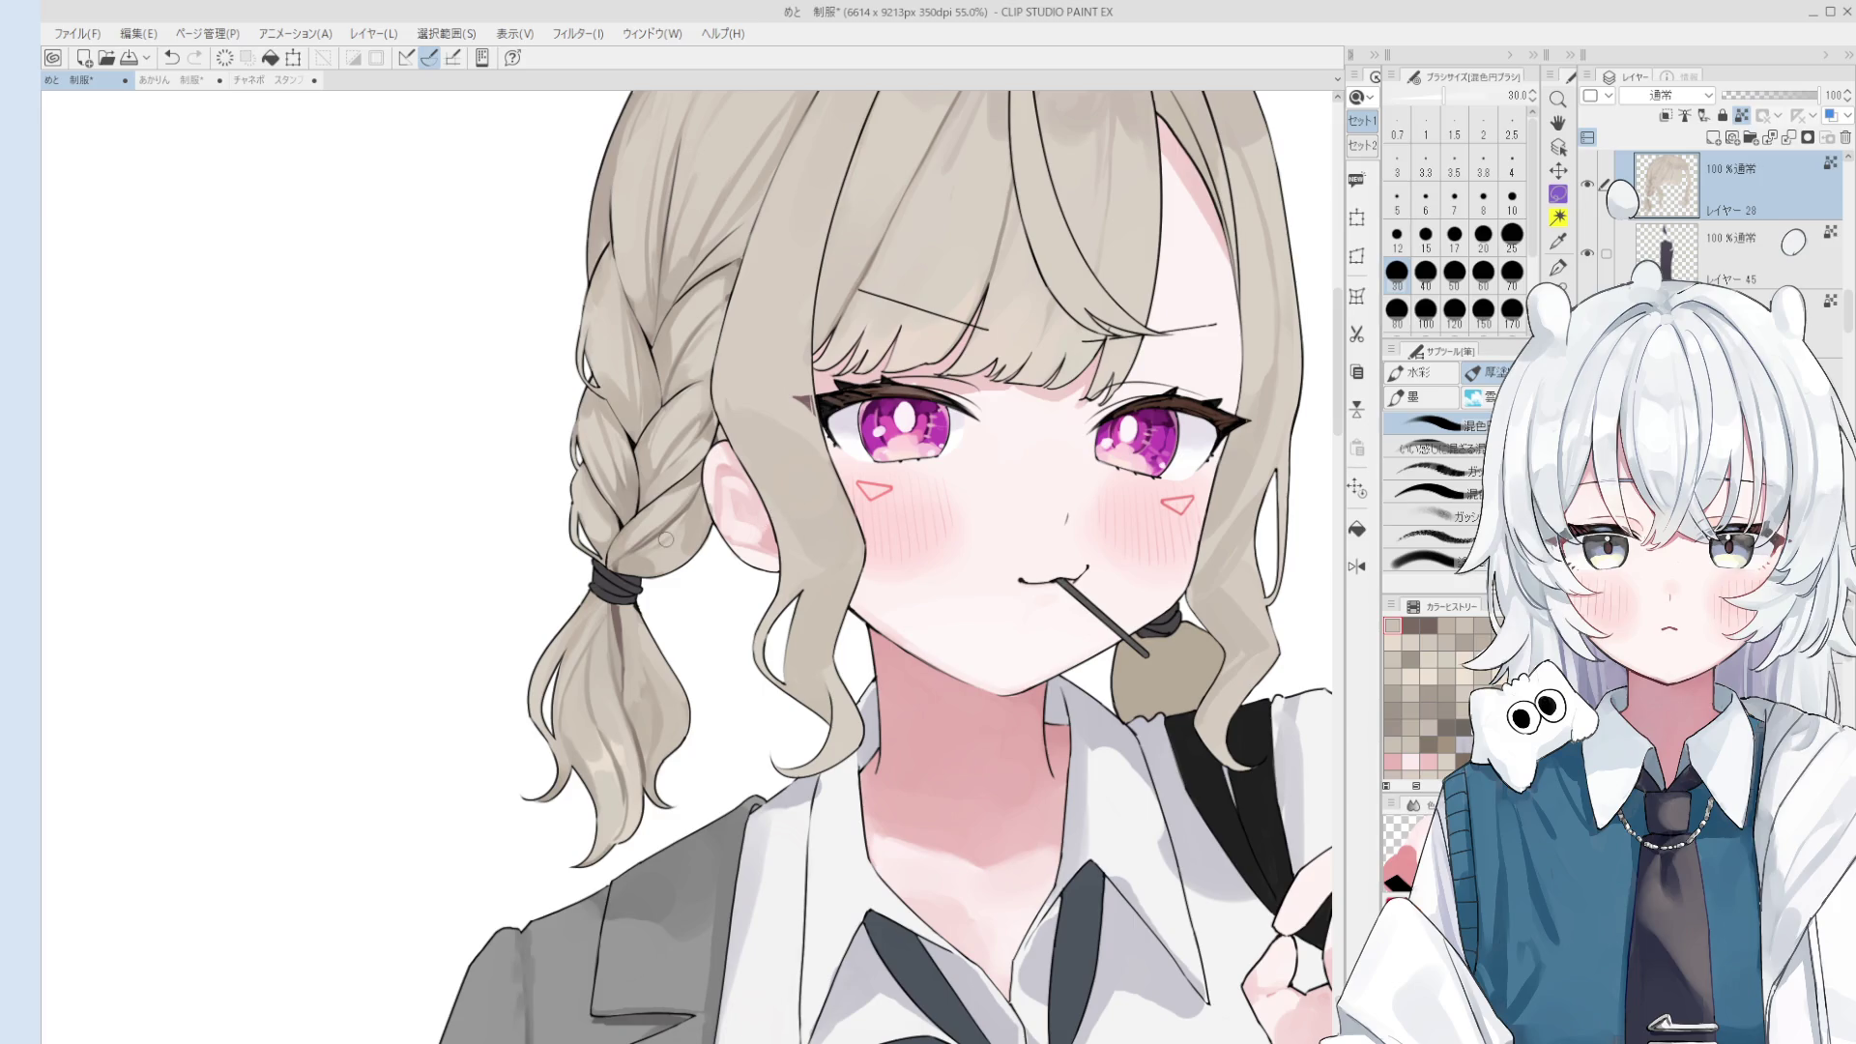
- Try a short stroke near the hair tie, undo it, and reduce the brush to size 40
scroll(630, 583, up, 2)
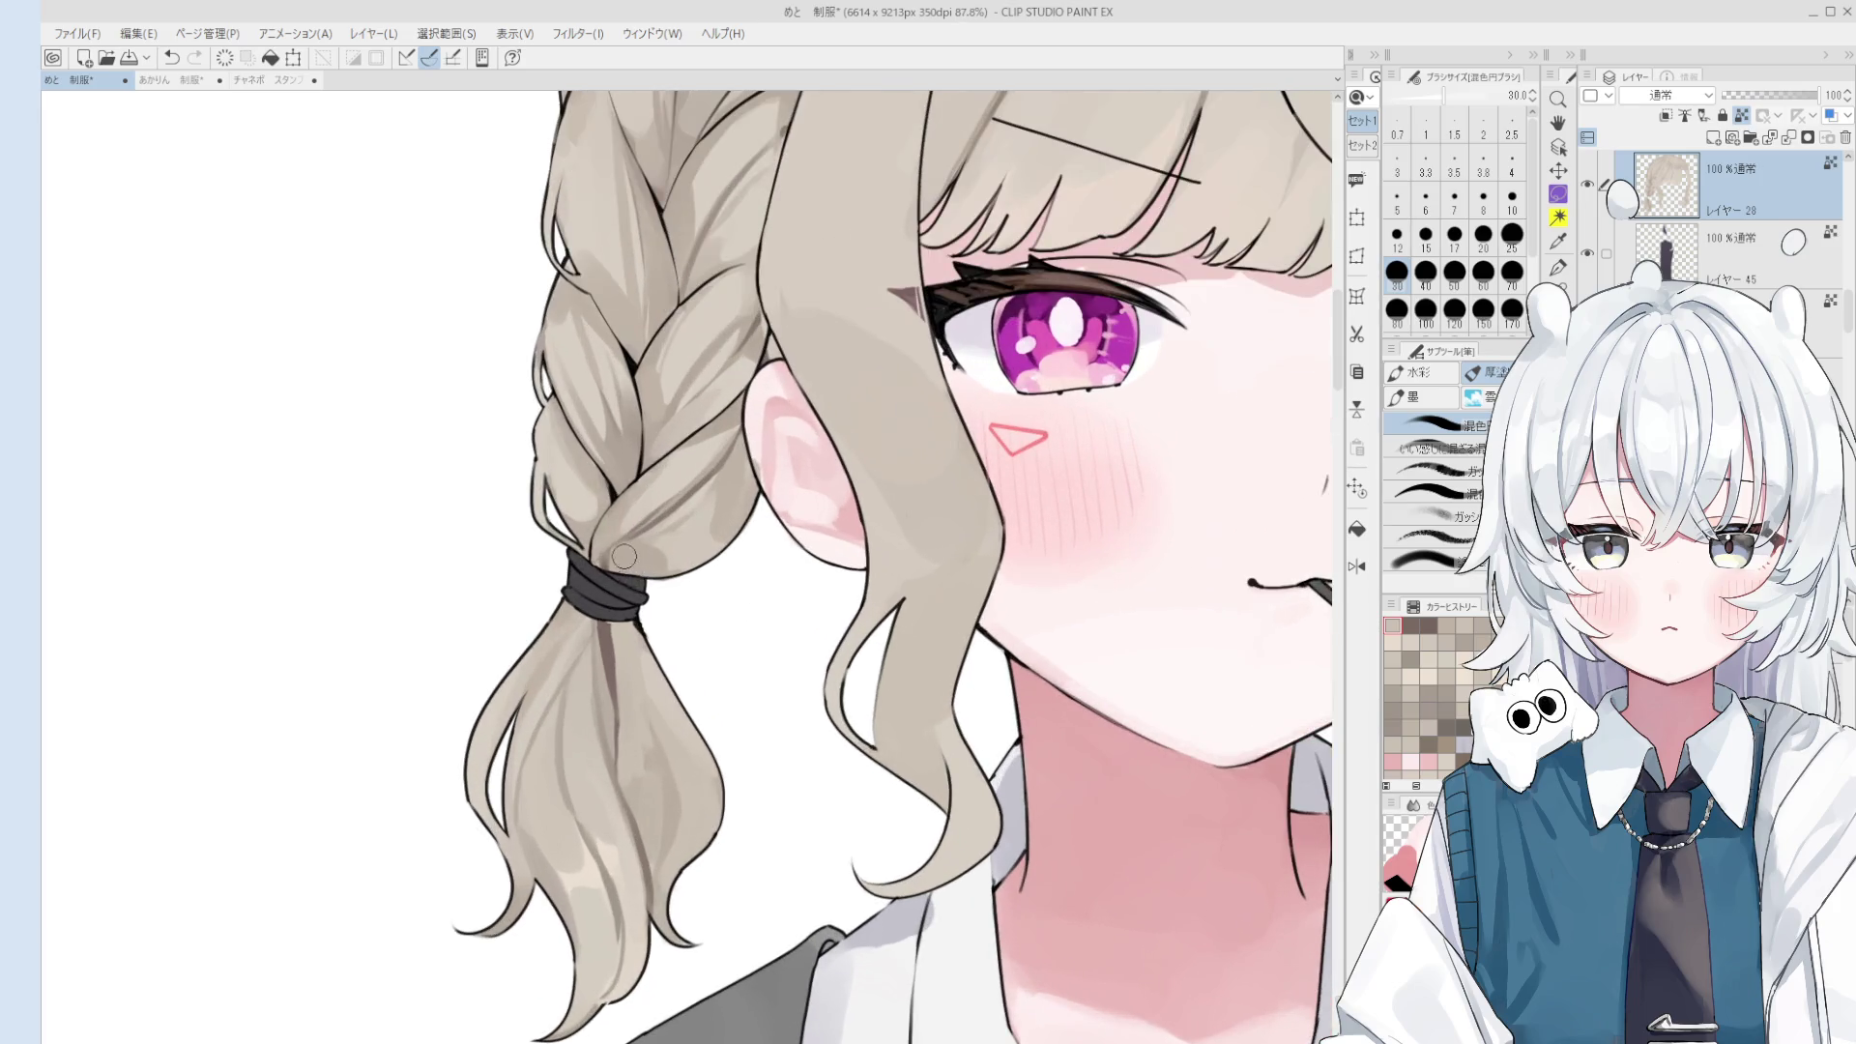
scroll(613, 568, up, 2)
drag(613, 567, 628, 580)
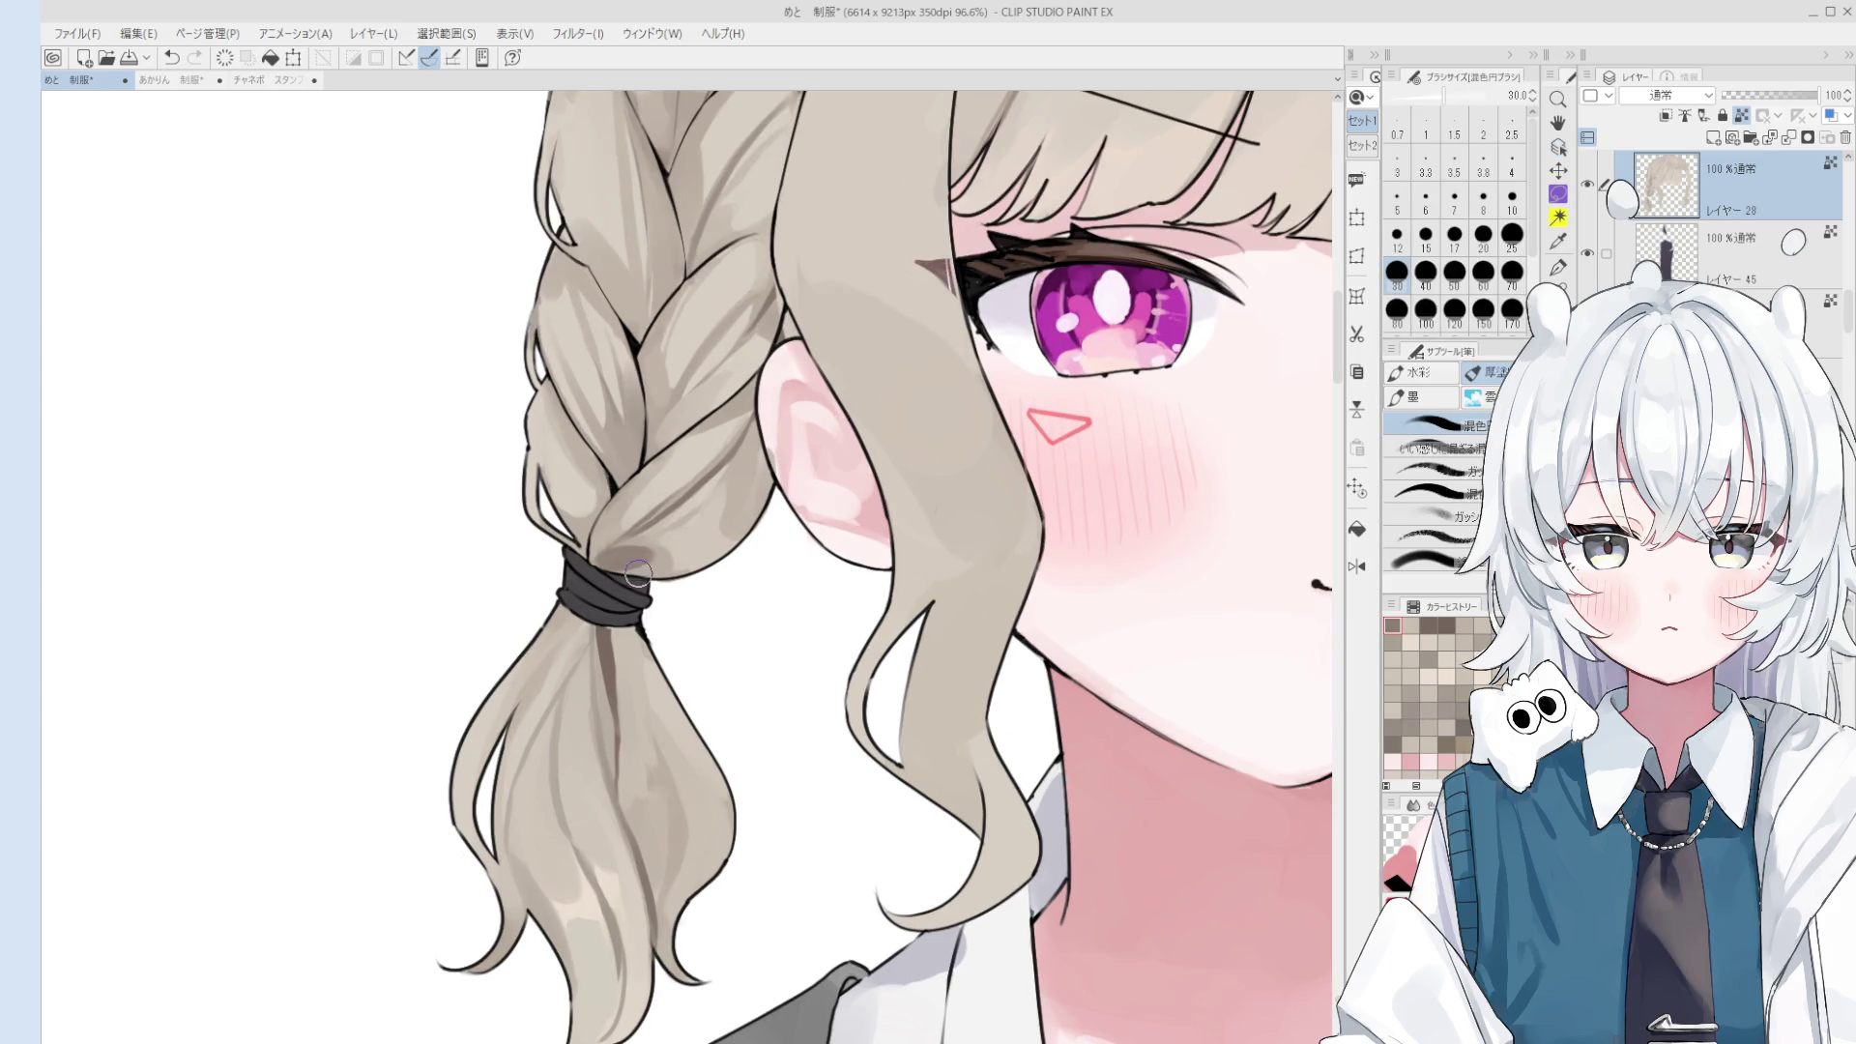
key(ctrl+z)
scroll(638, 580, down, 2)
scroll(652, 585, down, 1)
scroll(666, 591, down, 1)
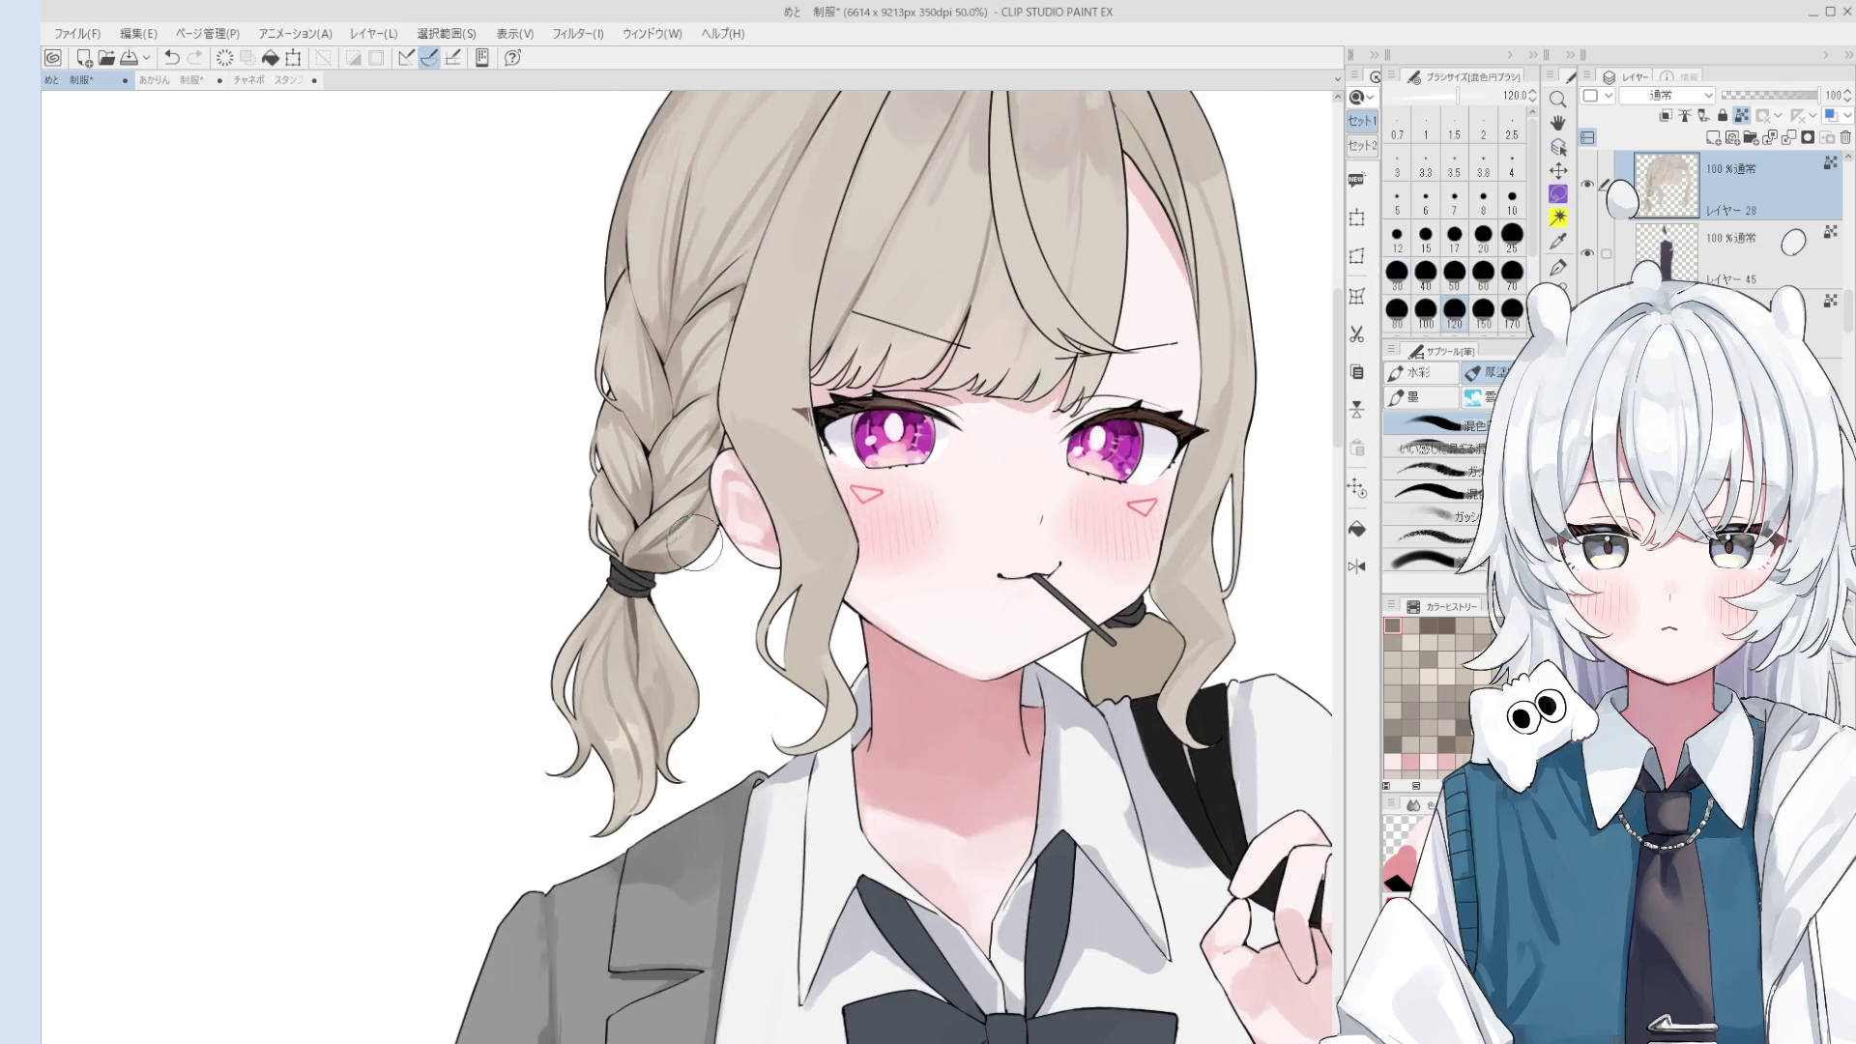
scroll(698, 525, up, 1)
key(bracketleft)
key(bracketleft)
- Sample the braid's hair colours, mirror the view back, and paint a fine strand along the braid
alt+click(714, 504)
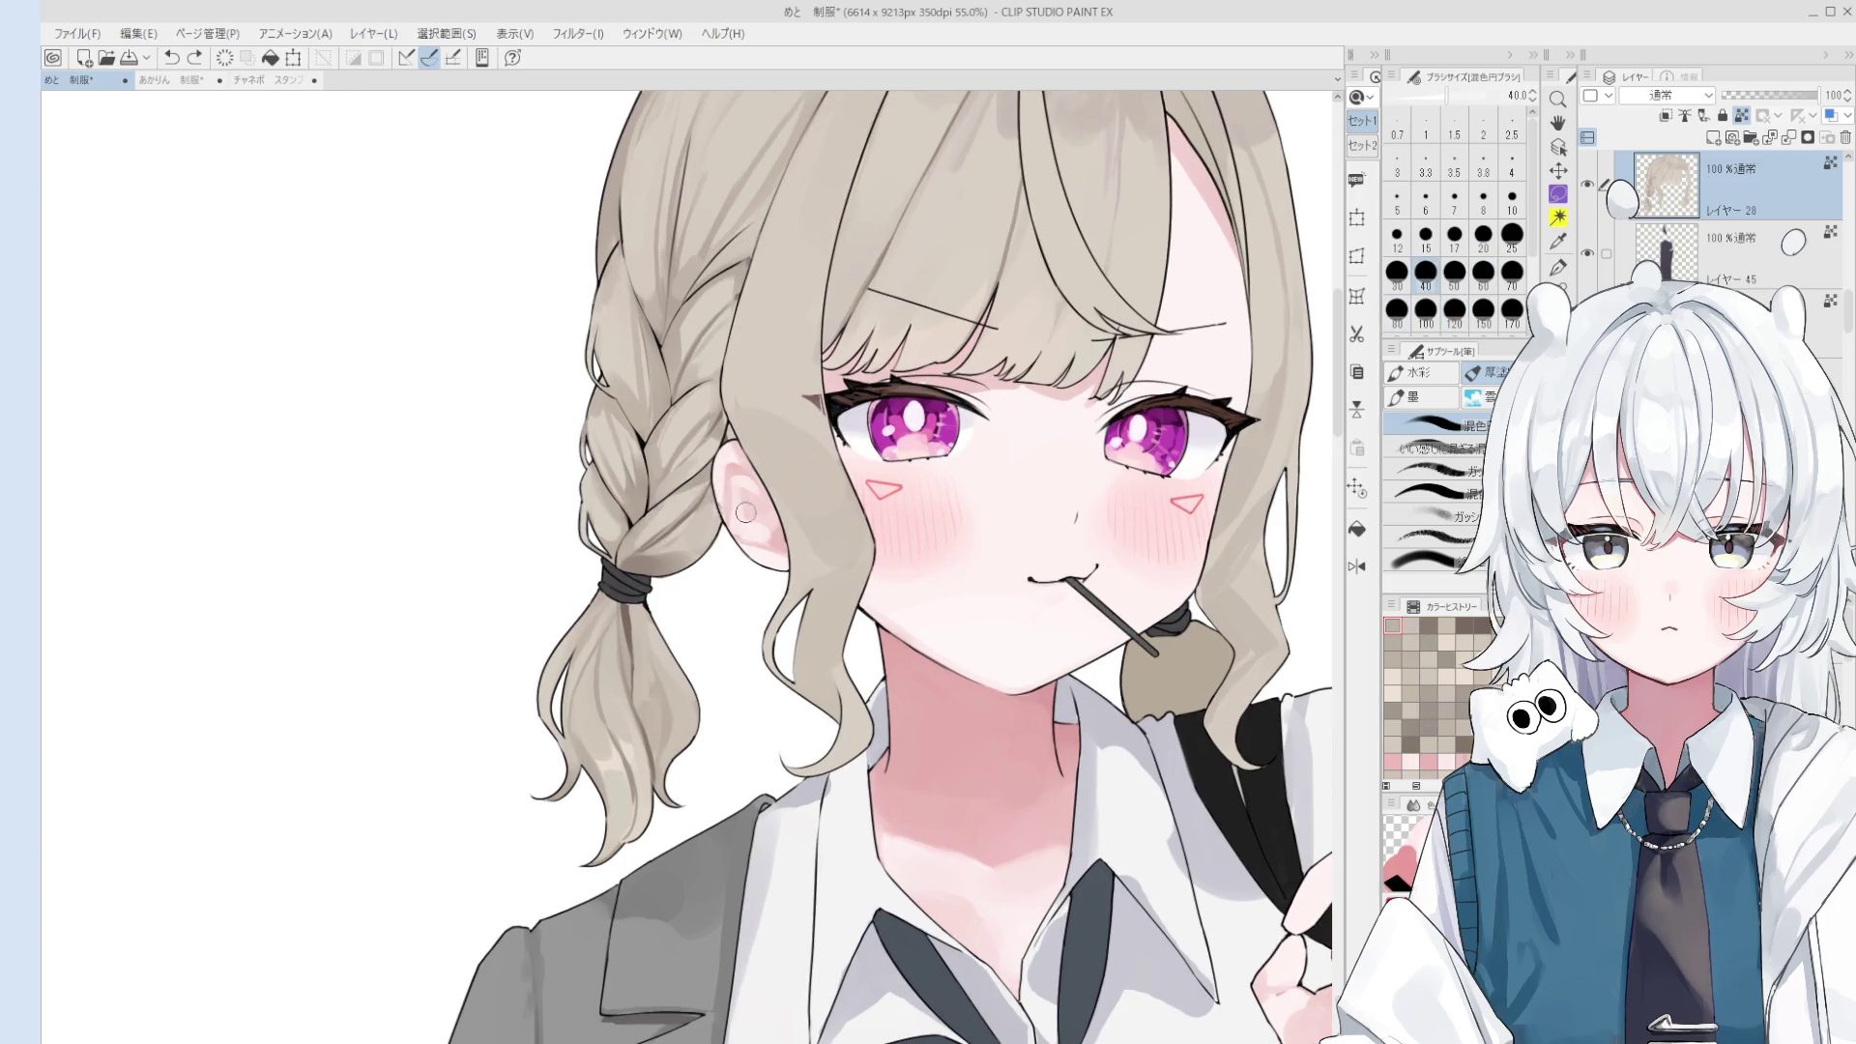
scroll(721, 513, up, 3)
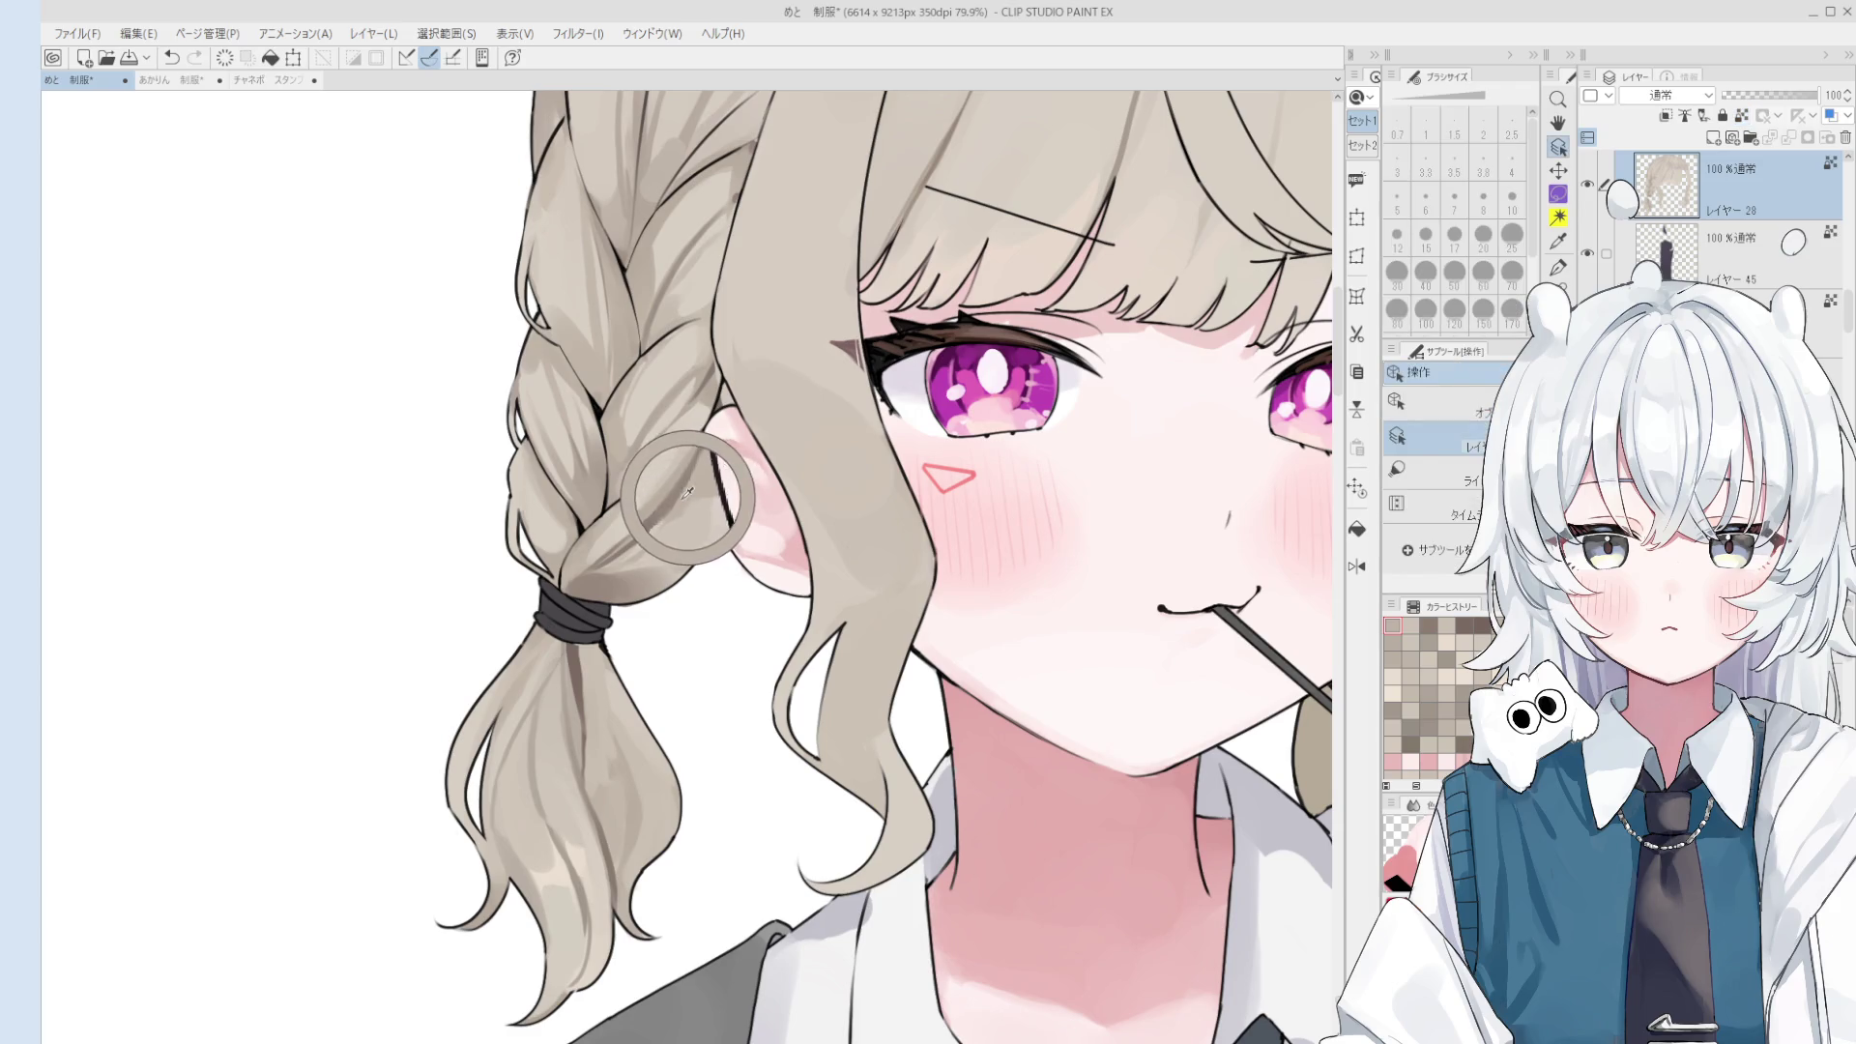
scroll(764, 637, down, 3)
key(h)
drag(764, 637, 804, 643)
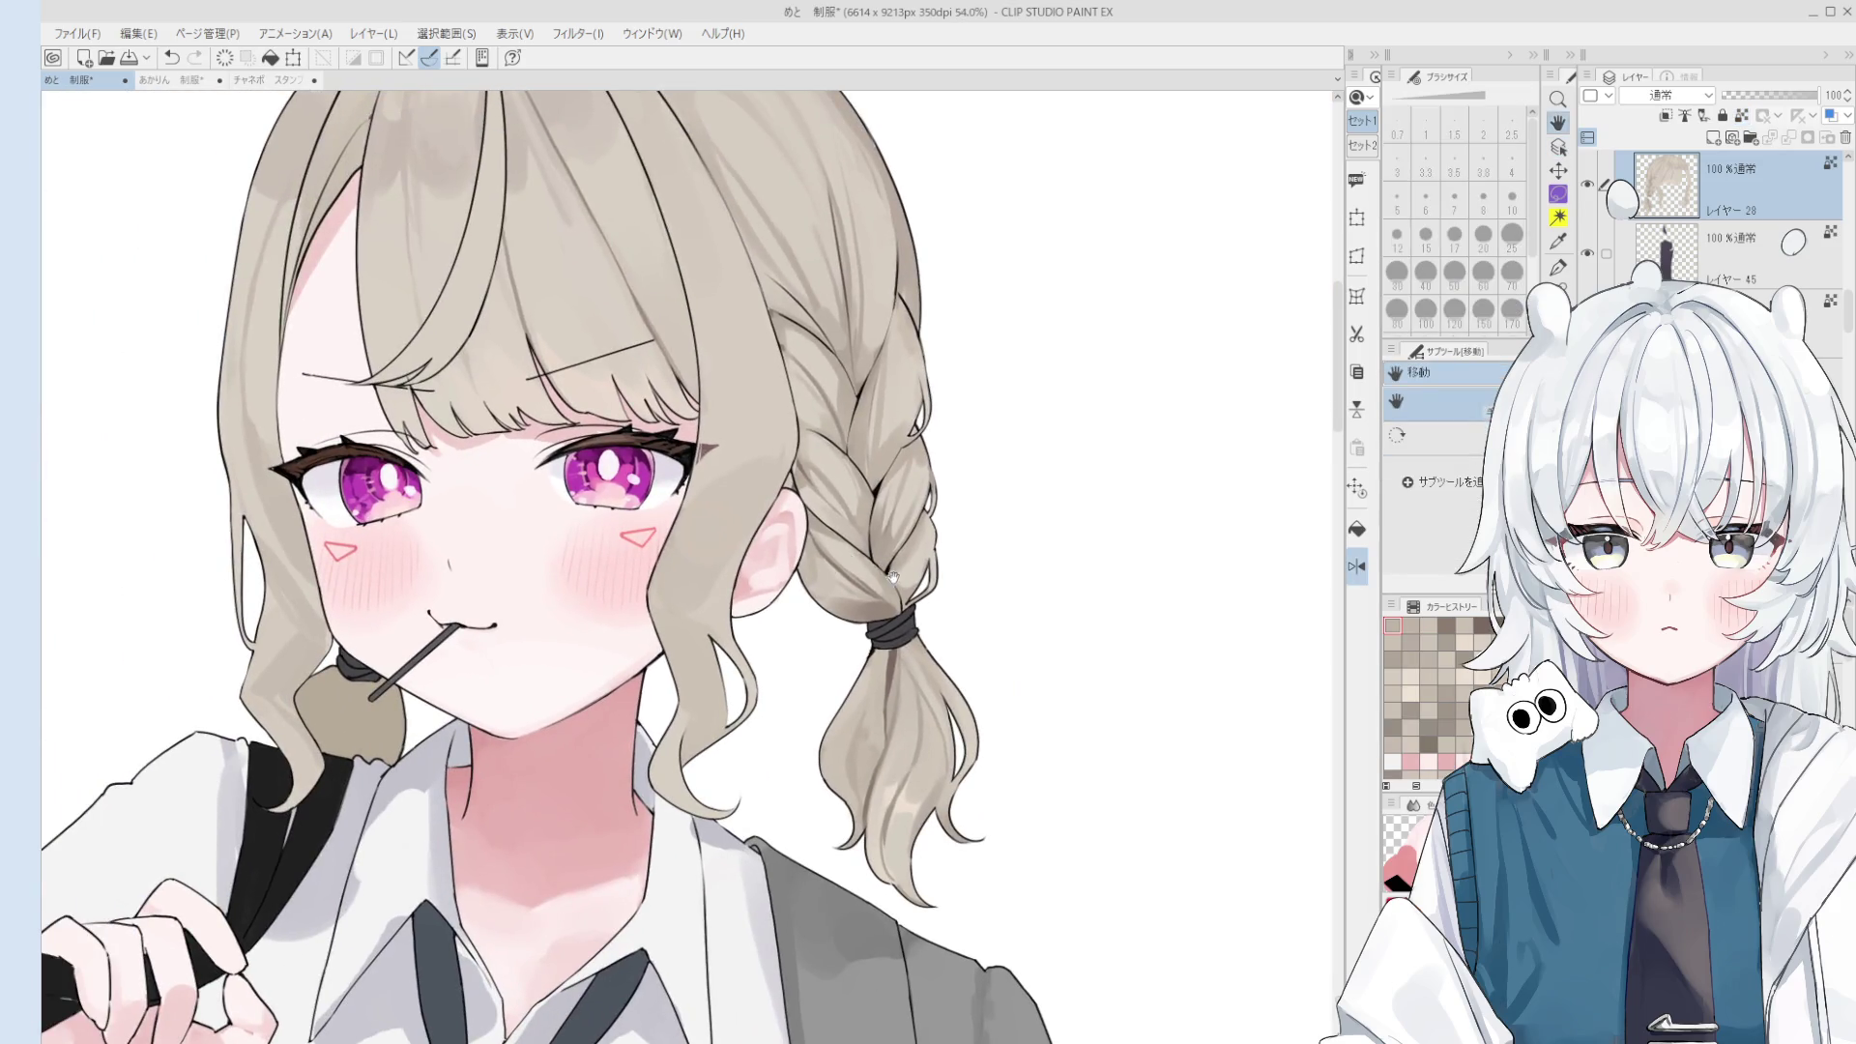
alt+click(865, 604)
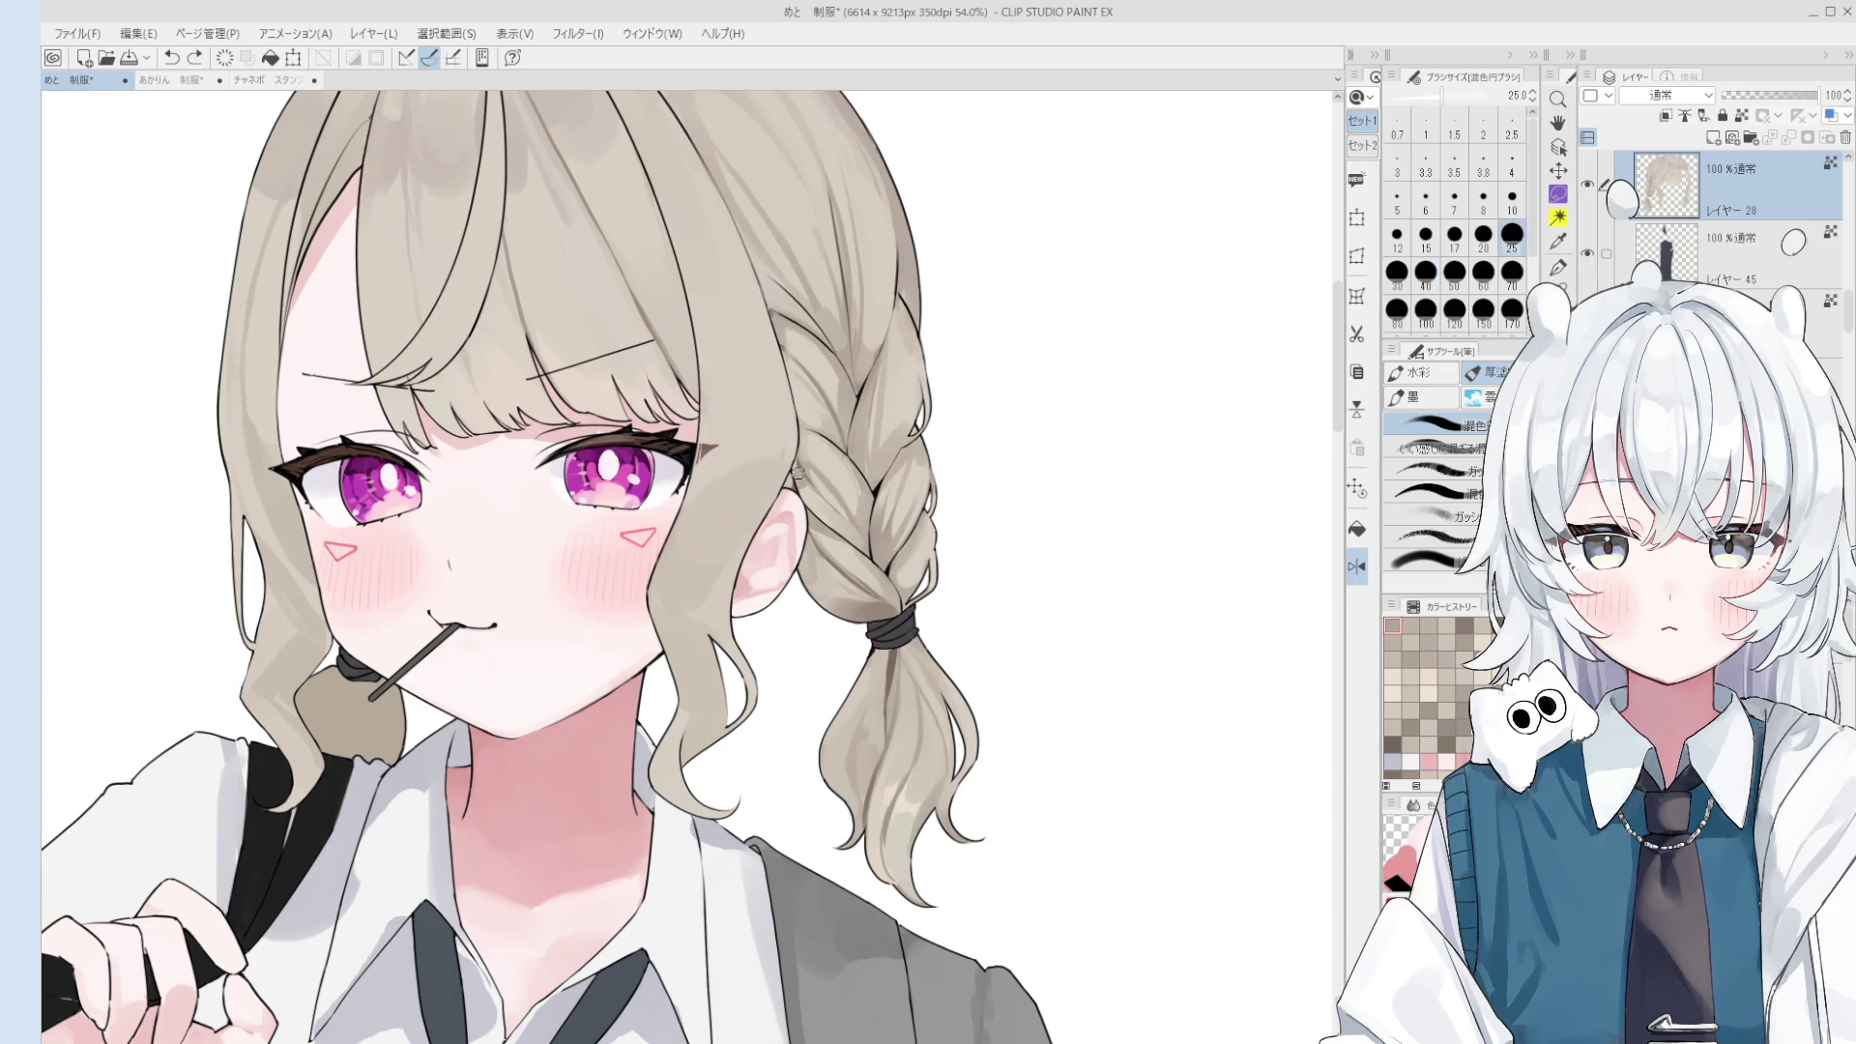
drag(824, 474, 799, 463)
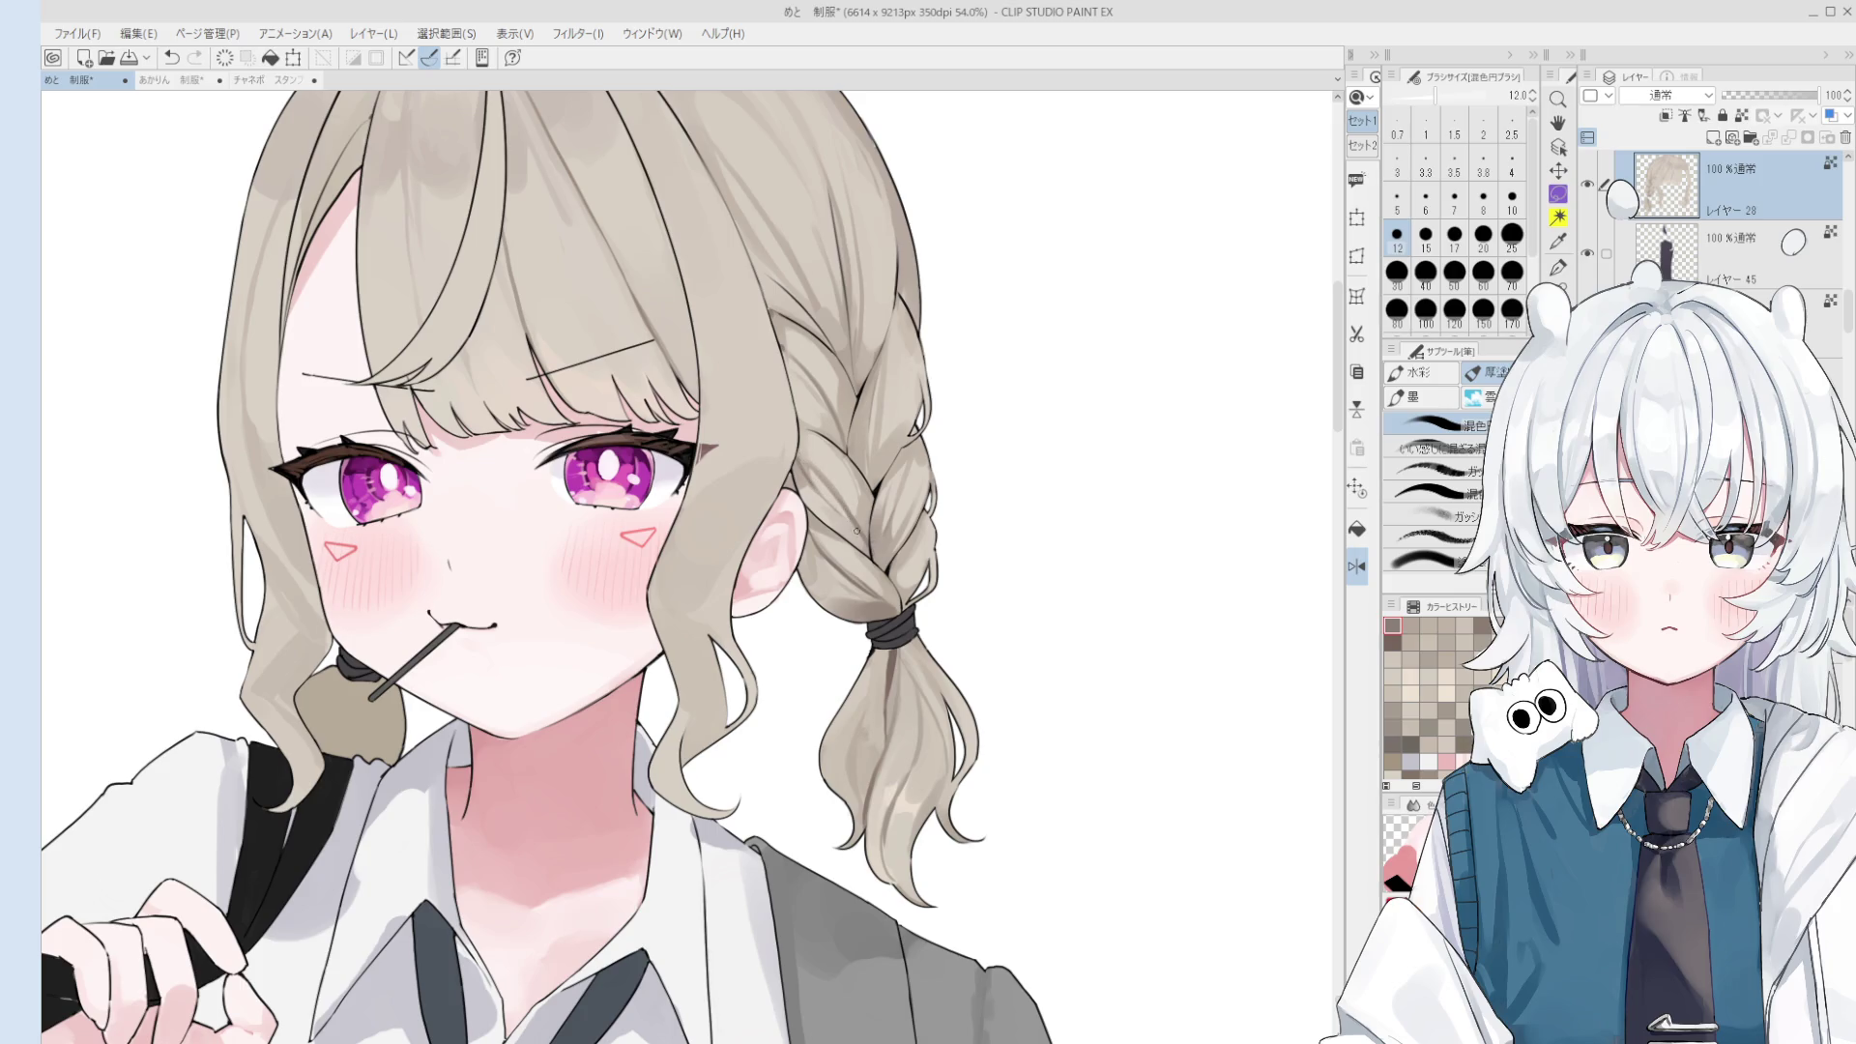
key(ctrl+z)
drag(898, 583, 905, 594)
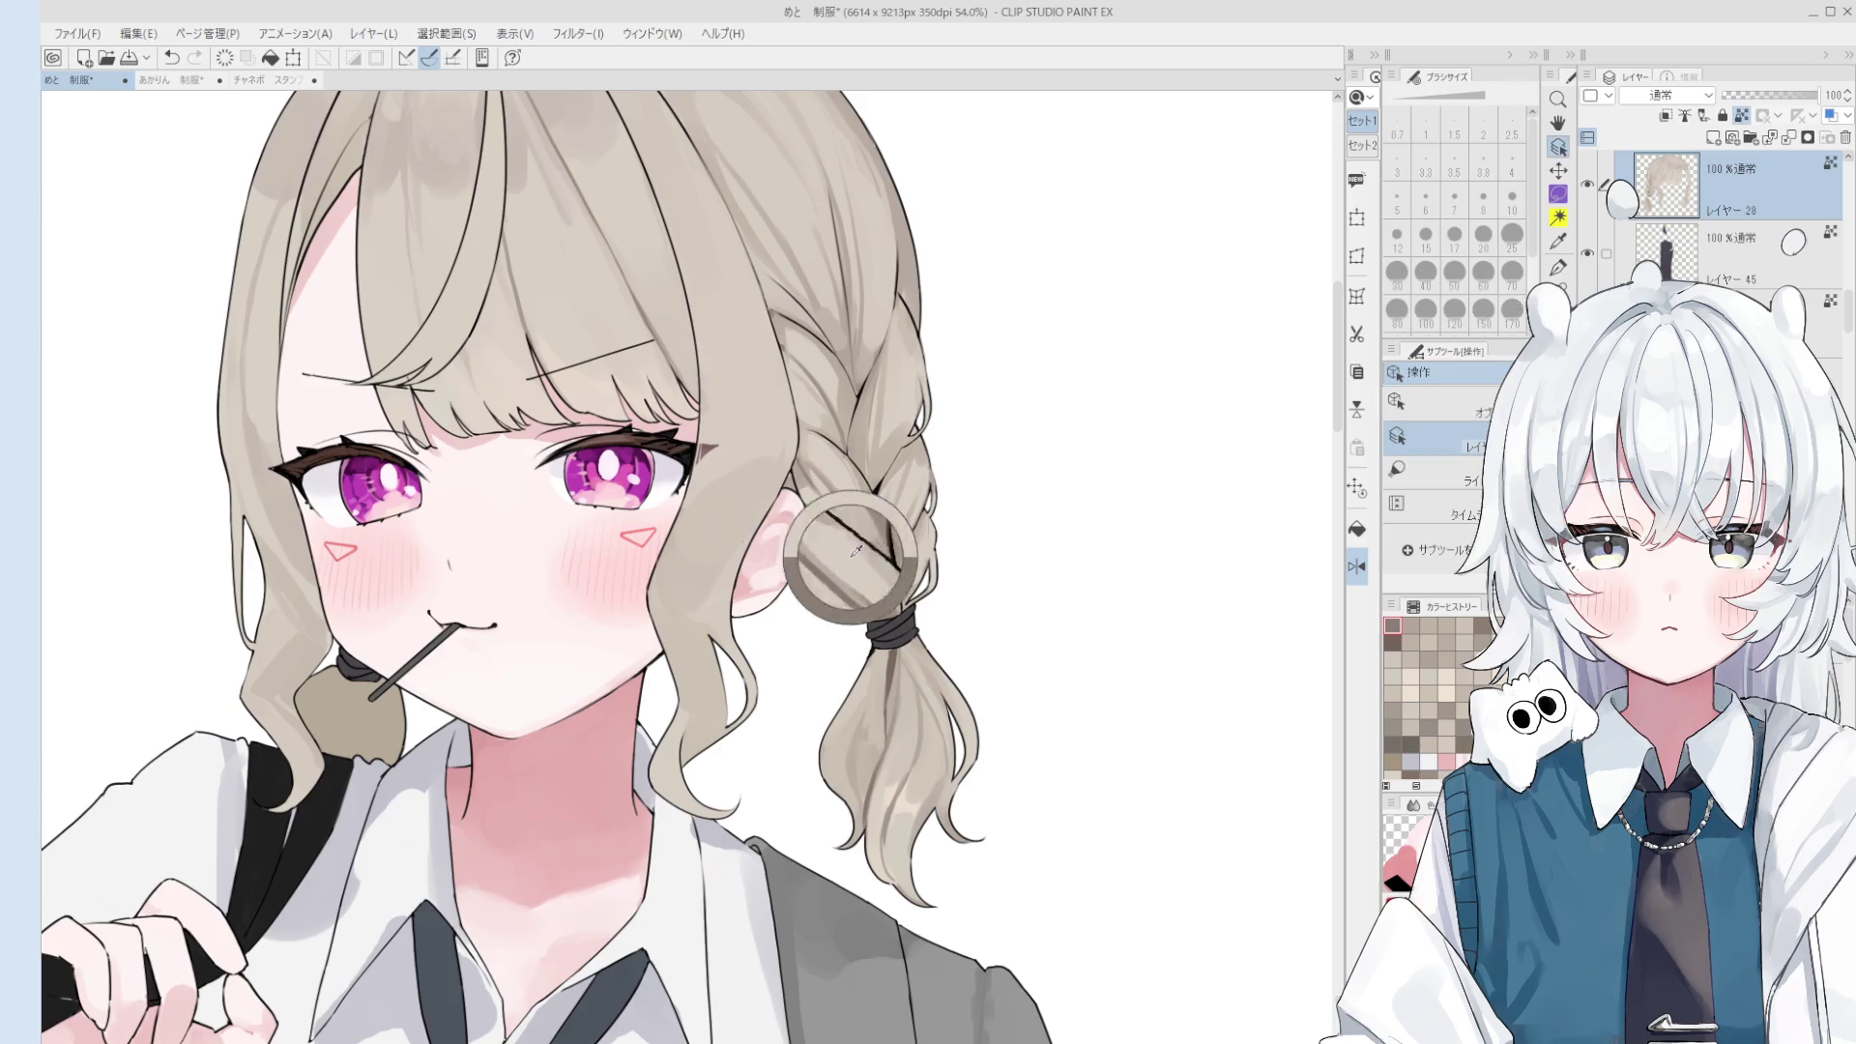
key(bracketright)
key(bracketright)
- Sample hair colours and dab darker shading above the hair tie with 60 and 40 px brushes
alt+click(854, 593)
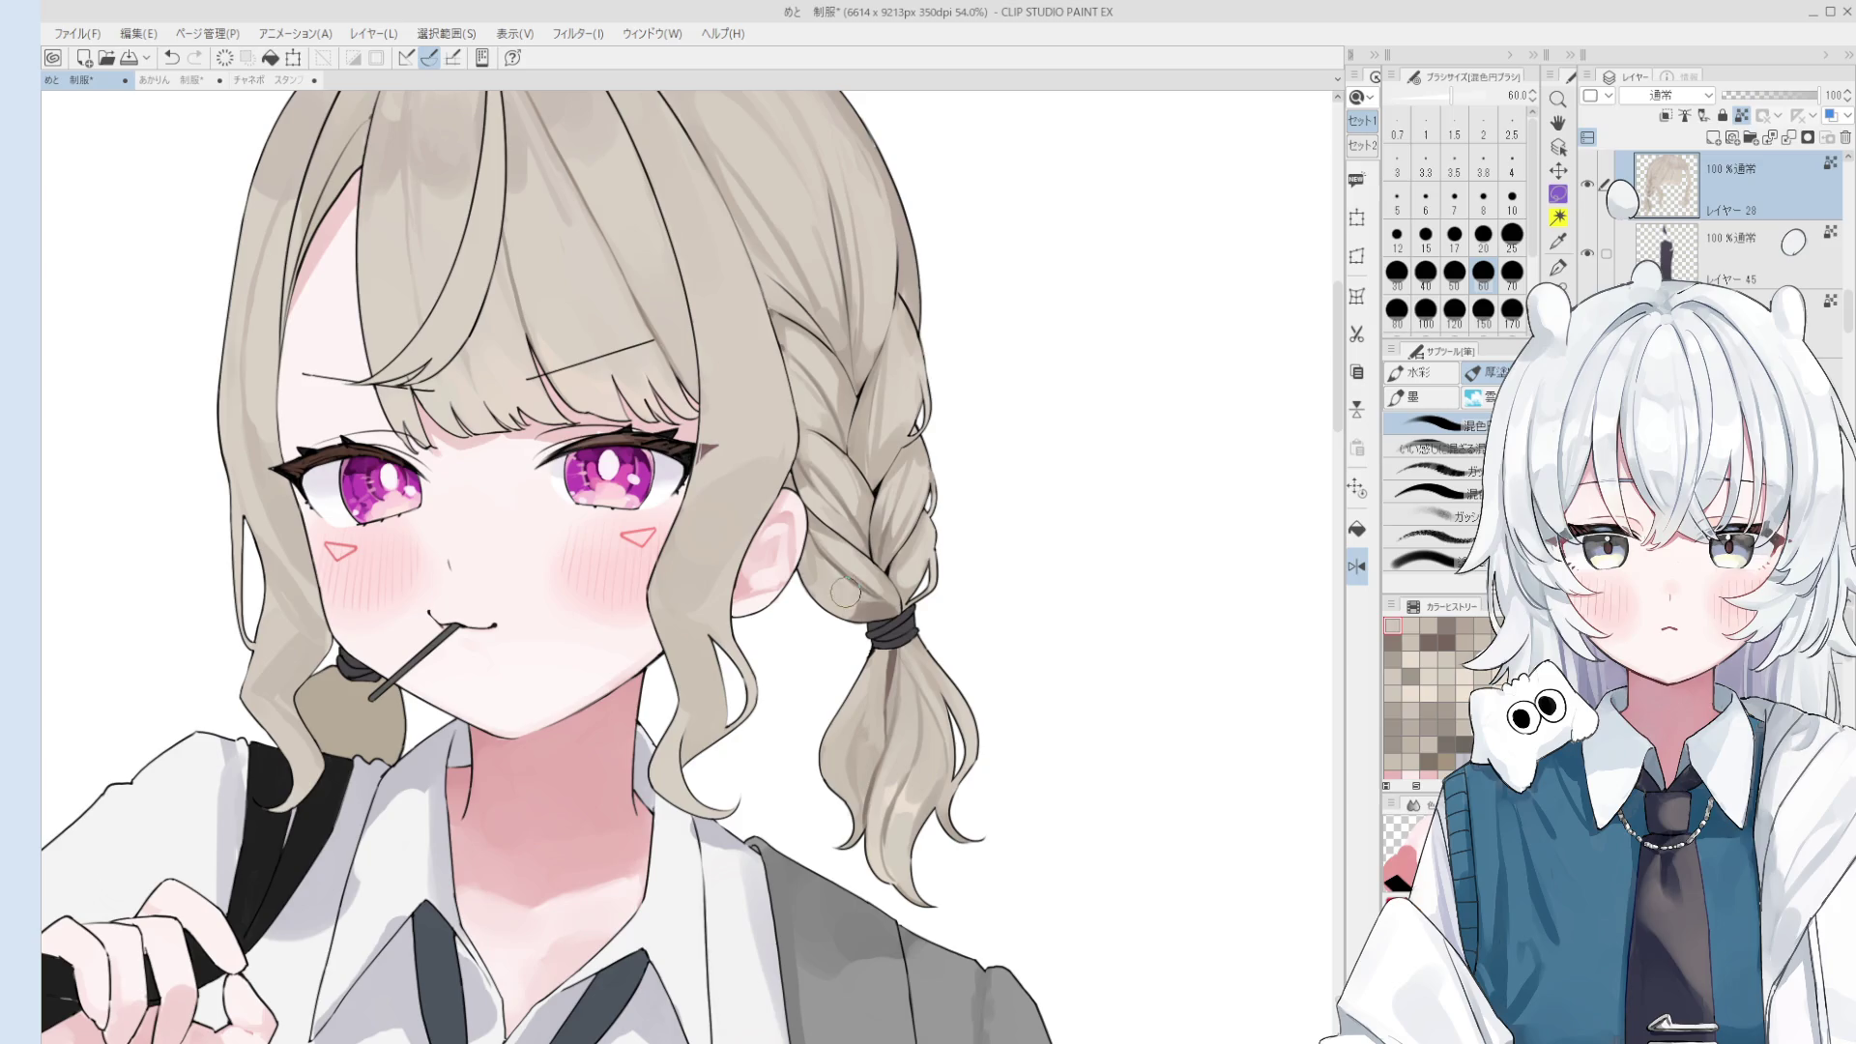
key(bracketright)
key(bracketright)
key(bracketright)
key(bracketright)
key(bracketright)
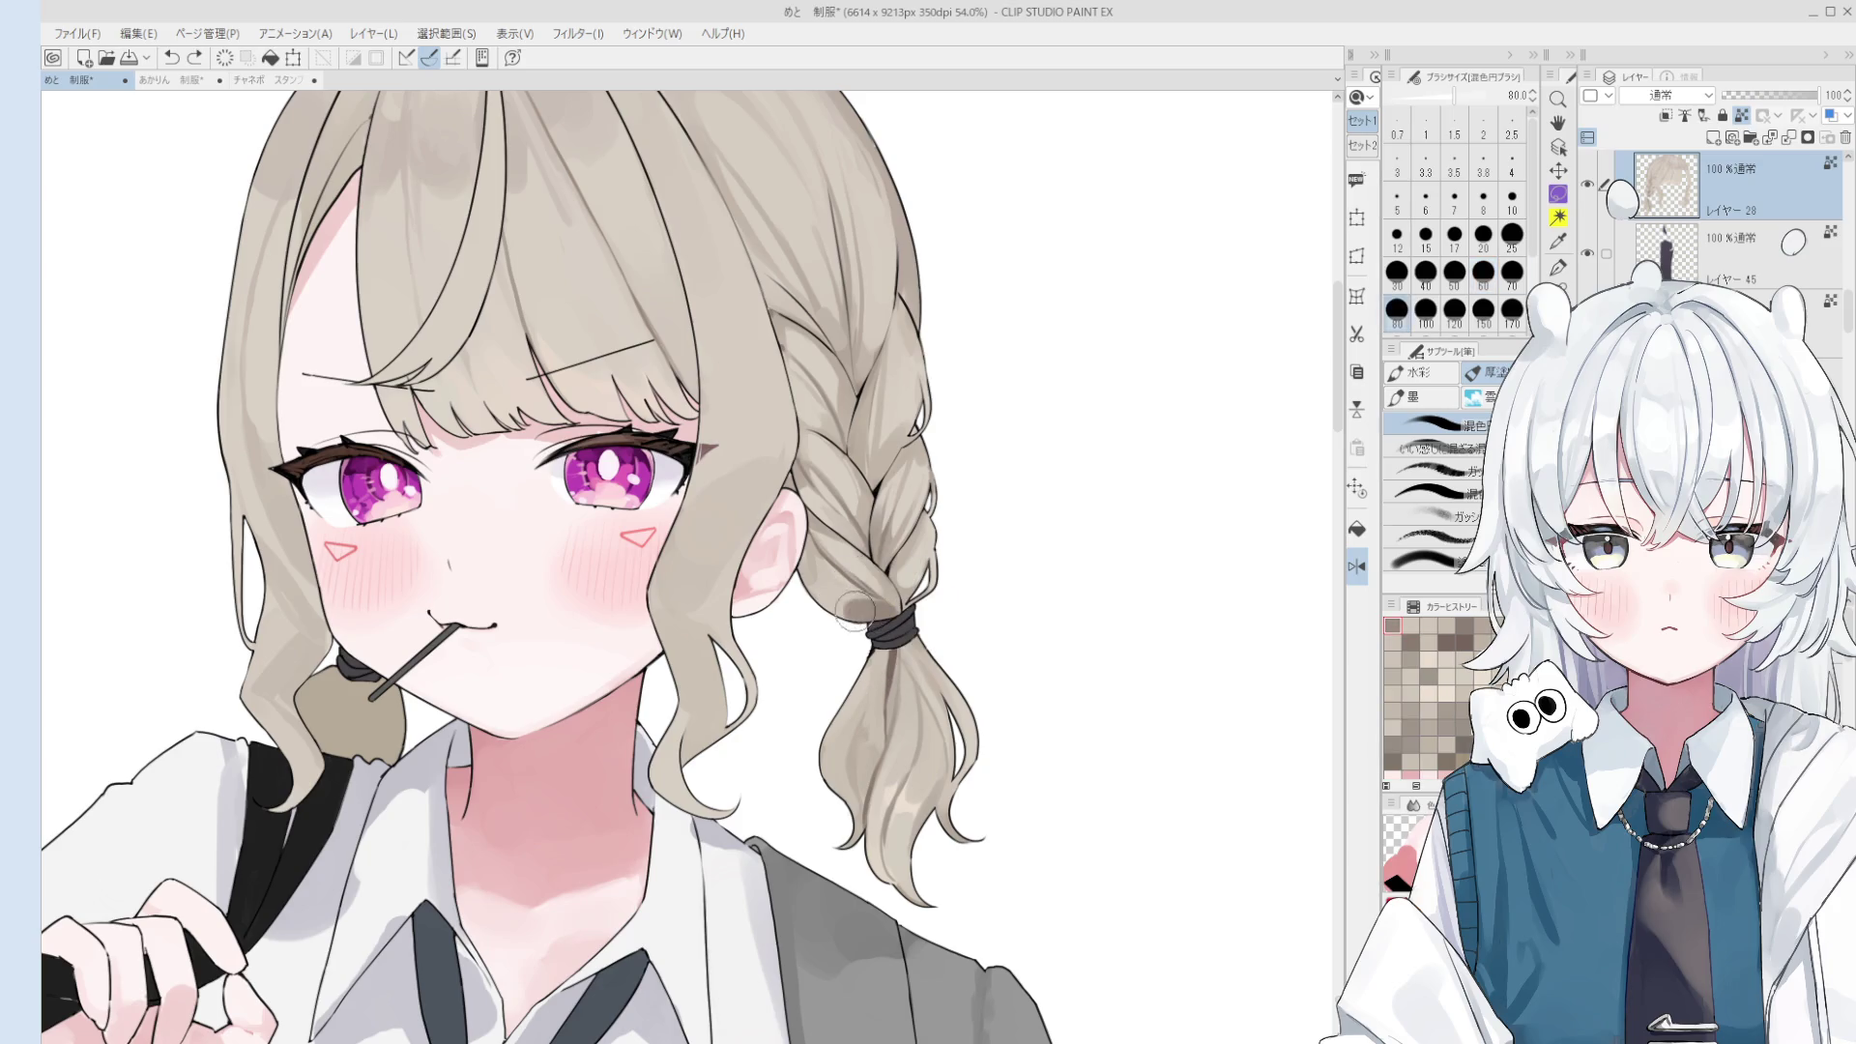
drag(884, 586, 891, 603)
scroll(891, 602, up, 1)
scroll(891, 602, up, 1)
alt+click(851, 602)
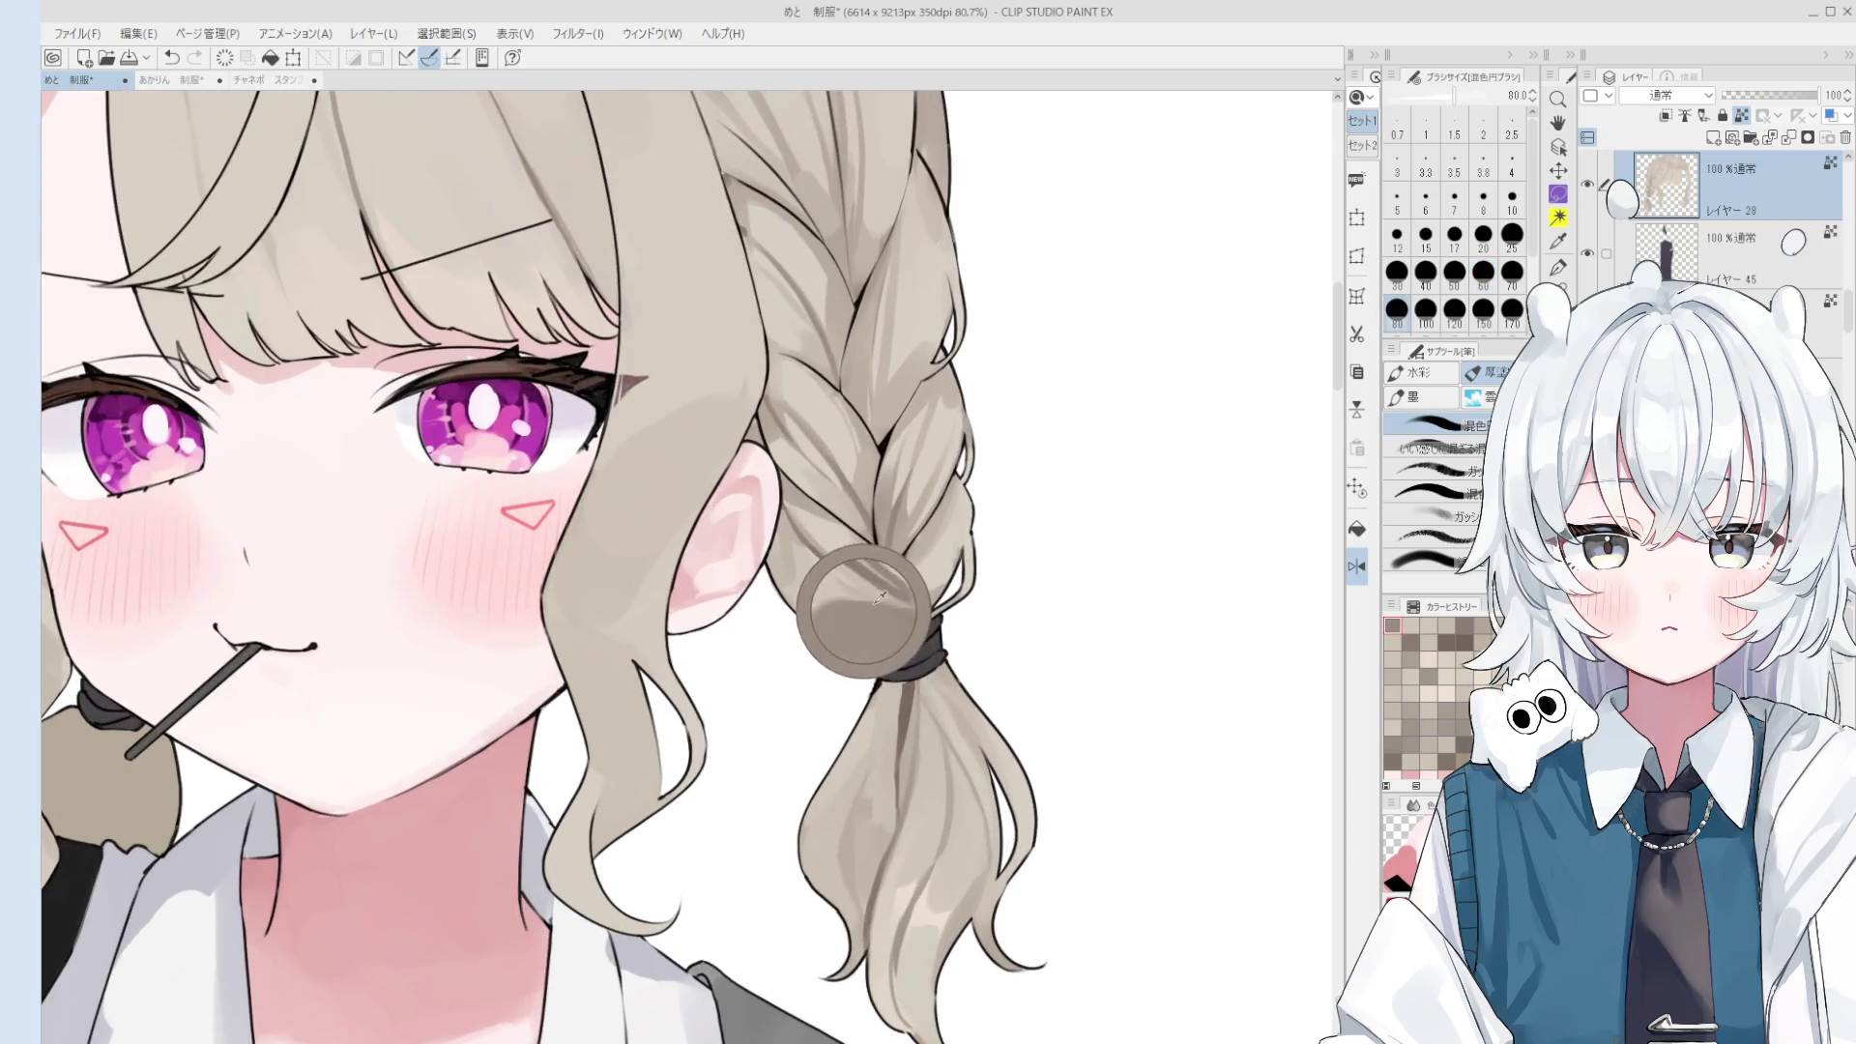
key(bracketleft)
key(bracketleft)
key(bracketleft)
key(bracketleft)
key(bracketleft)
key(bracketleft)
click(865, 599)
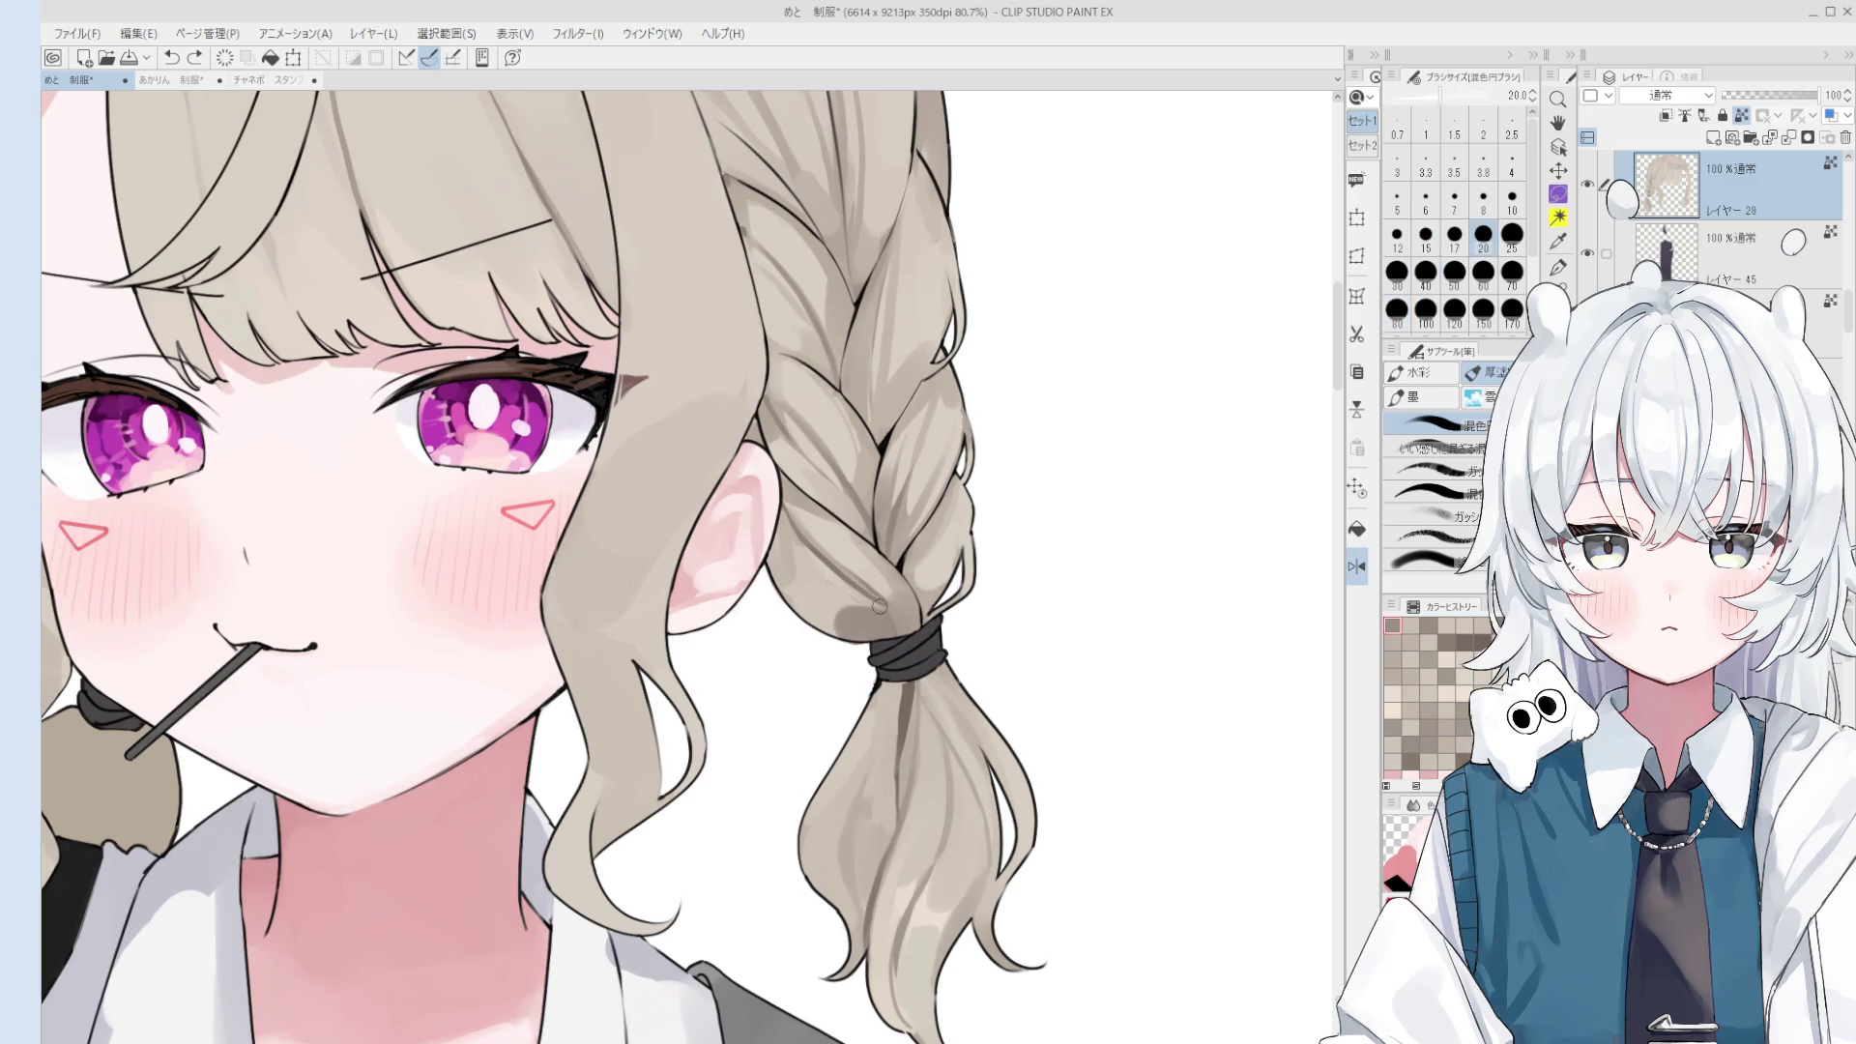
- Bring the right braid into view and test blending strokes at sizes 25 and 15, undoing them
key(o)
drag(877, 543, 848, 727)
key(b)
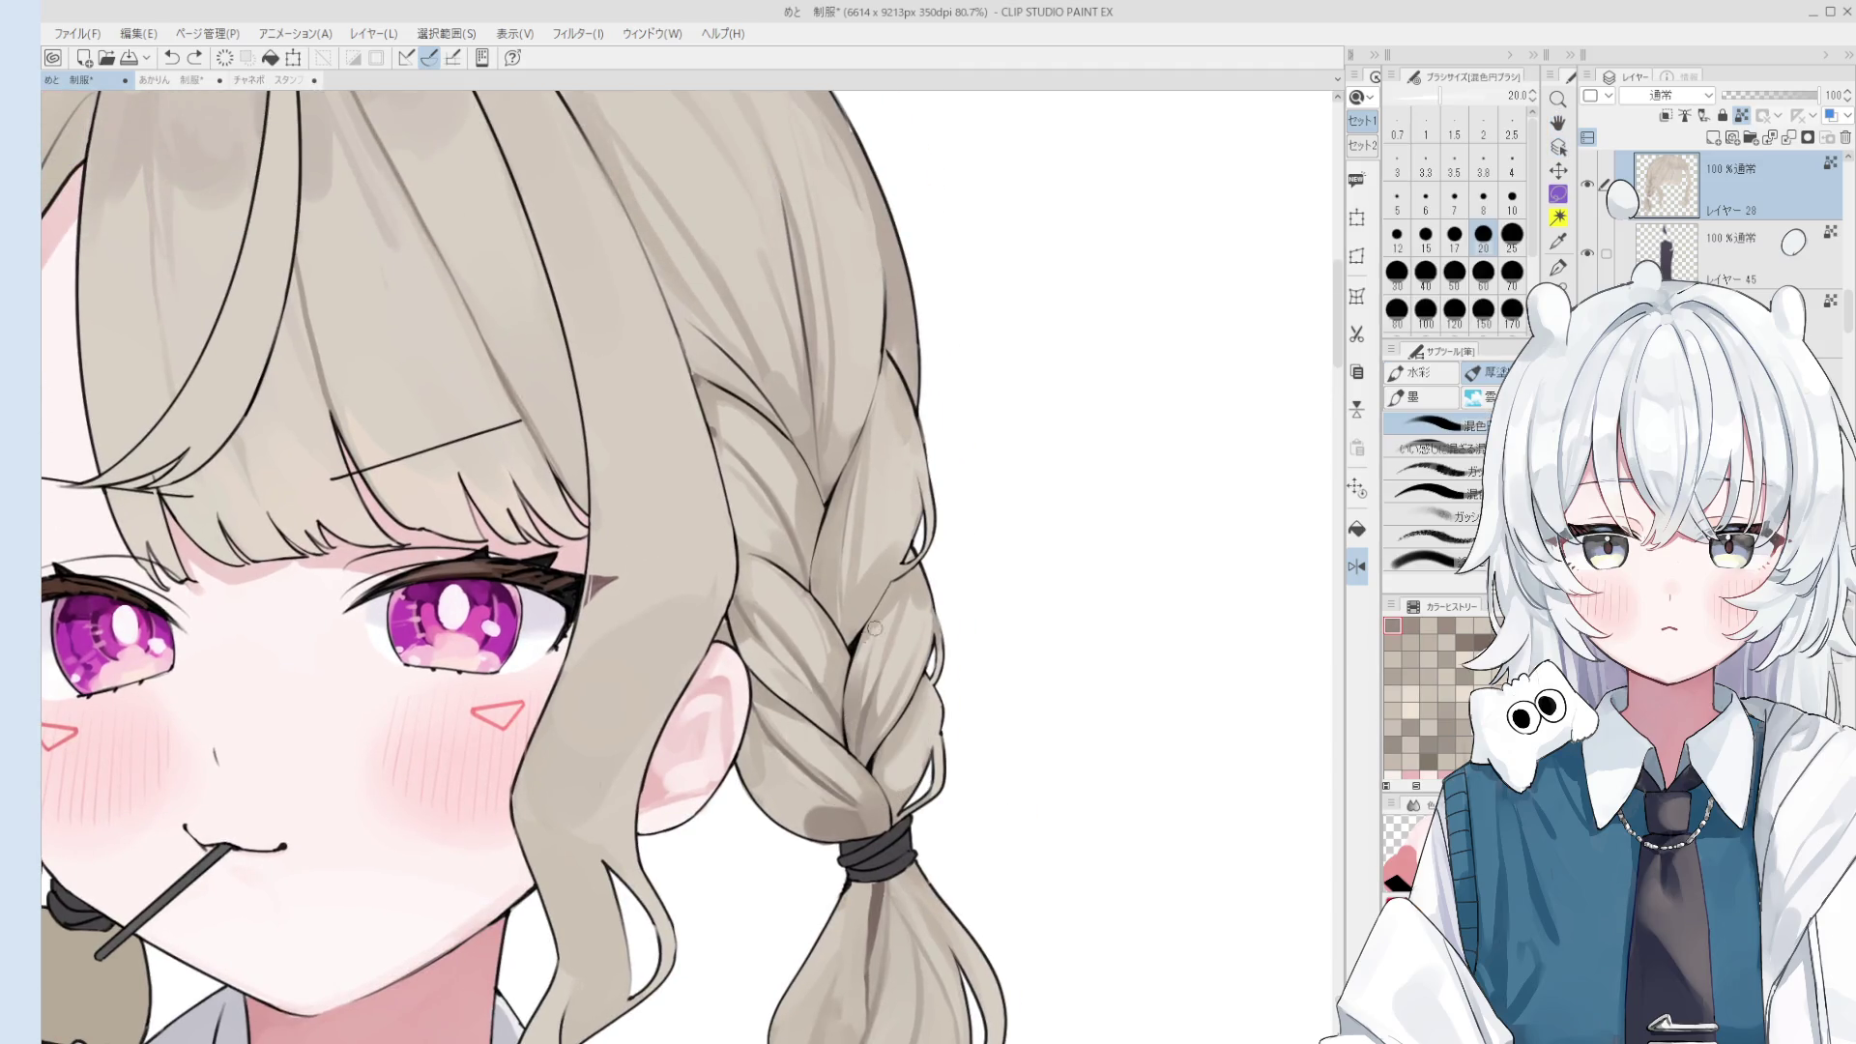
drag(865, 599, 859, 588)
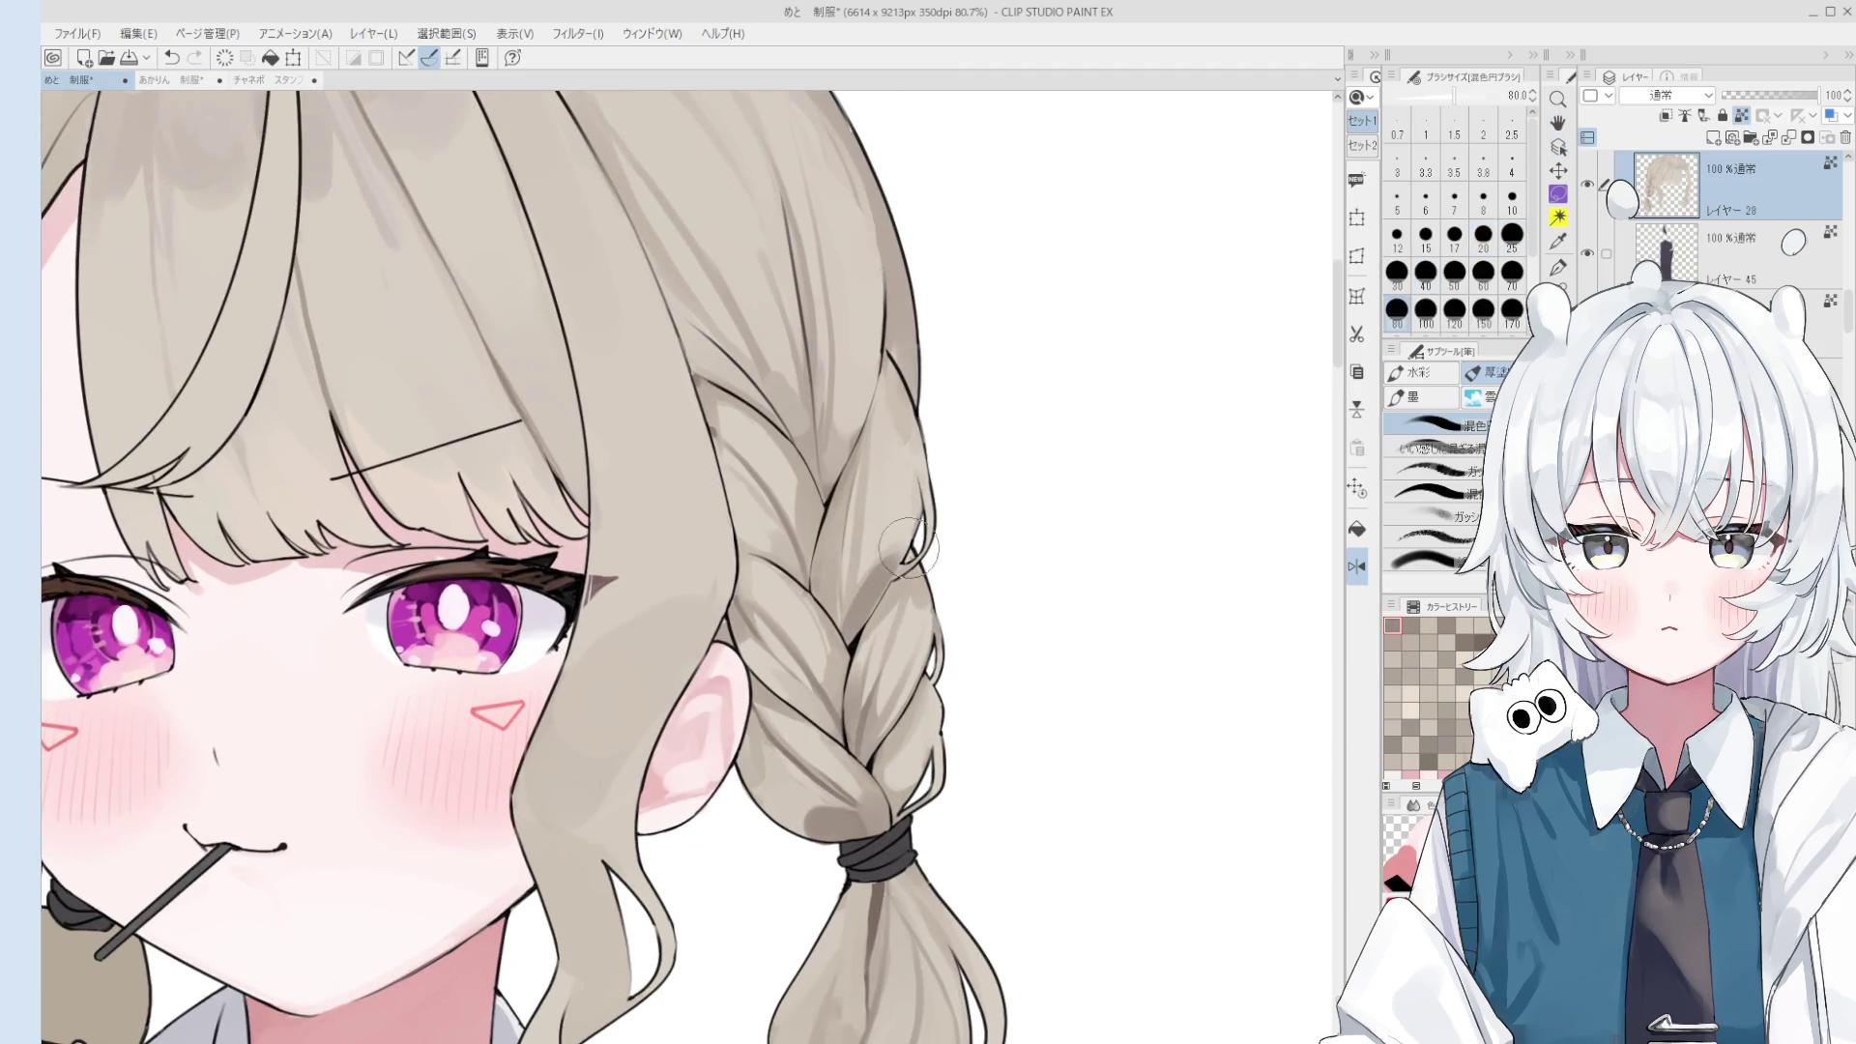
key(bracketleft)
key(bracketleft)
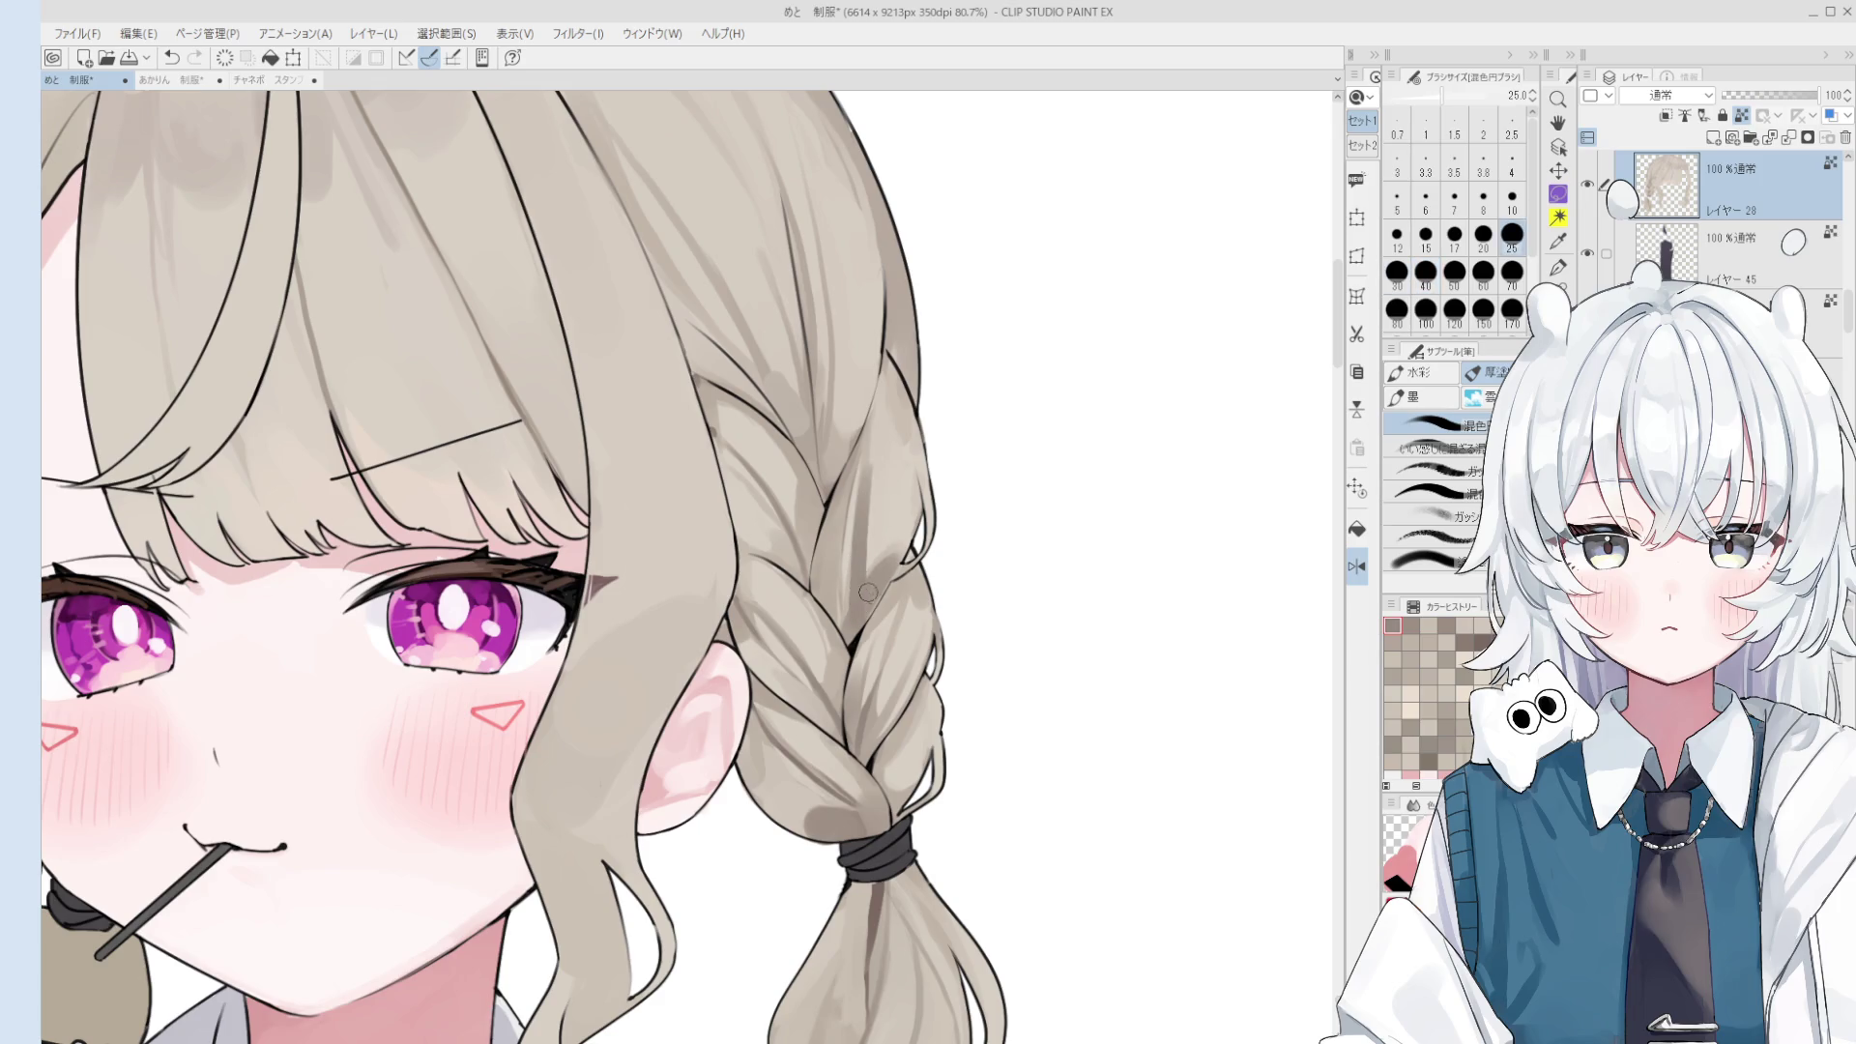
key(ctrl+z)
key(bracketleft)
key(bracketleft)
key(bracketleft)
drag(865, 600, 857, 452)
key(ctrl+z)
key(bracketright)
key(bracketright)
key(bracketright)
- Zoom out on the braid and settle the brush at size 30
scroll(921, 714, down, 1)
key(bracketright)
key(bracketright)
key(bracketright)
key(bracketright)
scroll(924, 626, down, 2)
scroll(924, 627, down, 1)
key(bracketleft)
key(bracketleft)
key(bracketleft)
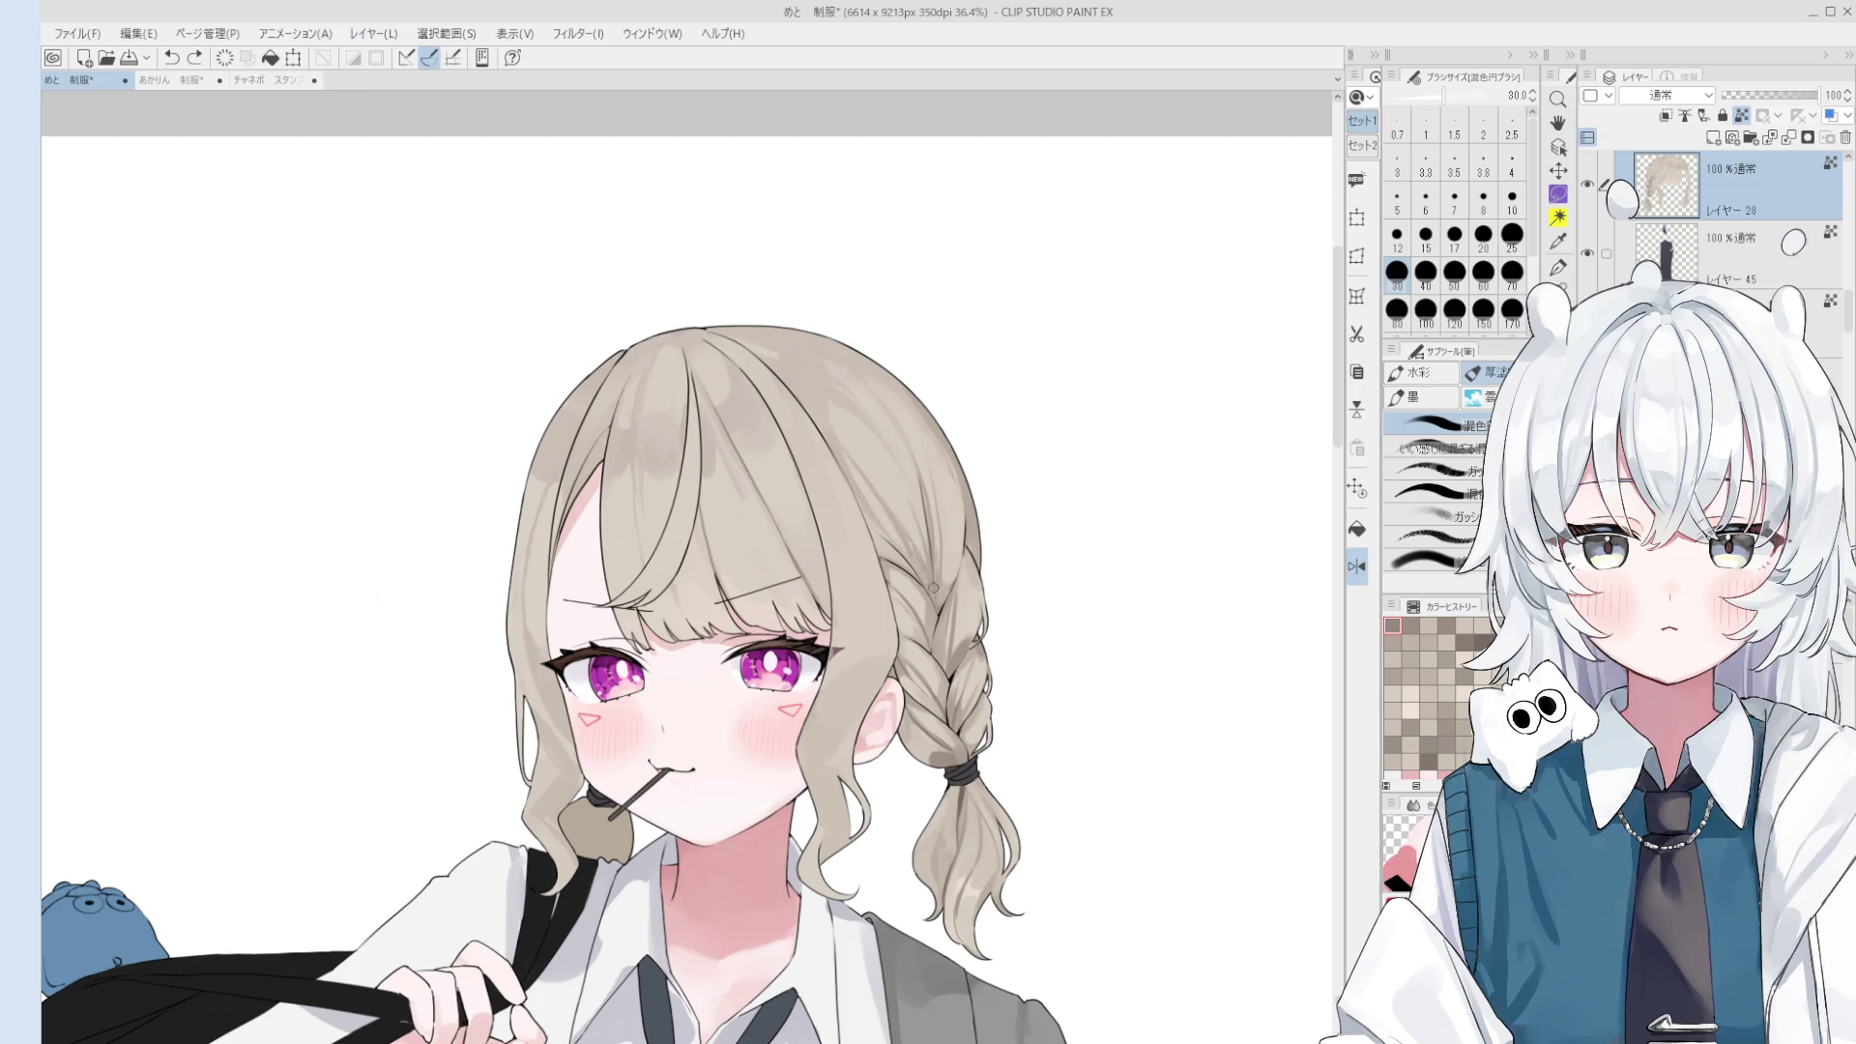
- Blend soft shading down the right braid with a 40–50 px brush
key(bracketleft)
key(bracketleft)
key(bracketleft)
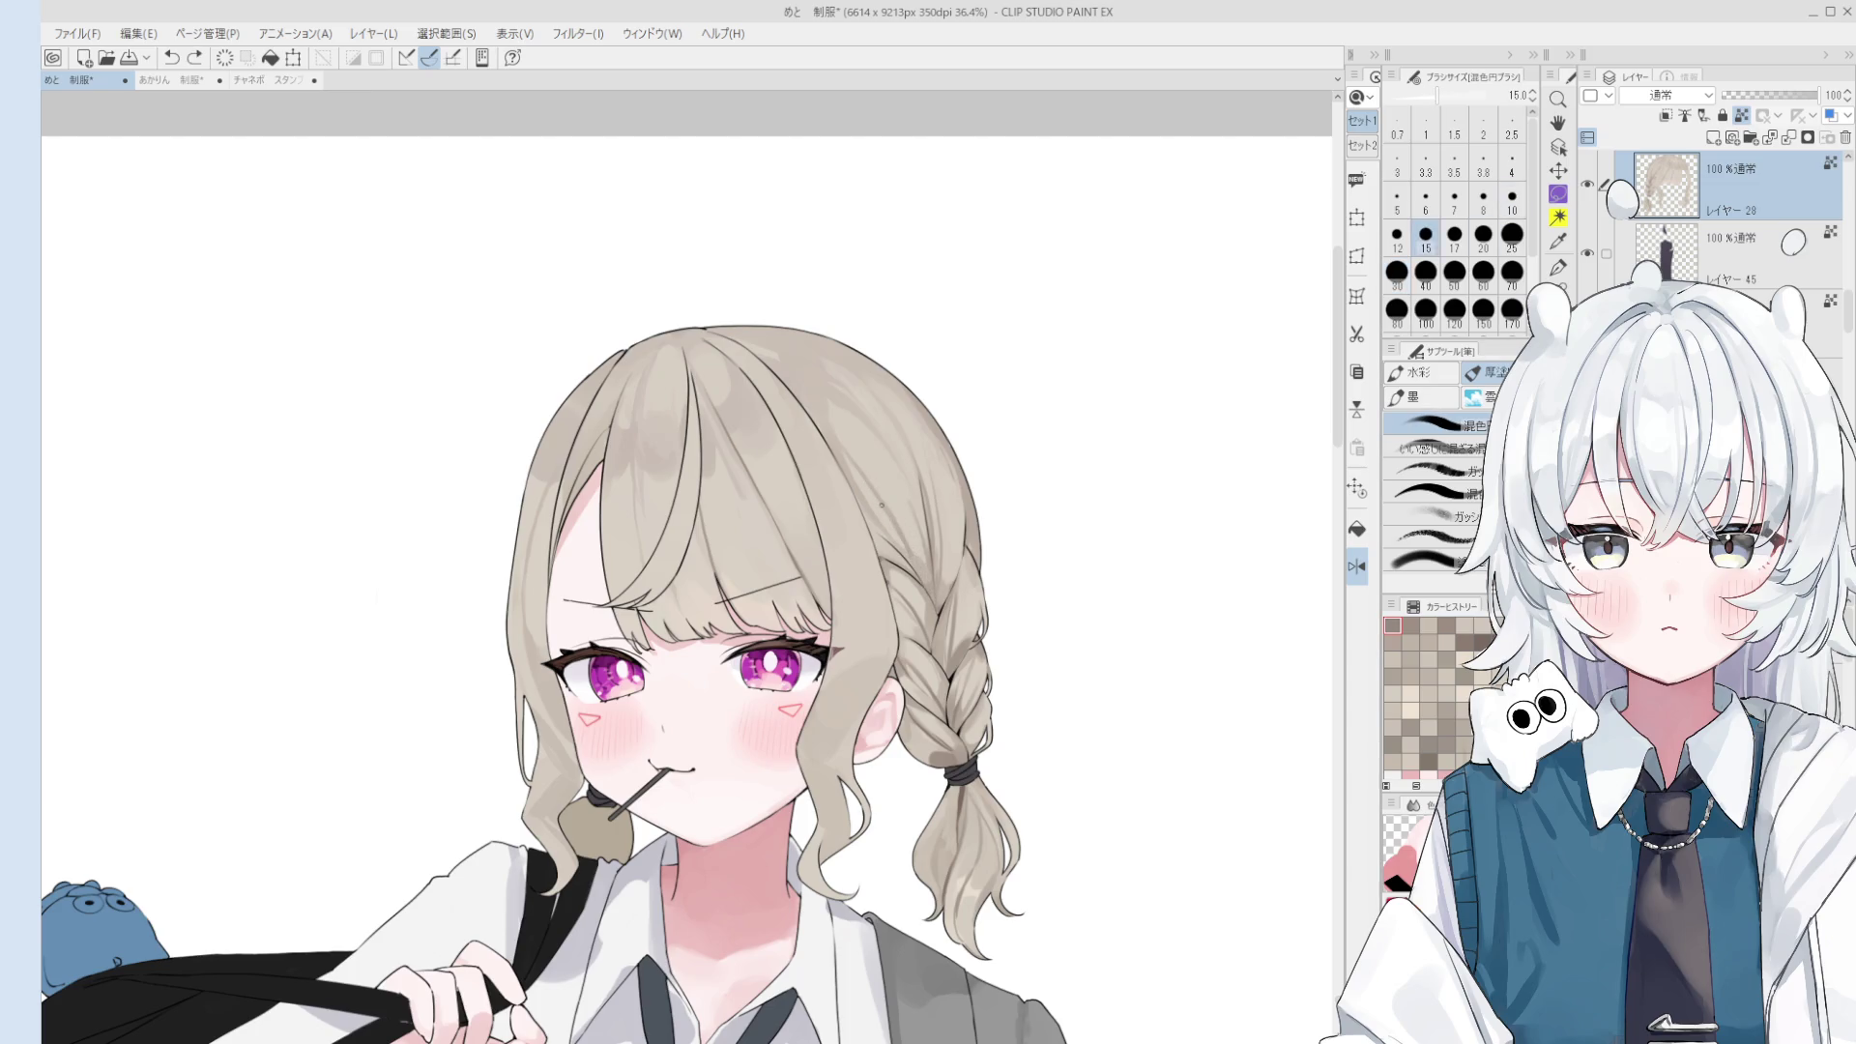
key(bracketright)
key(bracketright)
key(bracketright)
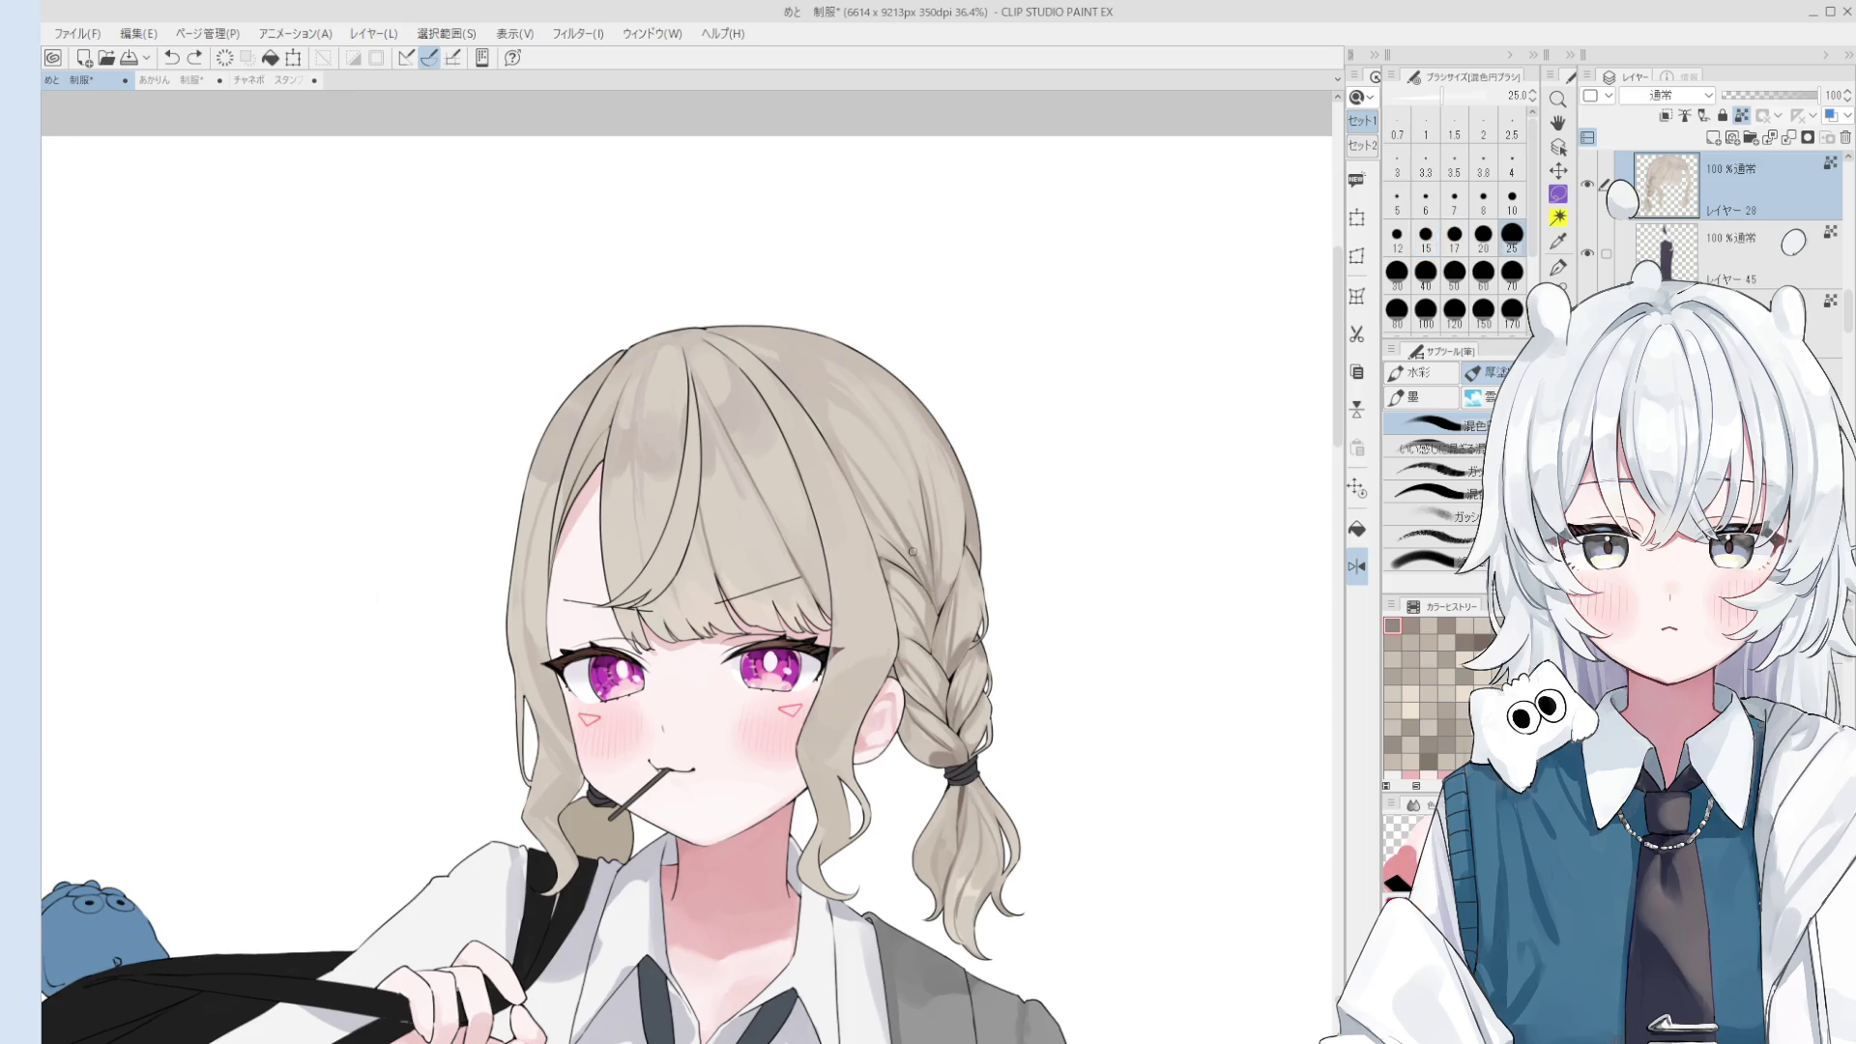
scroll(923, 609, up, 3)
key(bracketright)
key(bracketright)
key(bracketright)
mouse_move(924, 580)
mouse_down()
mouse_move(906, 574)
mouse_move(923, 585)
mouse_move(965, 478)
mouse_up()
key(bracketleft)
key(ctrl+z)
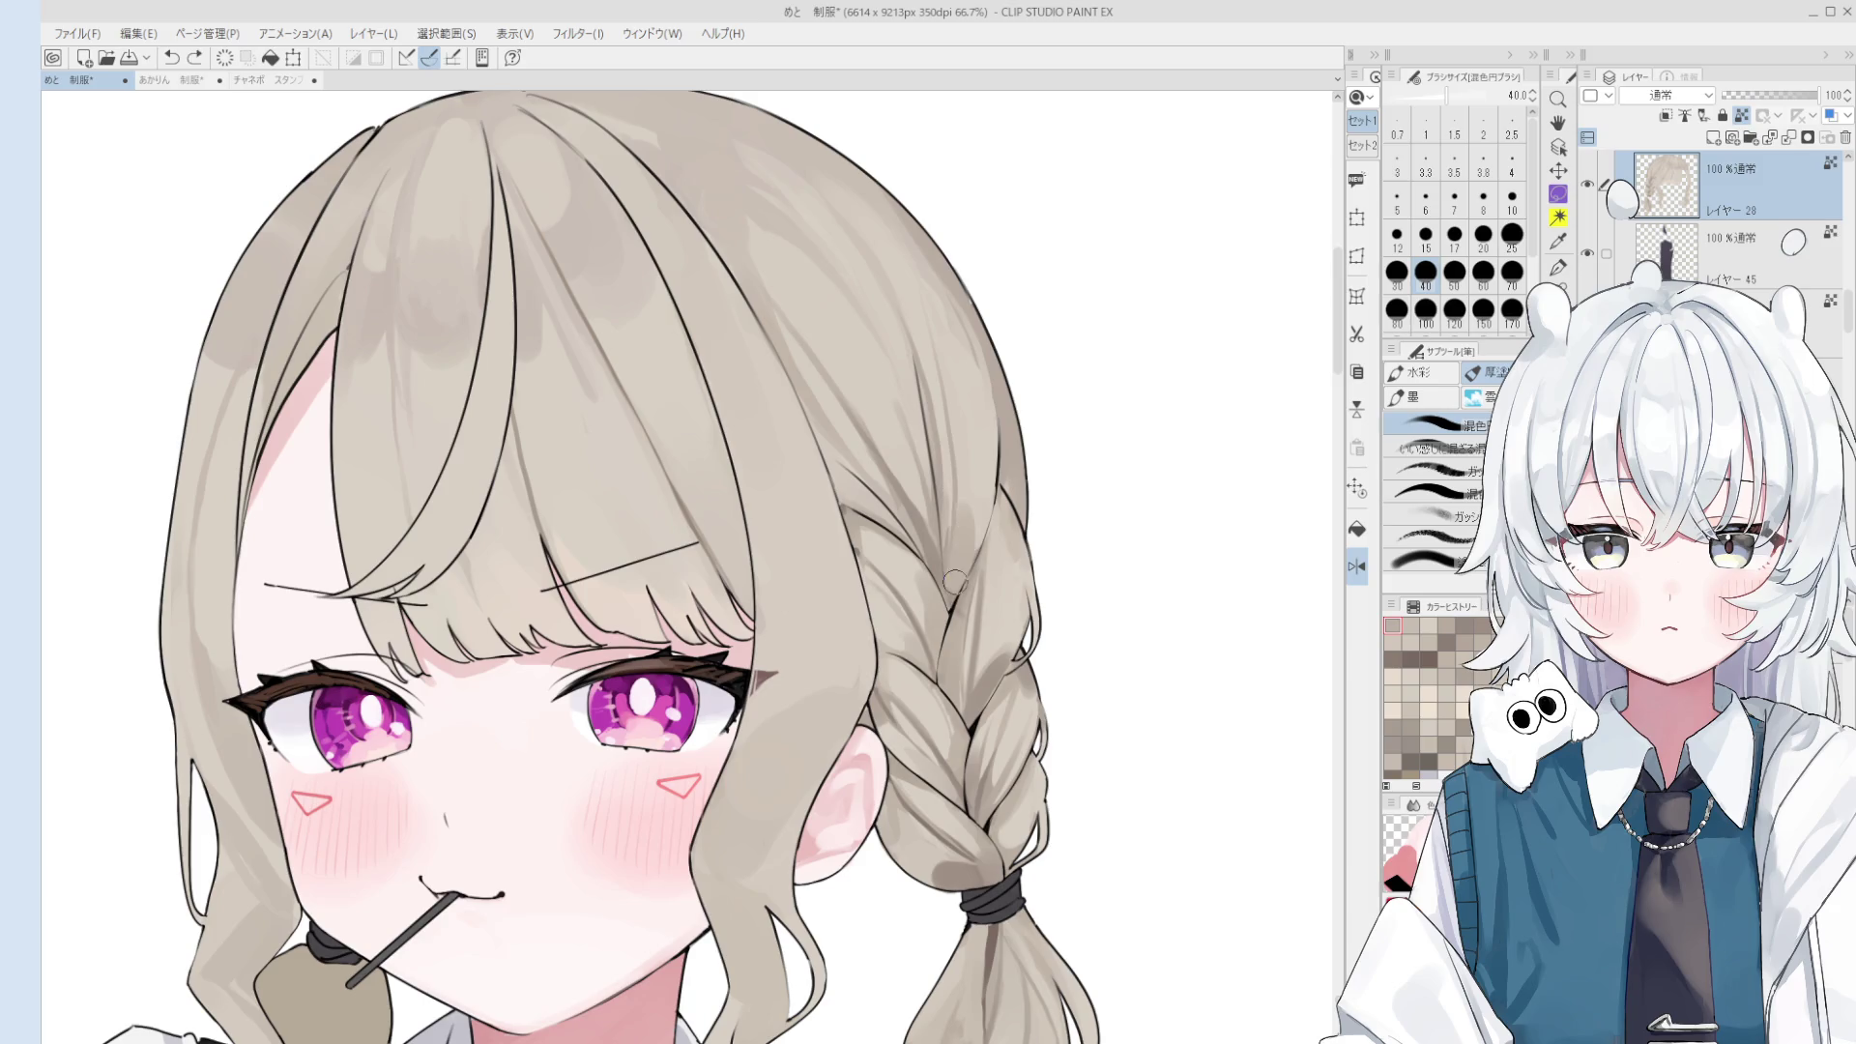
drag(955, 550, 957, 644)
- Darken the braid's outer edge using a 30 px brush
scroll(965, 658, down, 1)
key(bracketleft)
key(bracketleft)
key(bracketleft)
key(bracketright)
key(bracketright)
key(bracketright)
key(bracketright)
drag(998, 576, 997, 574)
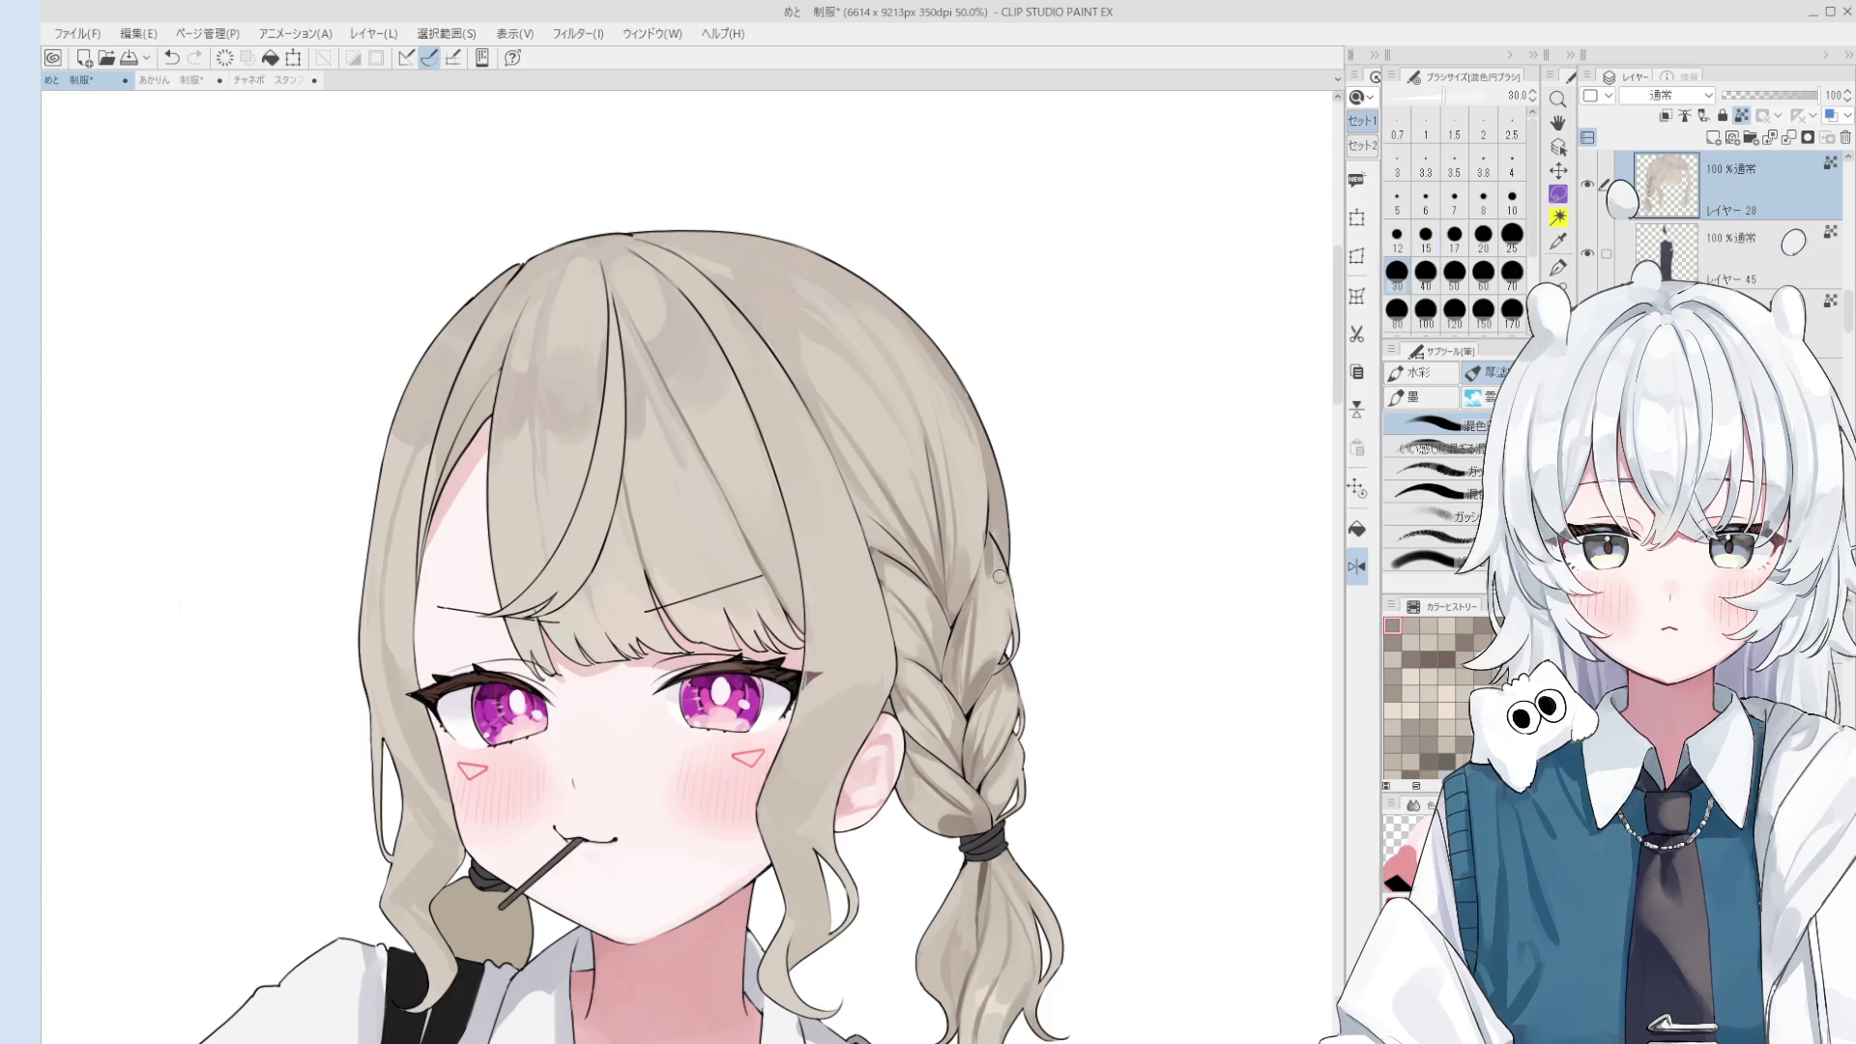
- Sample beige and darker grey tones from the braid, shrinking the brush to 17–20 px
alt+click(996, 606)
key(bracketleft)
alt+click(994, 569)
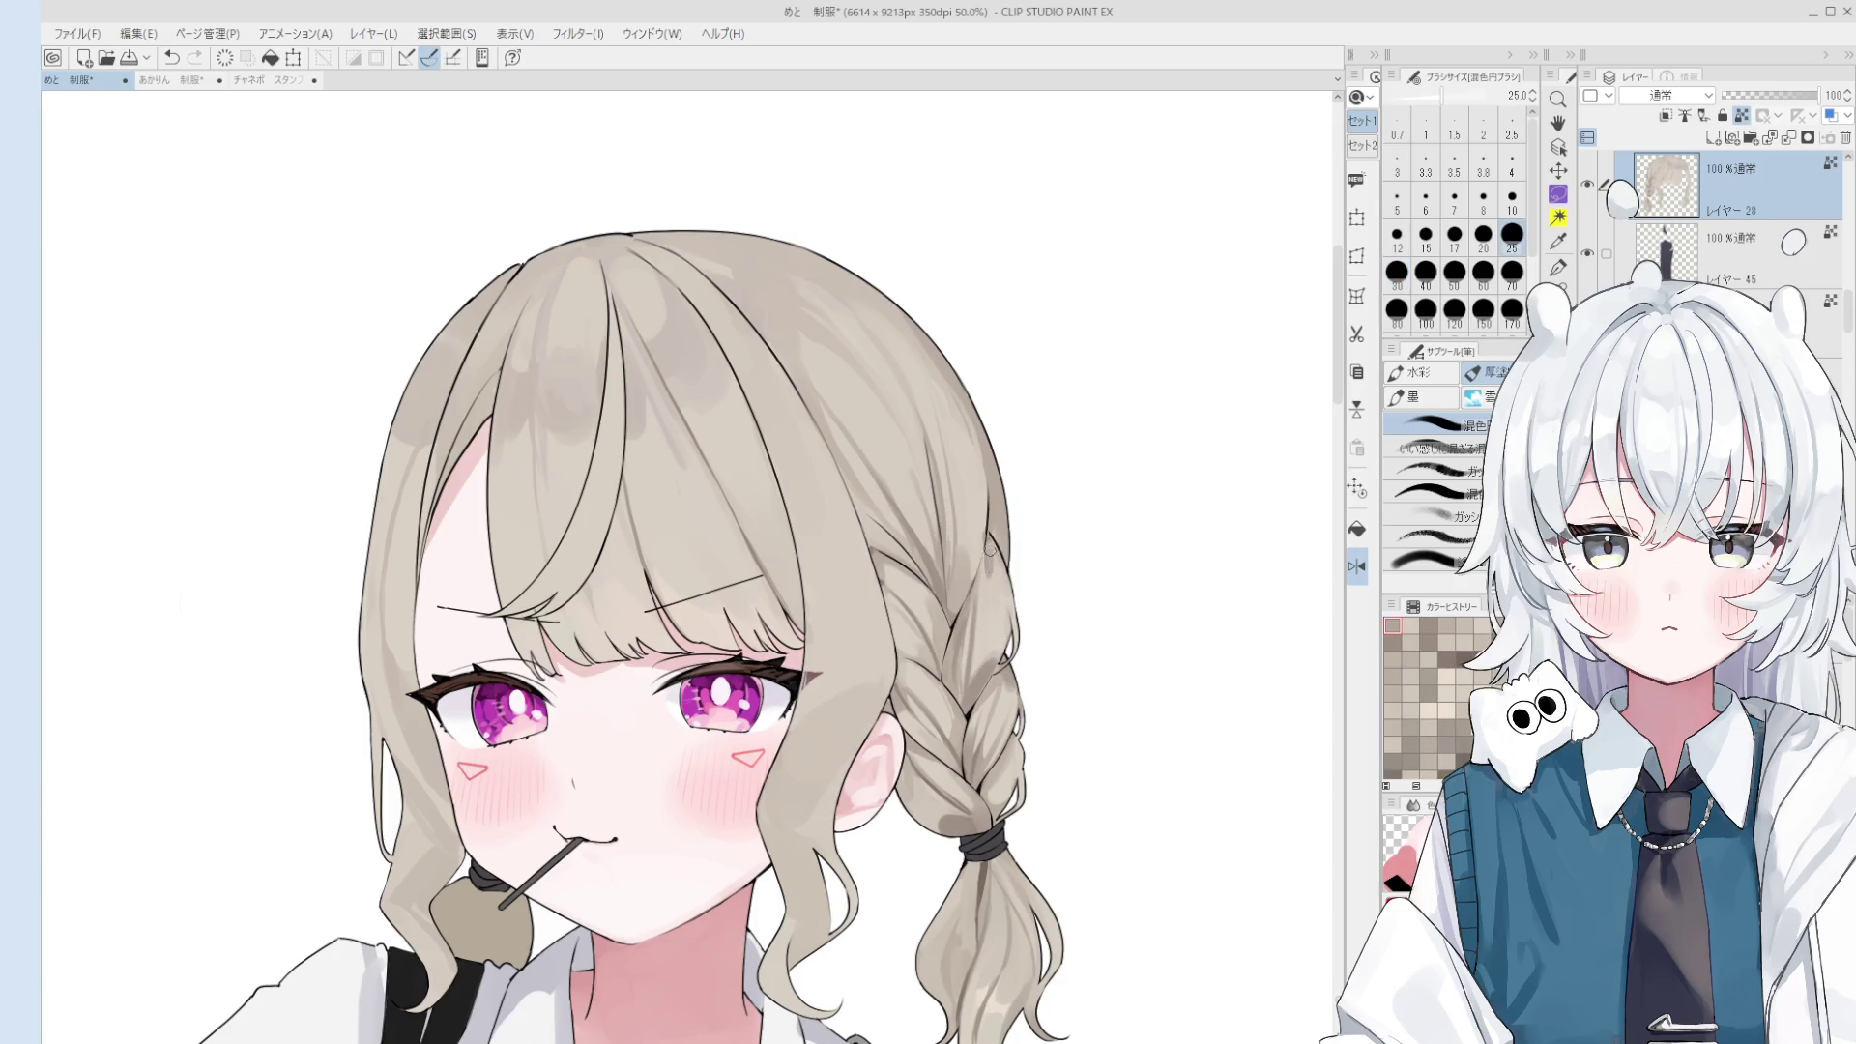
key(bracketleft)
key(bracketleft)
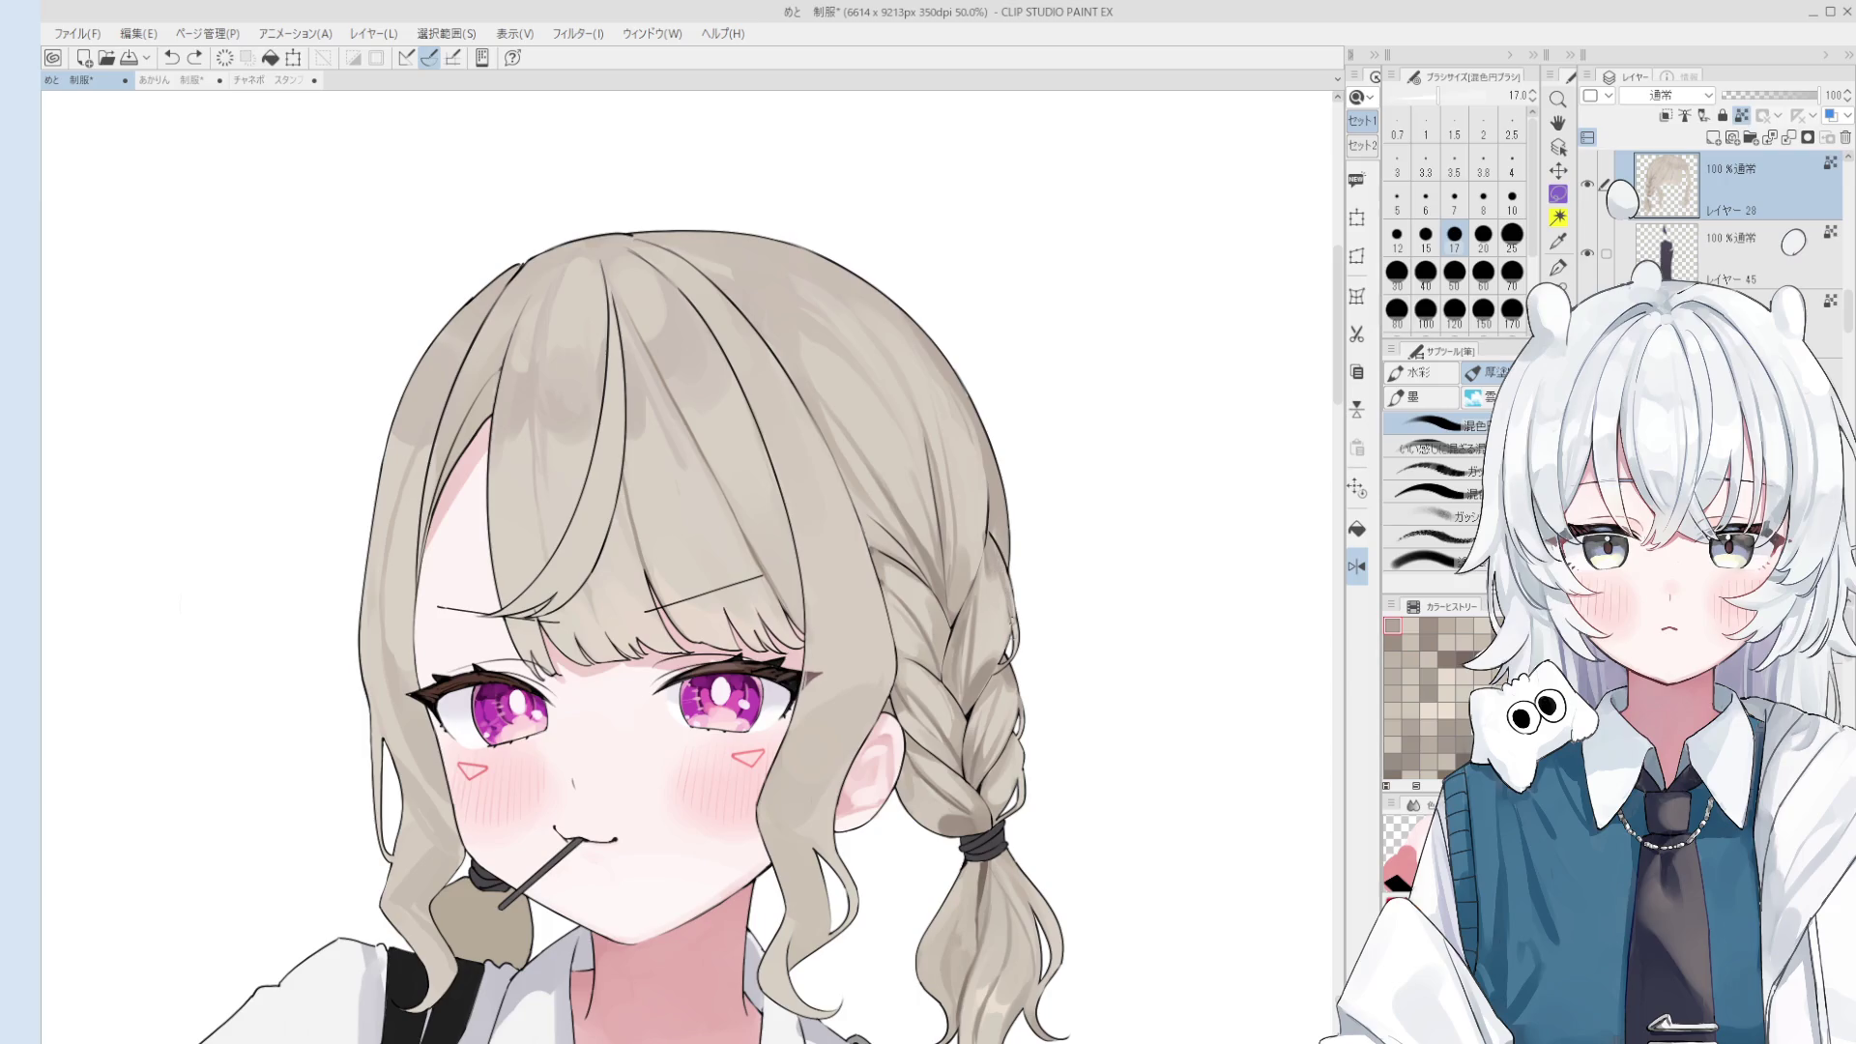
scroll(994, 556, up, 1)
alt+click(991, 565)
key(bracketright)
alt+click(991, 551)
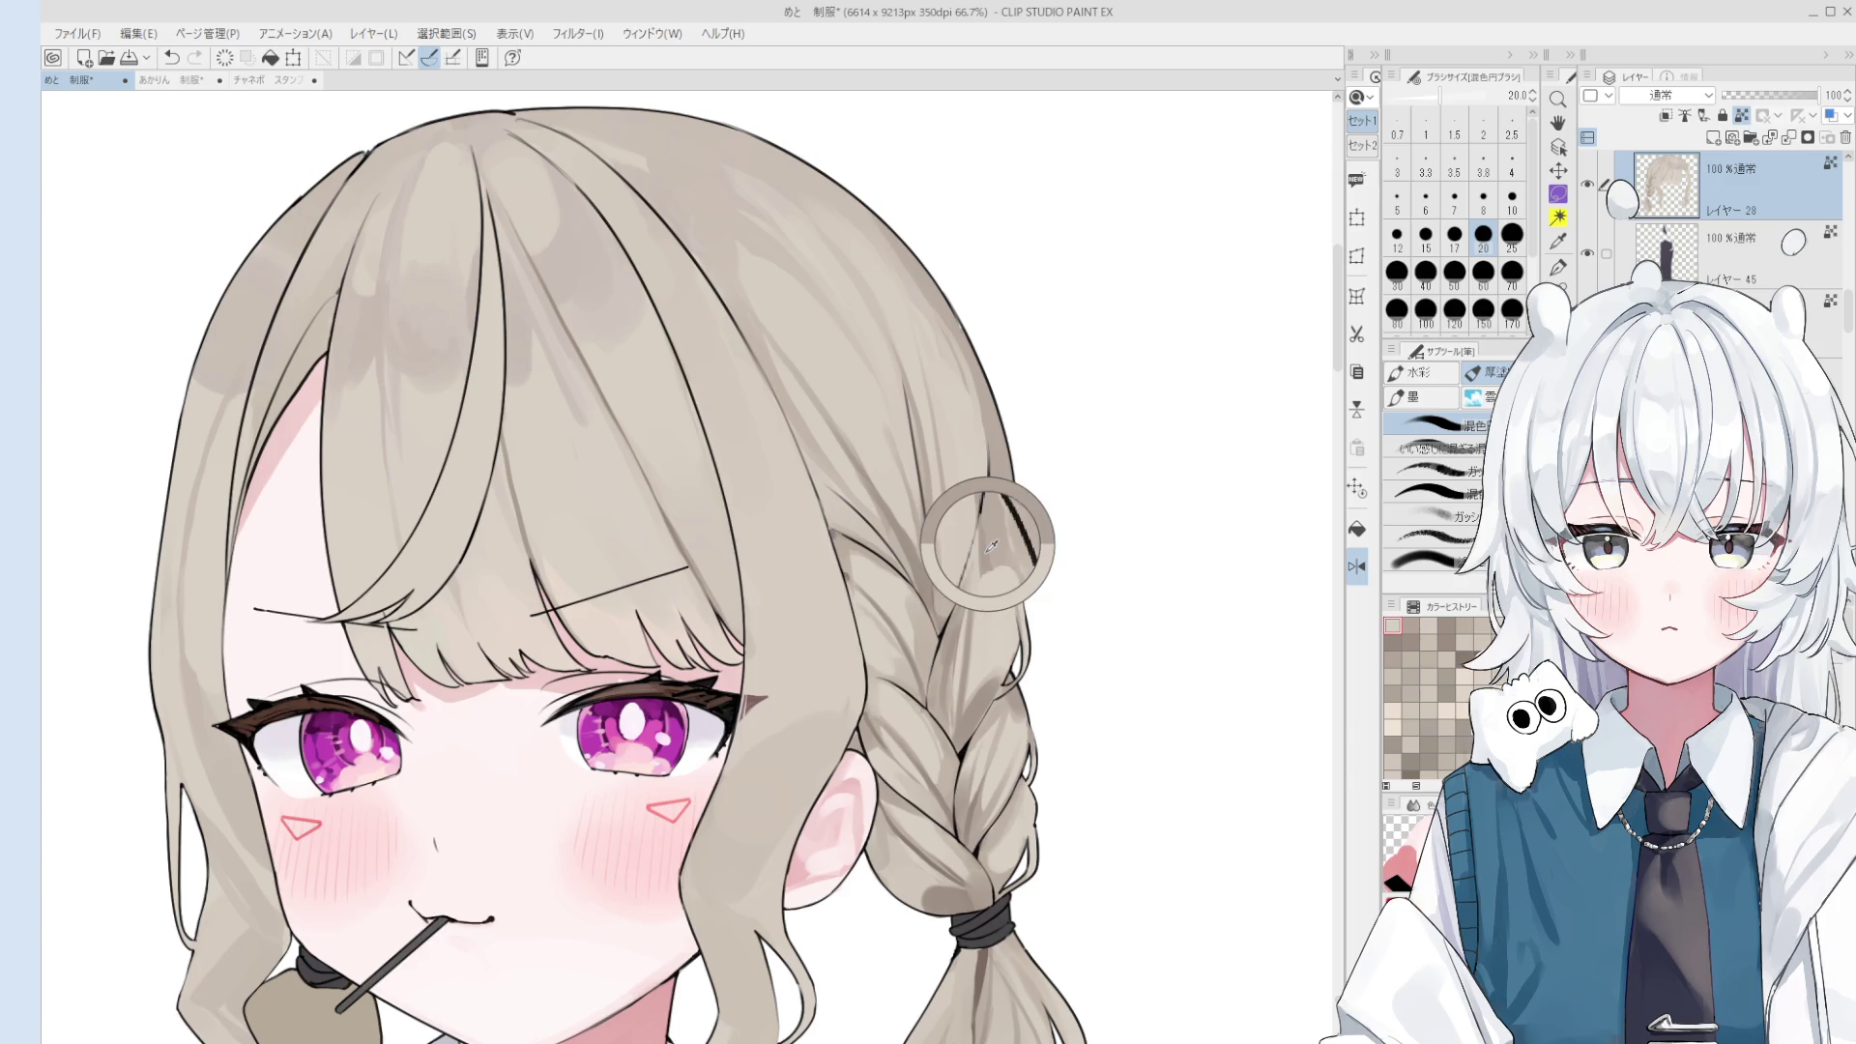
- Sample more greys along the braid and hair at 40 px, then reposition the view
alt+click(1005, 603)
alt+click(969, 541)
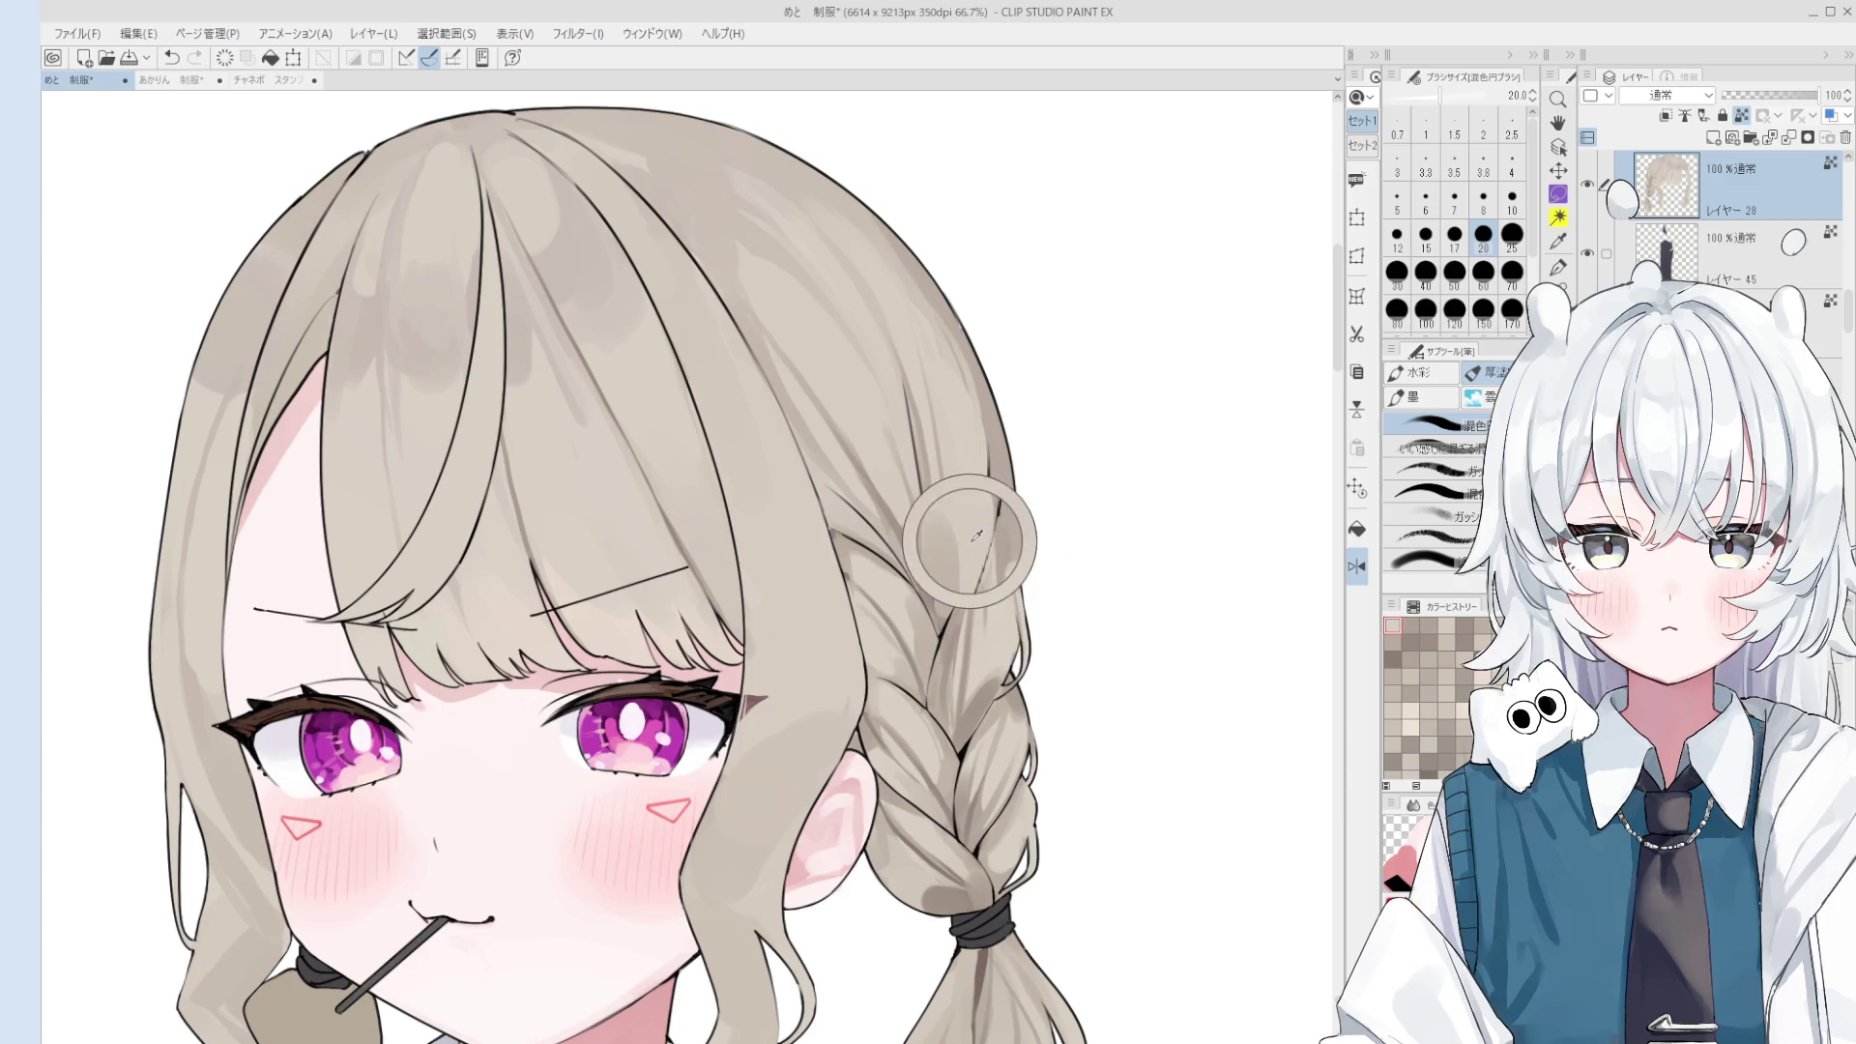
key(bracketright)
key(bracketright)
key(bracketright)
alt+click(952, 446)
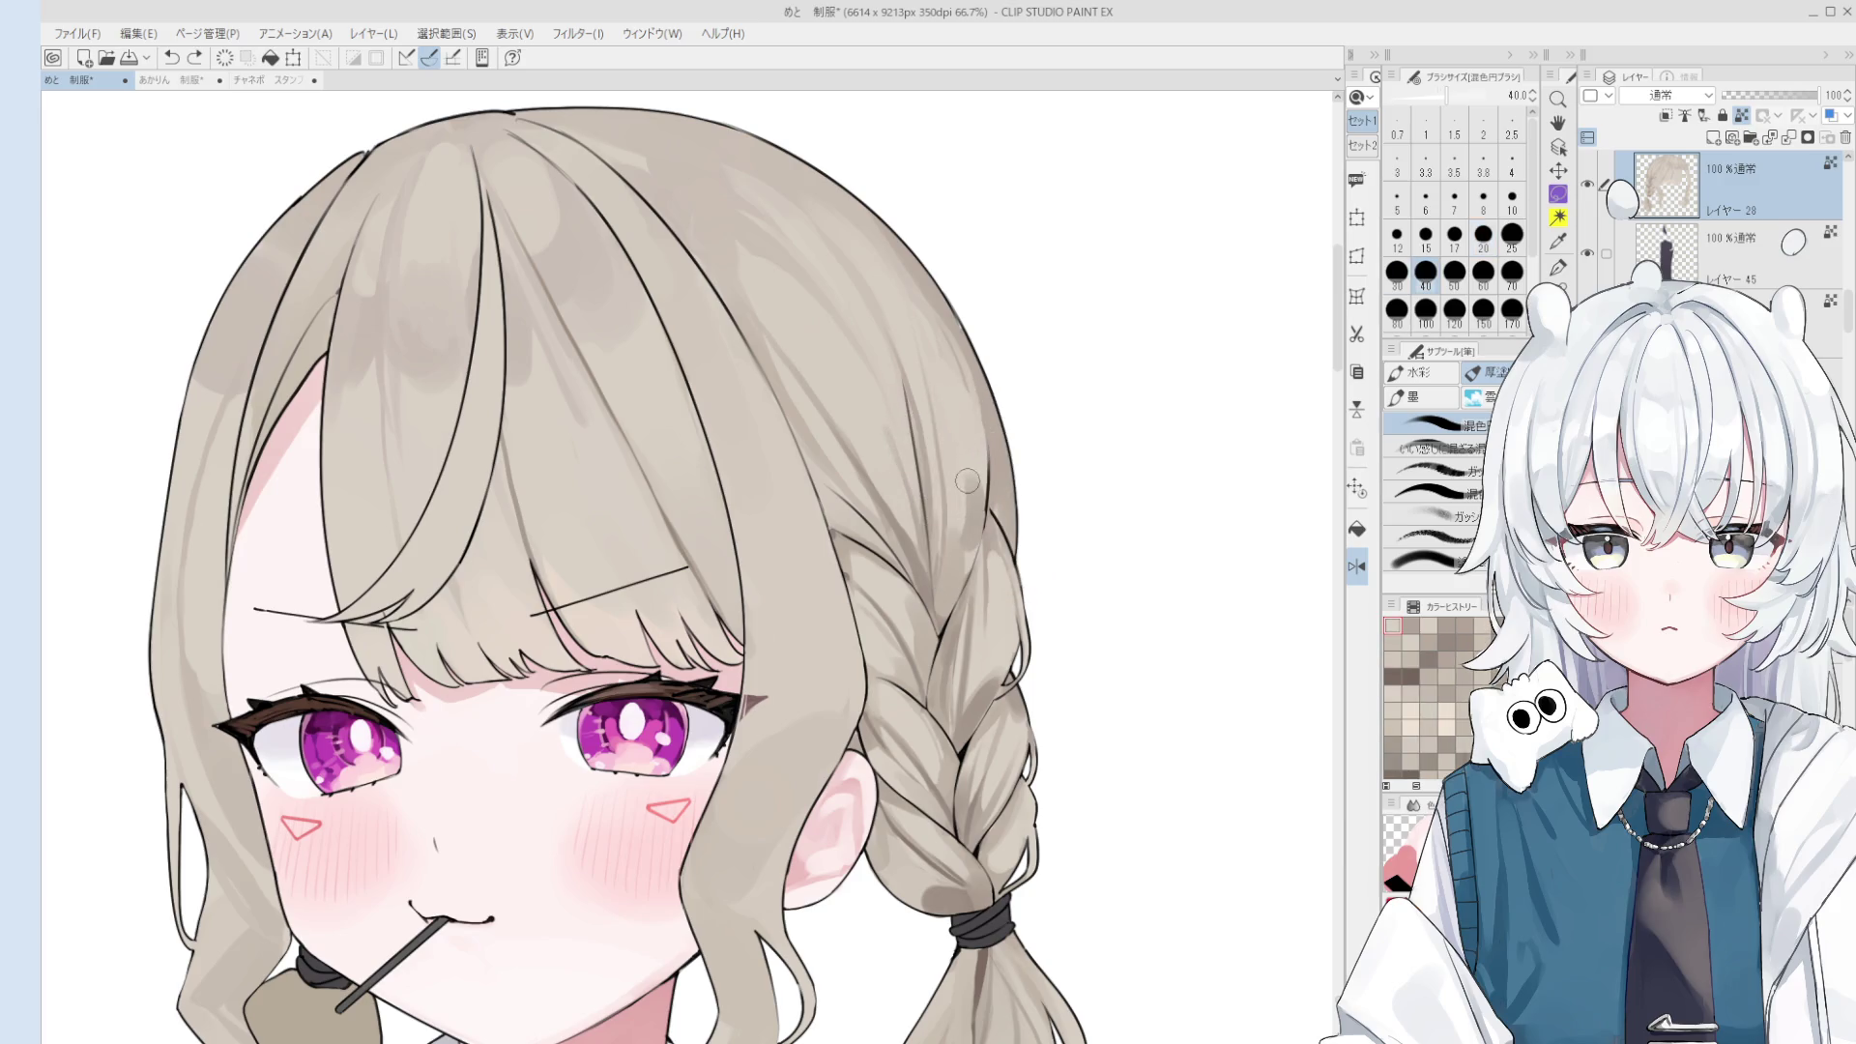
alt+click(984, 527)
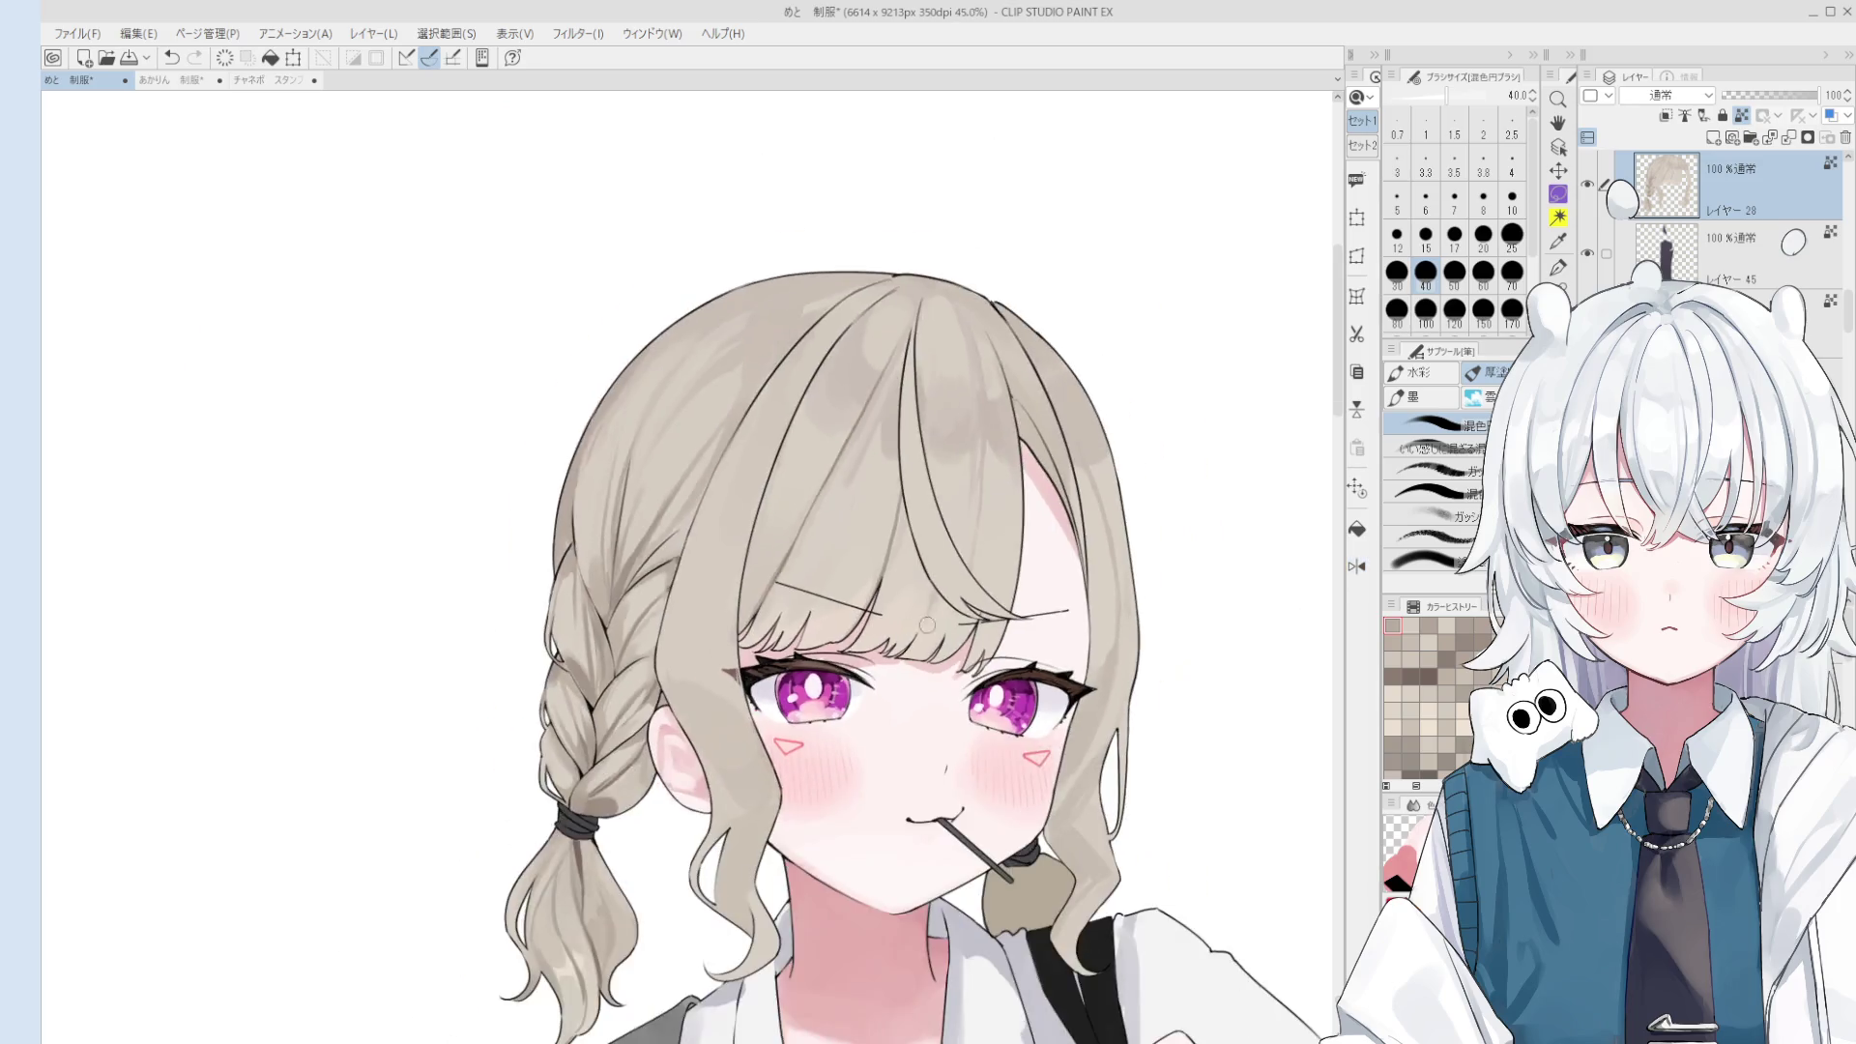
scroll(991, 546, down, 2)
drag(864, 591, 969, 539)
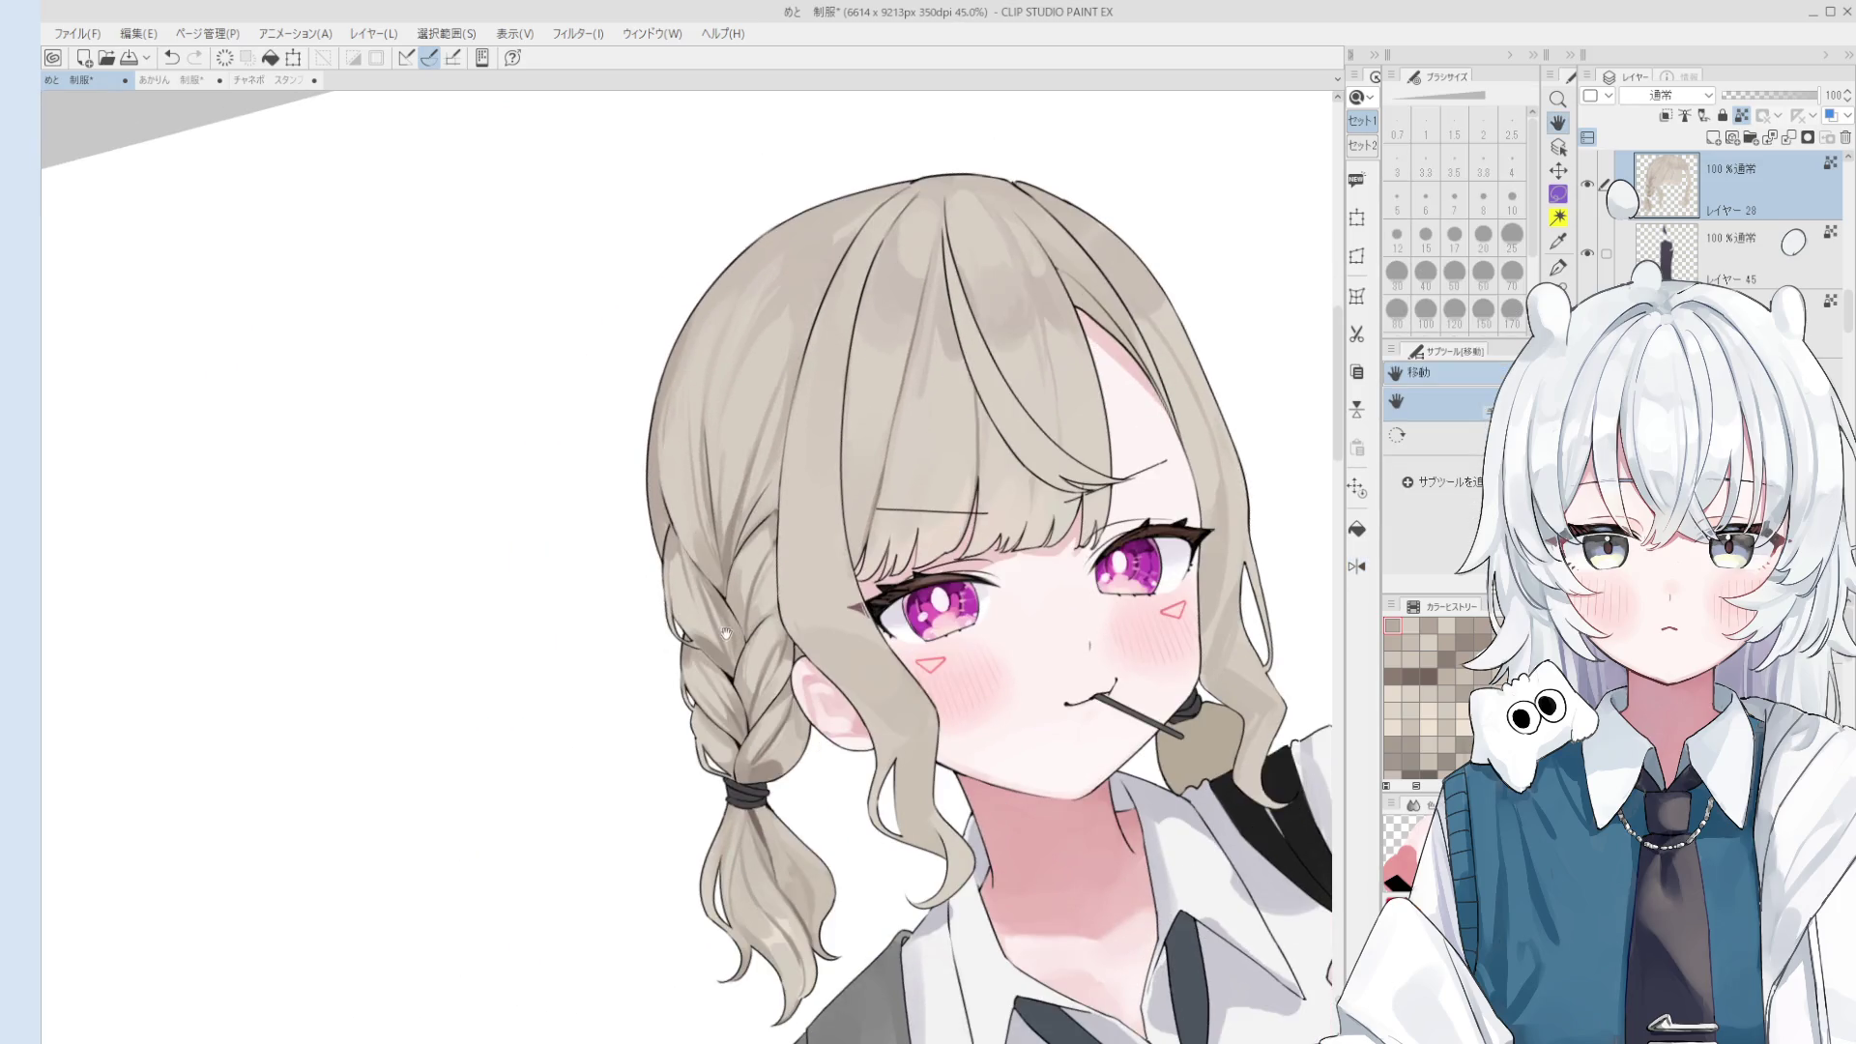
- Sample a light hair colour from the braid
scroll(734, 652, down, 1)
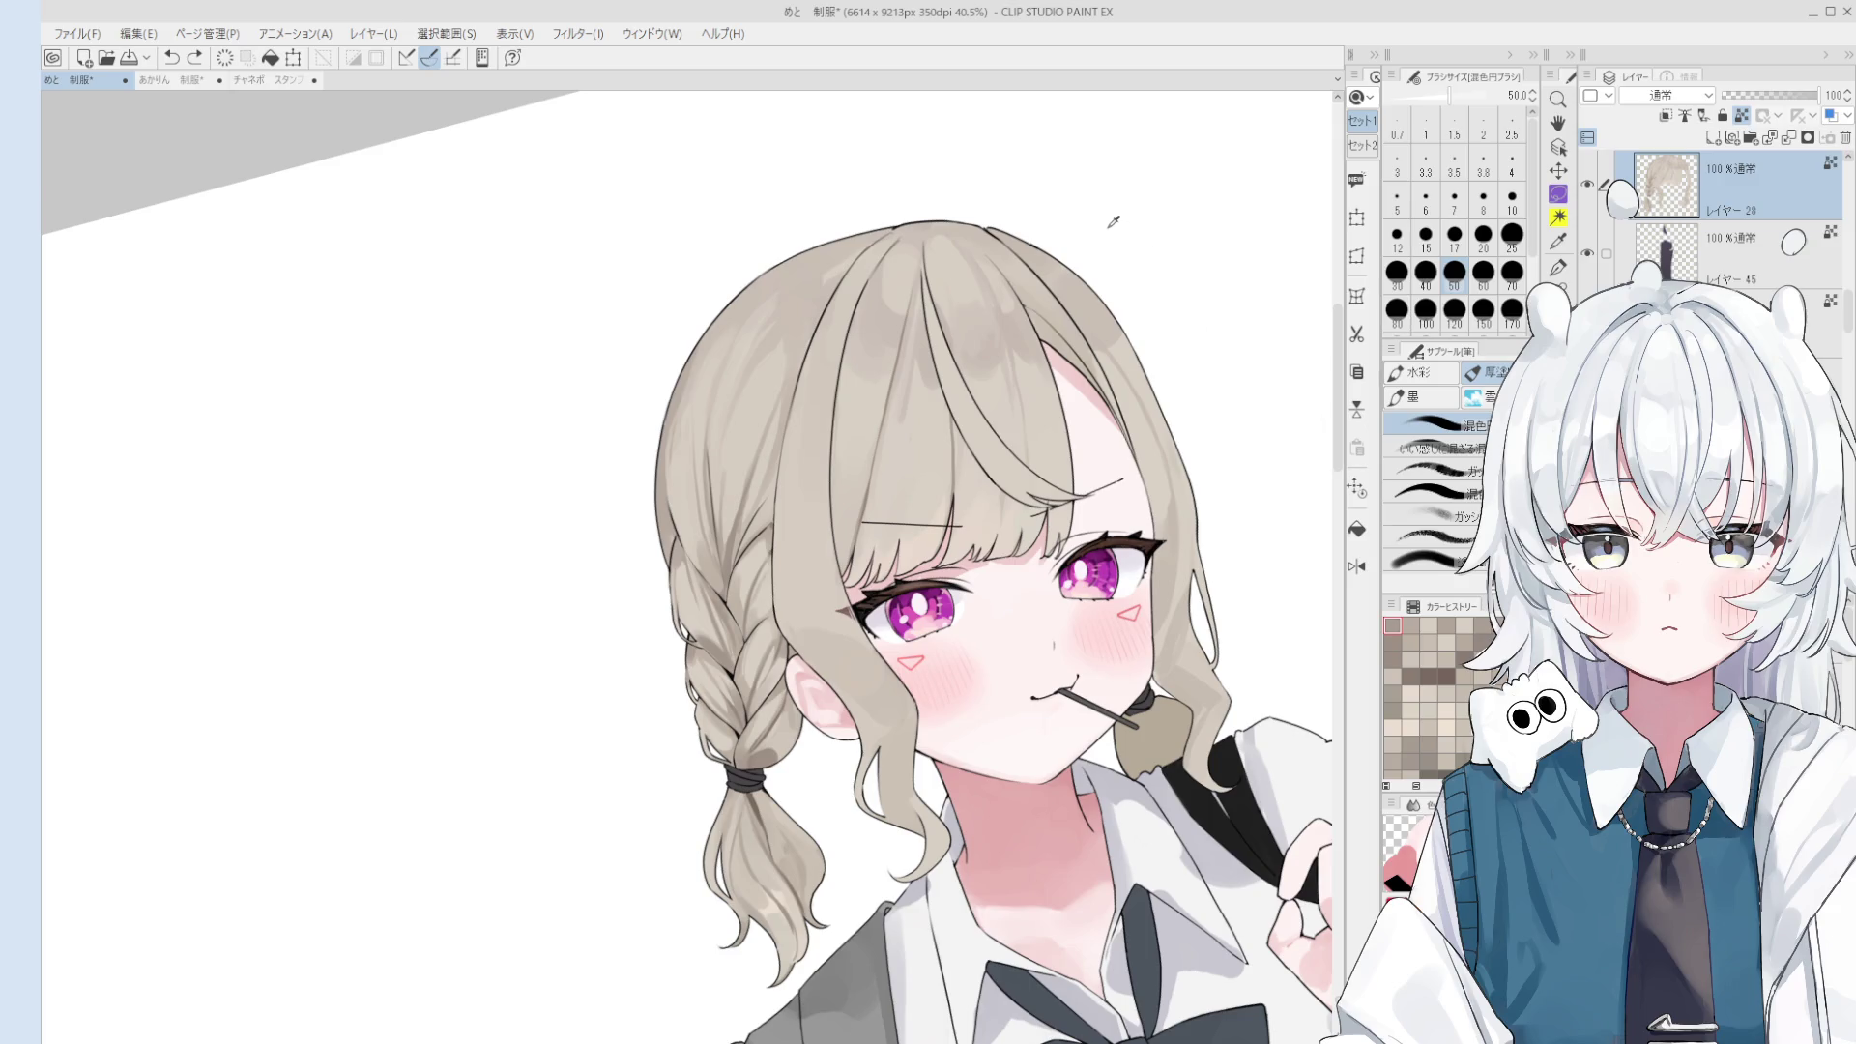
alt+click(731, 630)
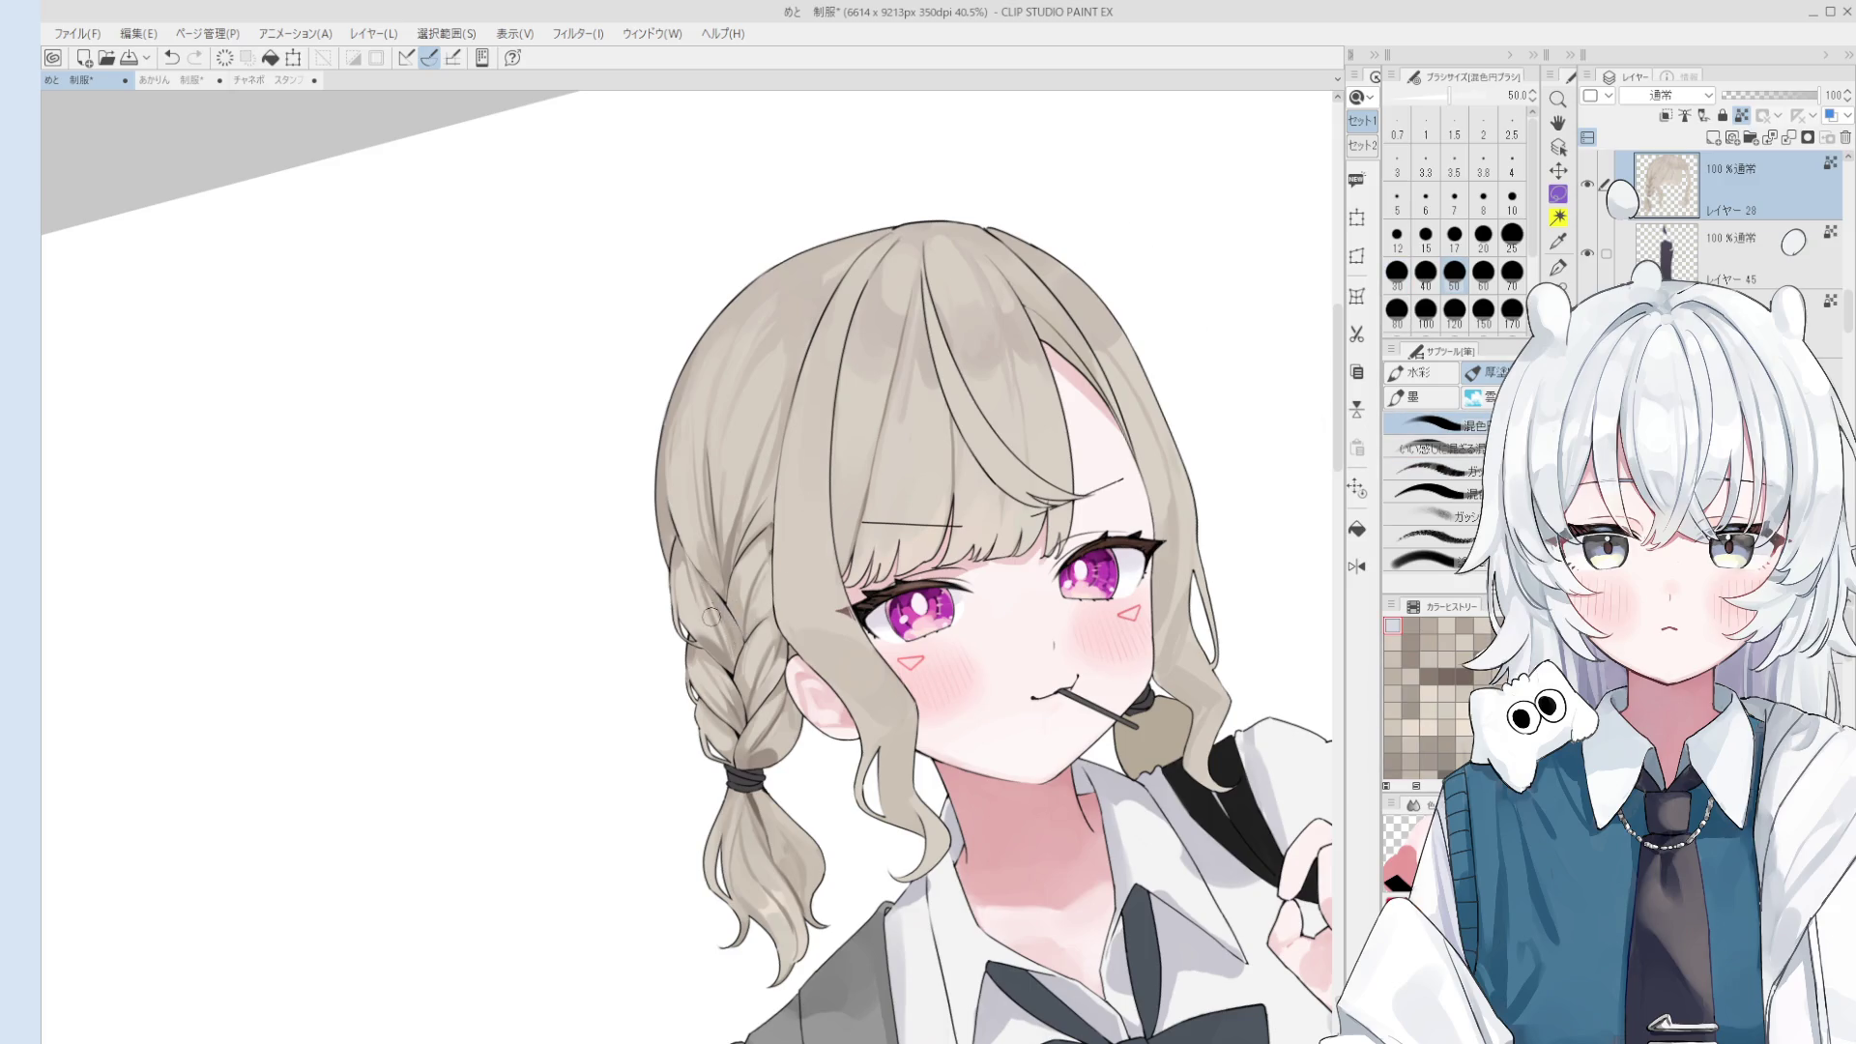
alt+click(716, 608)
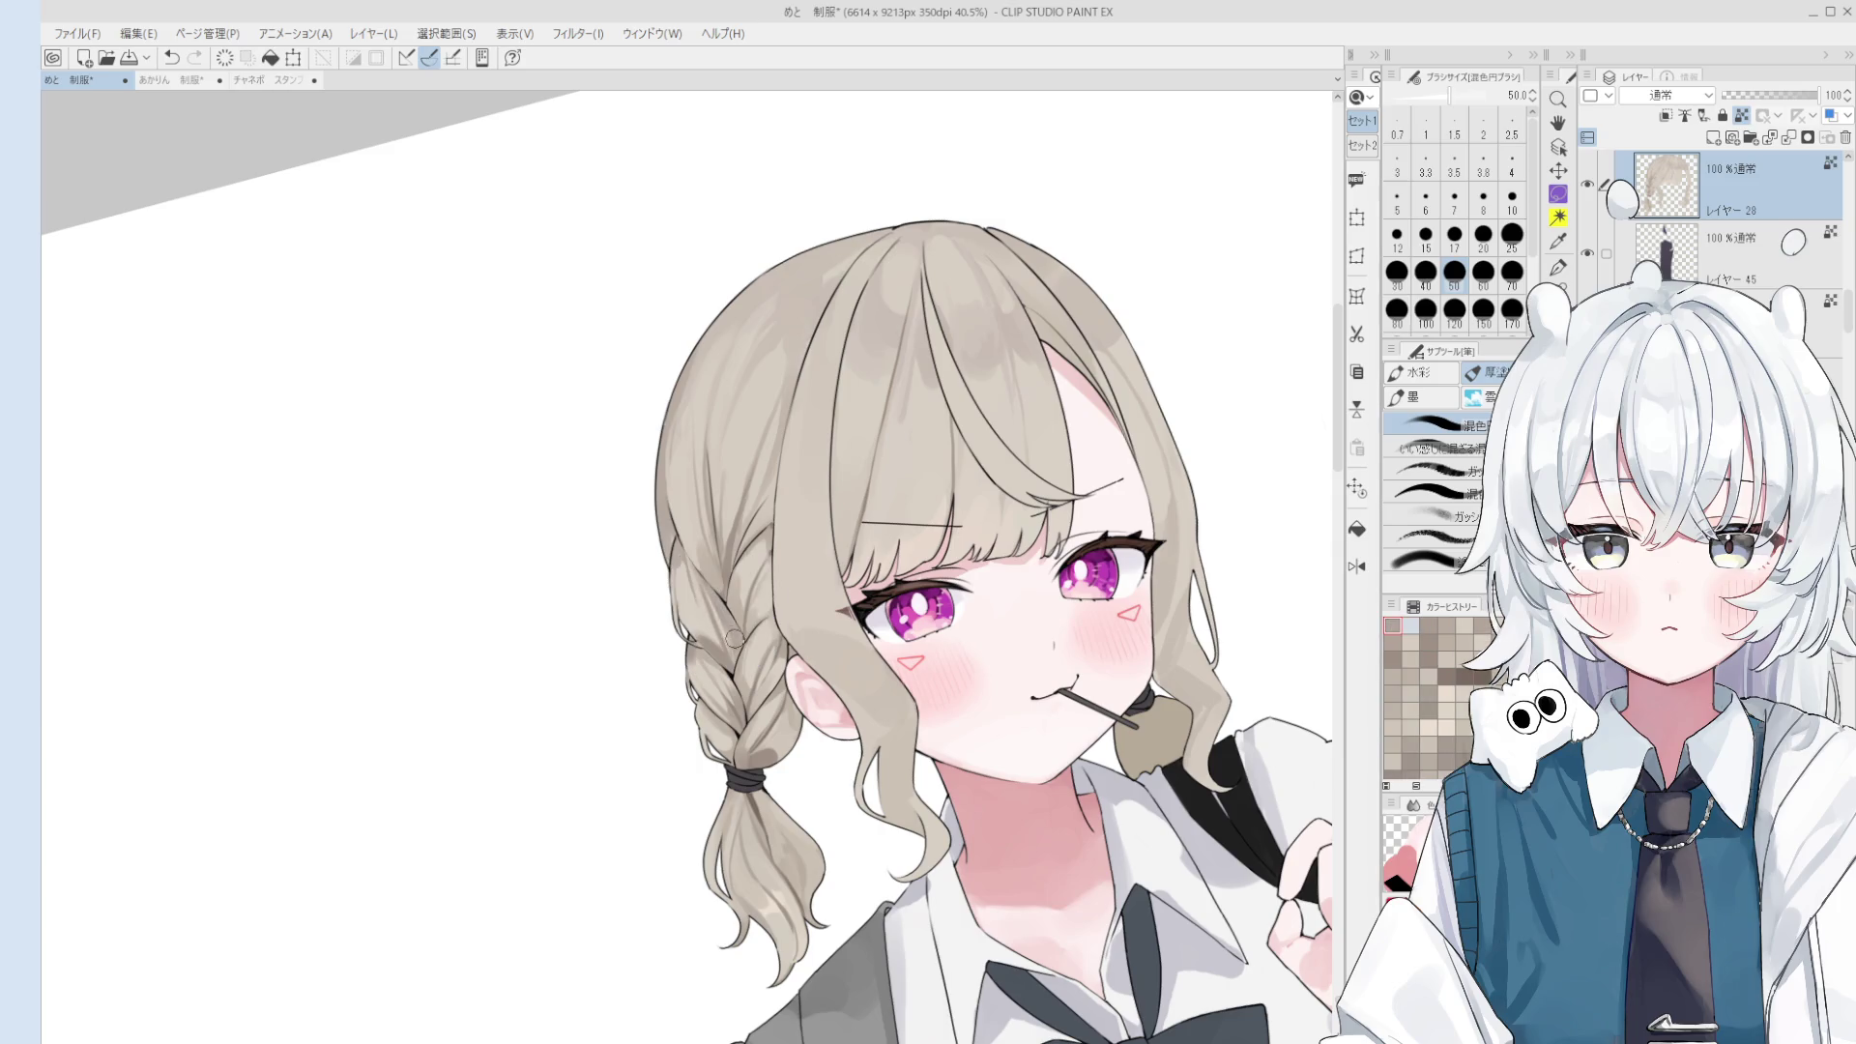
scroll(716, 608, down, 4)
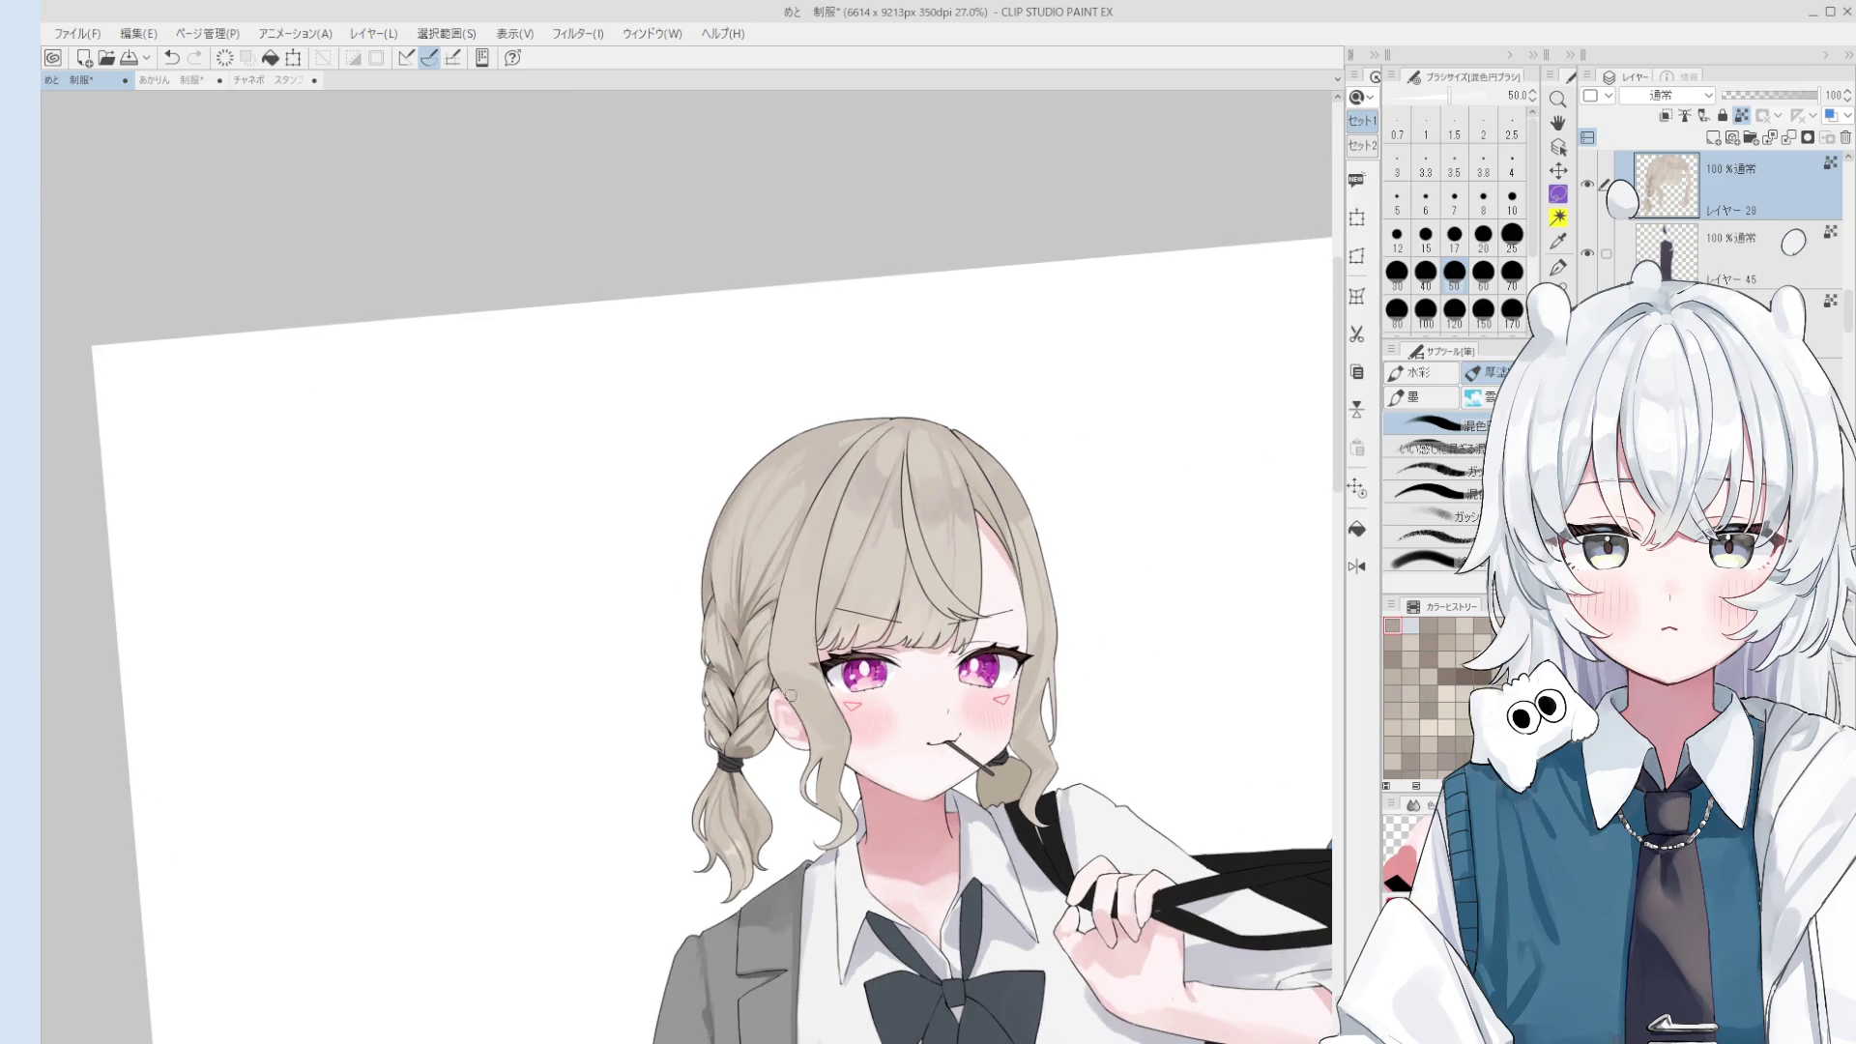
scroll(1069, 613, up, 3)
- Try redrawing the right hair edge line at 15–20 px, undoing the attempts
key(ctrl+z)
drag(1044, 542, 1029, 690)
key(ctrl+z)
key(bracketright)
key(bracketright)
key(ctrl+z)
drag(1044, 542, 1029, 690)
key(ctrl+z)
key(bracketright)
key(bracketright)
key(bracketright)
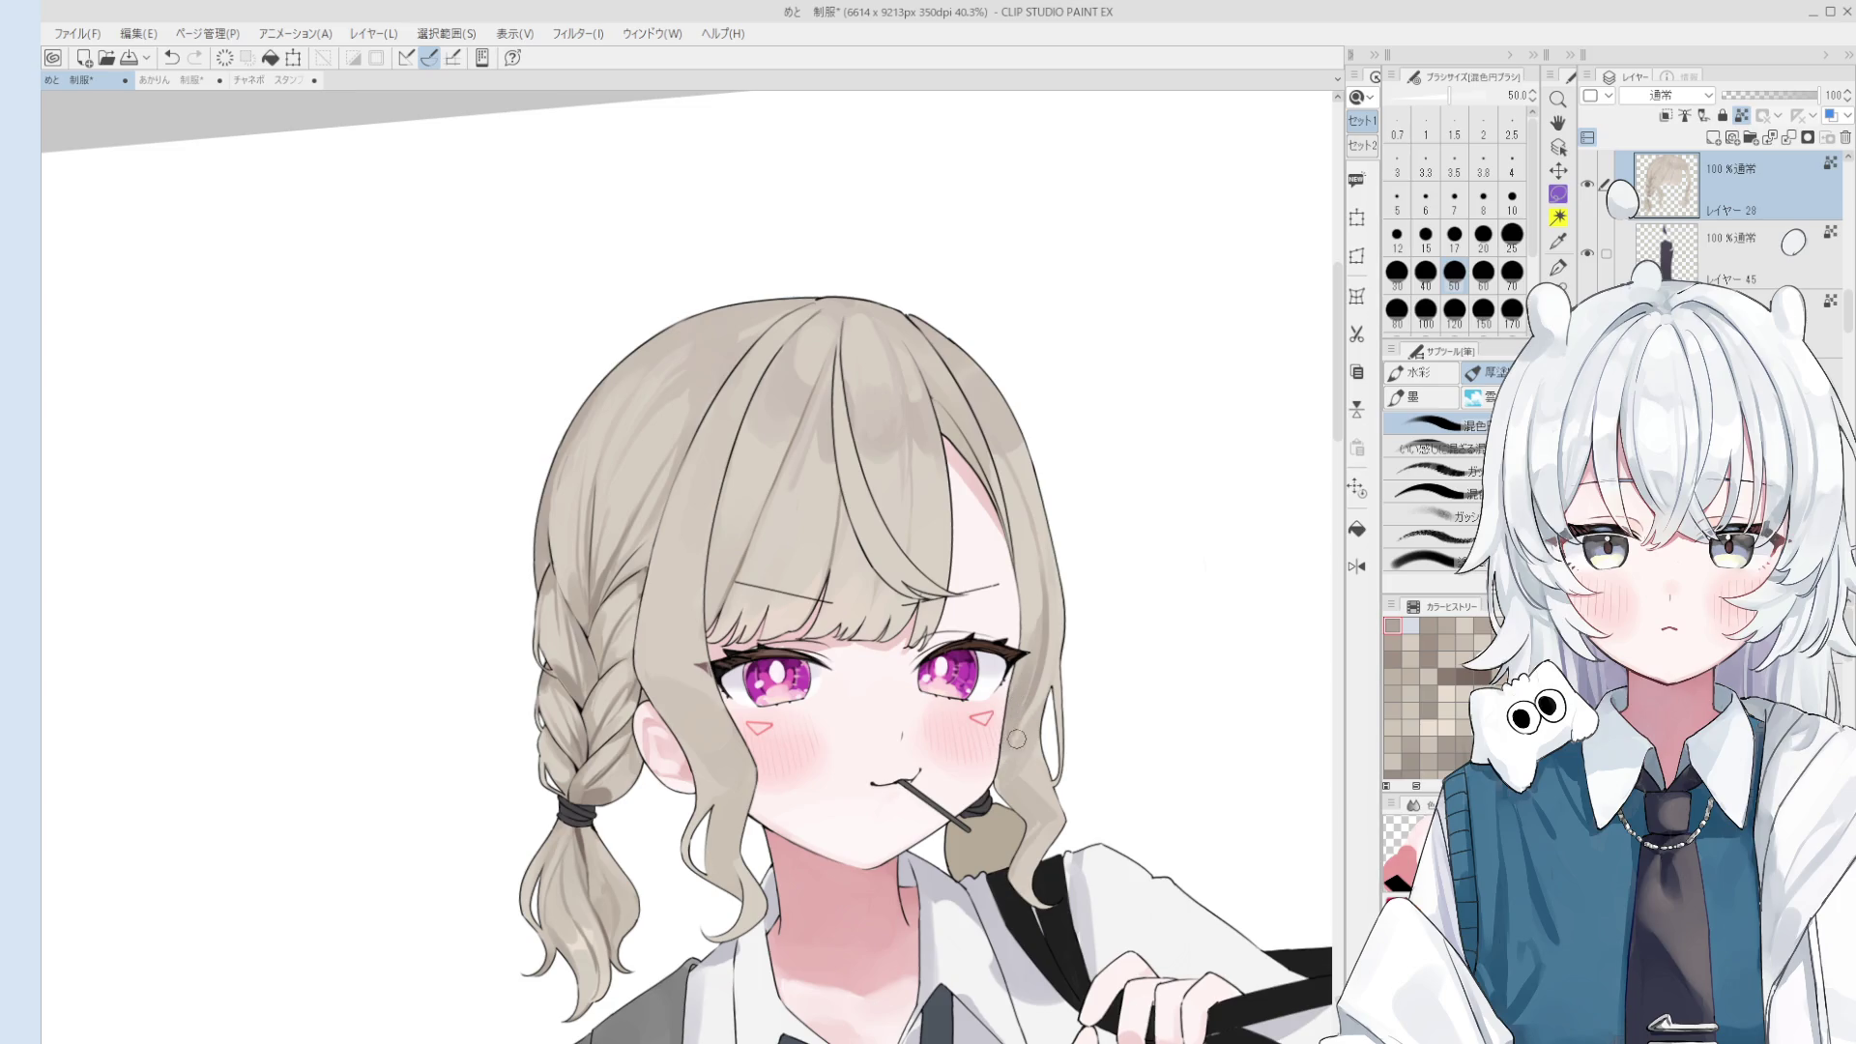
key(bracketleft)
key(bracketleft)
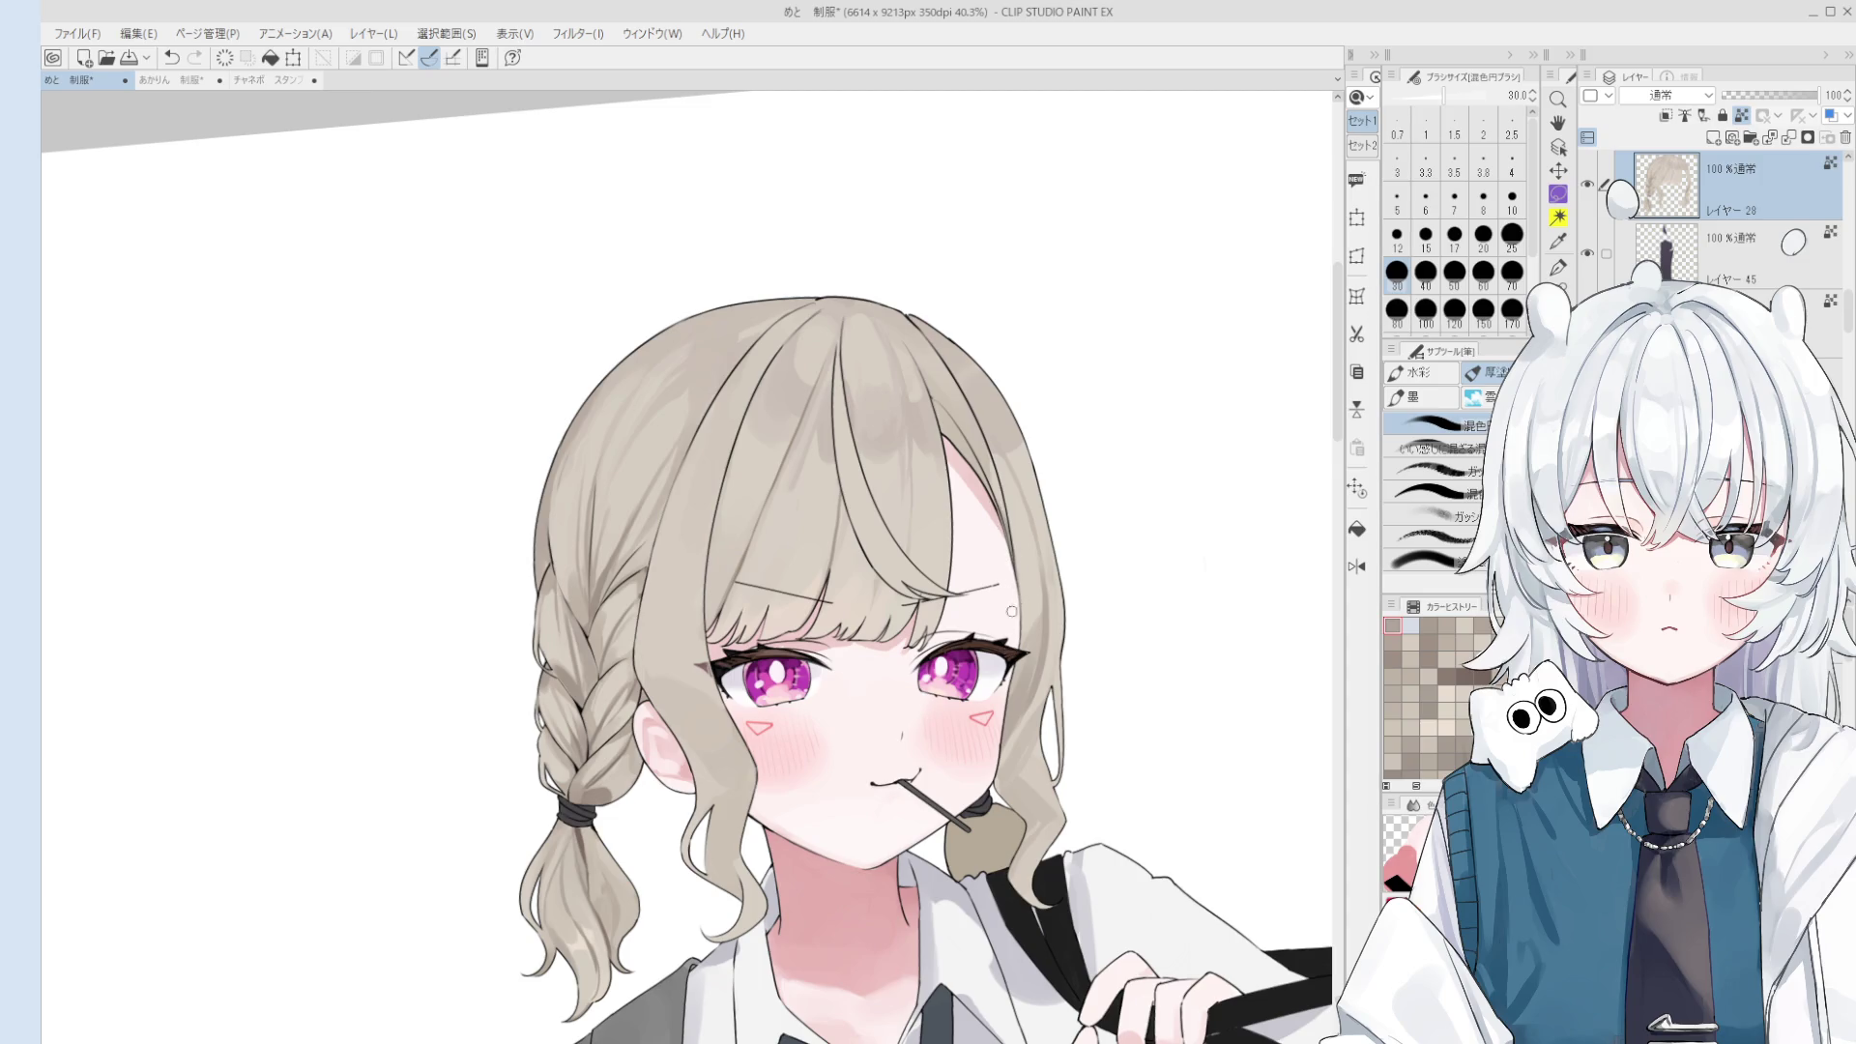
- Adjust the brush between 20 and 50 px, undo the last stroke, and pan the view slightly left
scroll(1000, 527, down, 1)
key(bracketleft)
key(bracketleft)
scroll(735, 638, up, 1)
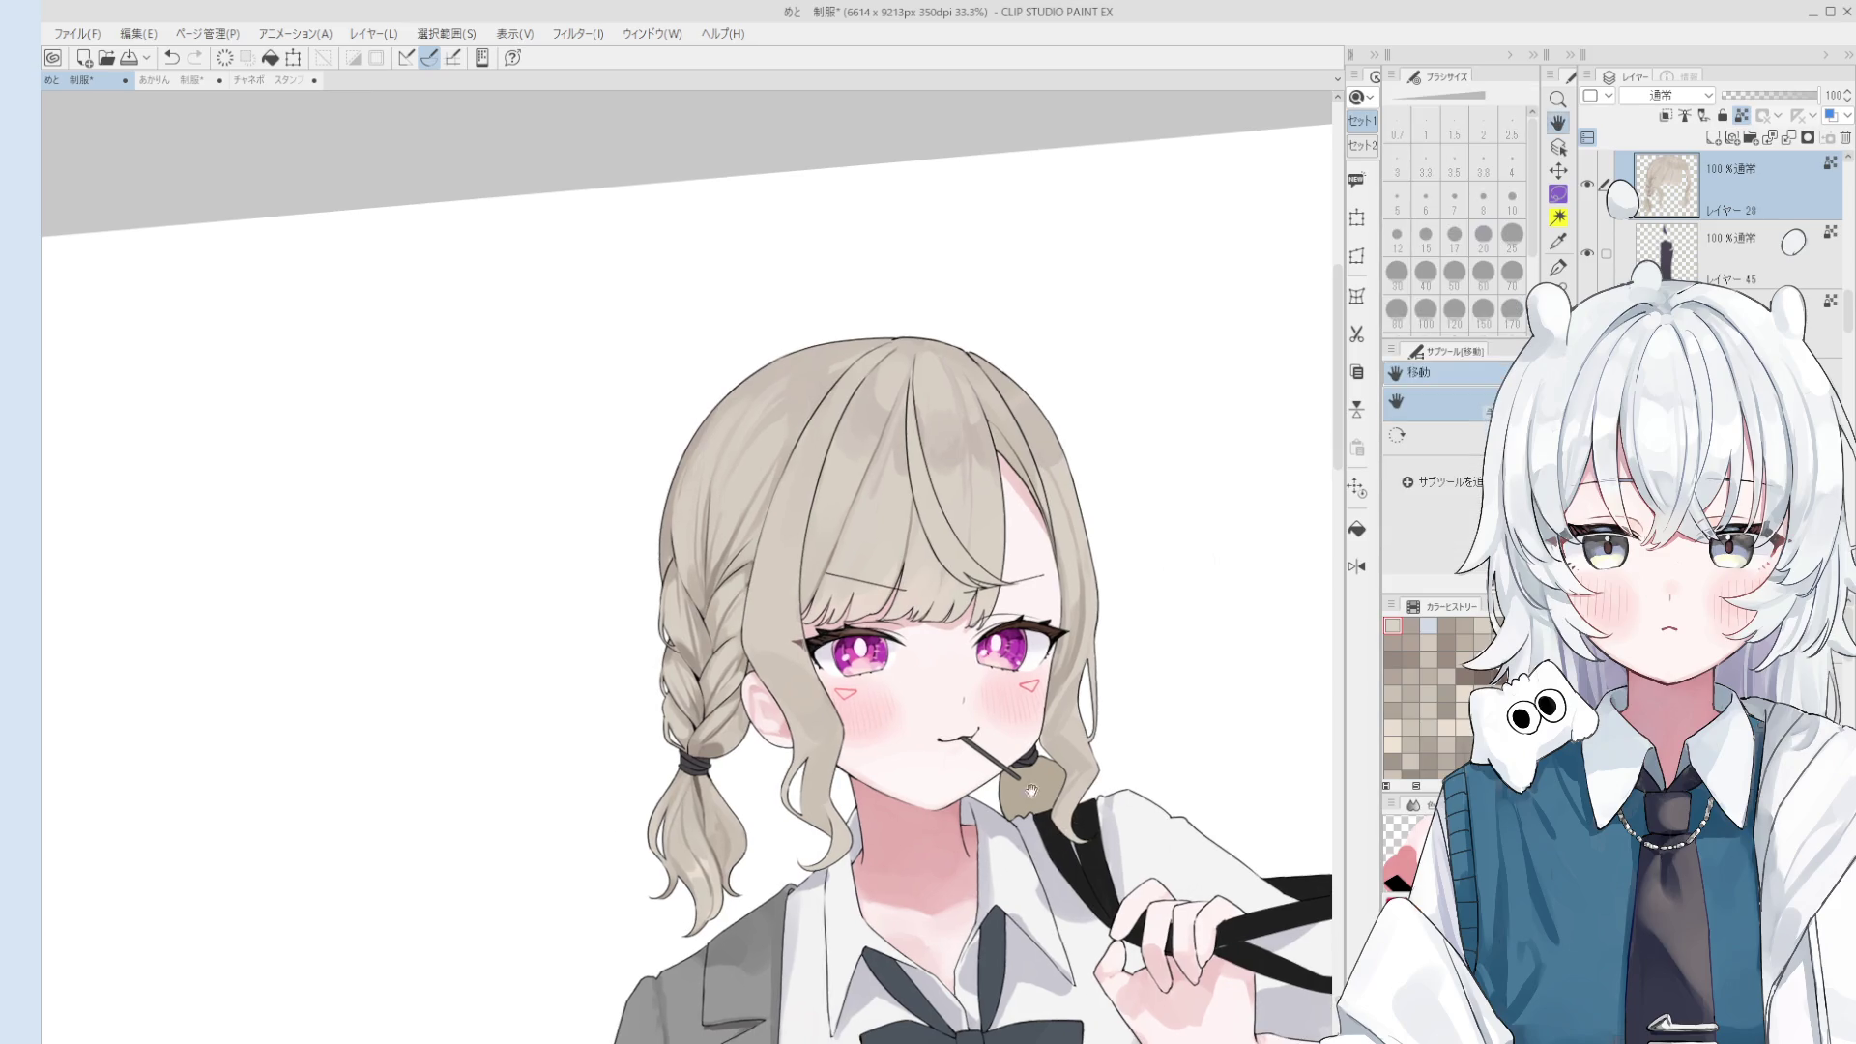
scroll(909, 609, up, 1)
key(bracketright)
key(bracketright)
key(bracketright)
key(ctrl+z)
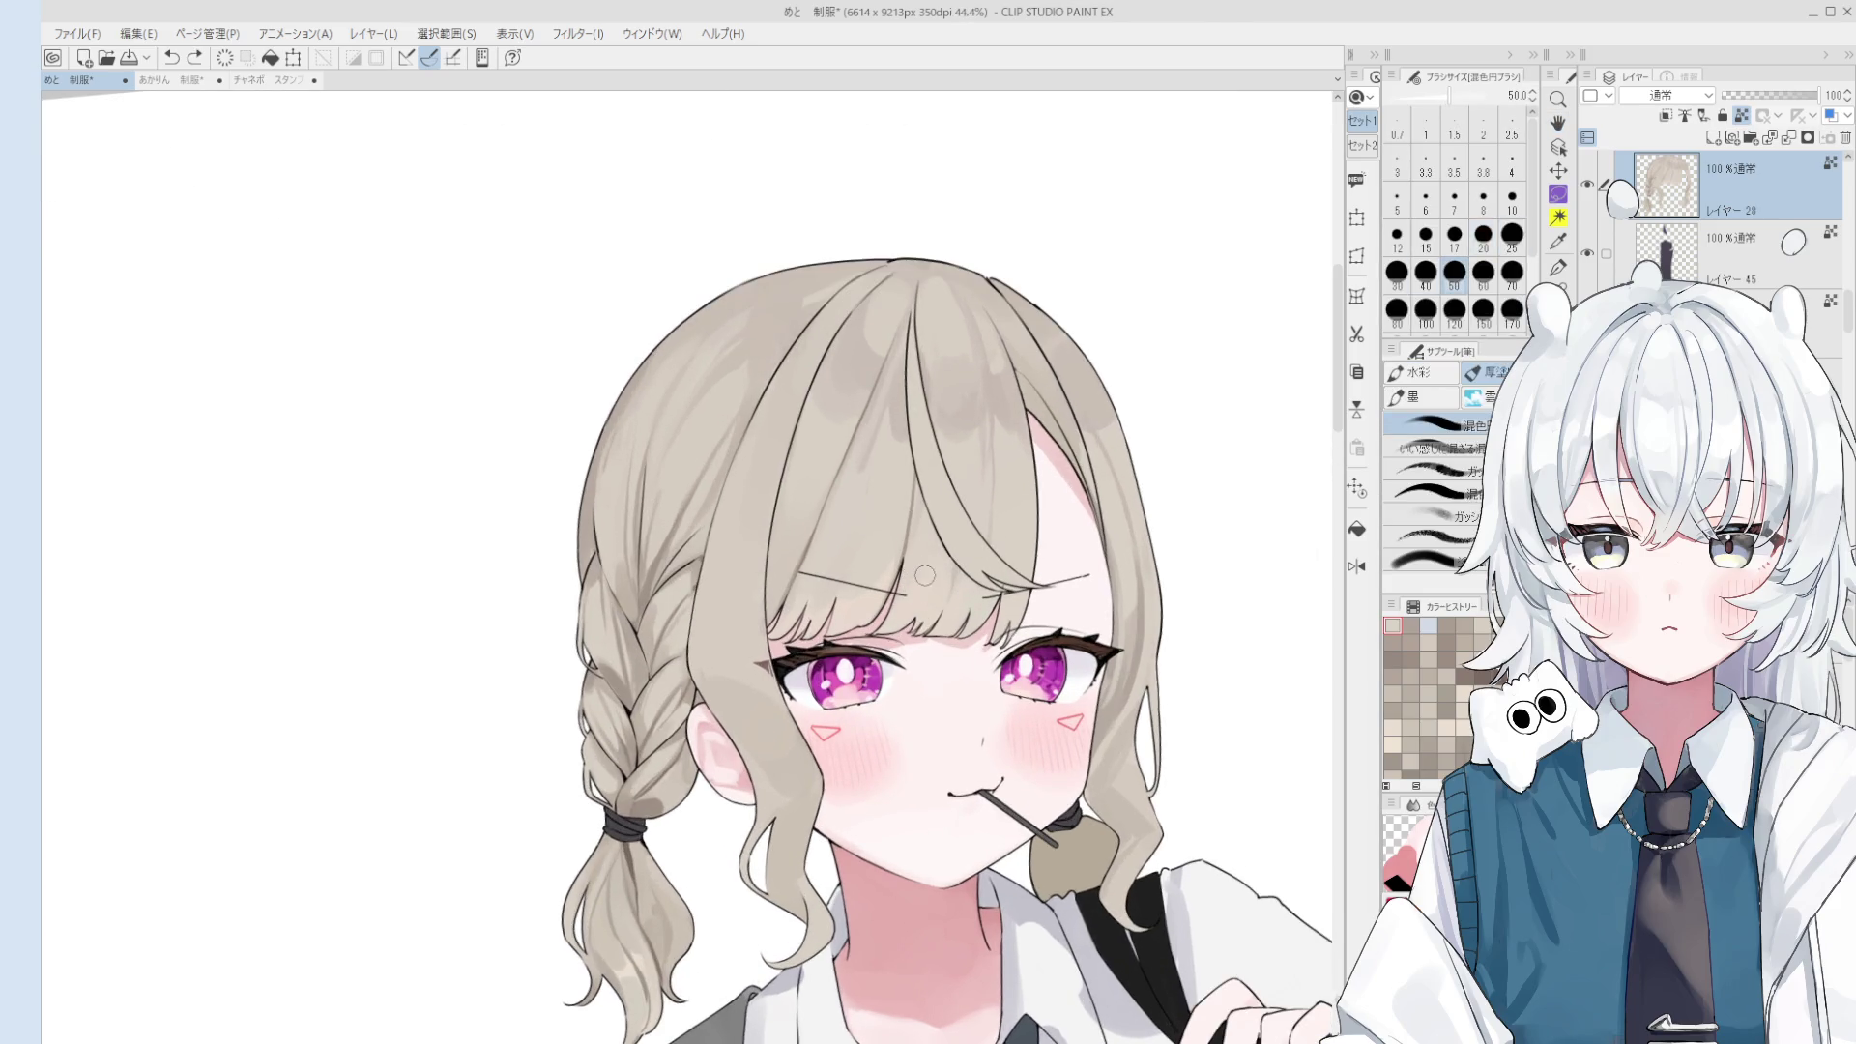
key(o)
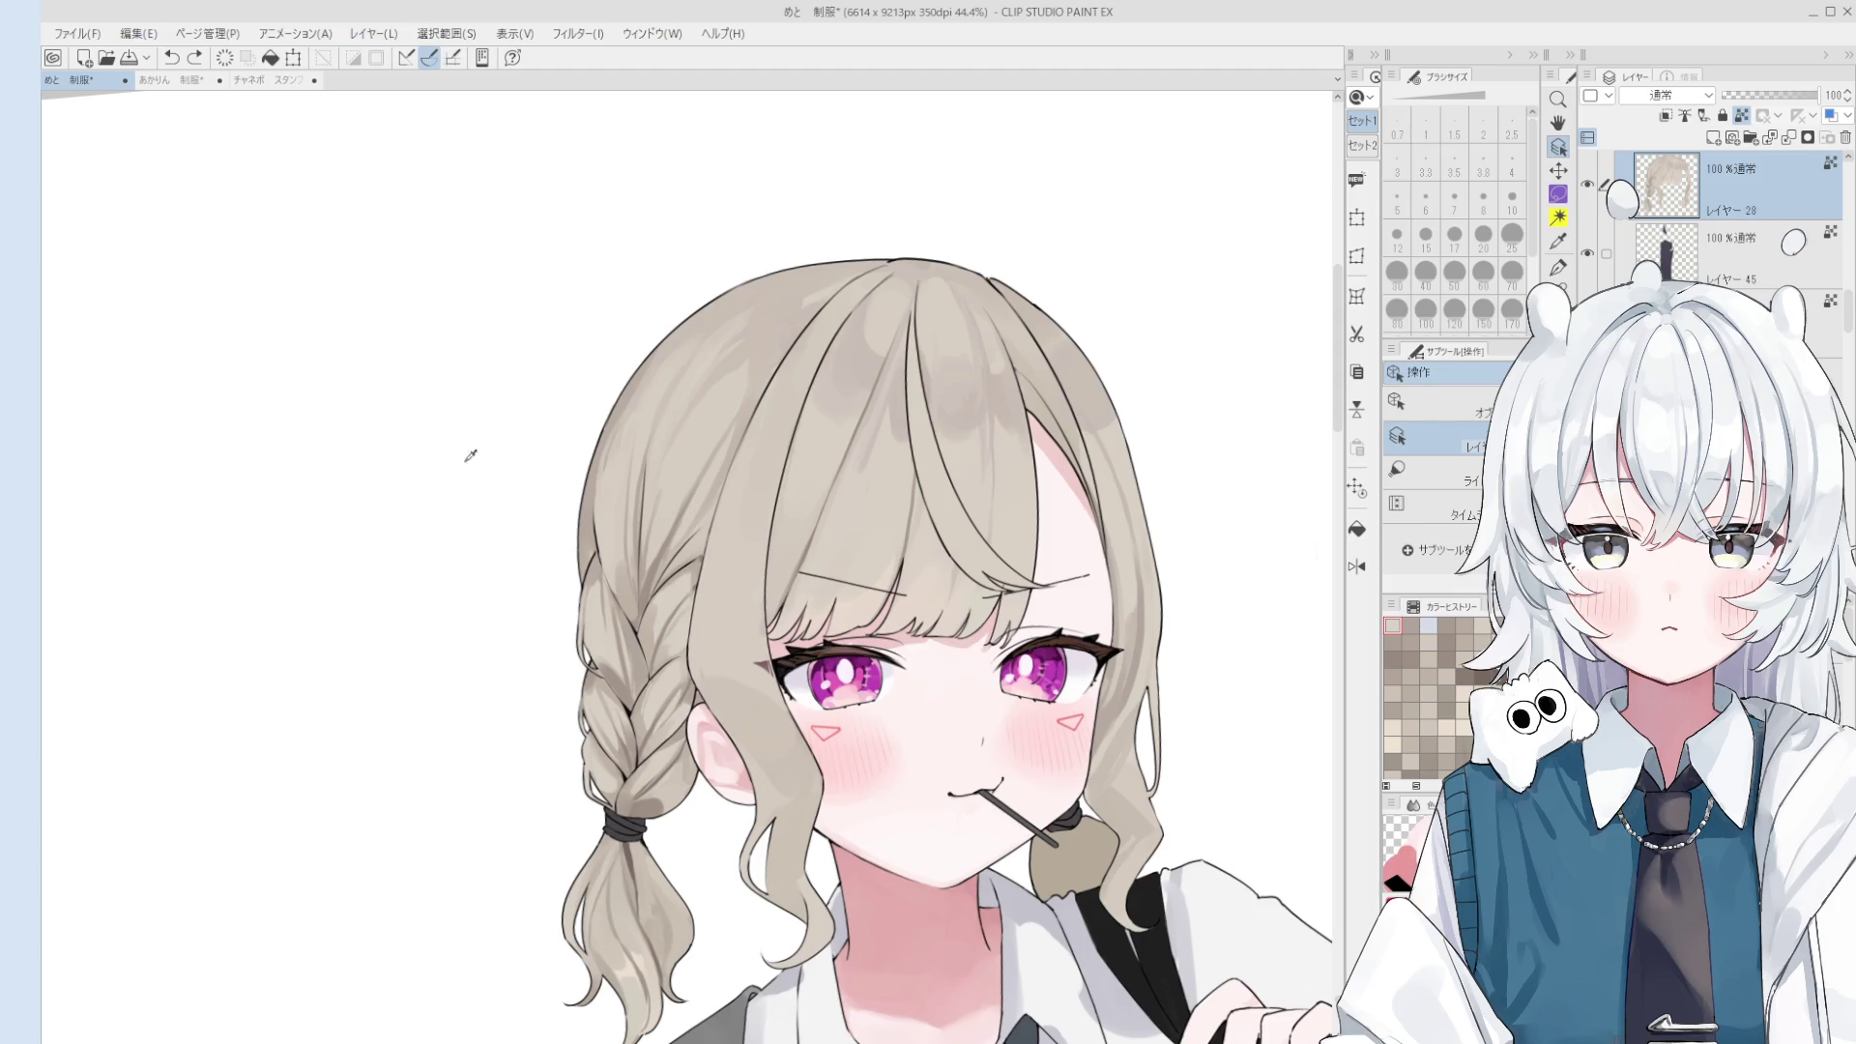
key(space)
drag(468, 426, 436, 423)
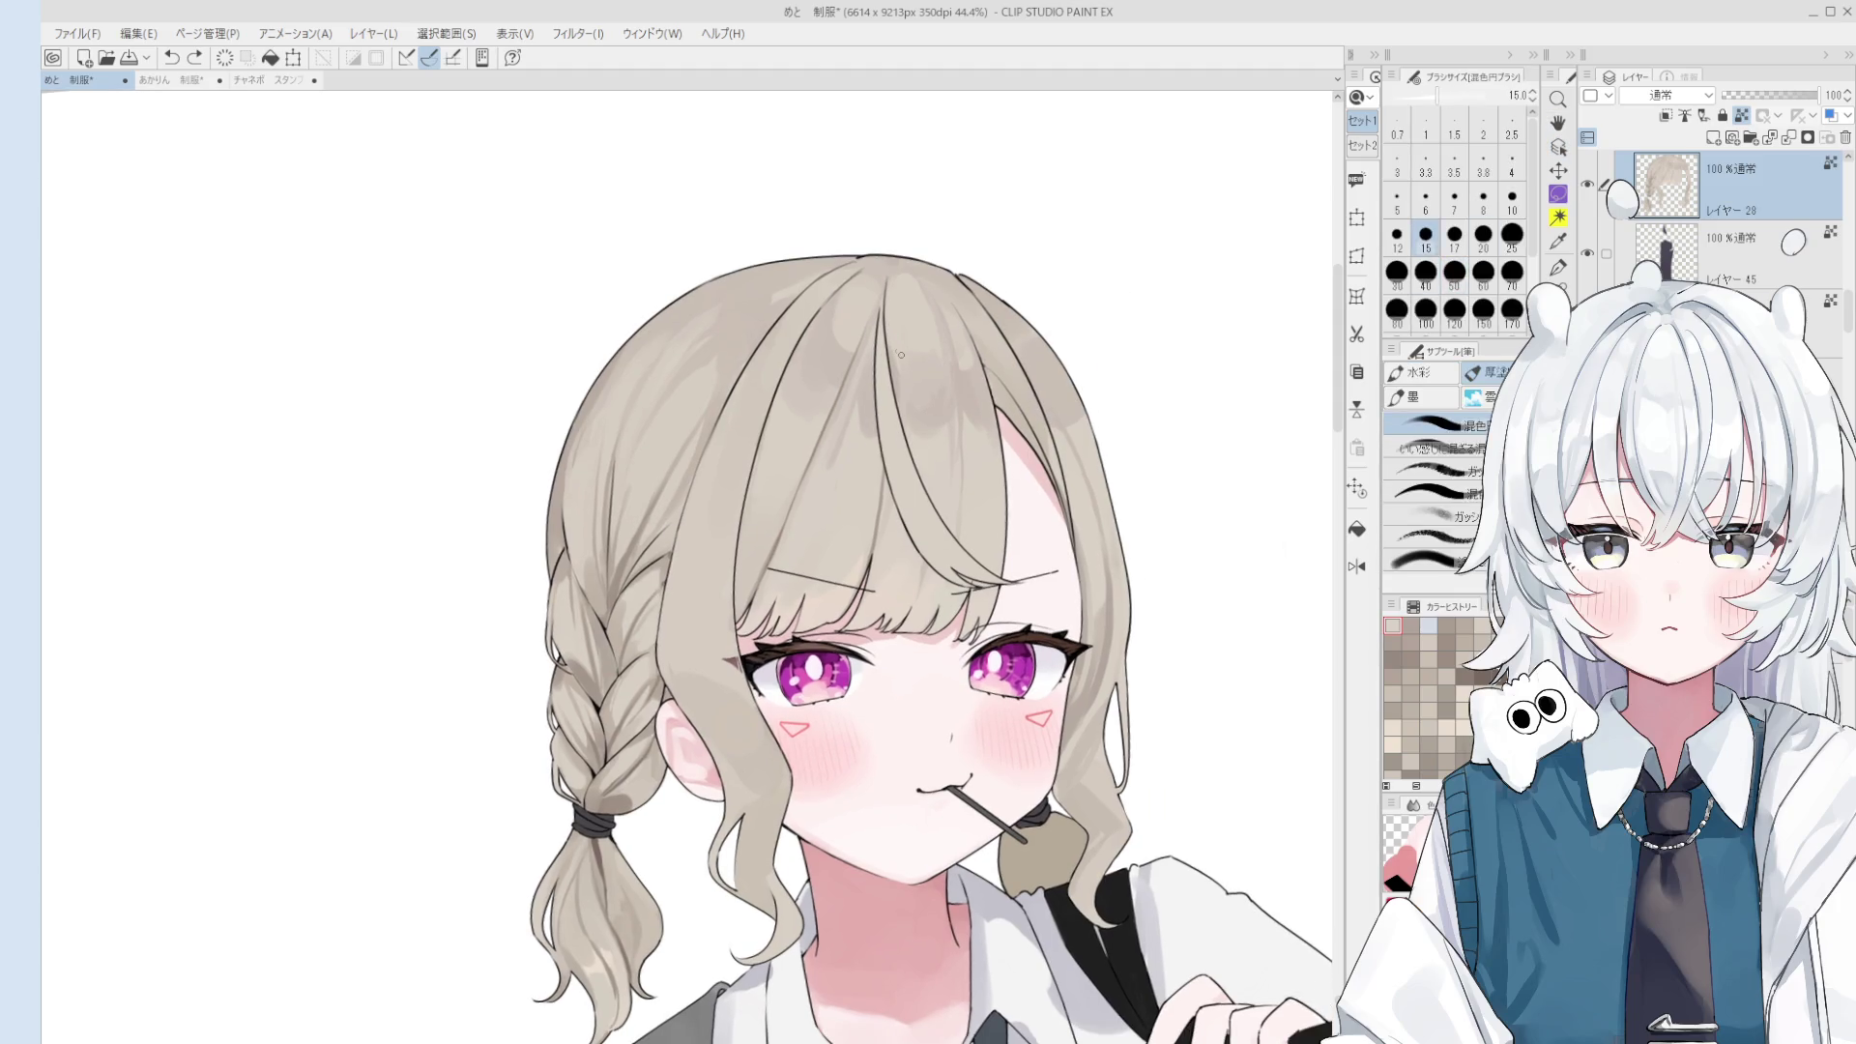
- Draw thin dark strand lines near the top of the head at 12–25 px
mouse_move(898, 270)
mouse_down()
mouse_move(899, 394)
mouse_move(913, 385)
mouse_up()
key(ctrl+z)
mouse_move(892, 270)
mouse_down()
mouse_move(892, 309)
mouse_move(831, 306)
mouse_move(892, 261)
mouse_up()
key(bracketleft)
key(ctrl+z)
key(ctrl+z)
key(bracketright)
key(bracketright)
key(bracketright)
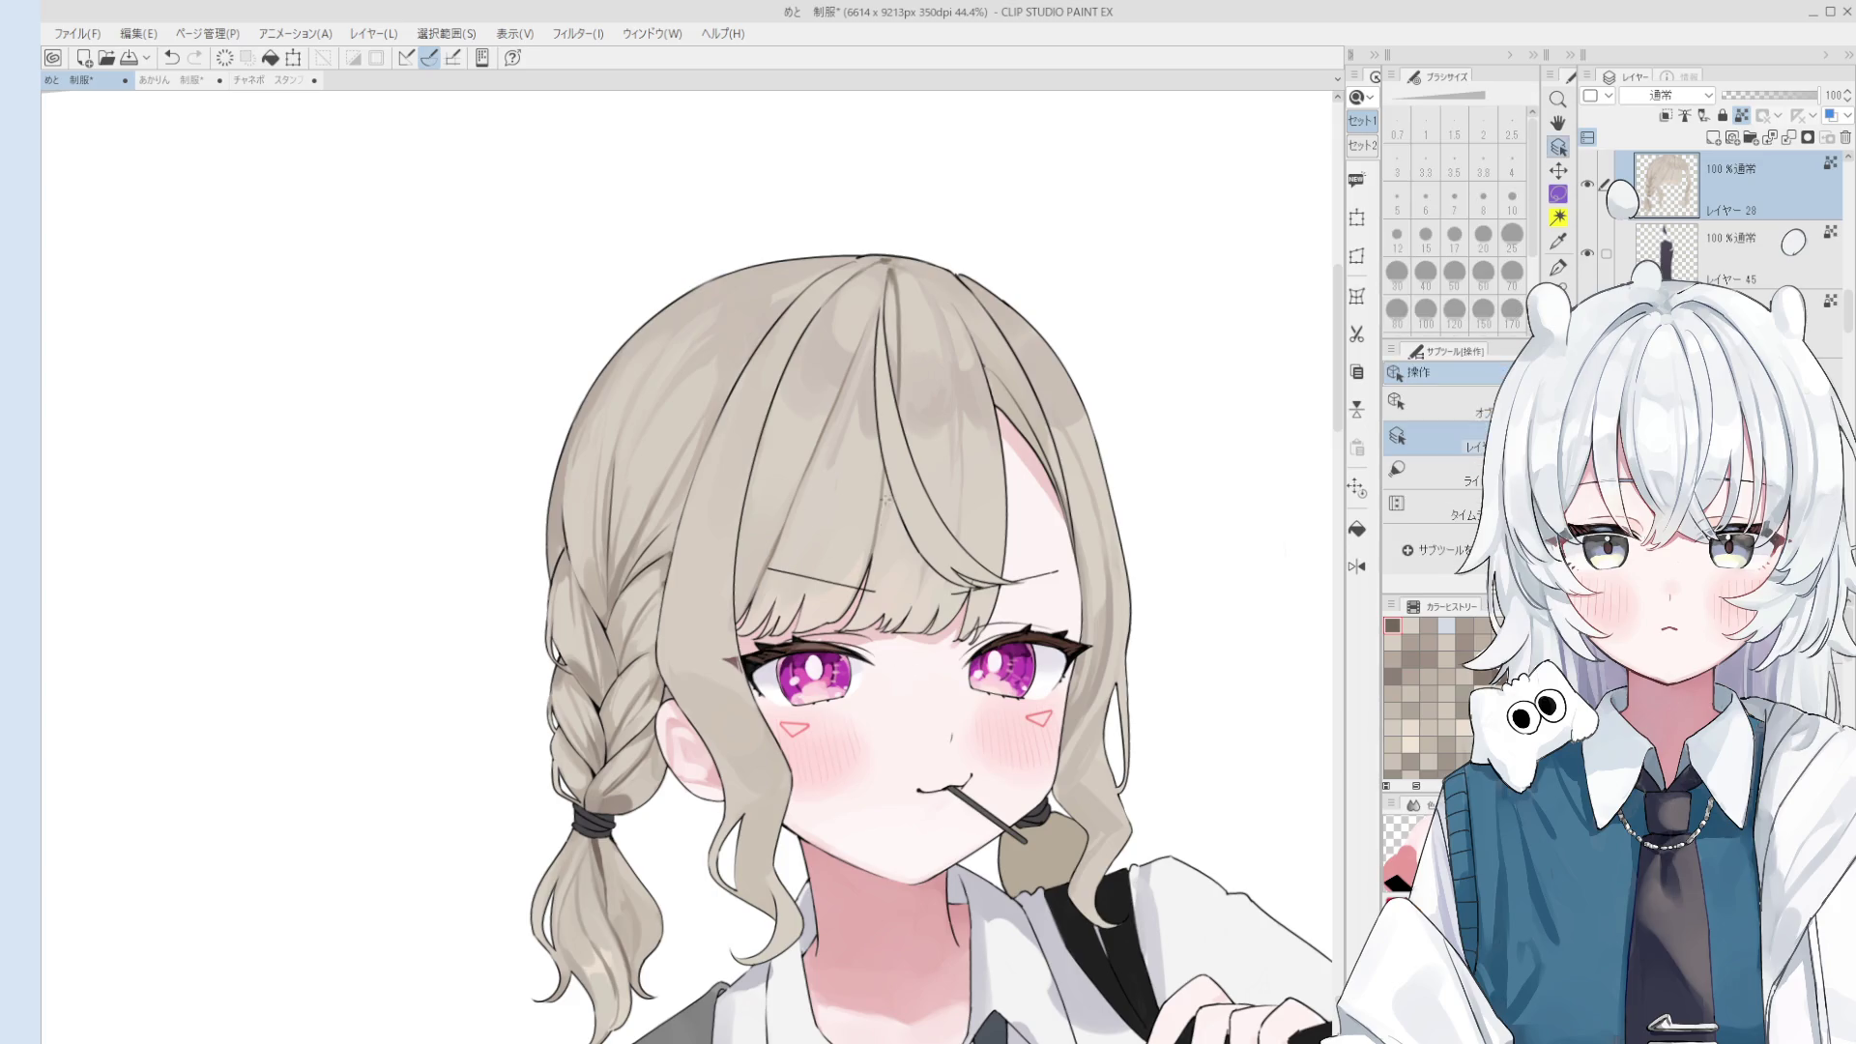
- Sample the crown's hair colour and draw strand strokes at the crown
scroll(893, 302, up, 1)
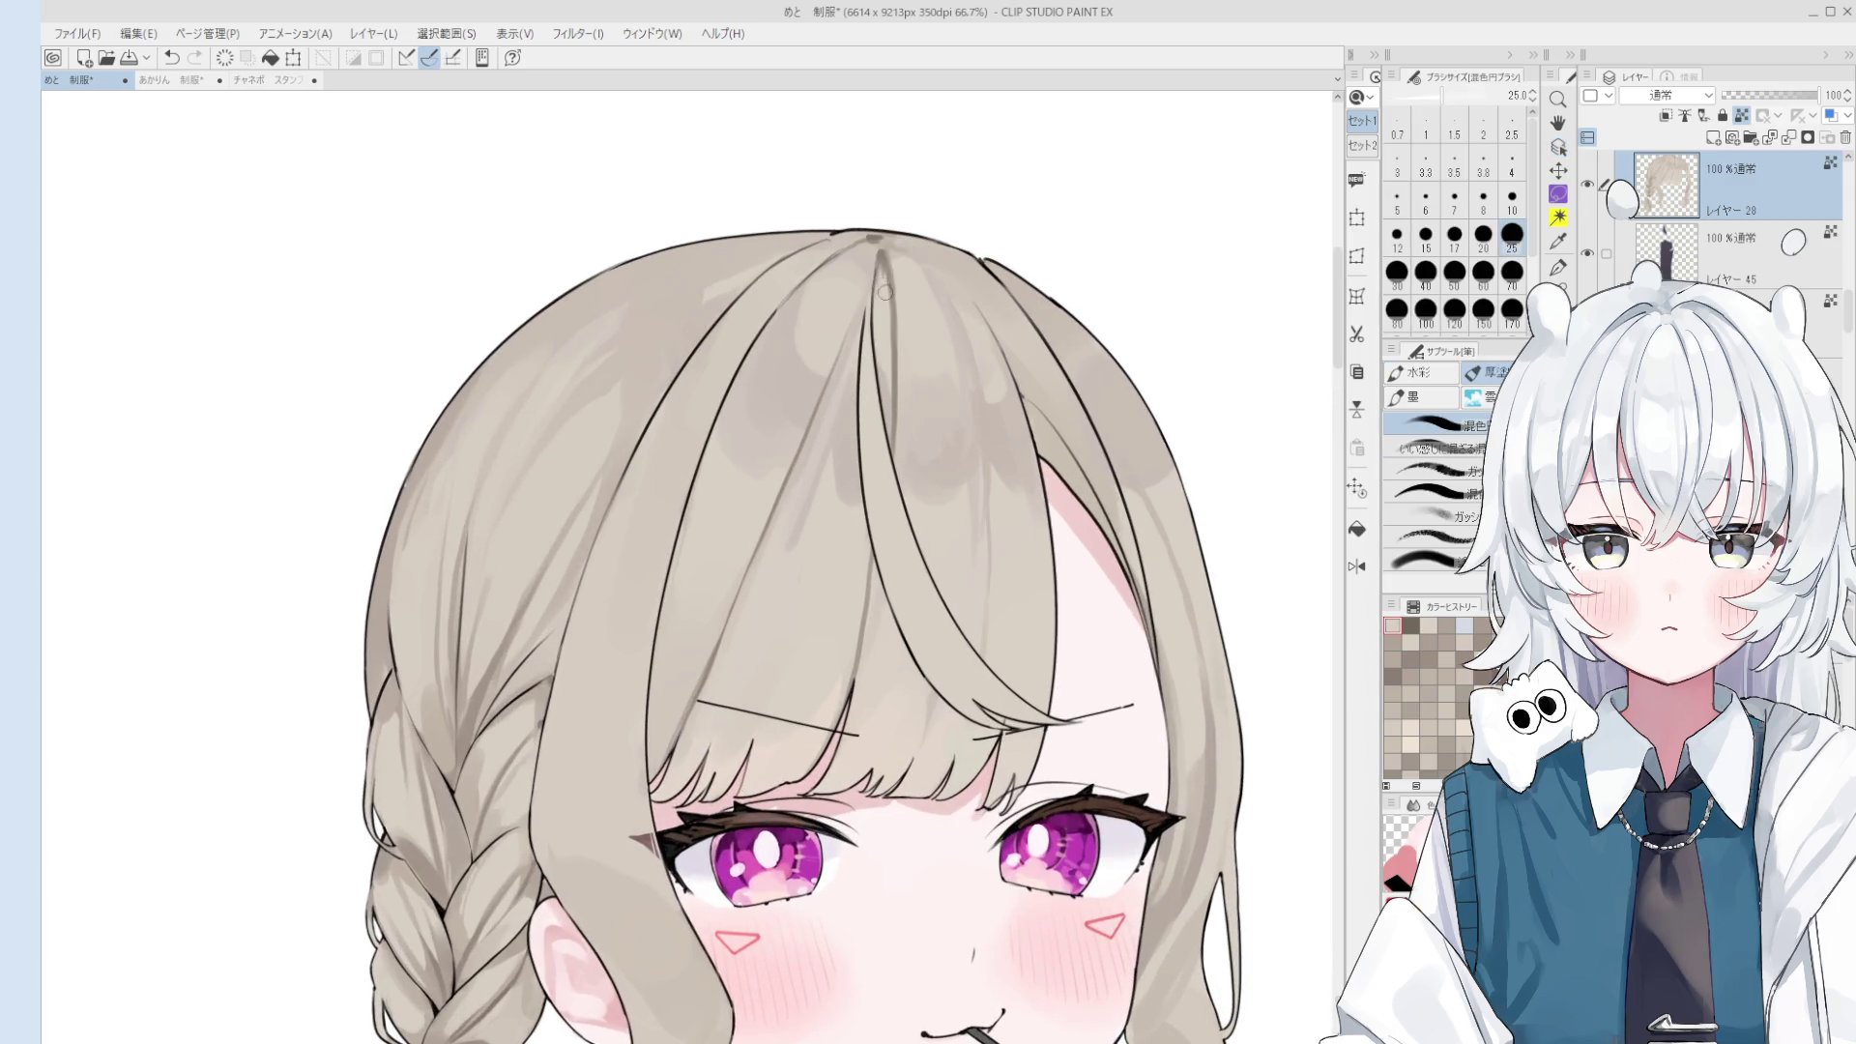
alt+click(891, 273)
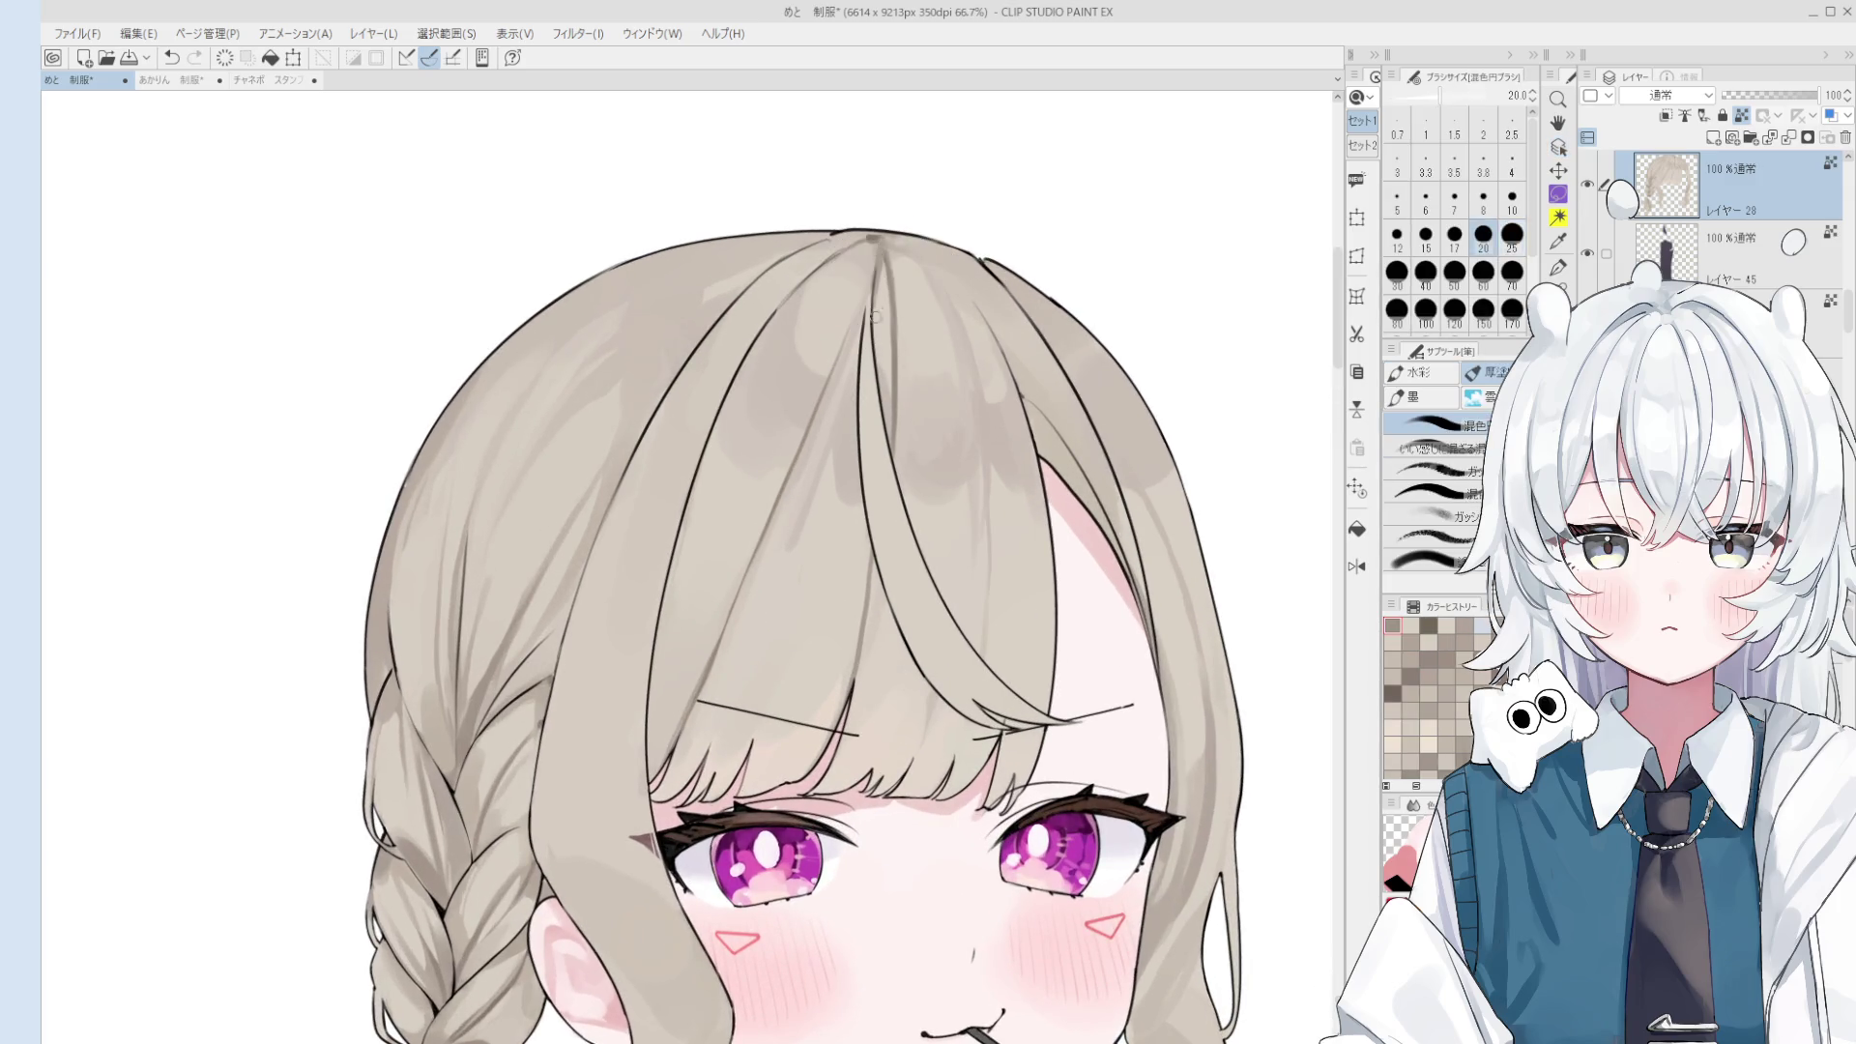
scroll(891, 274, down, 1)
scroll(884, 271, down, 1)
mouse_move(871, 265)
mouse_down()
mouse_move(773, 393)
mouse_move(819, 313)
mouse_move(772, 415)
mouse_move(850, 257)
mouse_up()
key(ctrl+z)
key(ctrl+z)
key(ctrl+z)
key(ctrl+z)
key(ctrl+z)
key(ctrl+z)
drag(787, 375, 873, 253)
key(ctrl+z)
drag(801, 344, 871, 265)
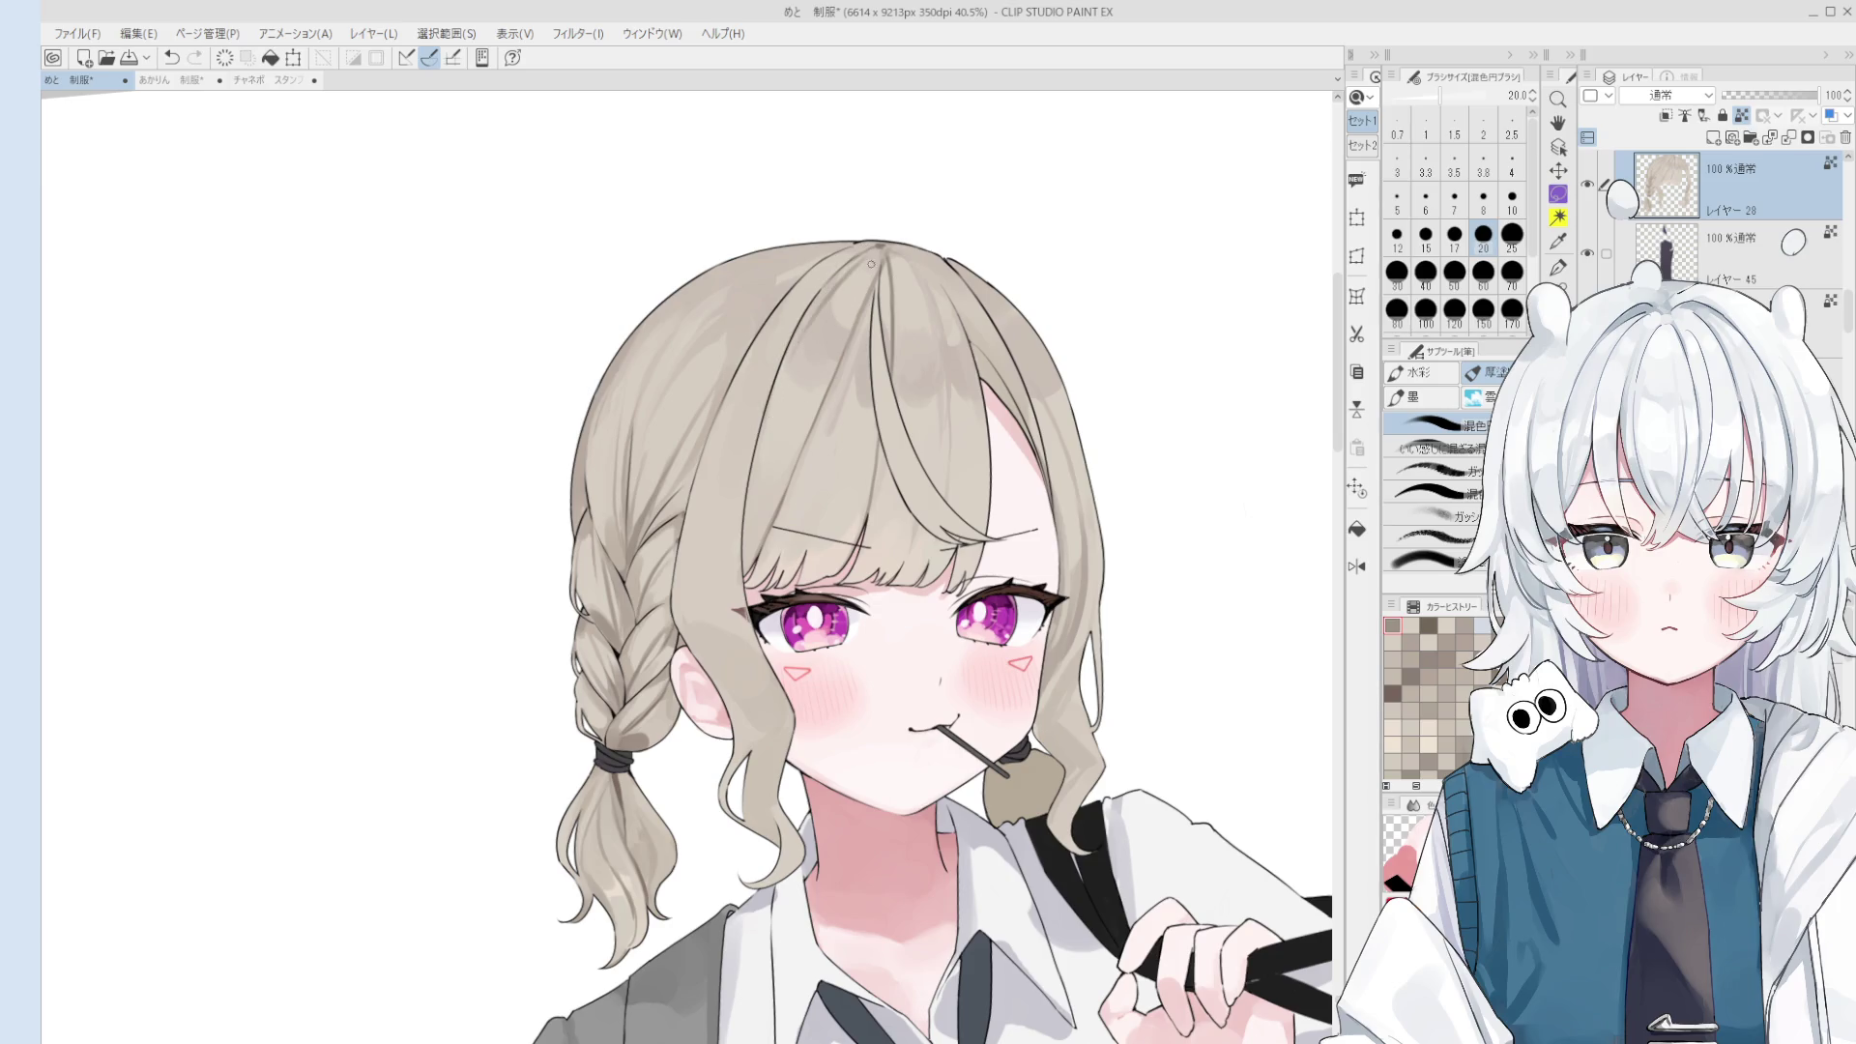
- Set the brush to 17 px, mirror the canvas horizontally and rotate the view
key(bracketright)
key(bracketright)
key(bracketright)
key(bracketleft)
key(bracketleft)
key(bracketleft)
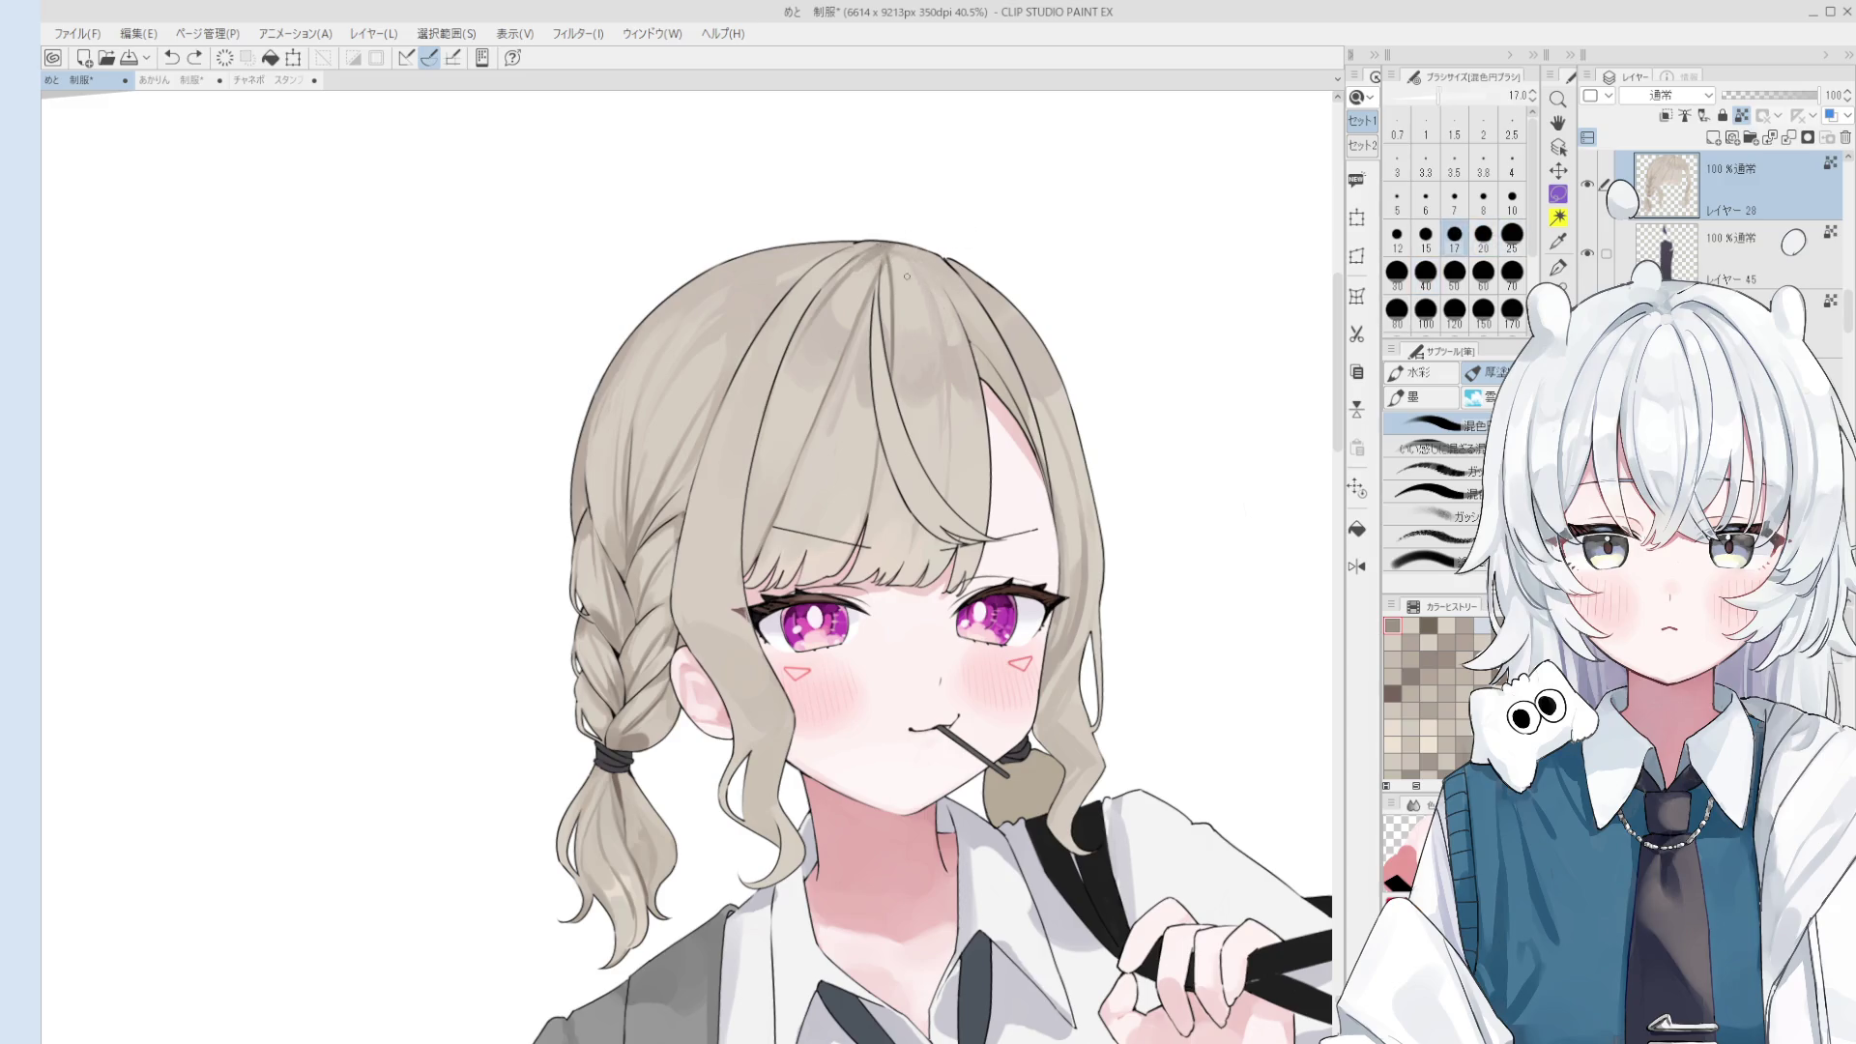
scroll(909, 280, down, 1)
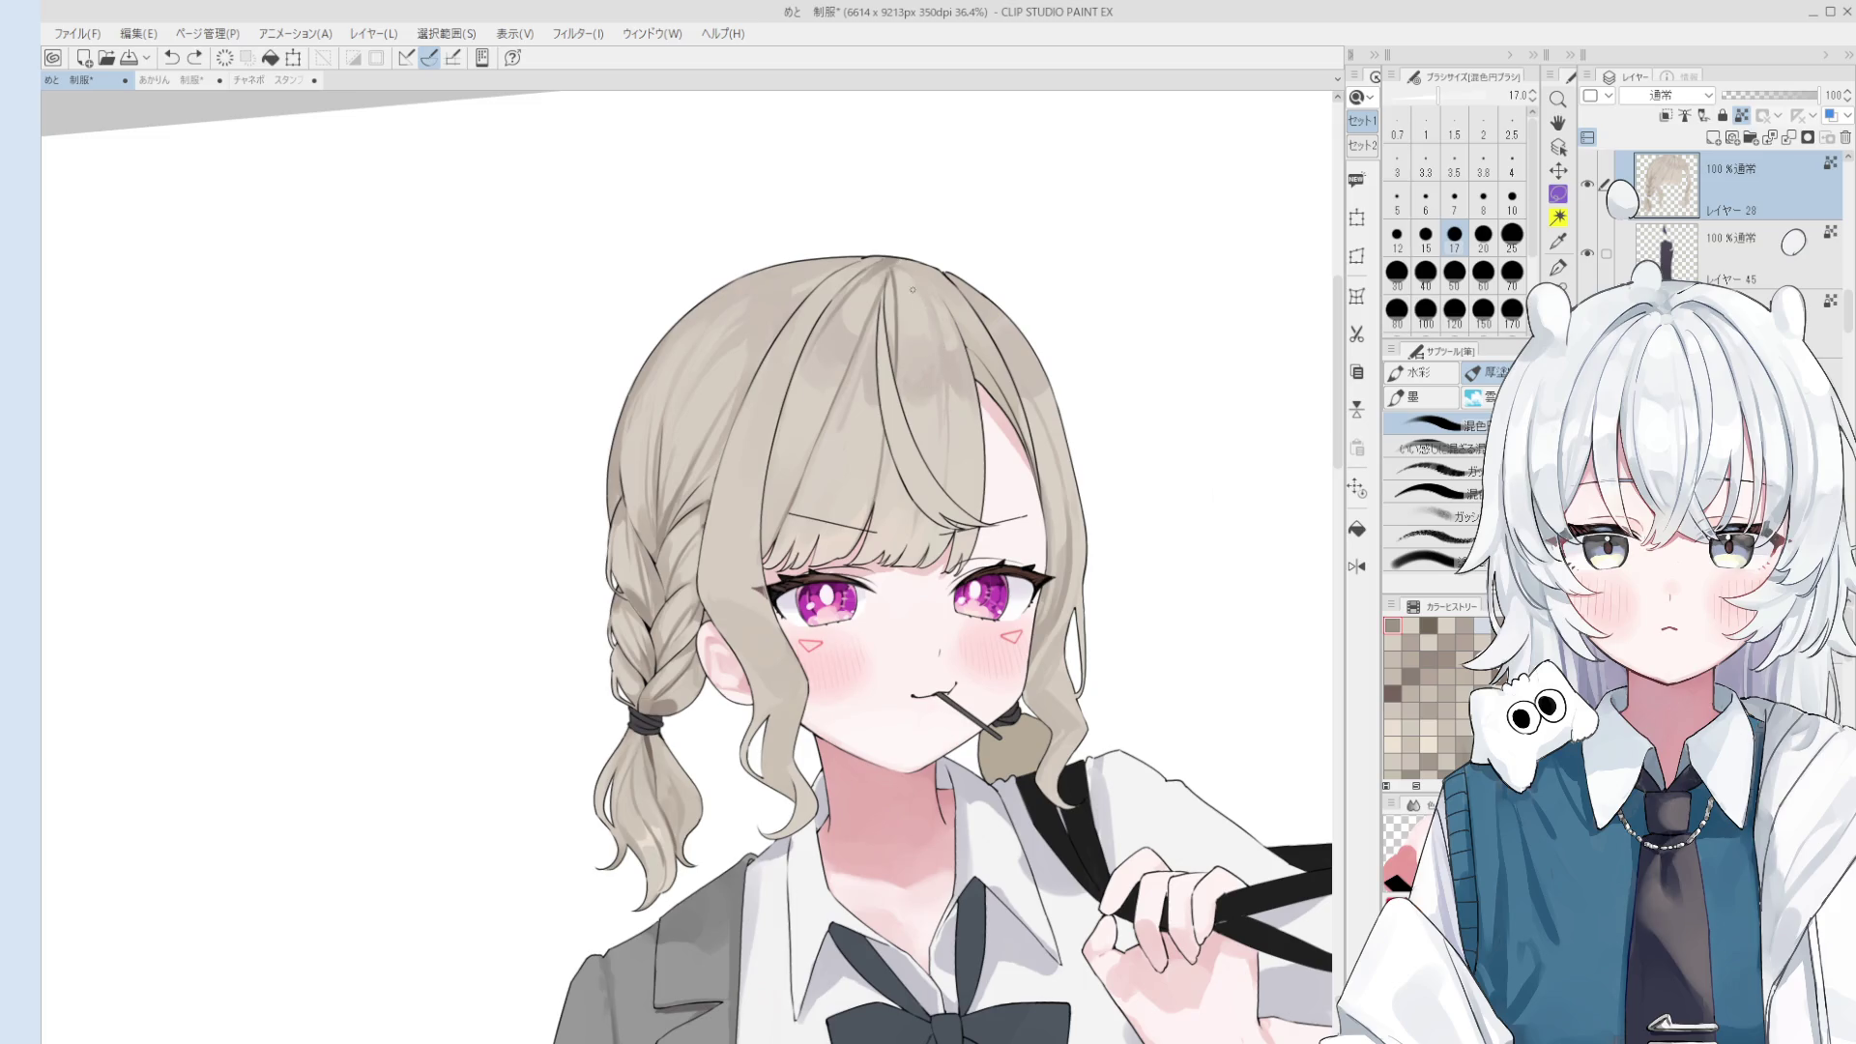
key(h)
drag(914, 291, 642, 424)
scroll(642, 425, up, 2)
- Paint broad soft shading strokes on the hair at sizes 26 and 70
drag(601, 364, 638, 435)
key(ctrl+z)
drag(618, 367, 592, 316)
key(])
key(])
key(])
drag(629, 387, 712, 484)
key([)
key([)
key([)
- Add finer hair shading strokes at sizes 25 and 15, undoing stray strokes
drag(571, 329, 623, 403)
key([)
key([)
key([)
drag(590, 348, 711, 523)
key(ctrl+z)
mouse_move(626, 423)
mouse_down()
mouse_move(685, 484)
mouse_move(762, 270)
mouse_move(804, 282)
mouse_up()
key(ctrl+z)
scroll(808, 276, up, 1)
key(ctrl+z)
- Sample a hair shade and paint darker grey shading down the hair at 30–40 px
alt+click(883, 336)
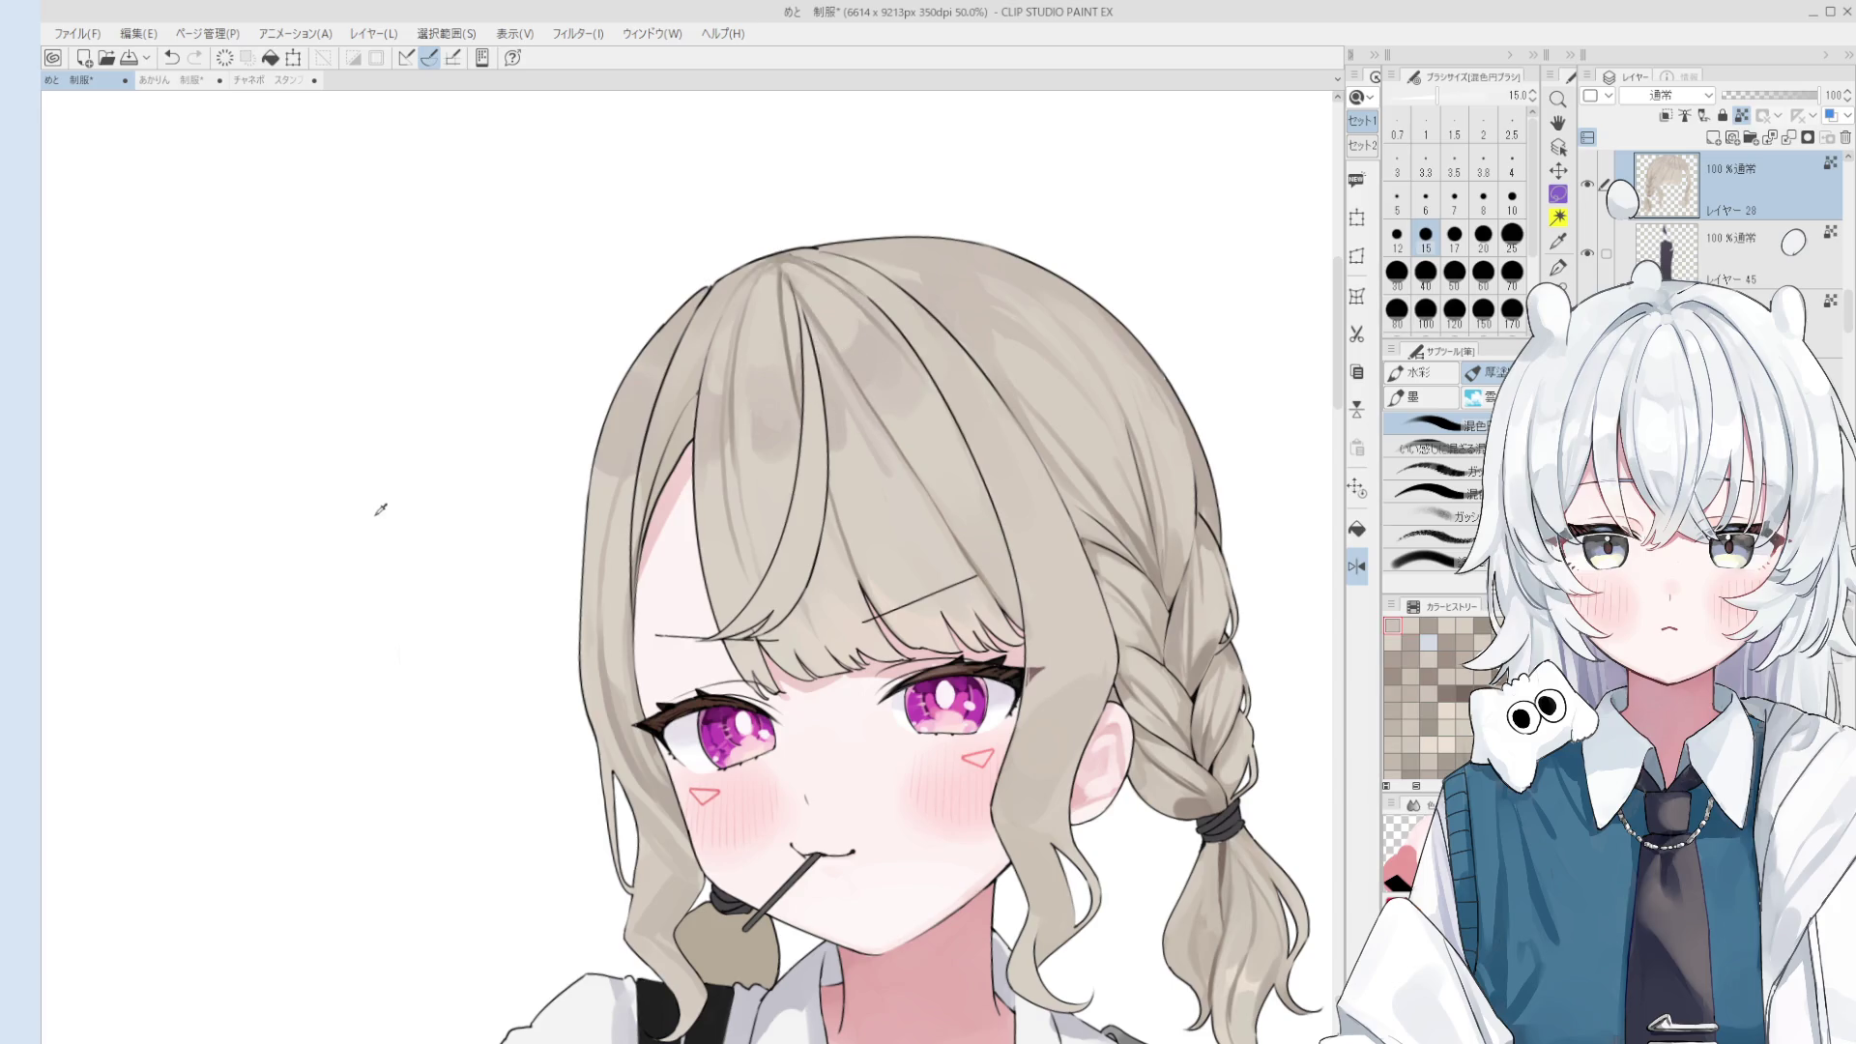
click(1397, 271)
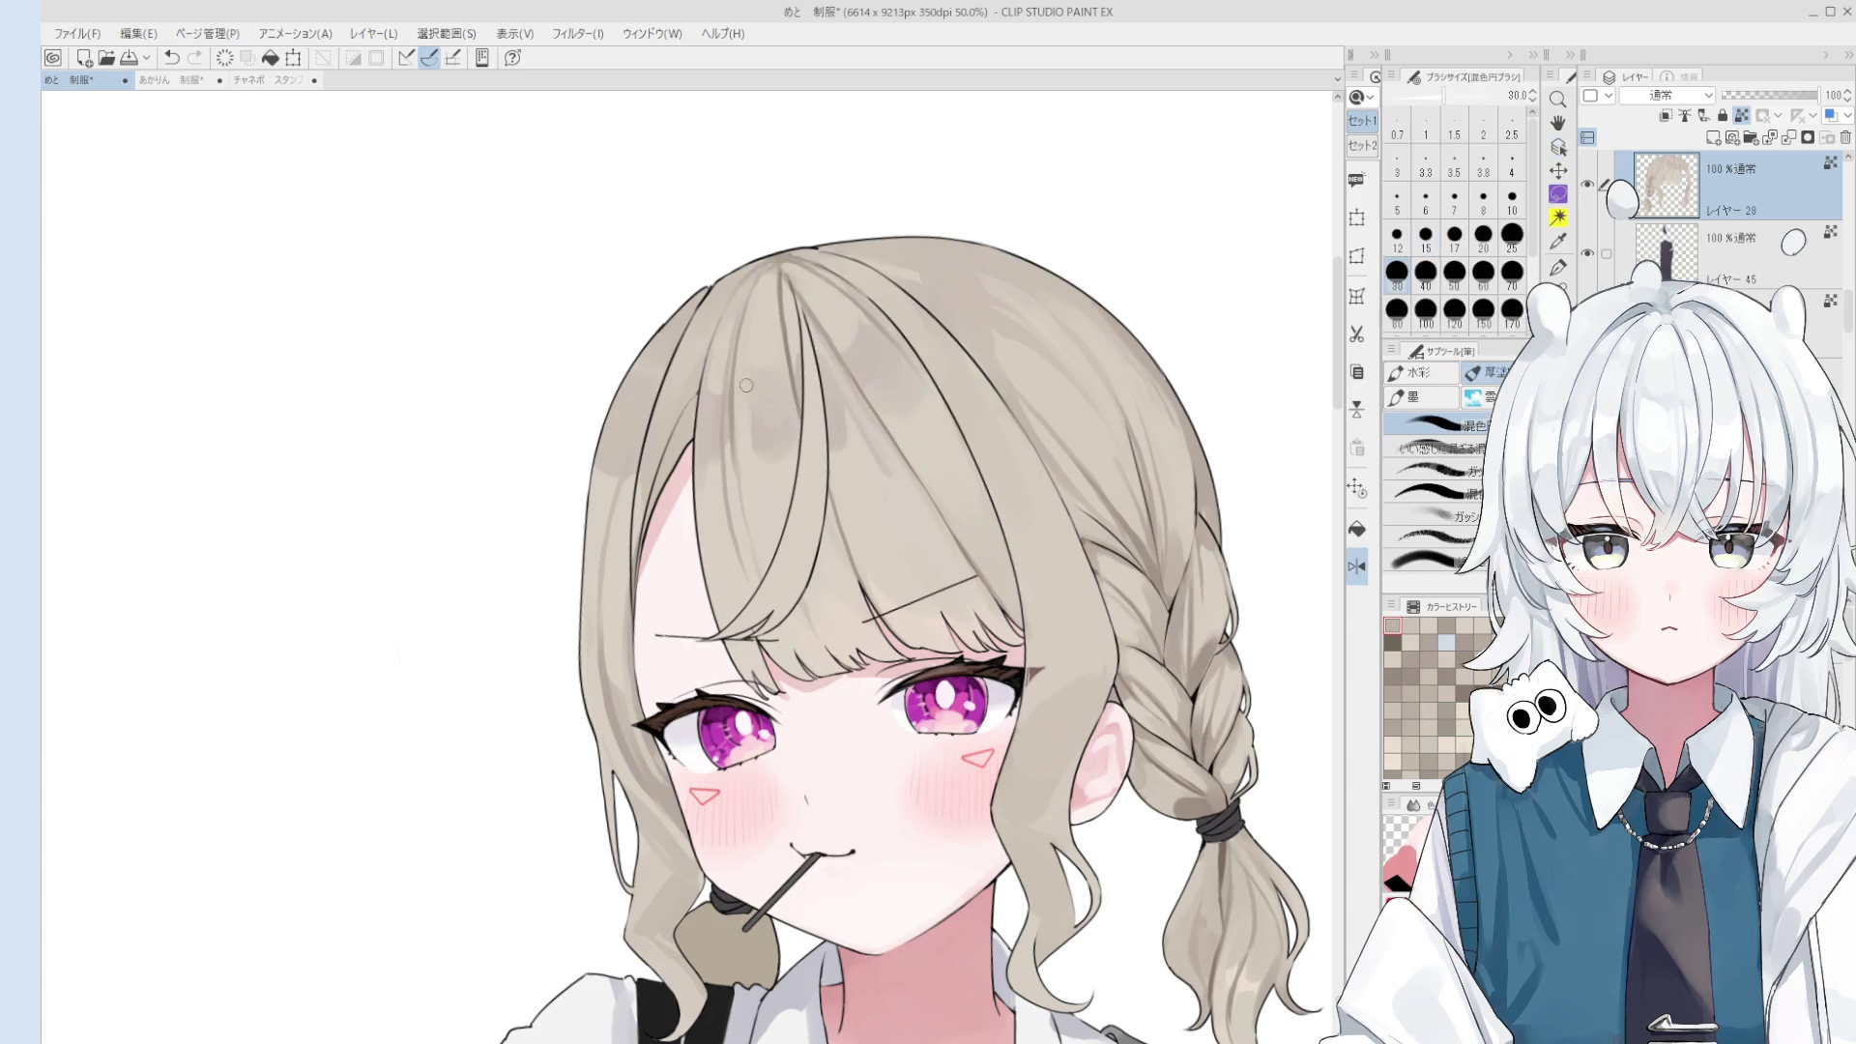
drag(752, 328, 752, 453)
key(])
drag(747, 348, 744, 440)
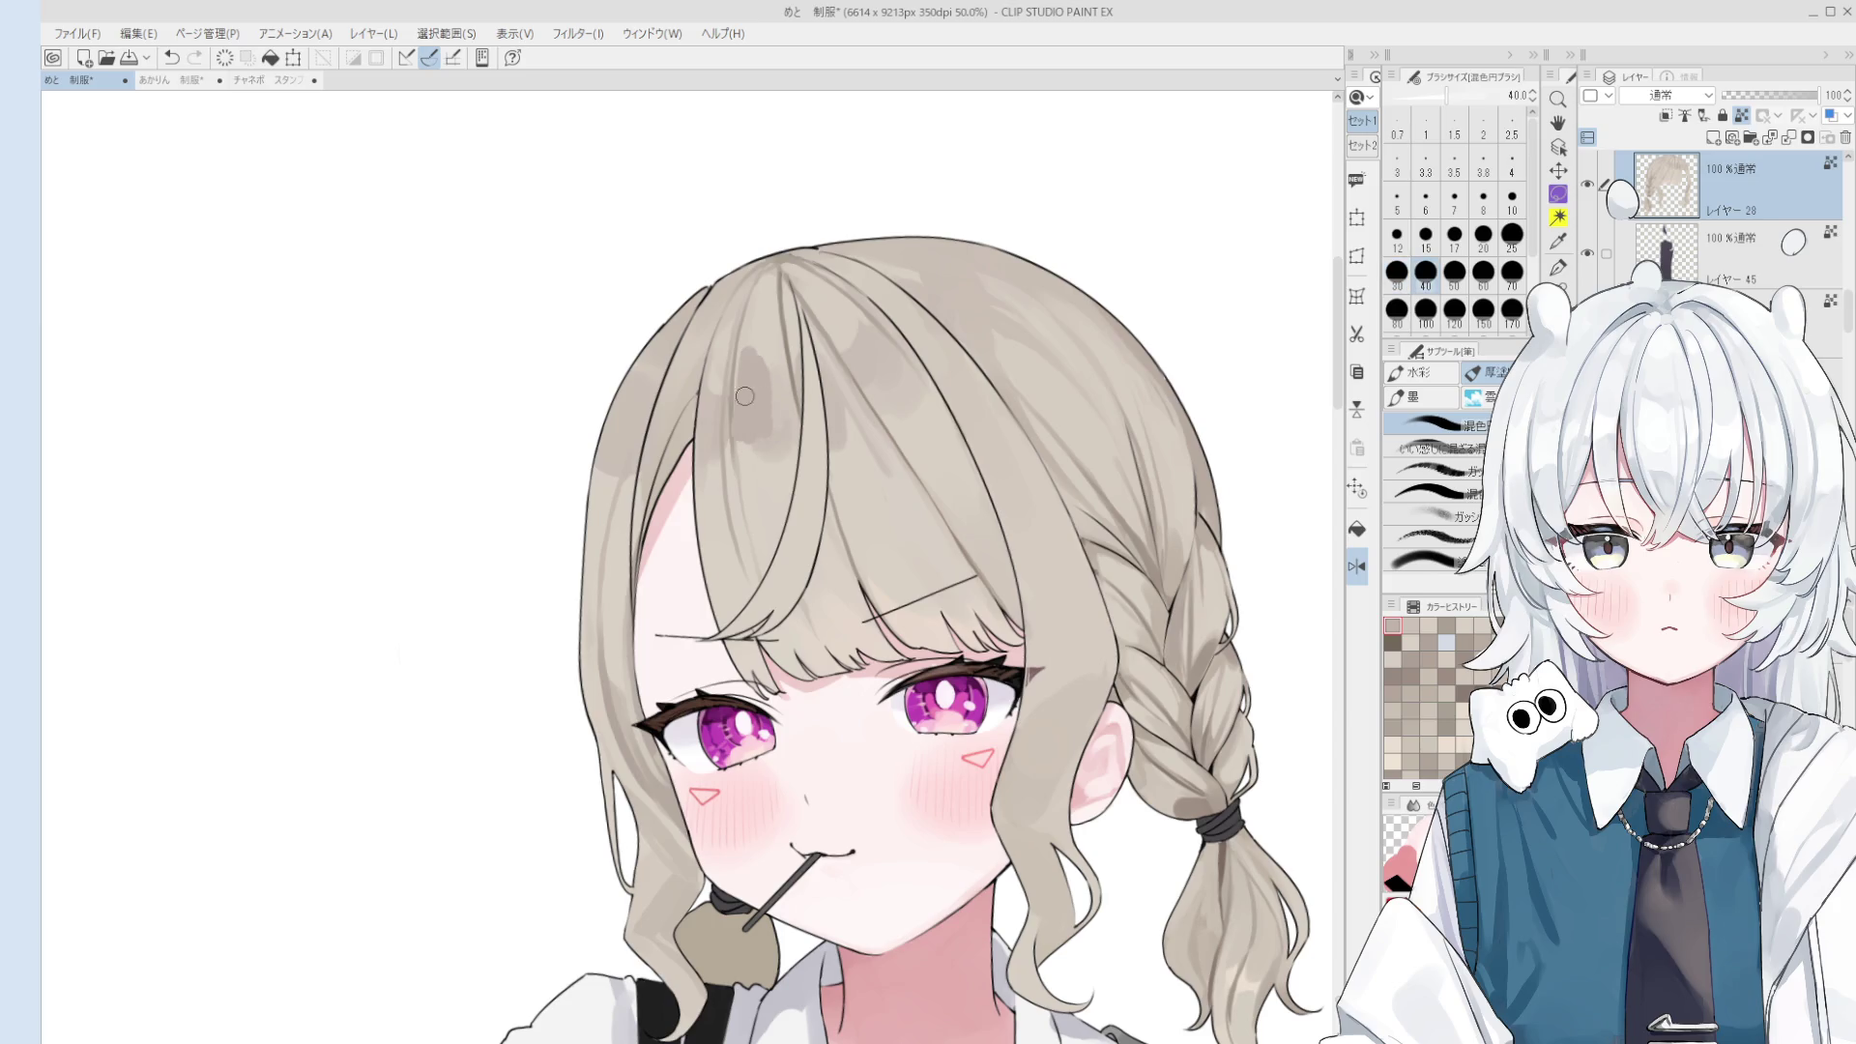
key(ctrl+z)
drag(745, 345, 750, 443)
- Dab faint shading on the hair and compare it using undo and redo
click(749, 352)
scroll(743, 403, up, 1)
key(ctrl+z)
key(ctrl+y)
key(bracketleft)
key(ctrl+z)
key(ctrl+y)
key(ctrl+z)
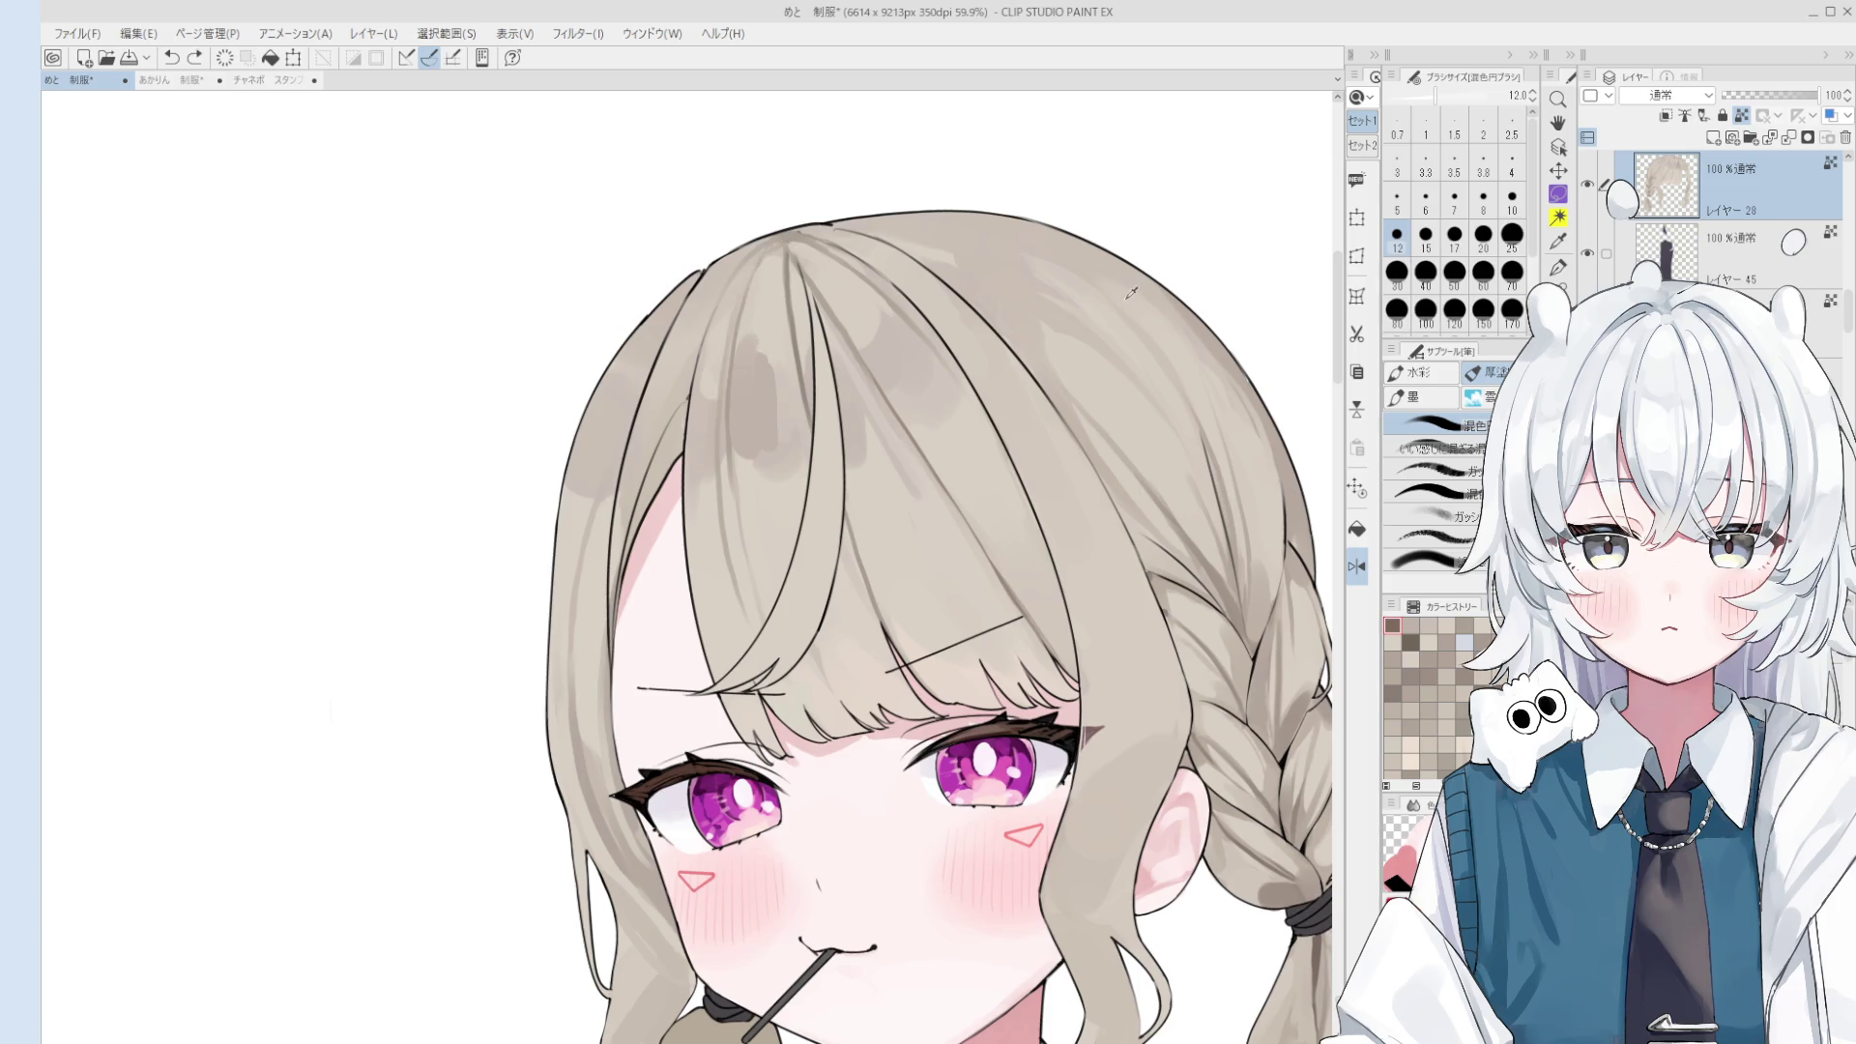
- Paint a 12 px shading stroke up toward the crown with a small dark dab
drag(741, 343, 769, 261)
key(ctrl+z)
key(ctrl+y)
key(ctrl+z)
drag(745, 348, 779, 244)
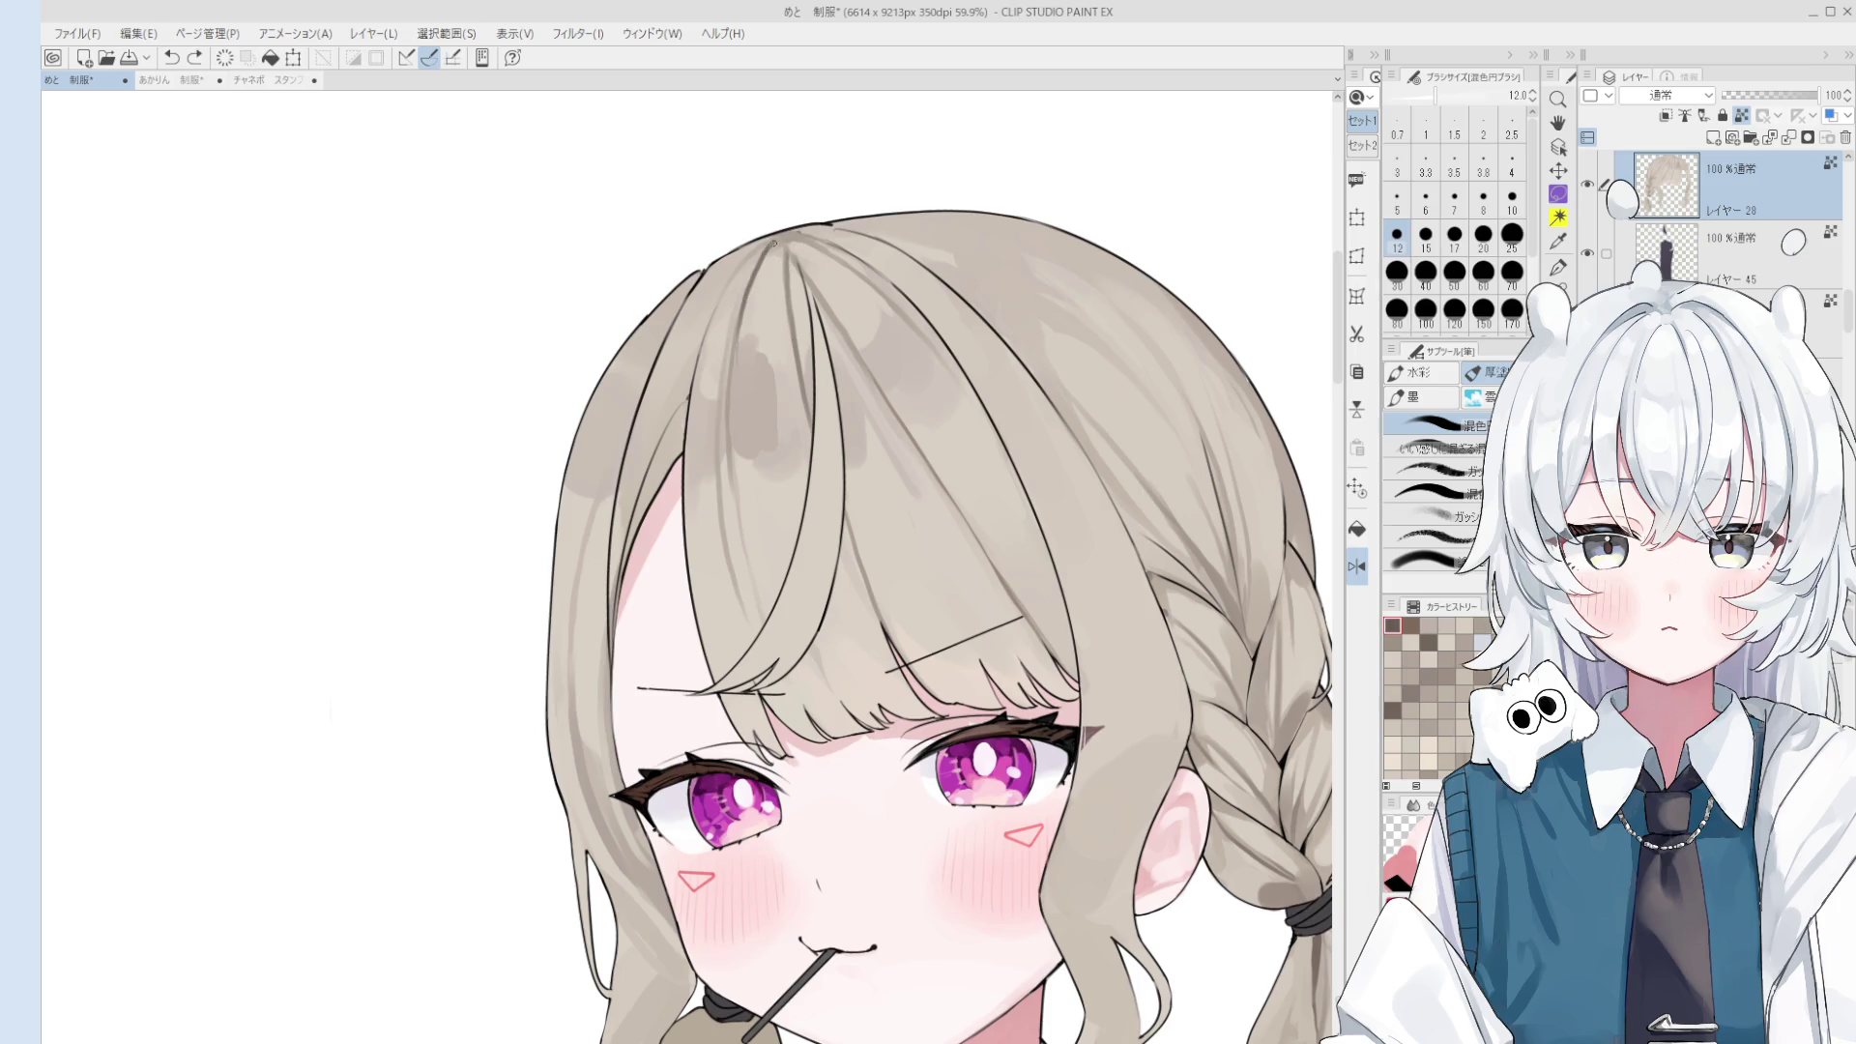
click(780, 242)
scroll(780, 320, up, 2)
- Sample a lighter hair colour, try a 25 px round stroke on the crown, then shrink to 15
alt+click(739, 375)
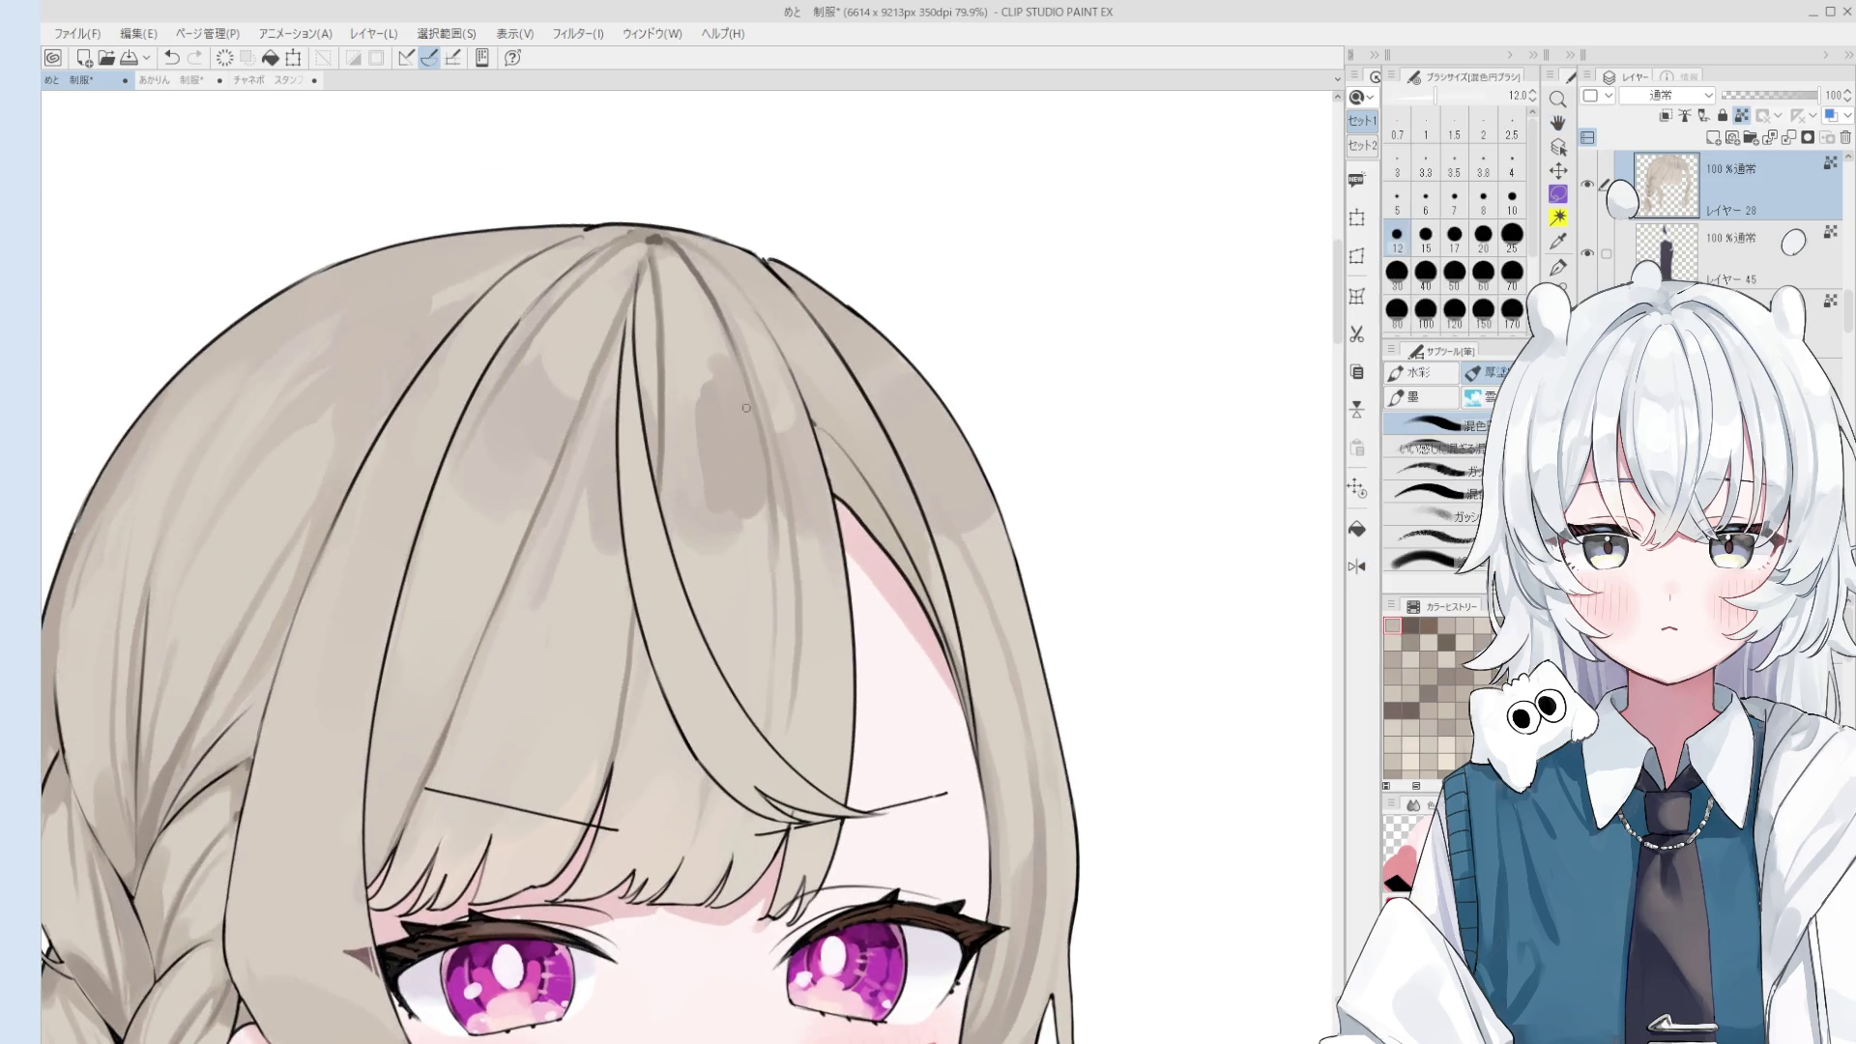
key(bracketright)
key(bracketright)
key(bracketright)
key(bracketright)
key(ctrl+z)
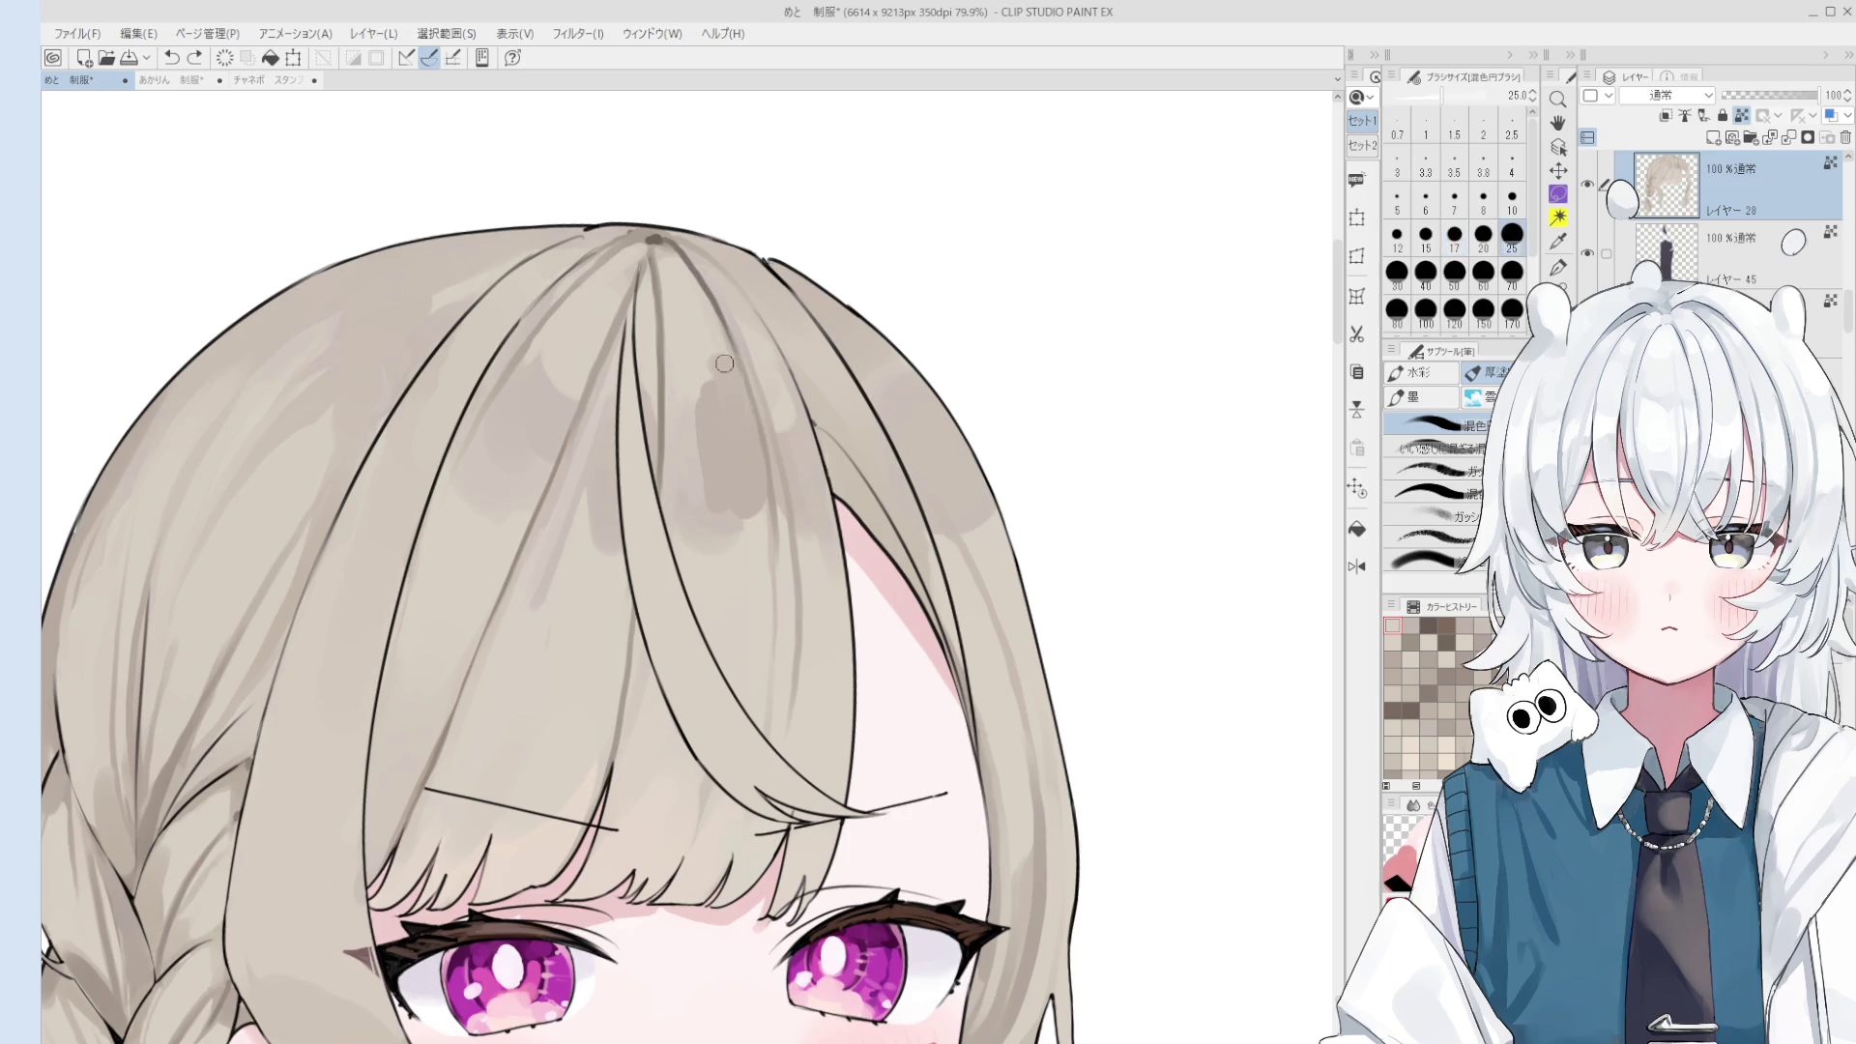
scroll(730, 374, down, 1)
drag(715, 348, 682, 290)
key(ctrl+z)
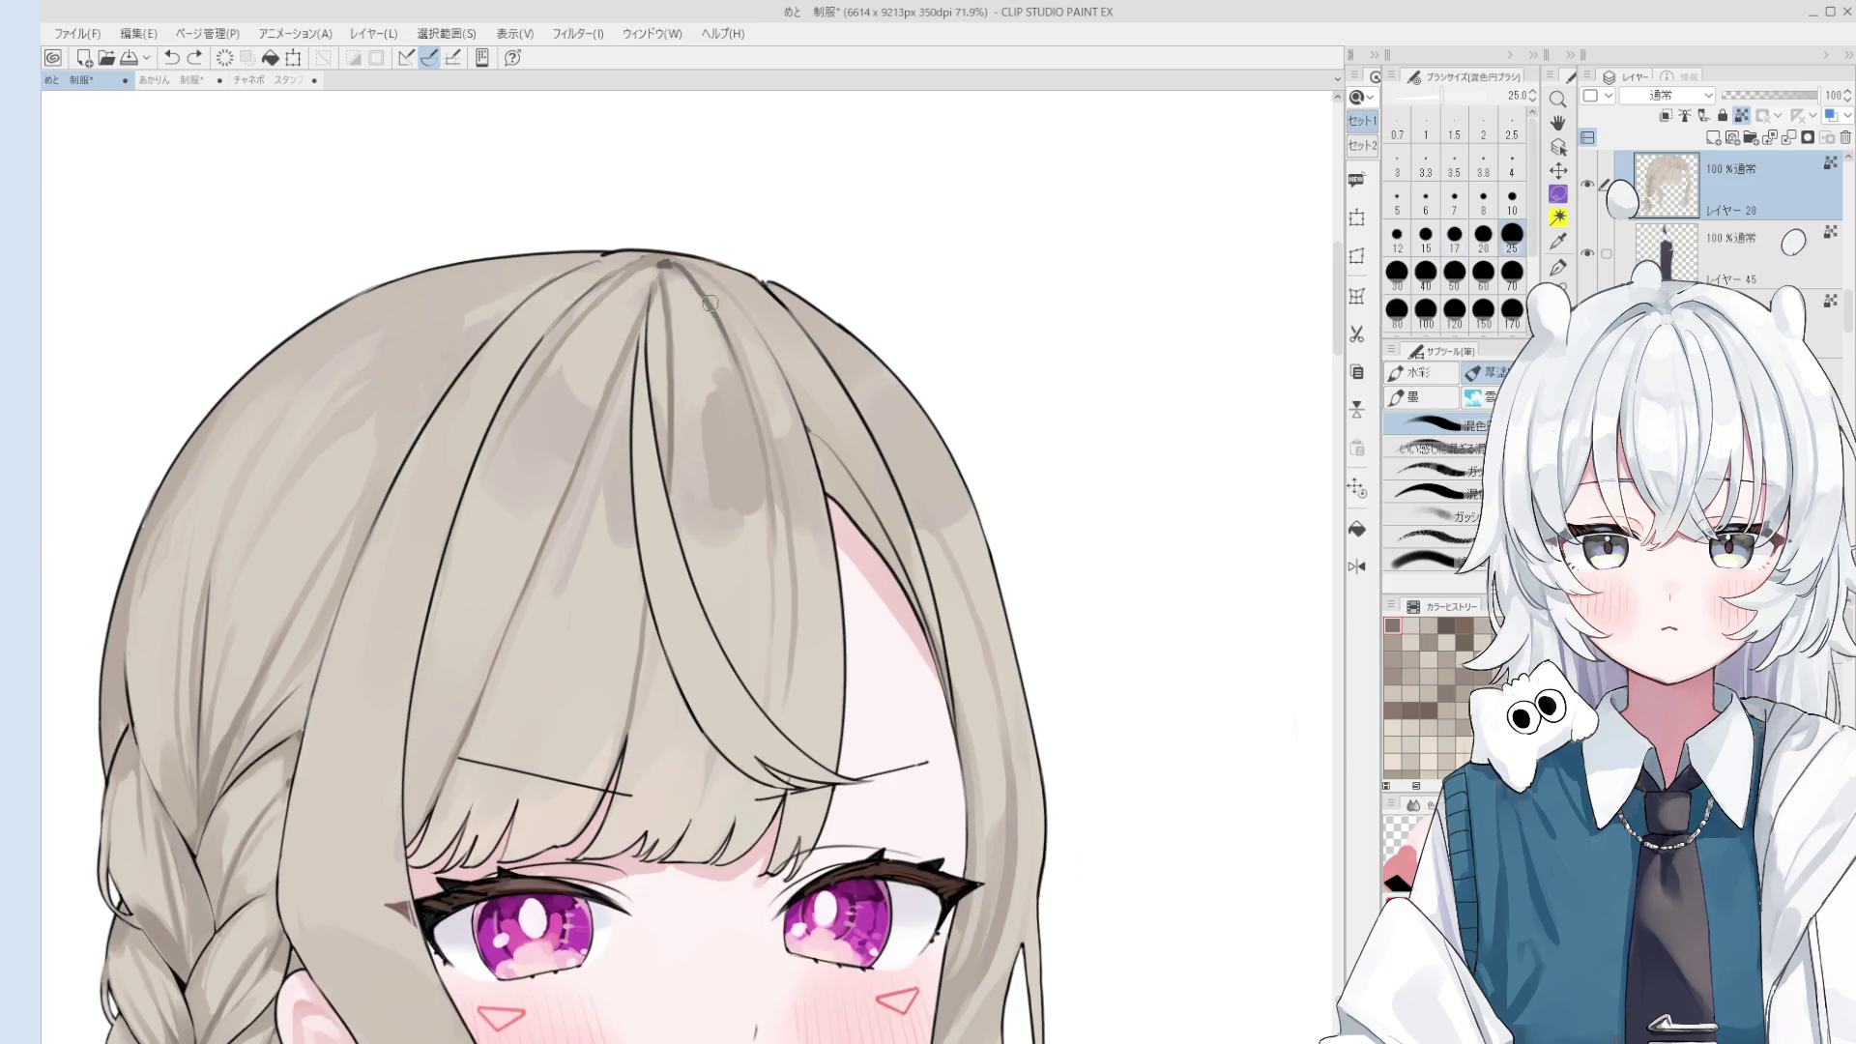
key(bracketleft)
key(bracketleft)
key(bracketleft)
scroll(715, 310, down, 1)
scroll(735, 329, down, 1)
scroll(752, 342, down, 1)
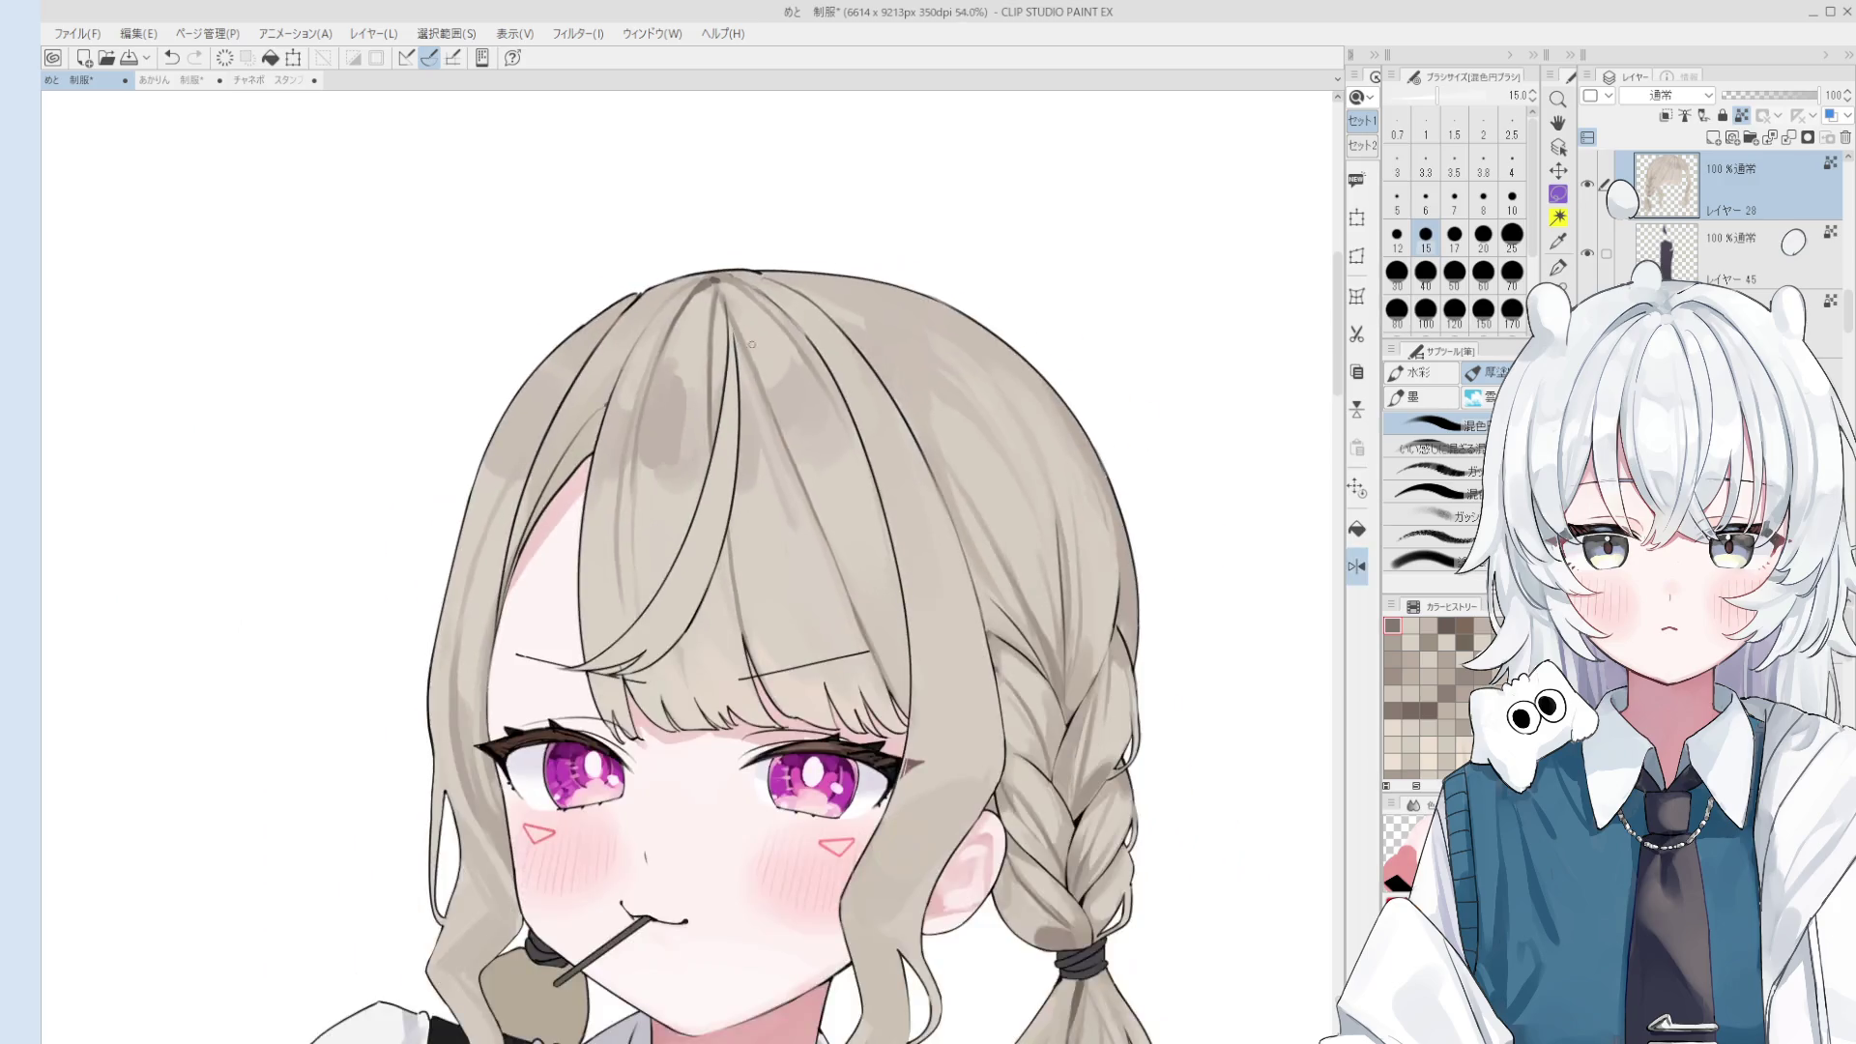
scroll(752, 341, up, 3)
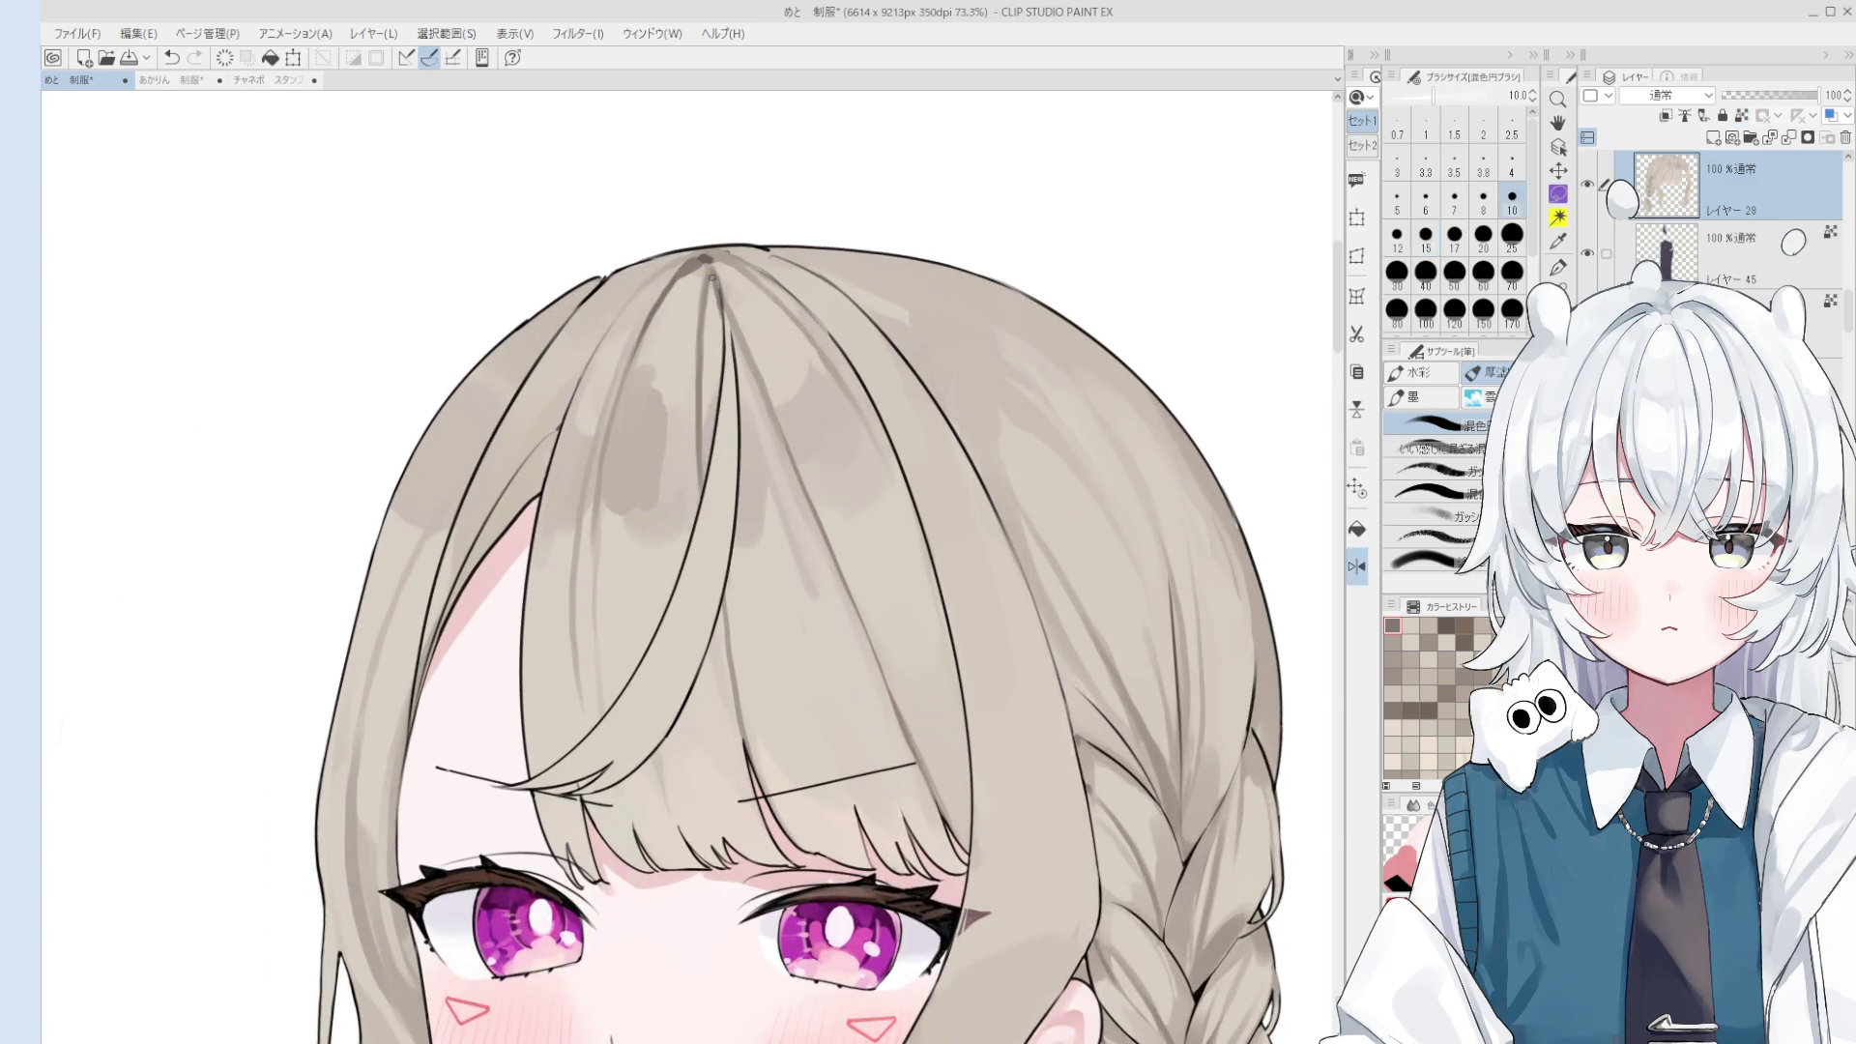
- Paint a fine 8 px stroke at the hair parting and pan the canvas right
key(bracketleft)
key(bracketleft)
key(bracketleft)
drag(711, 271, 715, 295)
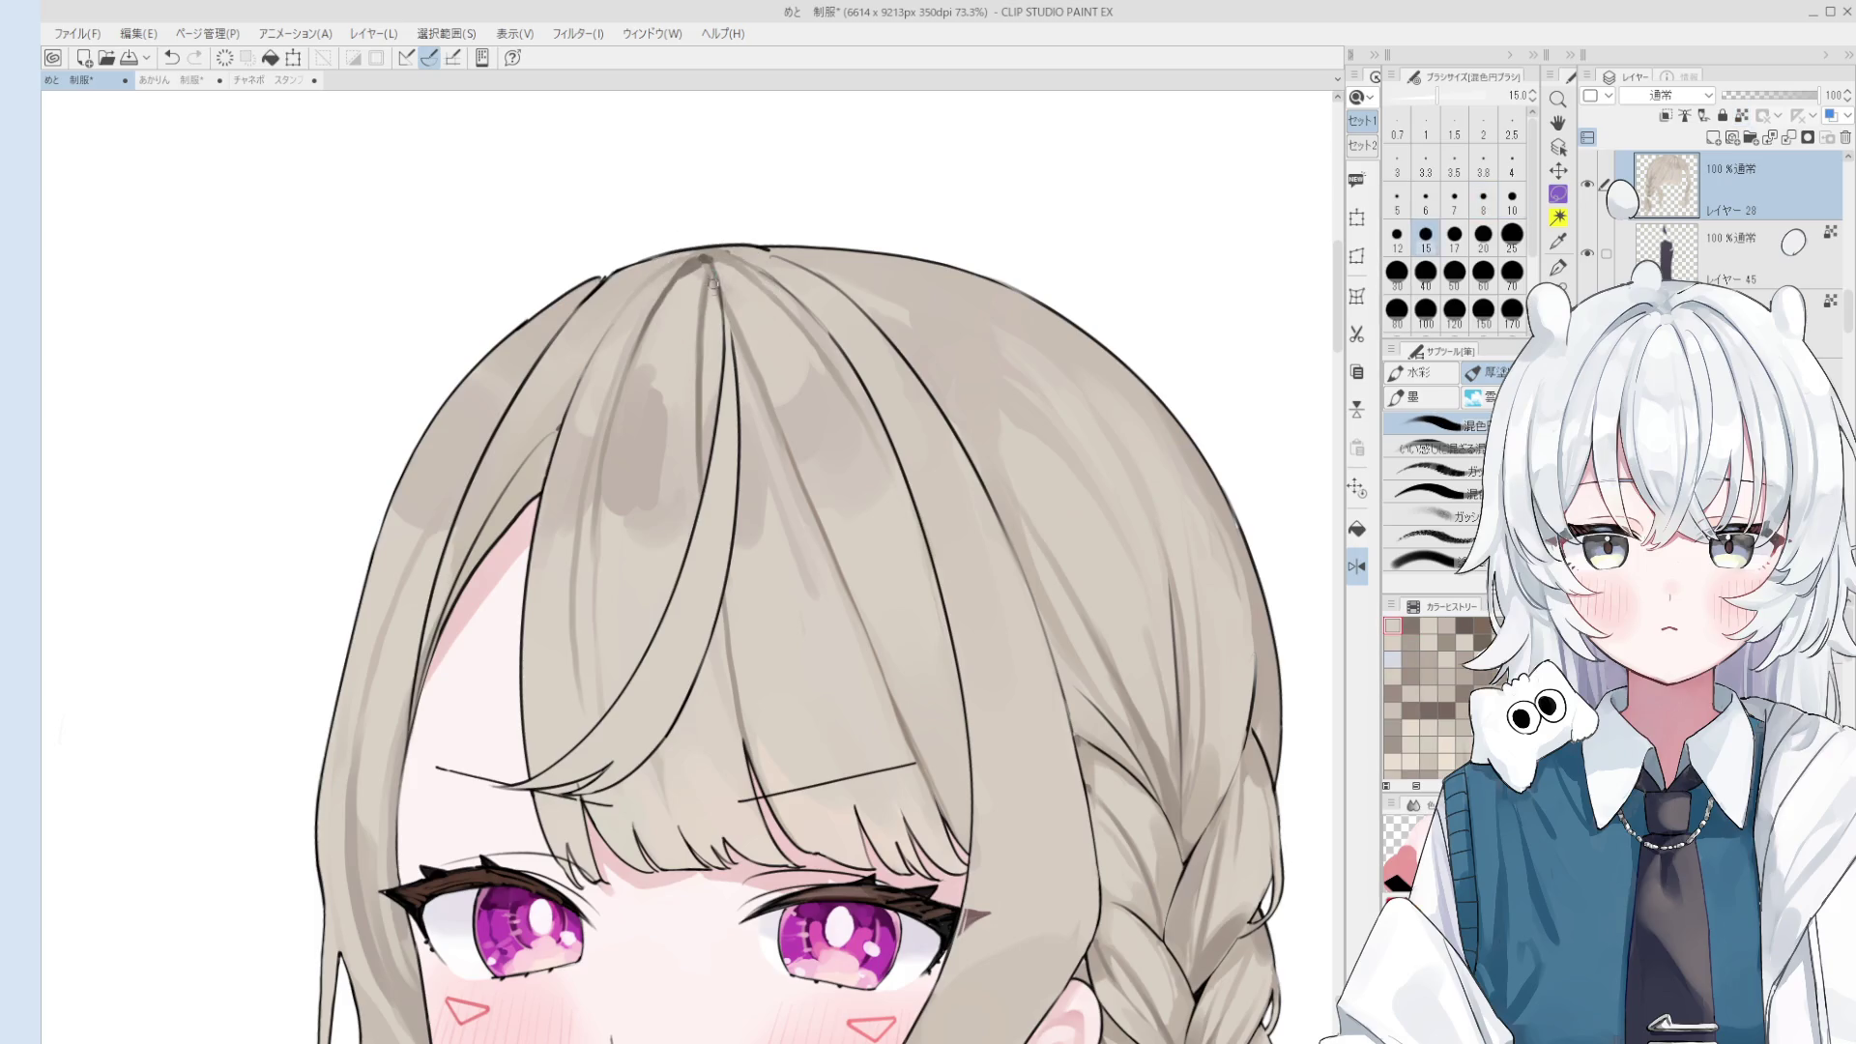
key(h)
mouse_move(610, 360)
mouse_down()
mouse_move(677, 363)
mouse_move(715, 280)
mouse_move(748, 264)
mouse_up()
key(b)
key(ctrl+z)
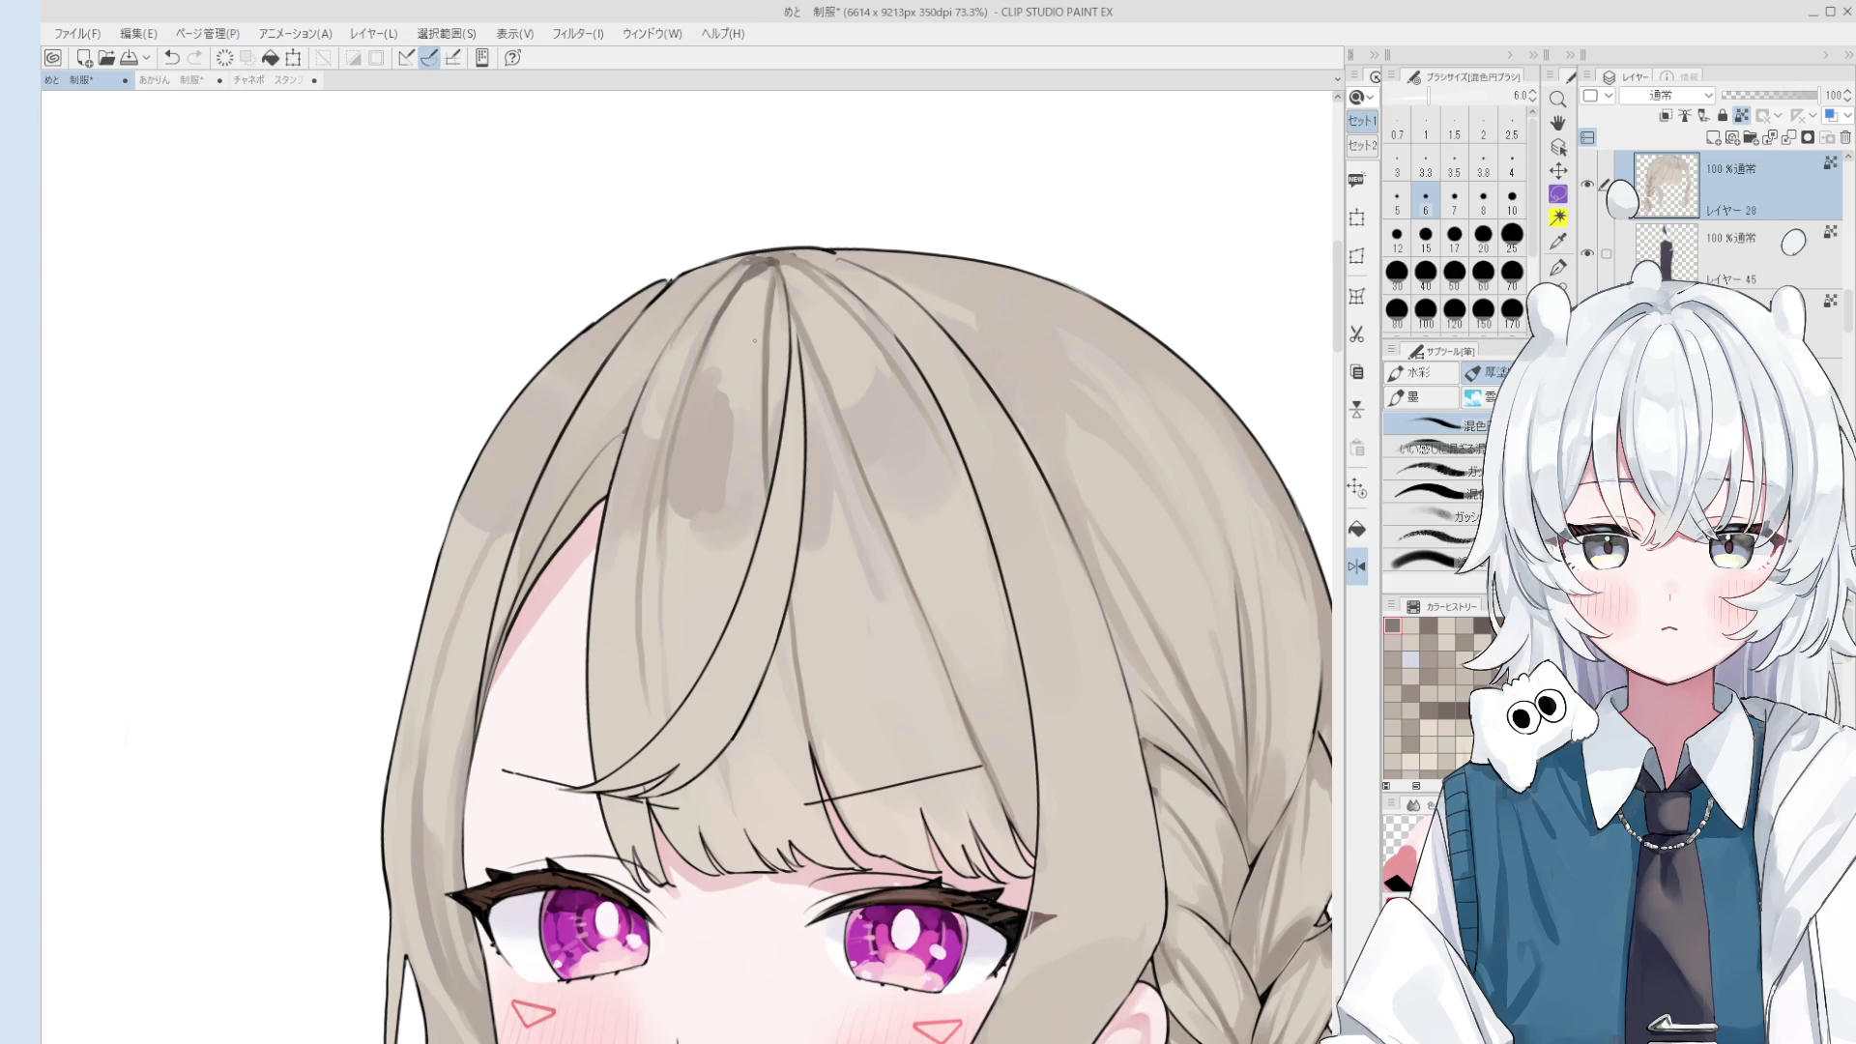
- Set the brush to 10 px, rotate the canvas clockwise and restore the unmirrored view
scroll(759, 257, up, 3)
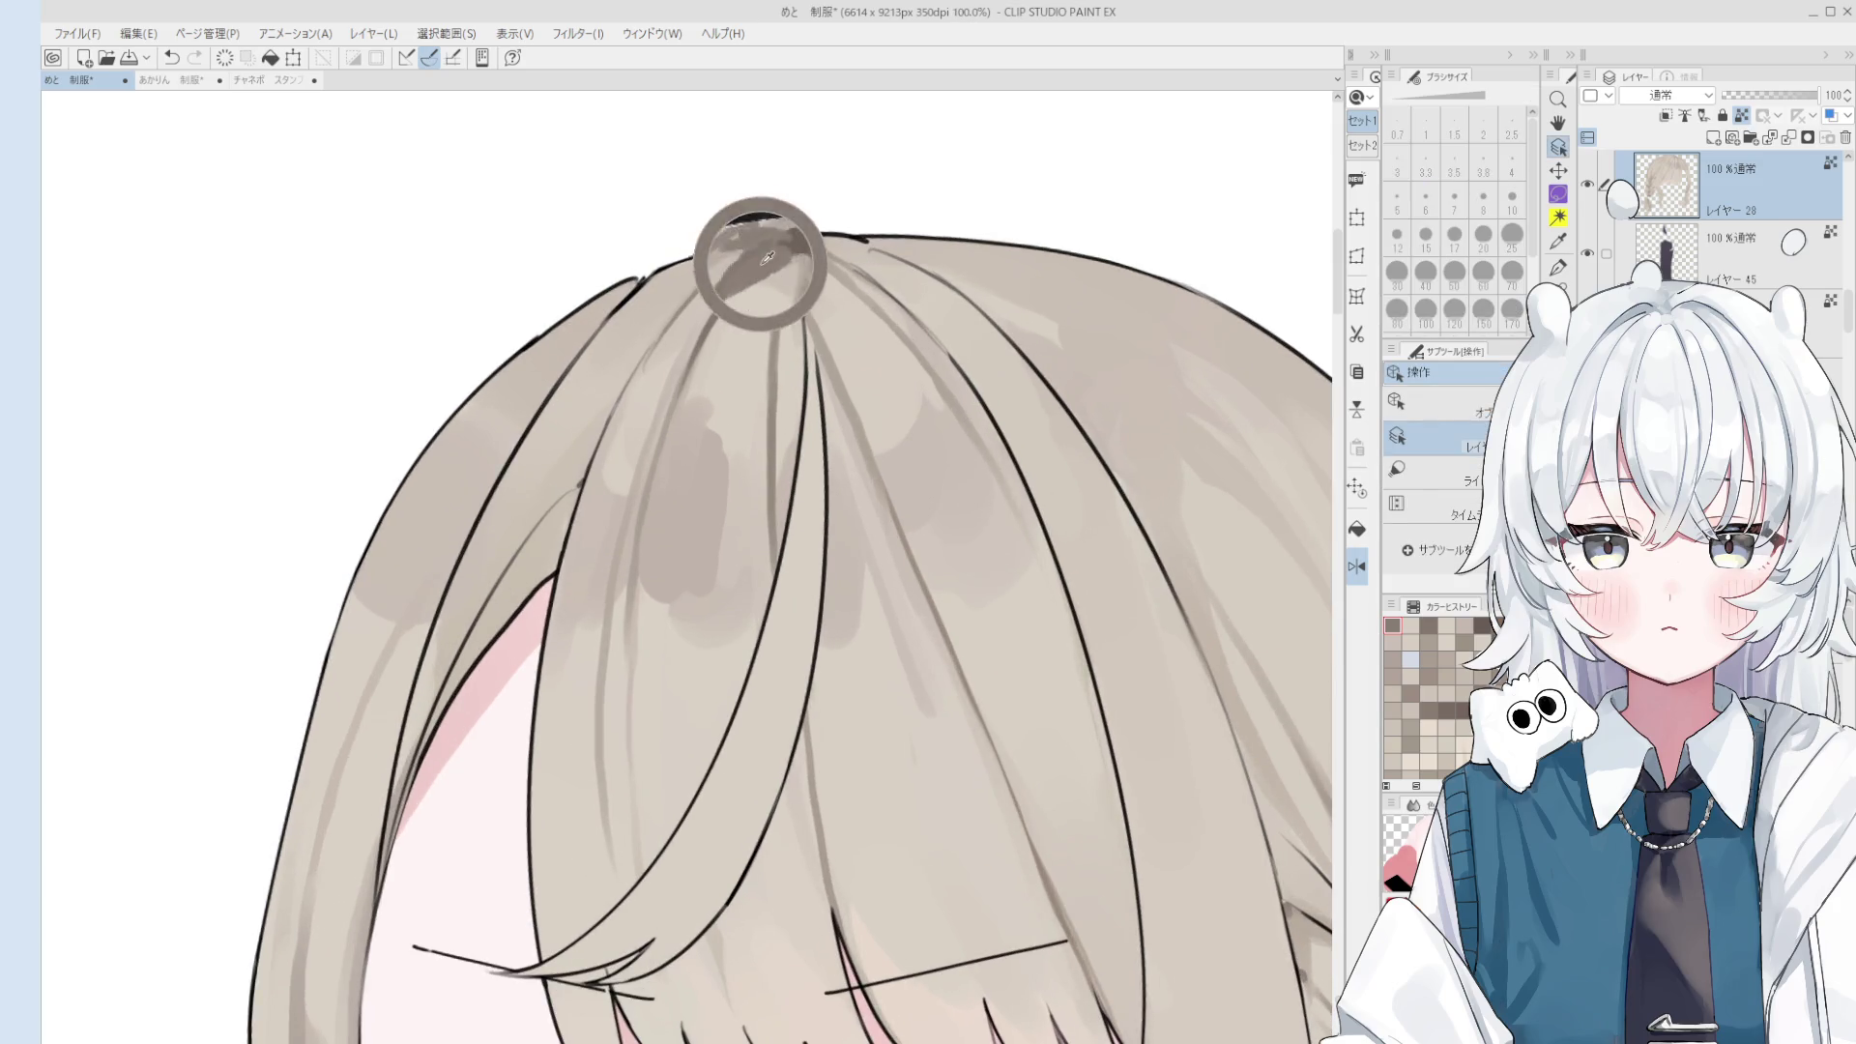
scroll(657, 503, down, 1)
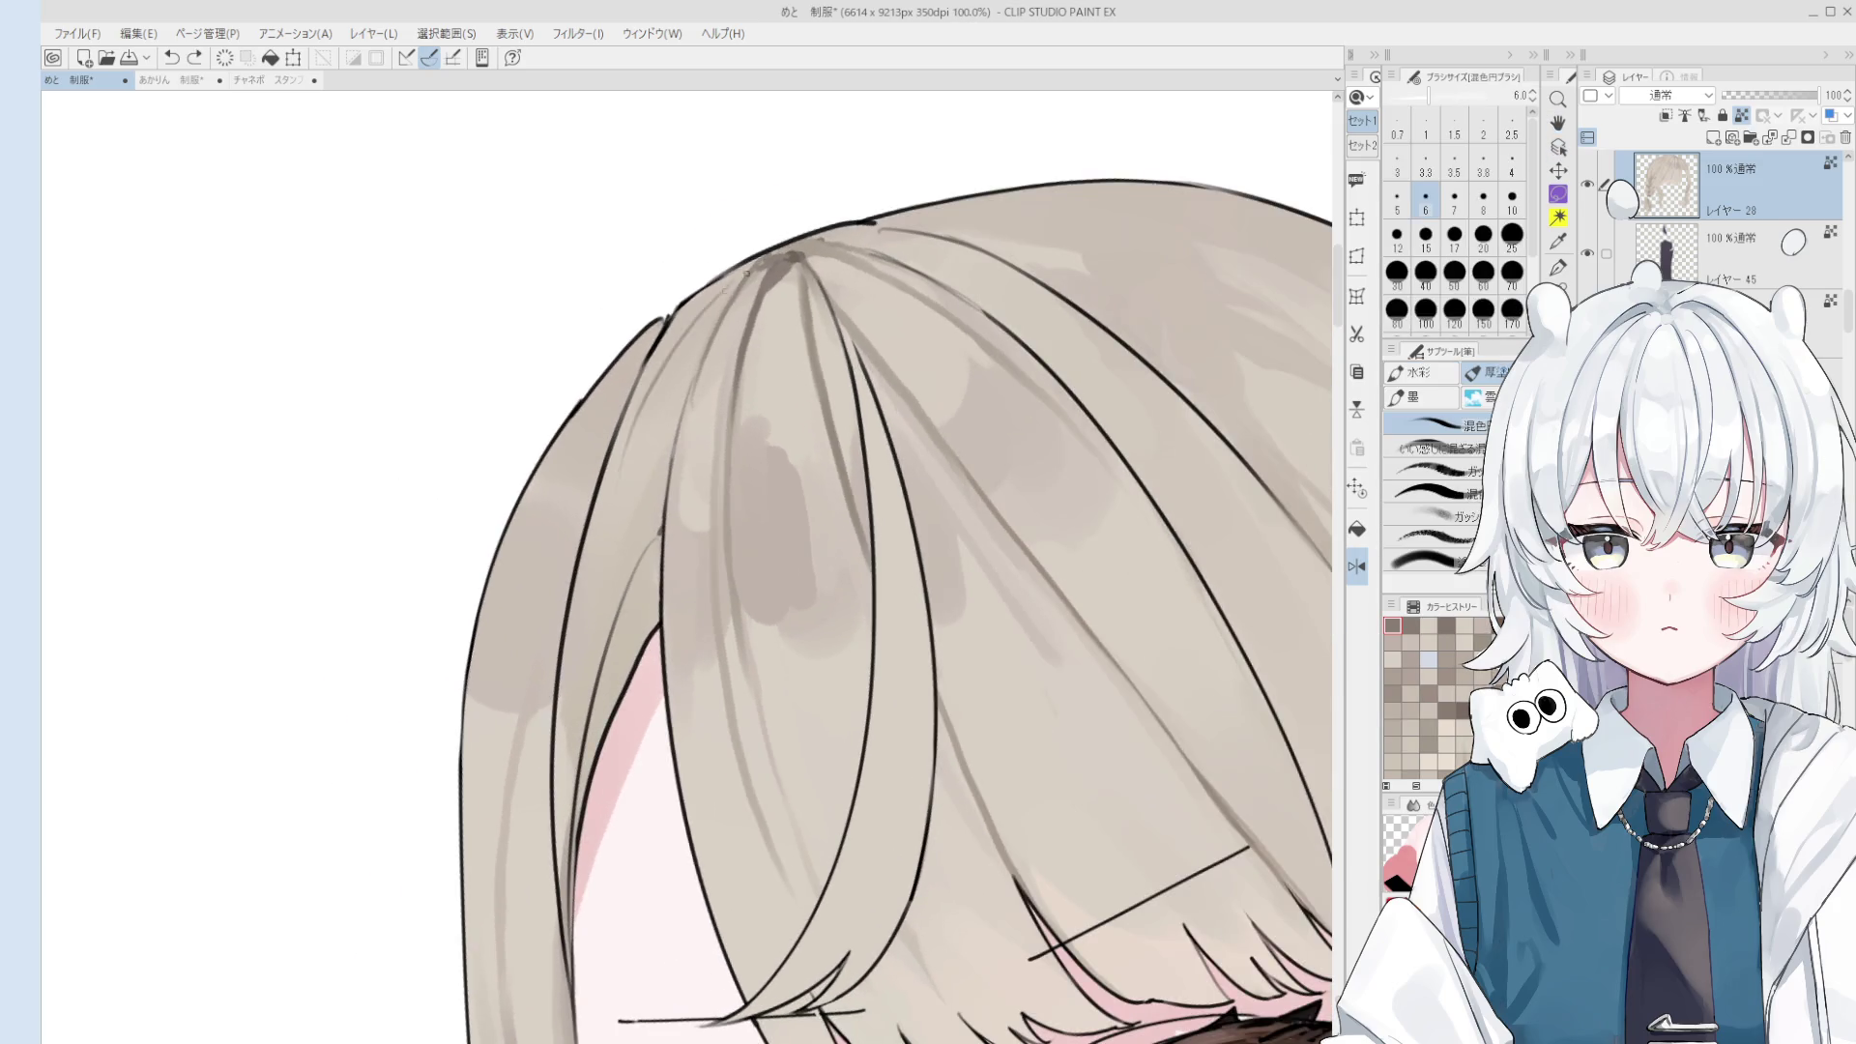
scroll(649, 440, down, 1)
scroll(747, 344, down, 1)
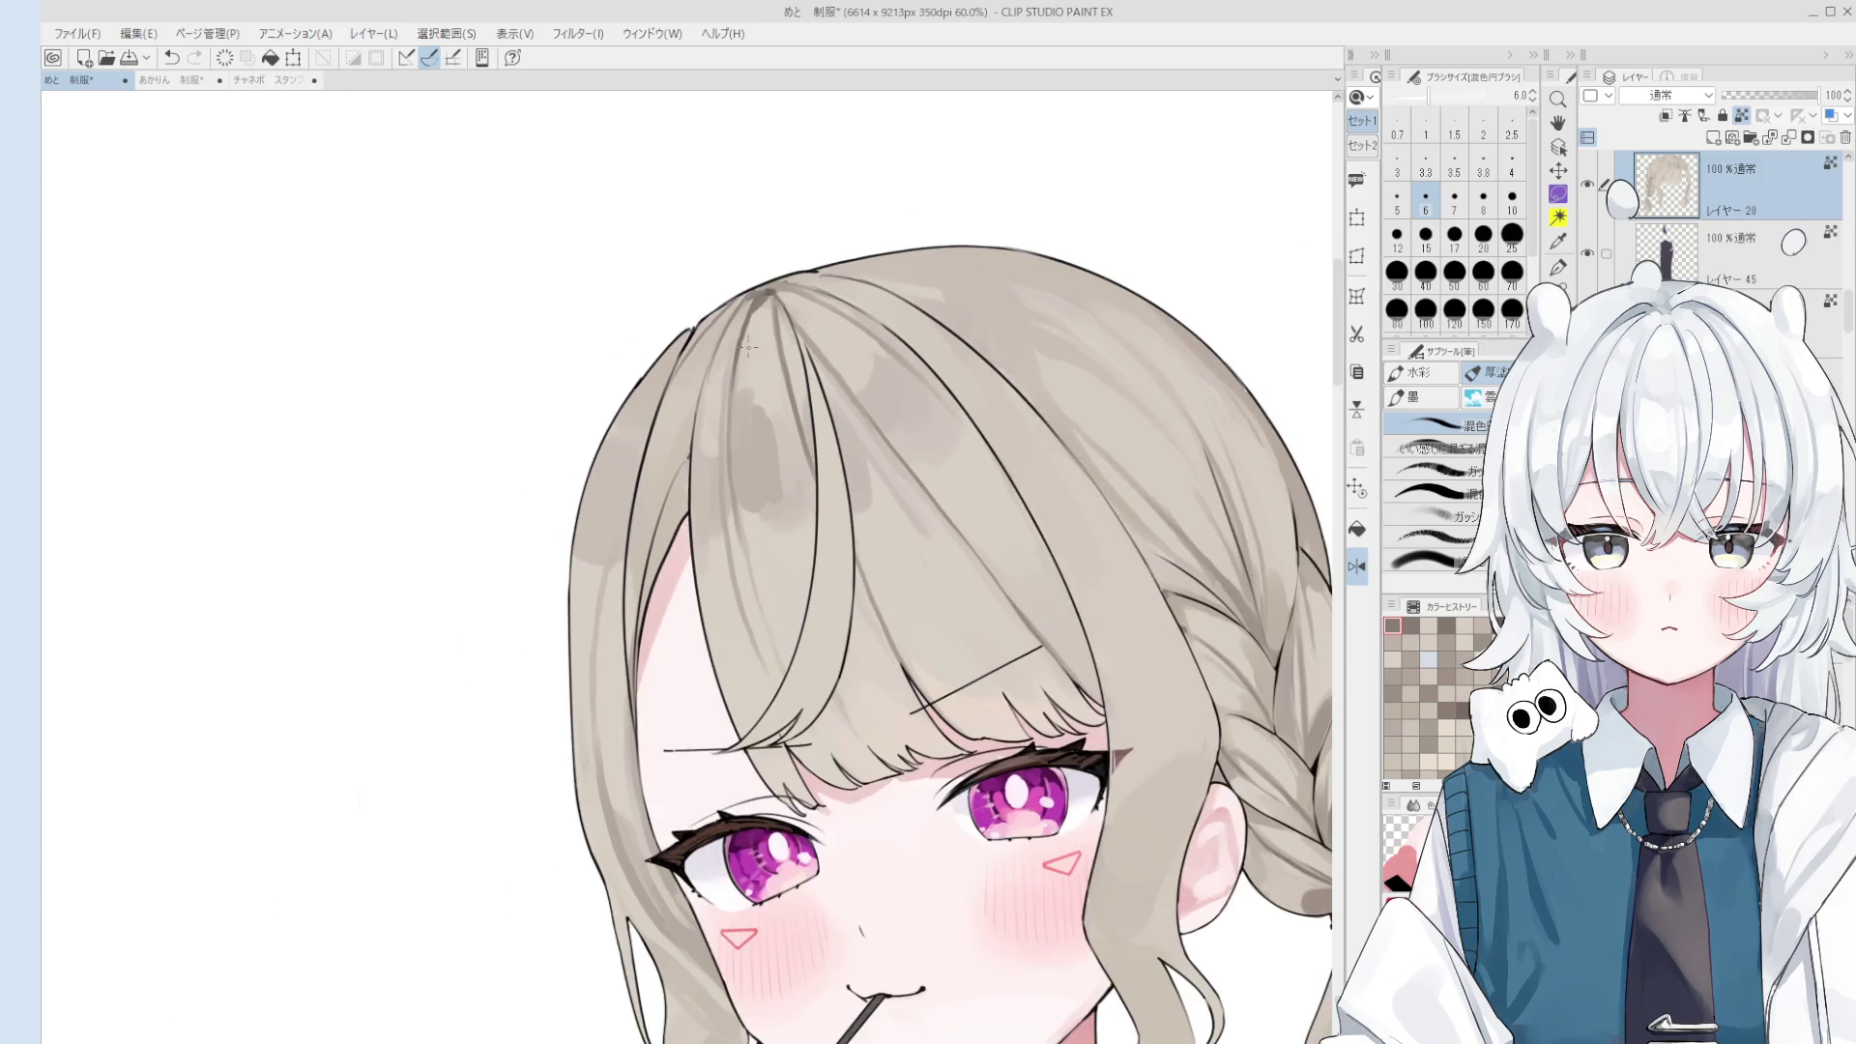
key(bracketright)
key(bracketright)
key(bracketright)
scroll(744, 329, down, 1)
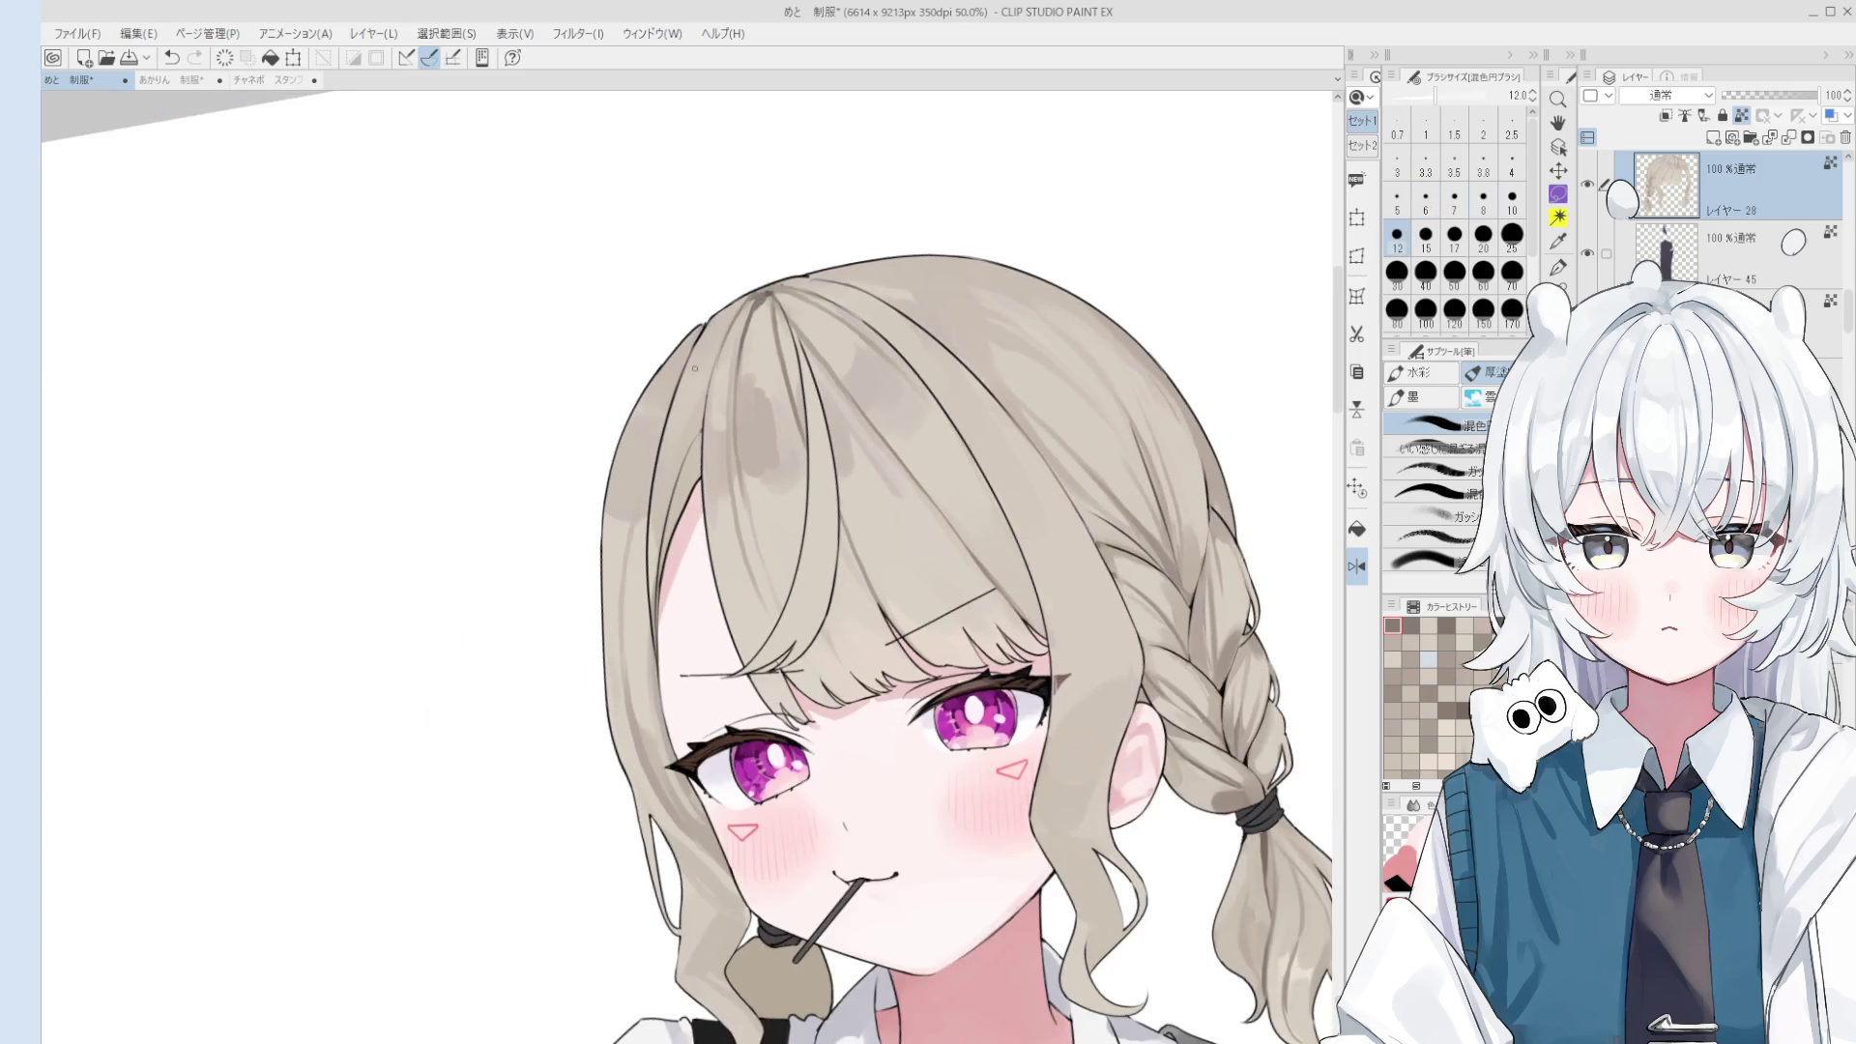
key(bracketright)
key(bracketright)
key(asciicircum)
key(bracketleft)
key(bracketleft)
key(bracketleft)
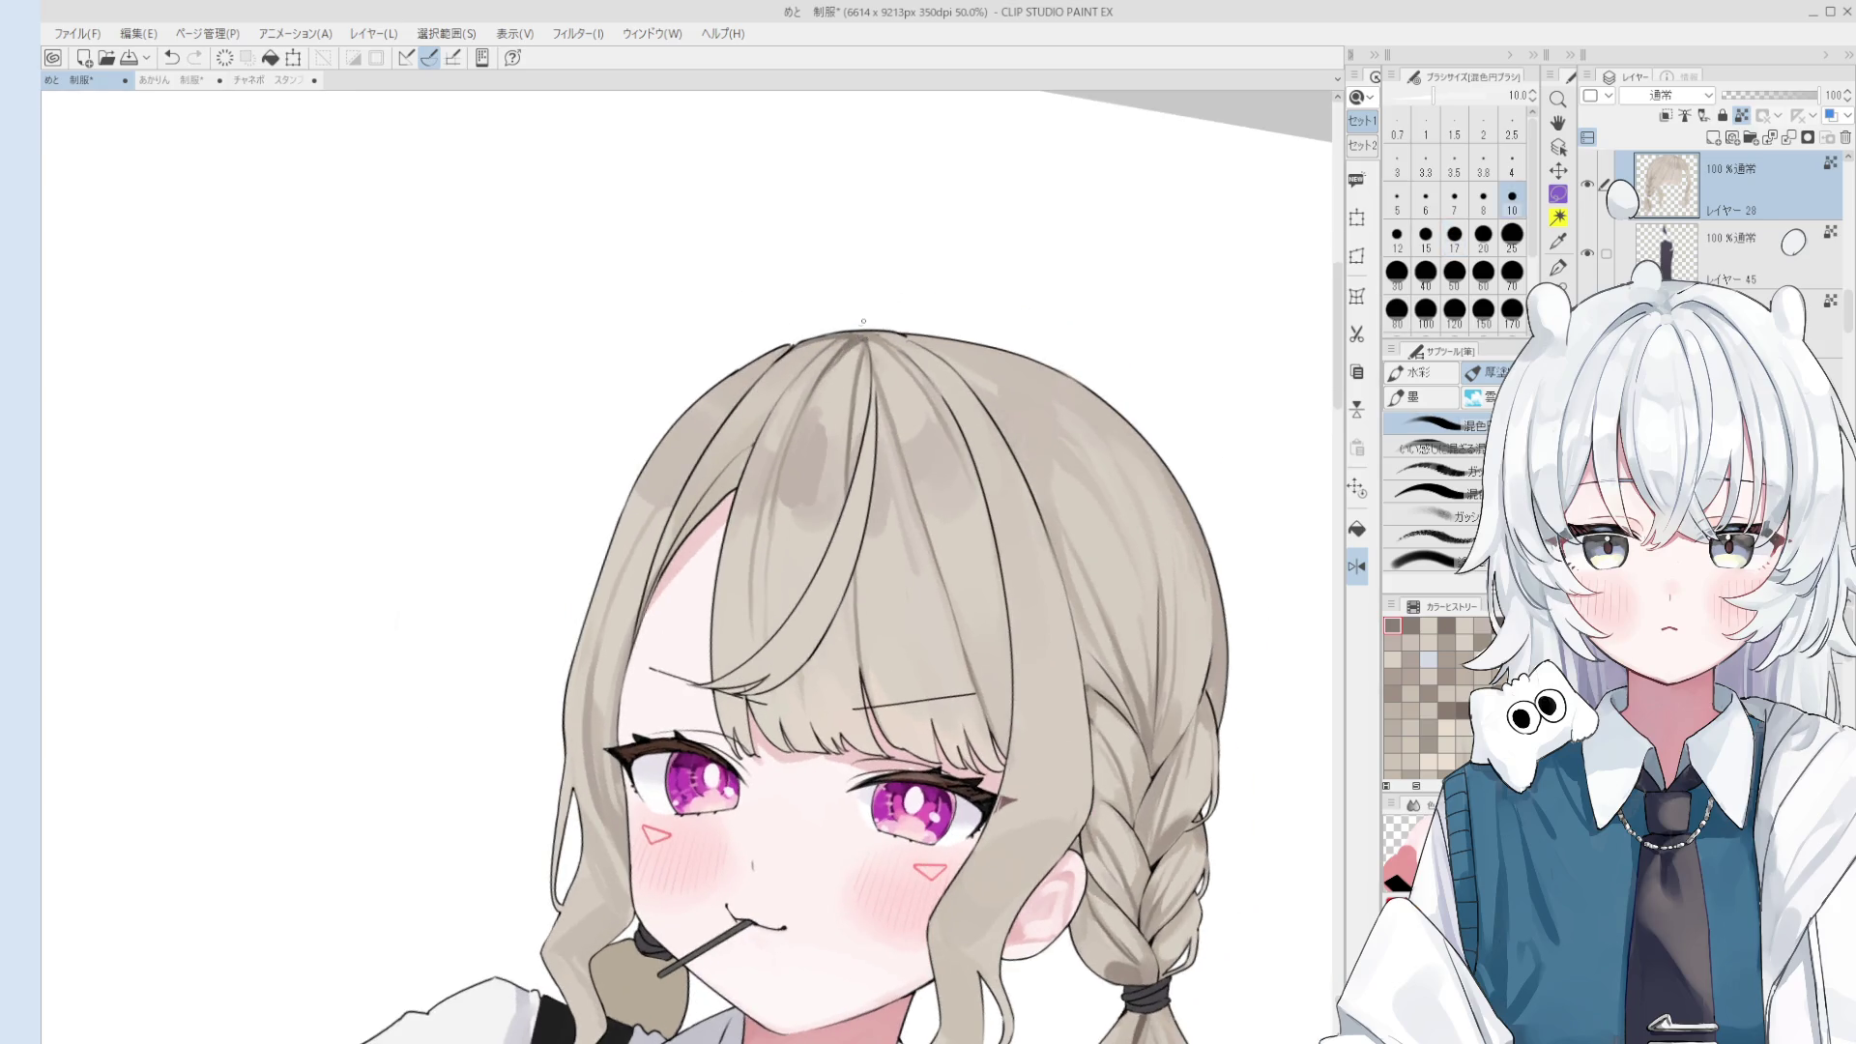
key(h)
scroll(842, 346, down, 1)
scroll(842, 346, up, 1)
scroll(752, 312, up, 1)
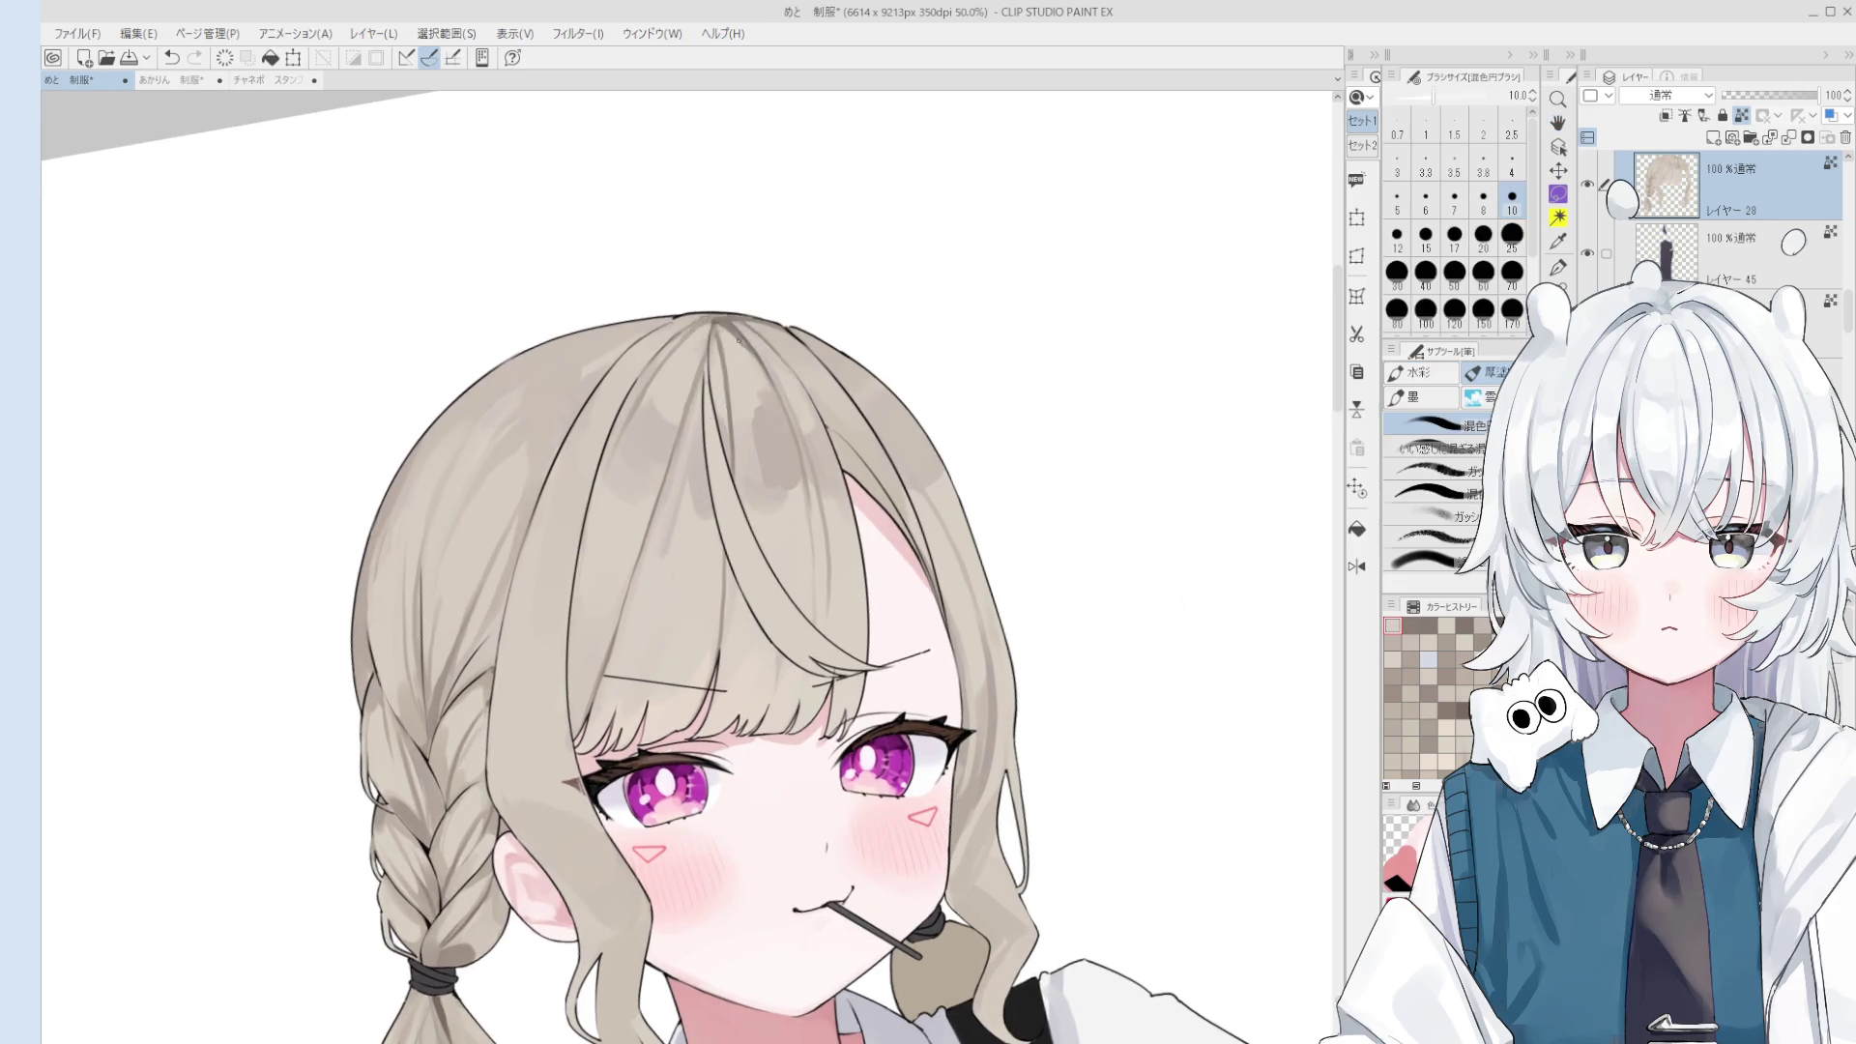
- Try shading strokes on the hair at brush sizes 25 and 12, undoing the rejected ones
scroll(726, 331, up, 1)
key(bracketright)
key(bracketright)
key(bracketright)
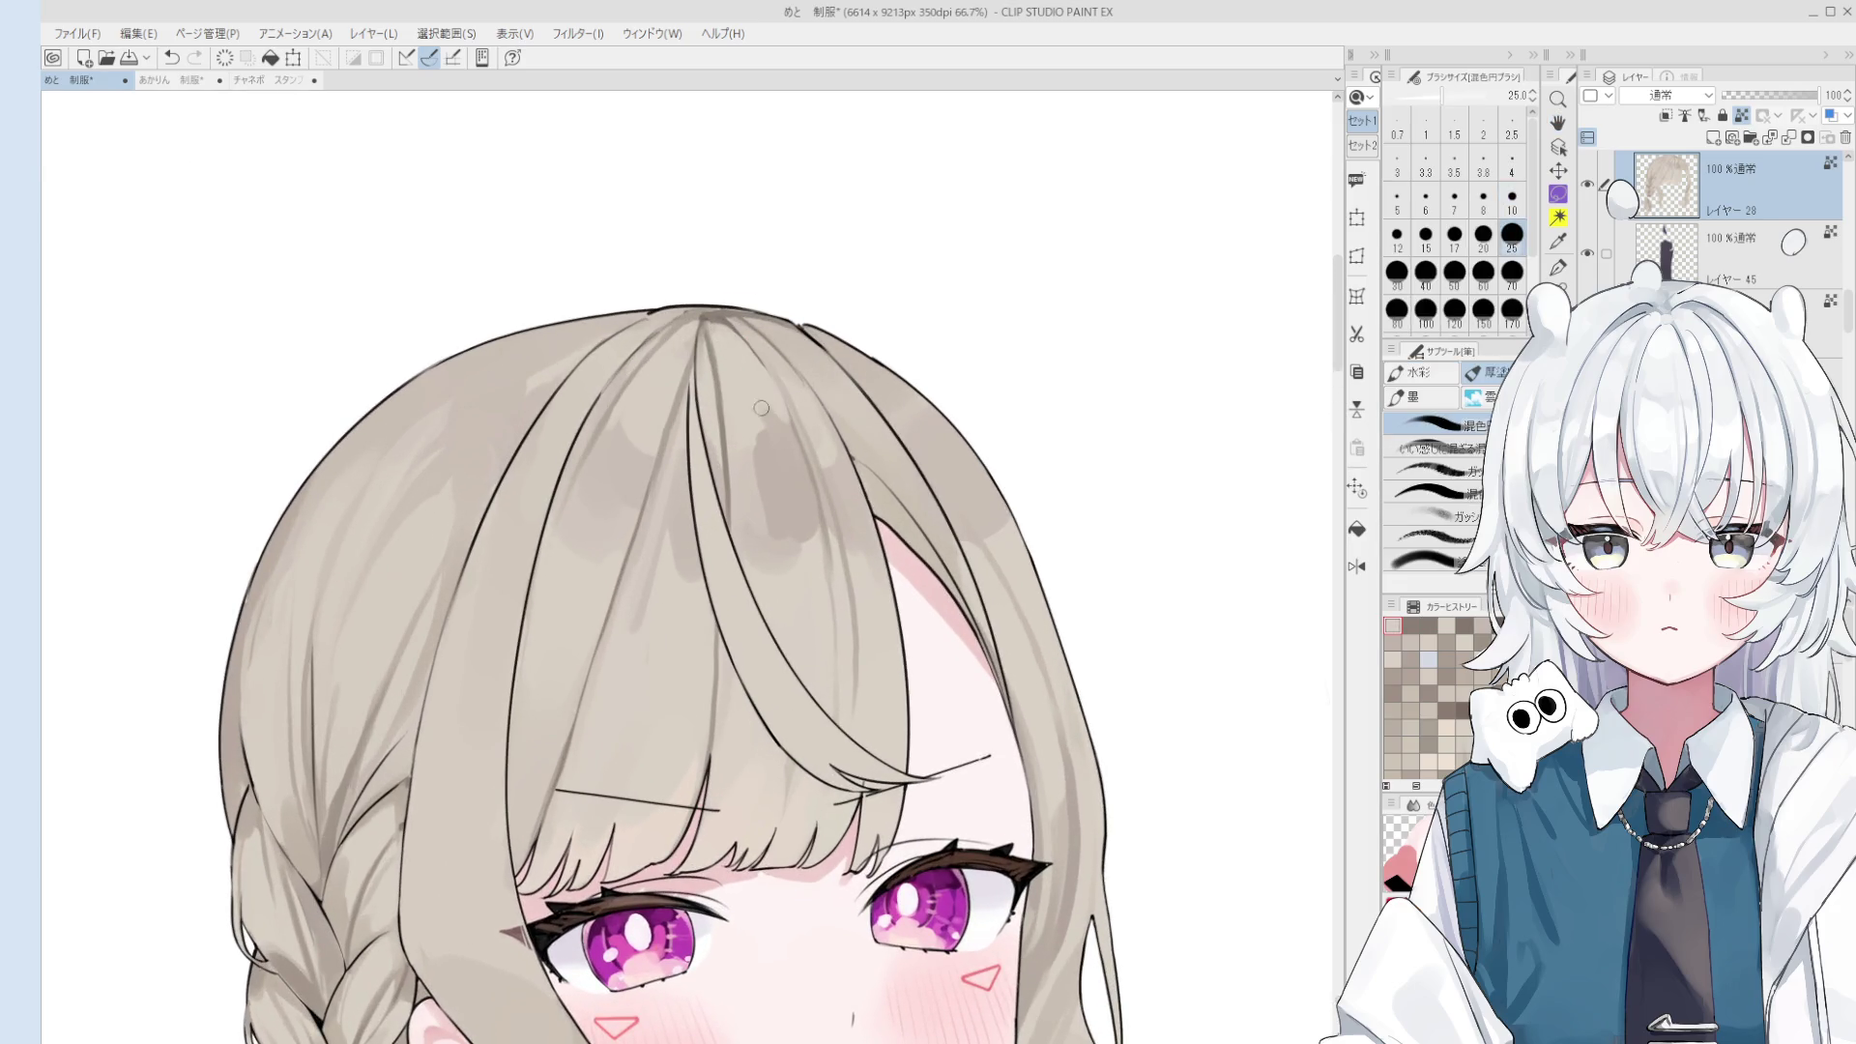
drag(733, 333, 803, 474)
key(ctrl+z)
key(bracketleft)
key(bracketleft)
key(bracketleft)
key(ctrl+z)
mouse_move(765, 369)
mouse_down()
mouse_move(804, 443)
mouse_move(843, 627)
mouse_up()
- Rotate the view counter-clockwise and paint broad hair shading strokes at brush sizes 20–40
scroll(806, 458, down, 1)
key(minus)
key(ctrl+z)
key(minus)
key(minus)
drag(808, 520, 828, 572)
key(ctrl+z)
key(bracketright)
key(bracketright)
key(bracketright)
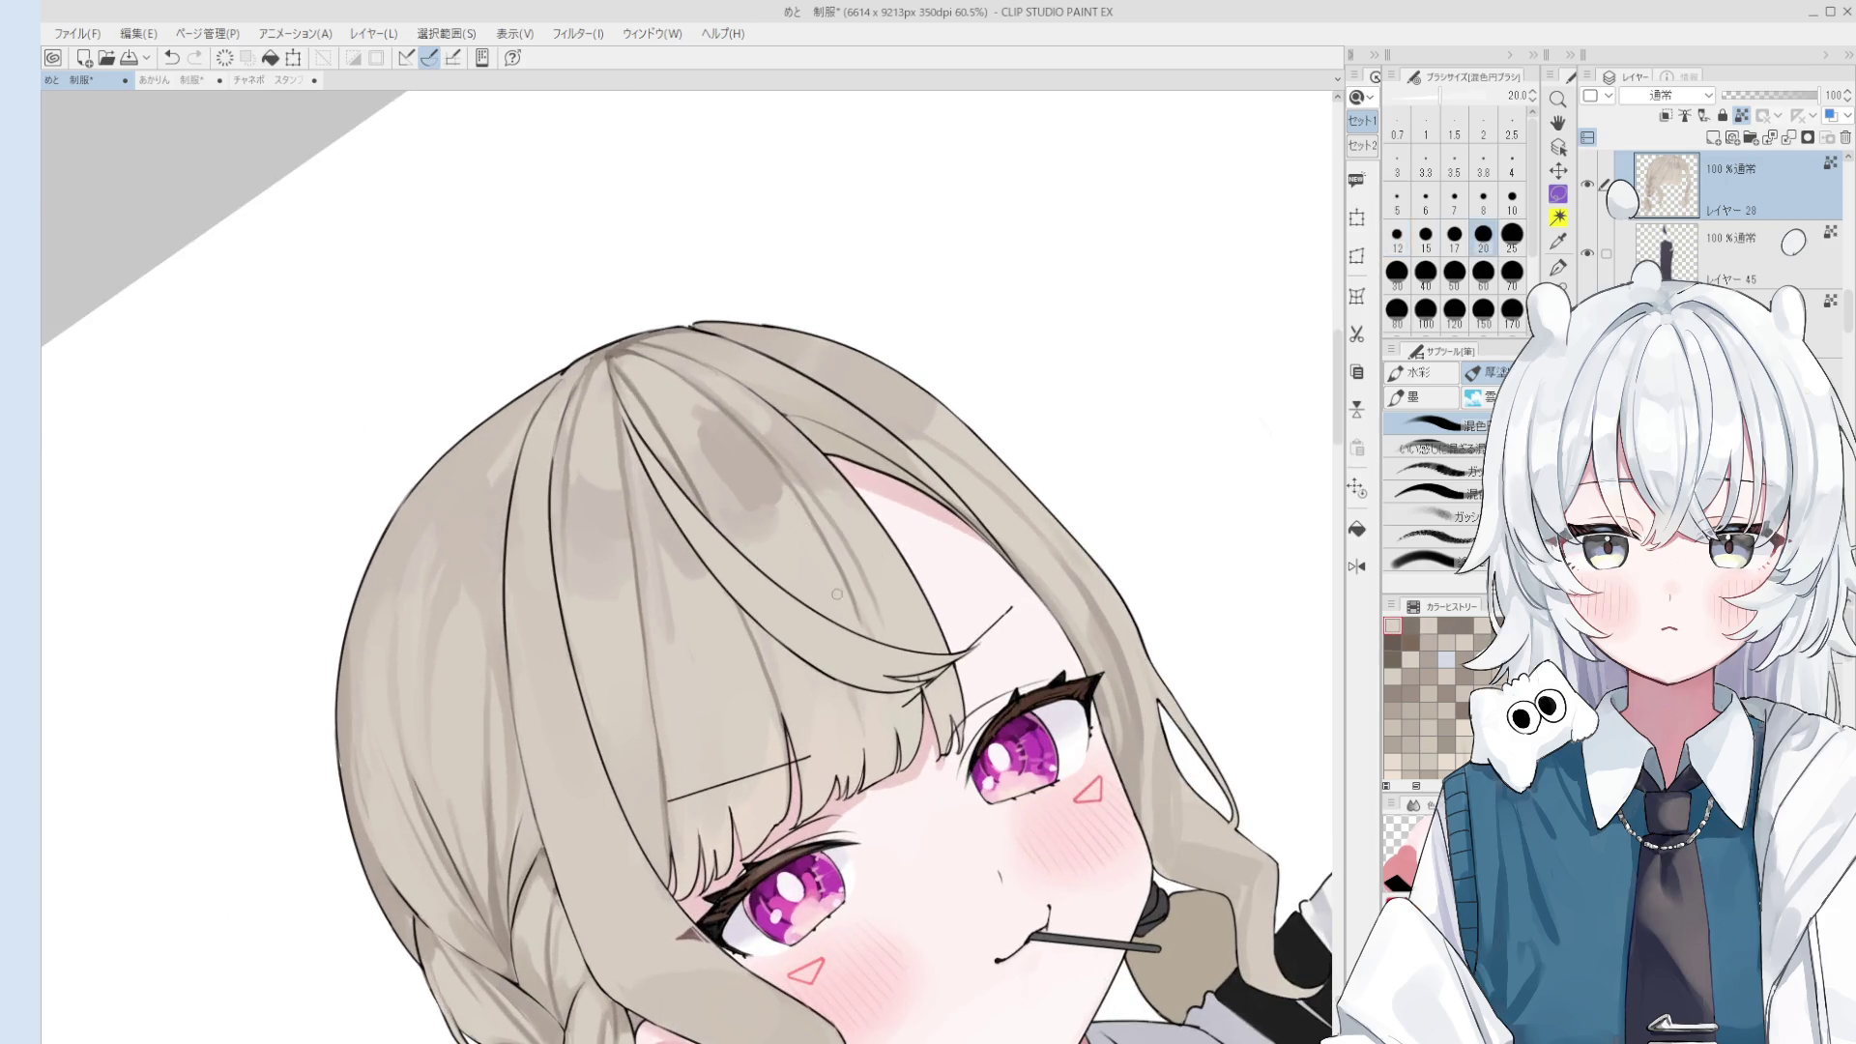
key(bracketright)
key(bracketright)
key(bracketright)
drag(832, 541, 855, 586)
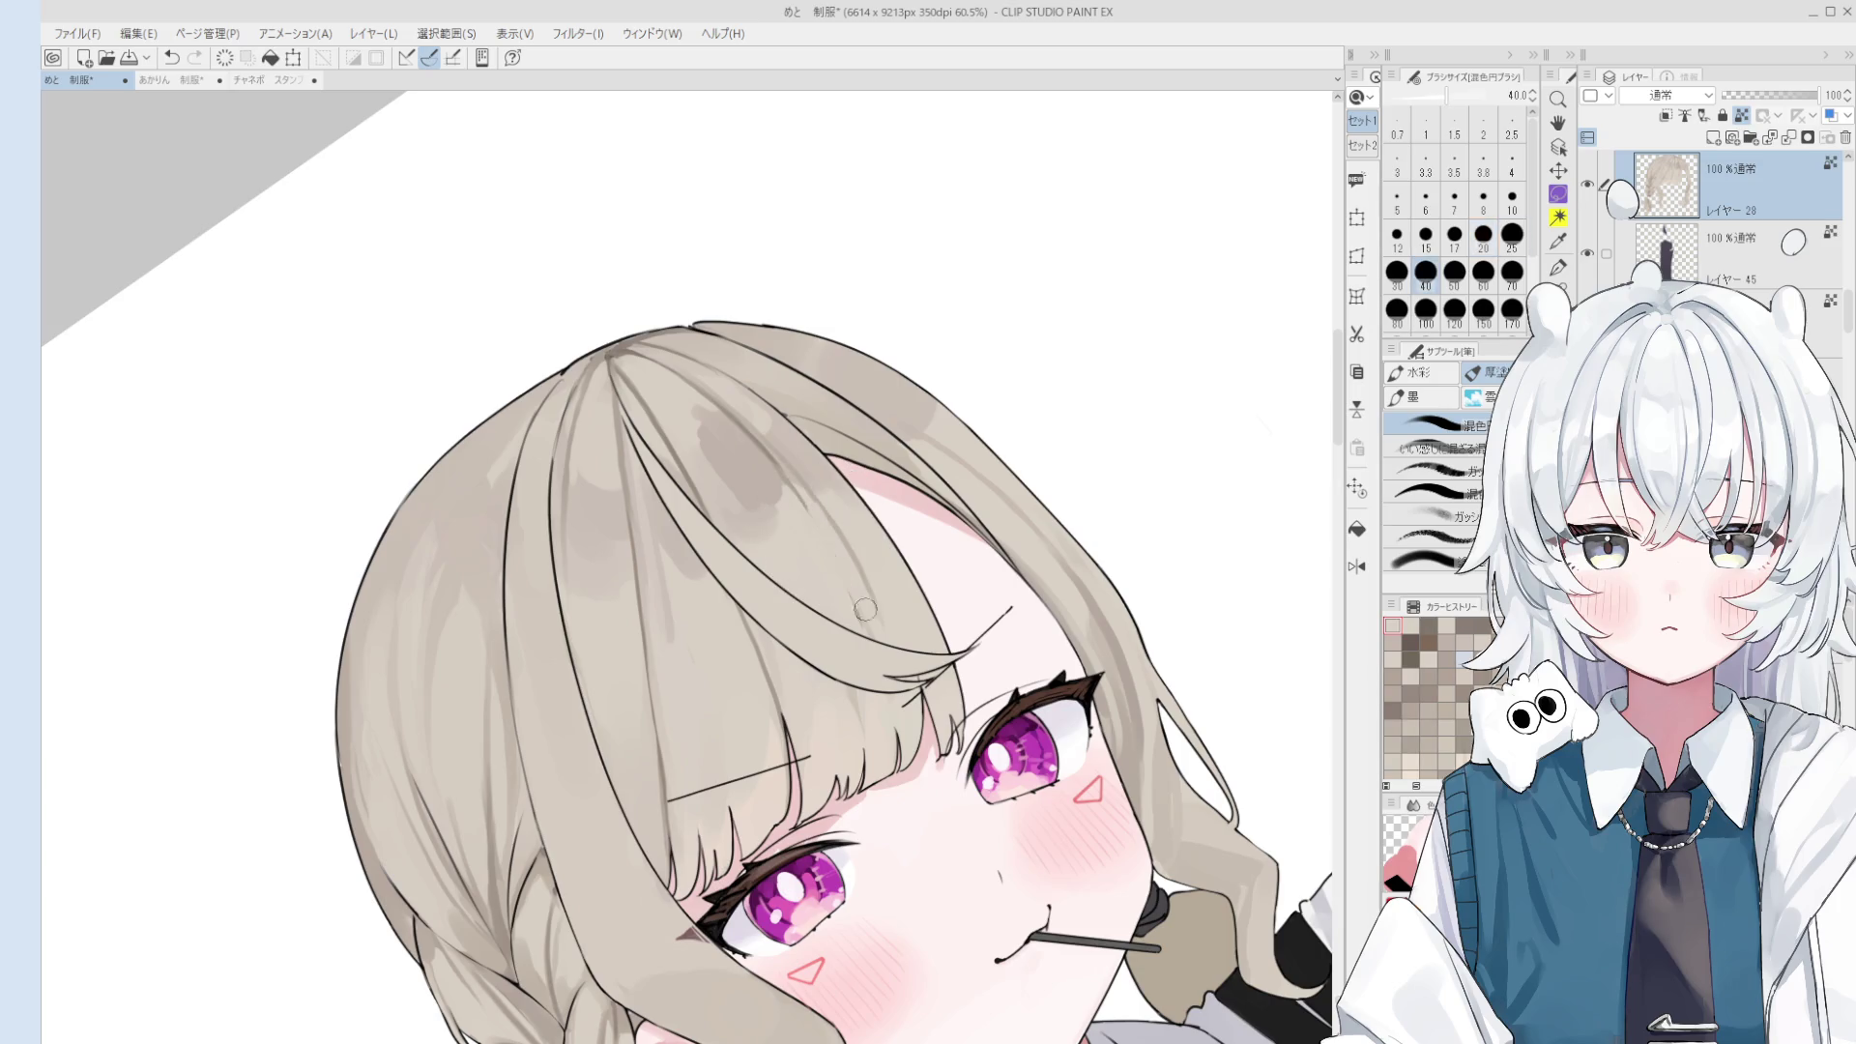
key(bracketleft)
key(bracketleft)
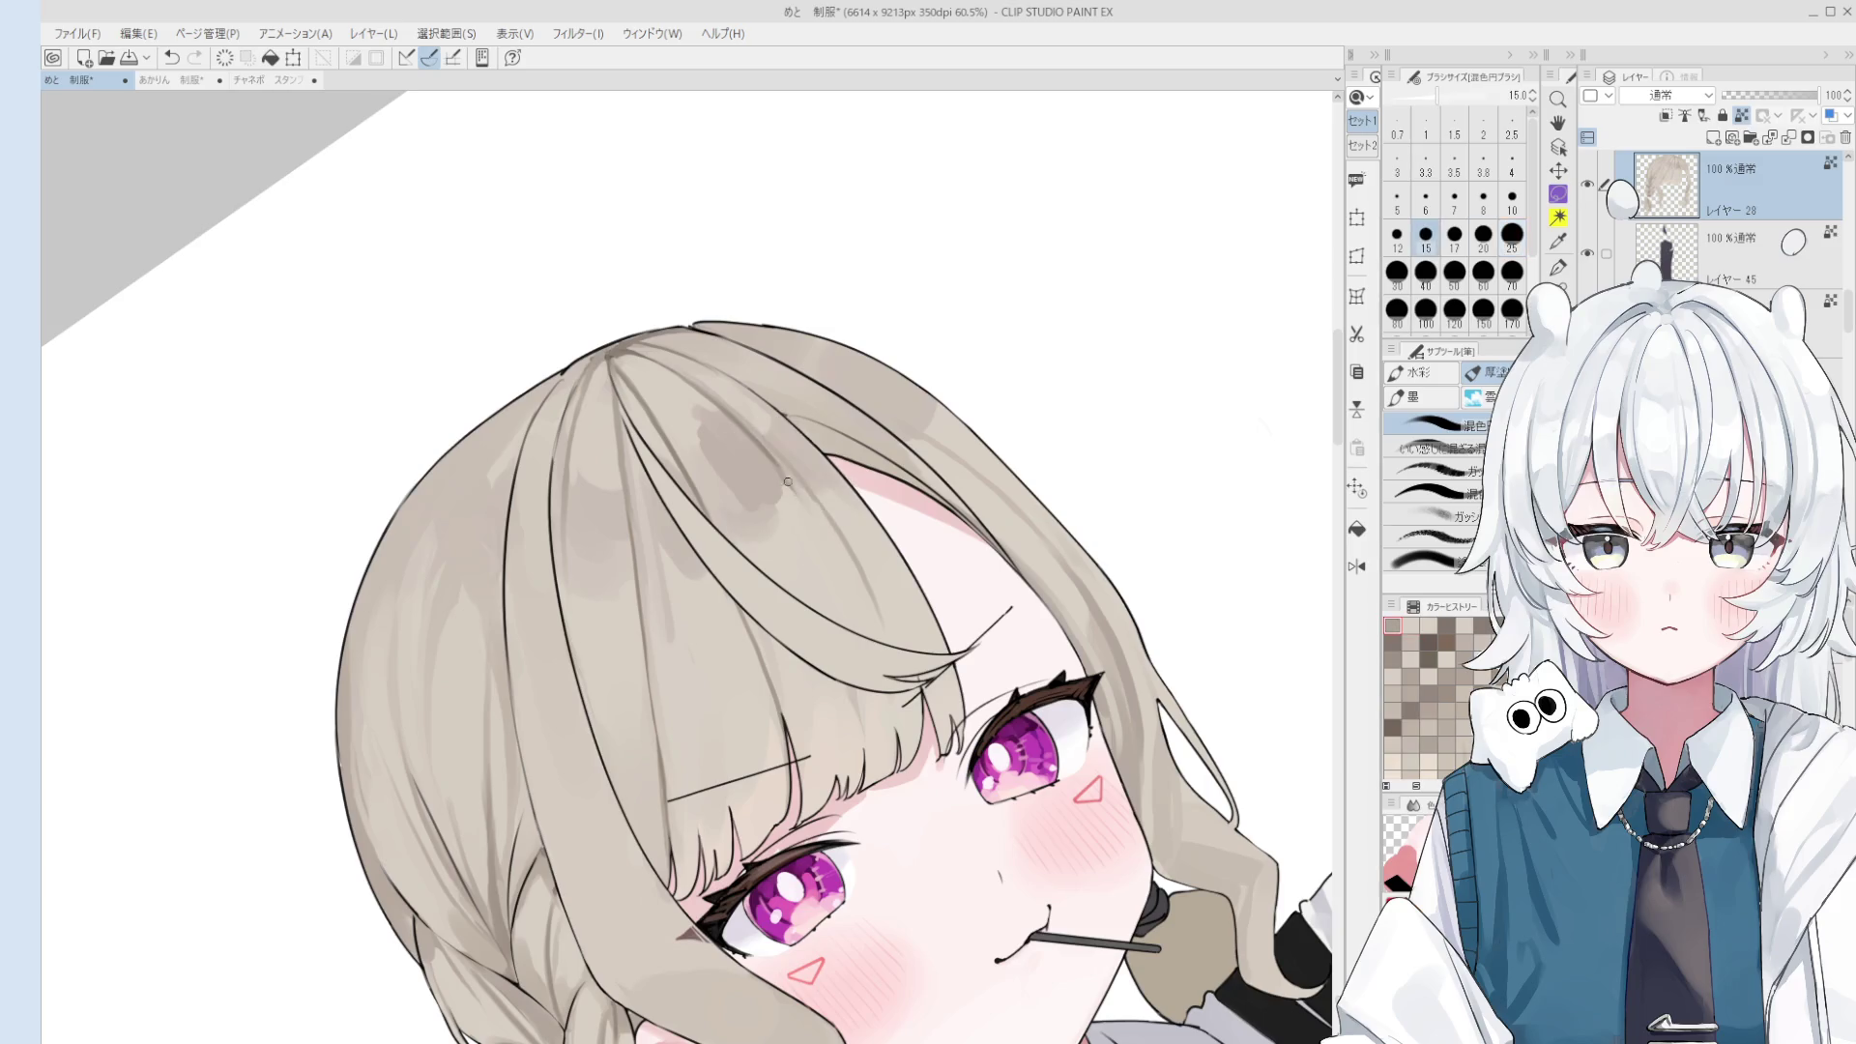
- Blend the grey shading across the bangs with a size 60 brush, redoing one pass
scroll(813, 541, down, 1)
scroll(829, 563, down, 1)
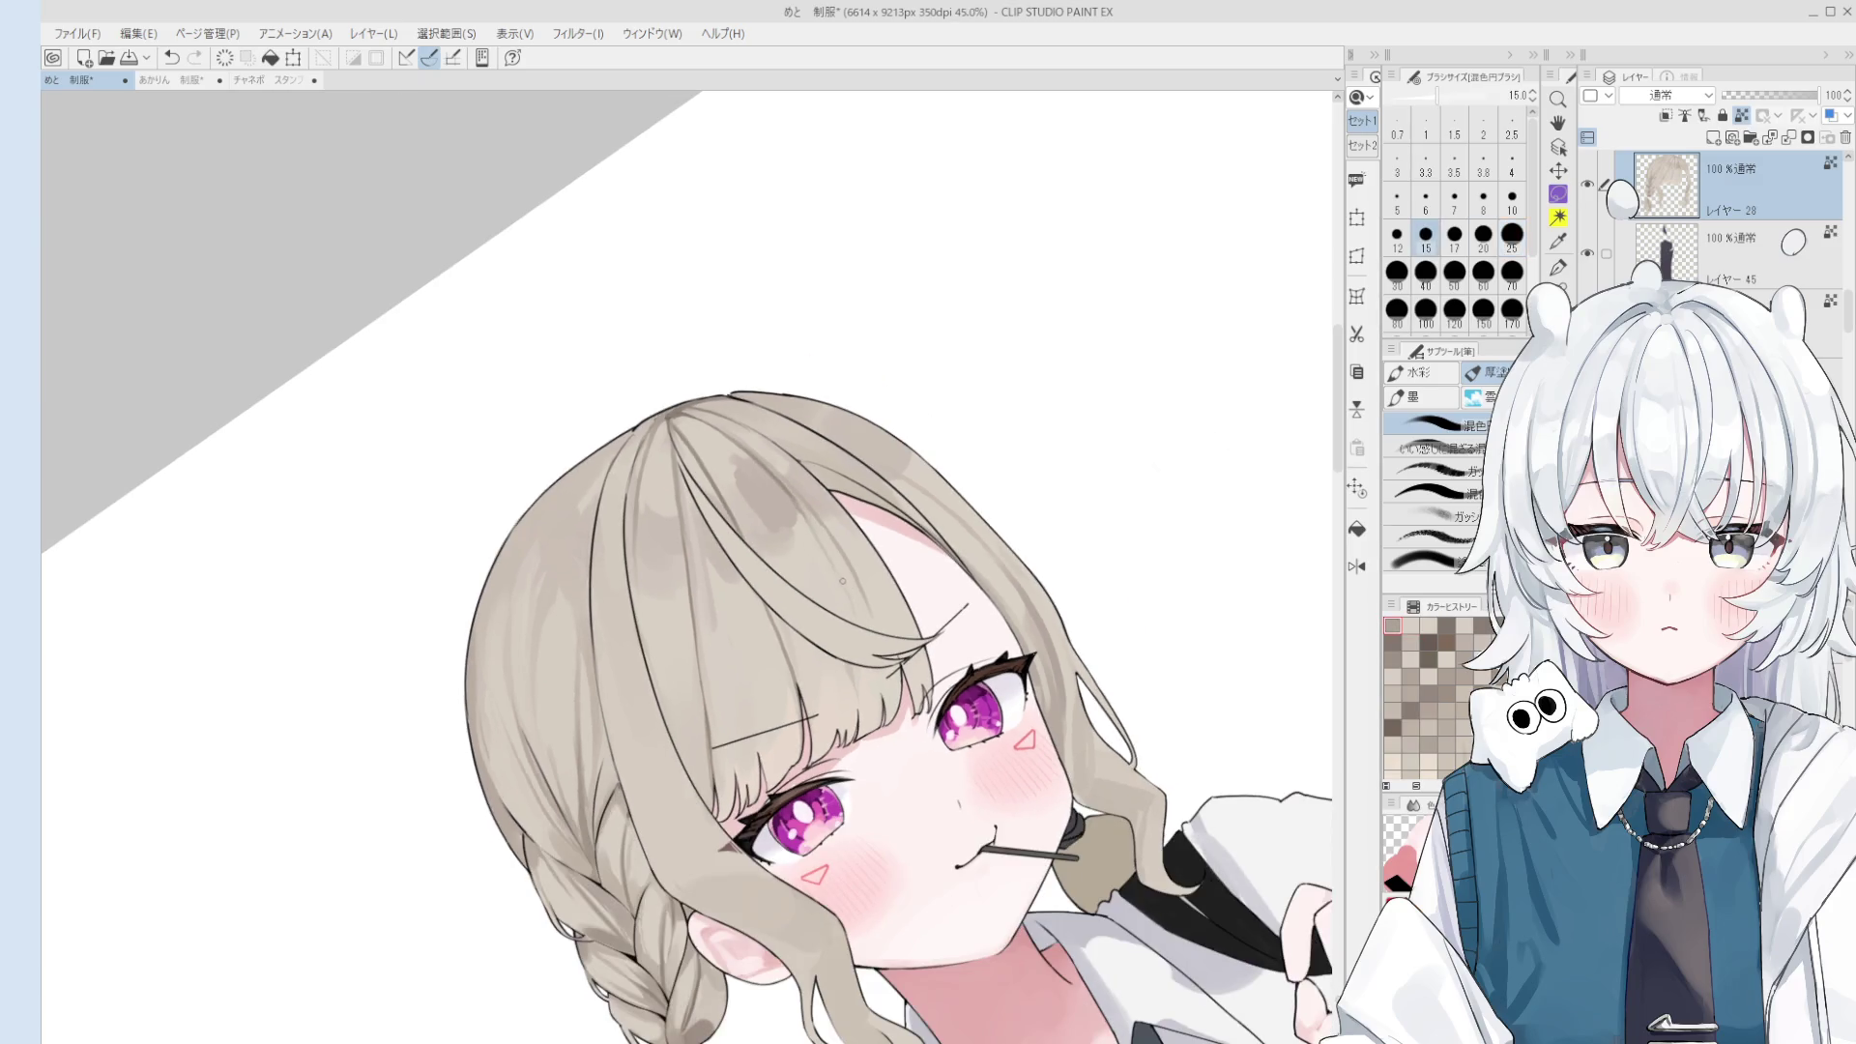
scroll(774, 551, up, 2)
key(])
key(])
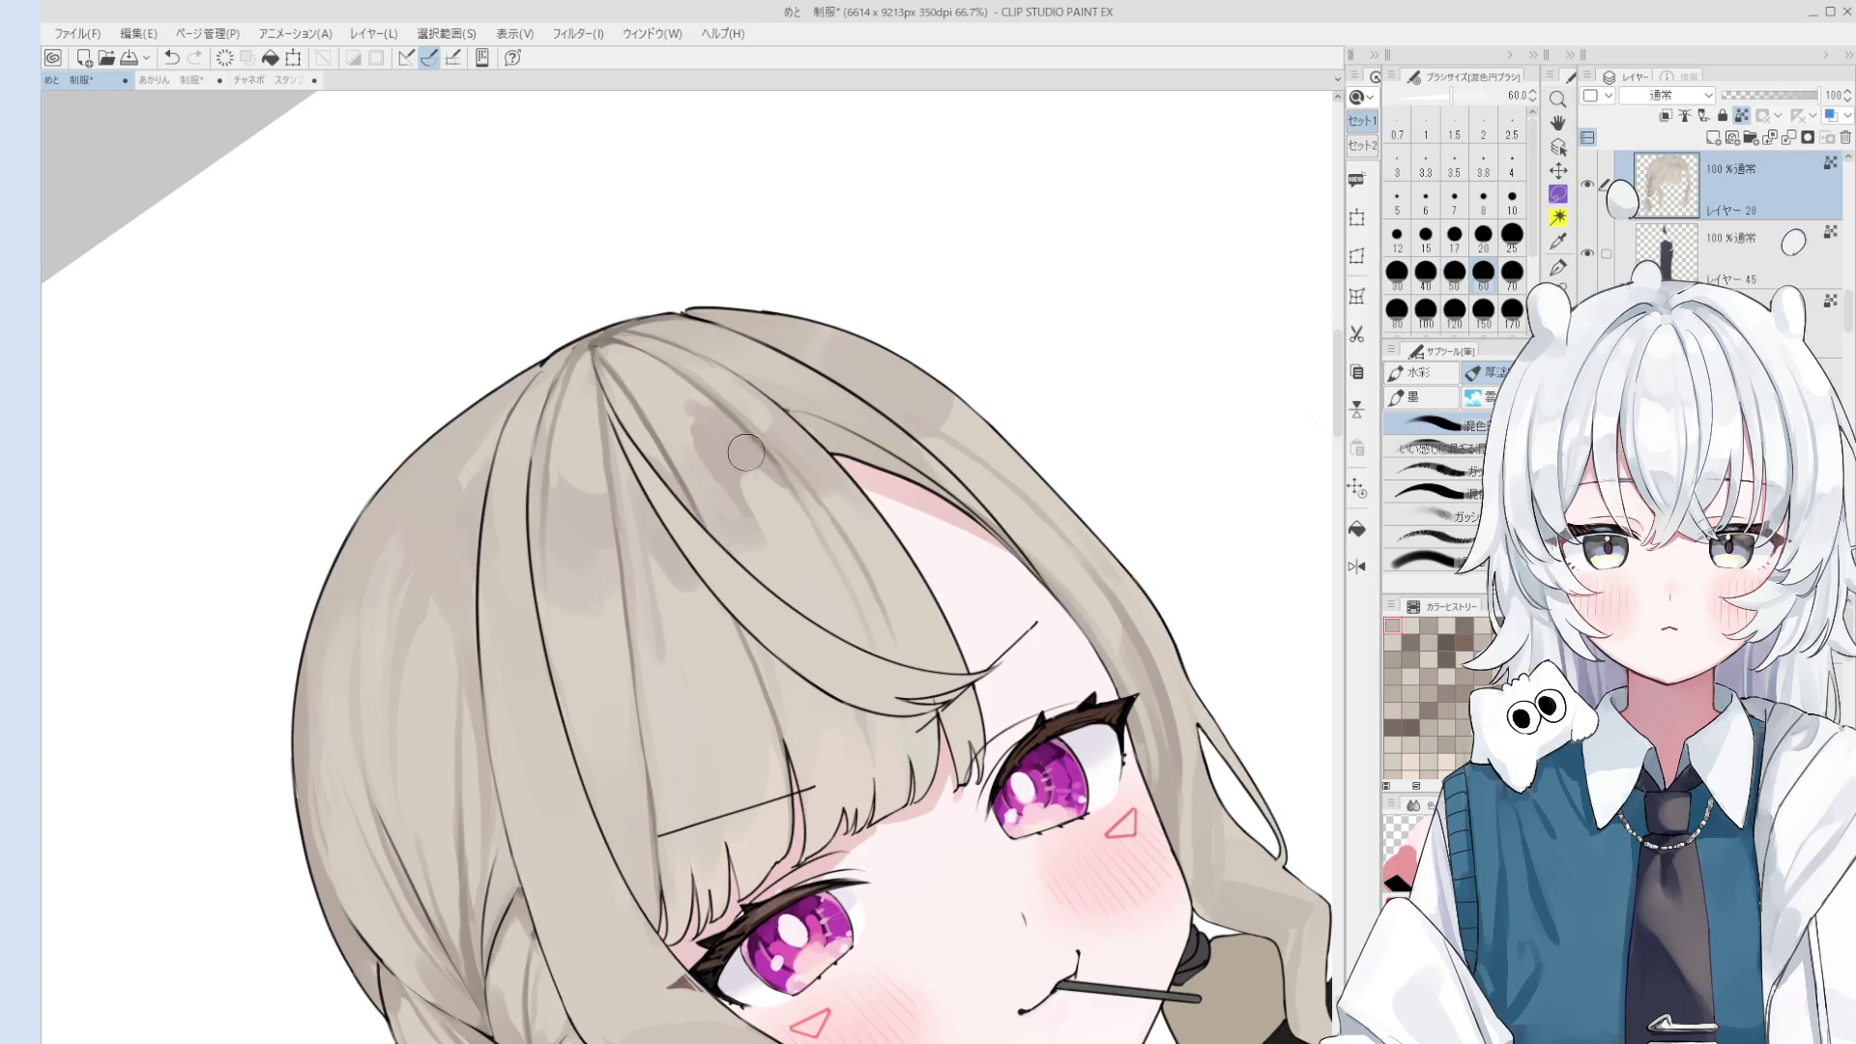
drag(762, 491, 715, 503)
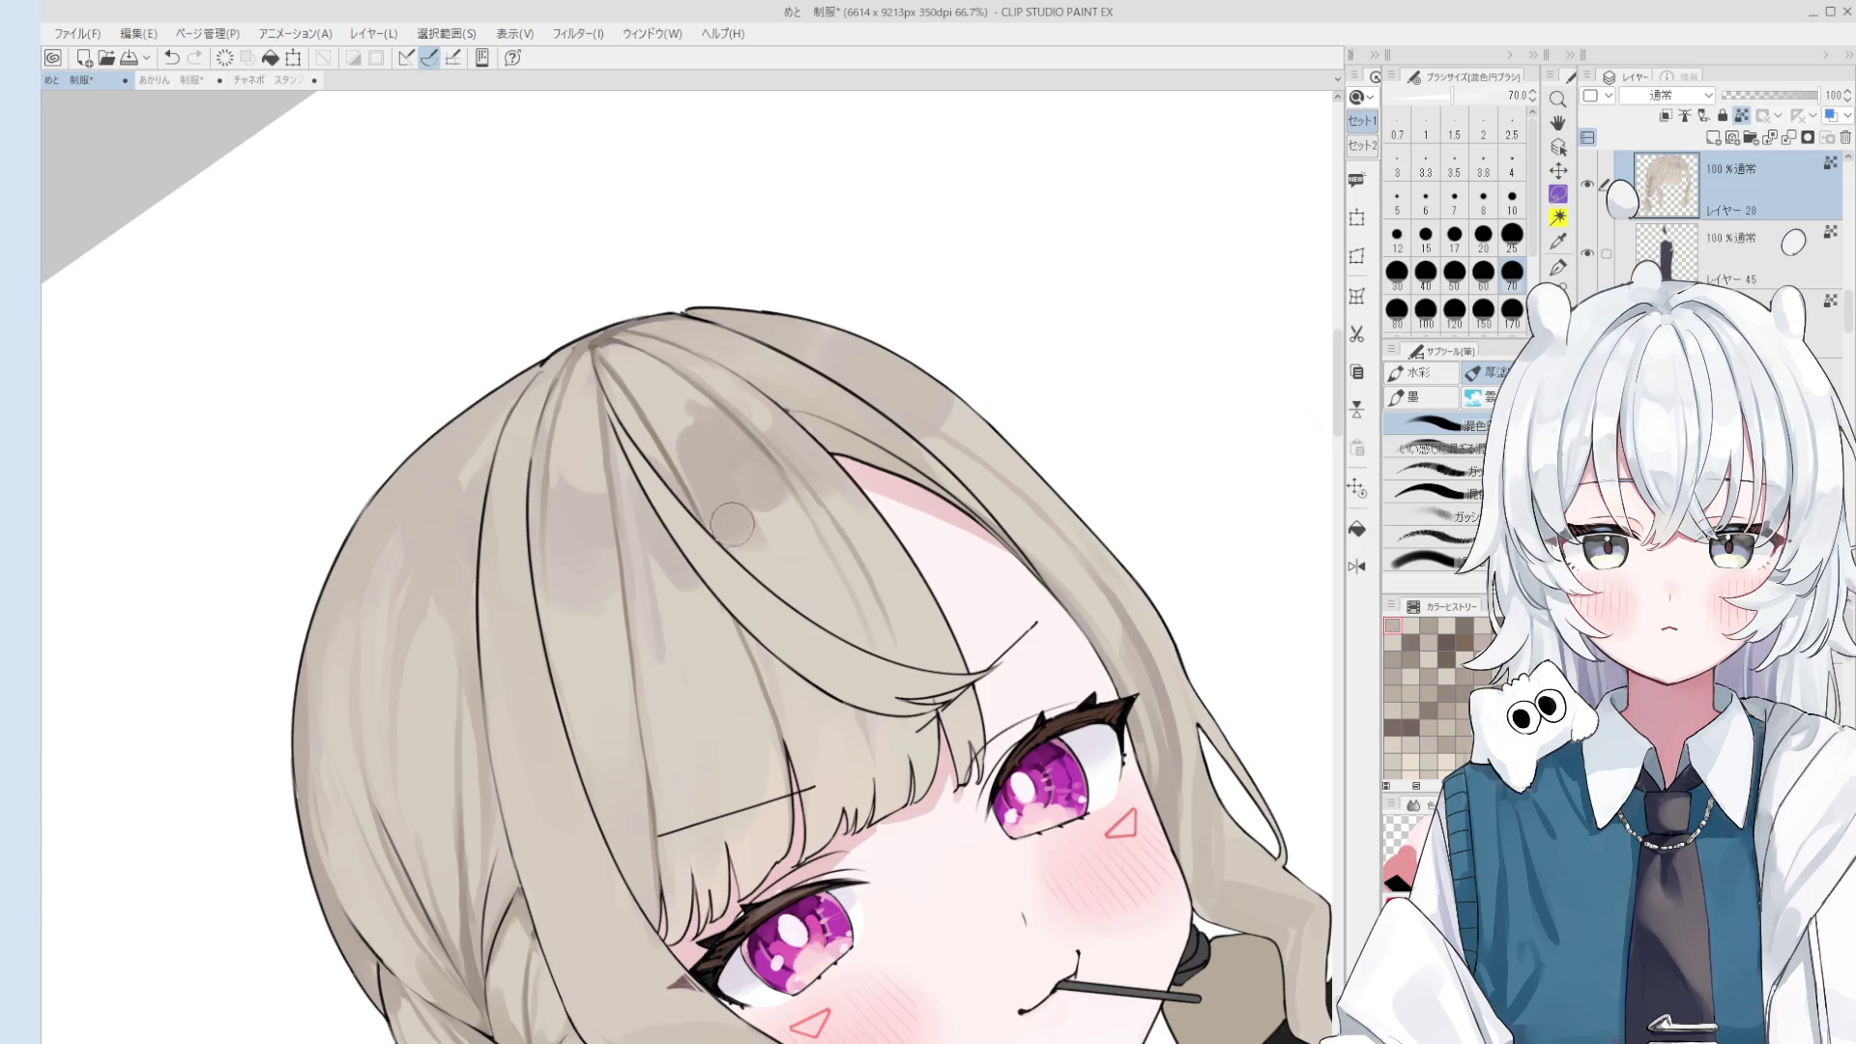
drag(667, 416, 701, 420)
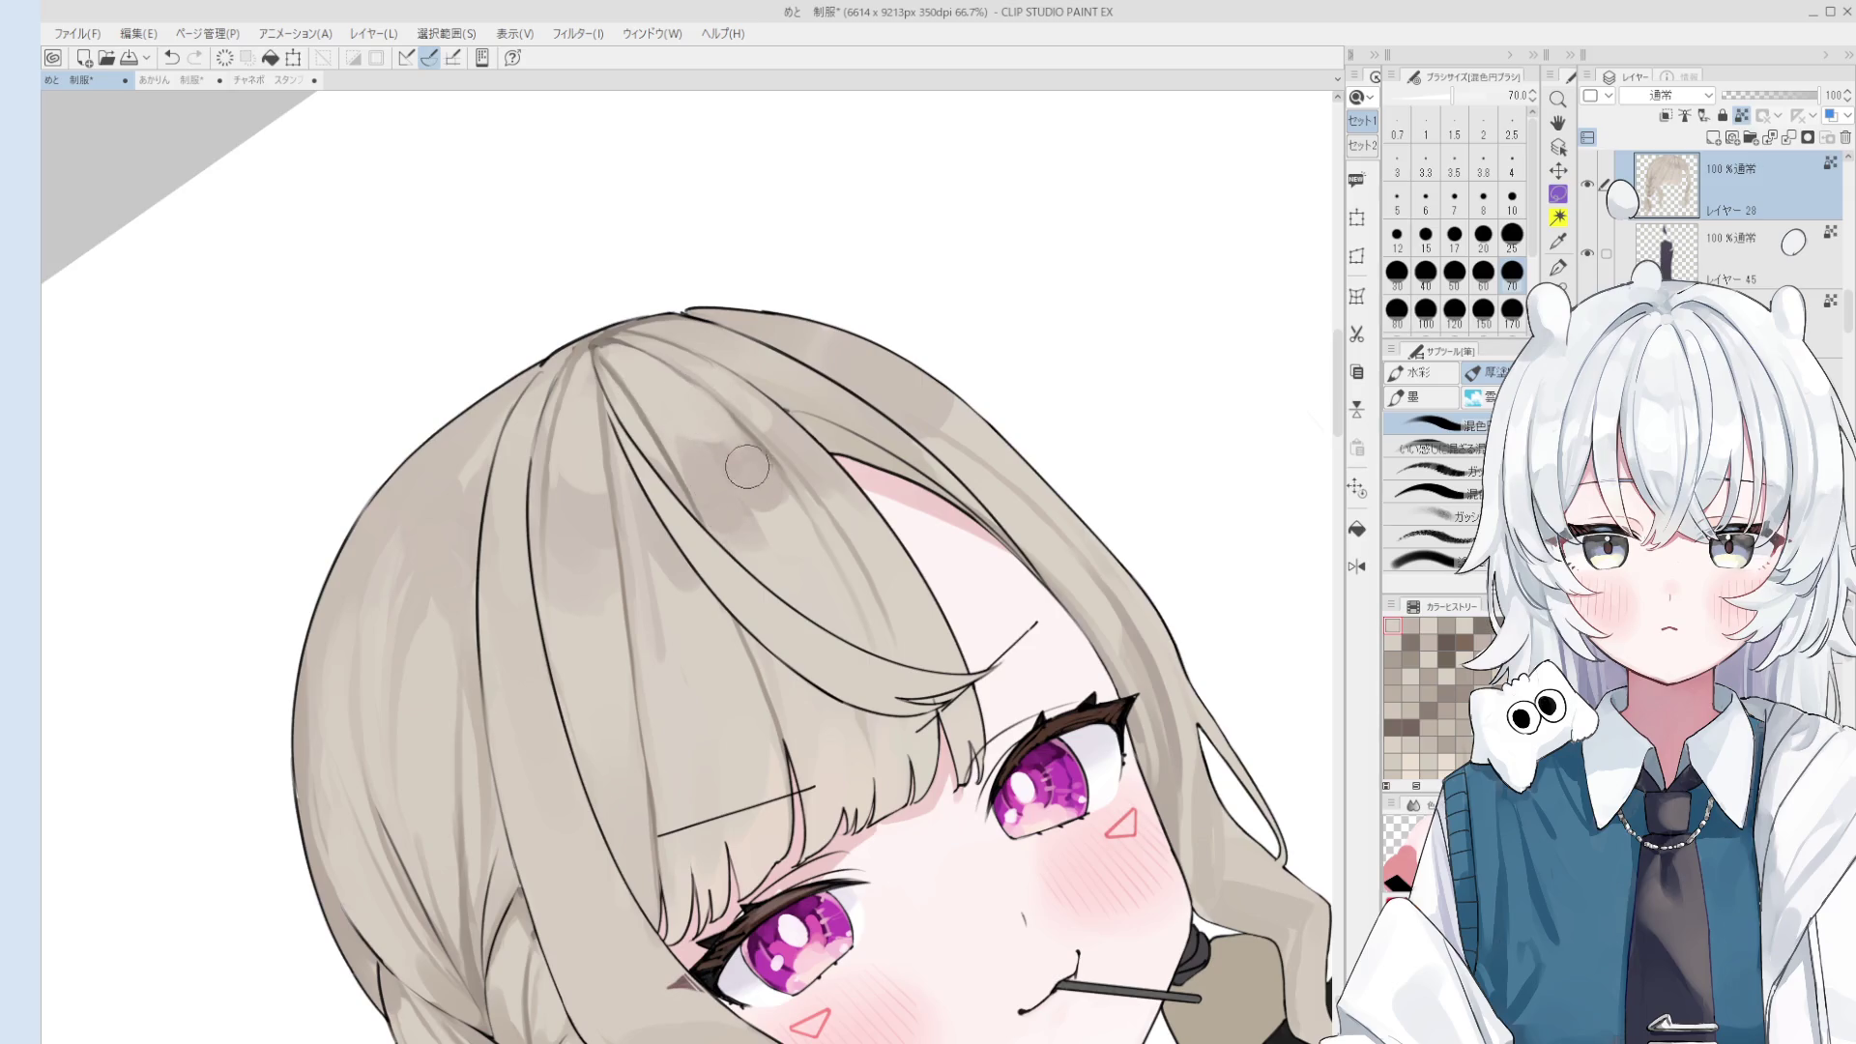
key(ctrl+z)
drag(759, 521, 764, 438)
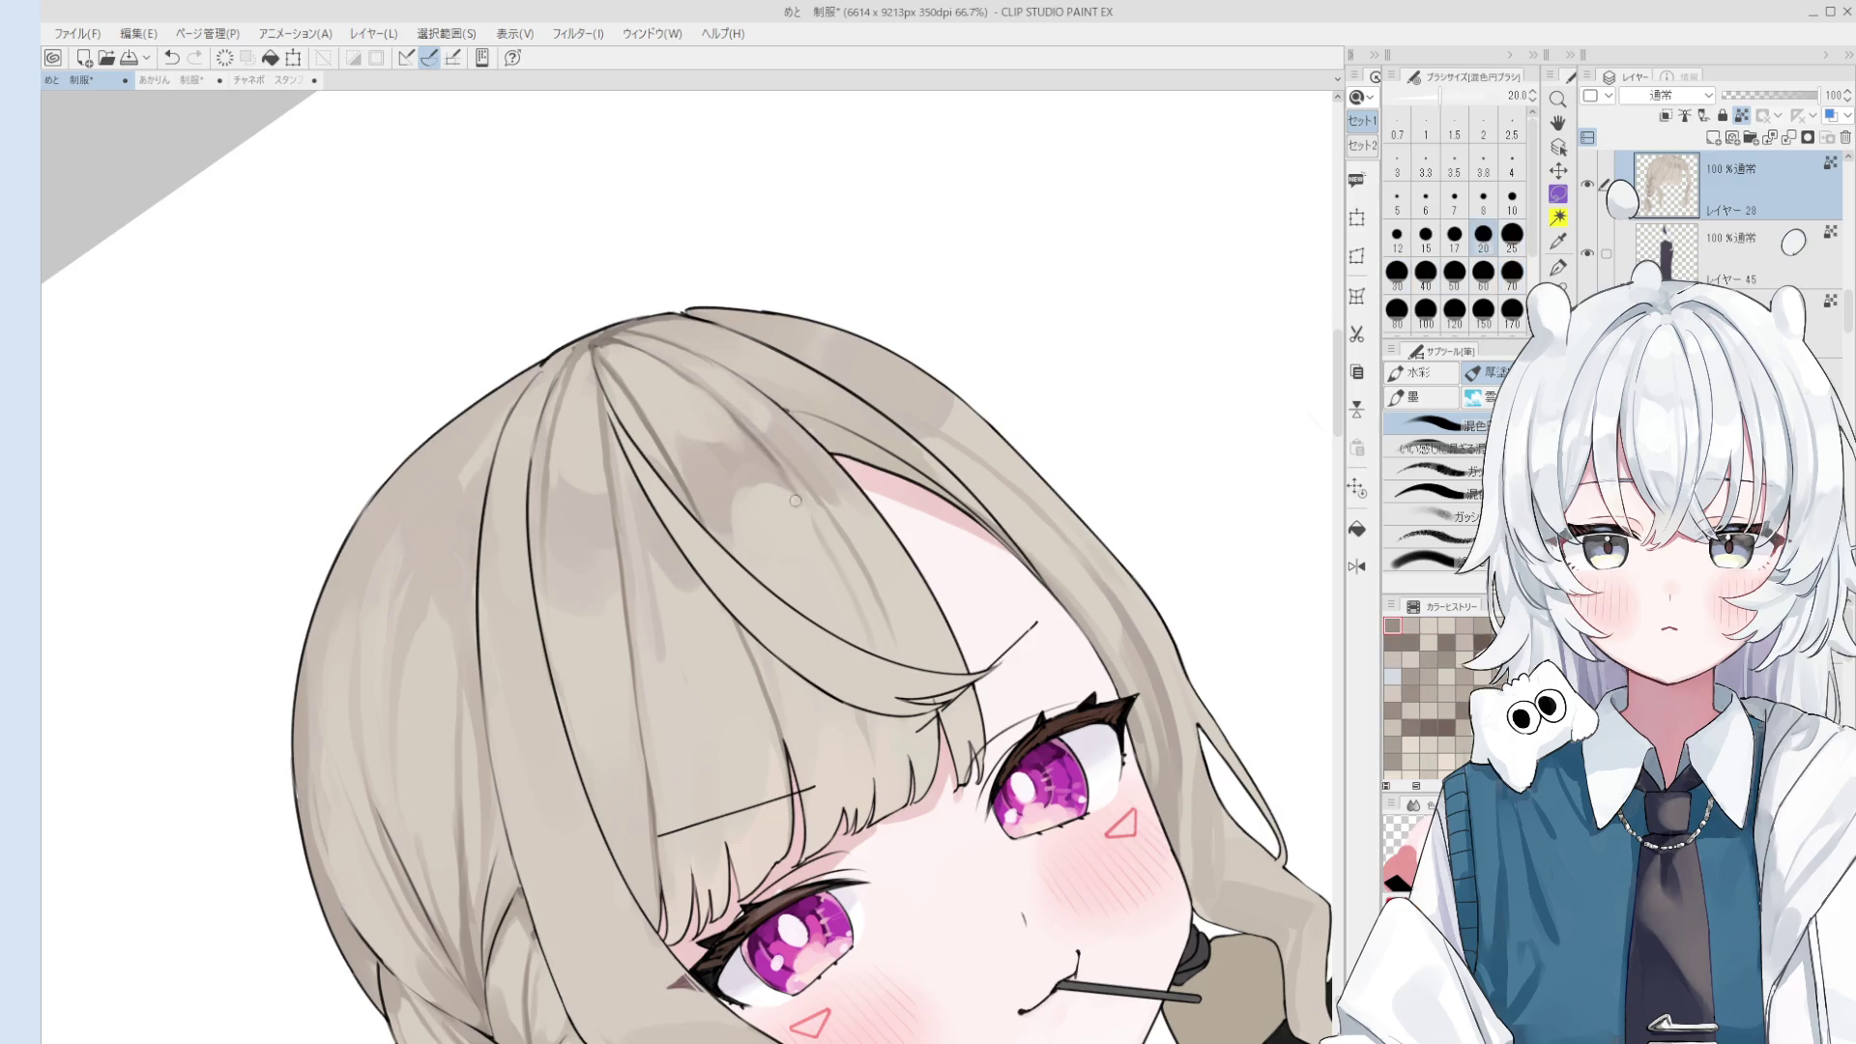
- Undo a stray stroke, settle the brush at size 30 and rotate the view clockwise
scroll(773, 497, down, 3)
mouse_move(671, 602)
mouse_down()
mouse_move(749, 558)
mouse_move(696, 542)
mouse_move(675, 558)
mouse_up()
key(bracketleft)
key(ctrl+z)
key(bracketleft)
key(bracketright)
key(bracketright)
key(bracketright)
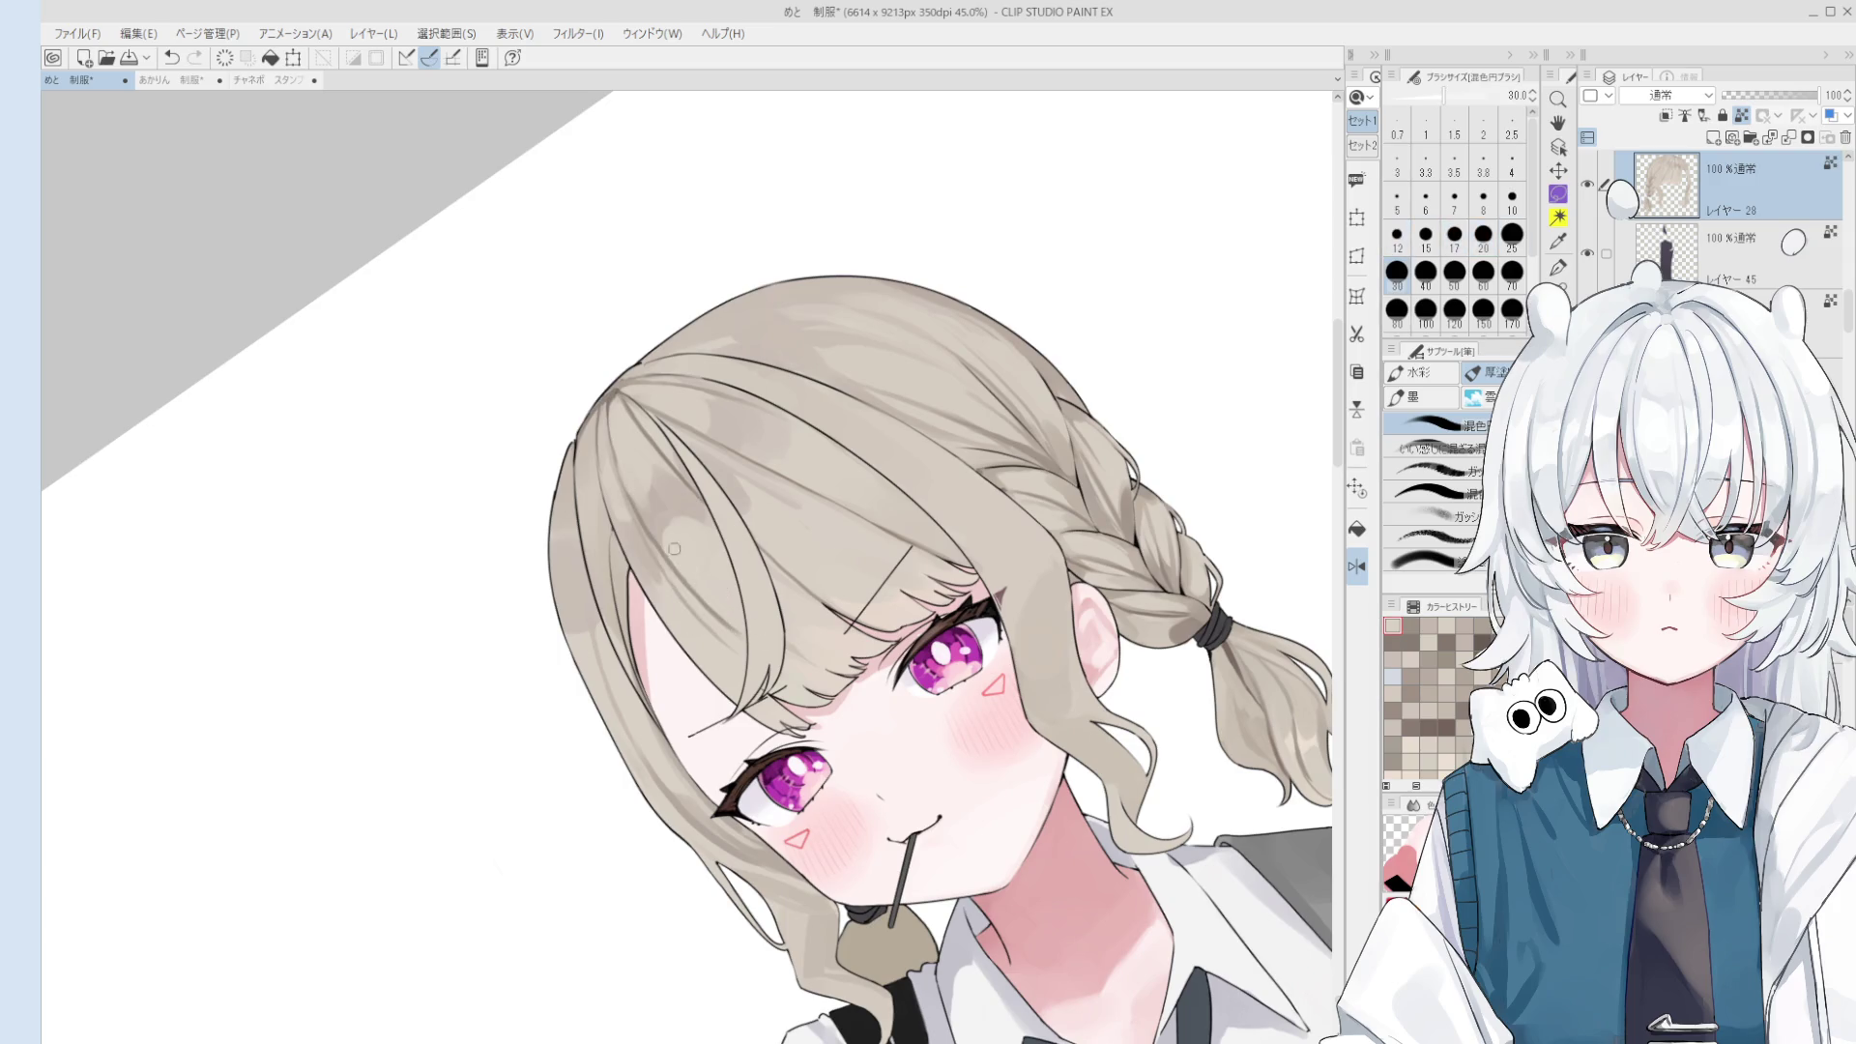
key(asciicircum)
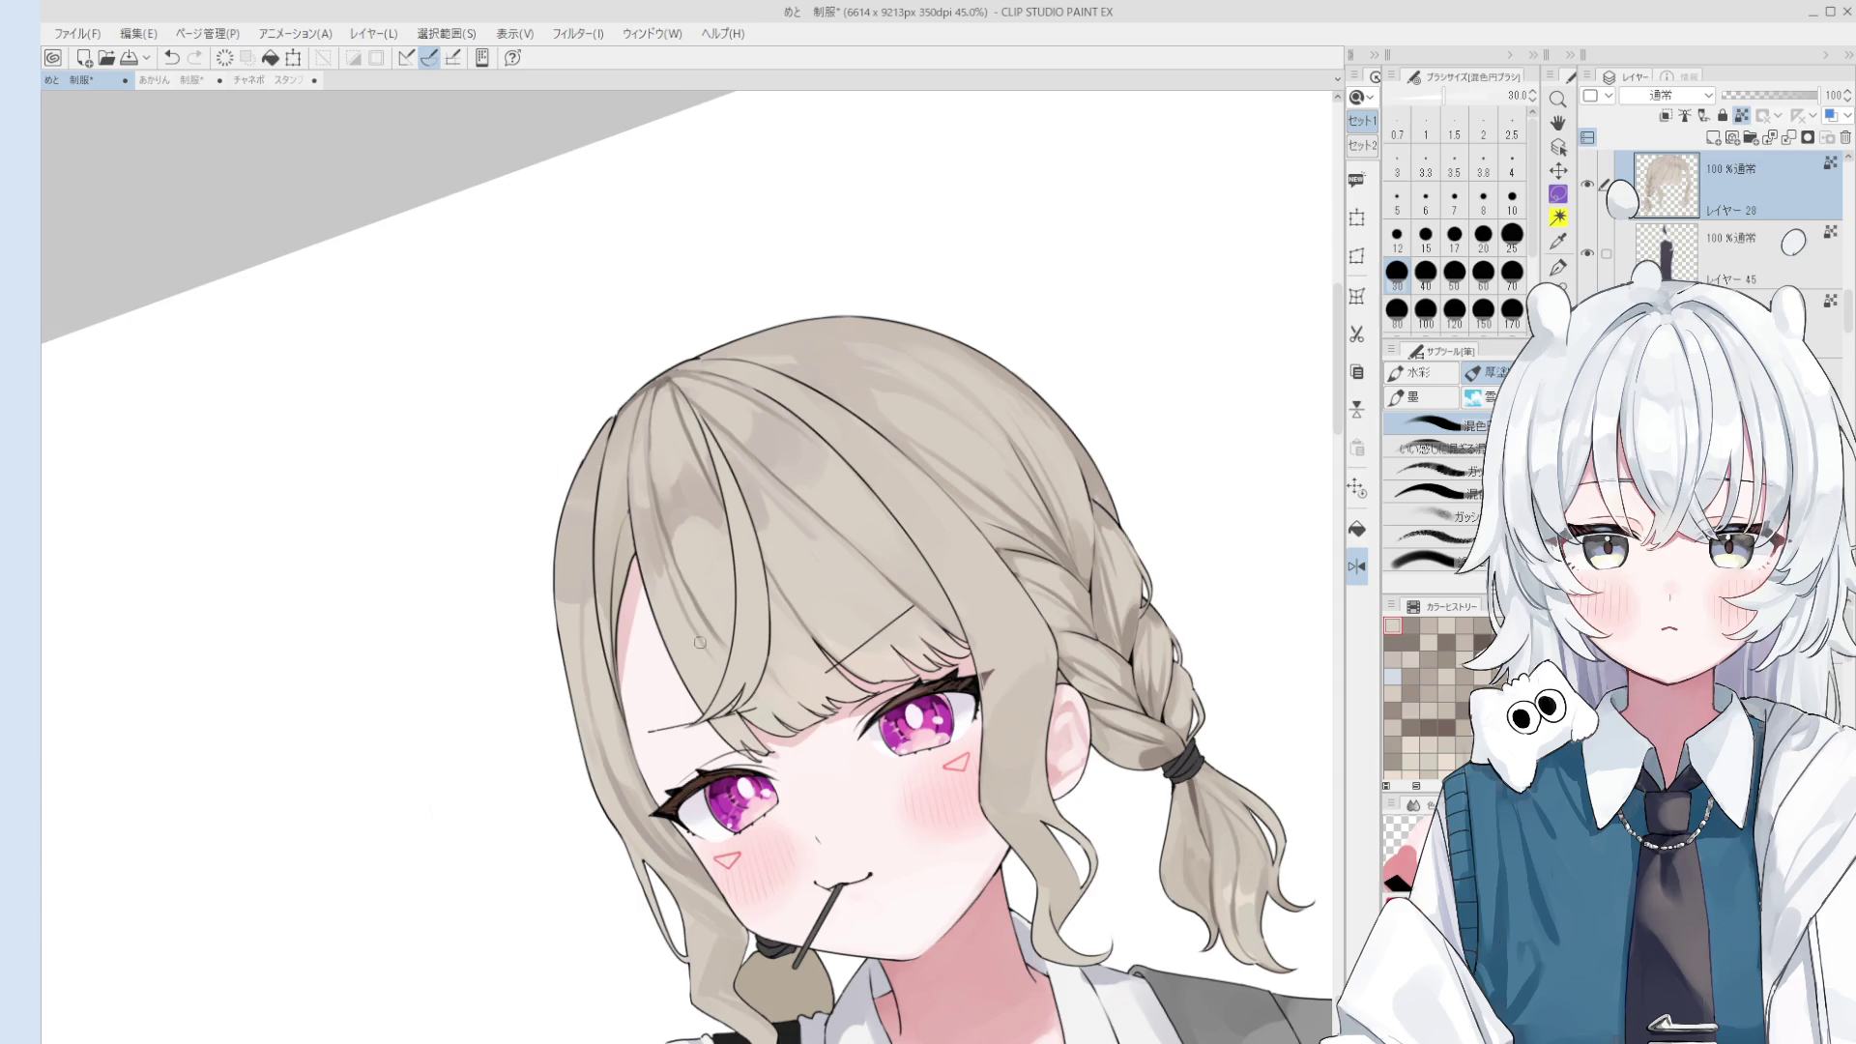
- Zoom in on the bangs and try brush sizes 17, 25 and 40
scroll(566, 363, up, 2)
scroll(677, 363, up, 2)
scroll(774, 365, up, 1)
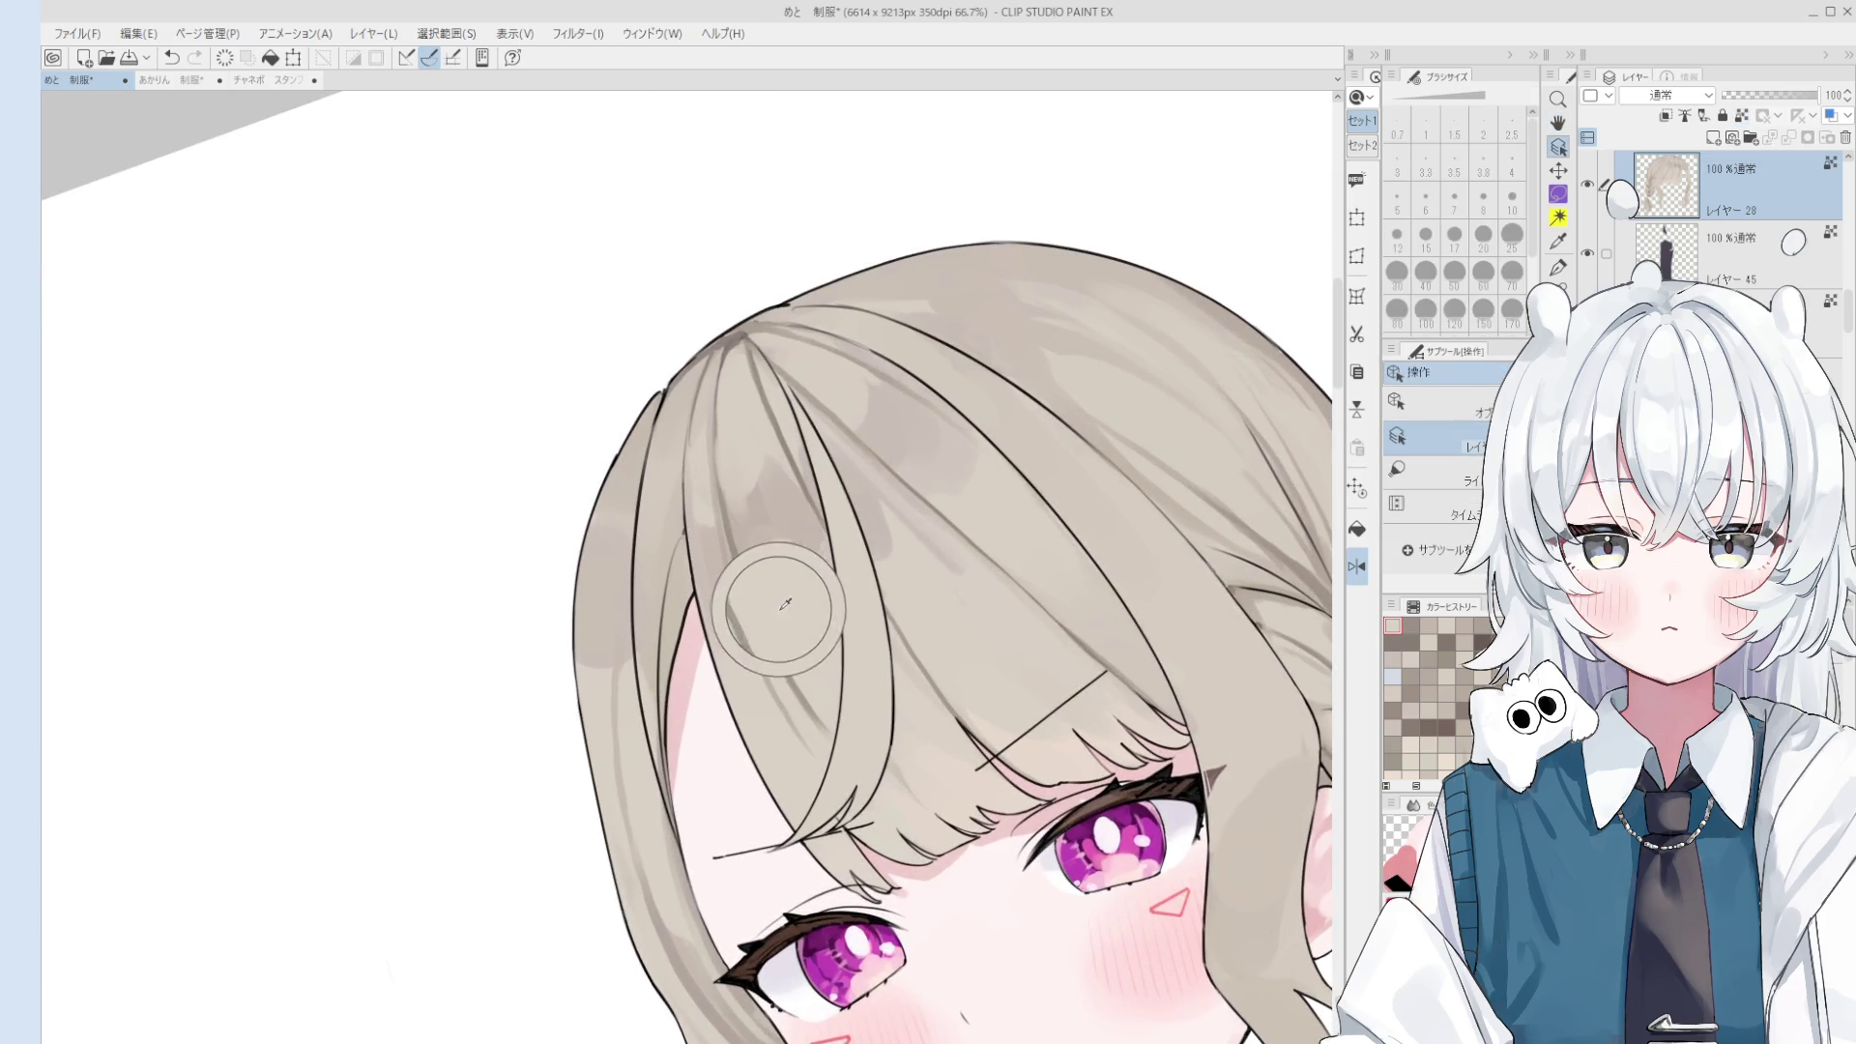
scroll(746, 548, up, 2)
drag(745, 548, 709, 390)
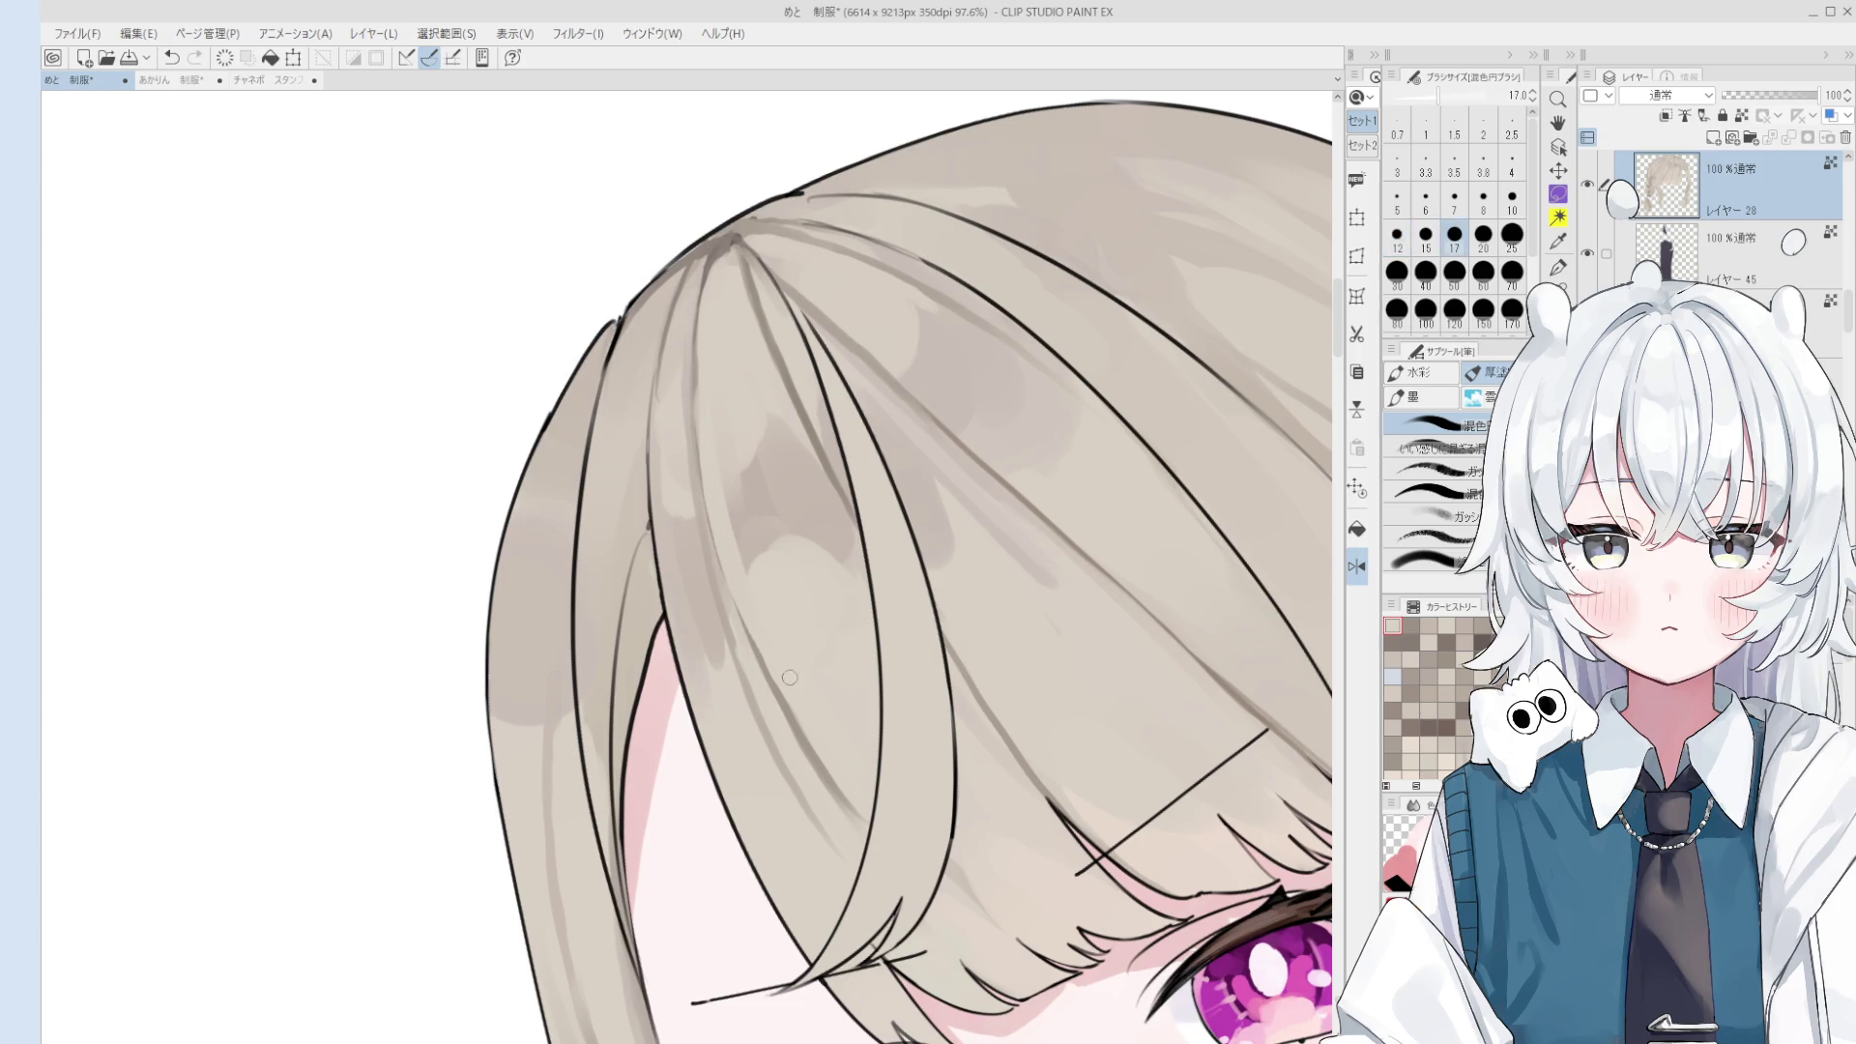
drag(741, 565, 762, 597)
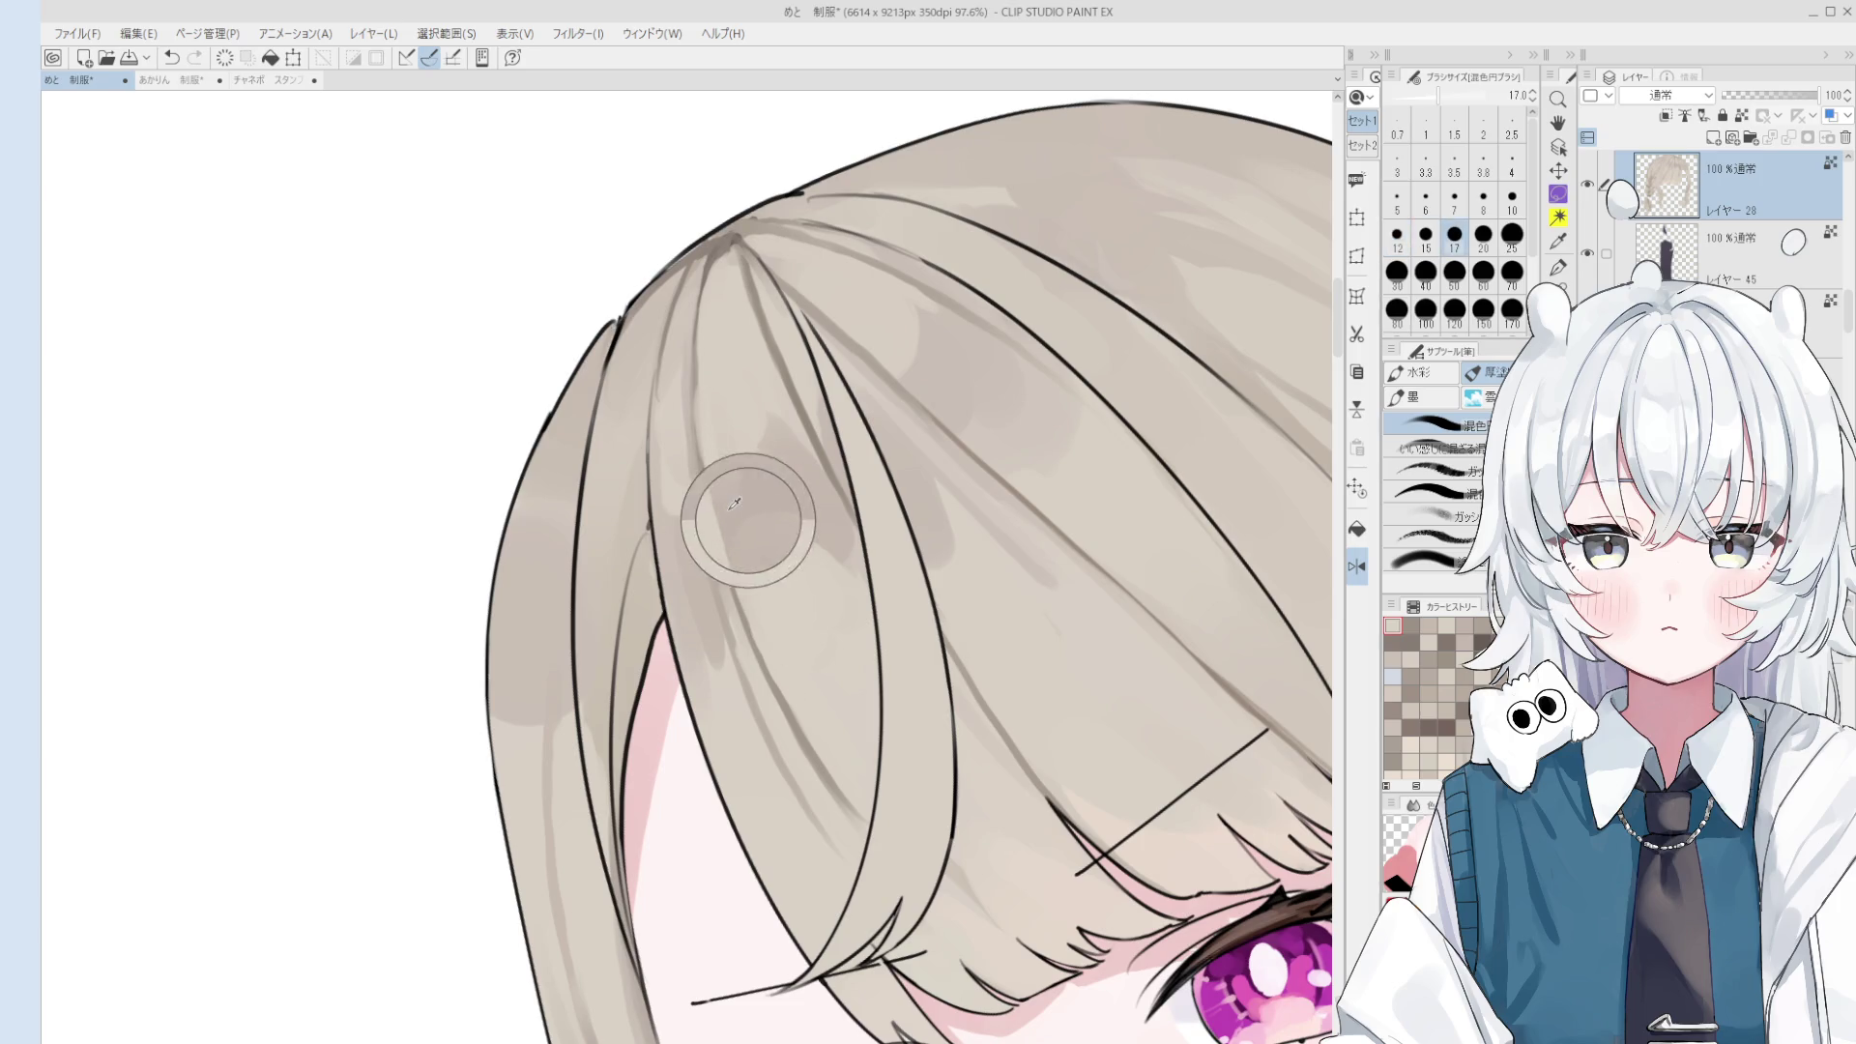
scroll(762, 598, down, 1)
scroll(762, 598, down, 1)
drag(739, 464, 762, 496)
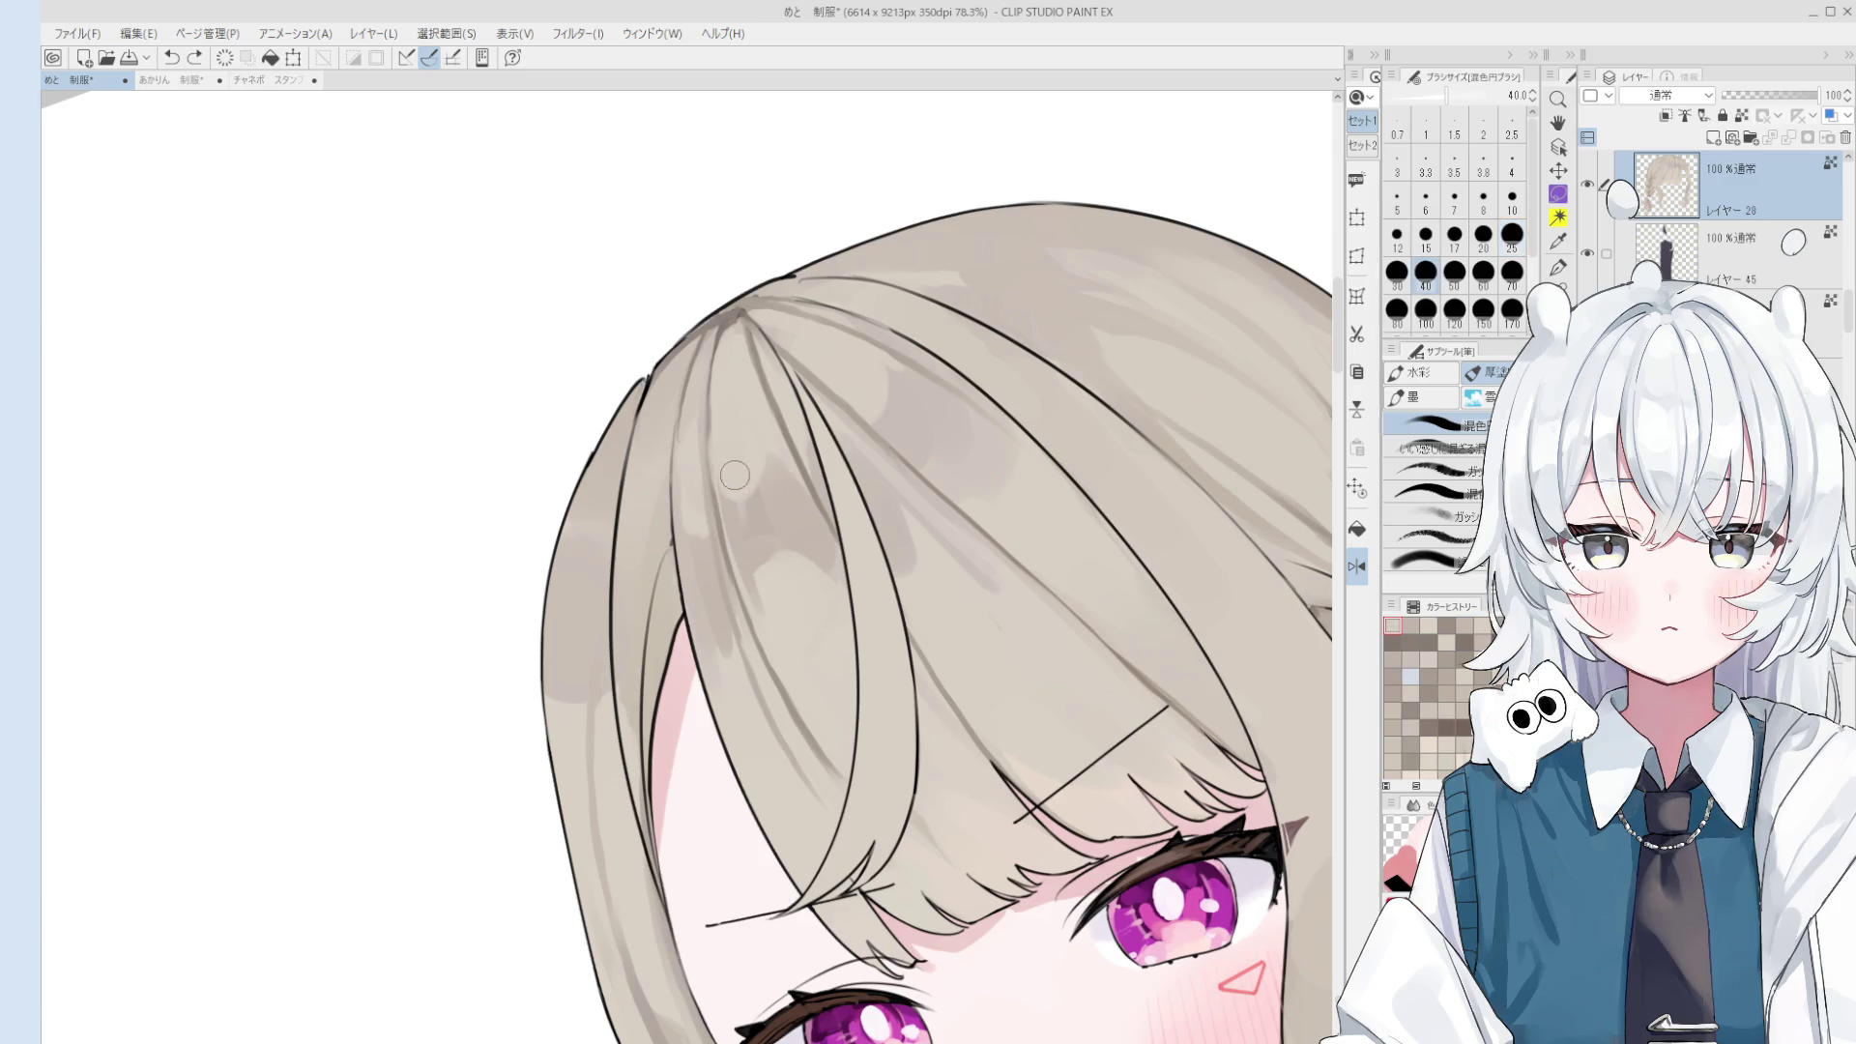
scroll(730, 416, up, 1)
drag(735, 546, 696, 512)
- Tilt the view and paint a light tone along a bangs strand at size 20
key(-)
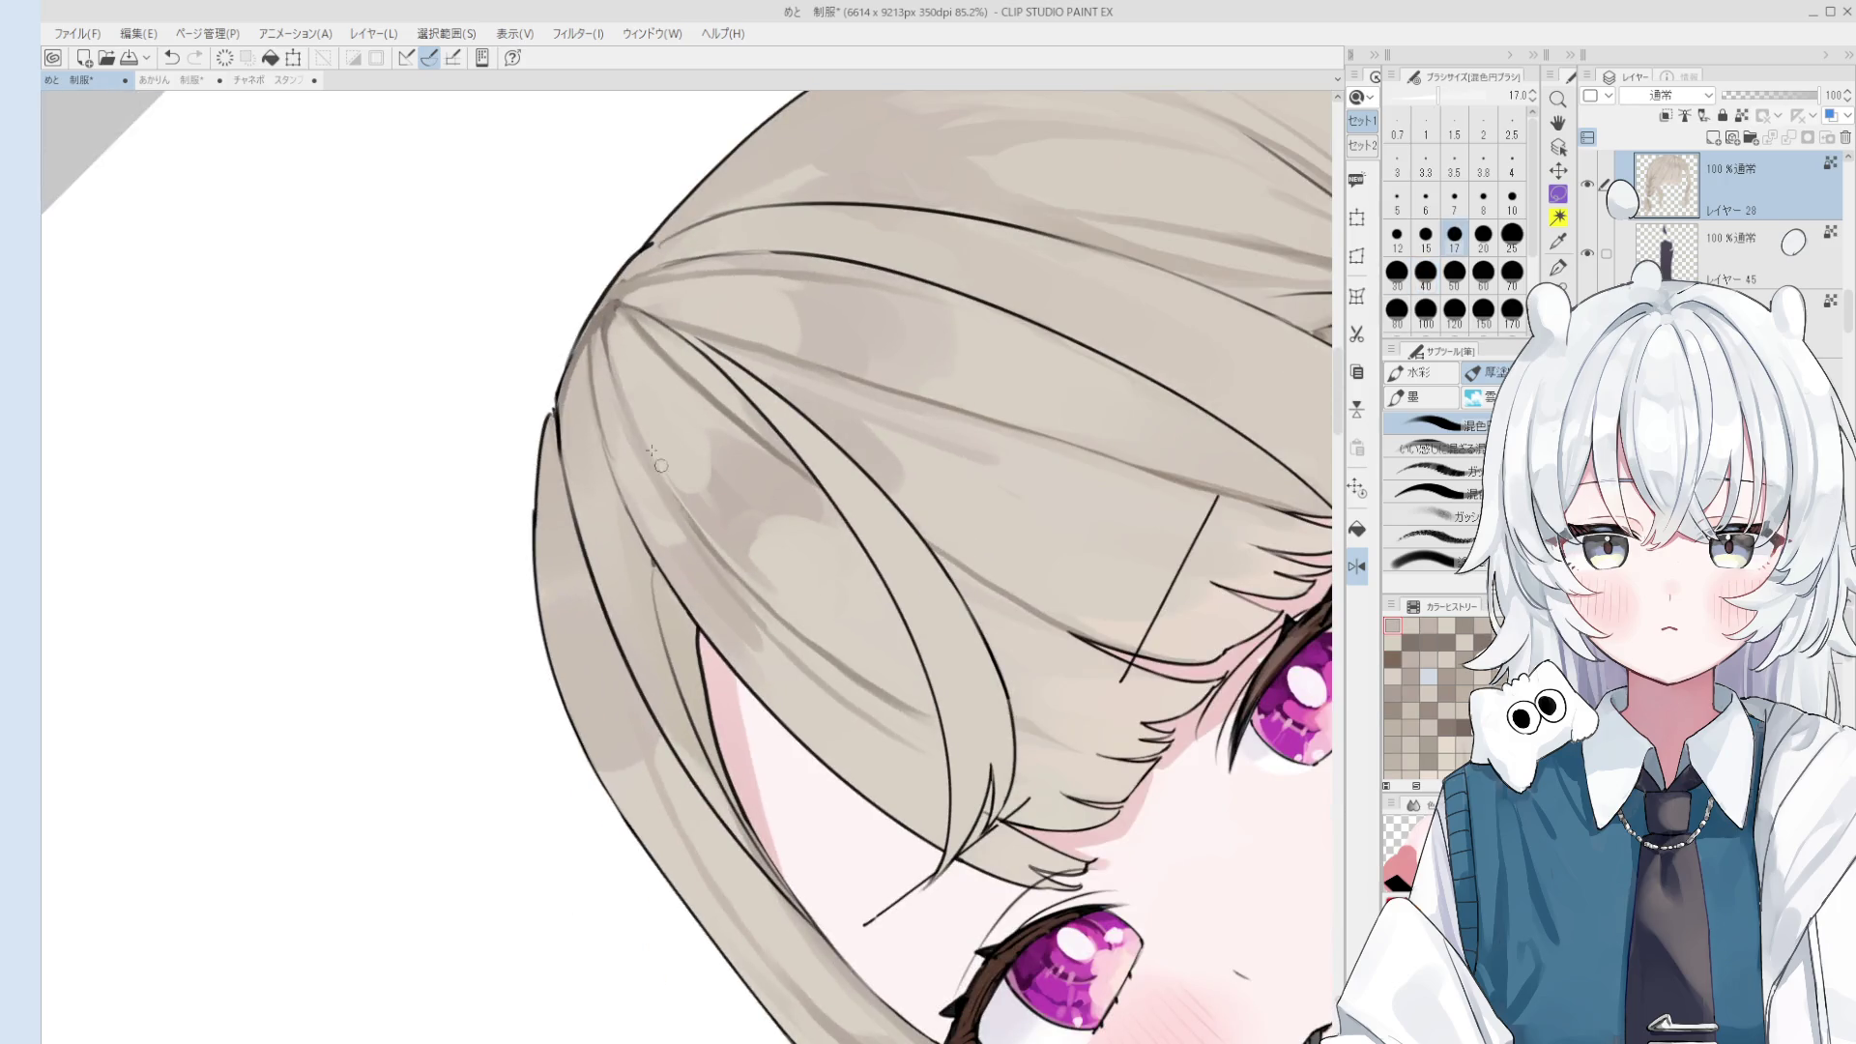
key(])
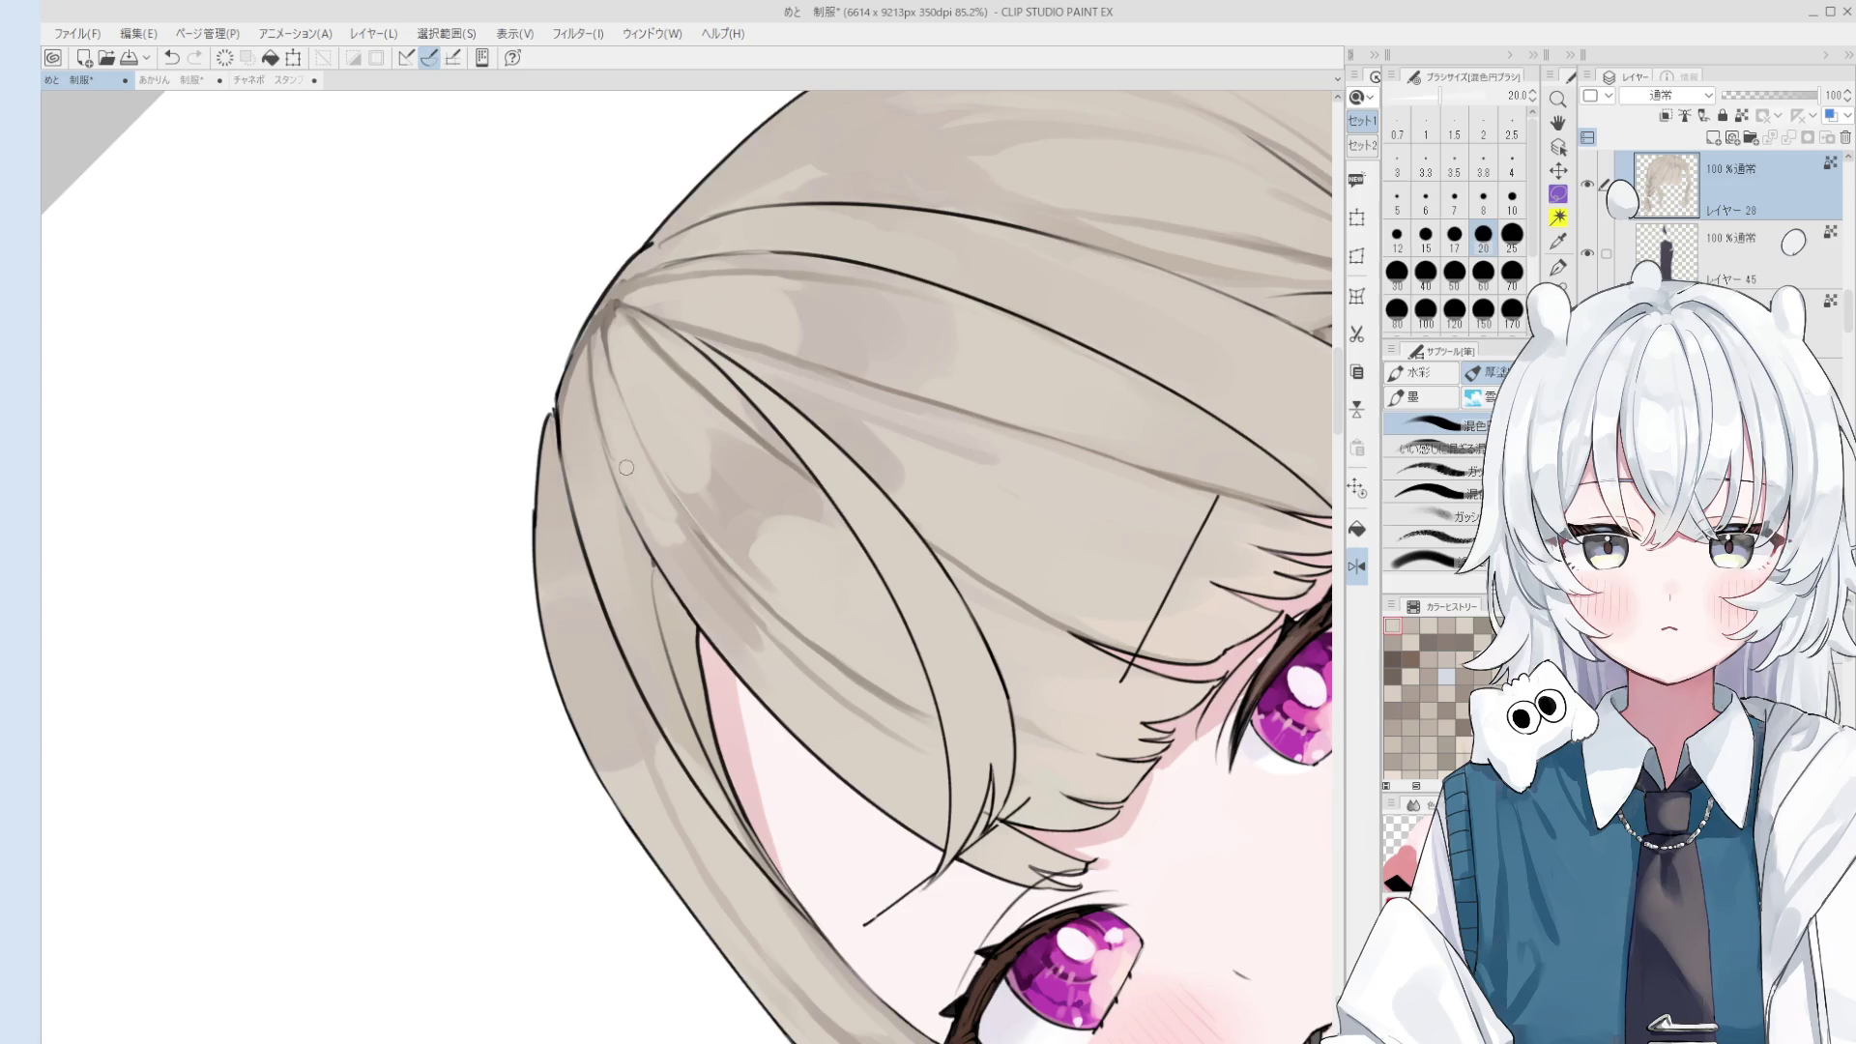
drag(602, 370, 650, 513)
mouse_move(592, 338)
mouse_down()
mouse_move(646, 519)
mouse_move(663, 468)
mouse_move(730, 542)
mouse_up()
key(])
scroll(661, 400, down, 1)
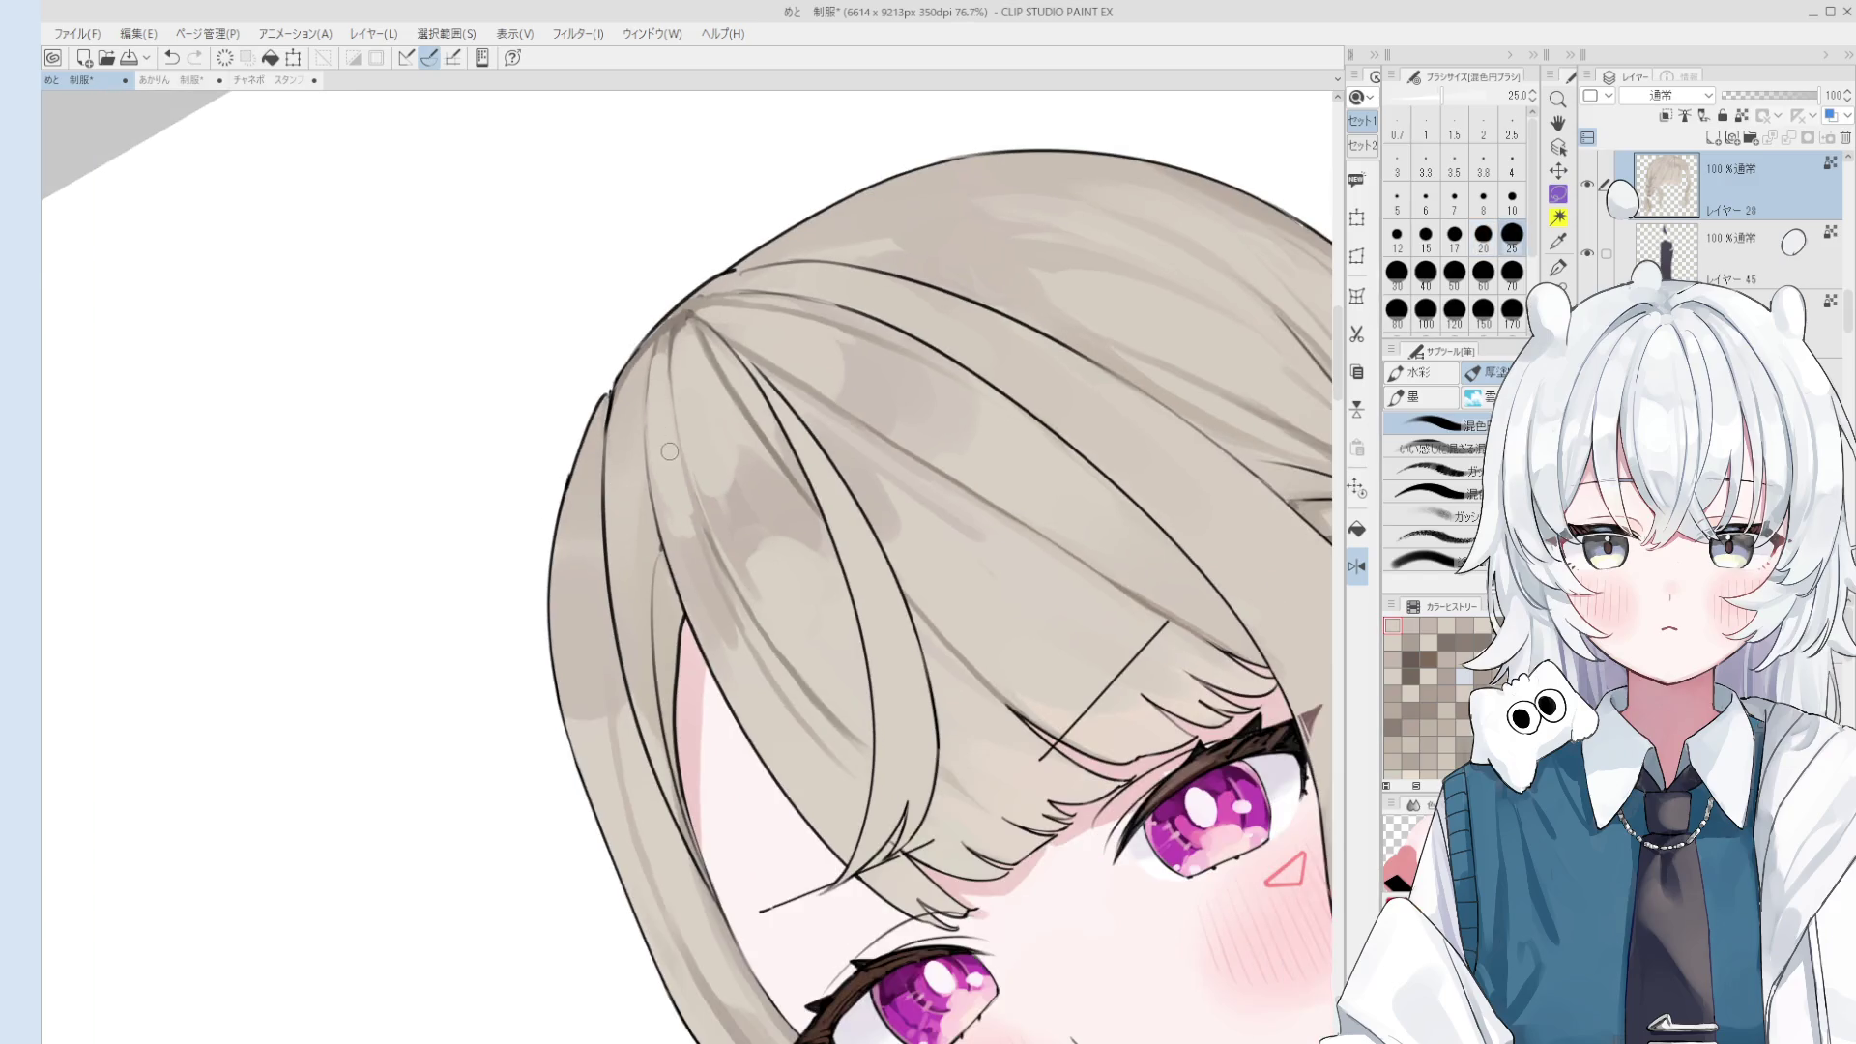
scroll(729, 494, down, 1)
- Paint darker grey-beige shade and a brighter highlight along the hair strand
mouse_move(774, 609)
mouse_down()
mouse_move(735, 542)
mouse_move(759, 657)
mouse_up()
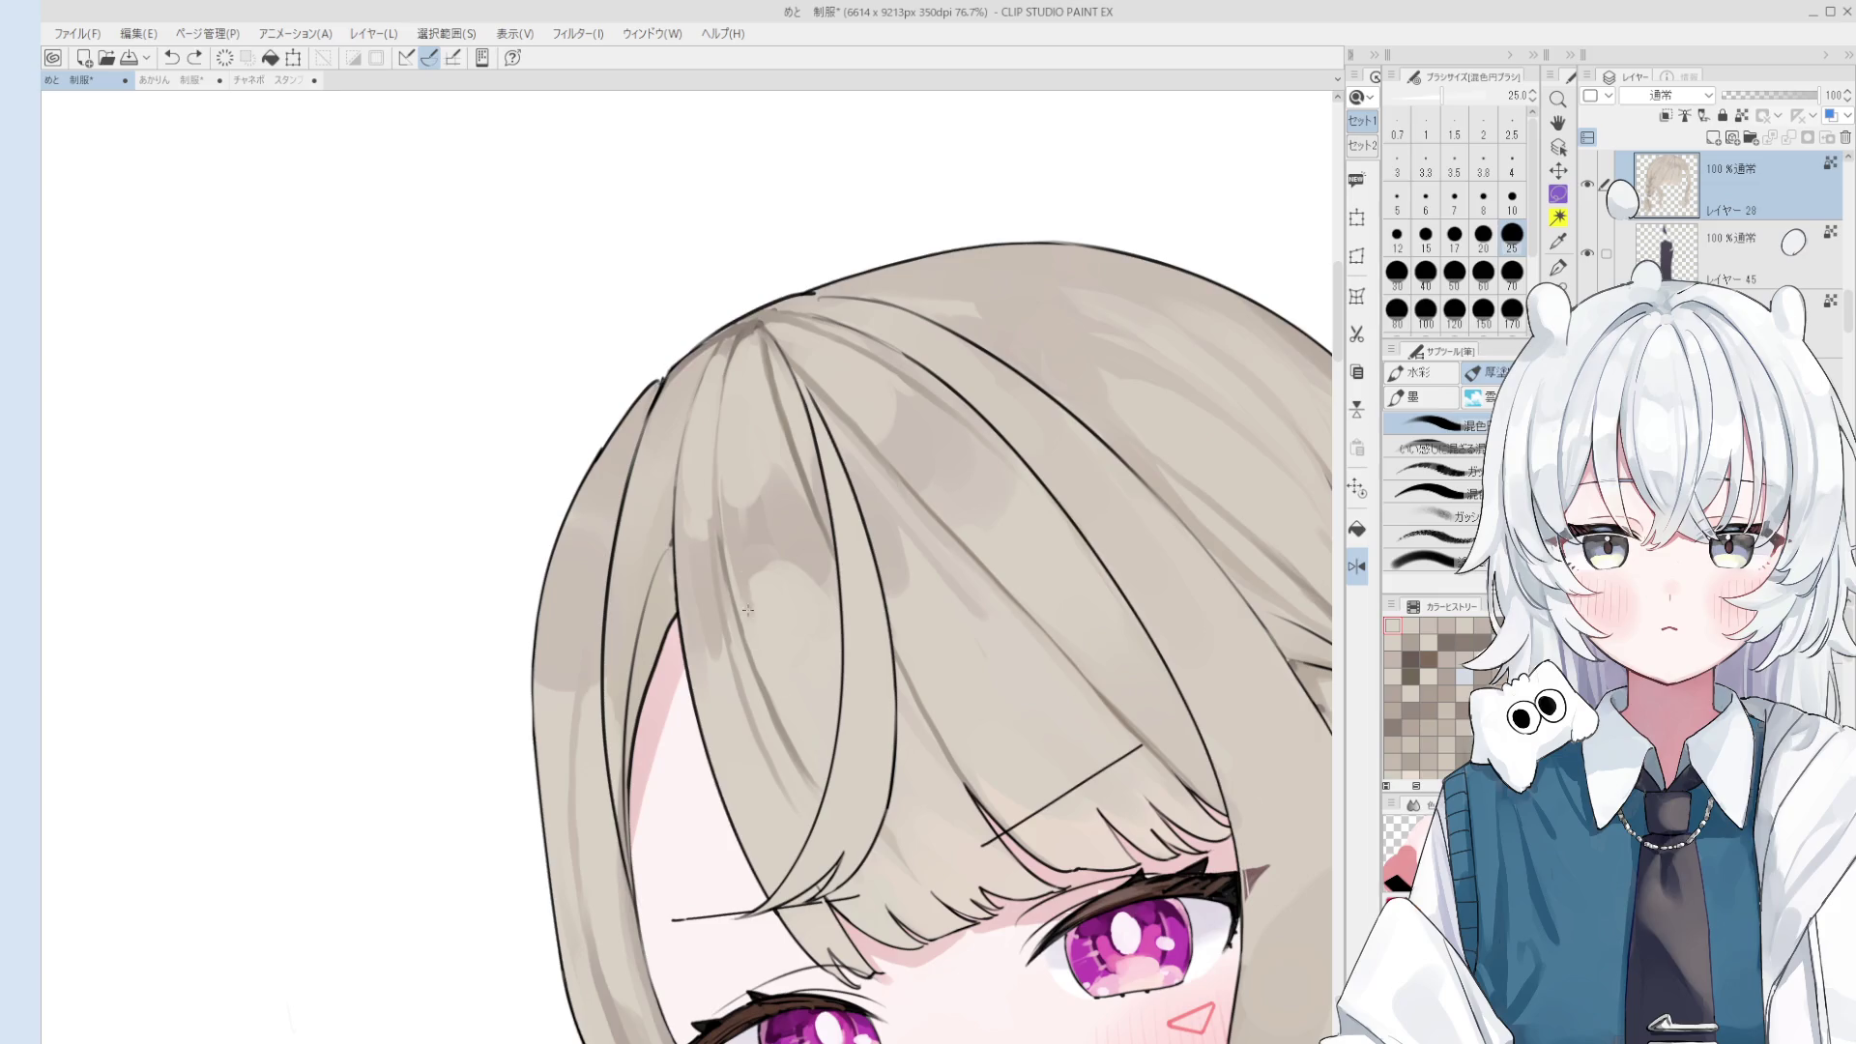
drag(730, 551, 759, 662)
drag(743, 594, 764, 619)
key(])
key(])
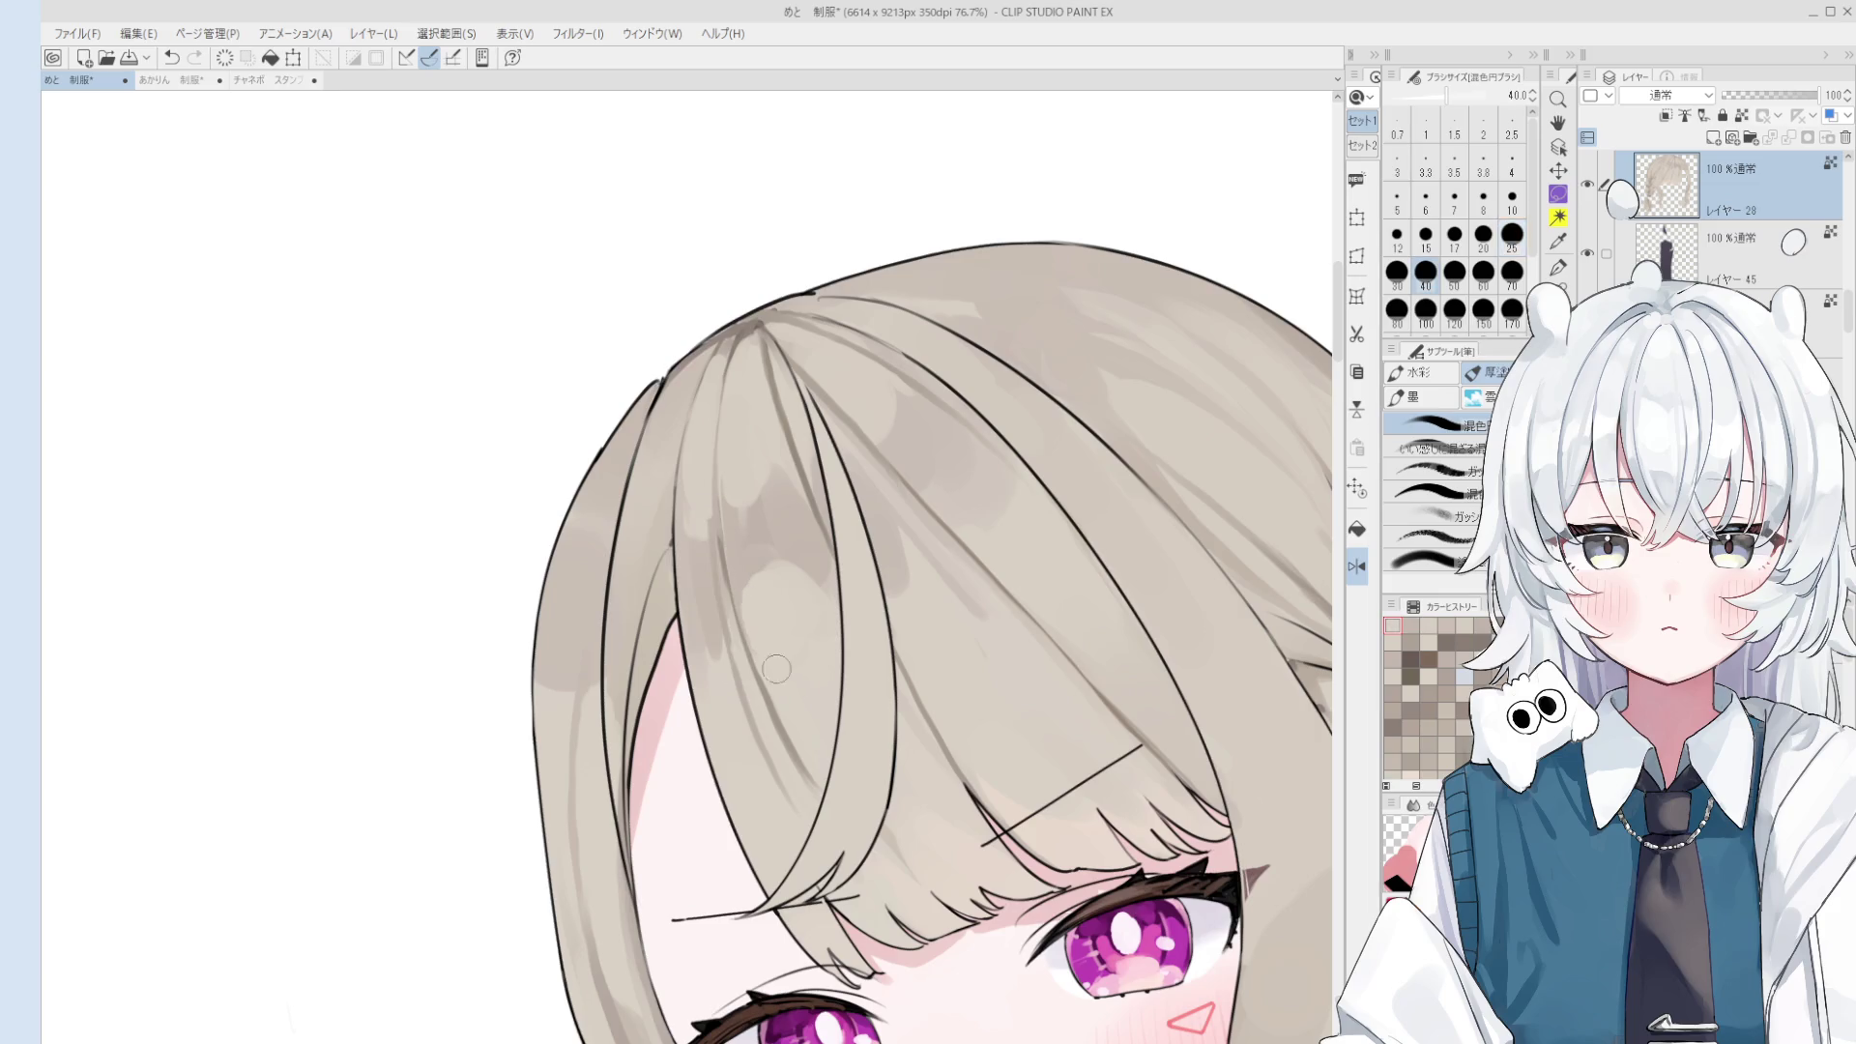
- Sample hair tones from the drawing and blend the bangs shading at size 20
alt+click(801, 720)
key([)
key([)
key([)
scroll(823, 732, down, 1)
scroll(823, 732, up, 3)
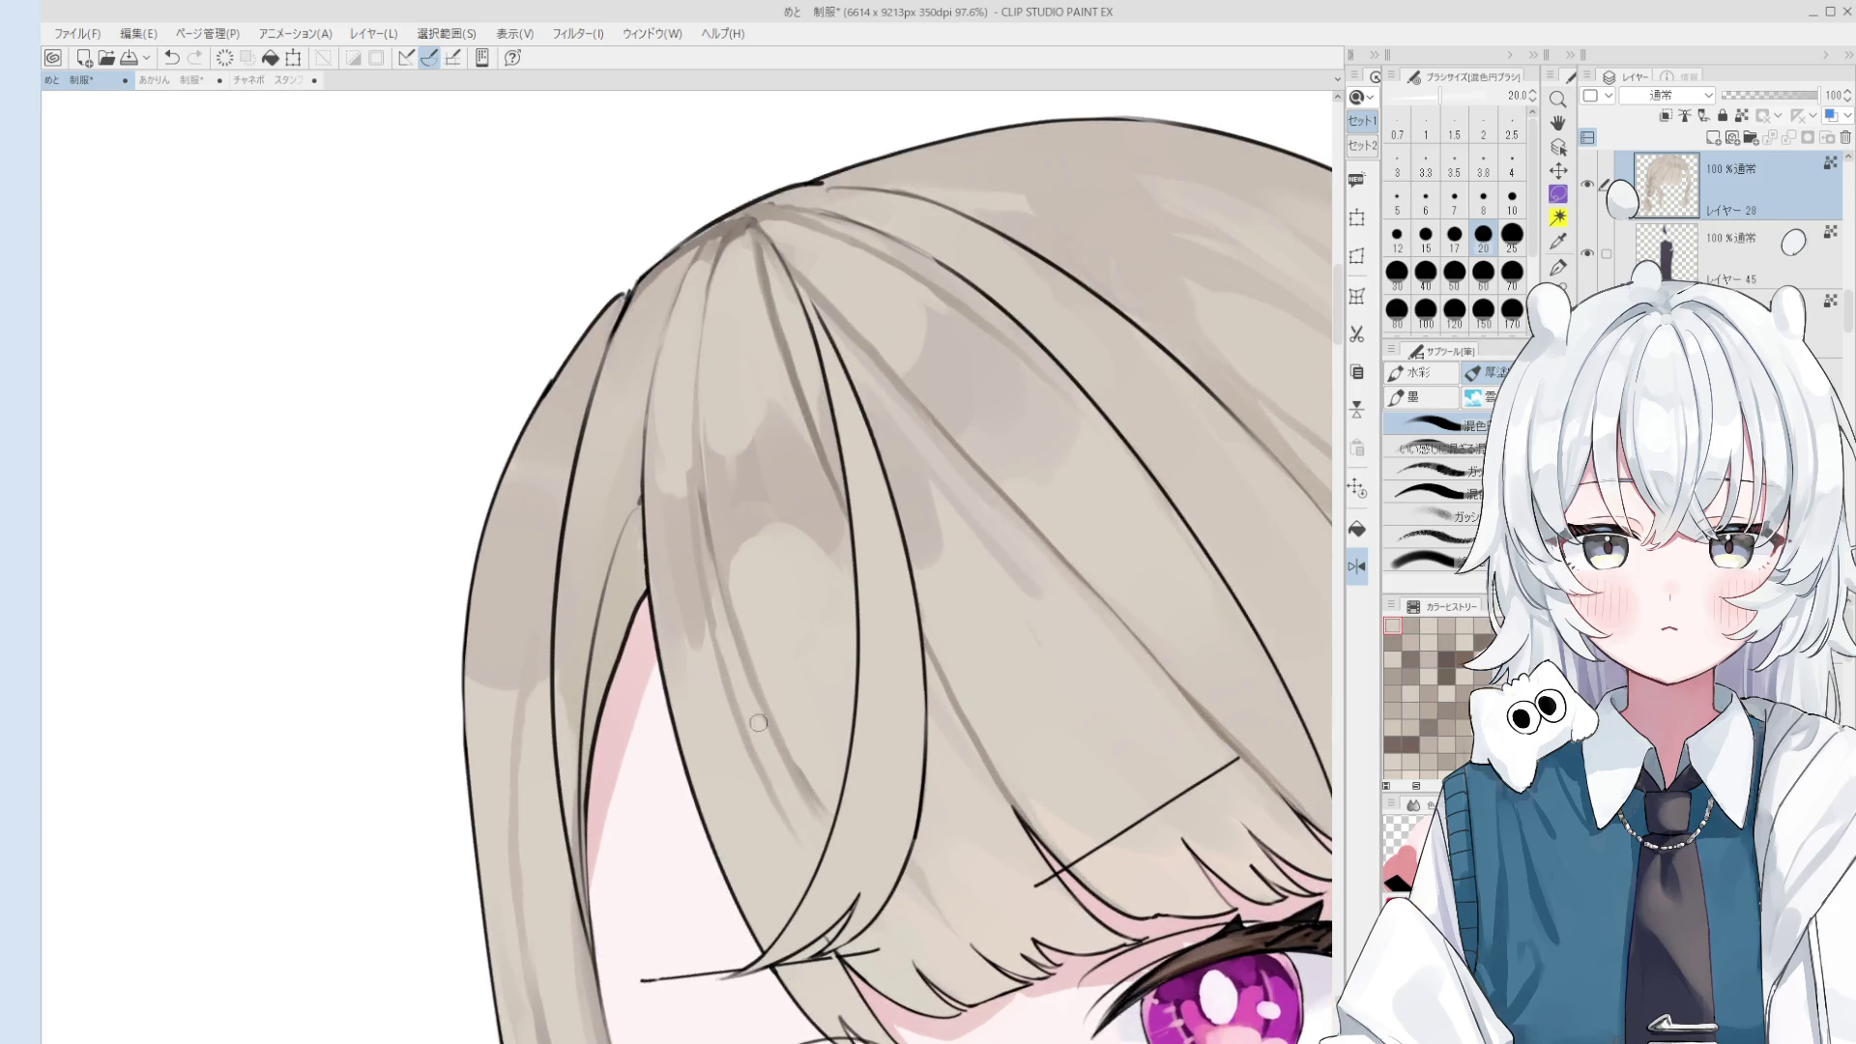
drag(827, 822, 810, 787)
alt+click(793, 757)
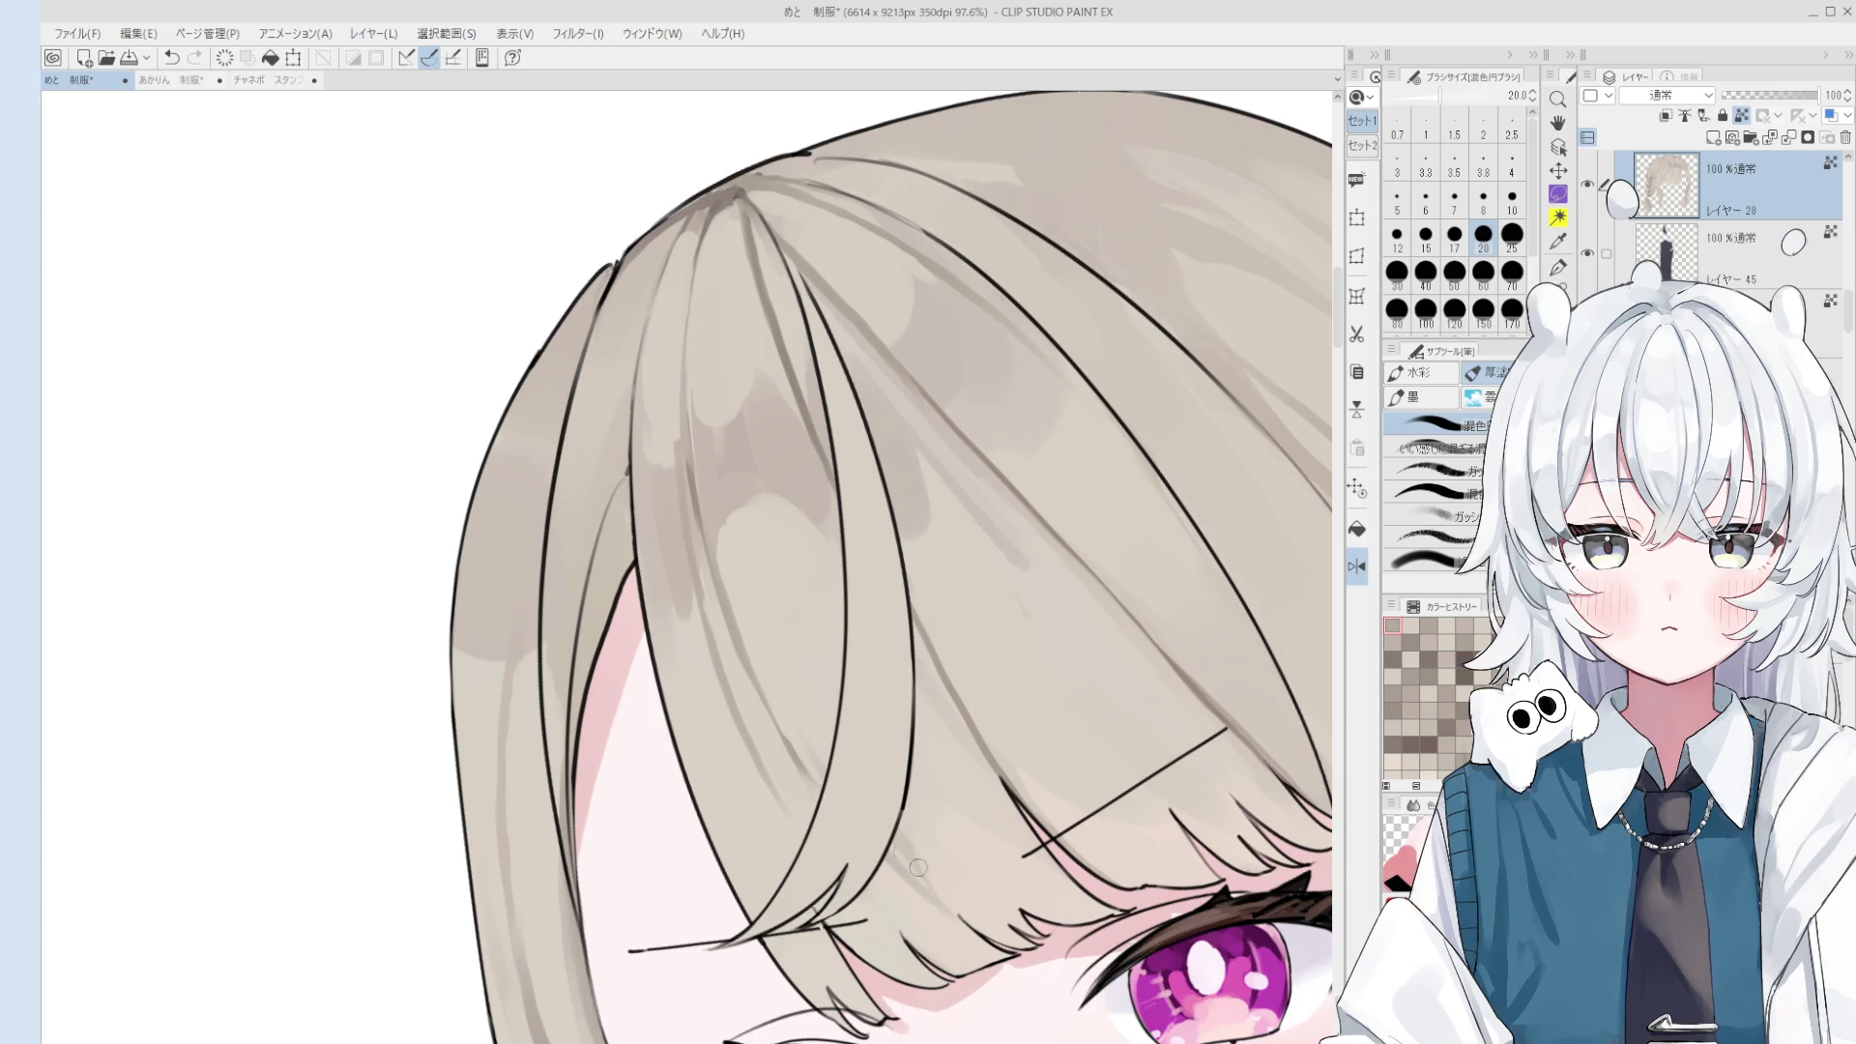
drag(952, 904, 870, 833)
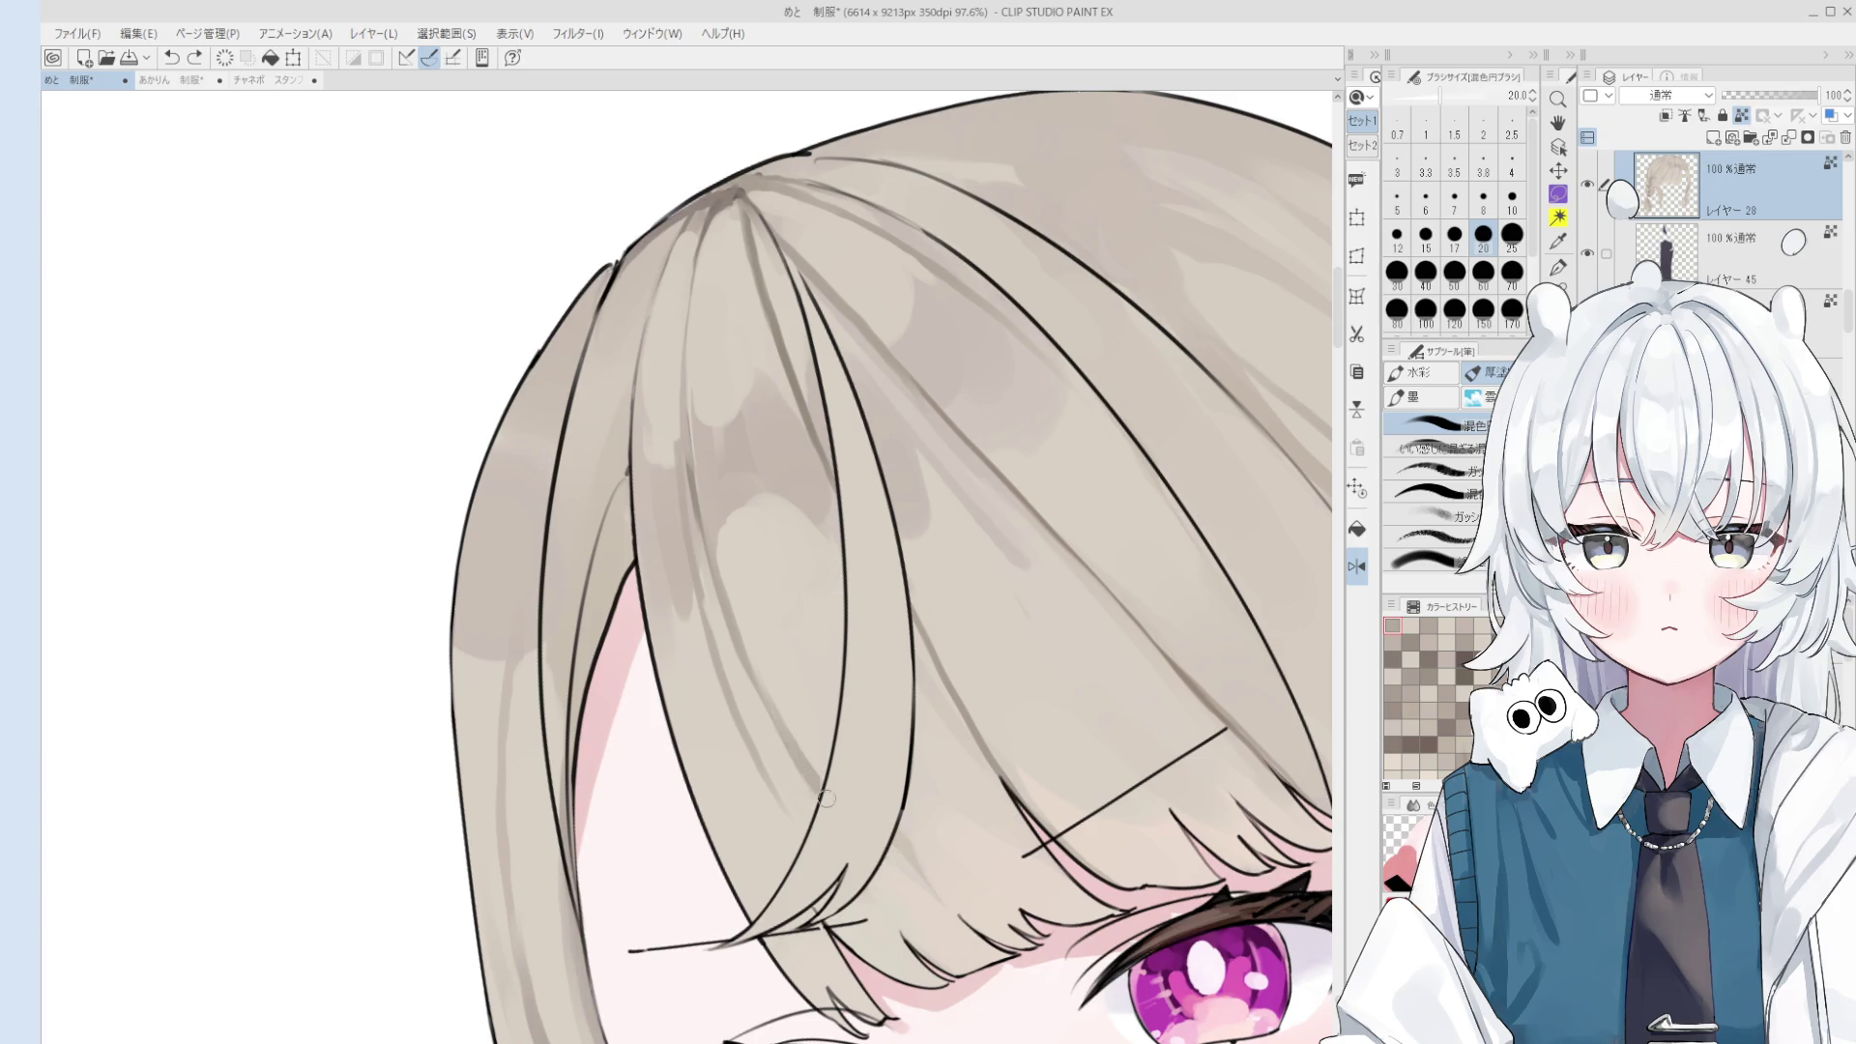
- Paint a lighter tone on the hair with a size 30 brush
drag(814, 741, 860, 773)
drag(783, 711, 746, 665)
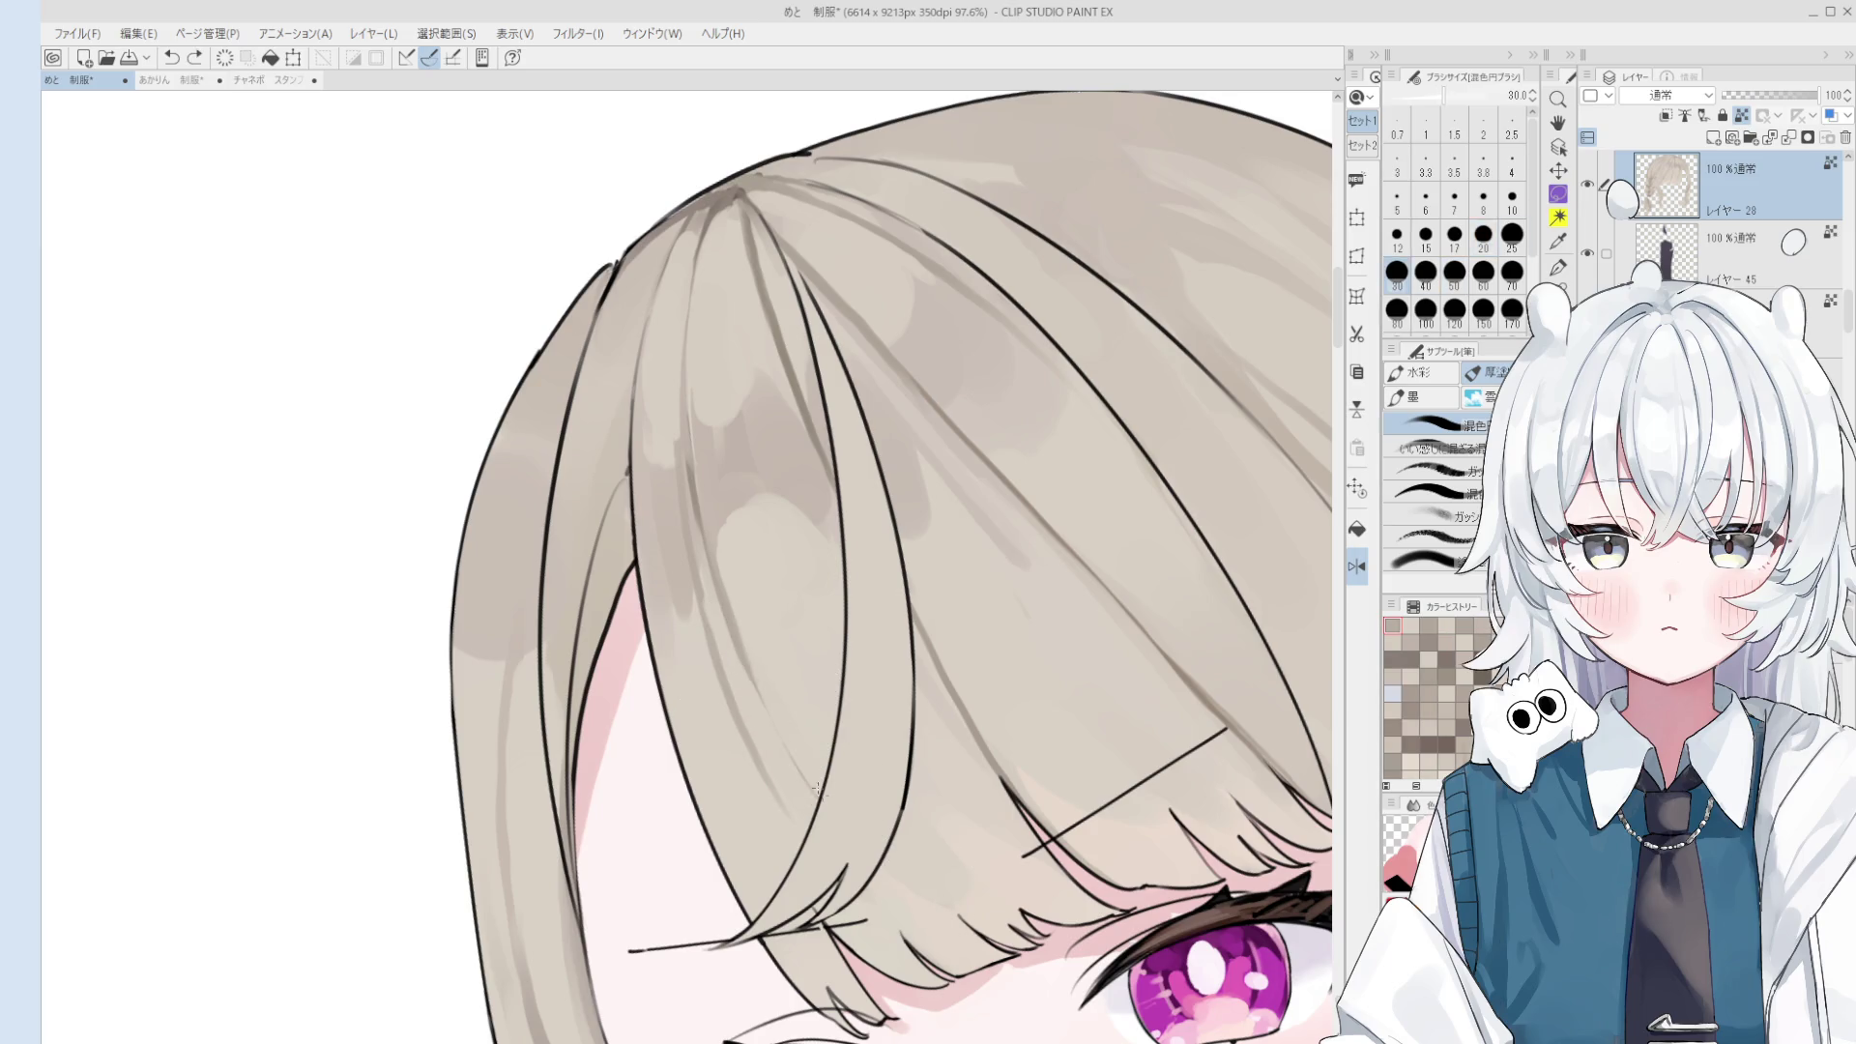
scroll(864, 821, down, 1)
drag(784, 764, 775, 742)
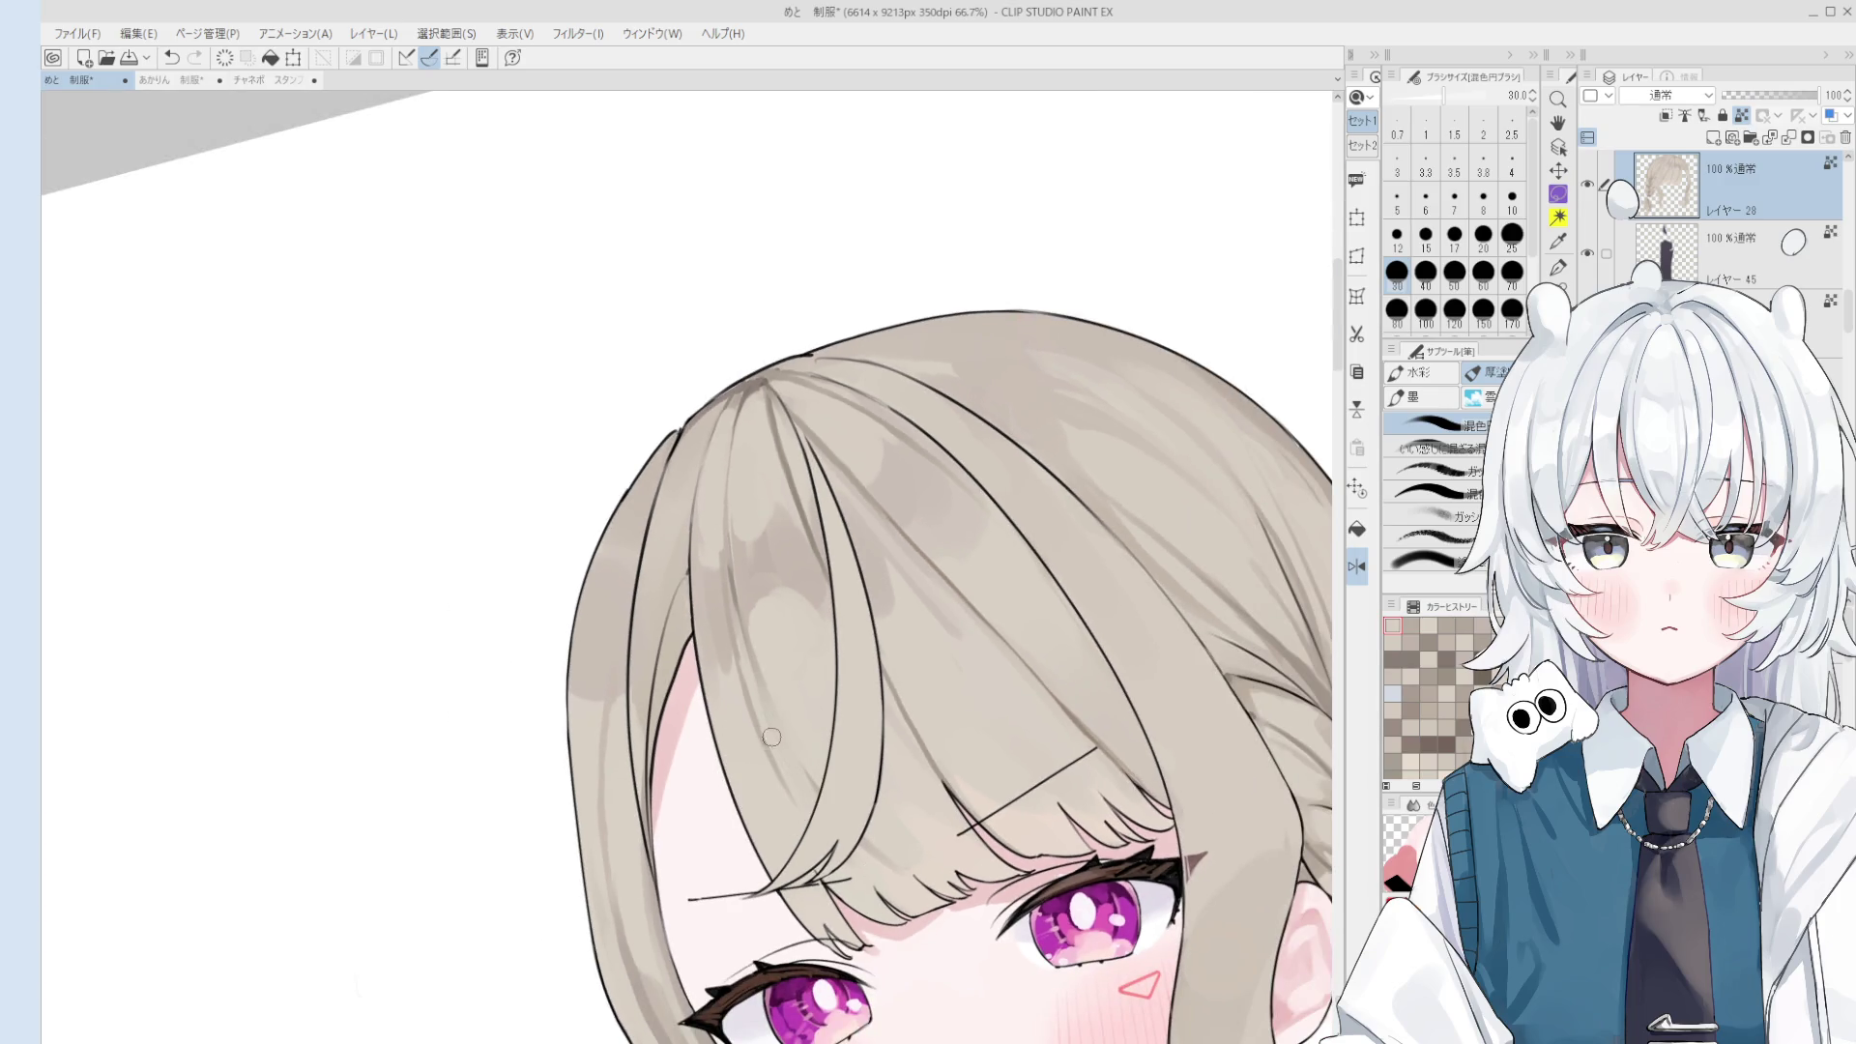
drag(856, 830, 940, 776)
- Pan the view to centre the face and return to the brush at size 30
key(o)
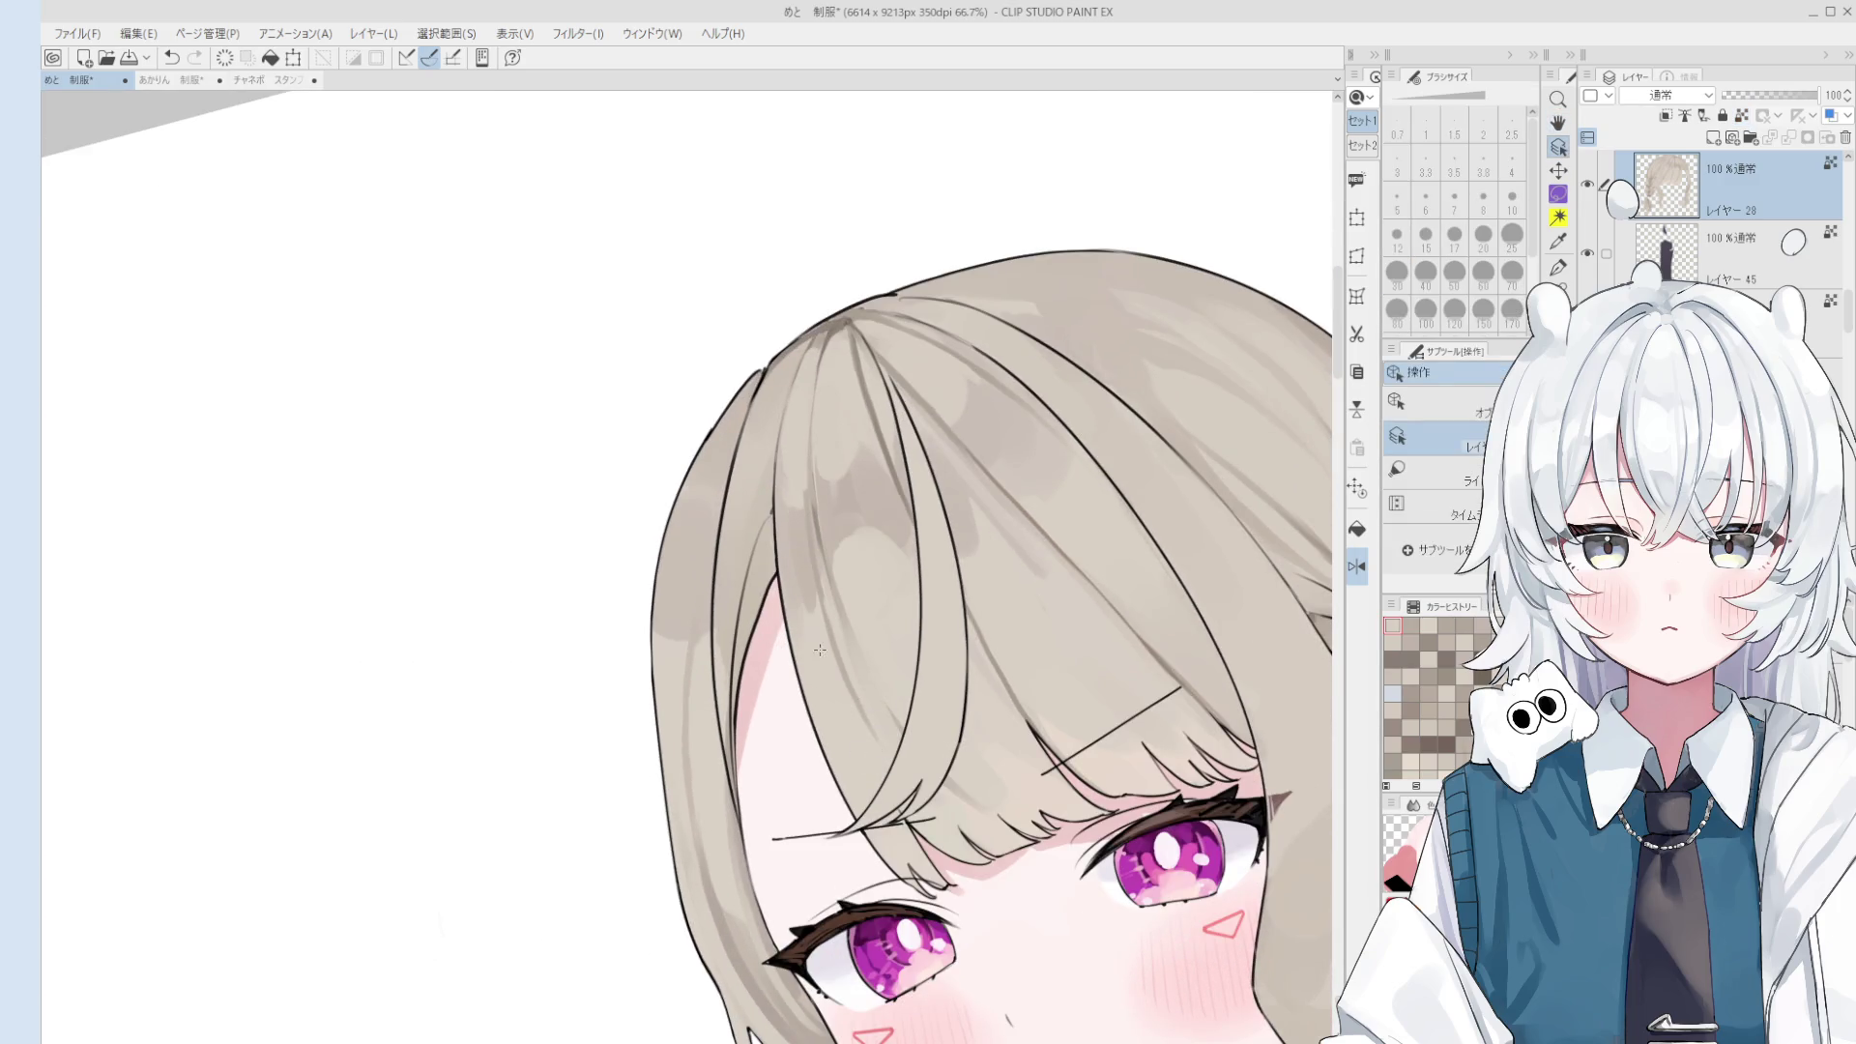
key(b)
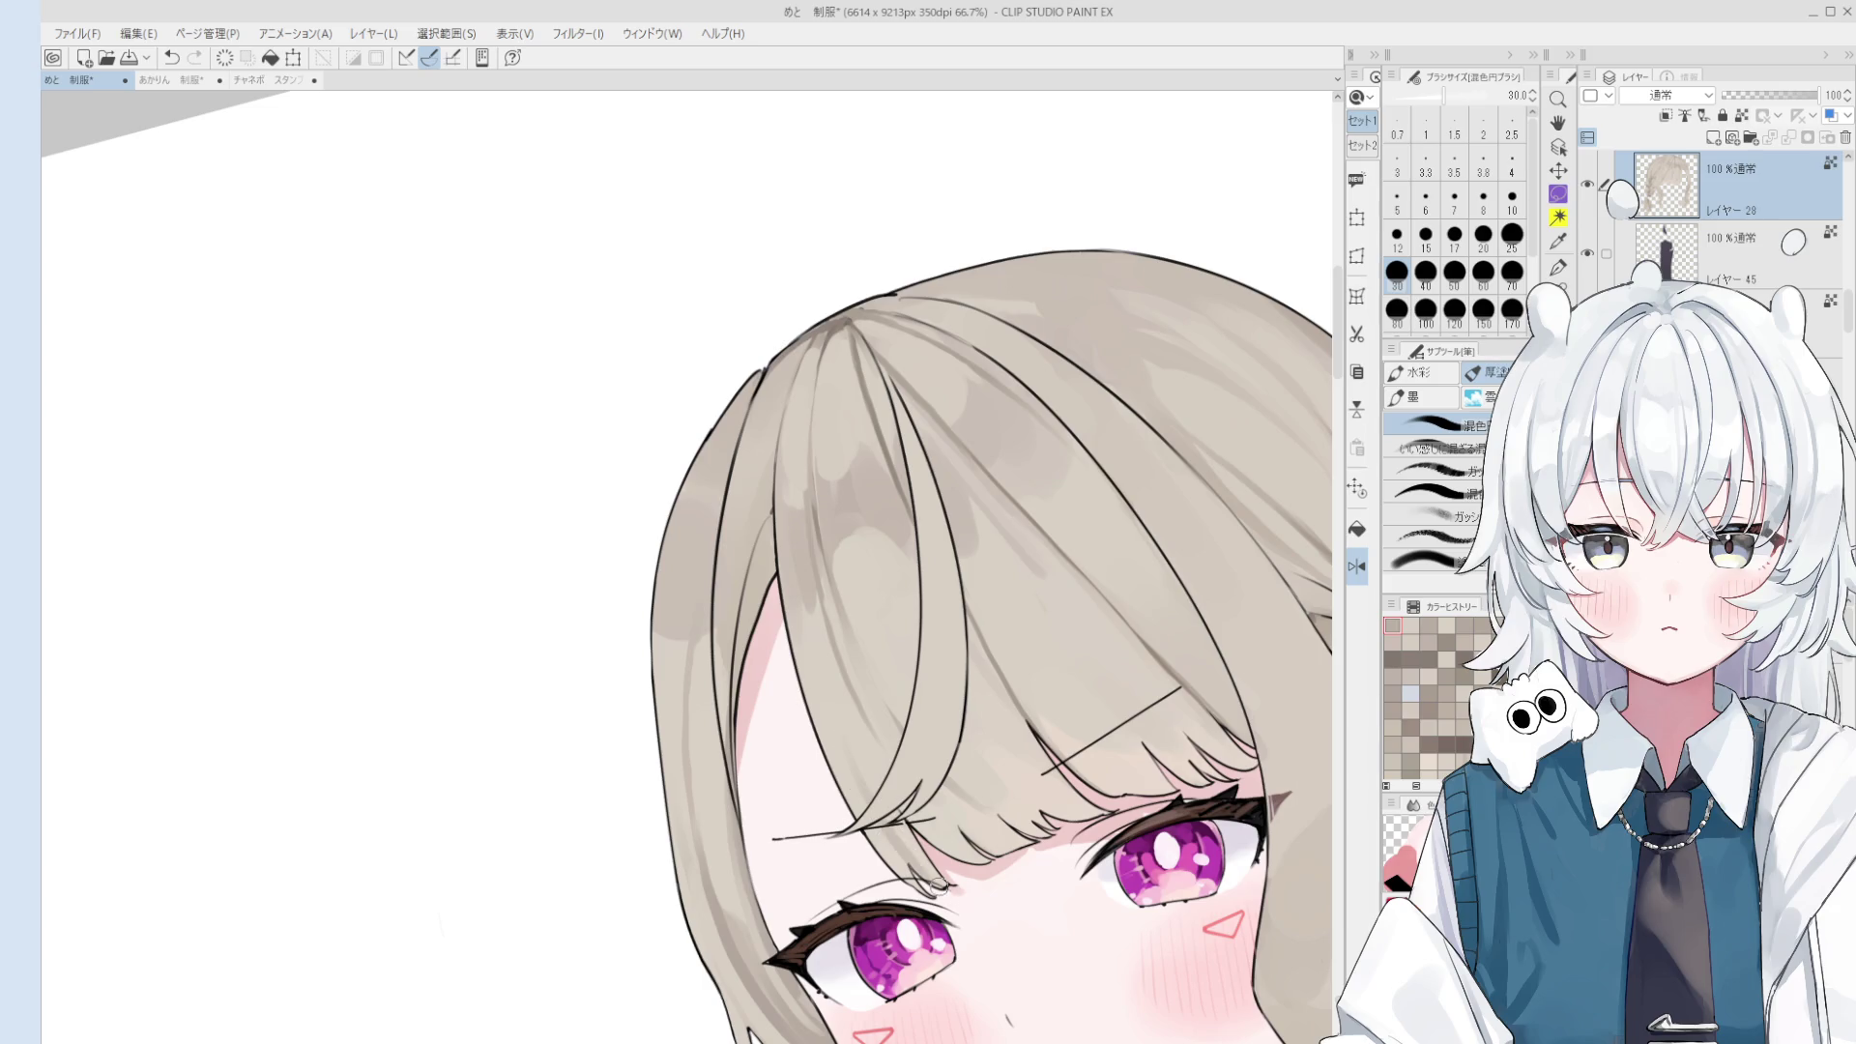
key(bracketright)
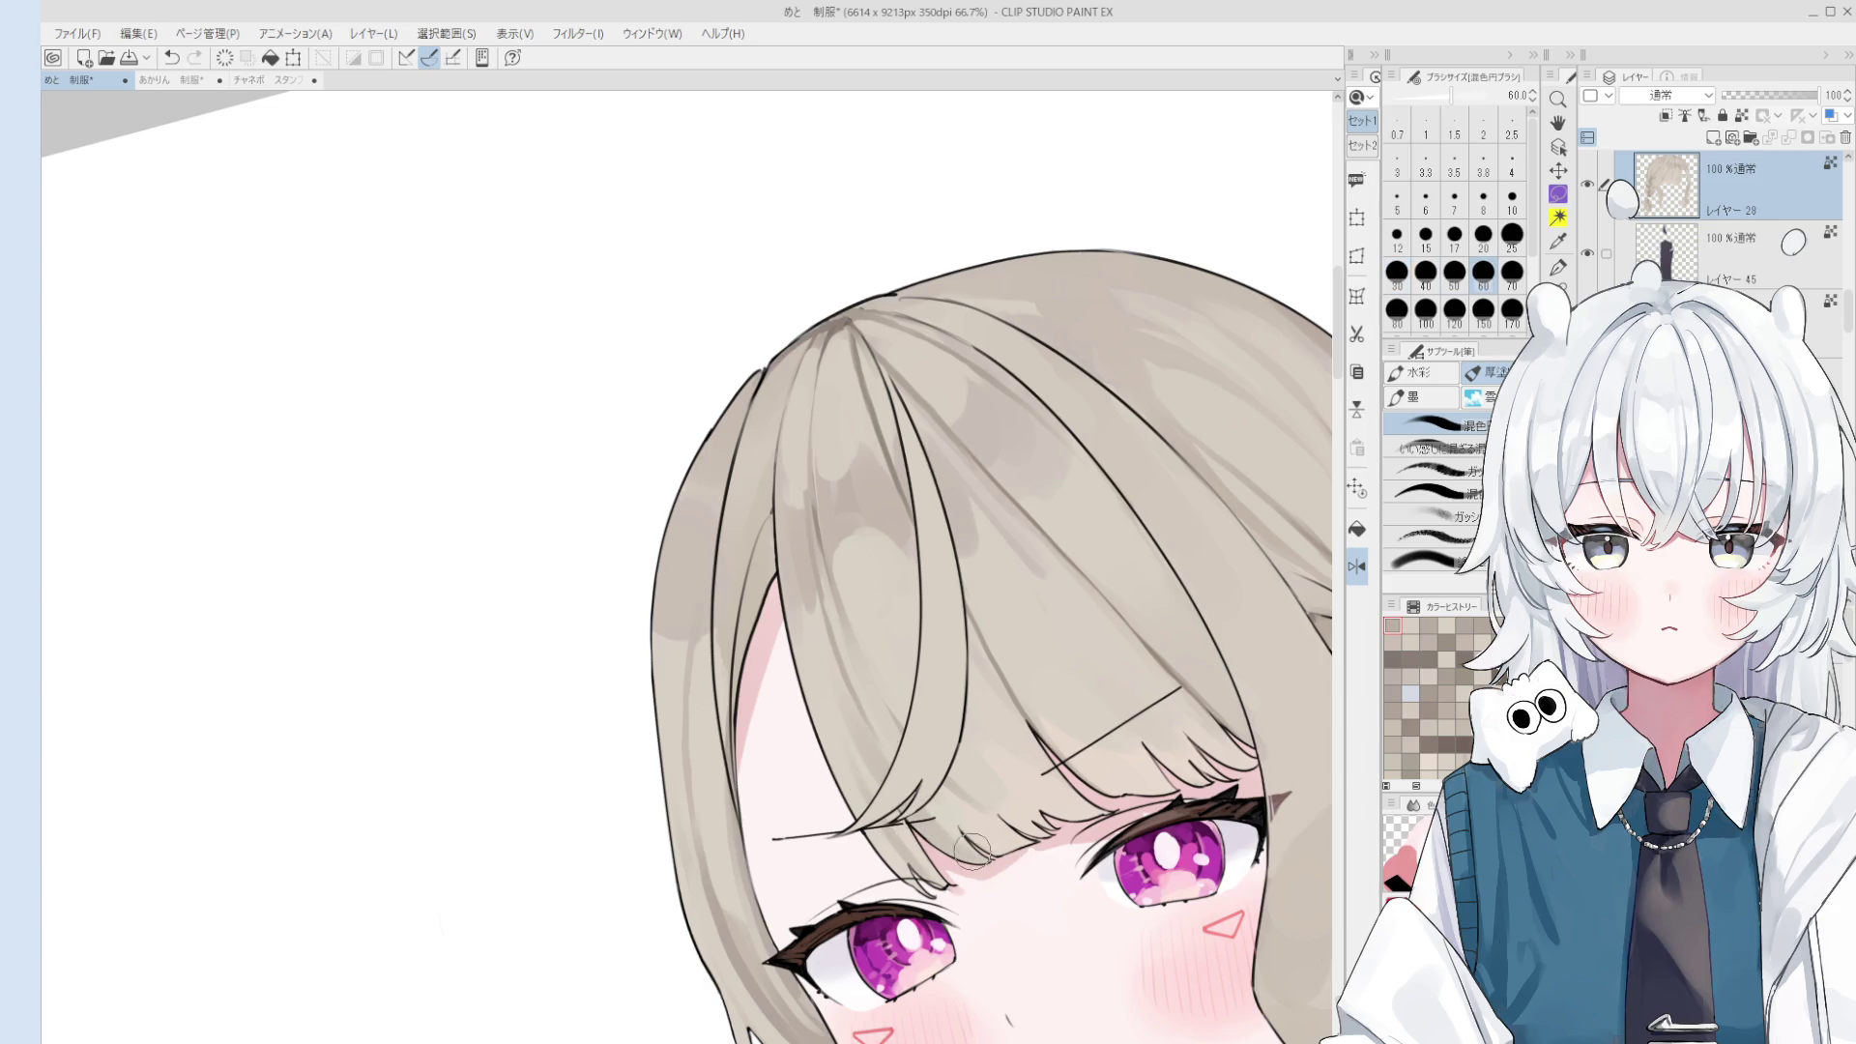
key(asciicircum)
key(h)
drag(935, 786, 853, 756)
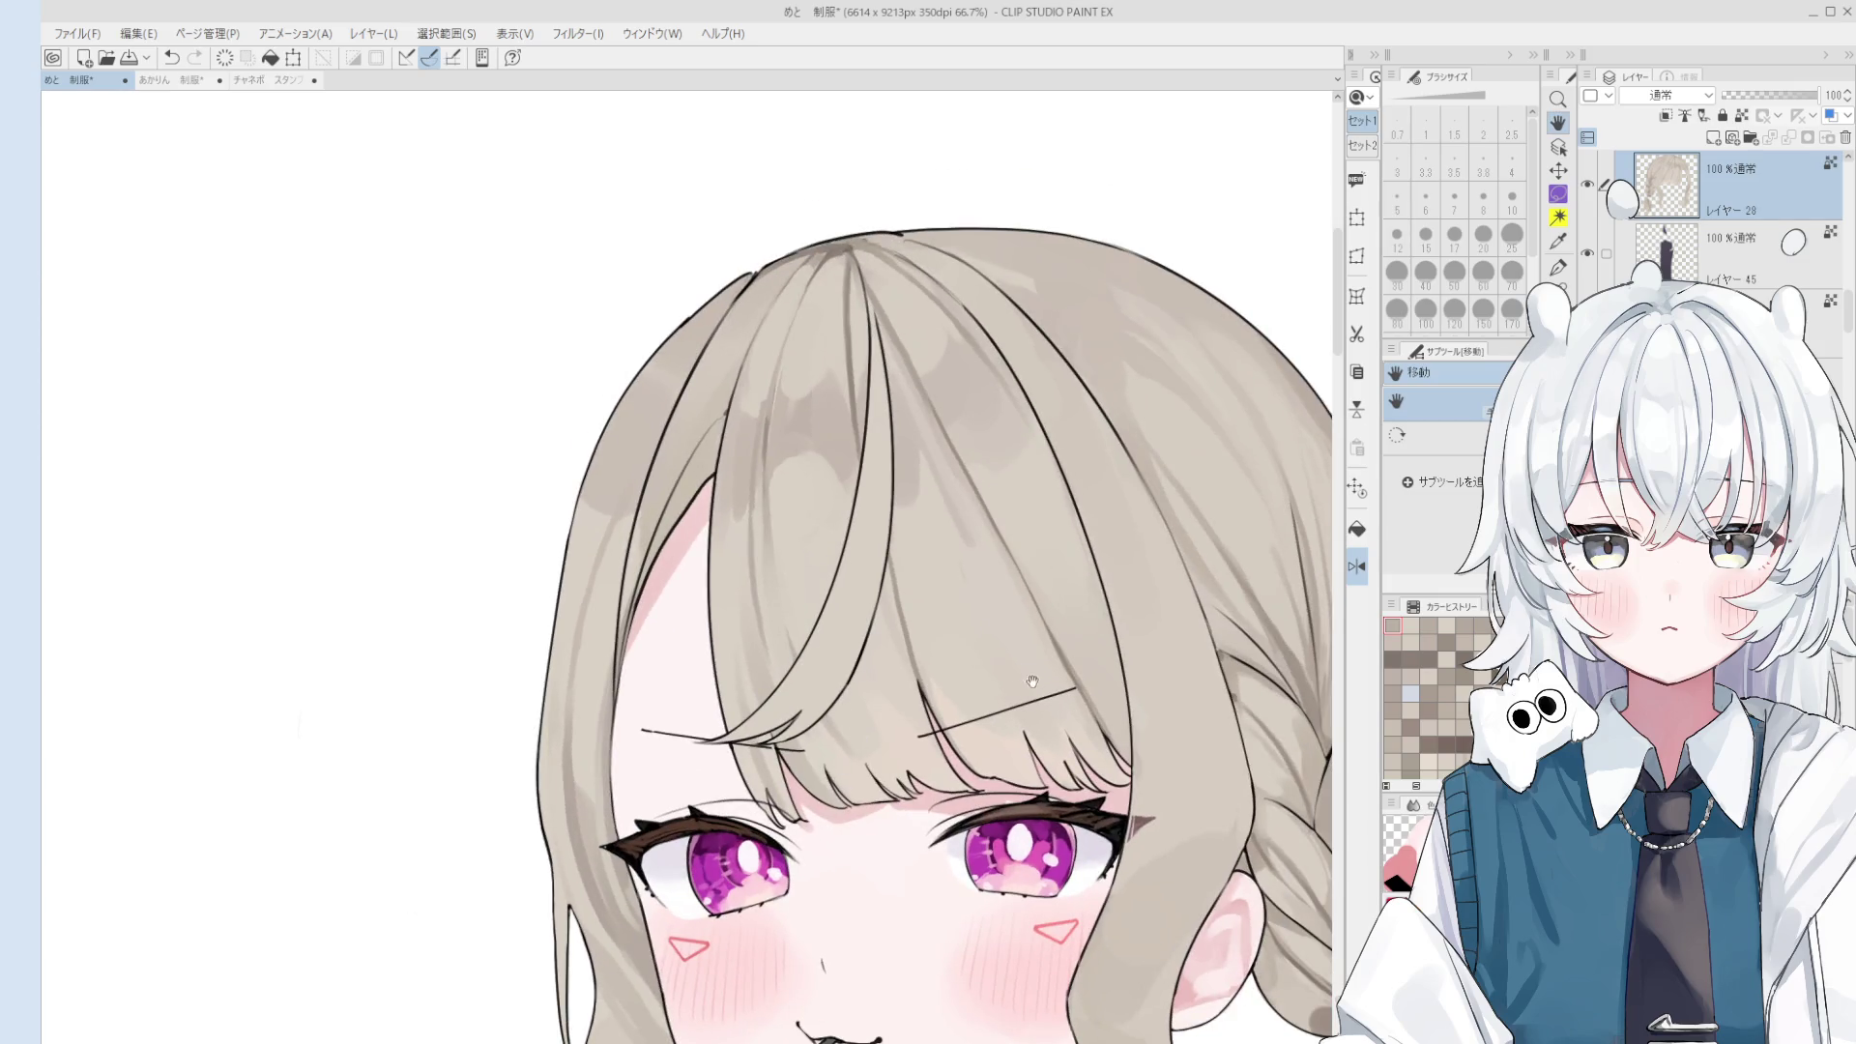
key(b)
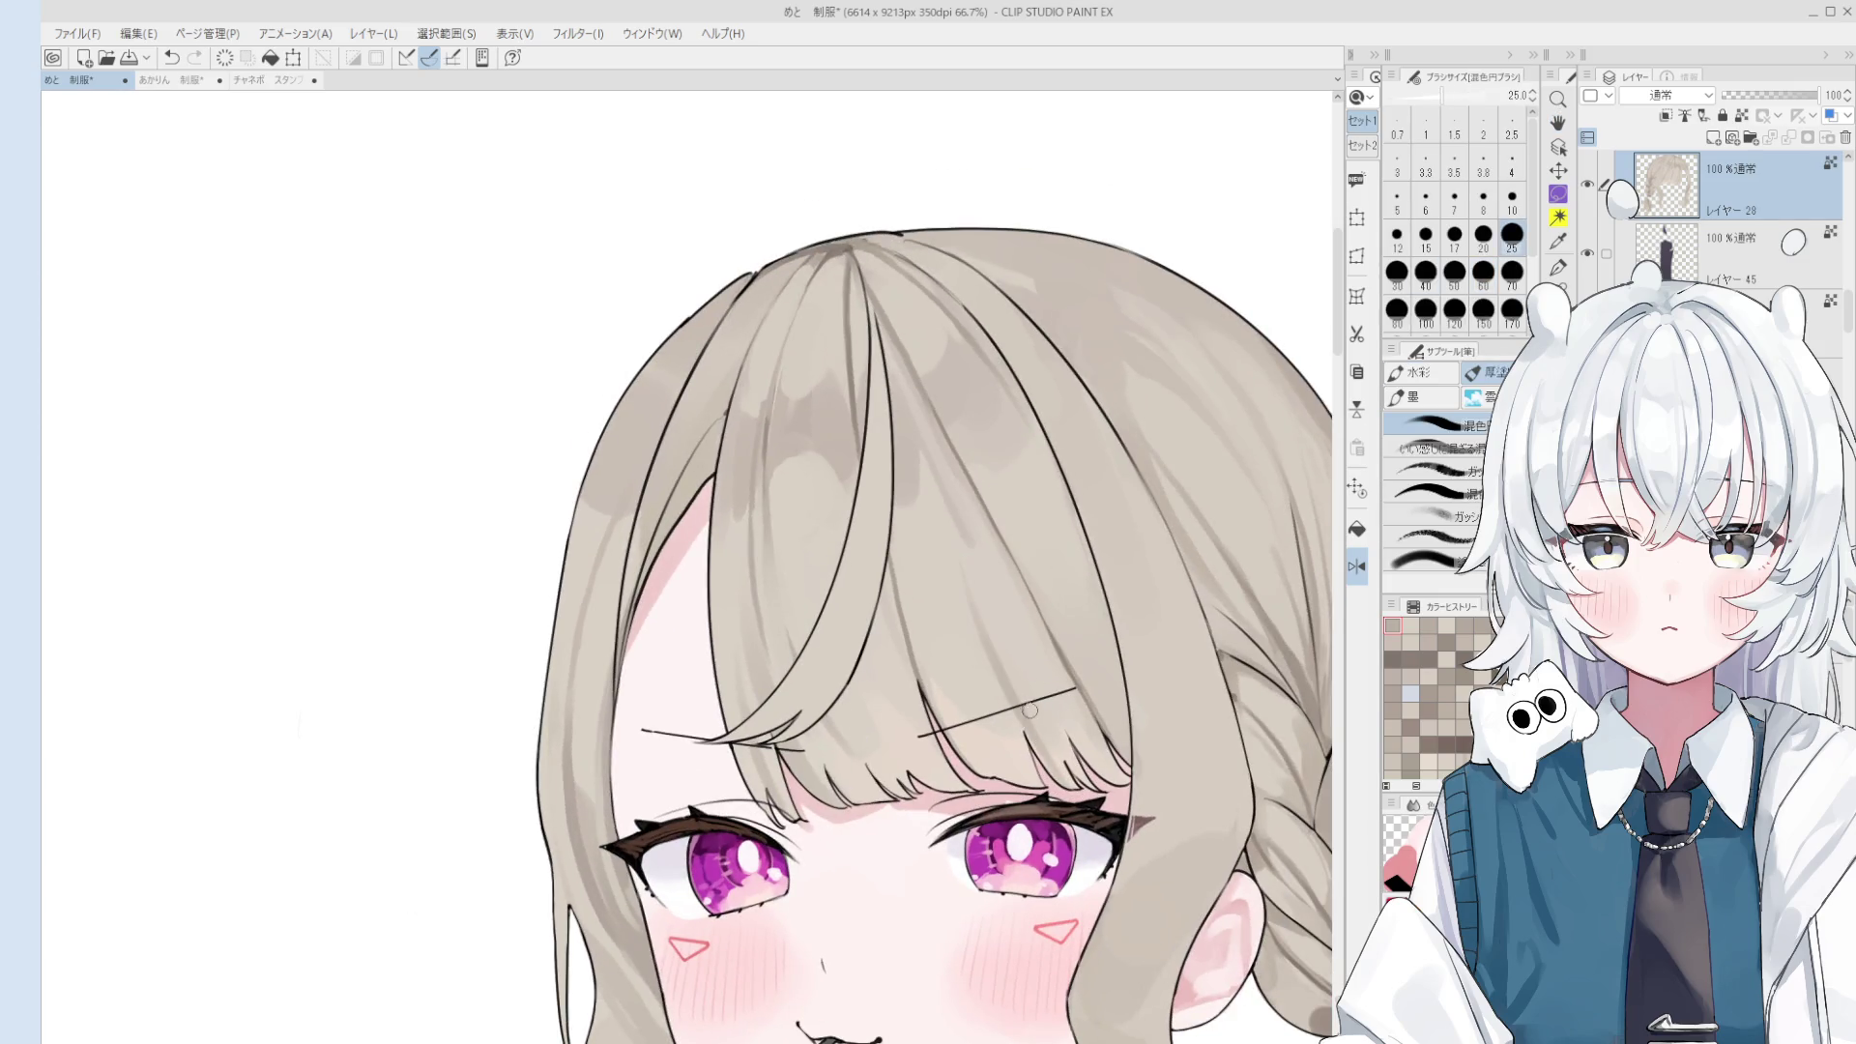
key(bracketright)
key(bracketright)
key(bracketright)
key(bracketright)
key(bracketright)
key(bracketright)
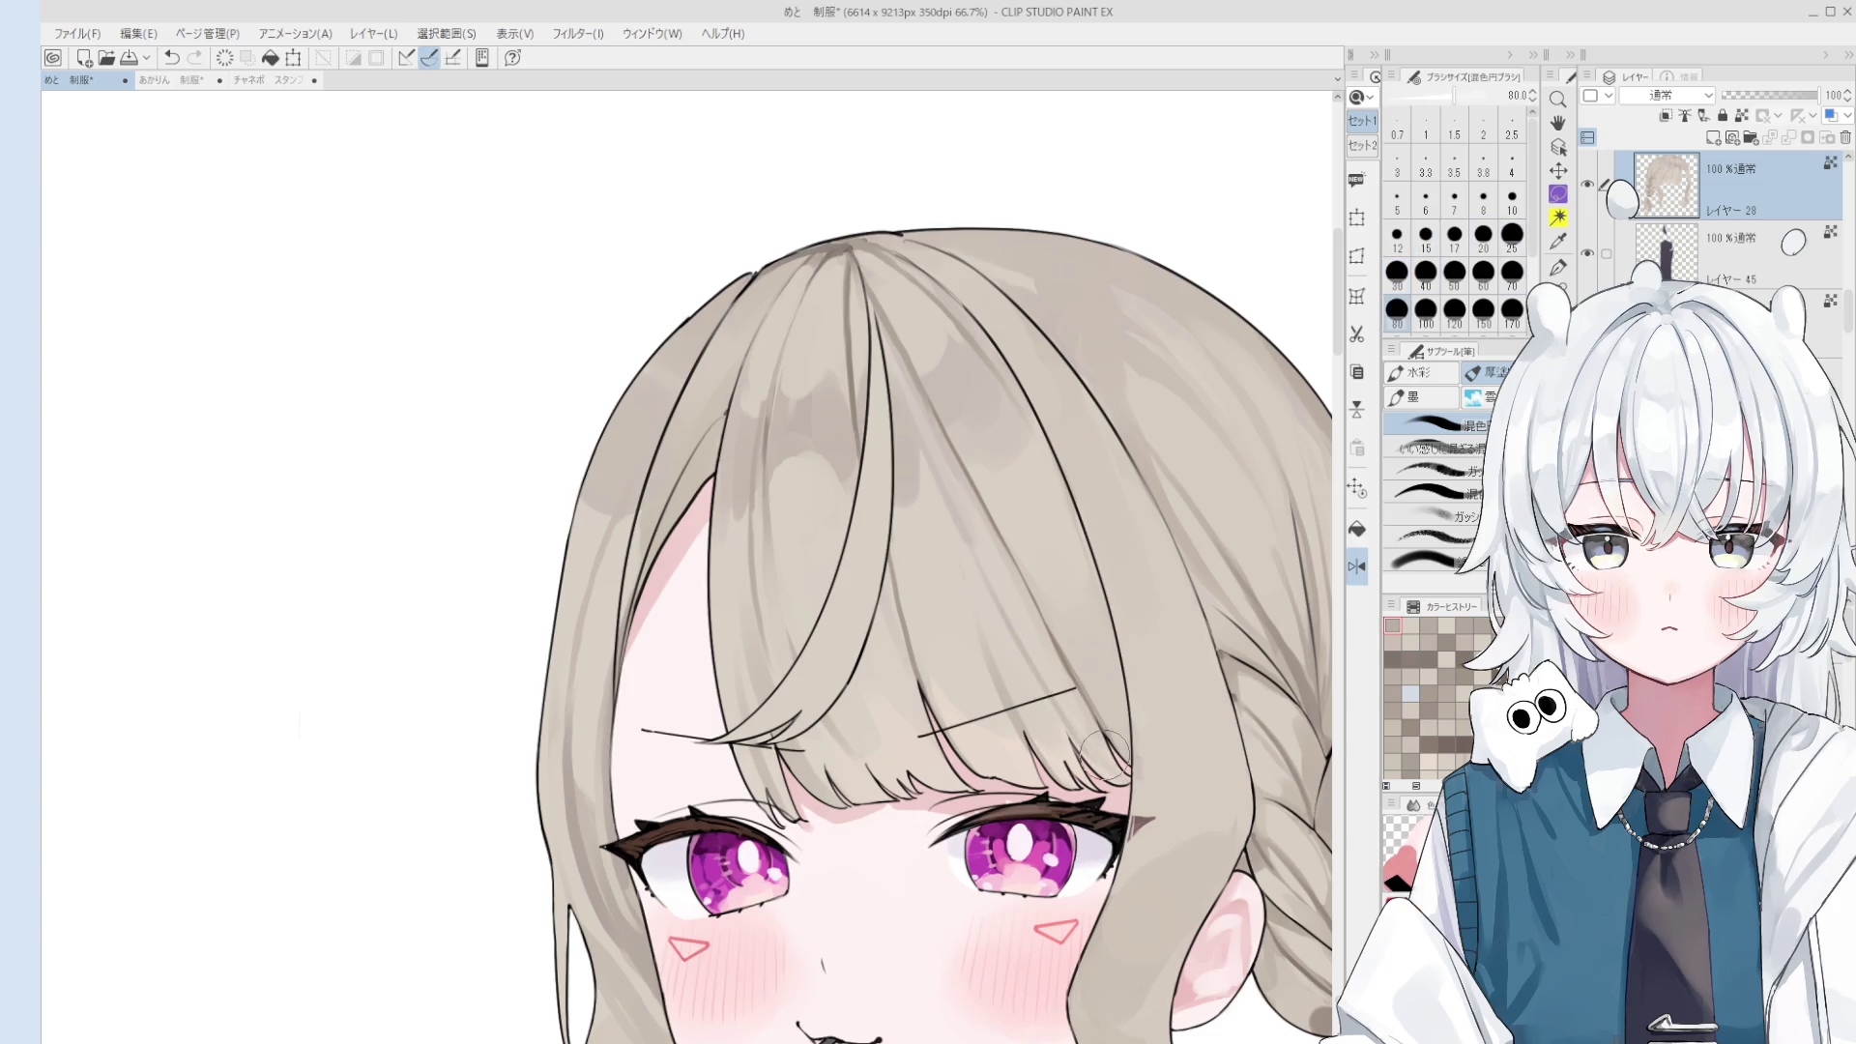
scroll(1109, 756, down, 1)
scroll(1097, 743, down, 1)
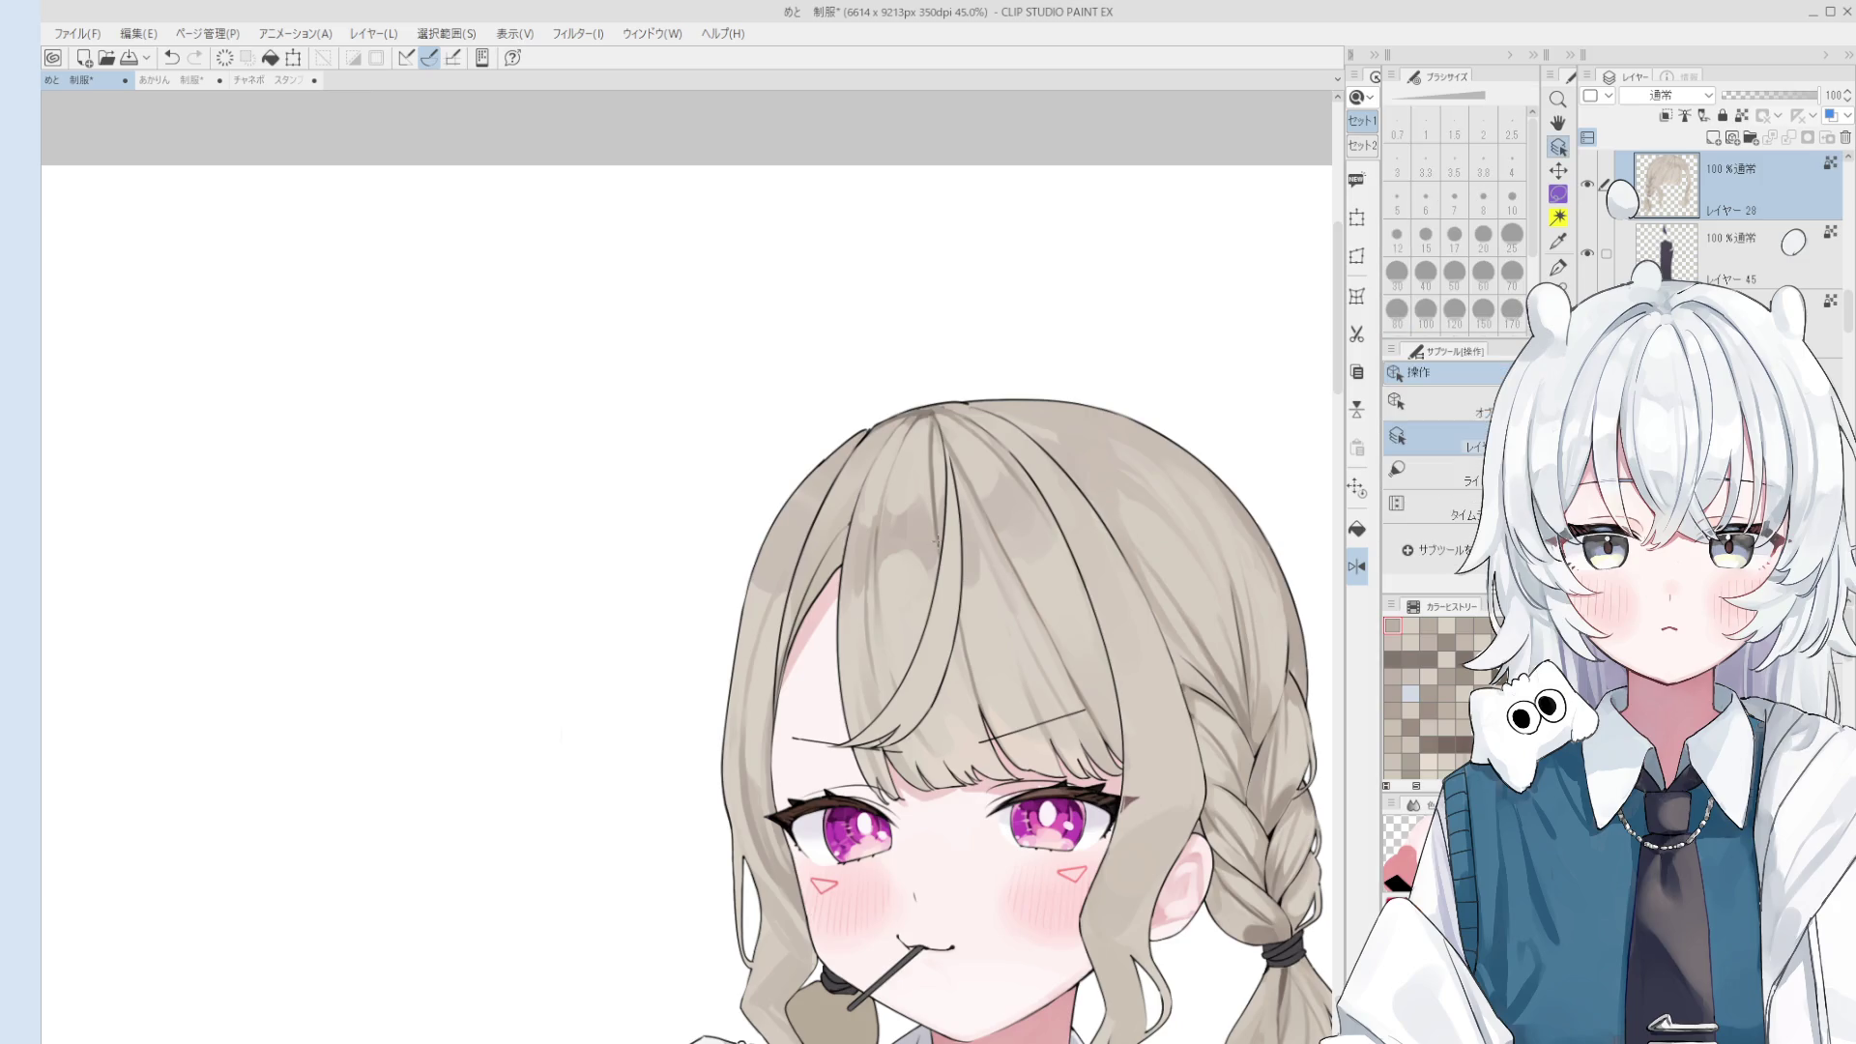
- Undo the small dark stray stroke on the hair and reset the brush to size 30
scroll(859, 377, up, 1)
scroll(870, 534, up, 1)
key(bracketleft)
key(bracketleft)
key(bracketleft)
scroll(917, 400, down, 1)
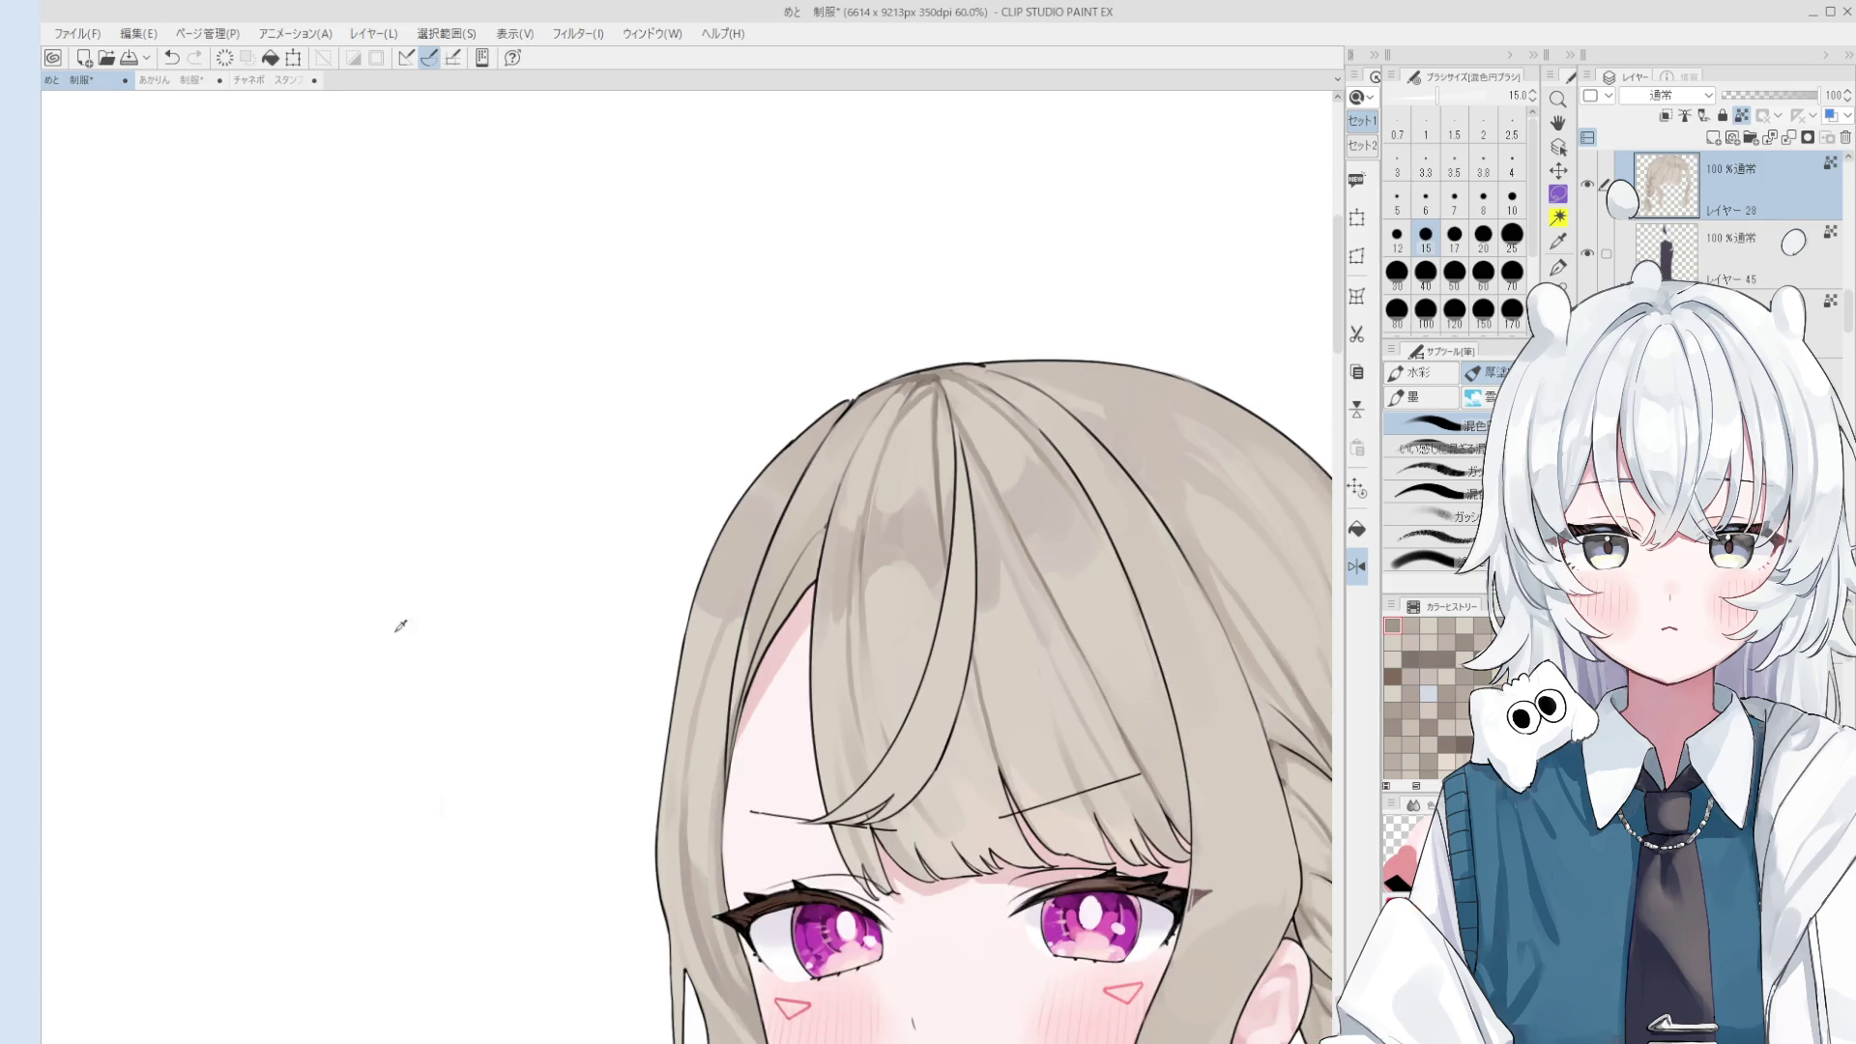
key(ctrl+z)
key(minus)
key(bracketleft)
key(bracketleft)
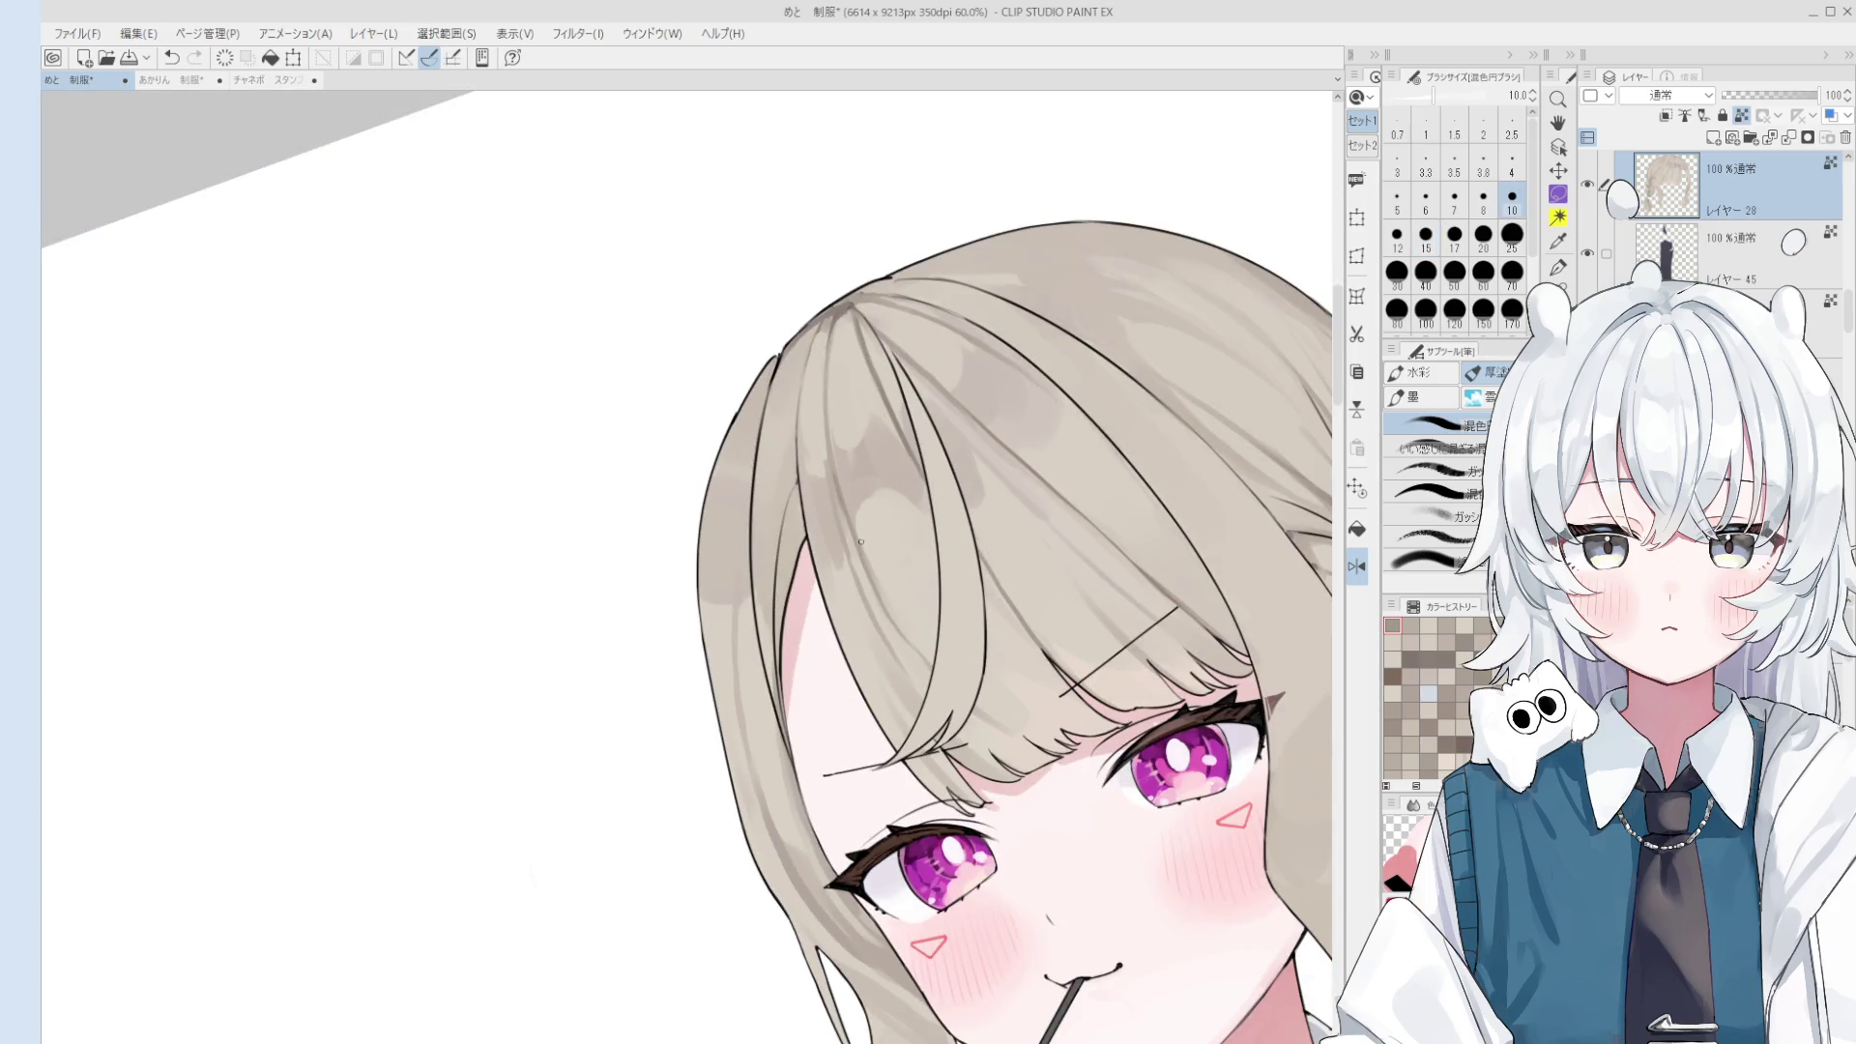
scroll(897, 583, up, 1)
key(asciicircum)
key(bracketright)
key(bracketright)
key(bracketright)
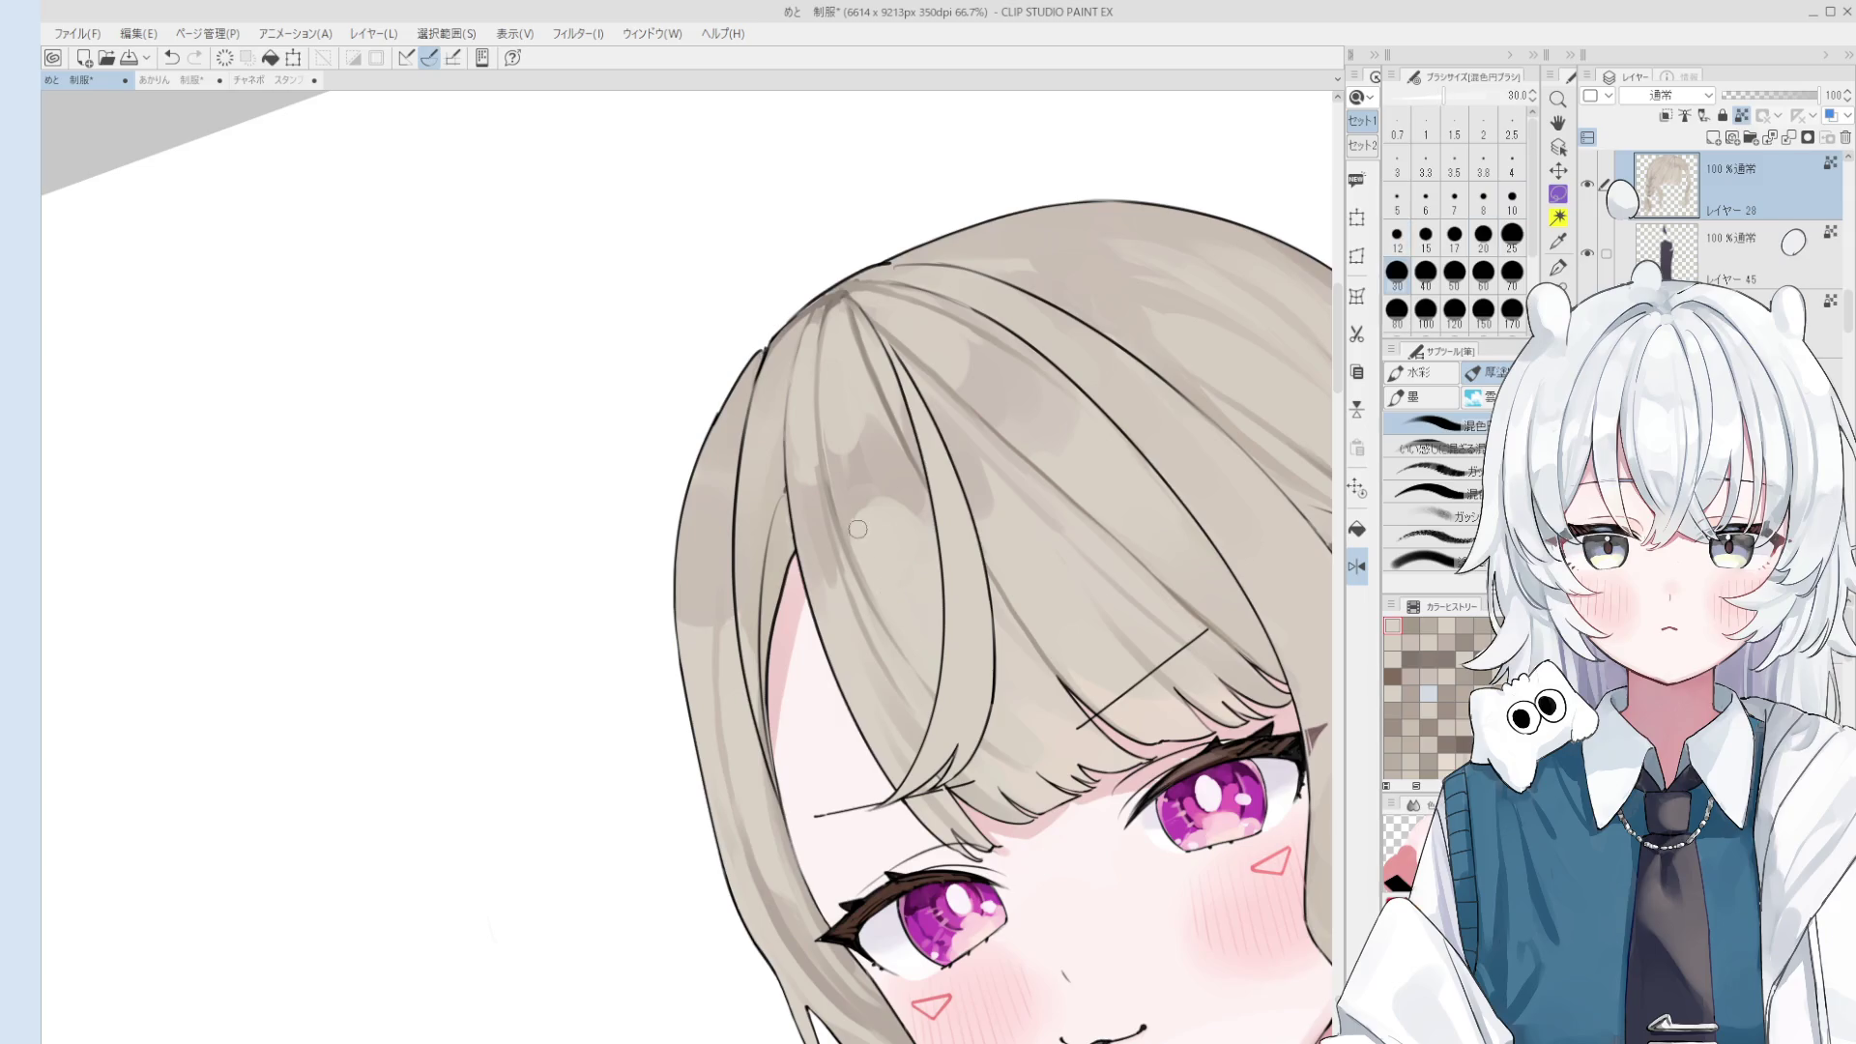
key(ctrl+z)
- Paint a darker tone across the top of the hair with a size 120 brush, then undo it
scroll(902, 648, down, 2)
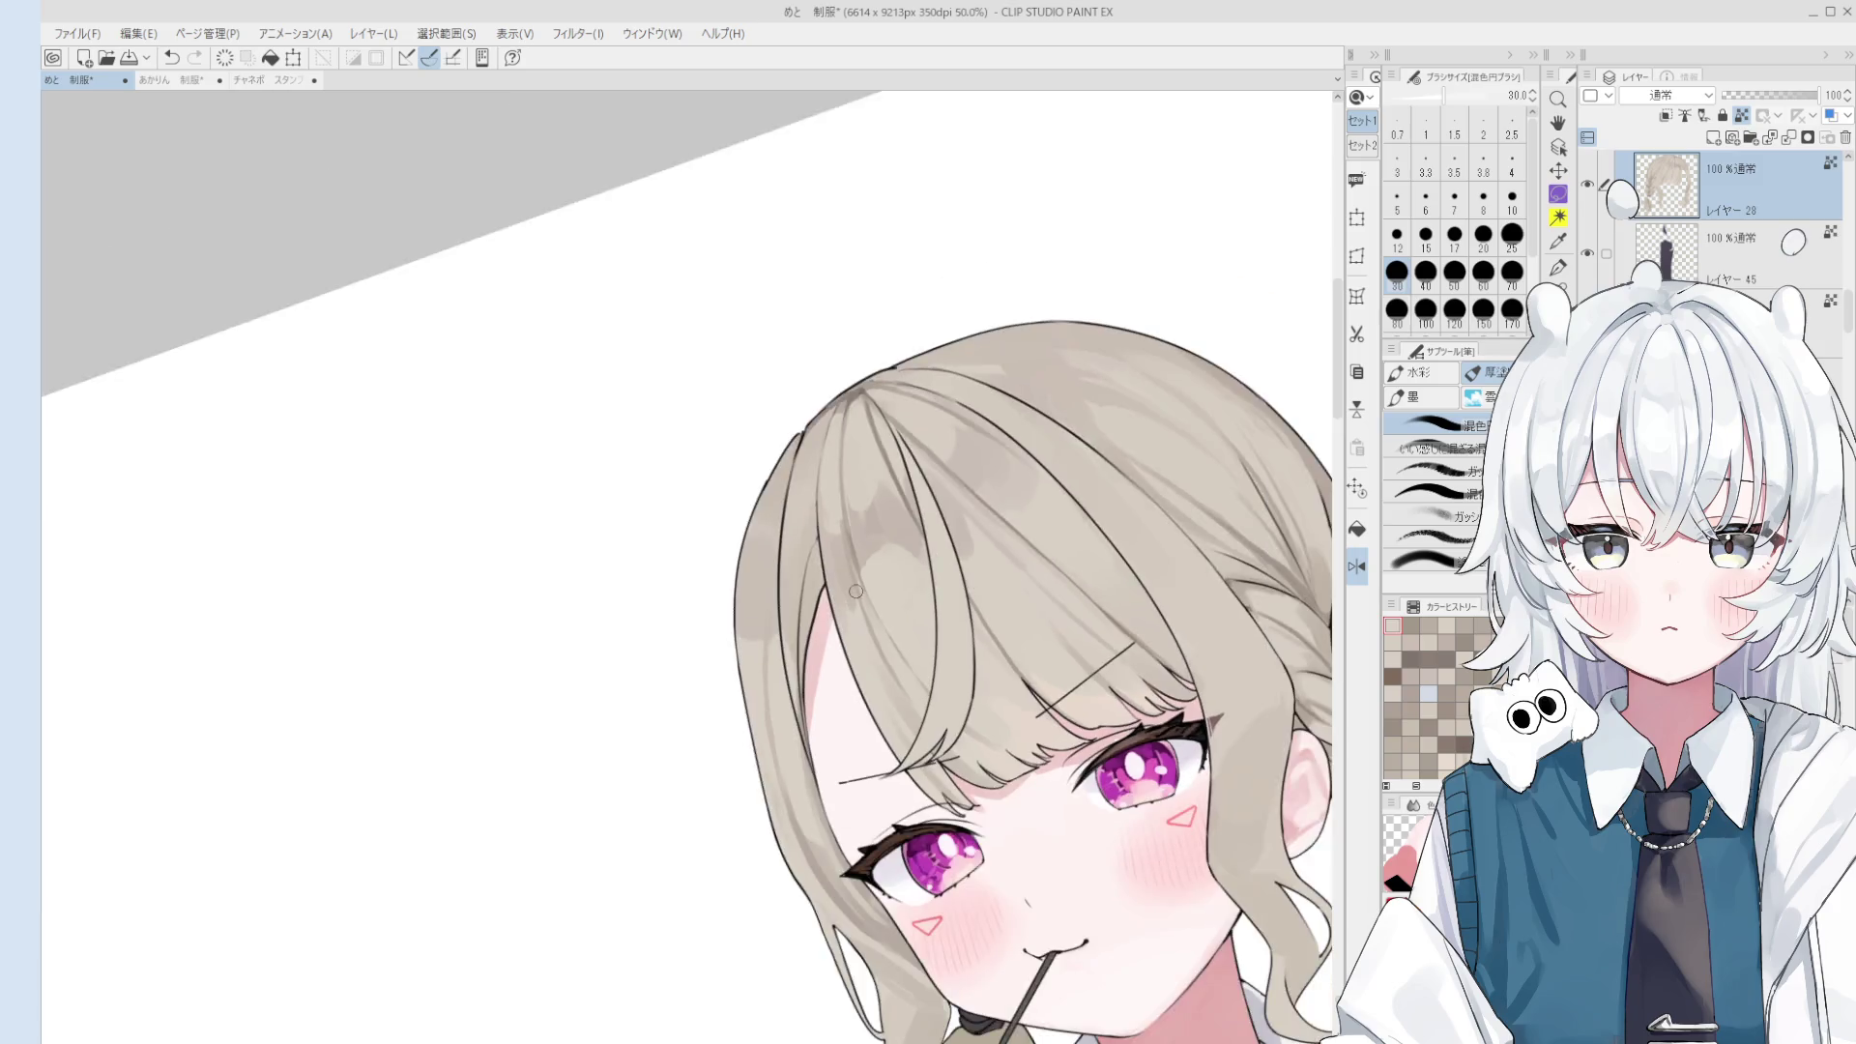
scroll(924, 763, up, 2)
key(bracketright)
key(bracketright)
key(bracketright)
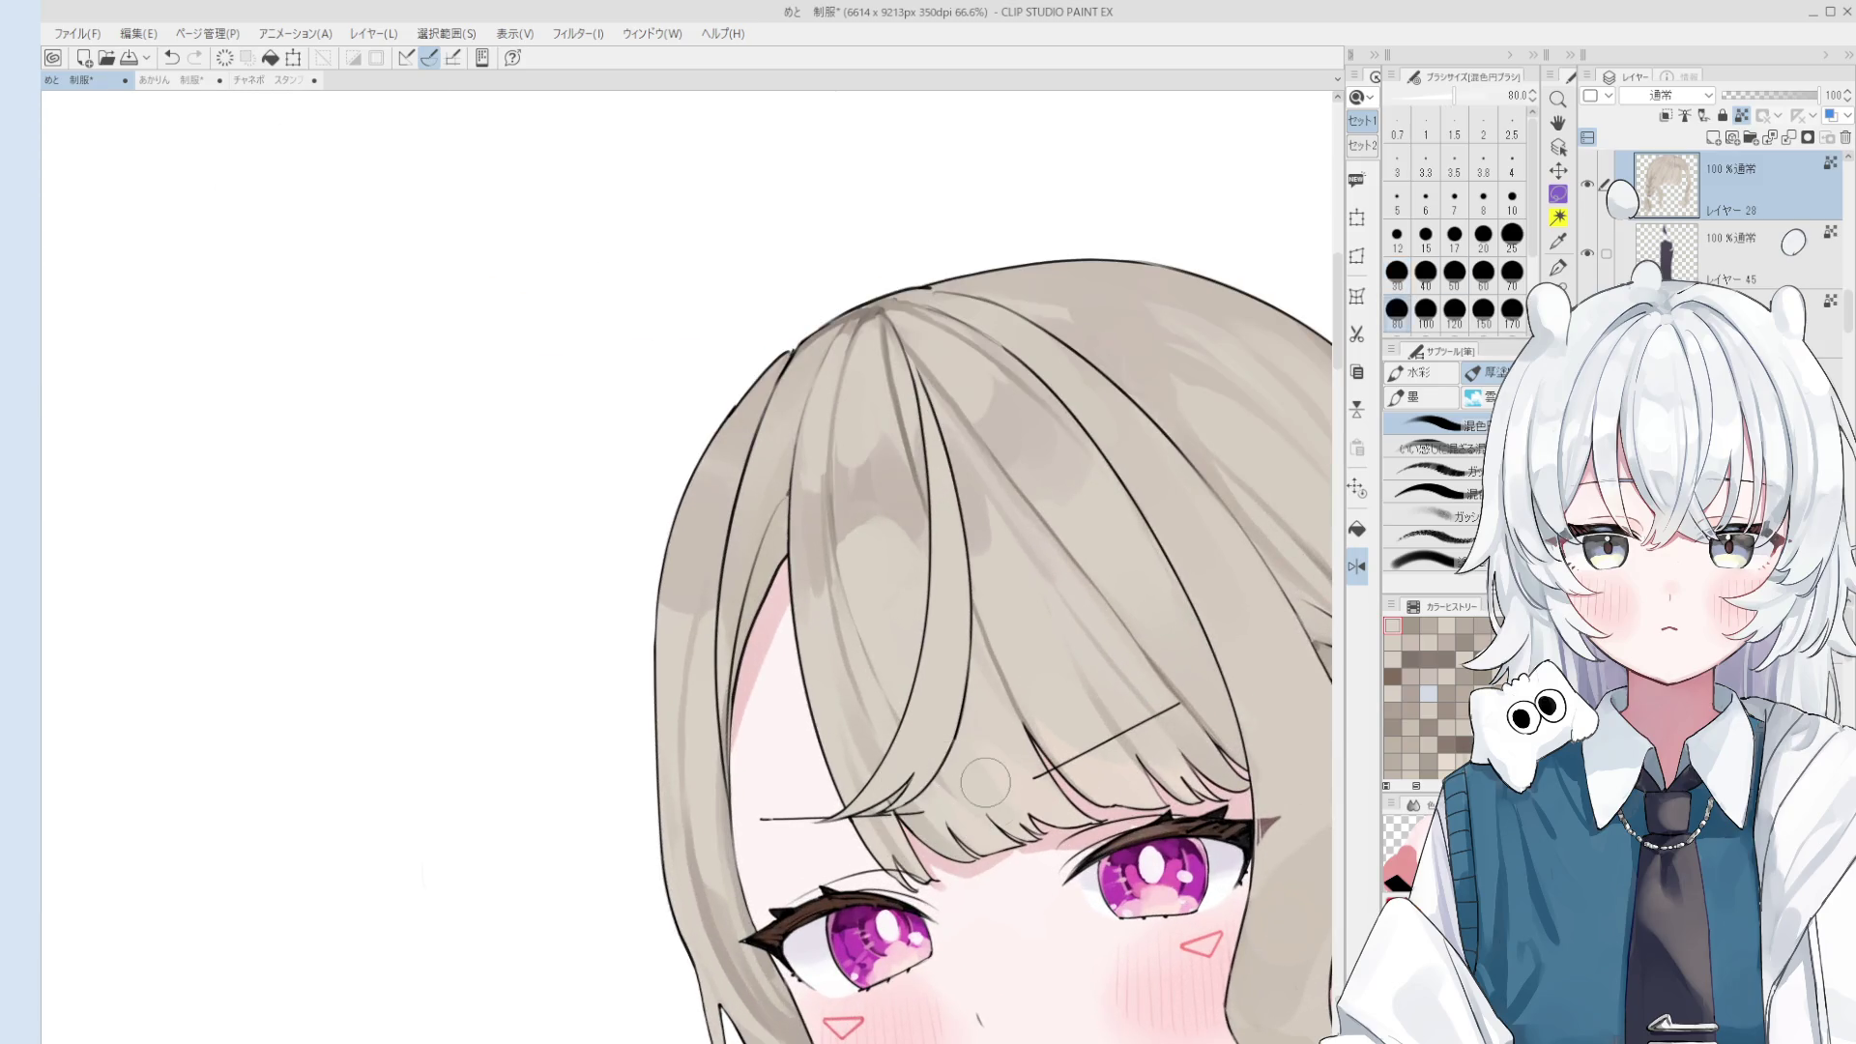
key(bracketleft)
key(bracketleft)
key(bracketleft)
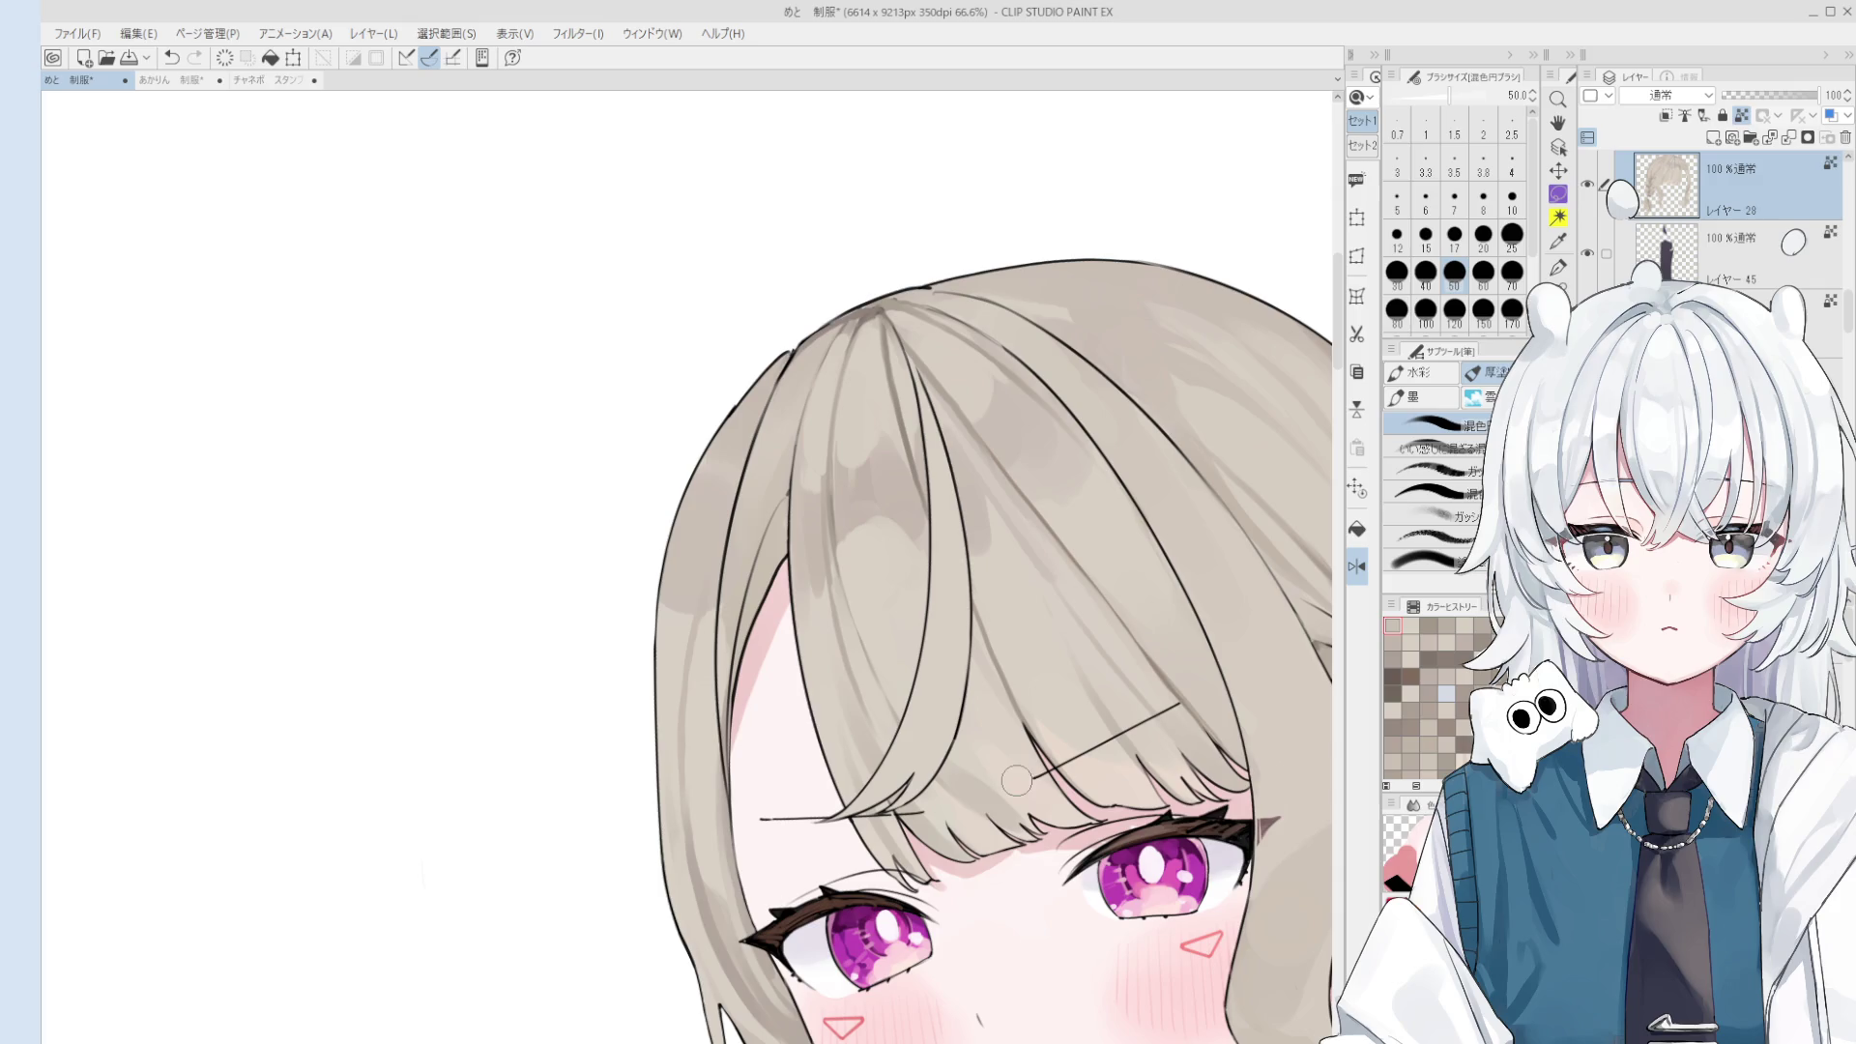
scroll(1032, 823, down, 2)
scroll(1033, 823, down, 1)
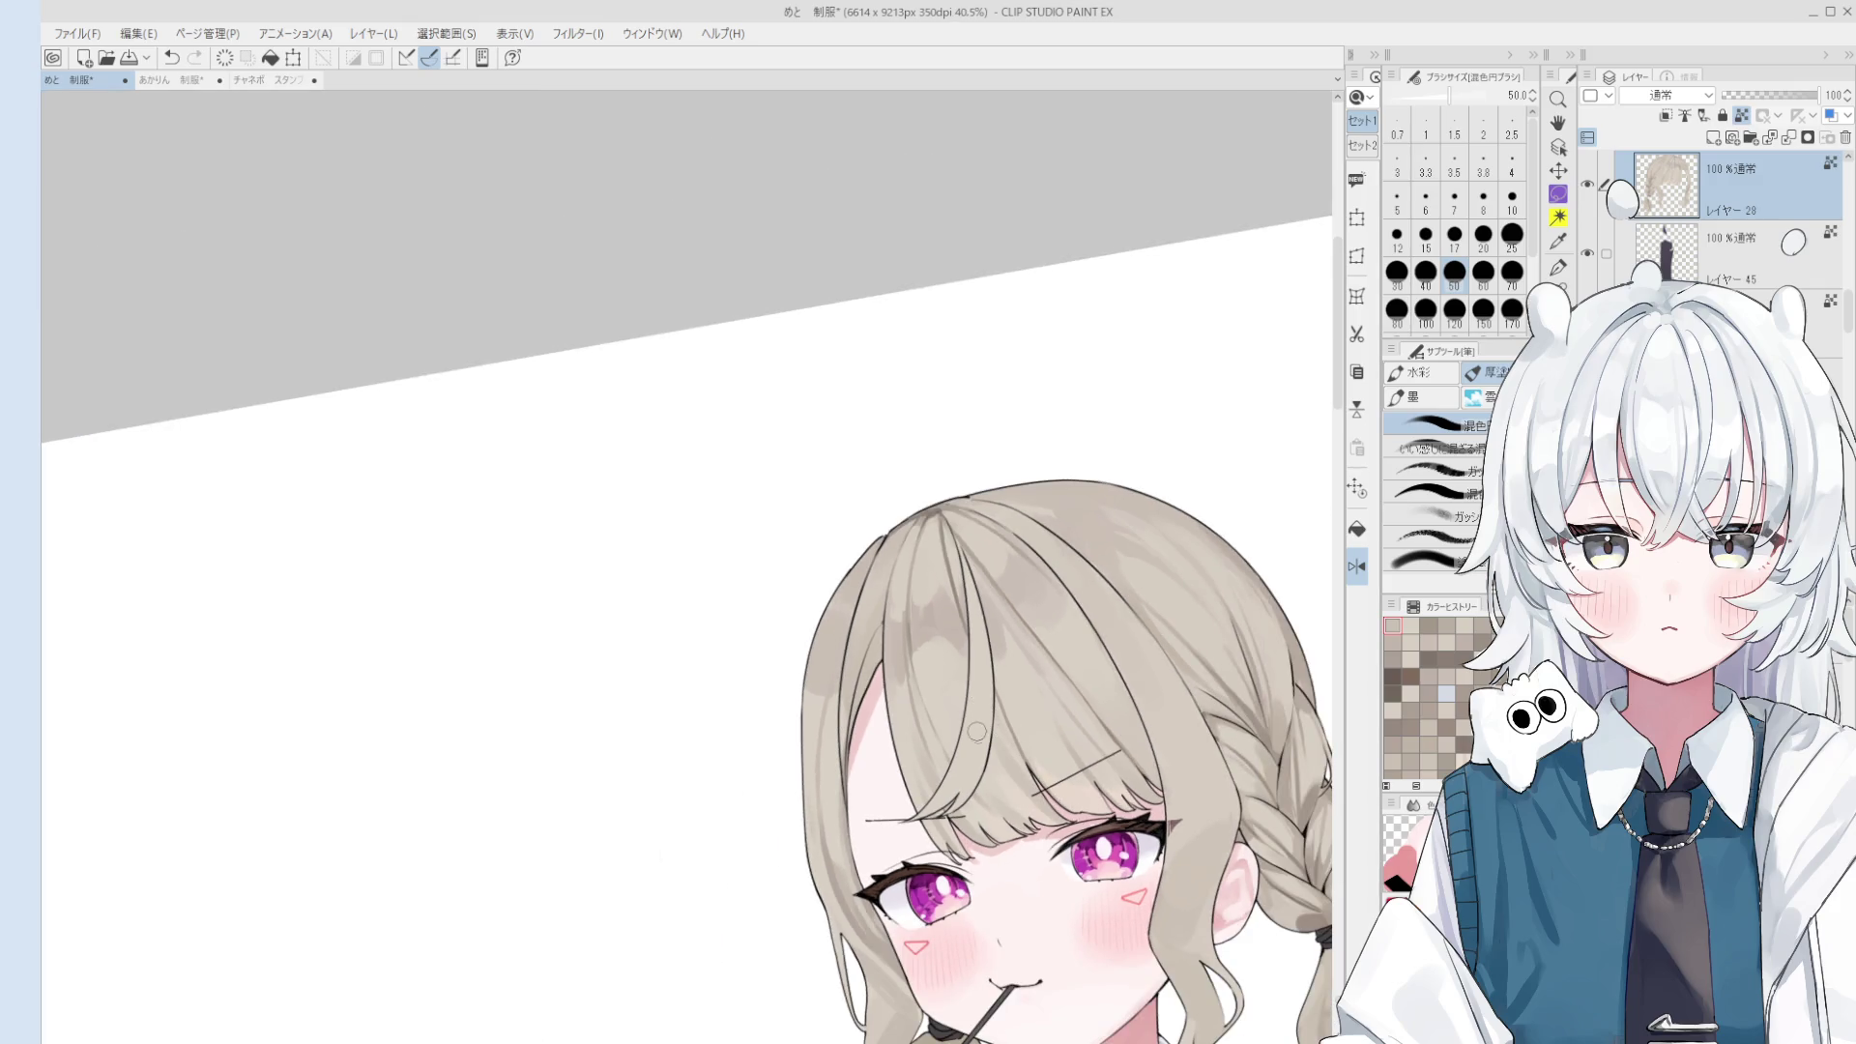
key(bracketright)
key(bracketright)
key(bracketright)
mouse_move(931, 628)
mouse_down()
mouse_move(940, 657)
mouse_move(975, 667)
mouse_move(934, 657)
mouse_move(938, 682)
mouse_move(1016, 601)
mouse_up()
key(ctrl+z)
scroll(975, 666, down, 2)
key(ctrl+z)
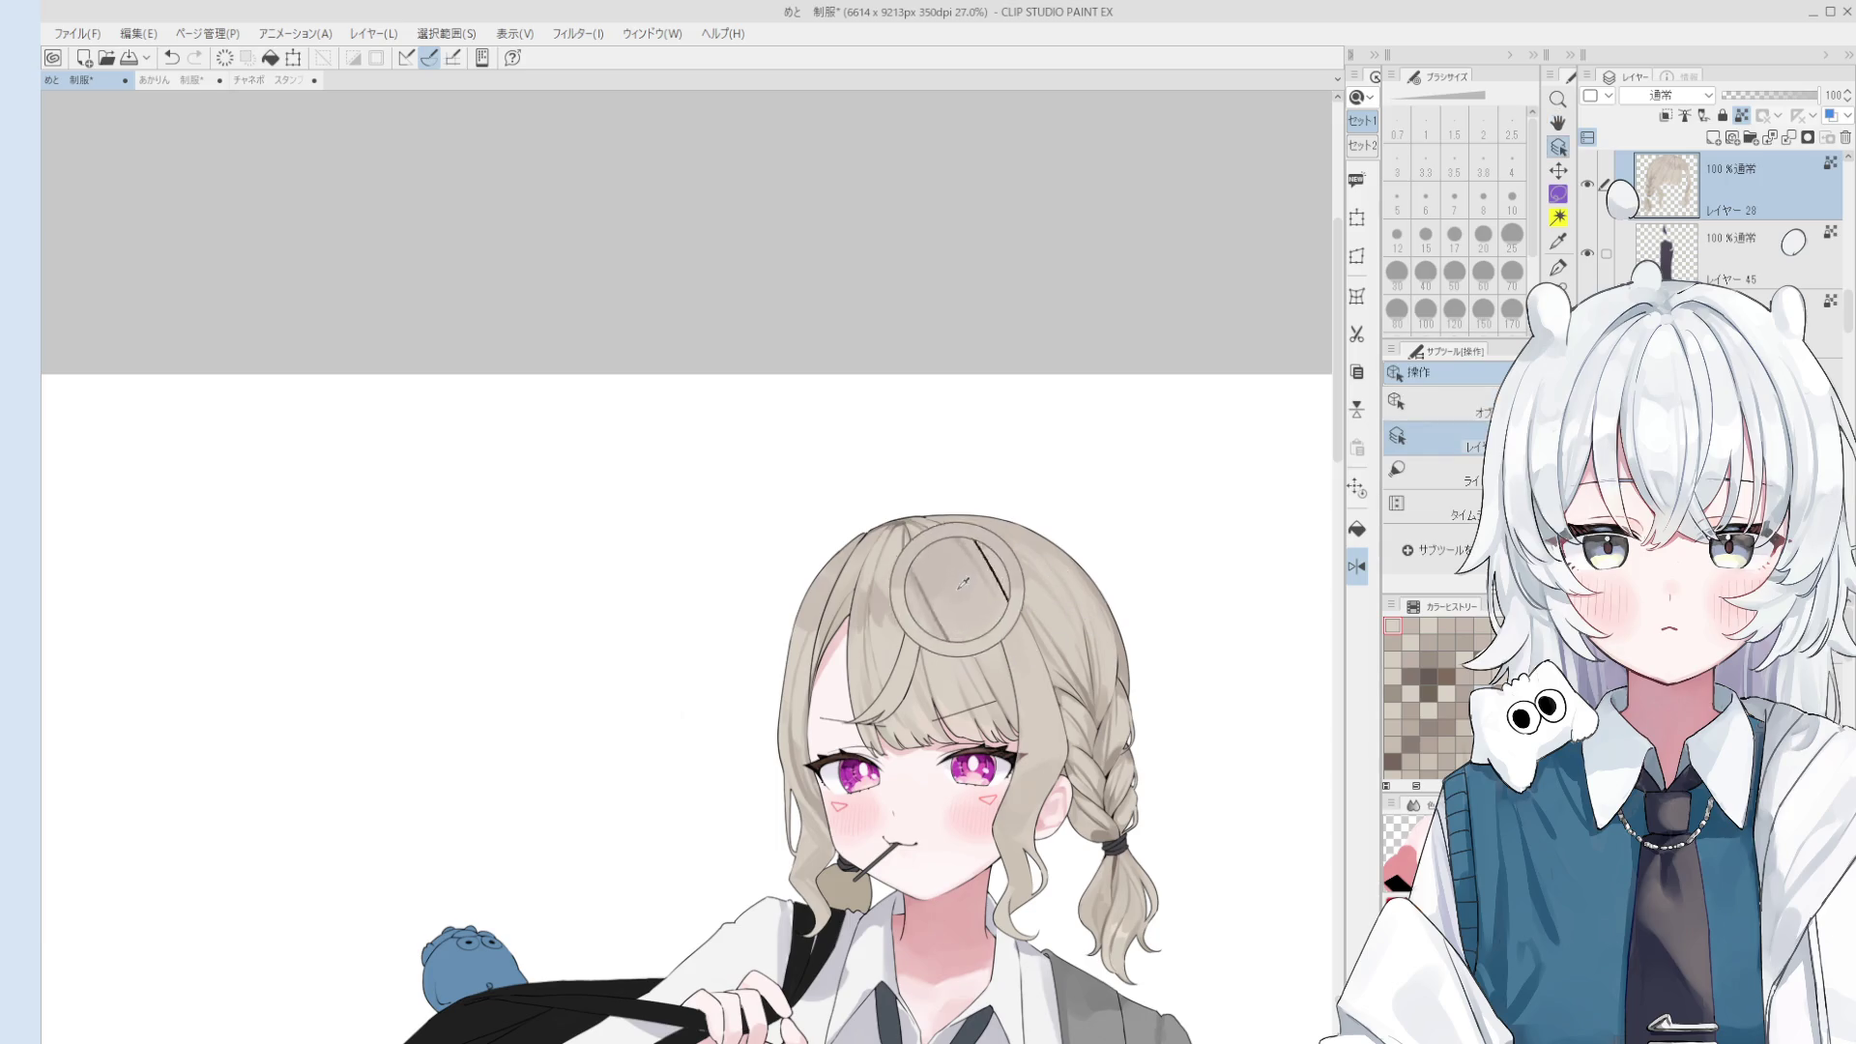
- Save the drawing and paint light beige strokes on the hair at brush size 40
scroll(979, 629, down, 1)
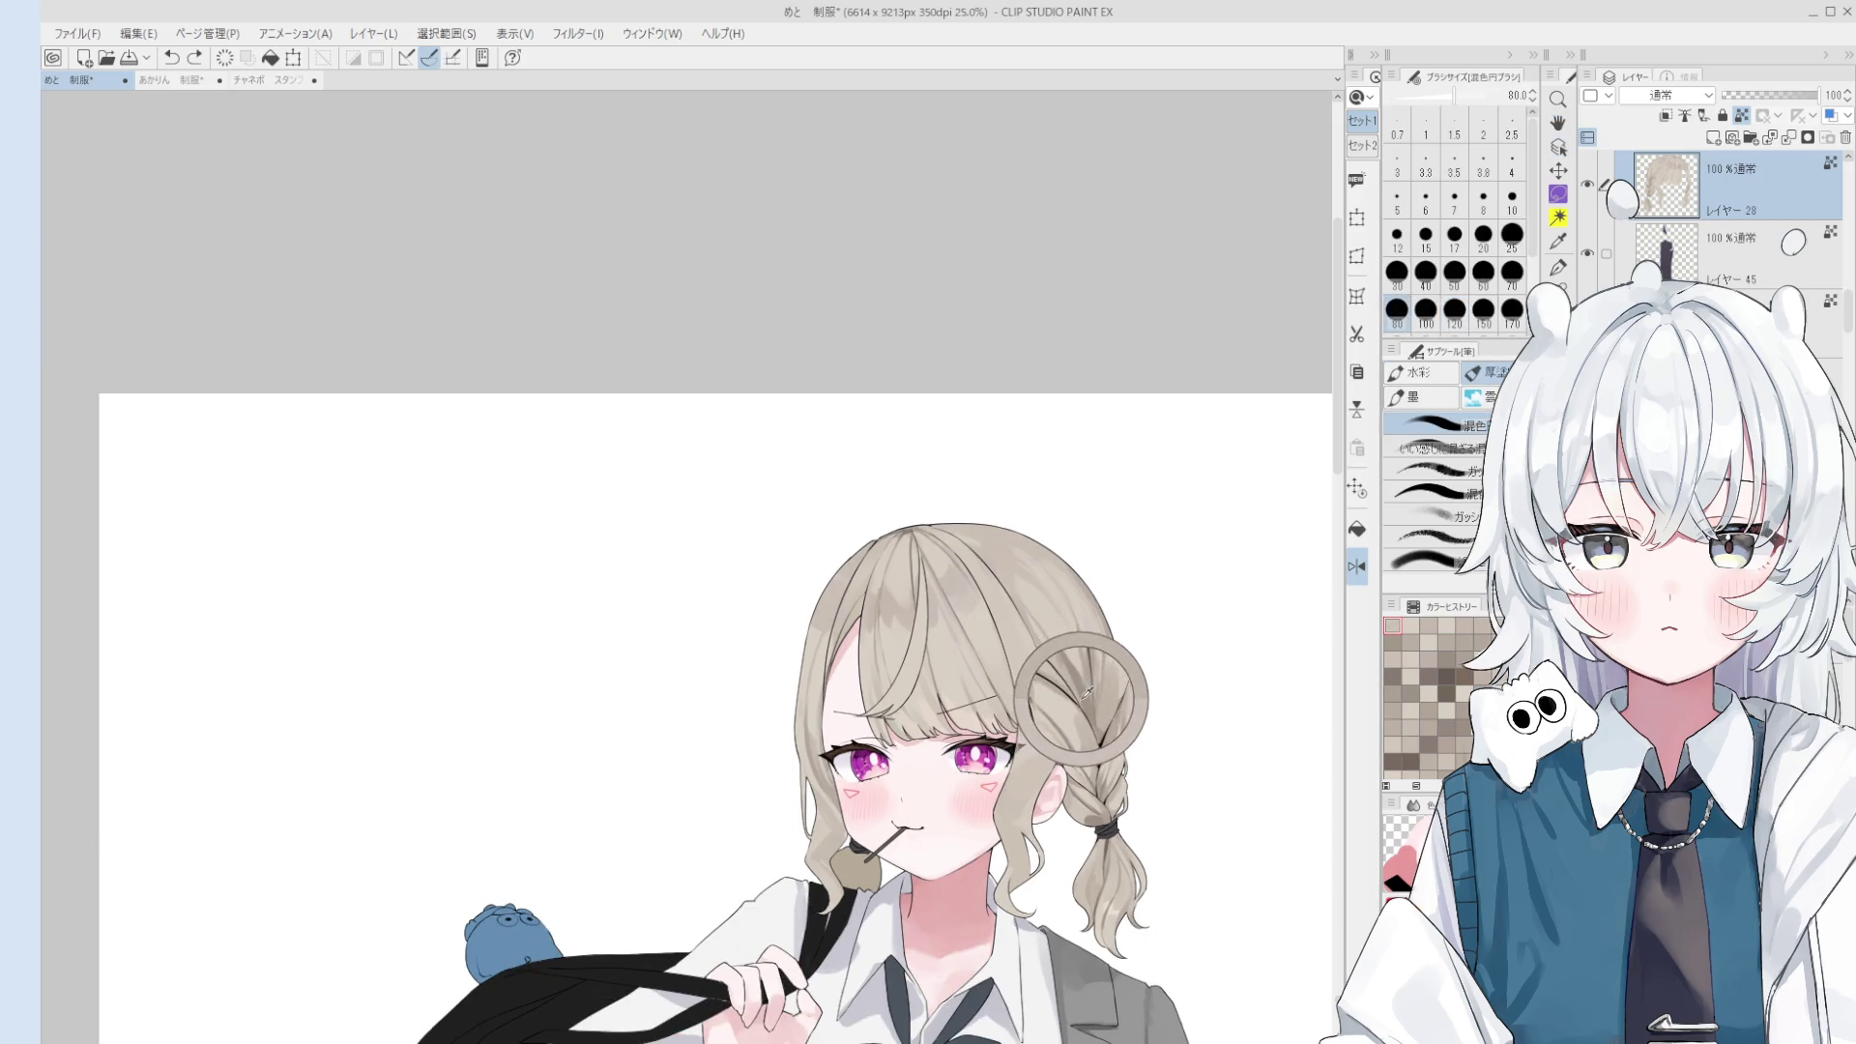
key(ctrl+s)
drag(1007, 694, 994, 634)
click(1454, 276)
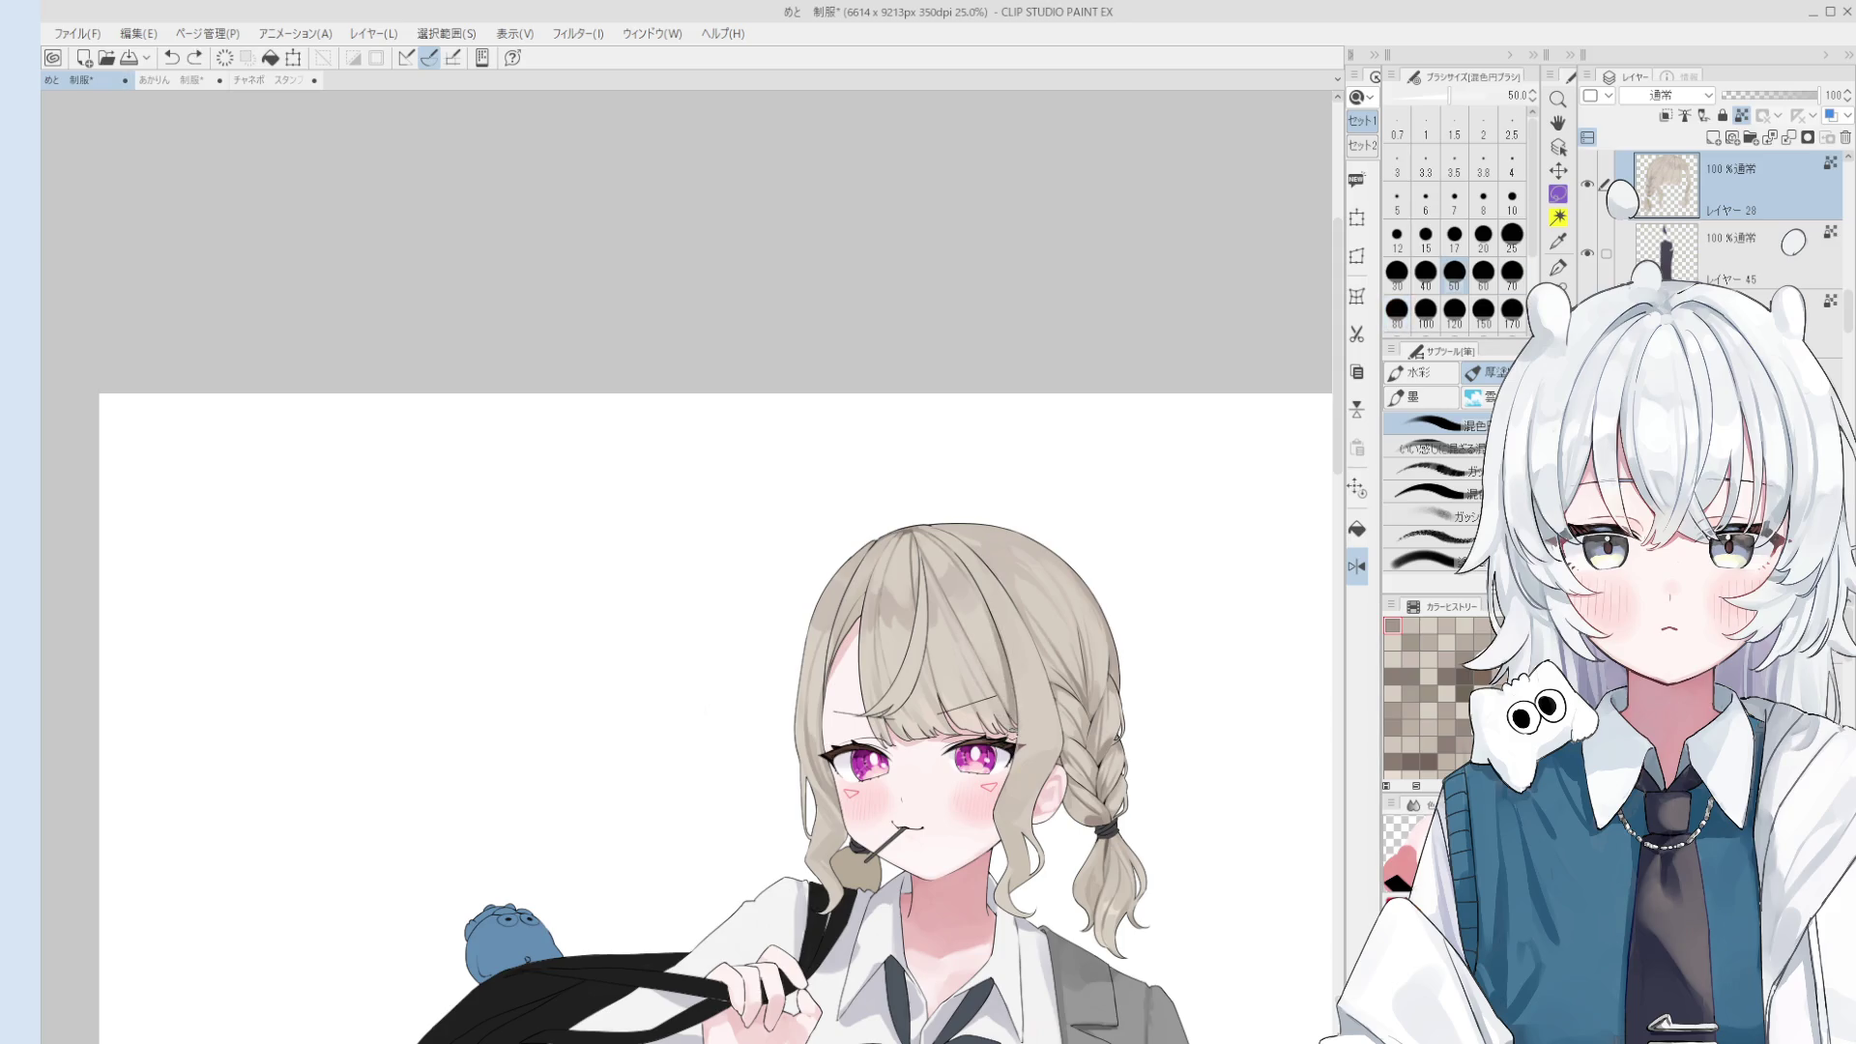
click(1398, 310)
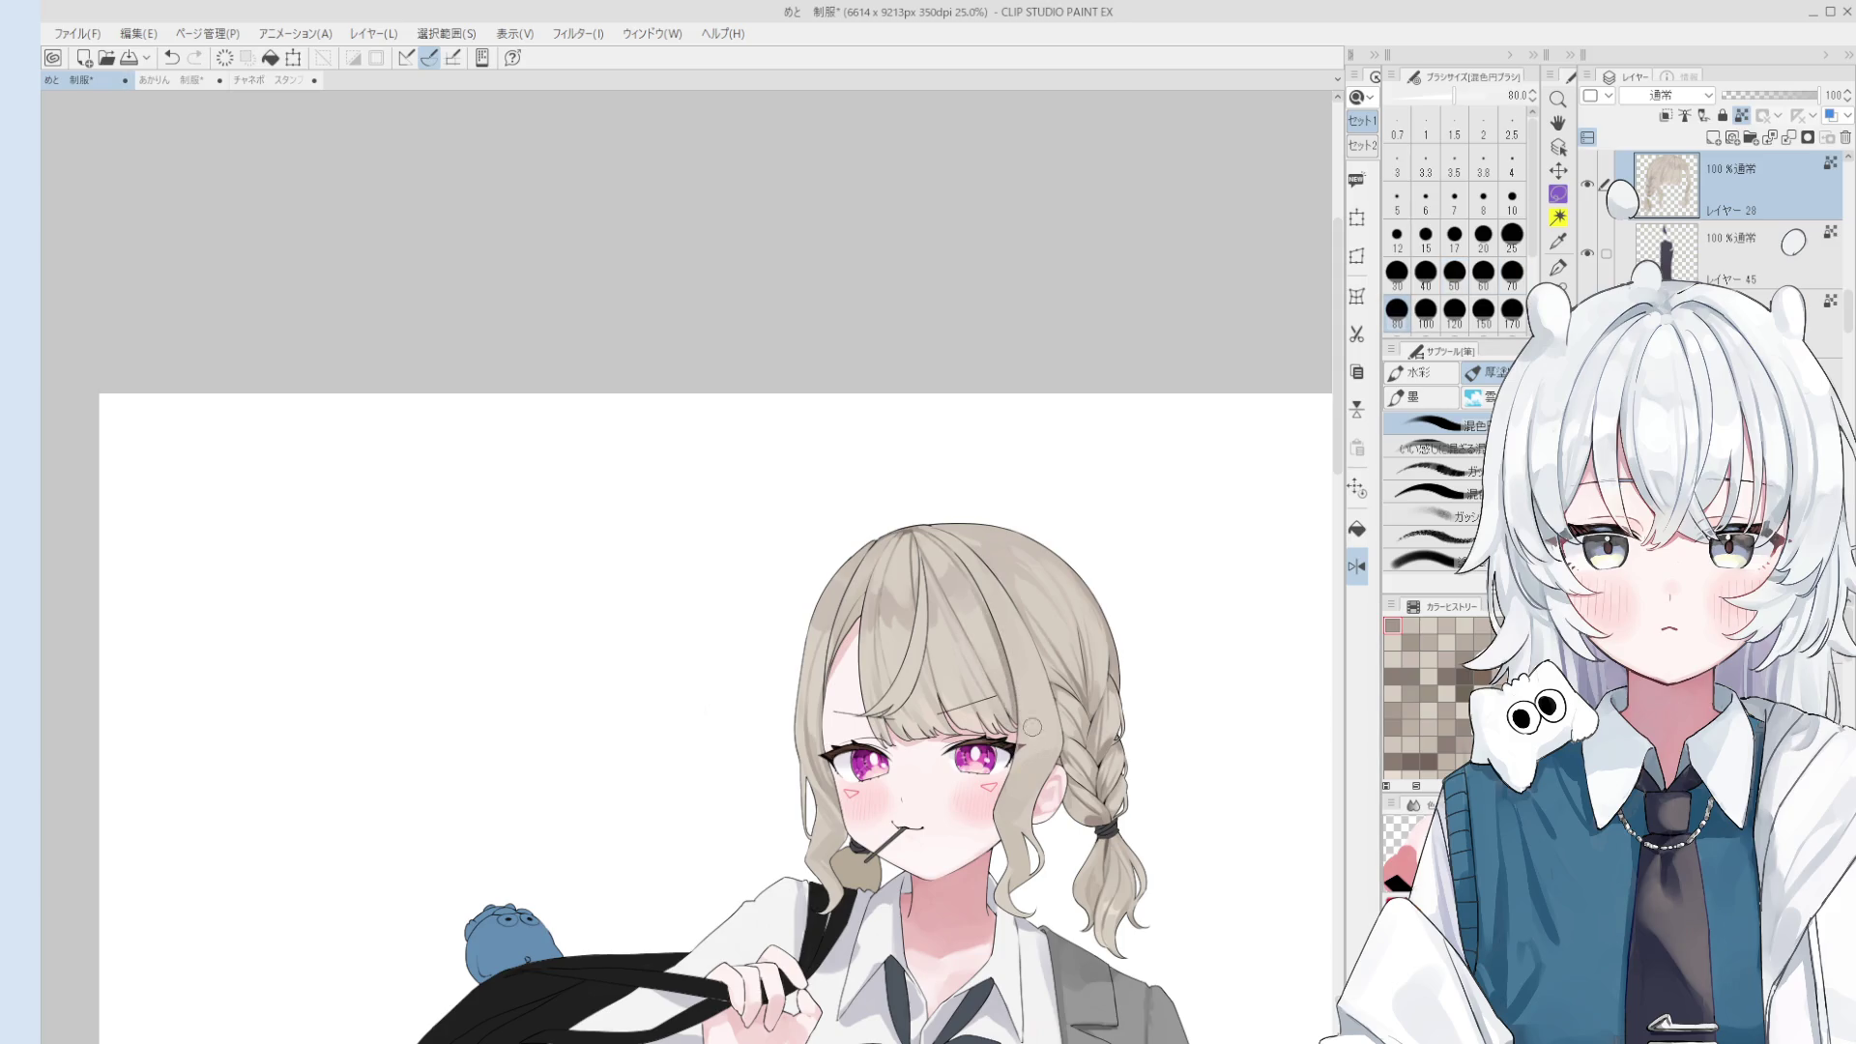
click(1426, 274)
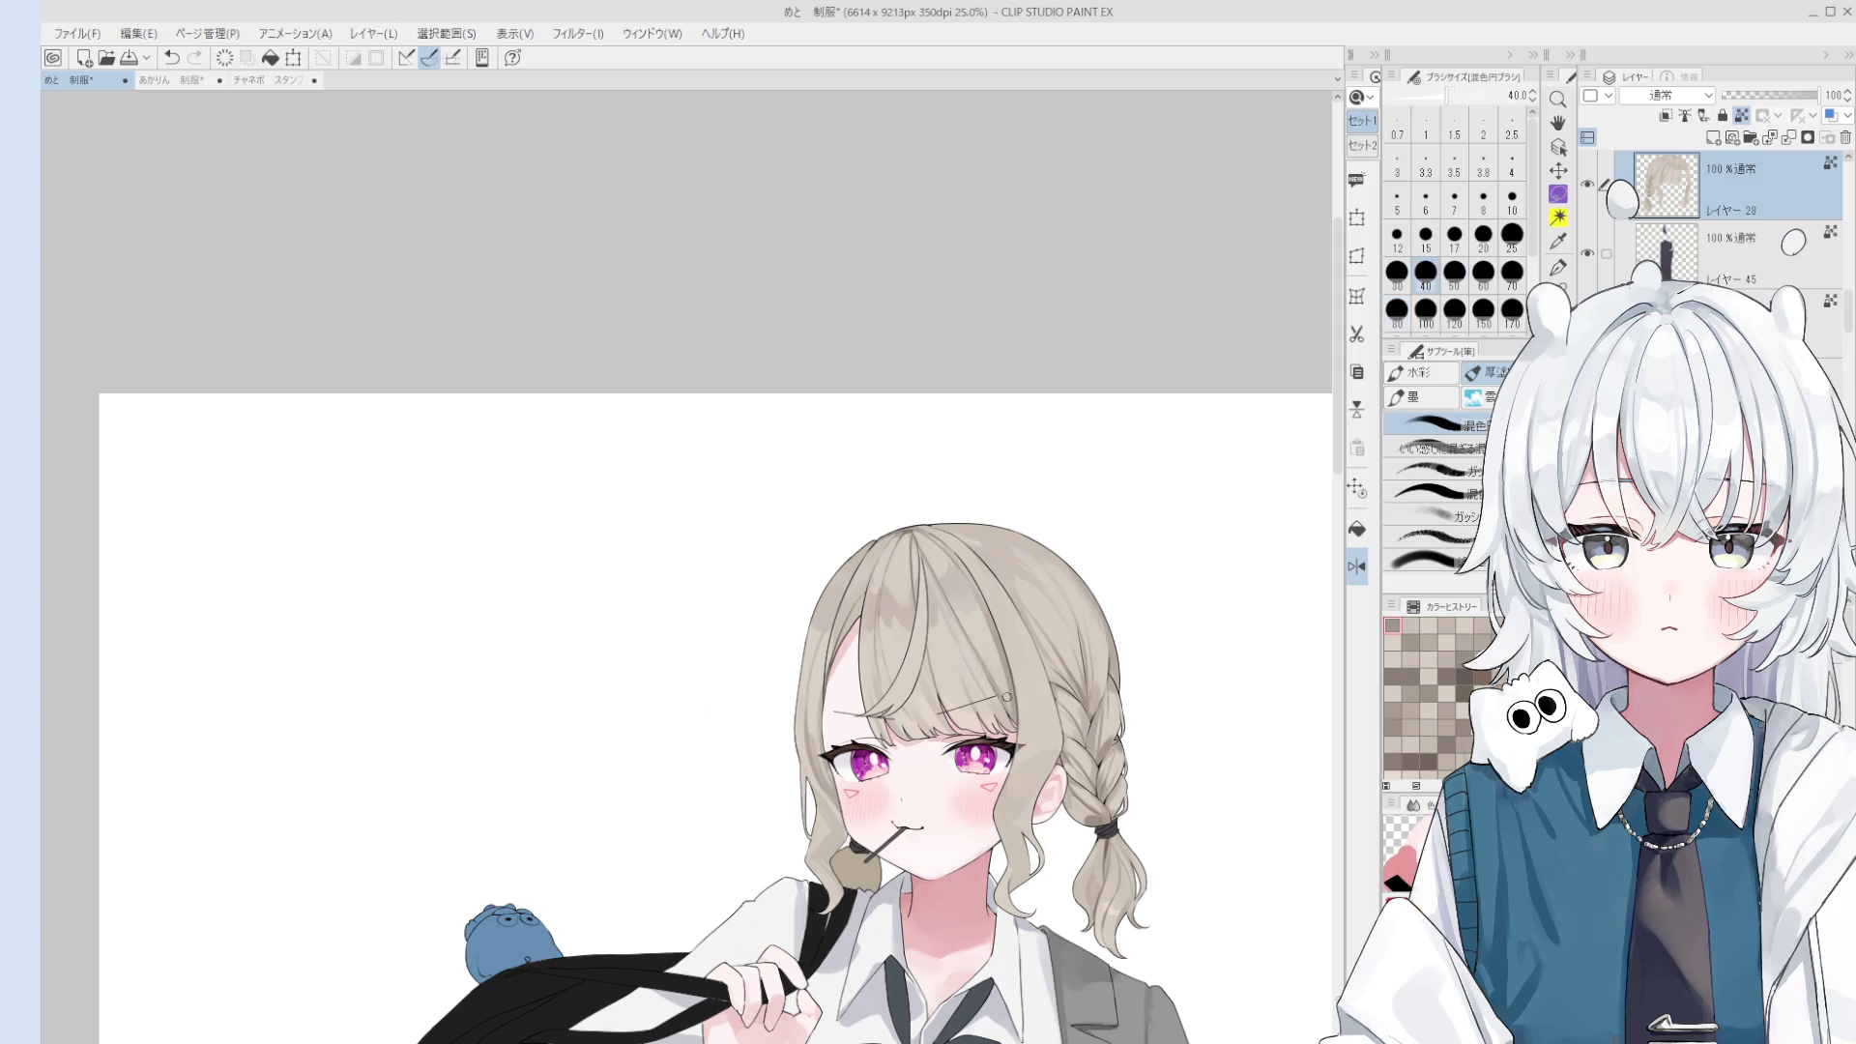
drag(1007, 696, 985, 643)
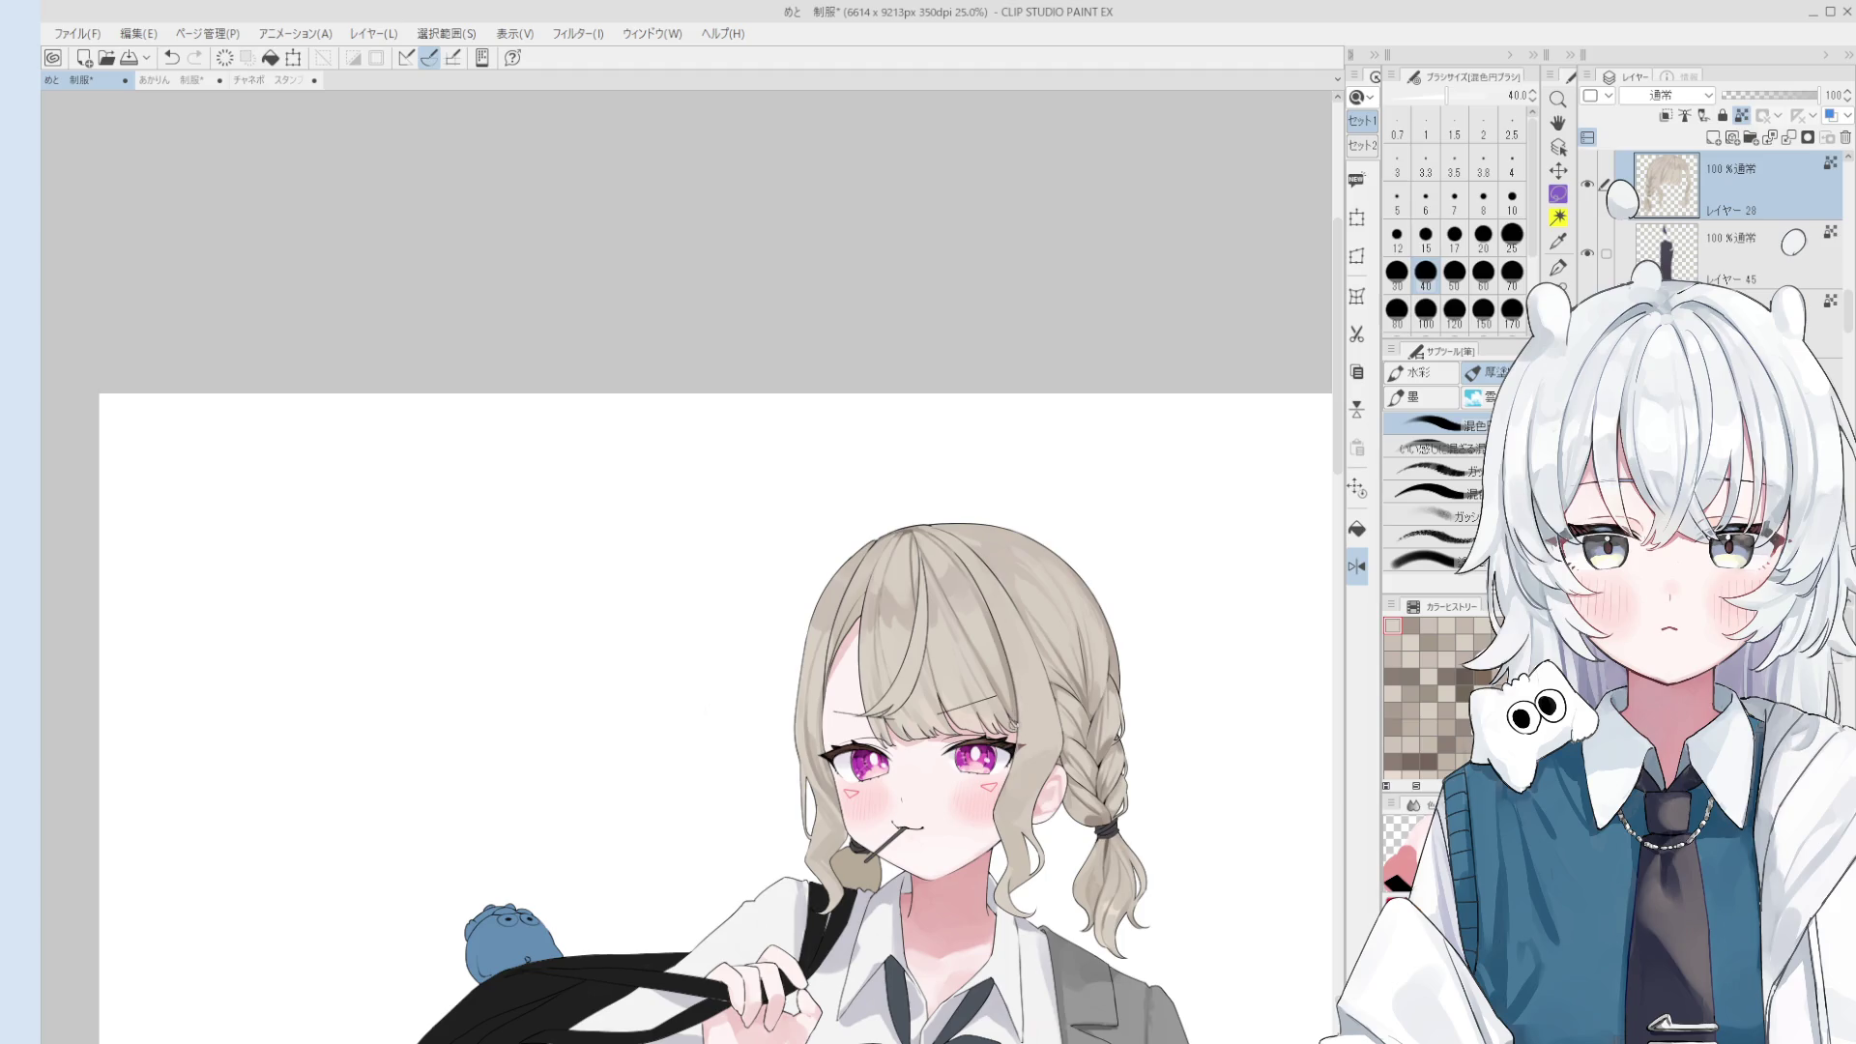
- Sample a hair colour and blend it into the top of the hair with the colour-blending brush at size 60
scroll(1009, 707, up, 2)
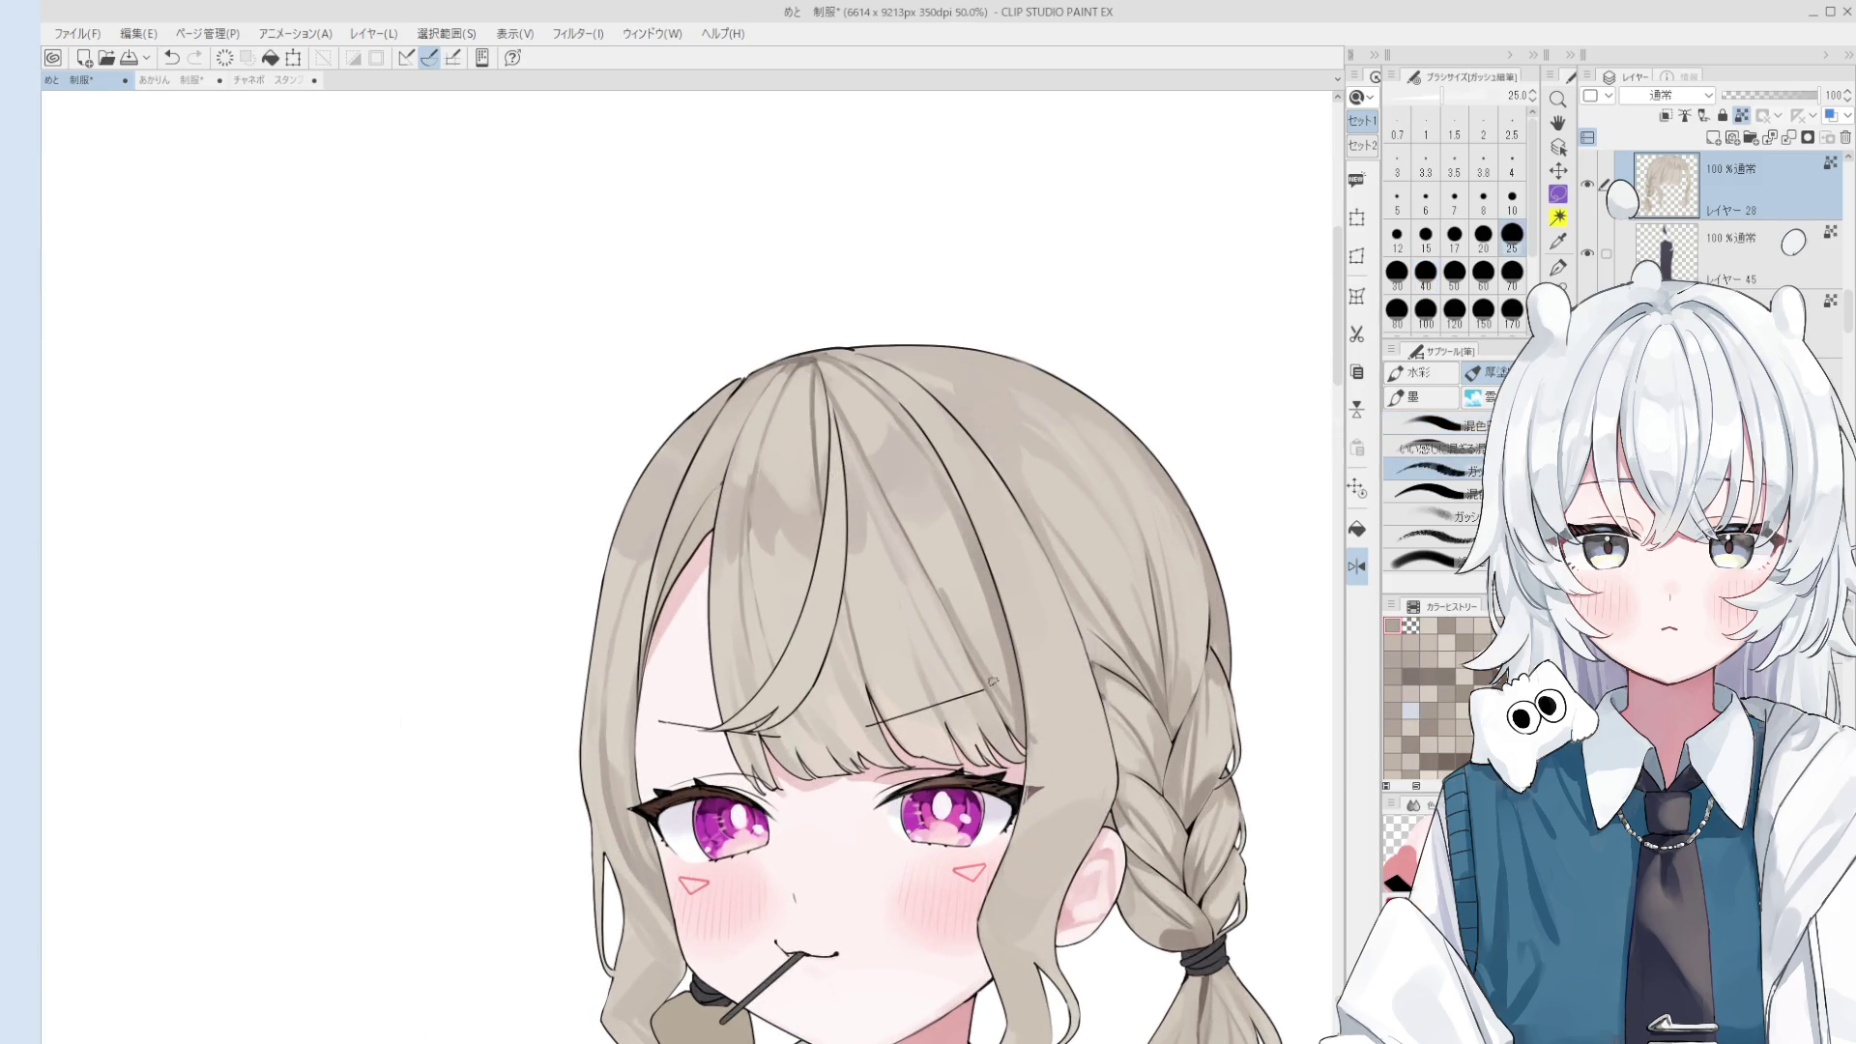
alt+click(969, 581)
key(b)
key(bracketright)
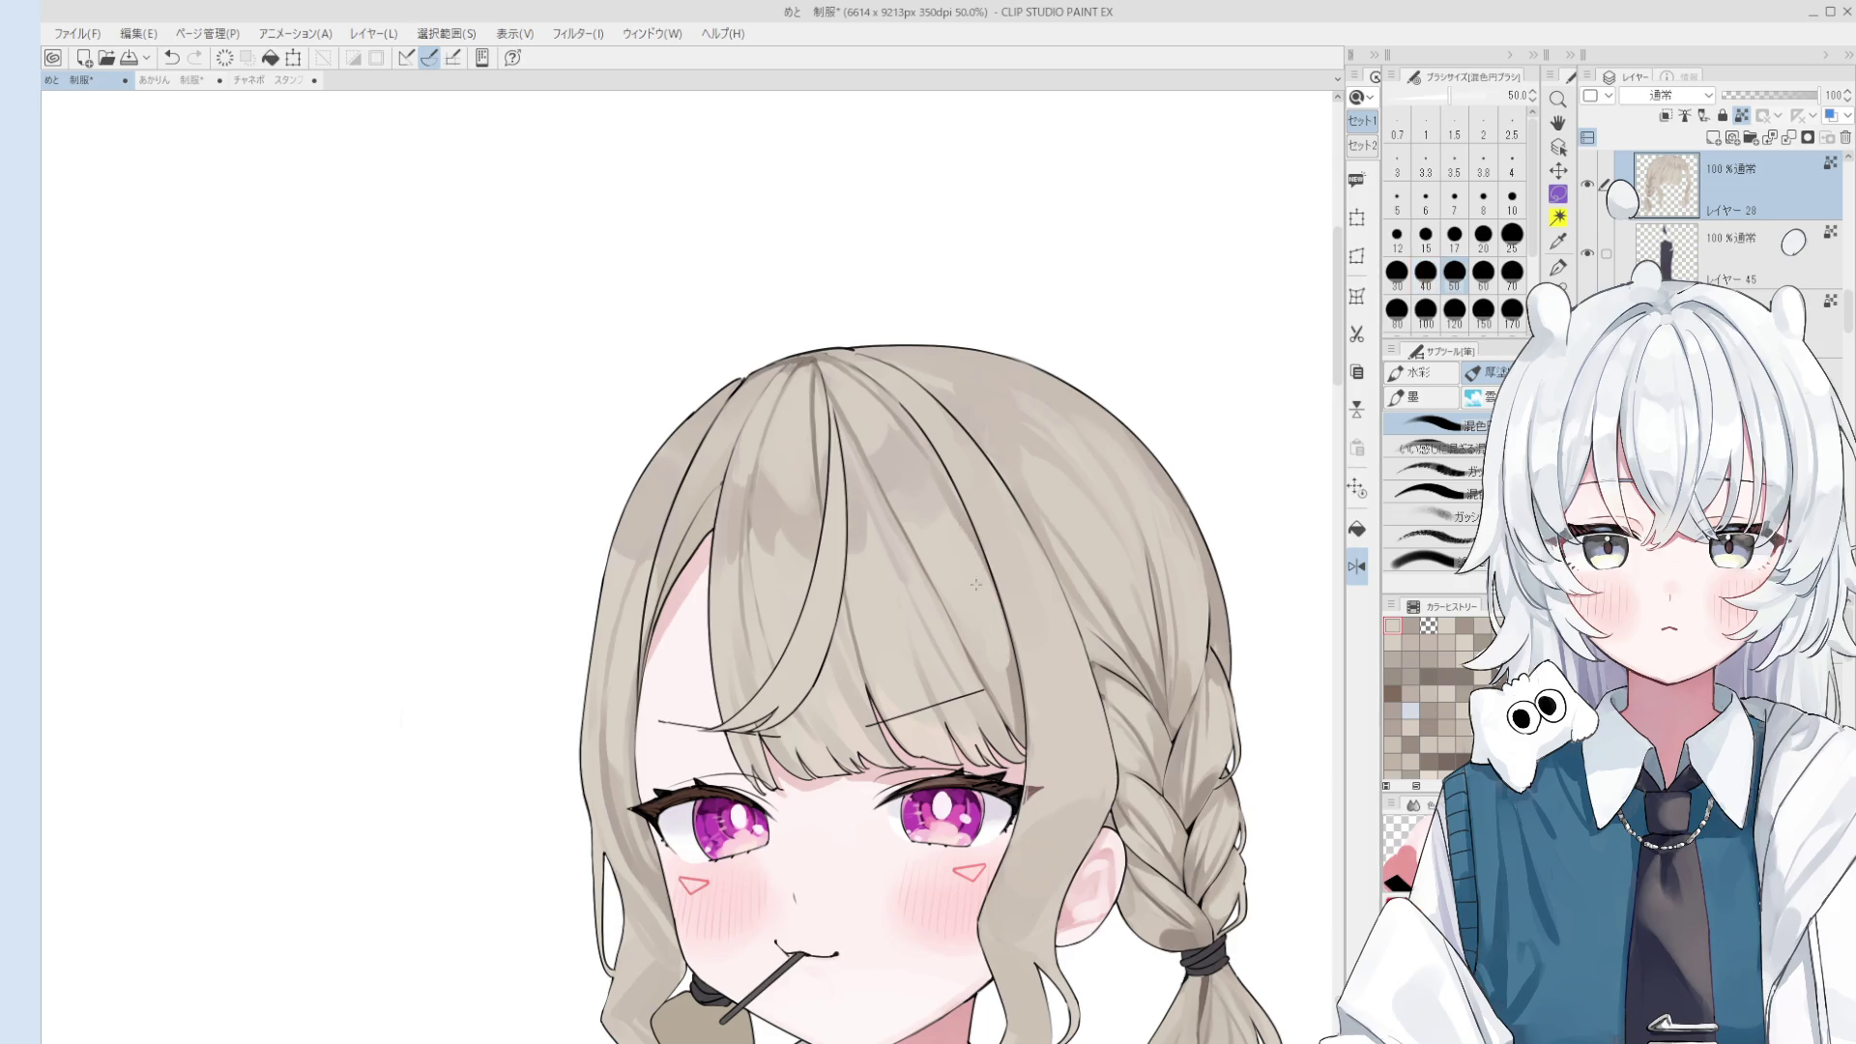
alt+click(1002, 705)
key(bracketright)
scroll(1002, 705, down, 1)
drag(1023, 740, 1006, 703)
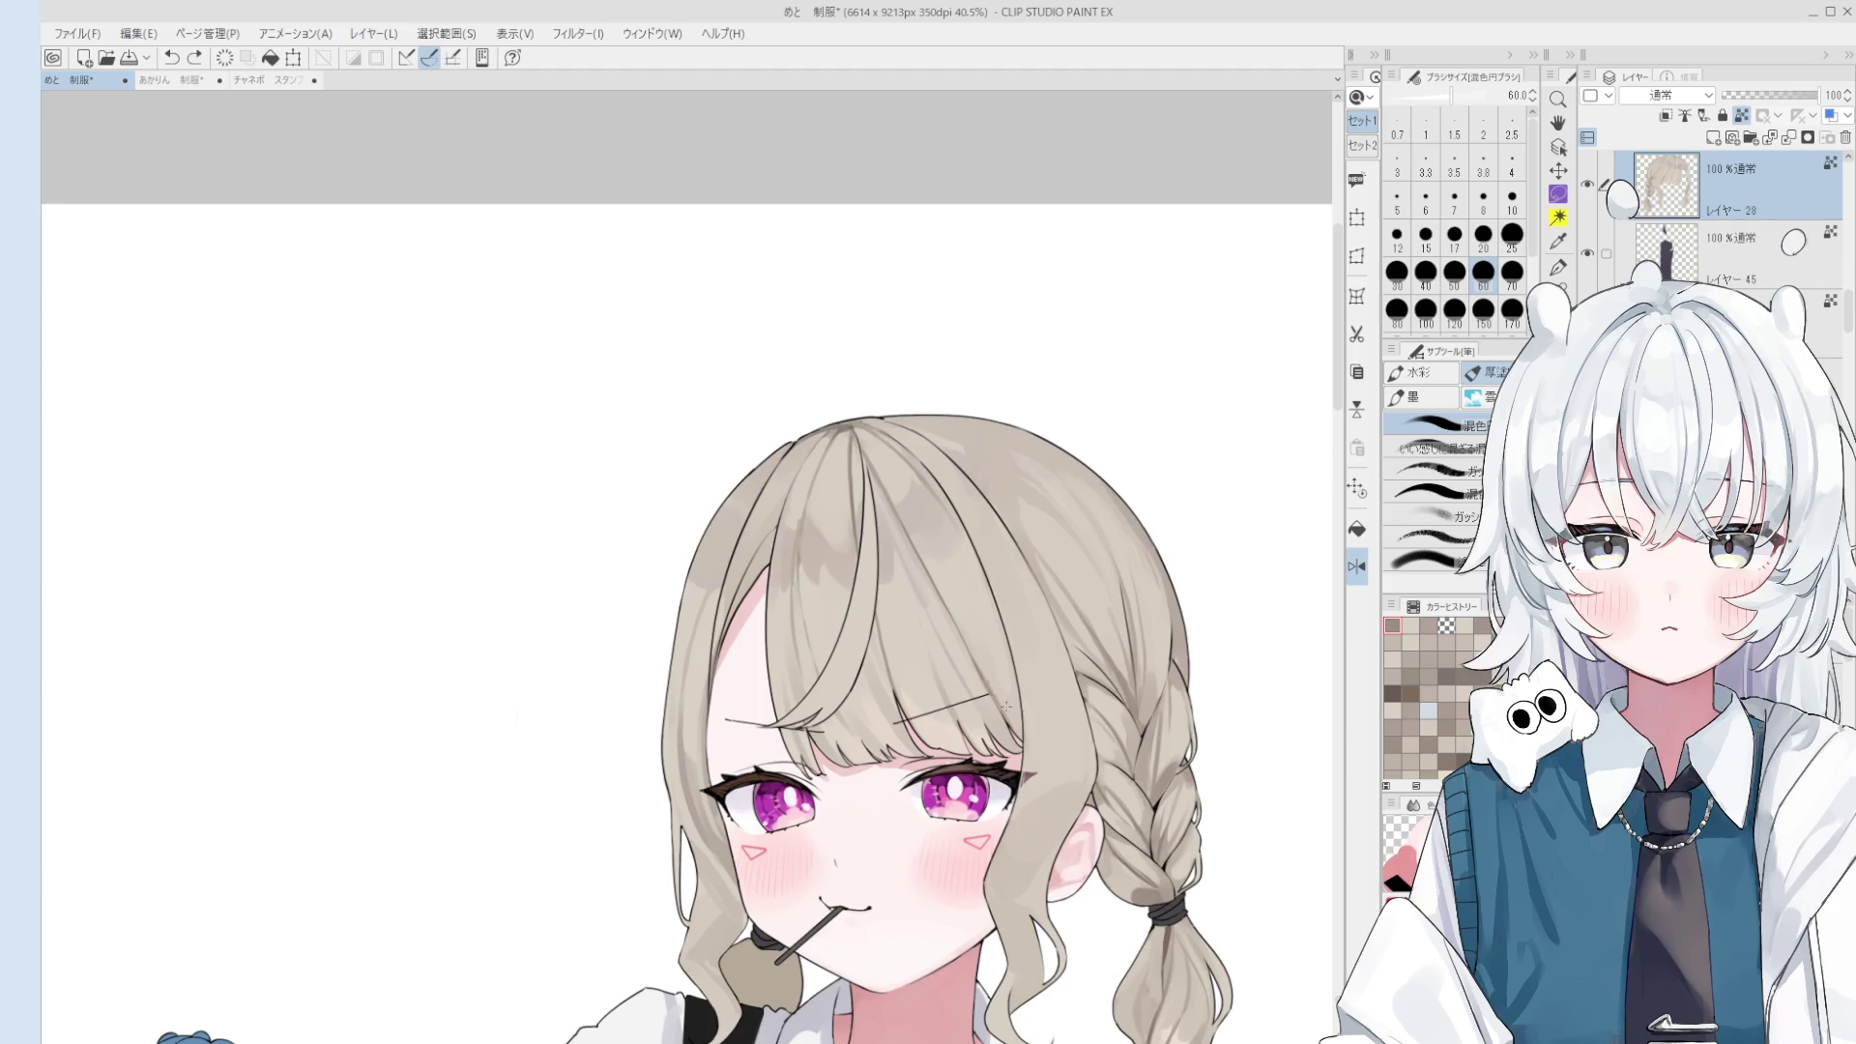
- At brush size 30, paint a light tone and a darker tone onto the hair
key(bracketleft)
key(bracketleft)
key(bracketleft)
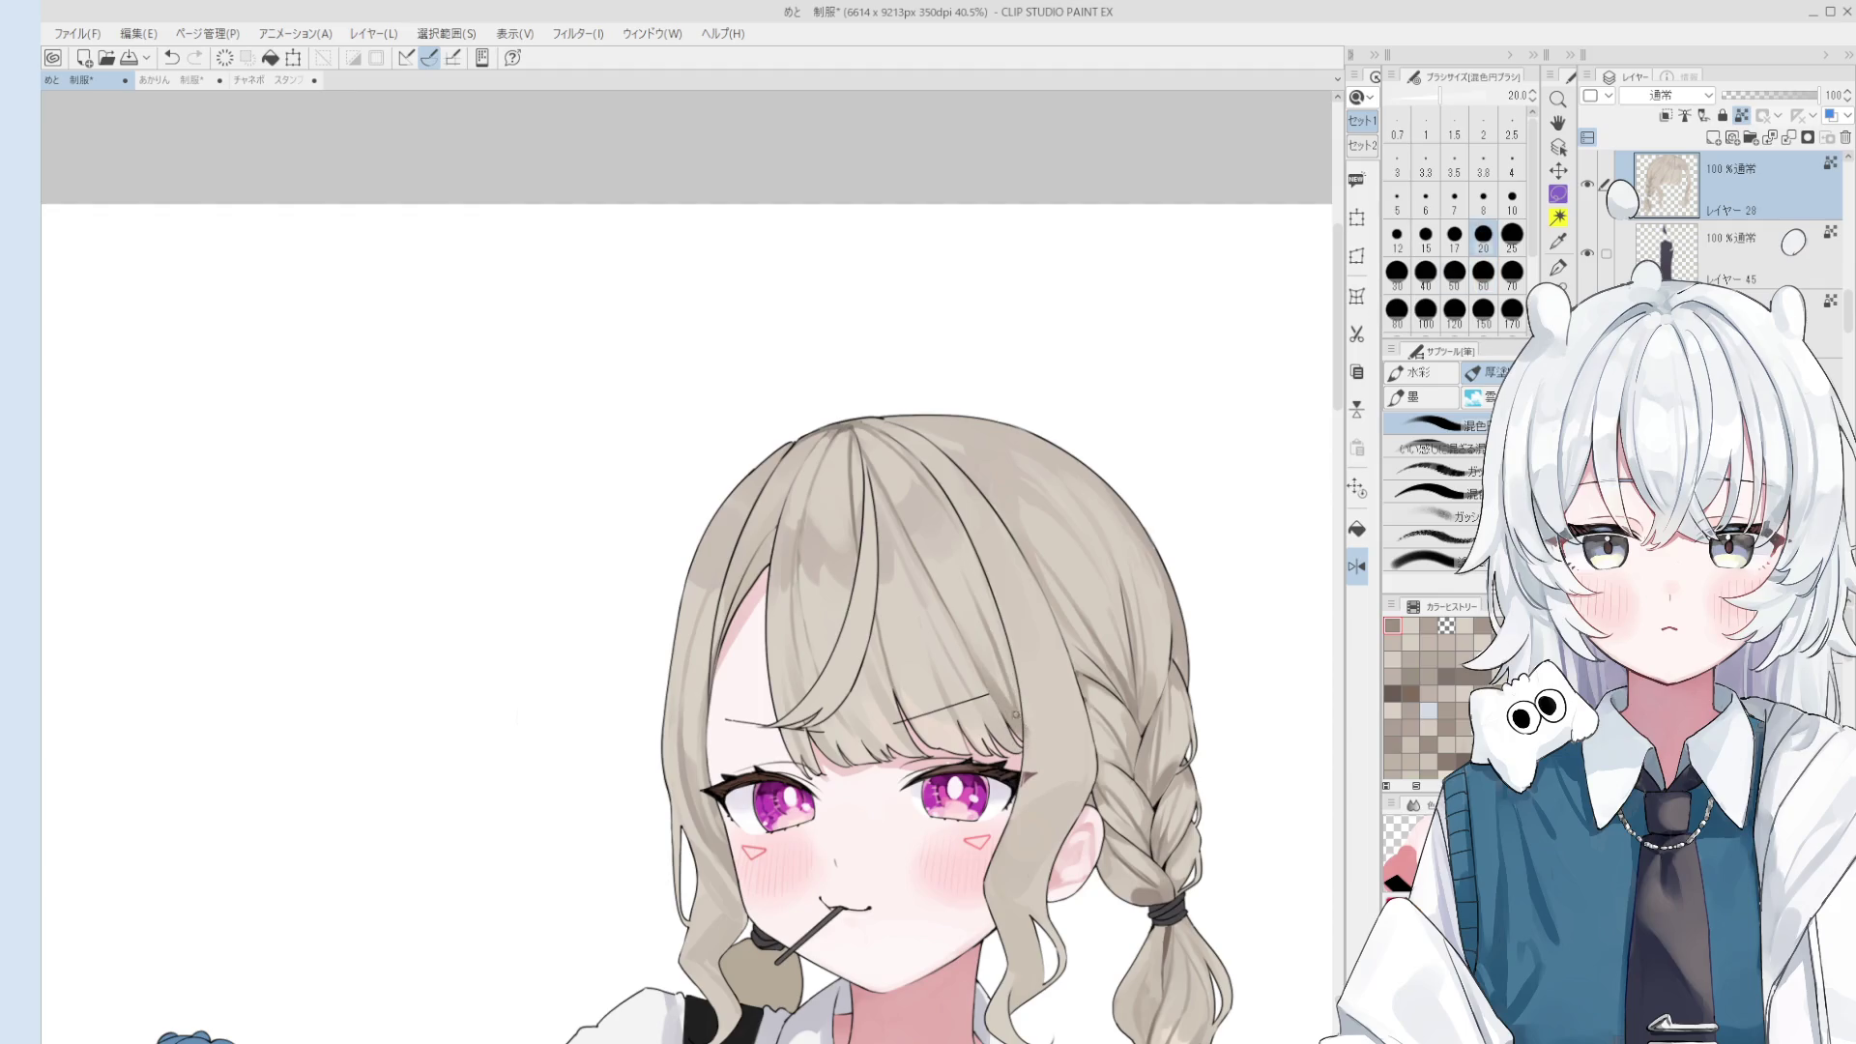
key(bracketright)
key(bracketright)
key(bracketright)
key(bracketright)
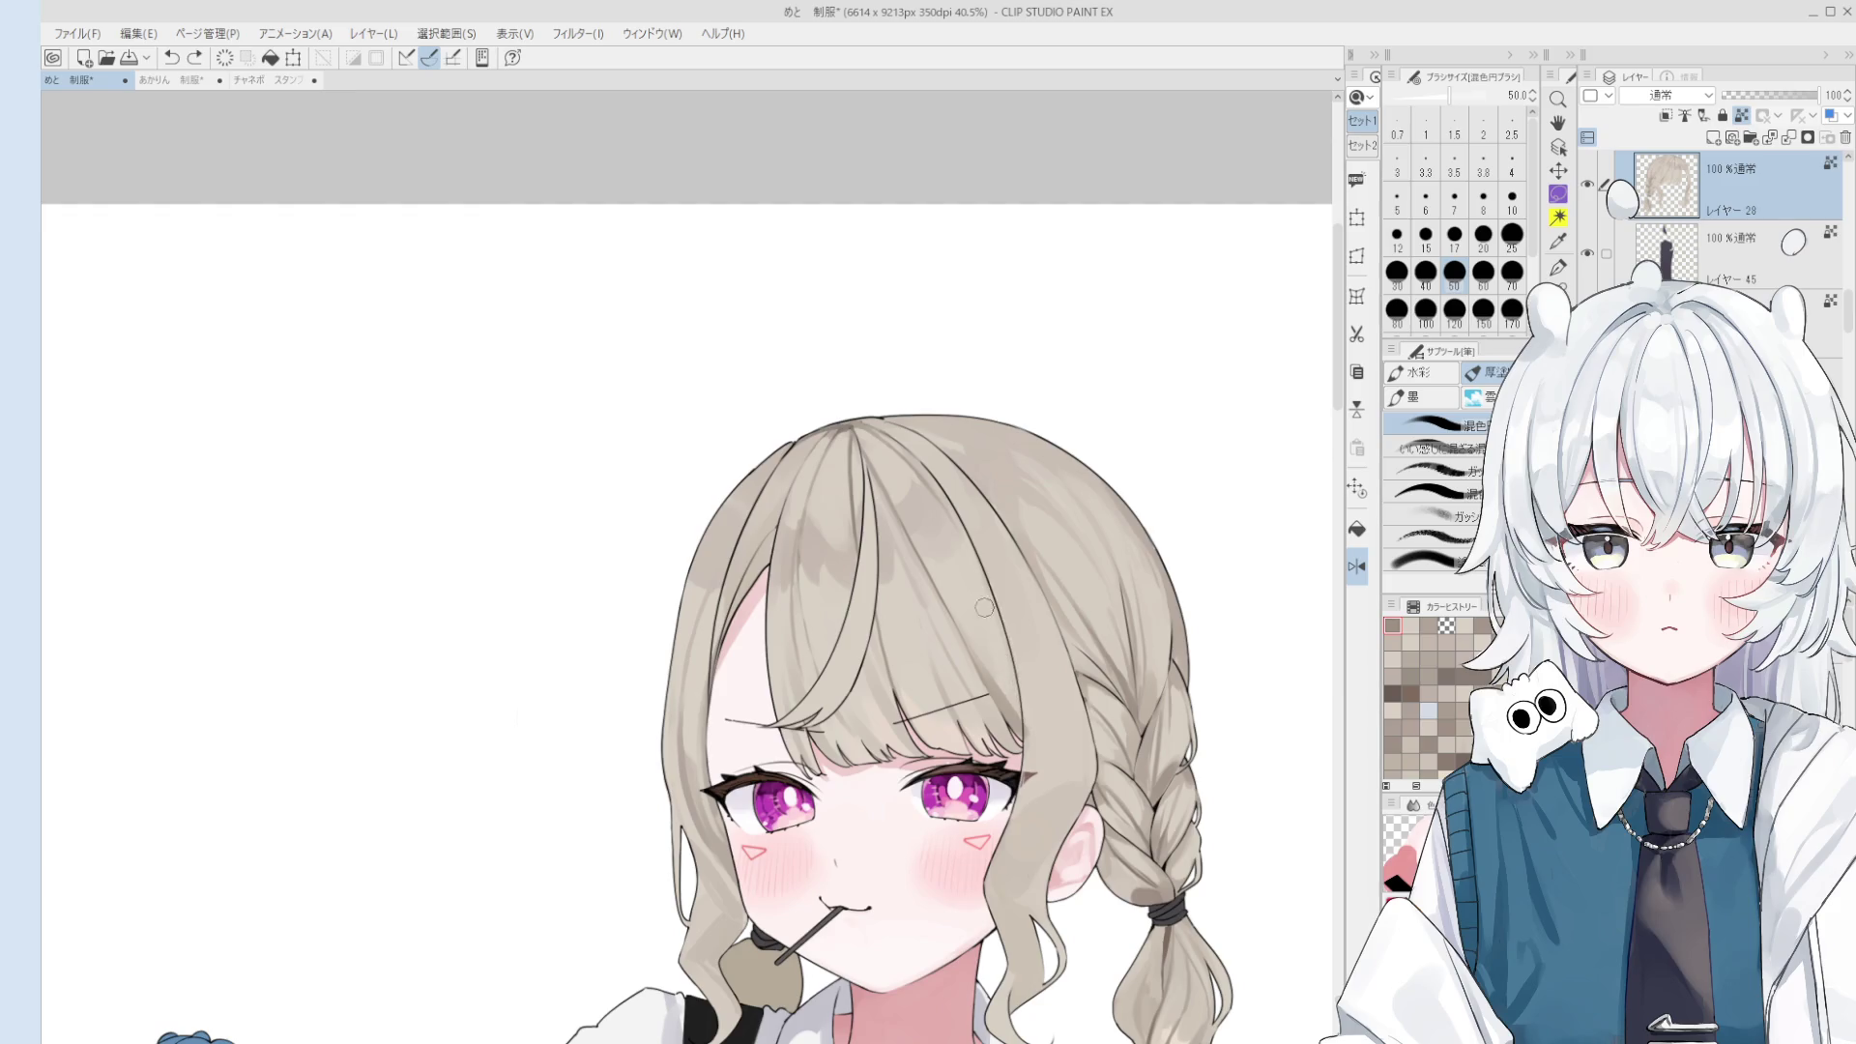
drag(962, 606, 960, 551)
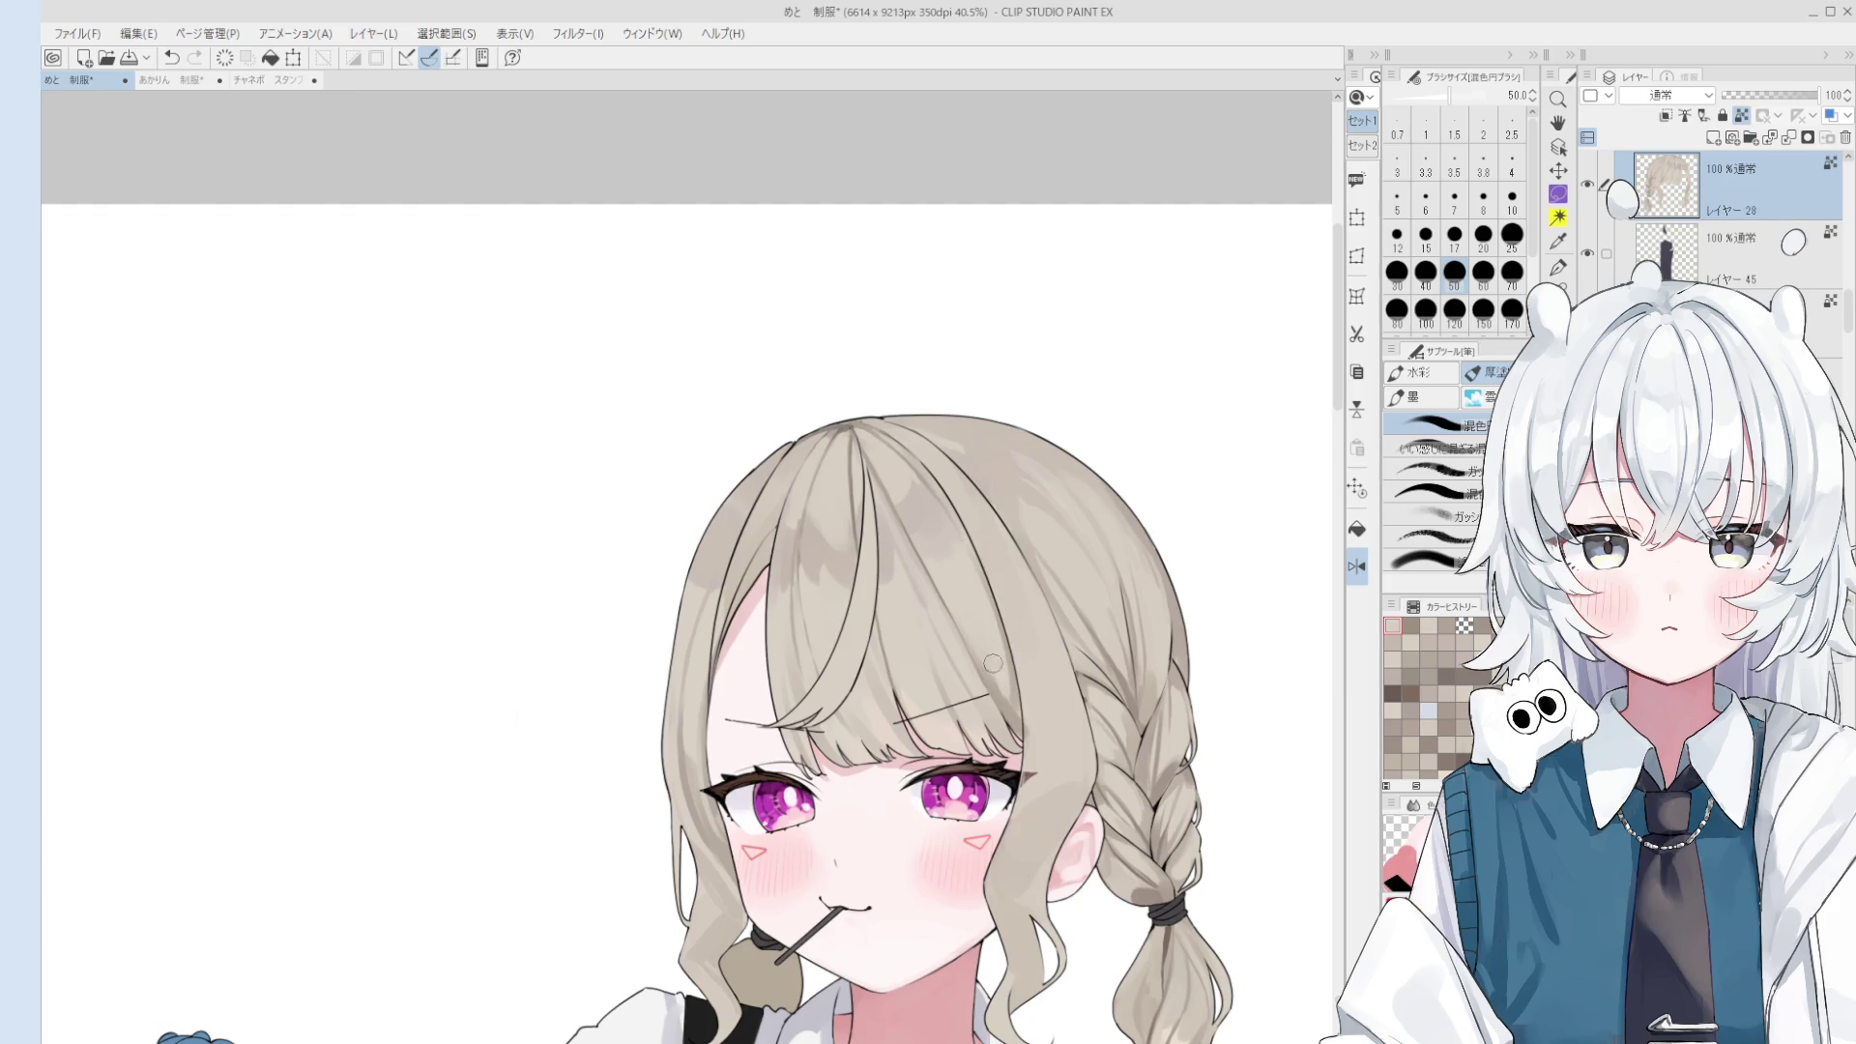
drag(1010, 692, 1019, 719)
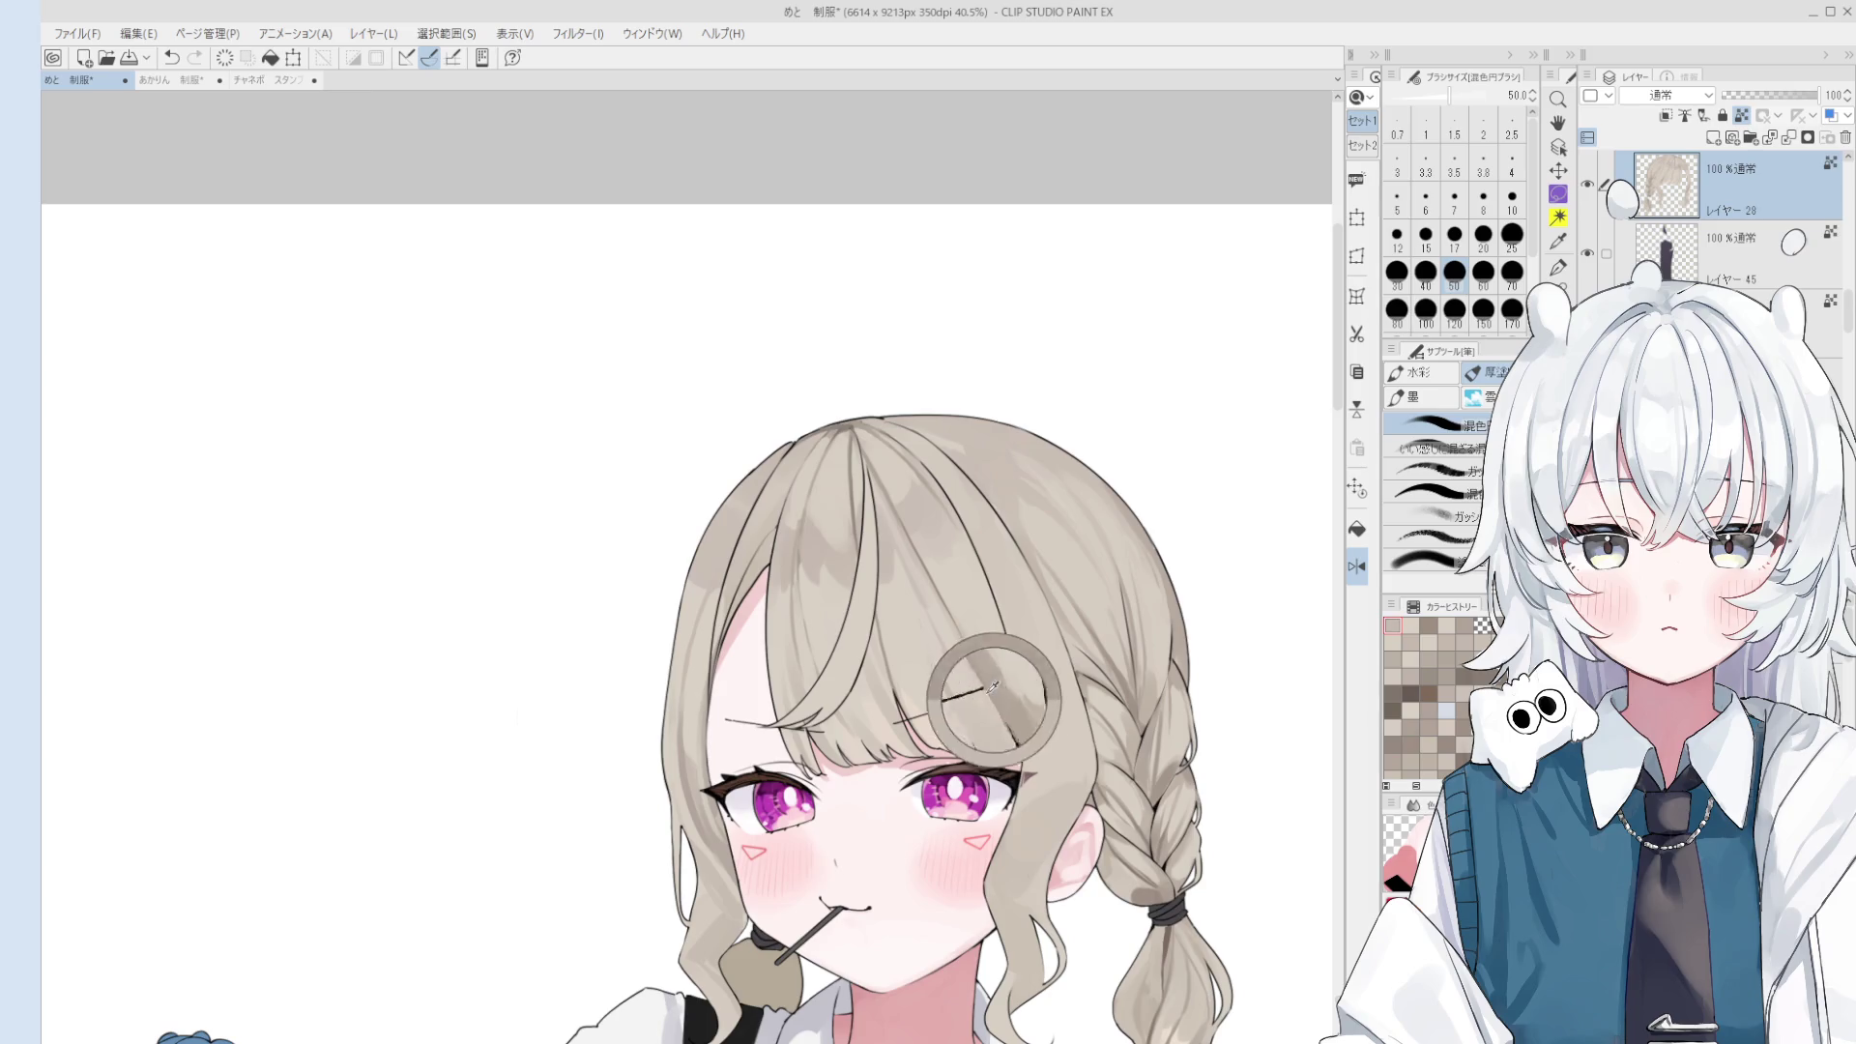
- Zoom in on the bangs and undo the last hair strokes, resetting the brush to 60
scroll(1005, 680, down, 1)
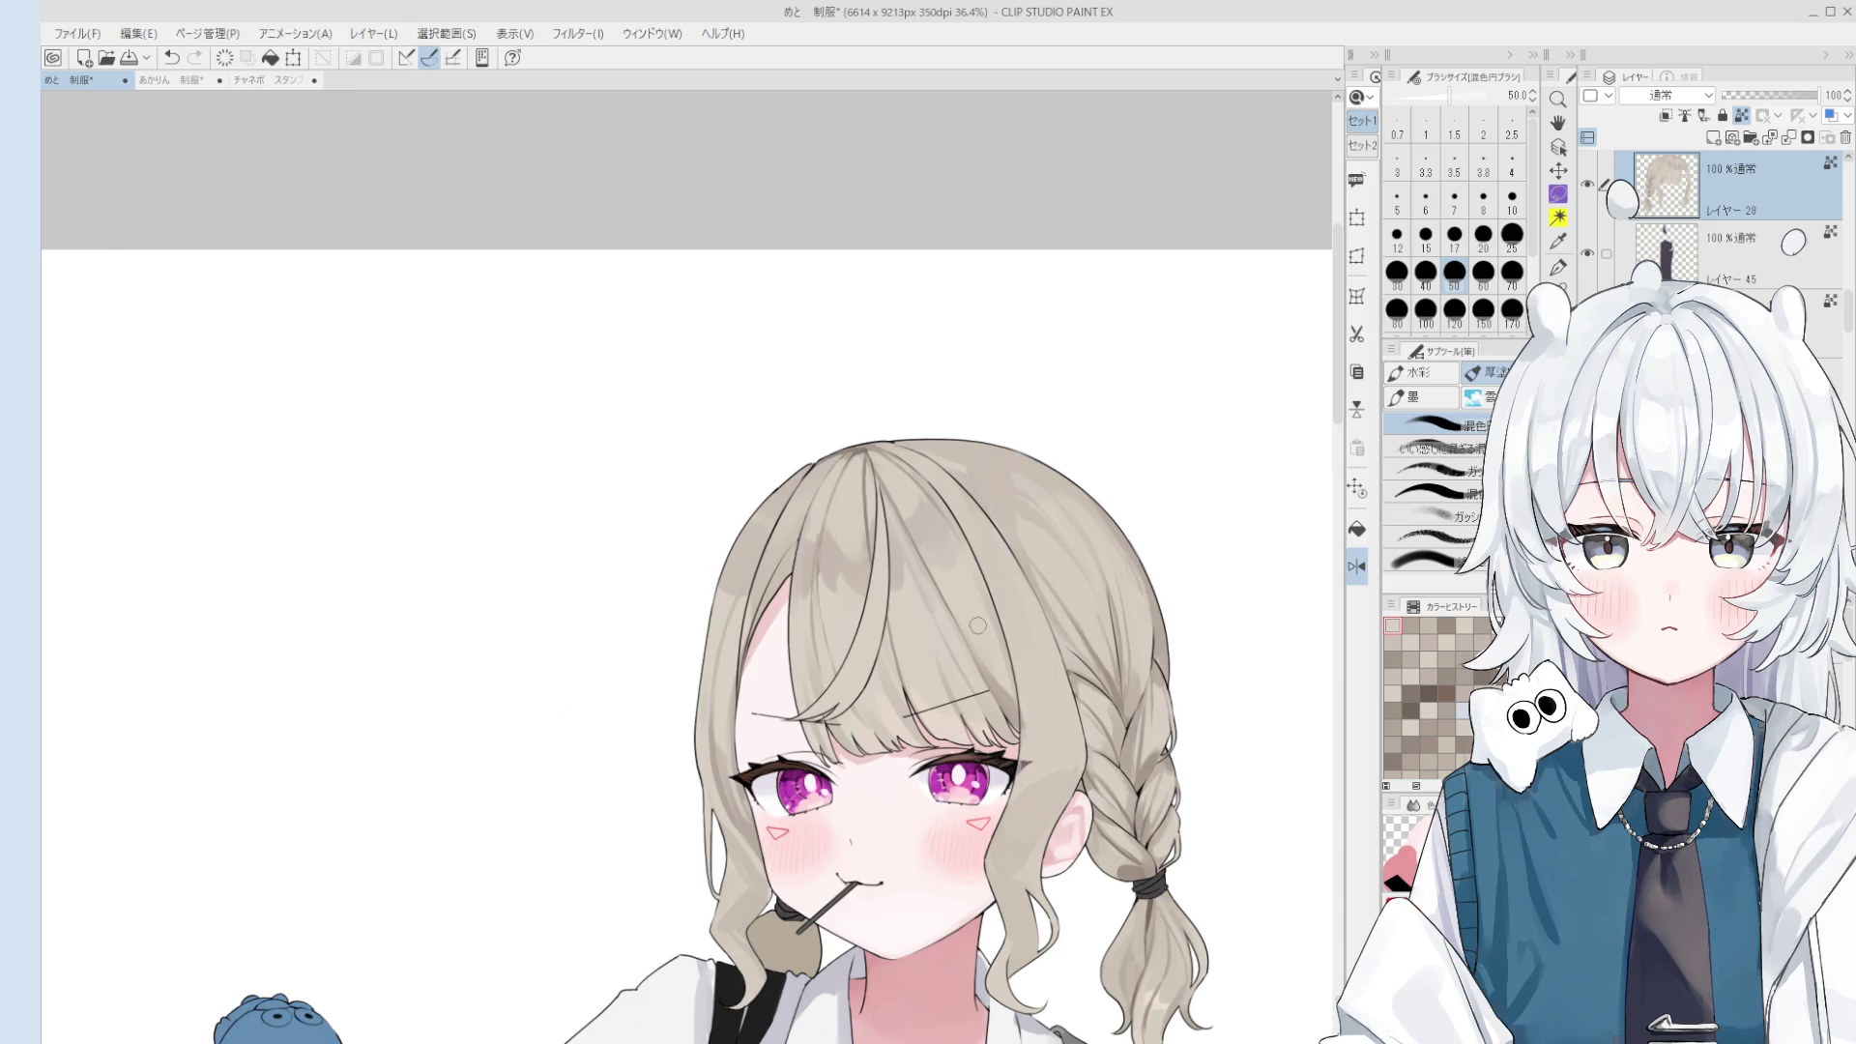
scroll(1028, 708, up, 1)
scroll(1028, 716, up, 1)
scroll(1015, 734, up, 1)
scroll(1009, 733, up, 1)
key(bracketleft)
key(bracketleft)
key(bracketleft)
key(ctrl+z)
mouse_move(967, 715)
mouse_down()
mouse_move(936, 661)
mouse_move(986, 754)
mouse_move(893, 527)
mouse_up()
key(ctrl+z)
key(bracketleft)
key(bracketleft)
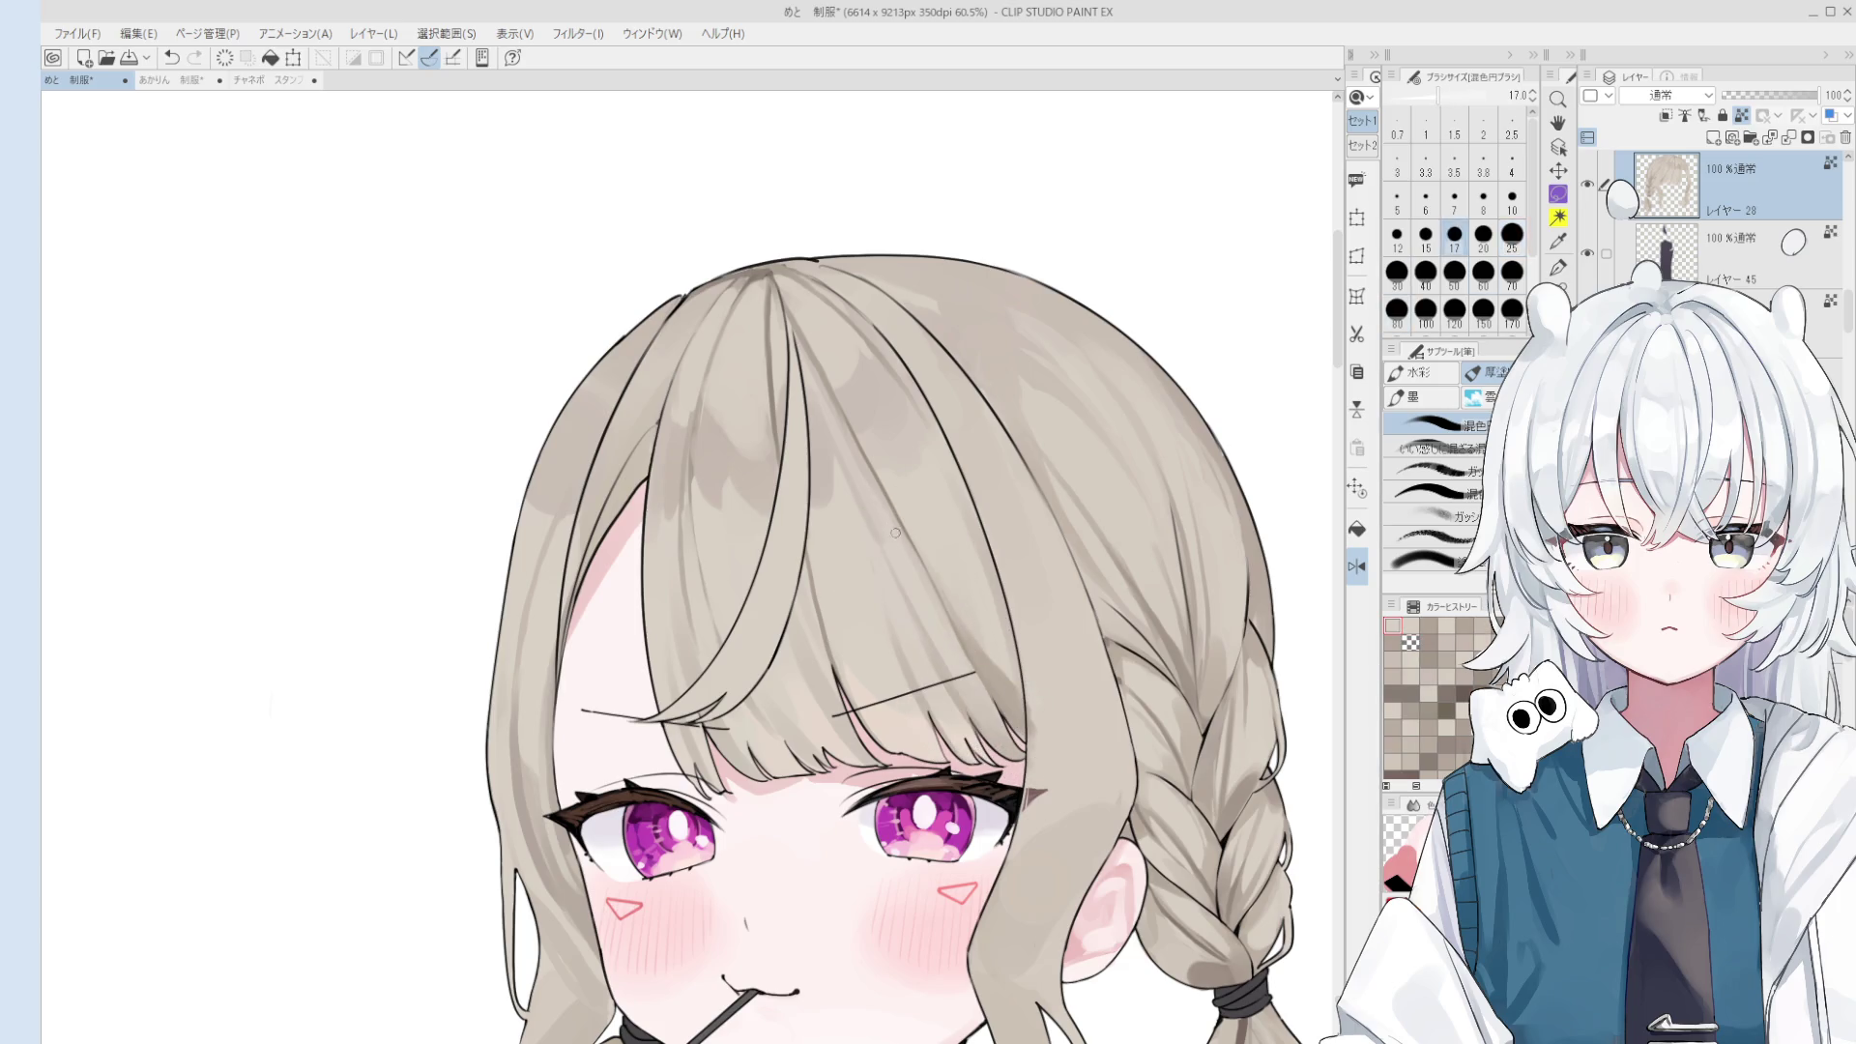
key(bracketright)
key(bracketright)
key(bracketright)
- Sample a grey from the hair and paint a darker shading stroke at size 20
scroll(928, 628, down, 2)
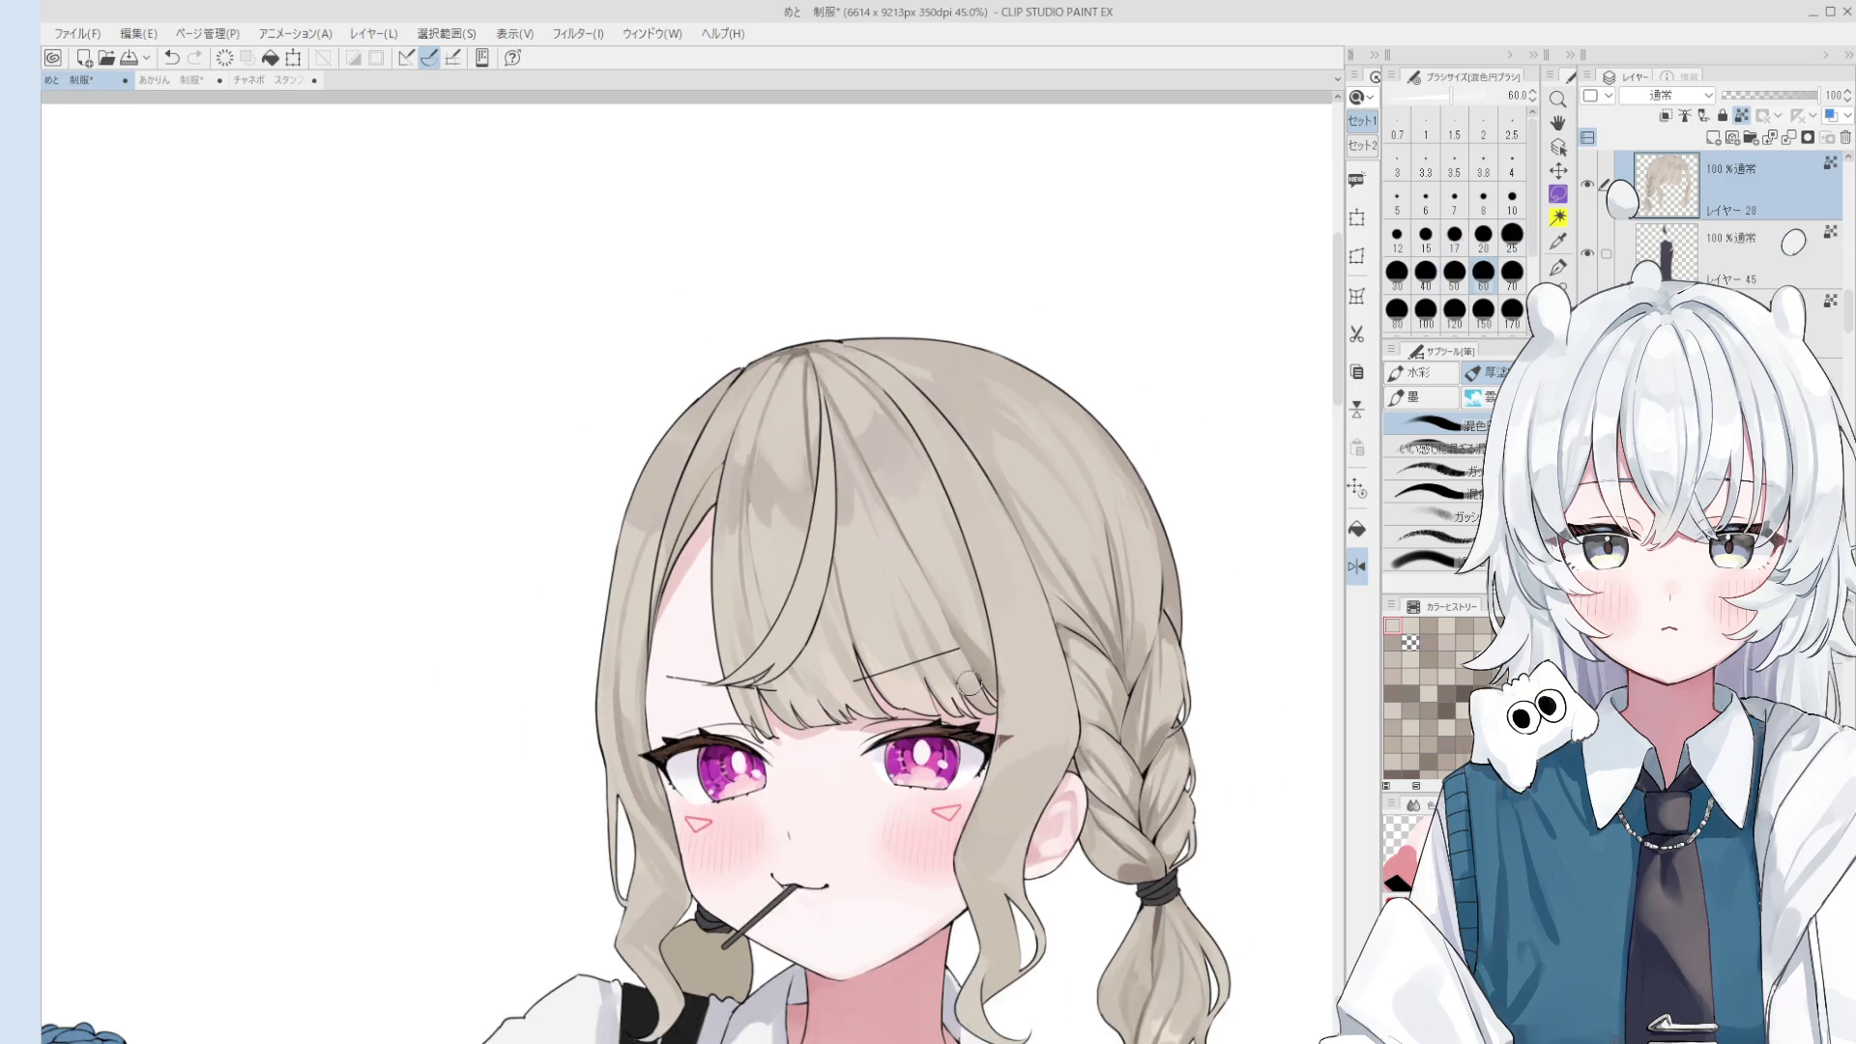
key(bracketleft)
key(bracketleft)
key(bracketleft)
click(946, 630)
key(bracketleft)
key(bracketleft)
drag(940, 590, 923, 555)
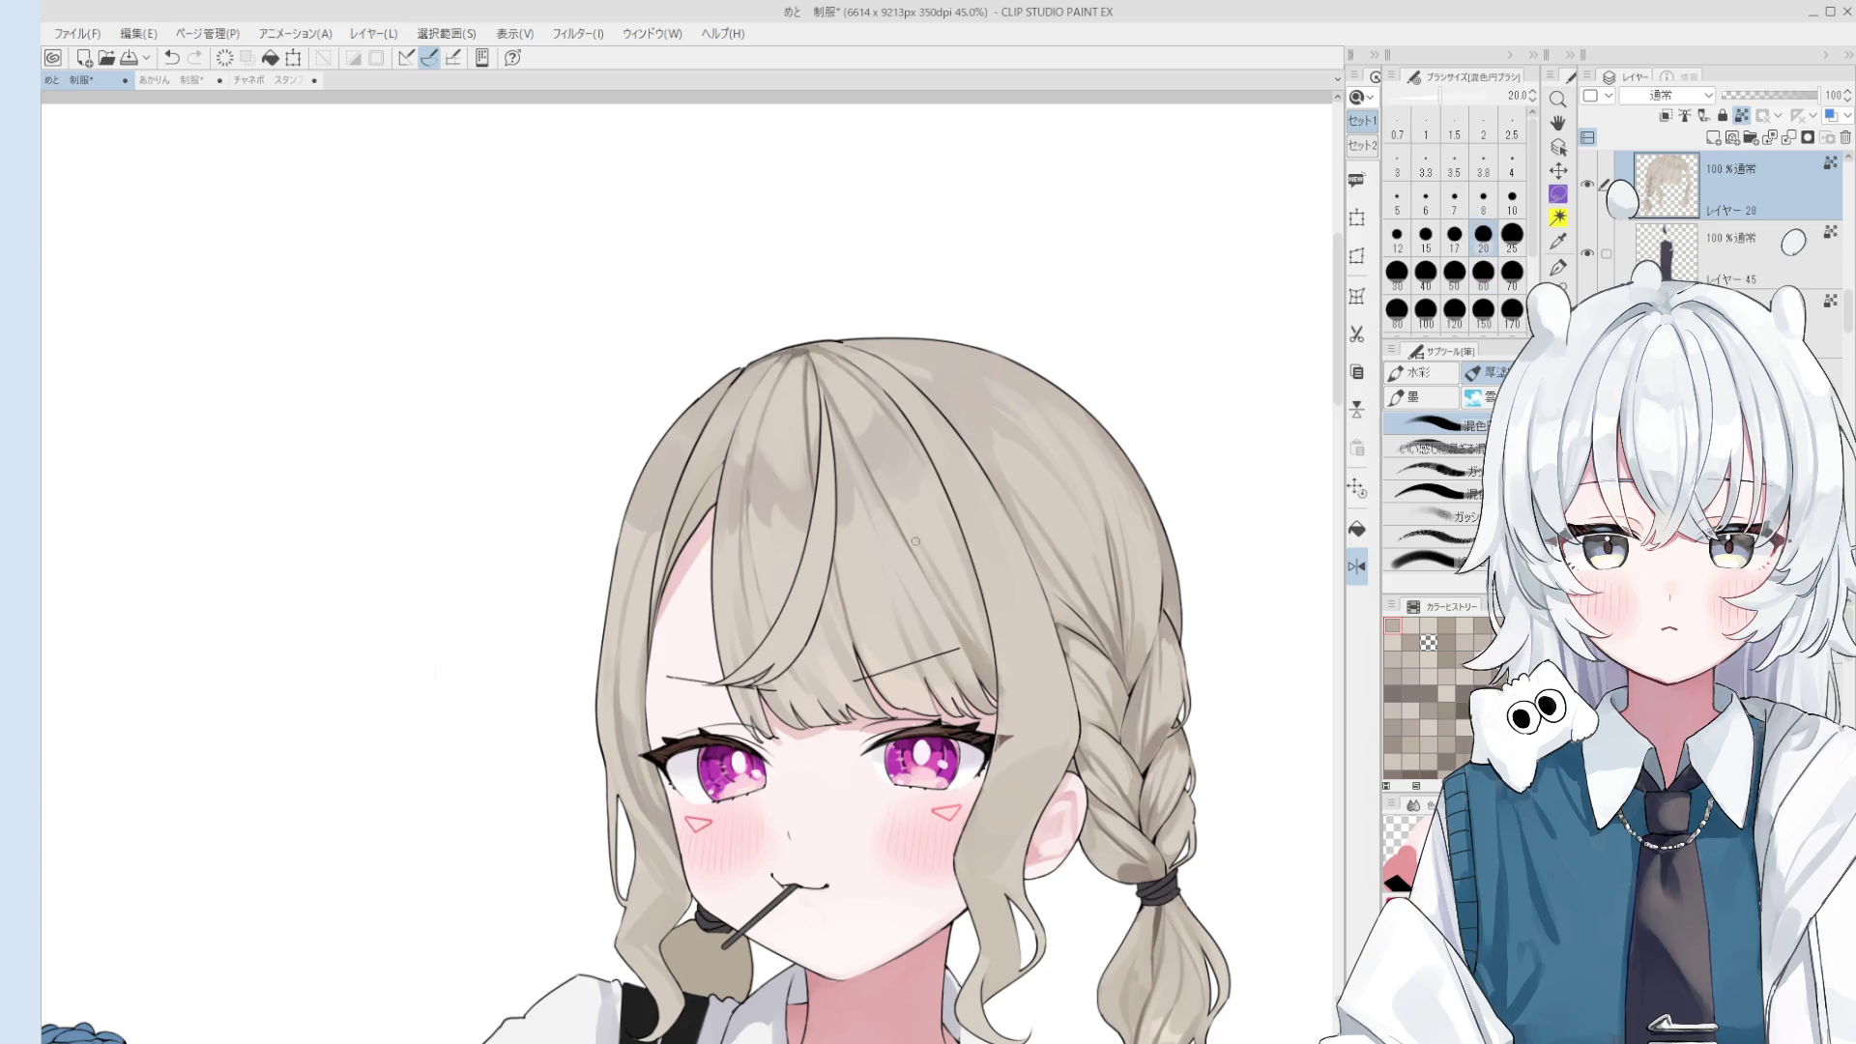
- Sample hair colours and dab small blended touches on the bangs at size 40
click(988, 606)
click(947, 552)
key(bracketright)
key(bracketright)
key(bracketright)
click(971, 589)
click(937, 530)
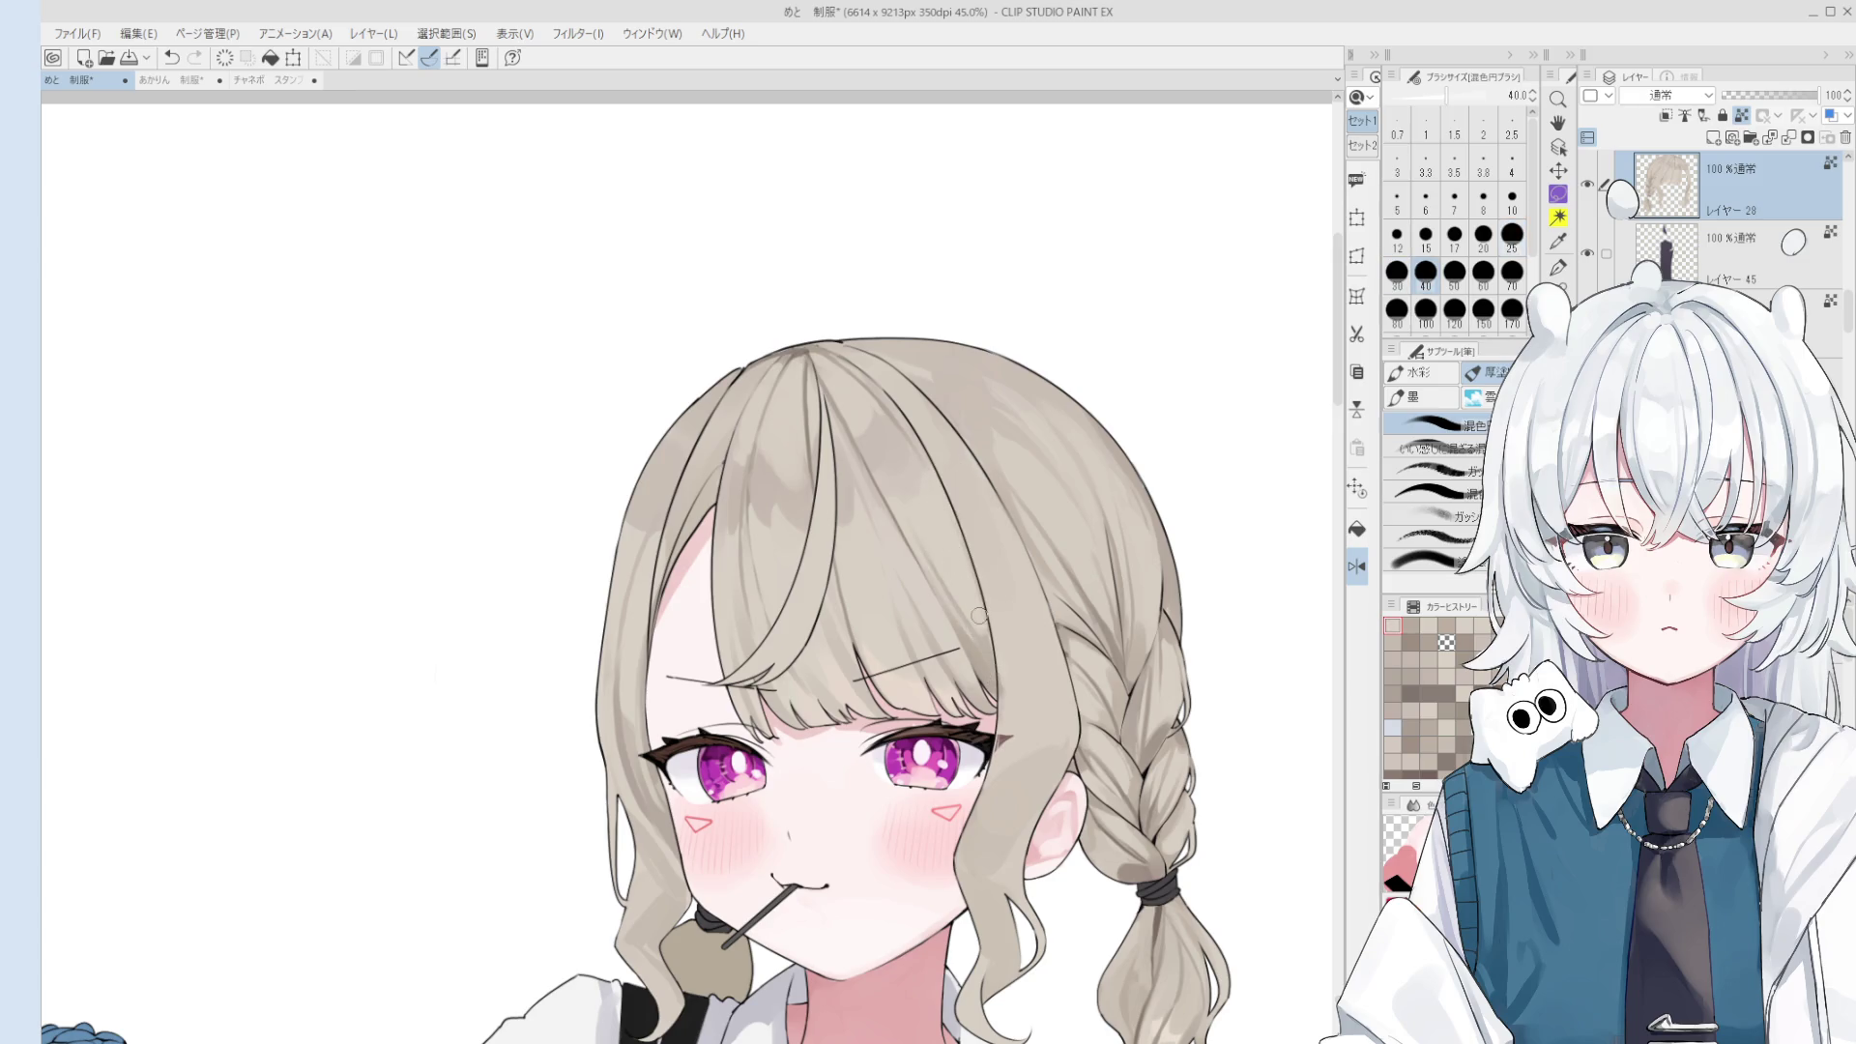
- Sample new hair tones, dab them on at size 60, and touch up a spot at size 20
scroll(949, 548, down, 1)
click(981, 635)
click(1007, 667)
key(bracketright)
key(bracketright)
click(1011, 691)
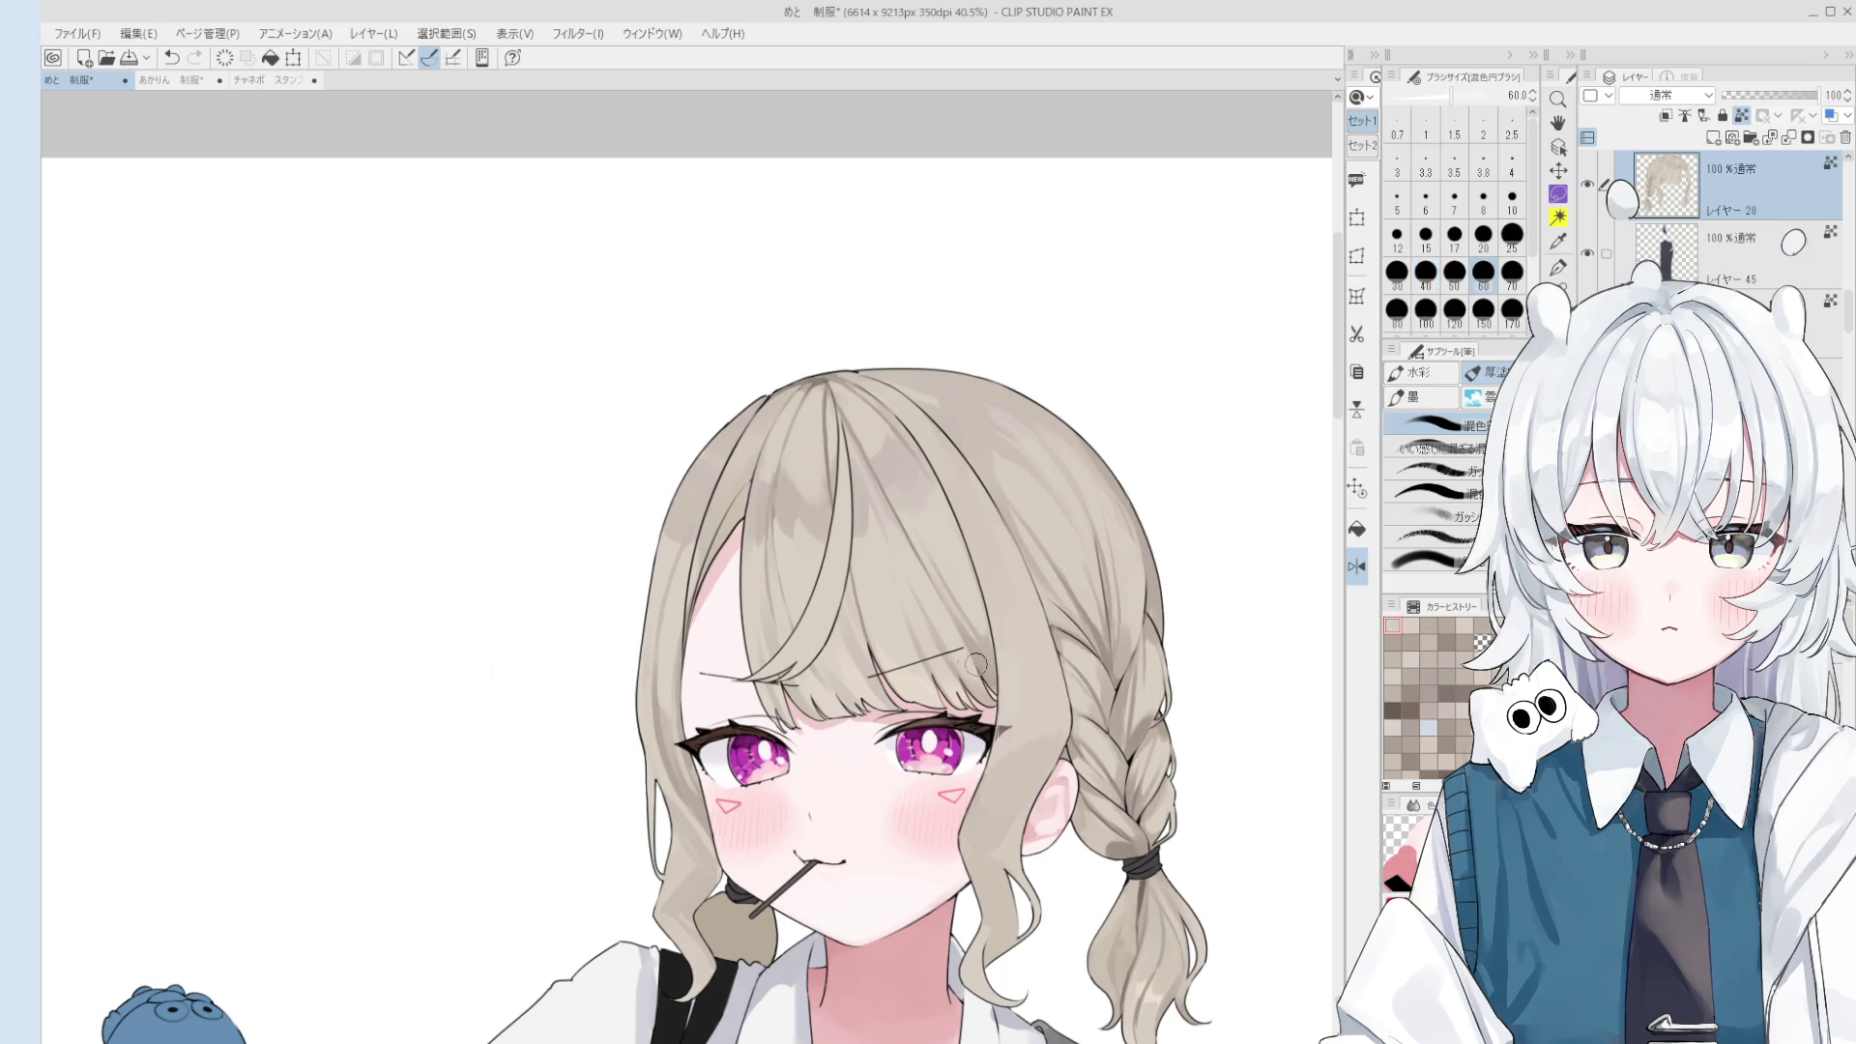
key(bracketleft)
key(bracketleft)
key(bracketleft)
click(979, 666)
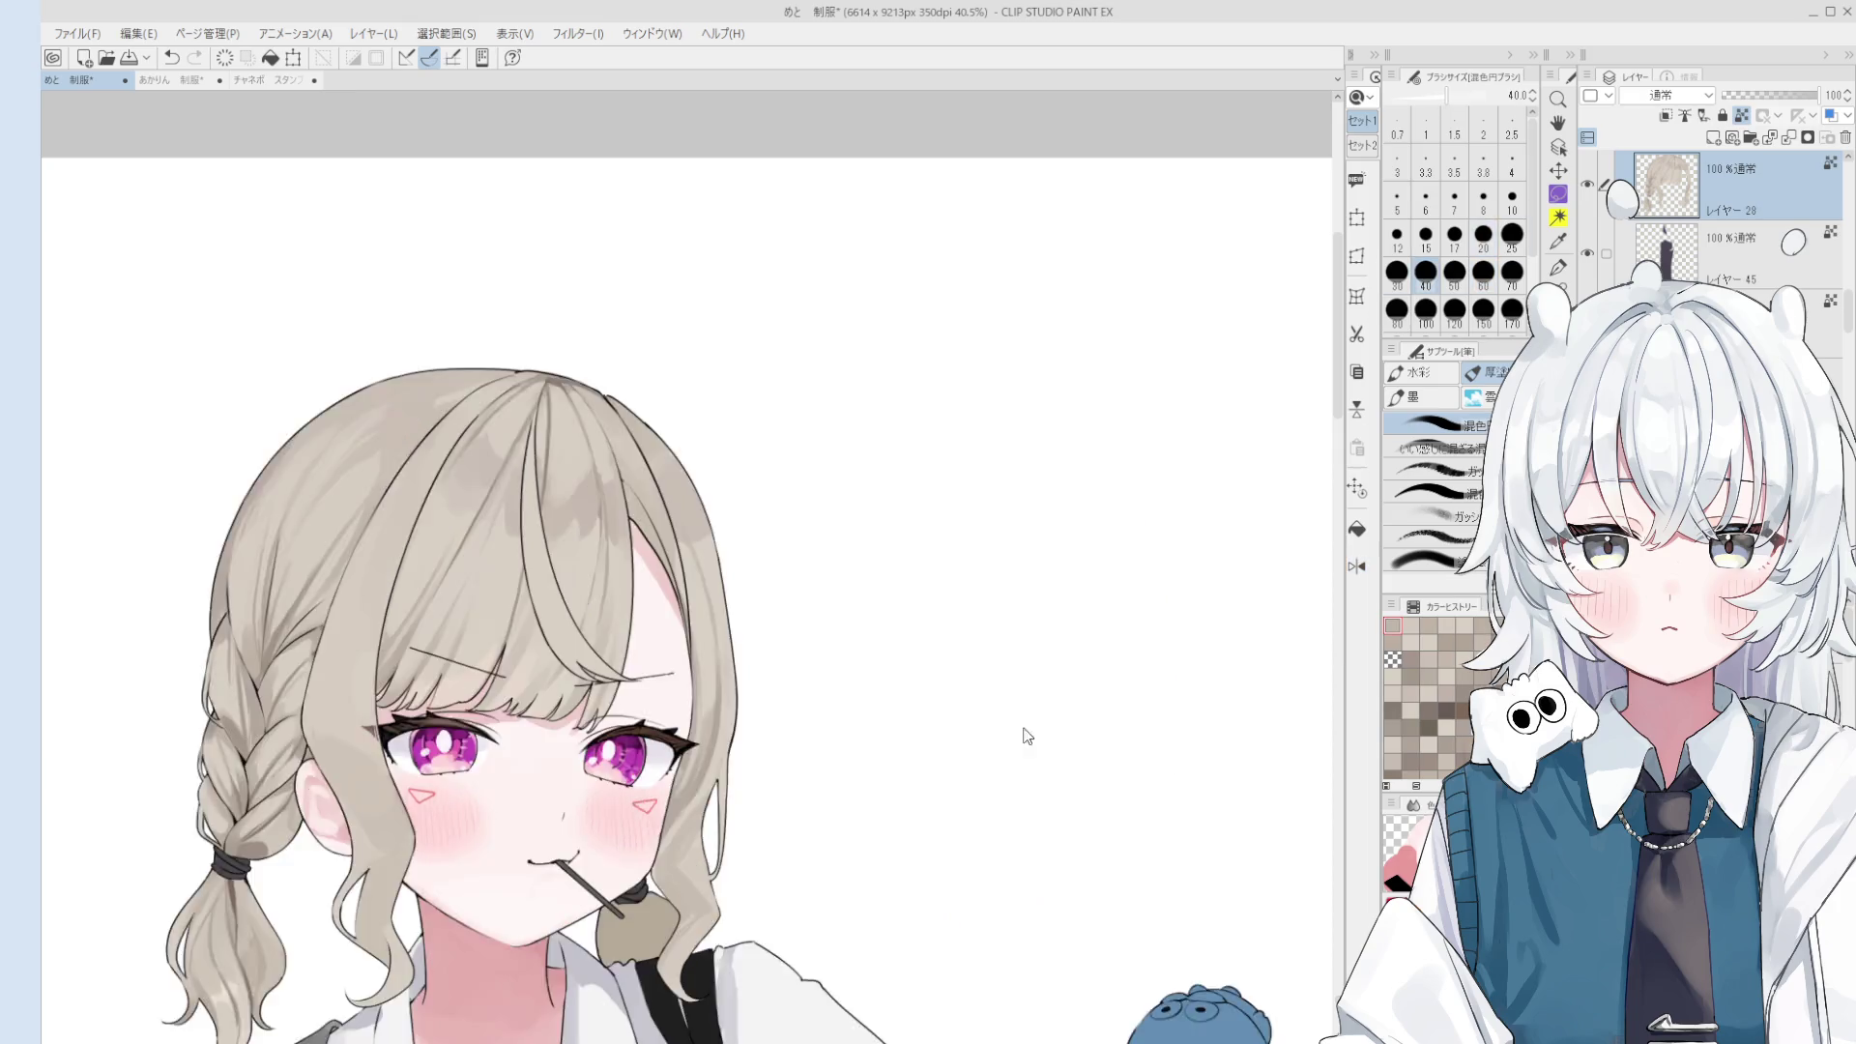
- Rotate the canvas view slightly so the face and braid are framed
scroll(1023, 726, down, 2)
drag(1024, 727, 735, 613)
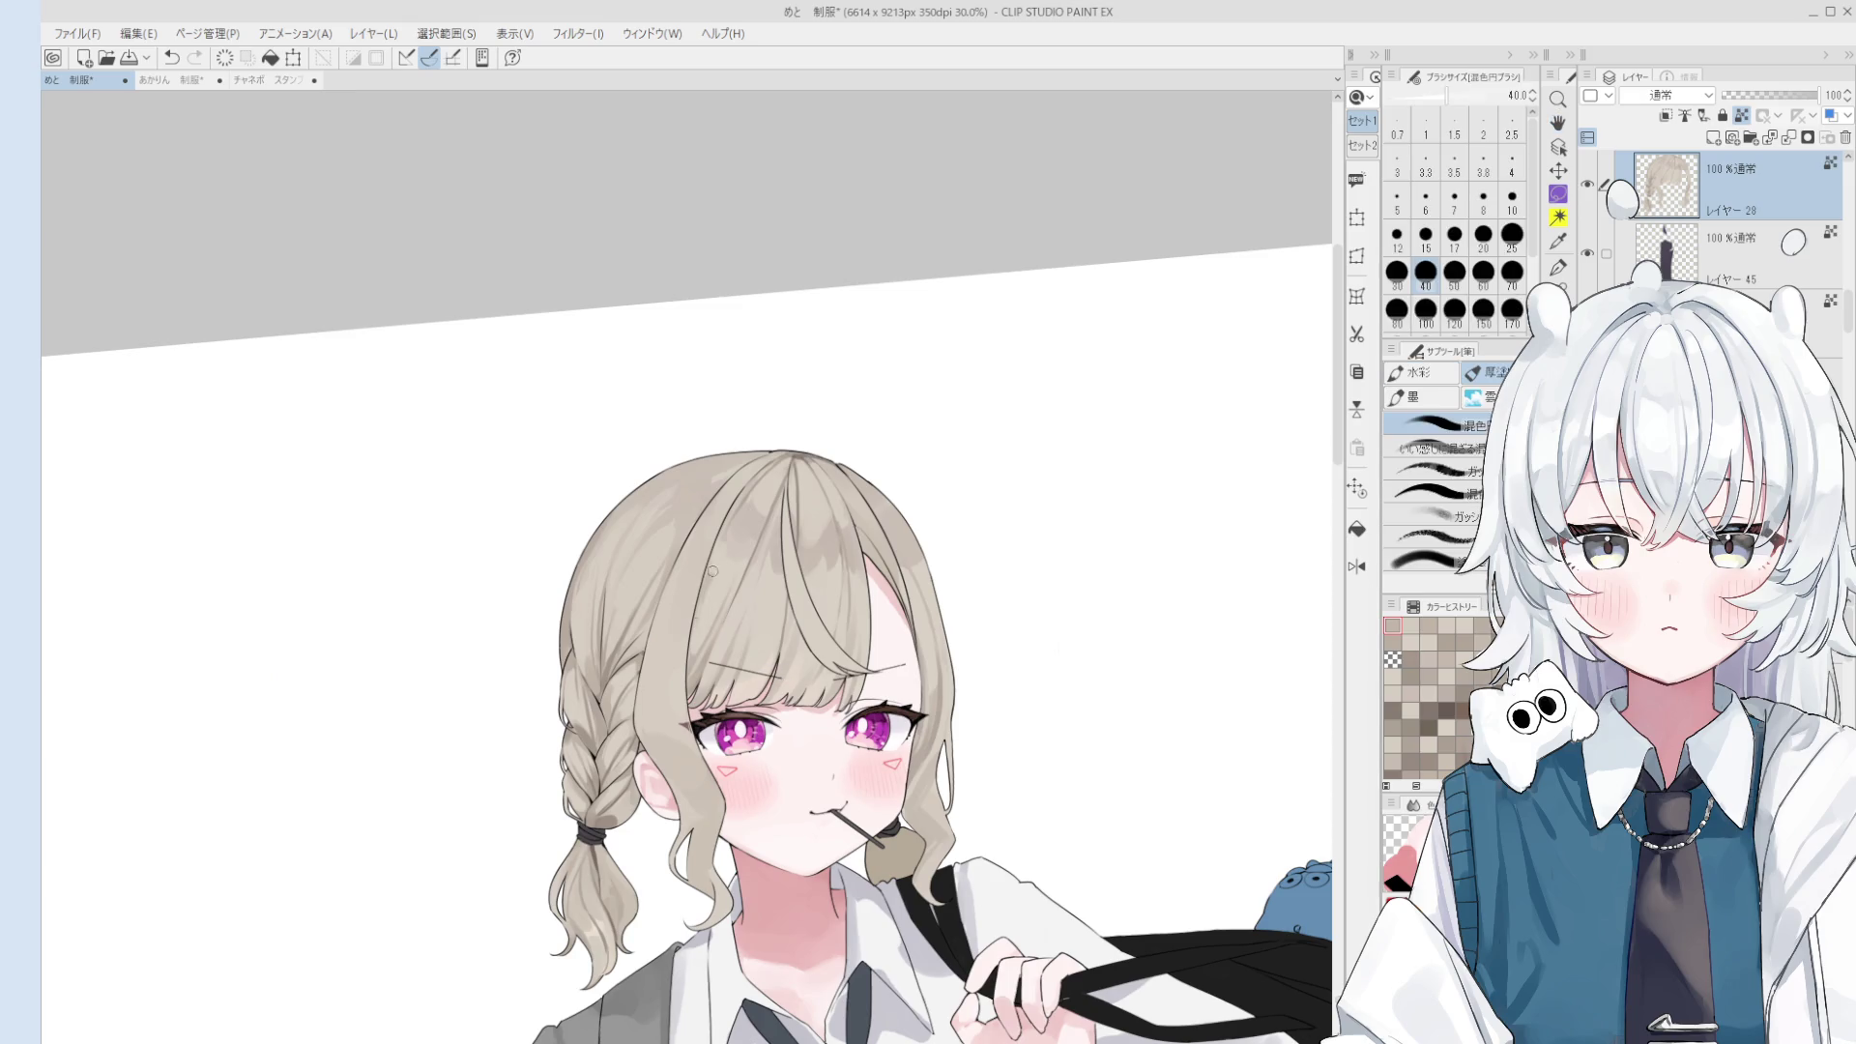
scroll(728, 748, up, 1)
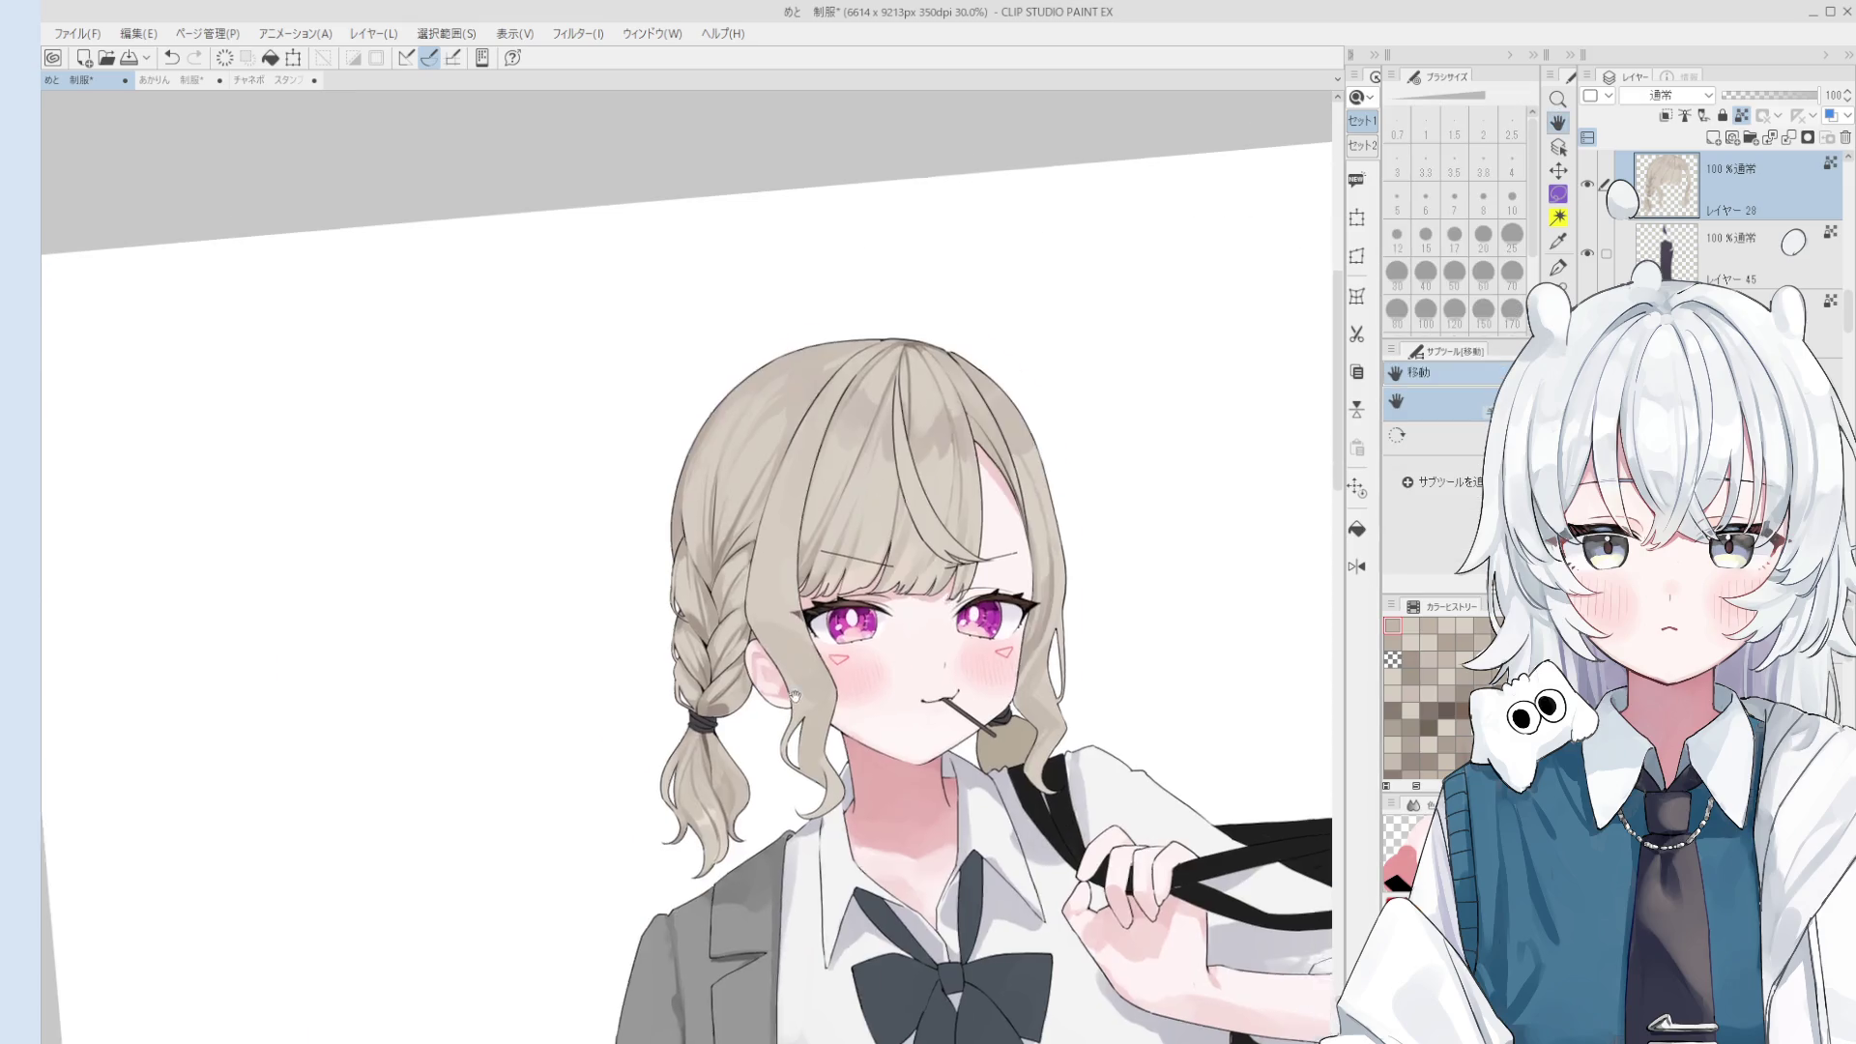
- Undo a trial stroke on the braid and select the gouache brush
drag(789, 609, 677, 581)
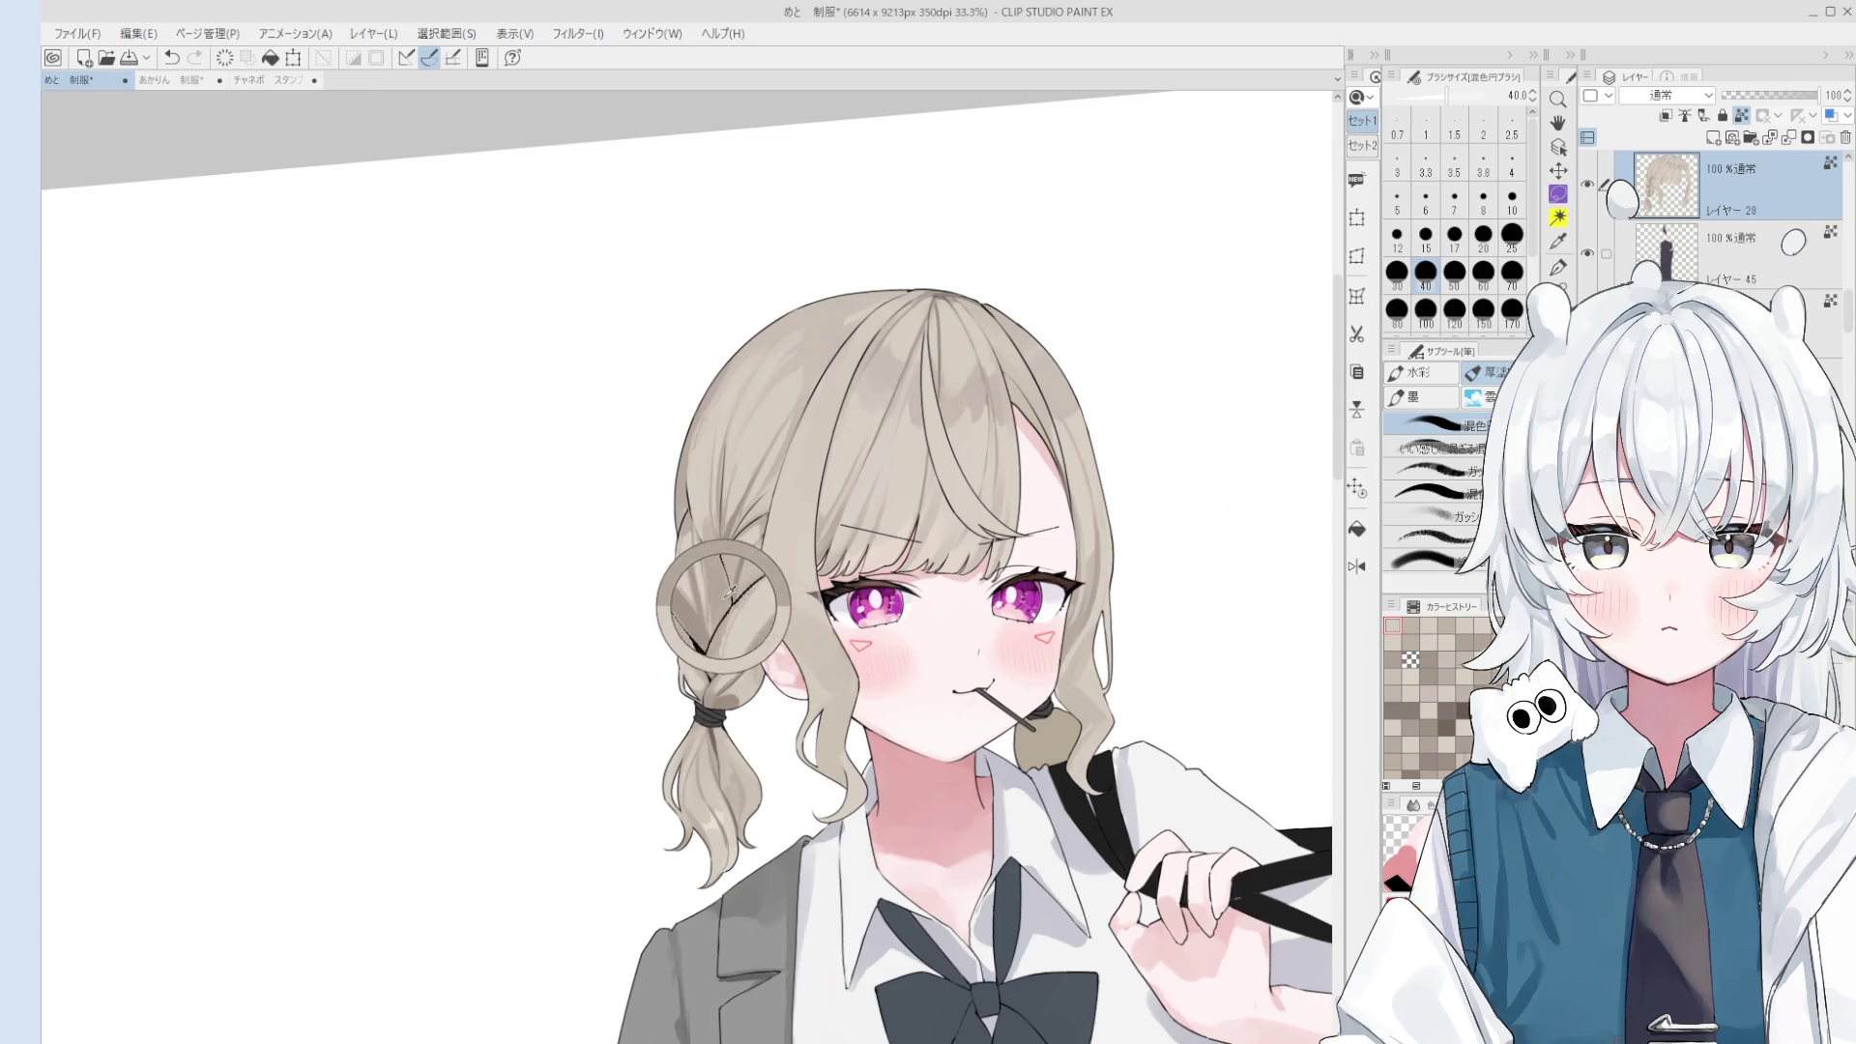
key(ctrl+z)
click(1432, 471)
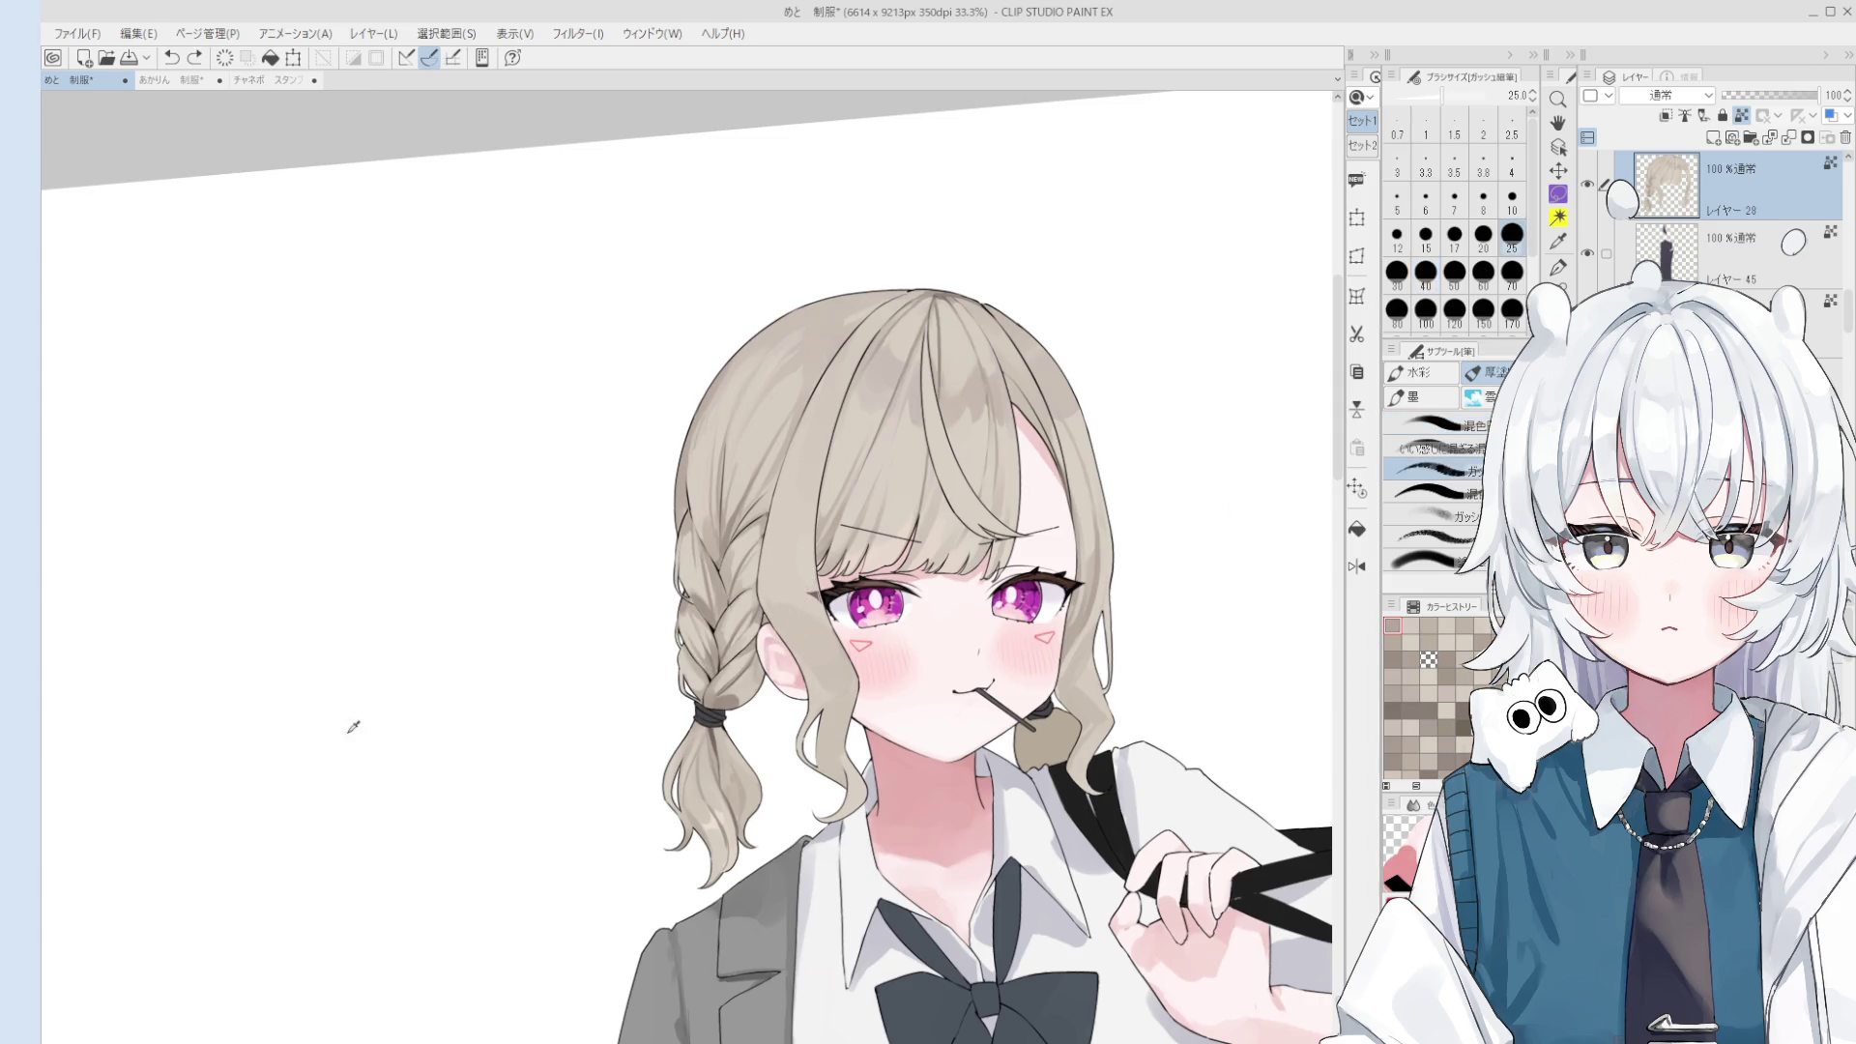
- Lay grey gouache shading on the hair beside the ear, enlarging the brush to 100
key(bracketright)
key(bracketright)
key(bracketright)
drag(807, 604, 802, 643)
key(bracketright)
key(bracketright)
key(bracketright)
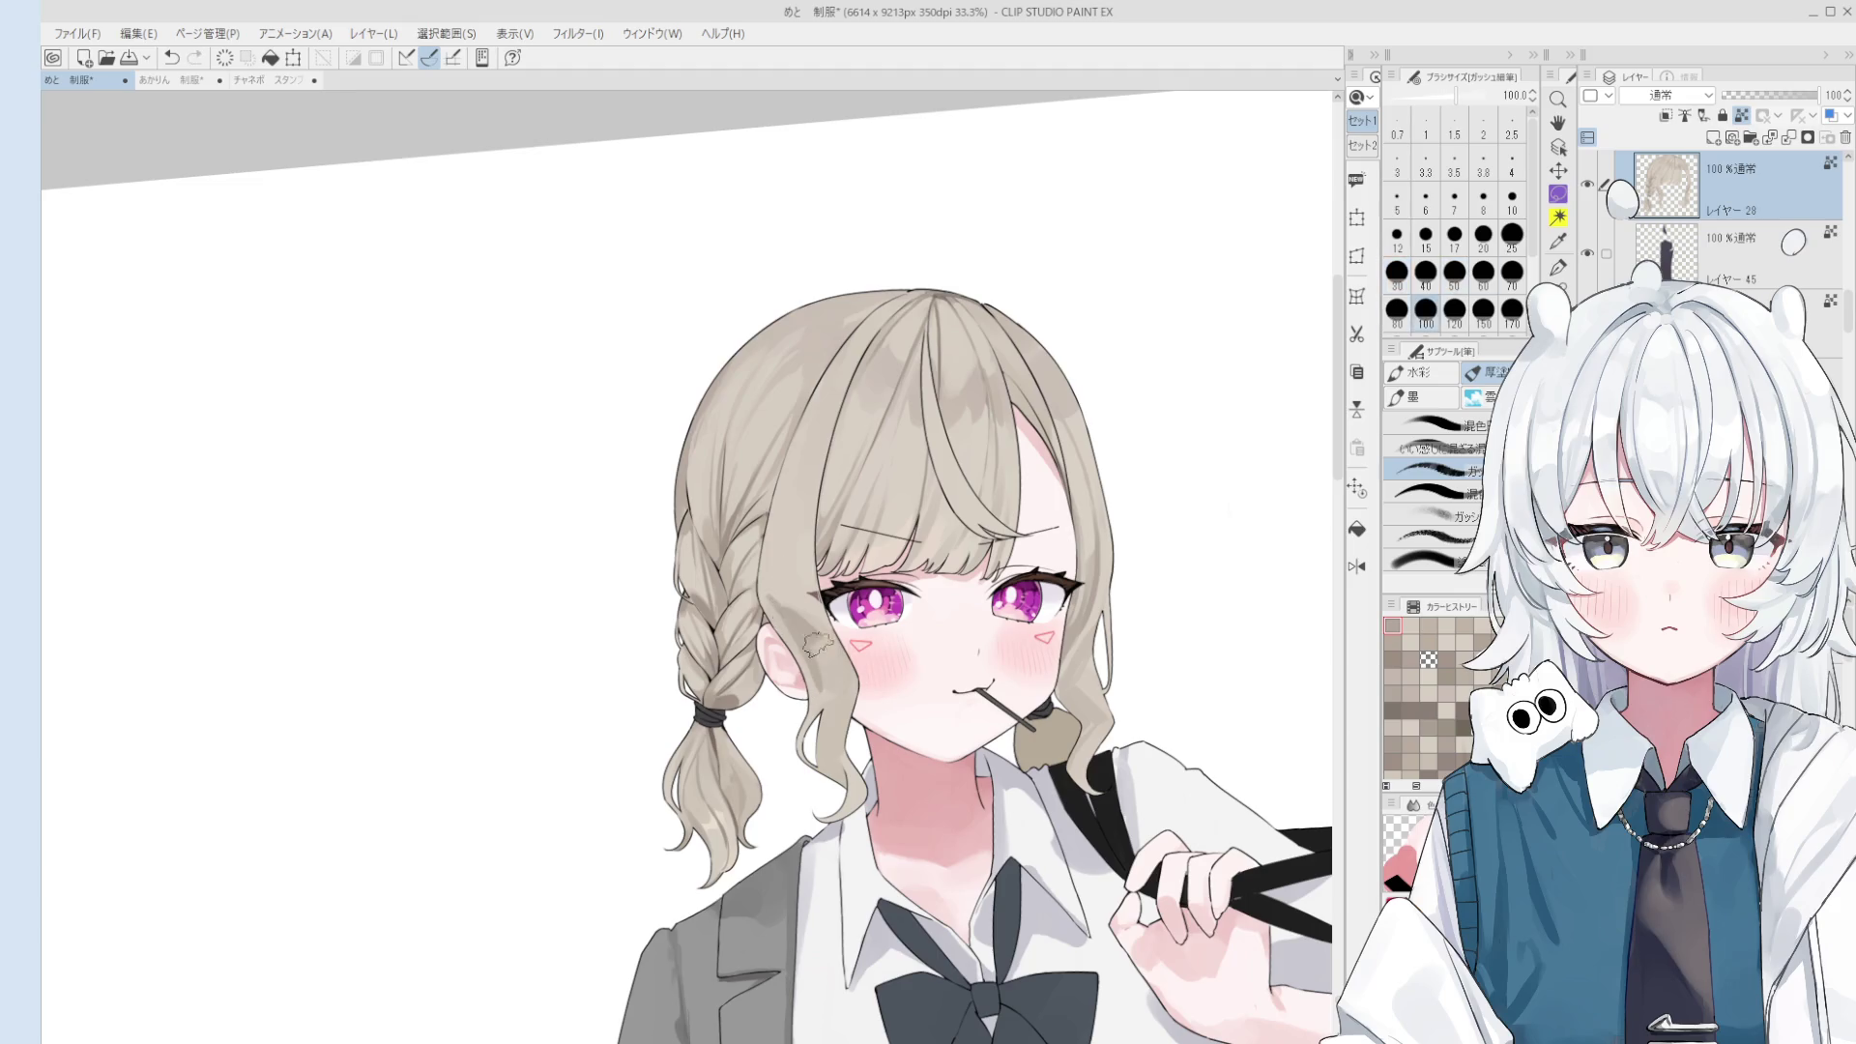
- Blend the shading by and below the ear with the colour-blending round brush at sizes 60–70
key(bracketright)
key(bracketright)
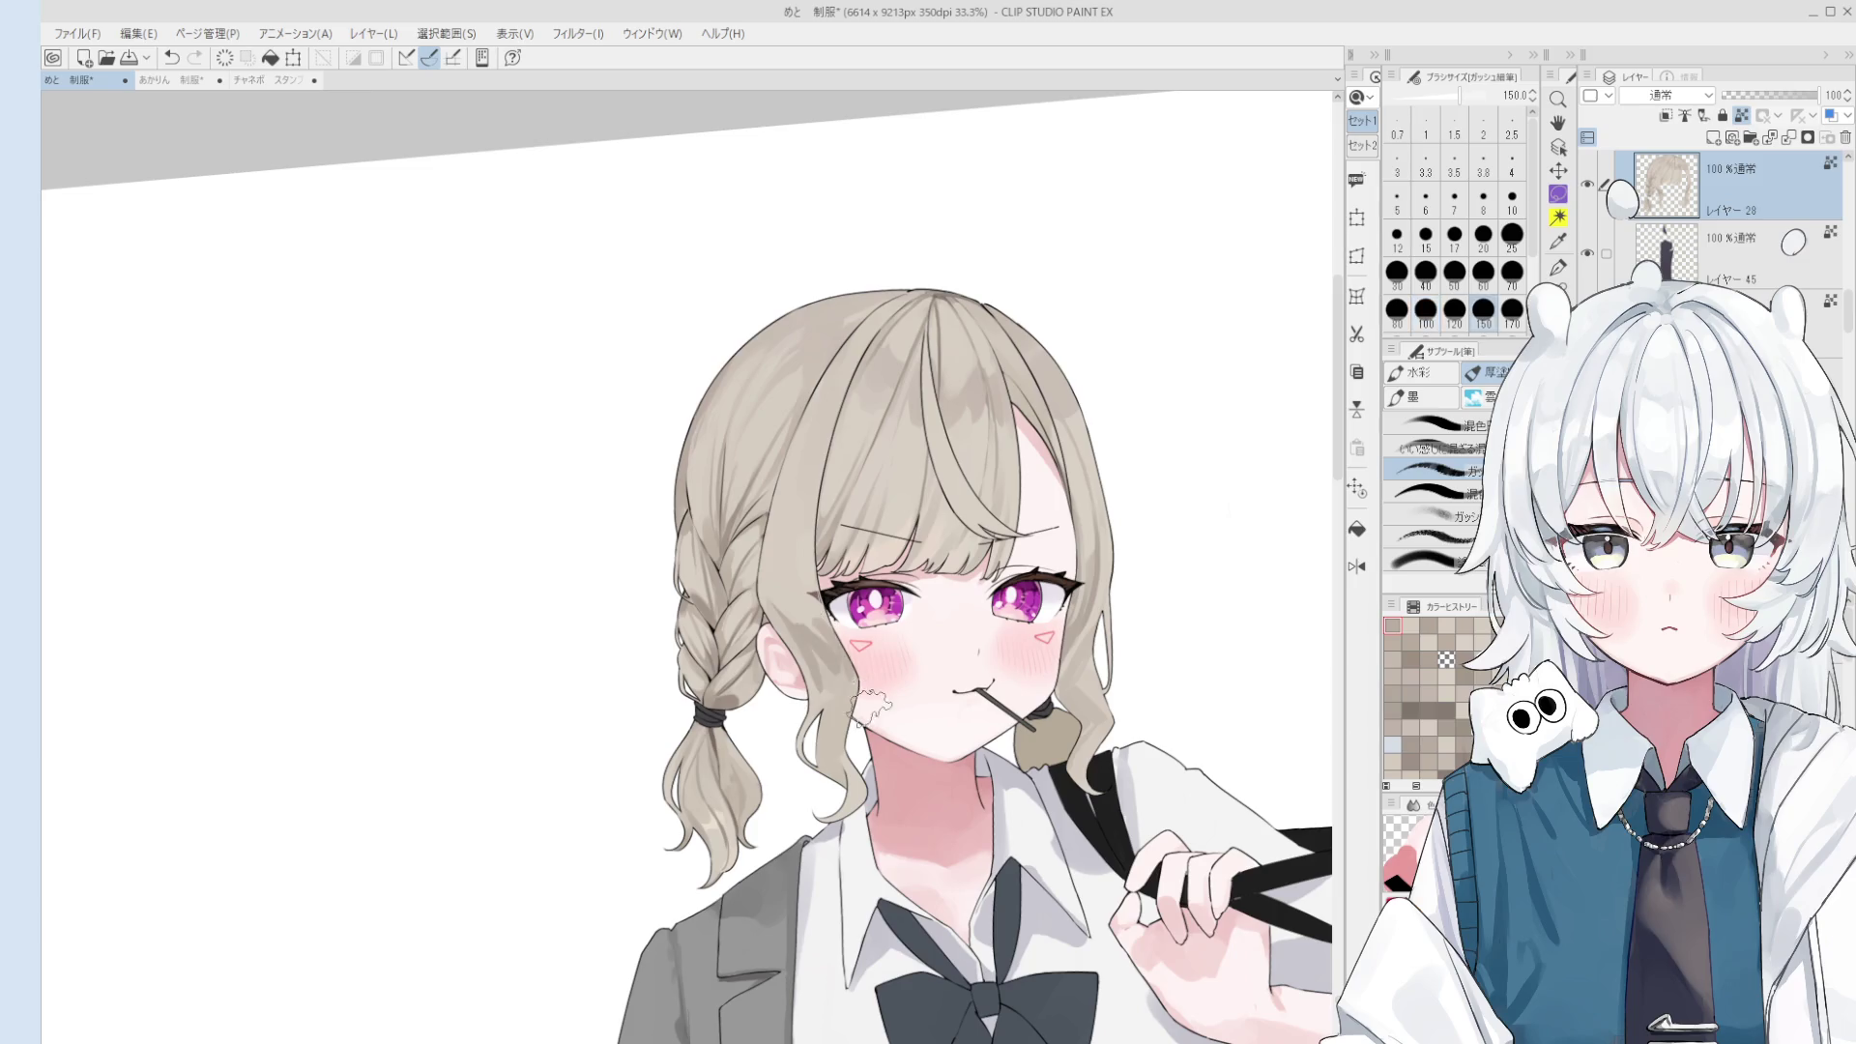
mouse_move(808, 638)
mouse_down()
mouse_move(822, 717)
mouse_move(832, 682)
mouse_move(801, 642)
mouse_up()
key(comma)
key(comma)
key(bracketleft)
key(bracketleft)
key(bracketleft)
key(bracketleft)
key(bracketright)
key(bracketright)
key(bracketright)
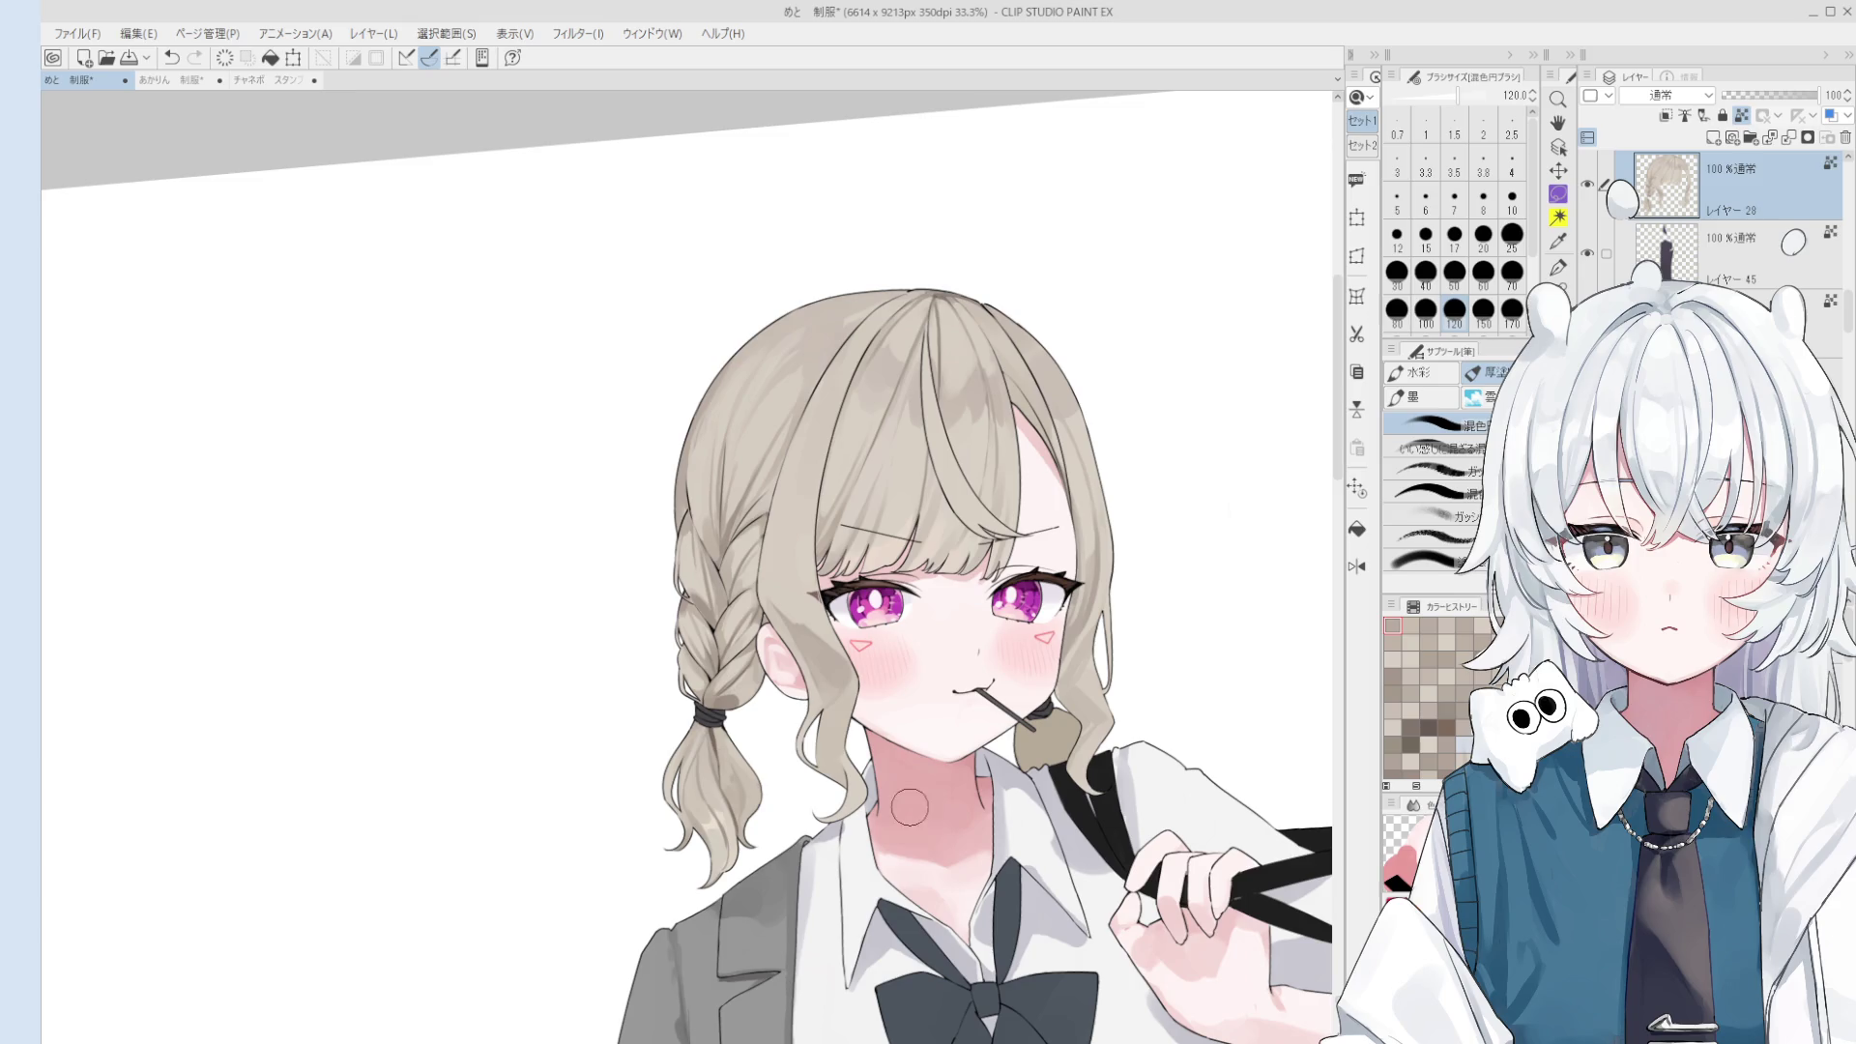
drag(883, 705, 829, 629)
key(bracketleft)
key(bracketleft)
key(bracketleft)
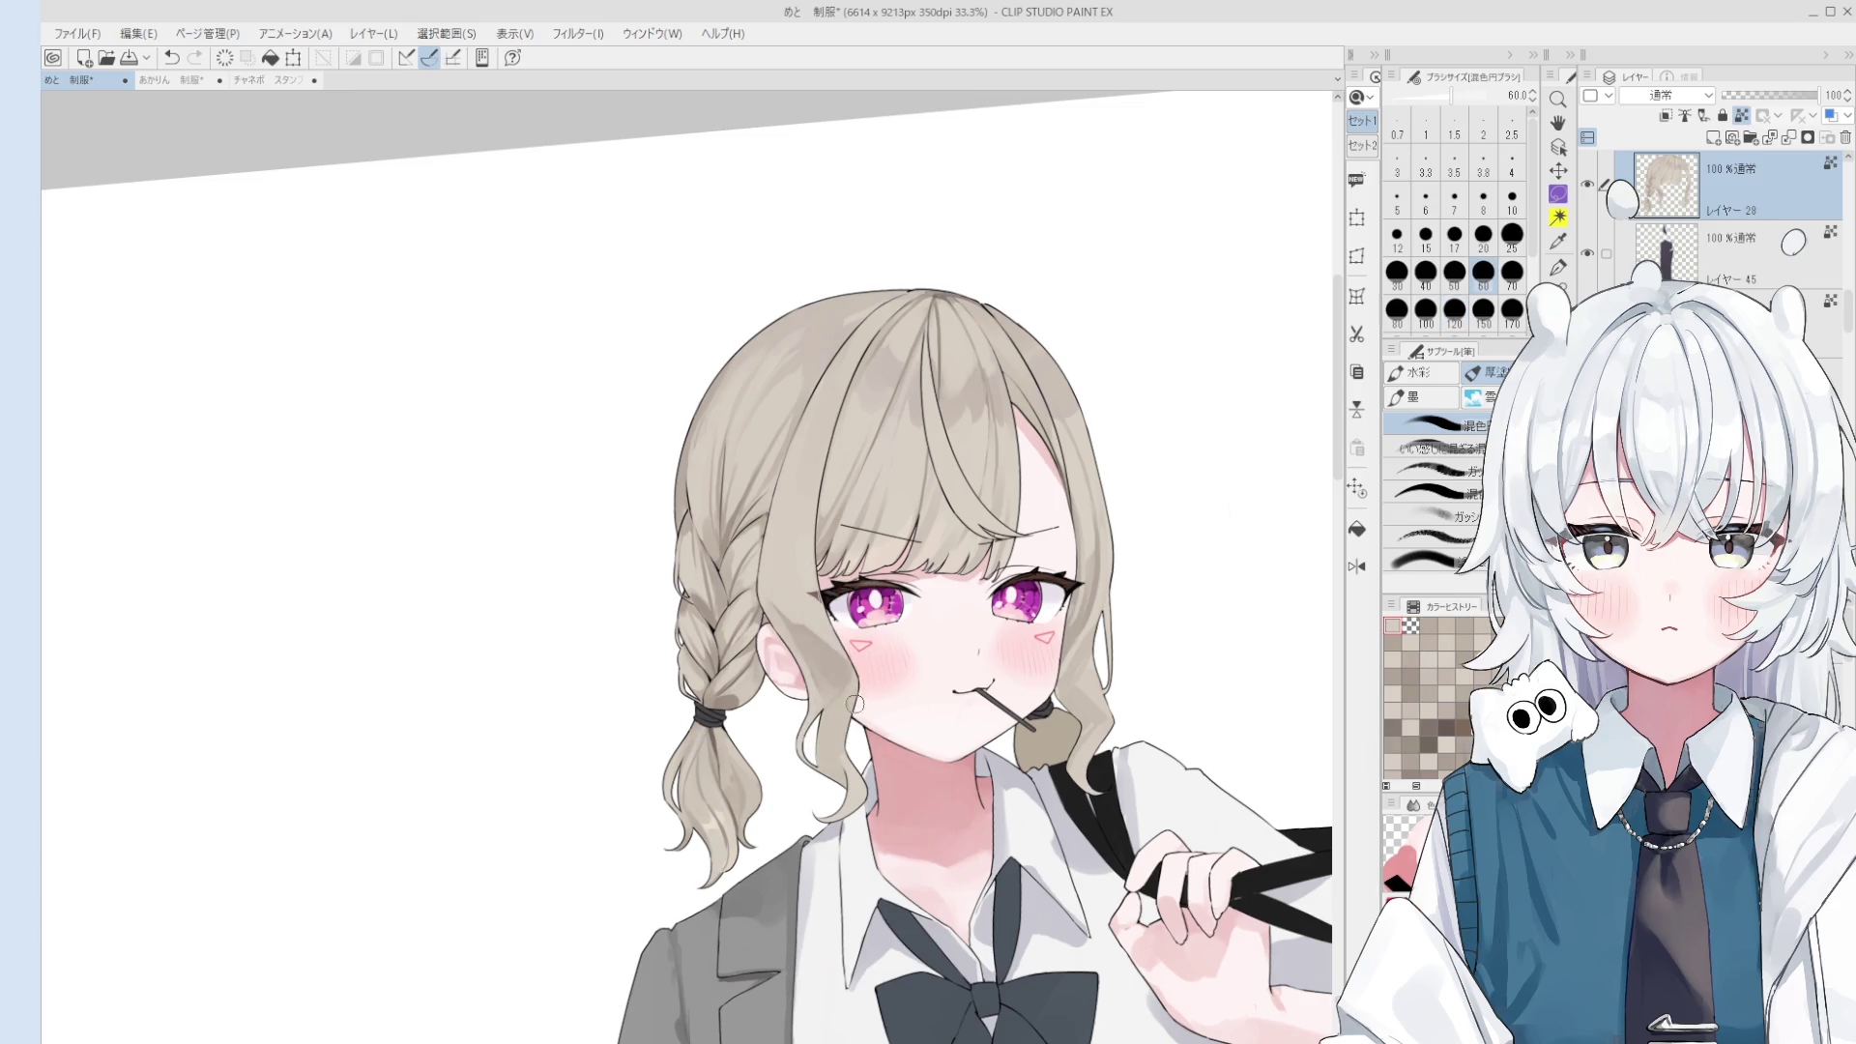
key(ctrl+z)
drag(845, 706, 811, 697)
key(bracketright)
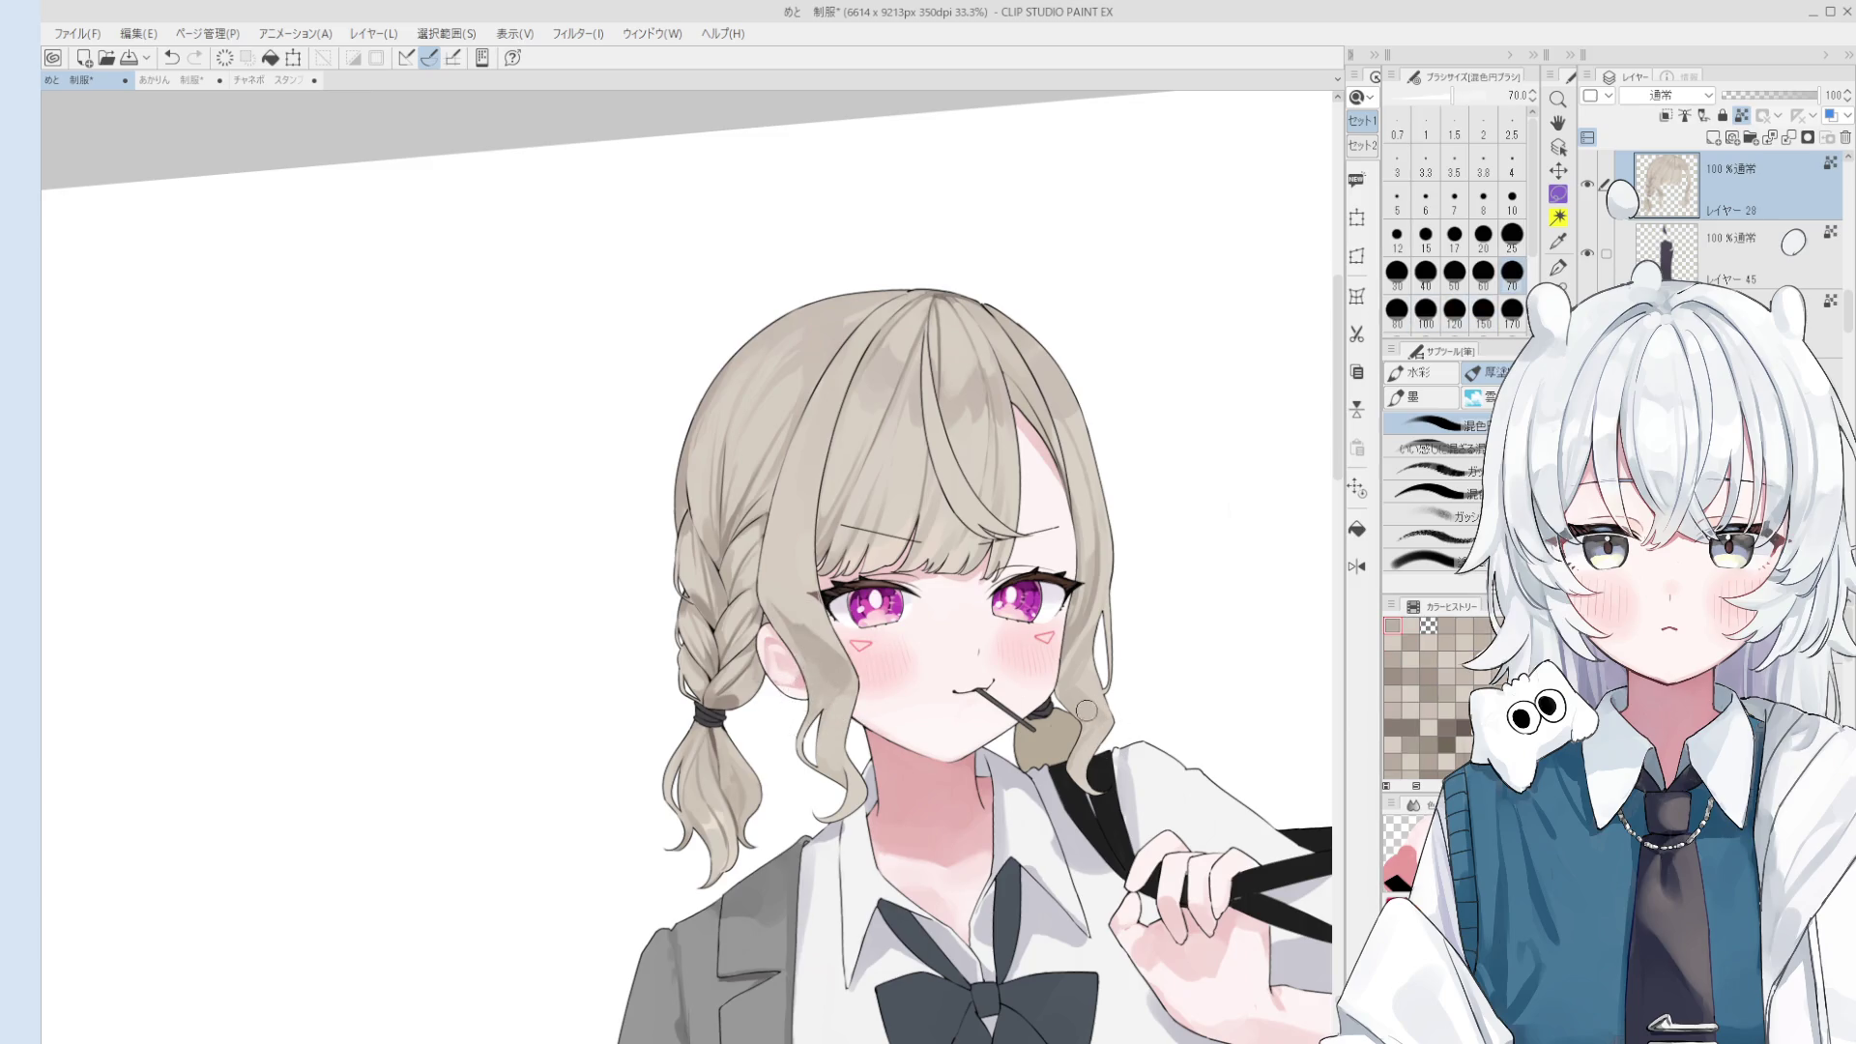
drag(1074, 696, 1081, 580)
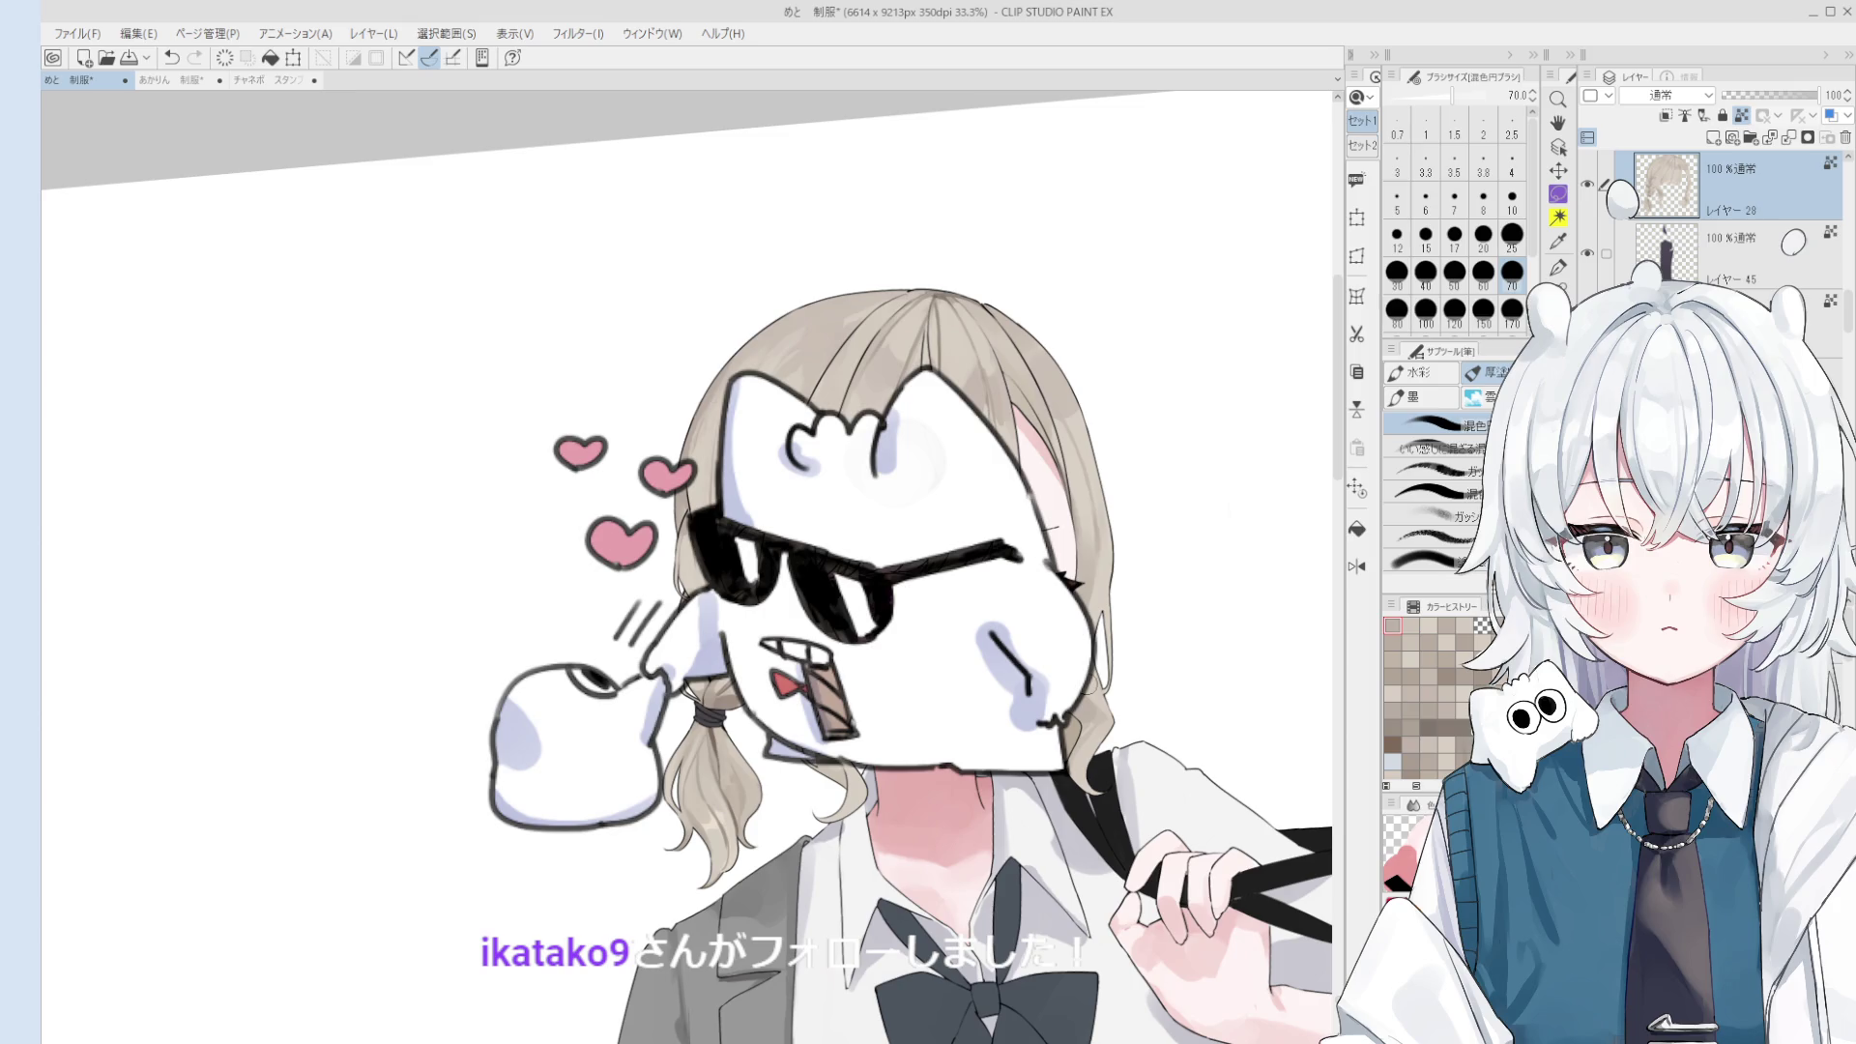
scroll(960, 405, up, 1)
key(bracketleft)
key(bracketleft)
key(bracketleft)
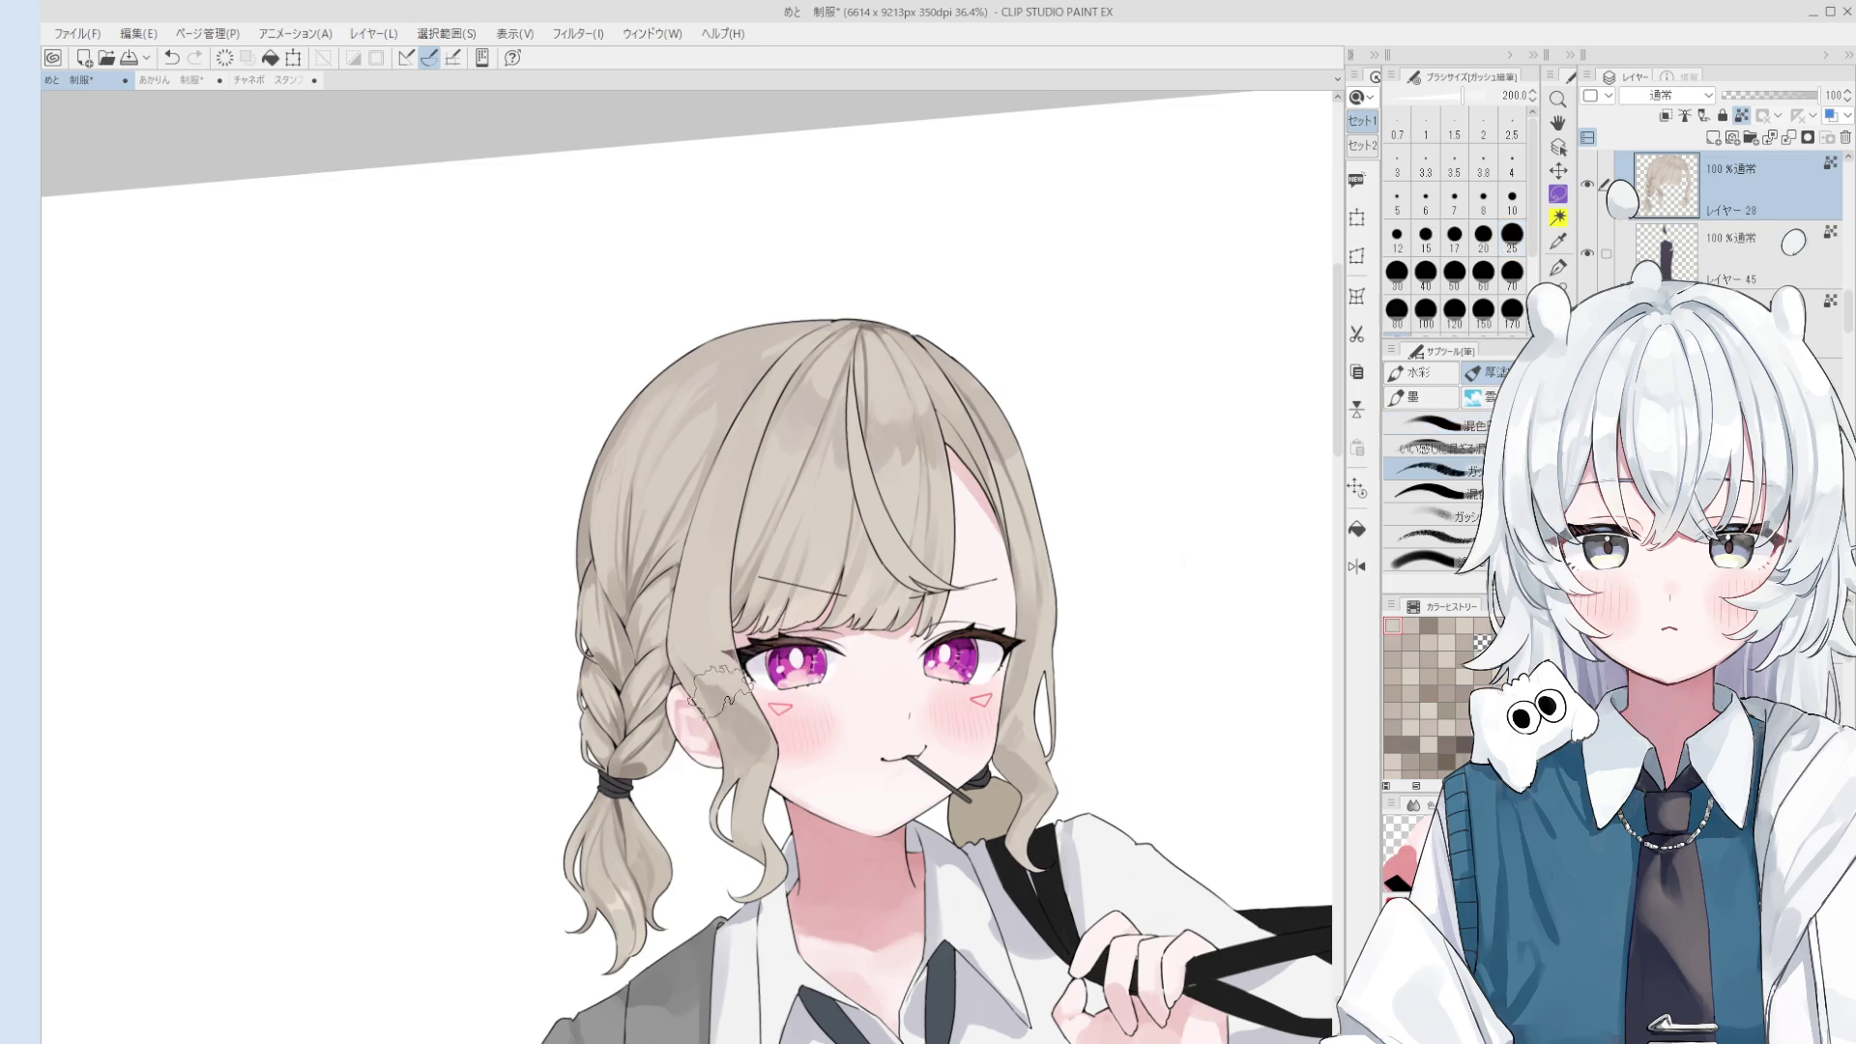
- Lighten and blend the hair beside the eye with brush sizes 120 and 100
scroll(746, 687, up, 1)
key(bracketright)
key(bracketright)
key(bracketright)
key(bracketright)
key(bracketright)
key(bracketright)
key(bracketright)
key(bracketright)
drag(757, 682, 788, 692)
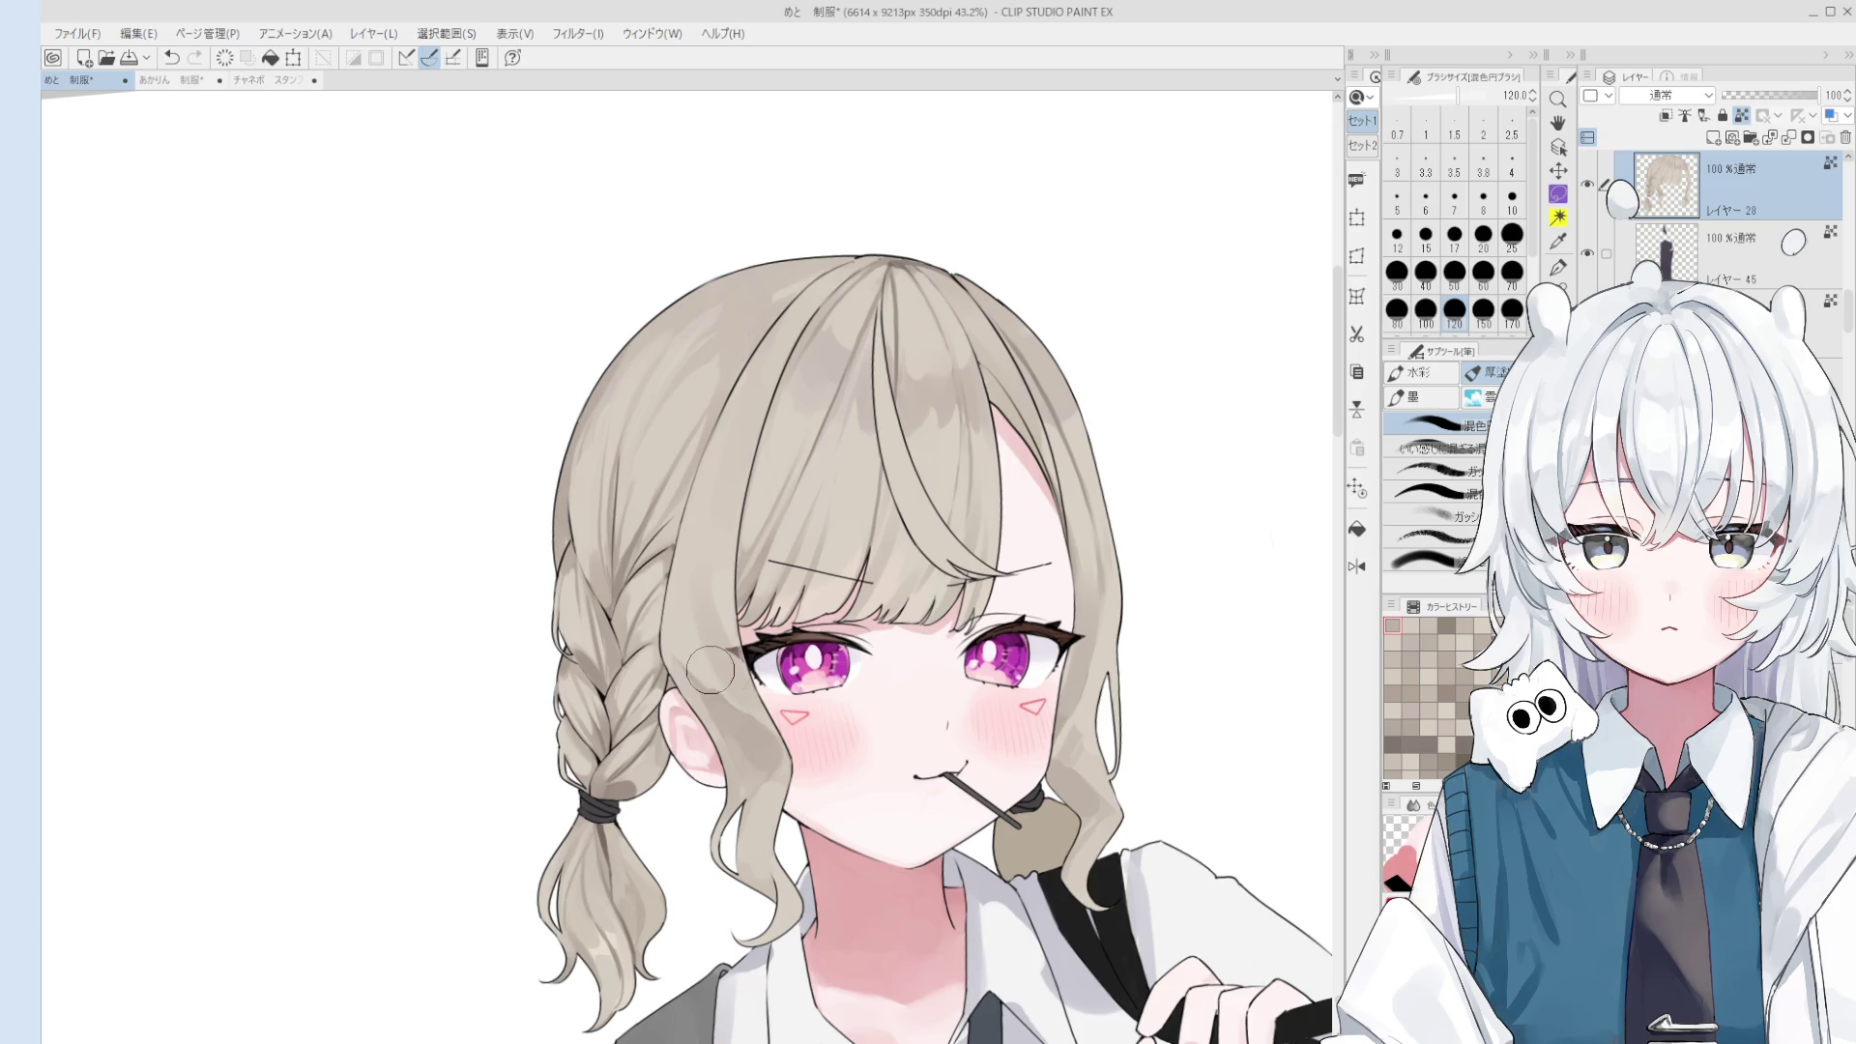
scroll(773, 678, up, 1)
key(bracketright)
key(bracketleft)
key(bracketleft)
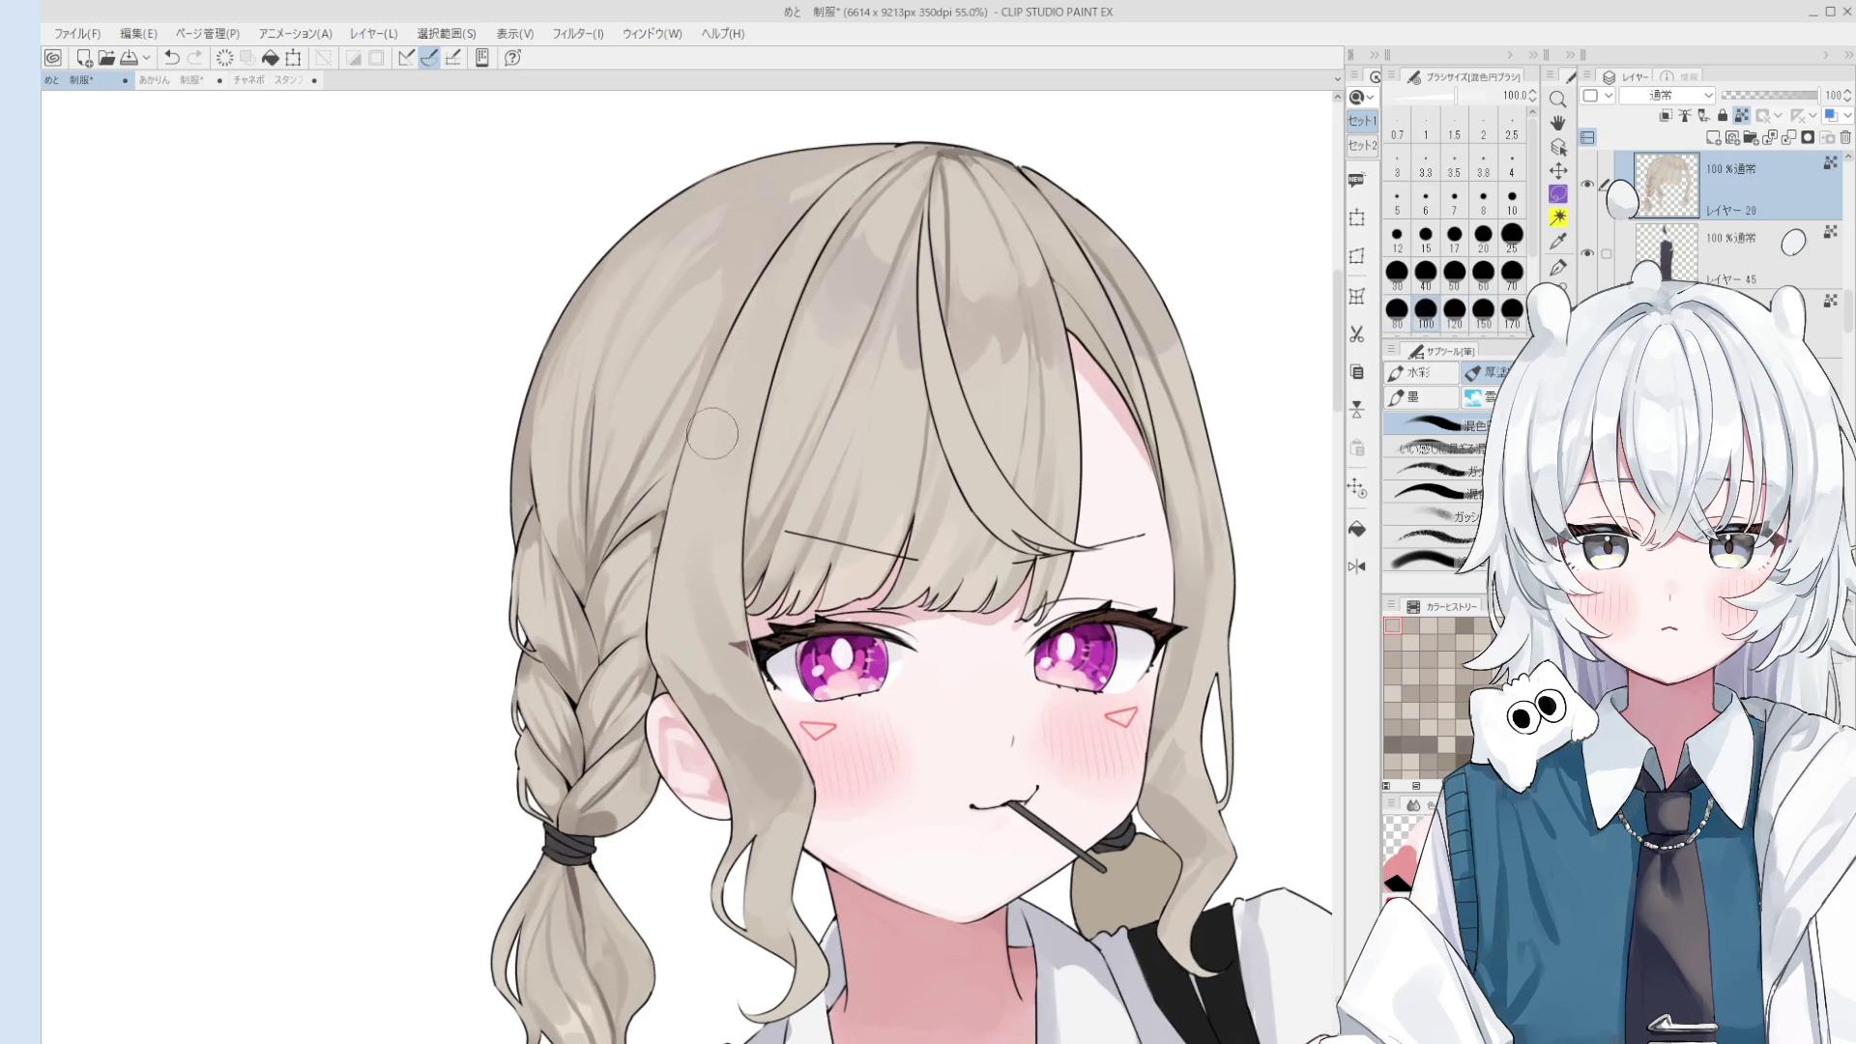
scroll(725, 430, down, 1)
mouse_move(698, 635)
mouse_down()
mouse_move(735, 600)
mouse_move(754, 677)
mouse_up()
- Blend the hair tone near the ear at size 60 and sample the beige hair colour
key(bracketleft)
key(bracketleft)
key(bracketleft)
scroll(771, 717, down, 1)
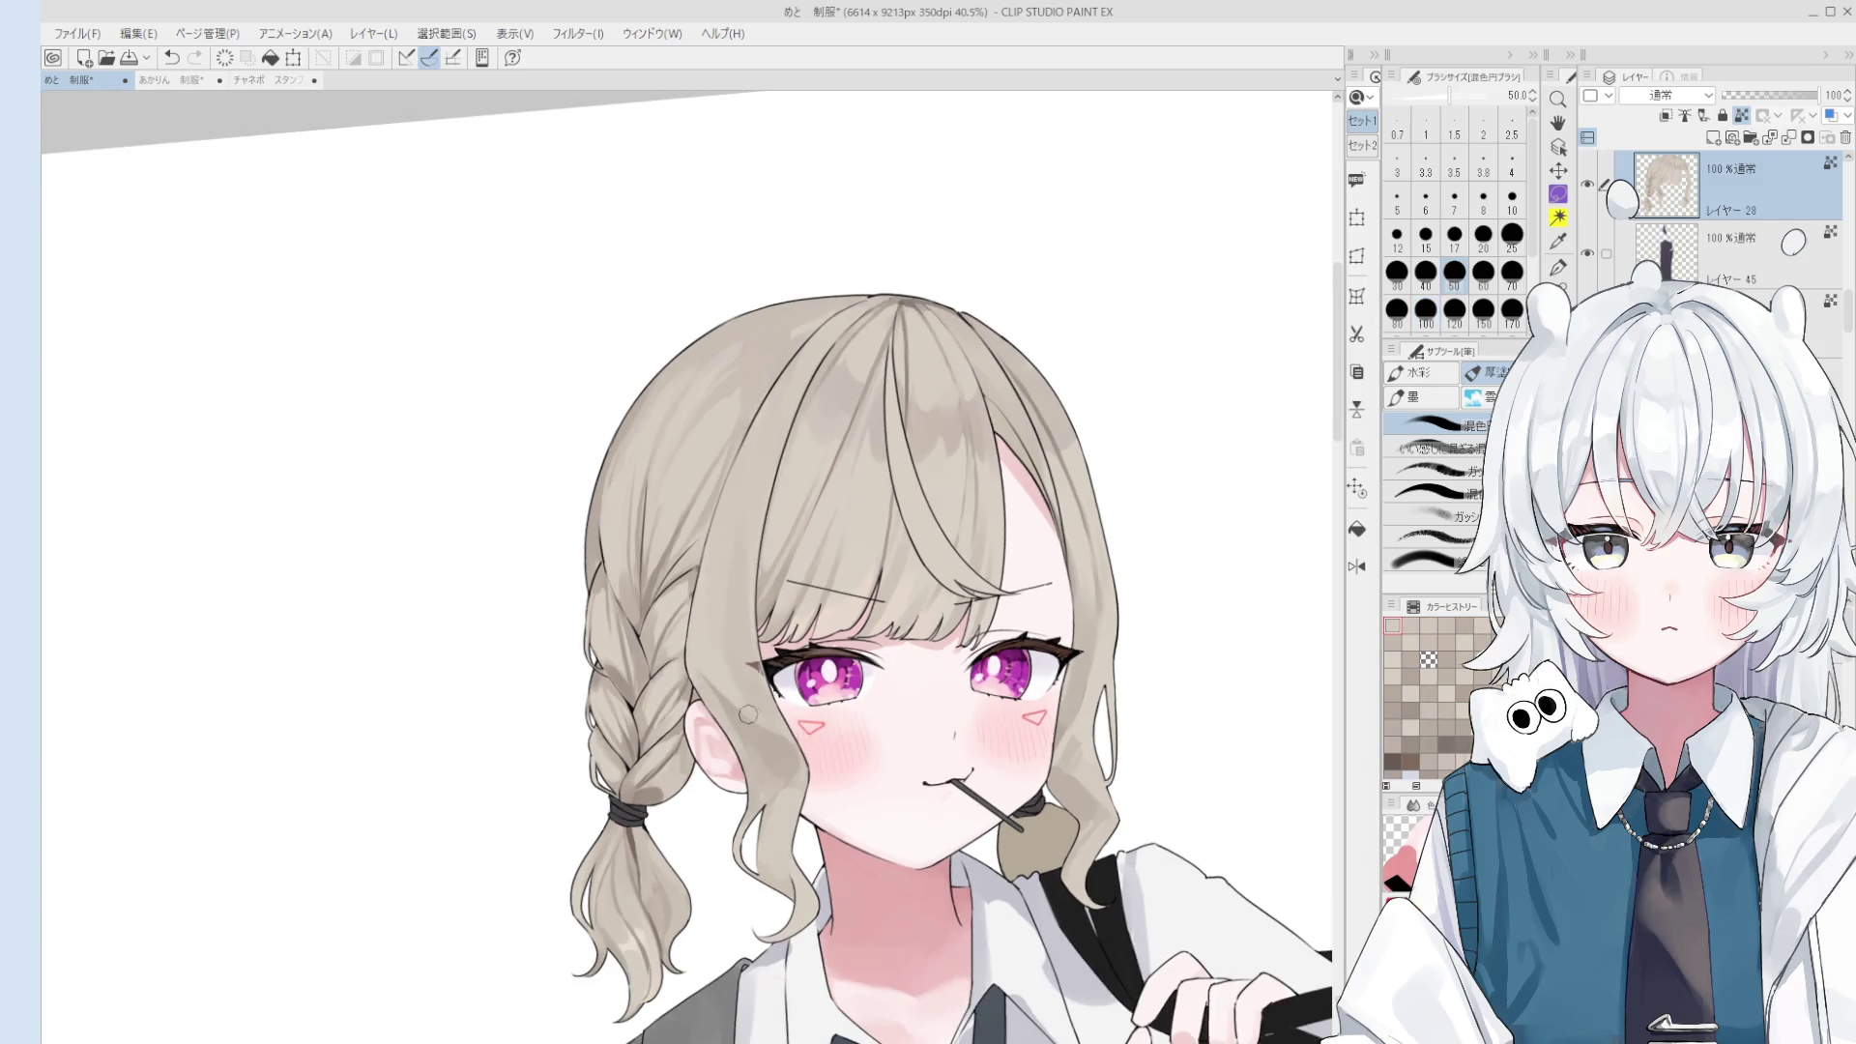
key(bracketright)
drag(740, 699, 715, 667)
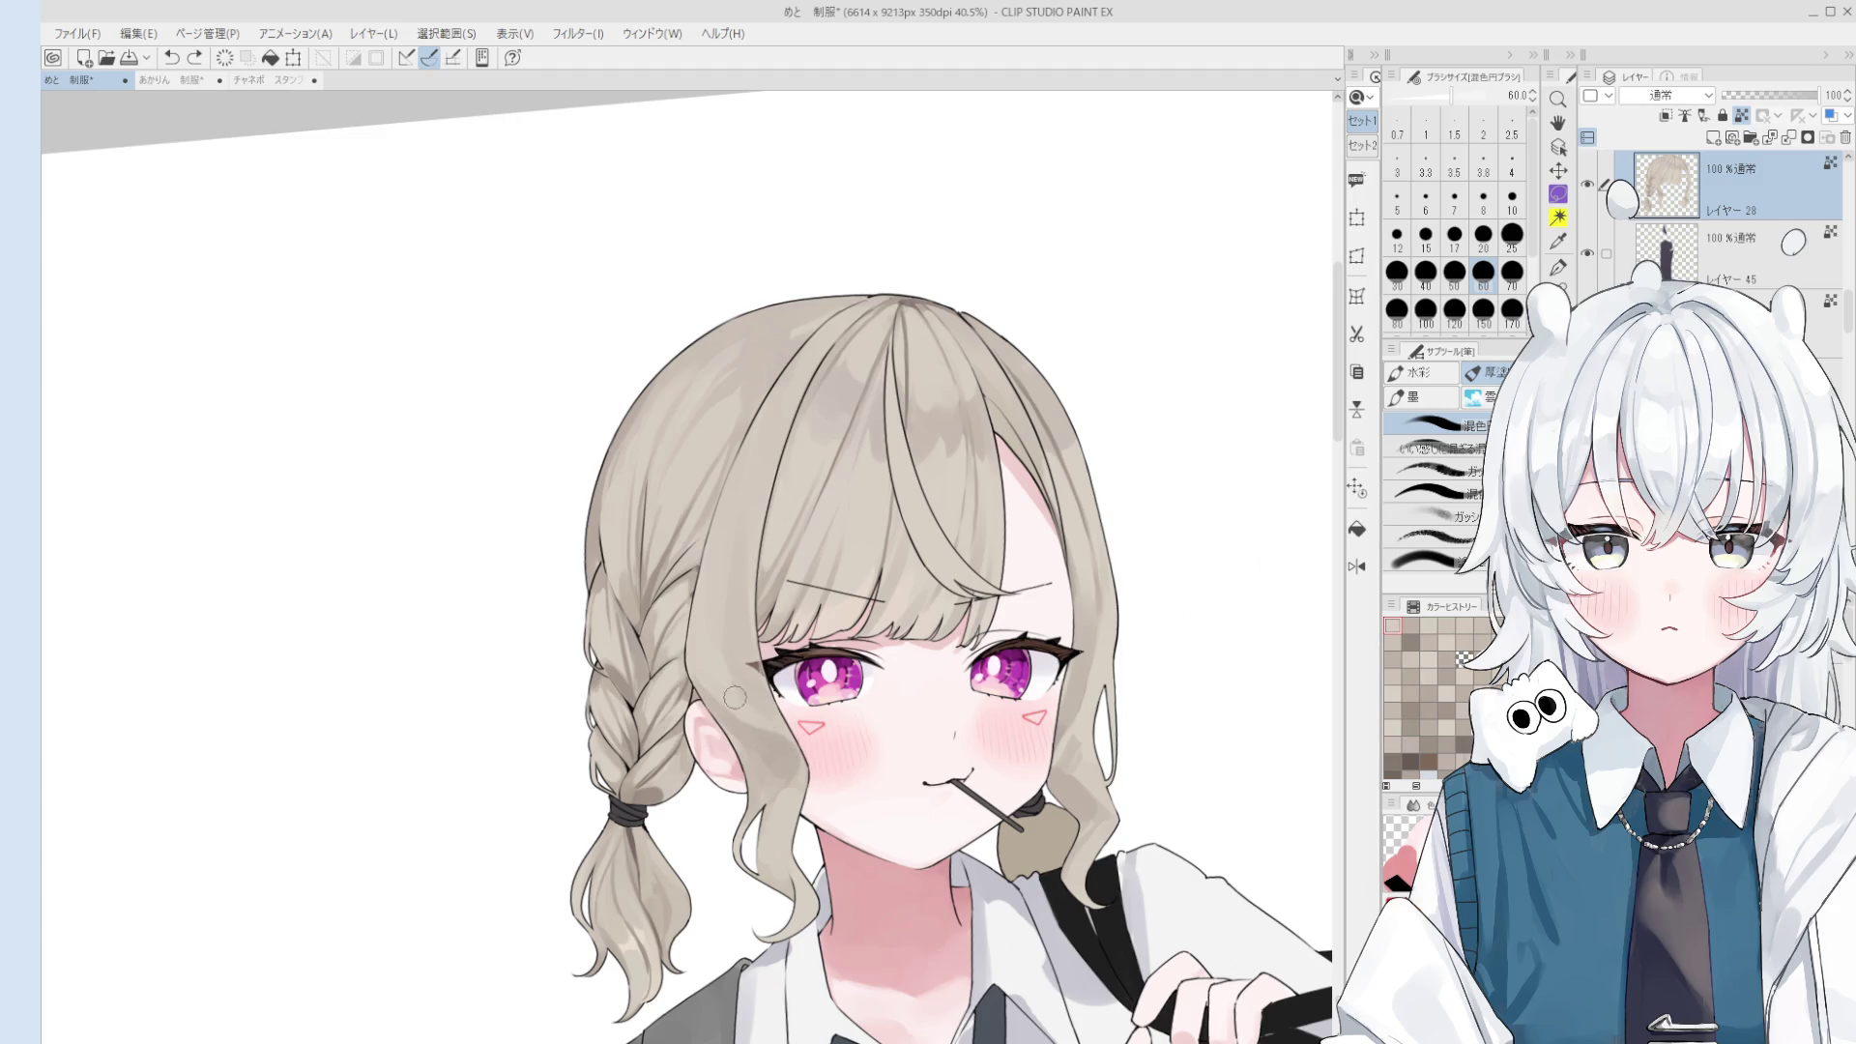
alt+click(766, 743)
key(bracketright)
key(bracketright)
key(bracketright)
- Mirror the canvas view and straighten its rotation to check the drawing
key(h)
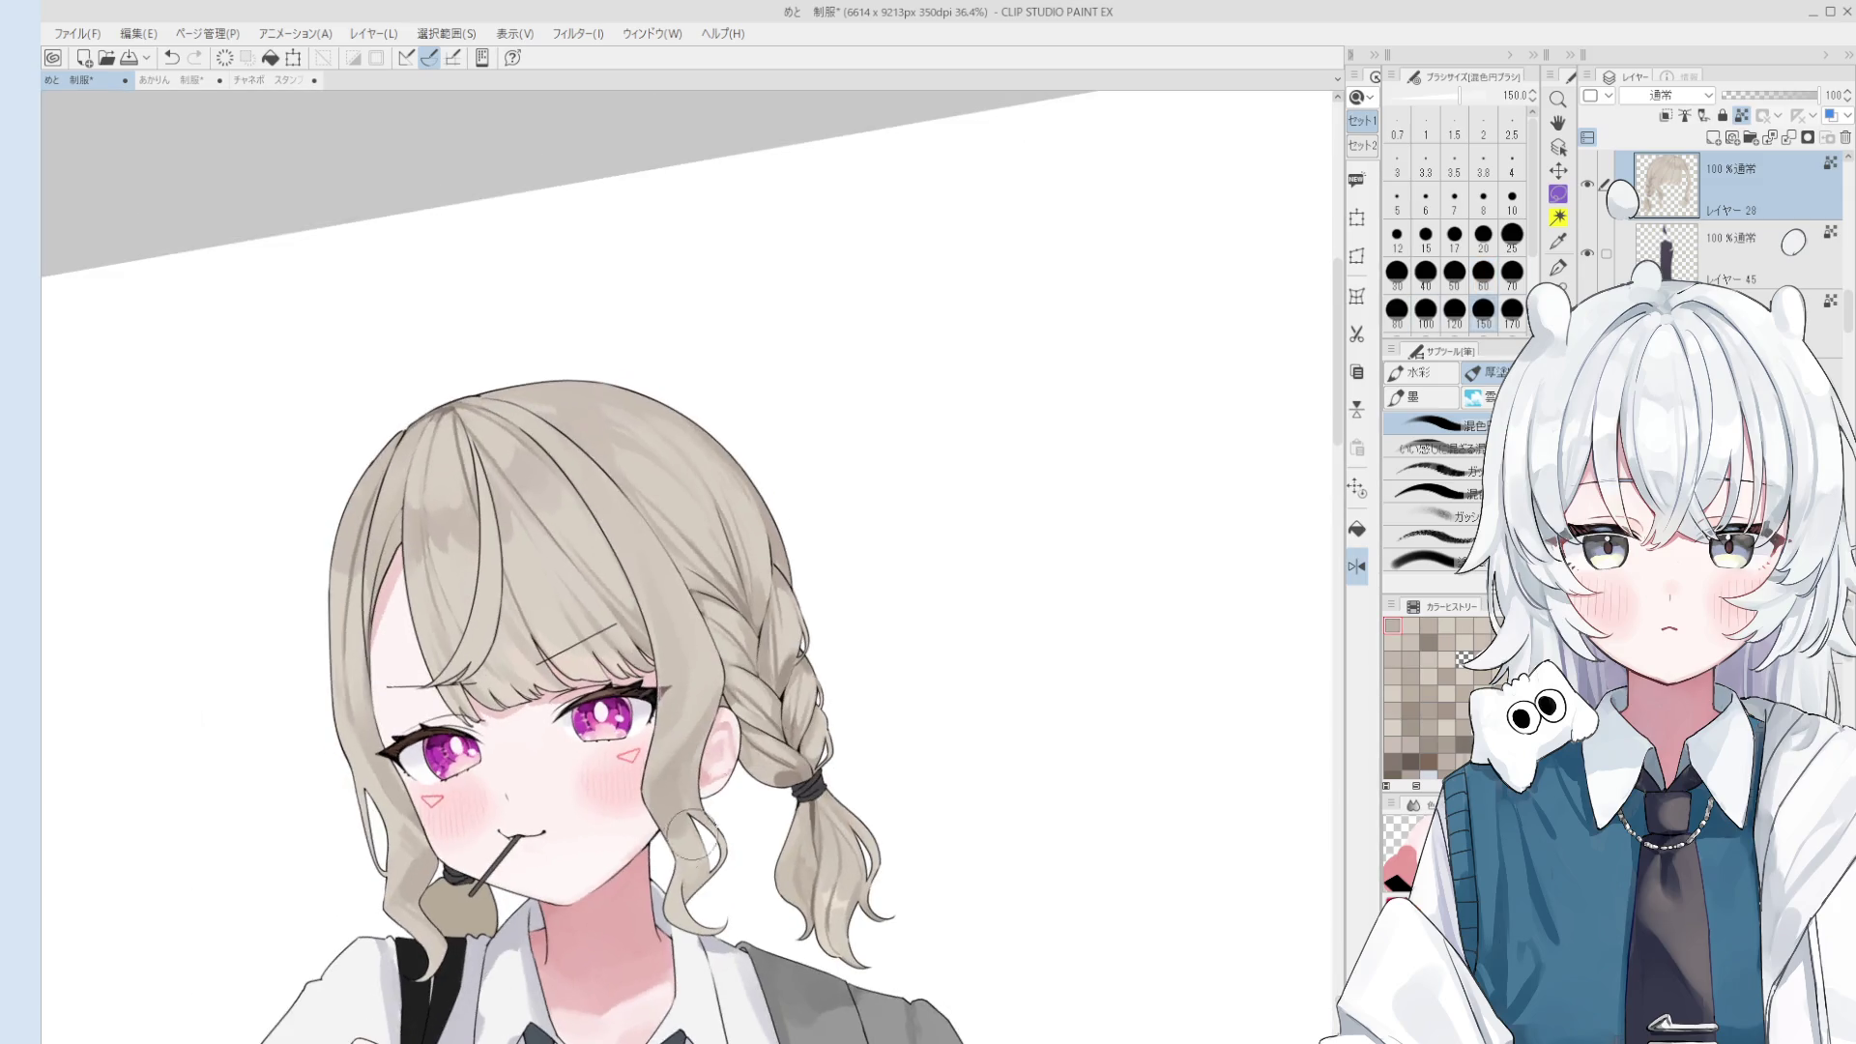
key(bracketleft)
key(bracketleft)
key(bracketleft)
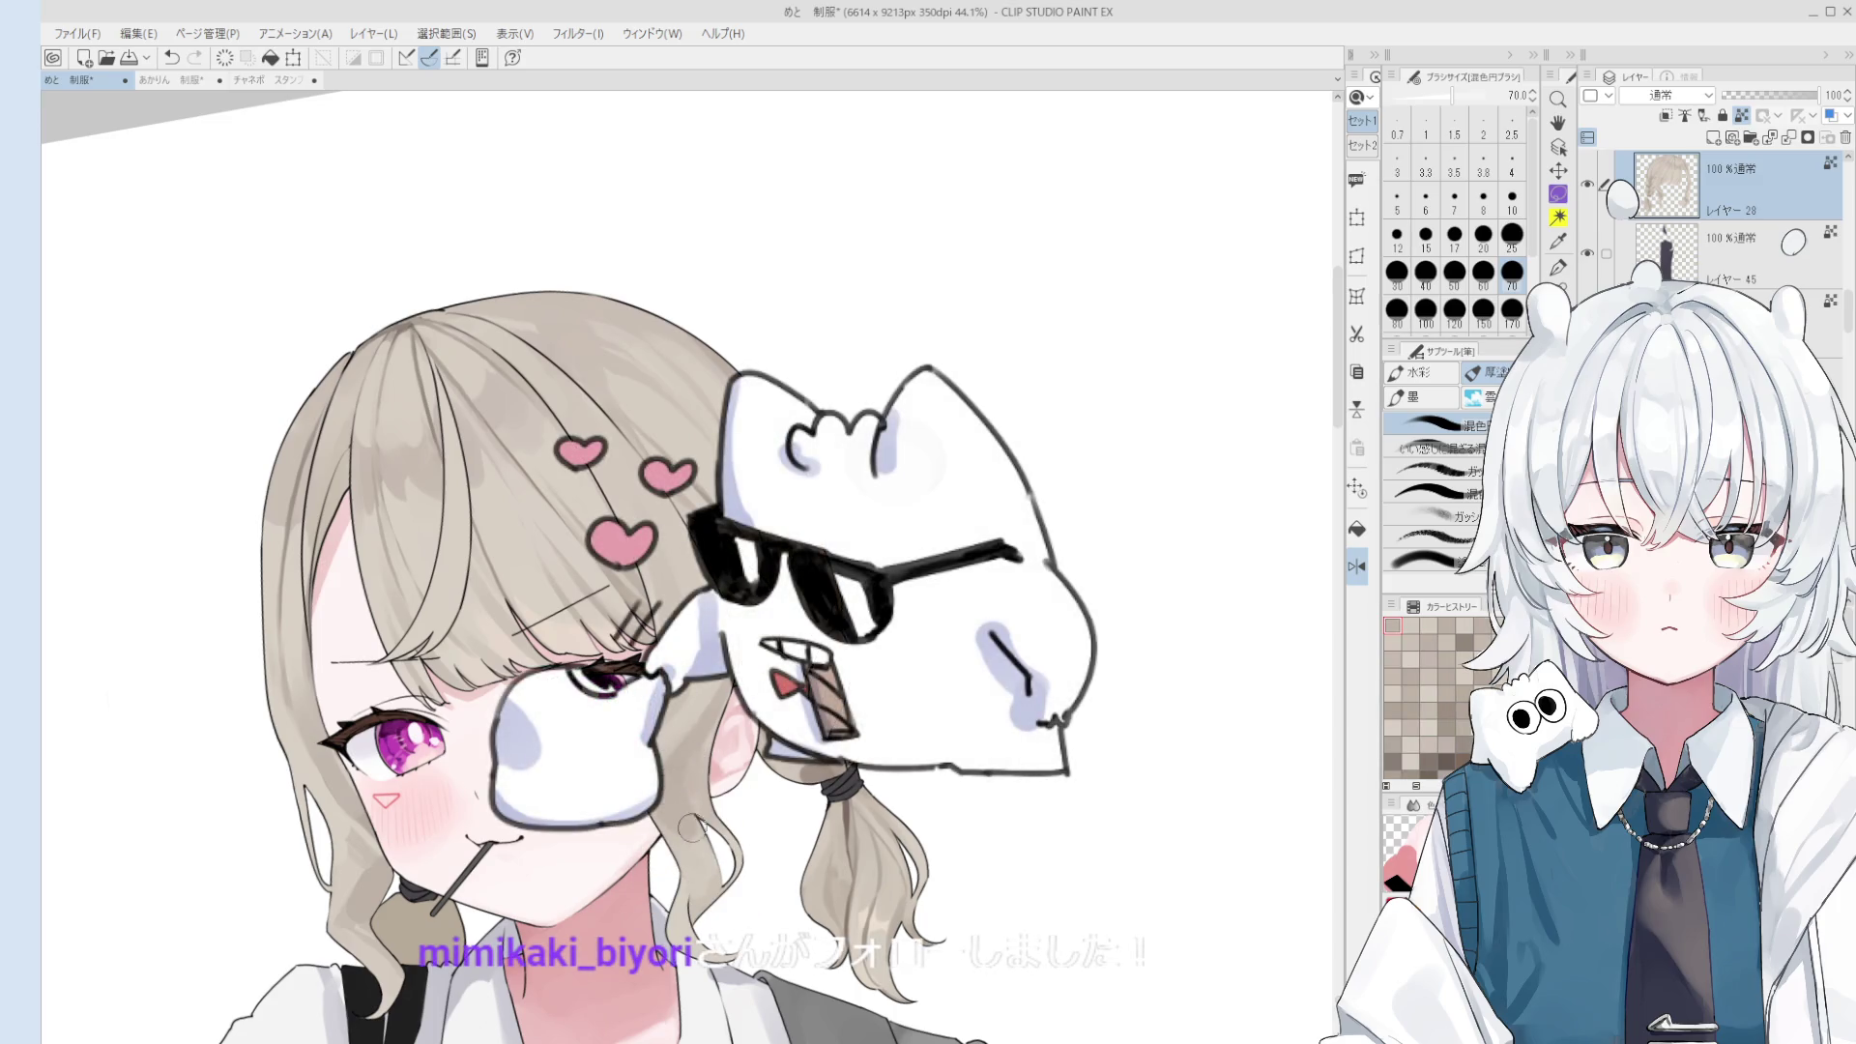
drag(667, 803, 542, 676)
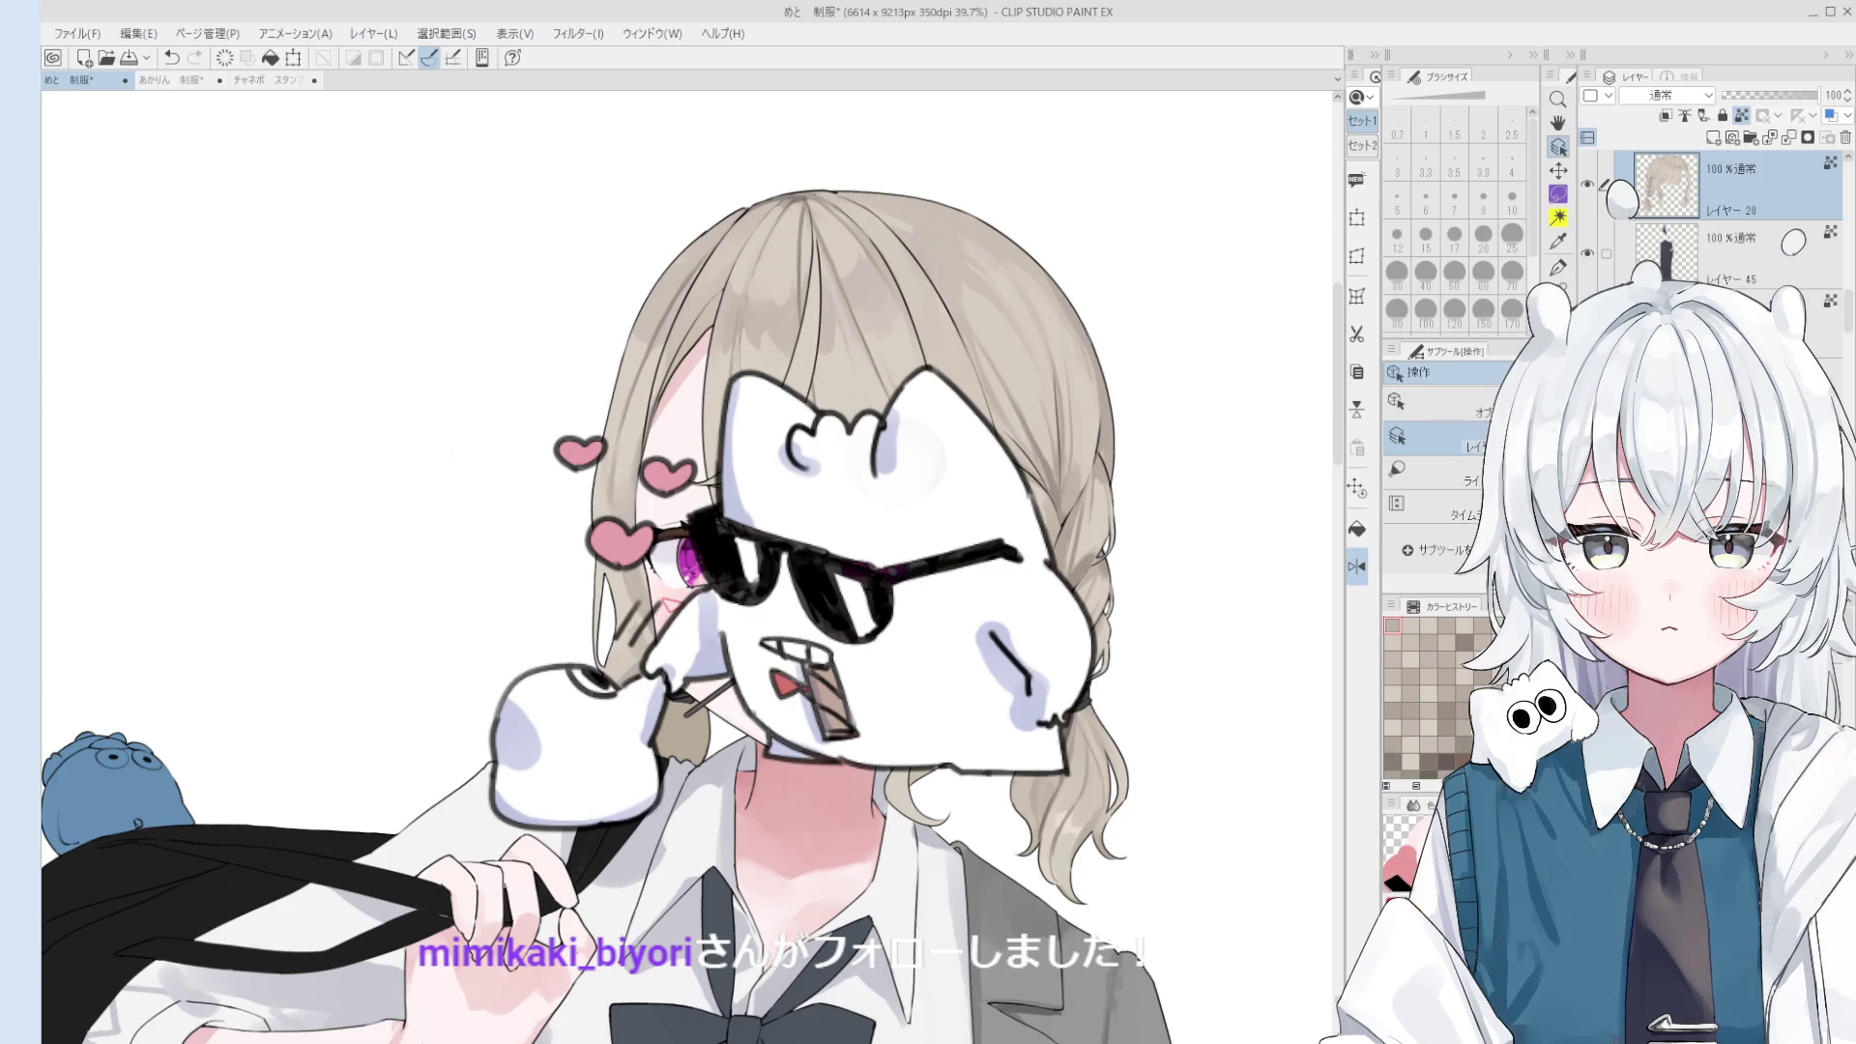
- Return to the brush, set it to size 40, and sample a beige hair colour
key(b)
key(bracketright)
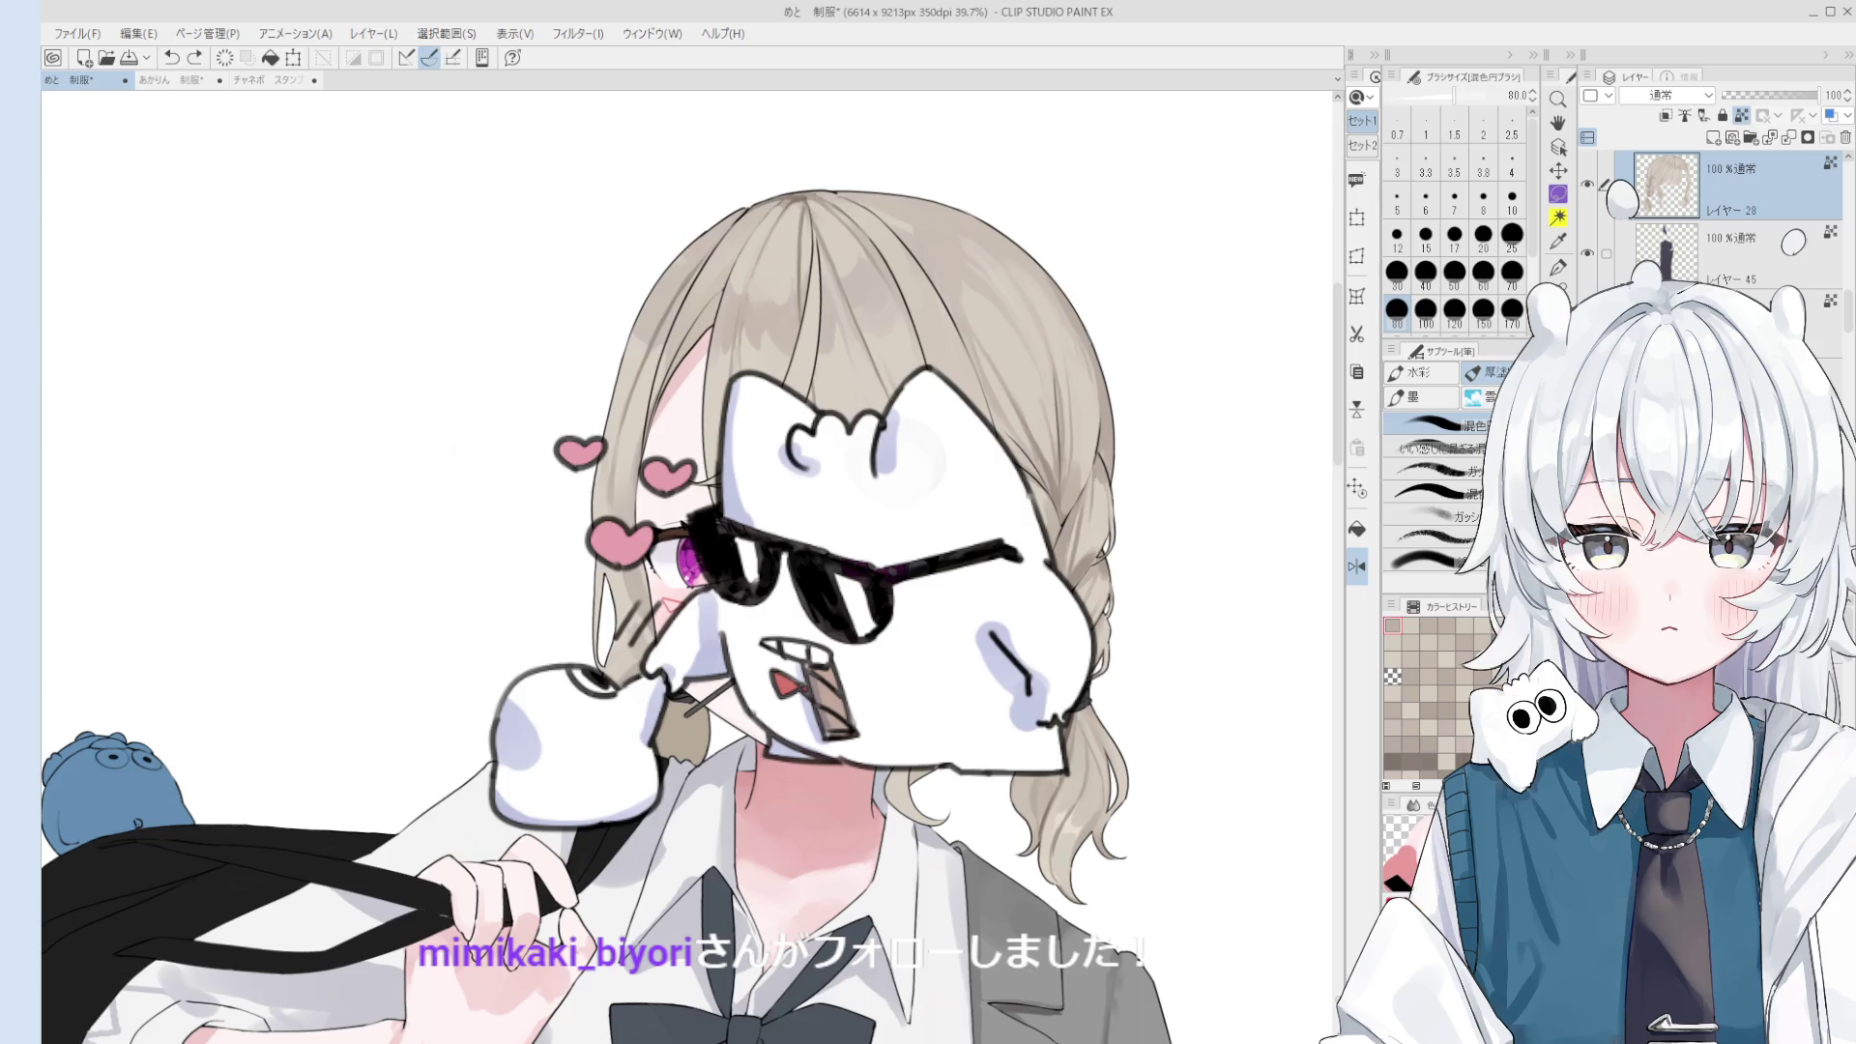
scroll(919, 706, down, 1)
scroll(919, 764, down, 1)
key(bracketleft)
key(bracketleft)
key(bracketleft)
key(bracketright)
key(bracketright)
key(bracketright)
alt+click(936, 735)
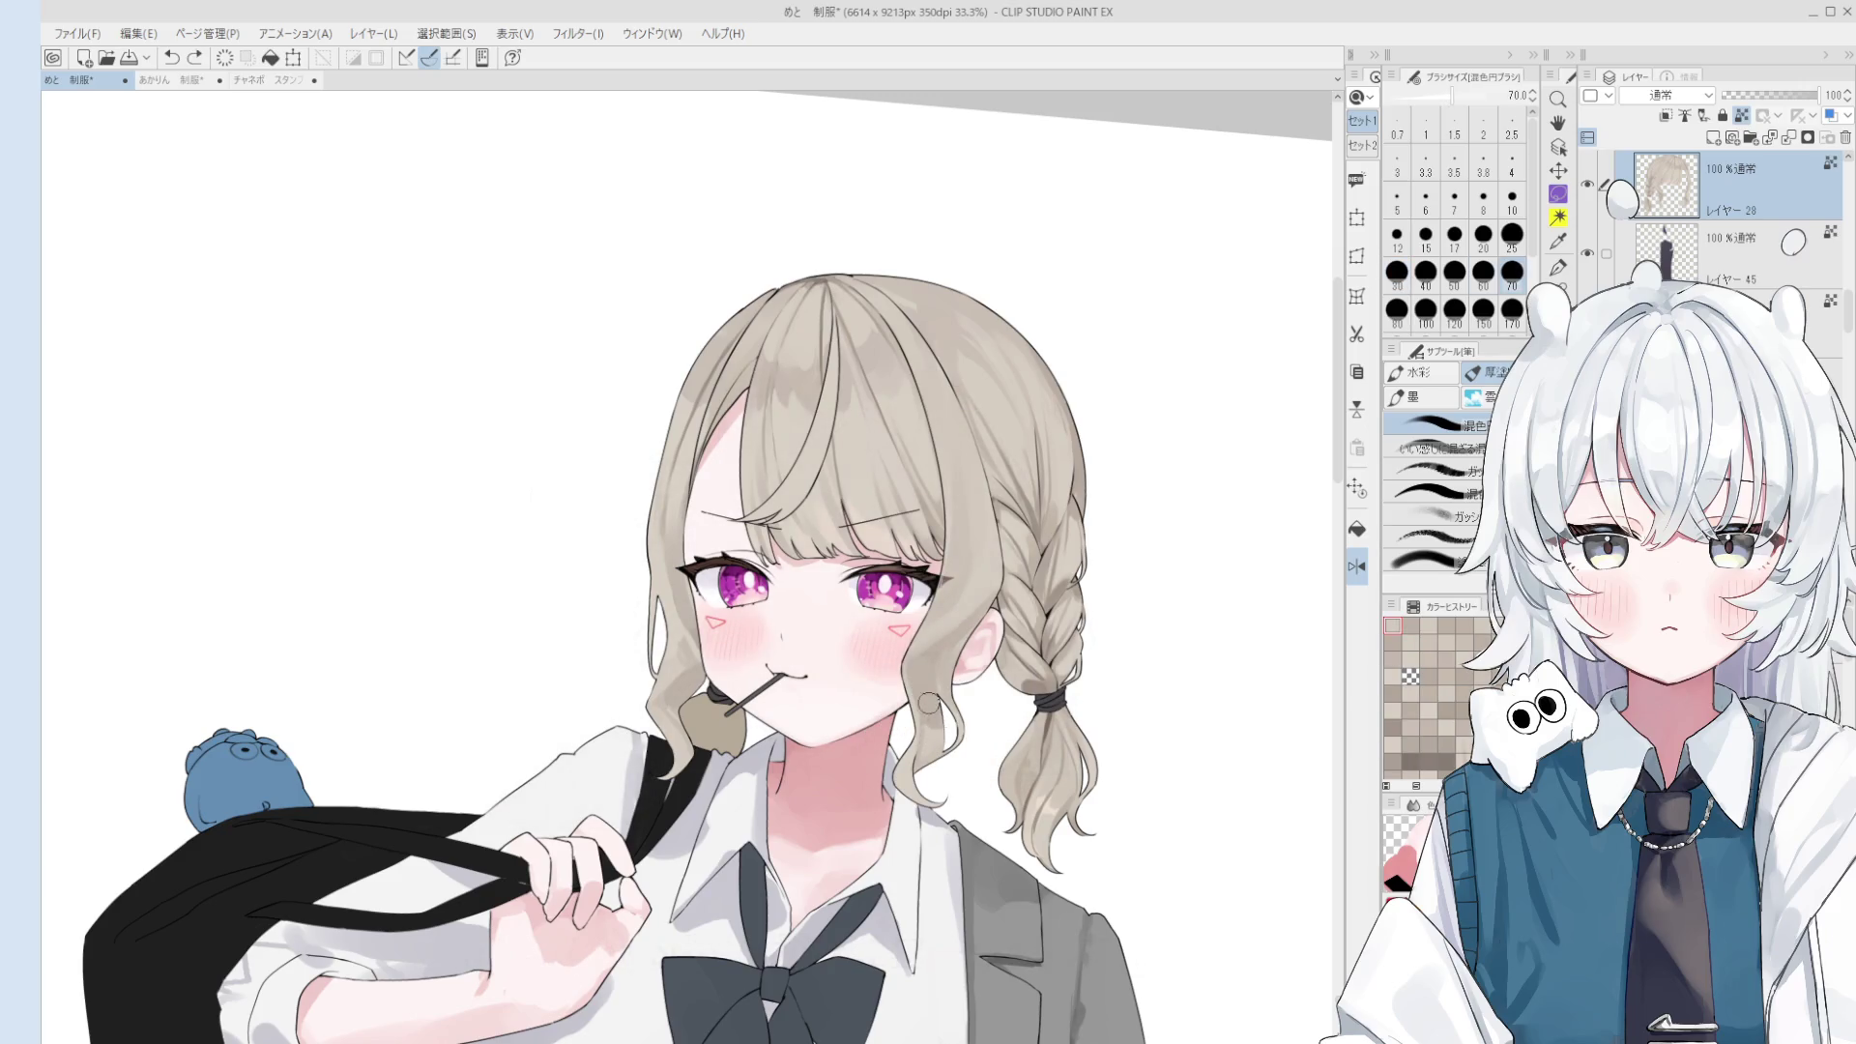
scroll(928, 698, down, 1)
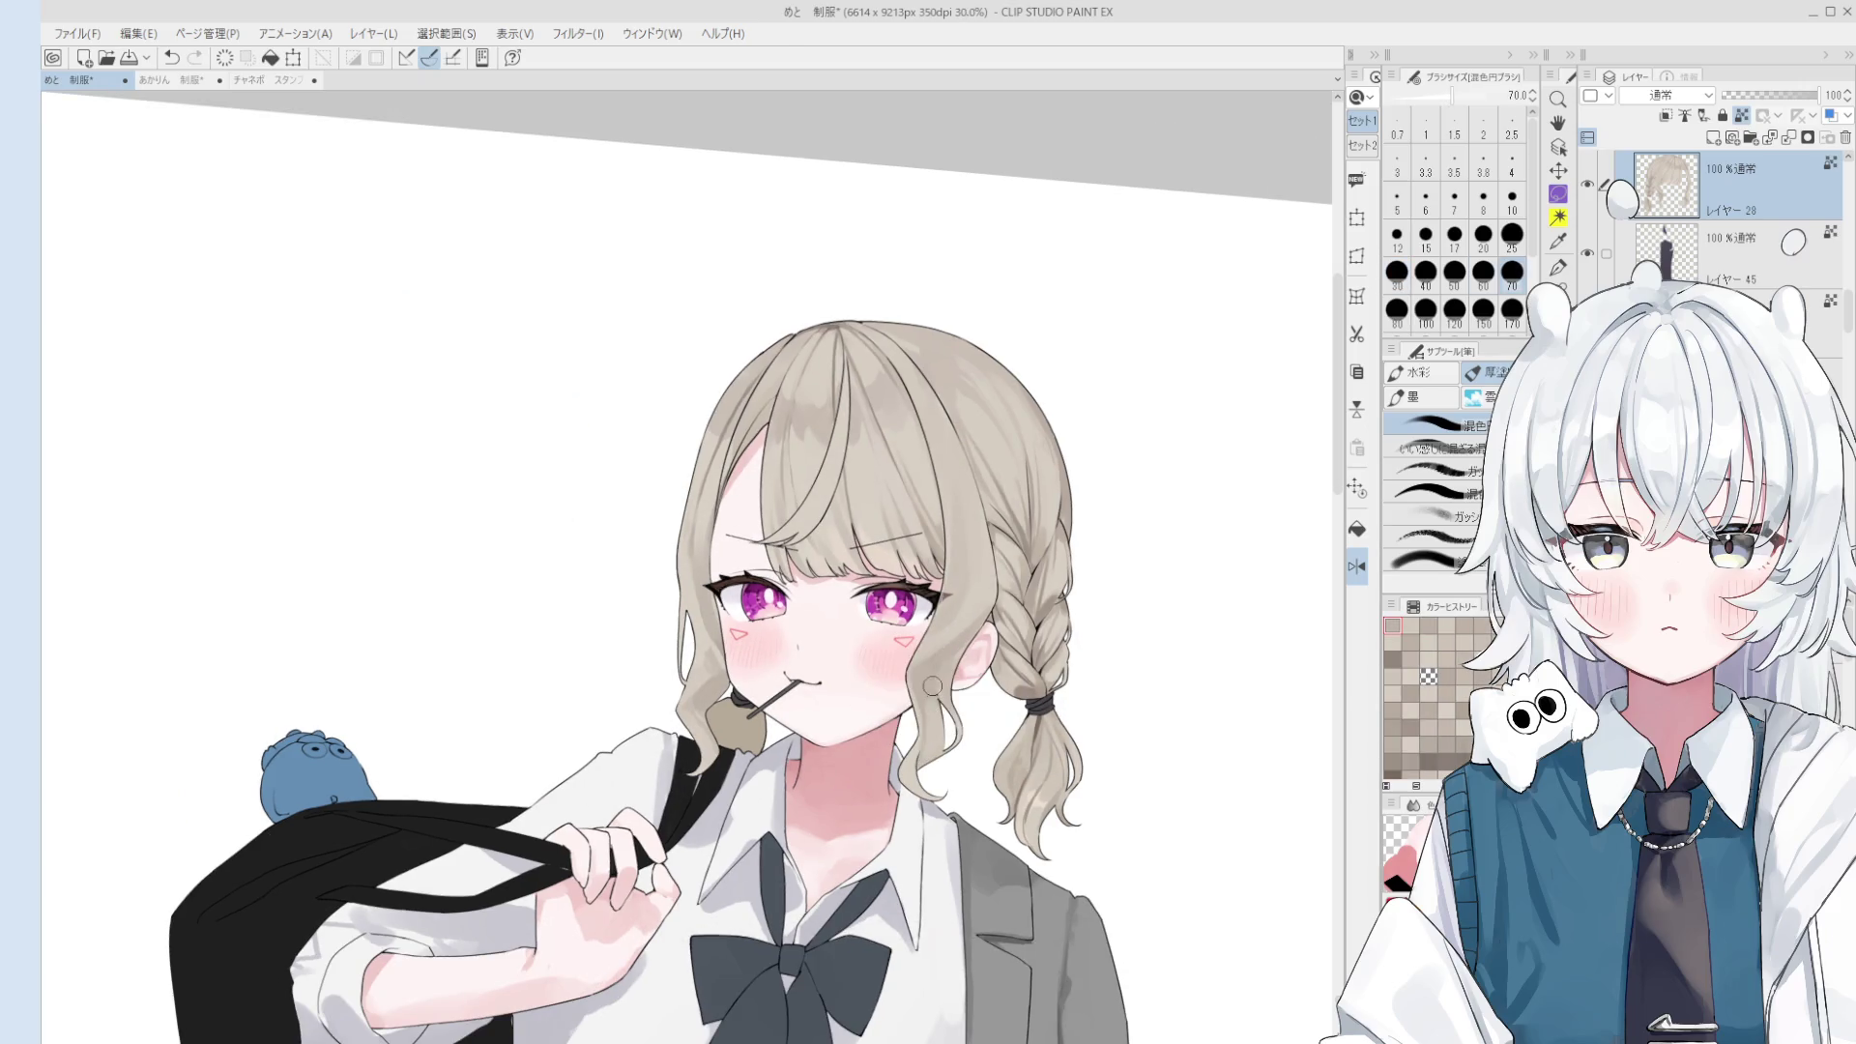
key(bracketleft)
key(bracketleft)
key(bracketleft)
key(bracketleft)
key(bracketleft)
key(bracketleft)
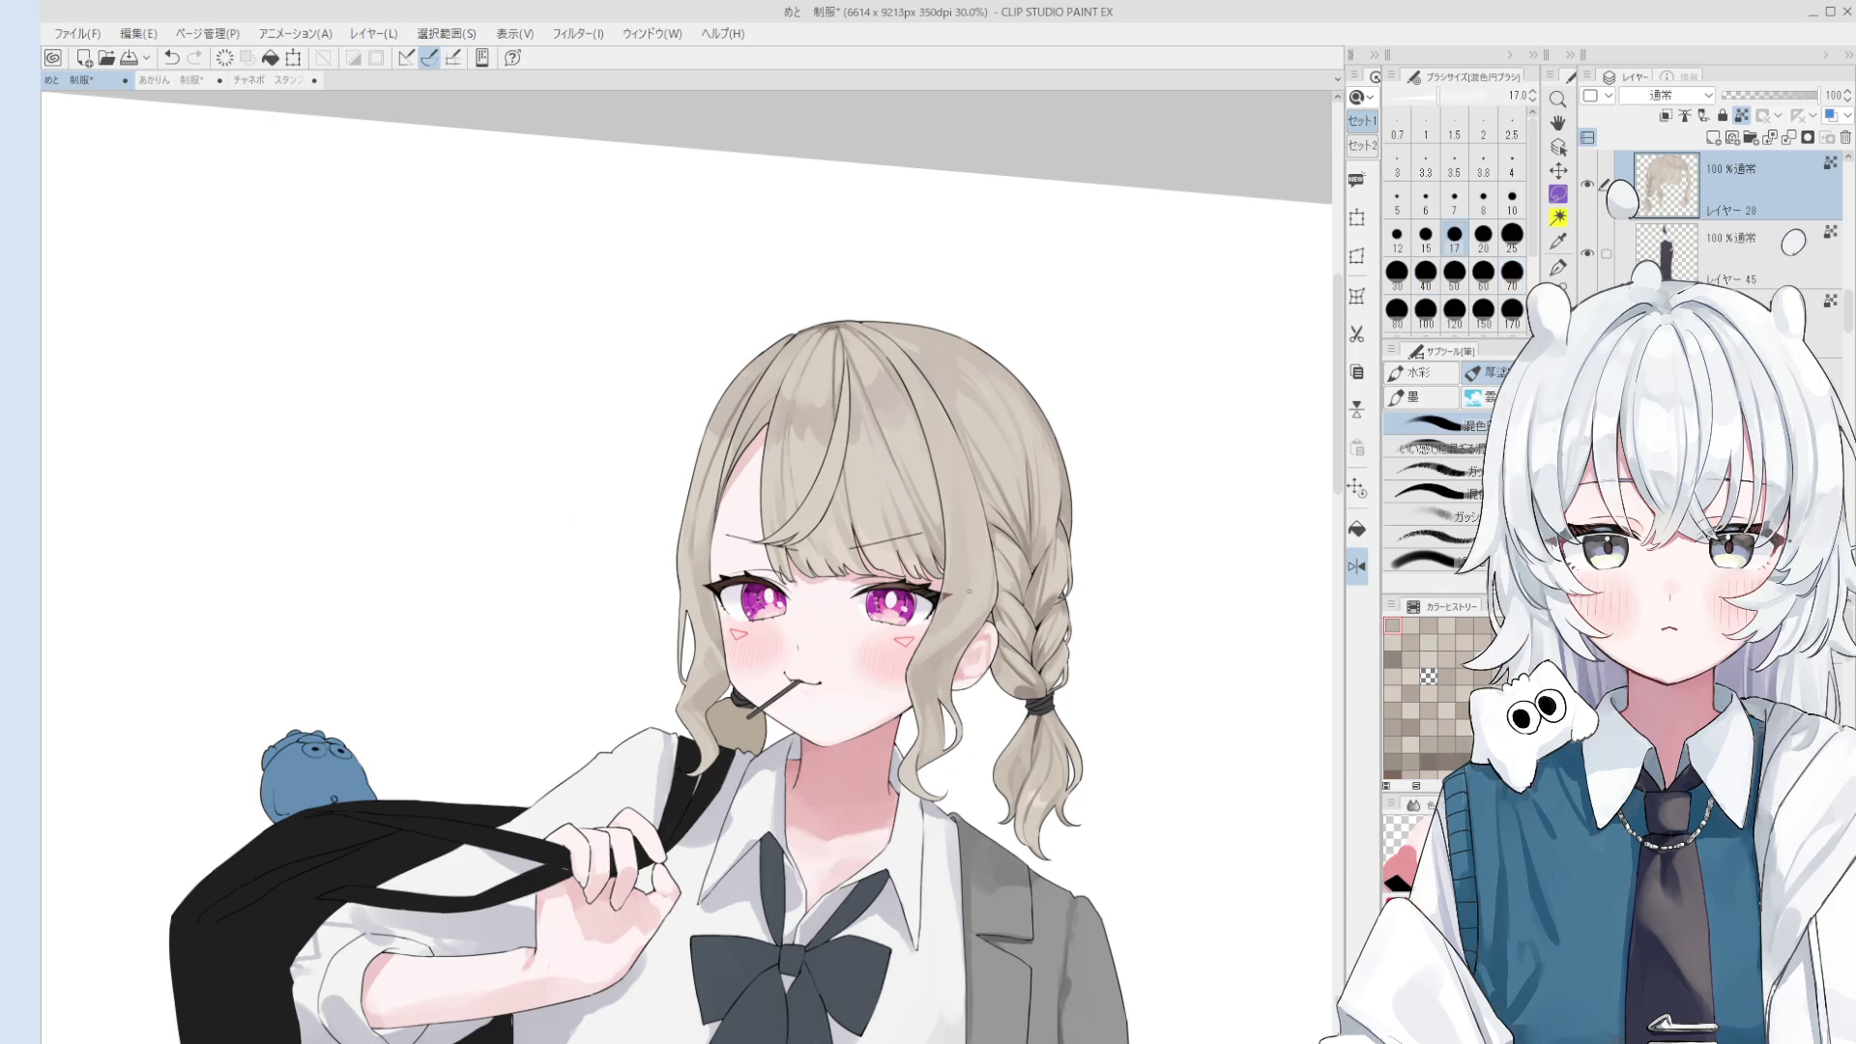
- Tilt the view and blend the hair shading near the forehead at brush size 80
scroll(953, 436, up, 1)
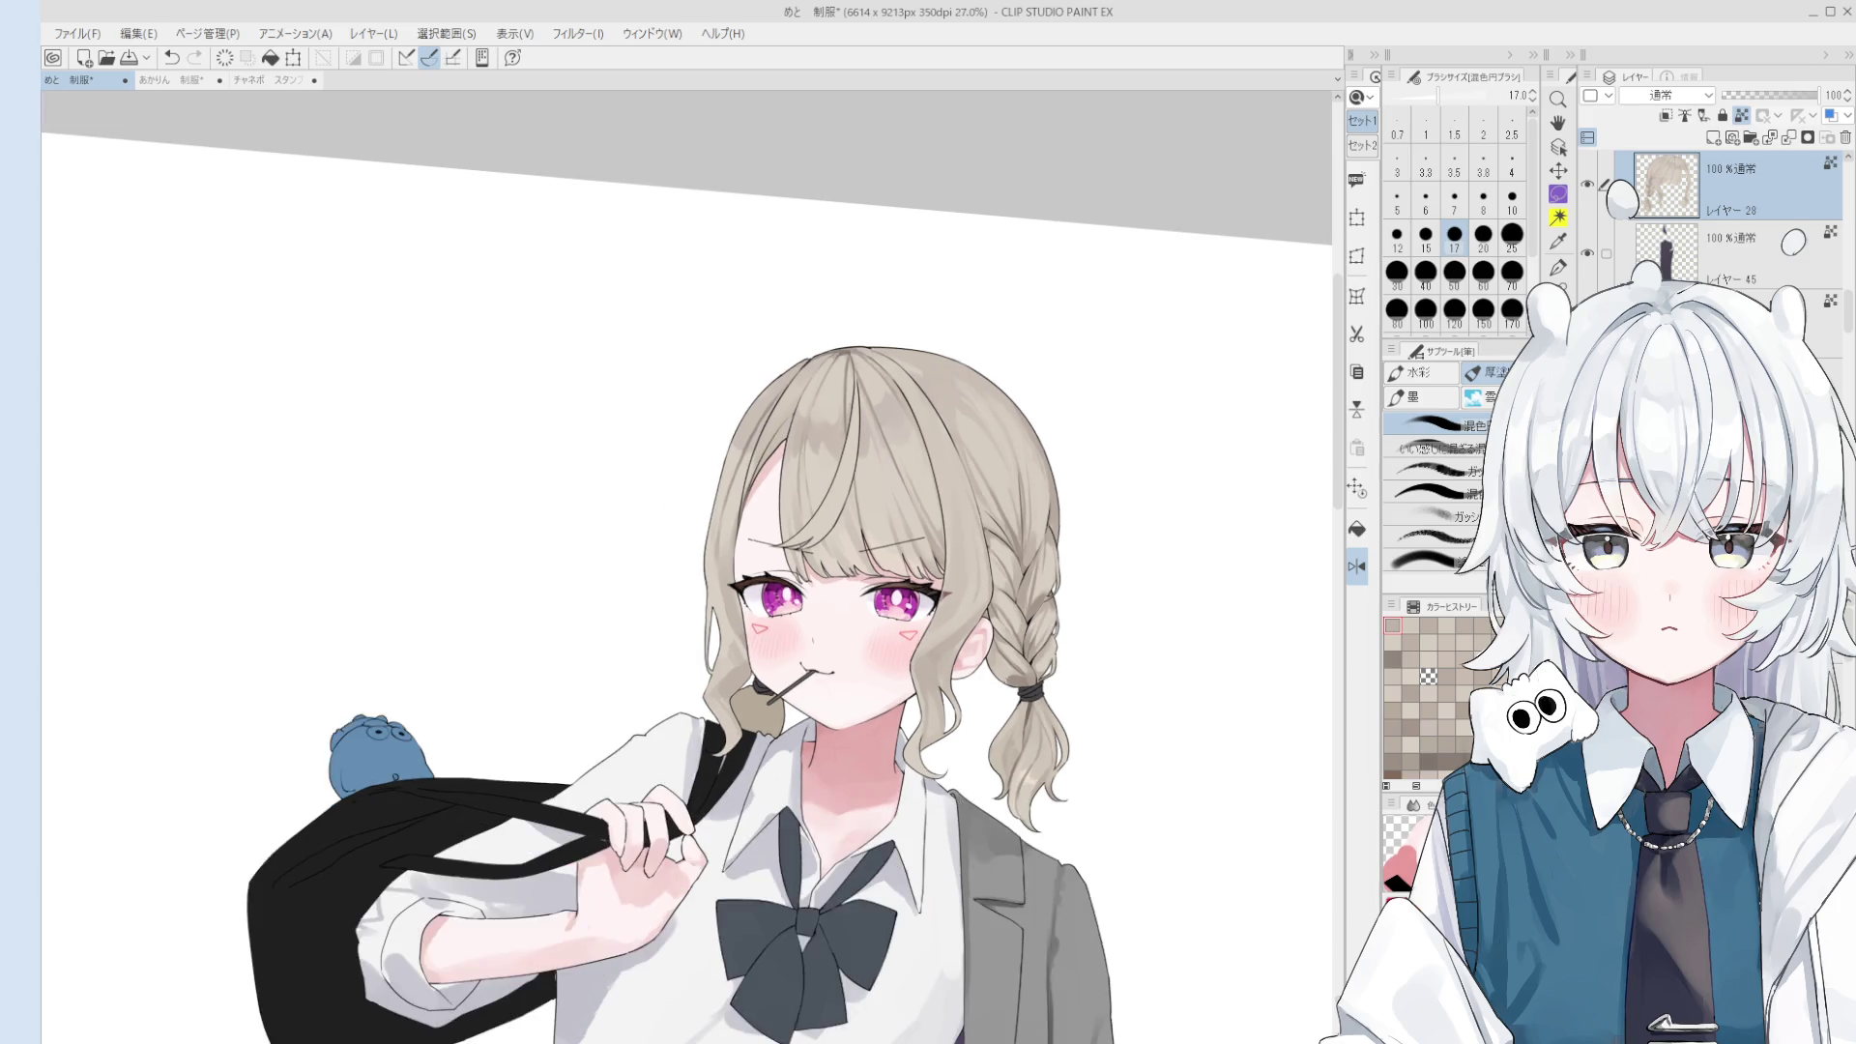
drag(952, 437, 710, 598)
scroll(711, 598, up, 1)
key(bracketright)
key(bracketright)
key(bracketright)
key(bracketright)
key(bracketright)
key(bracketright)
key(bracketright)
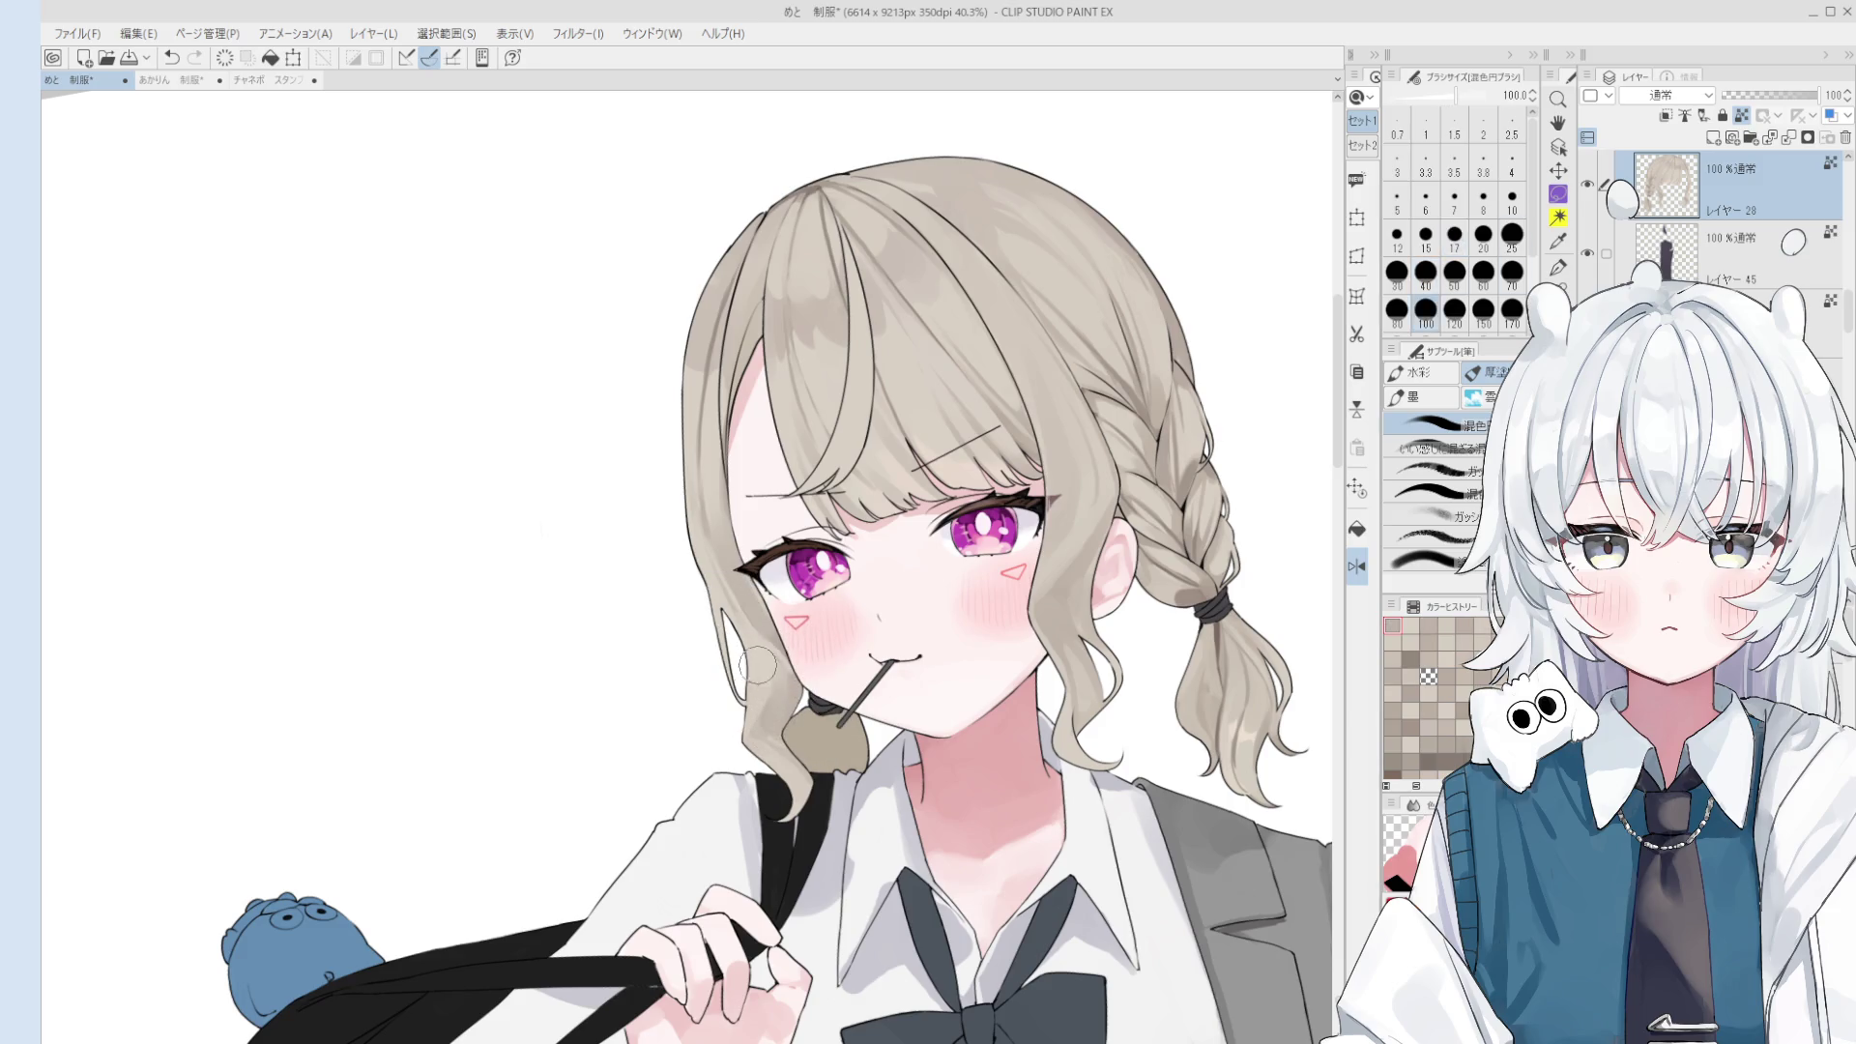
key(bracketleft)
key(bracketleft)
key(bracketleft)
key(bracketleft)
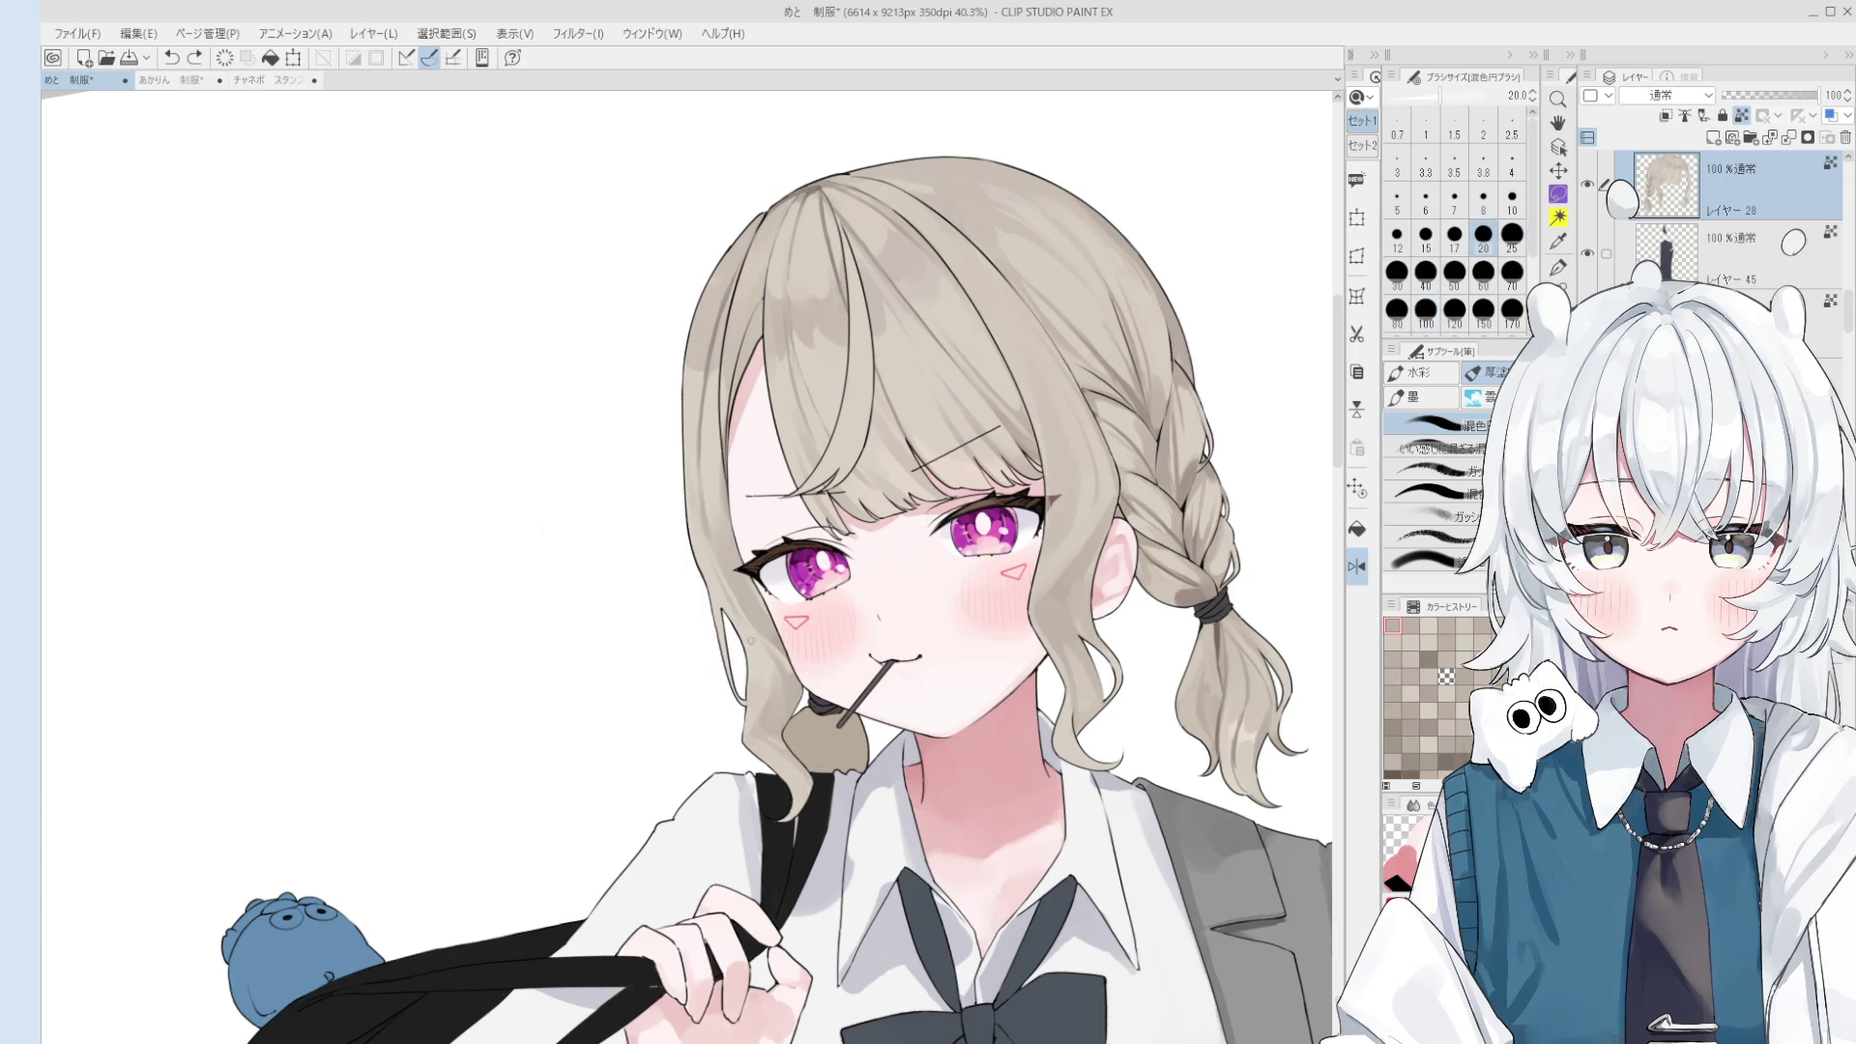
key(bracketright)
key(bracketright)
key(bracketright)
key(bracketright)
drag(794, 755, 798, 772)
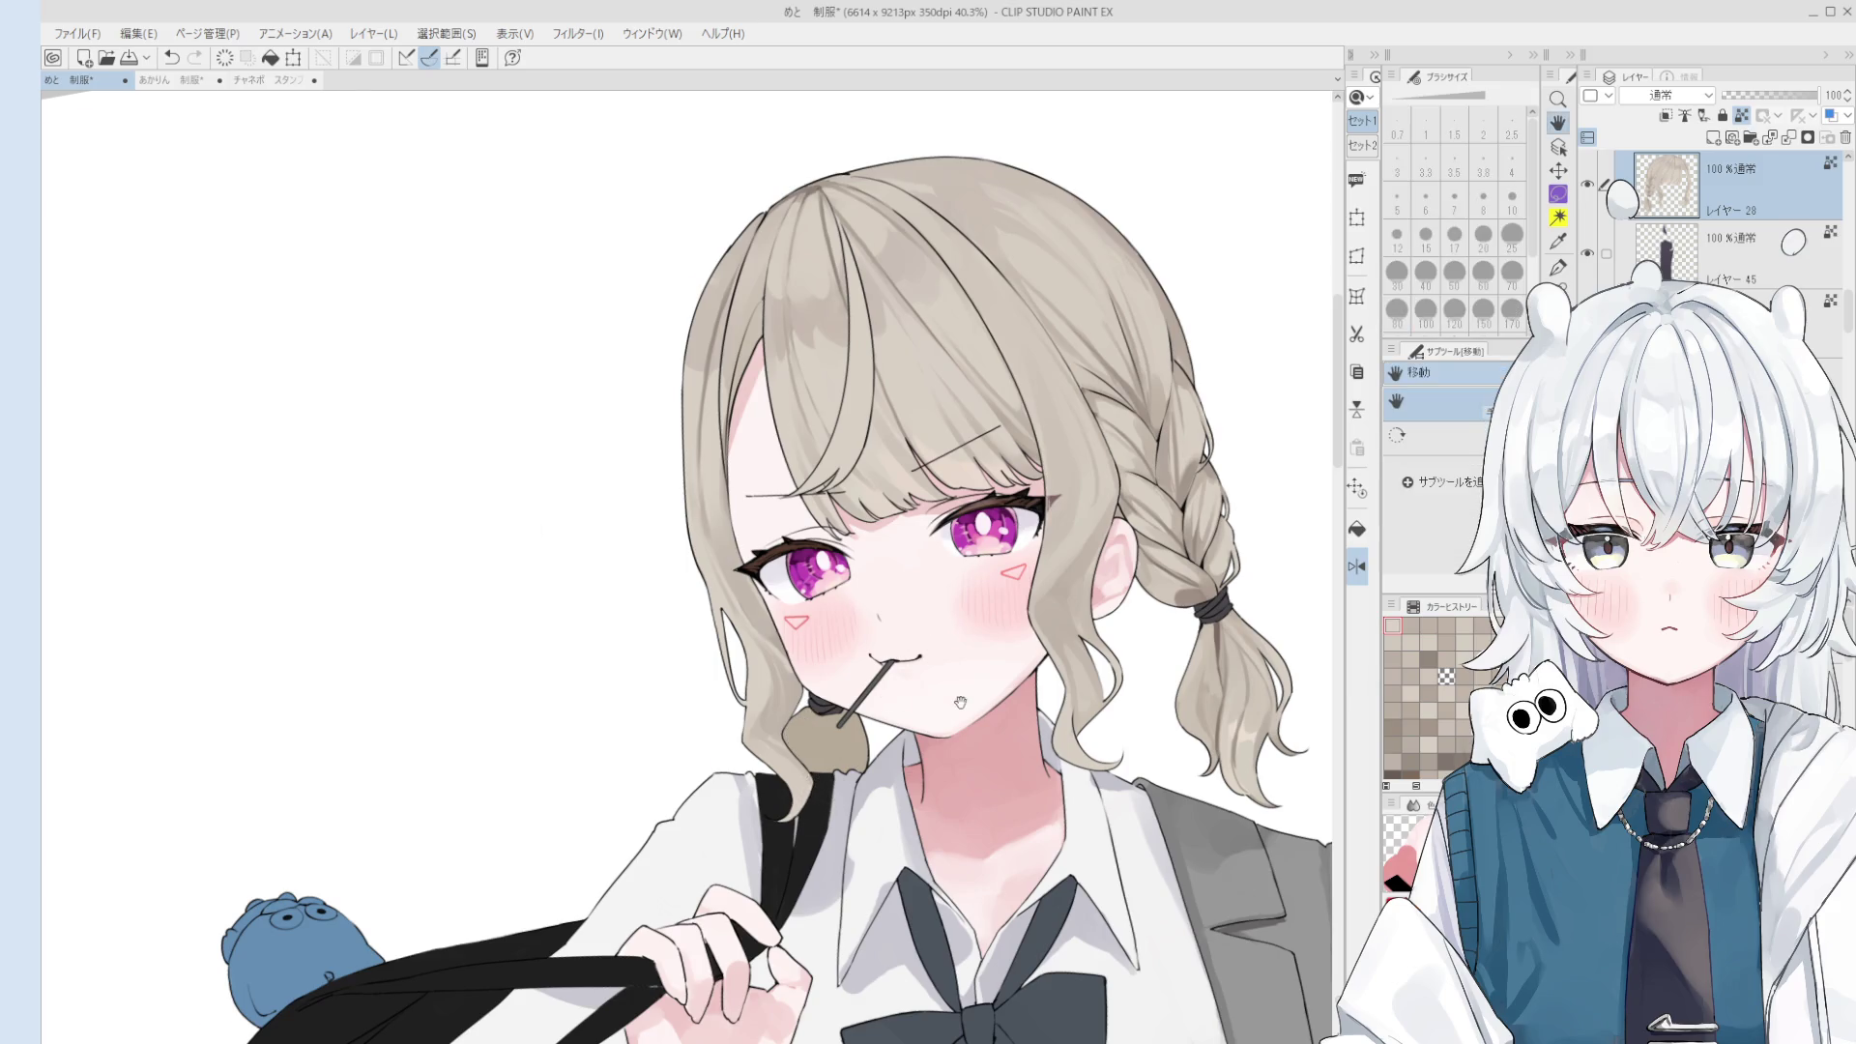
drag(1005, 604, 937, 681)
drag(995, 606, 1003, 746)
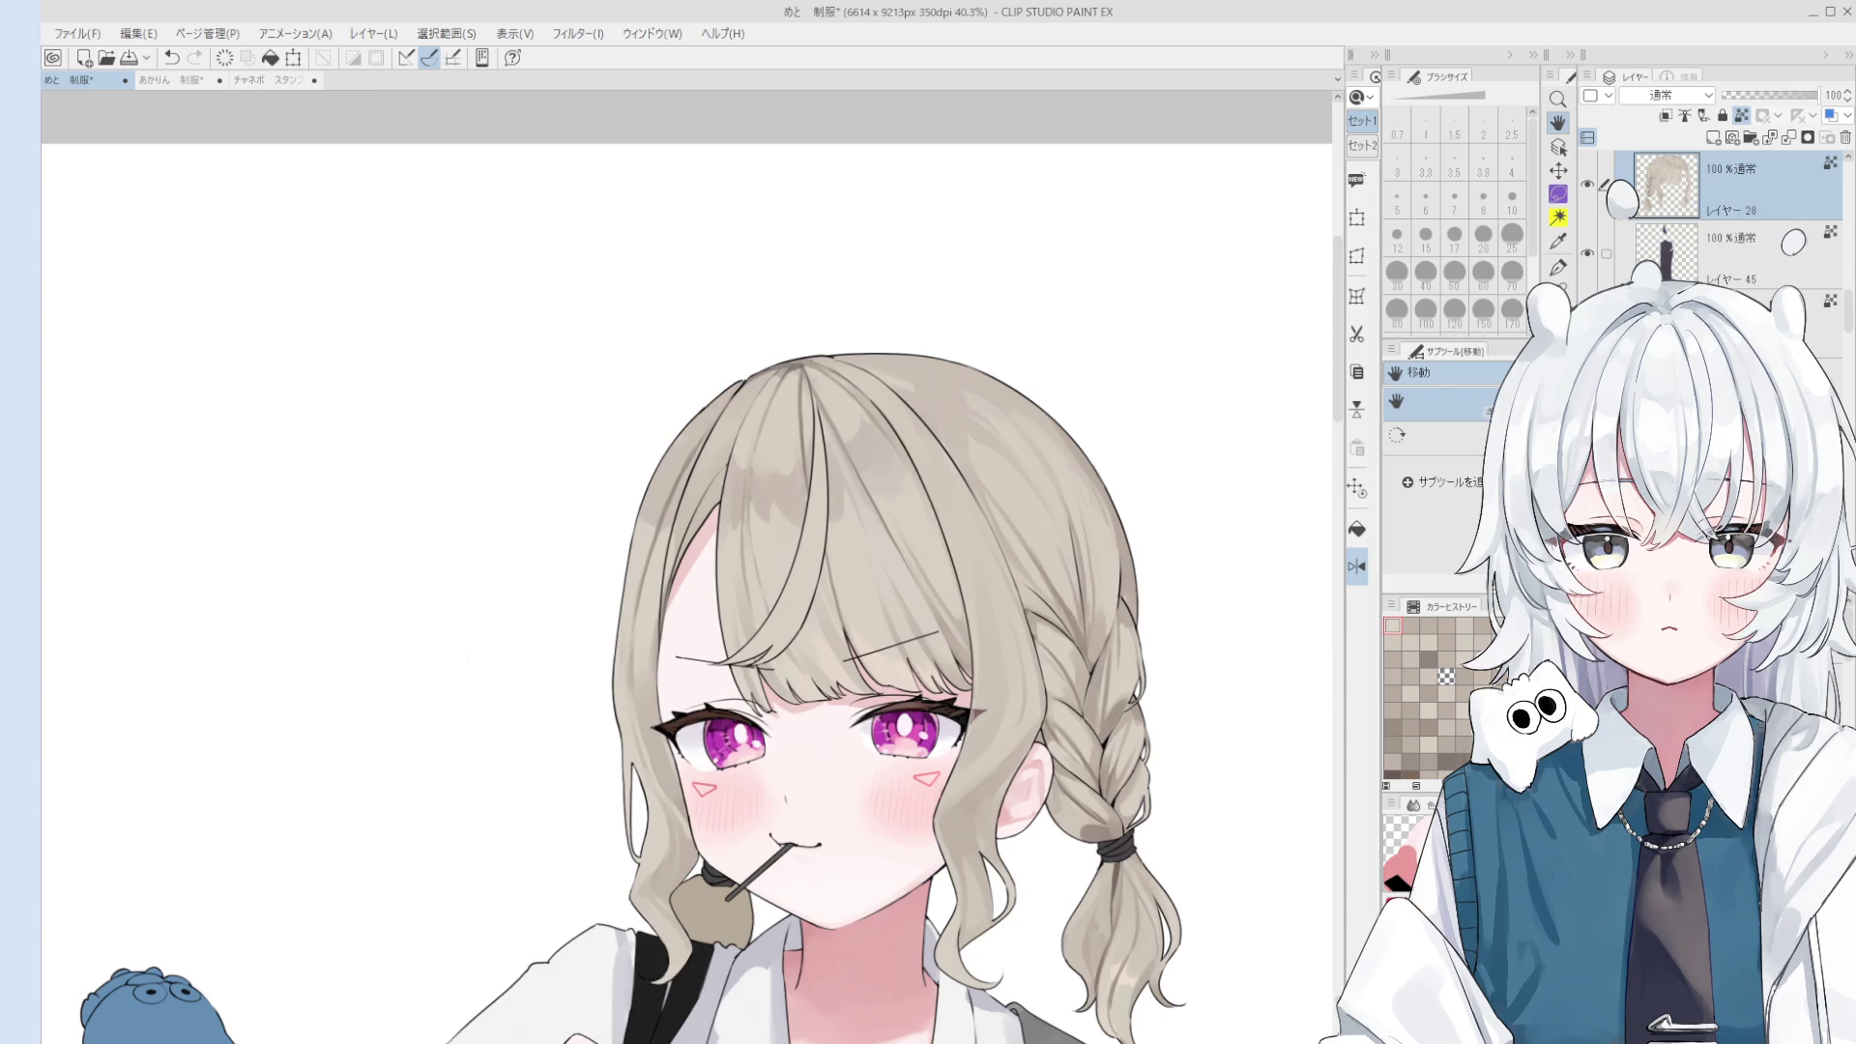
- Return to the brush, zoom in on the crown, and set brush size to 70
key(b)
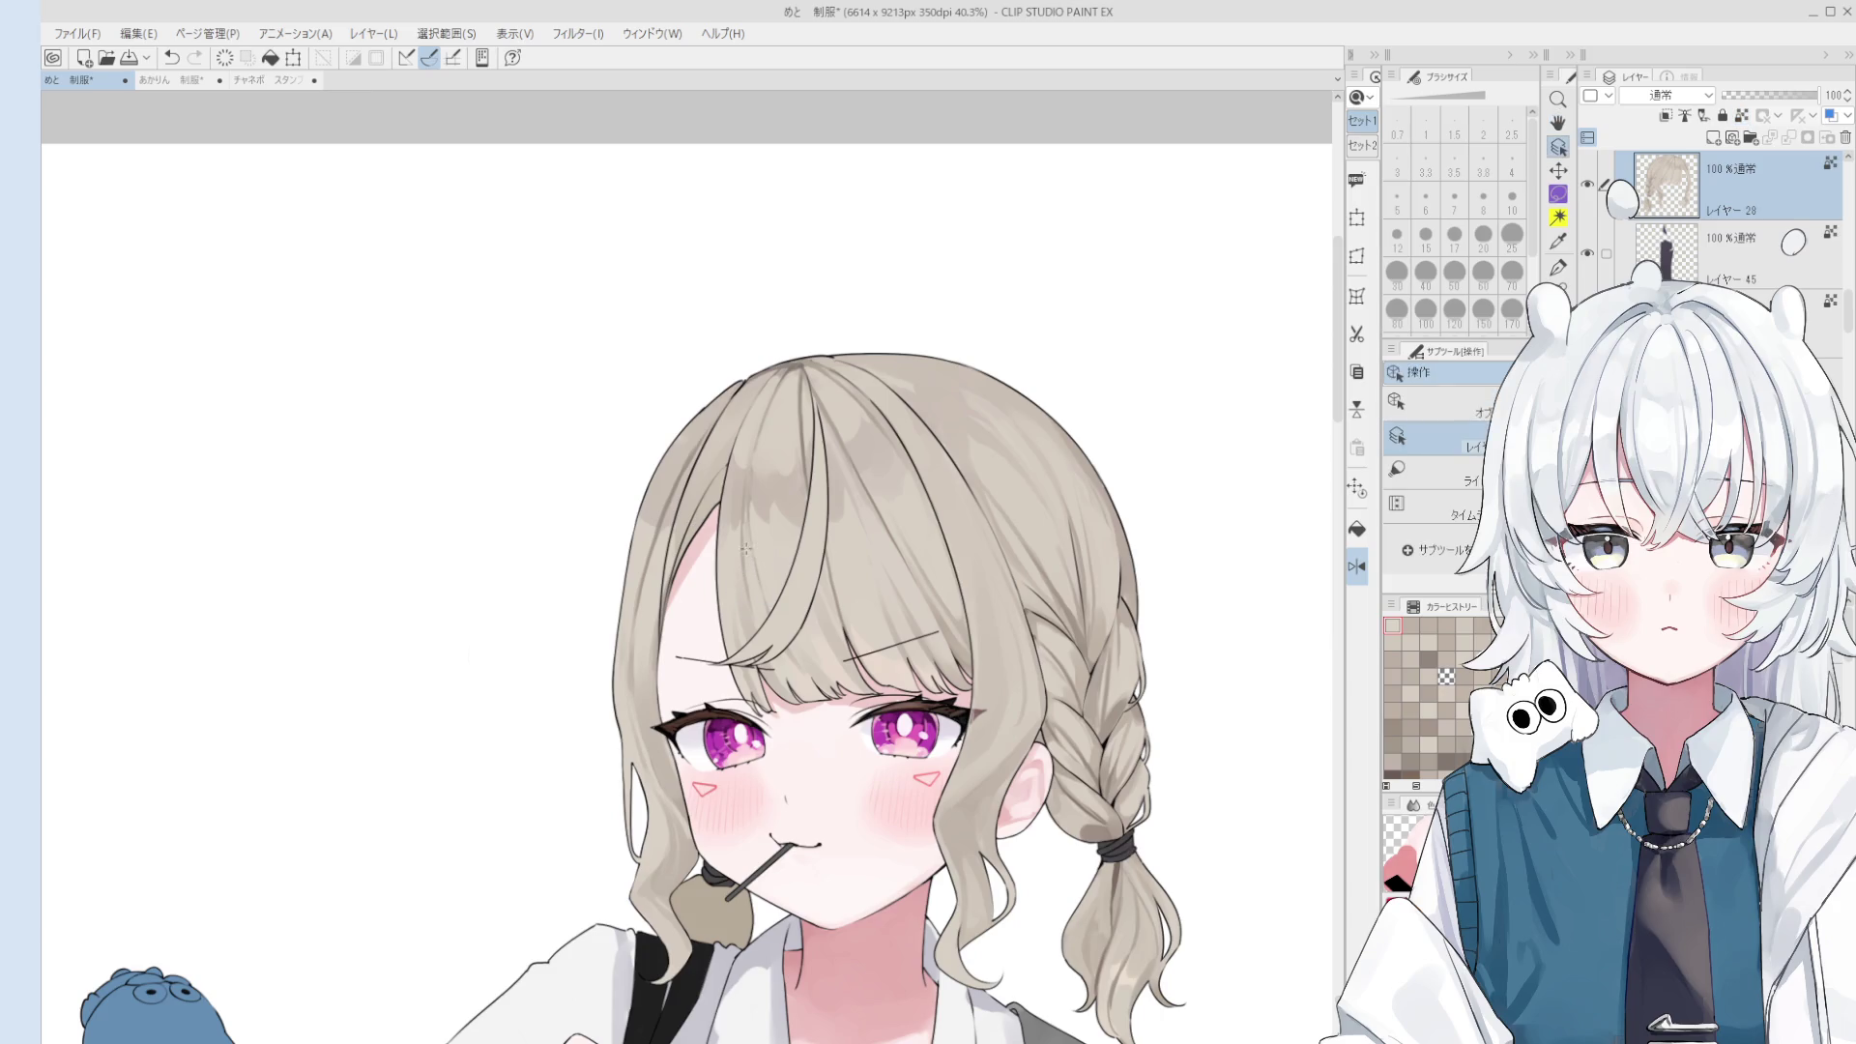
scroll(750, 575, up, 2)
scroll(750, 575, up, 2)
scroll(750, 575, down, 2)
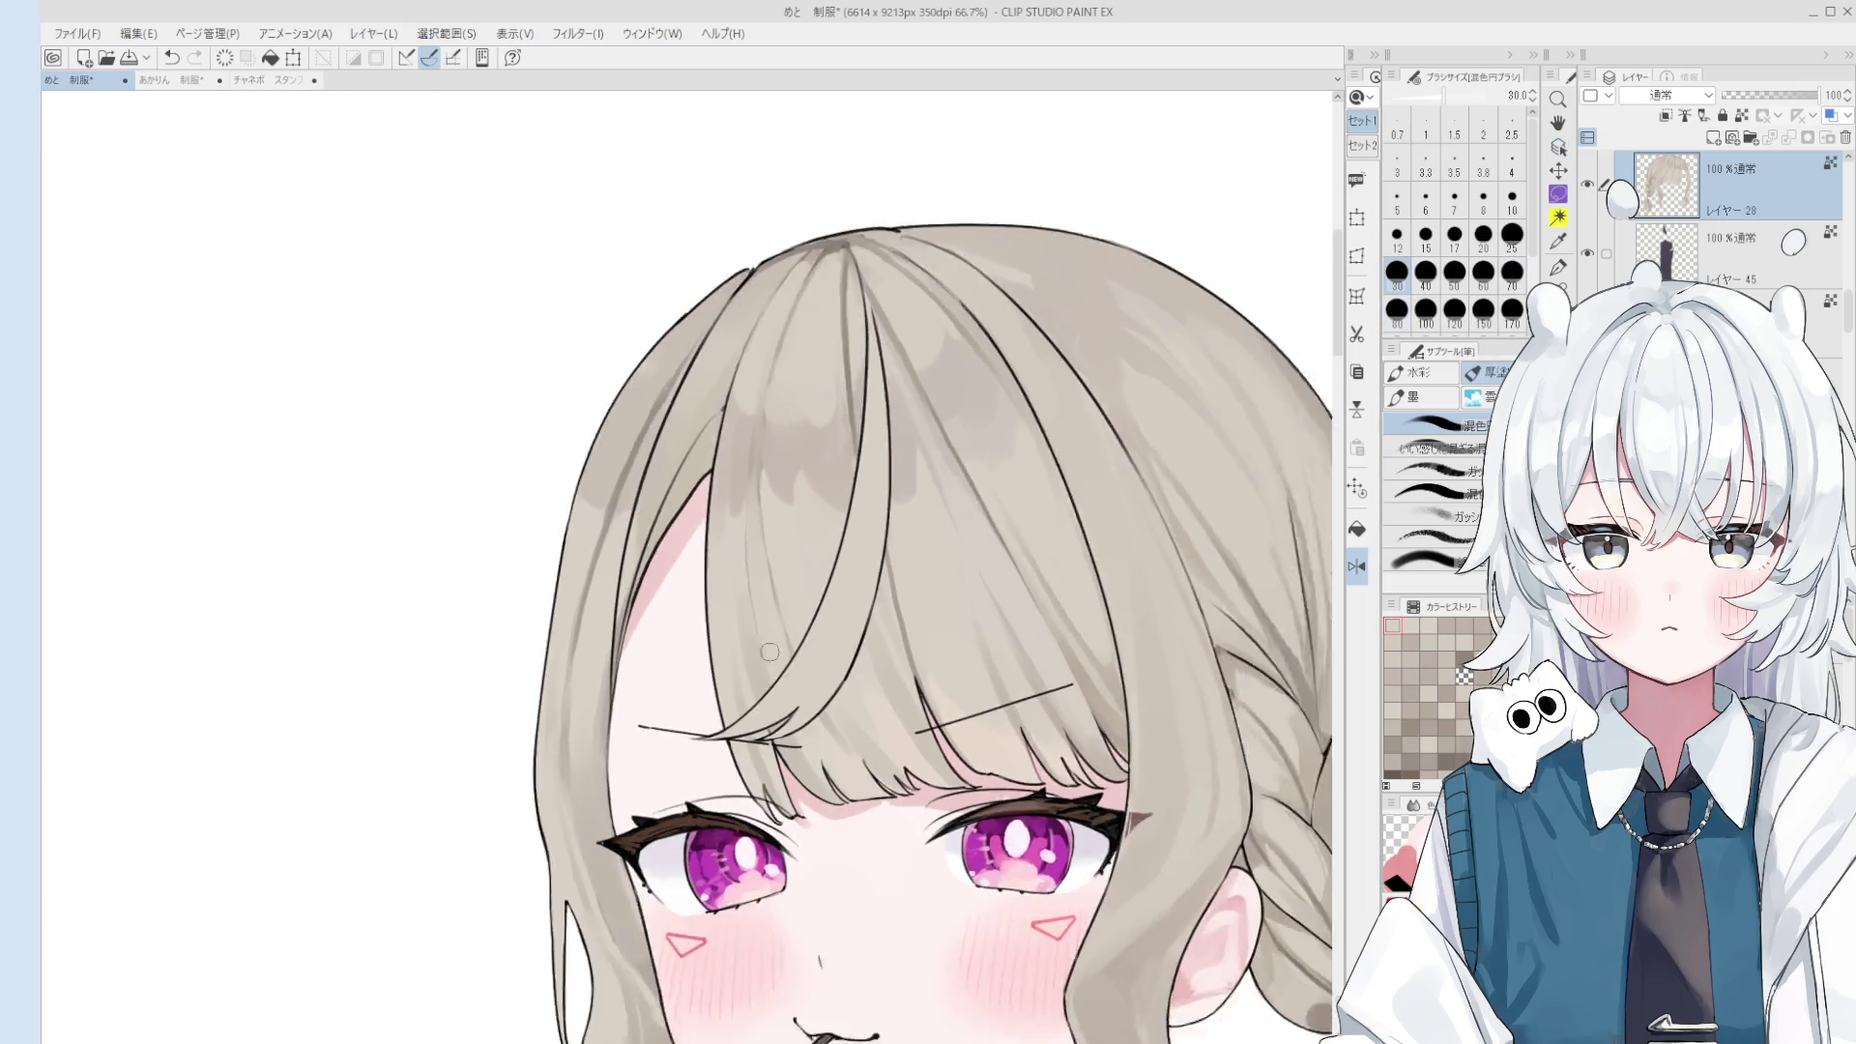
scroll(750, 576, down, 1)
key(bracketright)
key(bracketright)
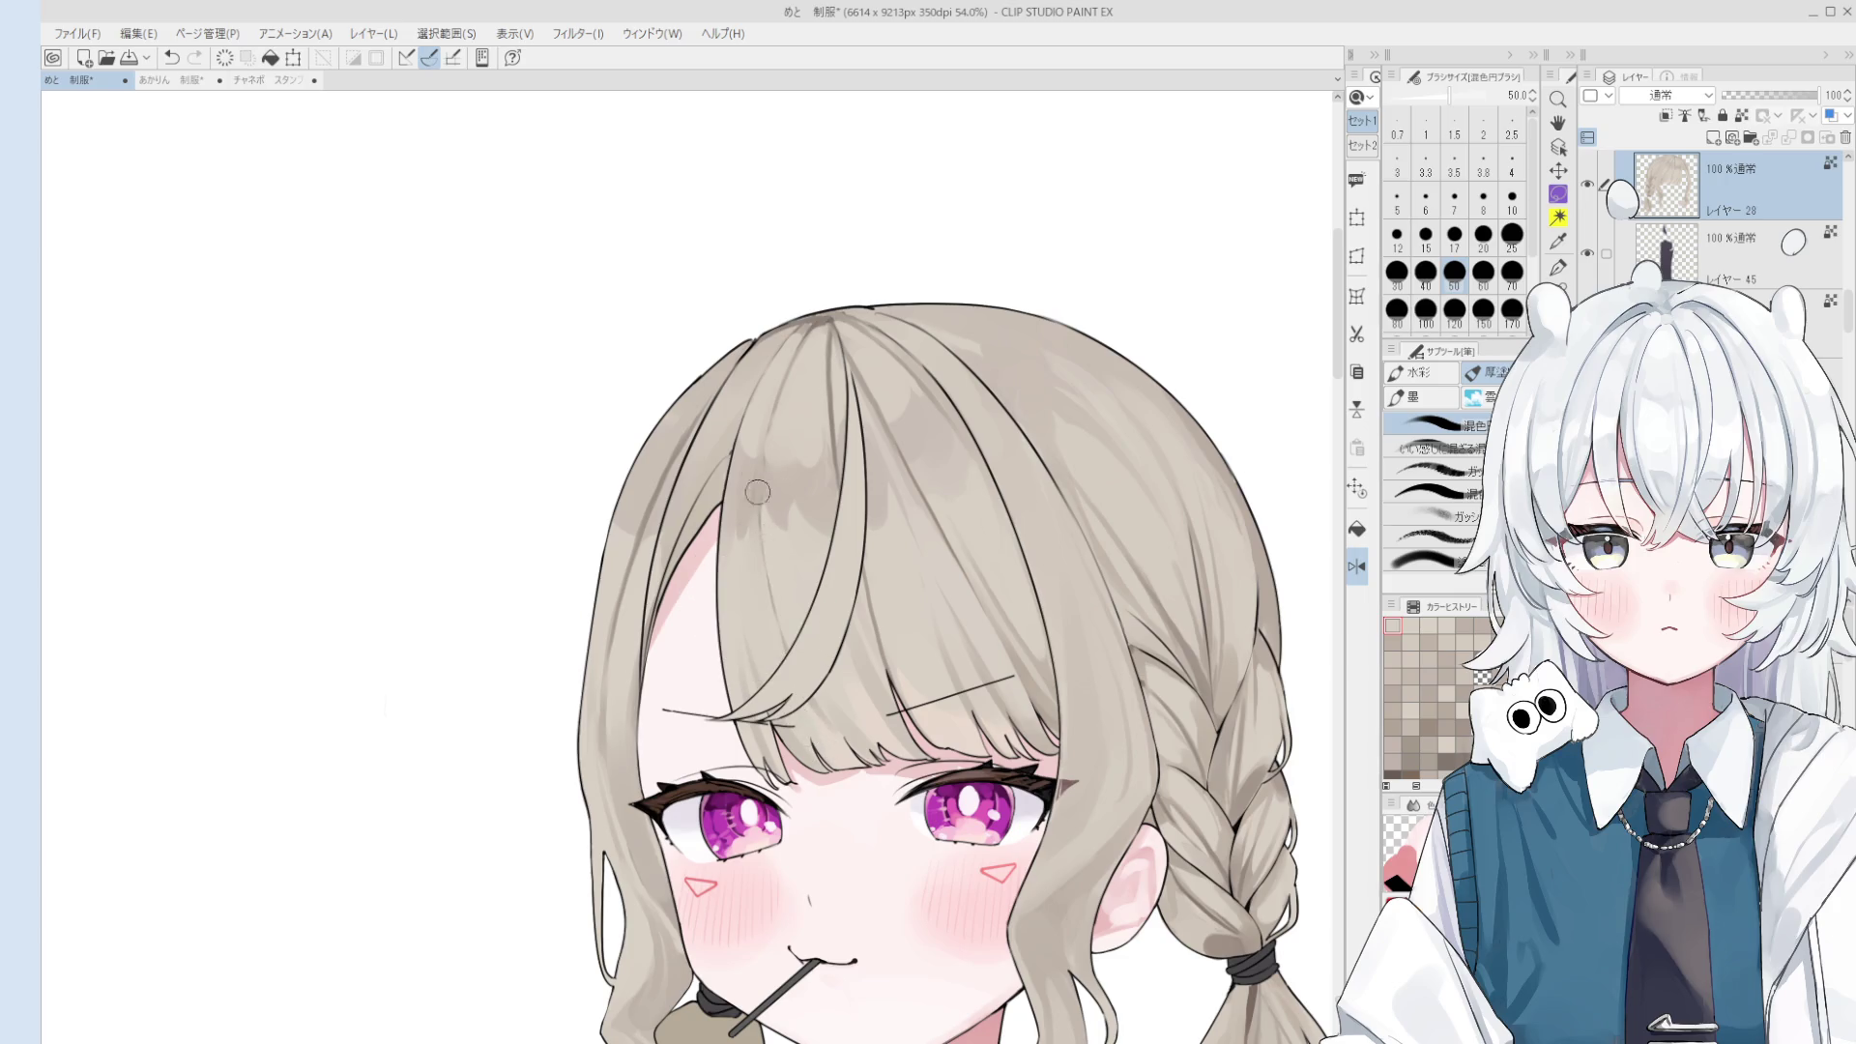
scroll(757, 570, down, 2)
key(bracketright)
key(bracketright)
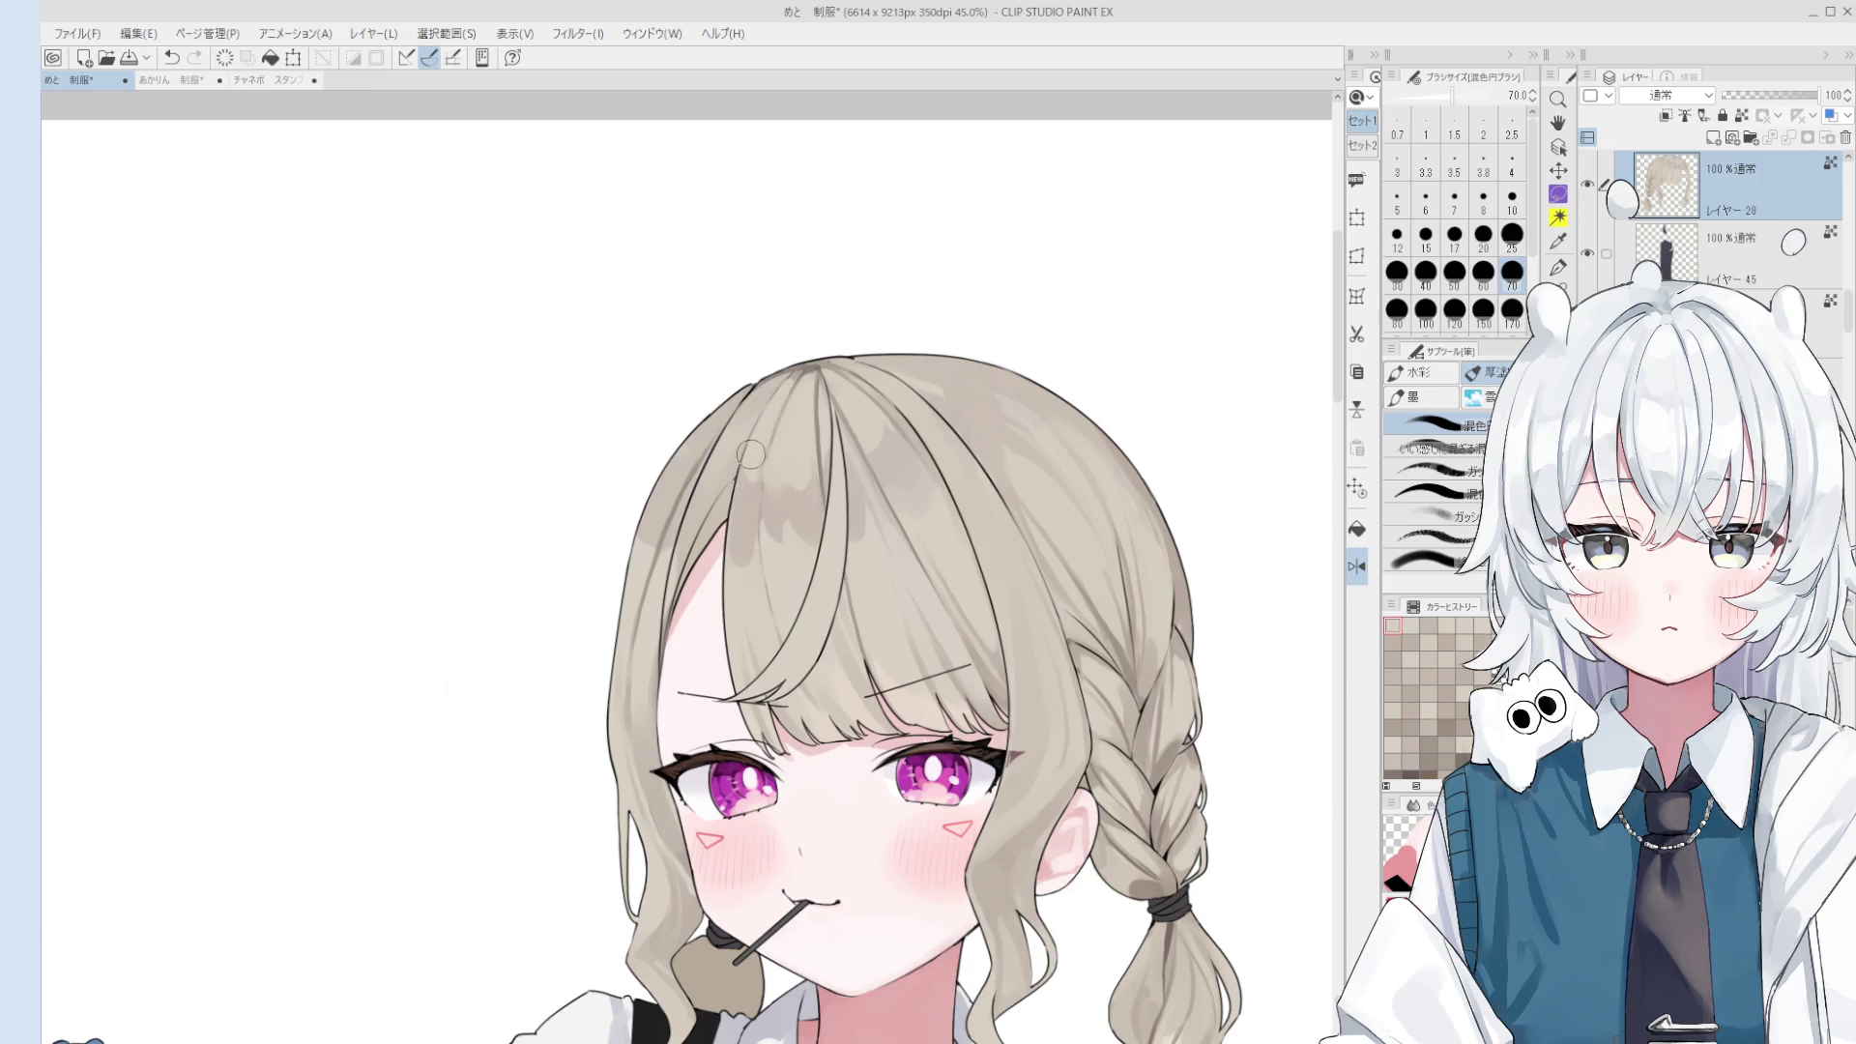
scroll(799, 435, down, 1)
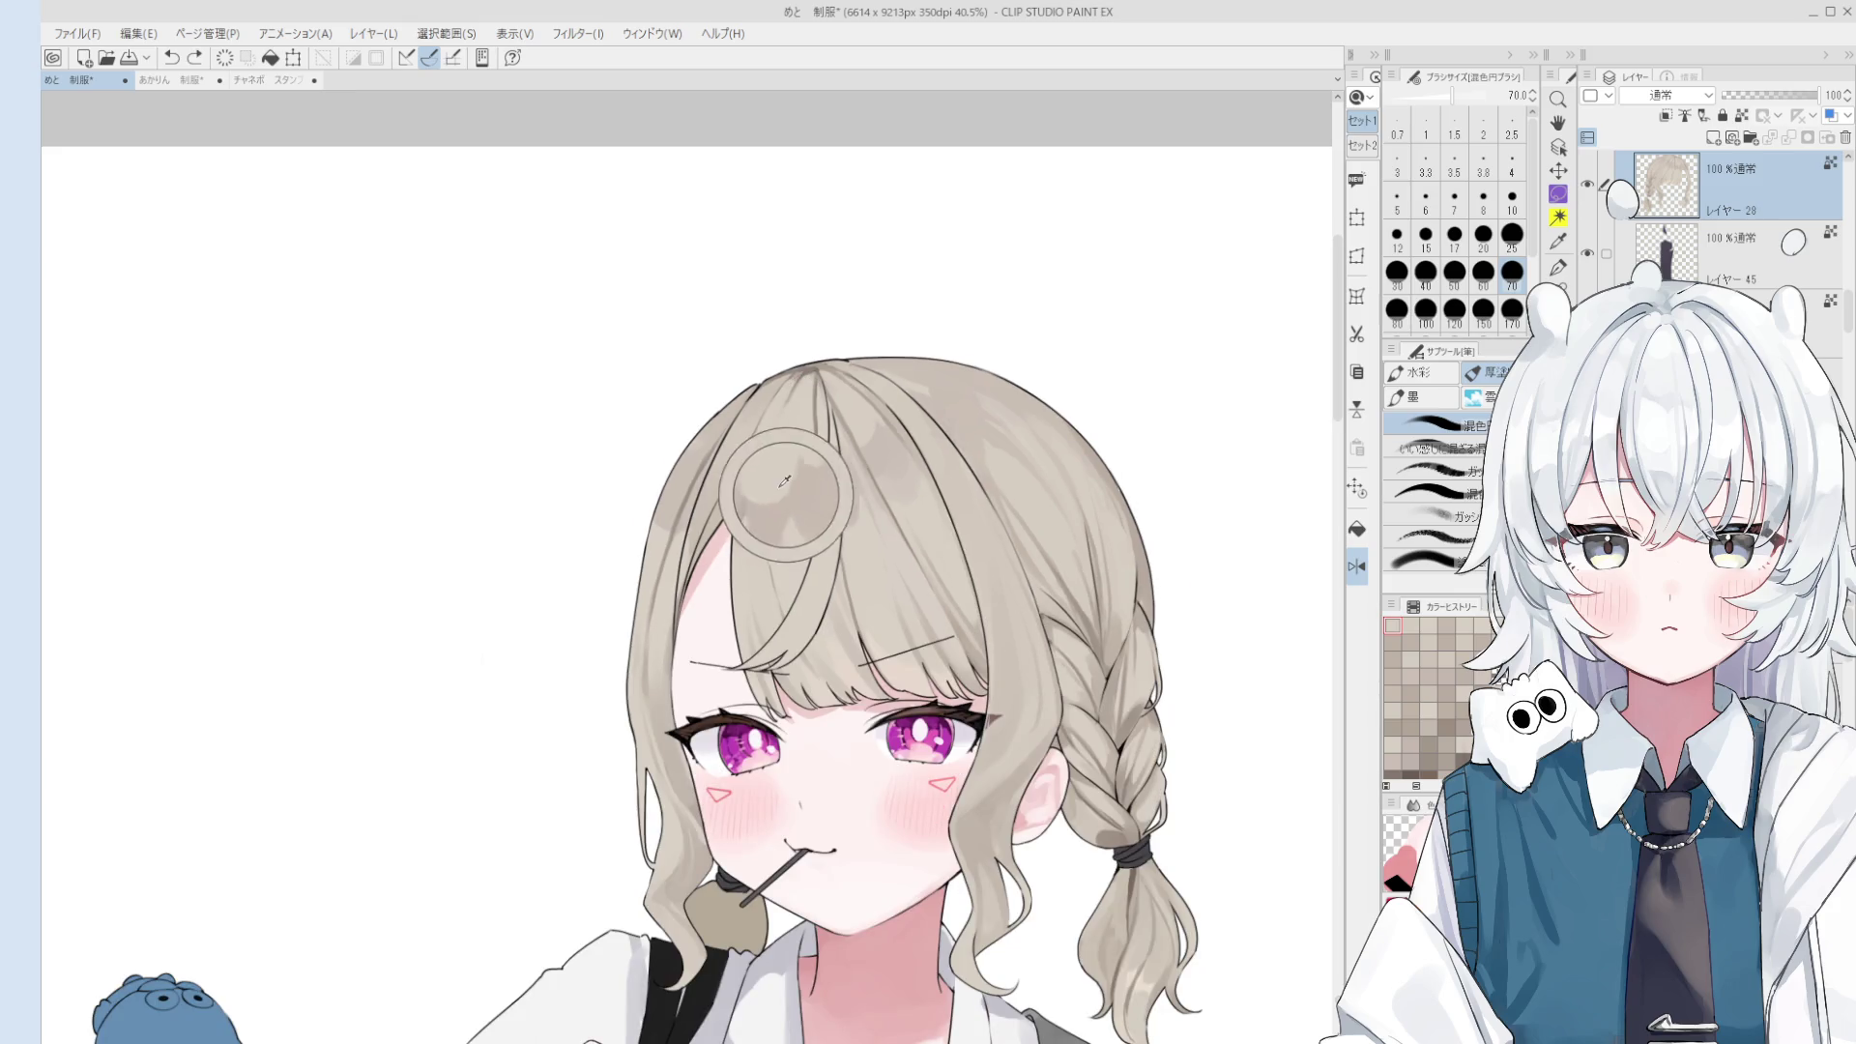
- Sample greyish bang tones and dab blending onto the crown at size 80, undoing one dab
click(788, 471)
key(bracketright)
key(bracketright)
key(bracketright)
click(783, 461)
key(bracketleft)
key(bracketleft)
key(bracketleft)
click(783, 464)
click(769, 445)
key(h)
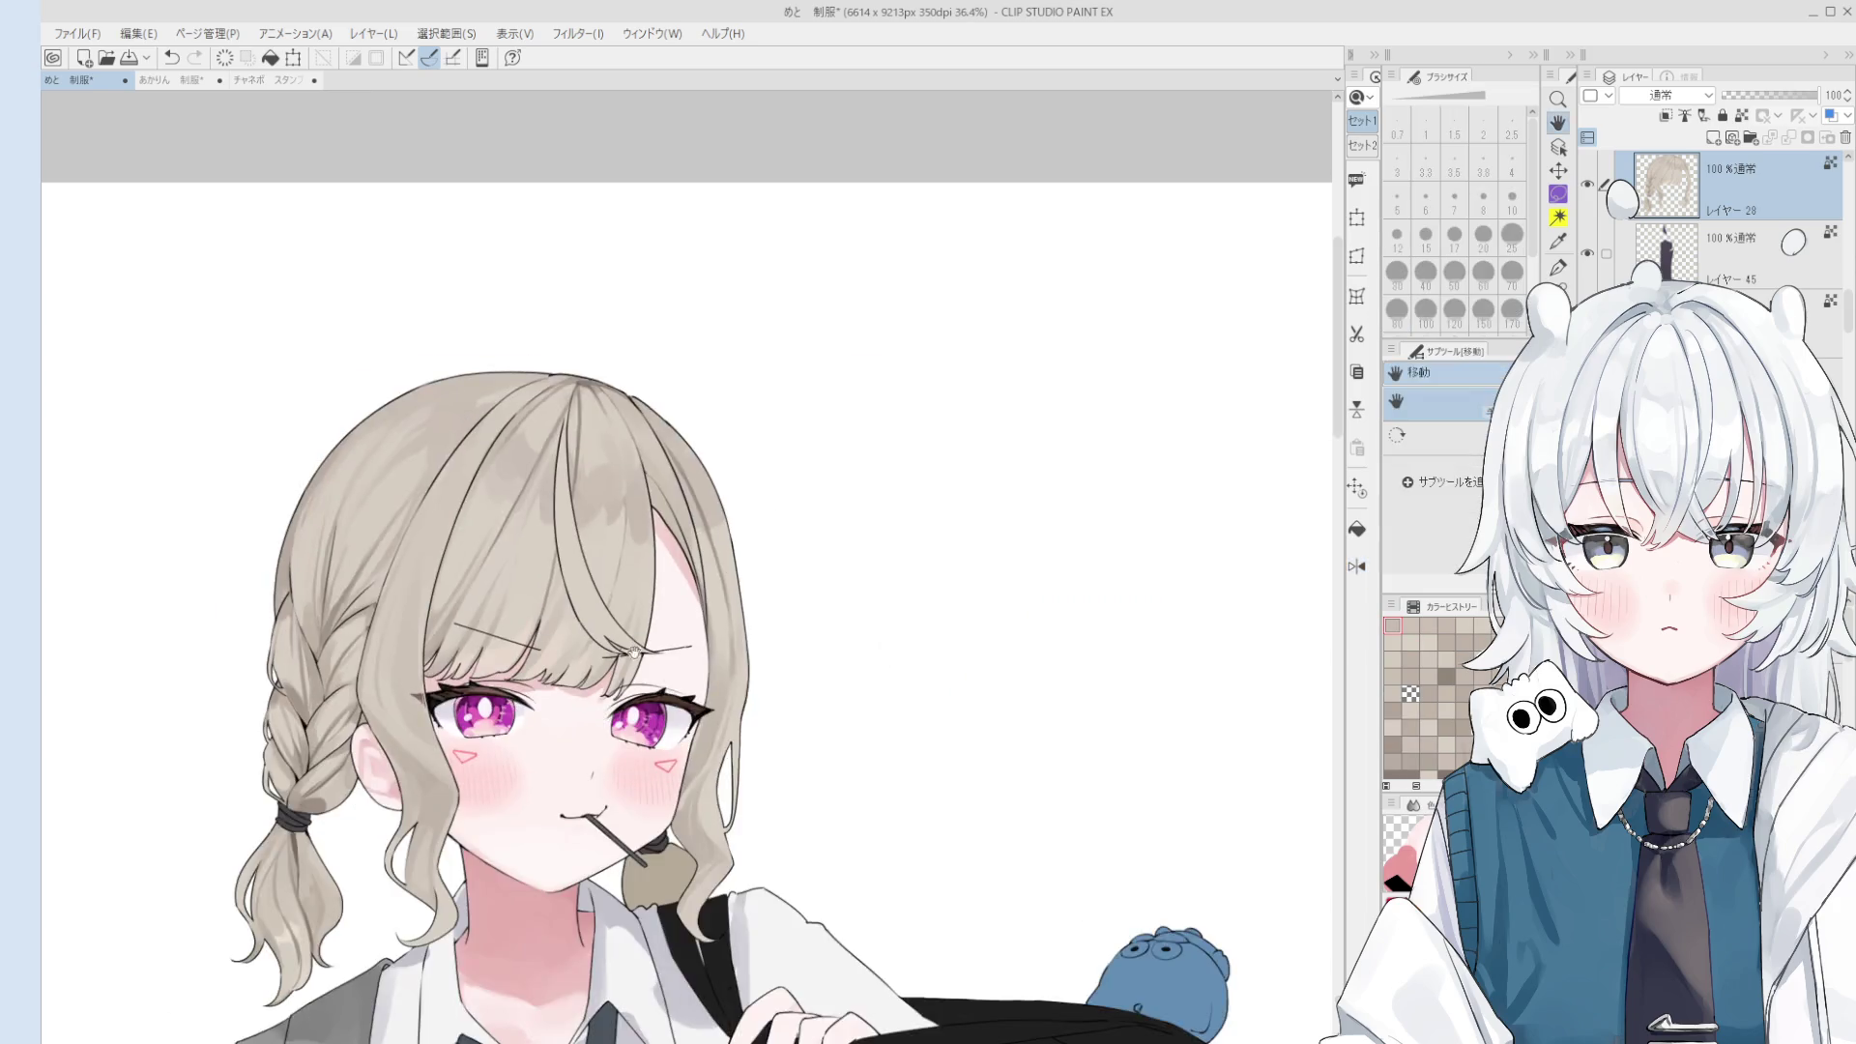
key(ctrl+z)
- Blend across the crown and above the eyes at sizes 100 and 60, undoing one stroke
drag(716, 430, 730, 455)
key(bracketright)
click(761, 474)
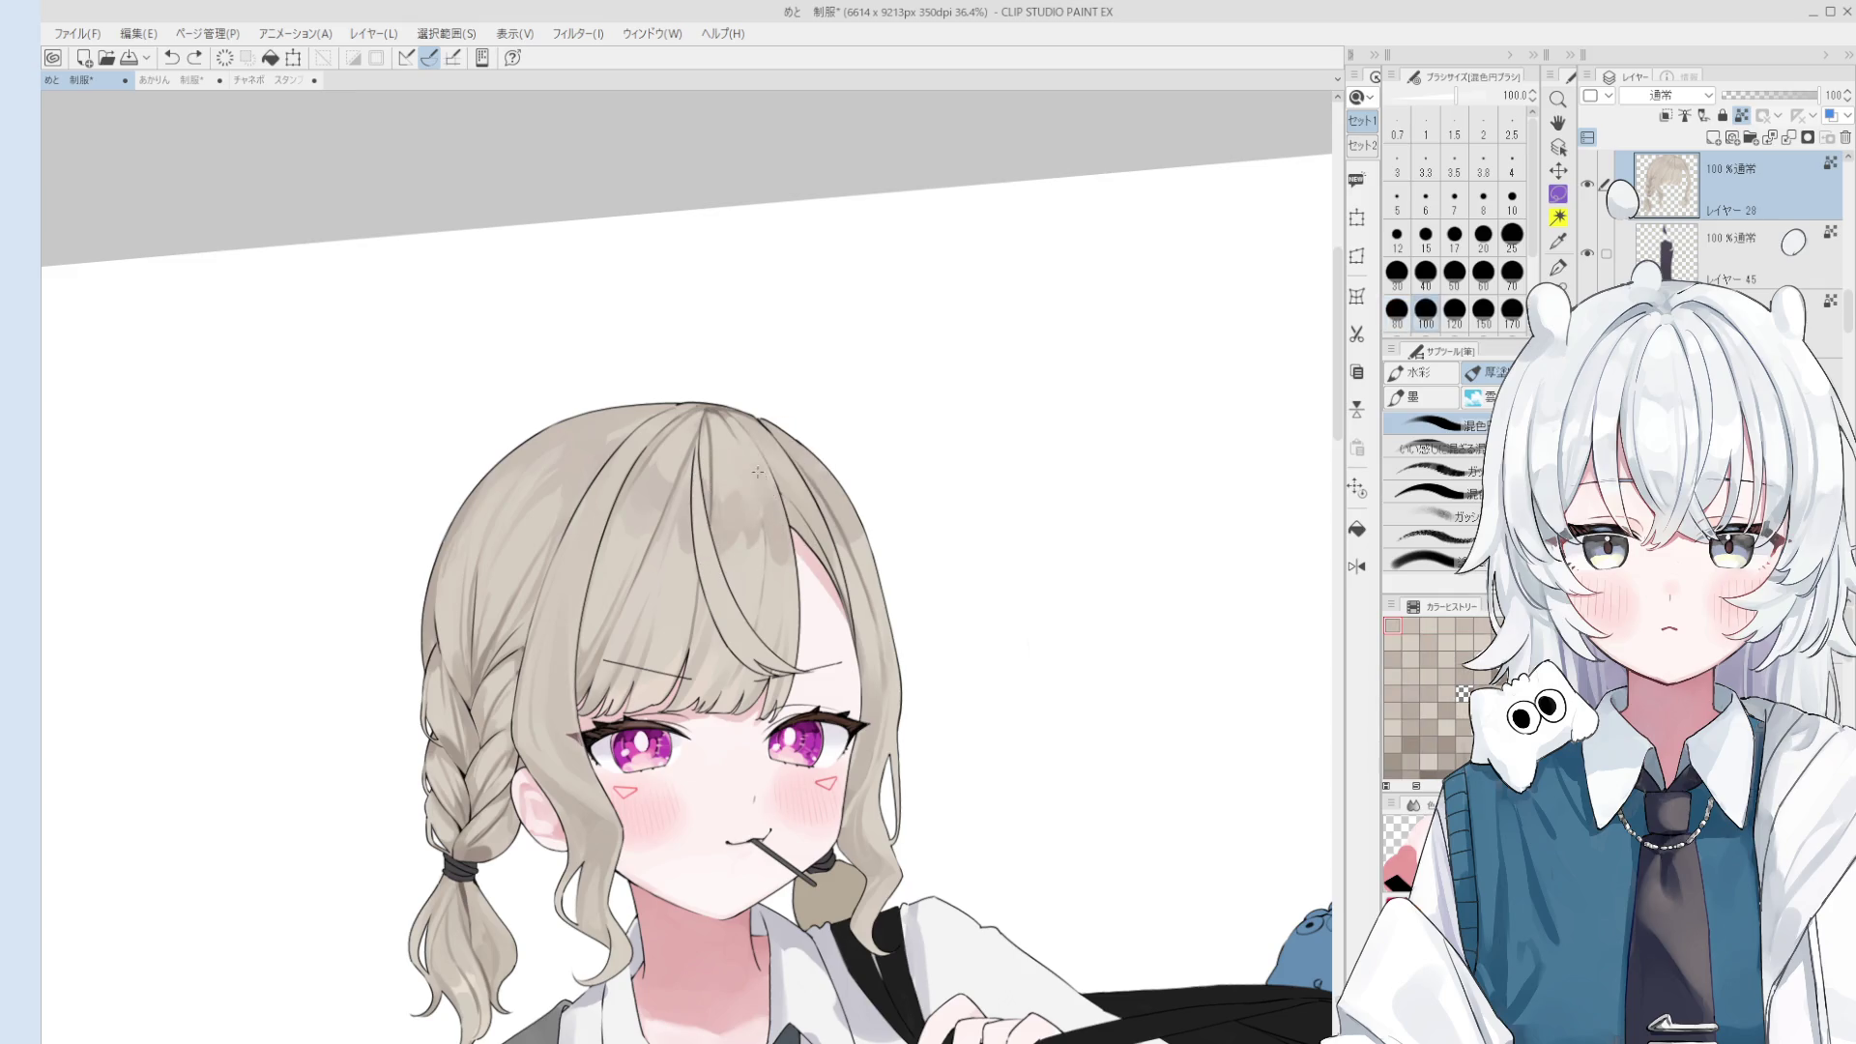
drag(761, 474, 827, 603)
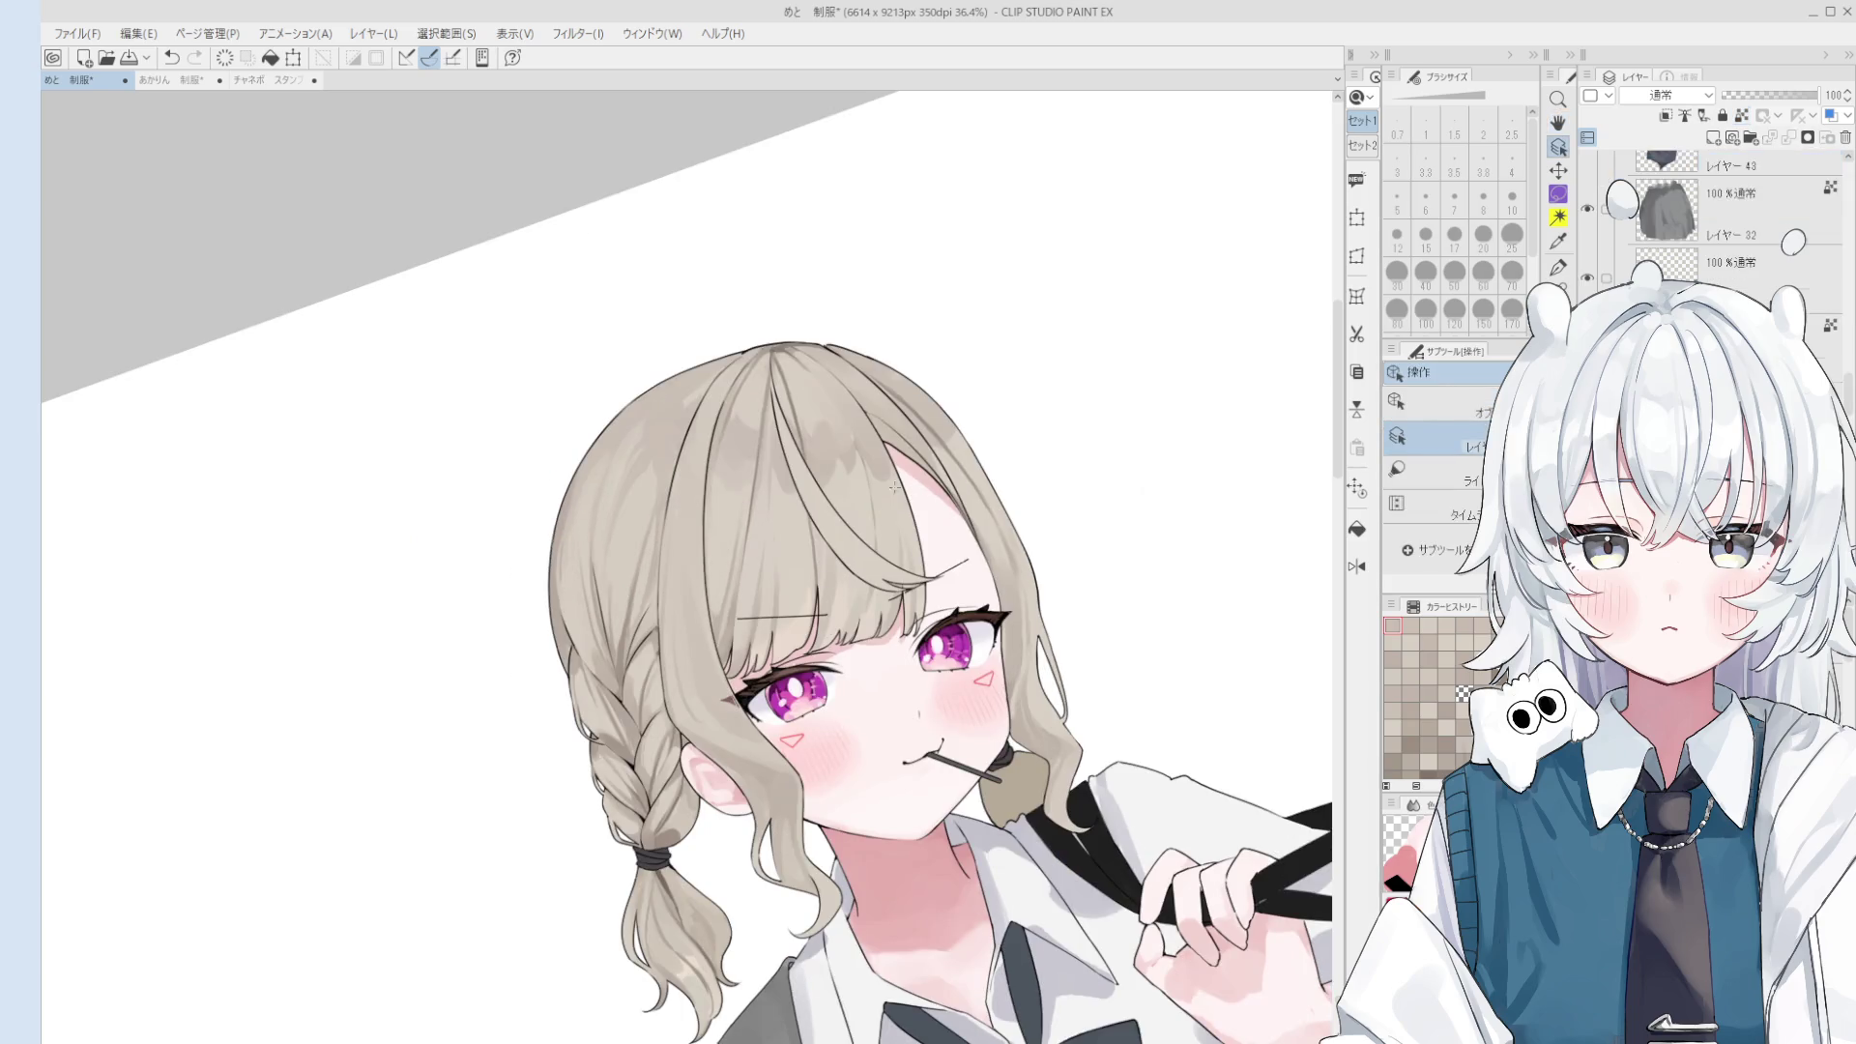
key(bracketleft)
key(bracketleft)
key(bracketleft)
key(bracketright)
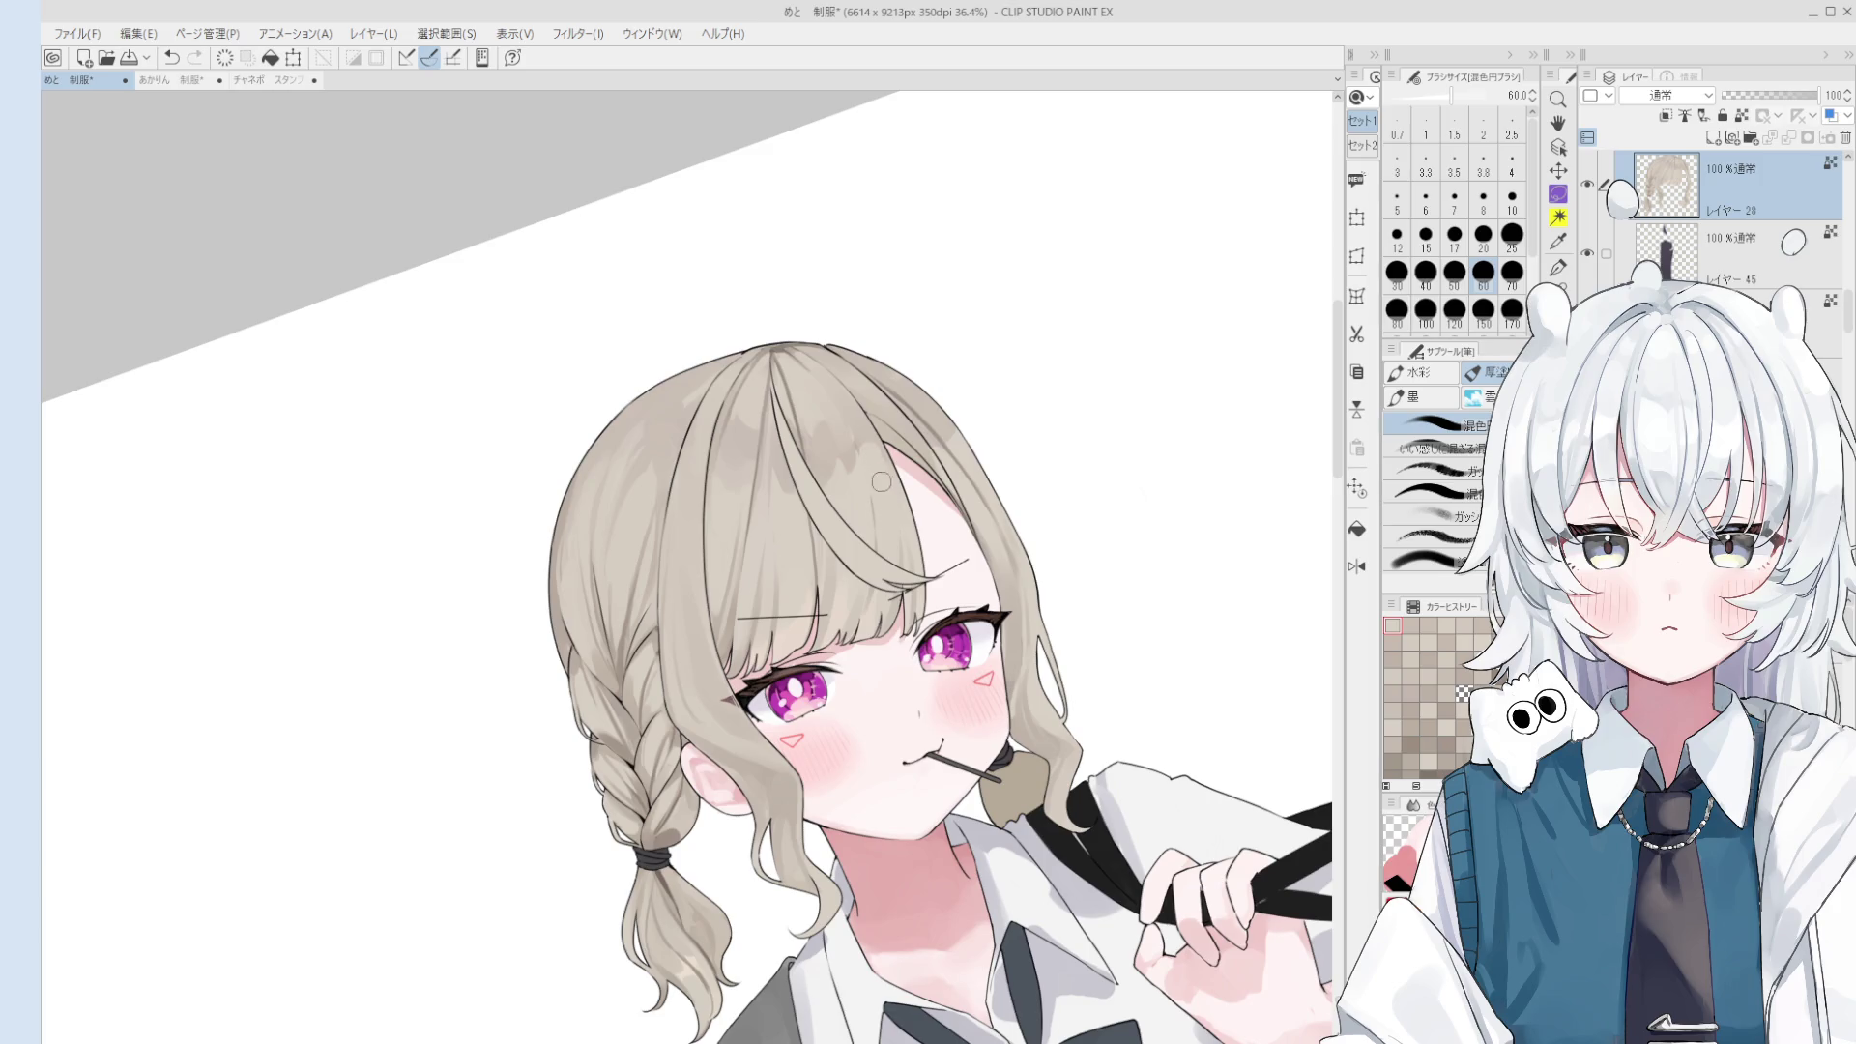
drag(887, 514, 873, 454)
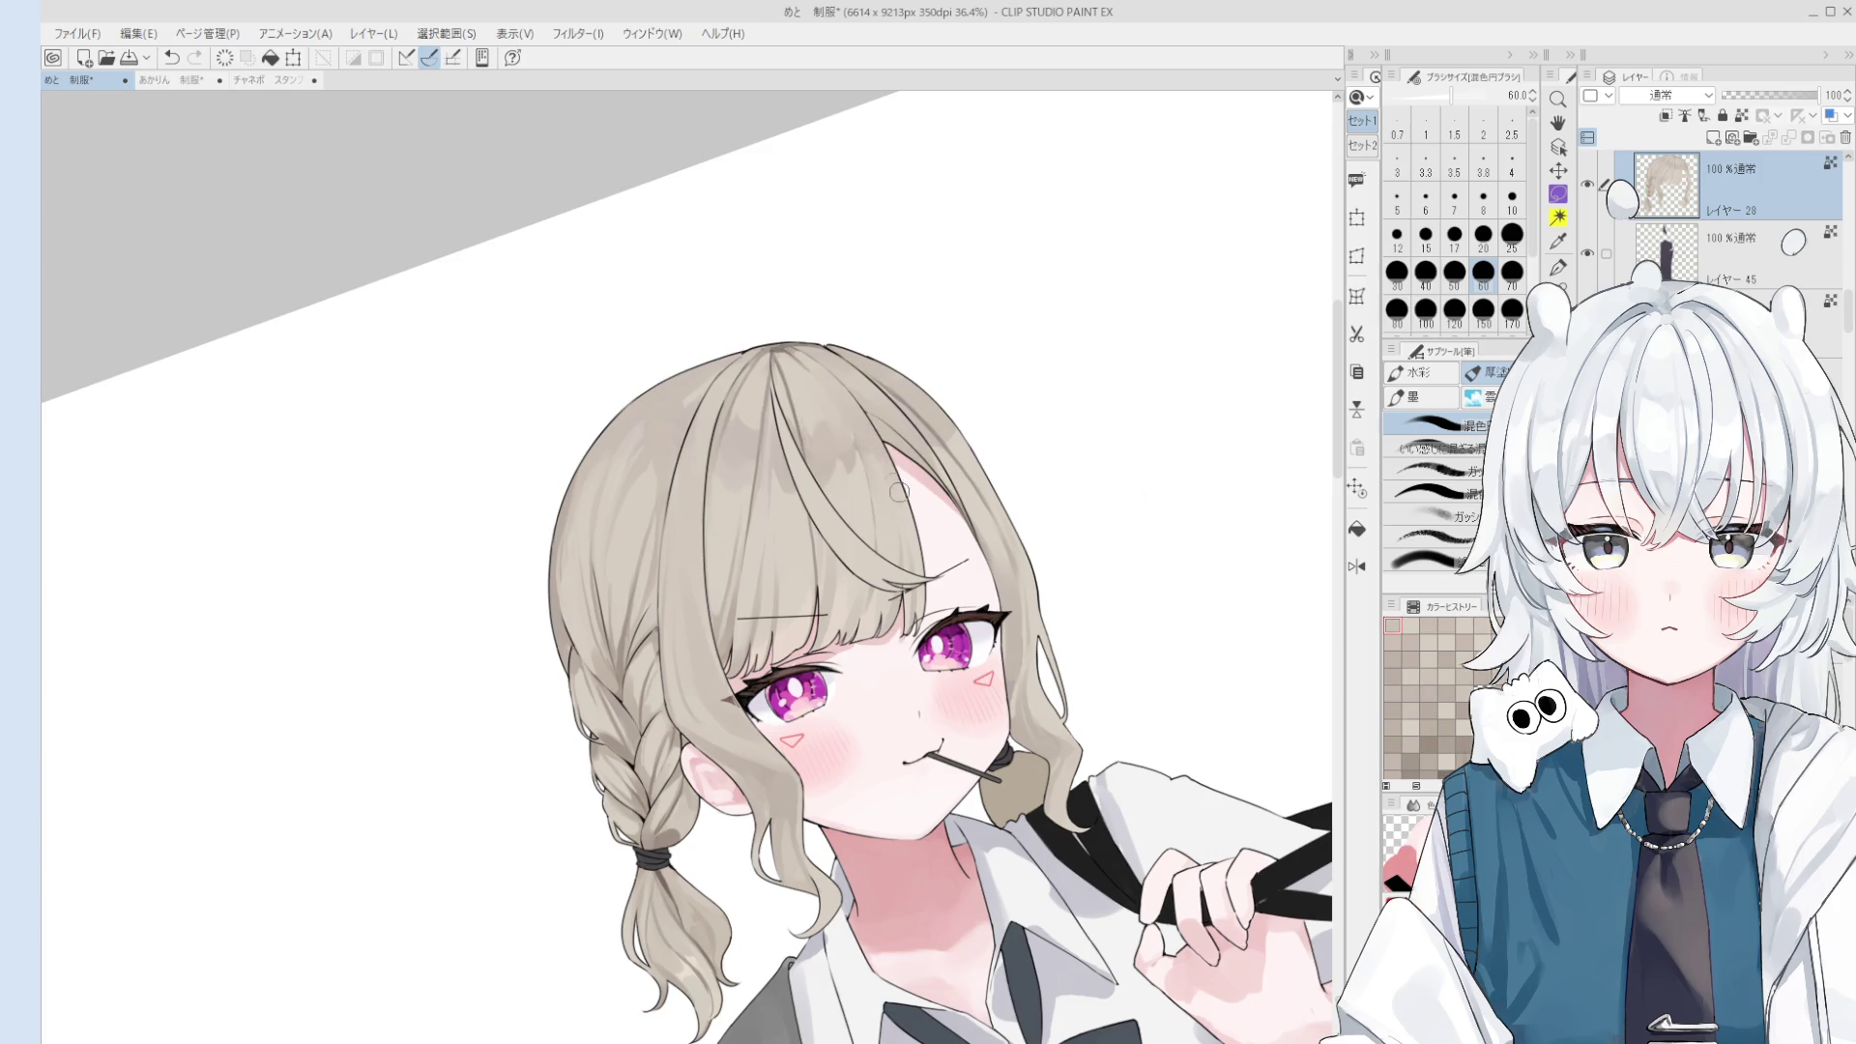
key(ctrl+z)
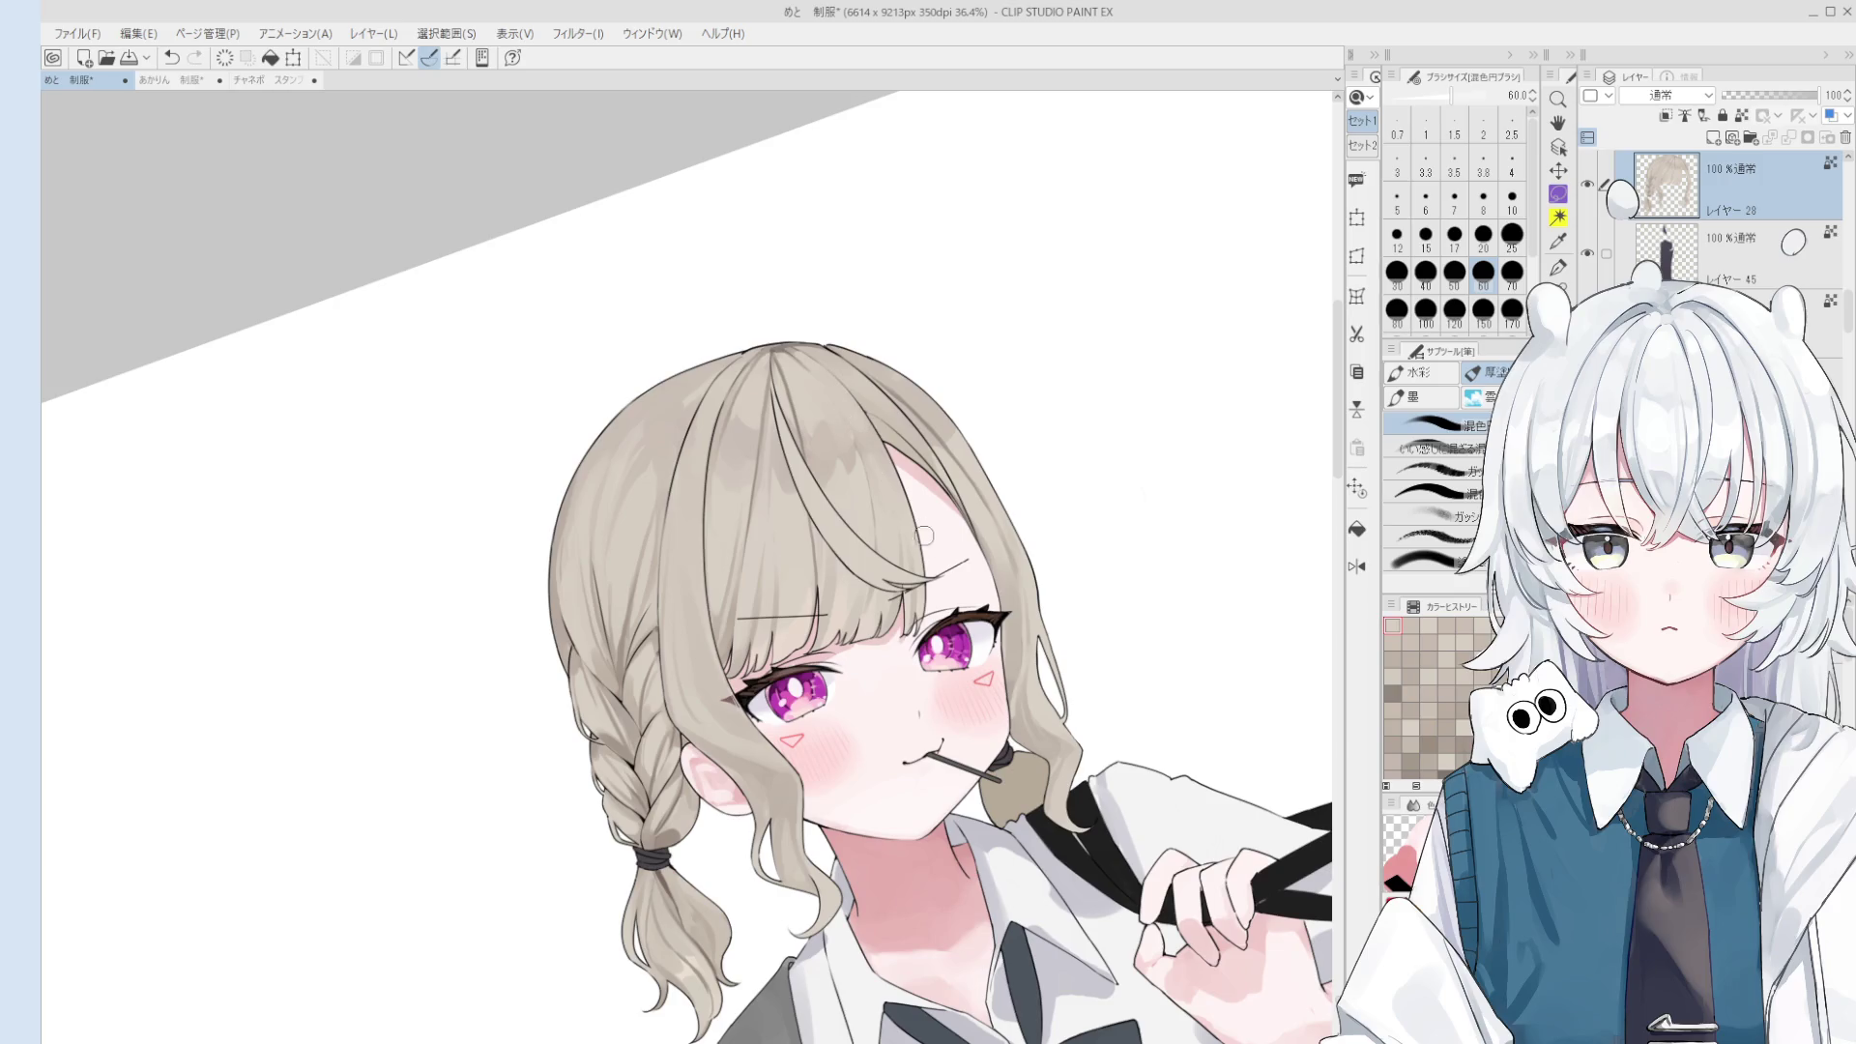
key(asciicircum)
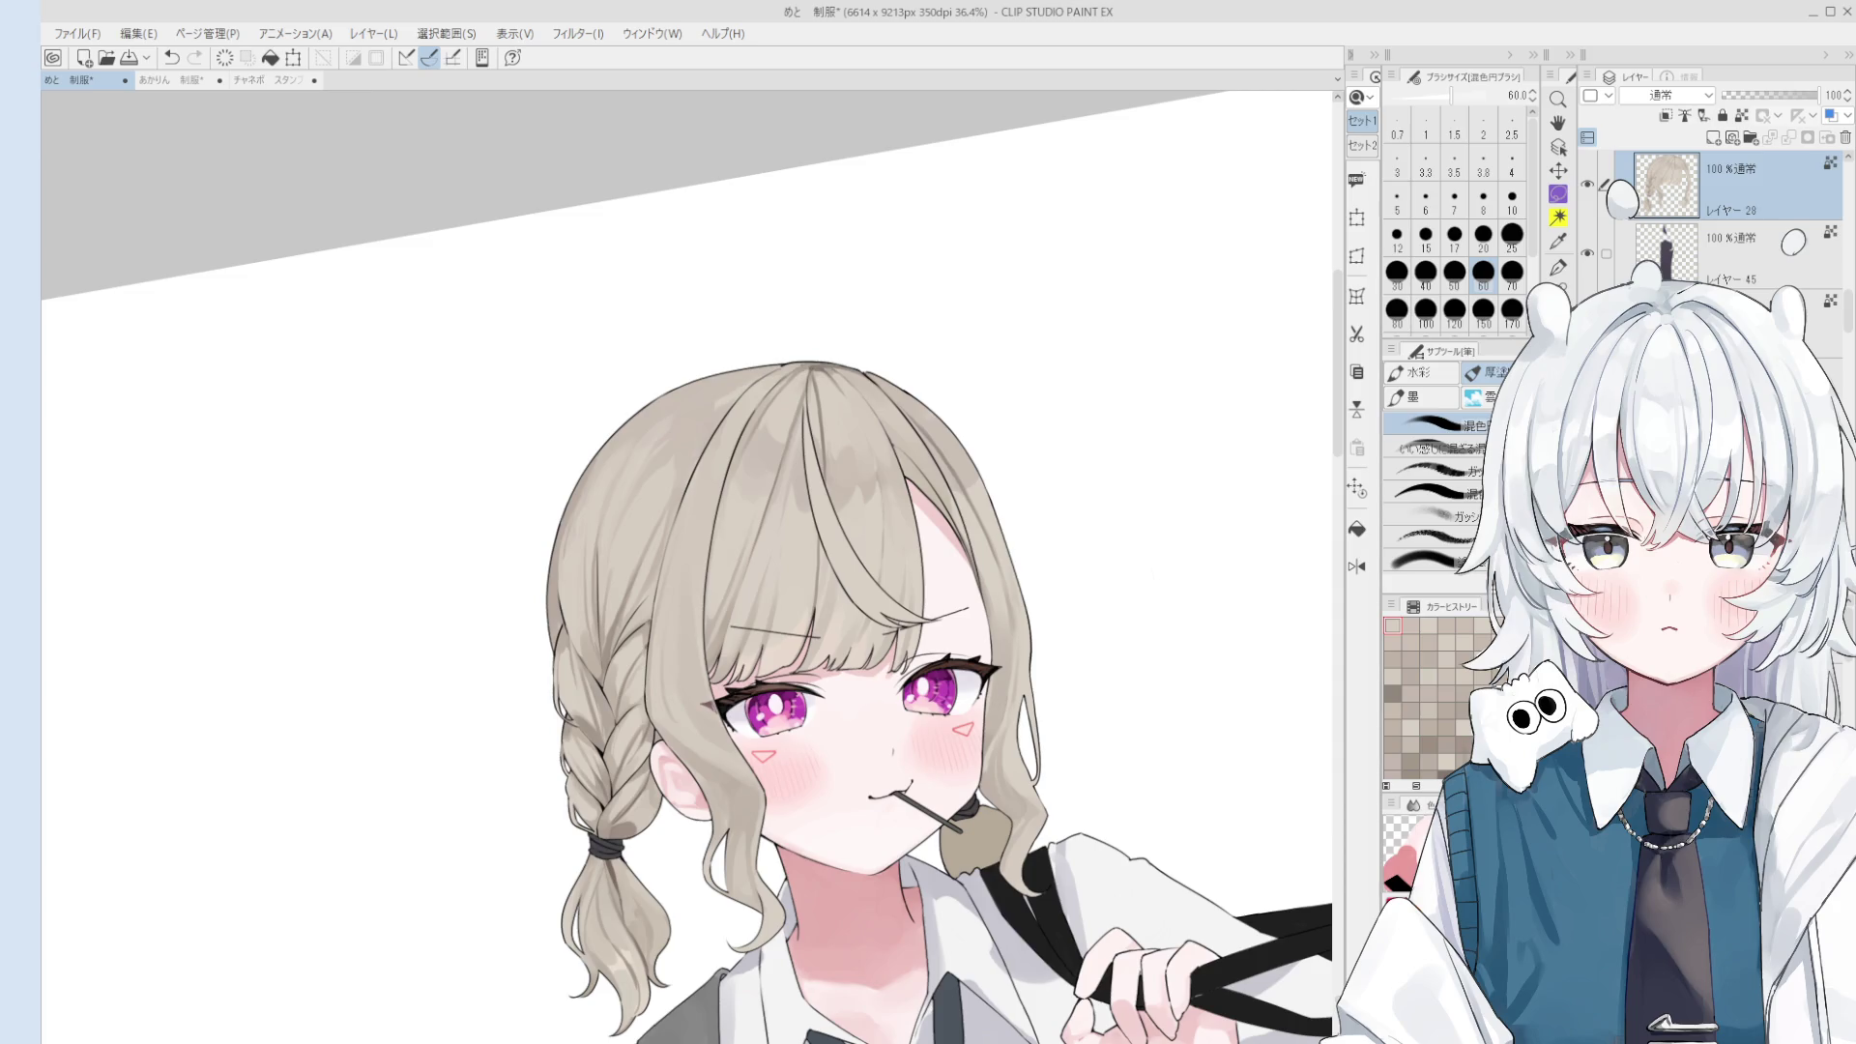
- Zoom in on the head and dab size-50 blending strokes into the upper hair shading
scroll(711, 469, up, 1)
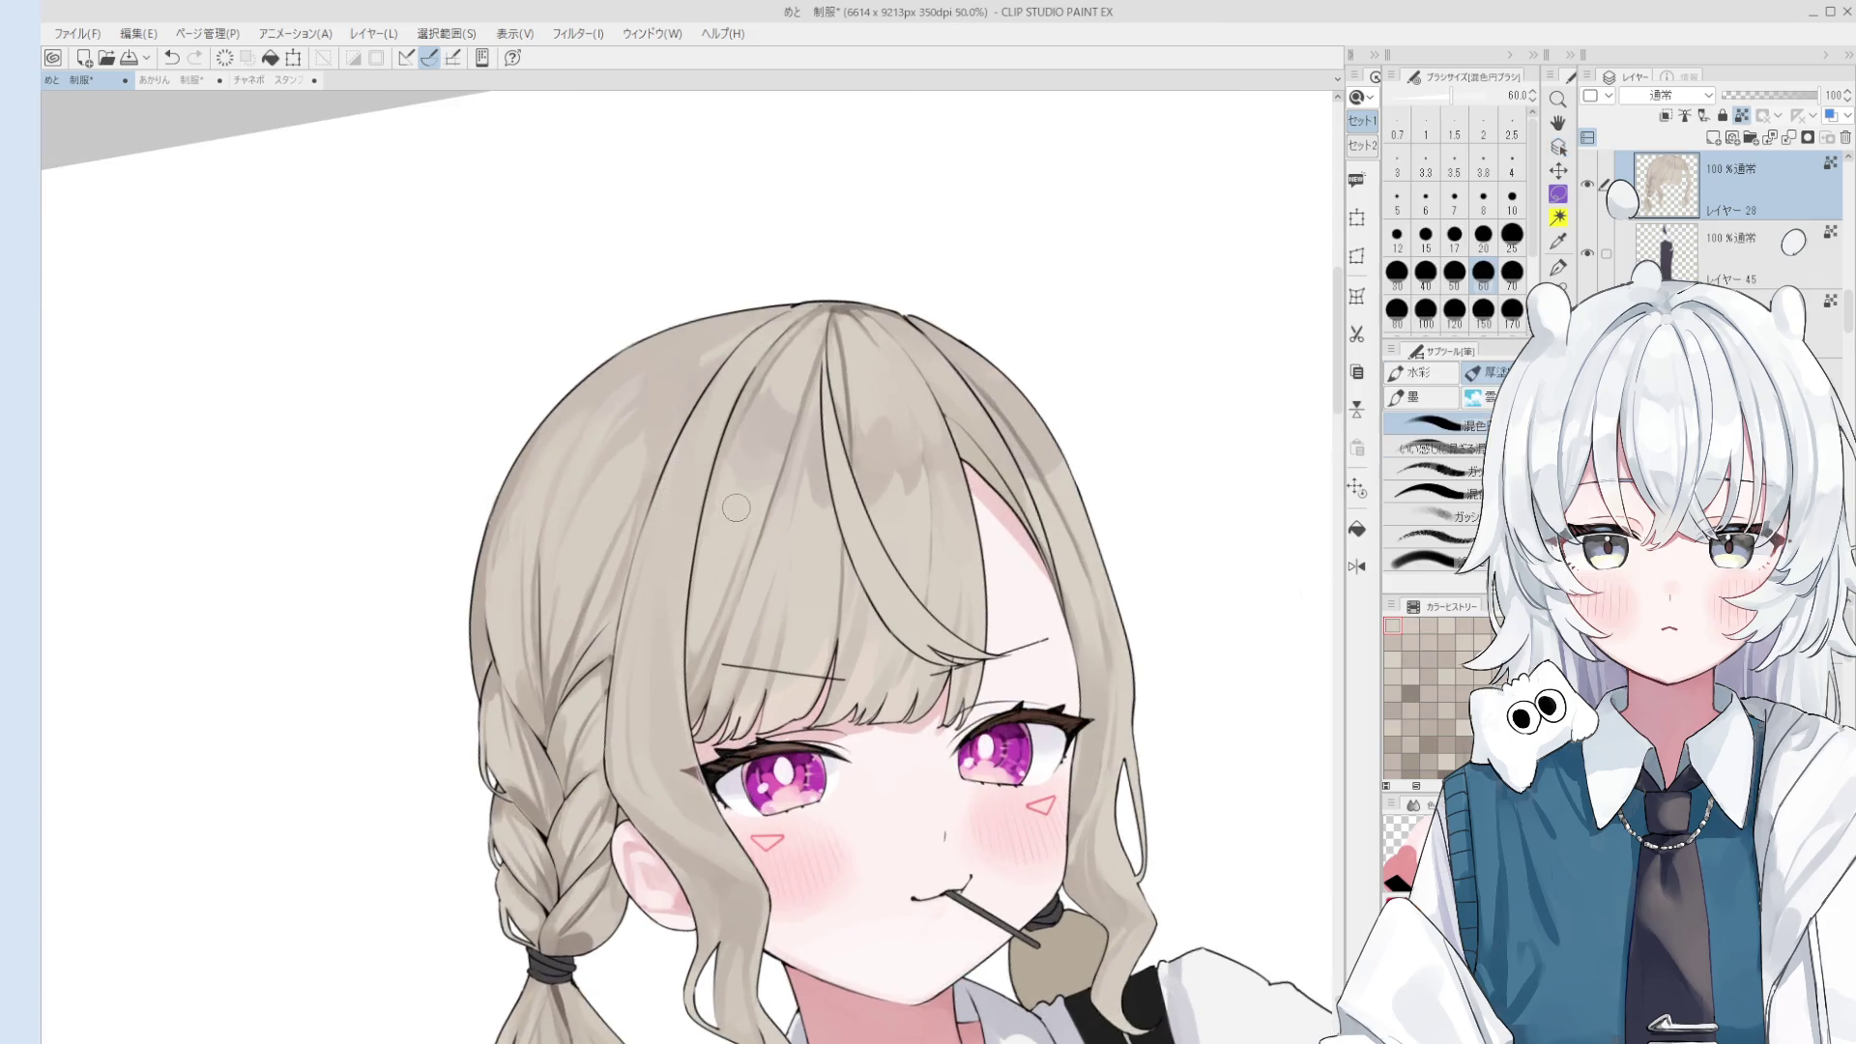
key(bracketright)
key(bracketright)
key(bracketleft)
key(bracketleft)
key(bracketleft)
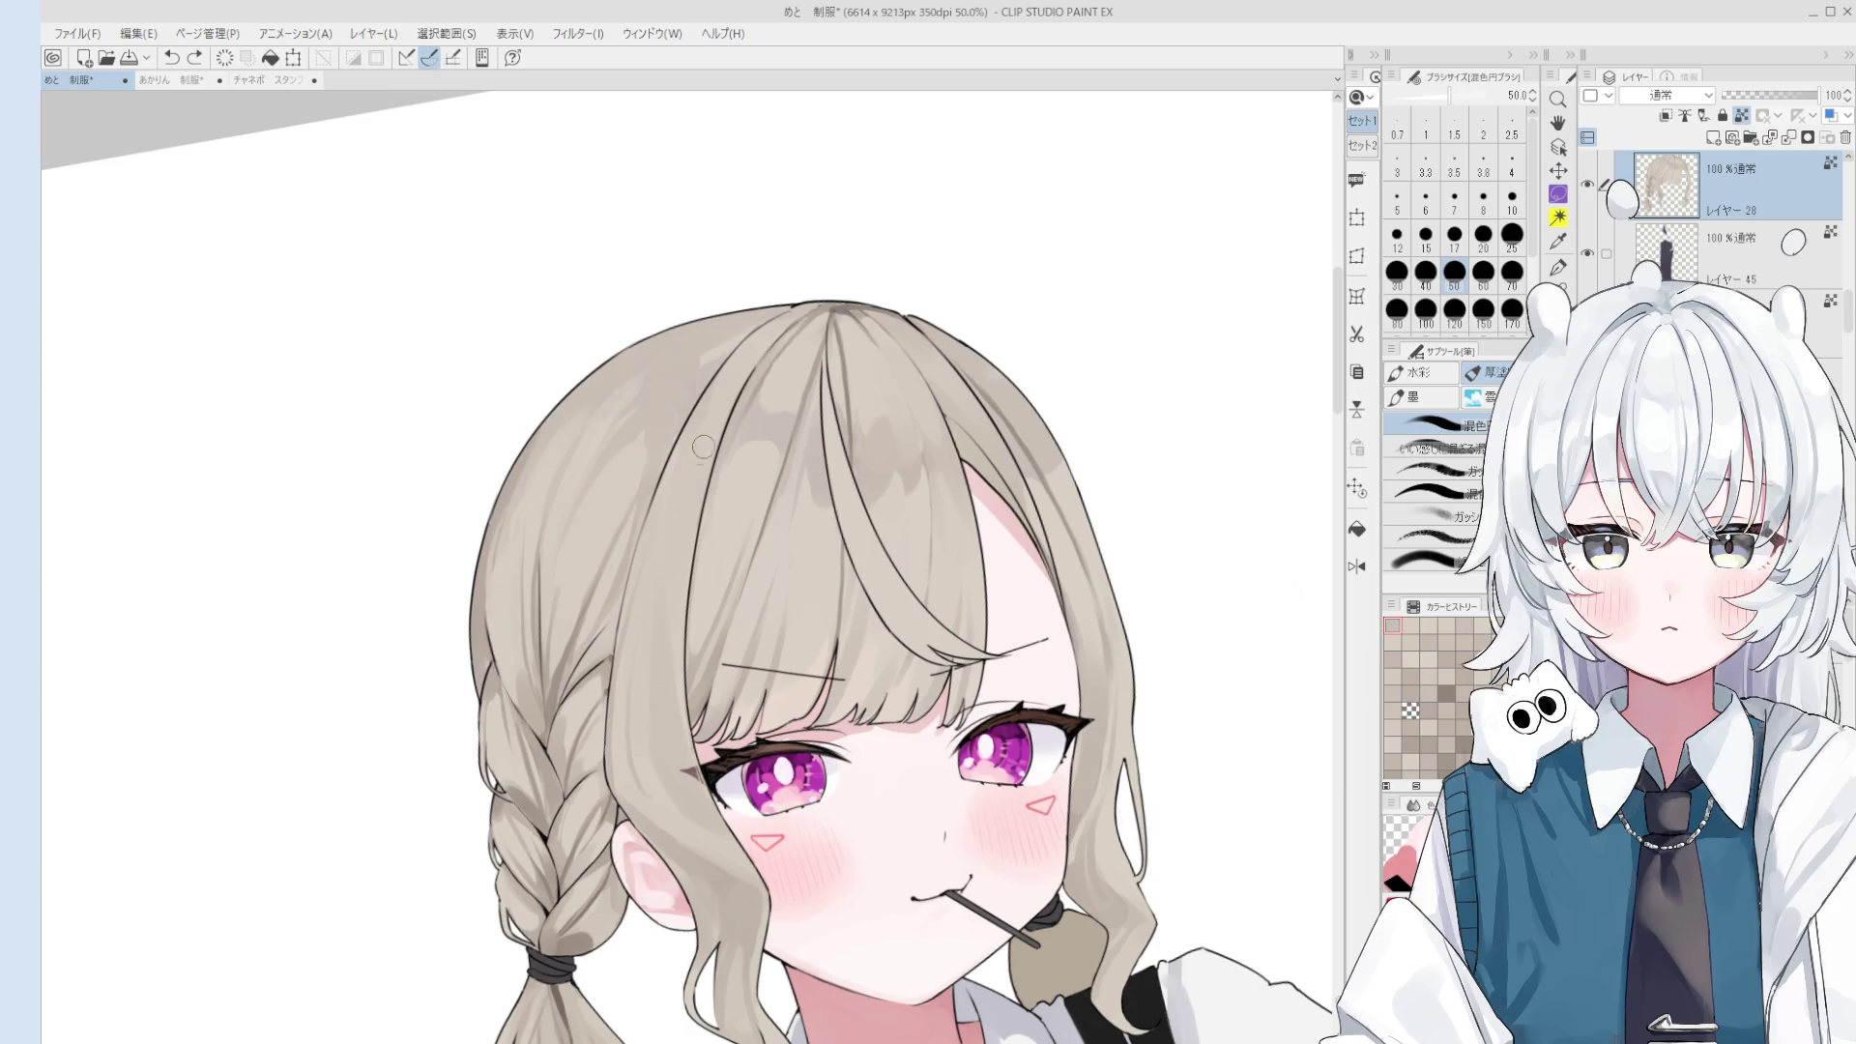
click(705, 455)
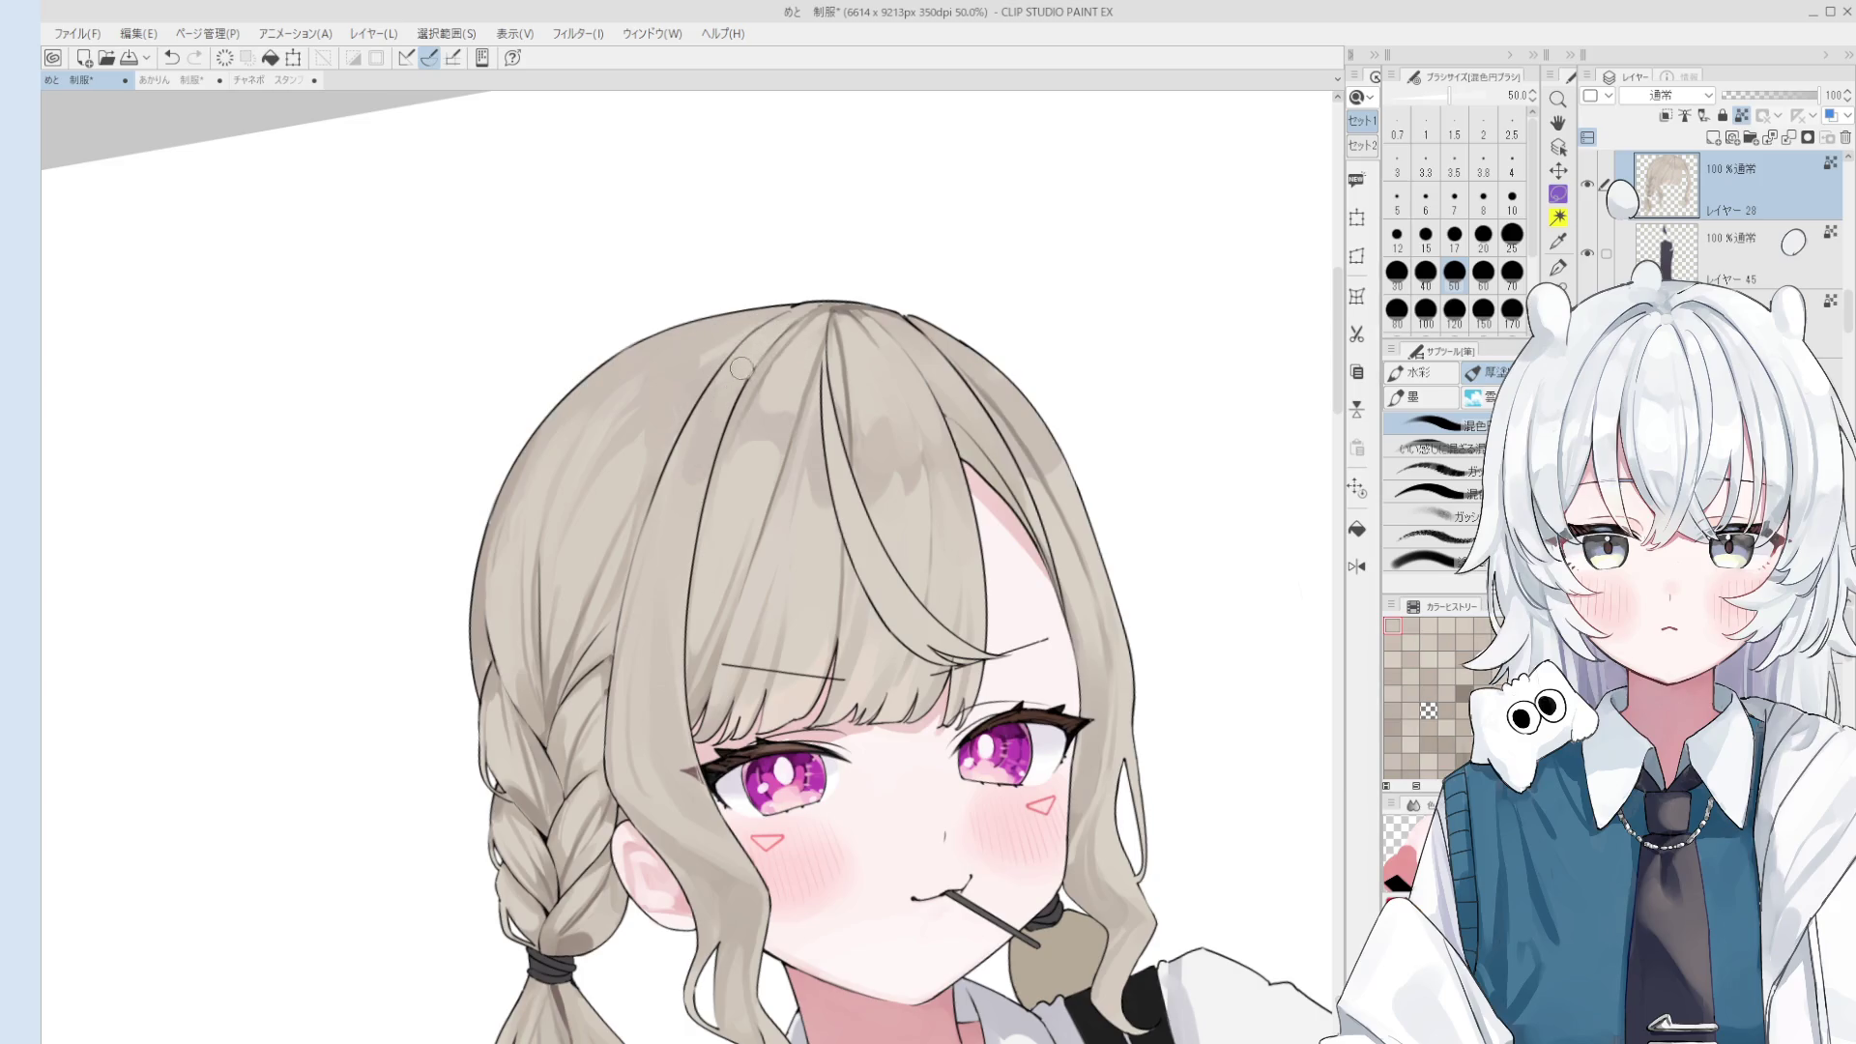
click(737, 368)
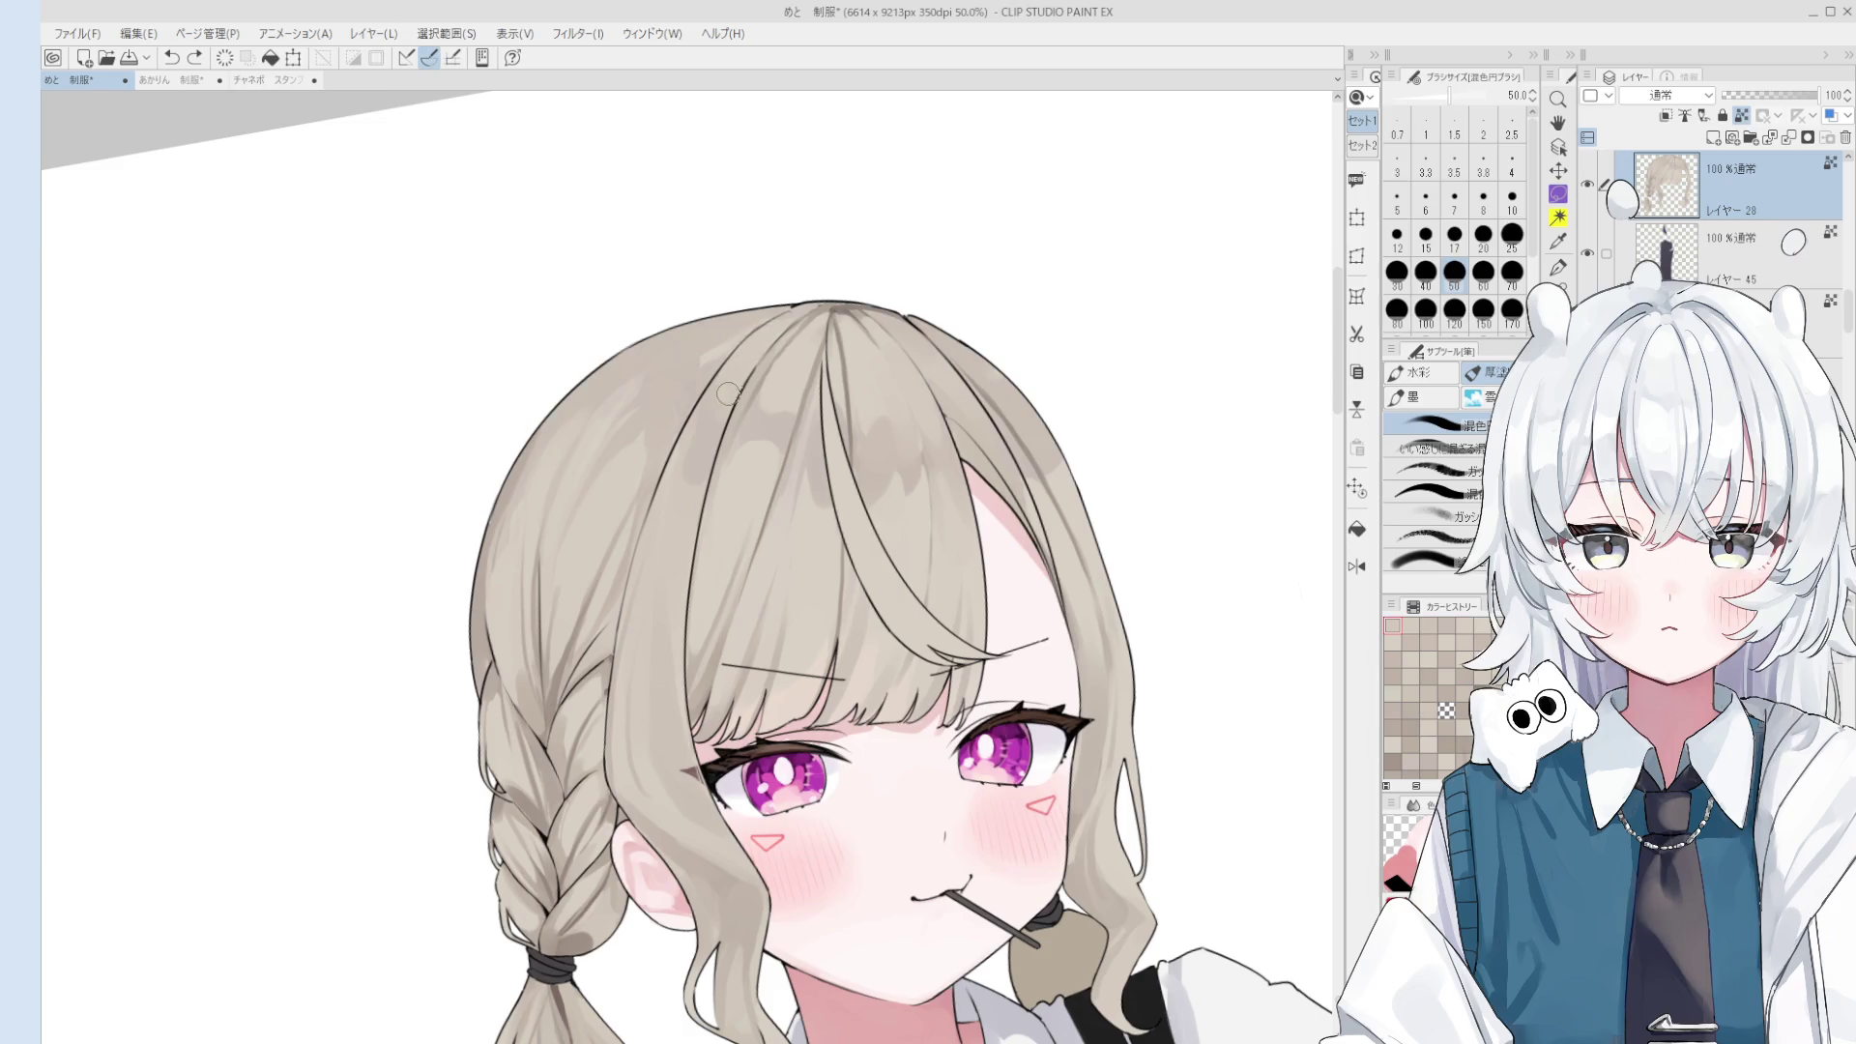
click(687, 484)
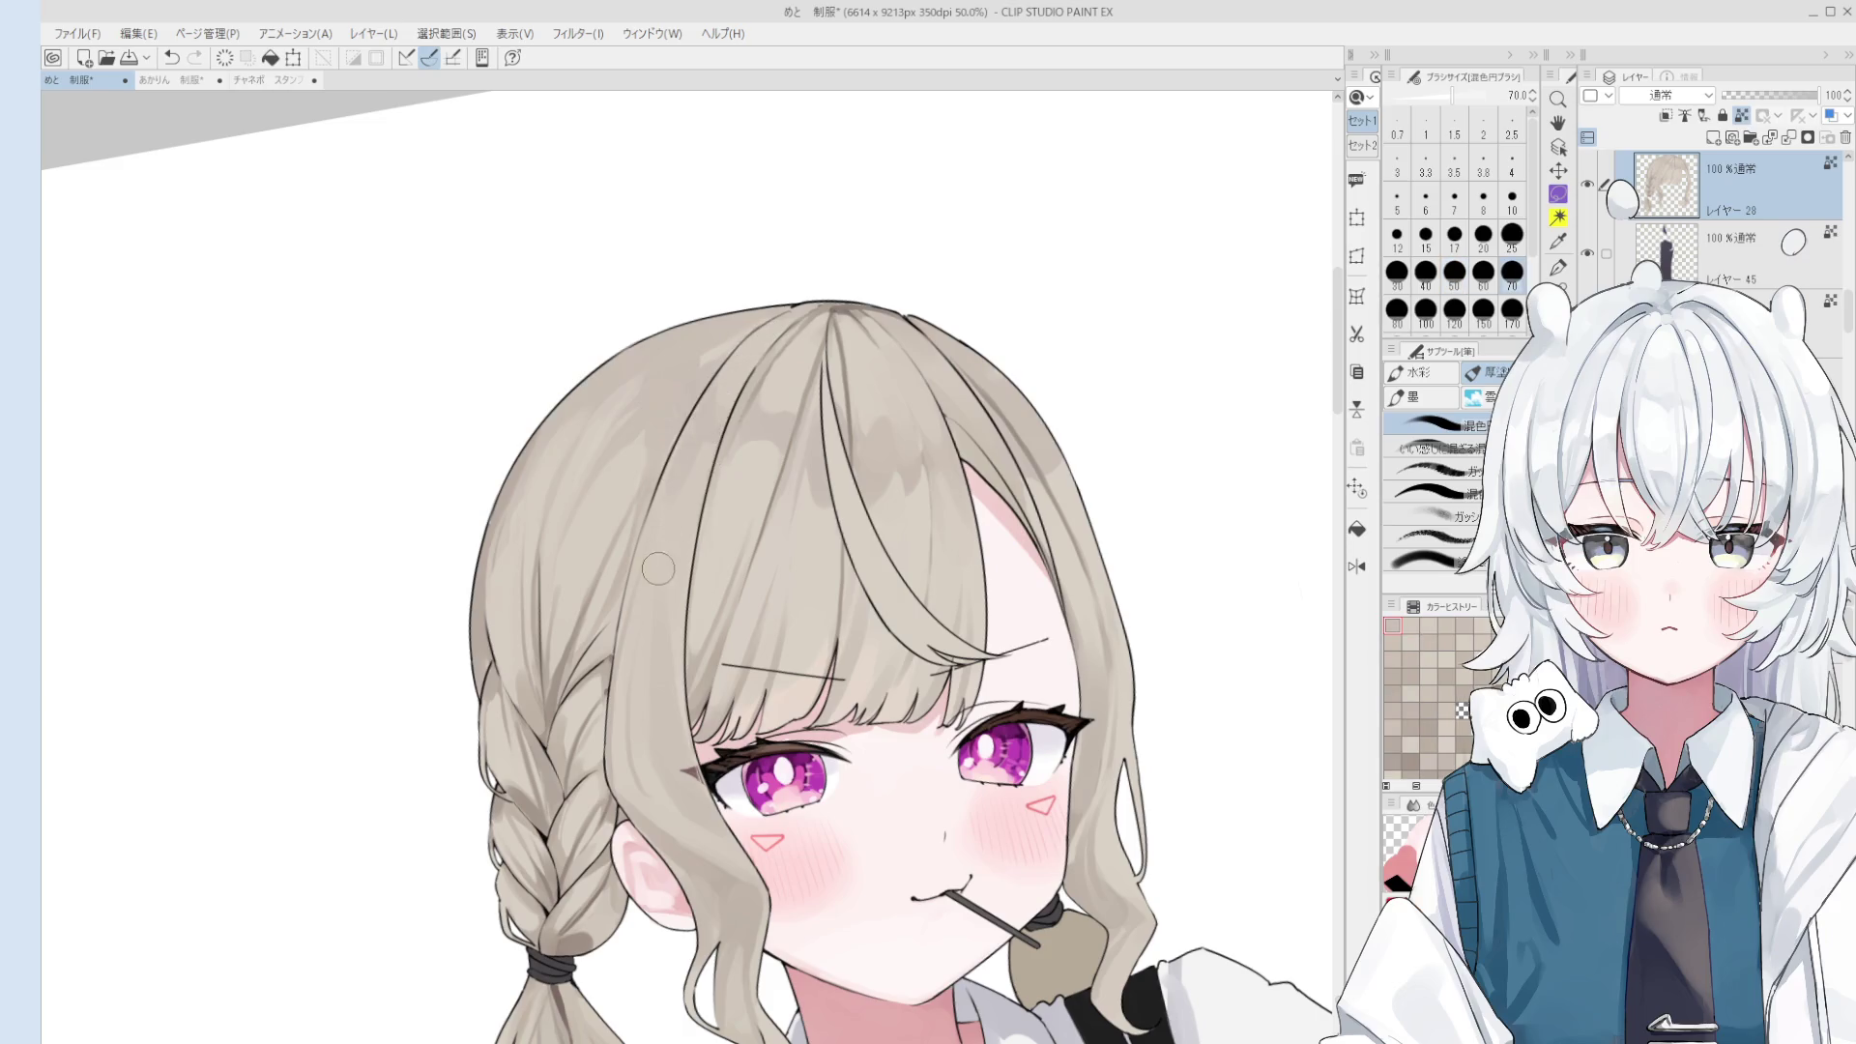
- Zoom out and pan down to review the hair and uniform, resizing the brush to 60
key(bracketright)
key(bracketright)
scroll(677, 518, down, 2)
scroll(709, 506, down, 1)
scroll(806, 601, up, 2)
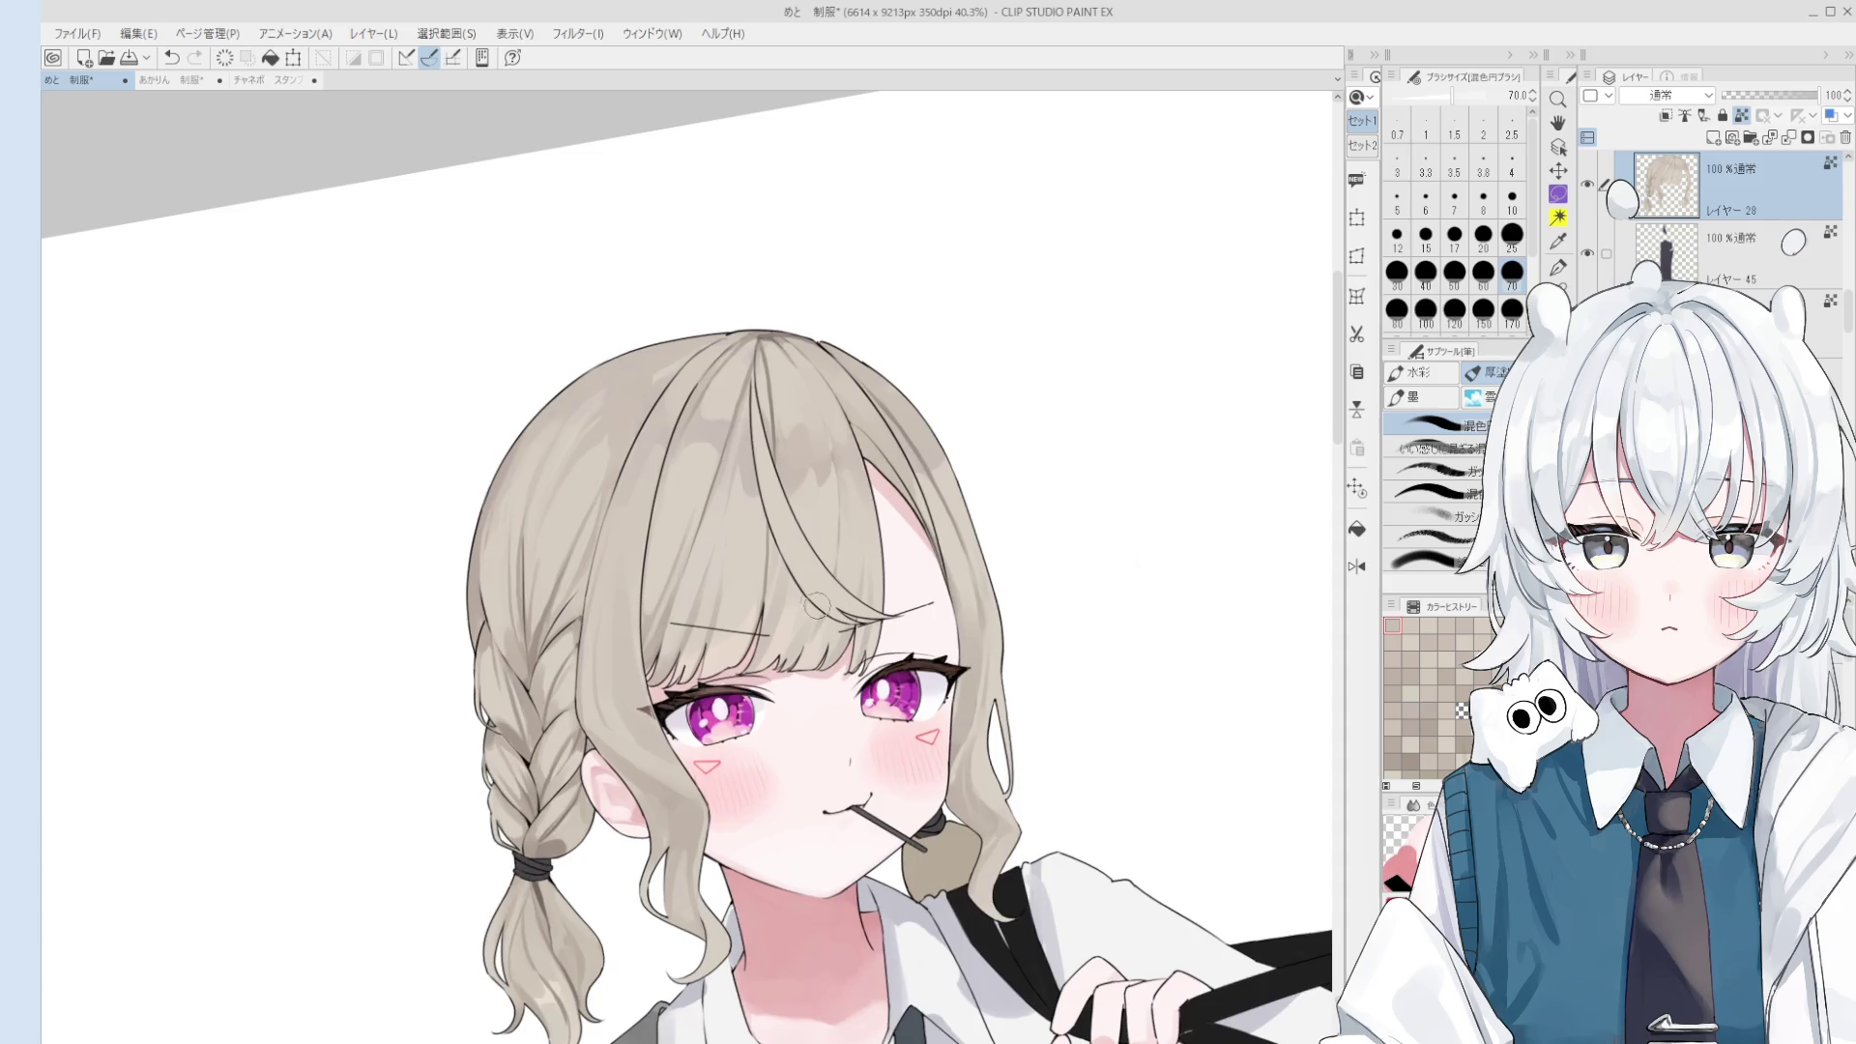
key(bracketright)
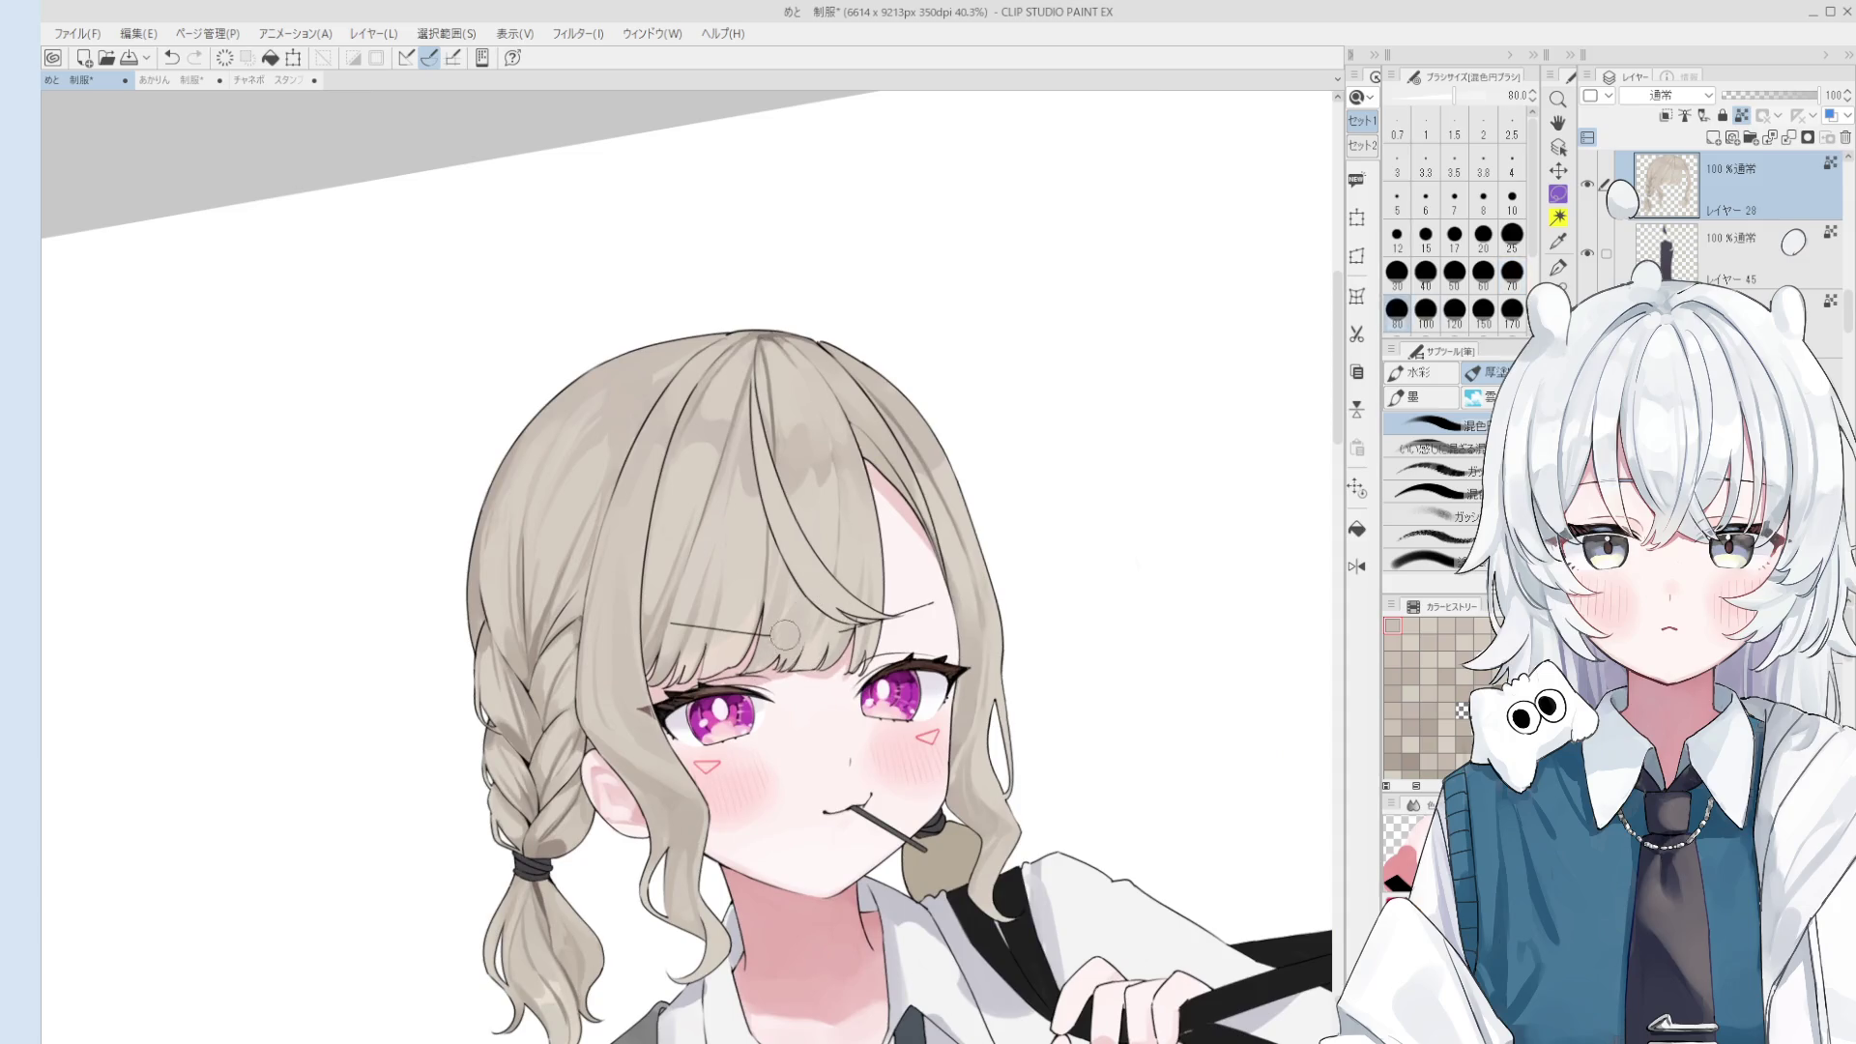
key(bracketright)
key(bracketright)
key(bracketright)
scroll(763, 644, down, 1)
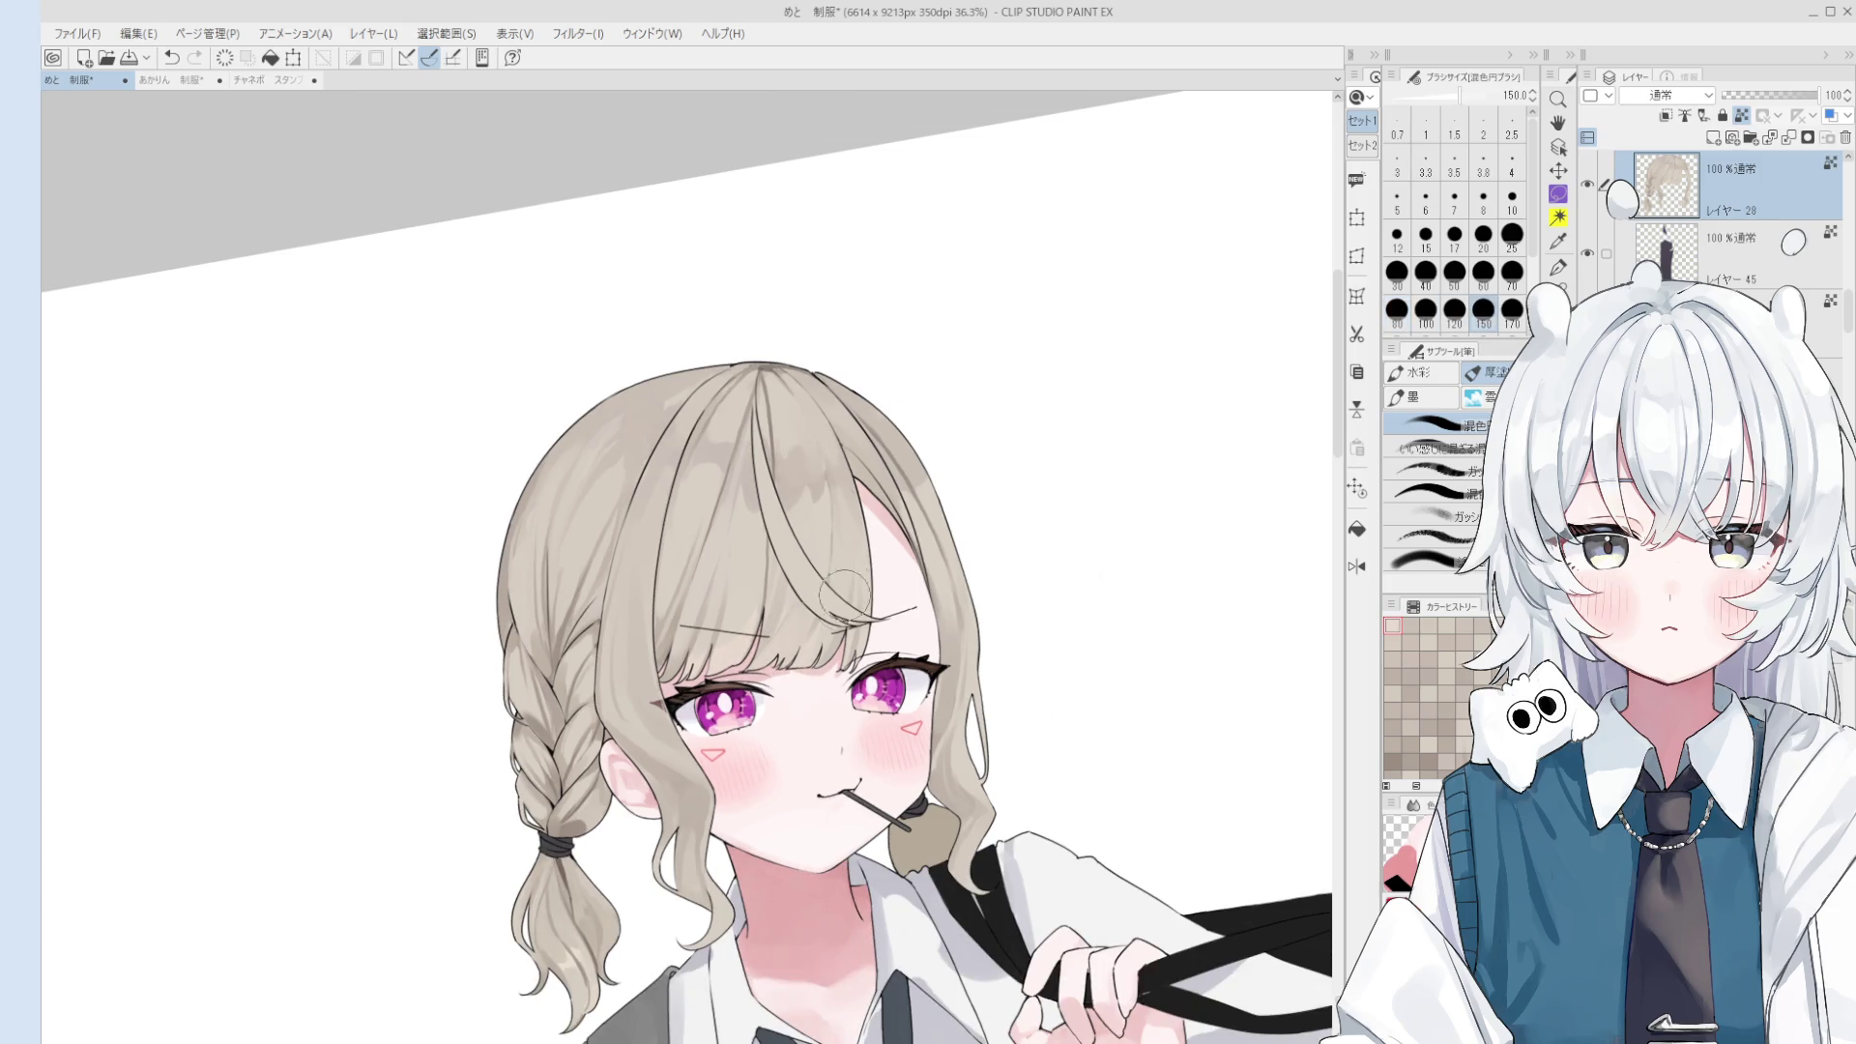
key(bracketleft)
key(bracketleft)
key(bracketleft)
scroll(955, 667, down, 1)
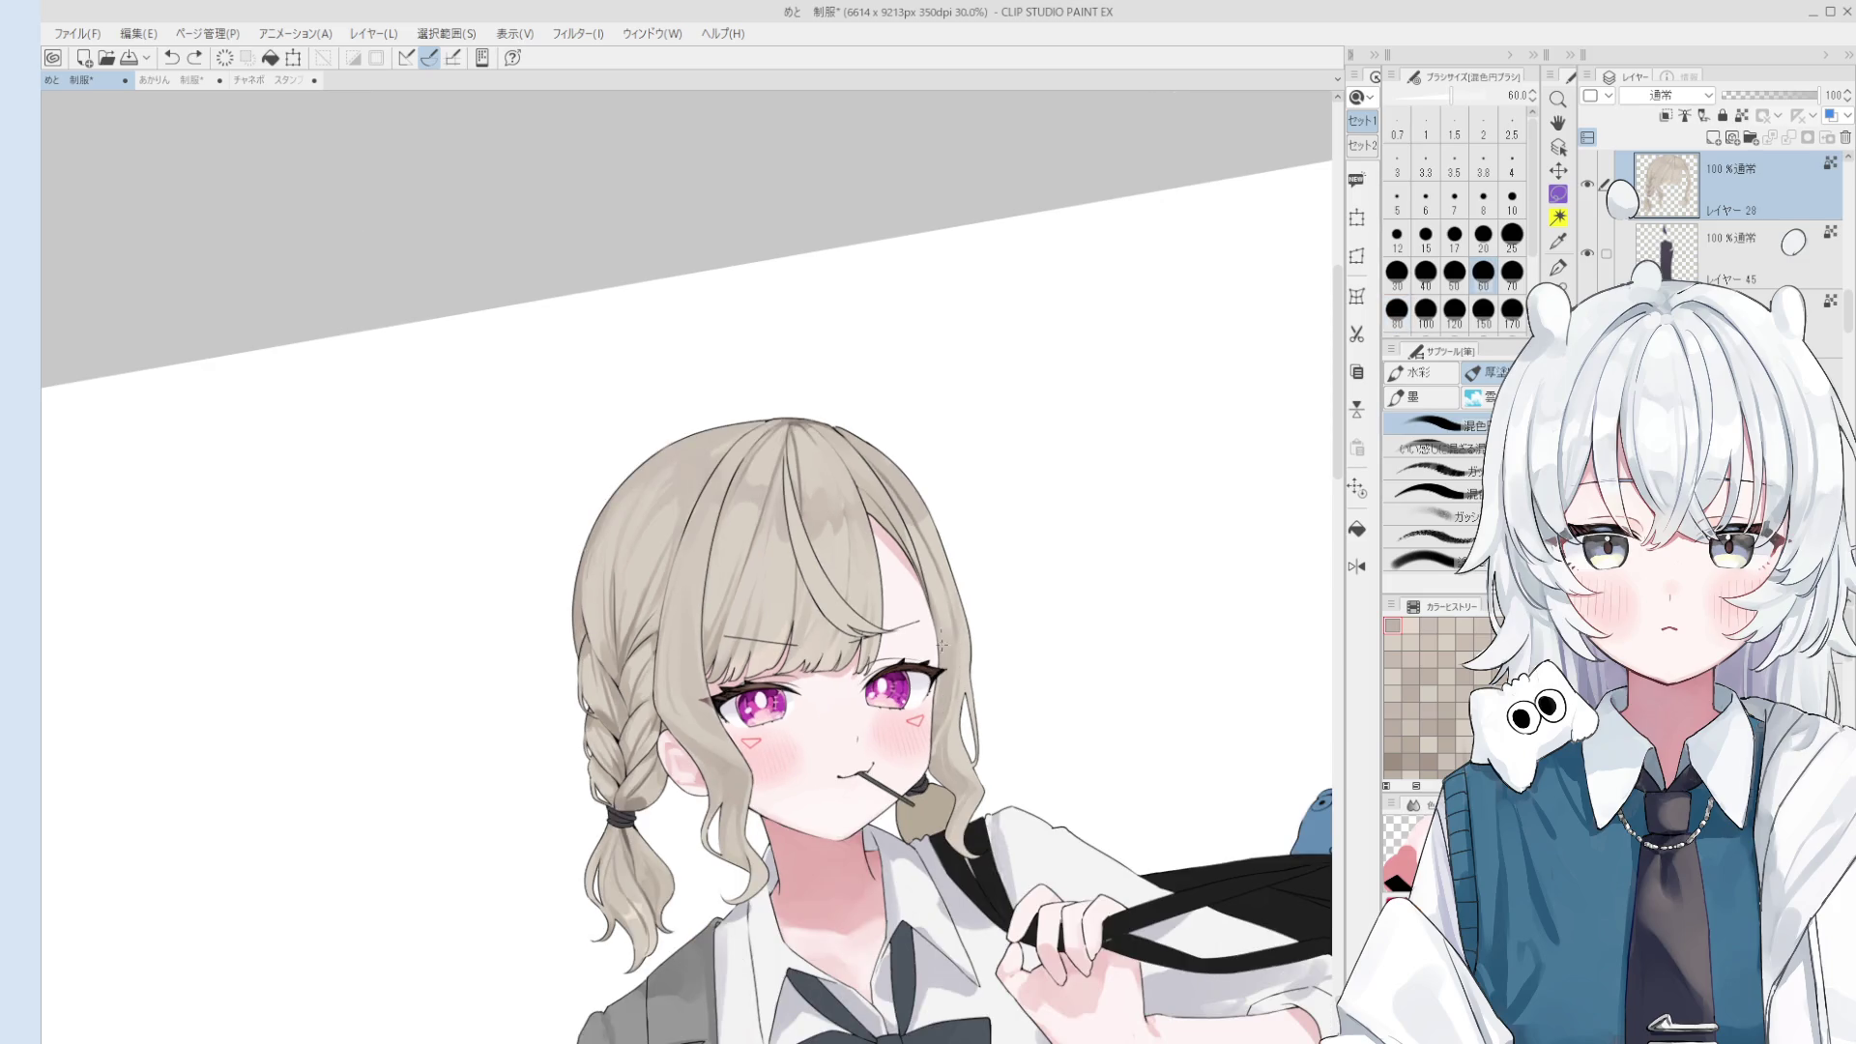
drag(938, 745, 977, 652)
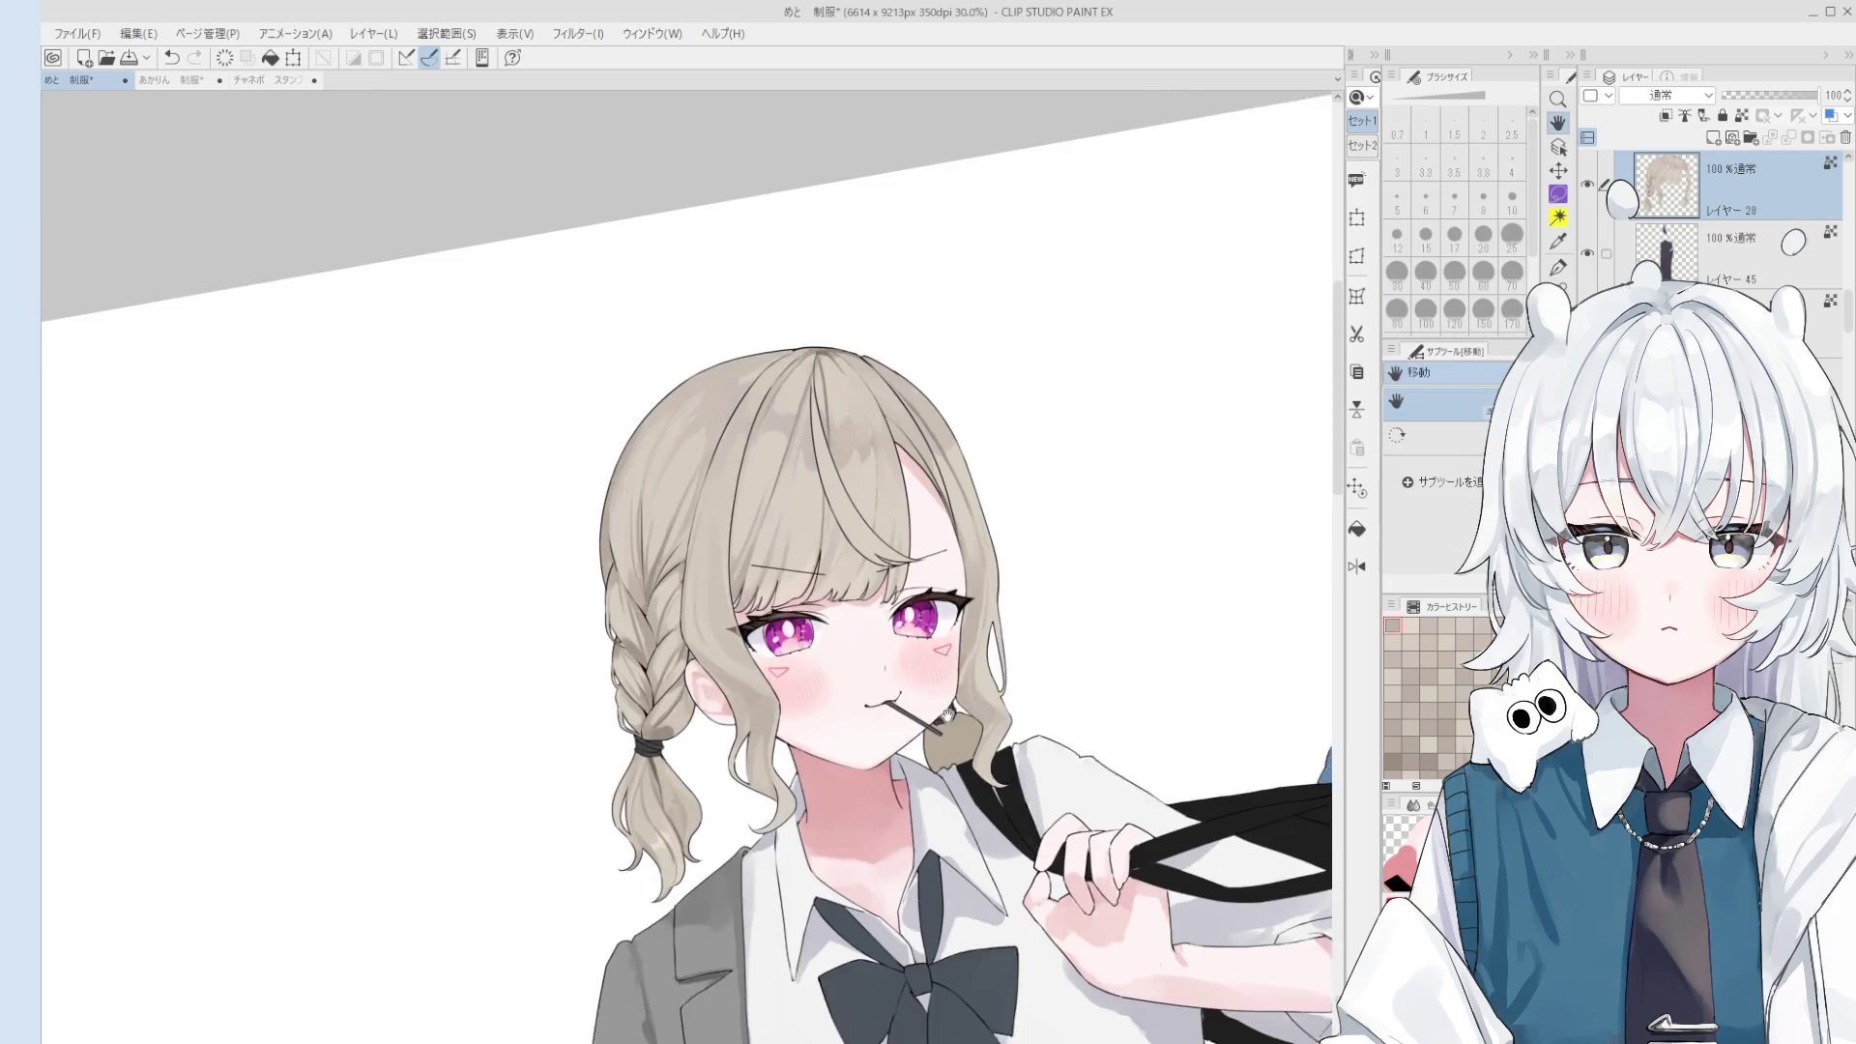
- Return to the brush, zoom back in and darken the shading on the hair tie
key(b)
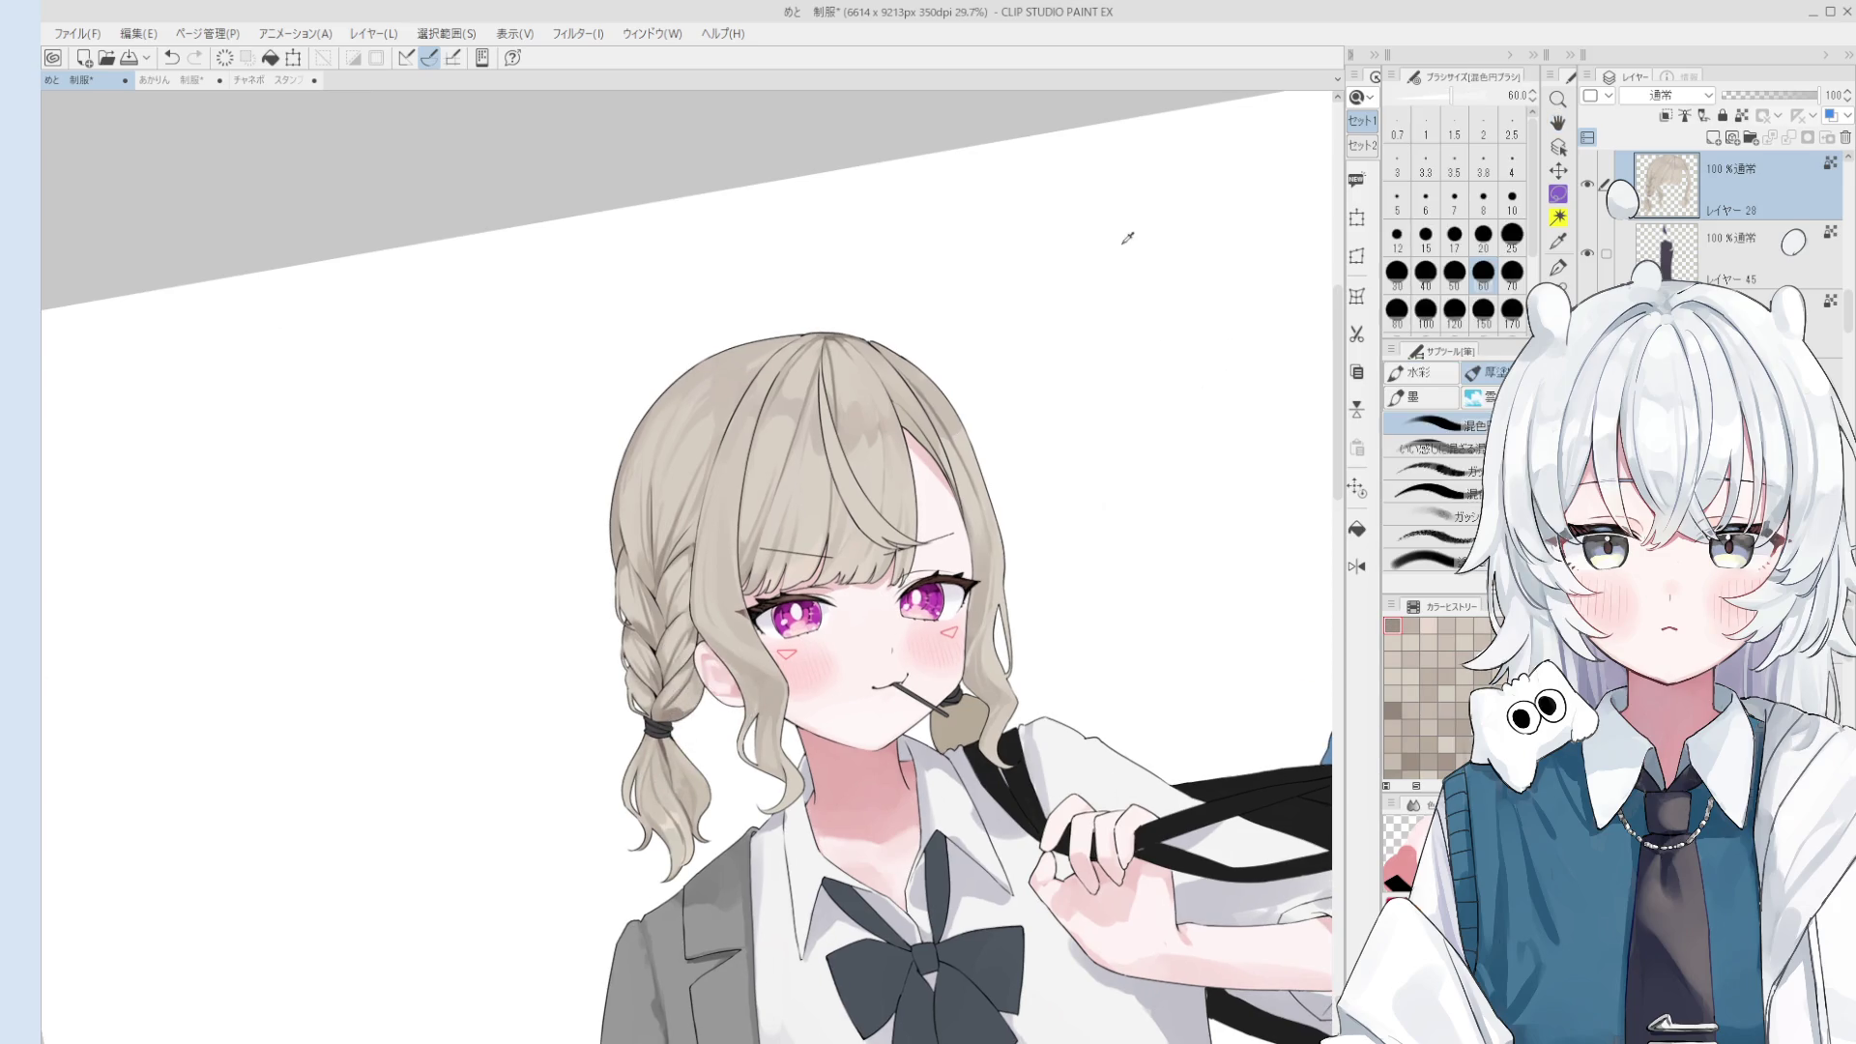
scroll(667, 698, up, 1)
scroll(667, 698, up, 1)
scroll(667, 698, up, 2)
scroll(667, 698, up, 1)
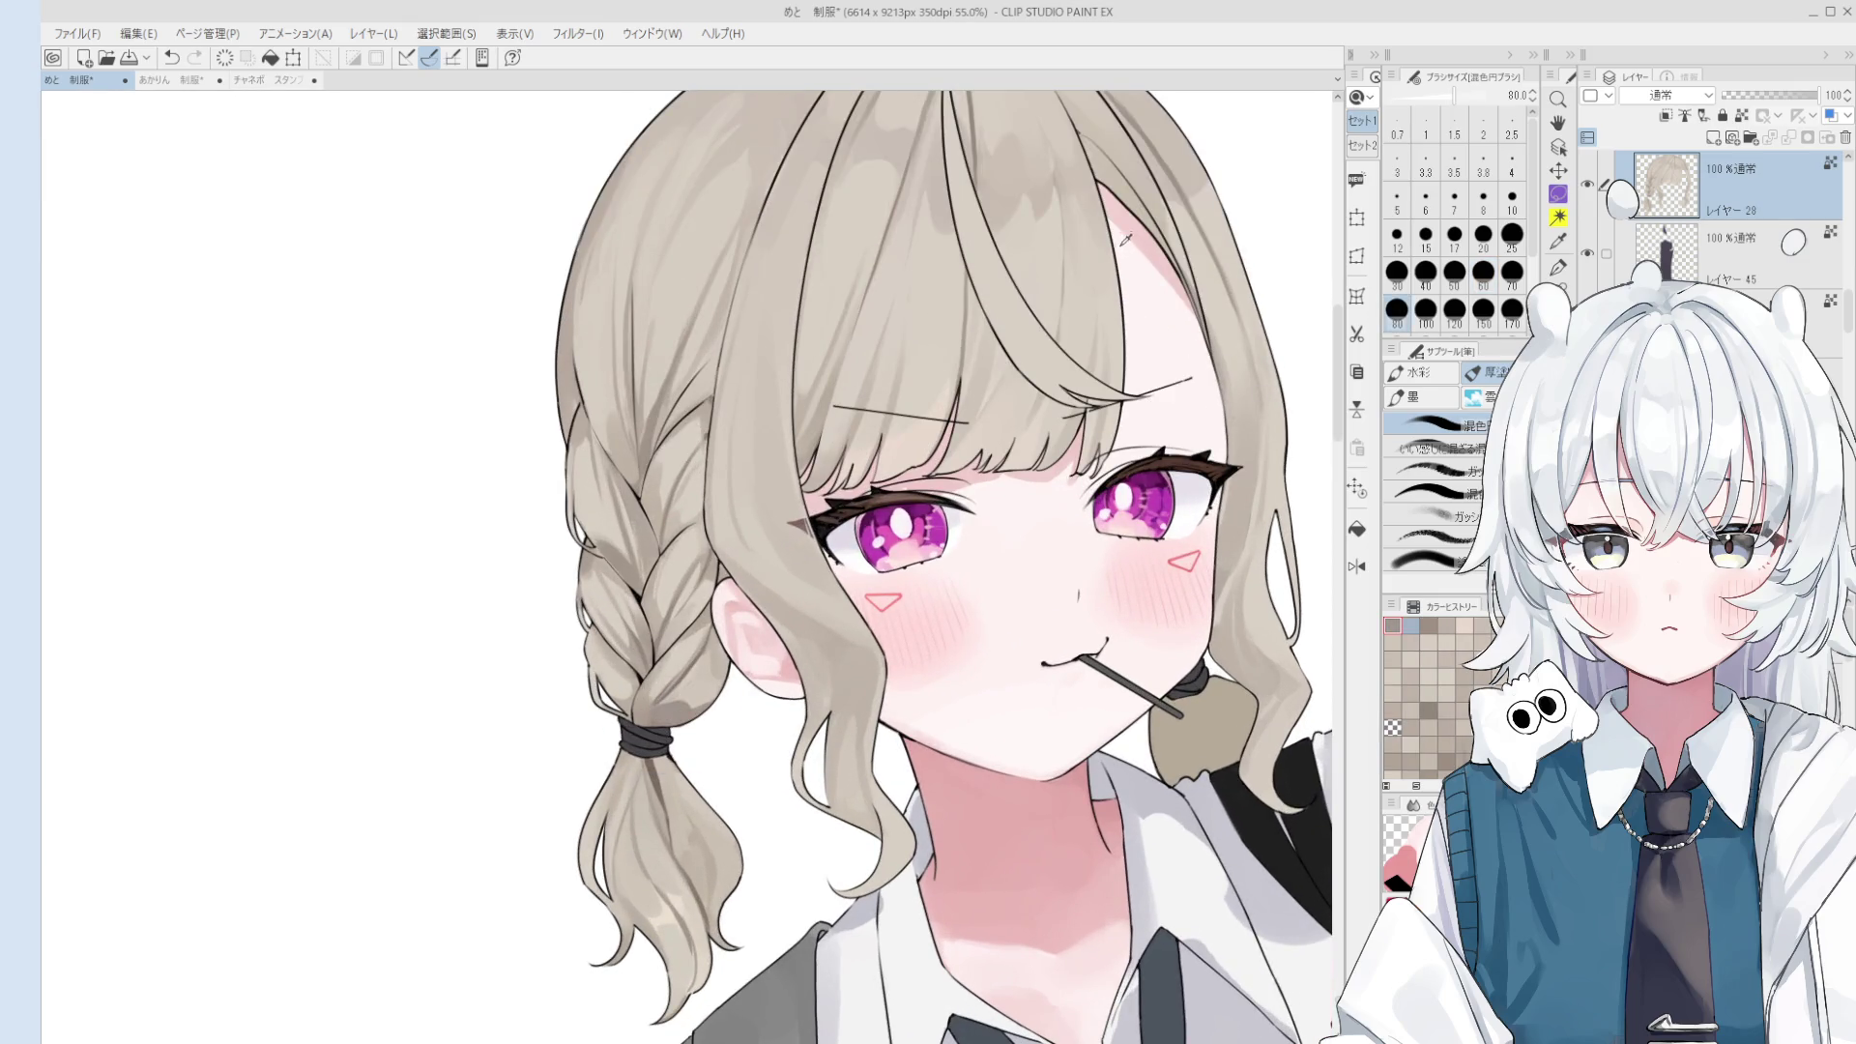
drag(692, 740, 672, 711)
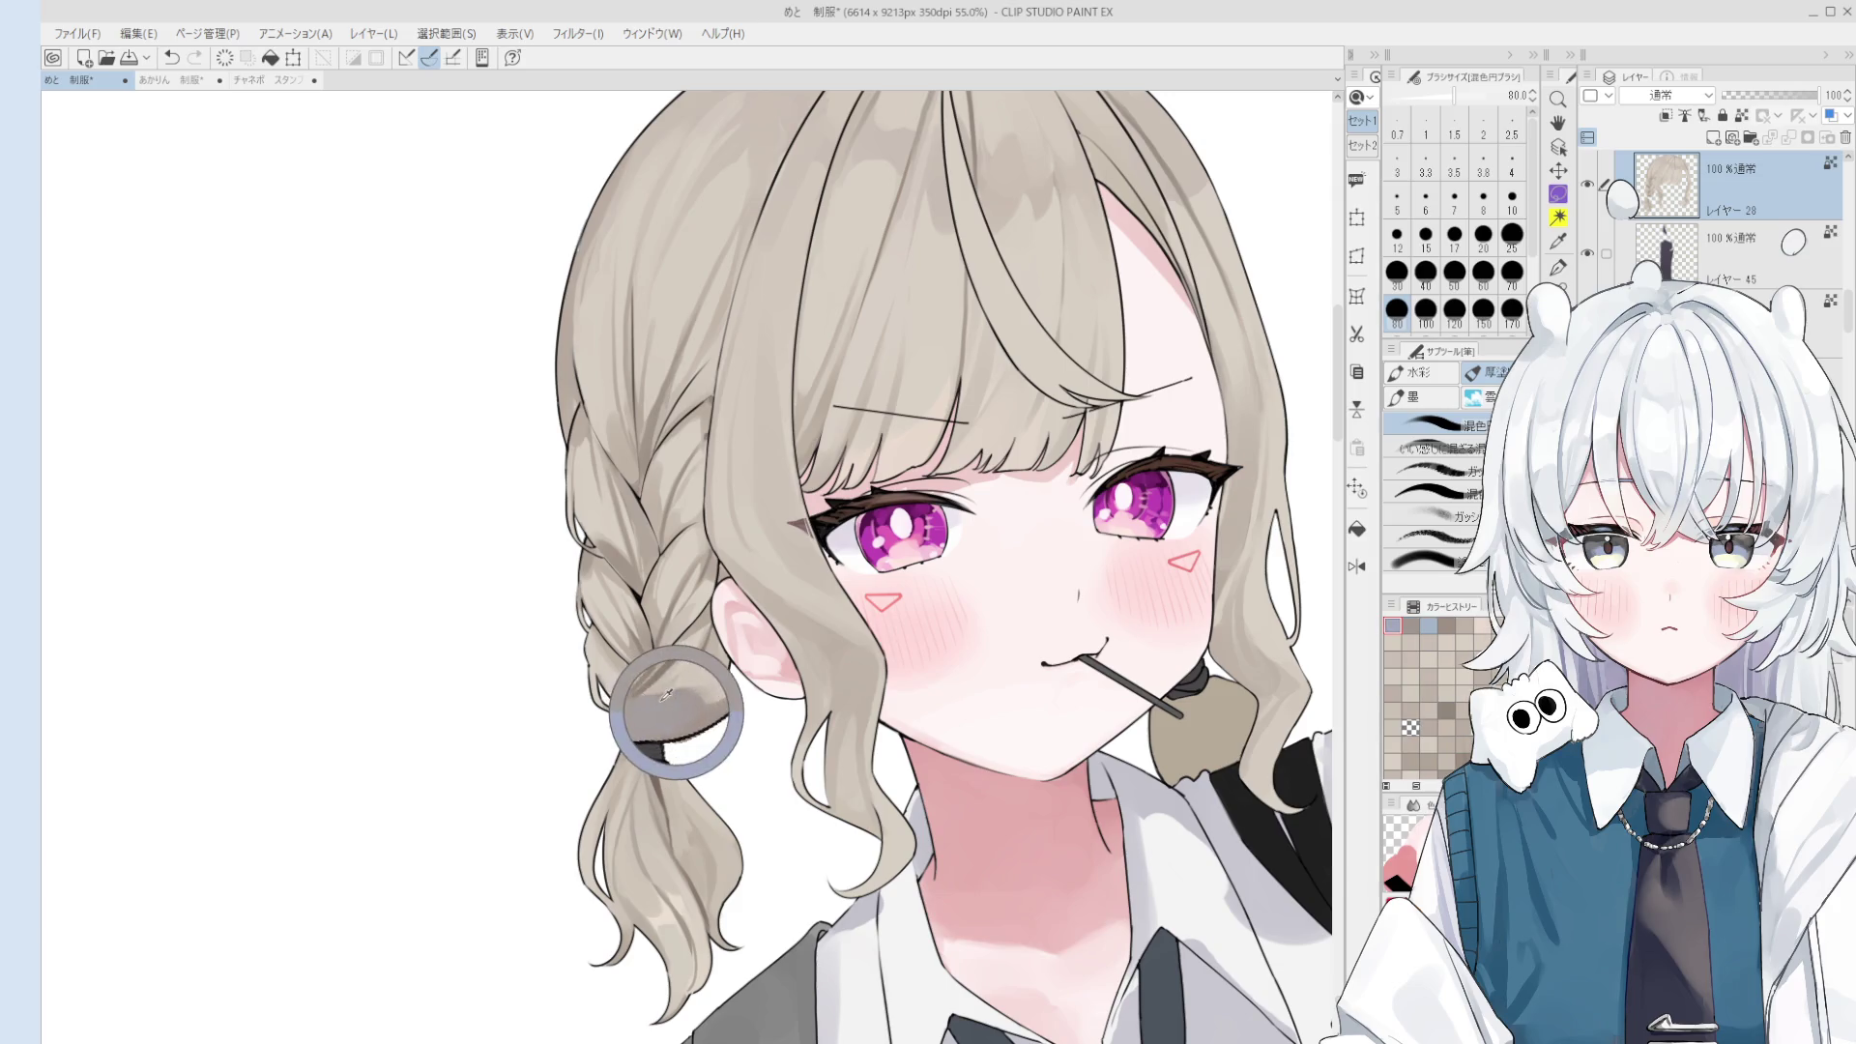
- Paint a darker grey streak down the ponytail's centre with a size-20 watercolour brush
key(bracketleft)
key(bracketleft)
key(bracketleft)
key(bracketleft)
key(bracketleft)
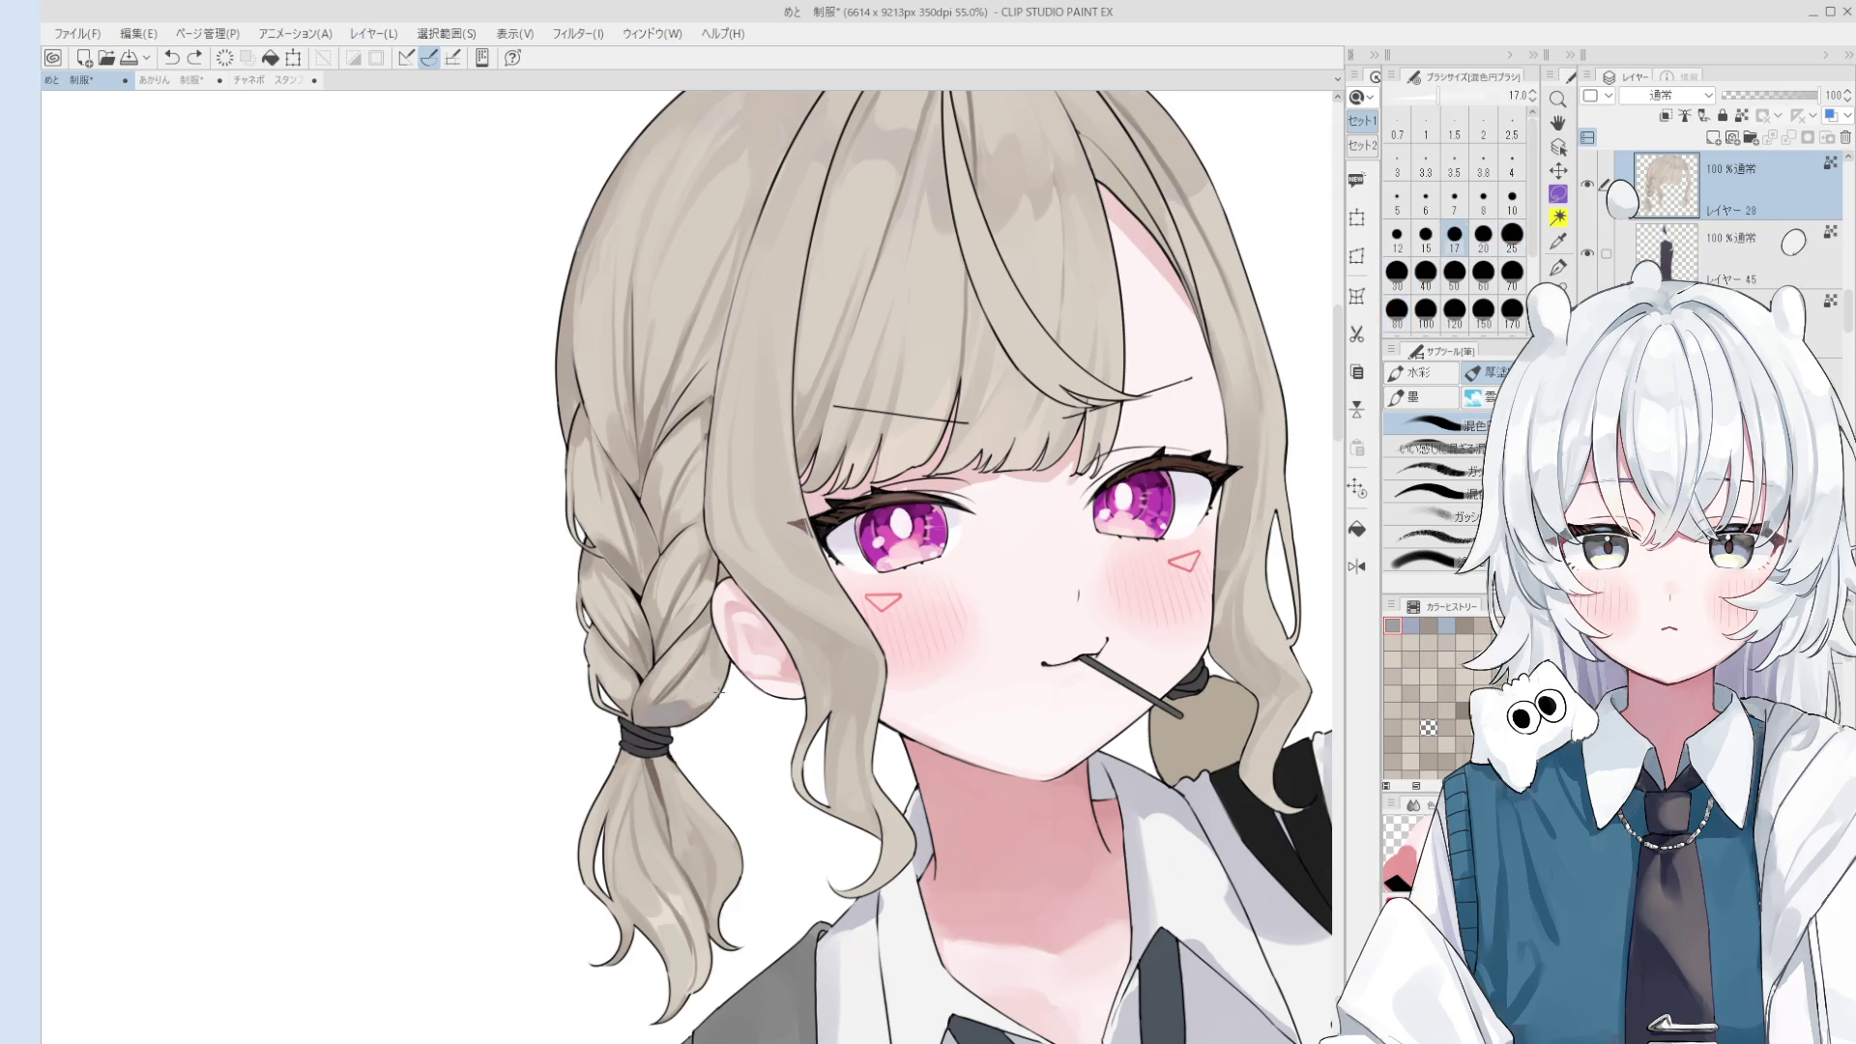
key(bracketright)
key(bracketright)
key(bracketright)
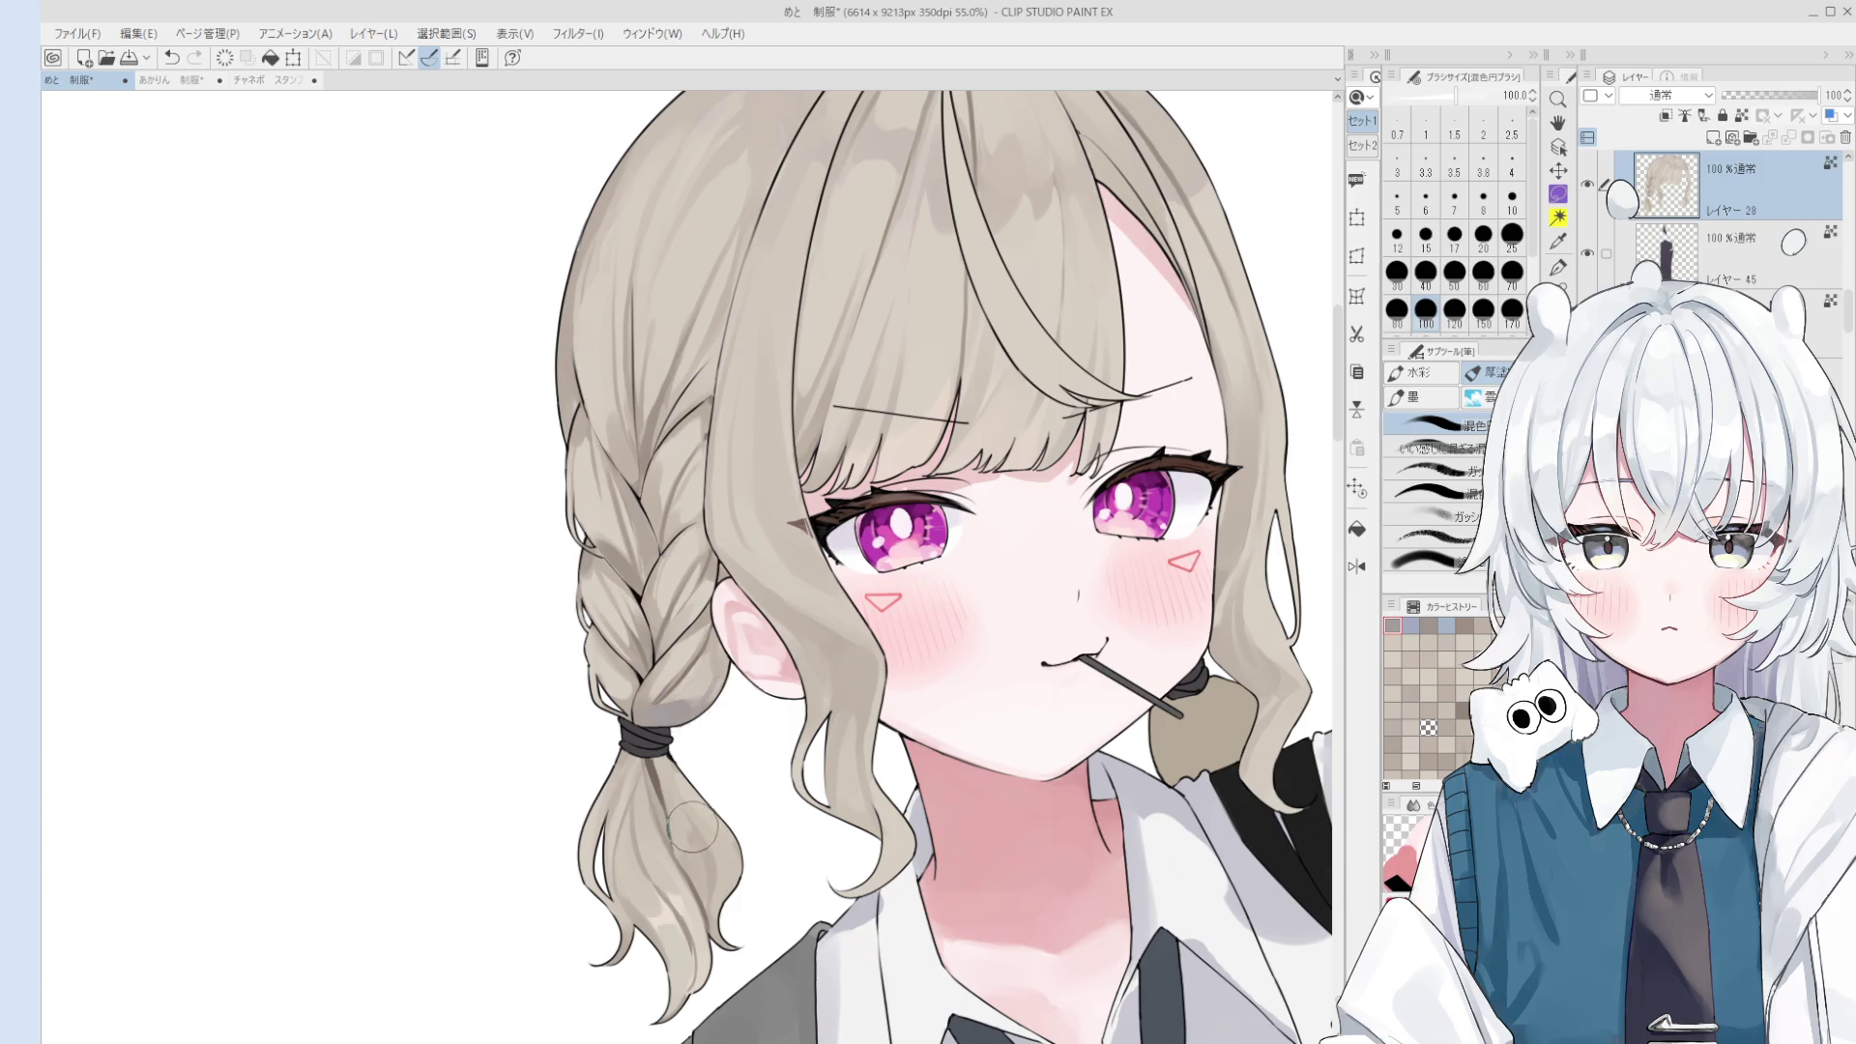
key(bracketleft)
key(bracketleft)
key(bracketleft)
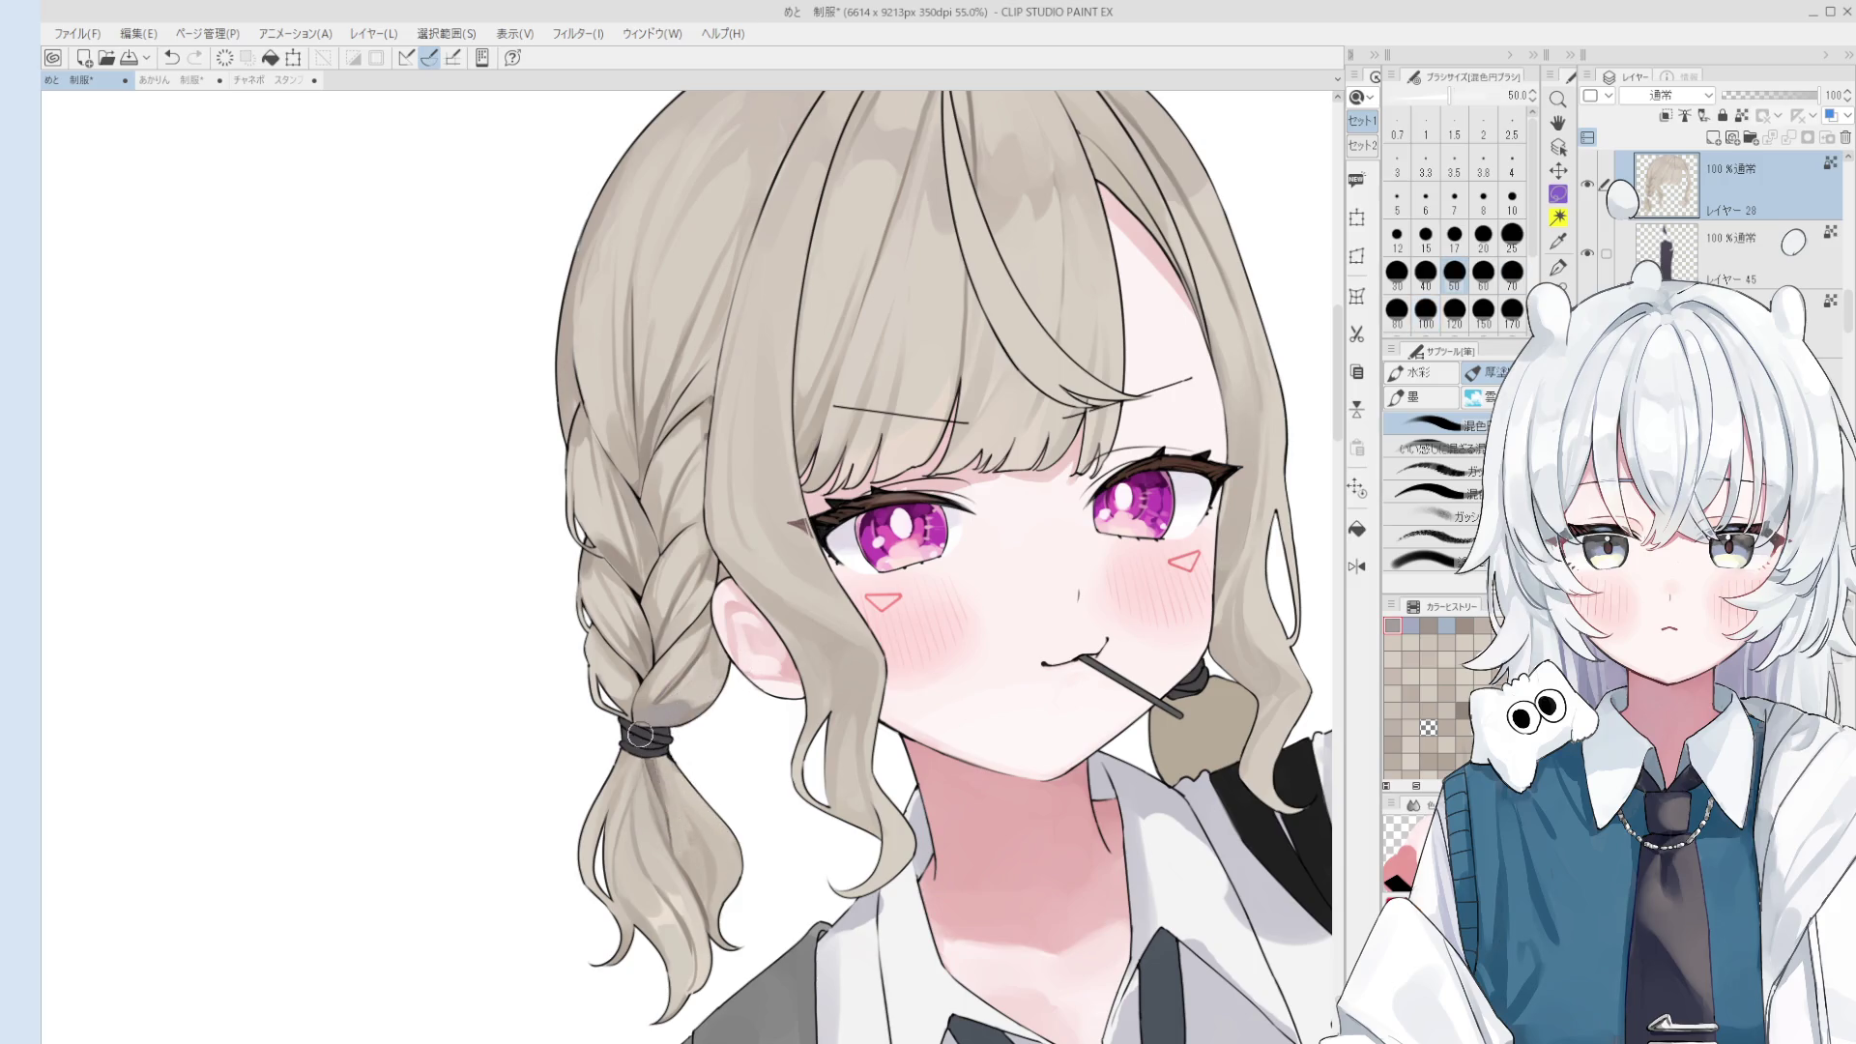
key(bracketleft)
key(bracketleft)
key(bracketleft)
key(bracketright)
key(bracketright)
key(bracketright)
key(bracketright)
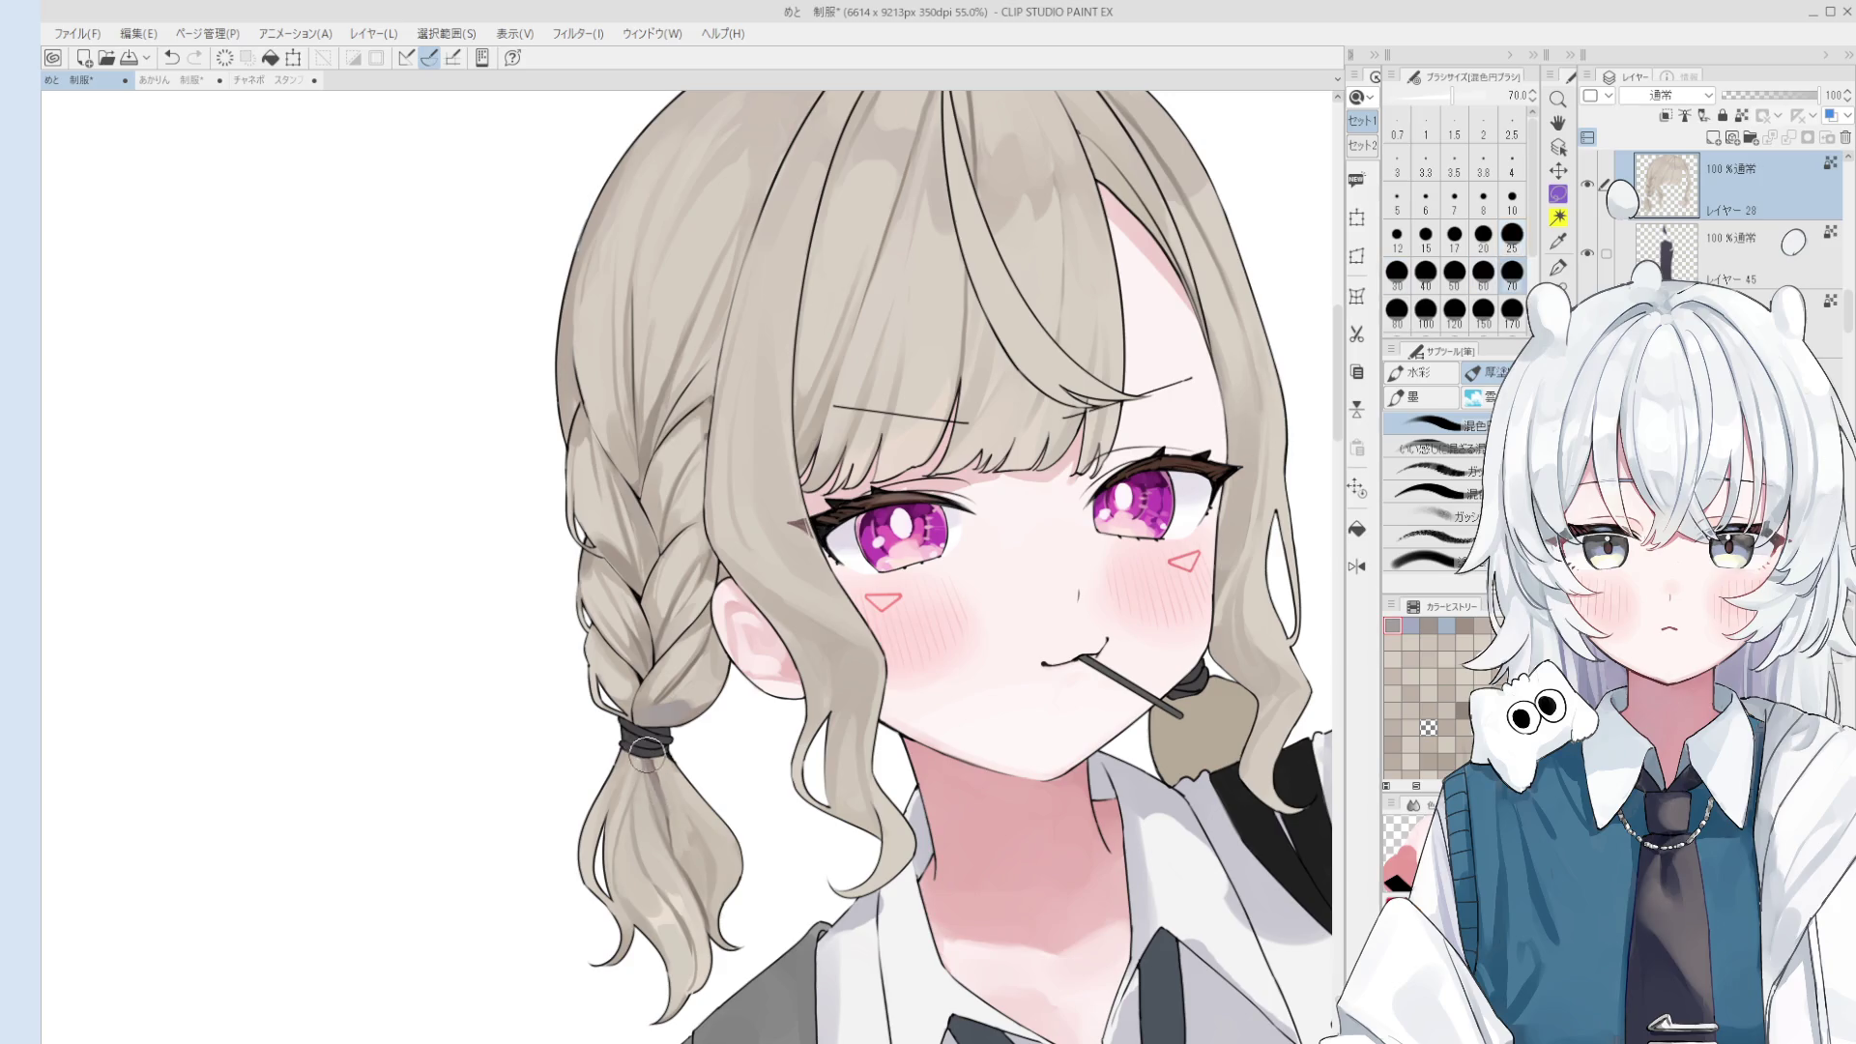
scroll(677, 802, up, 1)
key(bracketleft)
key(bracketleft)
key(bracketleft)
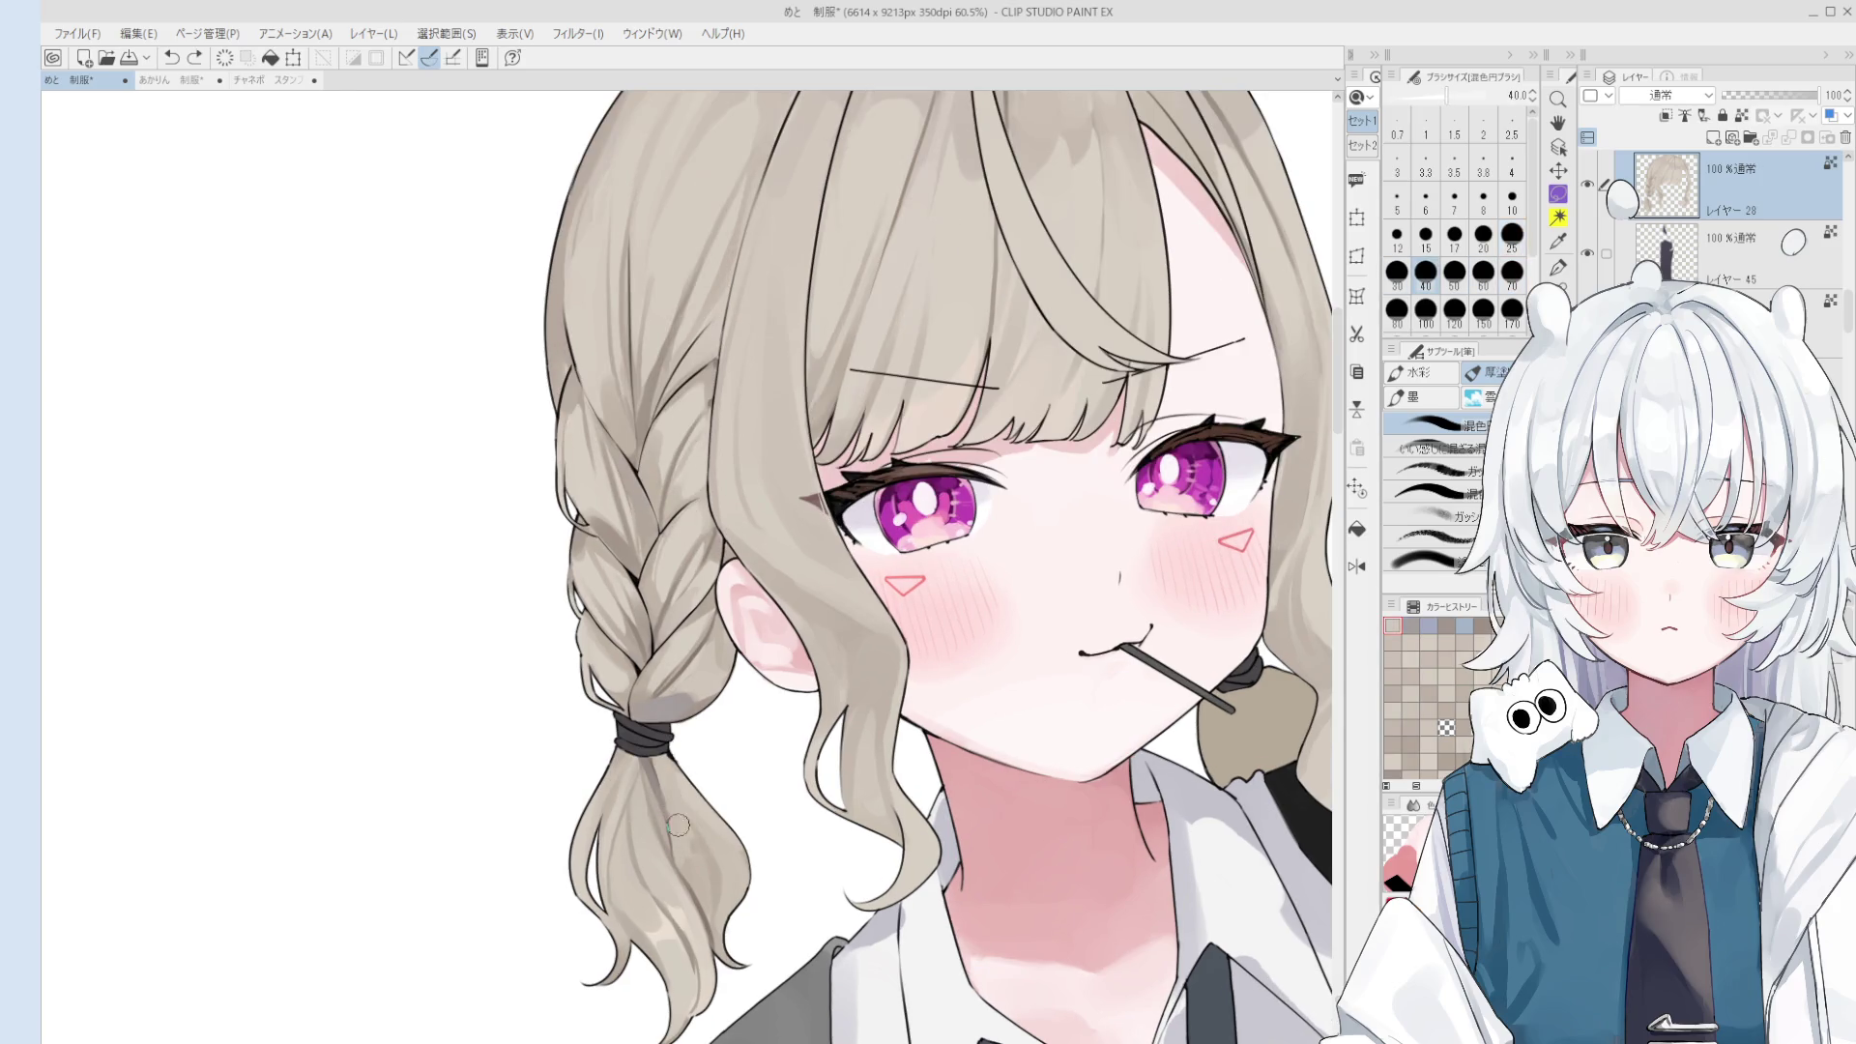
key(bracketleft)
key(bracketleft)
key(bracketleft)
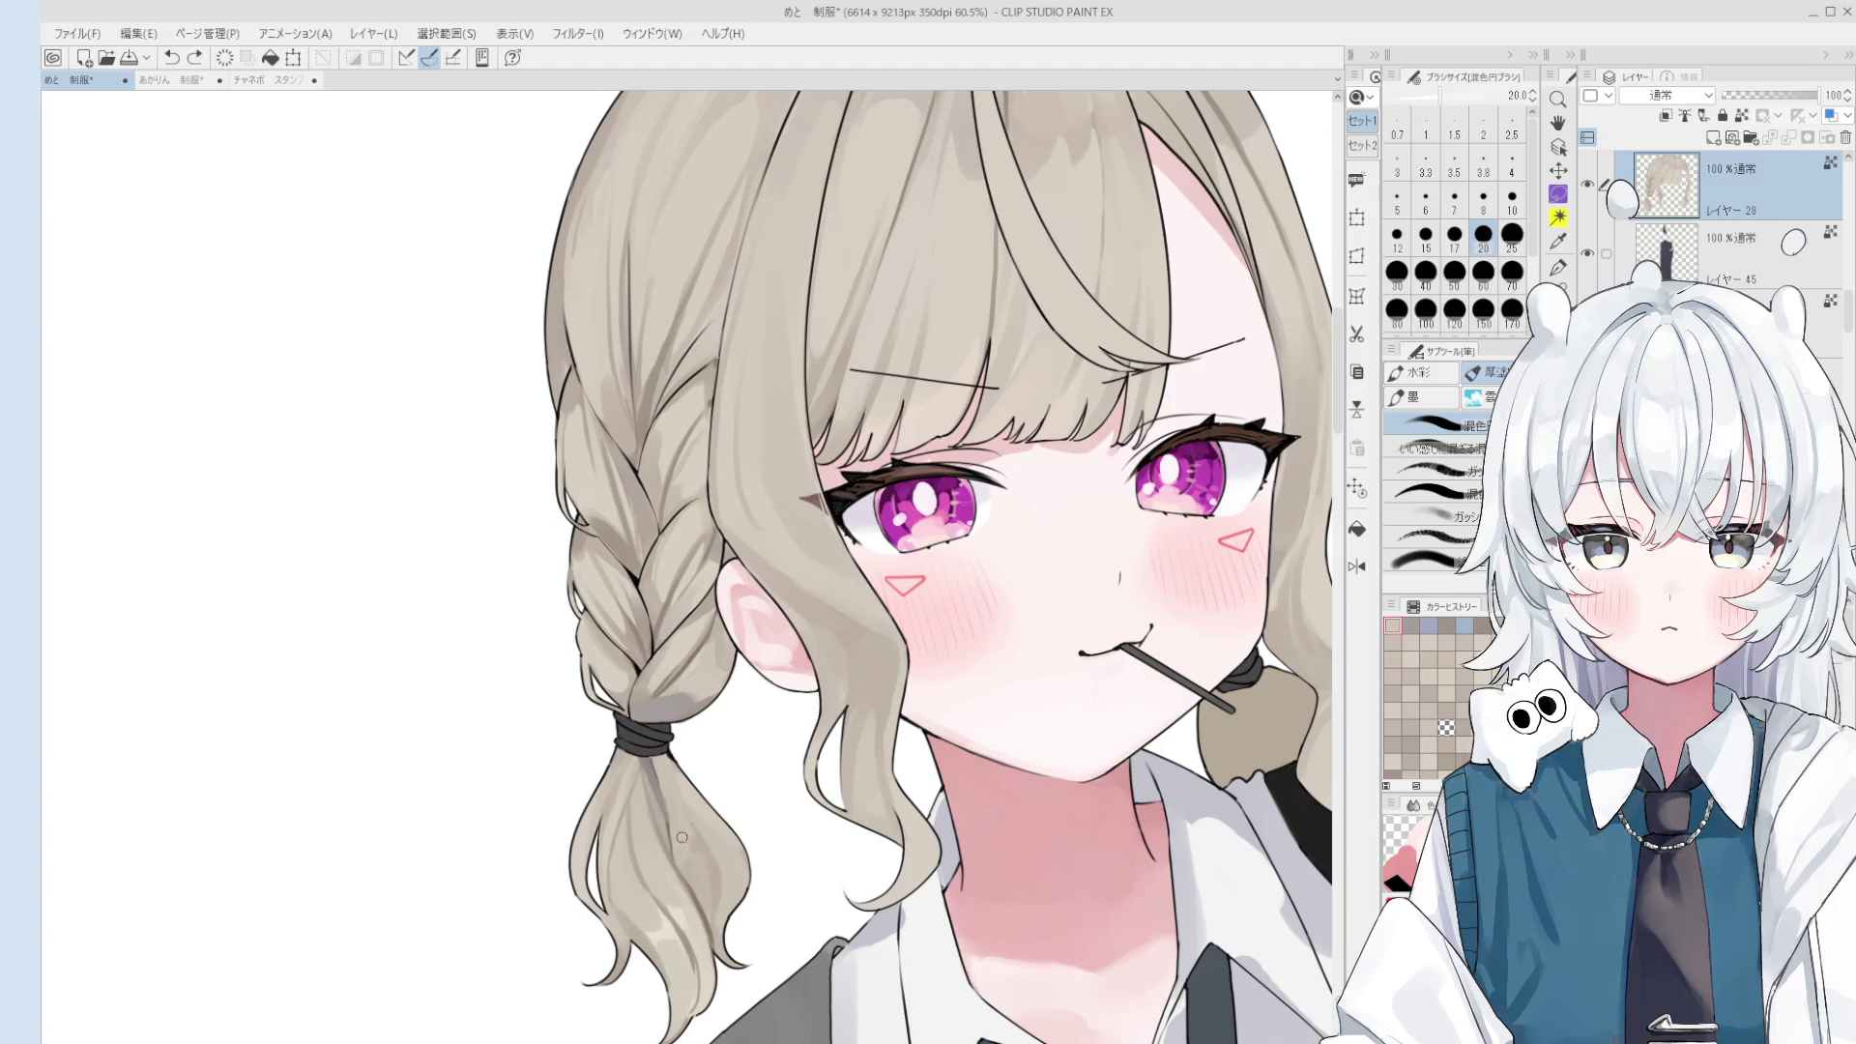
drag(665, 779, 676, 873)
- Soften the ponytail streak with a size-50 blending stroke
key(bracketright)
key(bracketright)
key(bracketright)
key(bracketright)
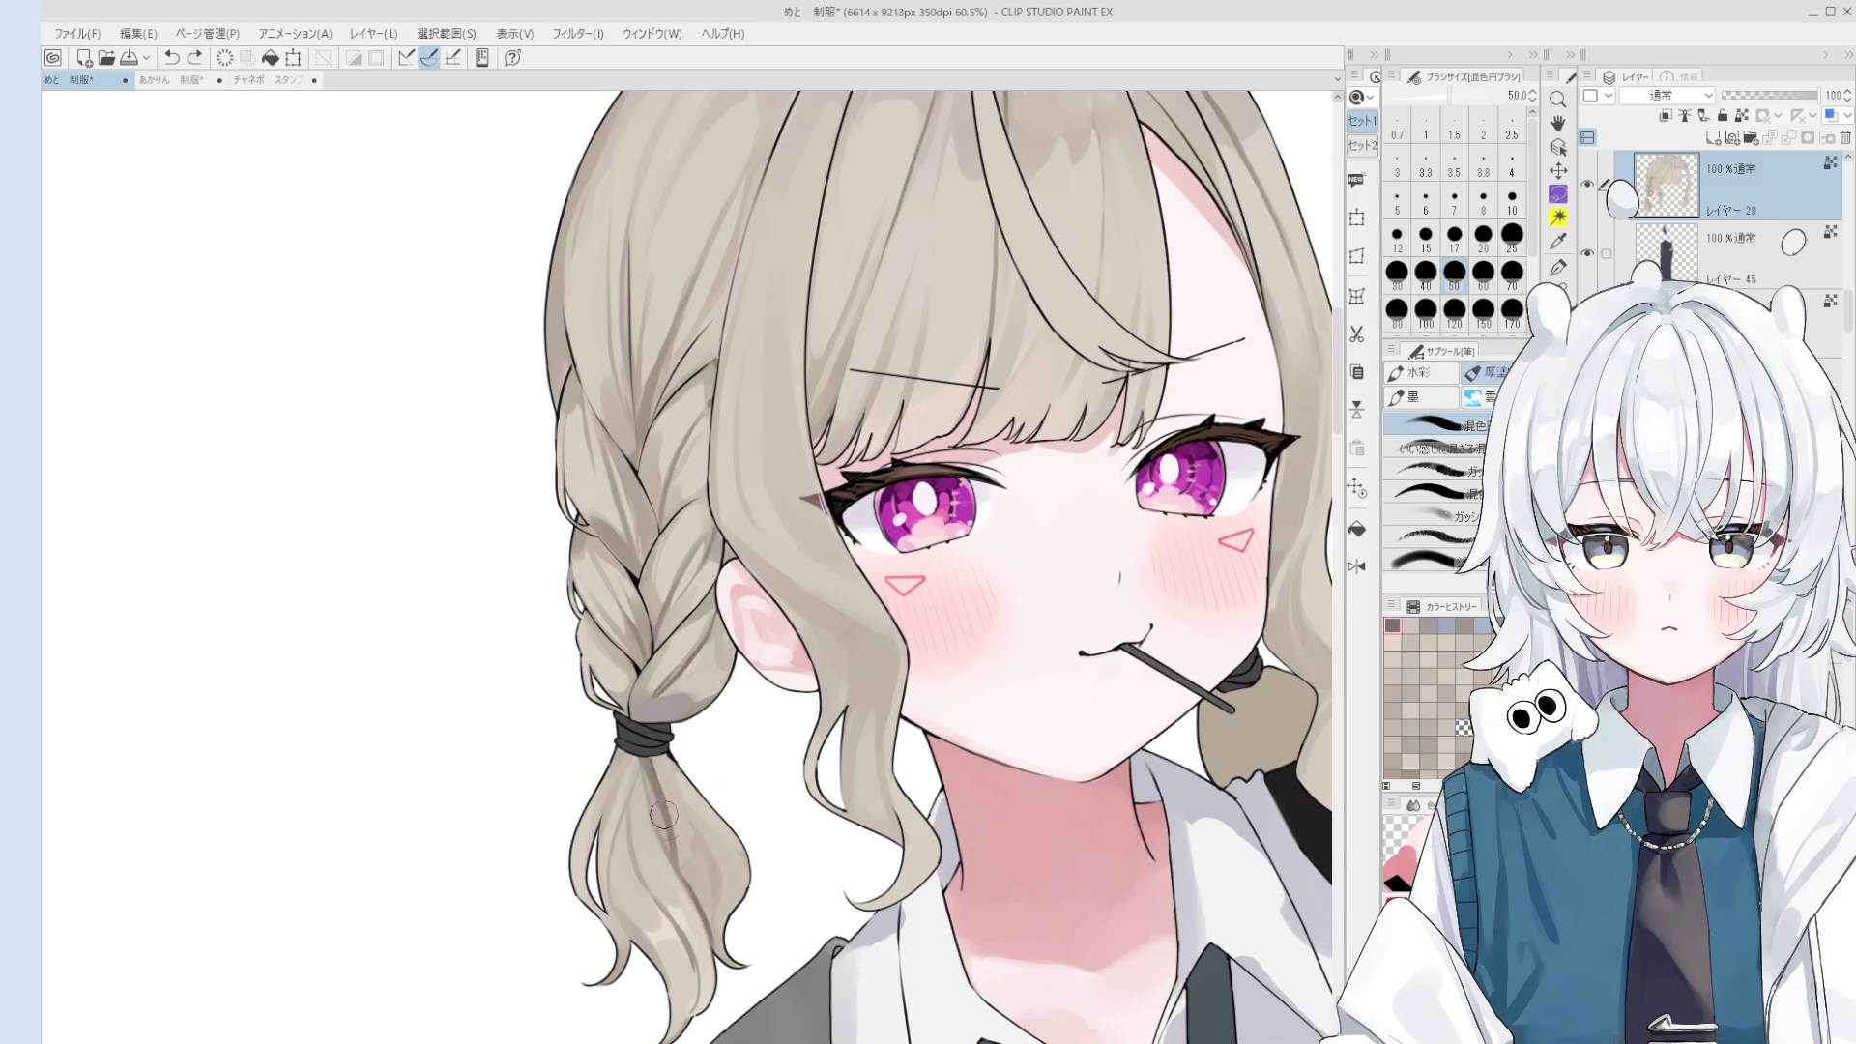
drag(694, 896, 674, 869)
scroll(674, 869, up, 1)
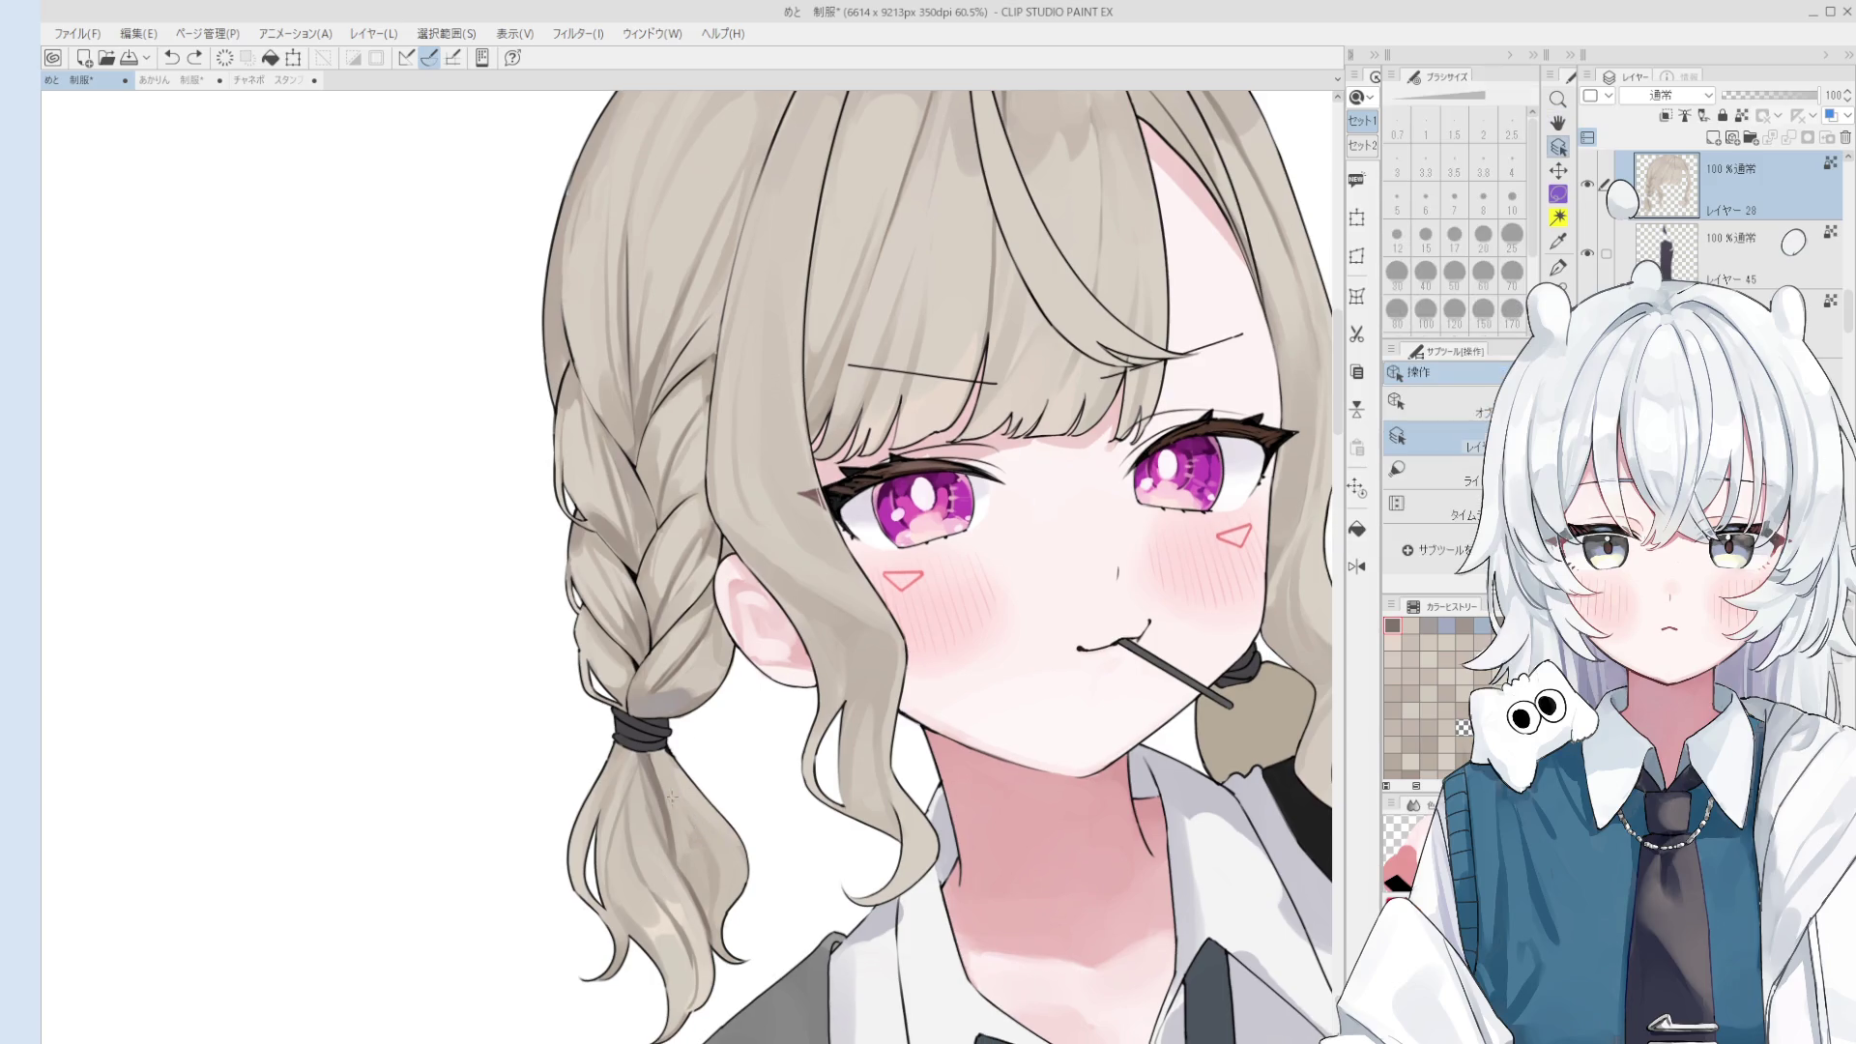
- Sample the braid's hair colour and blend shading along its right side at size 40
scroll(677, 851, up, 1)
scroll(684, 814, up, 2)
key(bracketleft)
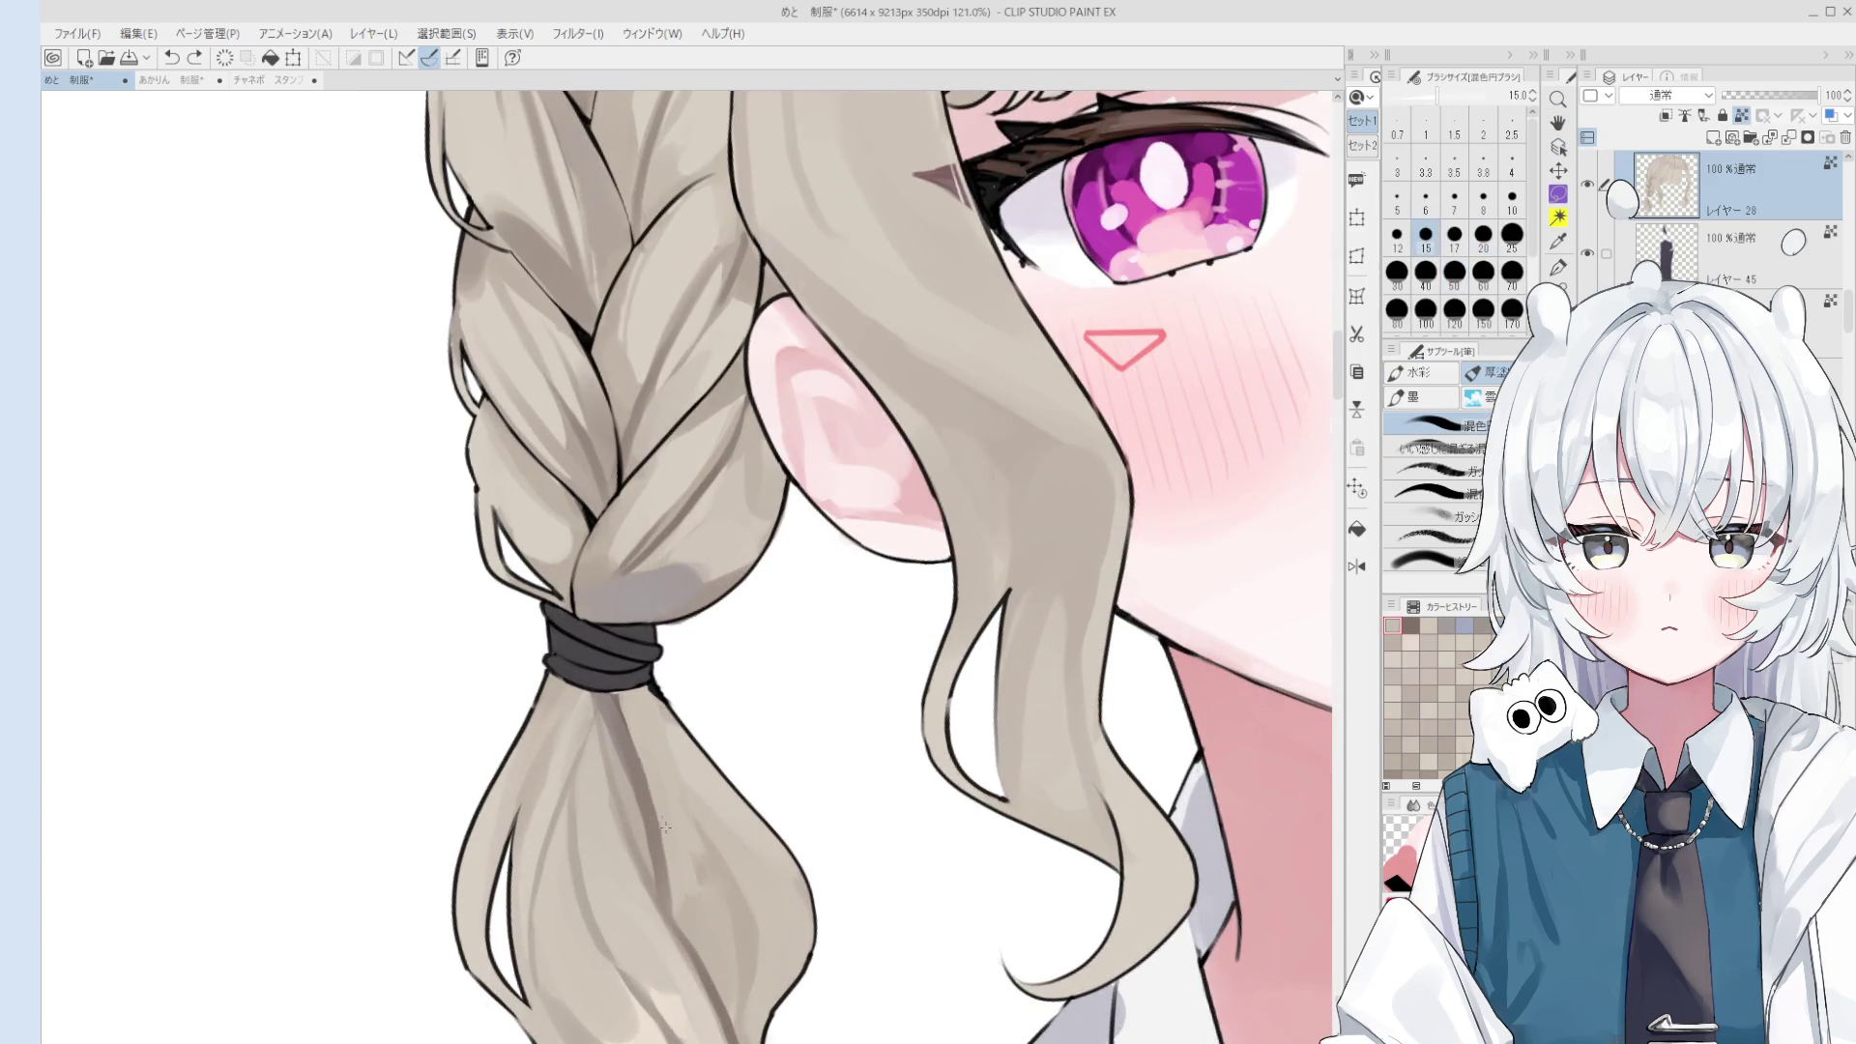
scroll(682, 870, down, 1)
key(bracketright)
scroll(682, 886, down, 1)
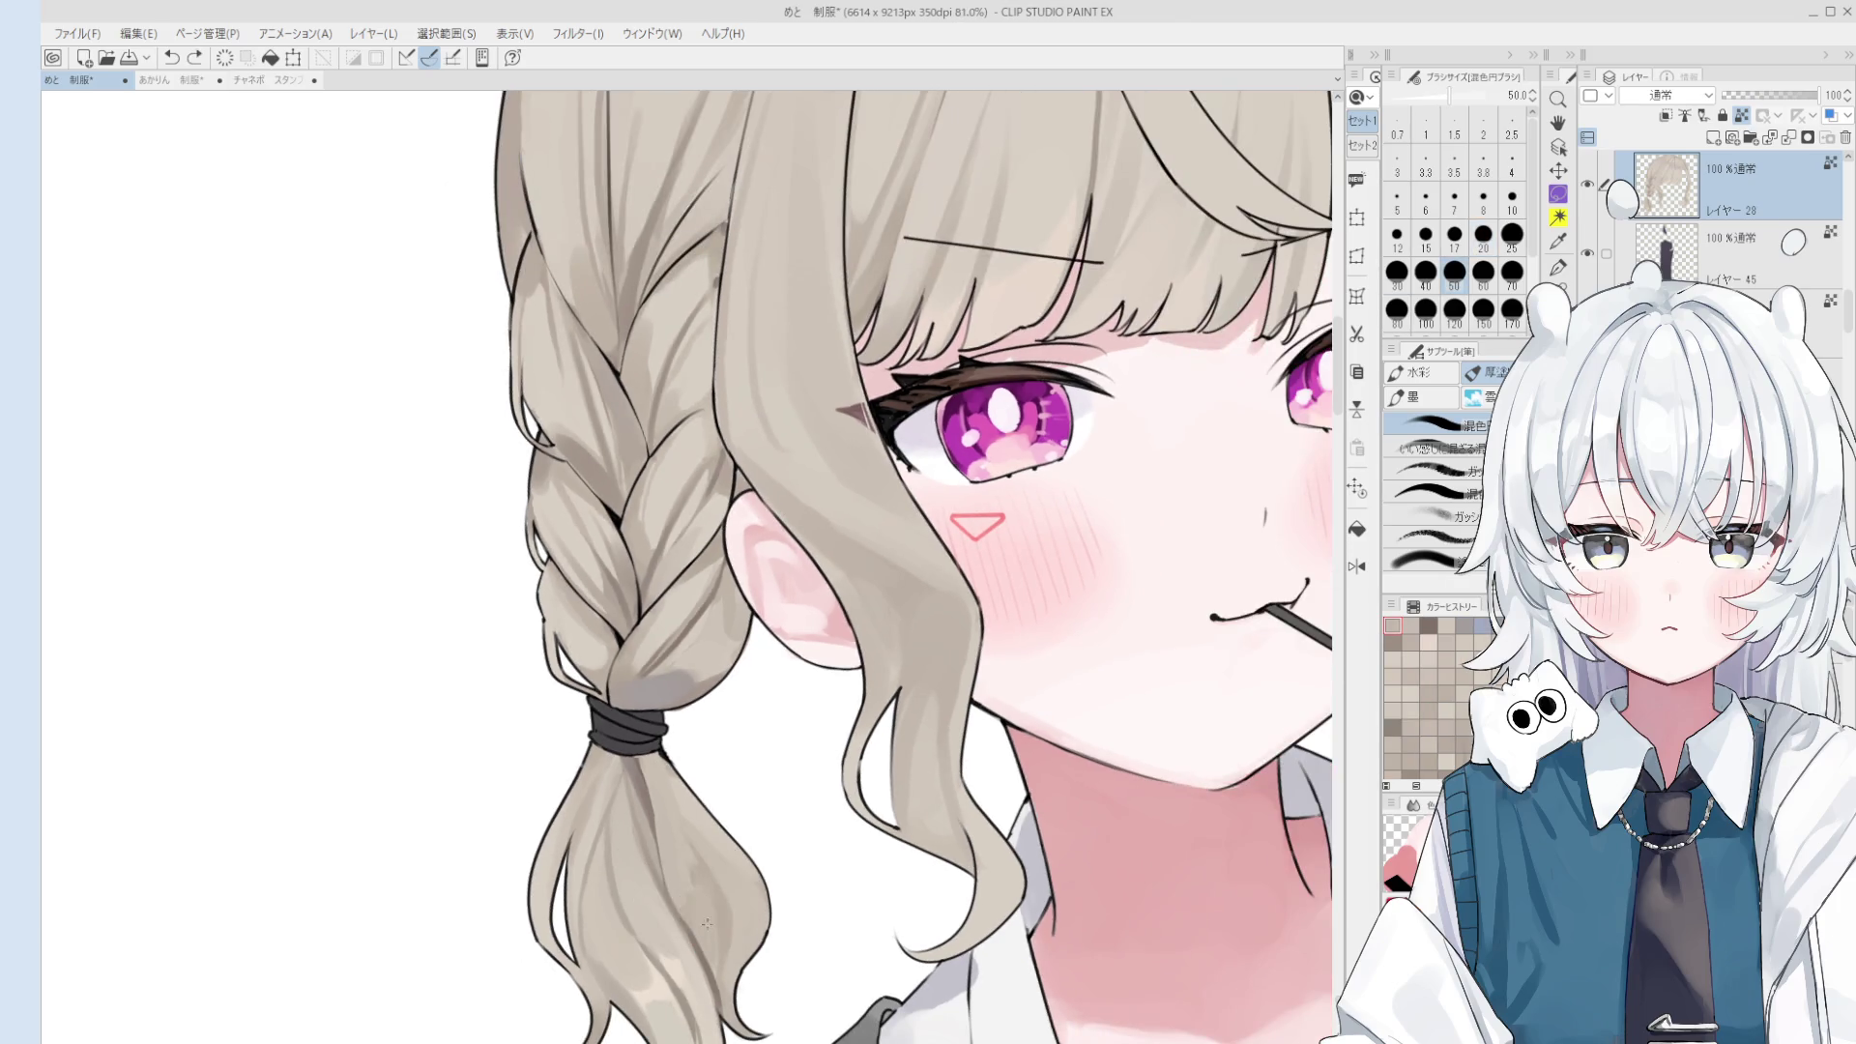
key(bracketright)
key(bracketright)
key(bracketright)
alt+click(694, 898)
key(bracketleft)
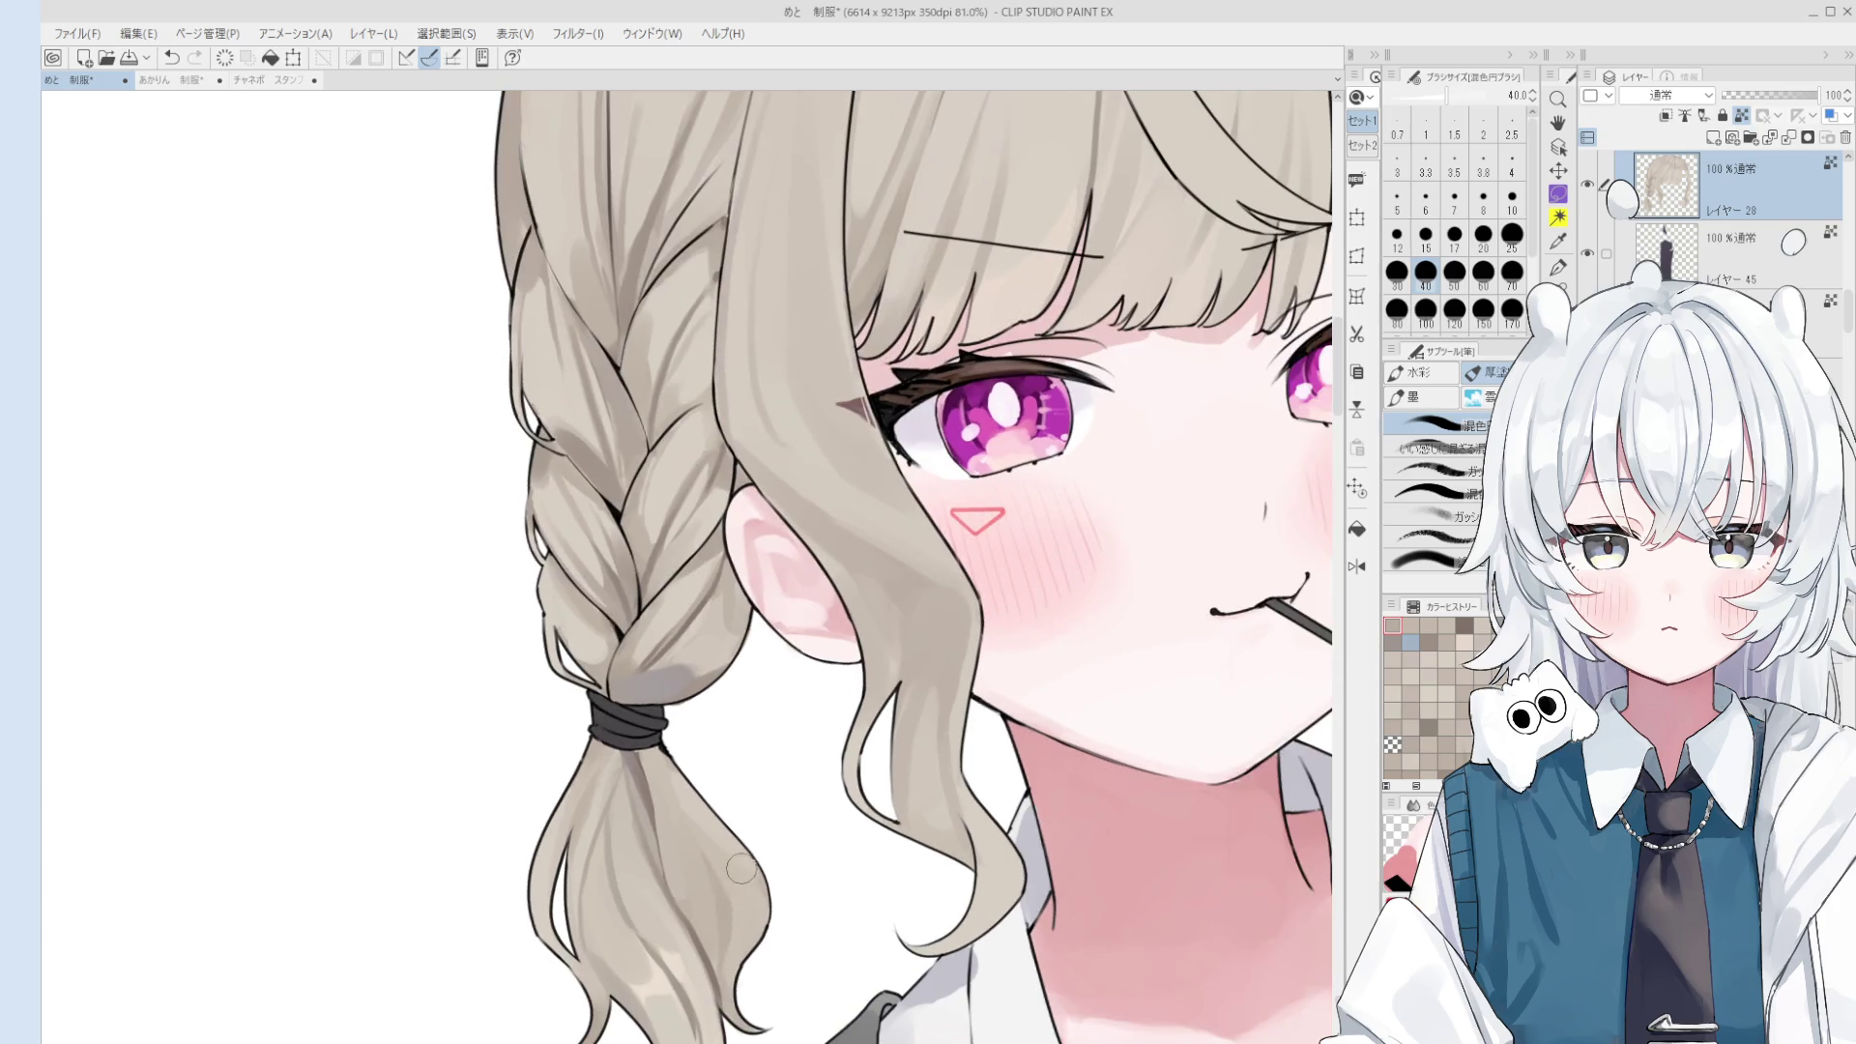
scroll(720, 826, up, 1)
scroll(721, 851, up, 1)
scroll(720, 890, up, 1)
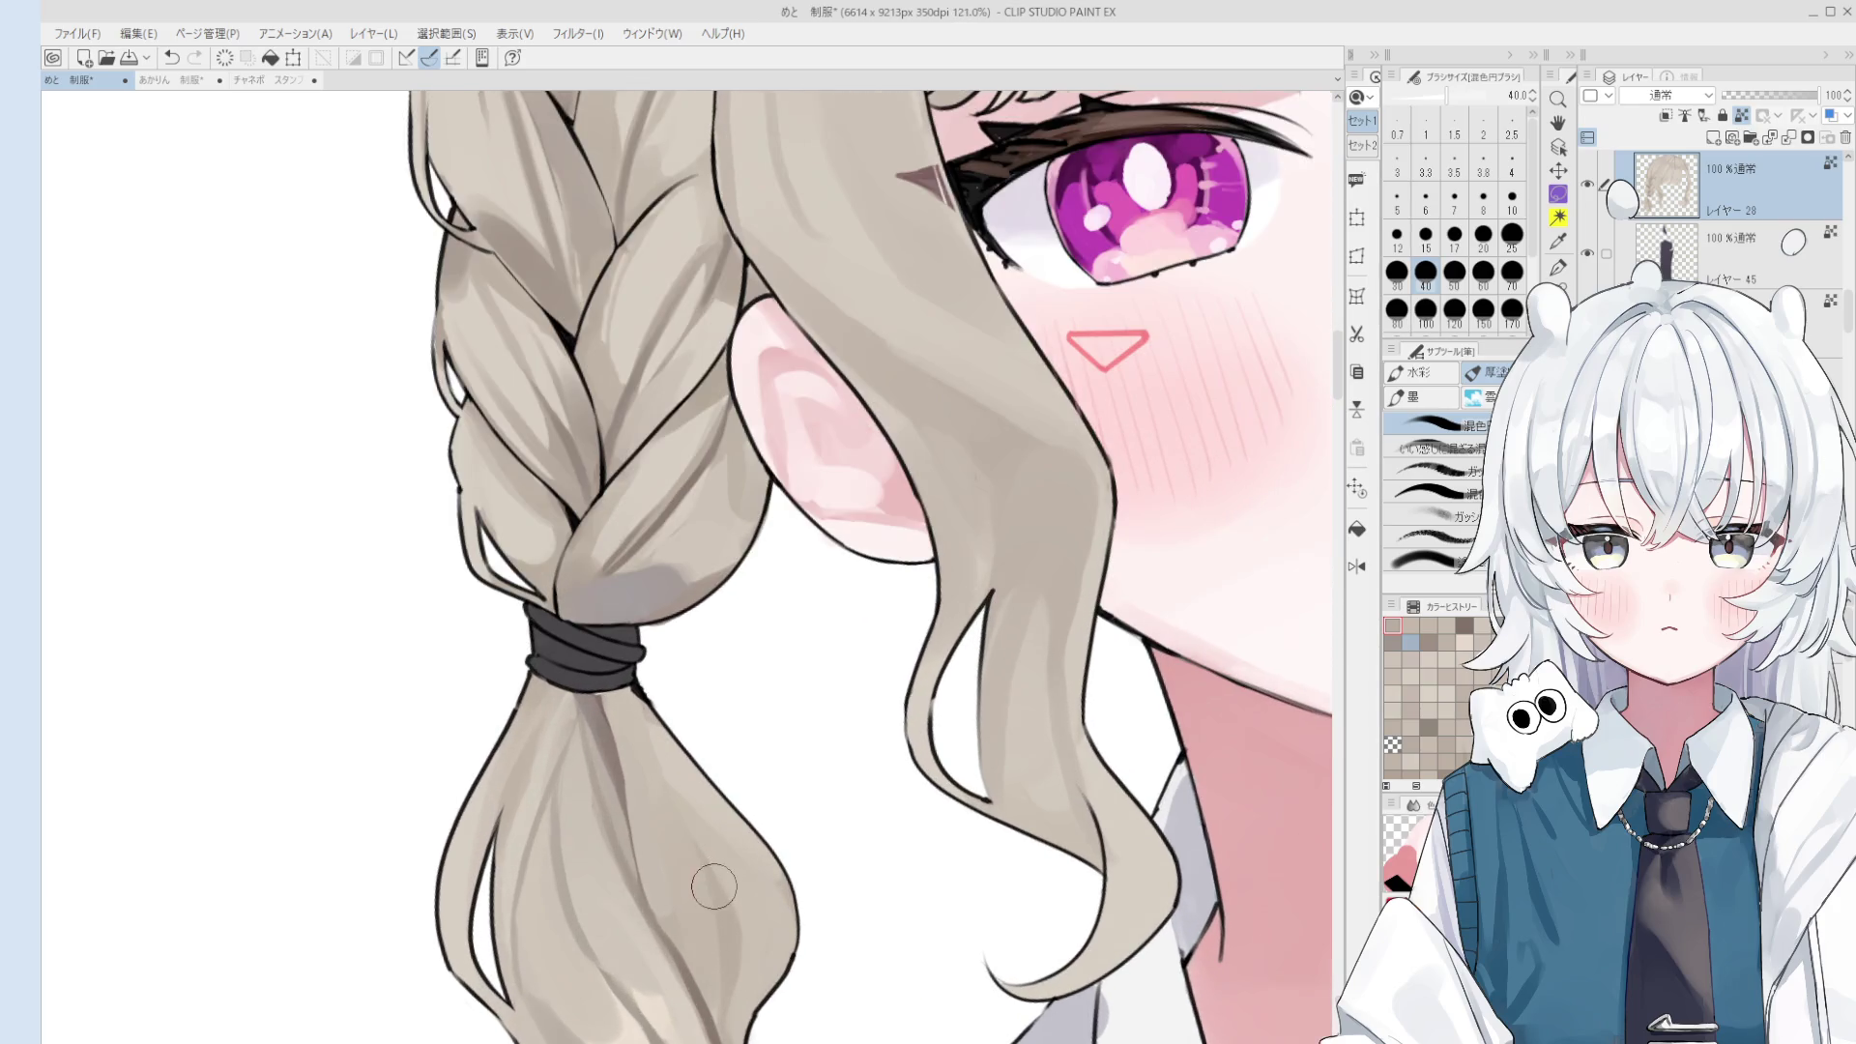
drag(721, 909, 739, 870)
- Undo the braid shading stroke and reset the blending brush to size 50
key(bracketleft)
key(bracketleft)
key(bracketleft)
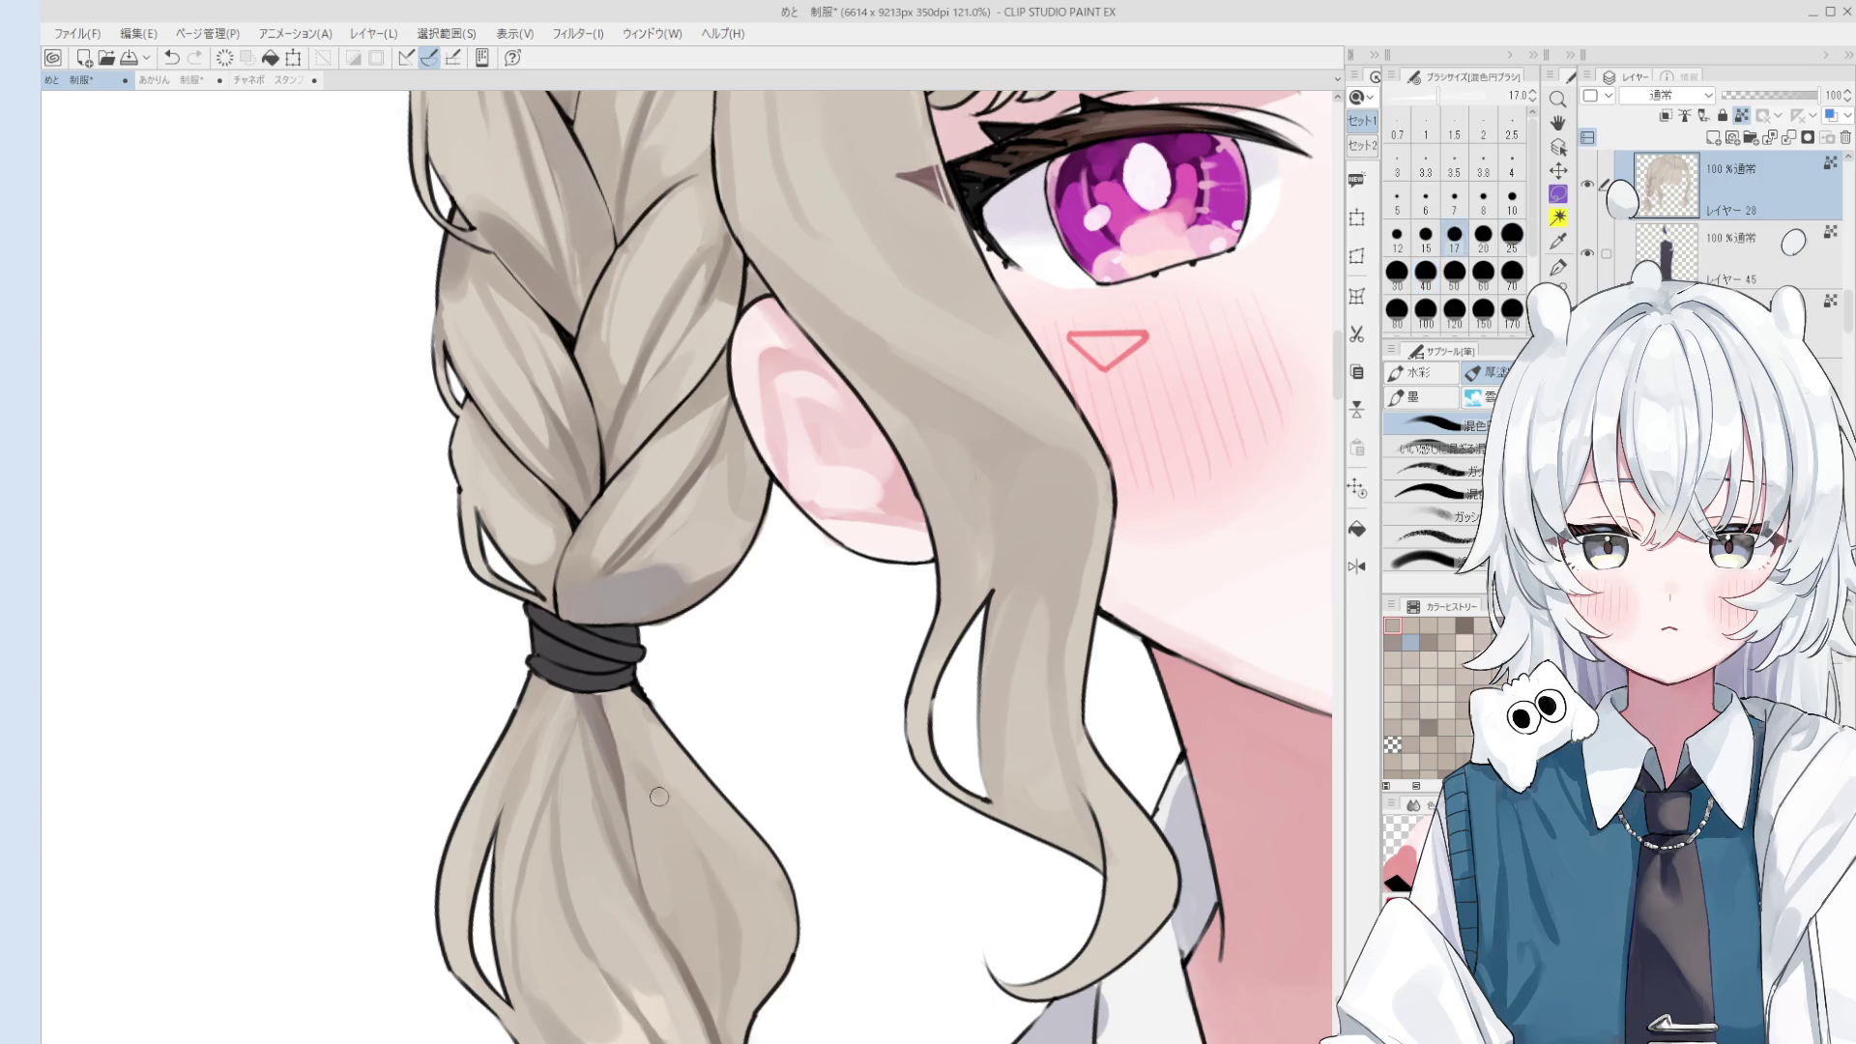
scroll(704, 871, down, 2)
key(bracketright)
key(bracketright)
key(ctrl+z)
key(bracketright)
key(bracketright)
scroll(688, 846, down, 1)
key(bracketright)
key(bracketright)
key(bracketleft)
key(bracketleft)
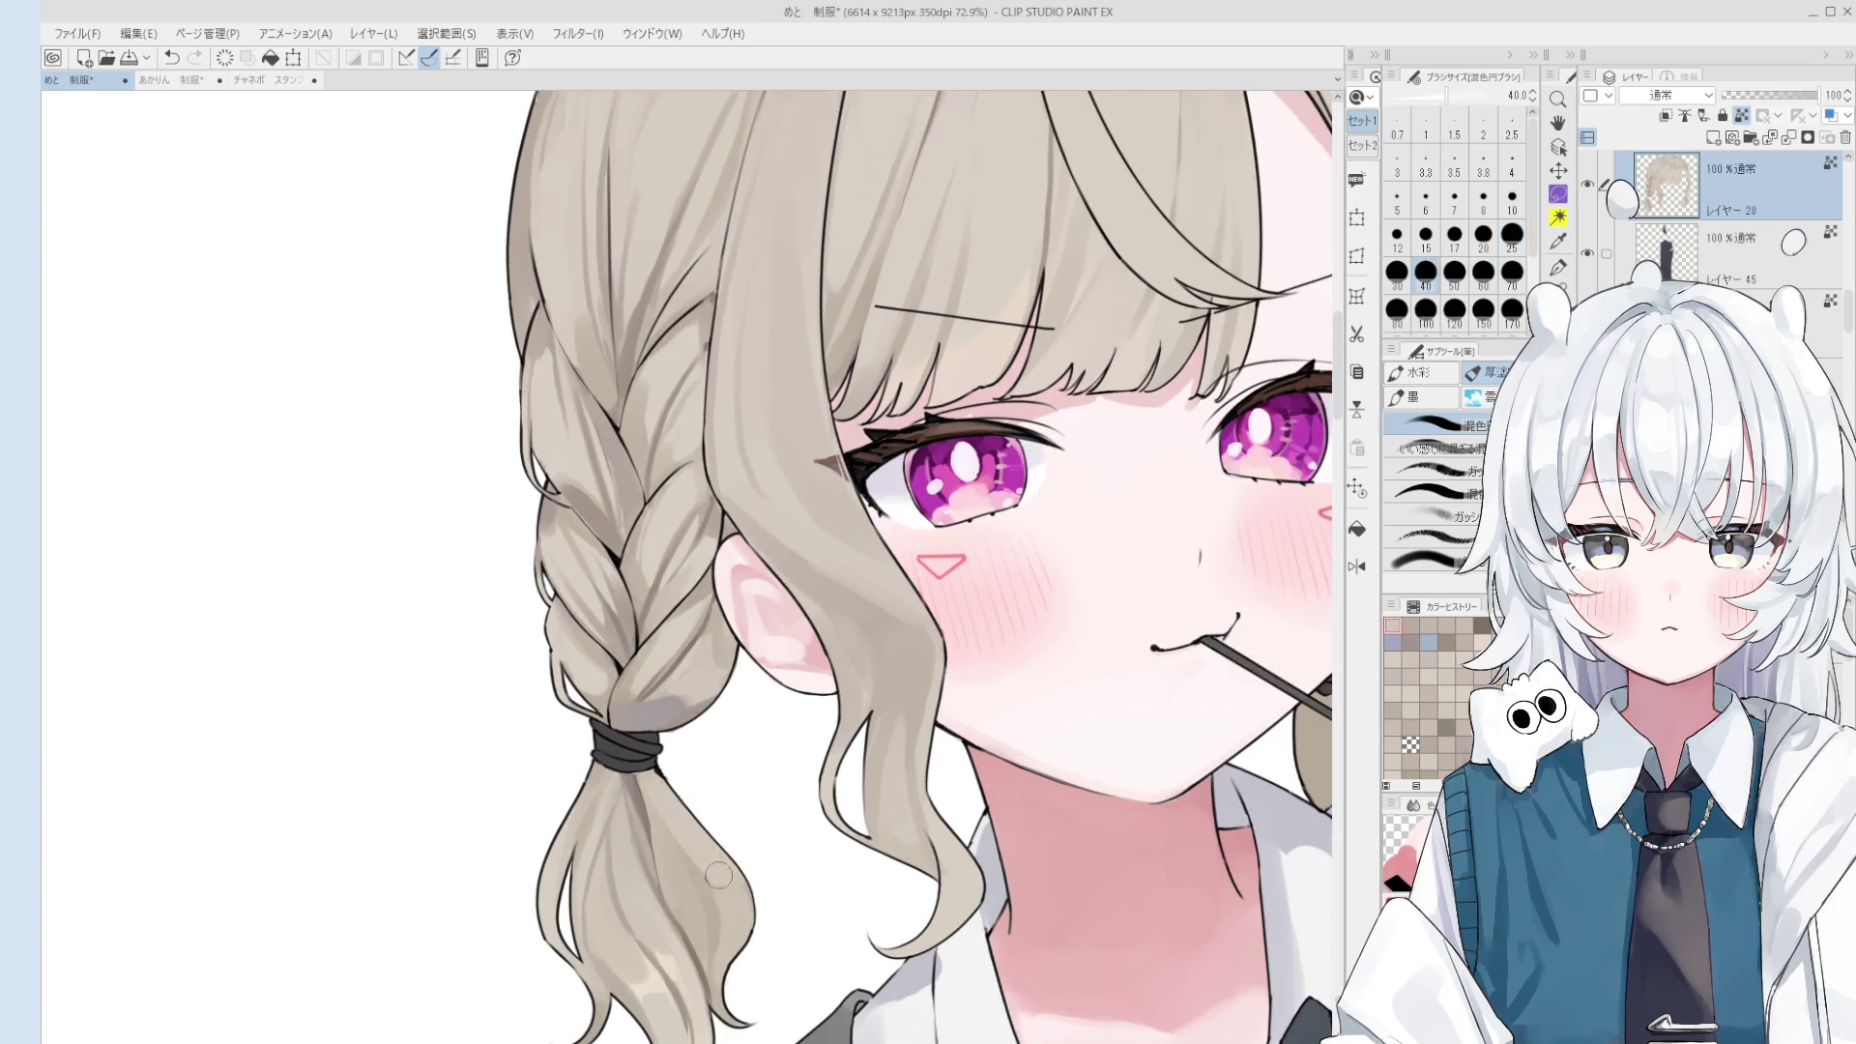
scroll(684, 839, down, 1)
key(bracketright)
key(bracketright)
key(bracketright)
key(bracketright)
key(bracketright)
key(bracketright)
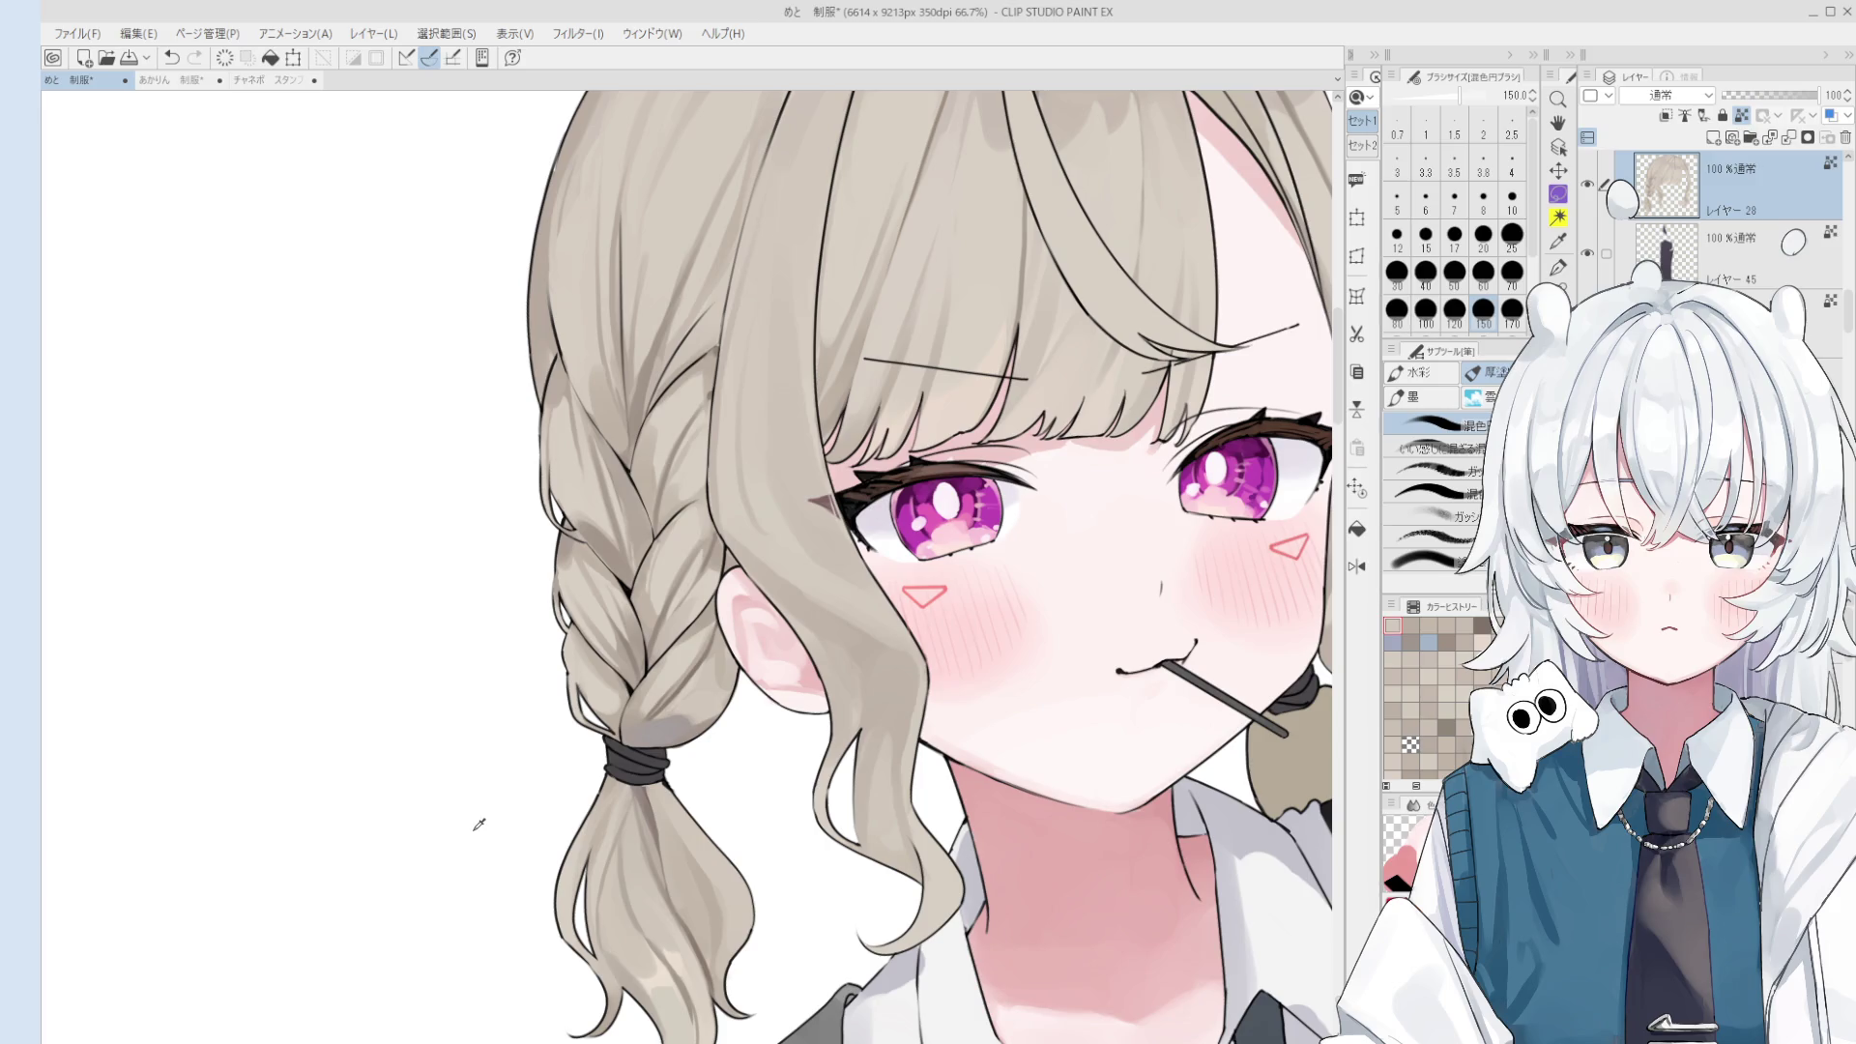
key(bracketleft)
key(bracketleft)
key(bracketleft)
scroll(612, 486, up, 3)
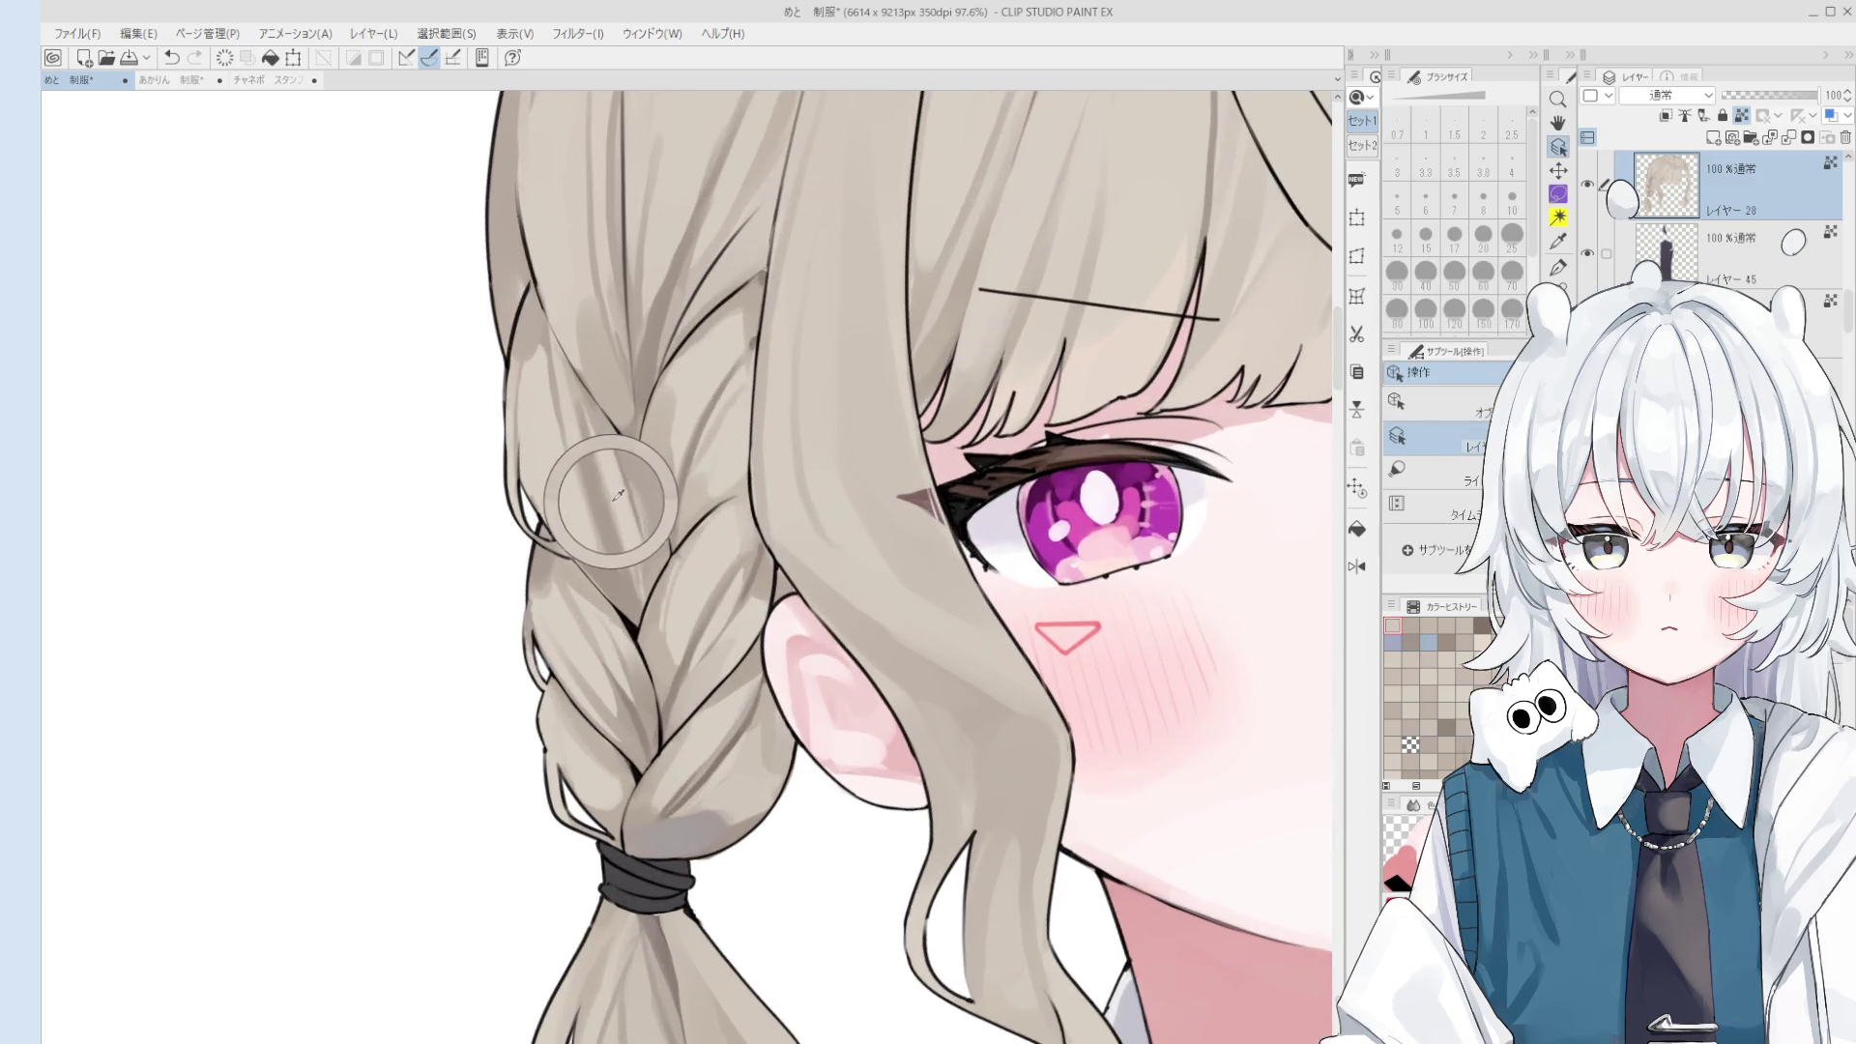
key(bracketleft)
key(bracketleft)
scroll(612, 488, down, 1)
scroll(612, 493, down, 1)
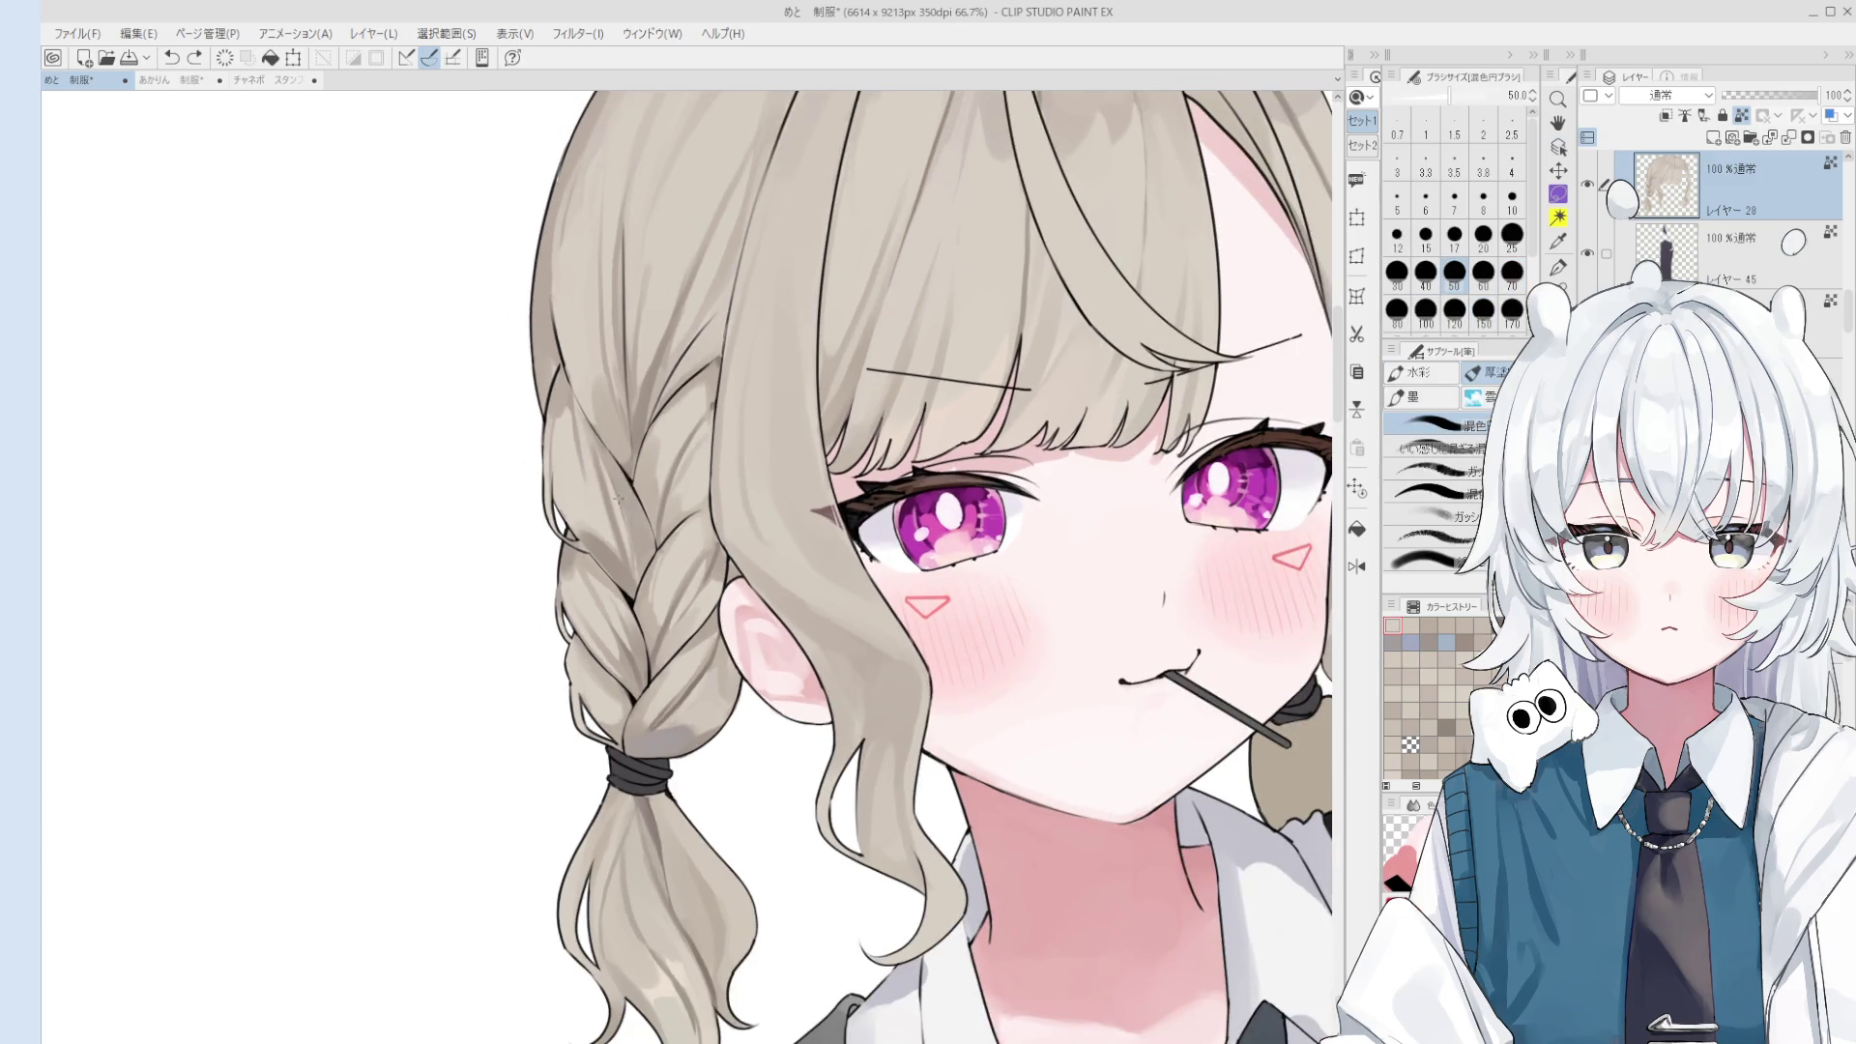
scroll(611, 509, down, 1)
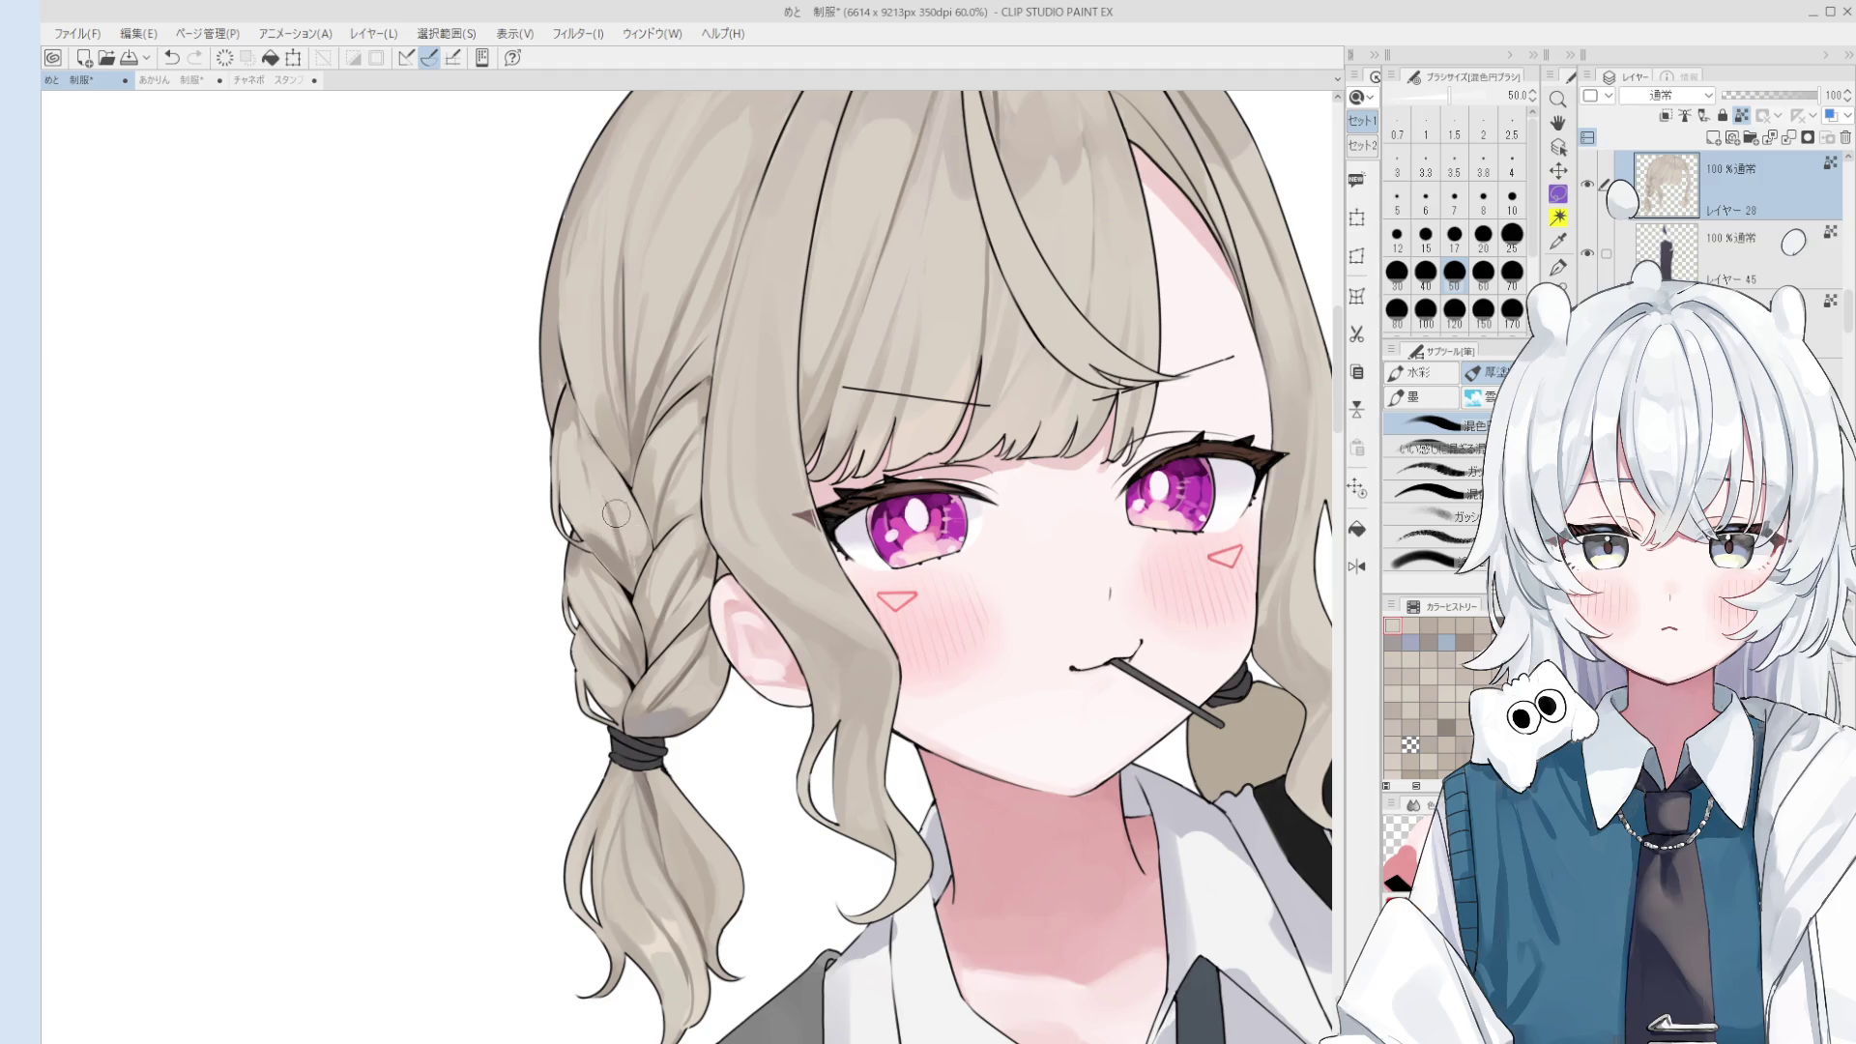
- Blend the shading down the braid with short strokes, discarding a stray one
drag(611, 510, 619, 549)
key(bracketright)
- Soften the hair above the braid and the upper braid shading, then recentre on the face
key(bracketright)
key(bracketright)
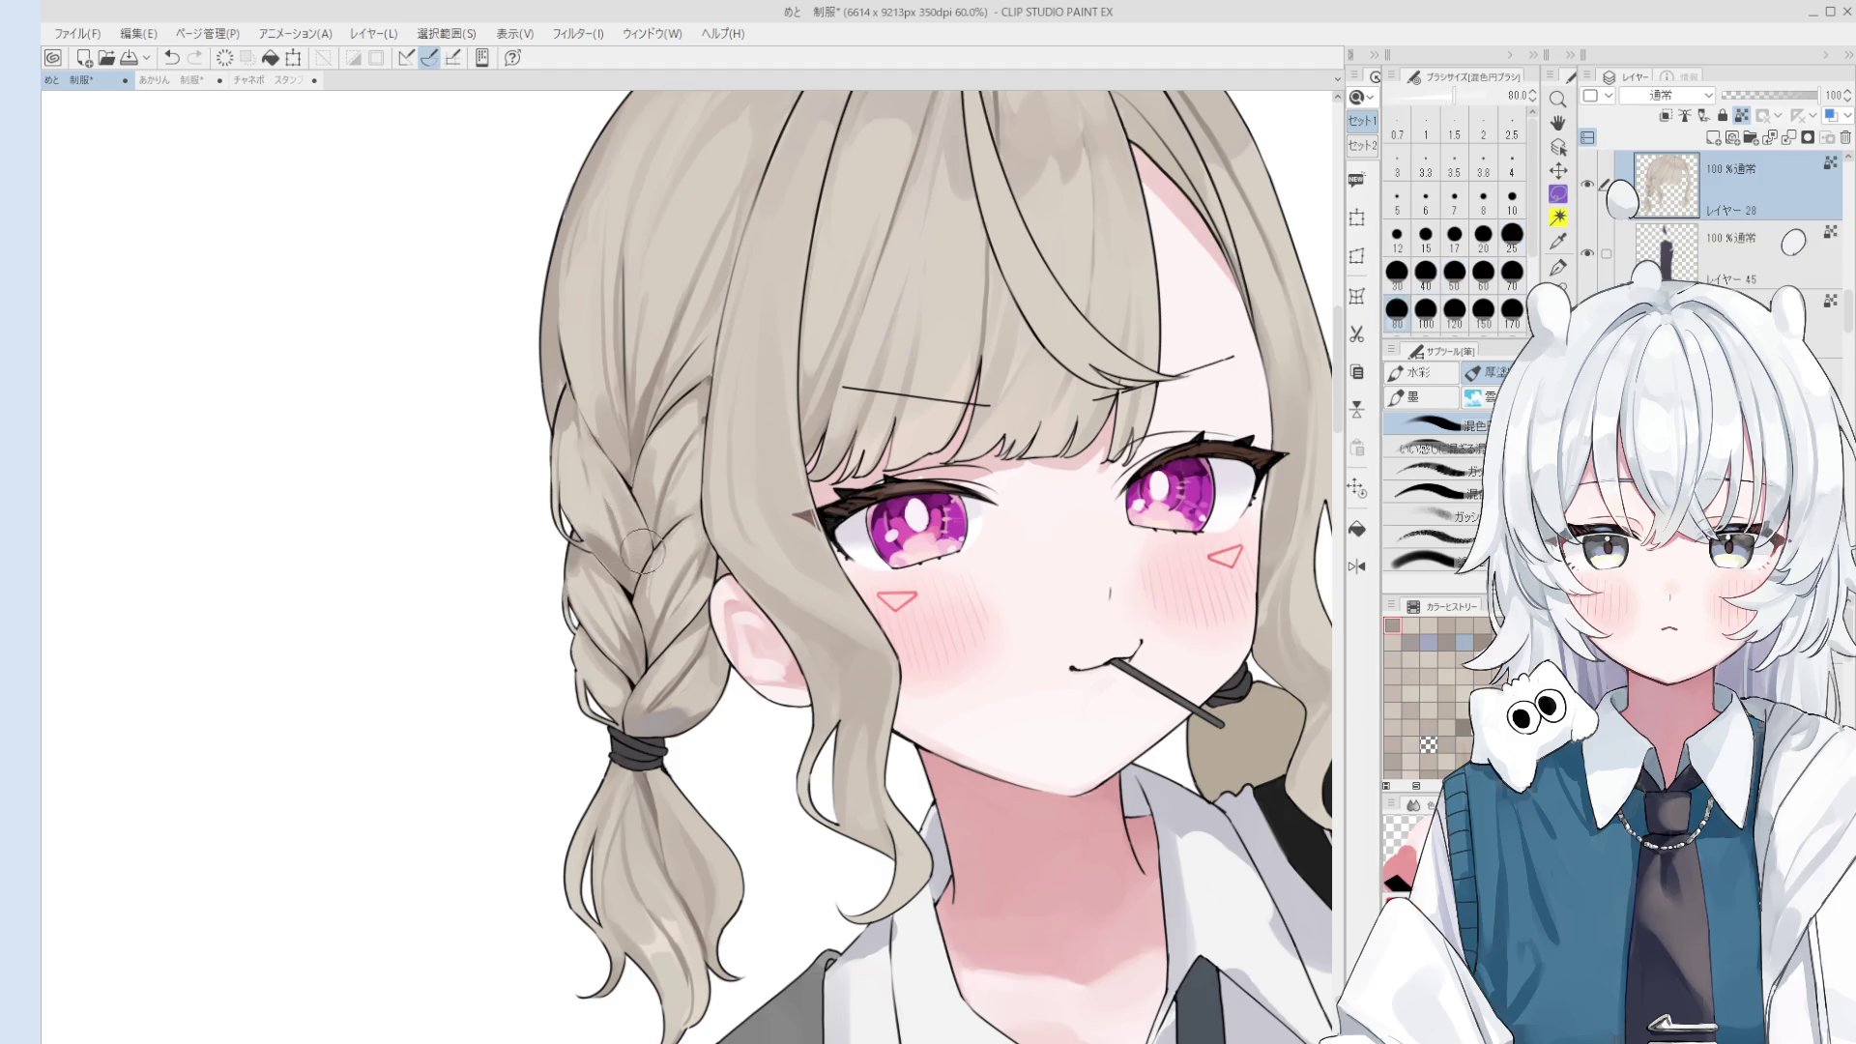
scroll(609, 474, down, 1)
drag(607, 471, 621, 456)
key(bracketleft)
key(bracketleft)
key(bracketleft)
key(ctrl+z)
key(ctrl+y)
key(ctrl+z)
scroll(589, 440, down, 1)
mouse_move(578, 372)
mouse_down()
mouse_move(590, 440)
mouse_move(606, 355)
mouse_up()
key(bracketright)
key(bracketright)
key(bracketright)
scroll(630, 476, down, 2)
mouse_move(612, 282)
mouse_down()
mouse_move(612, 421)
mouse_move(613, 320)
mouse_up()
key(ctrl+z)
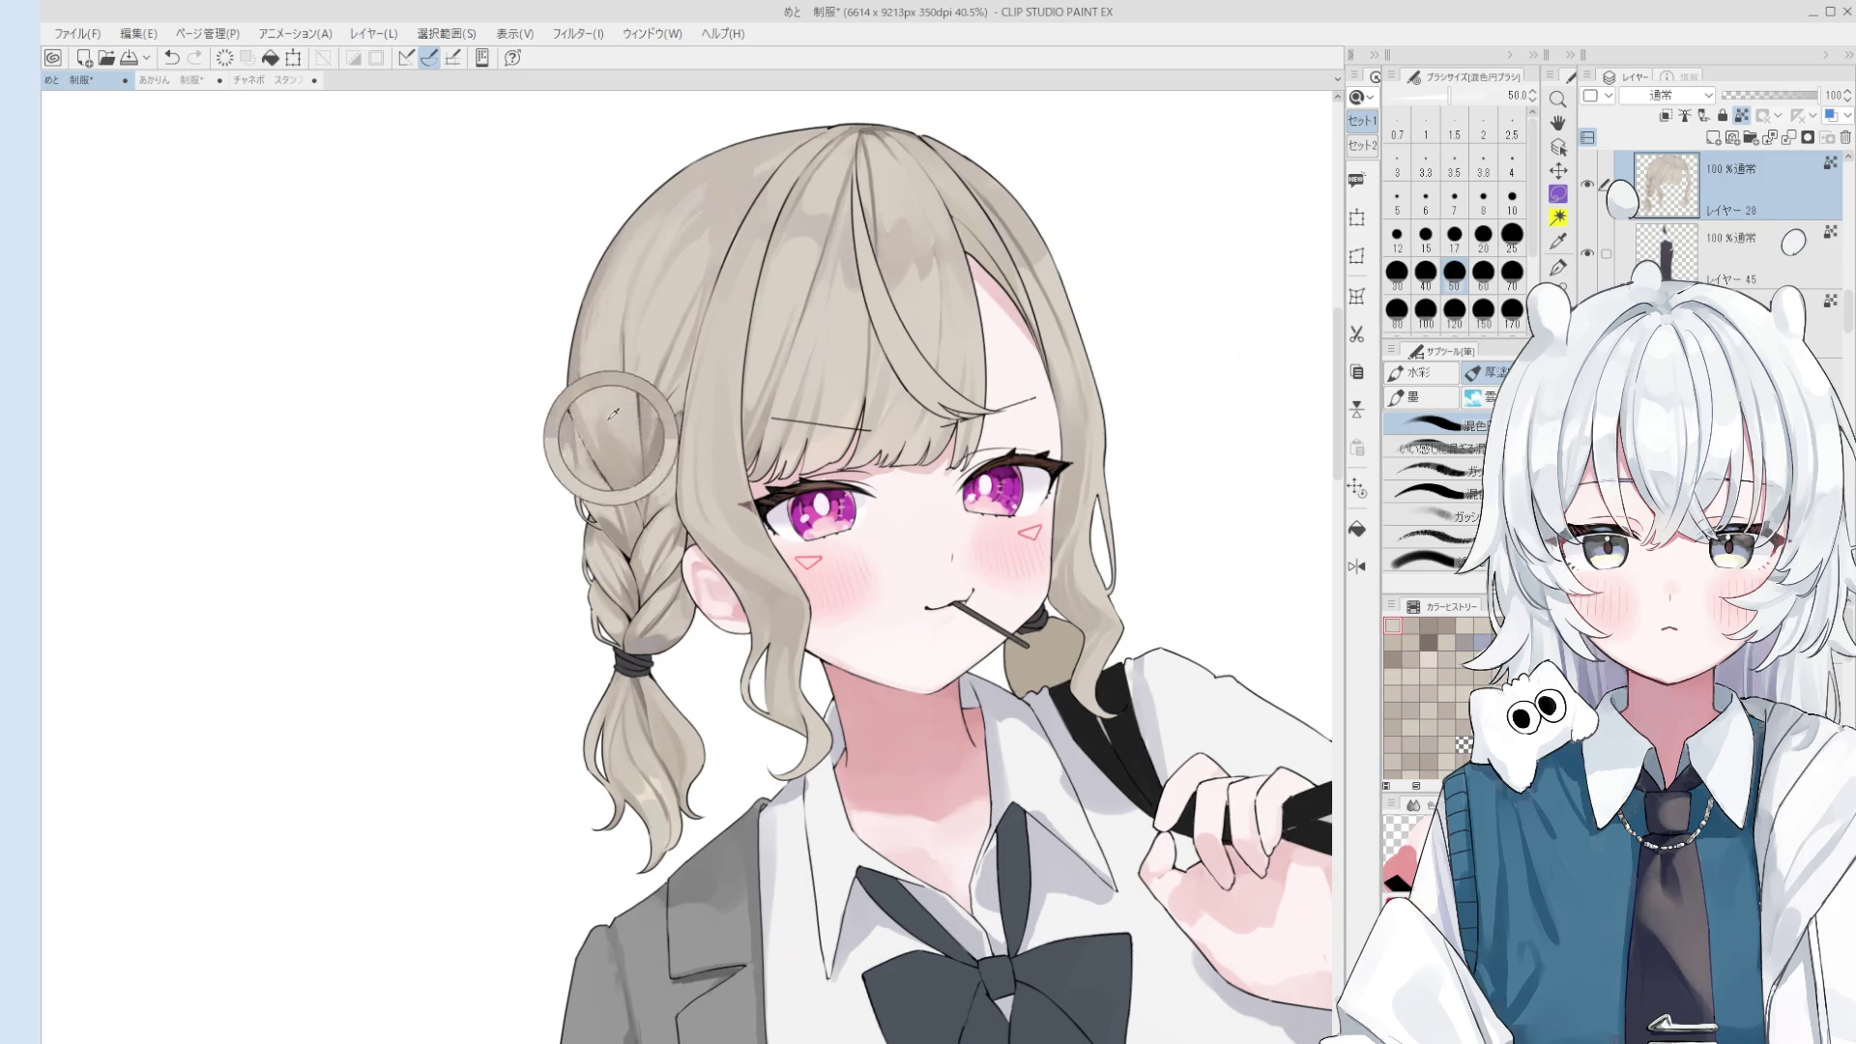
drag(609, 407, 621, 464)
key(bracketright)
key(bracketright)
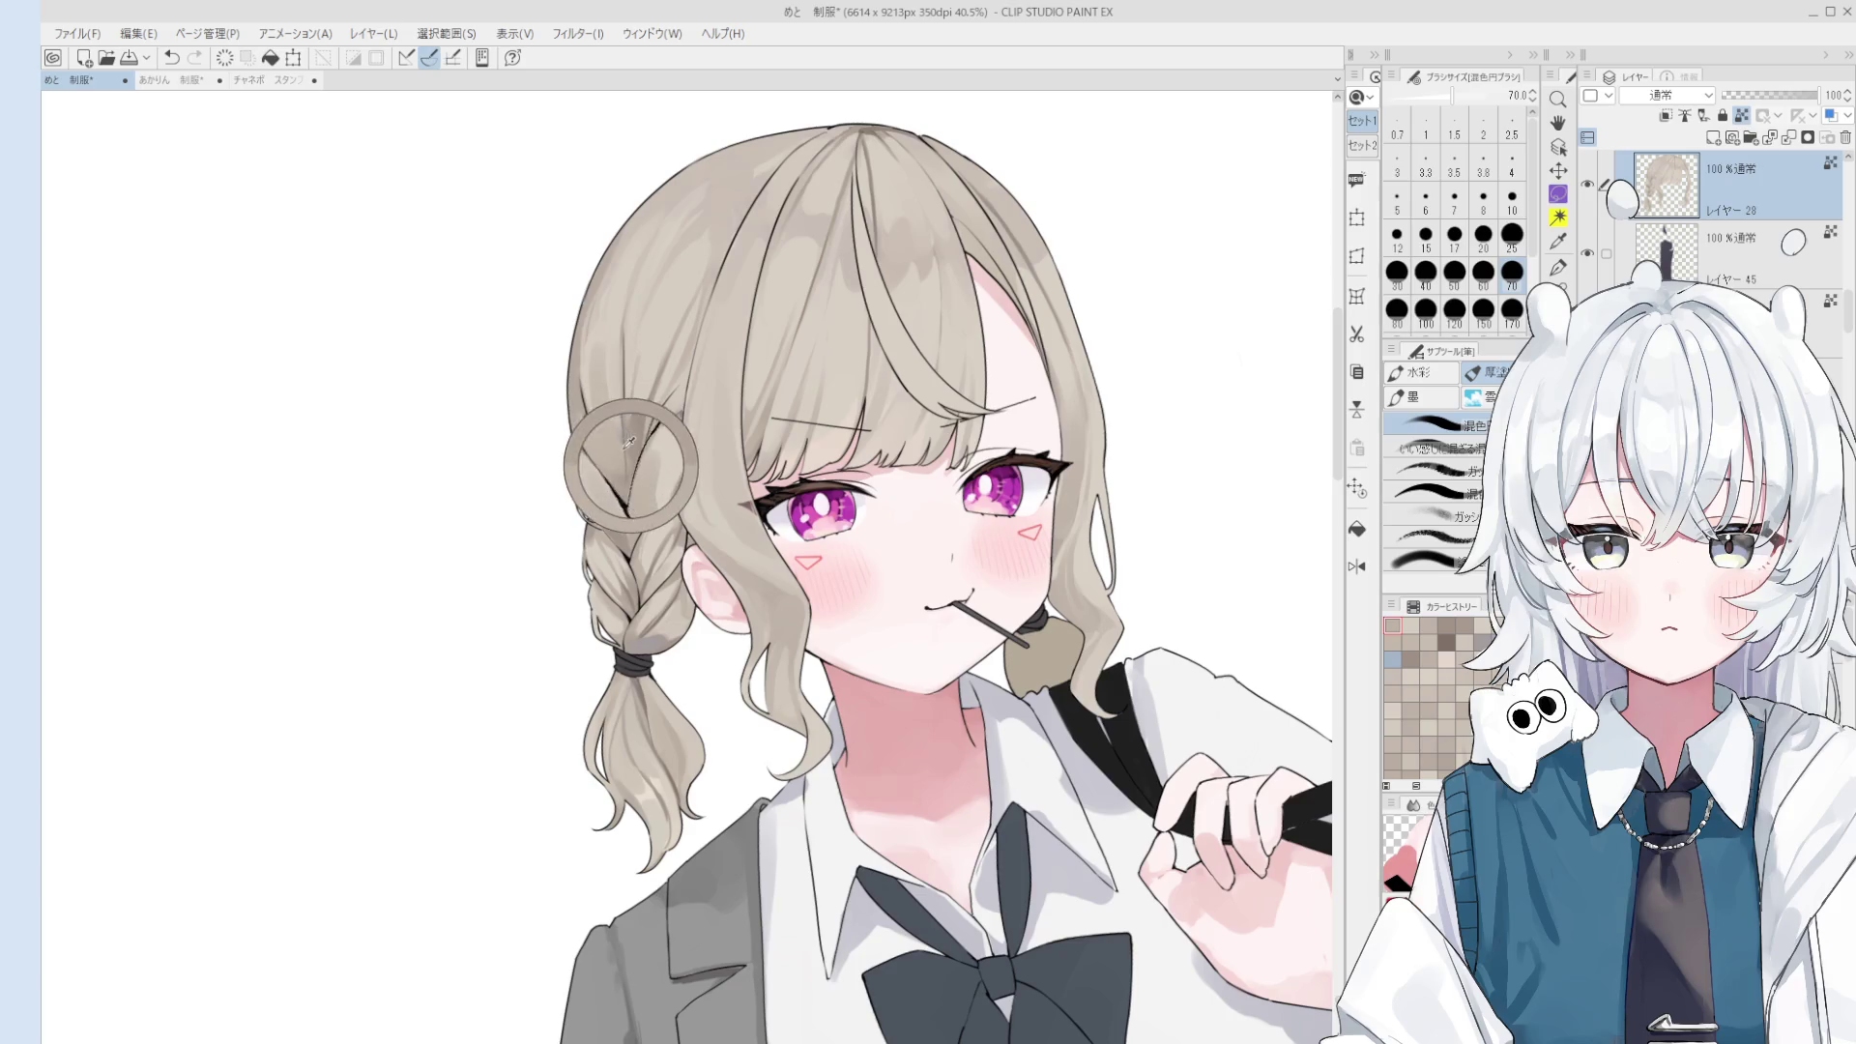
scroll(619, 462, up, 4)
drag(616, 460, 629, 488)
drag(585, 352, 620, 413)
key(bracketleft)
key(bracketleft)
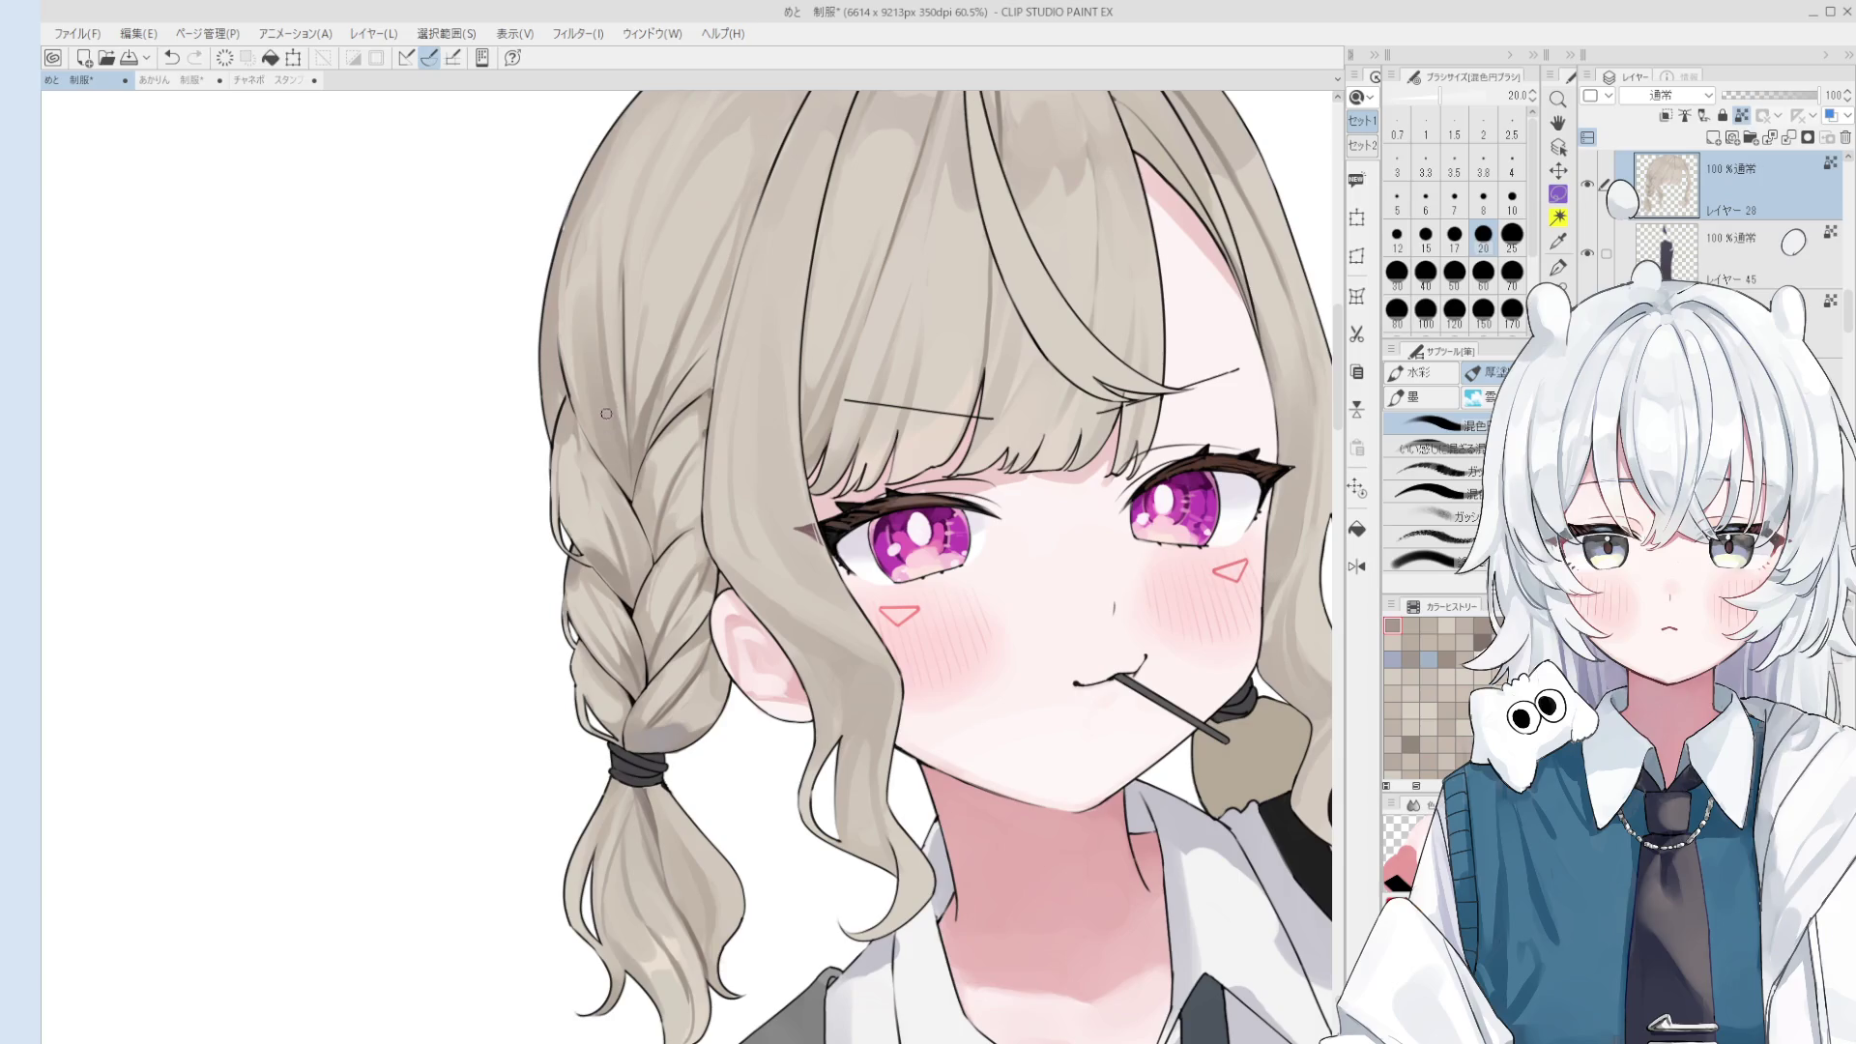
key(minus)
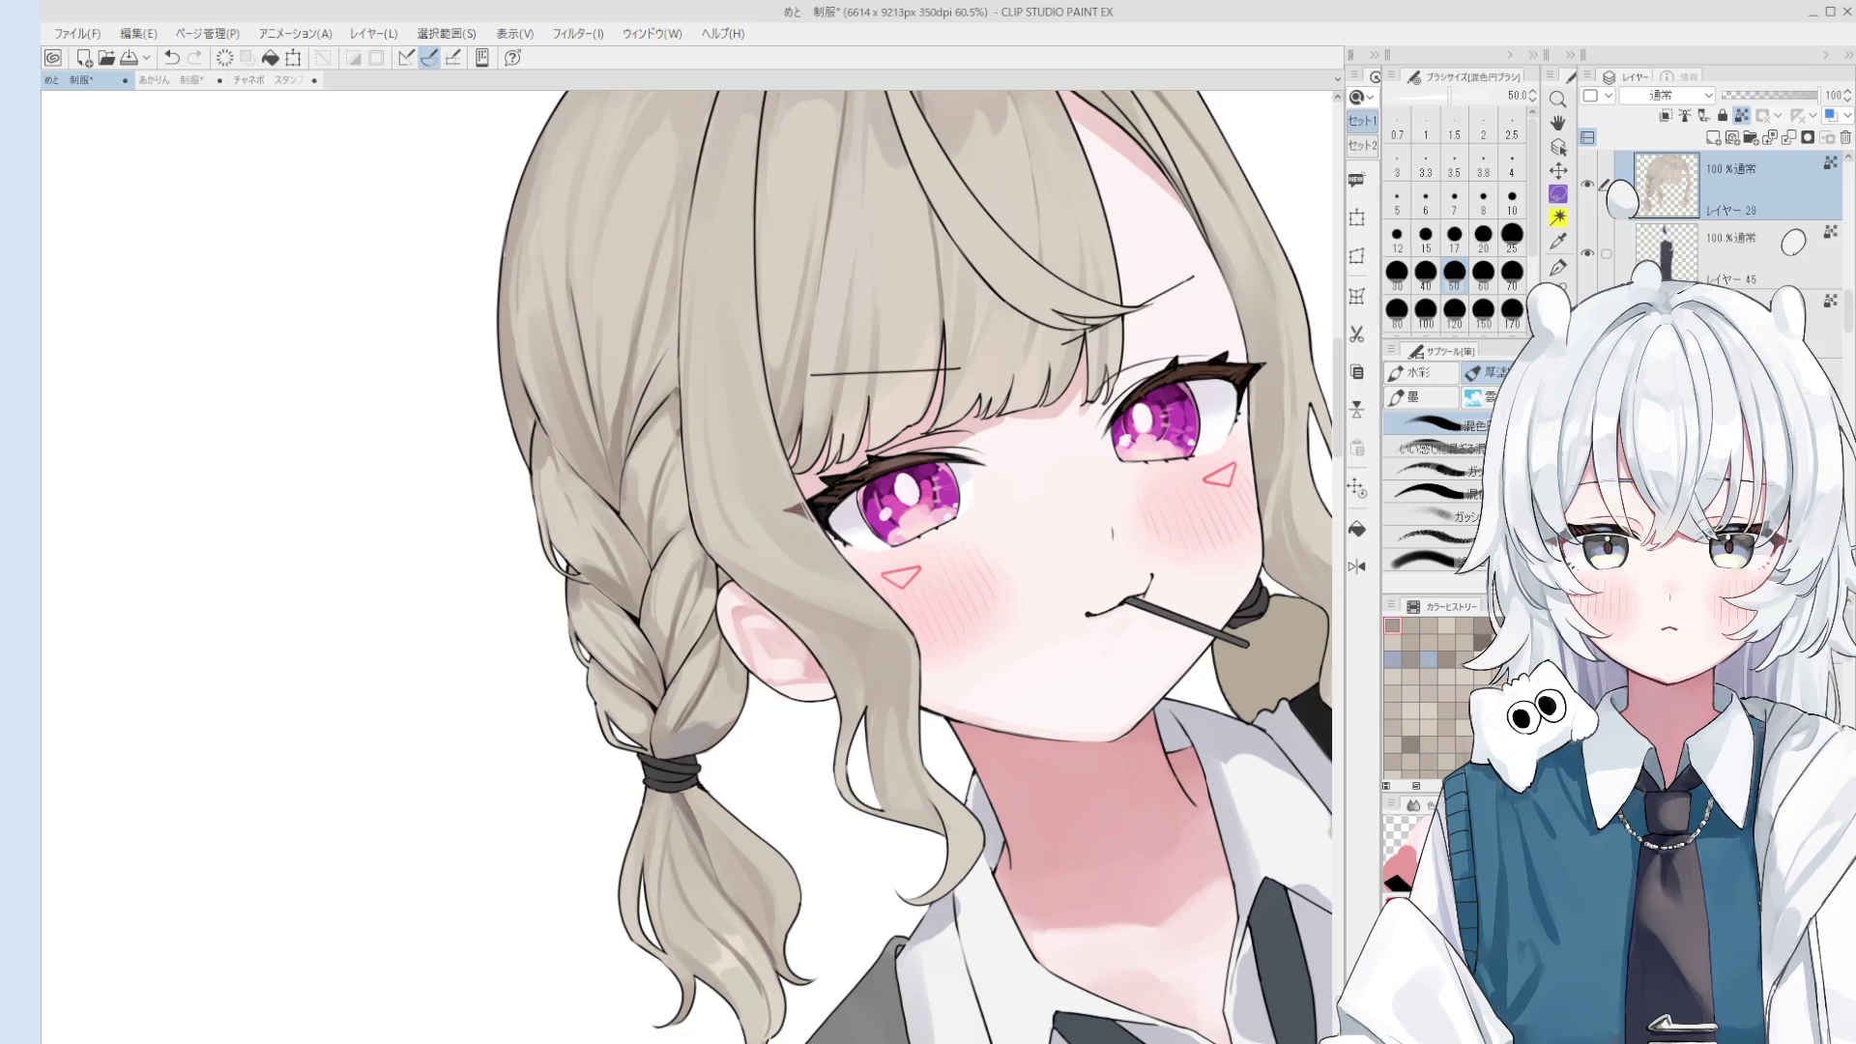
drag(543, 597, 341, 746)
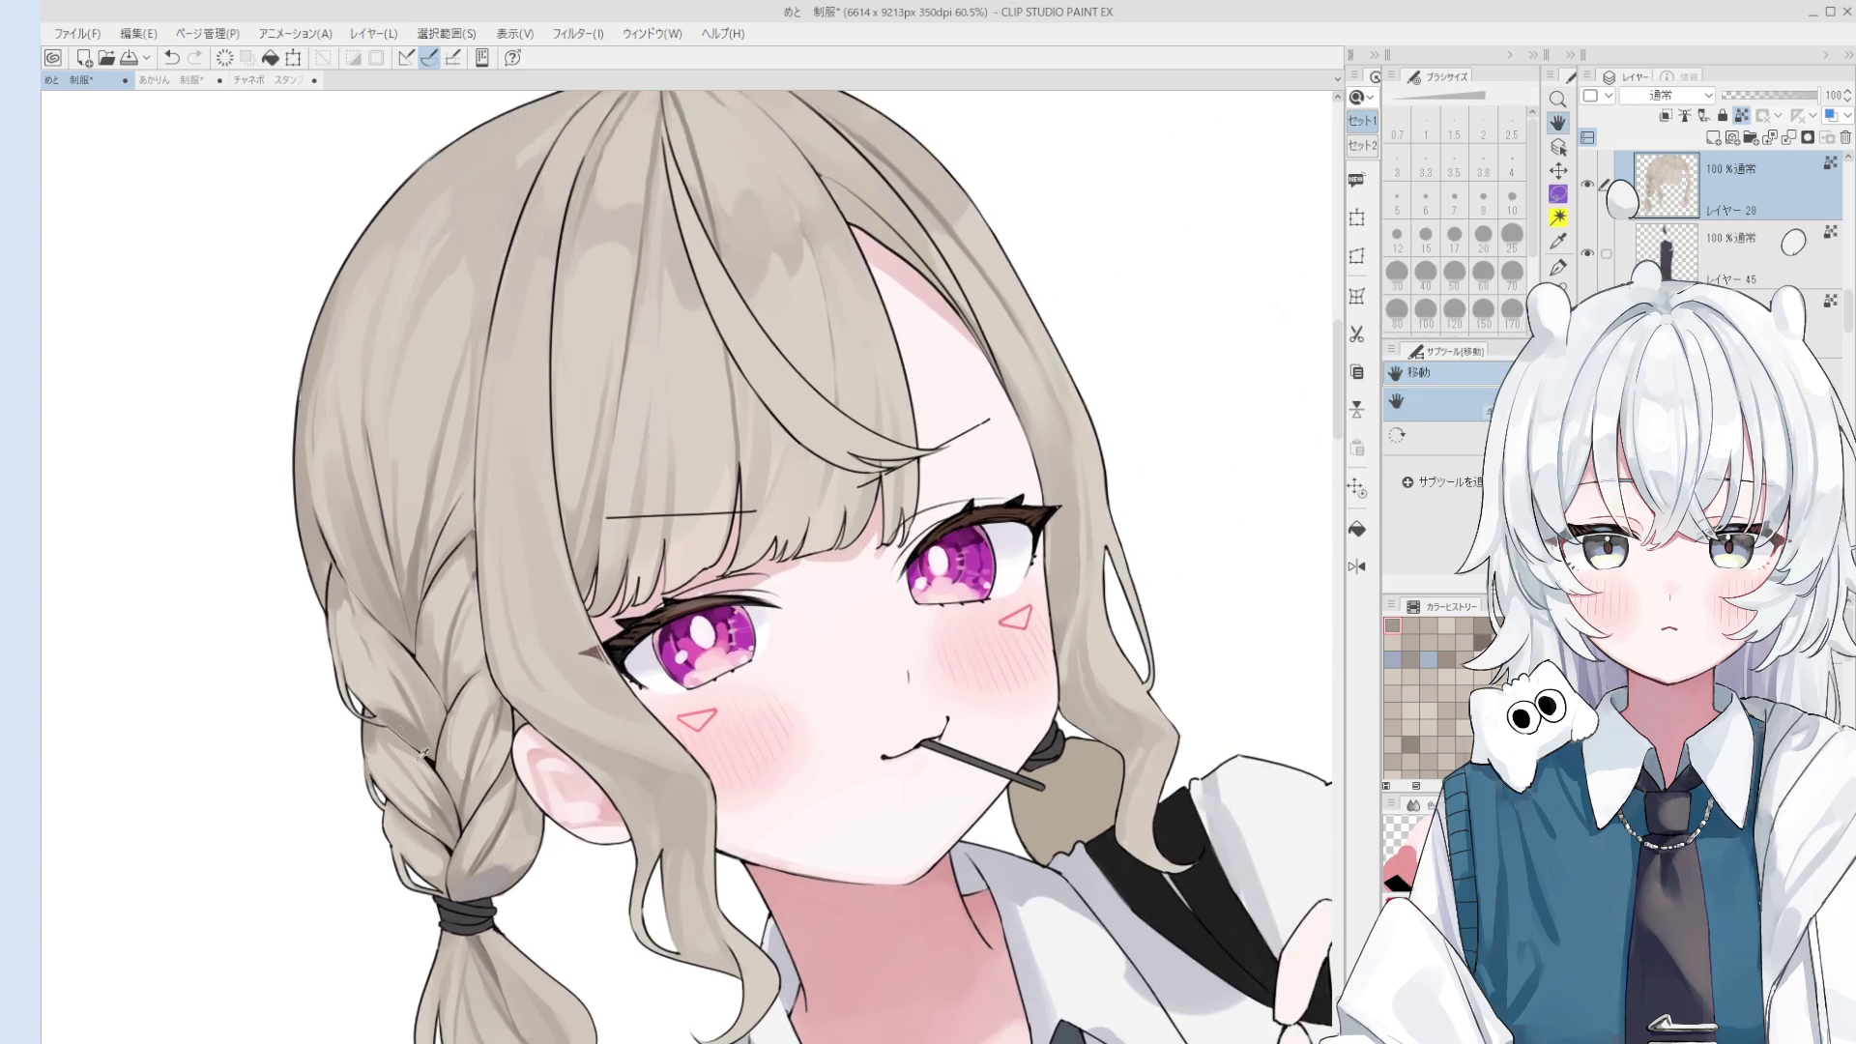
- Zoom onto the right eye and paint light highlights on its upper lash with a small brush
key(e)
scroll(948, 504, up, 2)
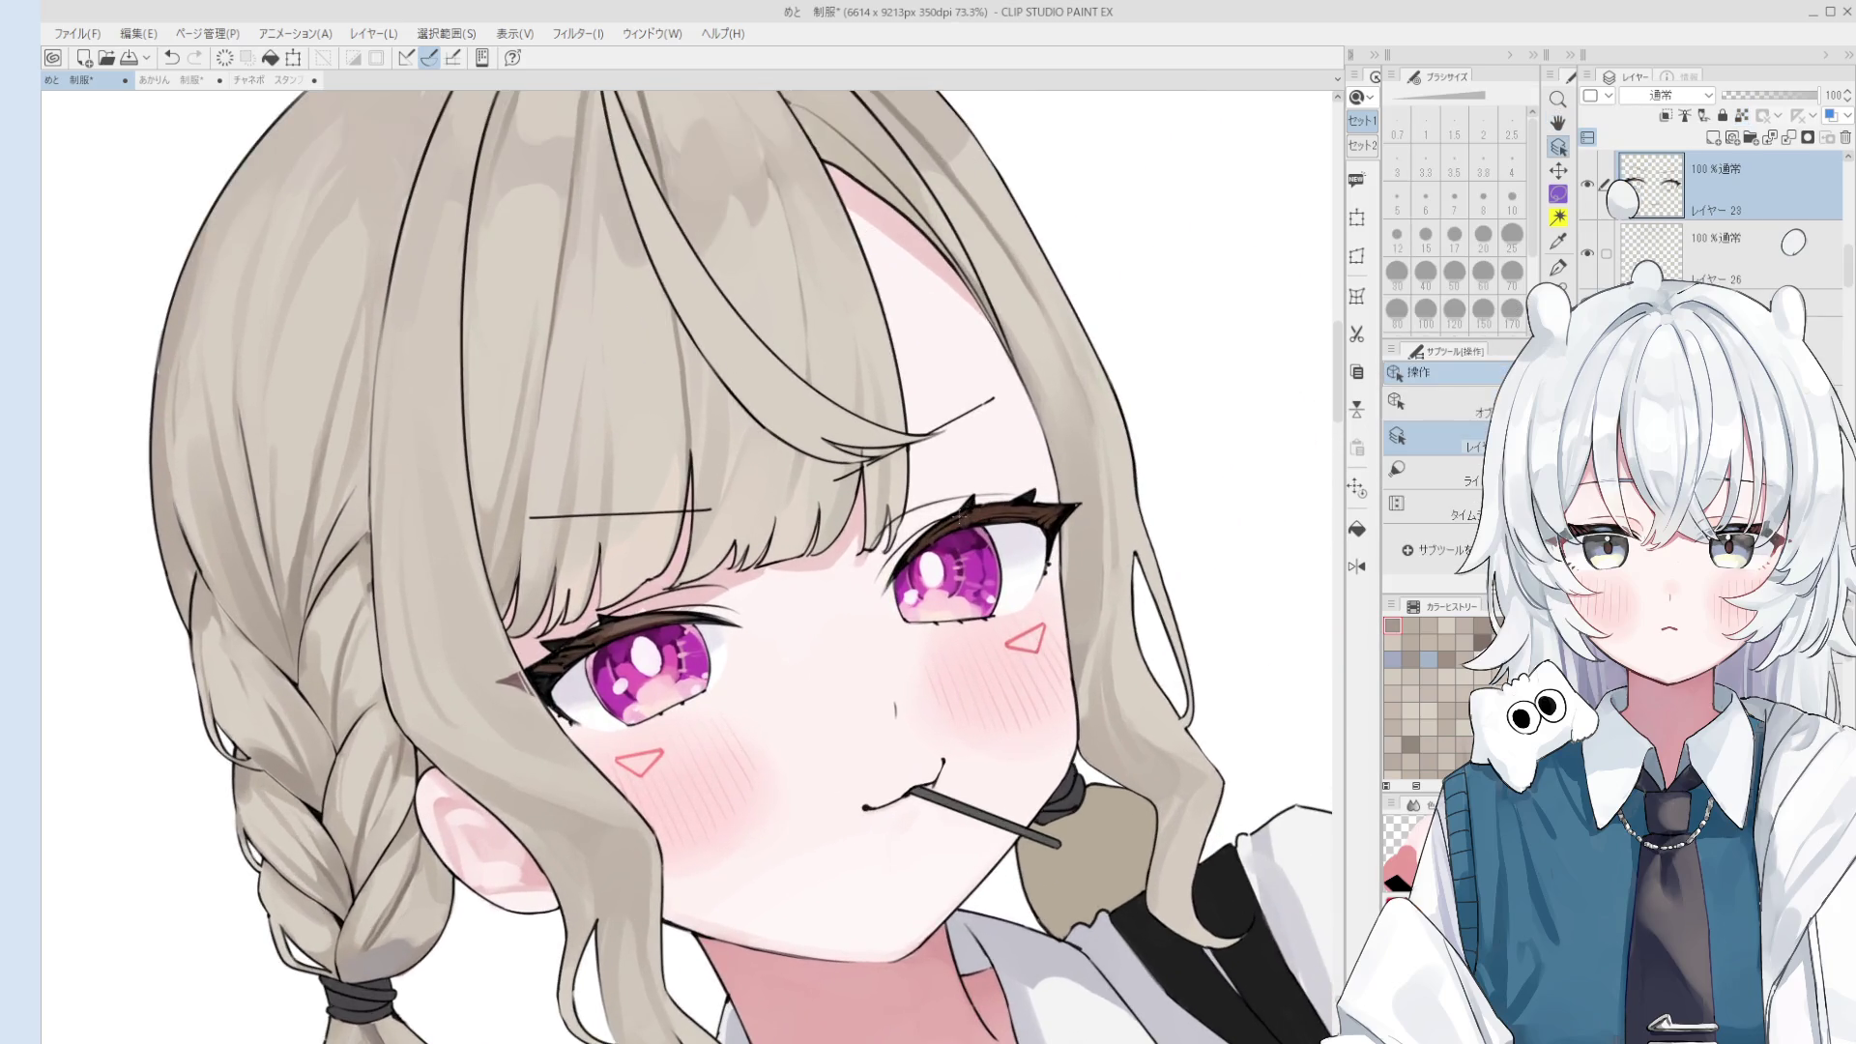
scroll(948, 504, up, 2)
scroll(948, 504, up, 1)
key(o)
scroll(958, 512, up, 2)
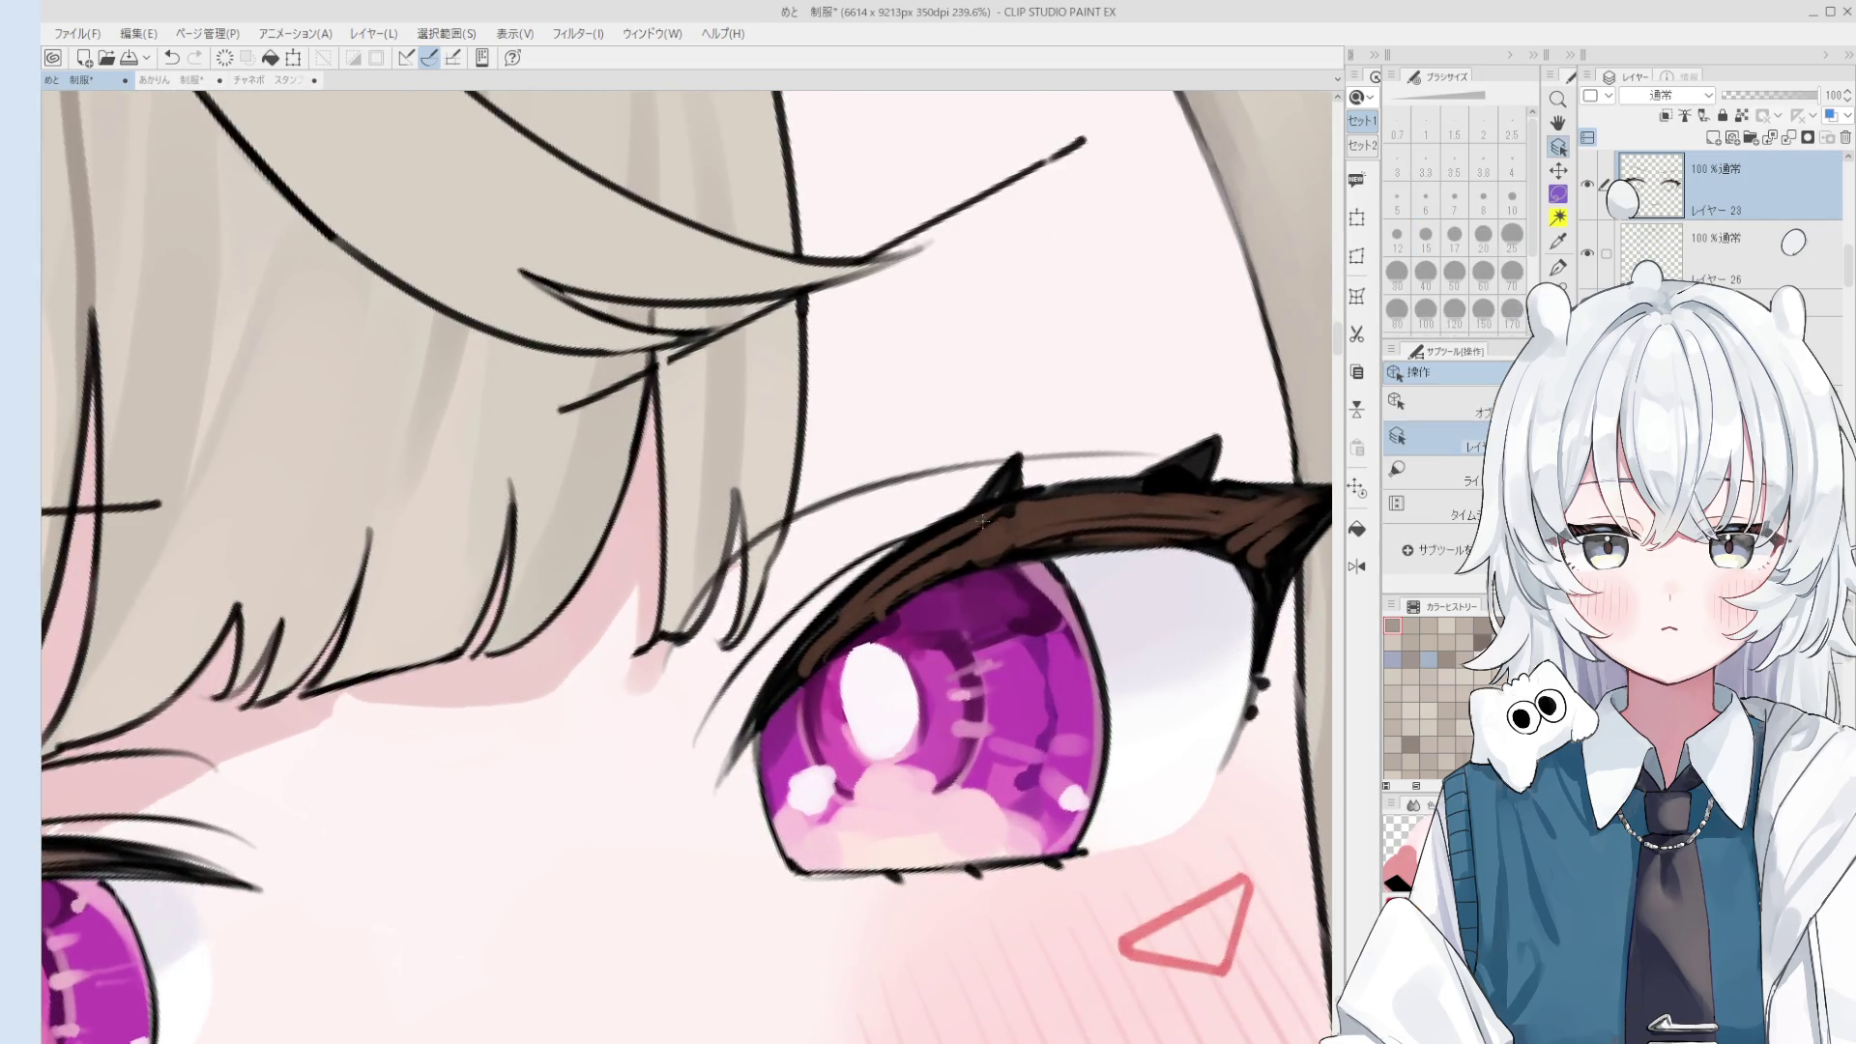
key(b)
key(bracketleft)
key(bracketleft)
key(bracketleft)
scroll(1024, 526, down, 1)
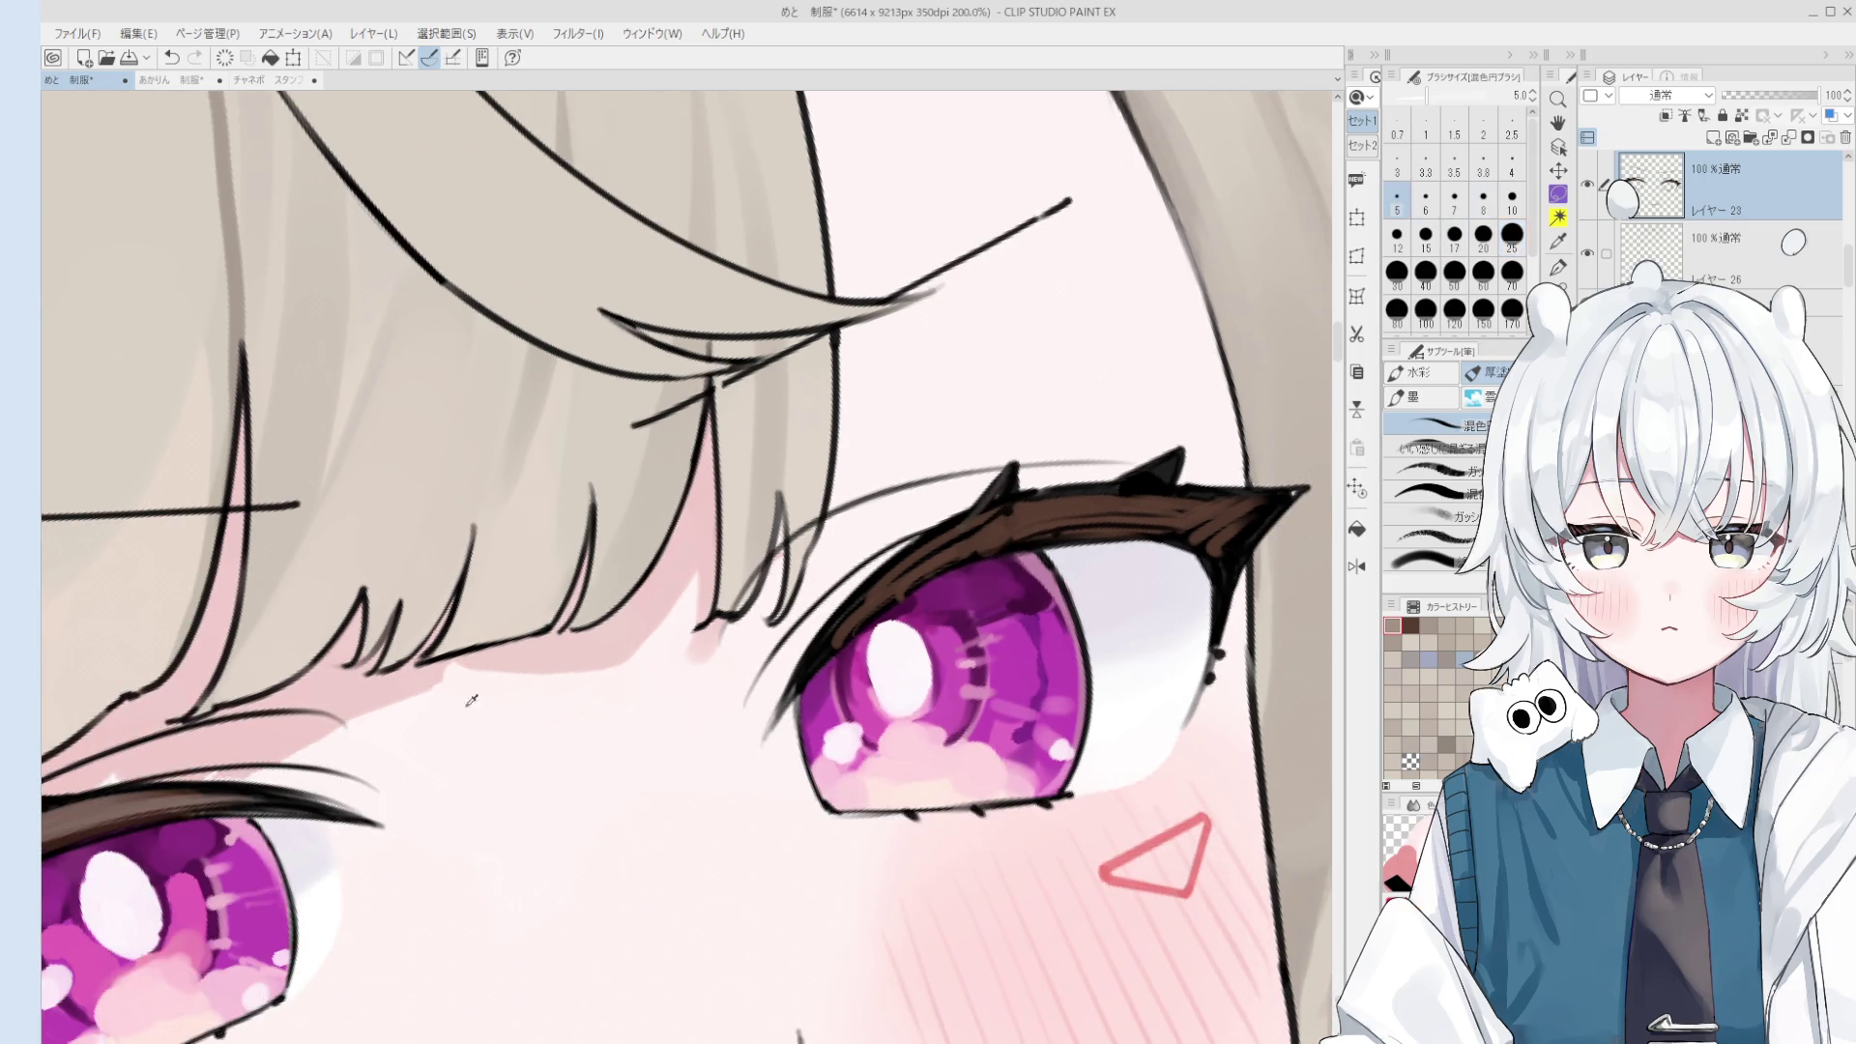
key(b)
key(b)
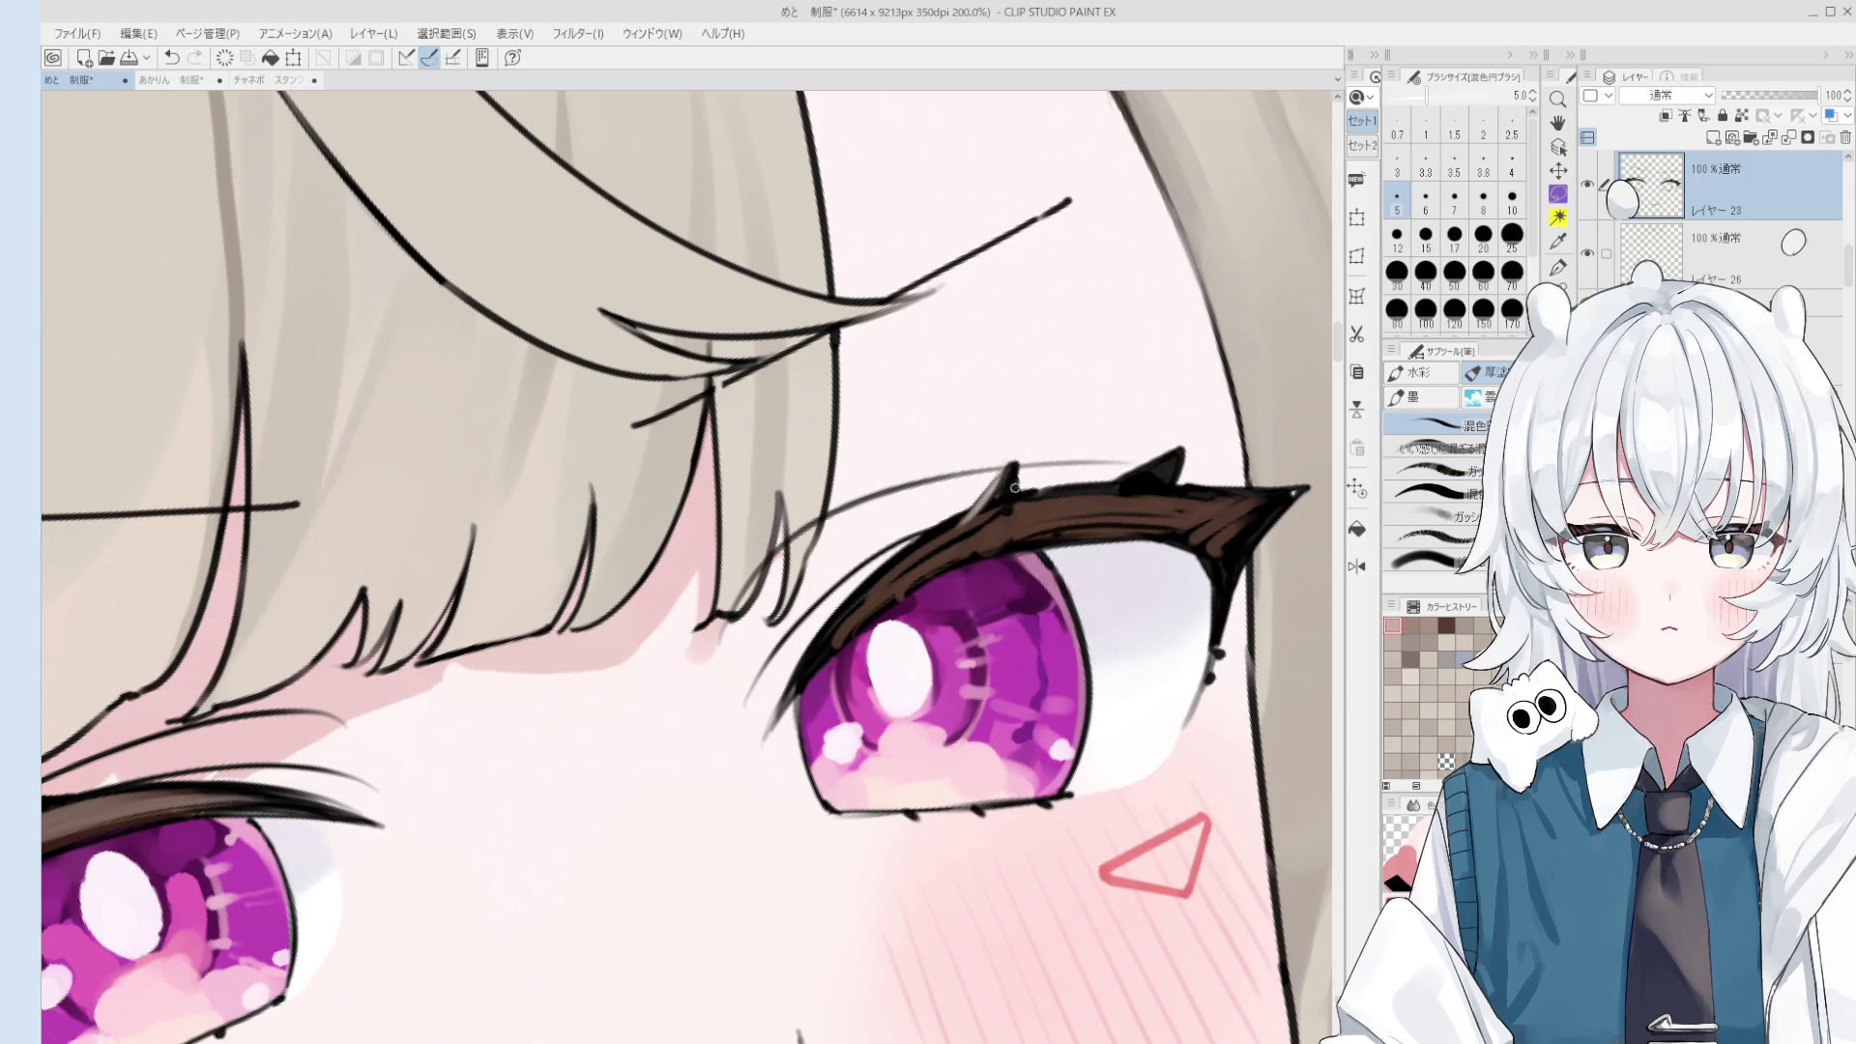
key(bracketright)
key(ctrl+z)
scroll(1002, 481, down, 1)
key(bracketleft)
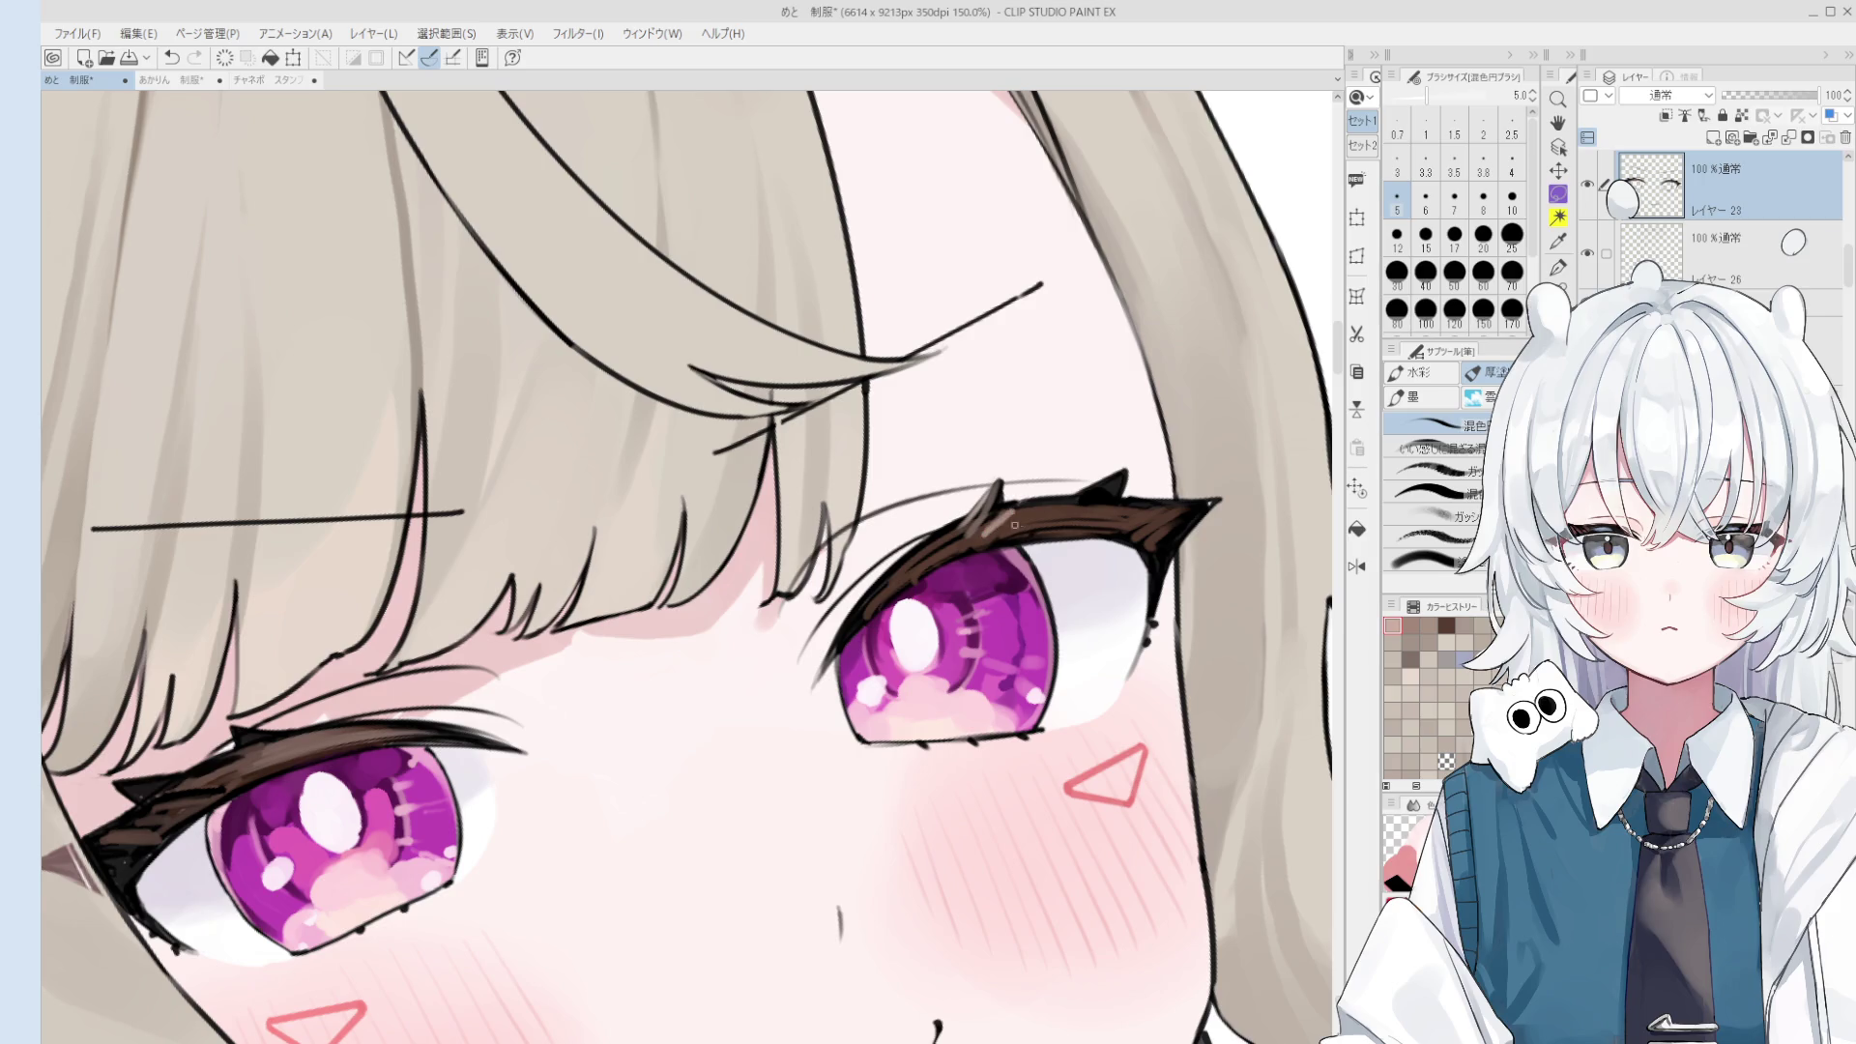
key(bracketleft)
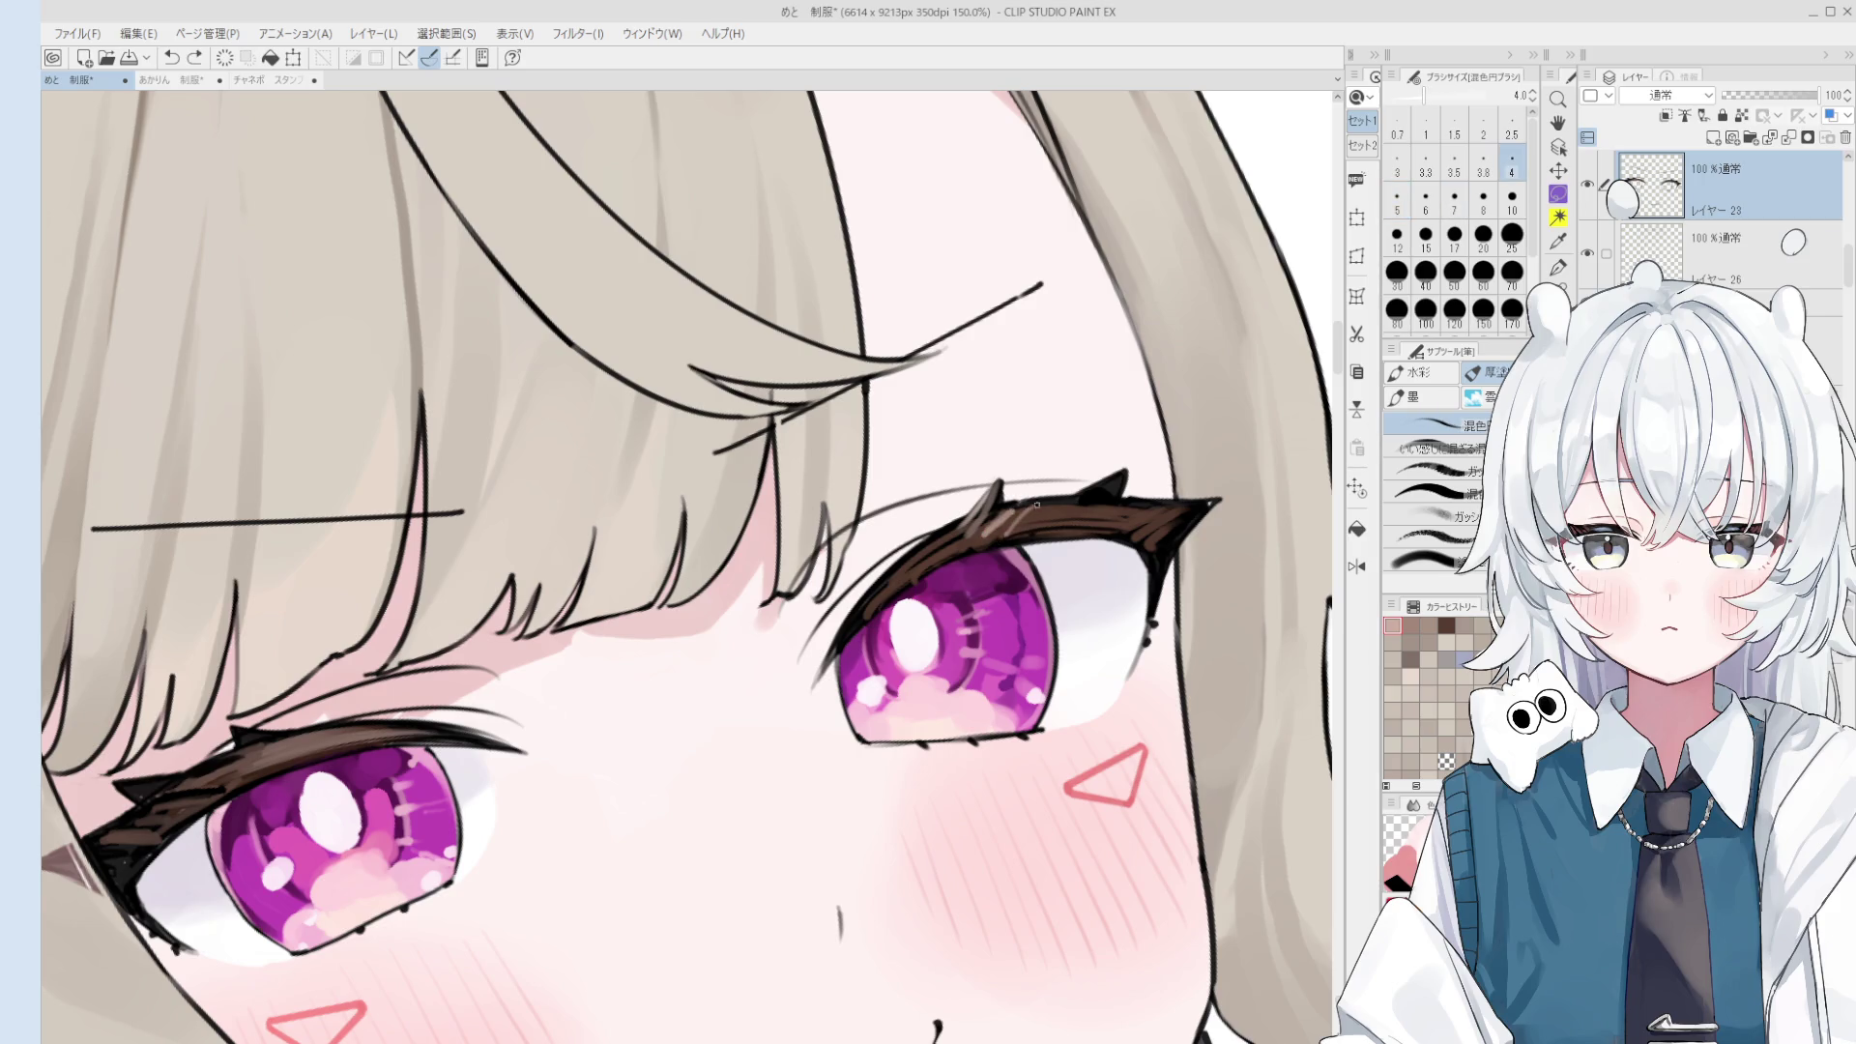
drag(1008, 527, 1034, 510)
- Eyedrop the dark brown lash colours from the right eye
scroll(1050, 523, down, 1)
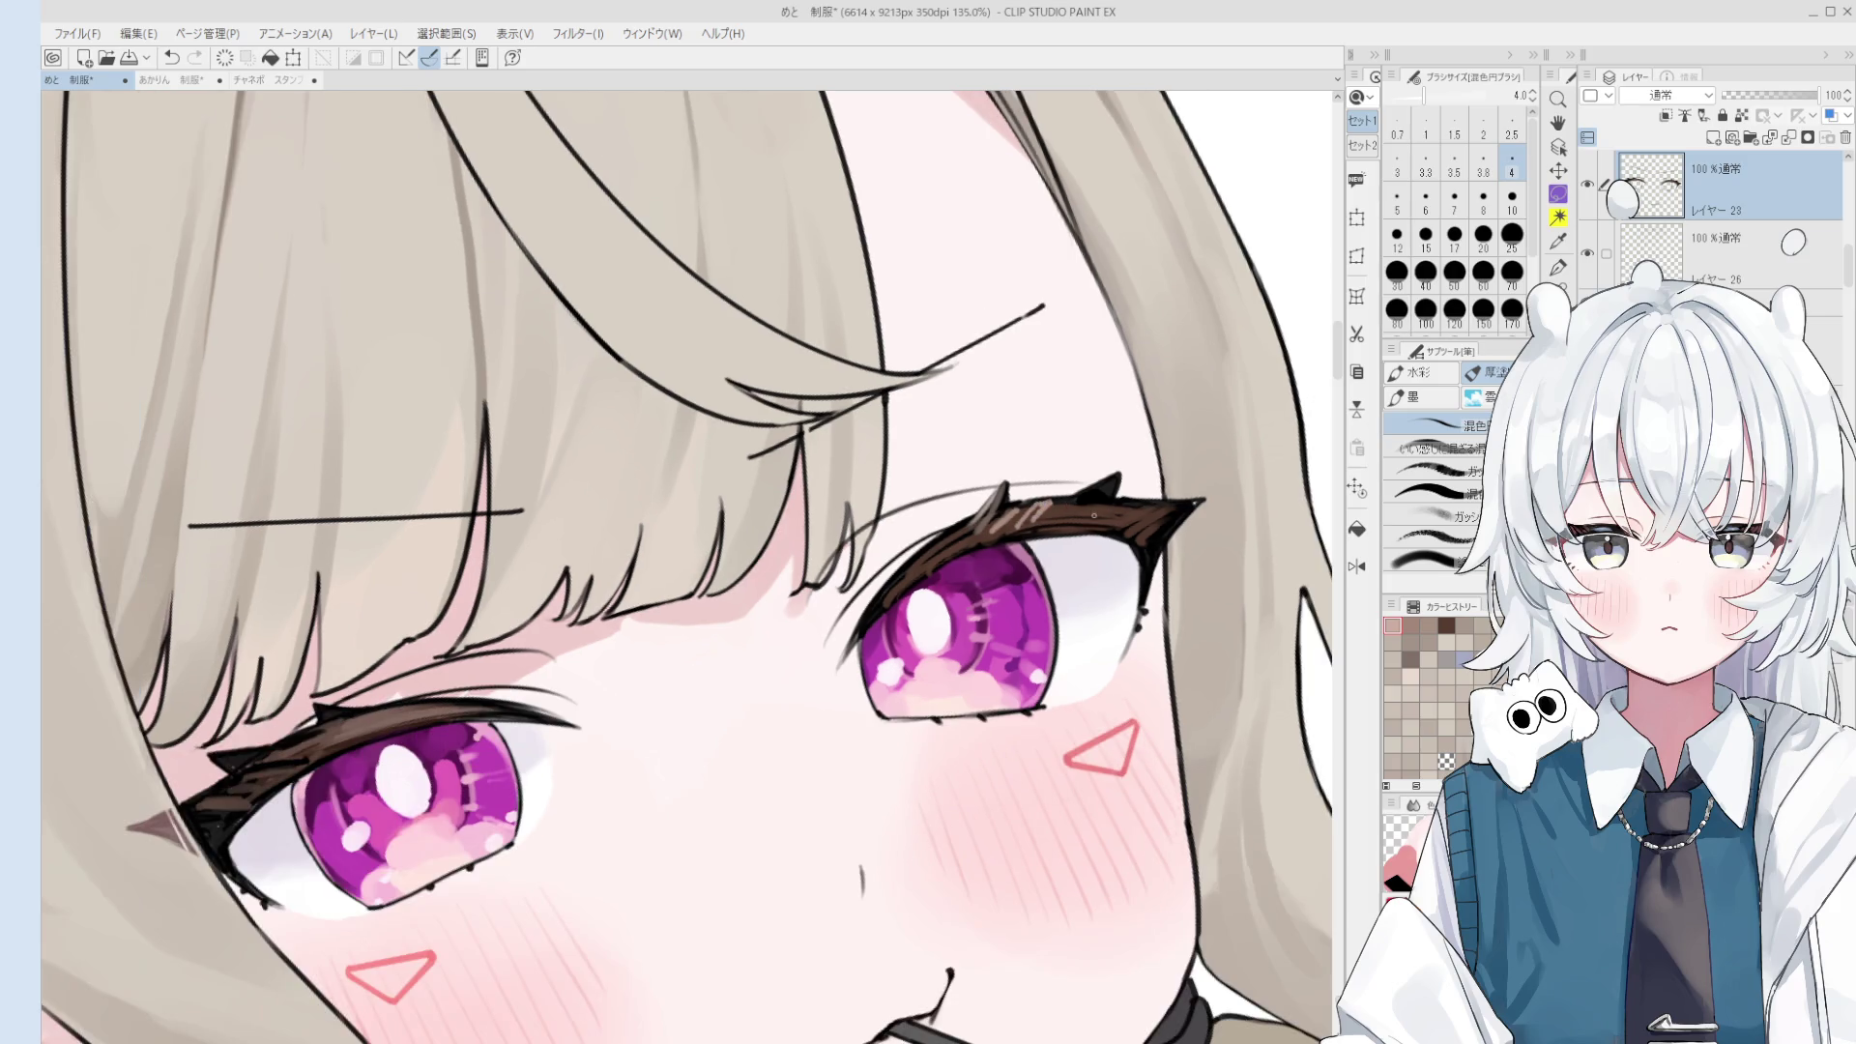
key(bracketright)
key(bracketright)
key(bracketright)
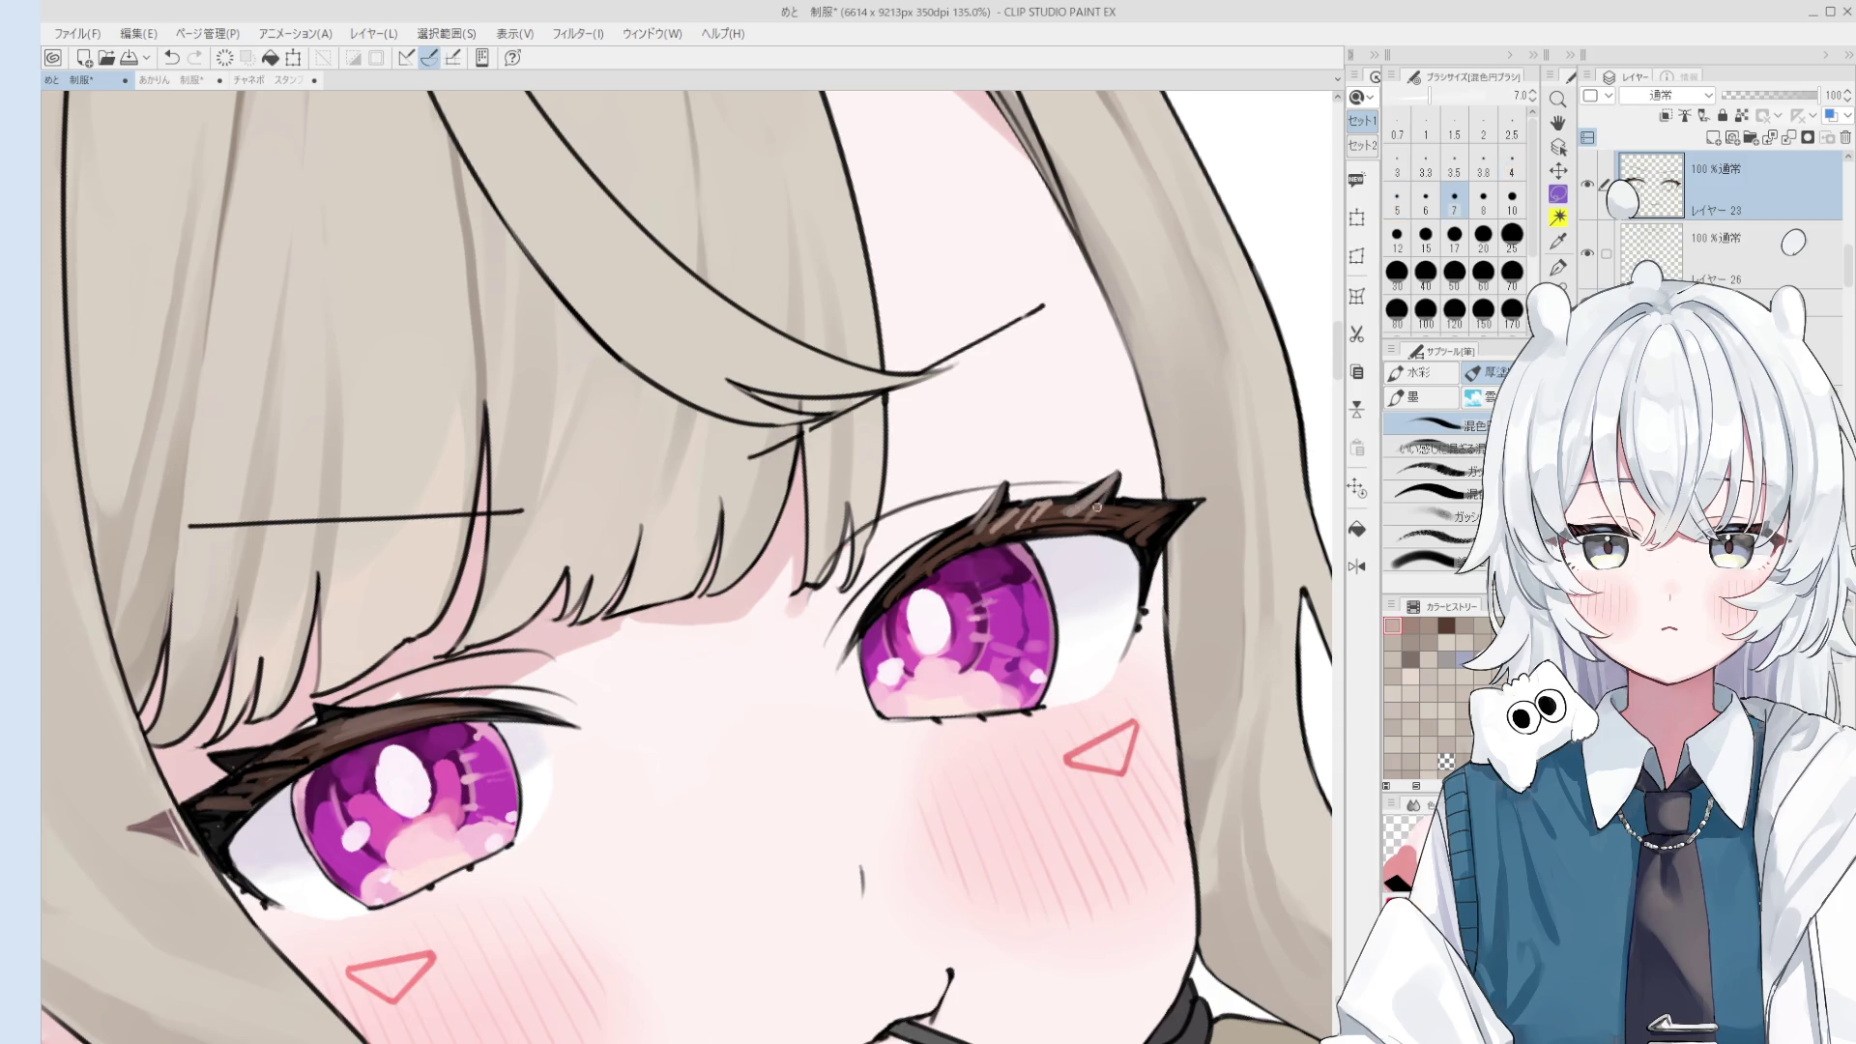
alt+click(1075, 498)
key(bracketright)
key(bracketright)
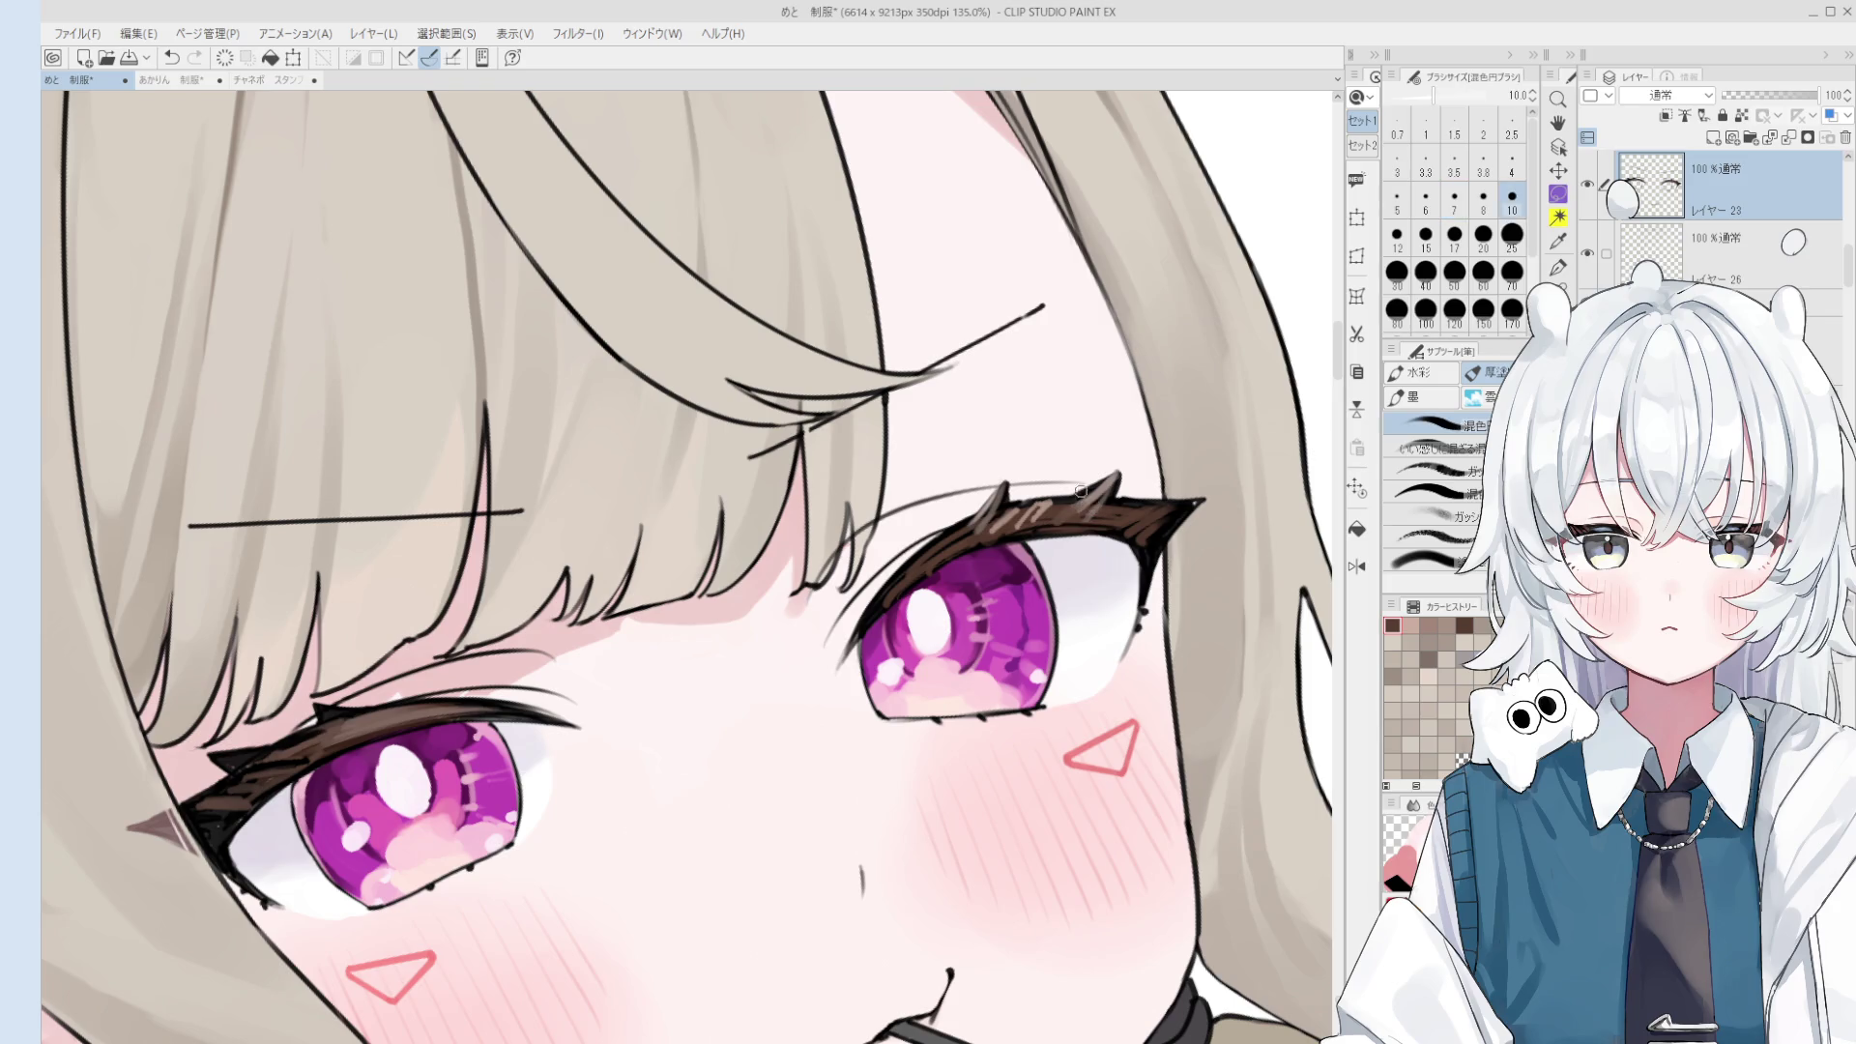
alt+click(1087, 514)
key(bracketright)
key(bracketright)
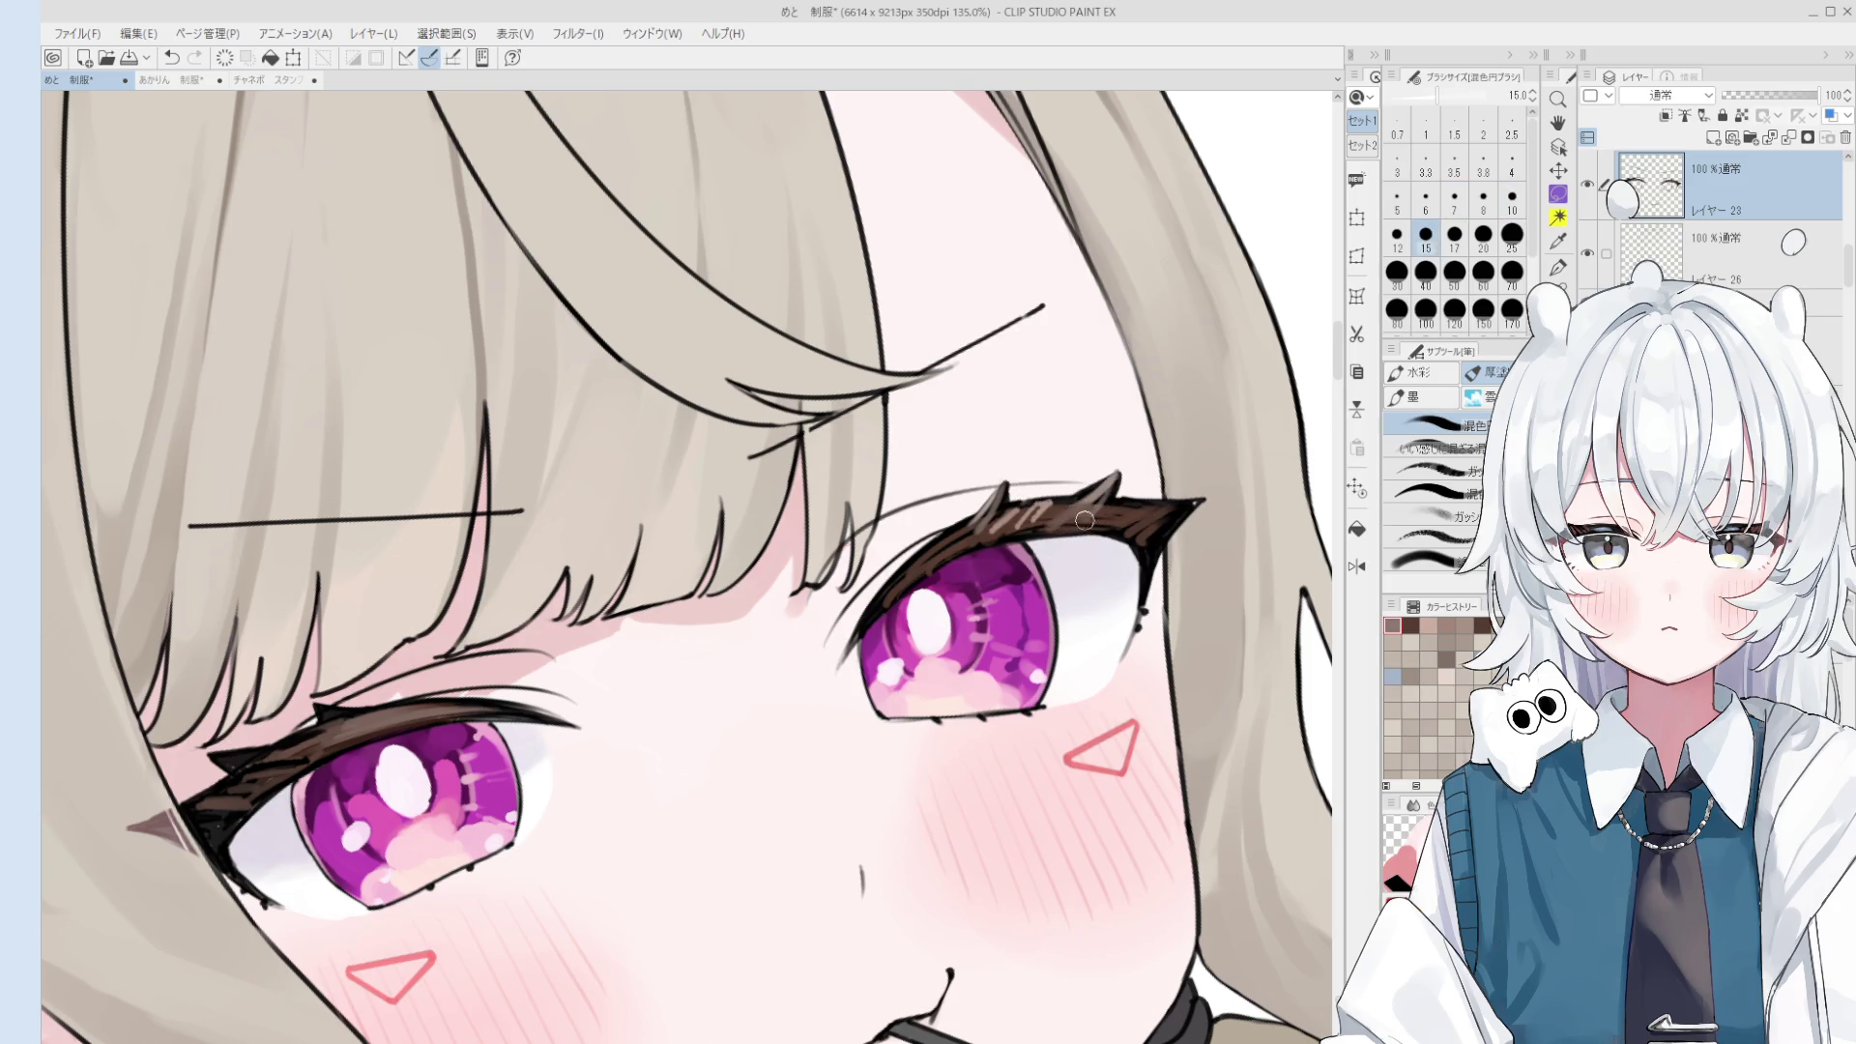
alt+click(1083, 520)
key(bracketleft)
scroll(1120, 542, down, 1)
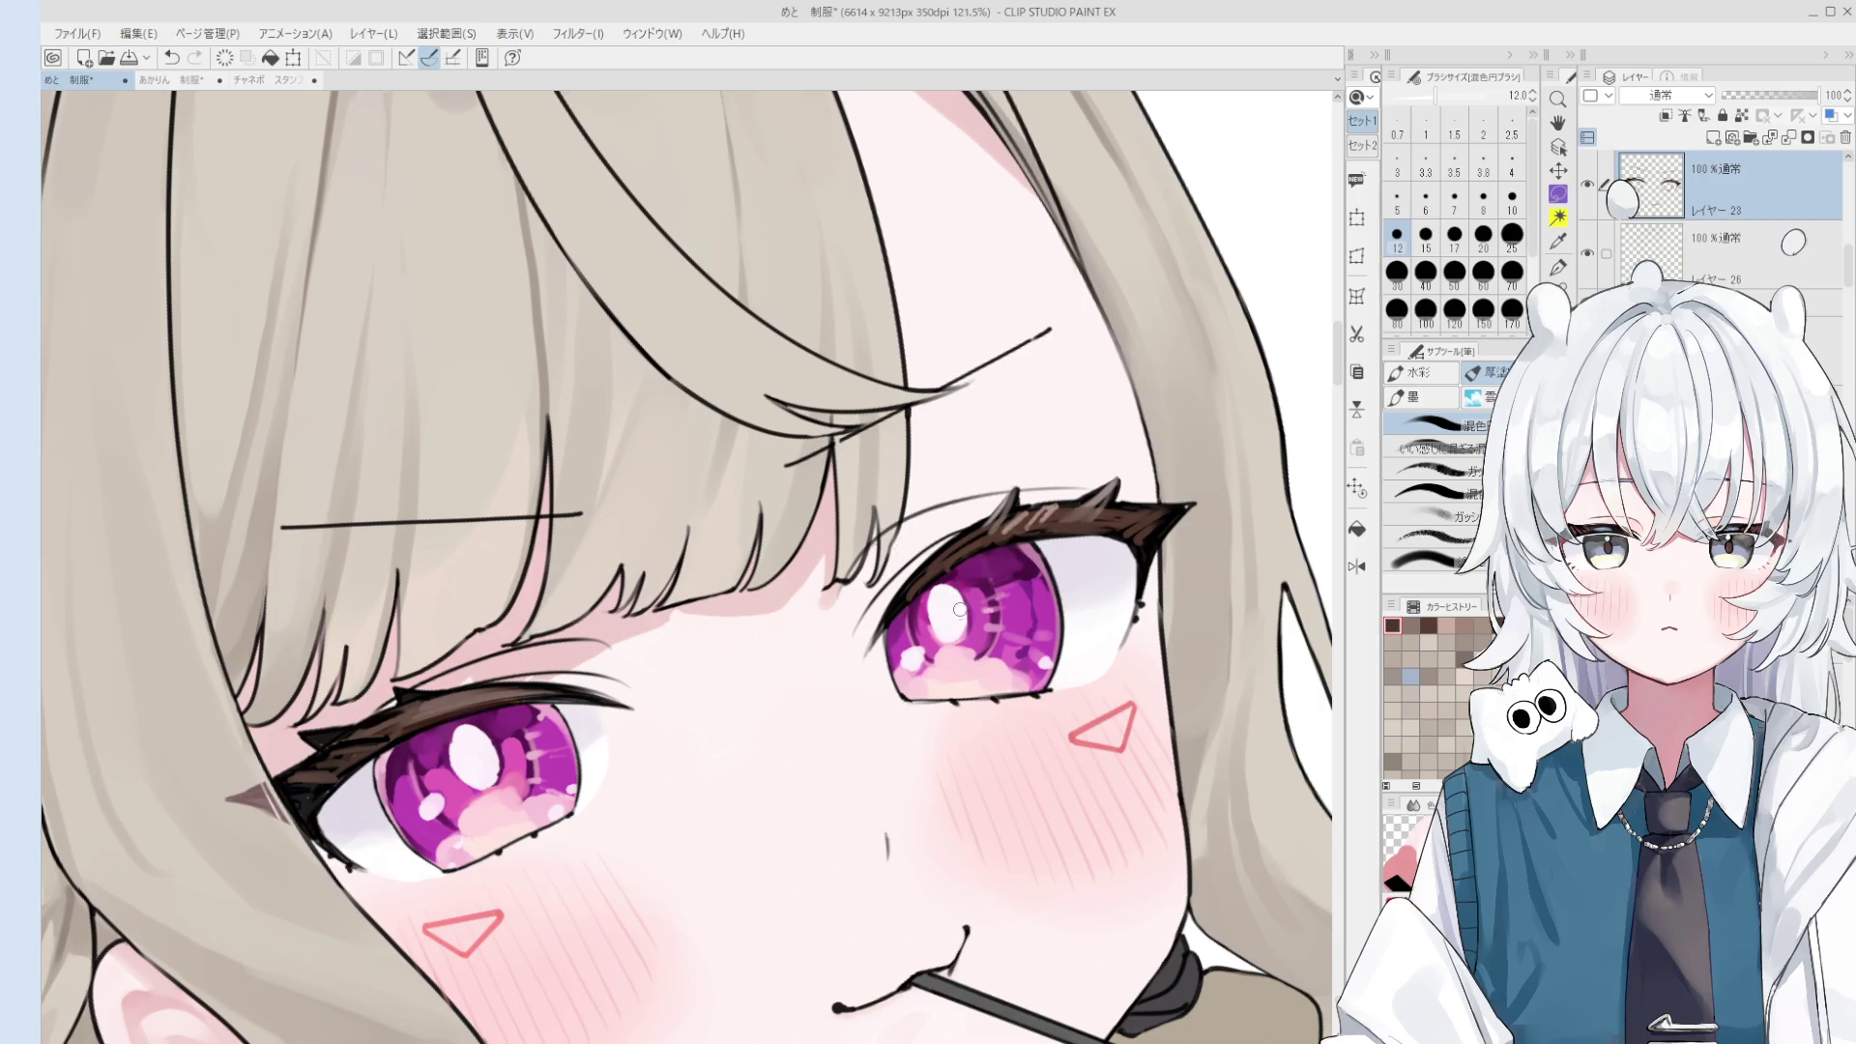
- With the YOTTI pen in the sampled lash colour, add a short stroke to the right eyelash
key(o)
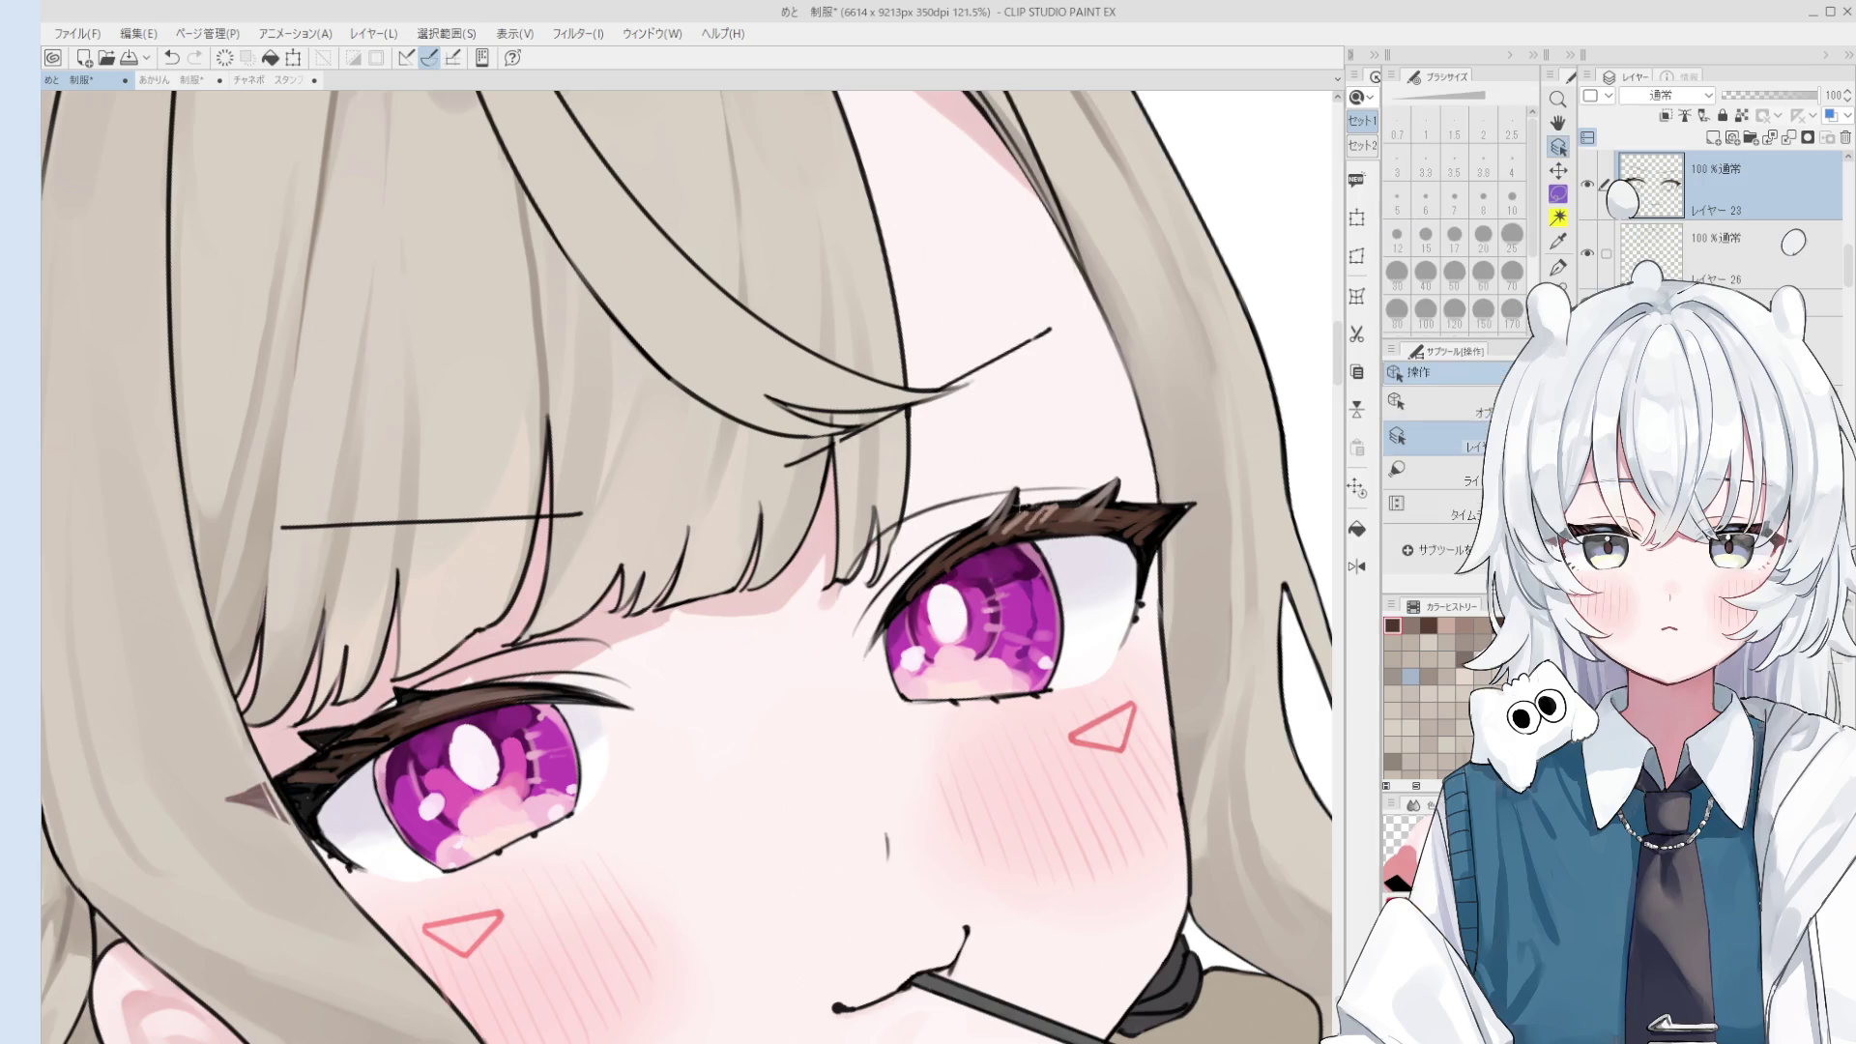
key(p)
scroll(1010, 512, up, 2)
key(ctrl+z)
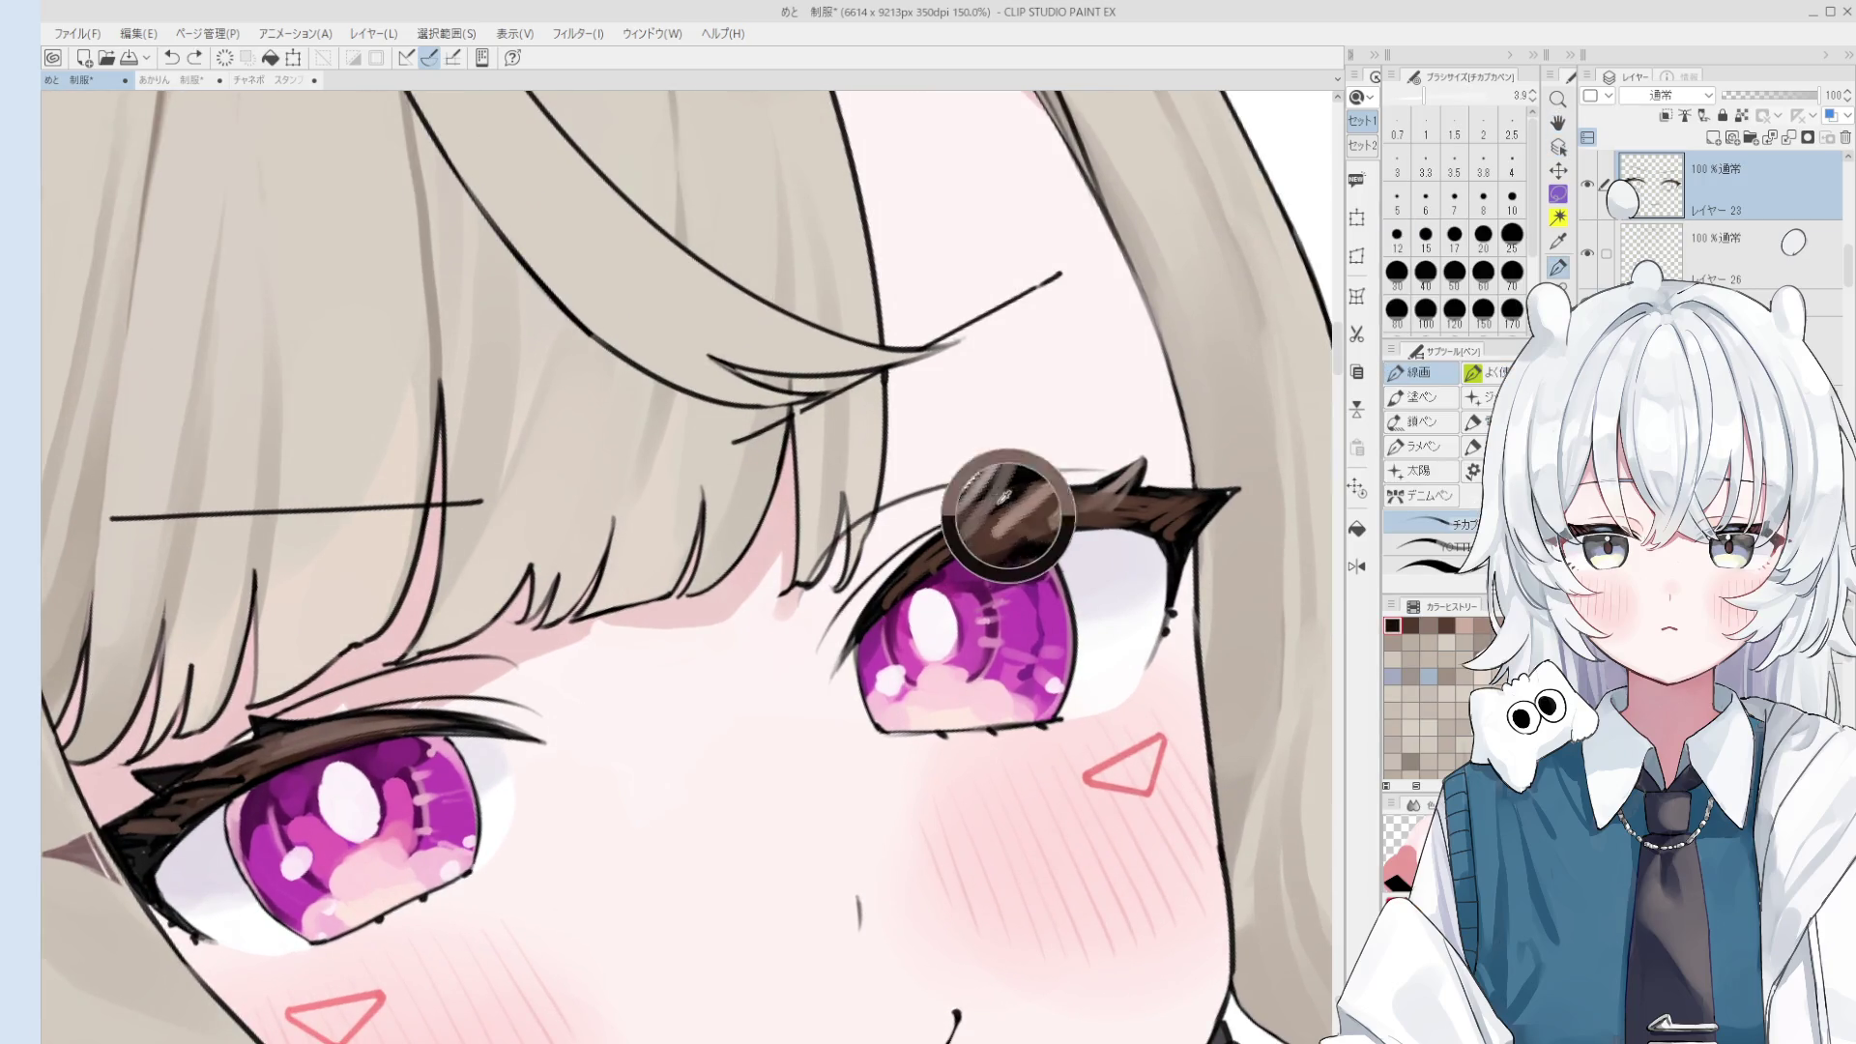
alt+click(1006, 513)
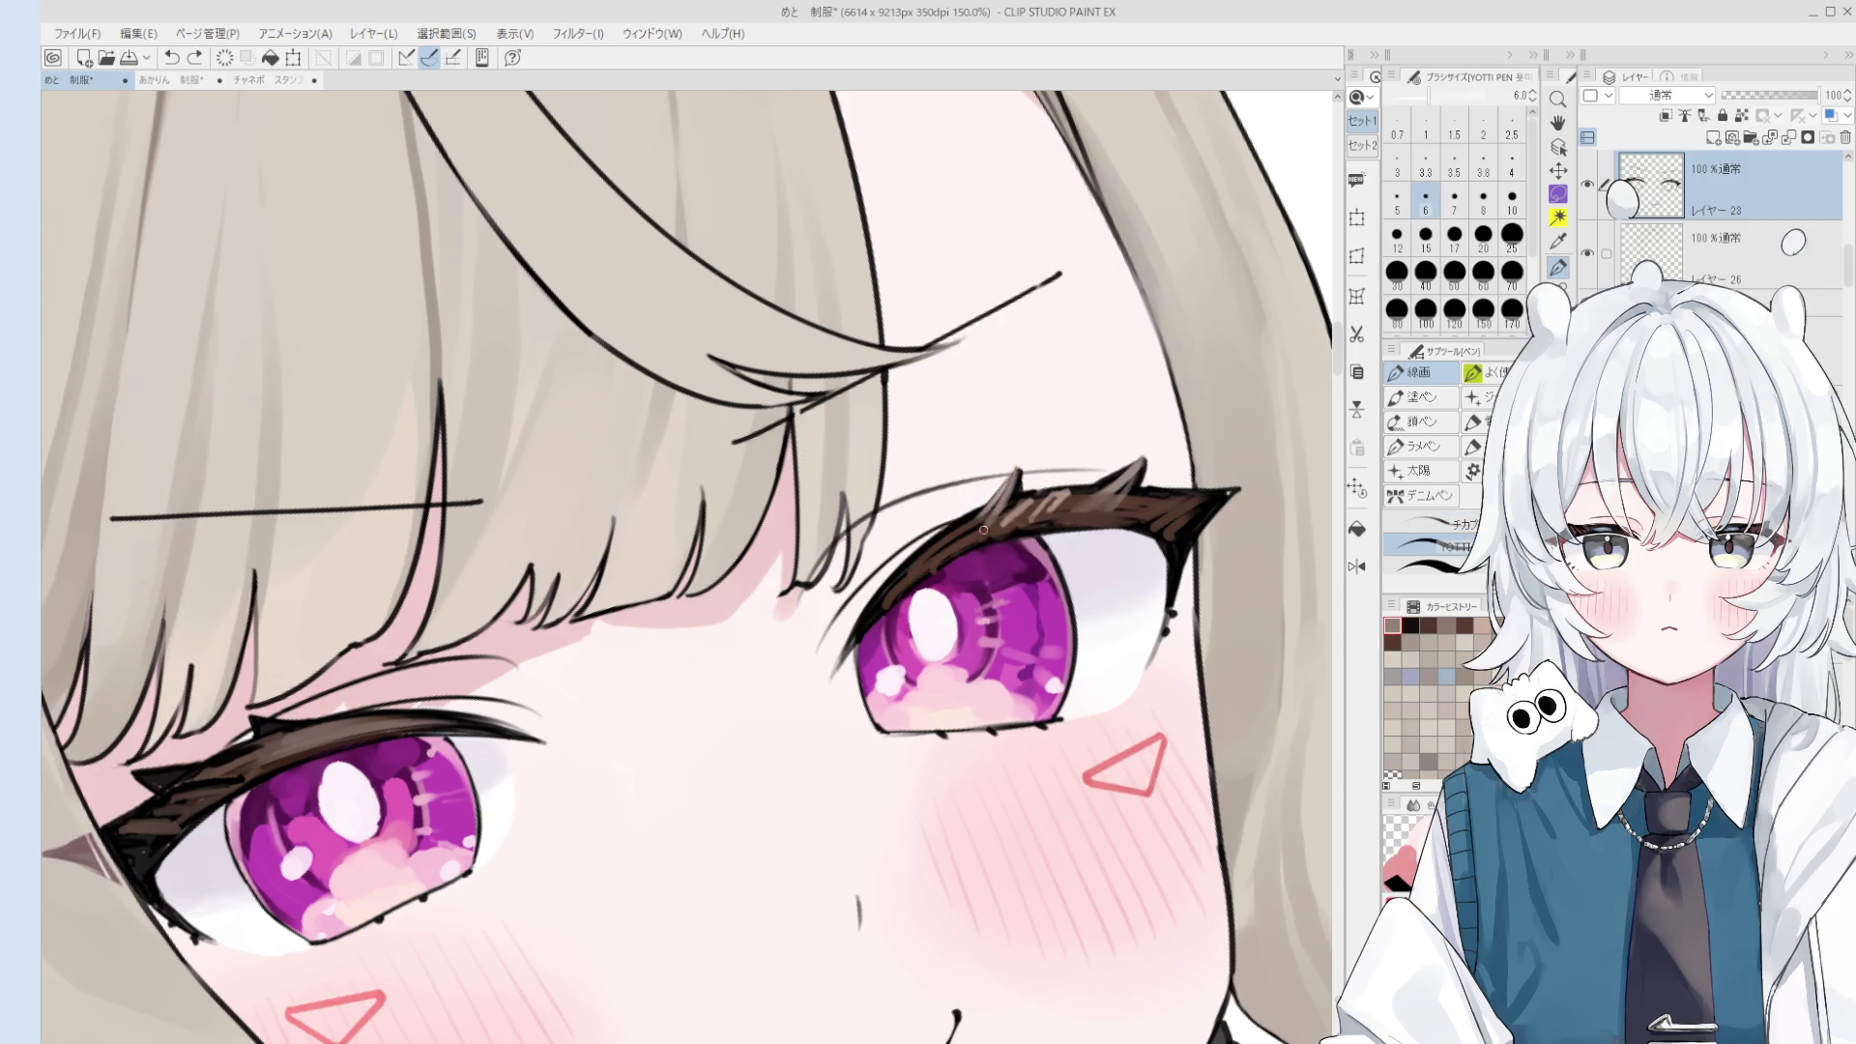
scroll(1001, 517, up, 1)
drag(1004, 521, 1011, 529)
scroll(1010, 517, up, 1)
alt+click(1015, 506)
key(bracketleft)
scroll(981, 538, down, 2)
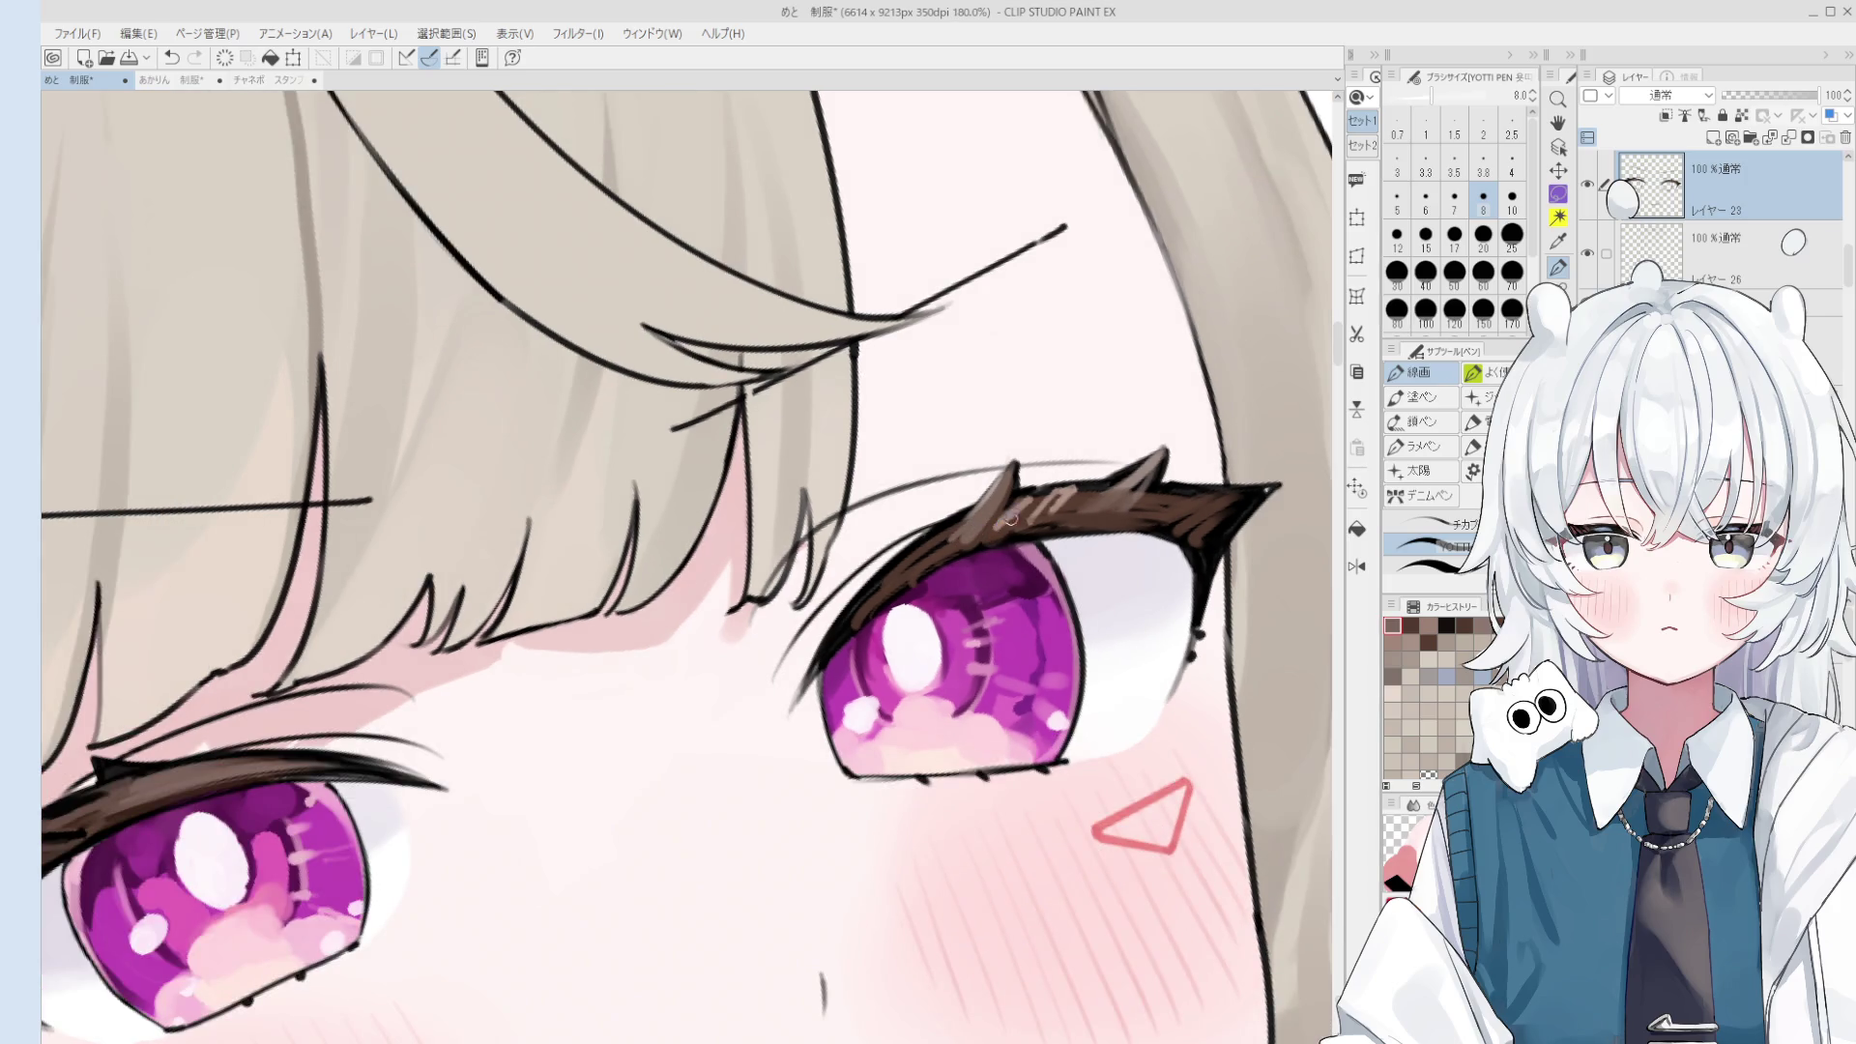
key(bracketleft)
key(bracketleft)
key(bracketleft)
key(bracketleft)
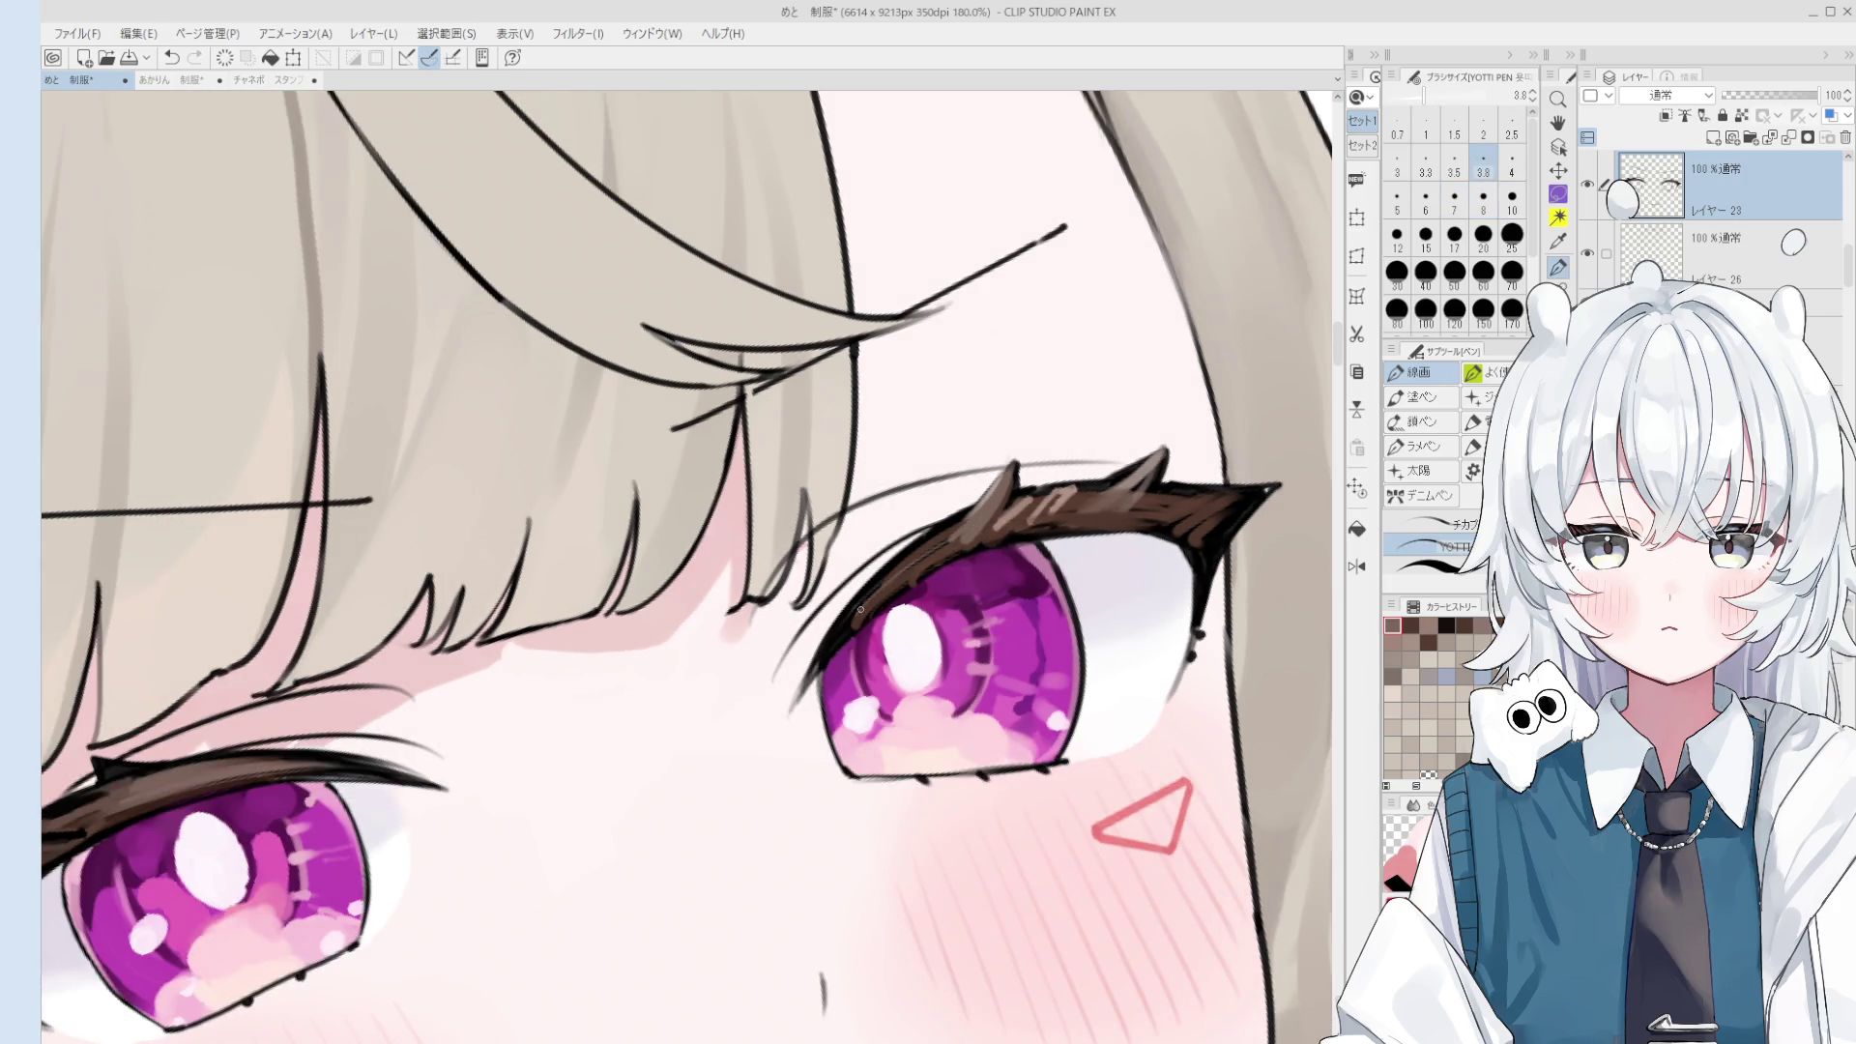
scroll(1003, 525, down, 1)
- Redraw the right eye's upper lash with a fine pen stroke
key(bracketright)
key(bracketright)
key(bracketright)
key(ctrl+z)
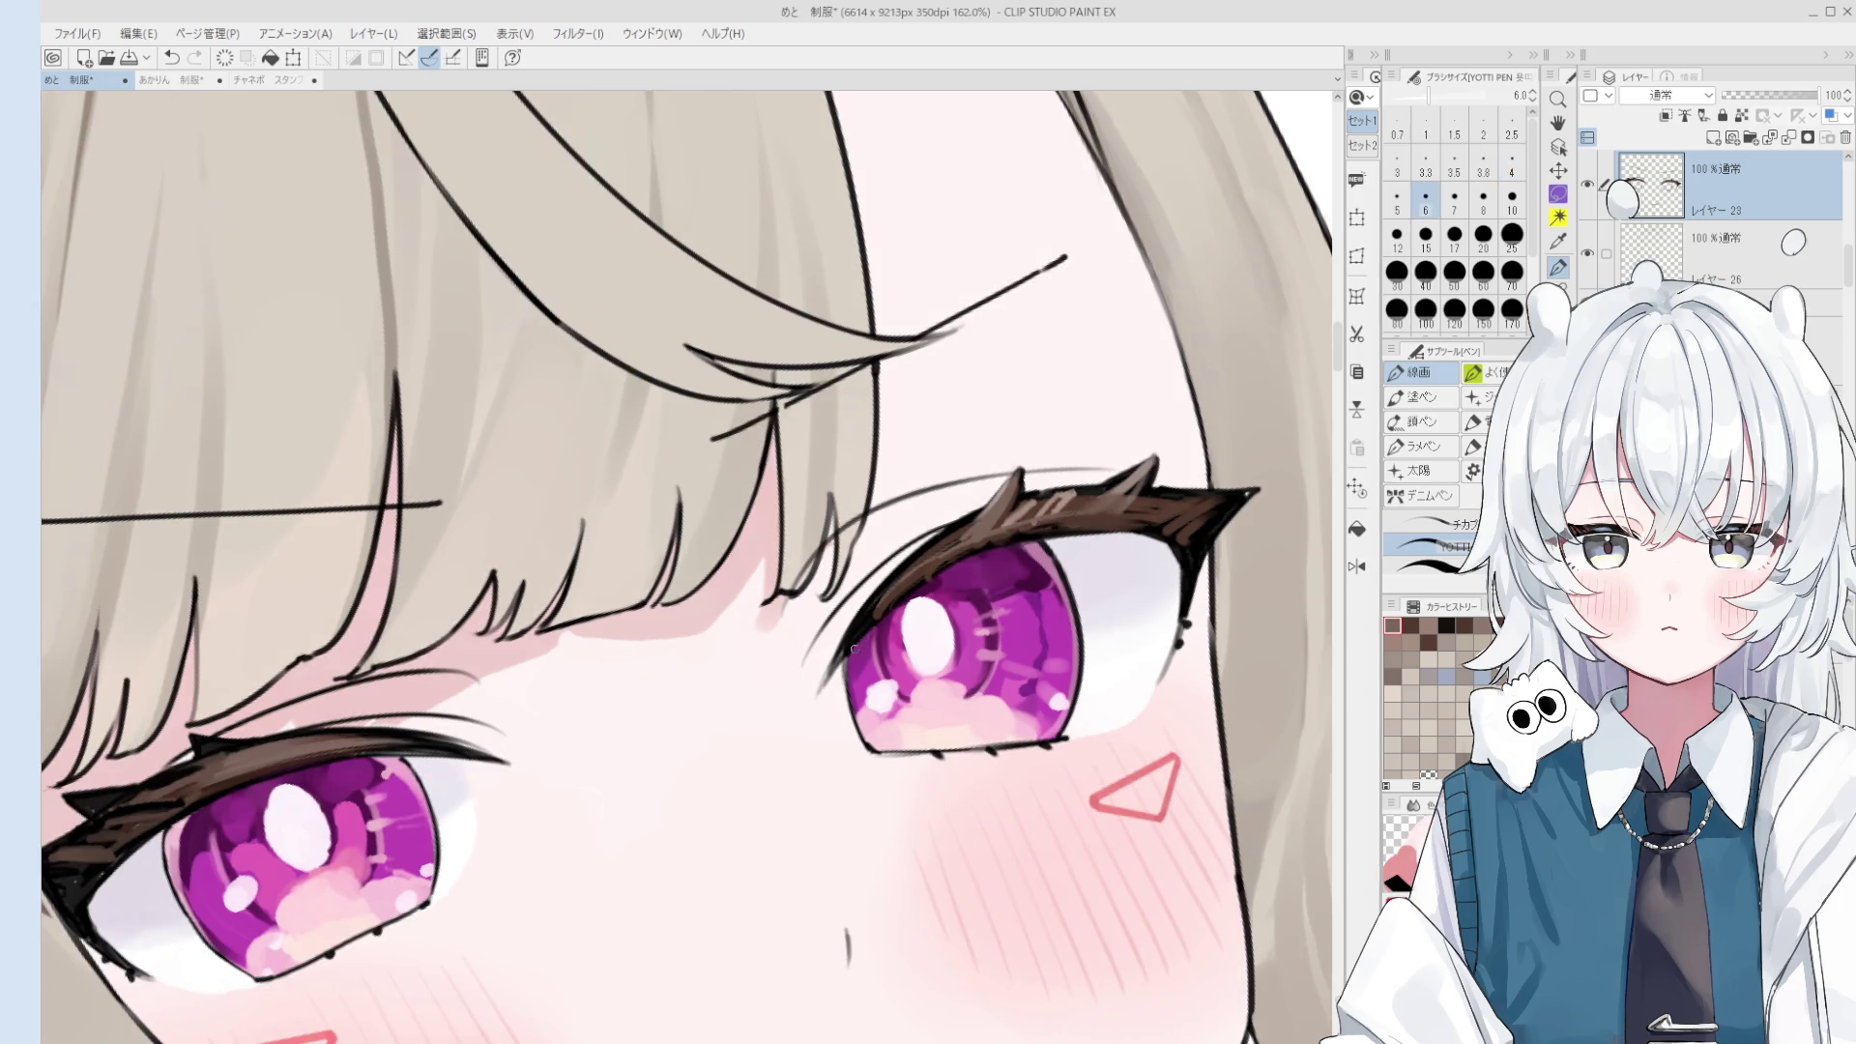
key(ctrl+y)
scroll(977, 630, down, 2)
scroll(1156, 585, up, 1)
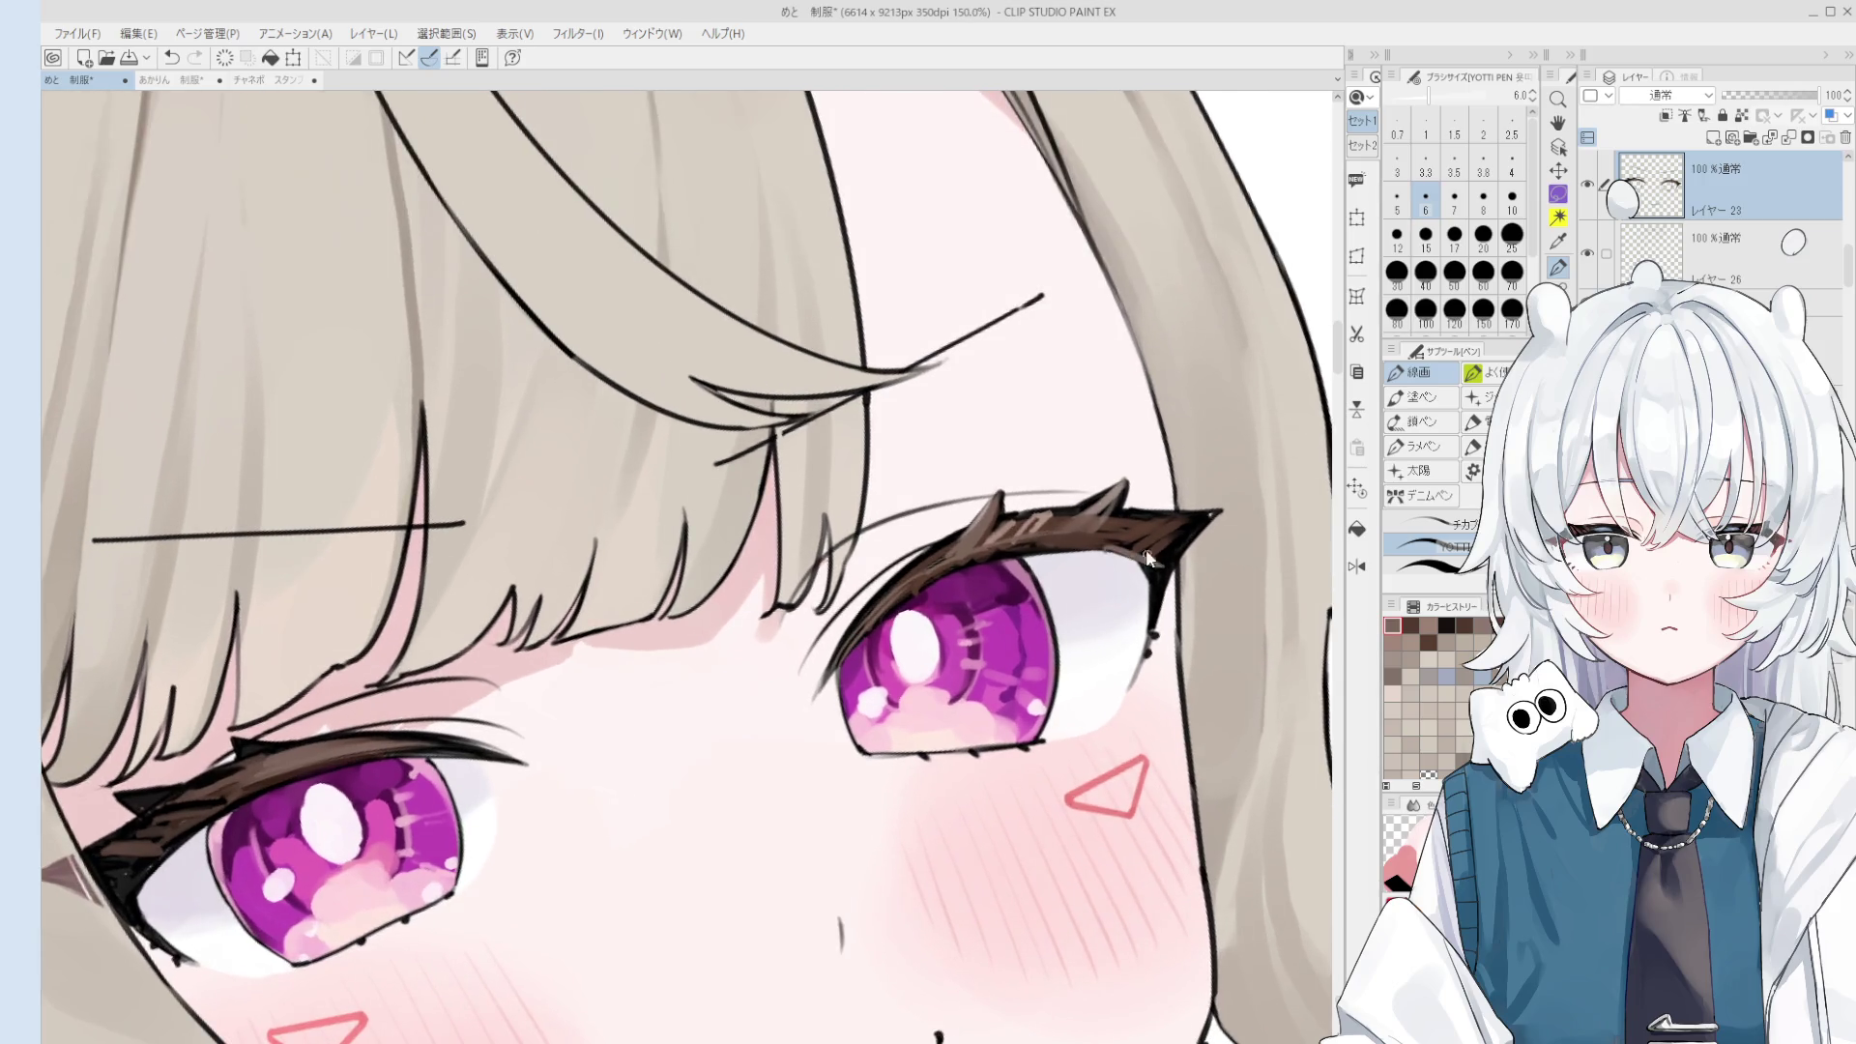
scroll(1159, 559, up, 1)
drag(1166, 545, 1184, 531)
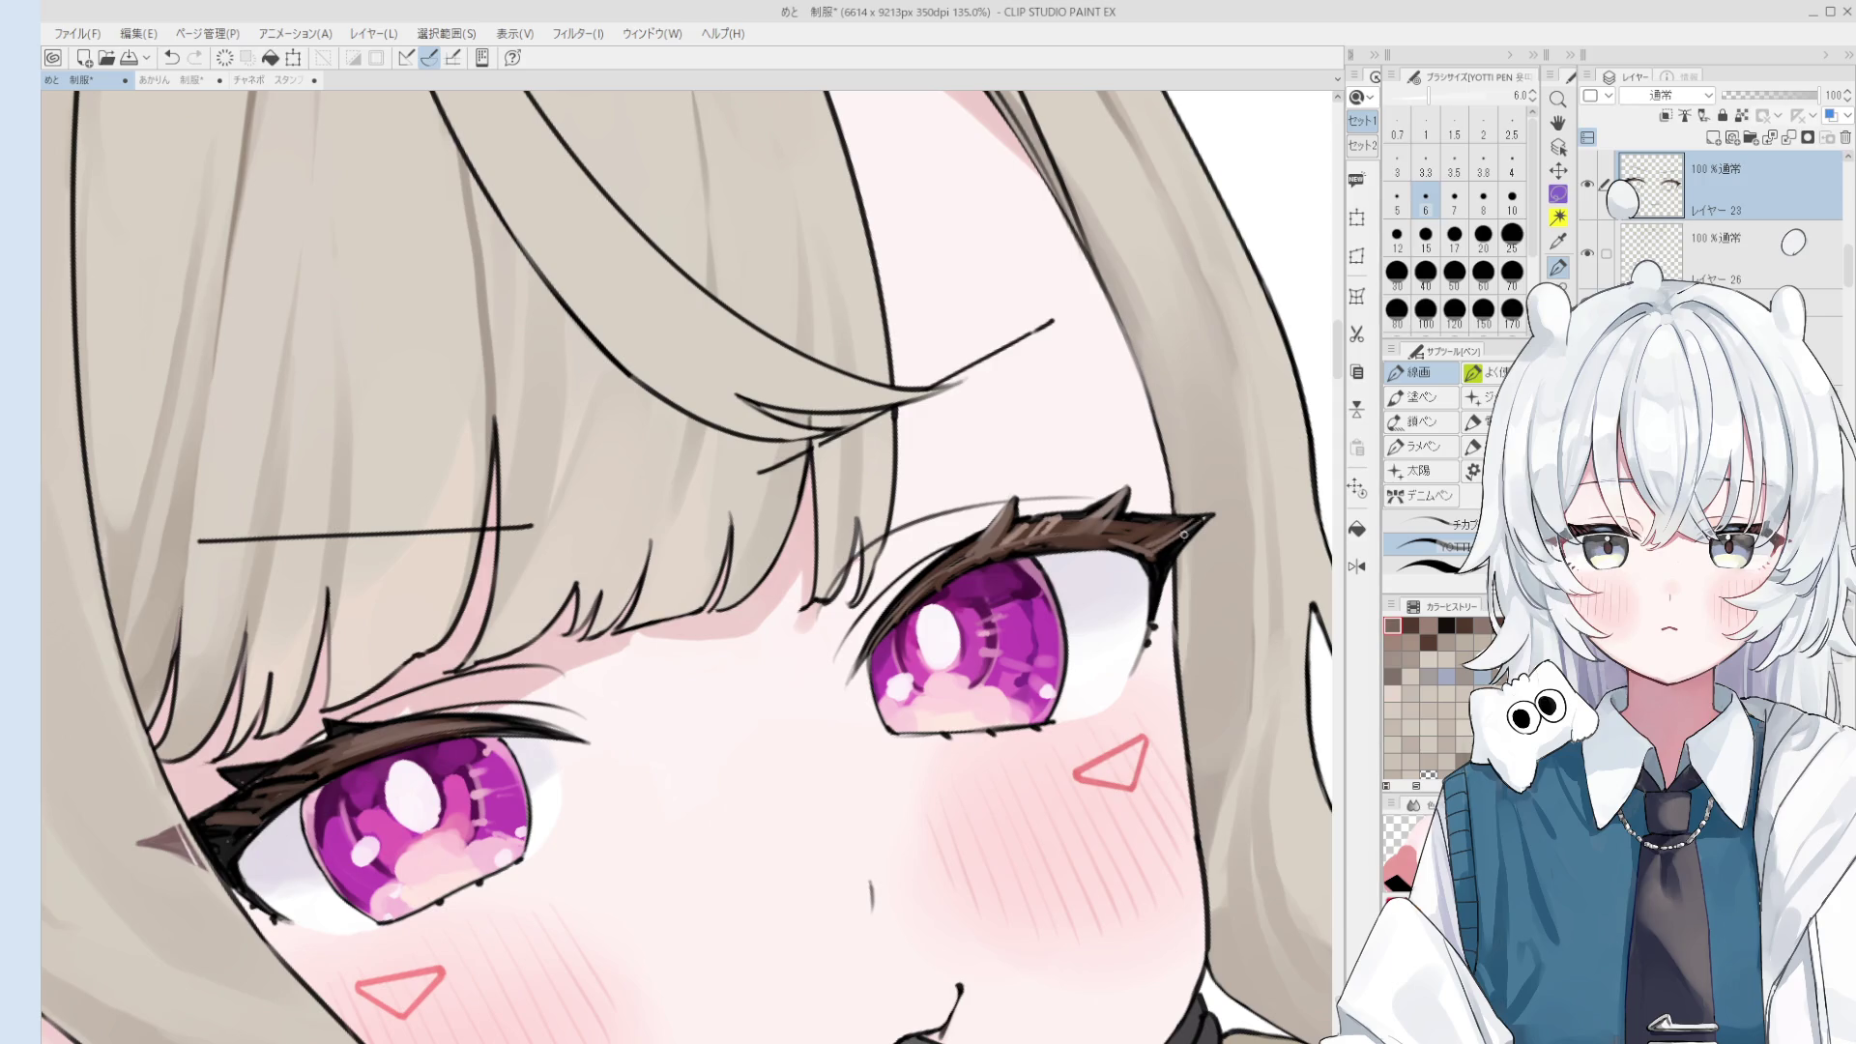
key(ctrl+z)
key(ctrl+y)
scroll(1130, 624, down, 2)
scroll(1129, 623, down, 2)
scroll(1129, 599, down, 2)
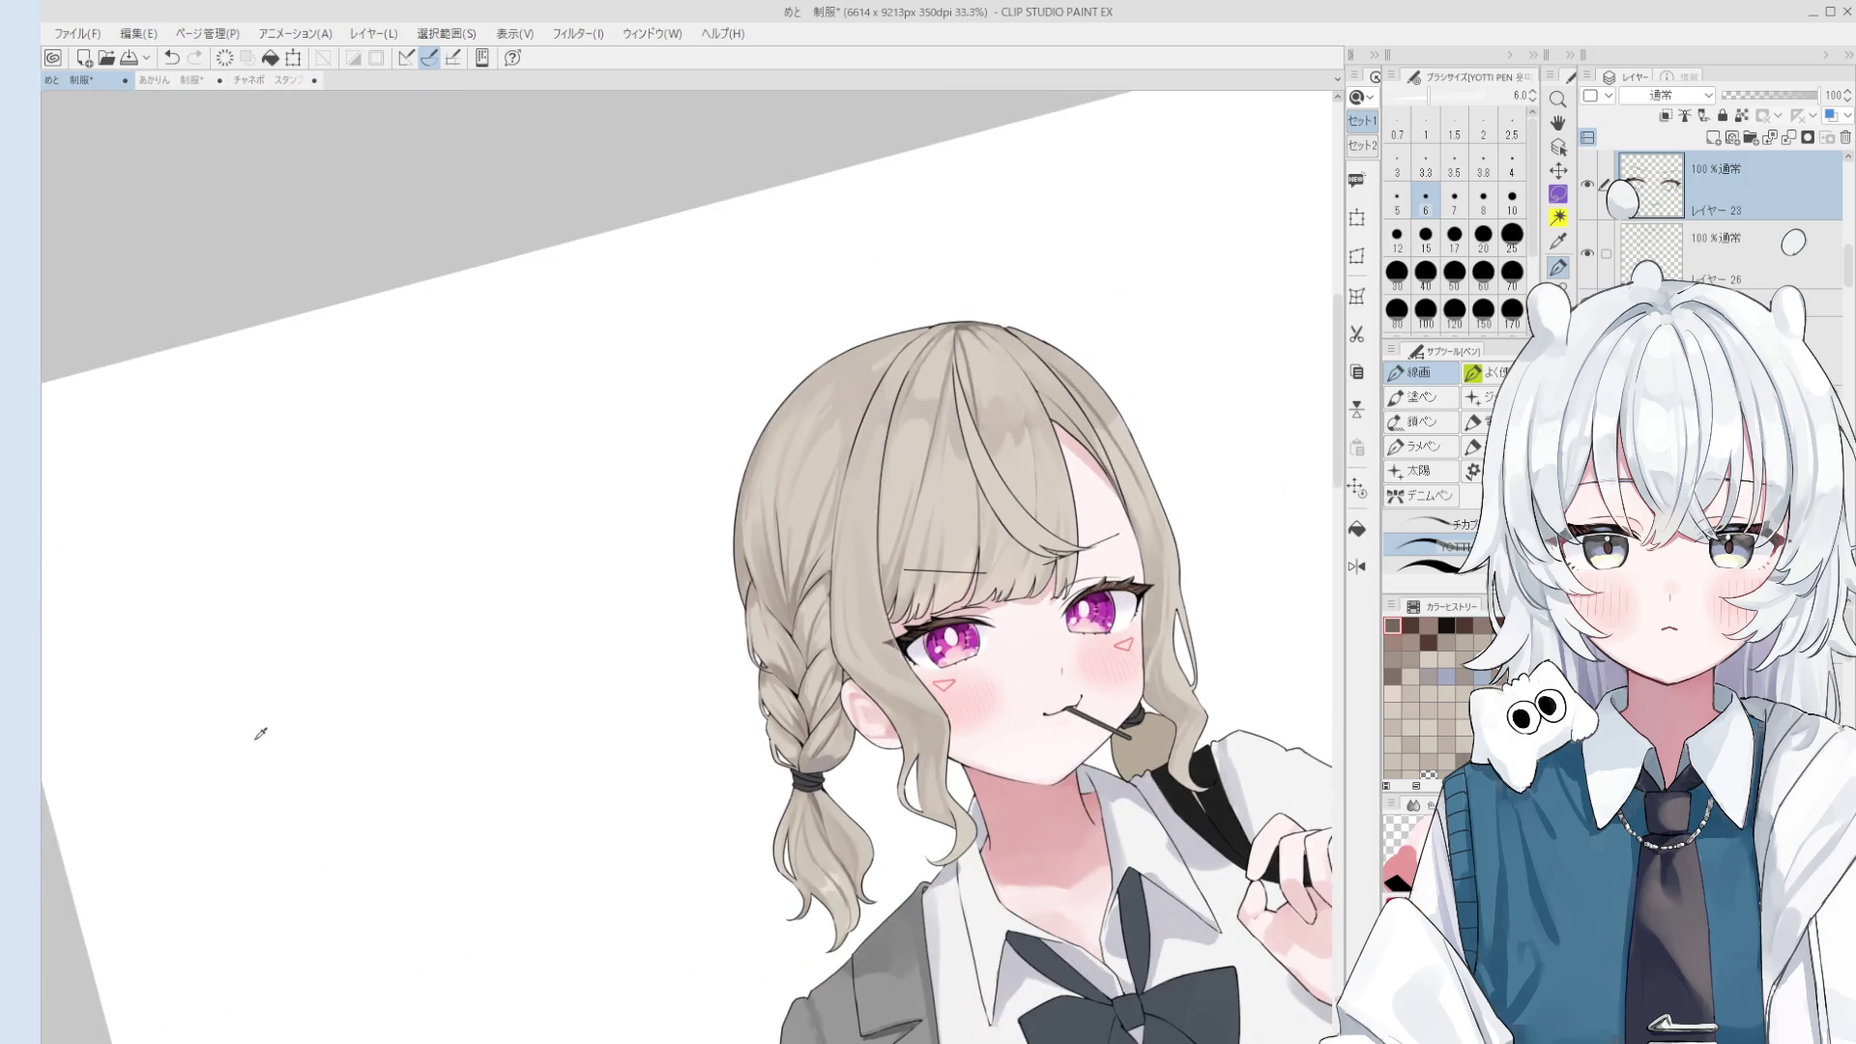
key(space)
scroll(900, 624, up, 2)
scroll(890, 667, up, 3)
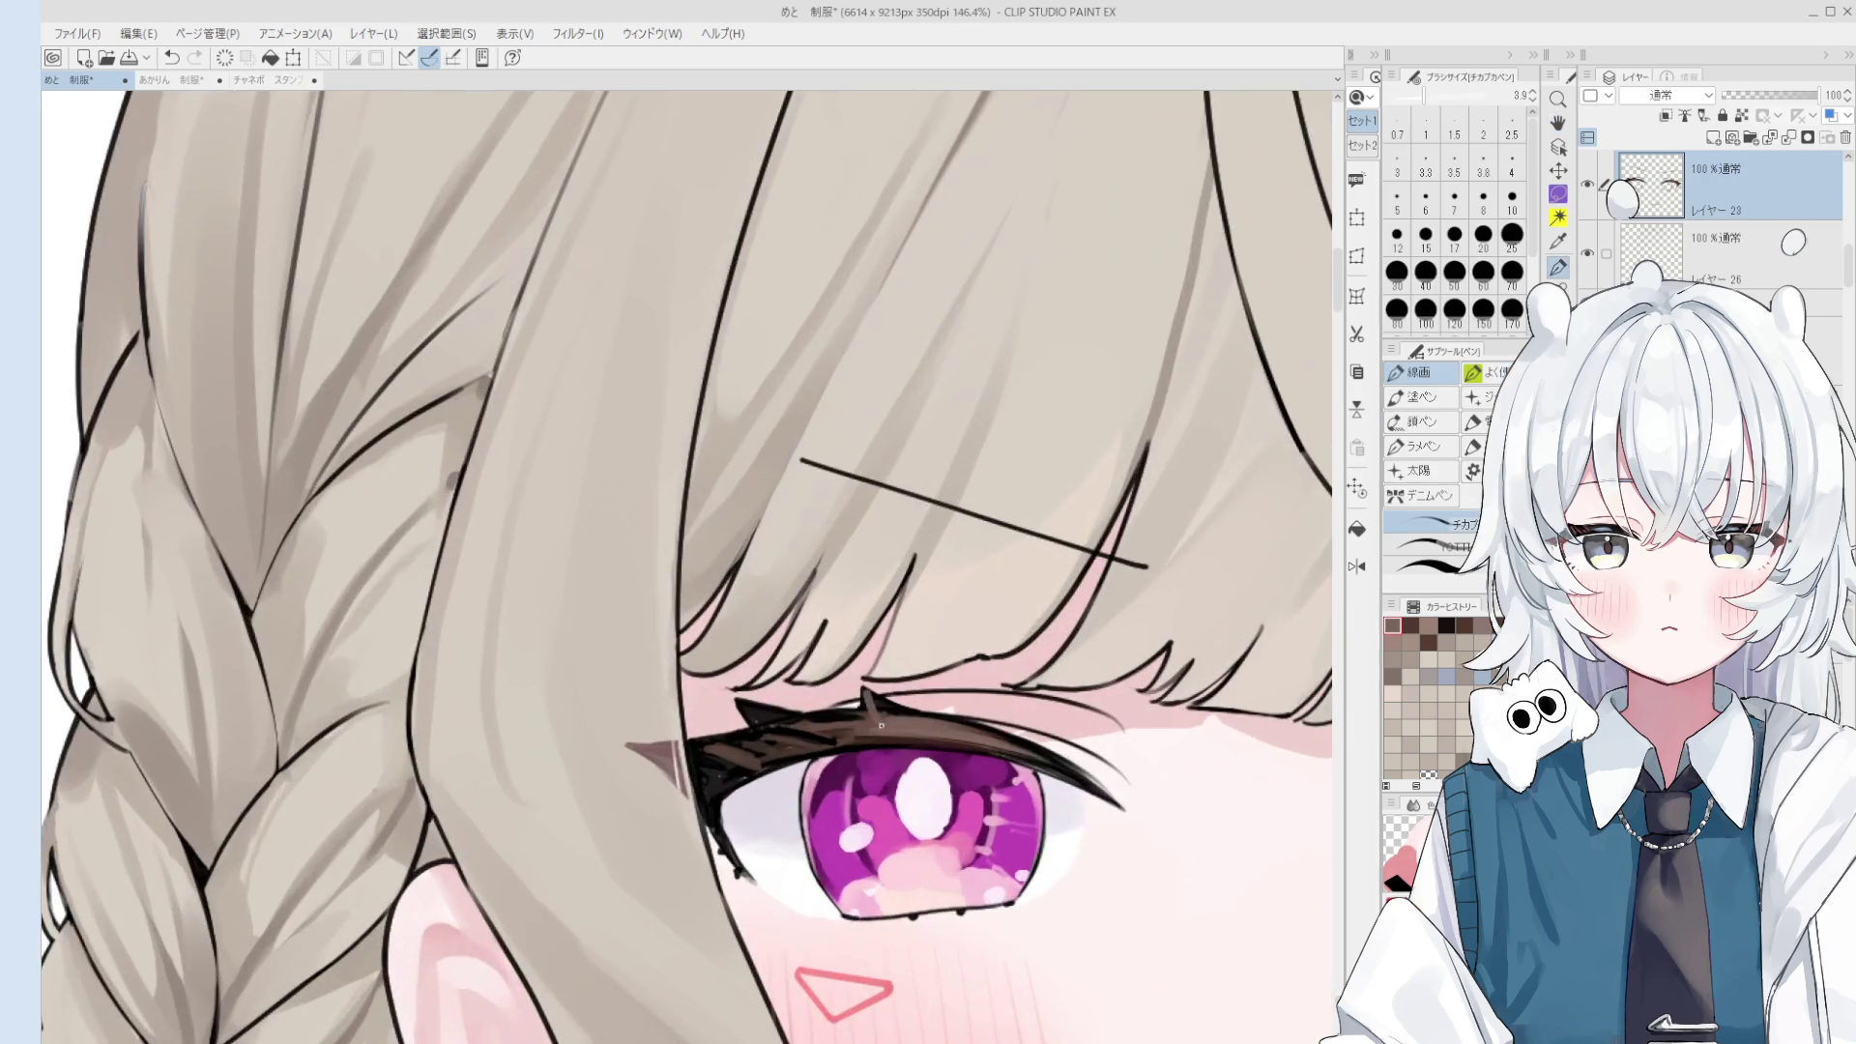
key(bracketleft)
key(bracketleft)
key(bracketleft)
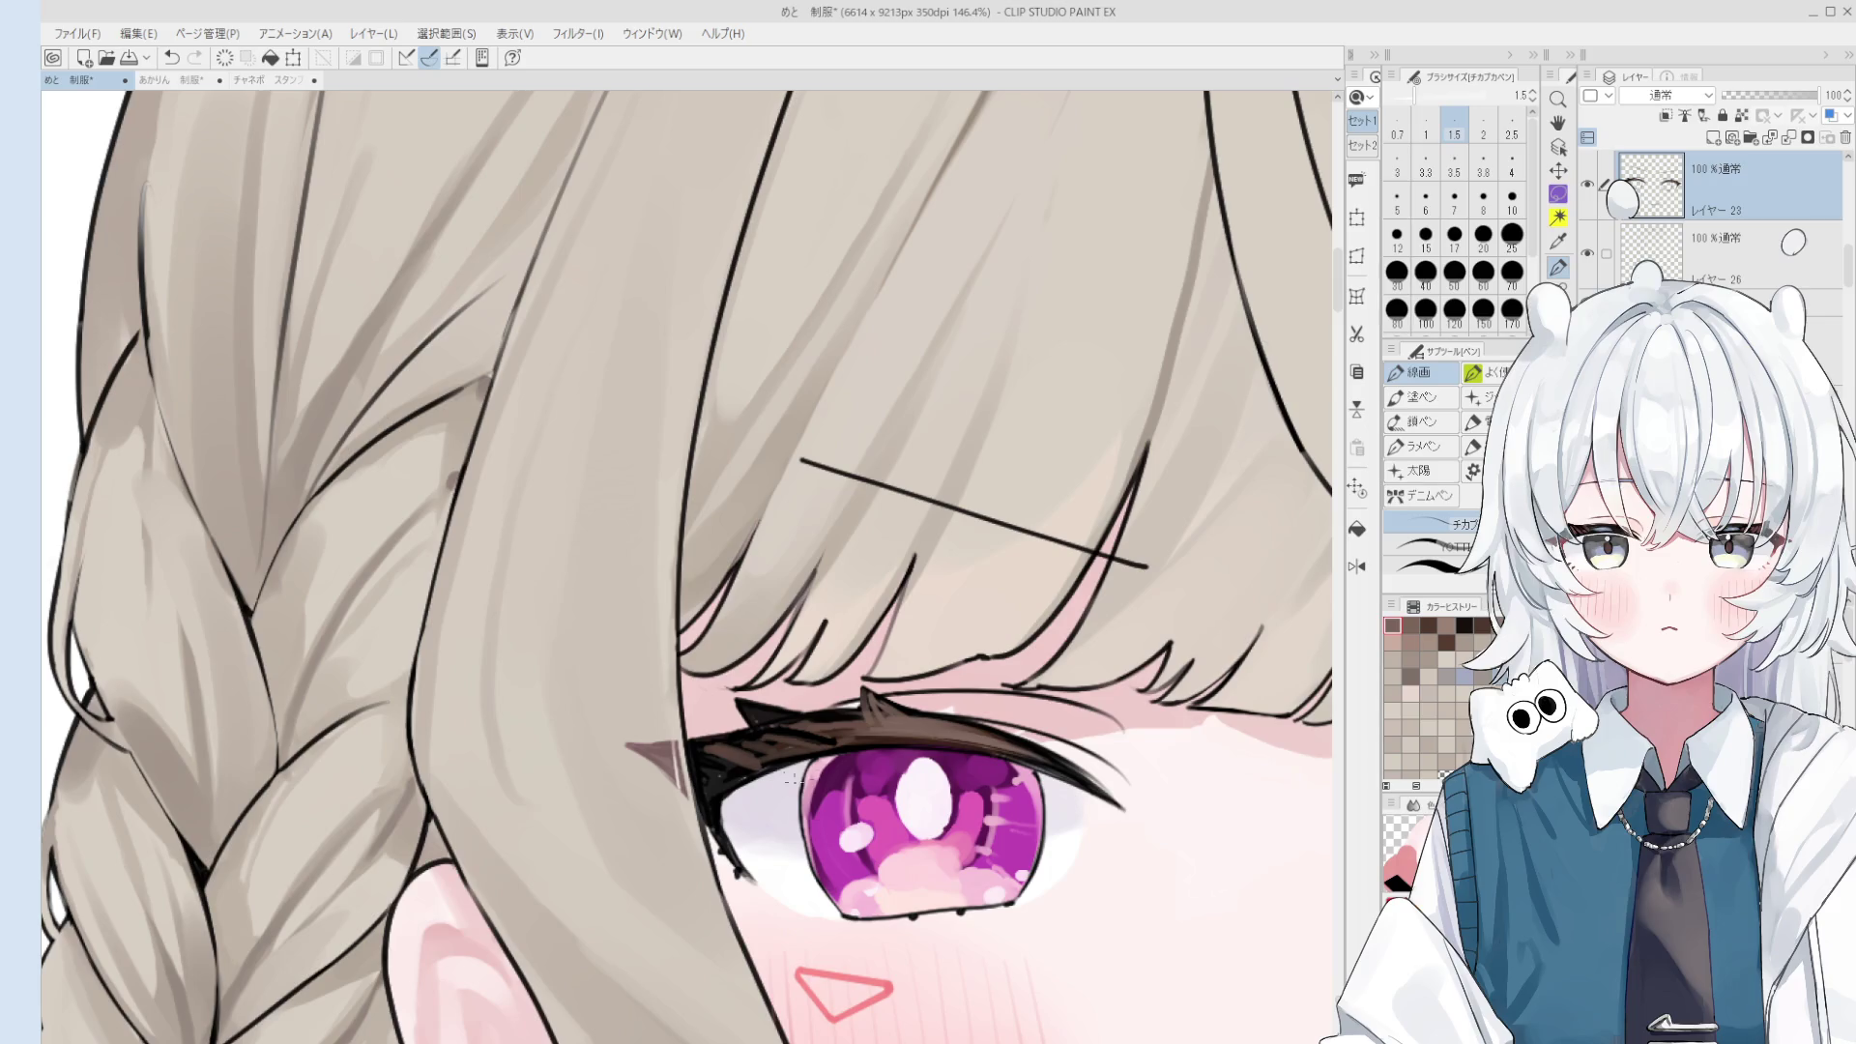
key(h)
- Repaint the left eye's dark lash tip with lighter brown strokes
scroll(849, 759, up, 3)
key(p)
scroll(841, 754, up, 1)
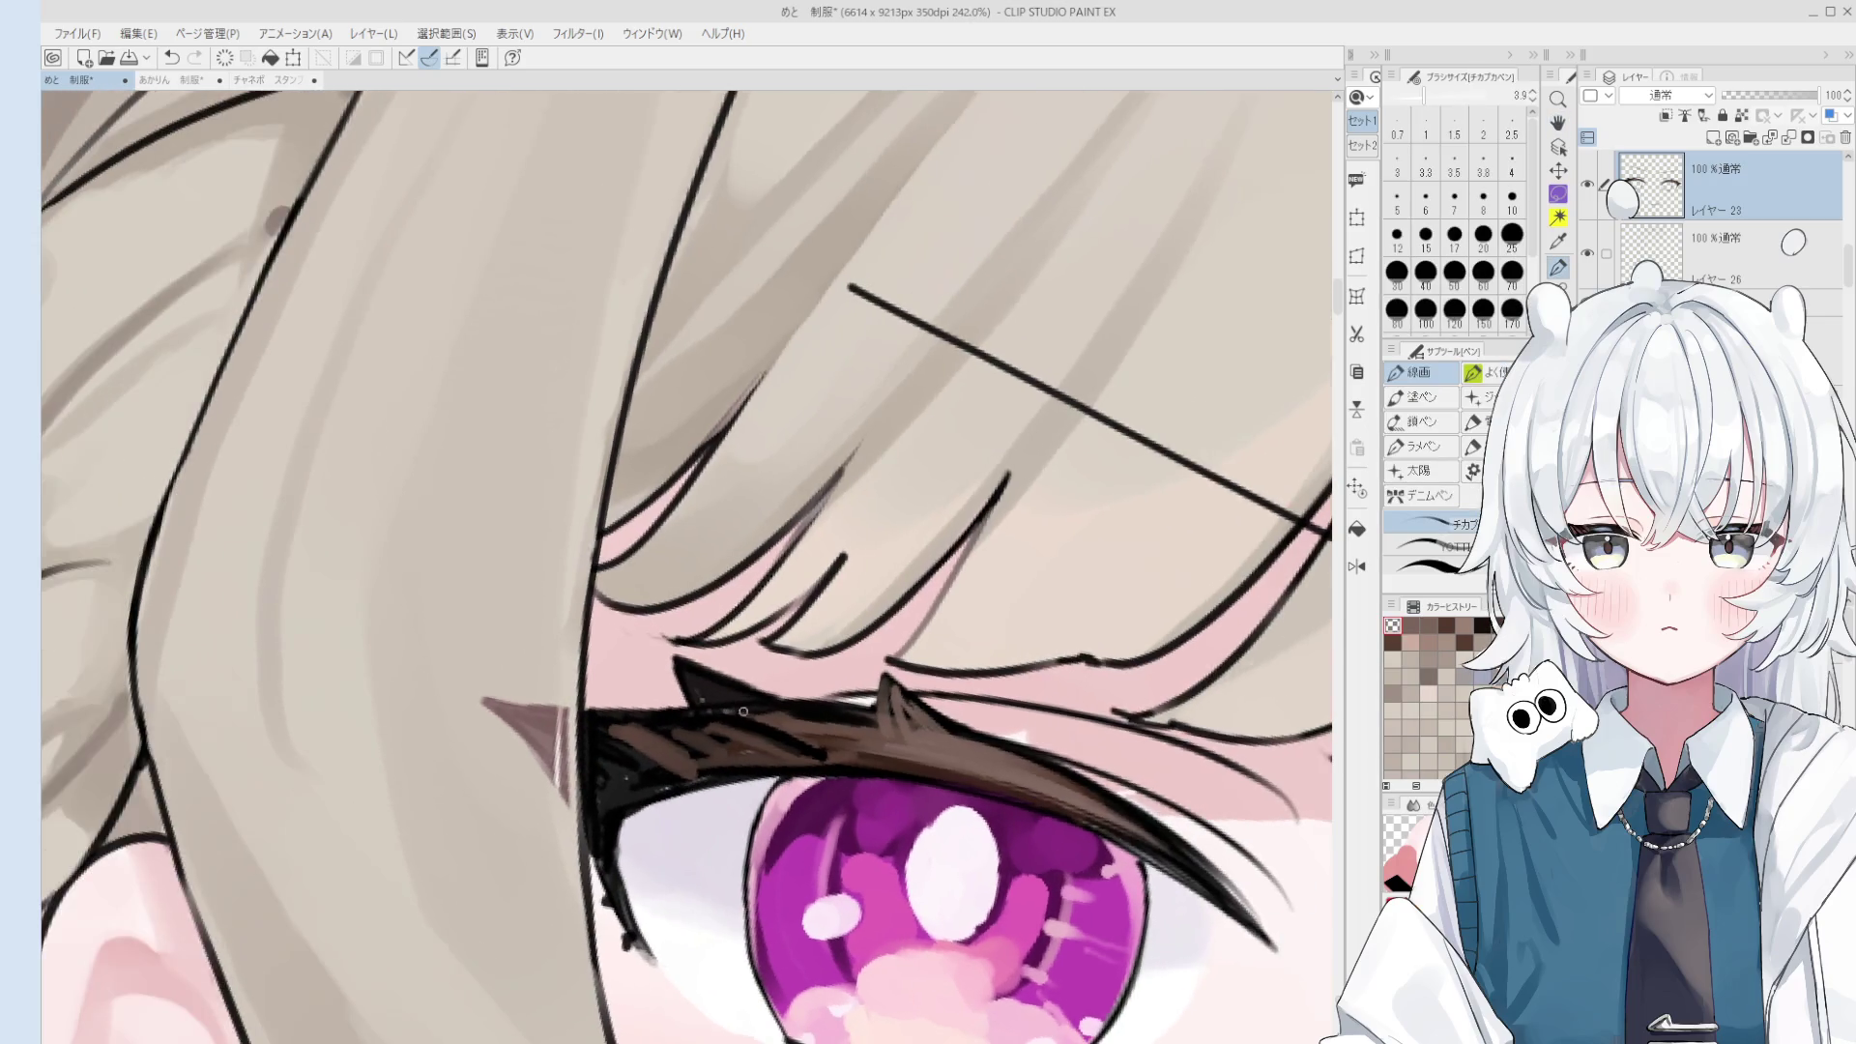
scroll(774, 725, up, 1)
key(b)
drag(696, 716, 764, 754)
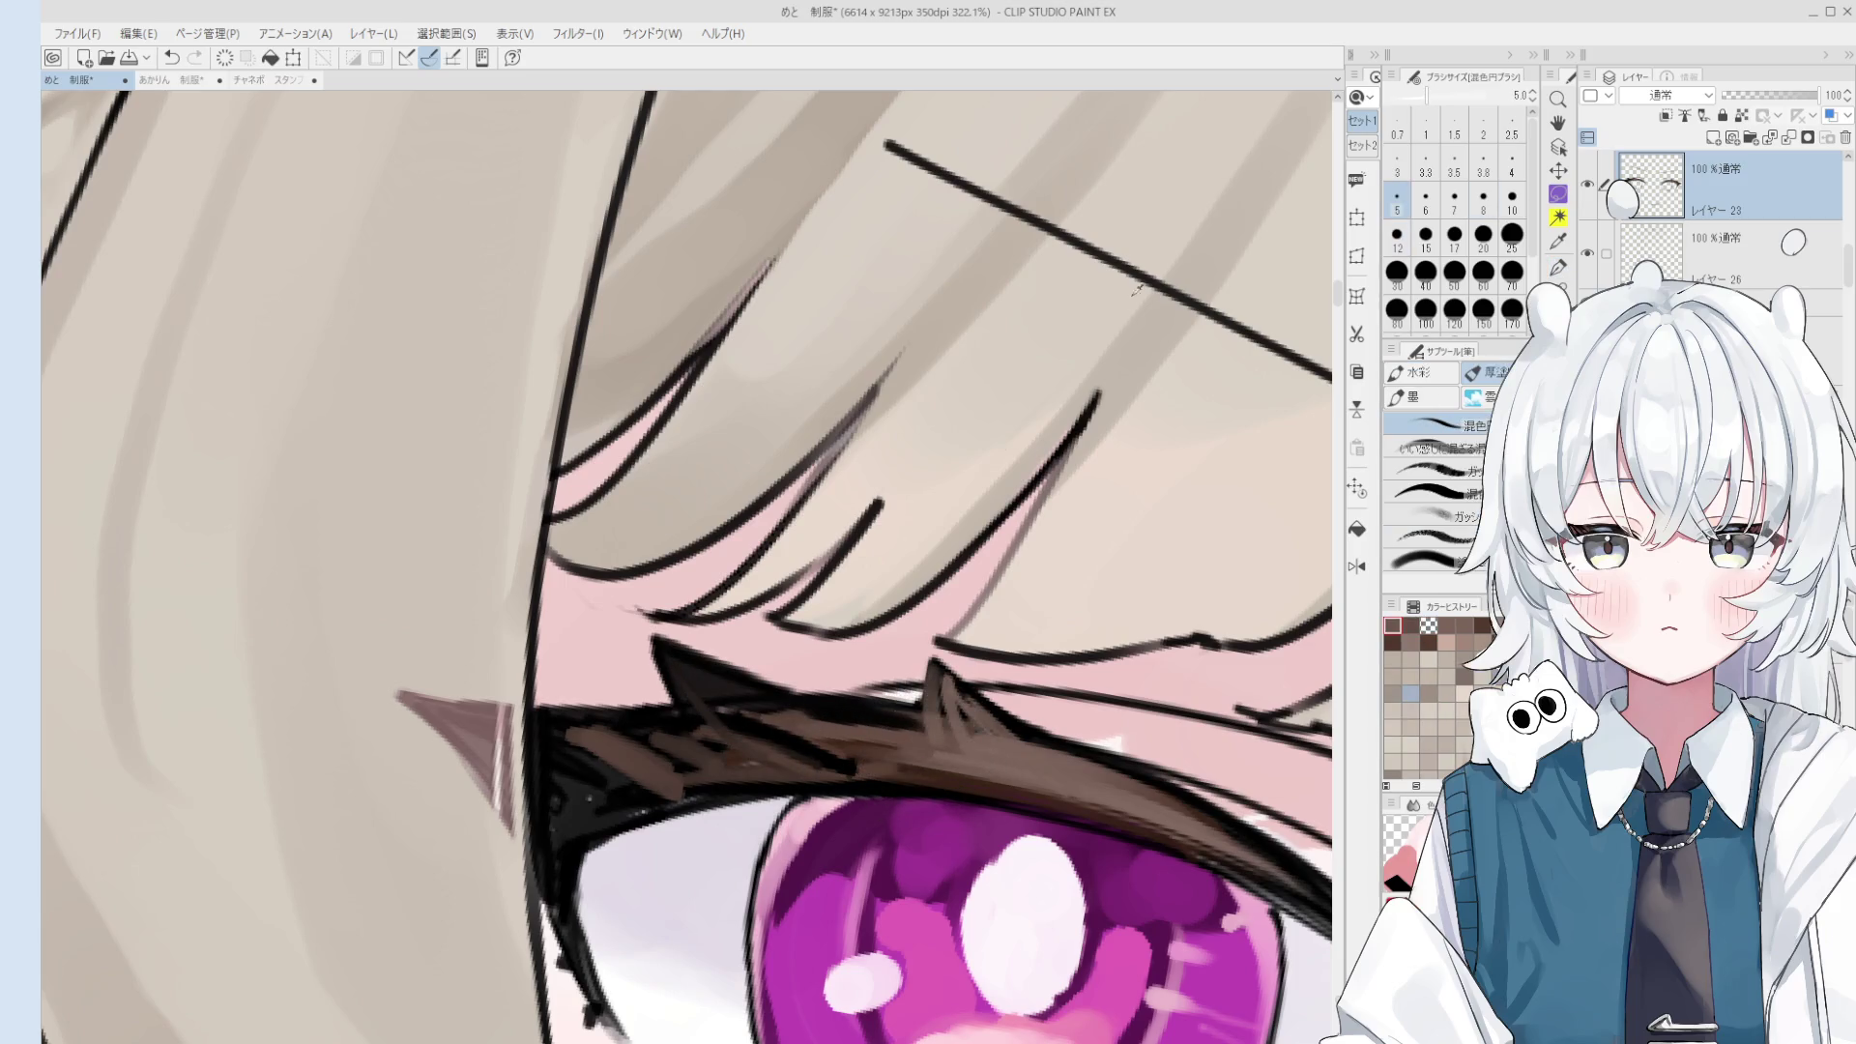
key(p)
drag(691, 665, 720, 715)
key(ctrl+z)
drag(672, 656, 773, 742)
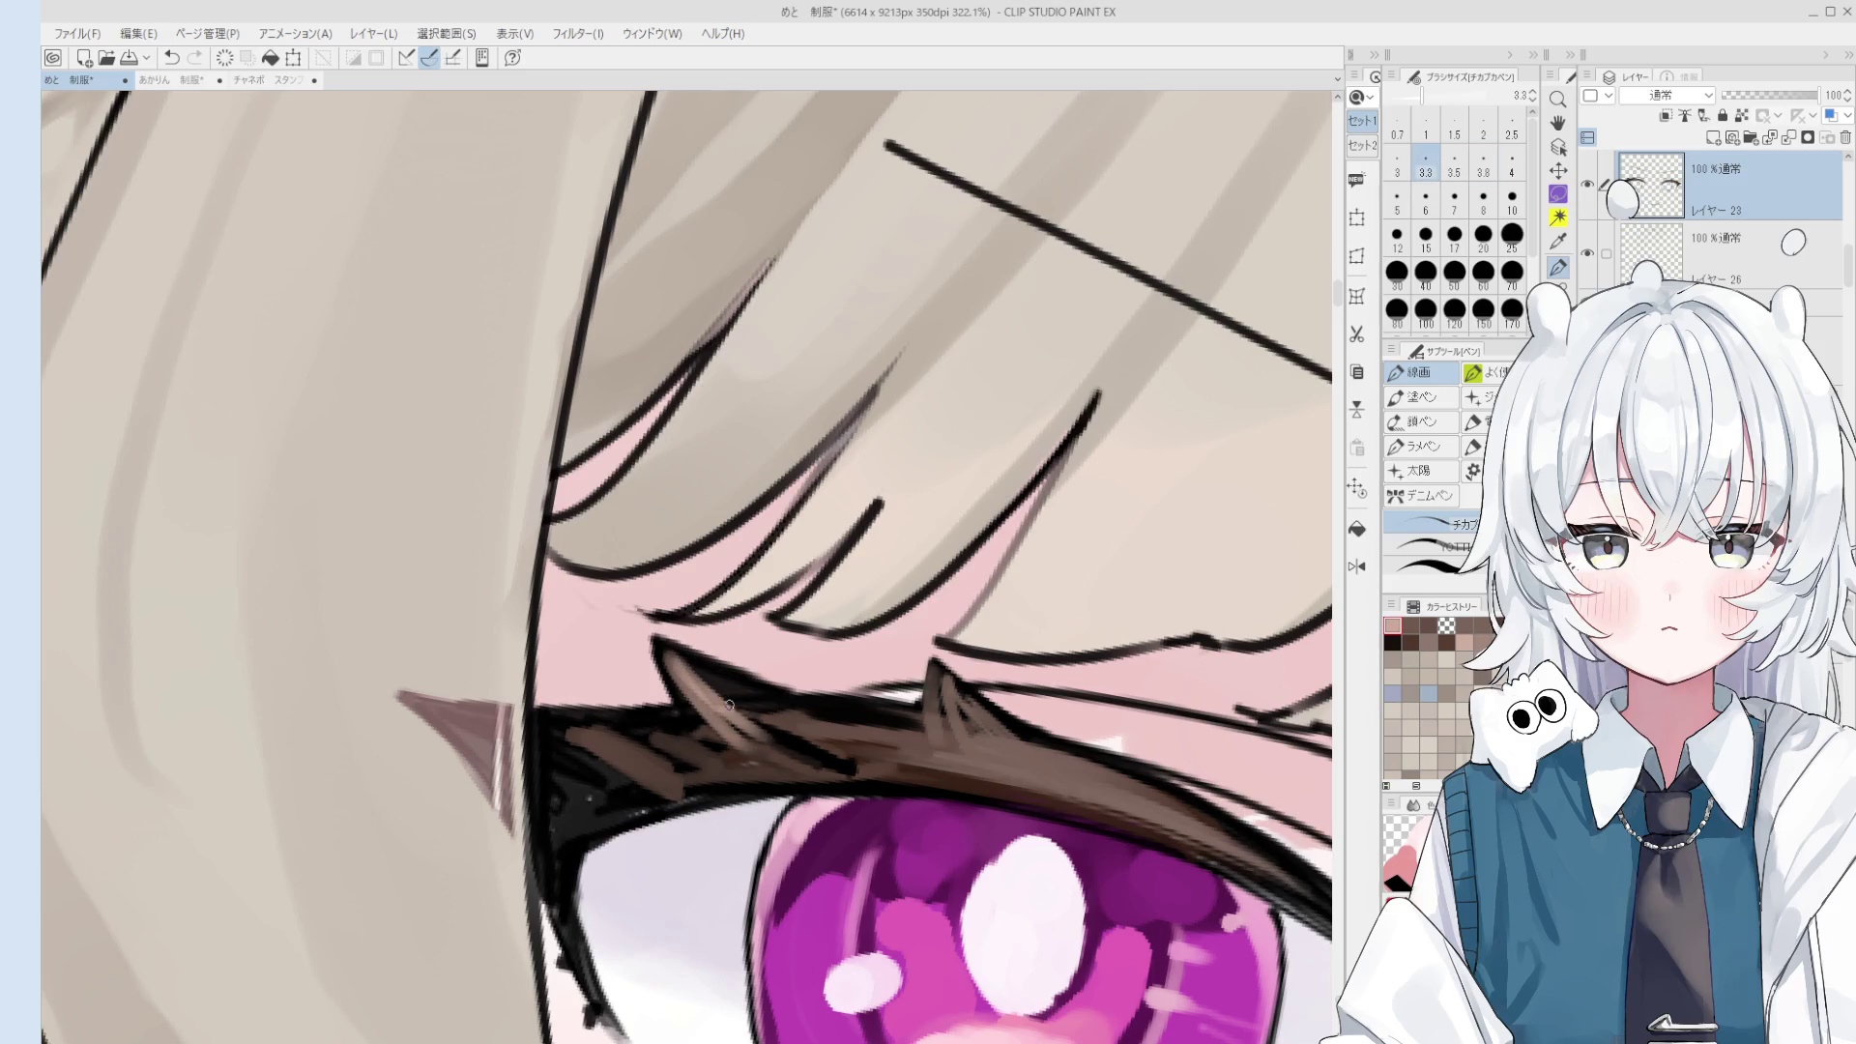
key(bracketright)
key(bracketright)
scroll(774, 710, down, 2)
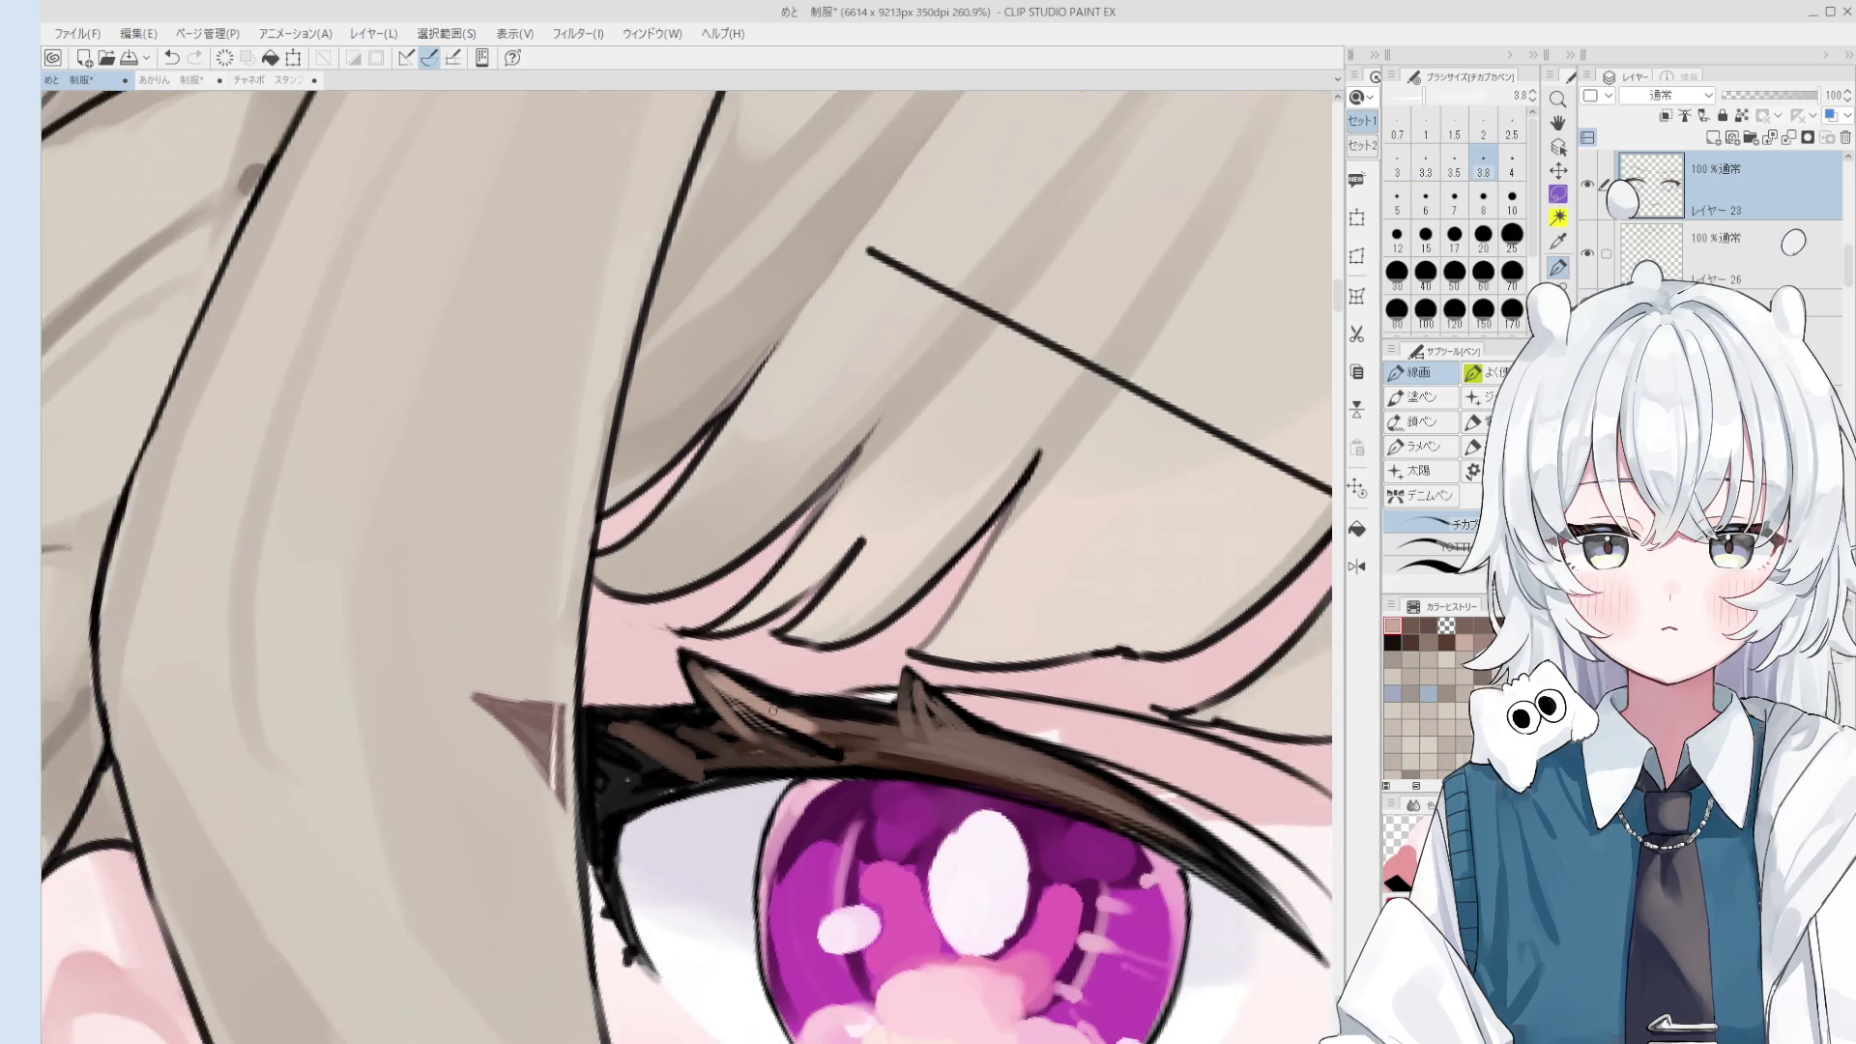
- Mirror the view, sample the lash brown and paint broader strokes over the eyelash
key(ctrl+minus)
key(h)
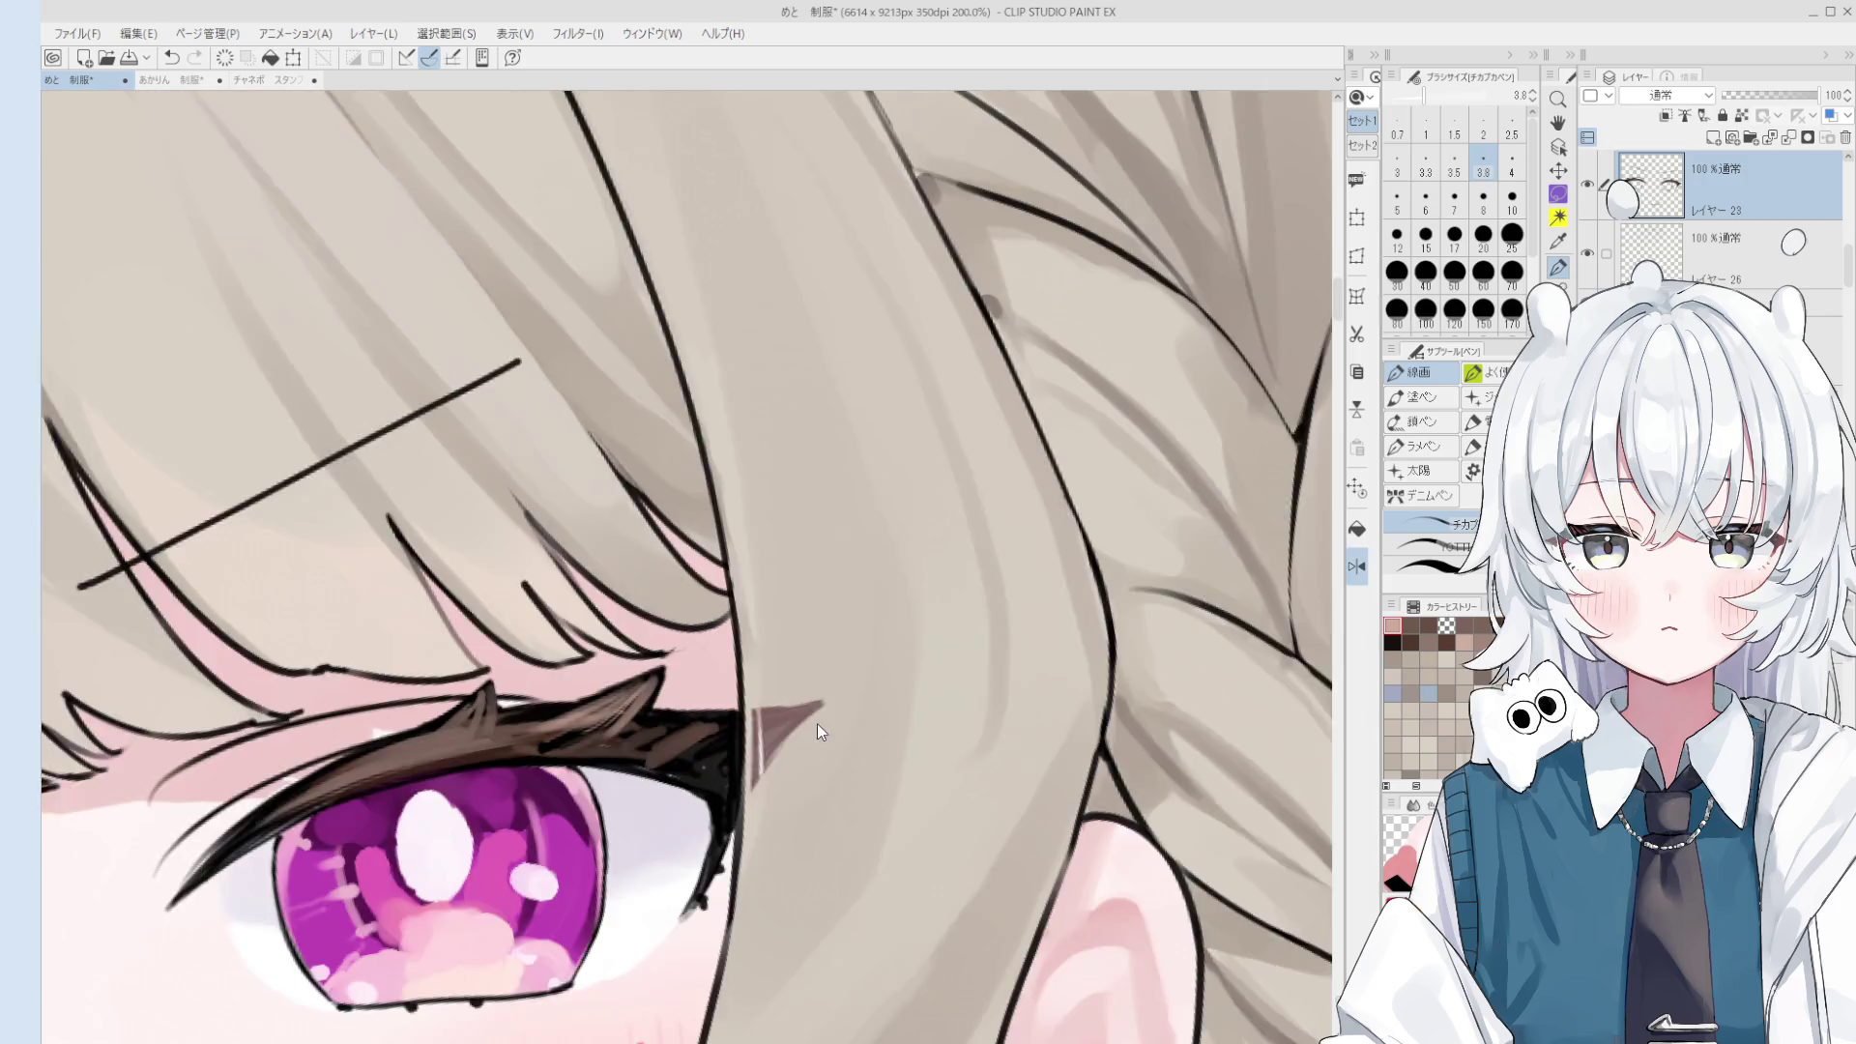
key(b)
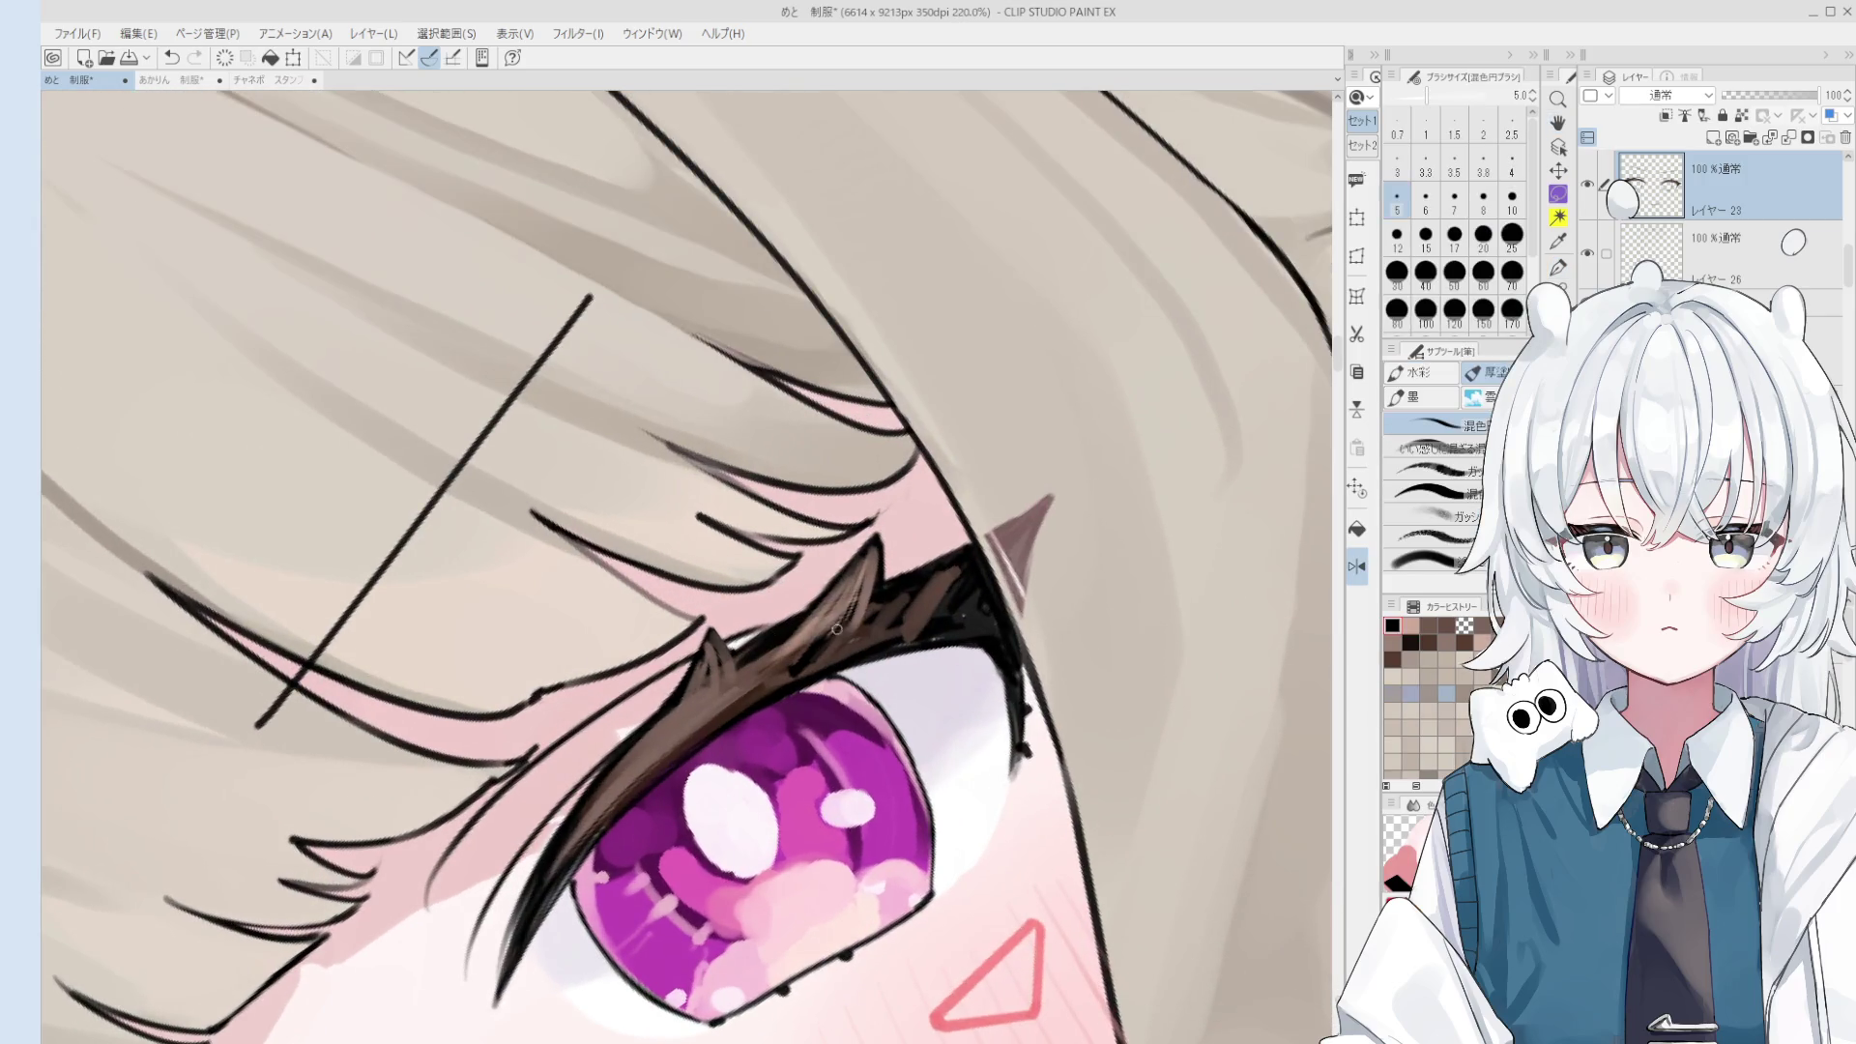
key(bracketright)
key(bracketright)
key(bracketright)
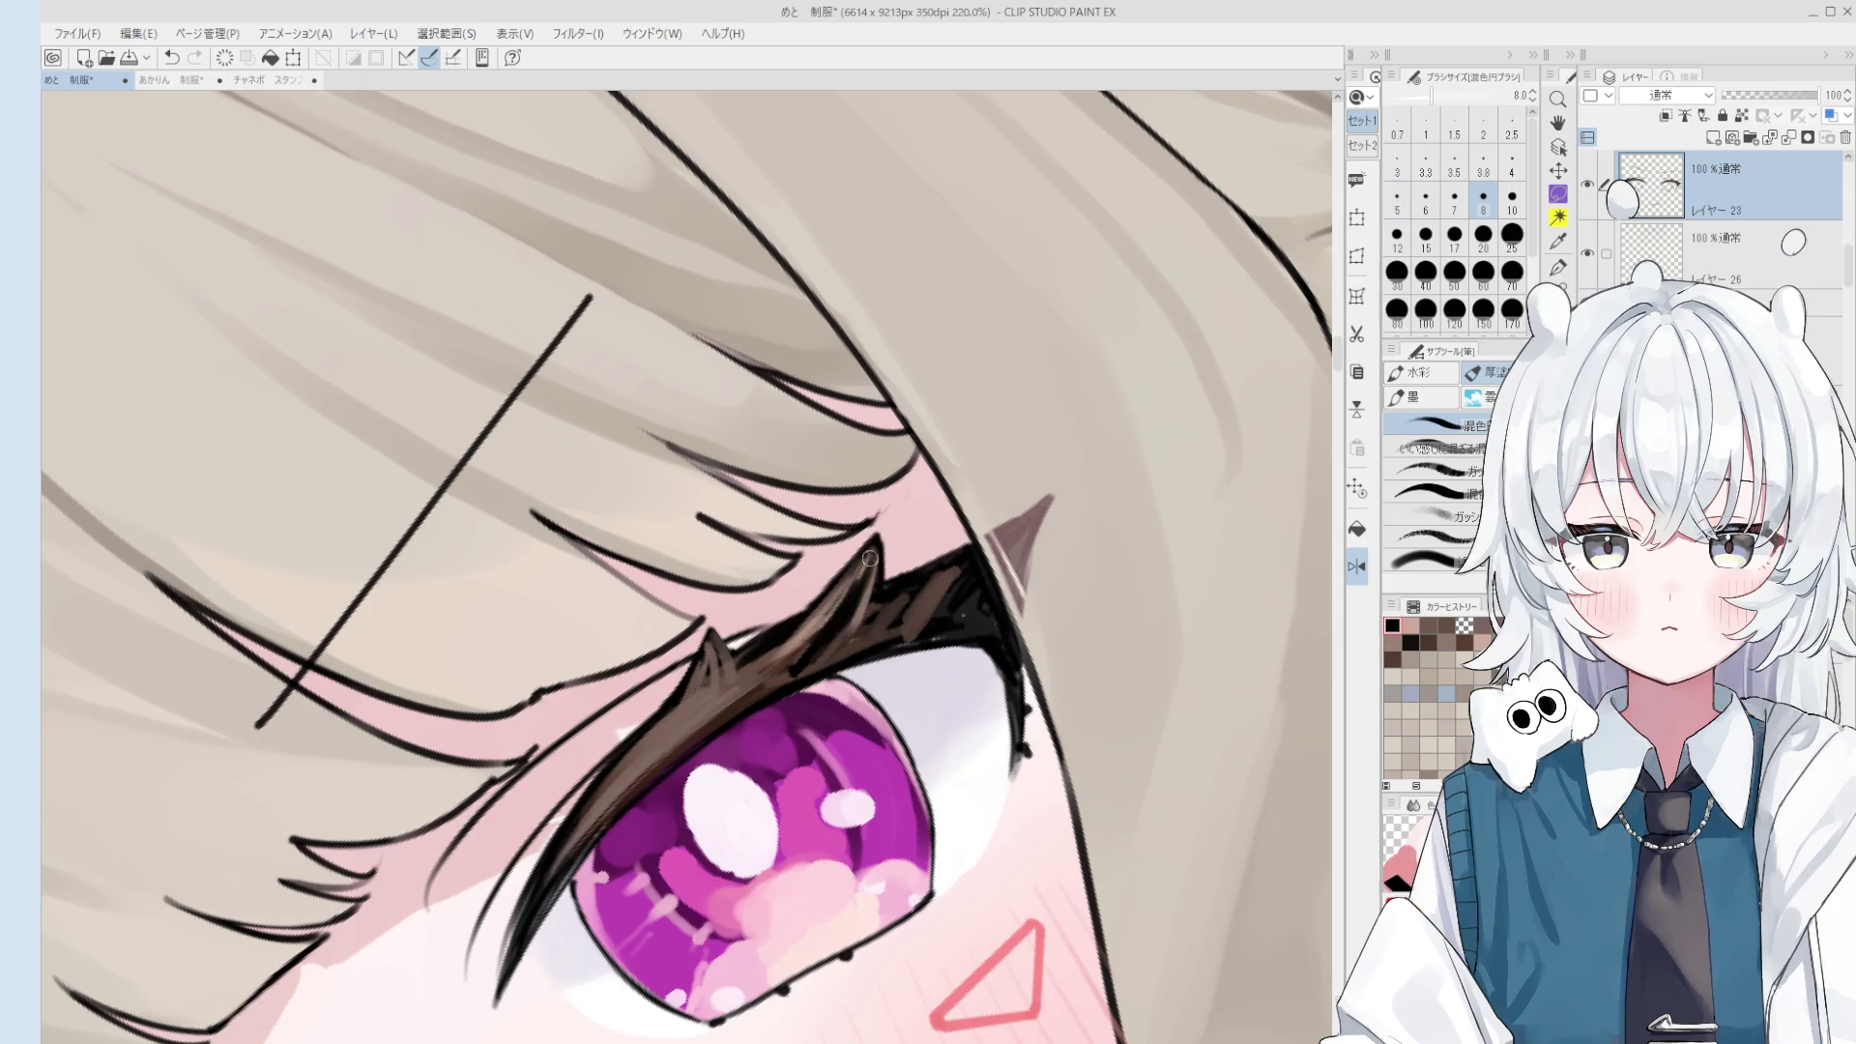
alt+click(808, 542)
drag(837, 580, 859, 622)
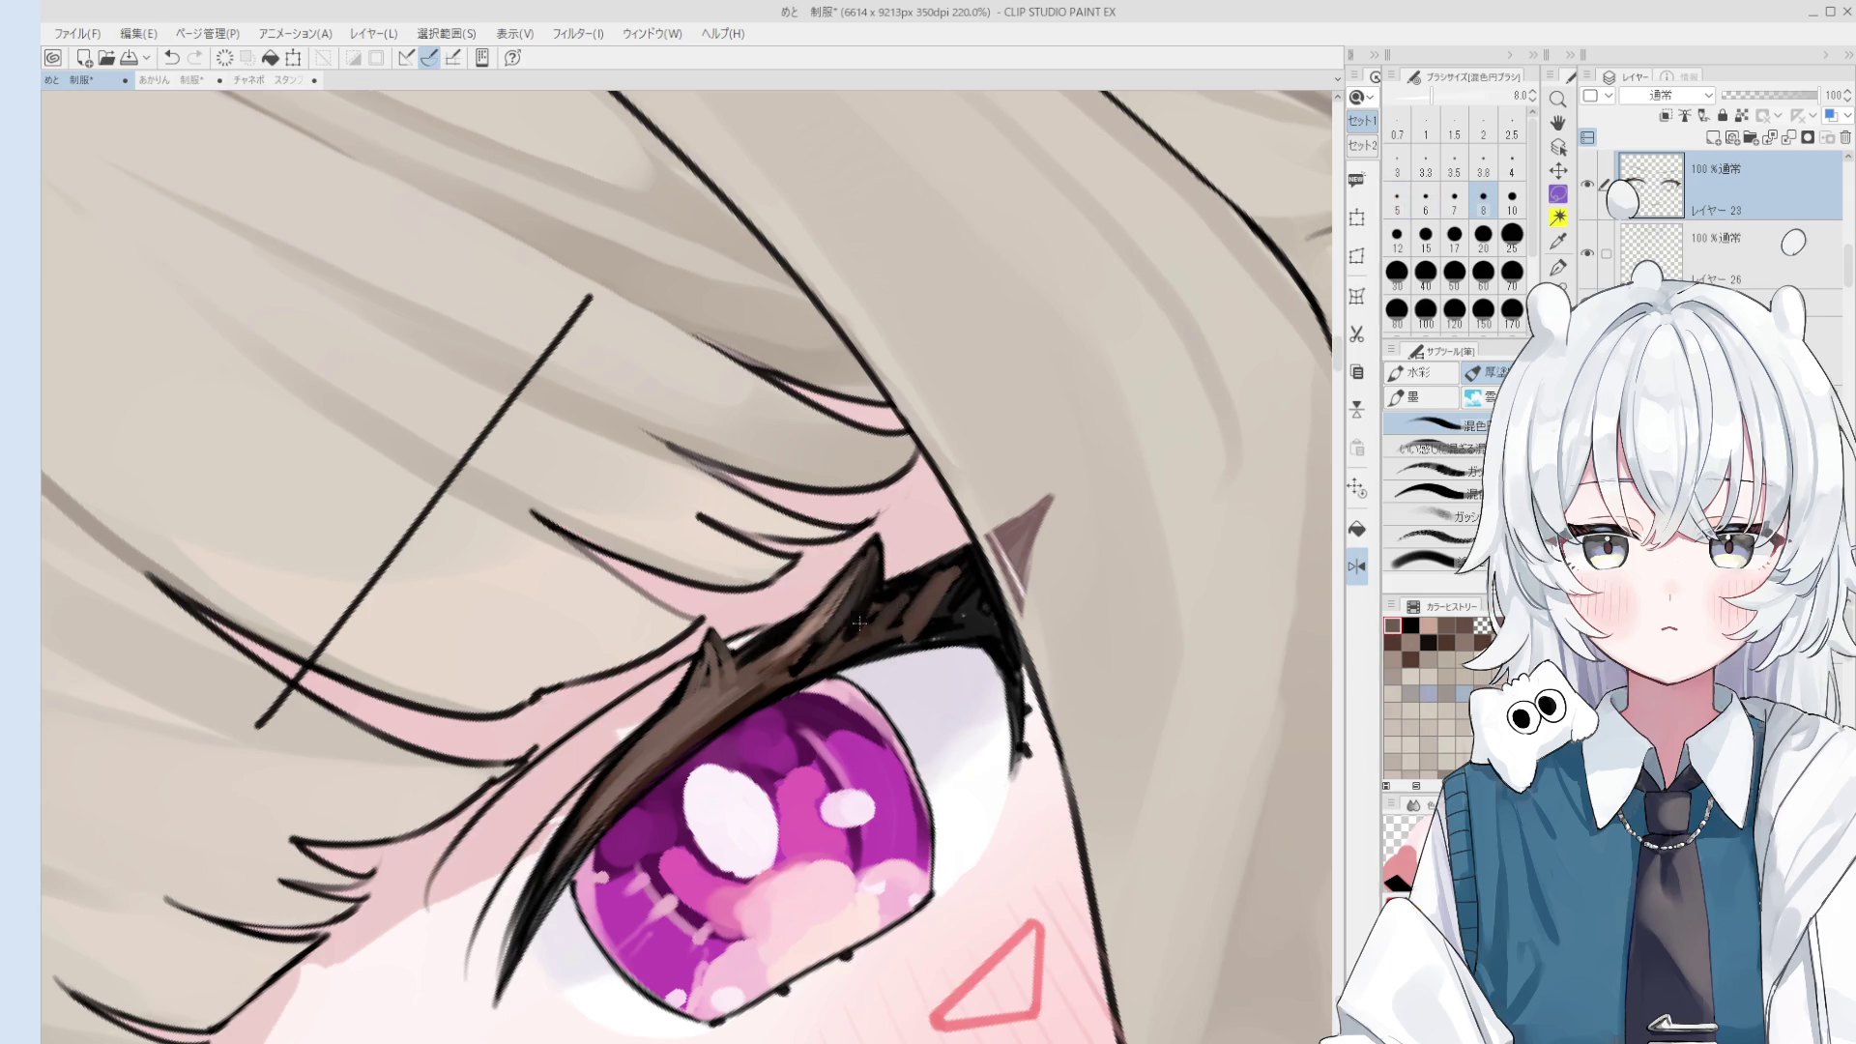
scroll(859, 622, down, 3)
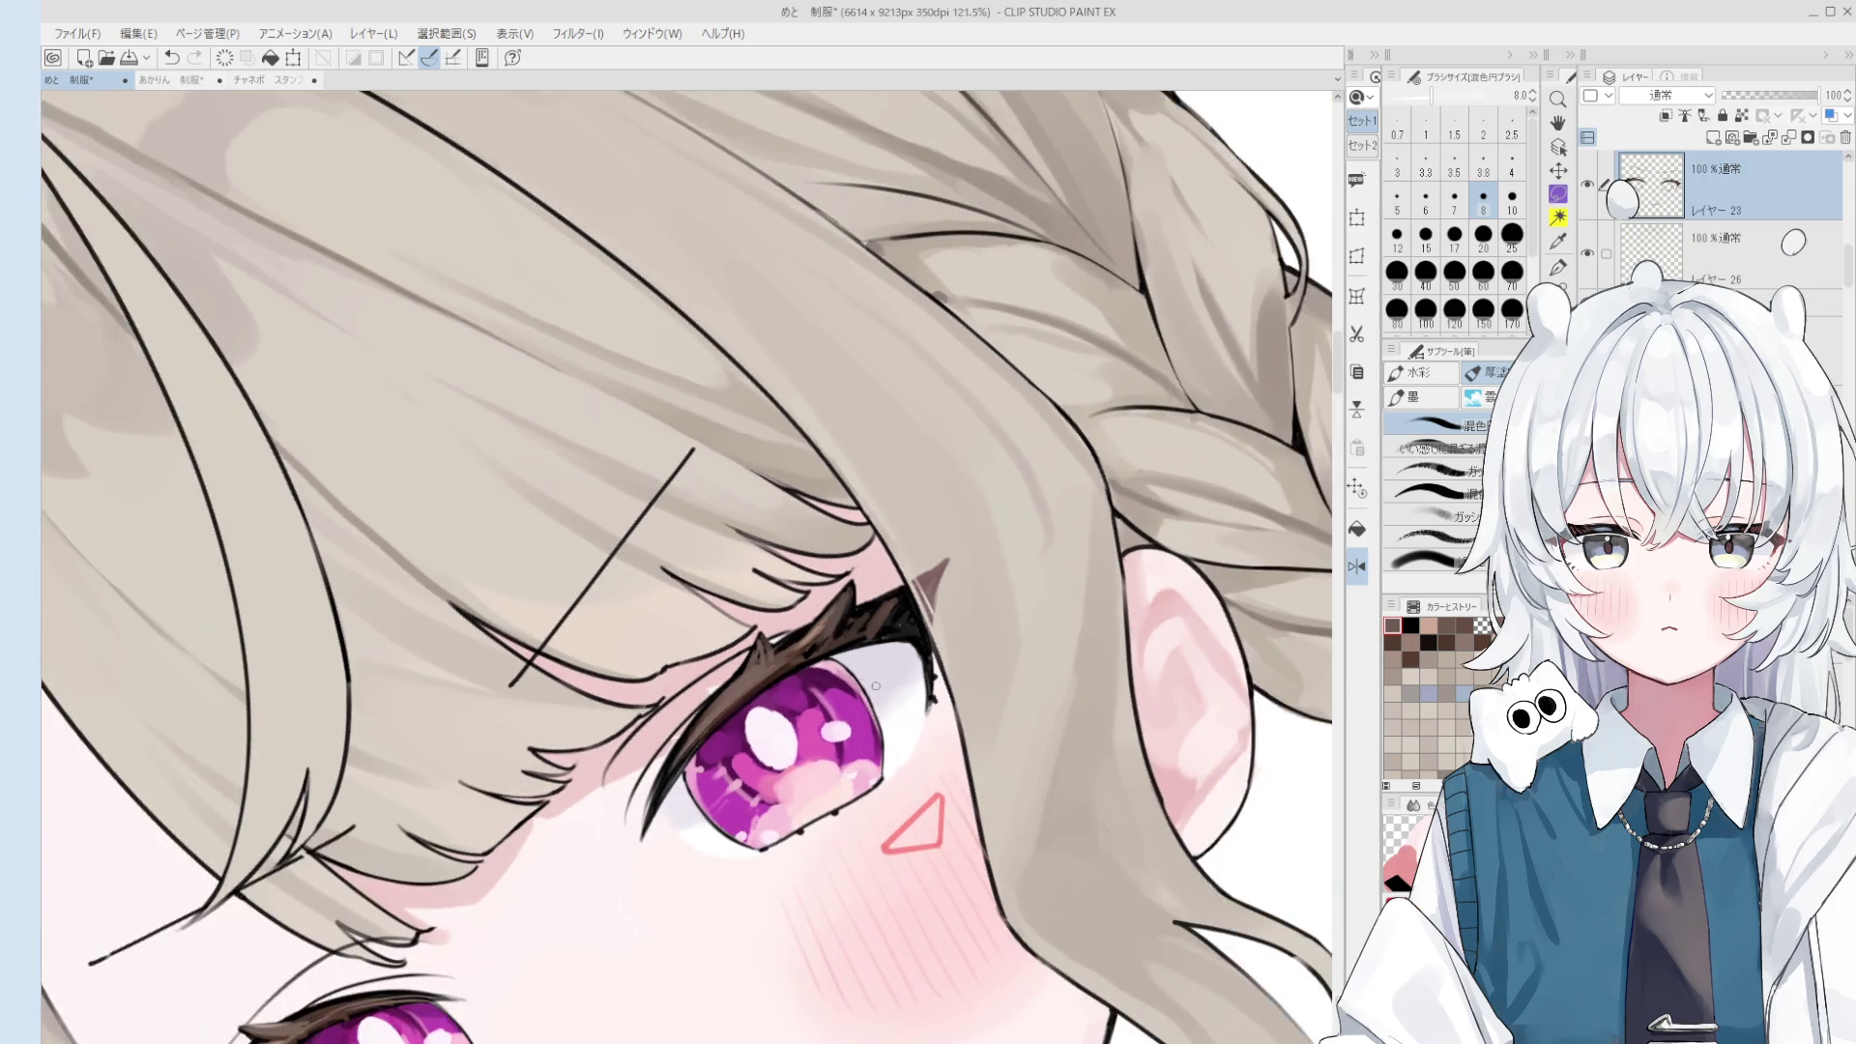
key(bracketright)
alt+click(817, 638)
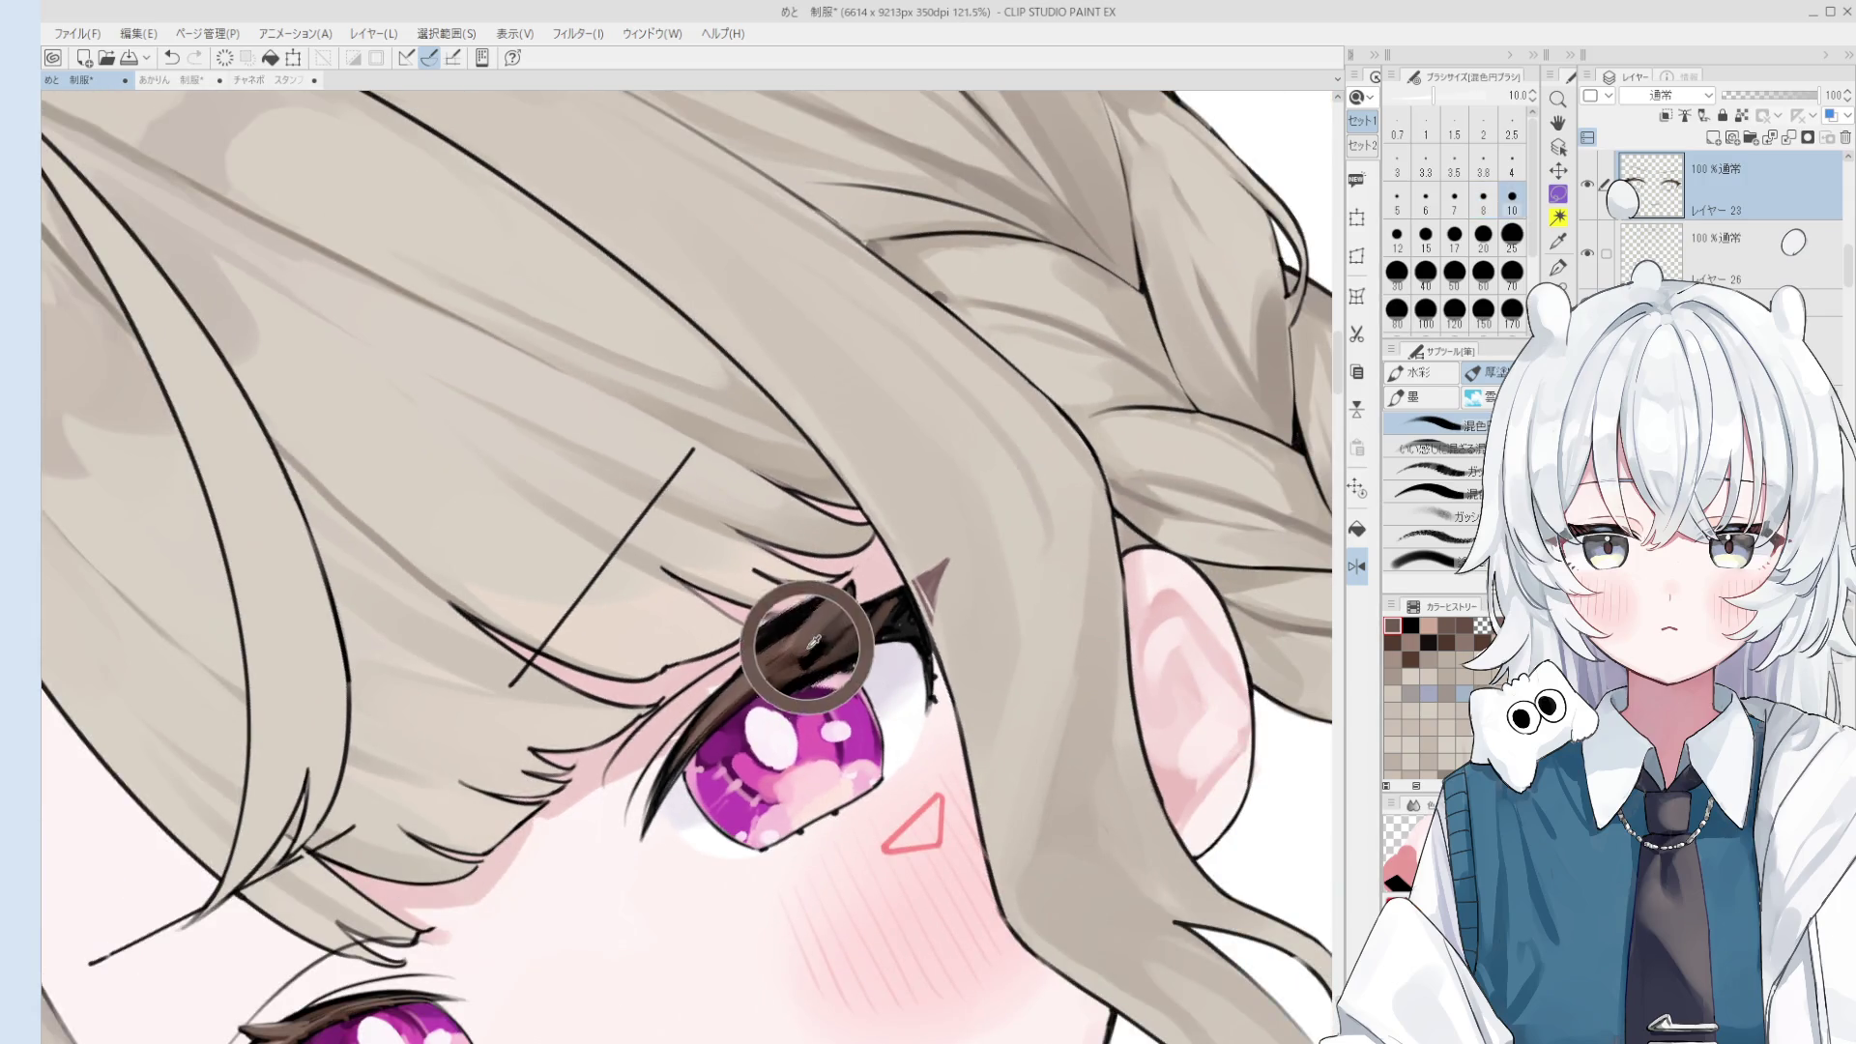
- Sample several browns and dark tones from the lash and blend them into soft strokes
scroll(817, 655, up, 2)
scroll(817, 655, up, 2)
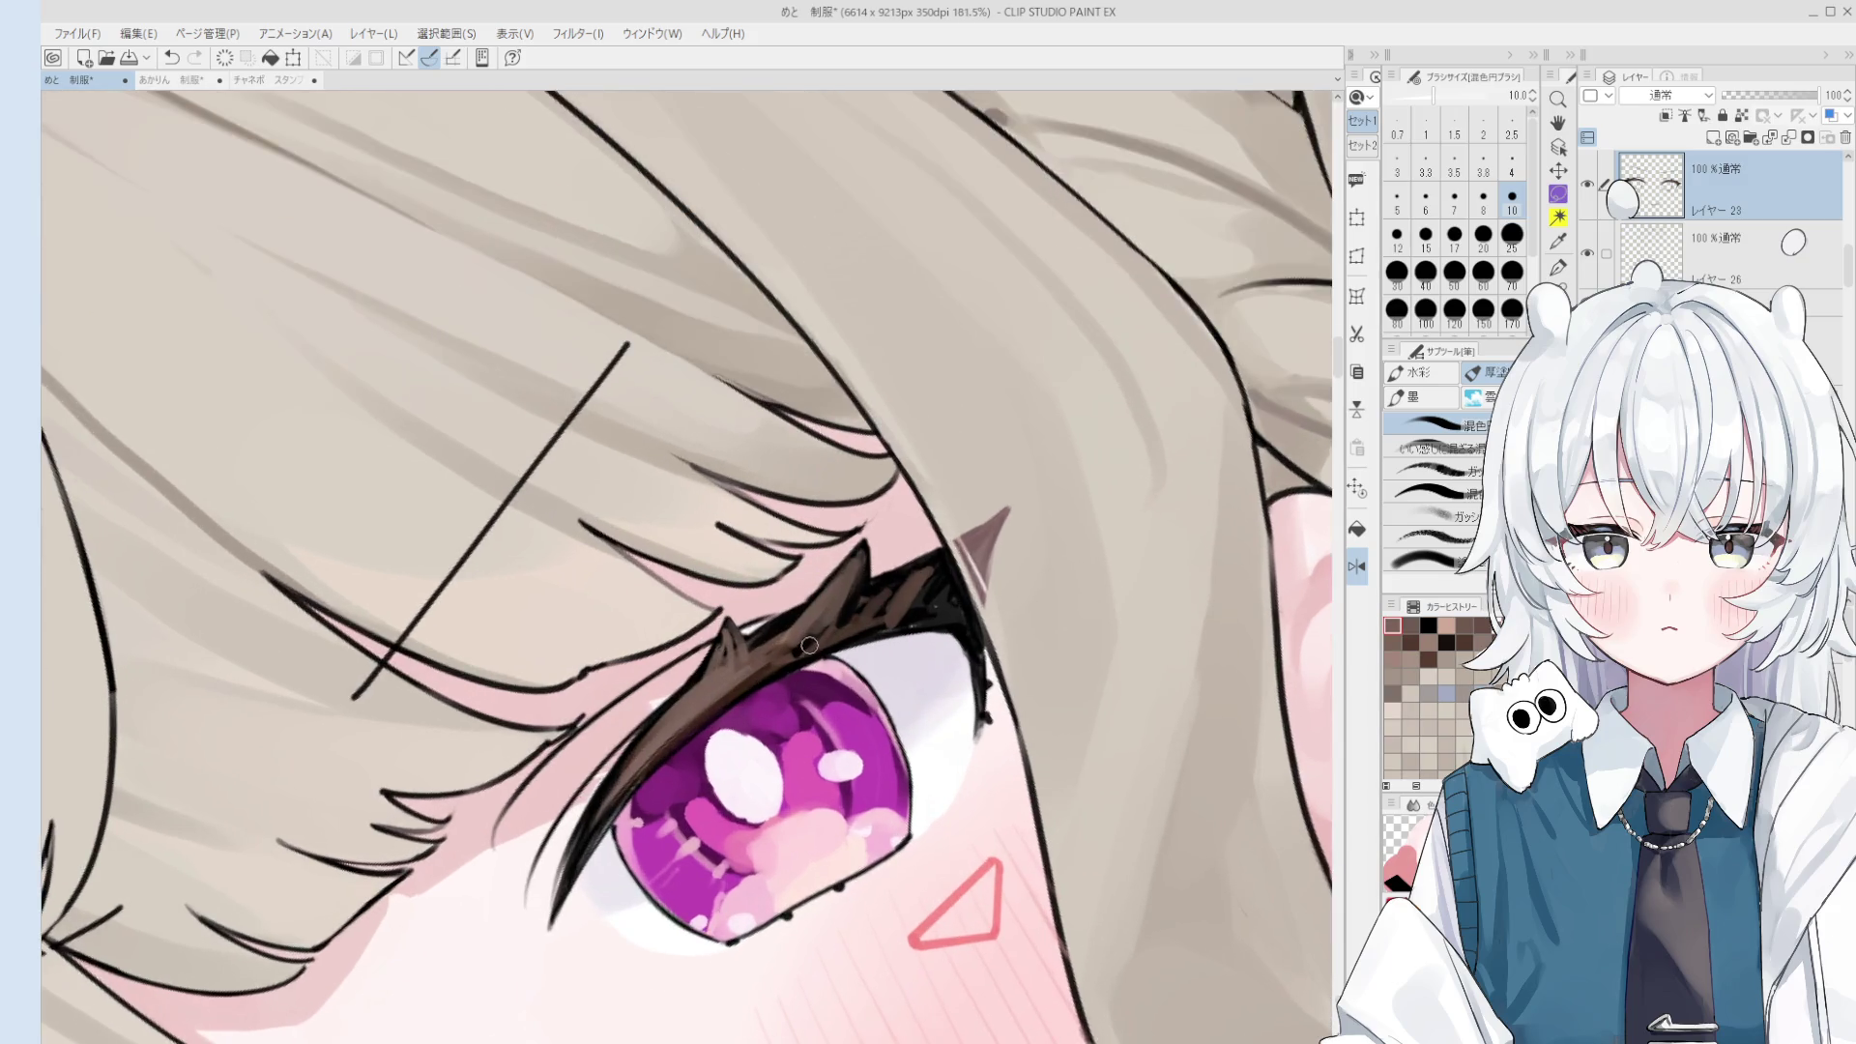
scroll(735, 667, up, 2)
key(bracketleft)
scroll(689, 677, down, 2)
alt+click(733, 651)
key(bracketleft)
key(bracketleft)
alt+click(665, 658)
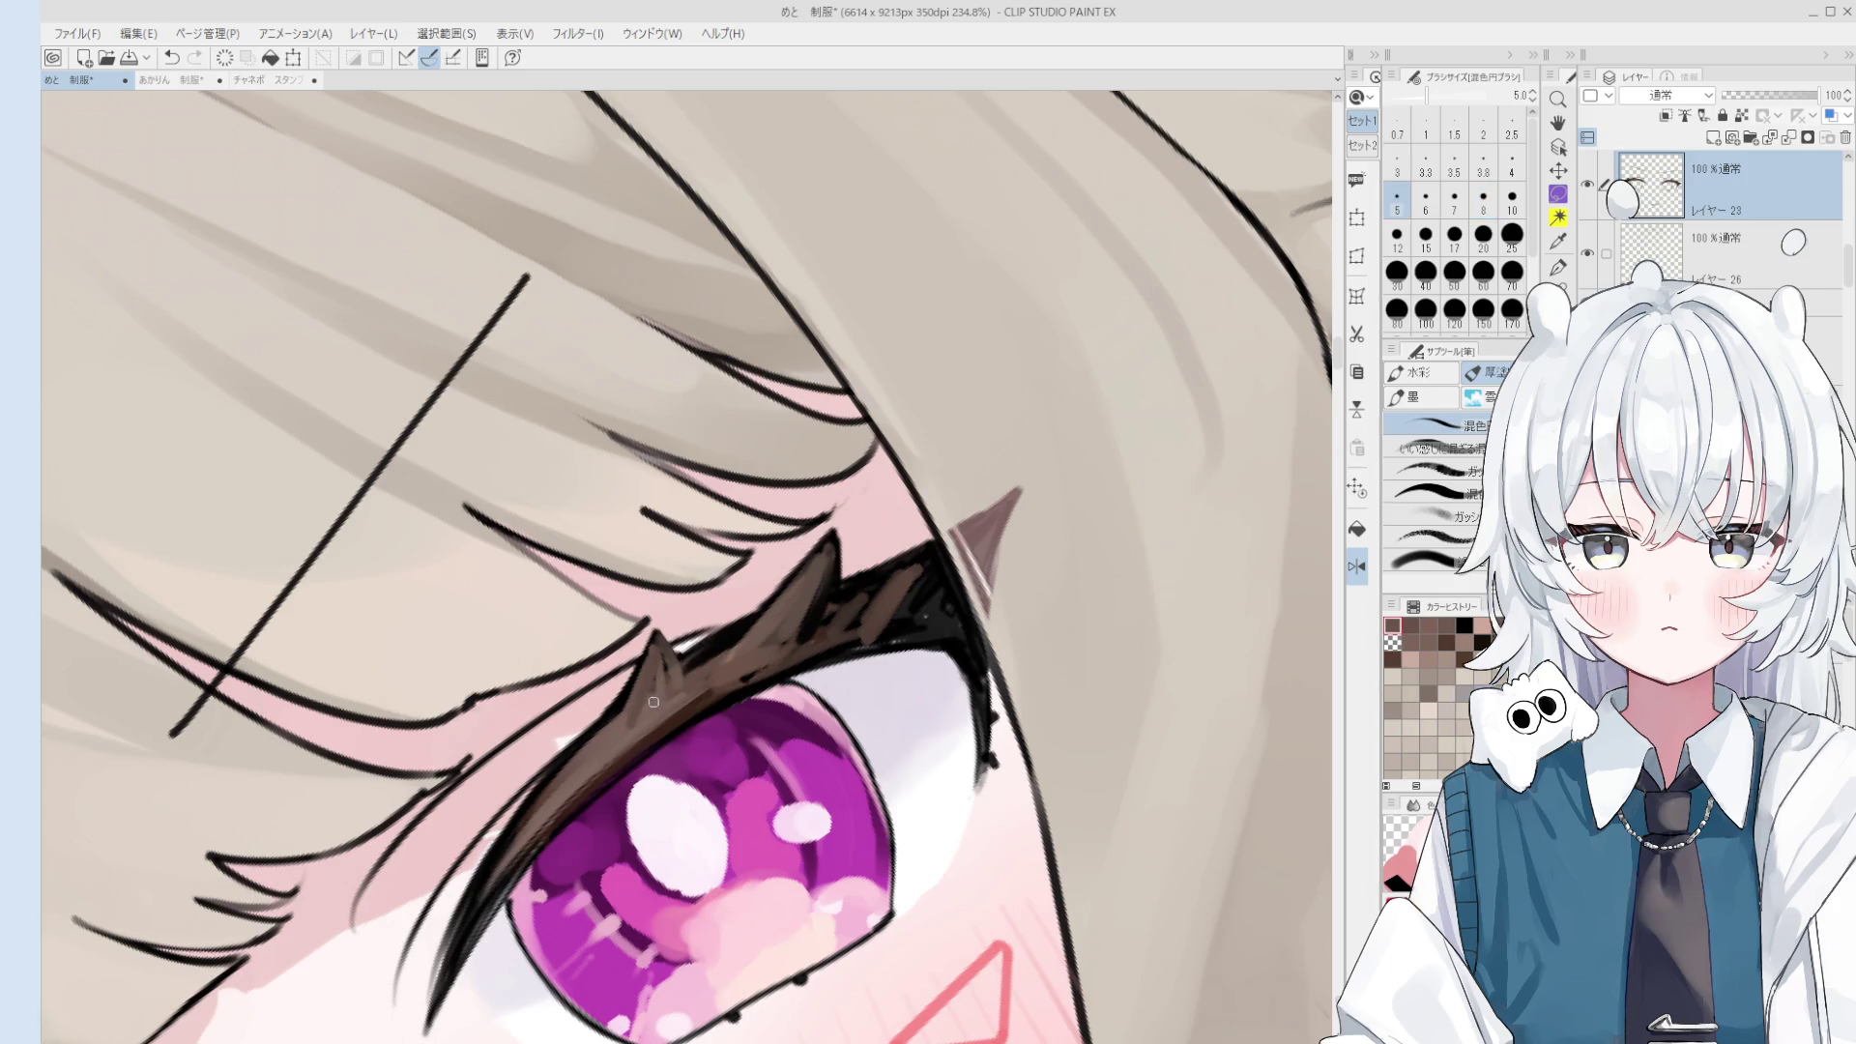
alt+click(655, 704)
scroll(656, 704, down, 1)
key(bracketright)
alt+click(630, 720)
key(bracketright)
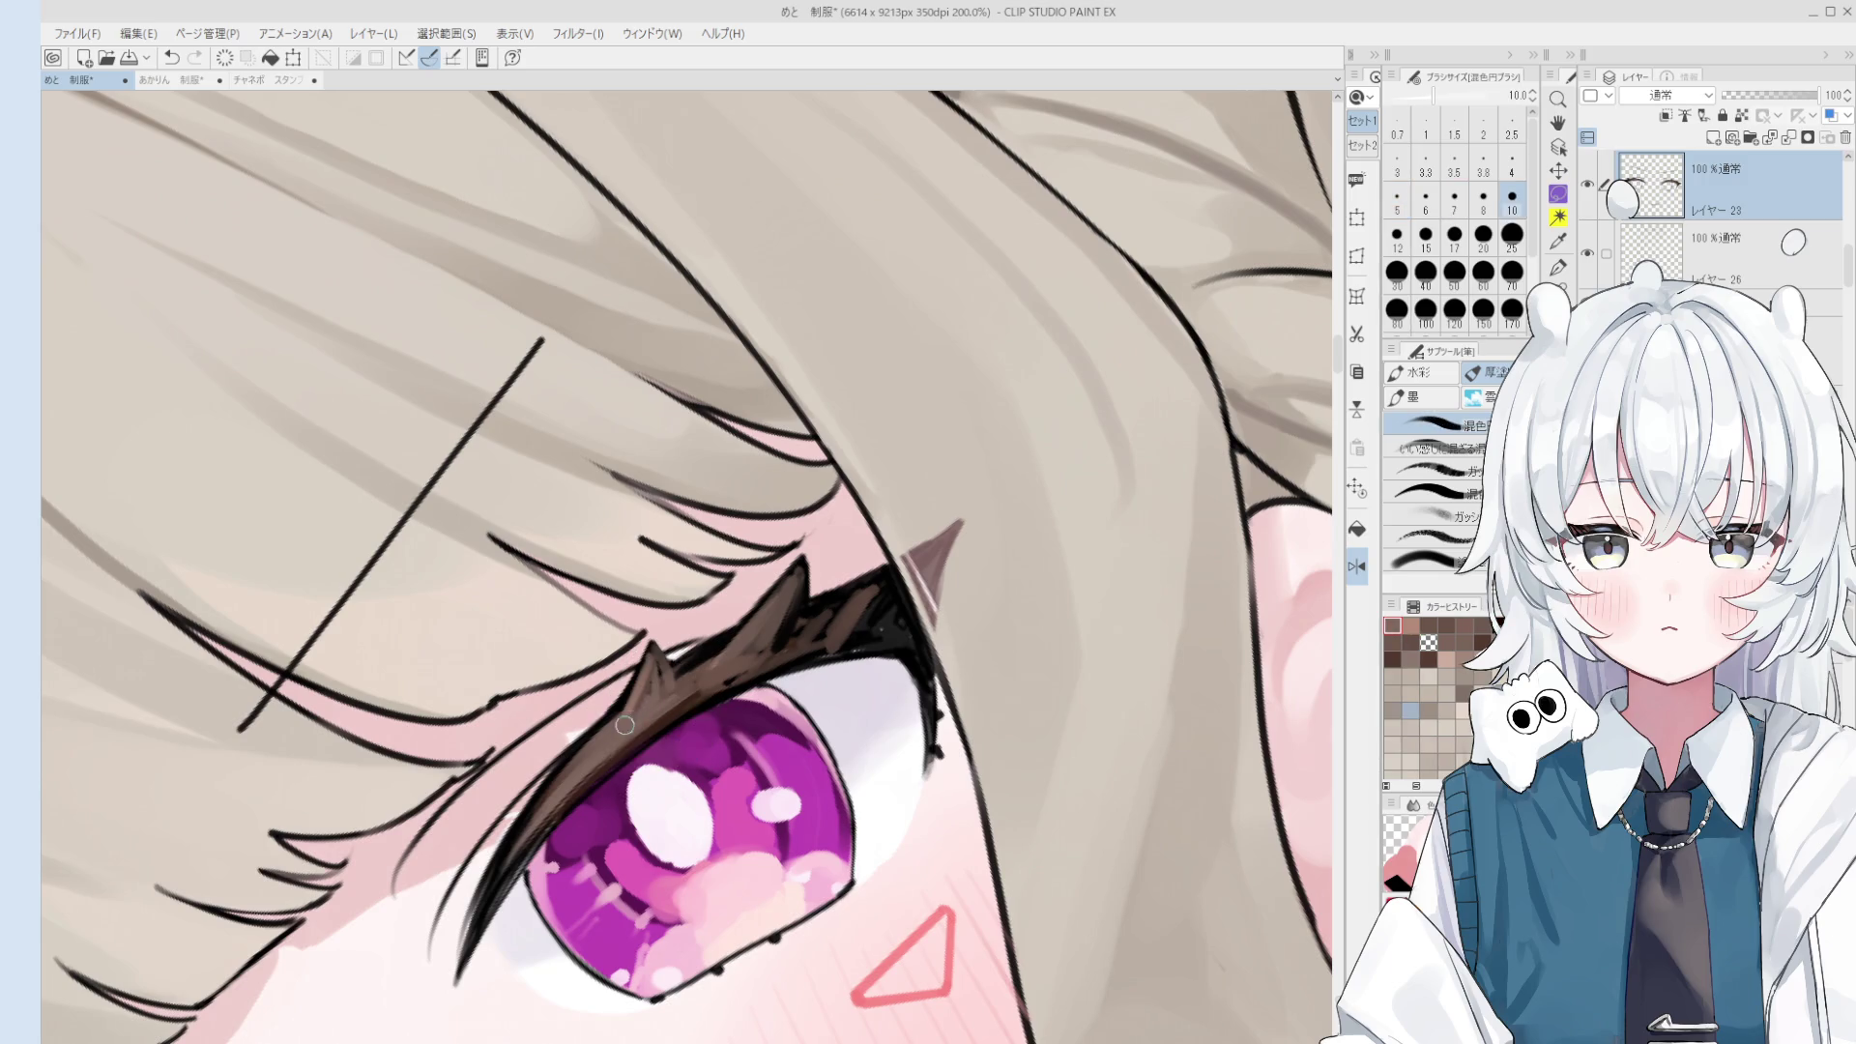
key(bracketleft)
key(bracketleft)
key(bracketleft)
alt+click(737, 683)
drag(769, 641, 748, 644)
- Lighten the lash's outer corner and zoom out to view the face
scroll(806, 625, down, 1)
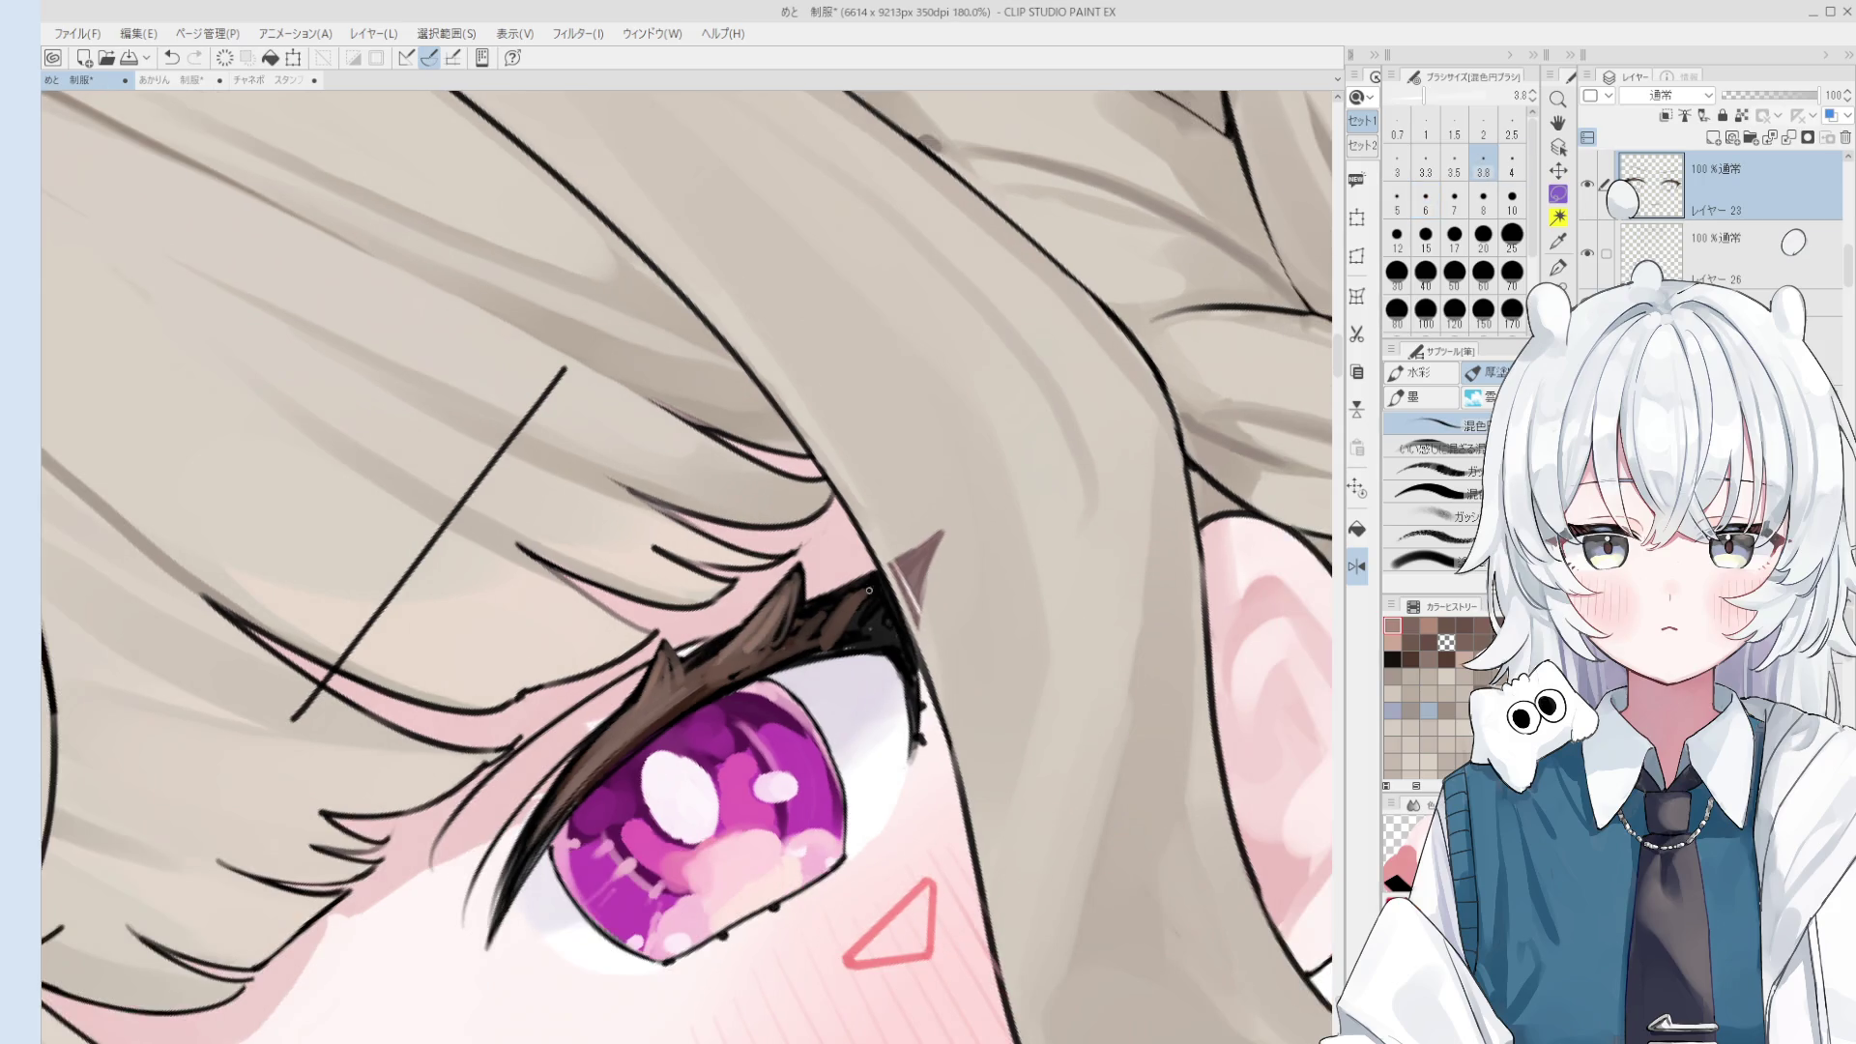
key(bracketright)
drag(883, 571, 875, 629)
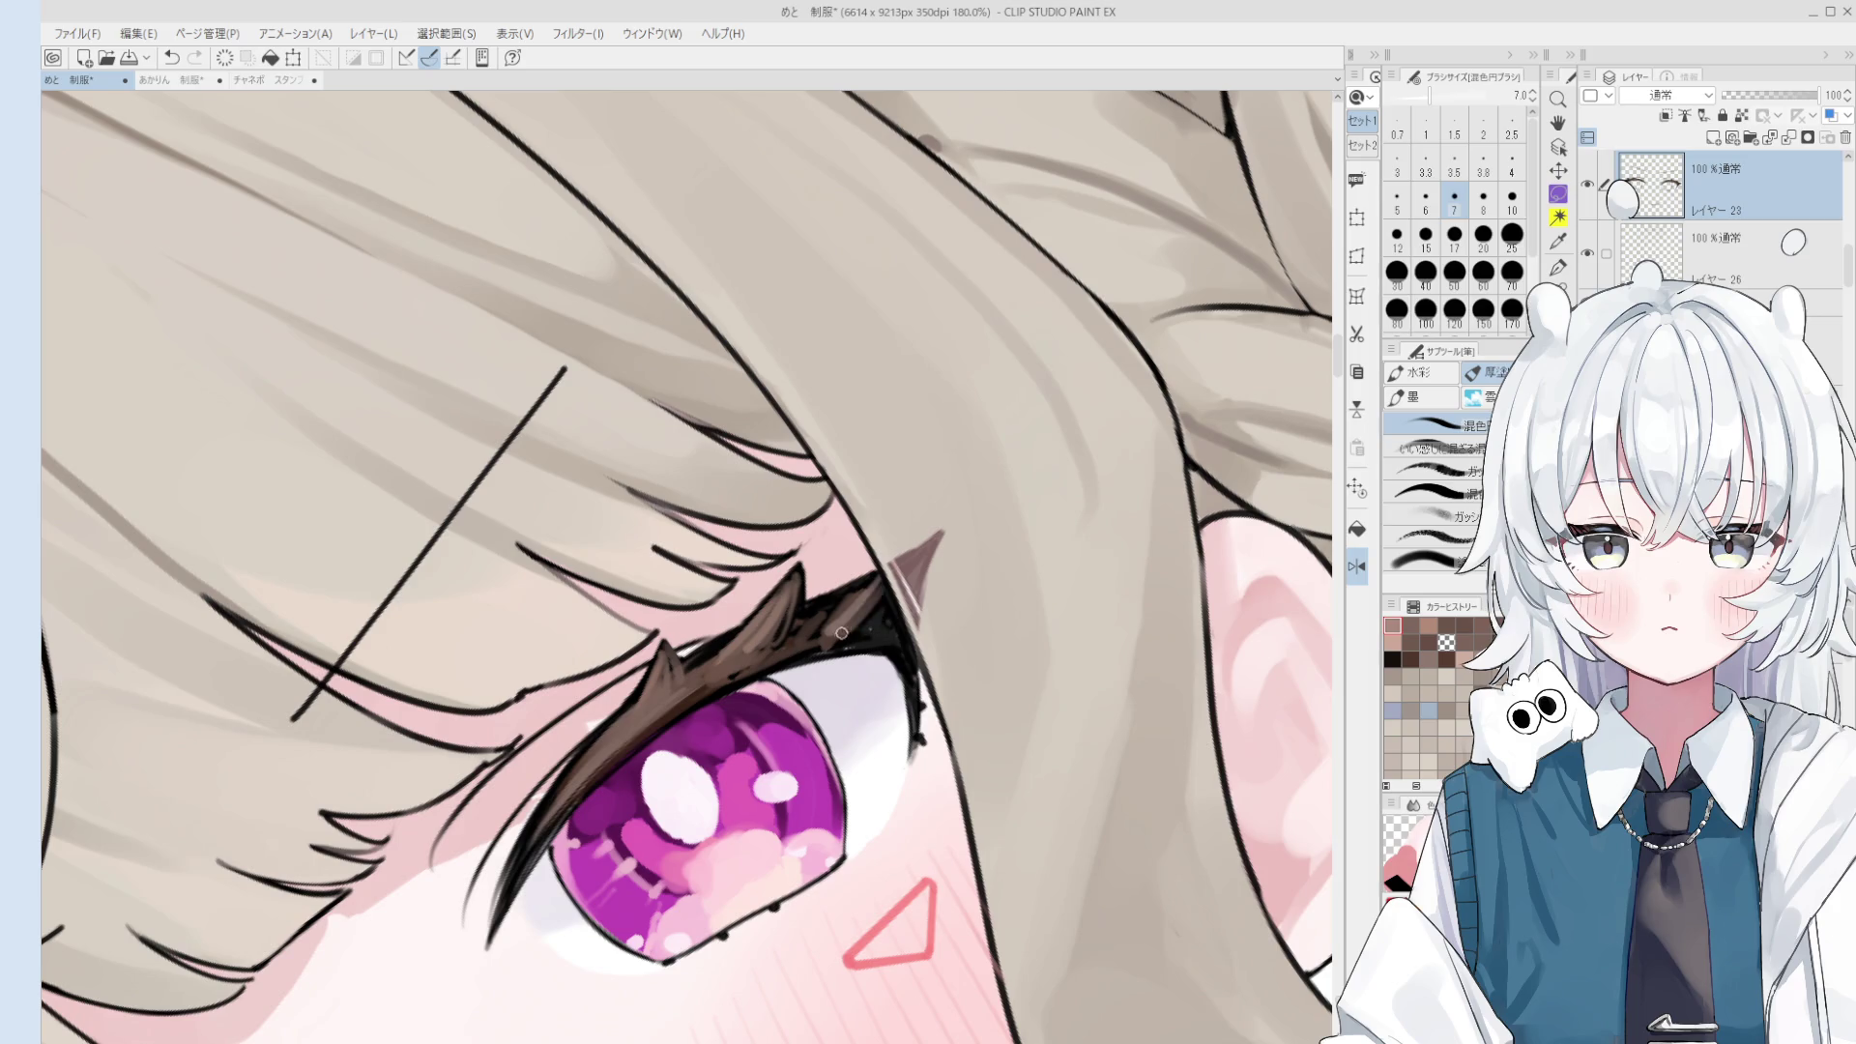
scroll(888, 675, down, 4)
scroll(888, 675, down, 2)
scroll(890, 677, down, 2)
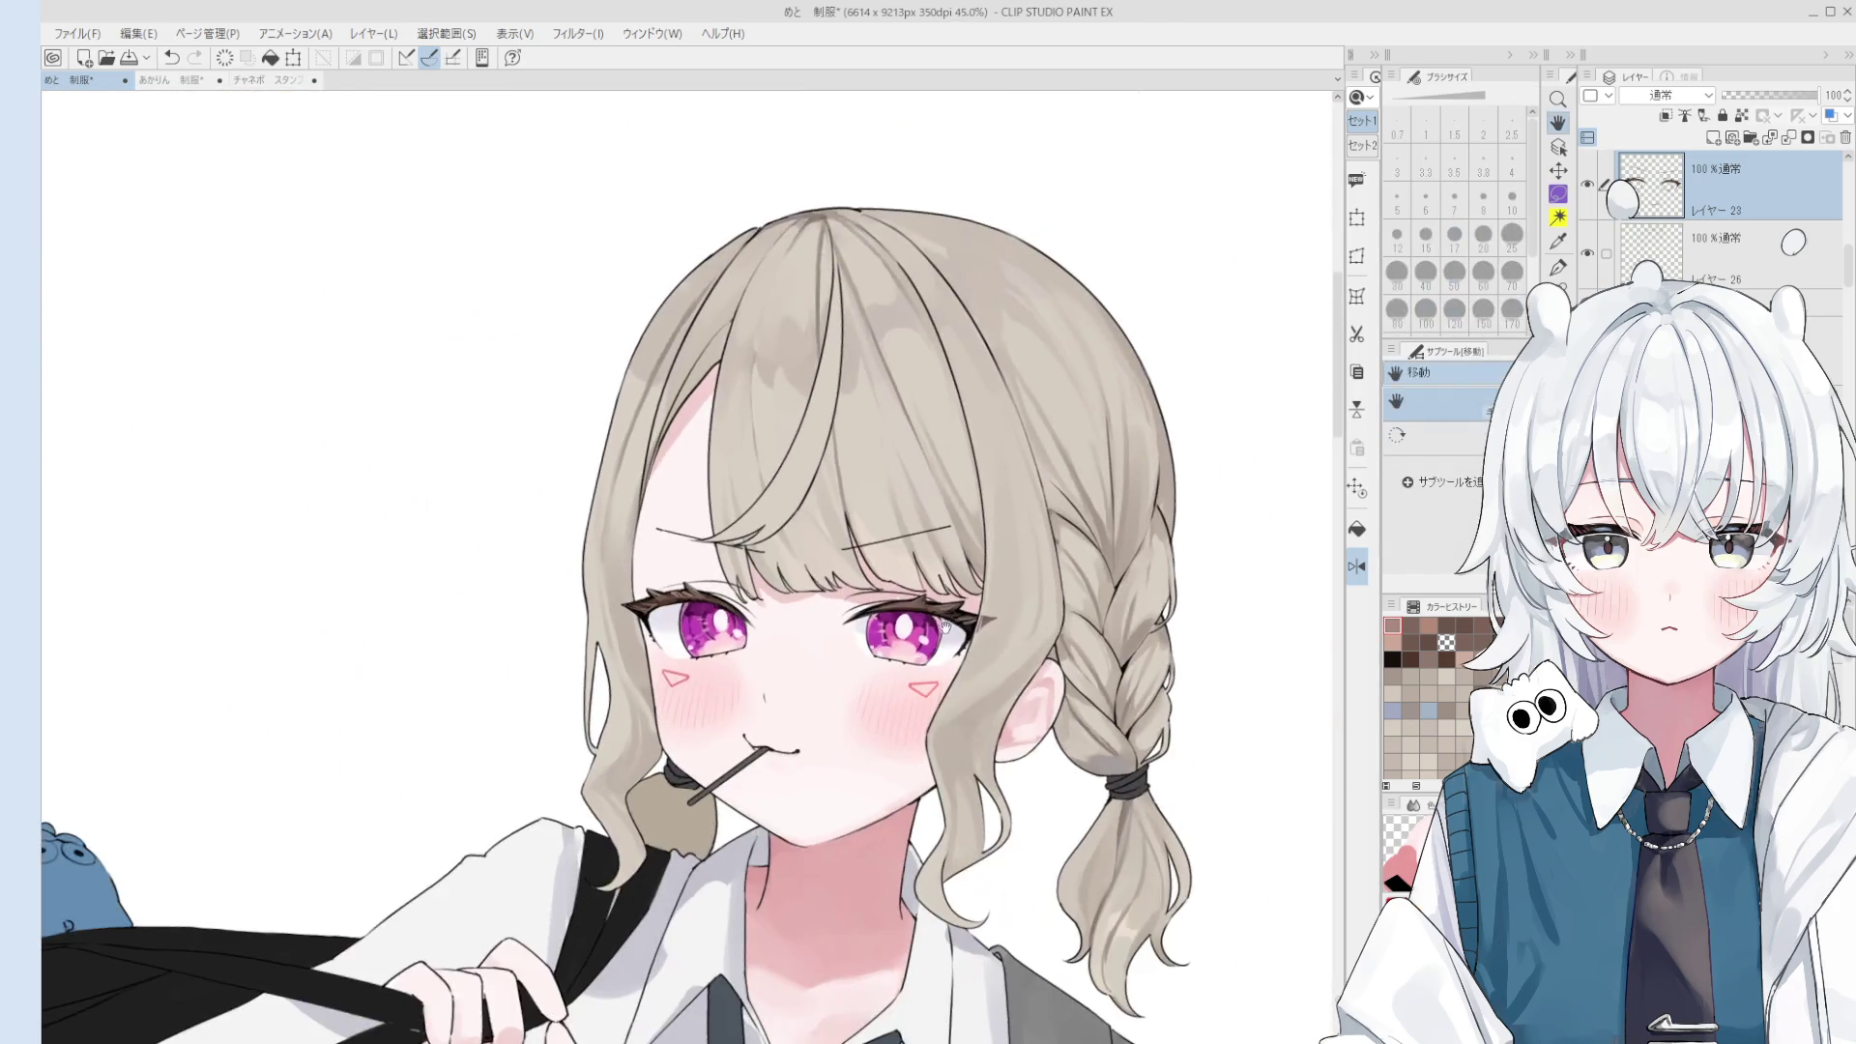
- Rotate and zoom onto the brow, trial a short pen stroke and shrink the pen
scroll(891, 682, down, 2)
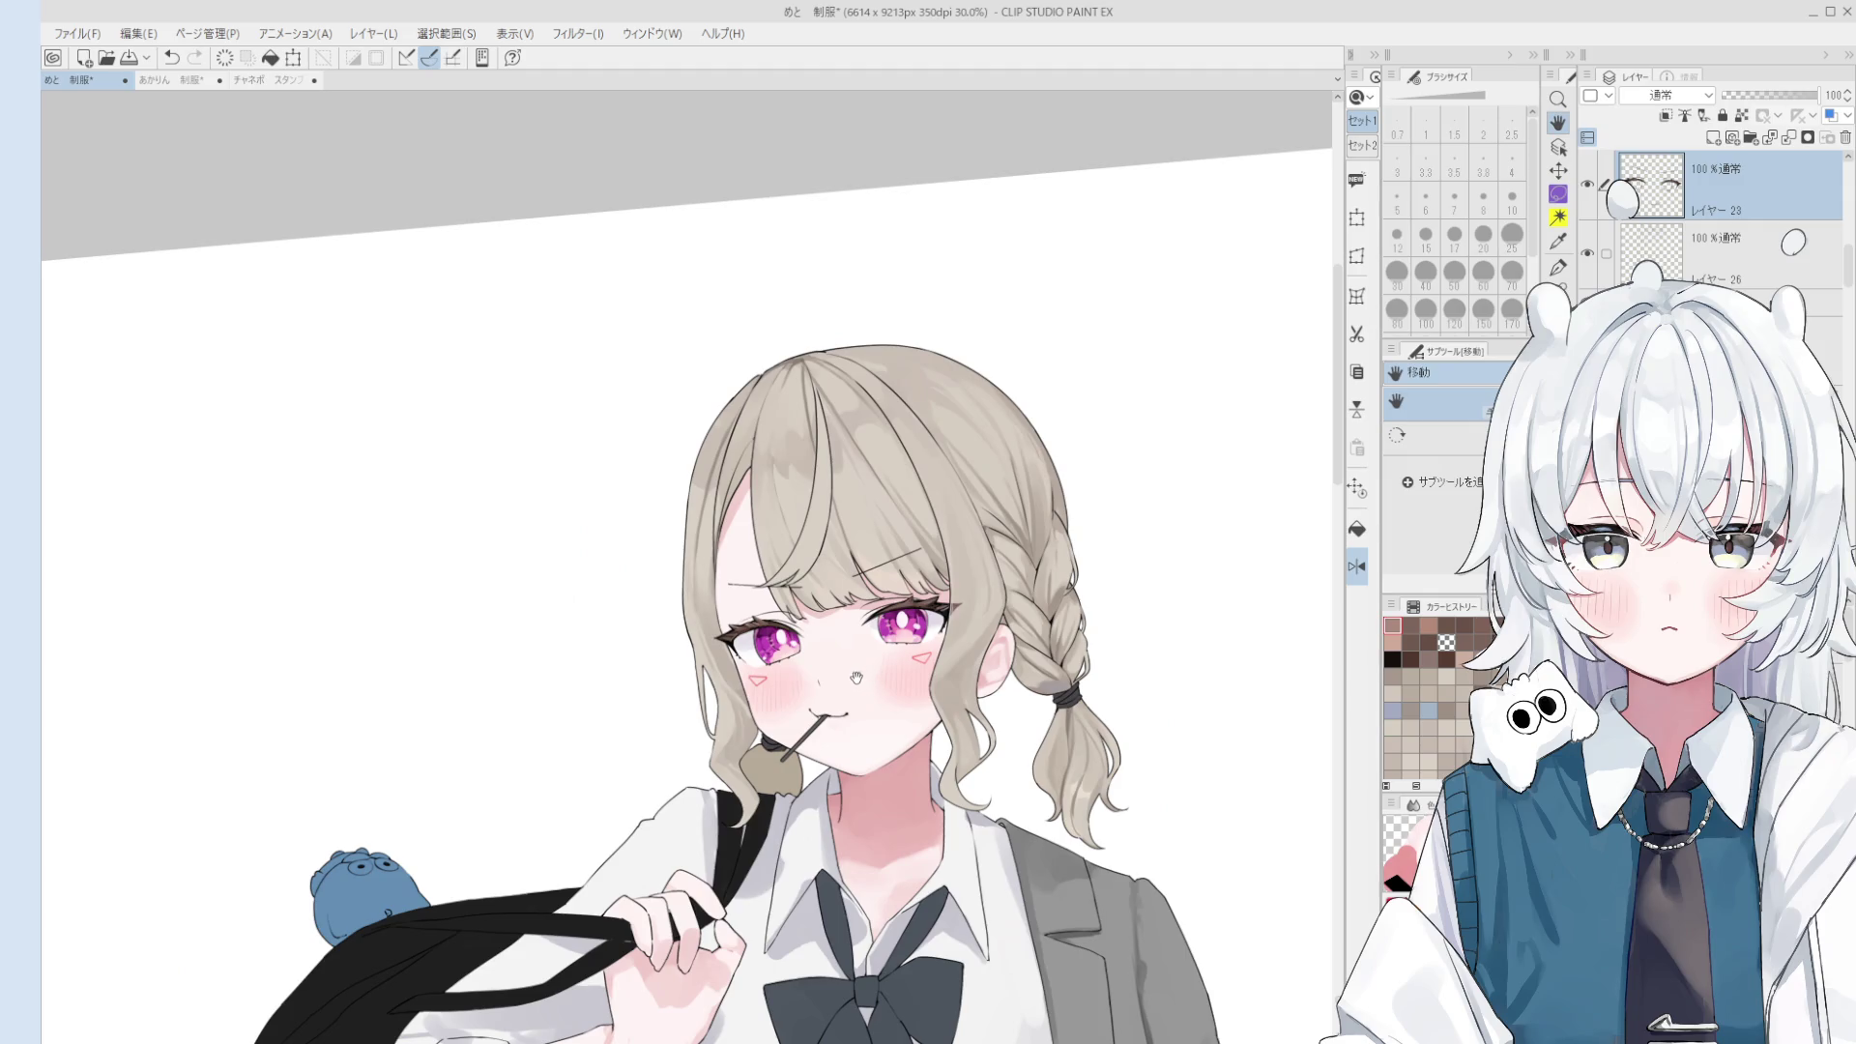
scroll(857, 678, up, 2)
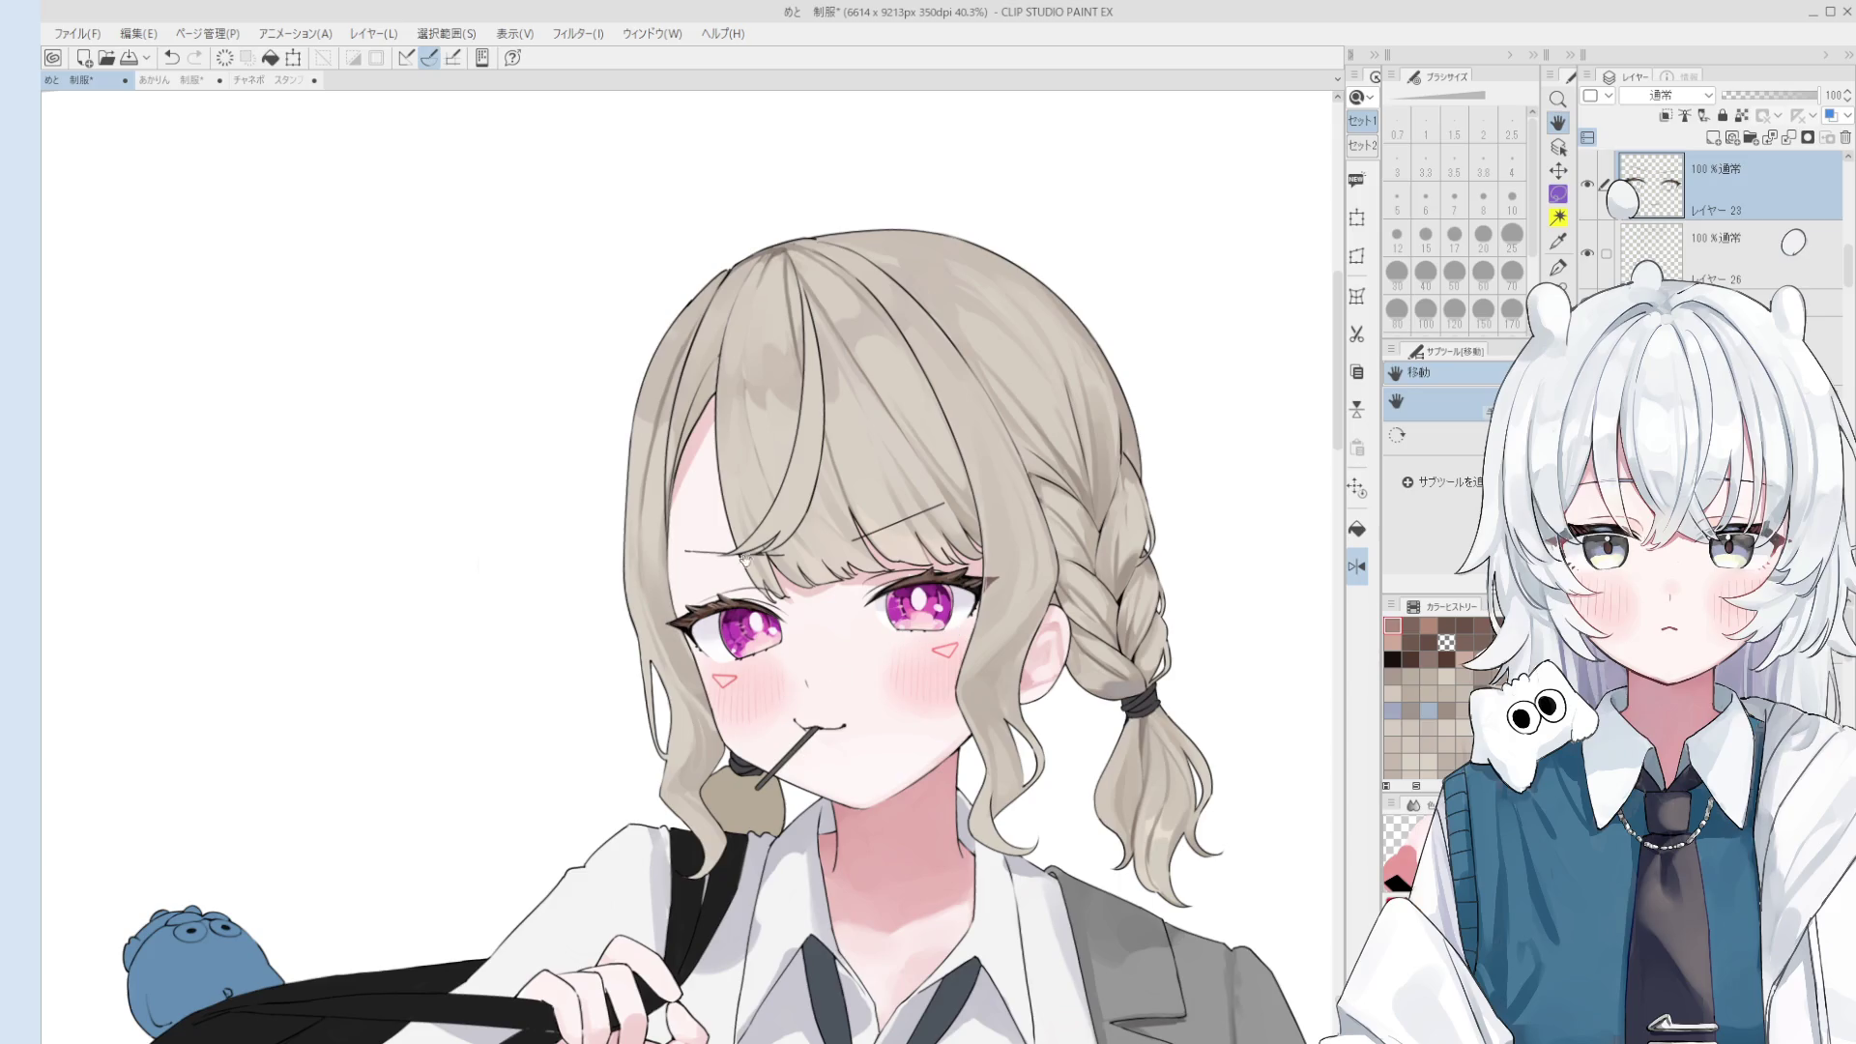
drag(773, 622, 714, 566)
key(o)
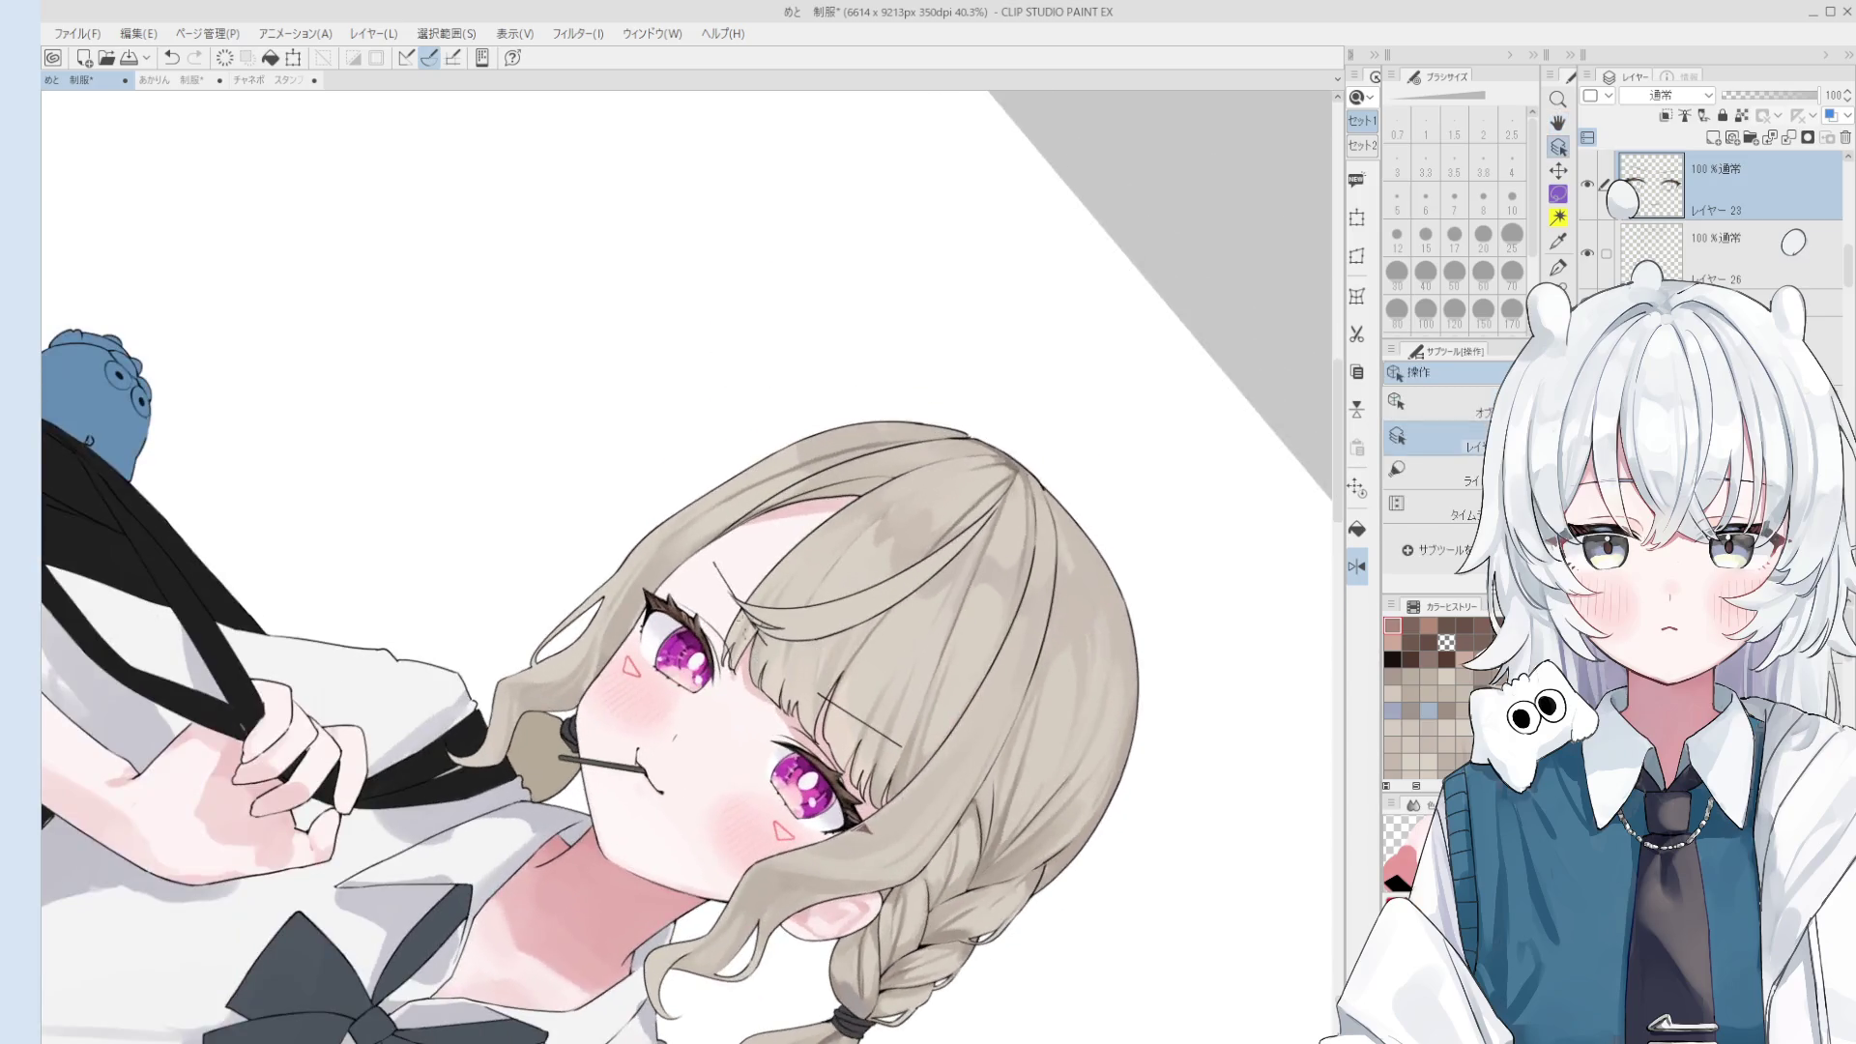
scroll(713, 567, up, 5)
key(p)
drag(677, 495, 739, 603)
key(ctrl+z)
key(bracketleft)
key(bracketleft)
key(bracketleft)
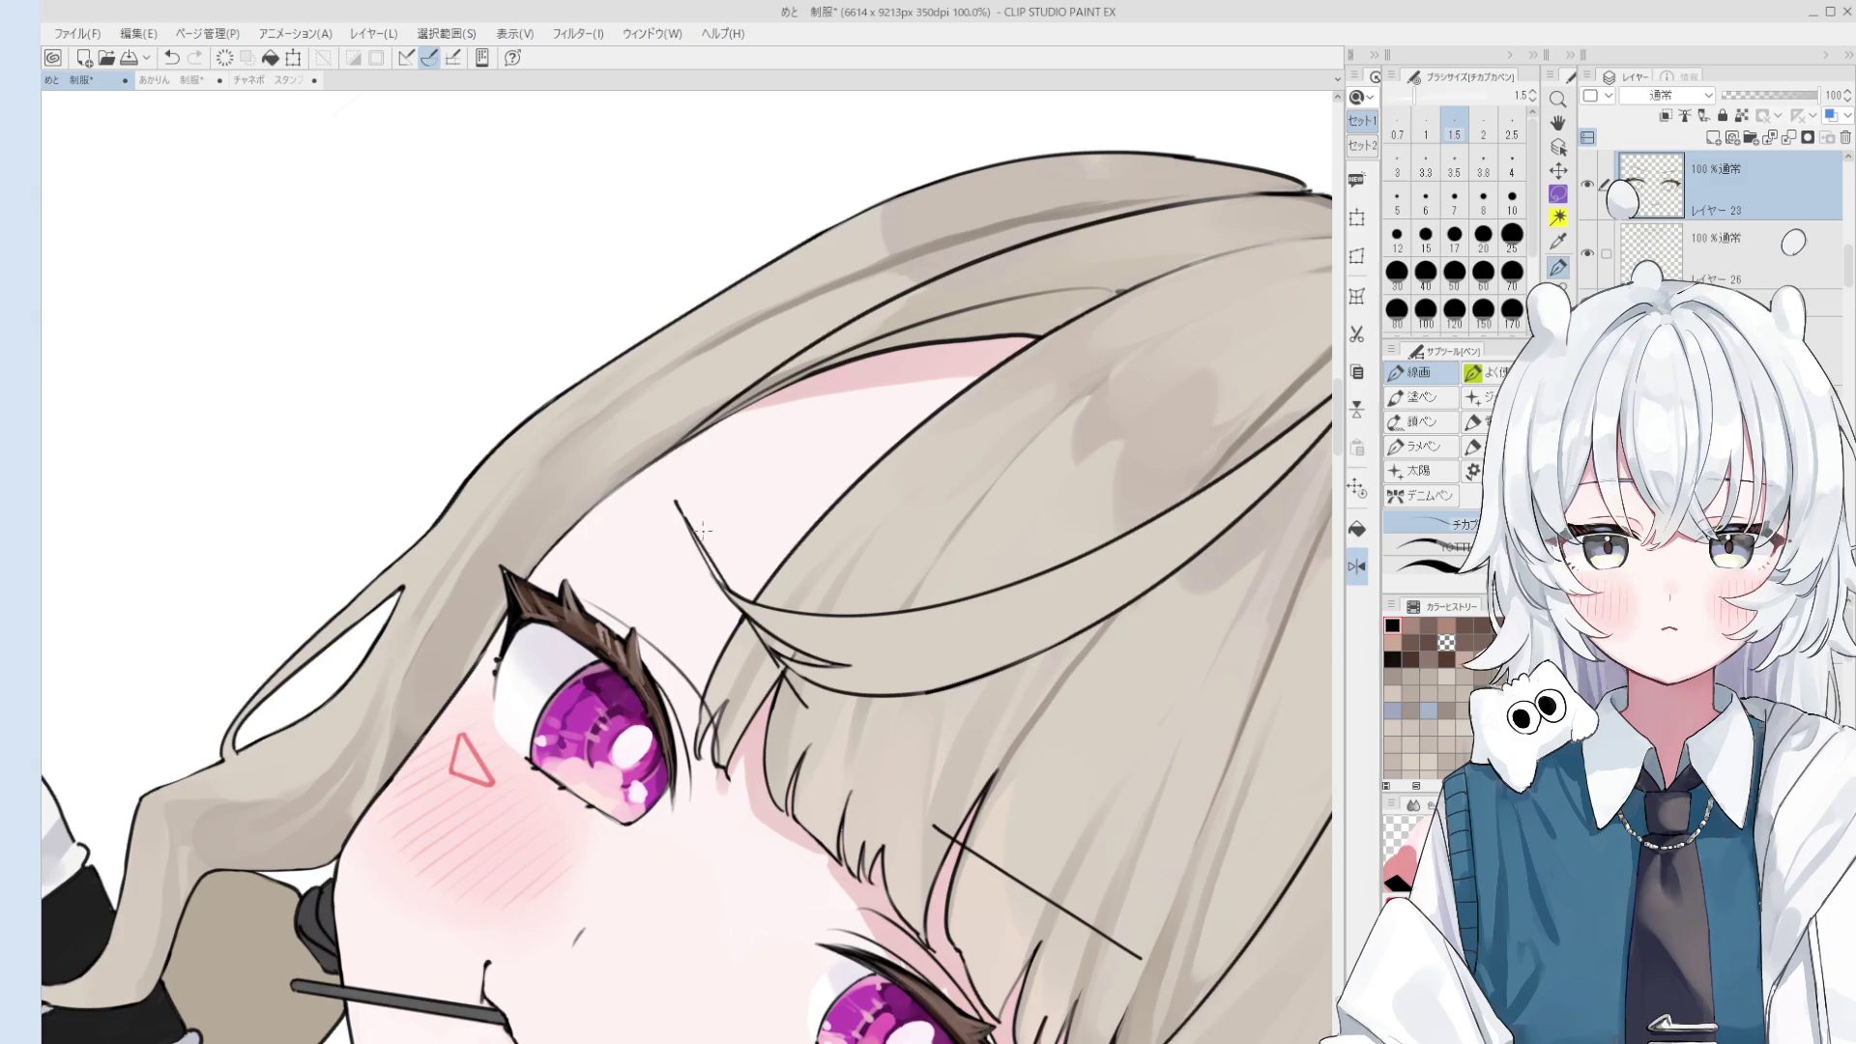
- Erase the crossing line's upper tip and retry a much finer dark hair line
key(e)
drag(704, 537, 684, 522)
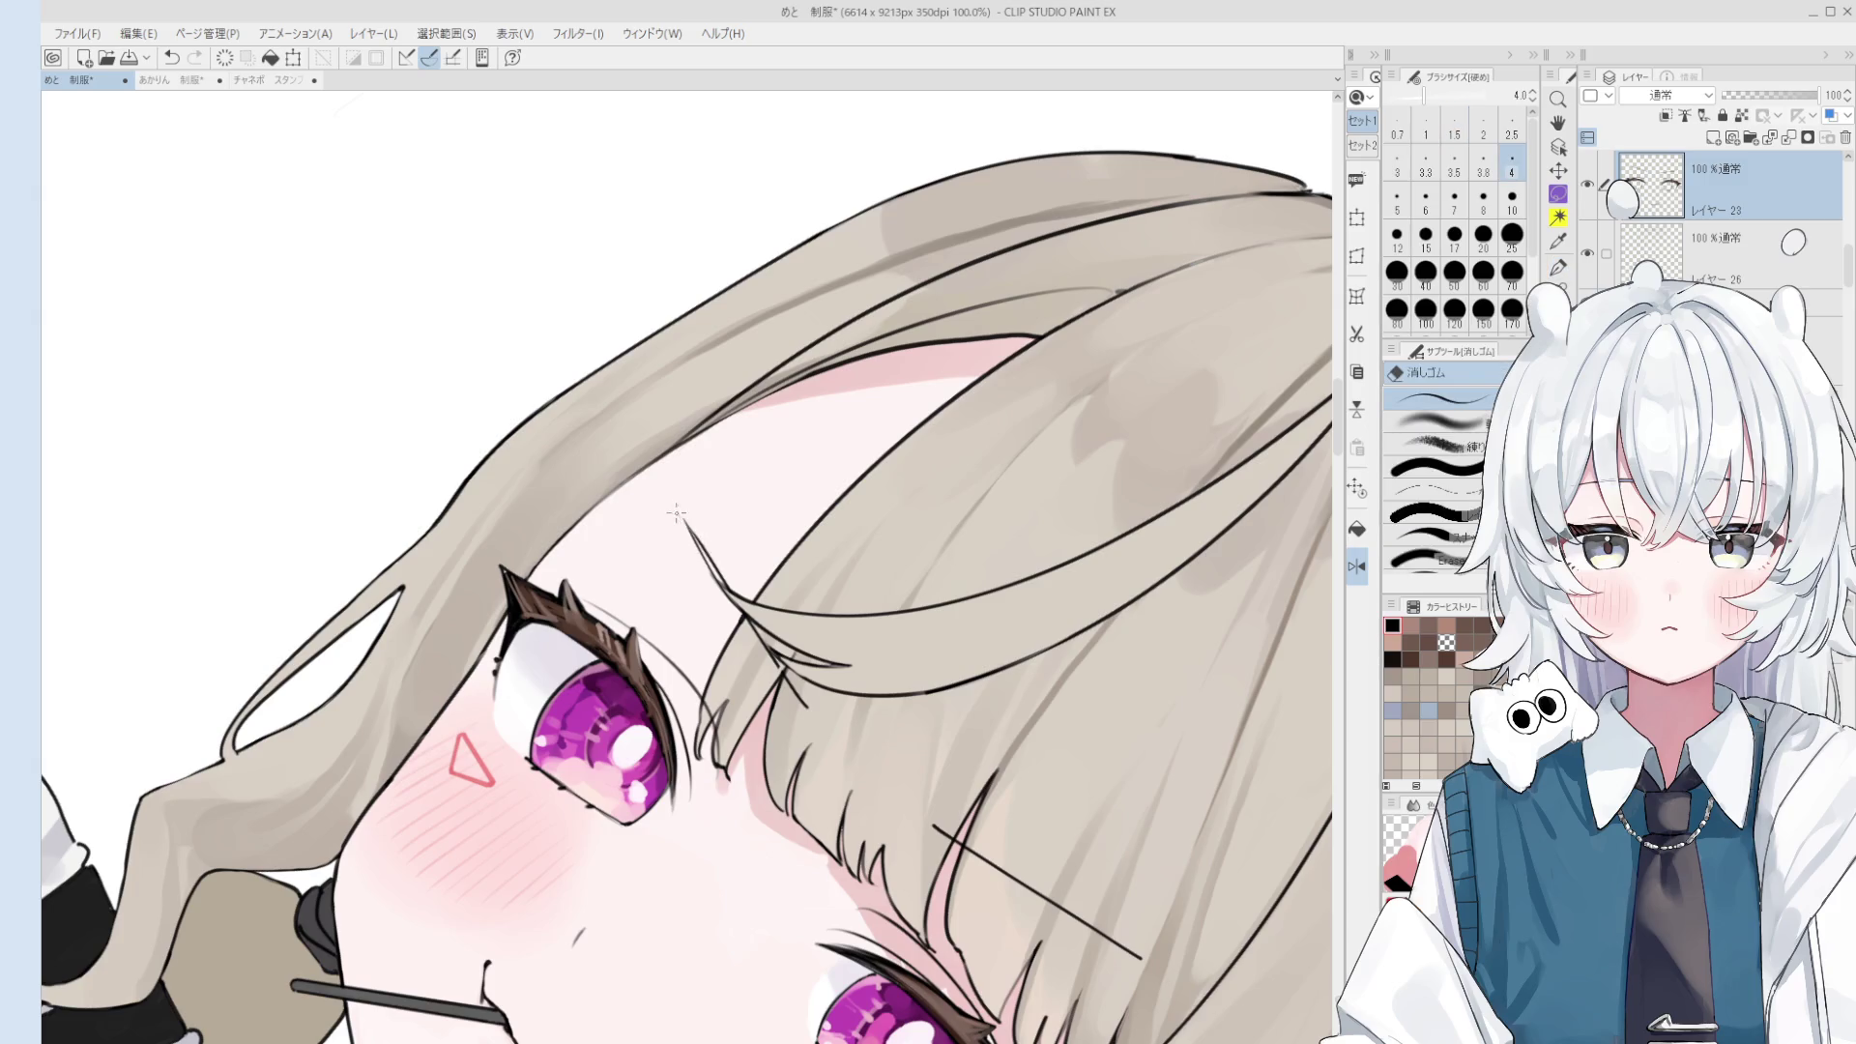
key(p)
scroll(674, 505, up, 1)
key(ctrl+z)
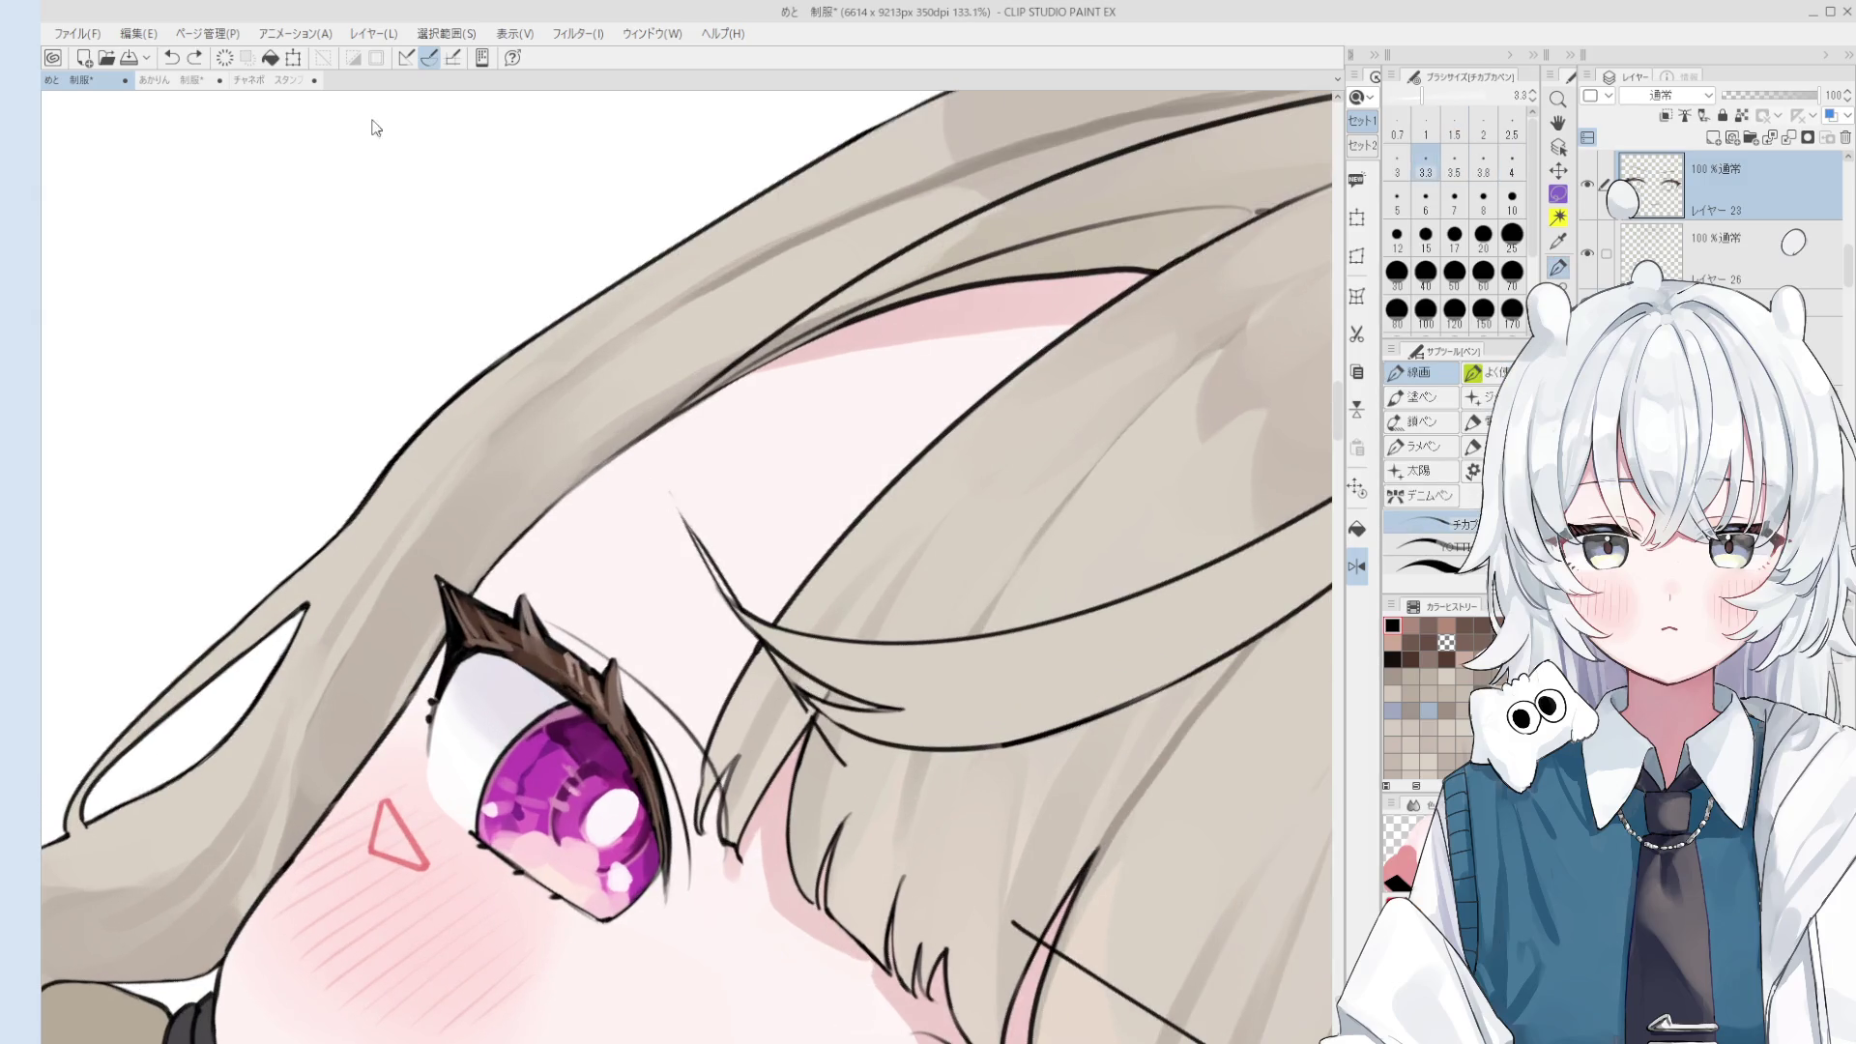
key(bracketleft)
key(bracketleft)
mouse_move(672, 480)
mouse_down()
mouse_move(709, 559)
mouse_move(695, 544)
mouse_up()
key(ctrl+z)
key(ctrl+z)
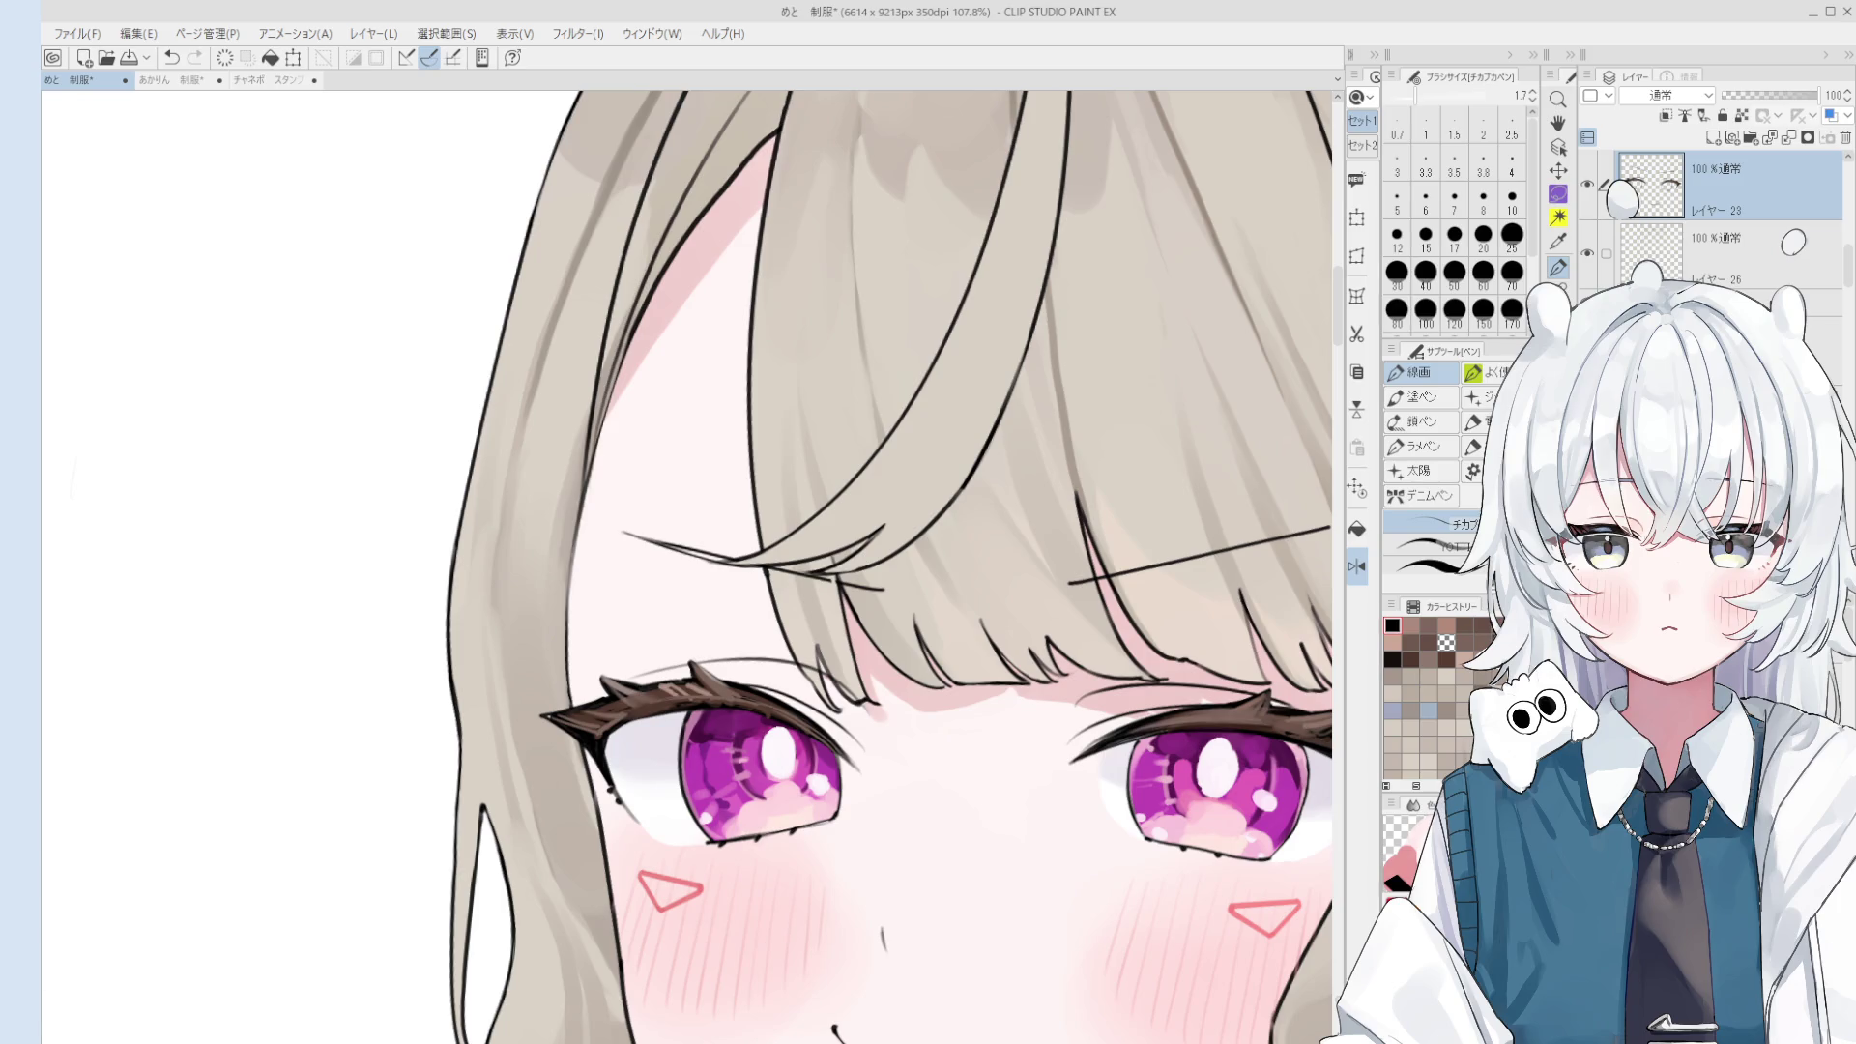
- Recentre and tilt the view on the face, then draw a short line near the brow
drag(1160, 677, 763, 816)
scroll(746, 634, down, 3)
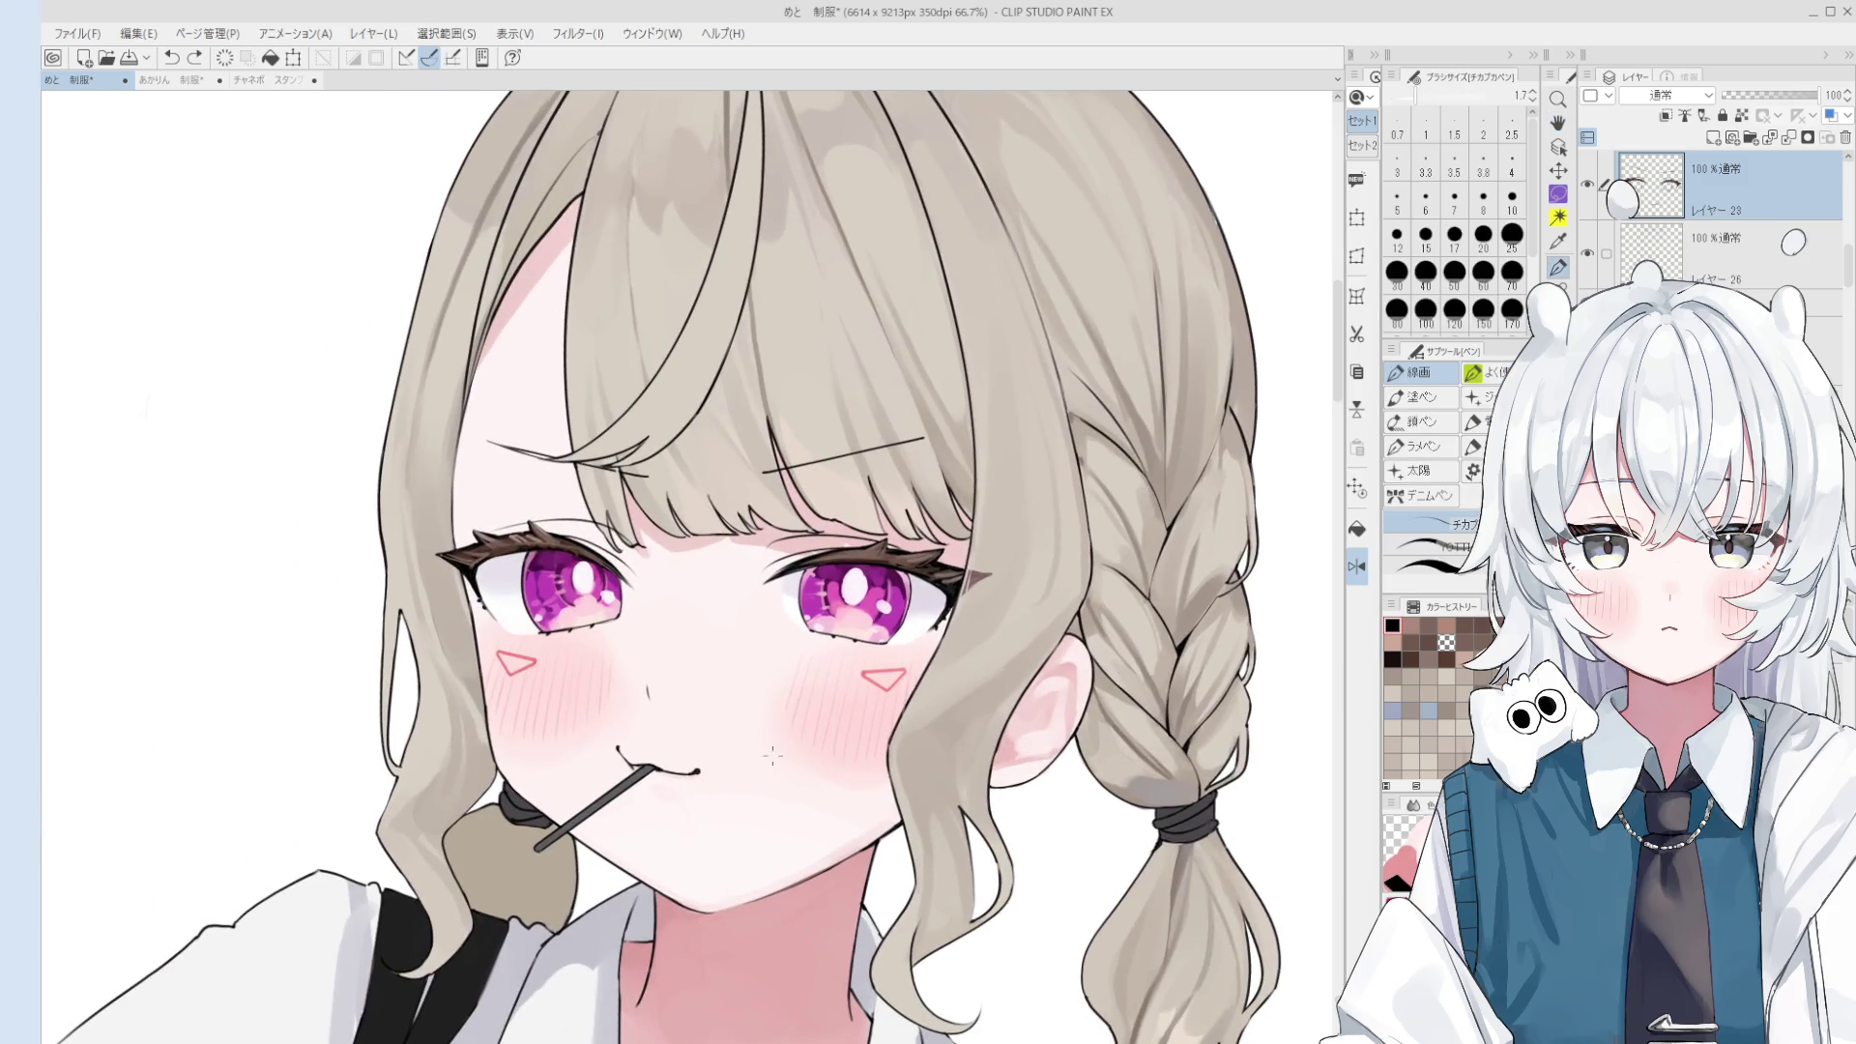
drag(753, 756, 960, 606)
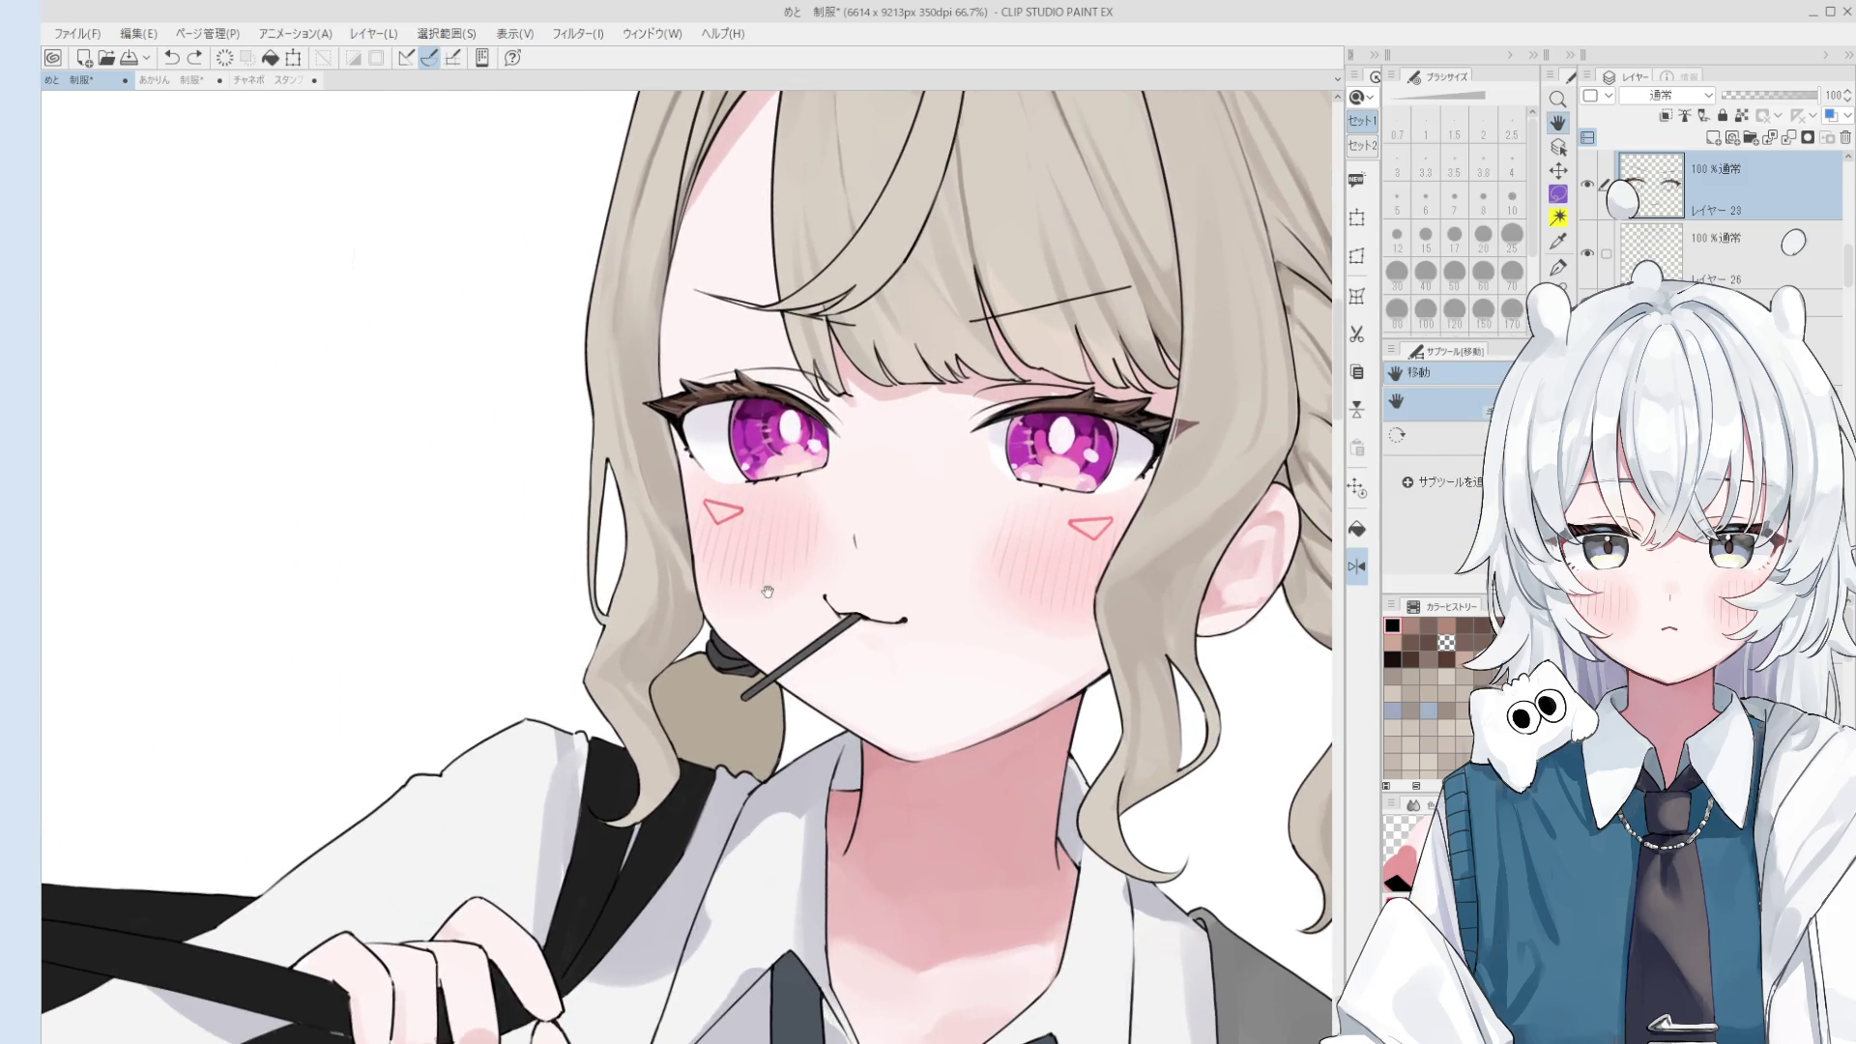
drag(771, 587, 949, 777)
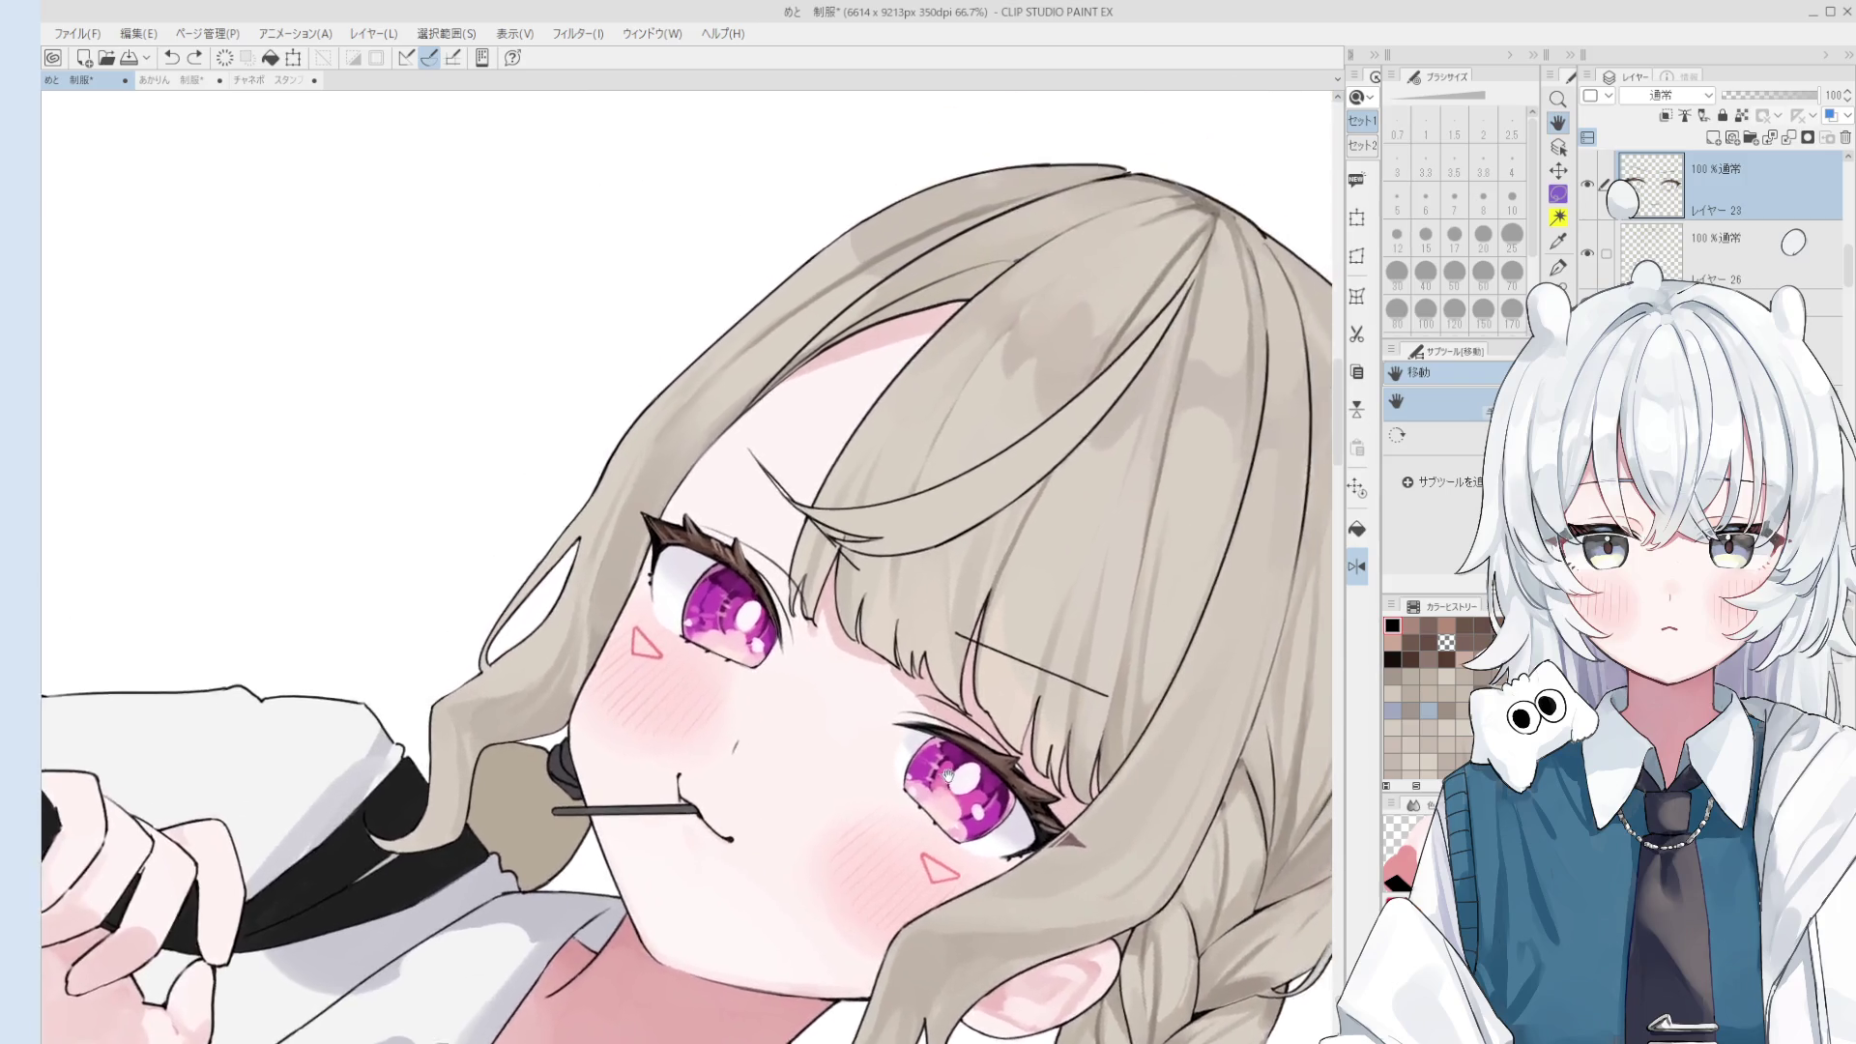
scroll(816, 547, up, 2)
key(p)
scroll(815, 547, up, 1)
key(ctrl+z)
drag(793, 505, 874, 613)
- Trim part of the crossing hair line and redraw the short stroke near the brow
key(e)
scroll(810, 530, up, 1)
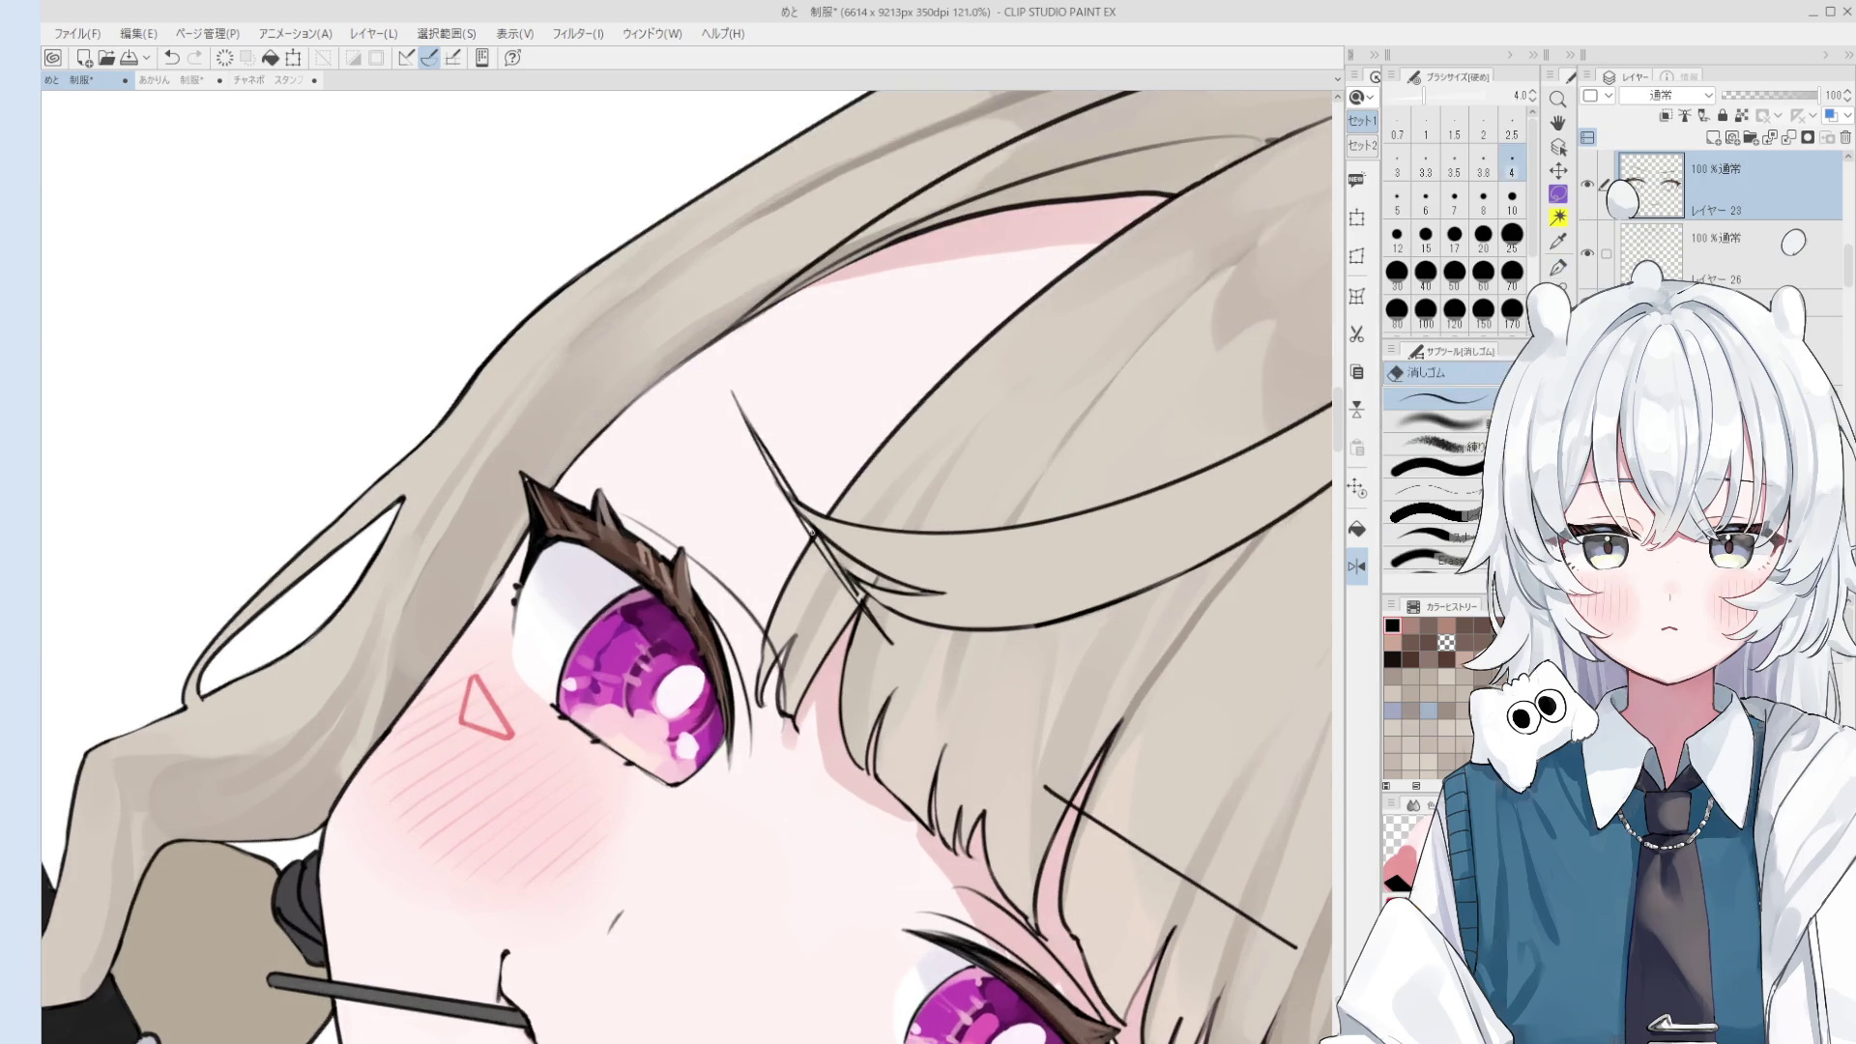
drag(812, 537, 889, 642)
key(ctrl+z)
key(ctrl+z)
key(p)
drag(847, 583, 870, 606)
key(ctrl+z)
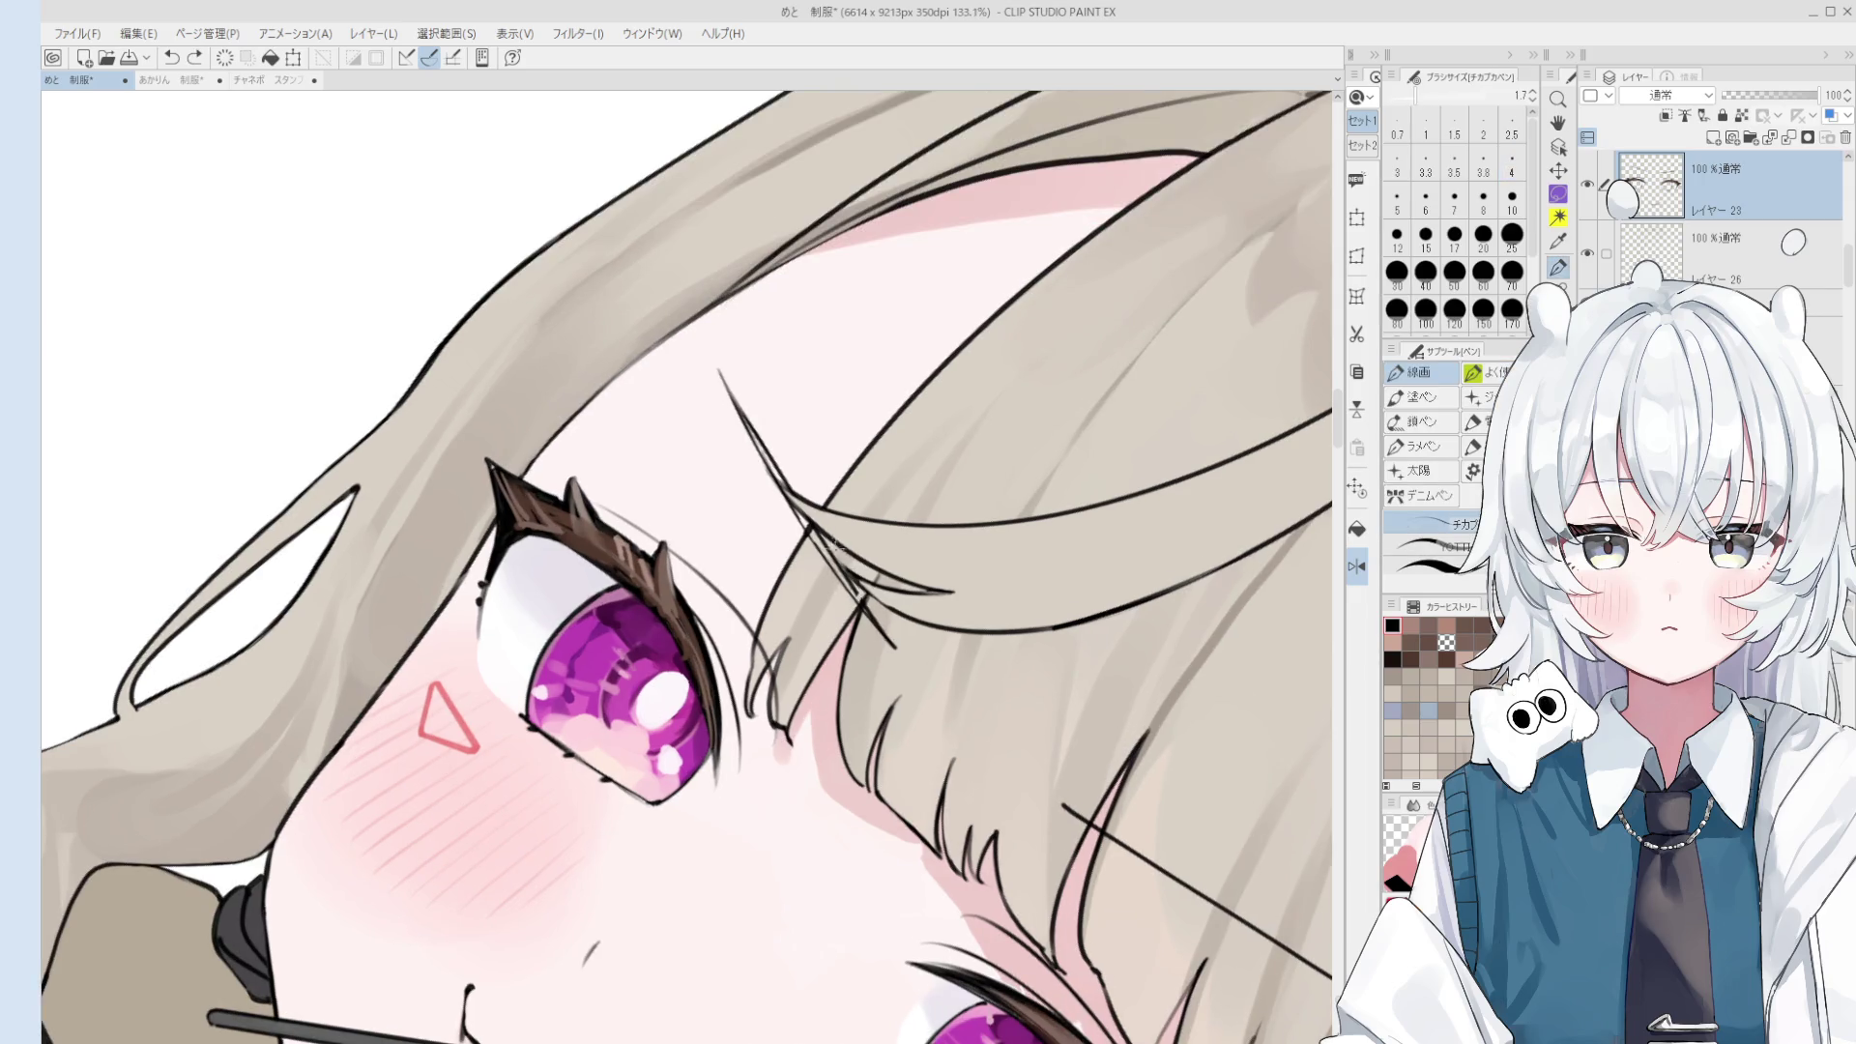
drag(830, 542, 862, 603)
- Undo and redo the thick stroke over the bangs, tilting the view strongly
scroll(862, 603, down, 2)
scroll(957, 418, down, 3)
scroll(958, 418, up, 2)
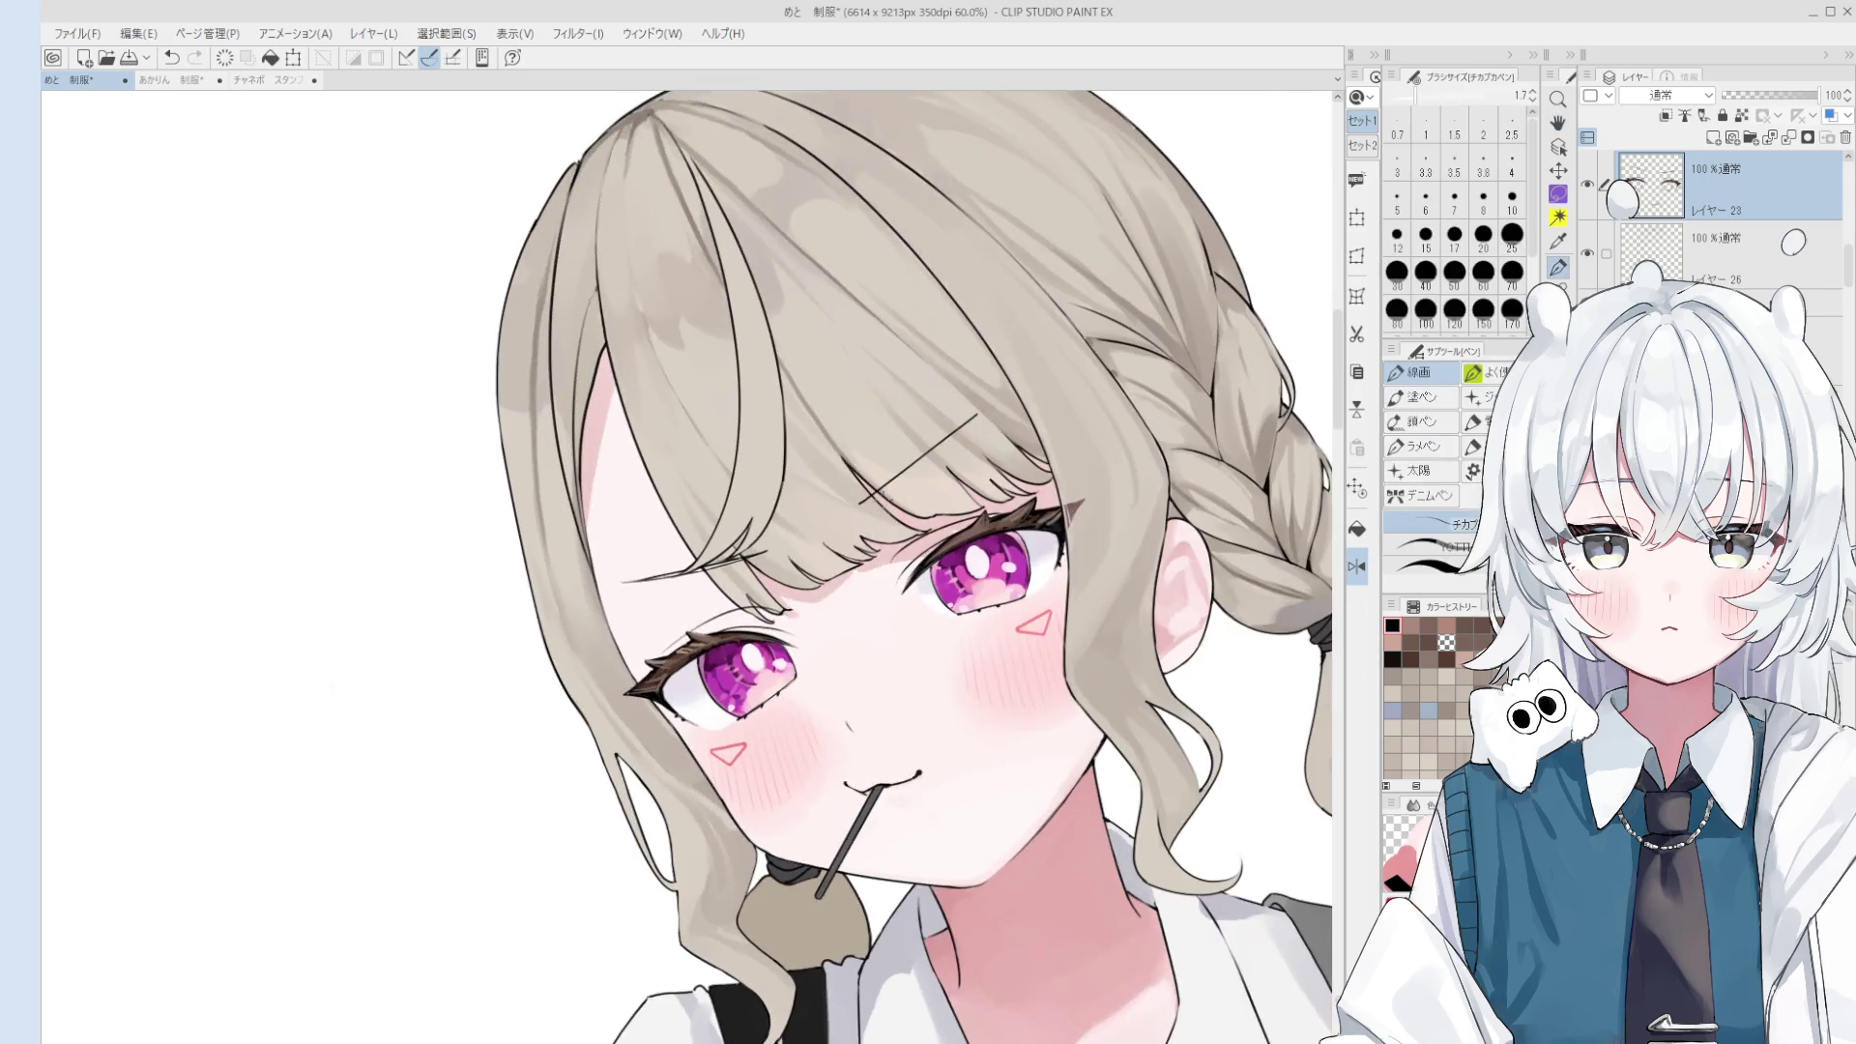
scroll(957, 417, up, 2)
key(ctrl+z)
key(ctrl+z)
drag(853, 502, 948, 429)
- Draw a thin diagonal line across the bangs, extend it lower, and reset the rotation
key(ctrl+z)
key(ctrl+z)
mouse_move(864, 487)
mouse_down()
mouse_move(934, 440)
mouse_move(791, 641)
mouse_move(841, 744)
mouse_up()
scroll(878, 475, down, 1)
scroll(791, 641, up, 2)
key(ctrl+z)
drag(771, 661, 904, 829)
key(ctrl+z)
key(ctrl+z)
key(ctrl+z)
drag(806, 694, 914, 853)
key(ctrl+z)
key(ctrl+z)
drag(870, 793, 910, 847)
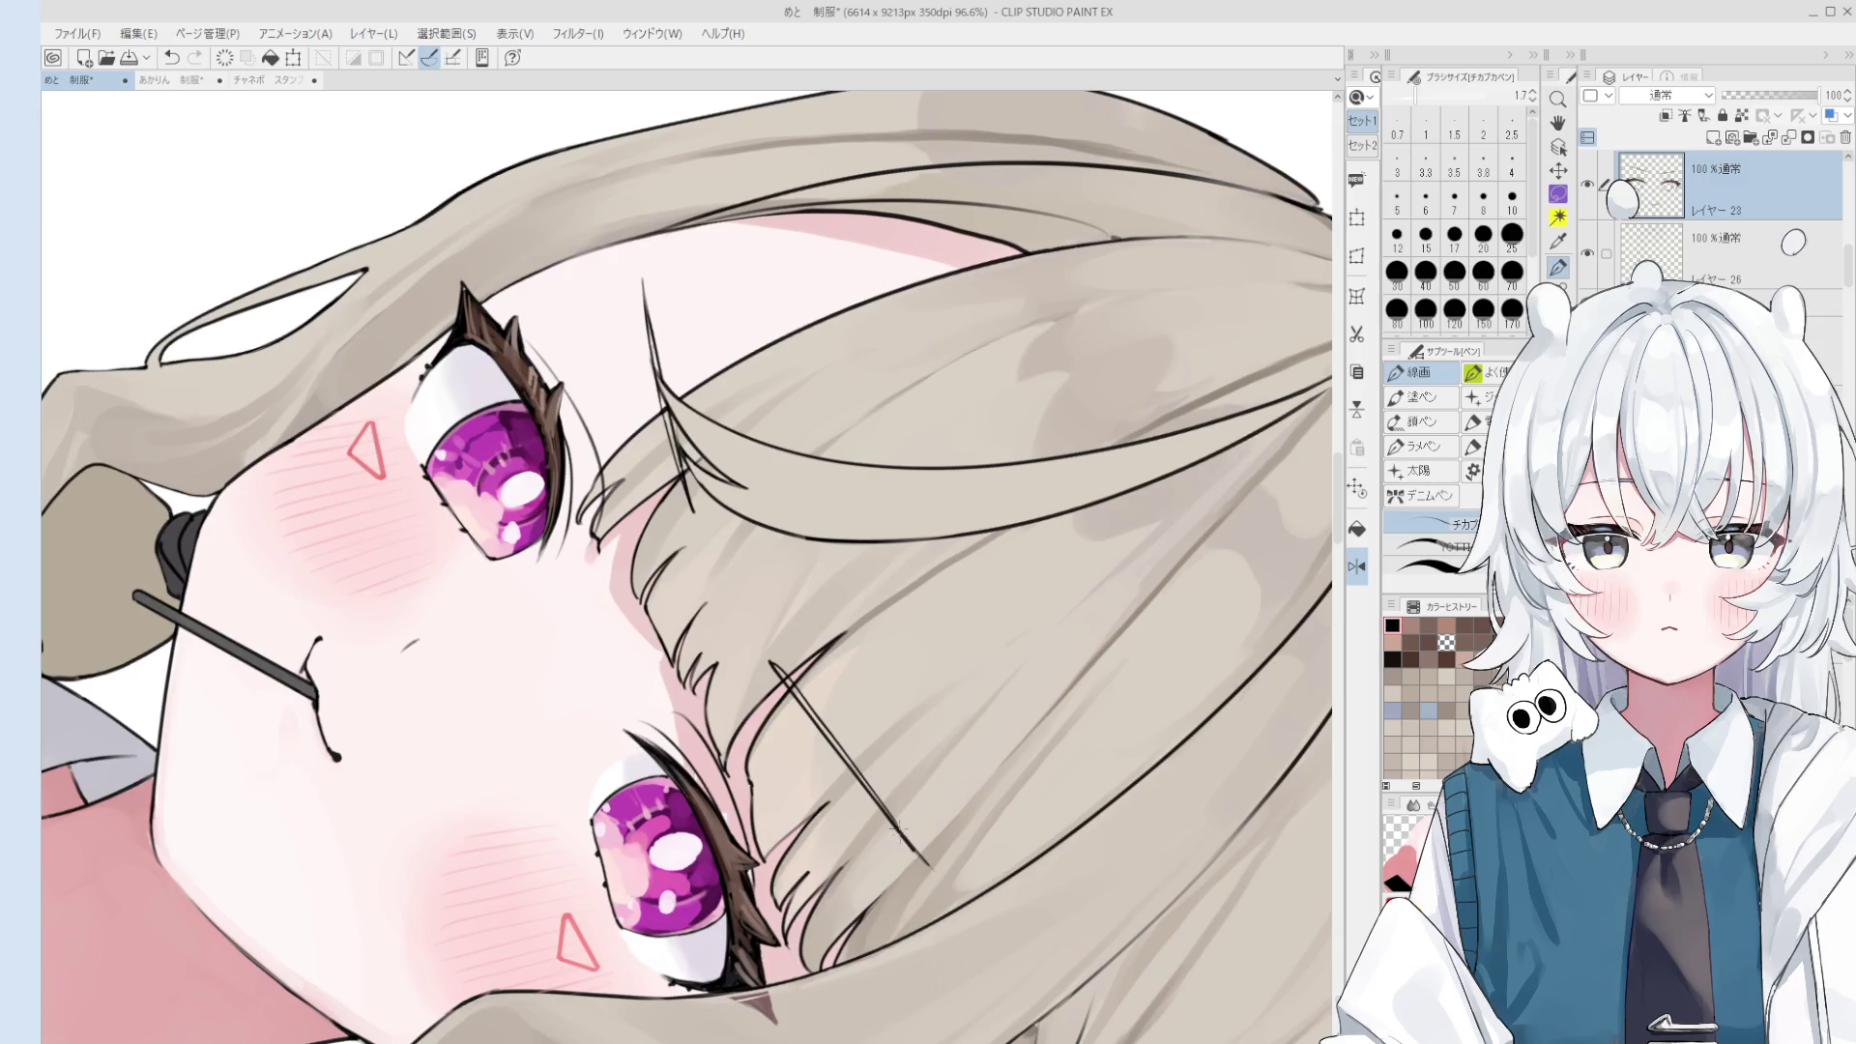
key(ctrl+@)
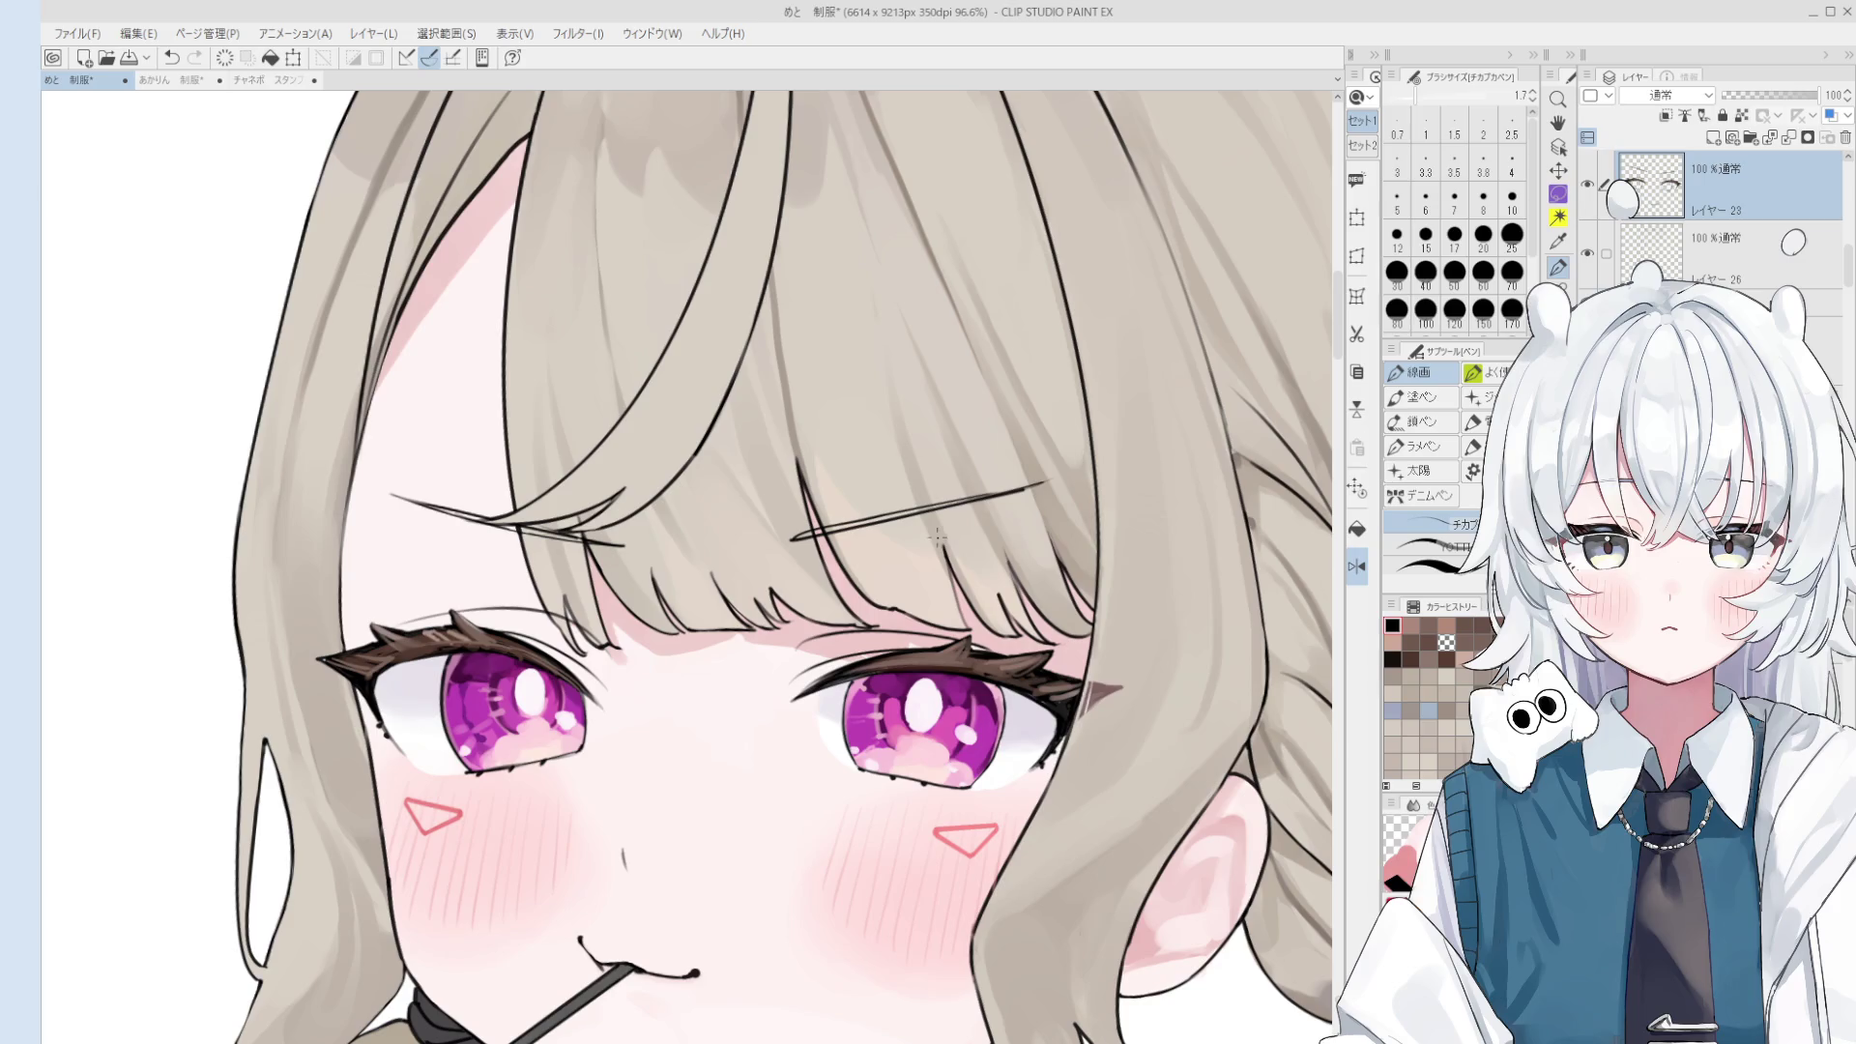
- Rotate the view about 20° to work along the bangs
key(e)
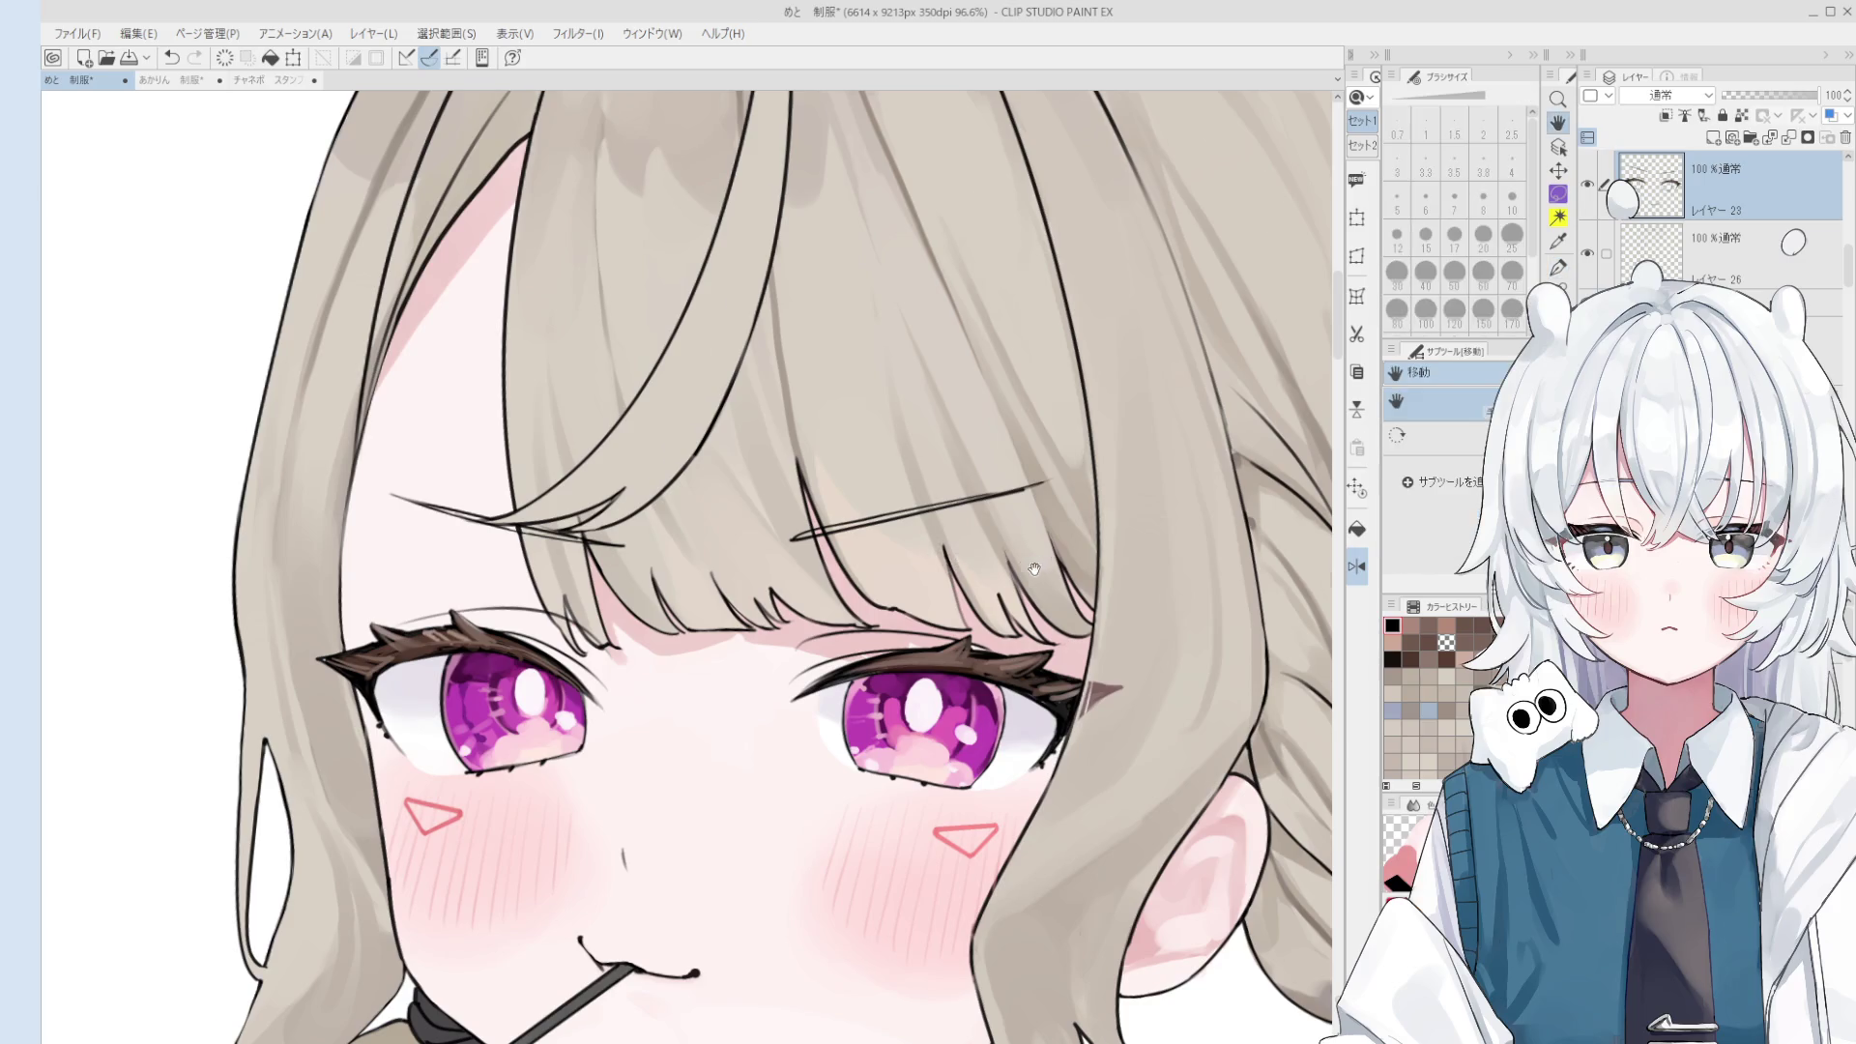
scroll(958, 559, up, 2)
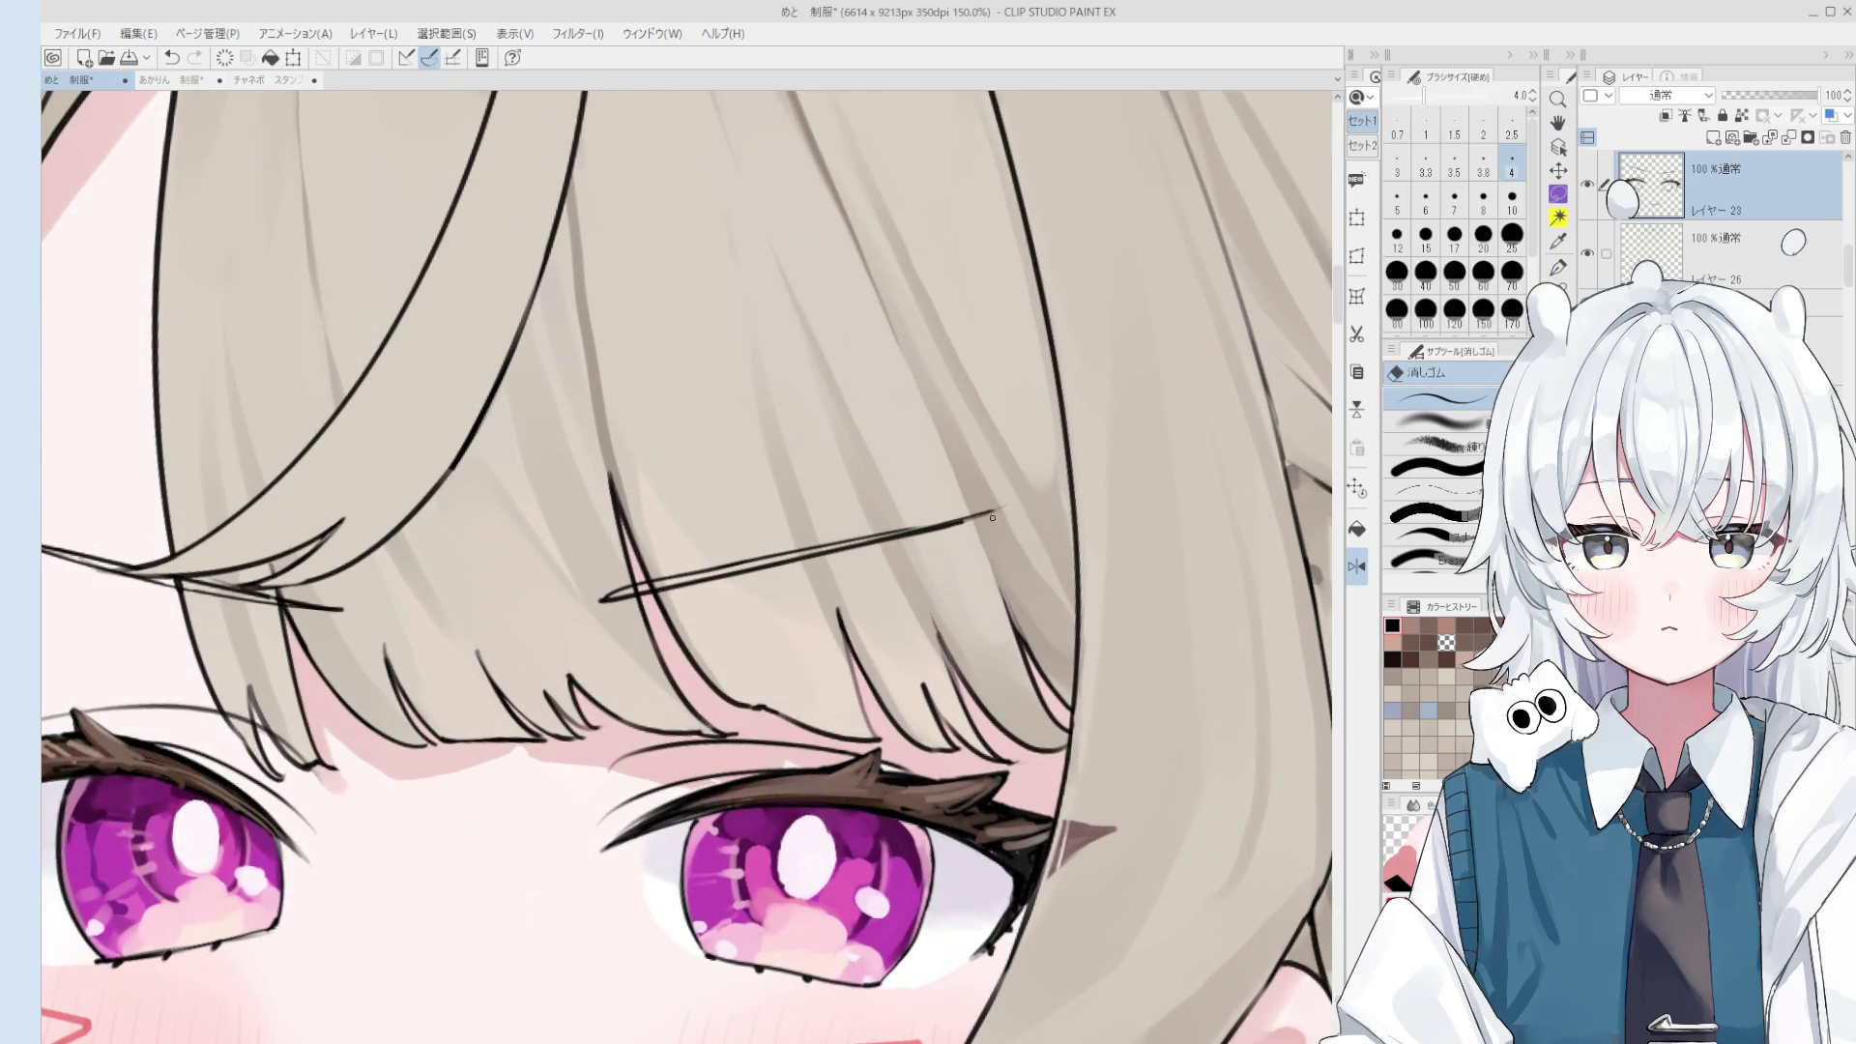
drag(988, 519, 963, 454)
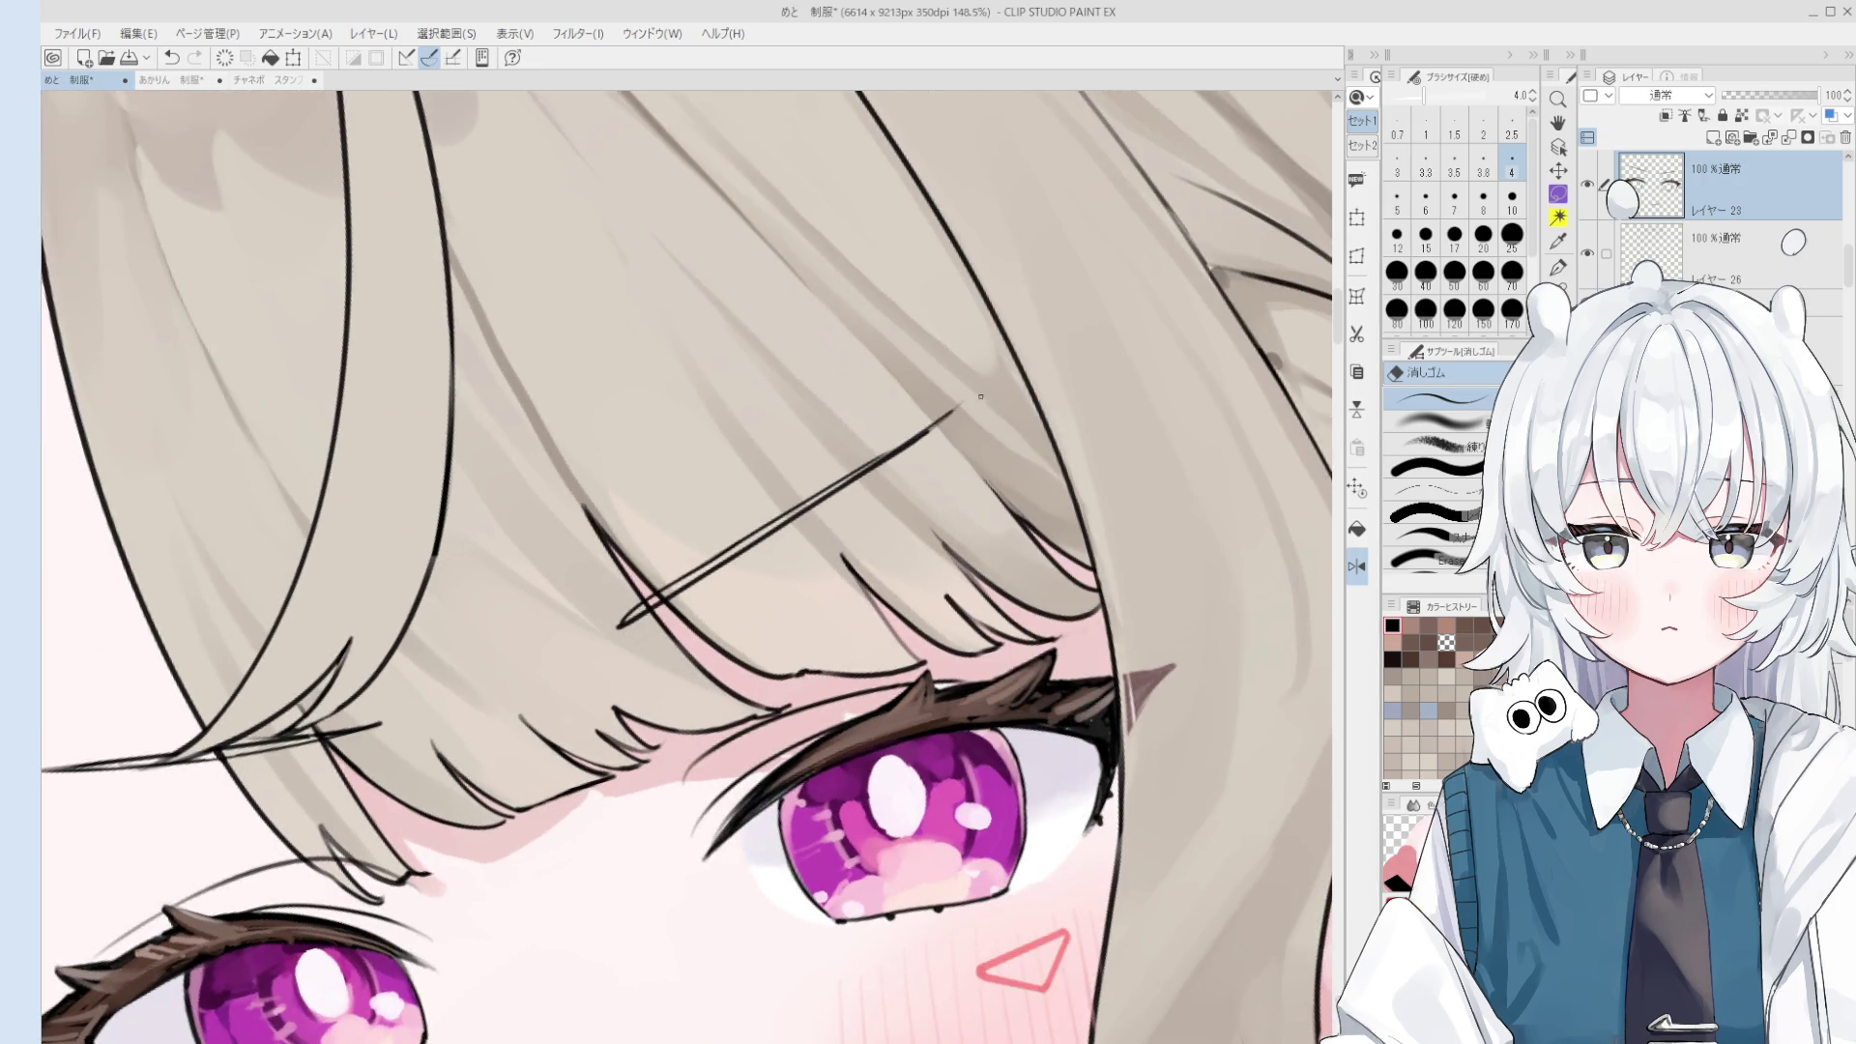
scroll(938, 423, down, 4)
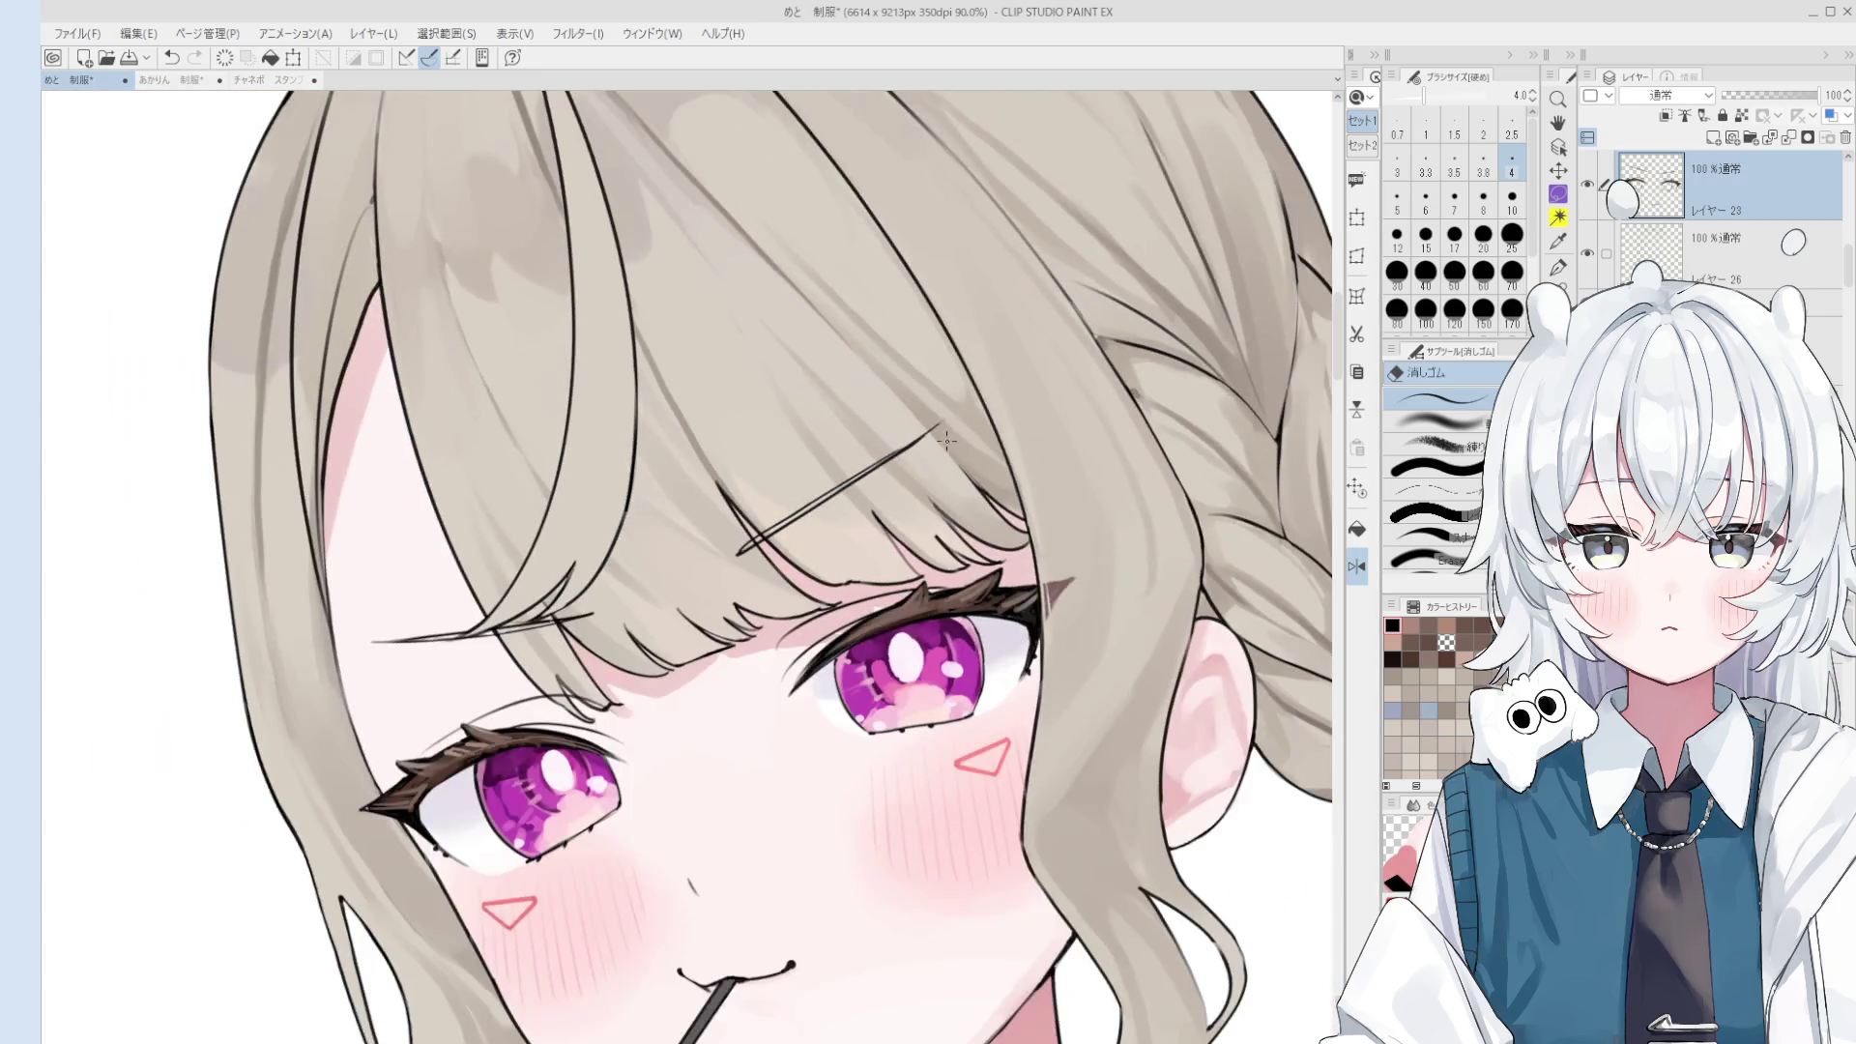
scroll(938, 422, up, 3)
scroll(943, 414, down, 3)
scroll(948, 408, up, 3)
drag(901, 438, 734, 600)
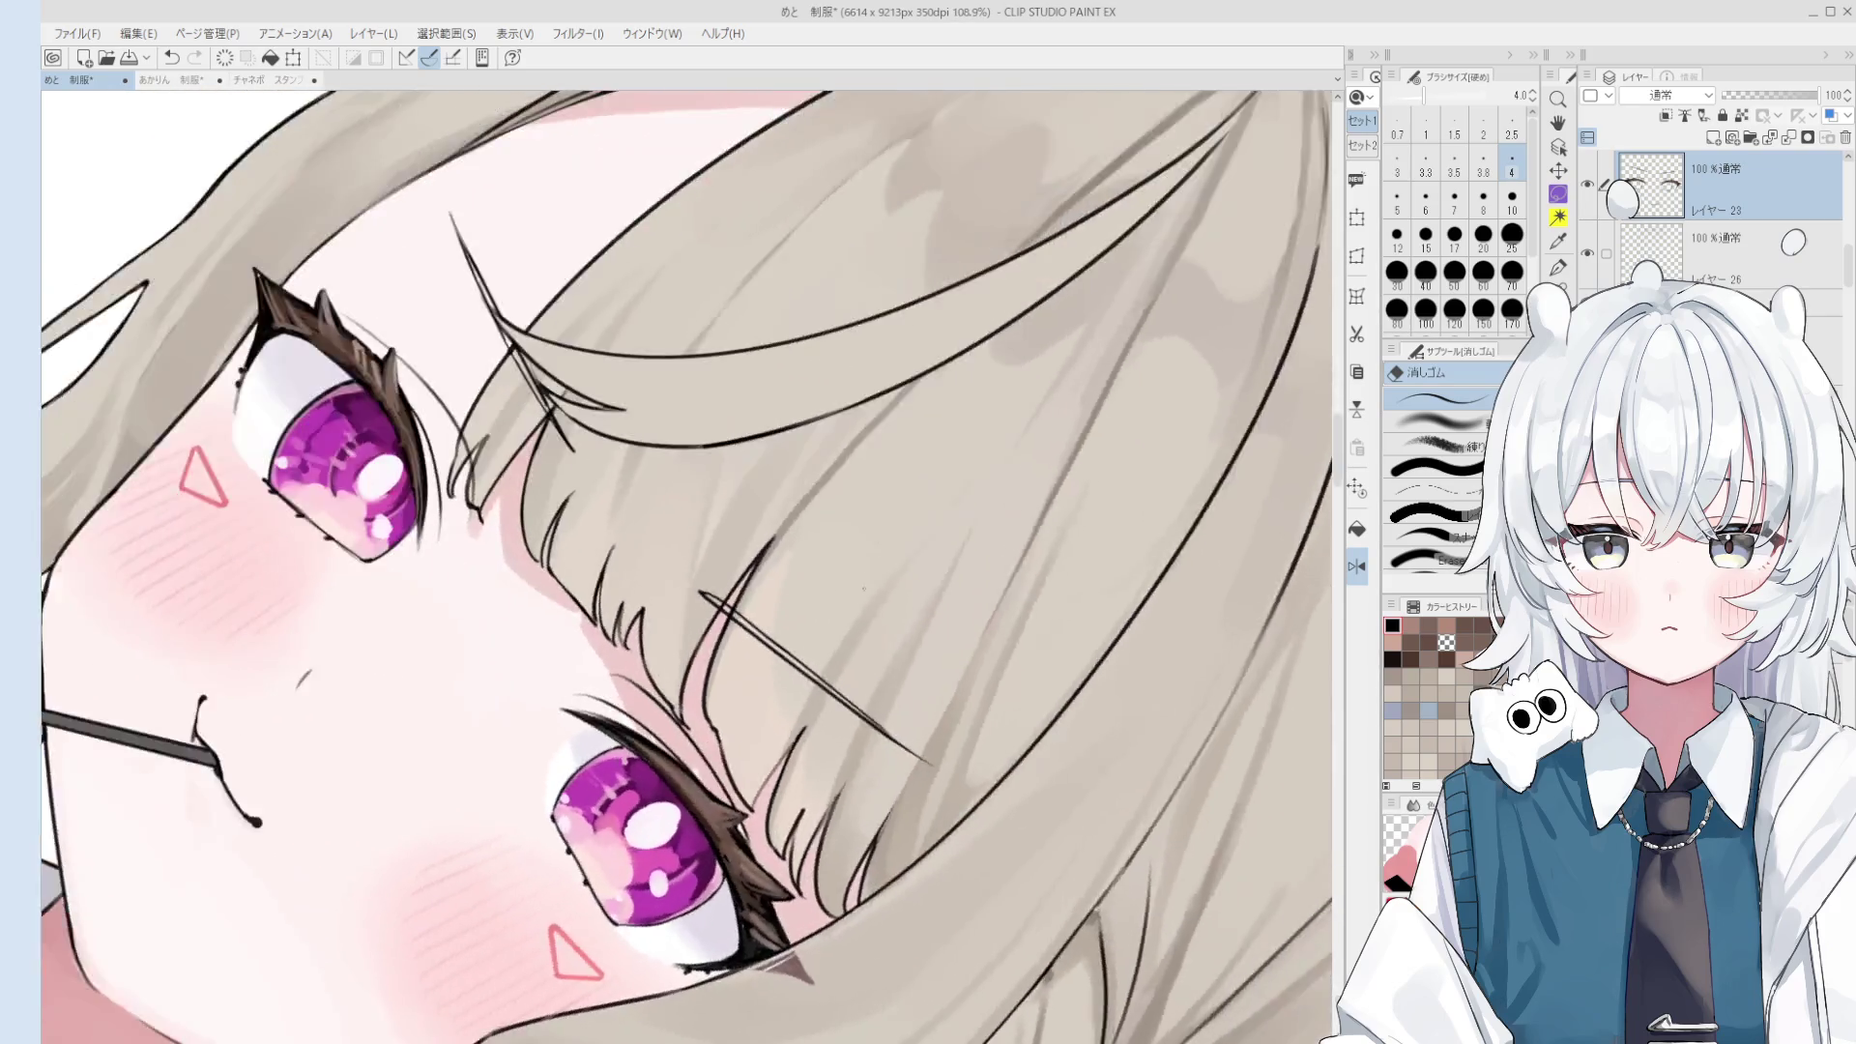
scroll(714, 620, up, 4)
key(p)
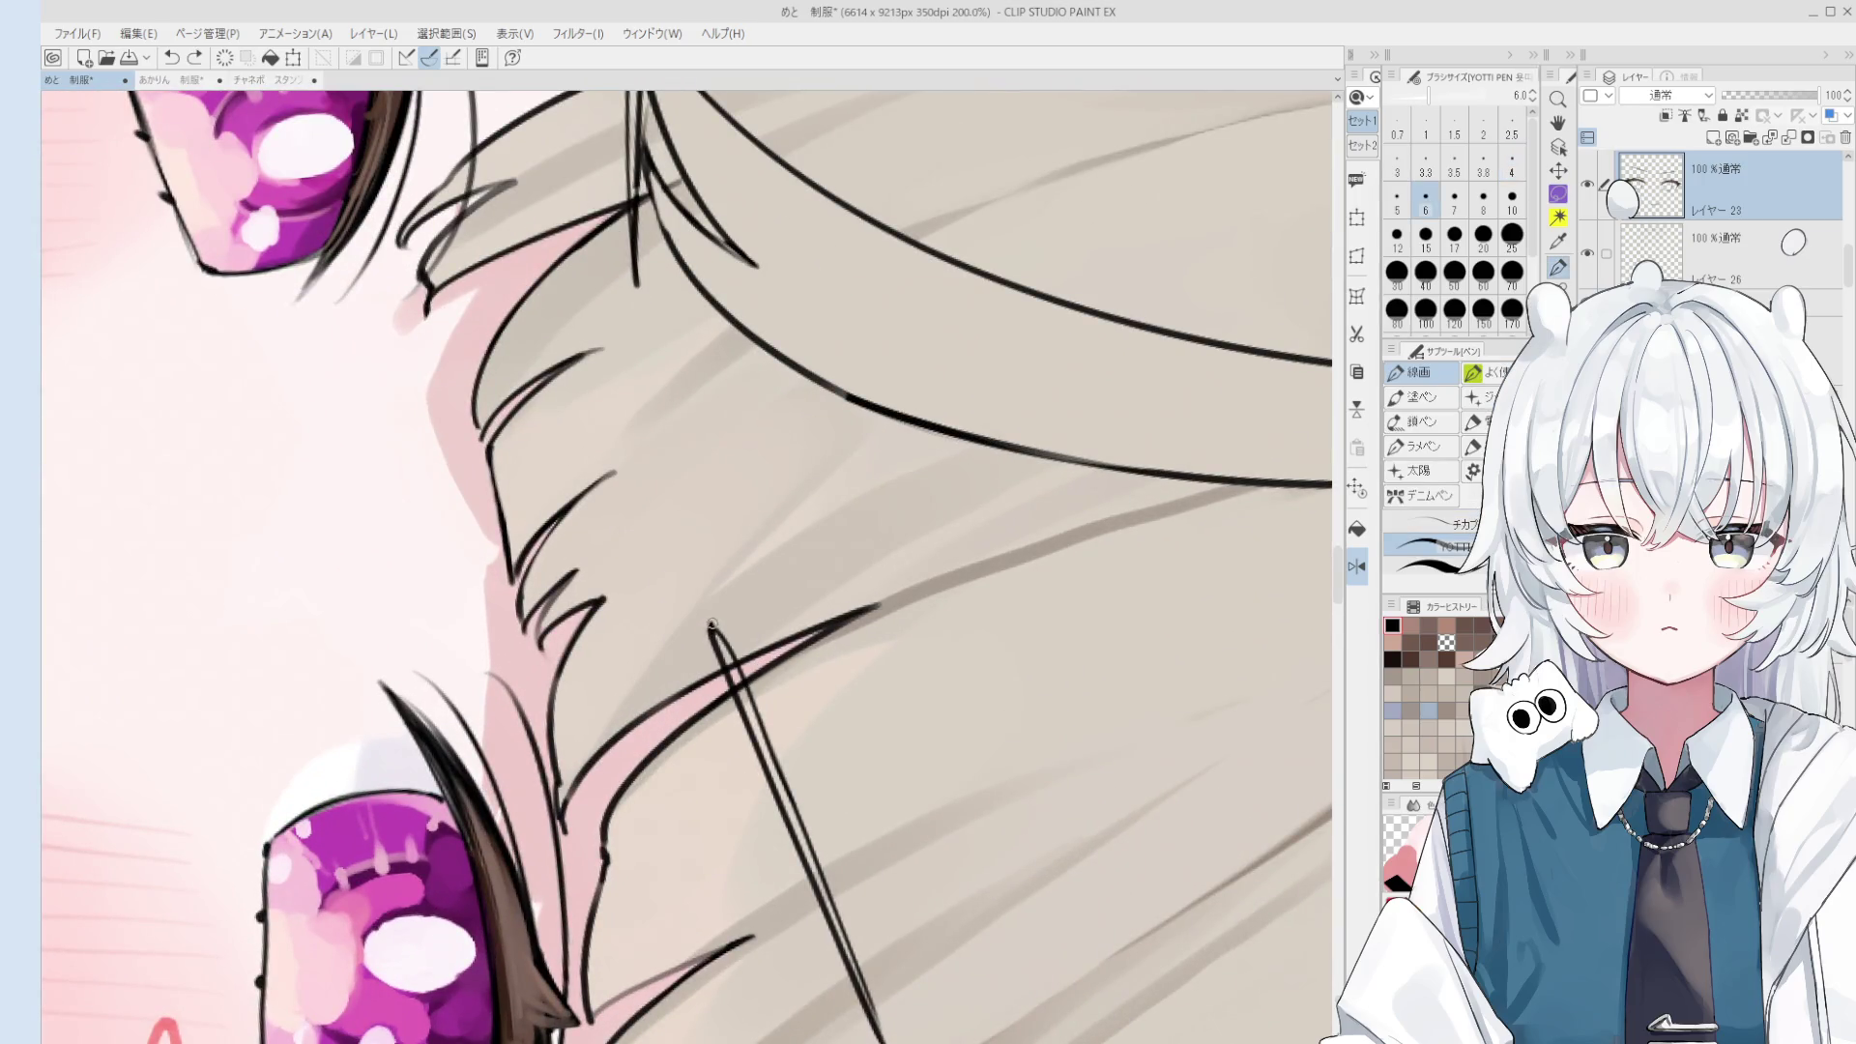
- Turn the view between upright and strand-aligned angles to check the face's line detail
scroll(712, 625, down, 4)
drag(713, 626, 730, 568)
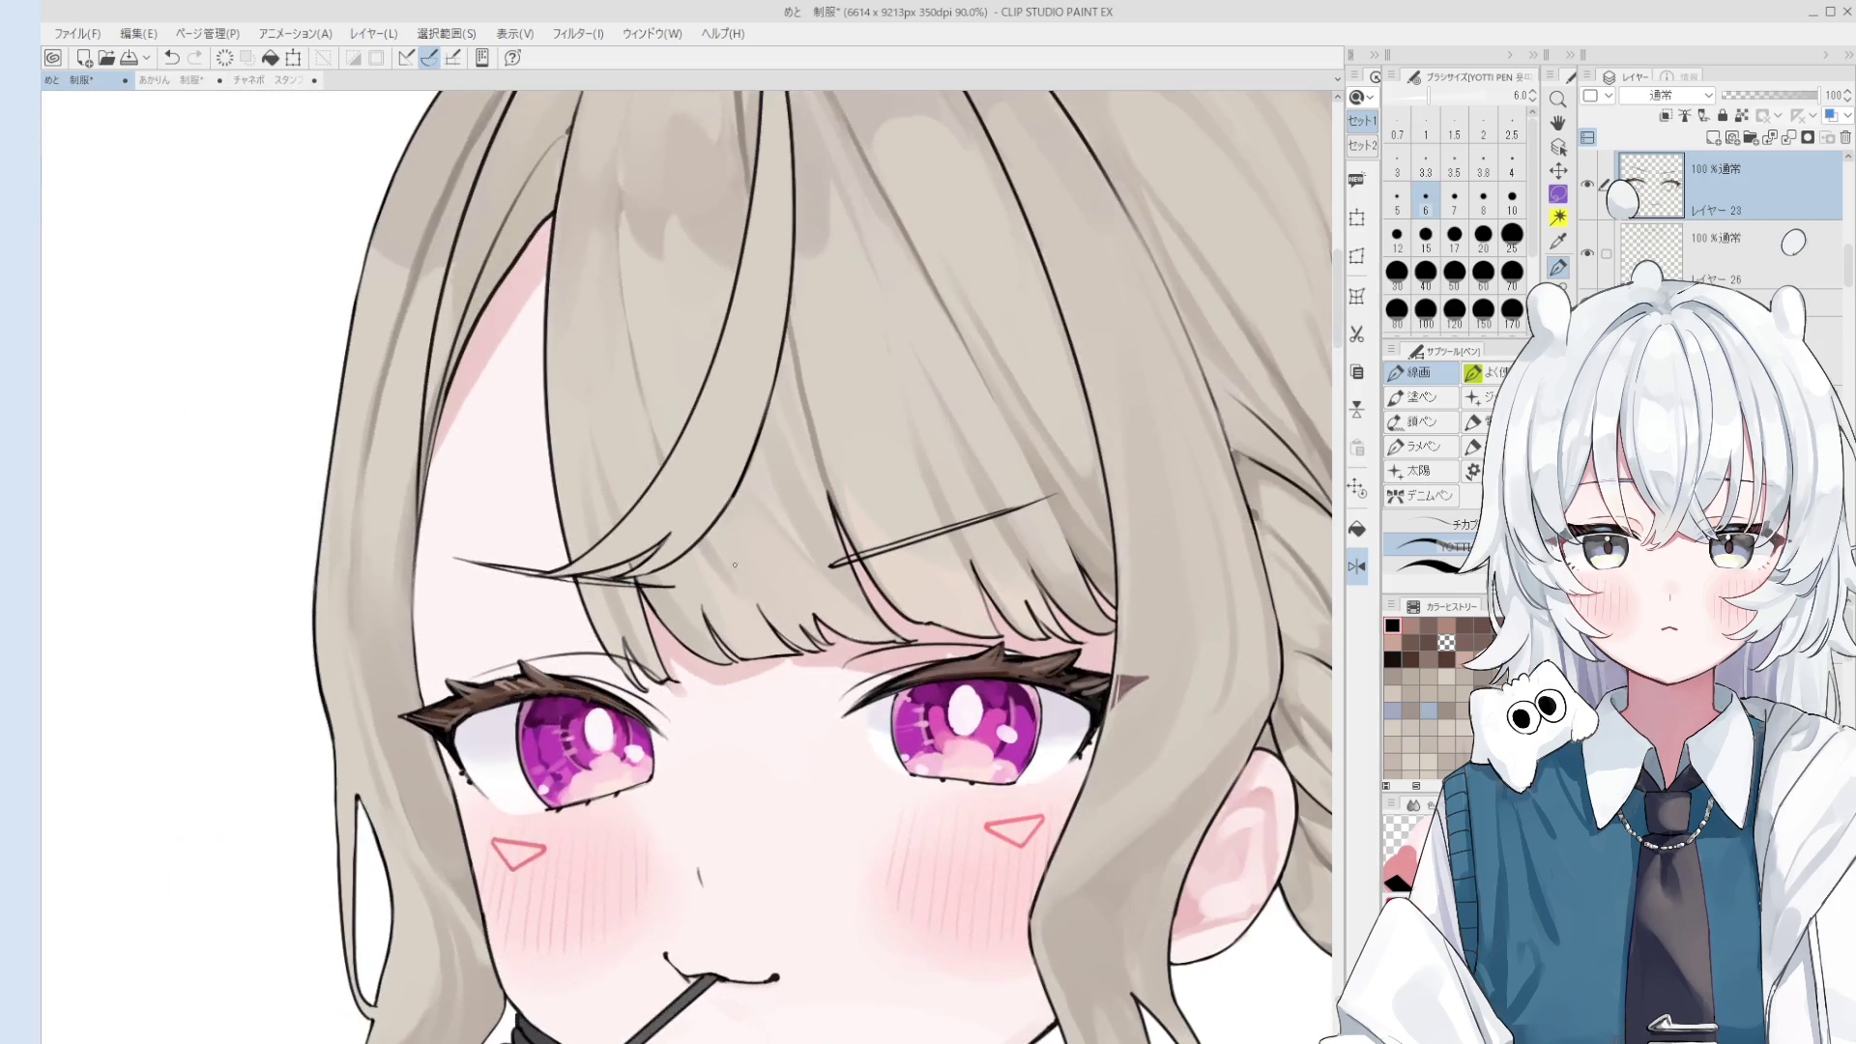
scroll(730, 568, up, 3)
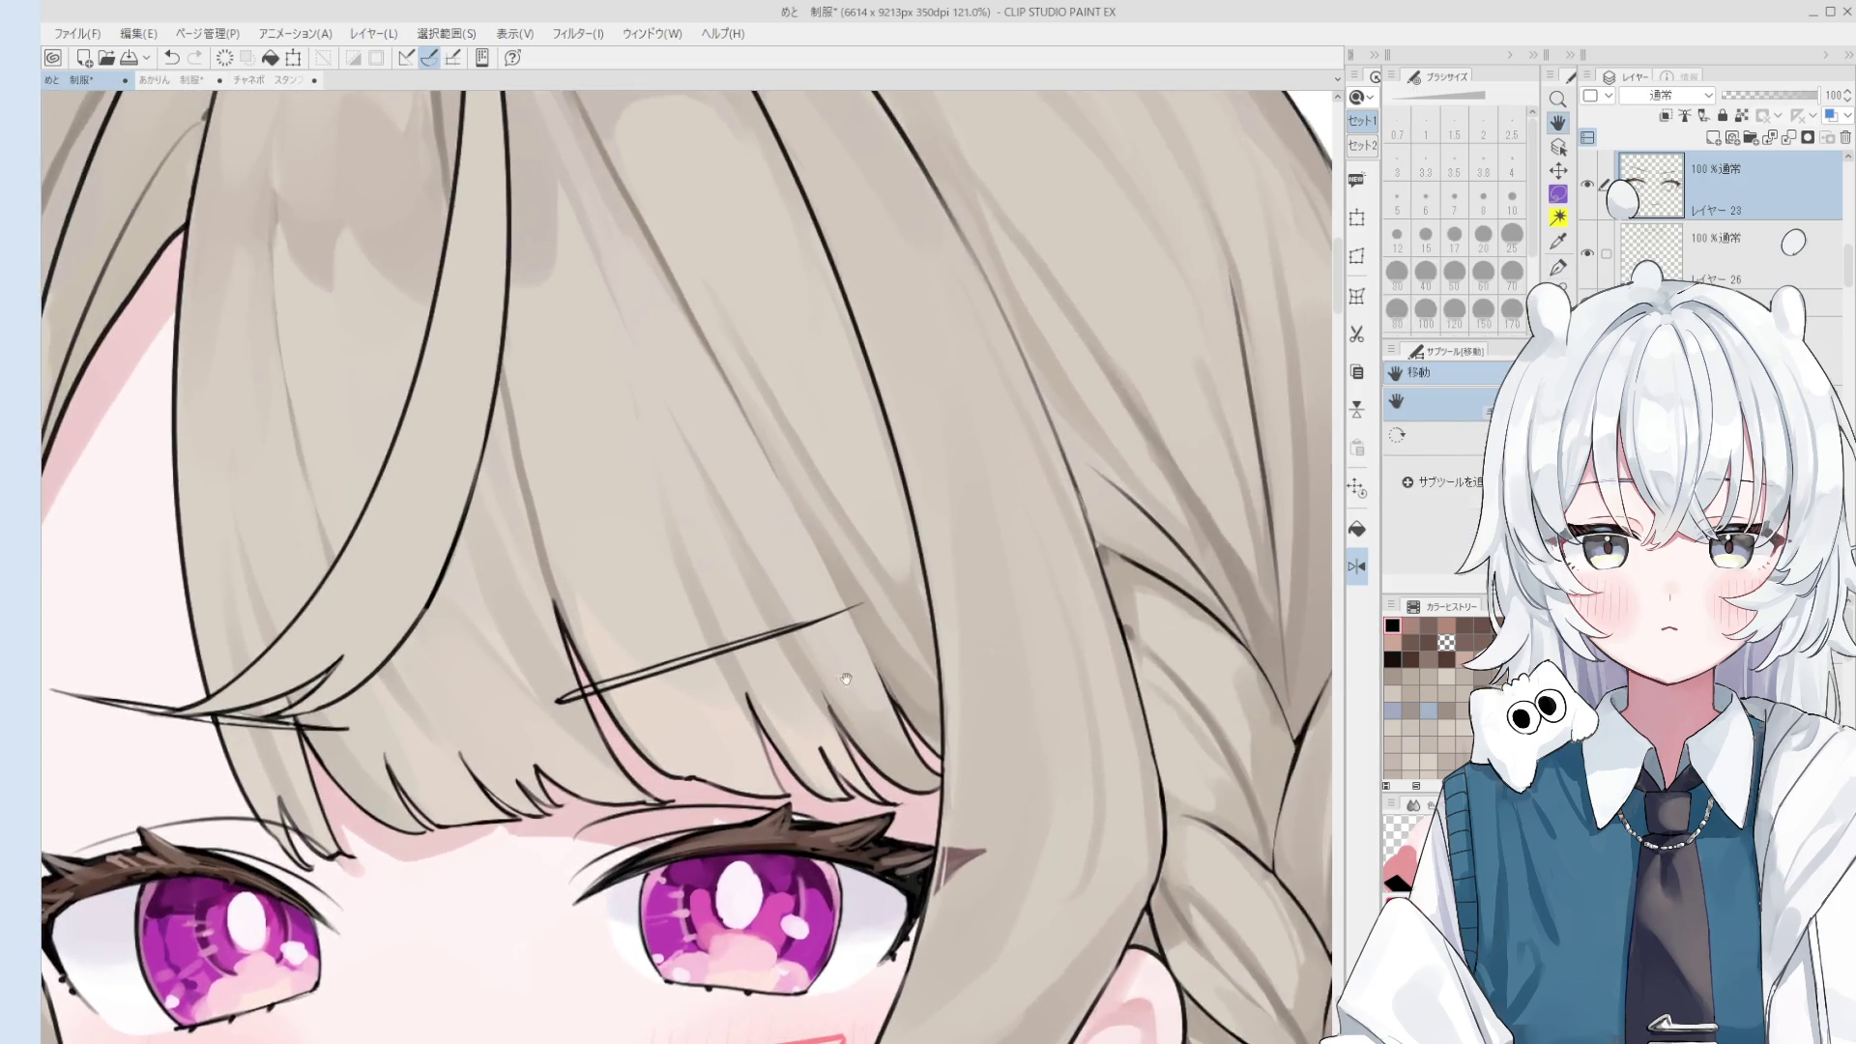
drag(730, 567, 795, 559)
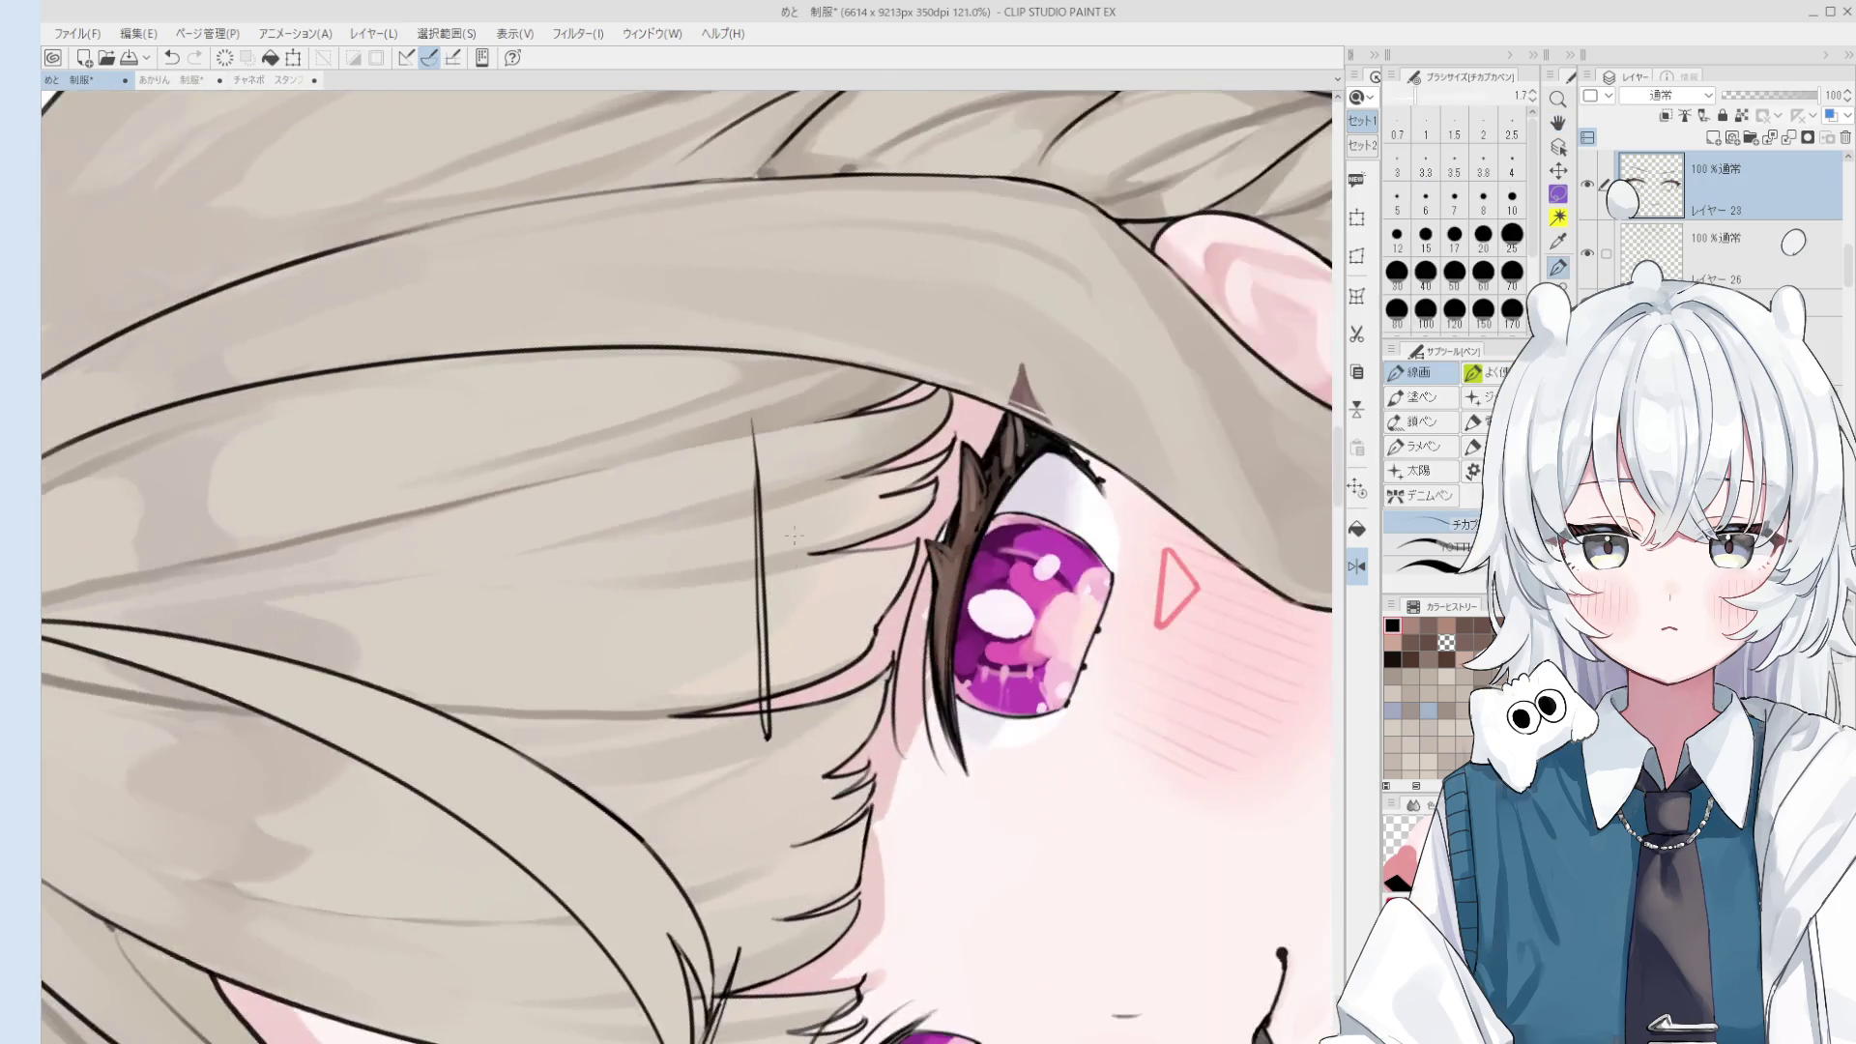
scroll(759, 507, up, 1)
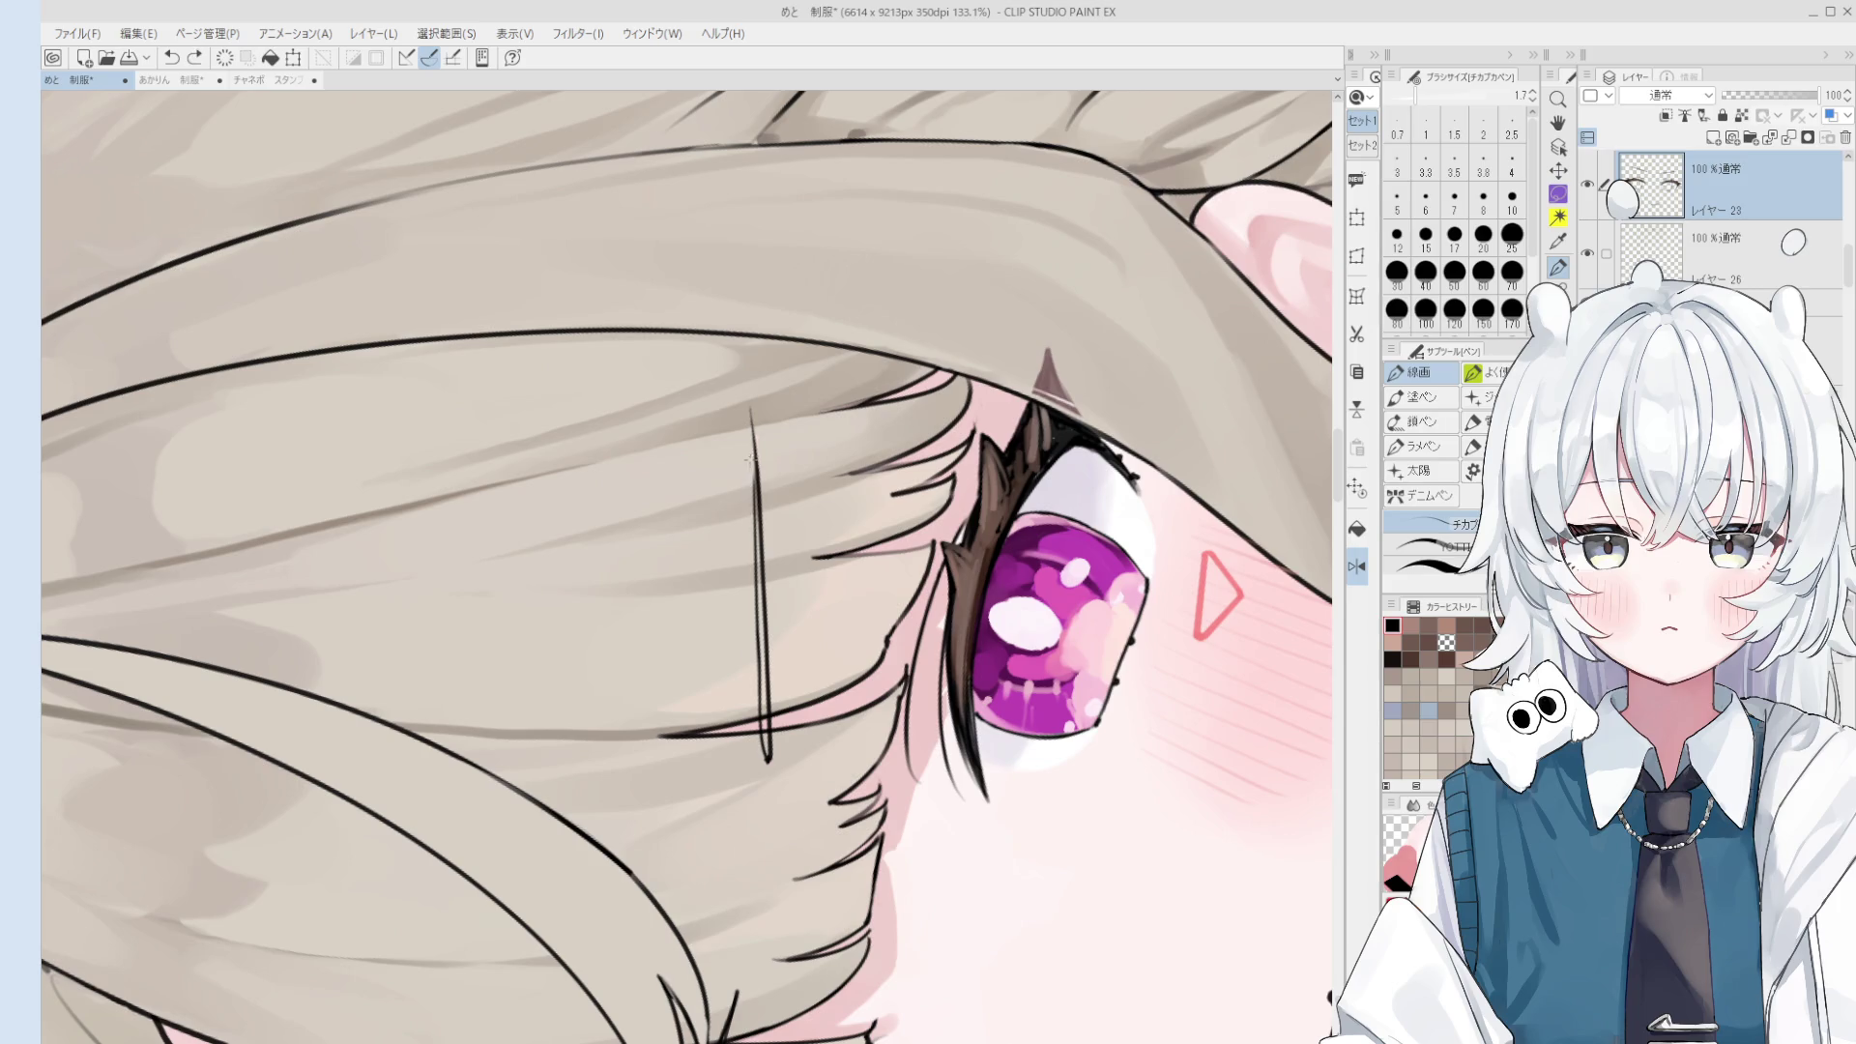
scroll(749, 462, down, 3)
mouse_move(749, 462)
mouse_down()
mouse_move(860, 640)
mouse_move(677, 699)
mouse_up()
scroll(677, 698, up, 5)
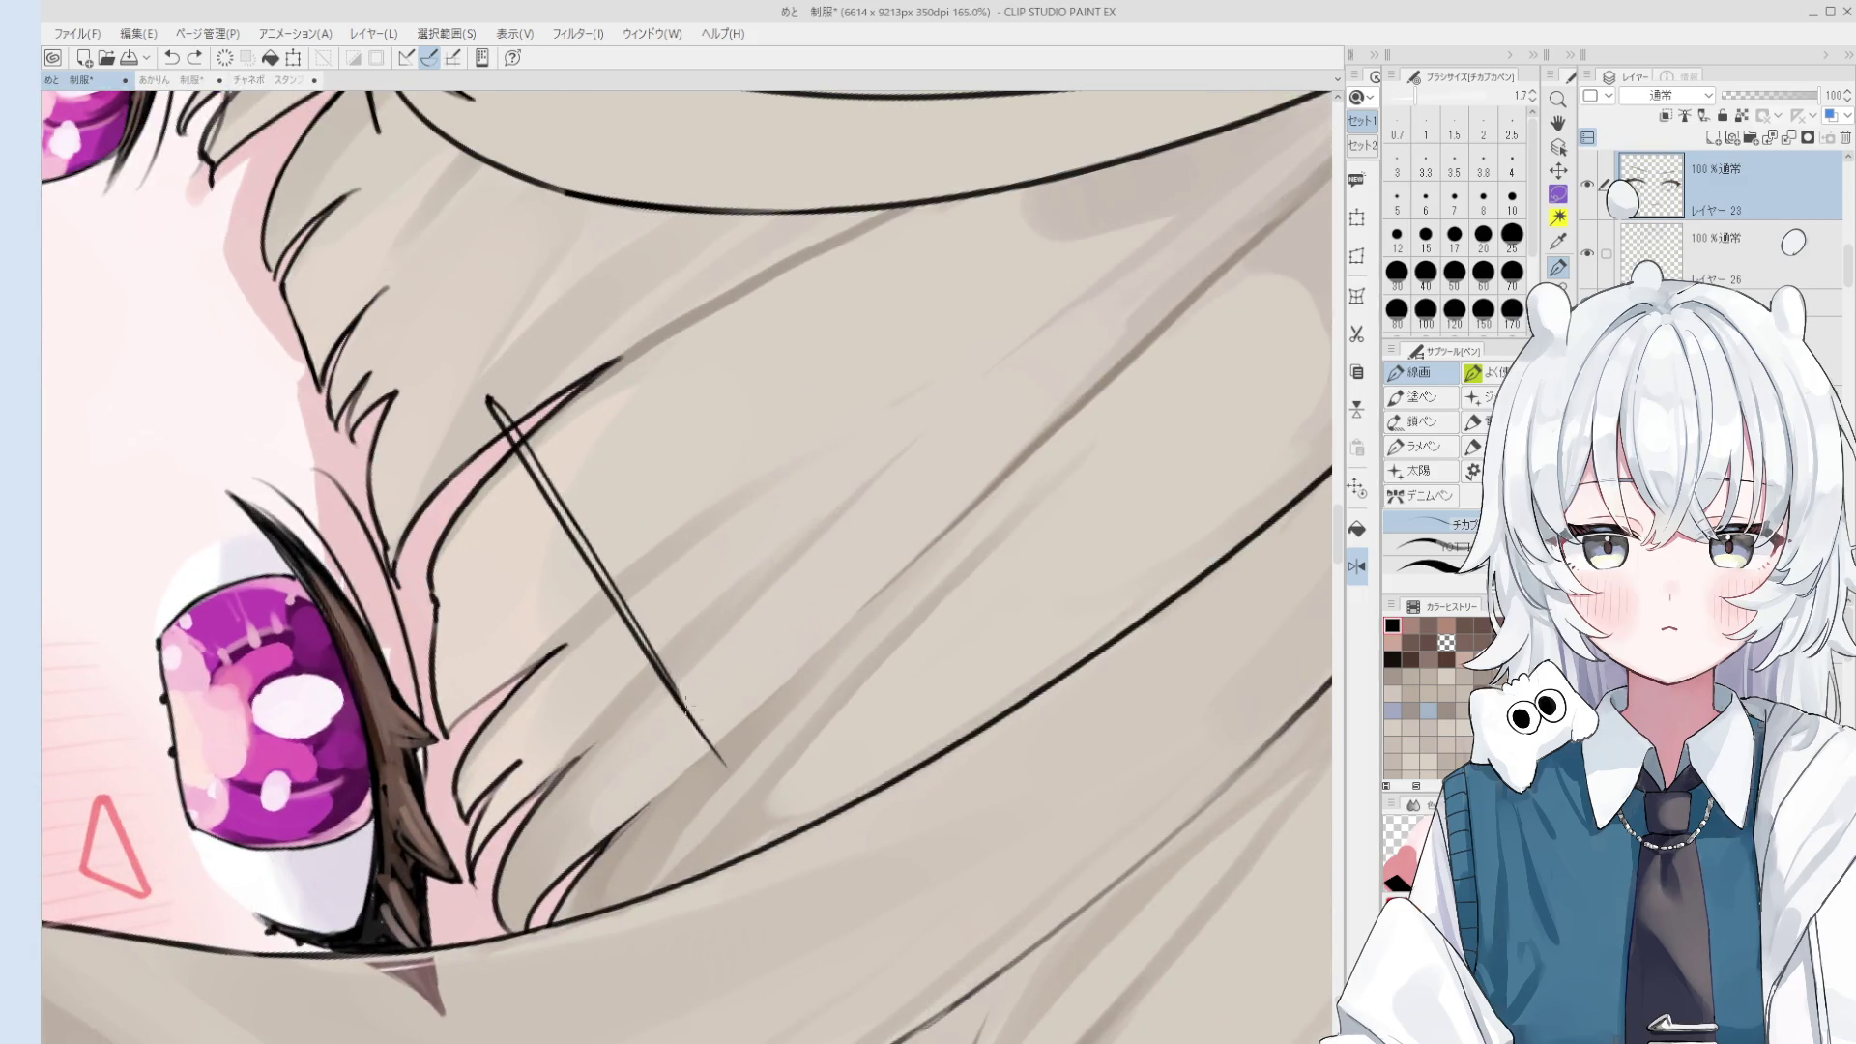
scroll(726, 774, down, 4)
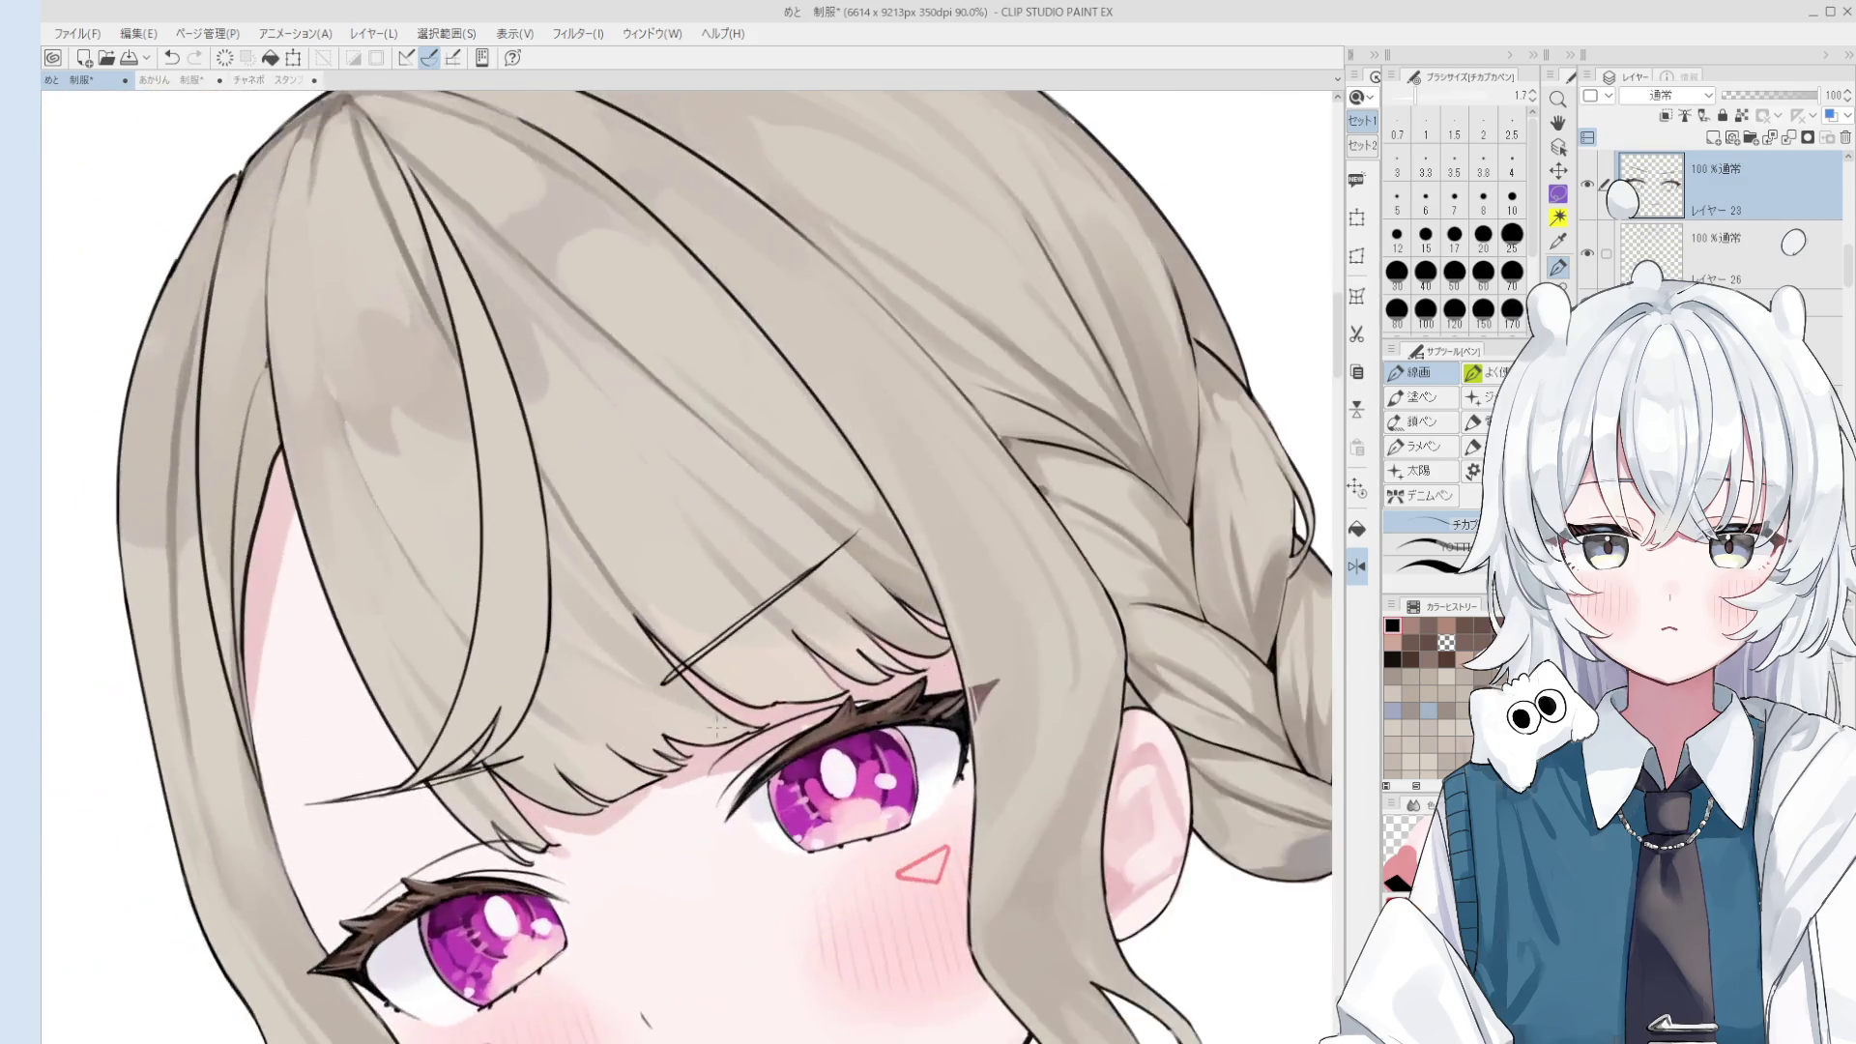
mouse_move(725, 773)
mouse_down()
mouse_move(682, 781)
mouse_move(759, 649)
mouse_up()
scroll(698, 754, up, 3)
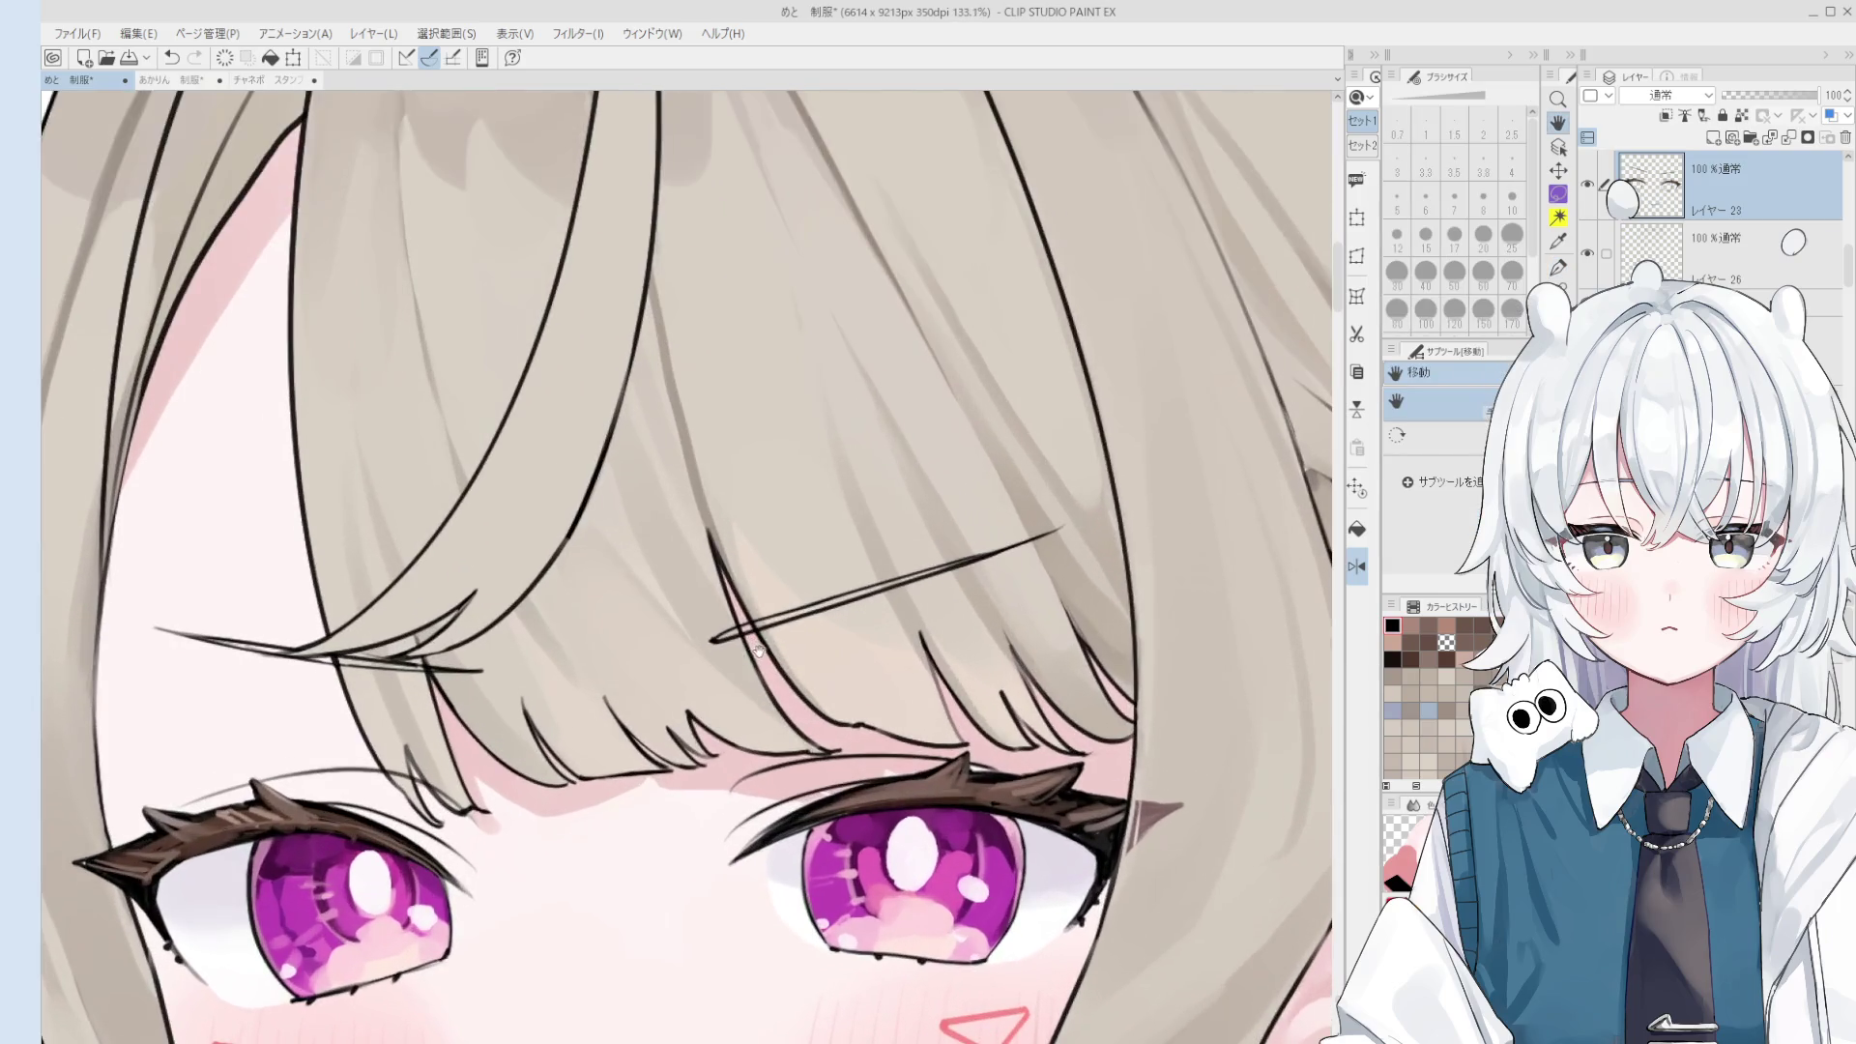
scroll(743, 671, up, 1)
key(e)
scroll(716, 629, up, 2)
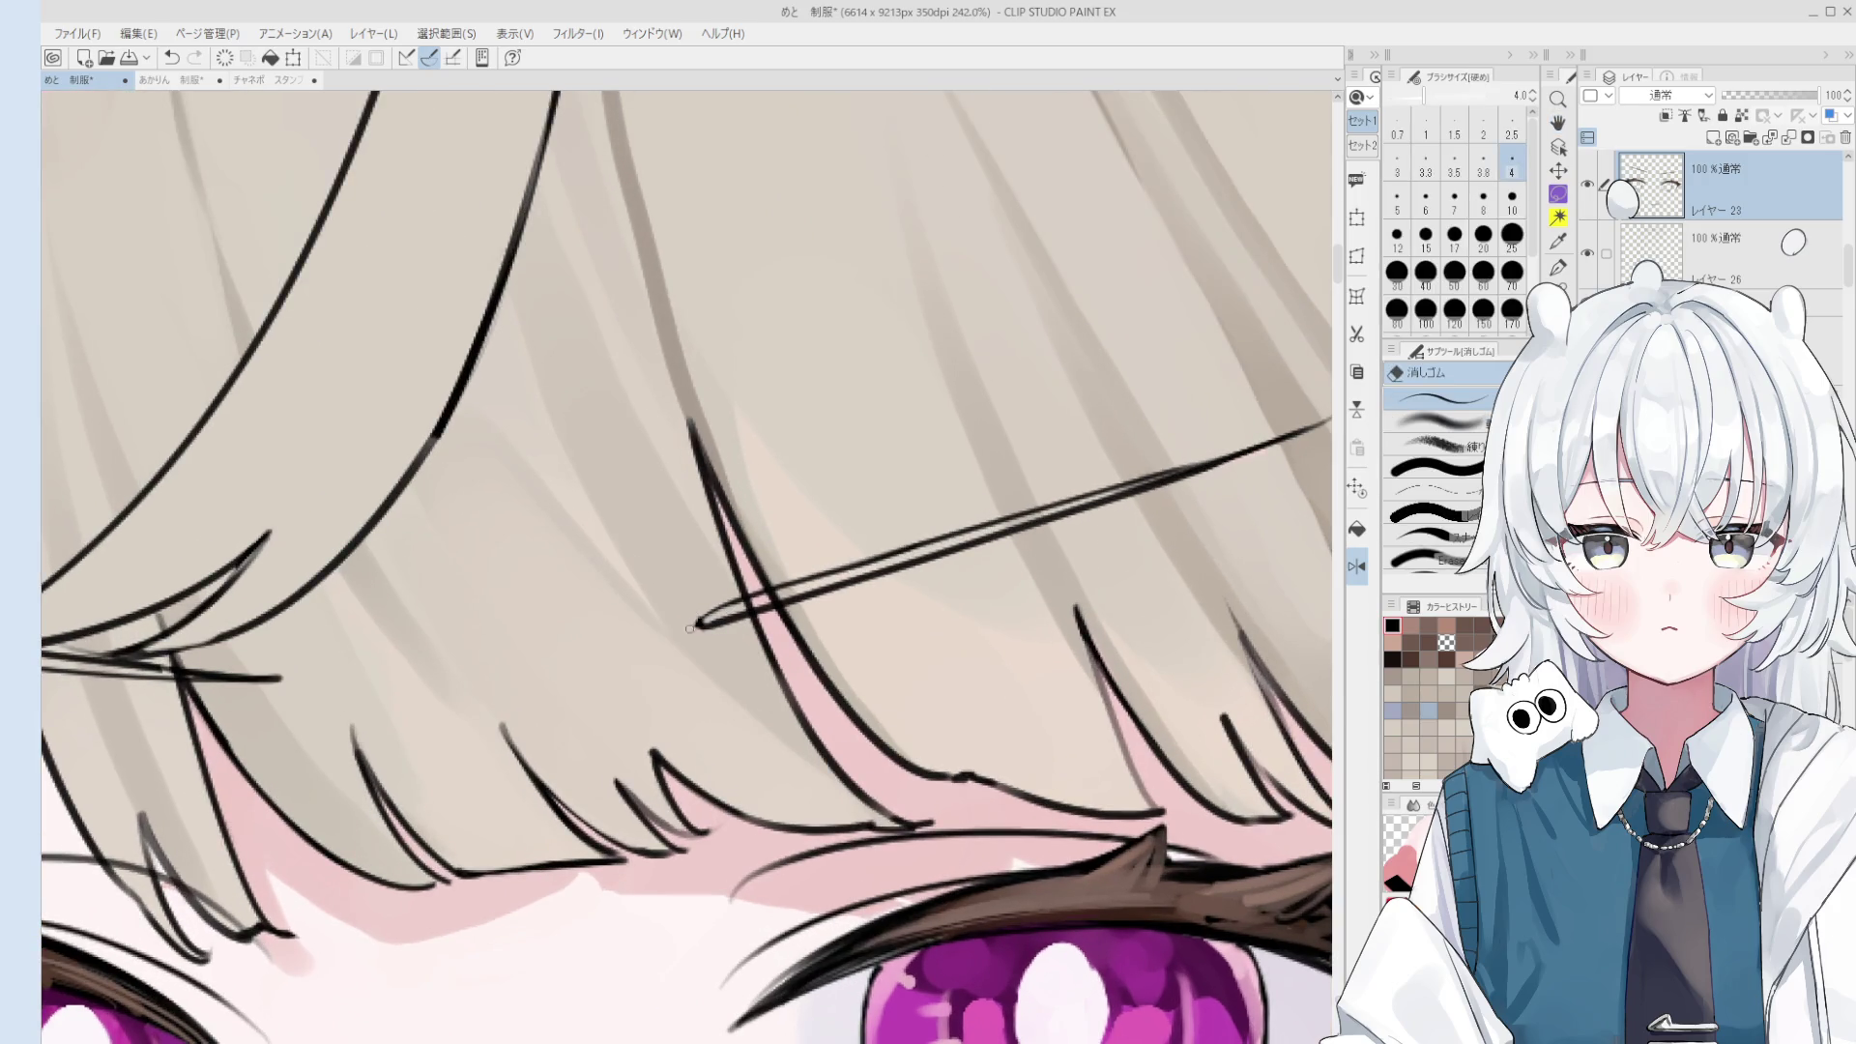
key(p)
scroll(709, 621, down, 1)
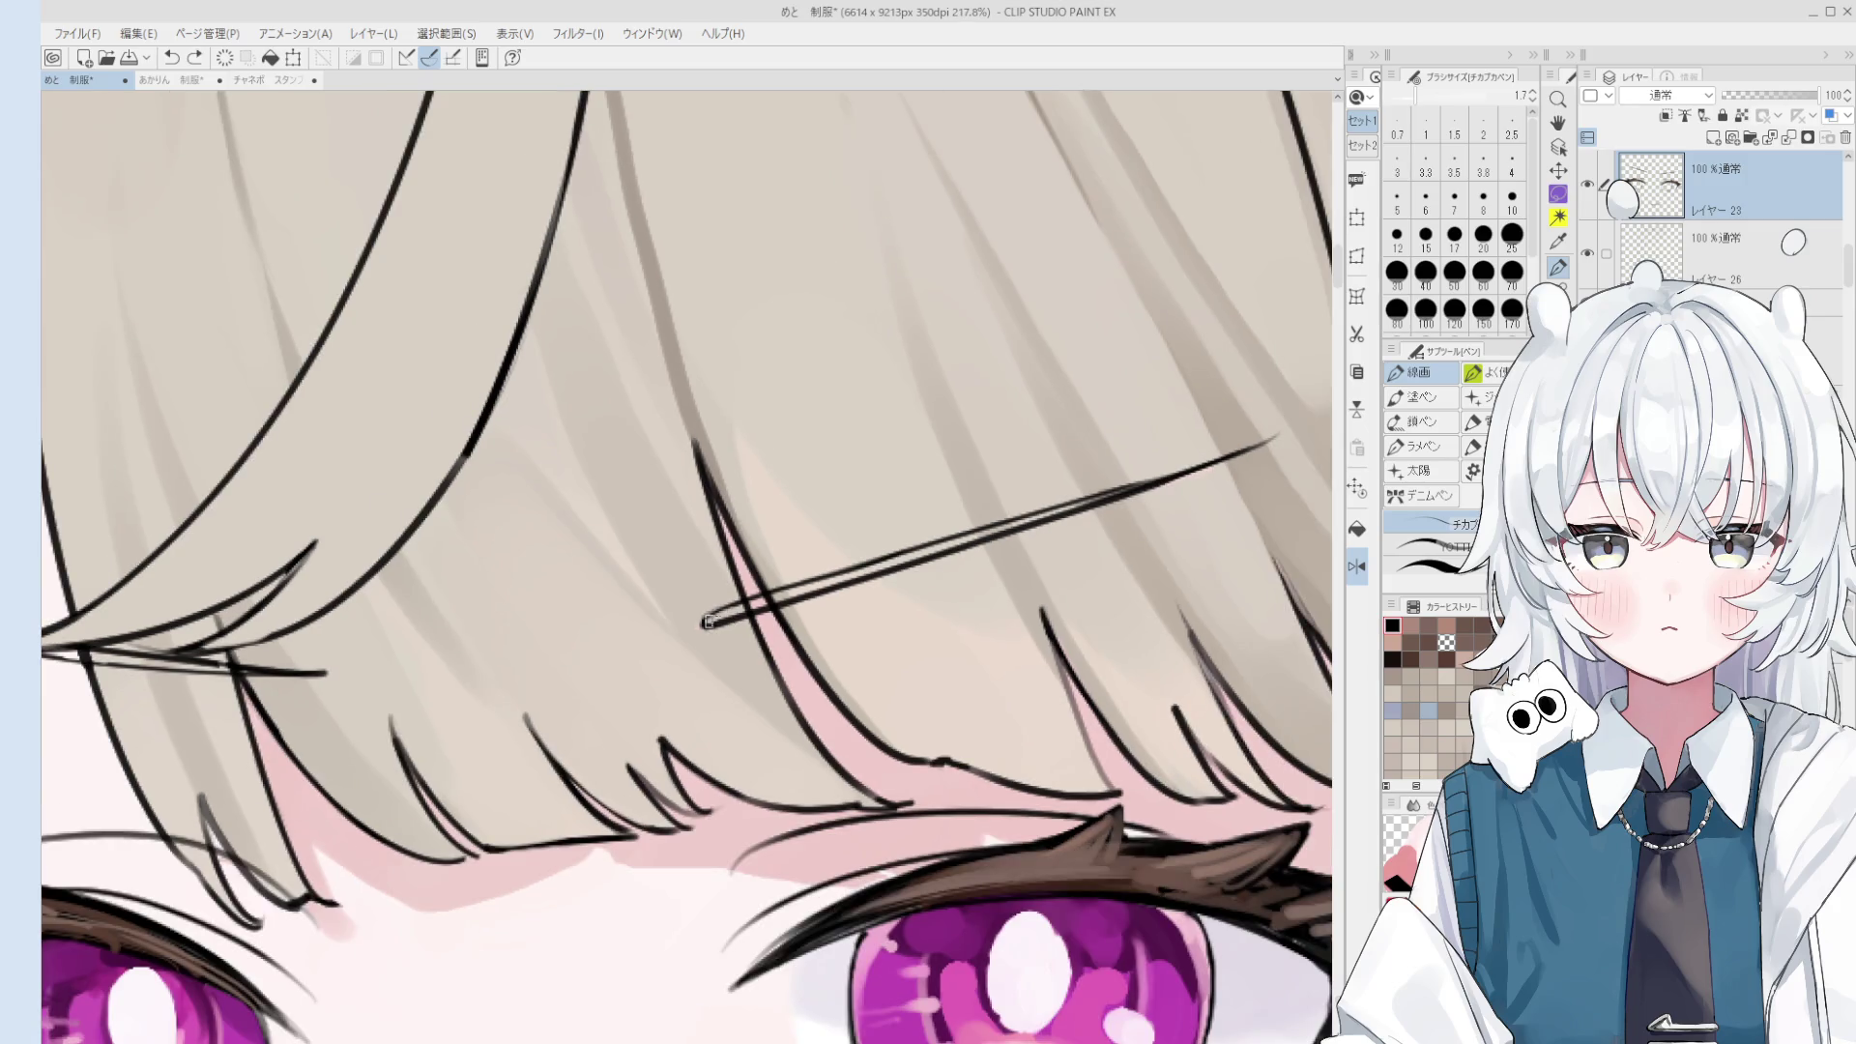
scroll(711, 624, down, 4)
scroll(773, 565, down, 6)
key(h)
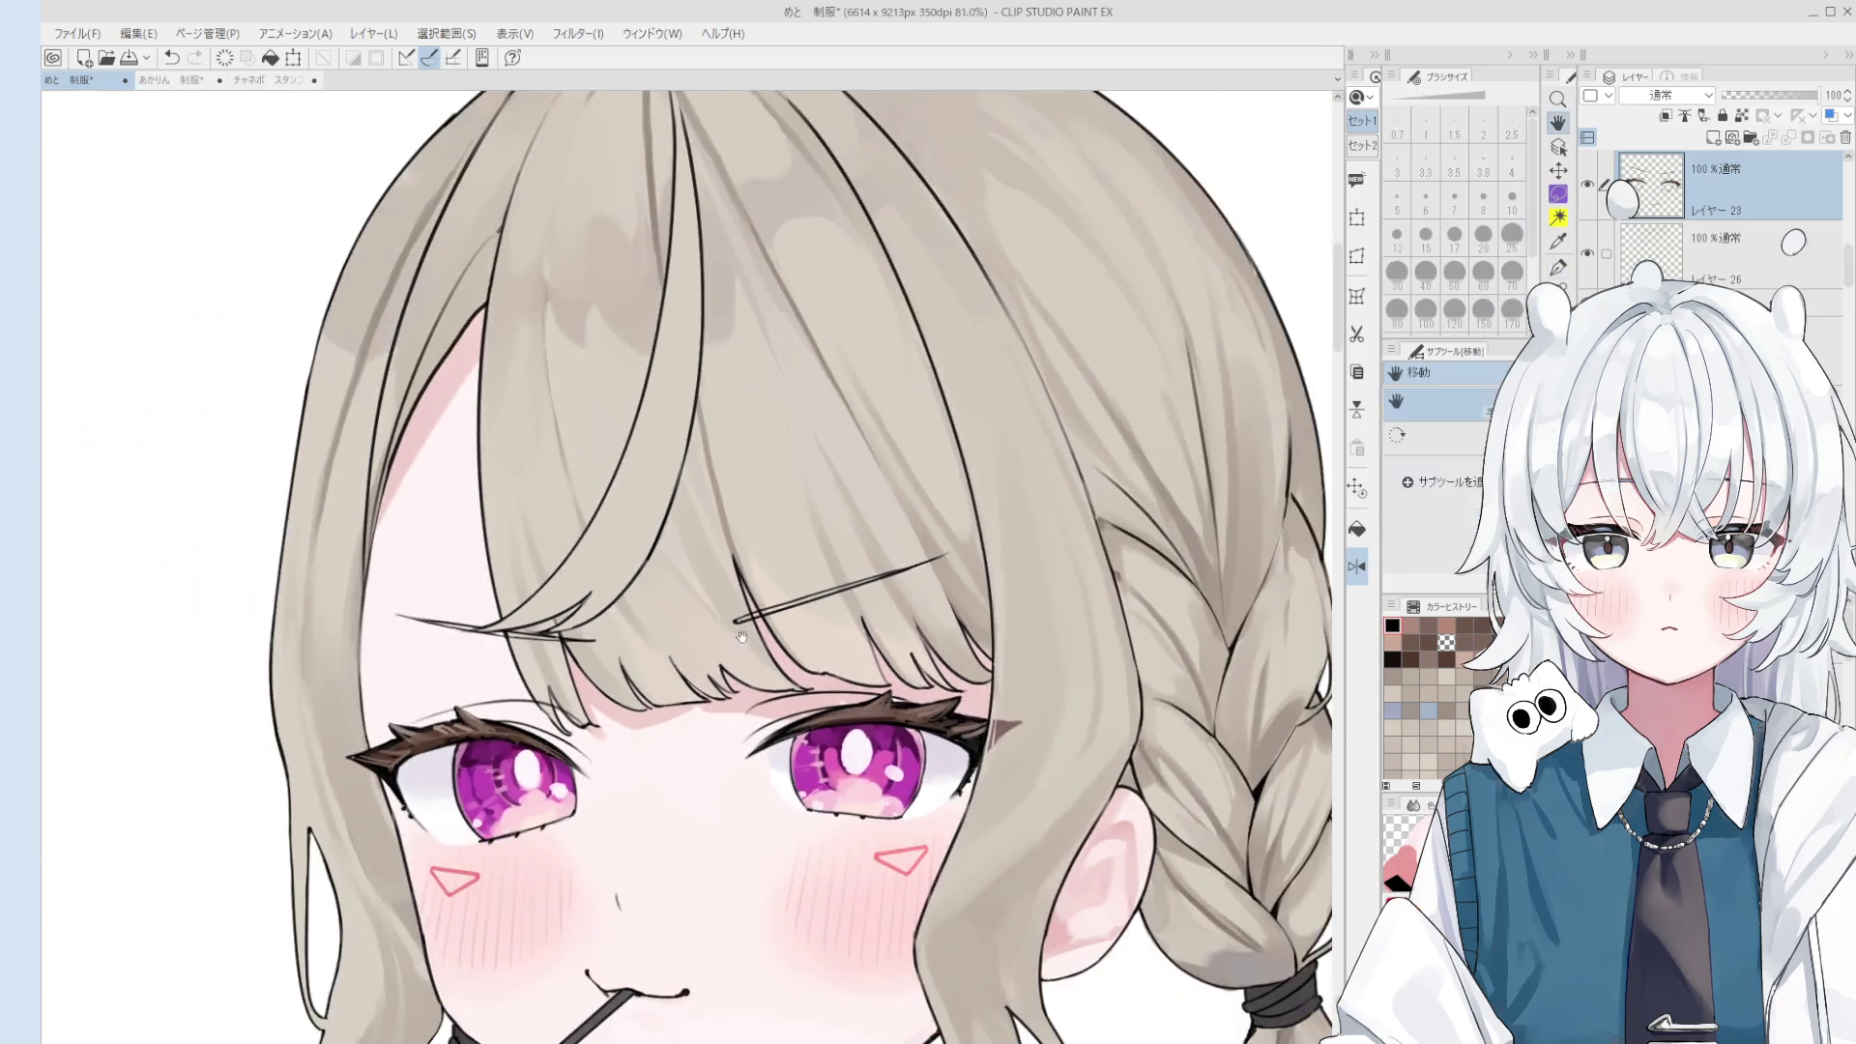
scroll(834, 503, down, 2)
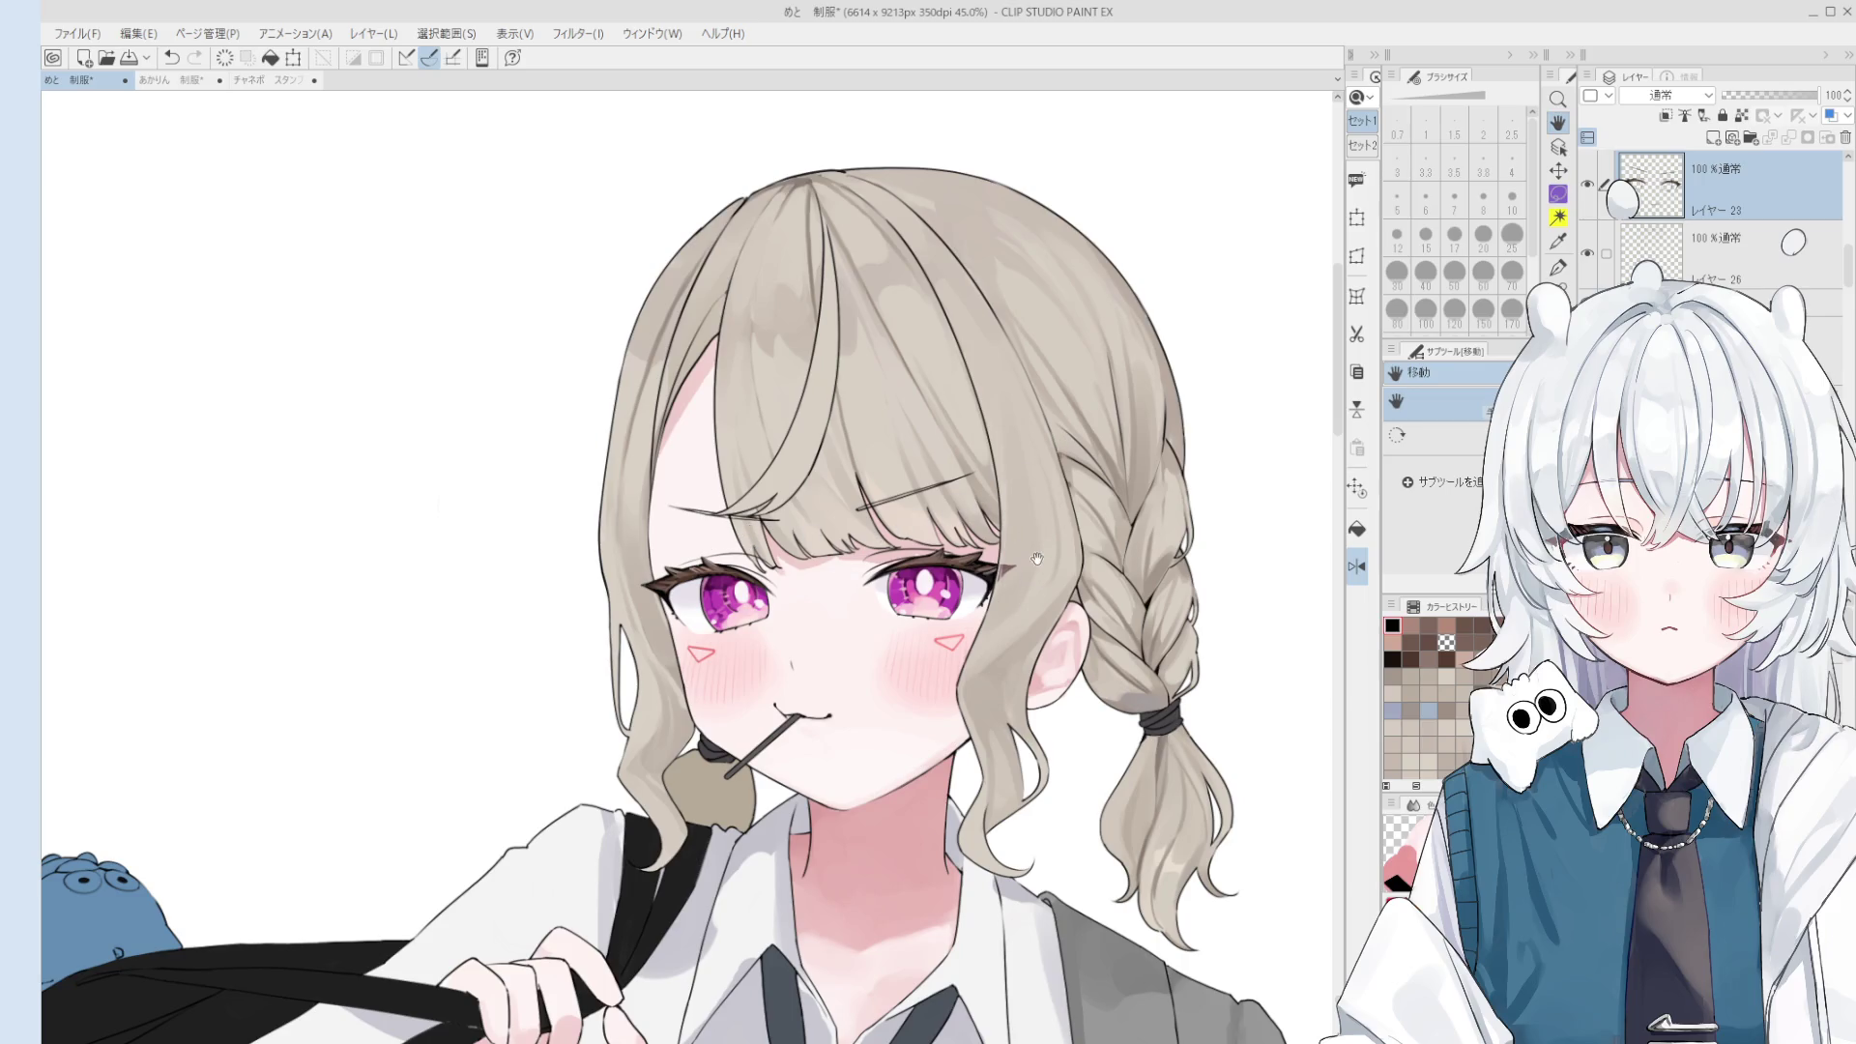
key(e)
scroll(967, 527, up, 3)
scroll(839, 507, up, 4)
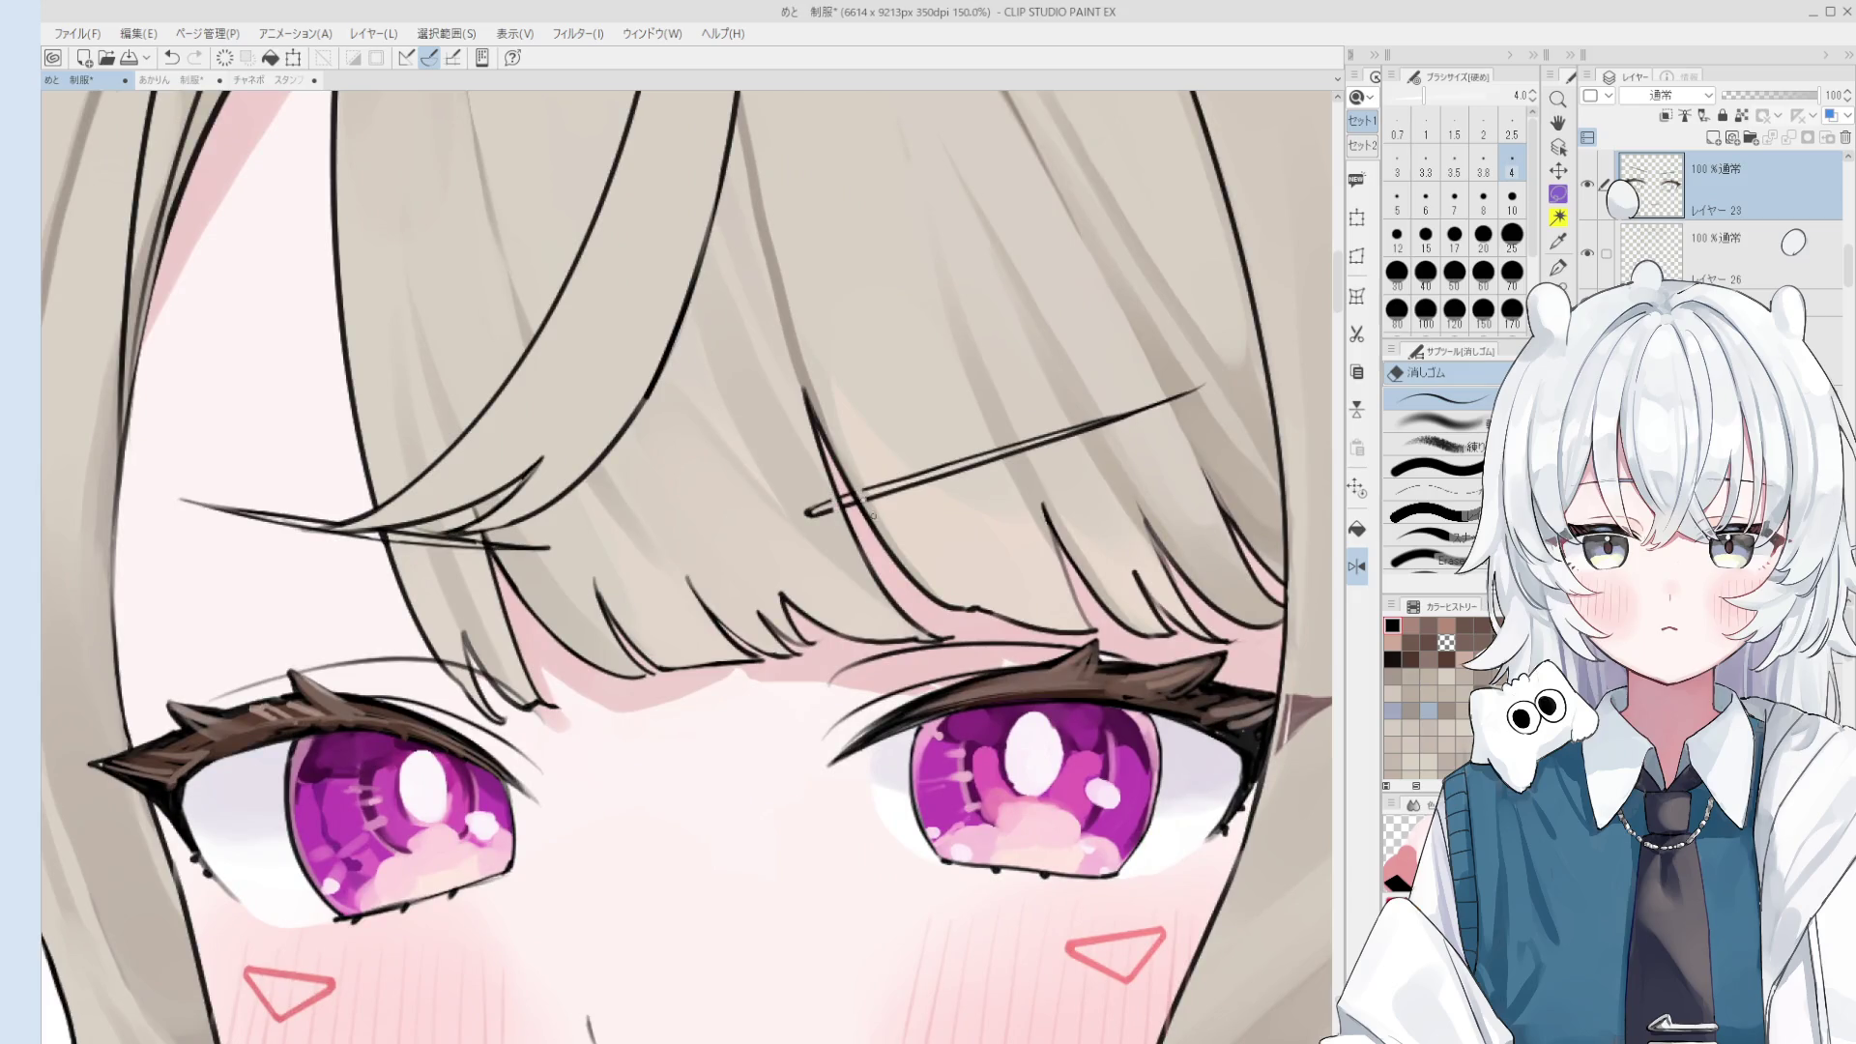
scroll(864, 498, down, 3)
scroll(677, 570, up, 1)
scroll(625, 550, up, 2)
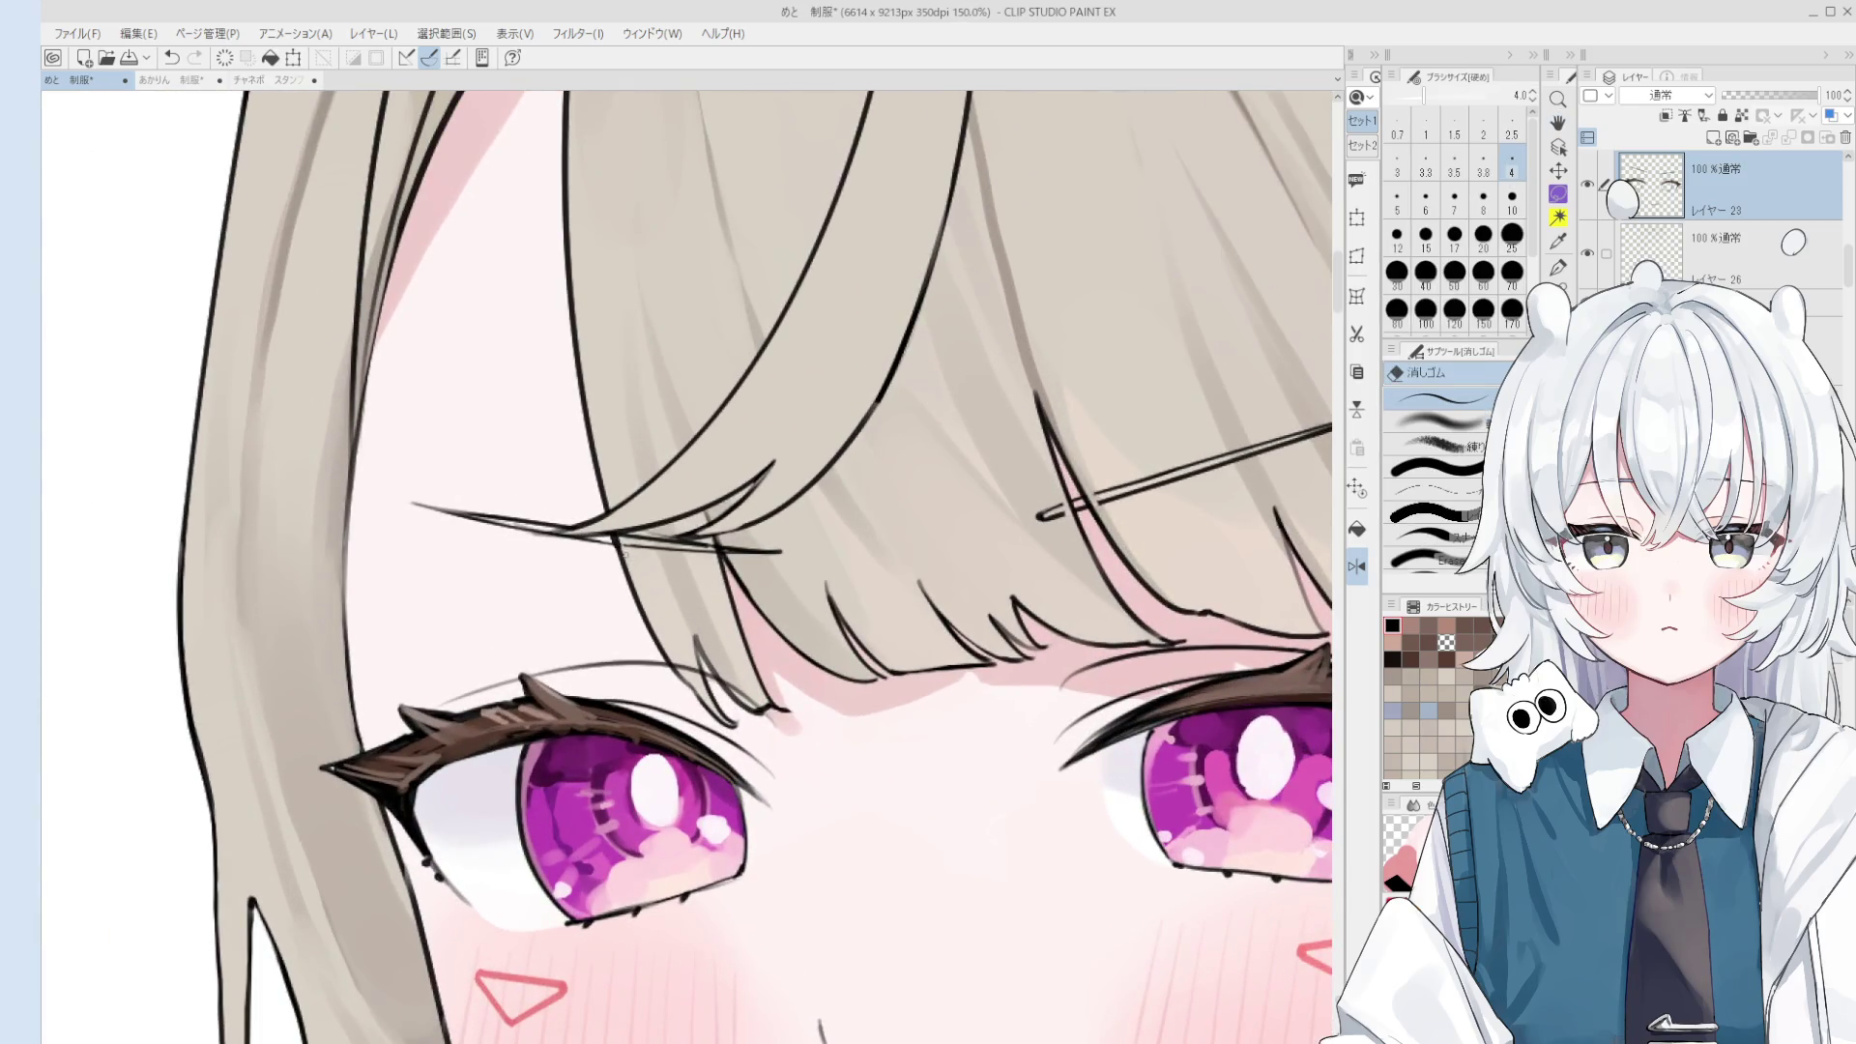
scroll(713, 544, down, 4)
key(h)
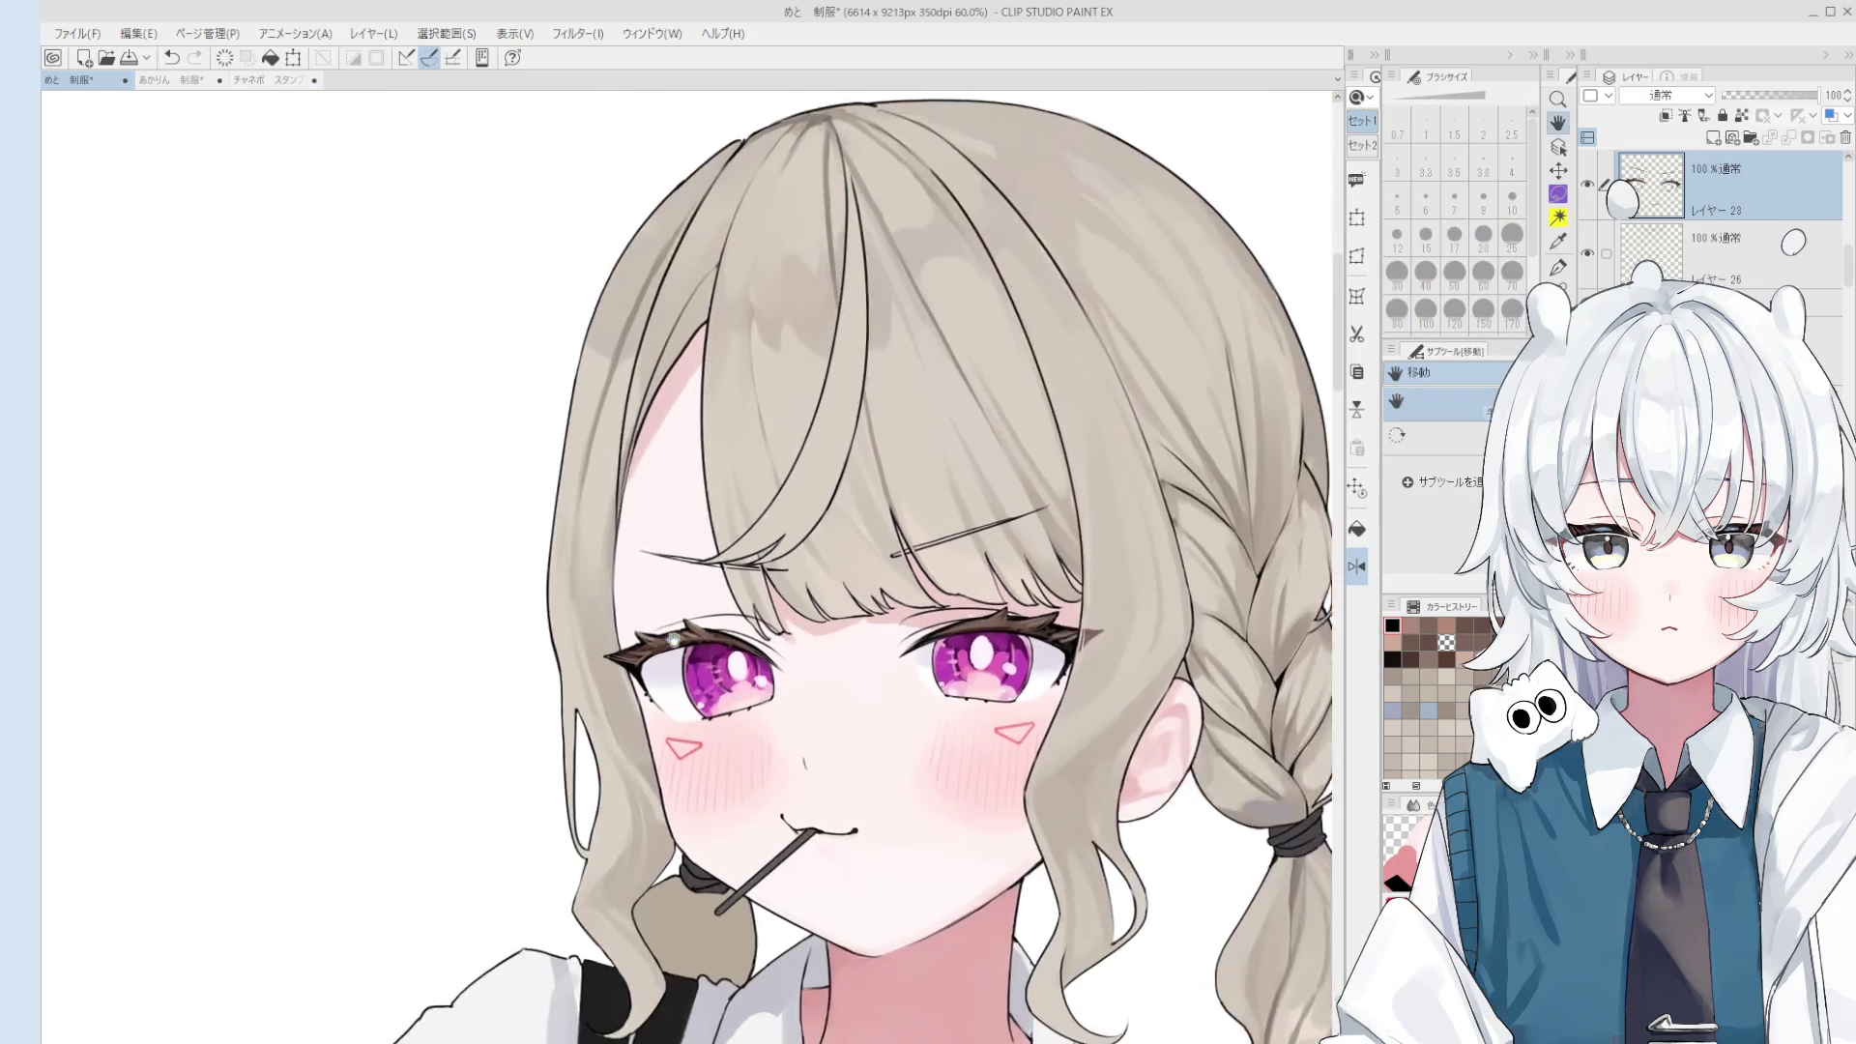
drag(700, 619, 841, 640)
key(p)
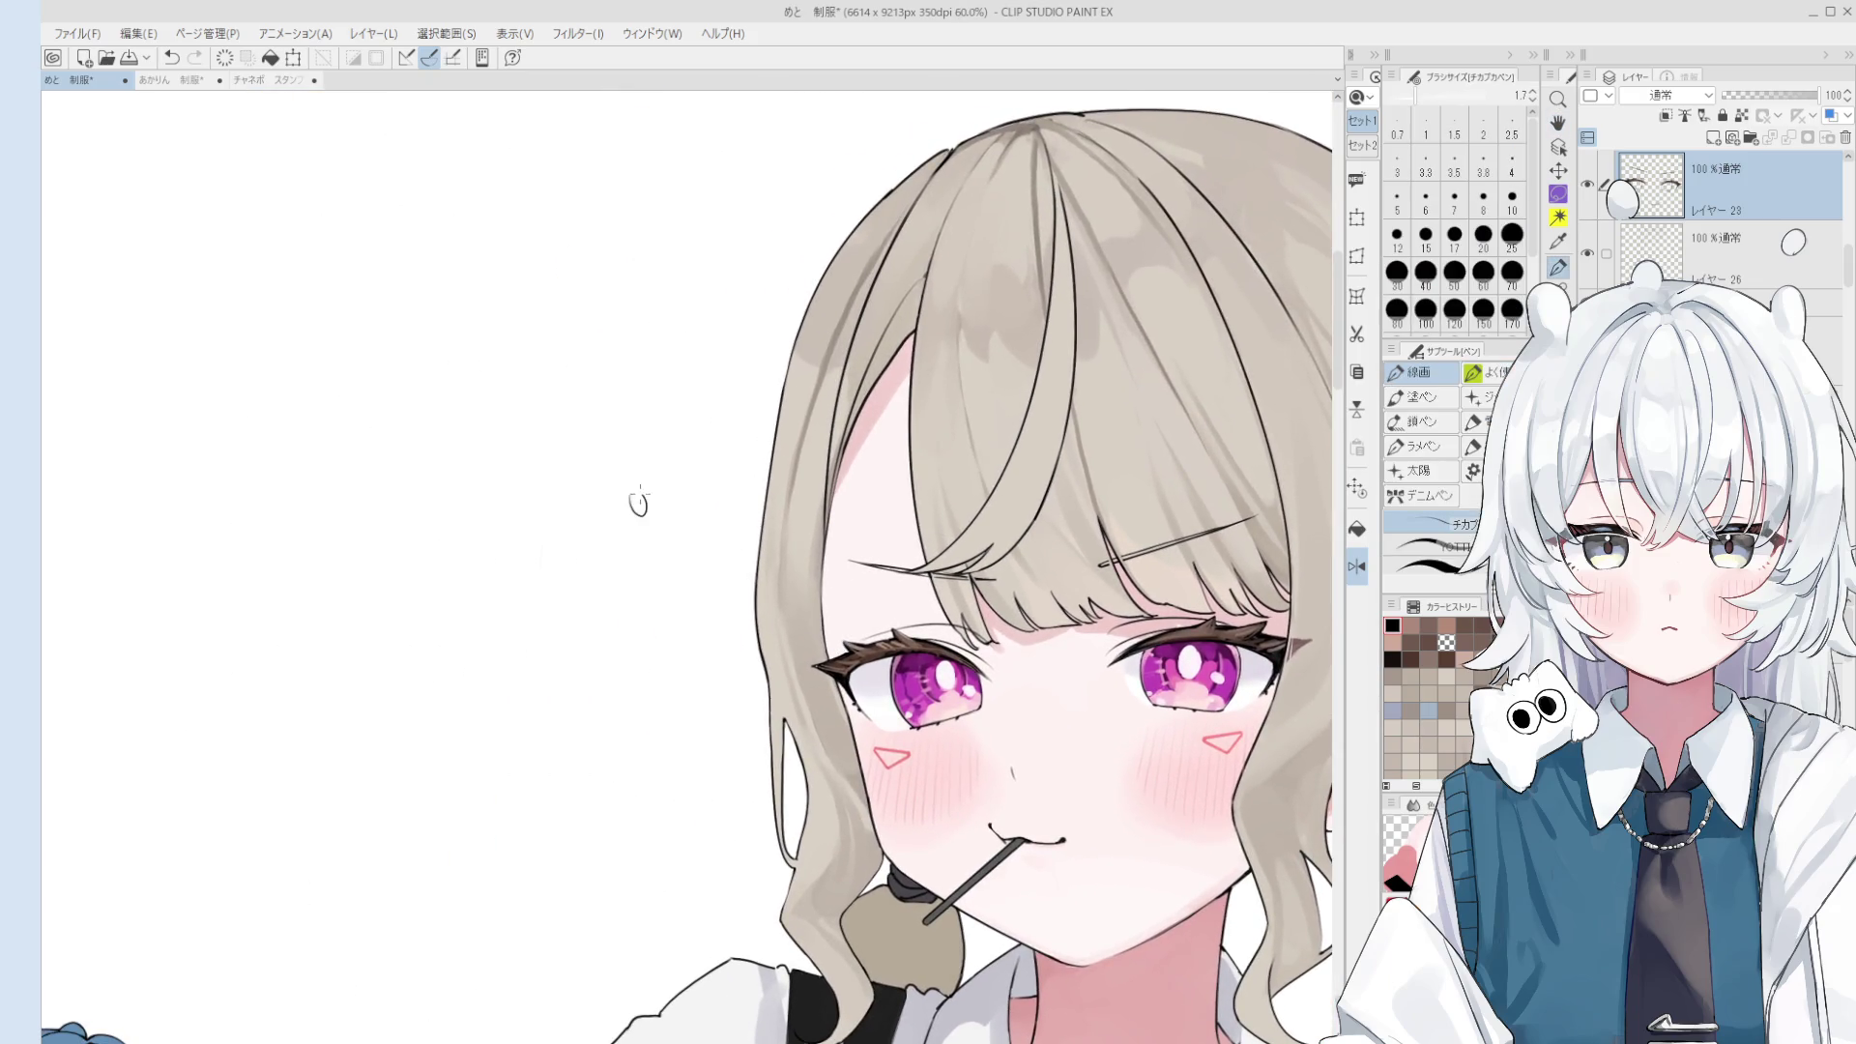
scroll(640, 502, up, 1)
scroll(638, 503, up, 1)
scroll(633, 507, up, 1)
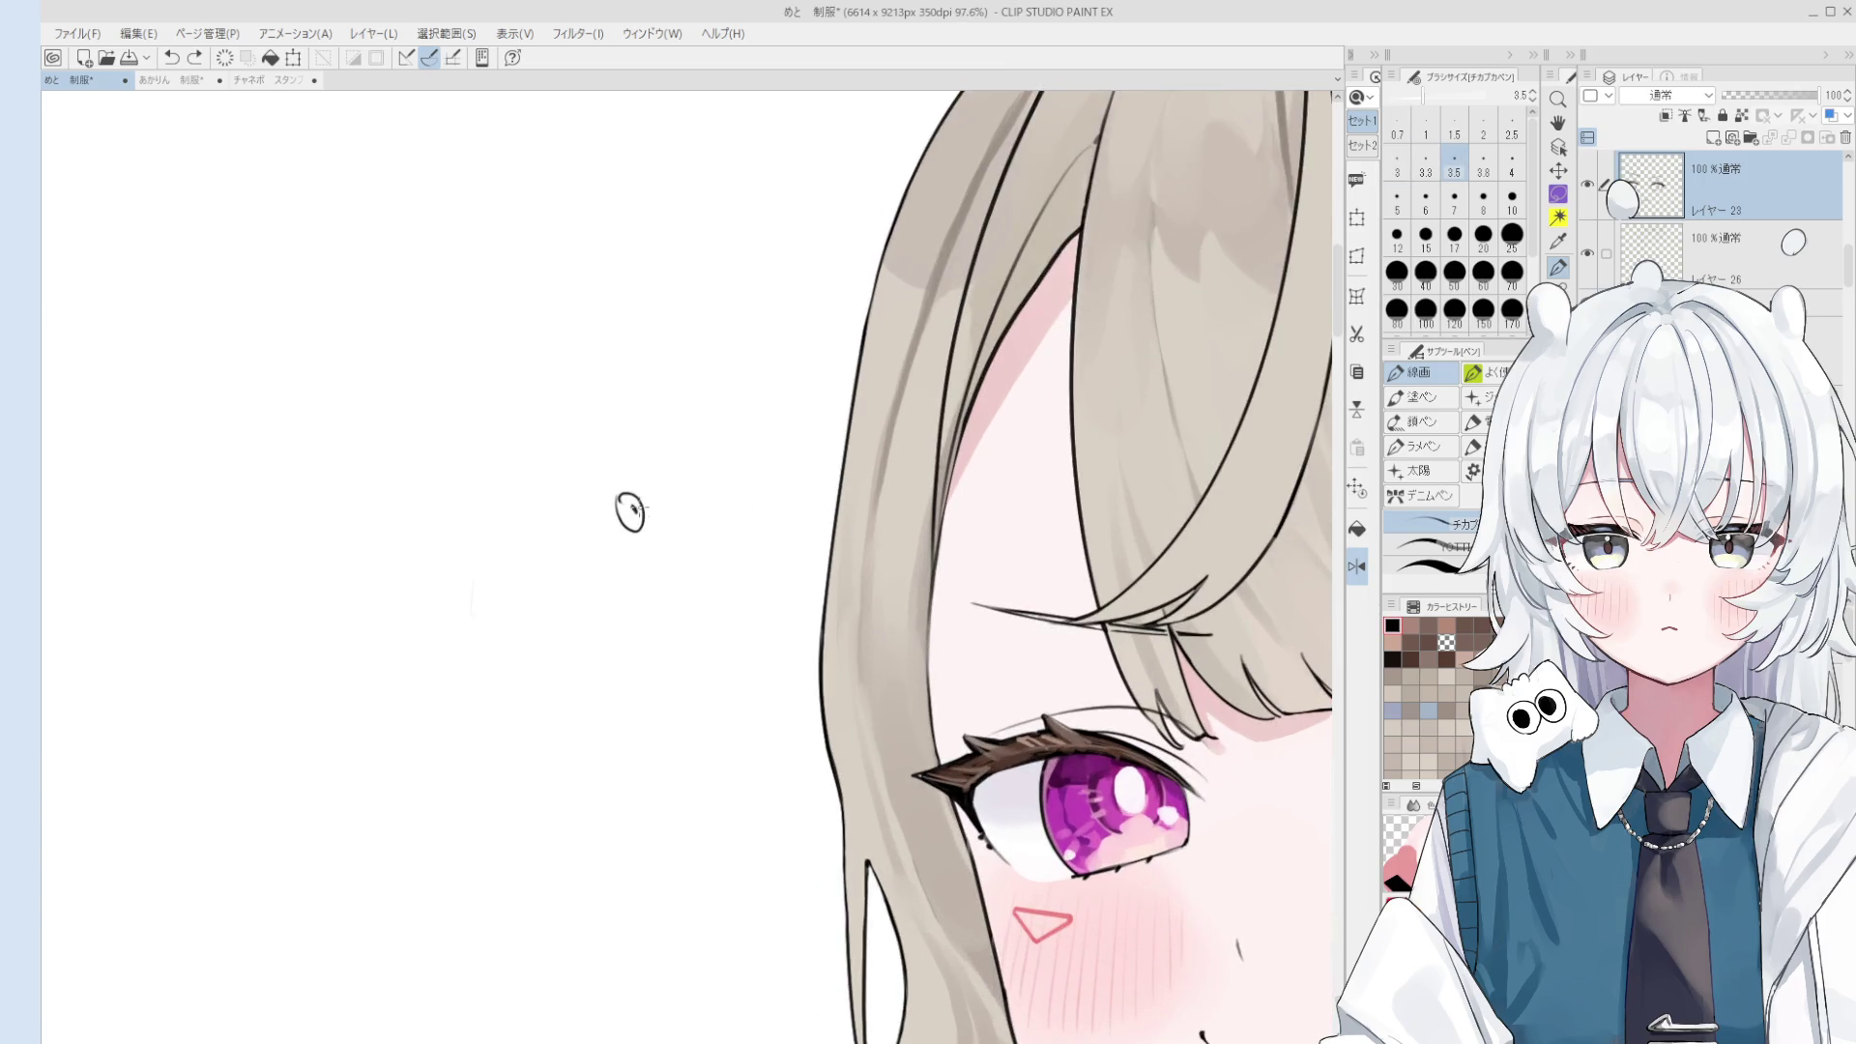
mouse_move(642, 495)
mouse_down()
mouse_move(626, 479)
mouse_move(638, 511)
mouse_move(652, 466)
mouse_move(683, 512)
mouse_up()
key(ctrl+z)
key(ctrl+z)
key(ctrl+z)
key(ctrl+z)
mouse_move(718, 464)
mouse_down()
mouse_move(762, 472)
mouse_move(791, 450)
mouse_up()
scroll(822, 513, down, 2)
scroll(824, 455, up, 2)
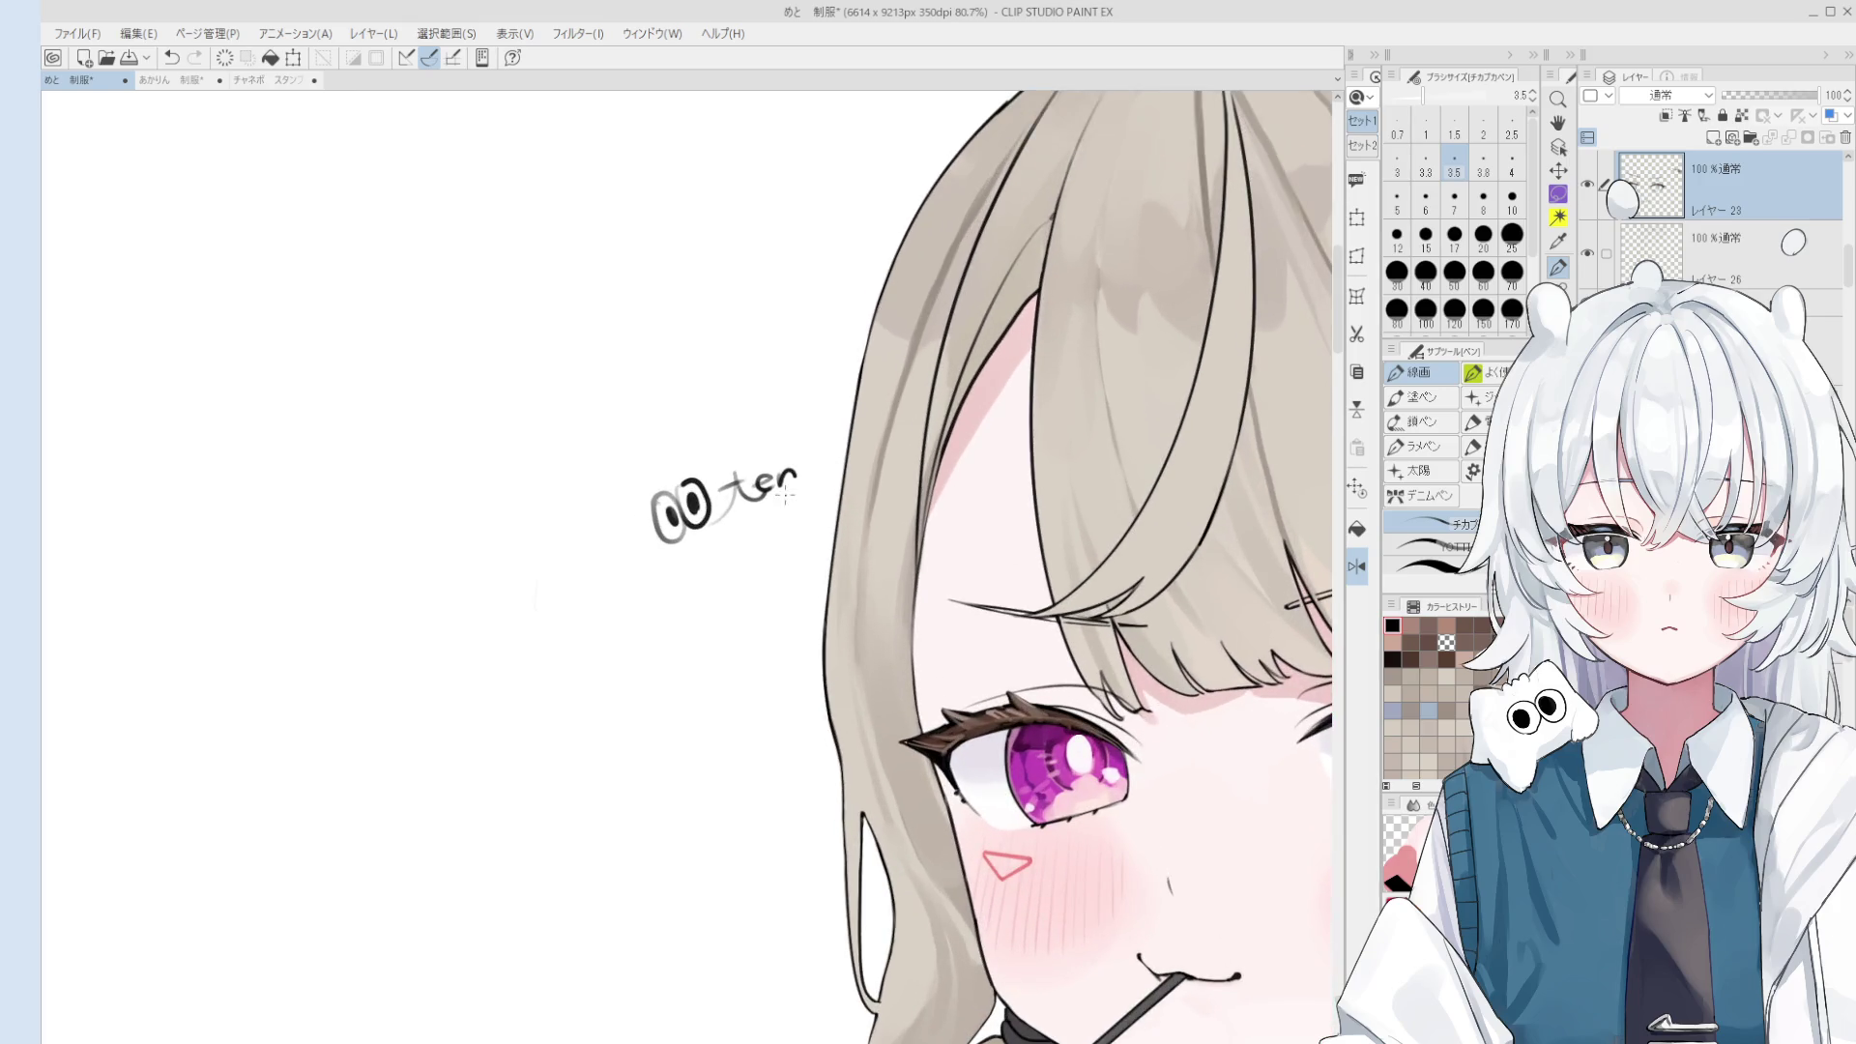
key(e)
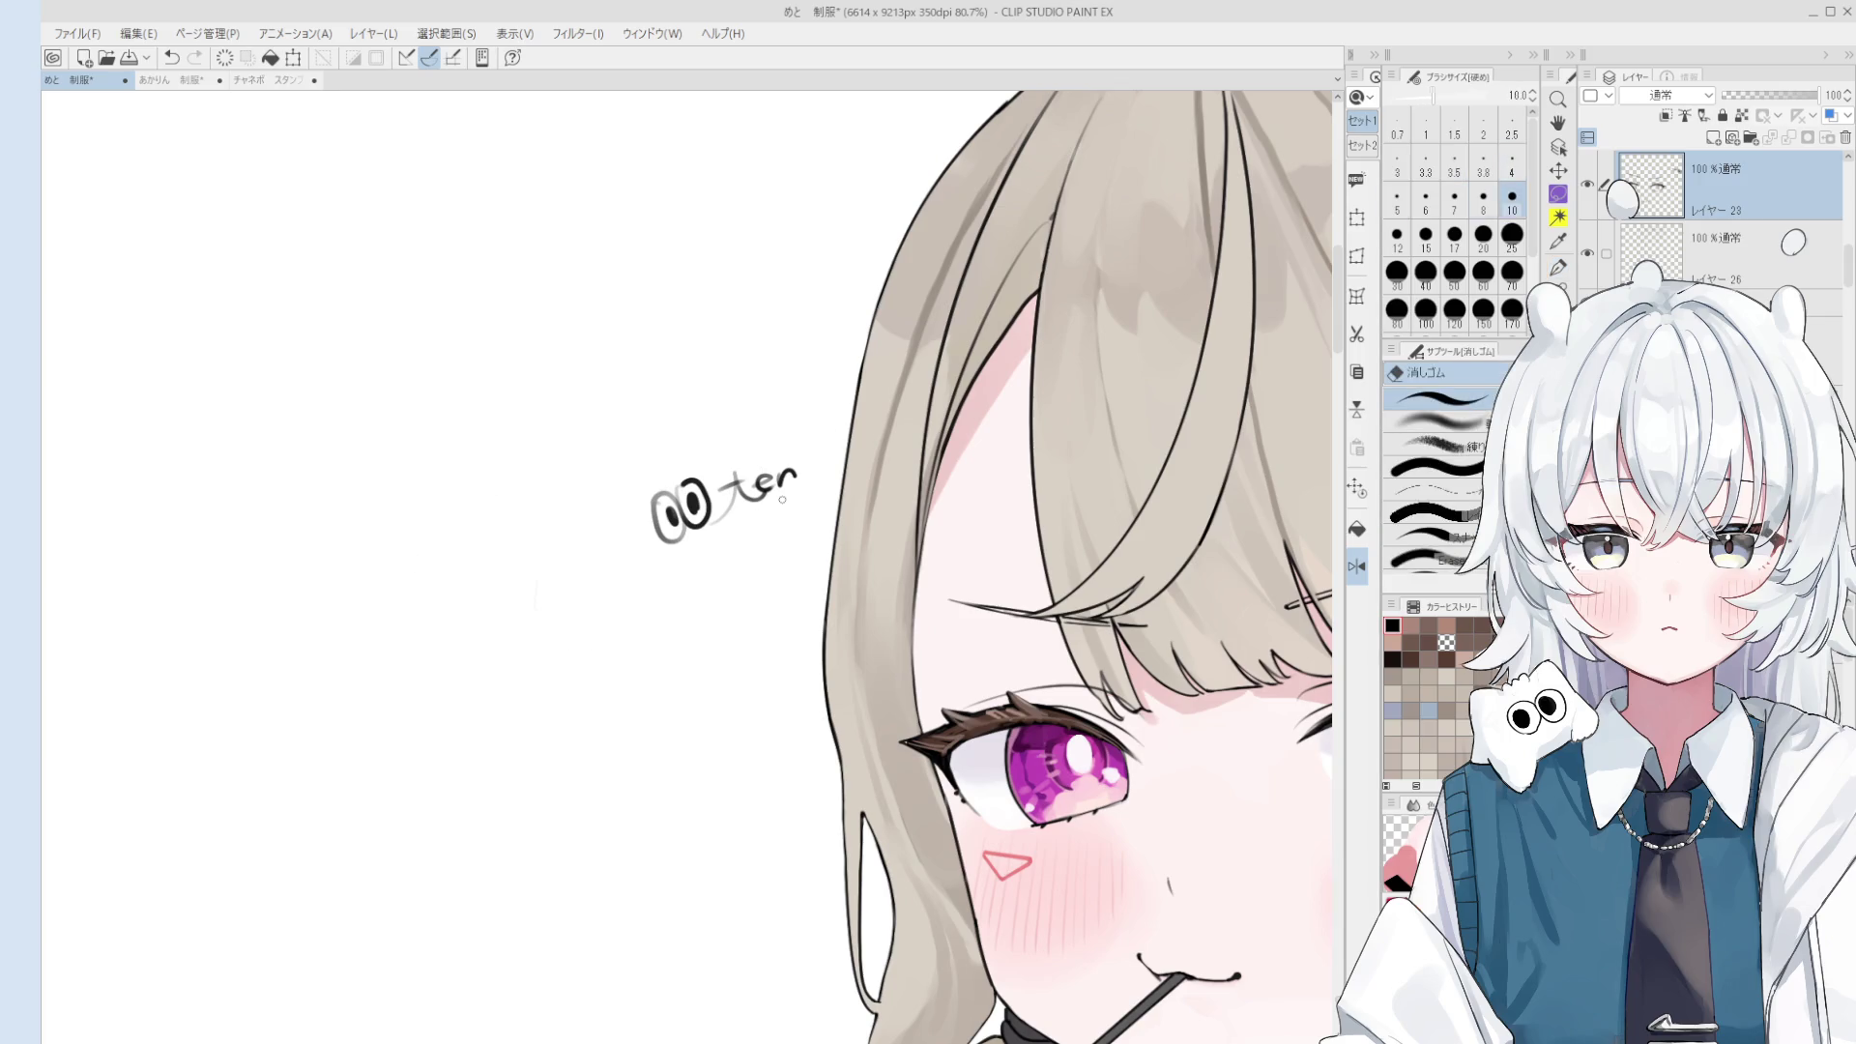
mouse_move(803, 474)
mouse_down()
mouse_move(637, 521)
mouse_move(758, 460)
mouse_up()
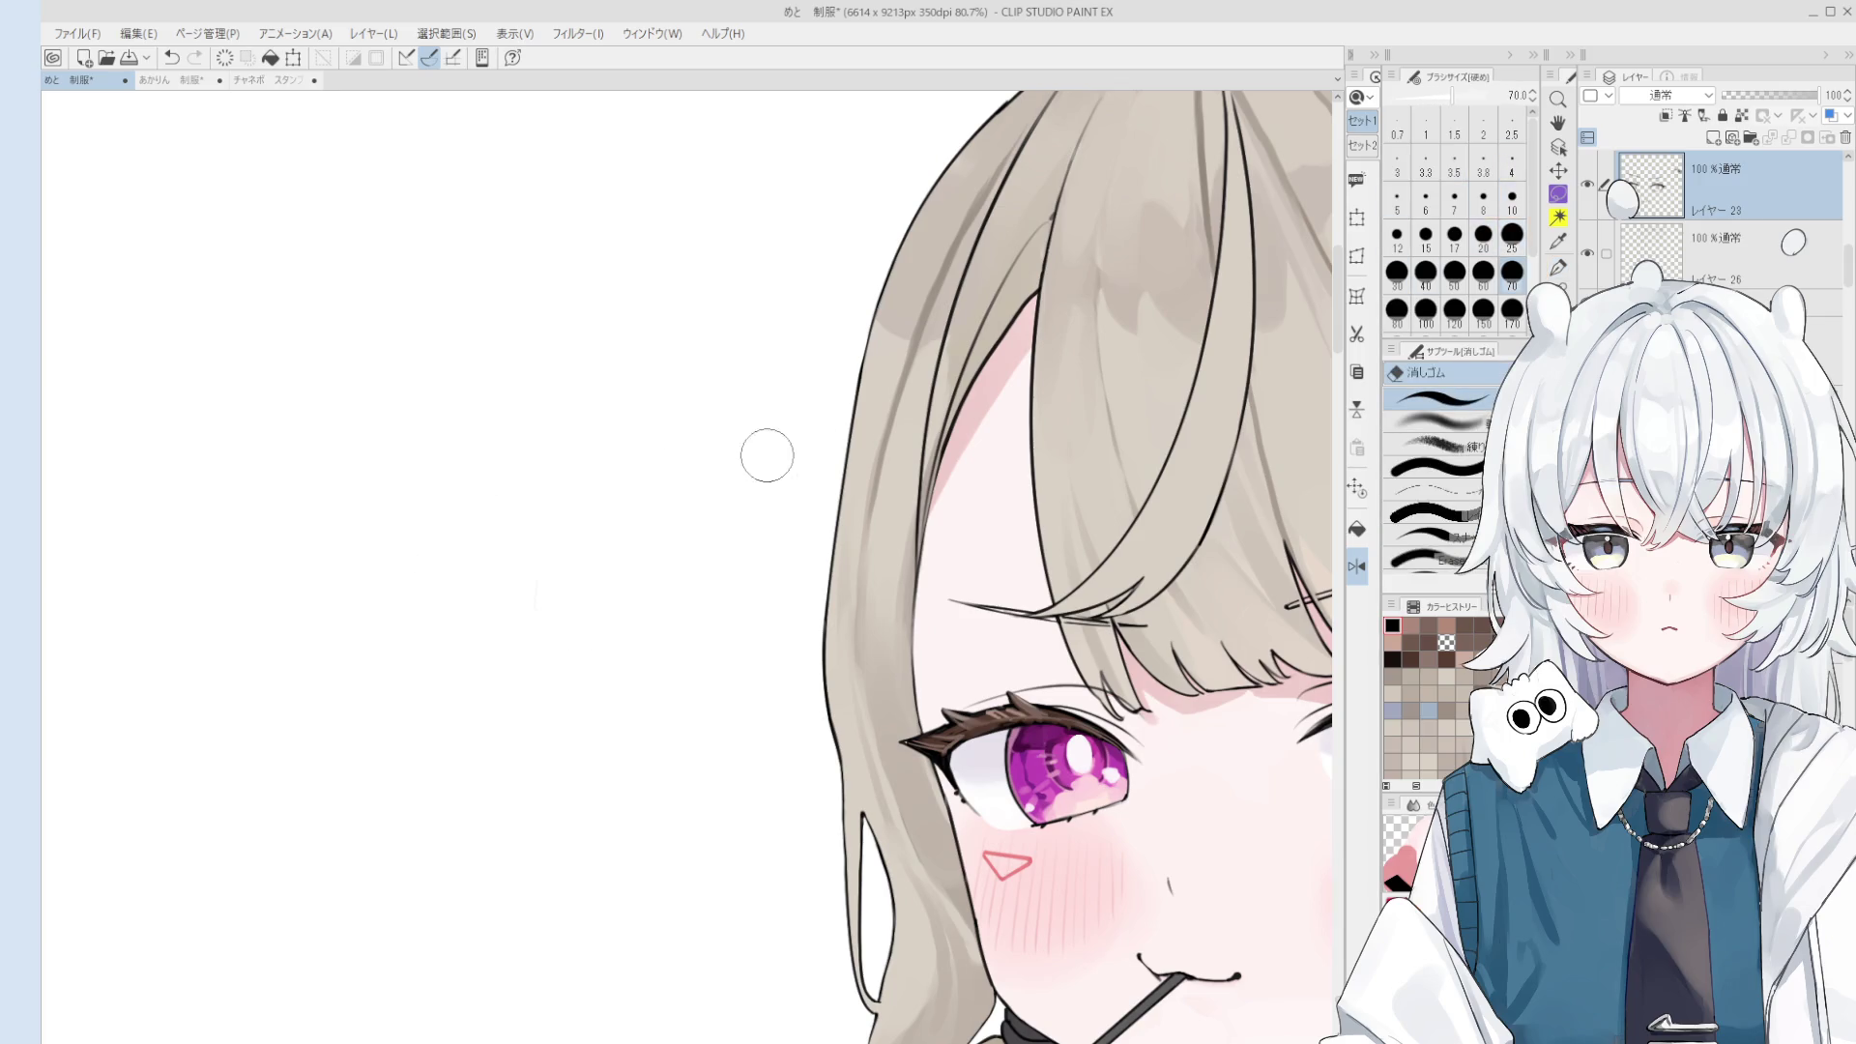
key(h)
scroll(774, 468, down, 2)
drag(957, 542, 696, 481)
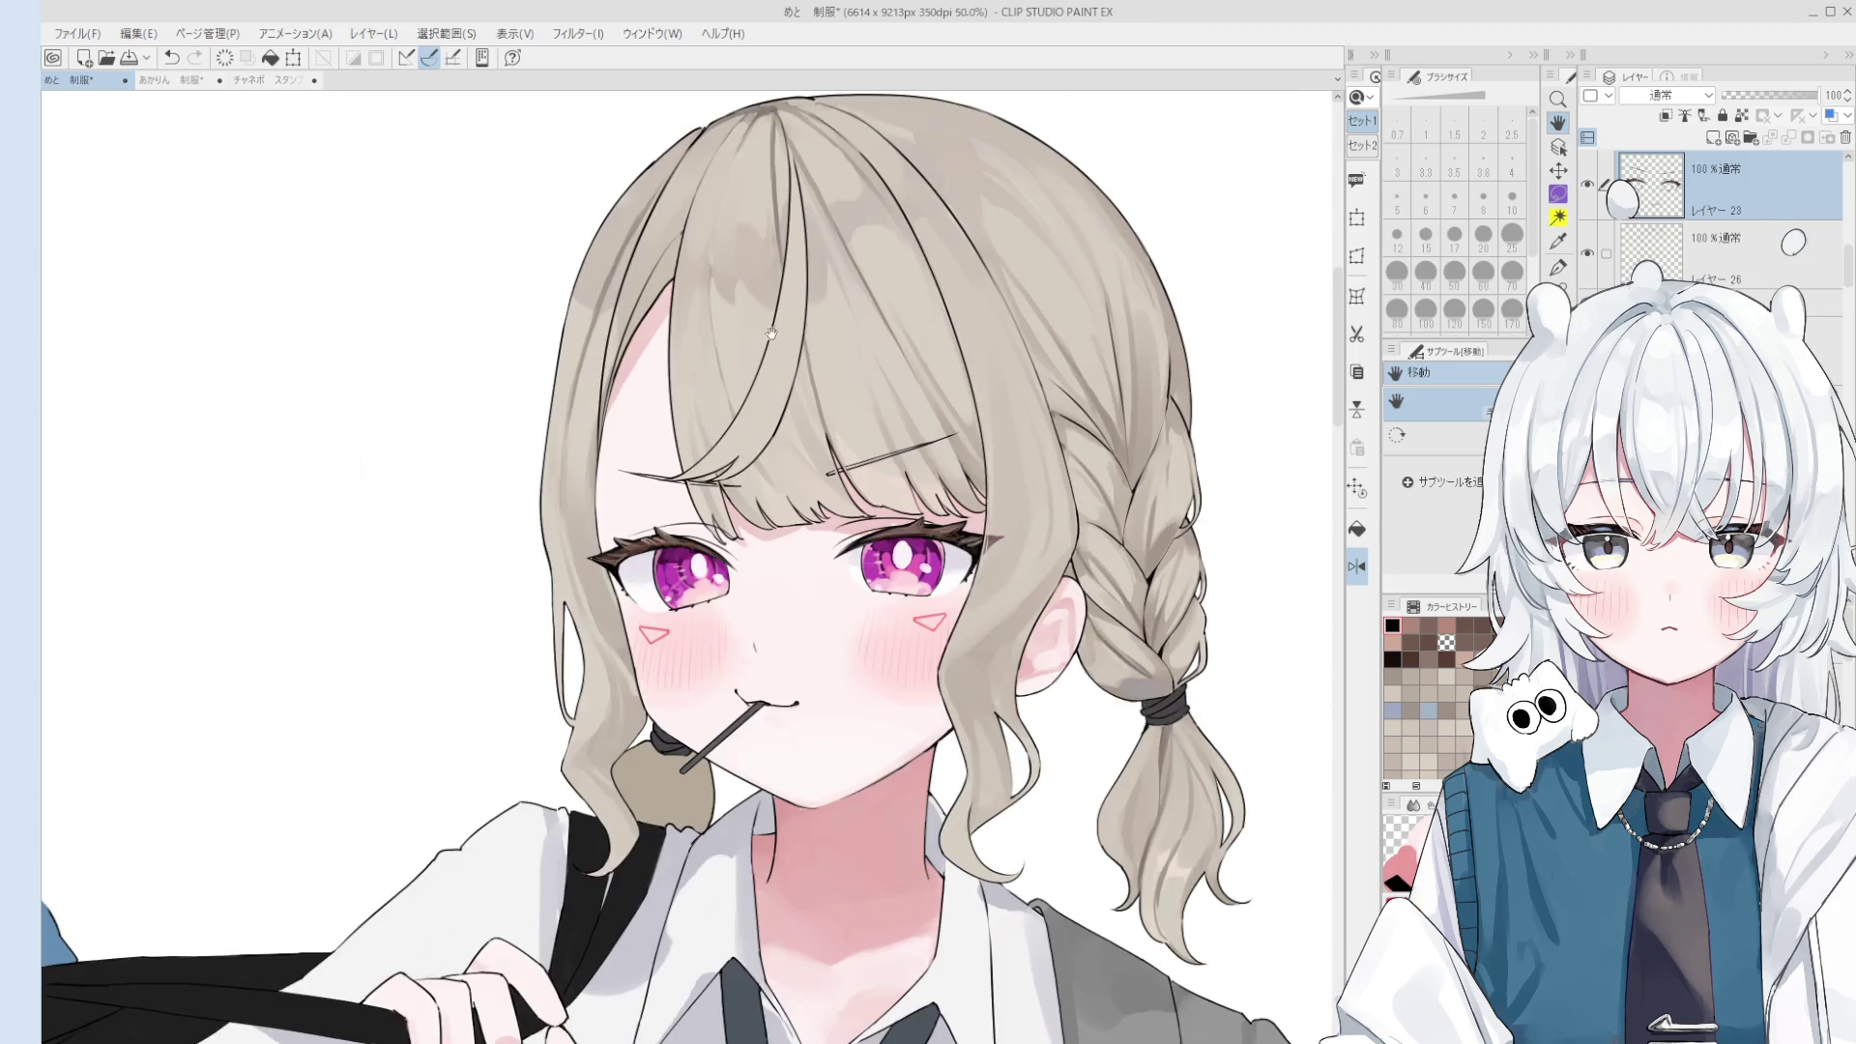
- Lock transparent pixels on layer 23
scroll(669, 338, up, 2)
scroll(672, 309, up, 1)
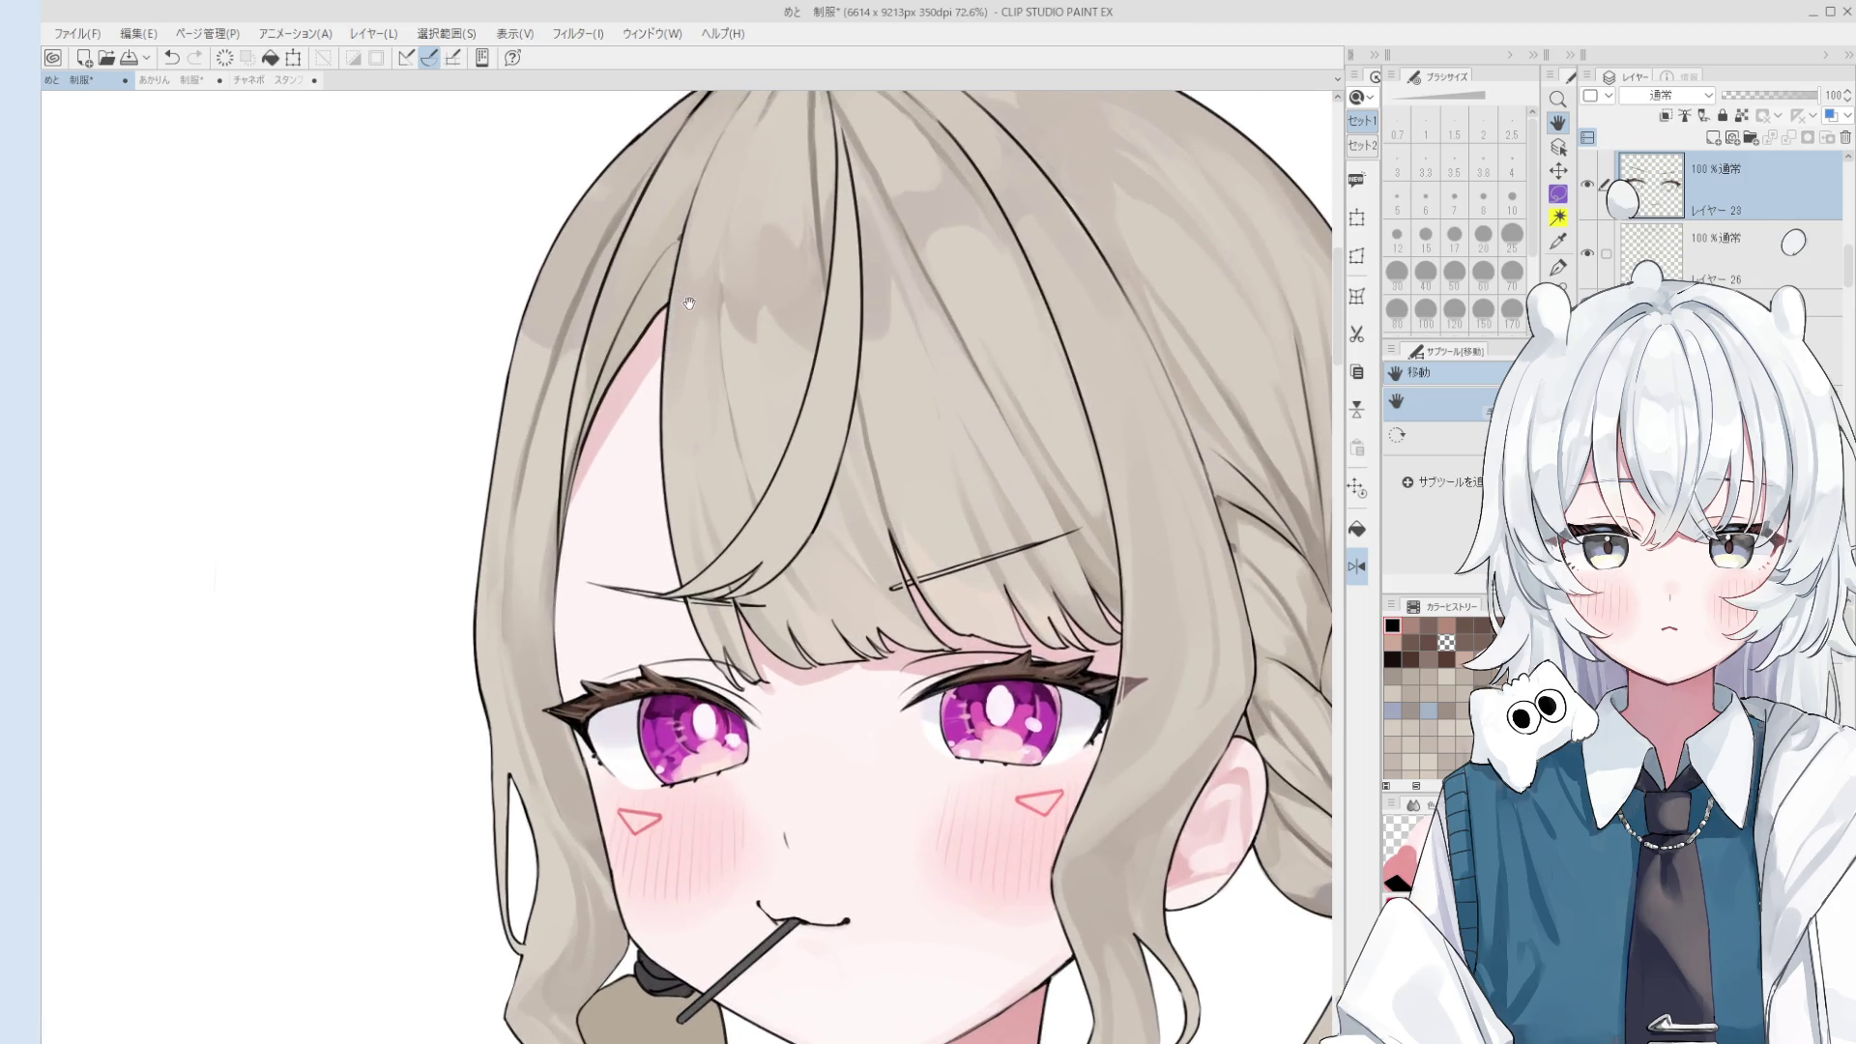
key(p)
scroll(677, 261, up, 1)
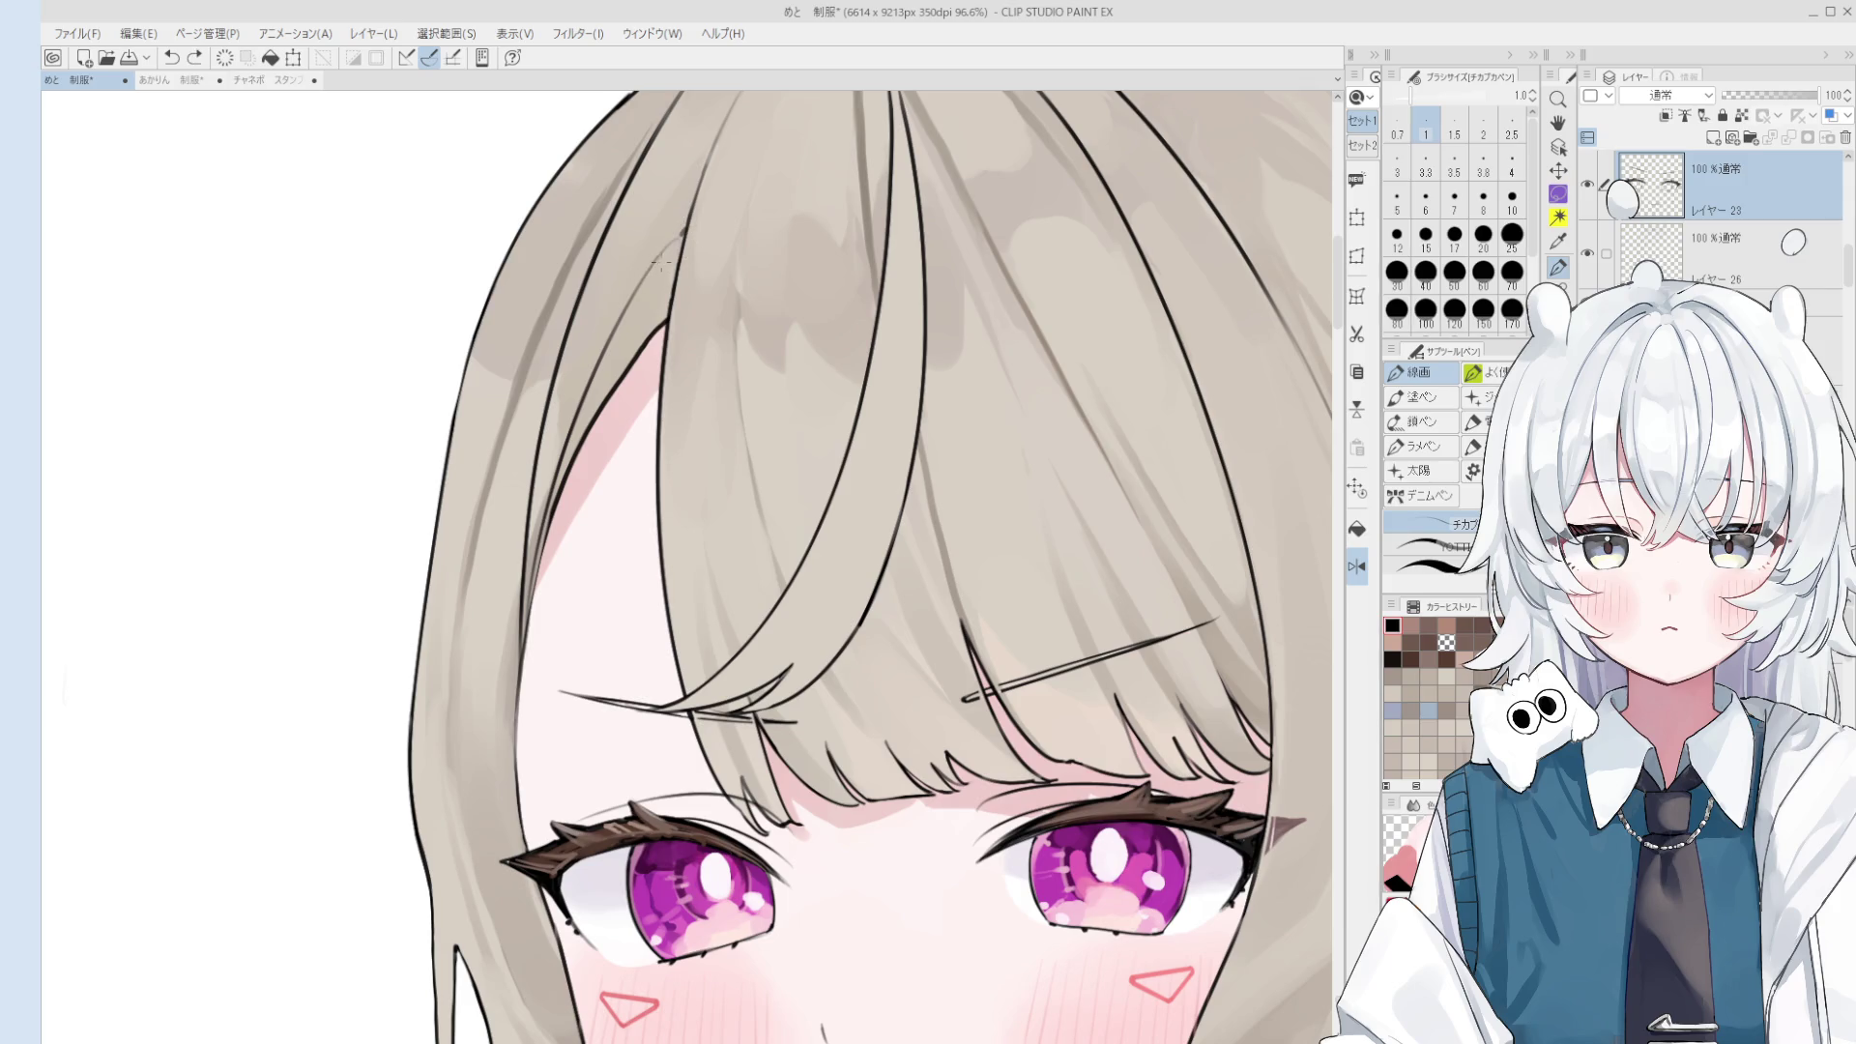
scroll(677, 232, down, 2)
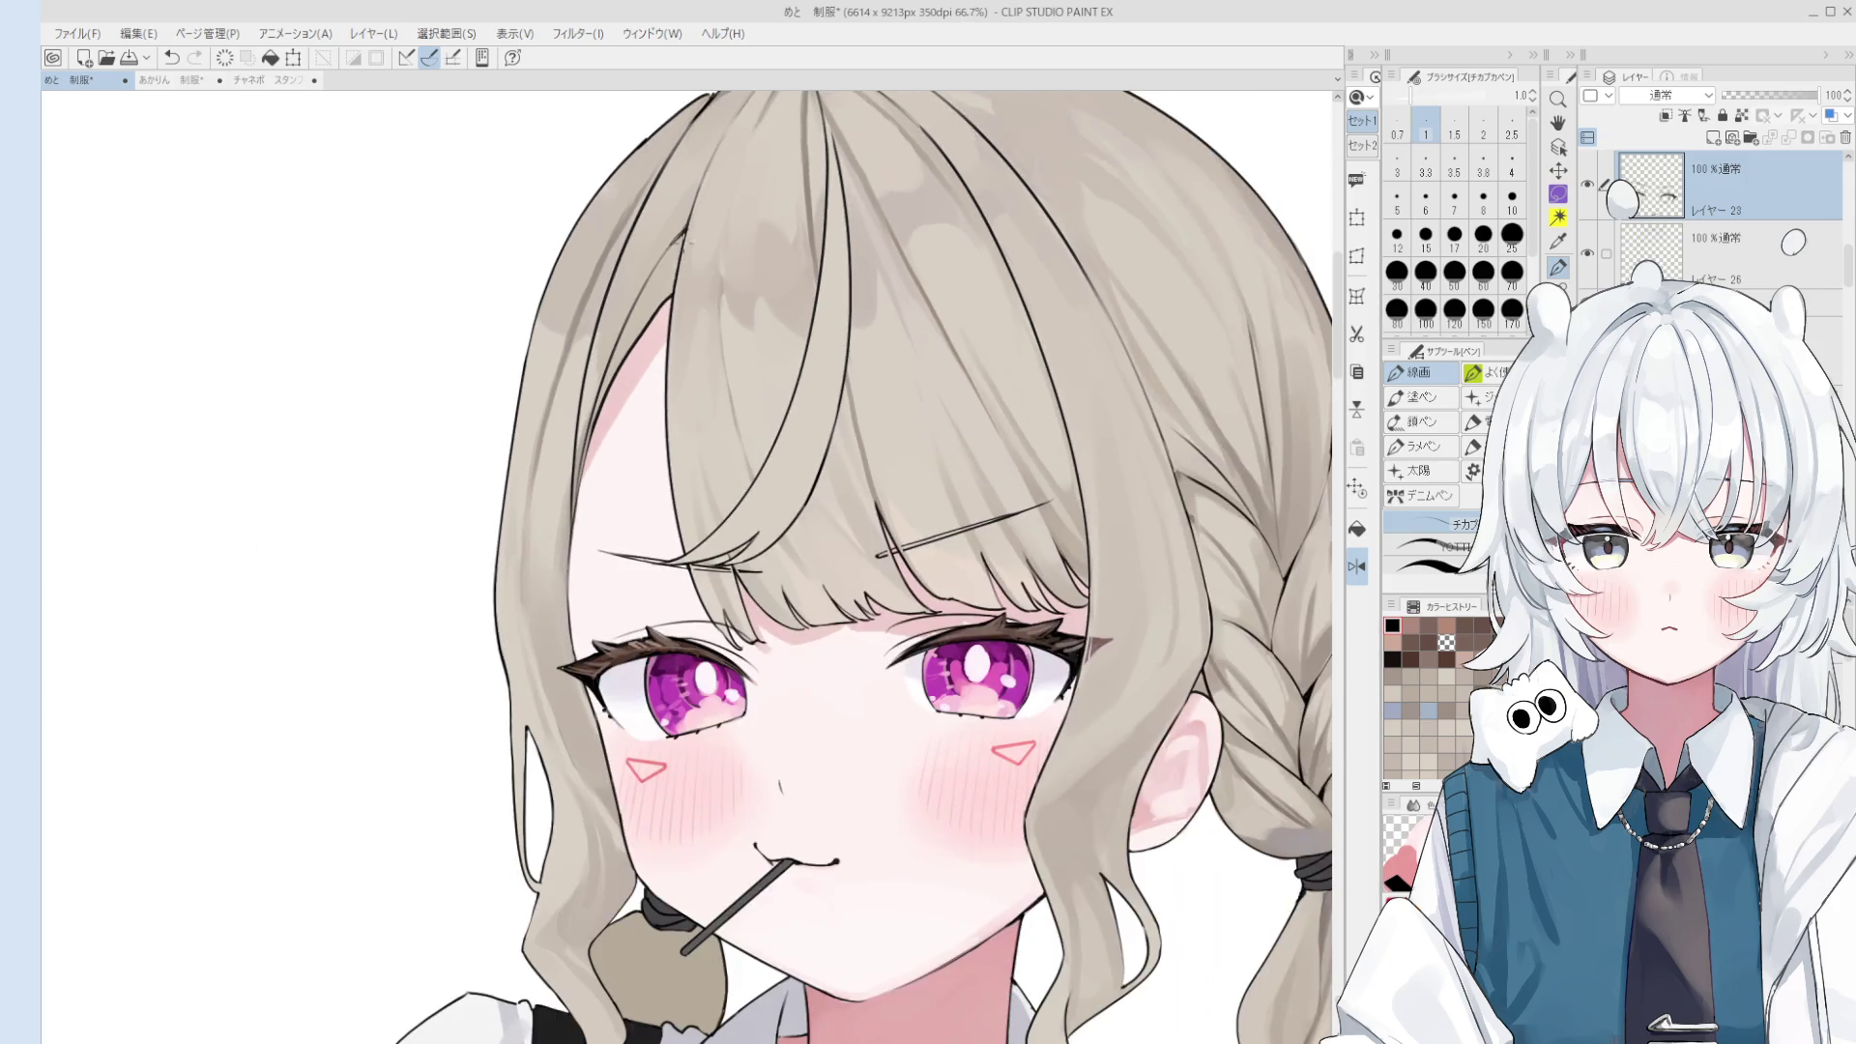
scroll(935, 562, down, 1)
key(/)
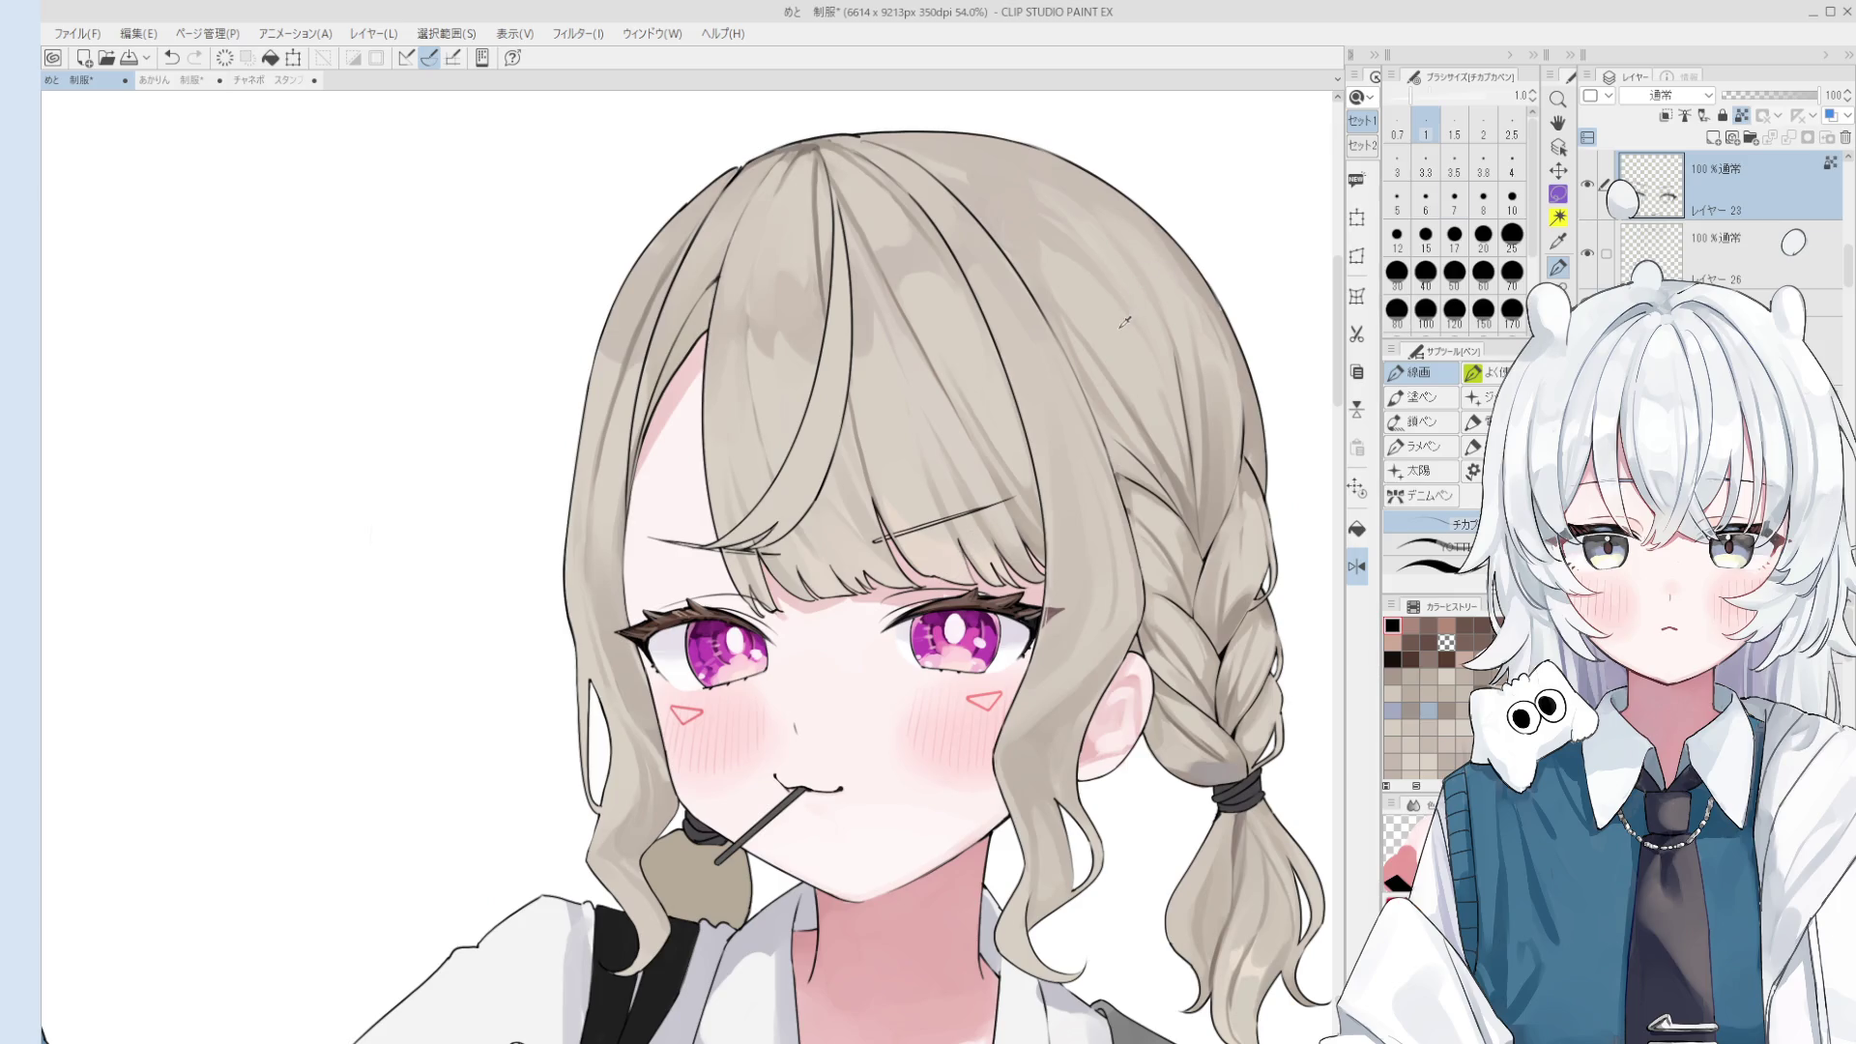
- Paint over the hairpin line in light grey with a size-60 brush, then shift the view
key(b)
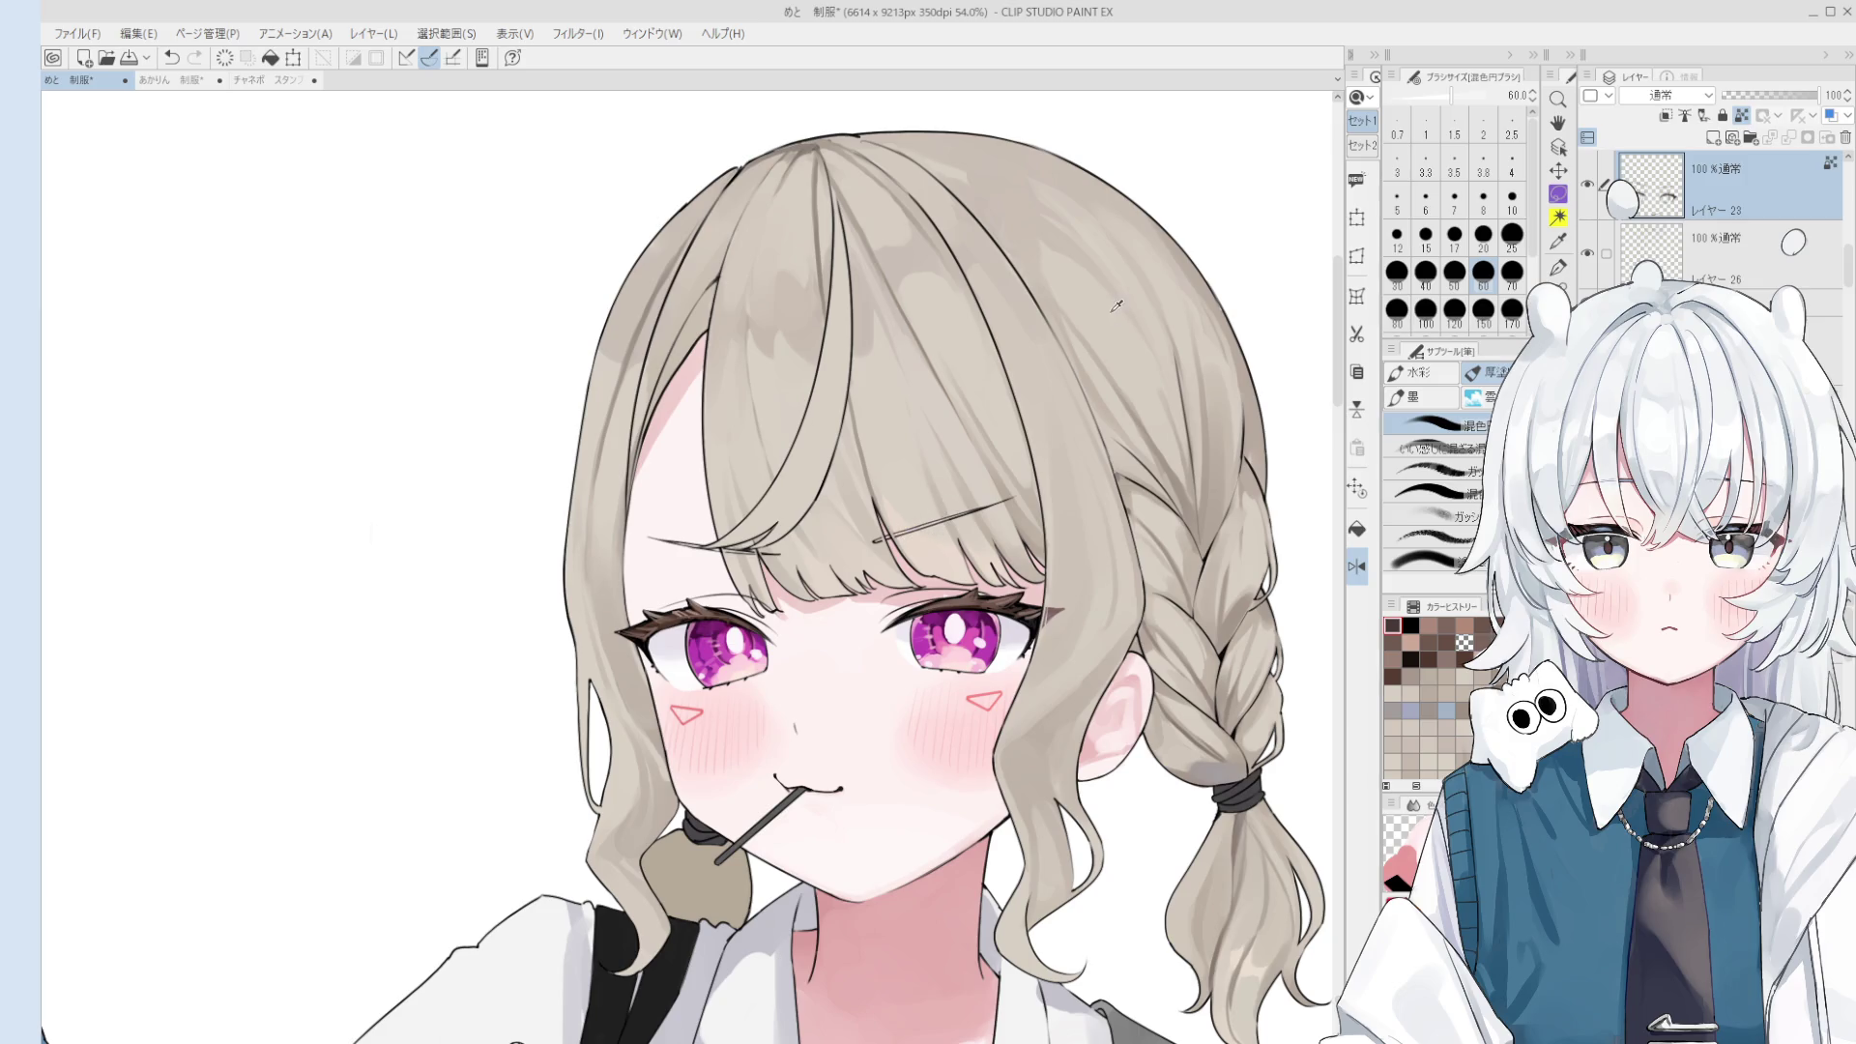
drag(972, 498, 876, 538)
key(bracketleft)
key(bracketleft)
key(h)
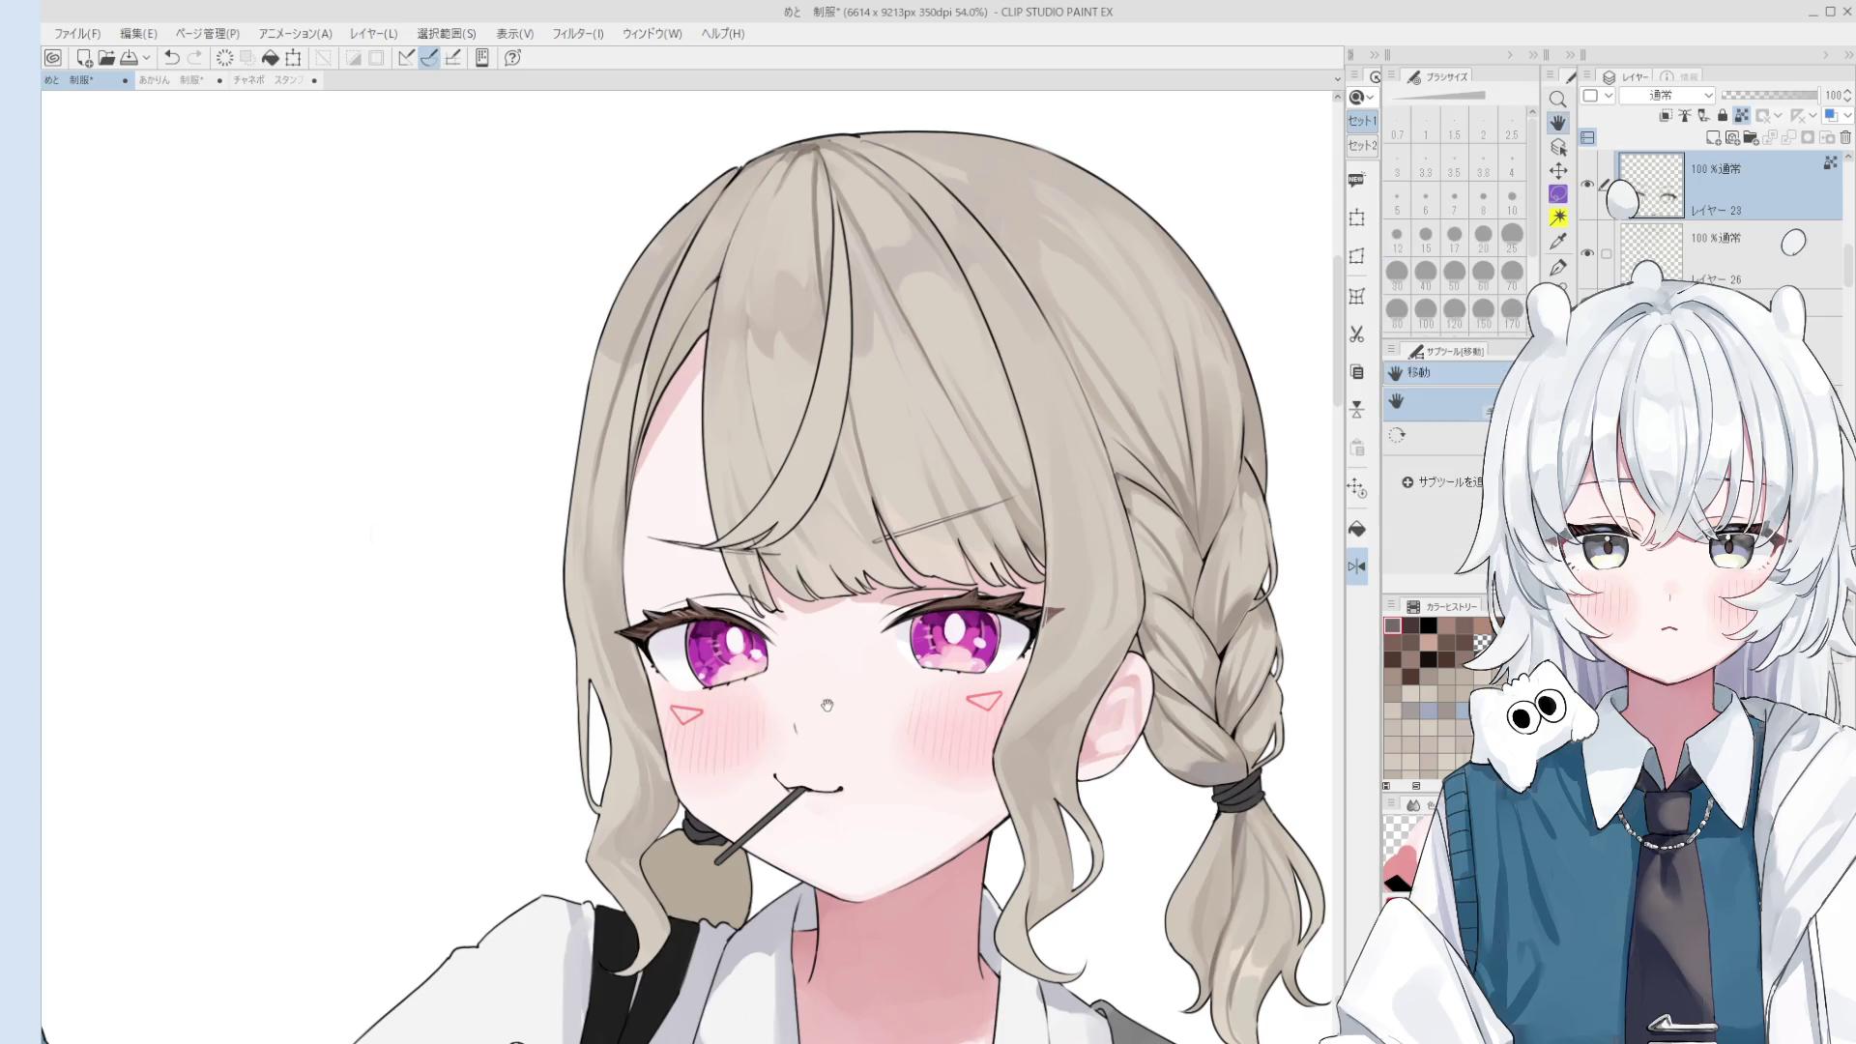
drag(739, 561, 804, 507)
scroll(803, 506, down, 2)
key(o)
scroll(772, 585, up, 5)
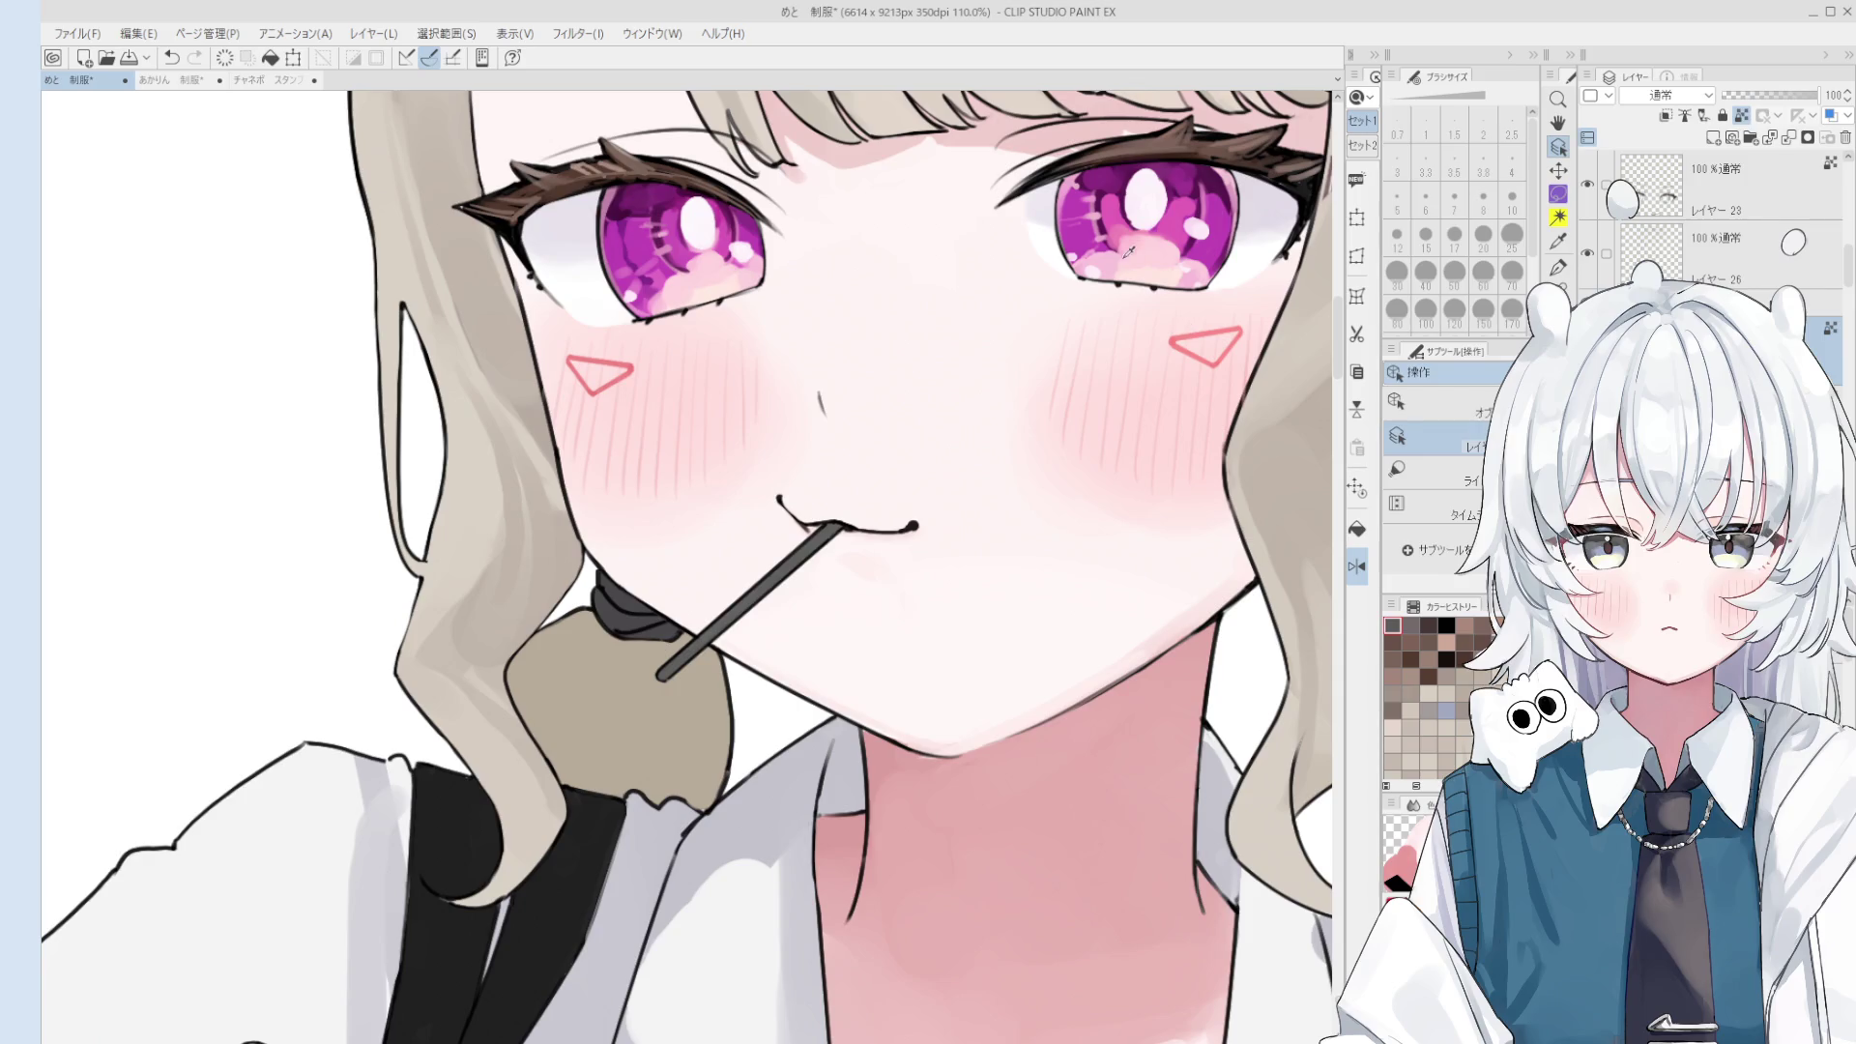
- Switch back to the brush and set its size from 50 down to 20
key(b)
scroll(841, 537, down, 2)
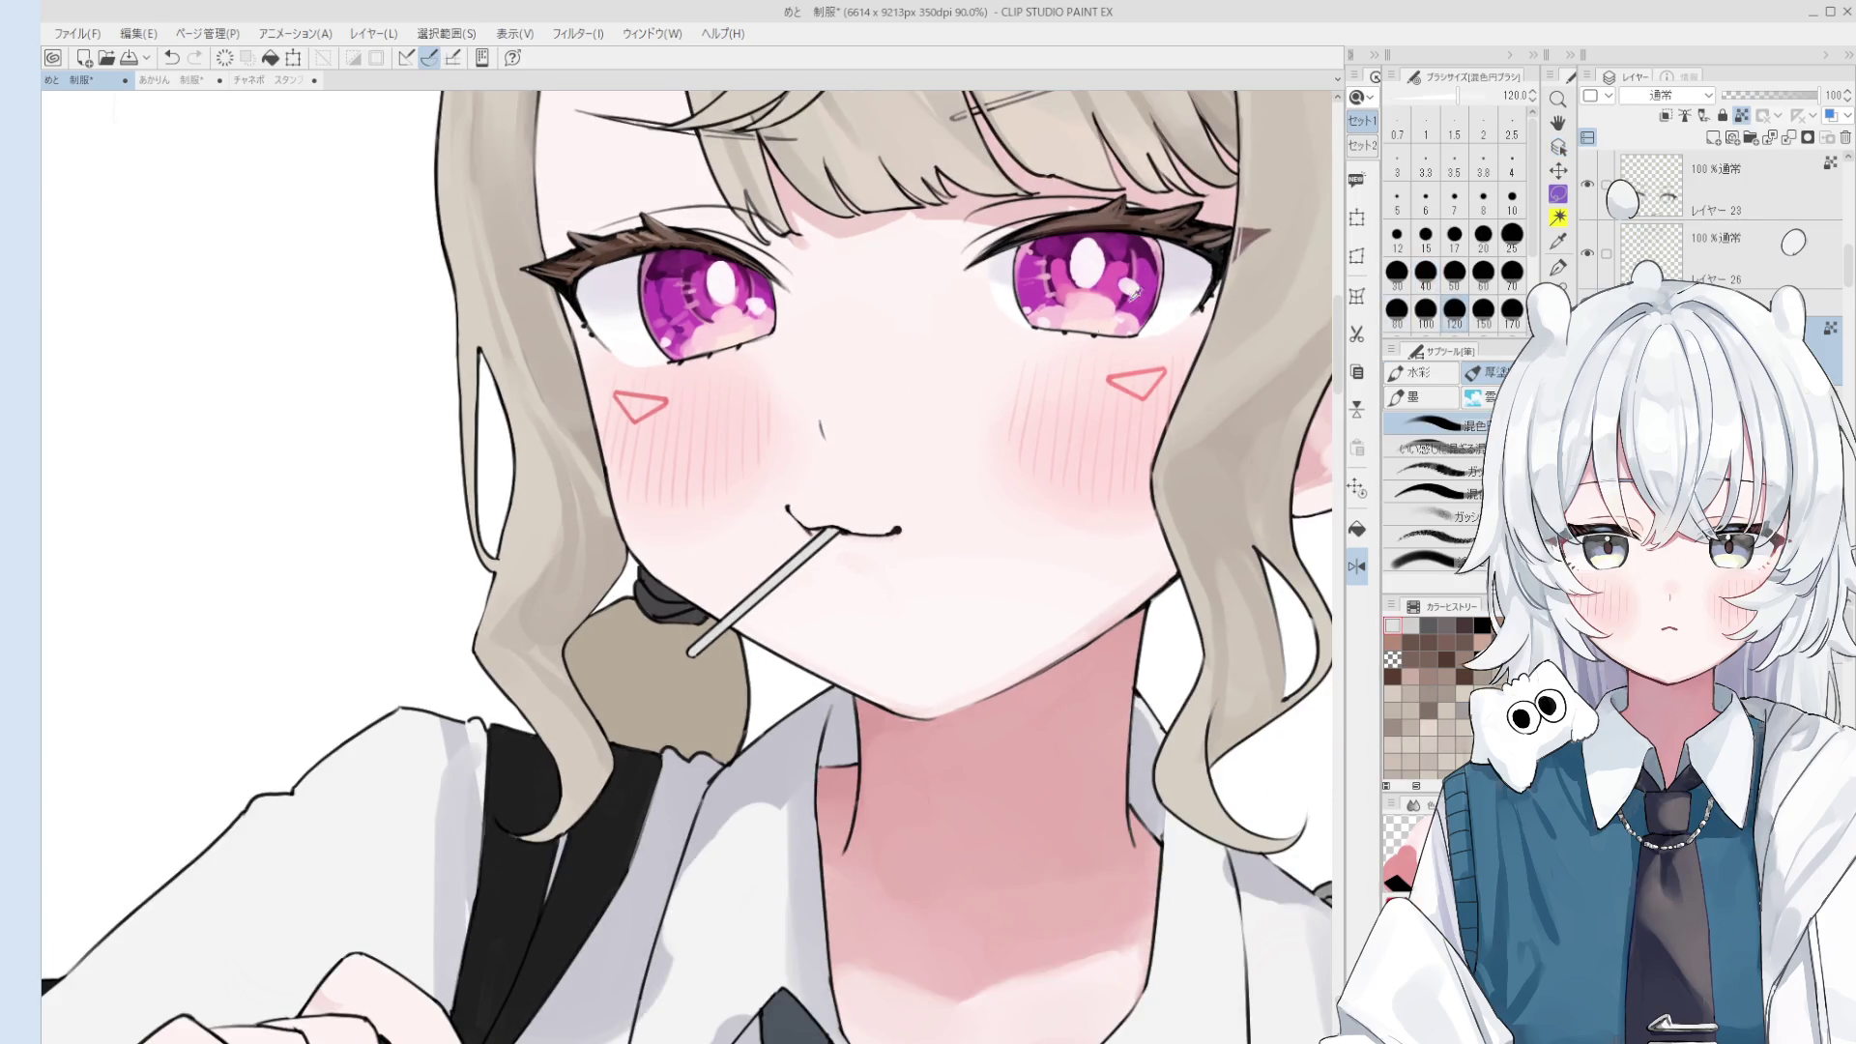
click(1454, 271)
click(1483, 234)
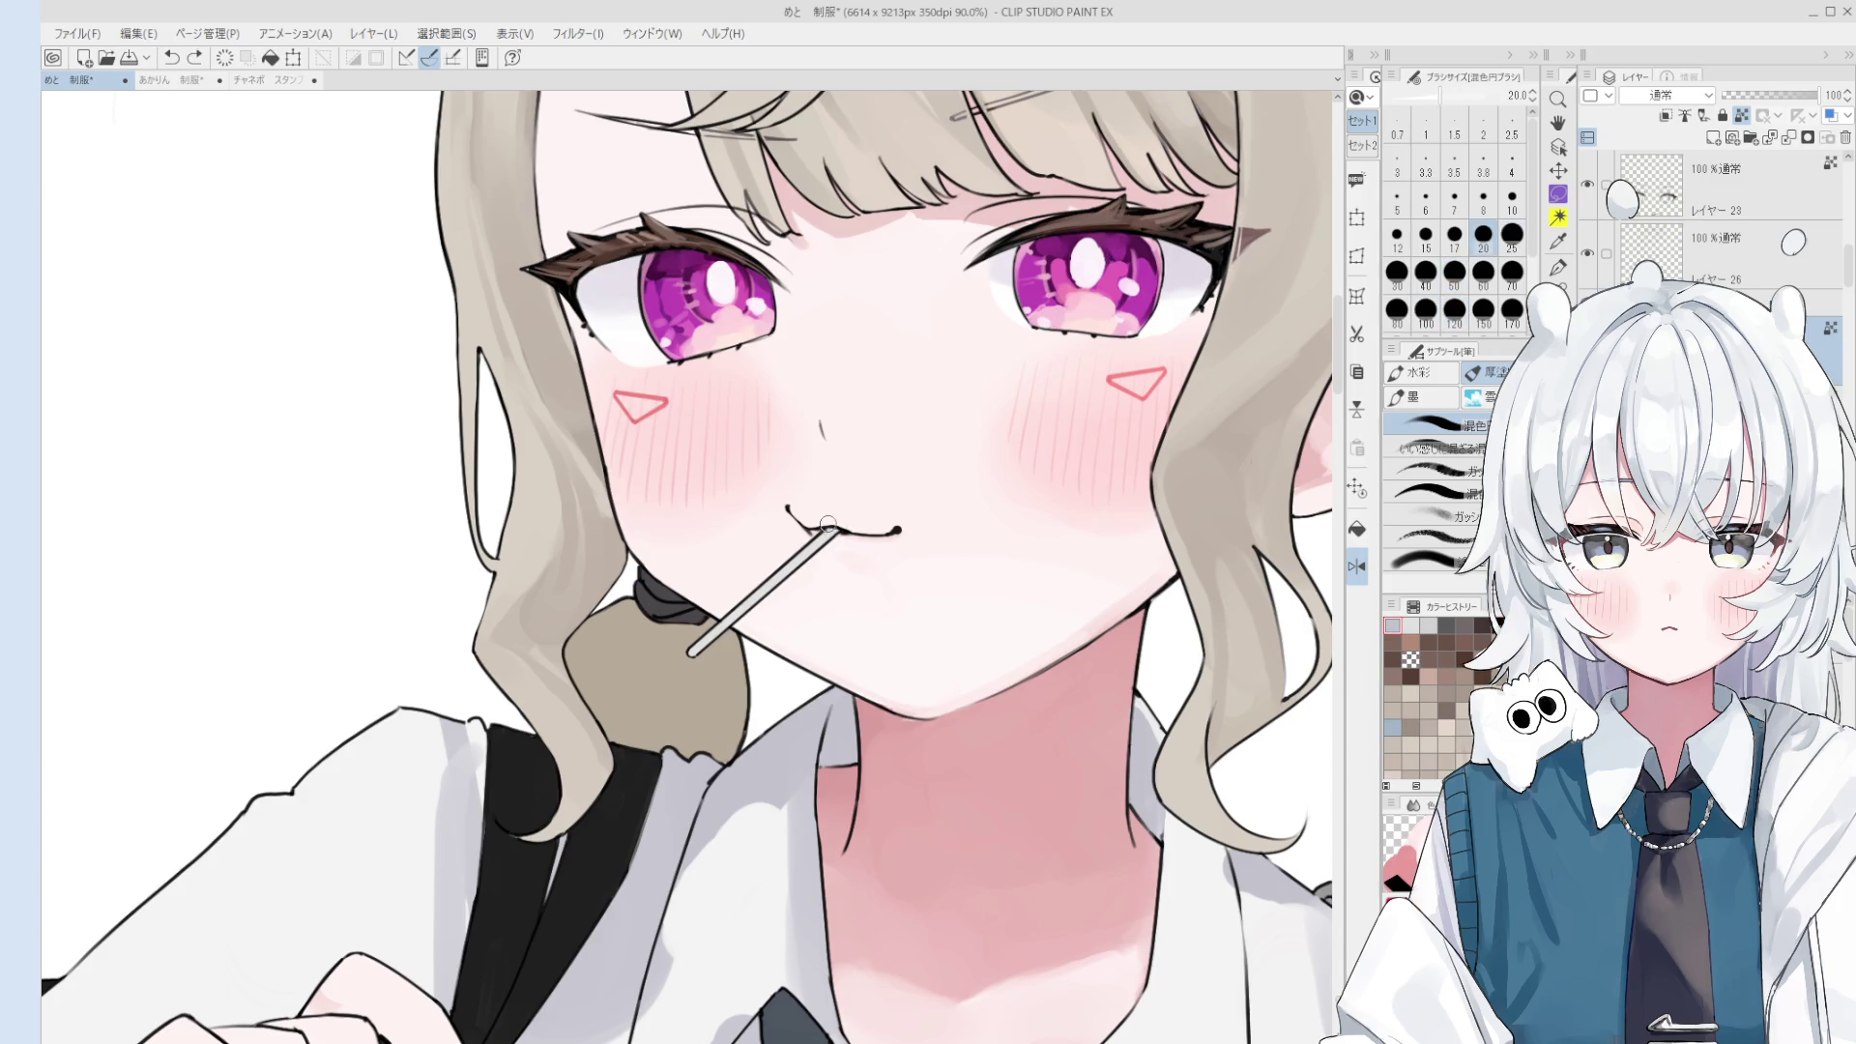
- Zoom out and pan to frame the whole figure, including the uniform and shoulder bag
scroll(875, 629, down, 2)
scroll(875, 636, down, 1)
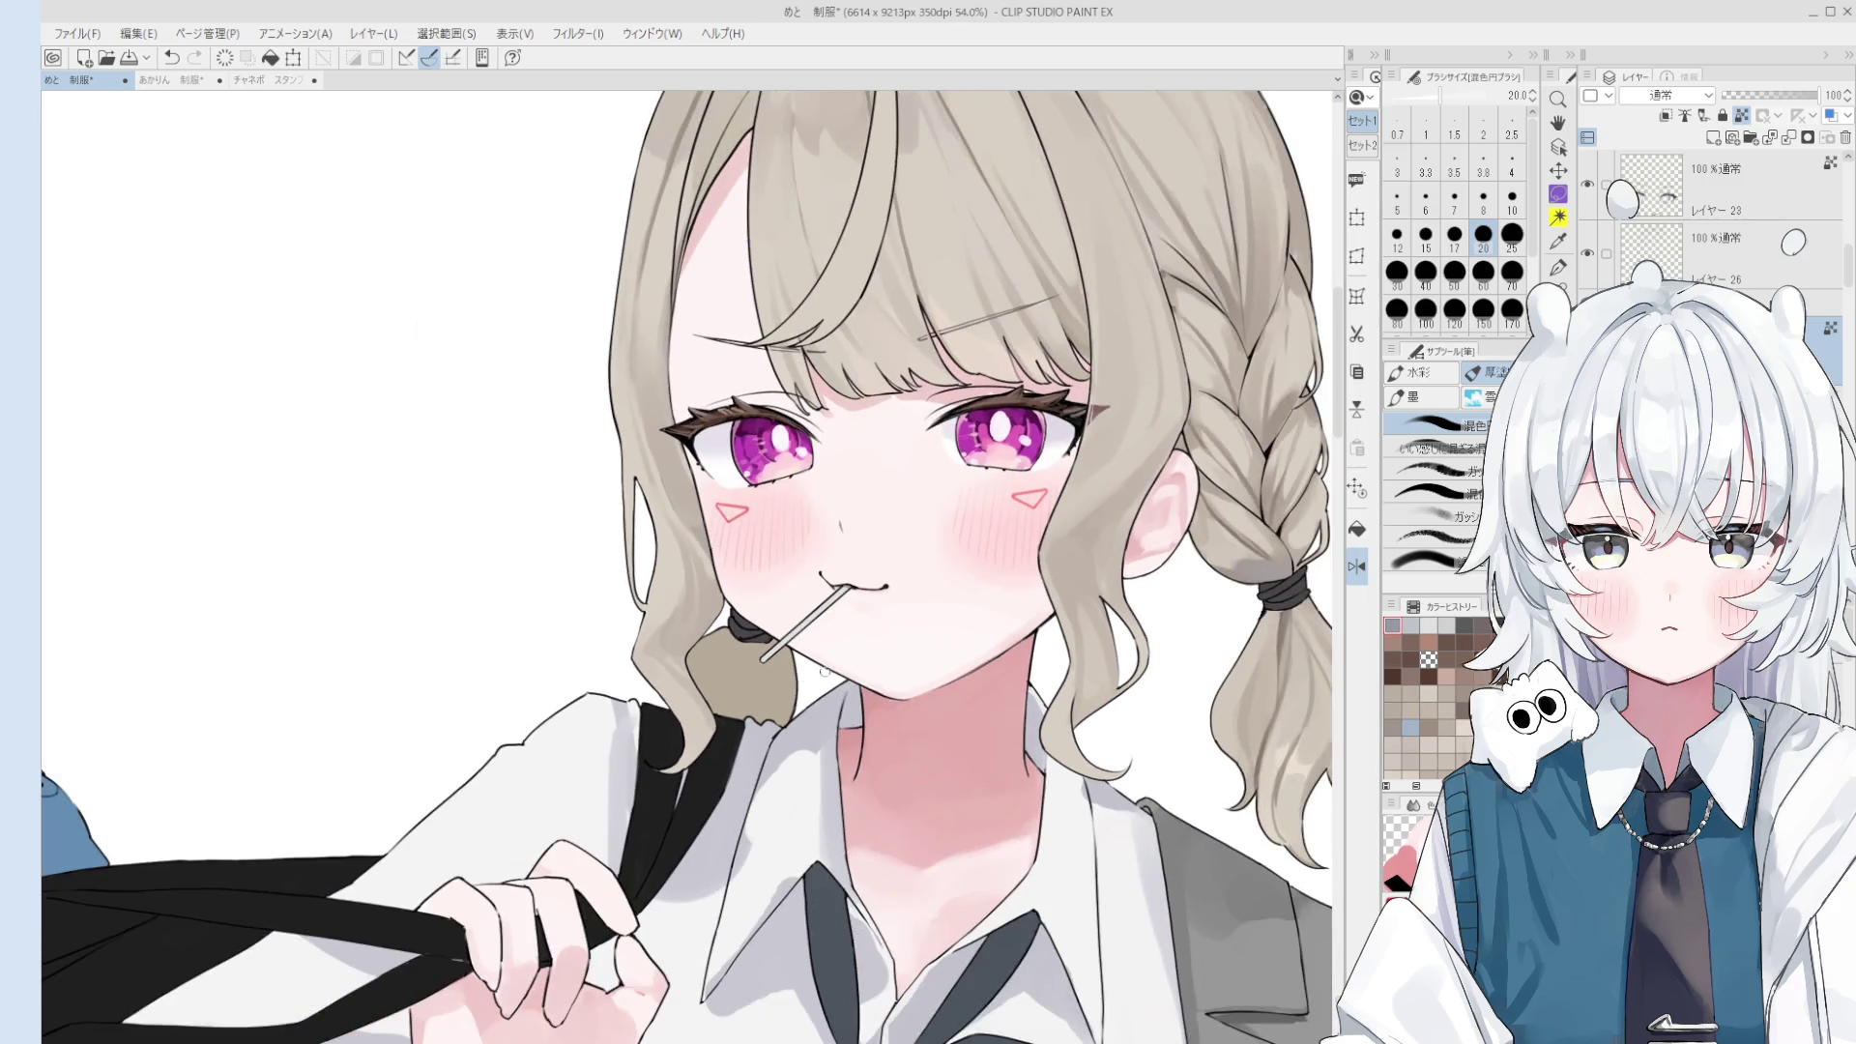
key(ctrl+z)
key(ctrl+y)
scroll(914, 682, down, 1)
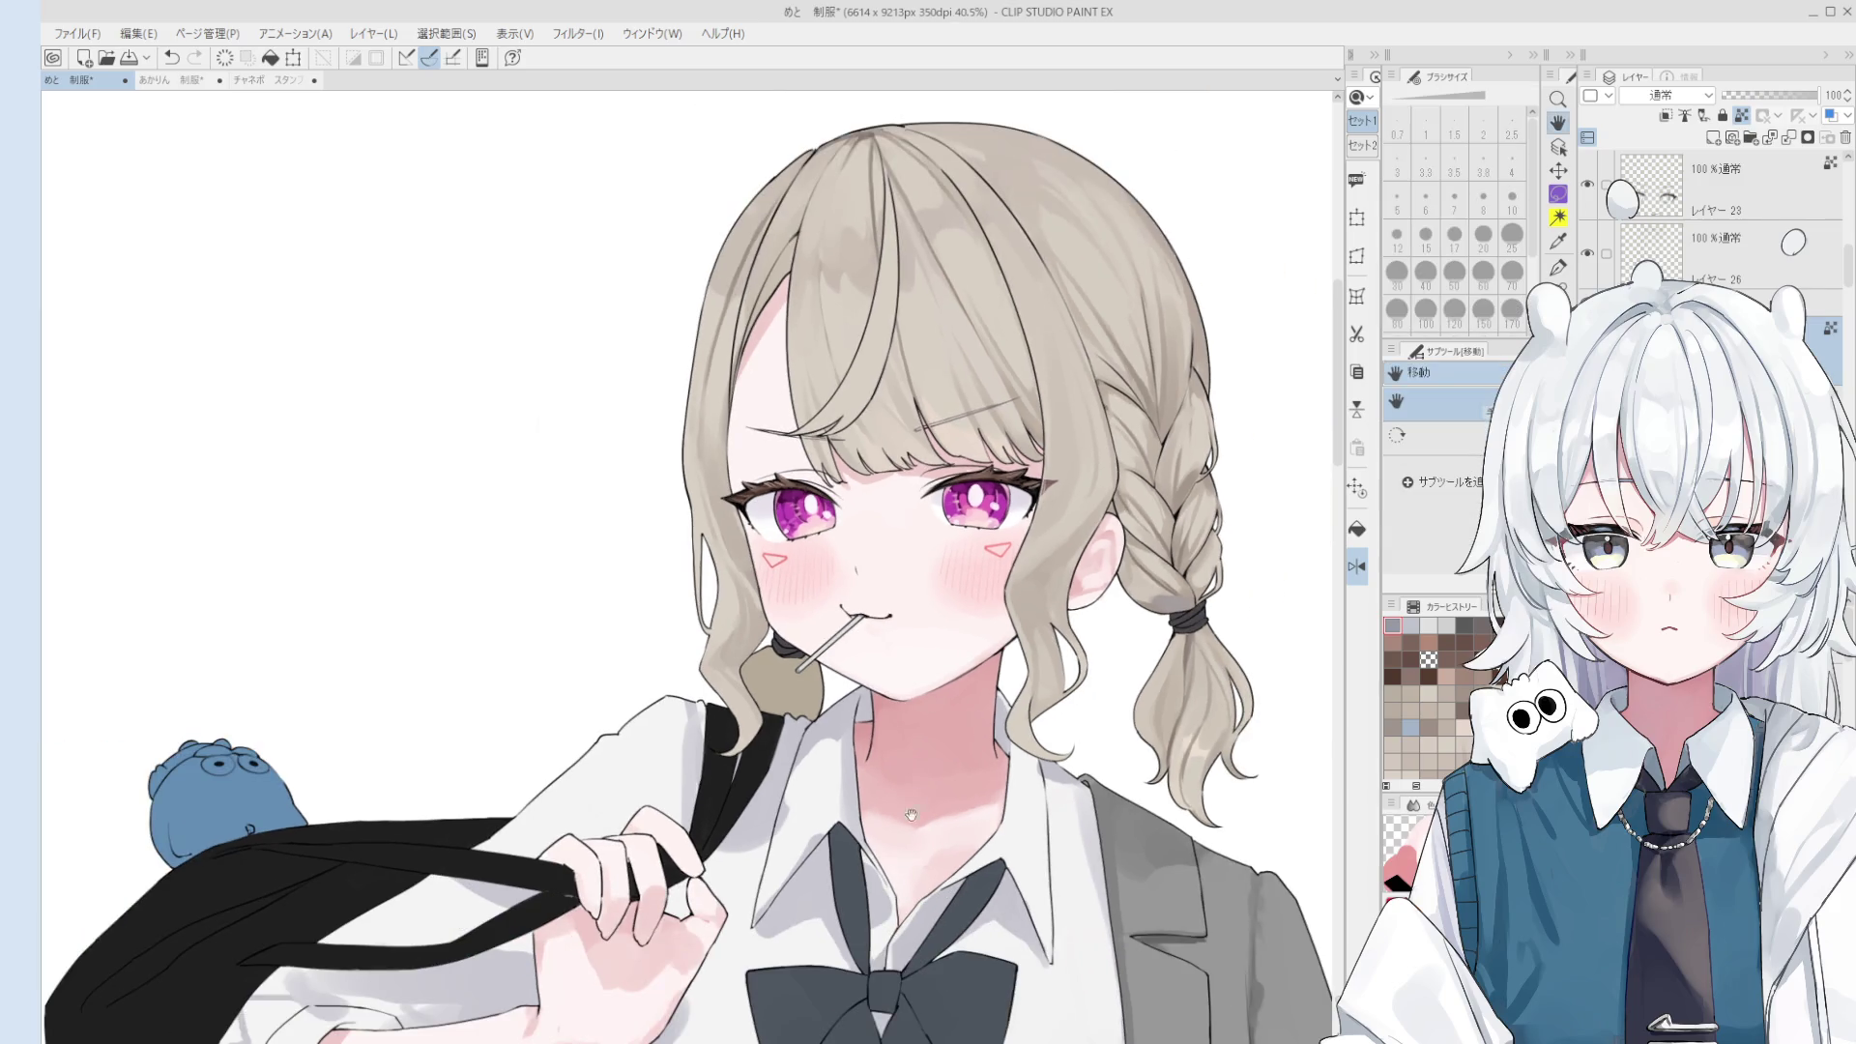
scroll(906, 793, down, 1)
mouse_move(906, 794)
mouse_down()
mouse_move(932, 522)
mouse_move(768, 666)
mouse_up()
- Eyedrop a dark hair tone and compare a dark stroke on the bangs with undo and redo
key(o)
click(713, 254)
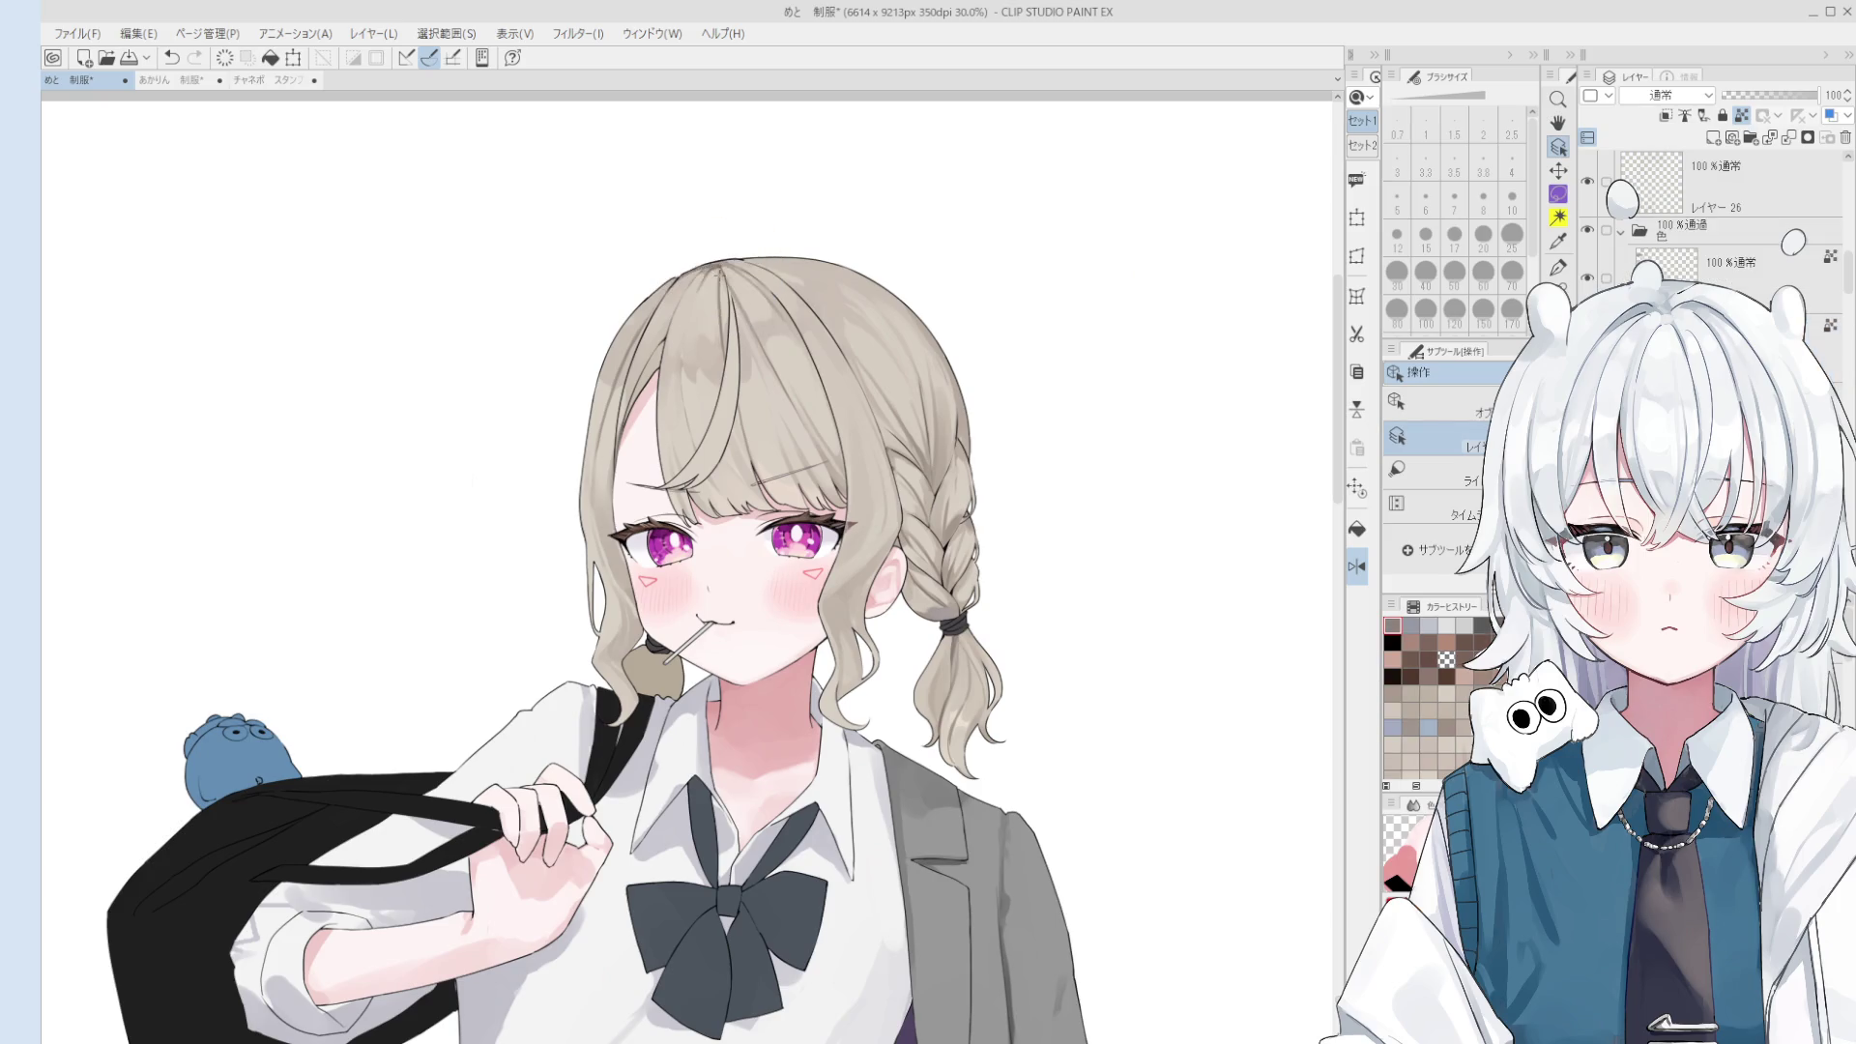
key(b)
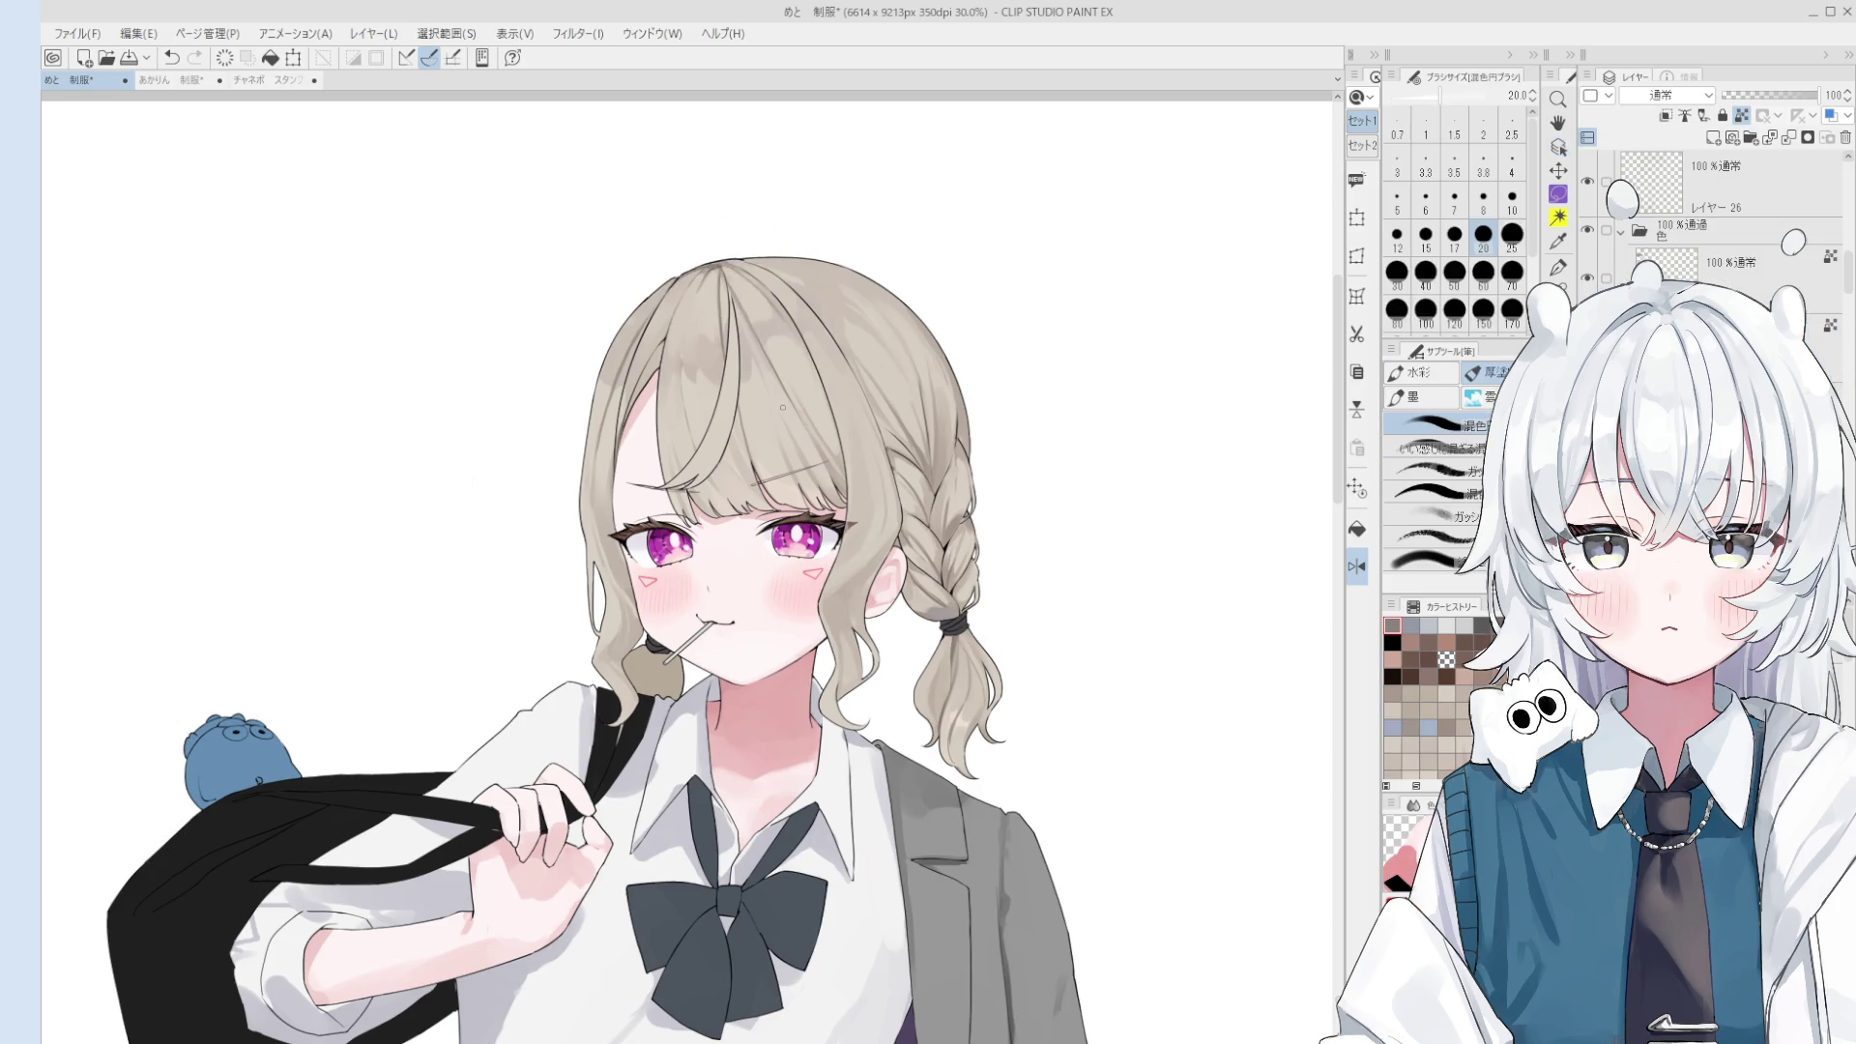
click(753, 347)
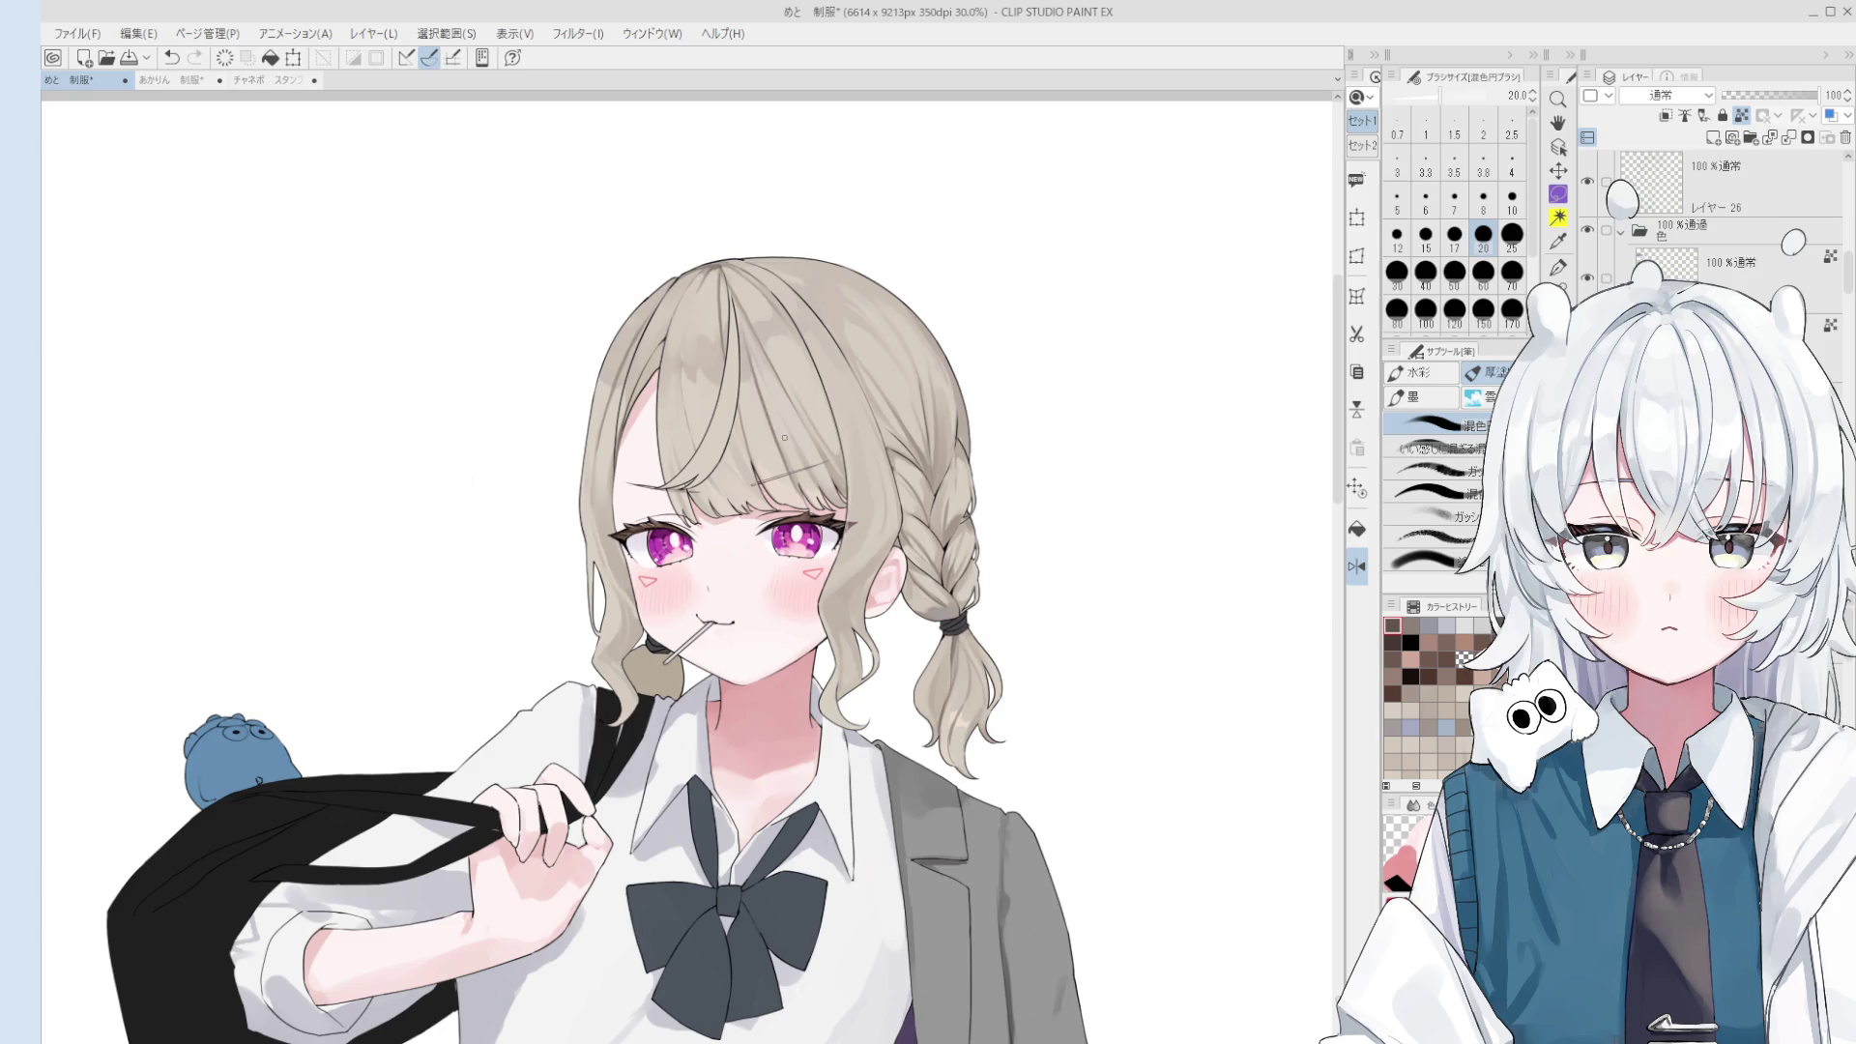
key(ctrl+z)
key(ctrl+y)
key(ctrl+z)
key(ctrl+y)
key(ctrl+z)
key(ctrl+y)
- Pick a light hair colour and resize the brush from 30 up to 100
click(766, 426)
key(bracketright)
key(bracketright)
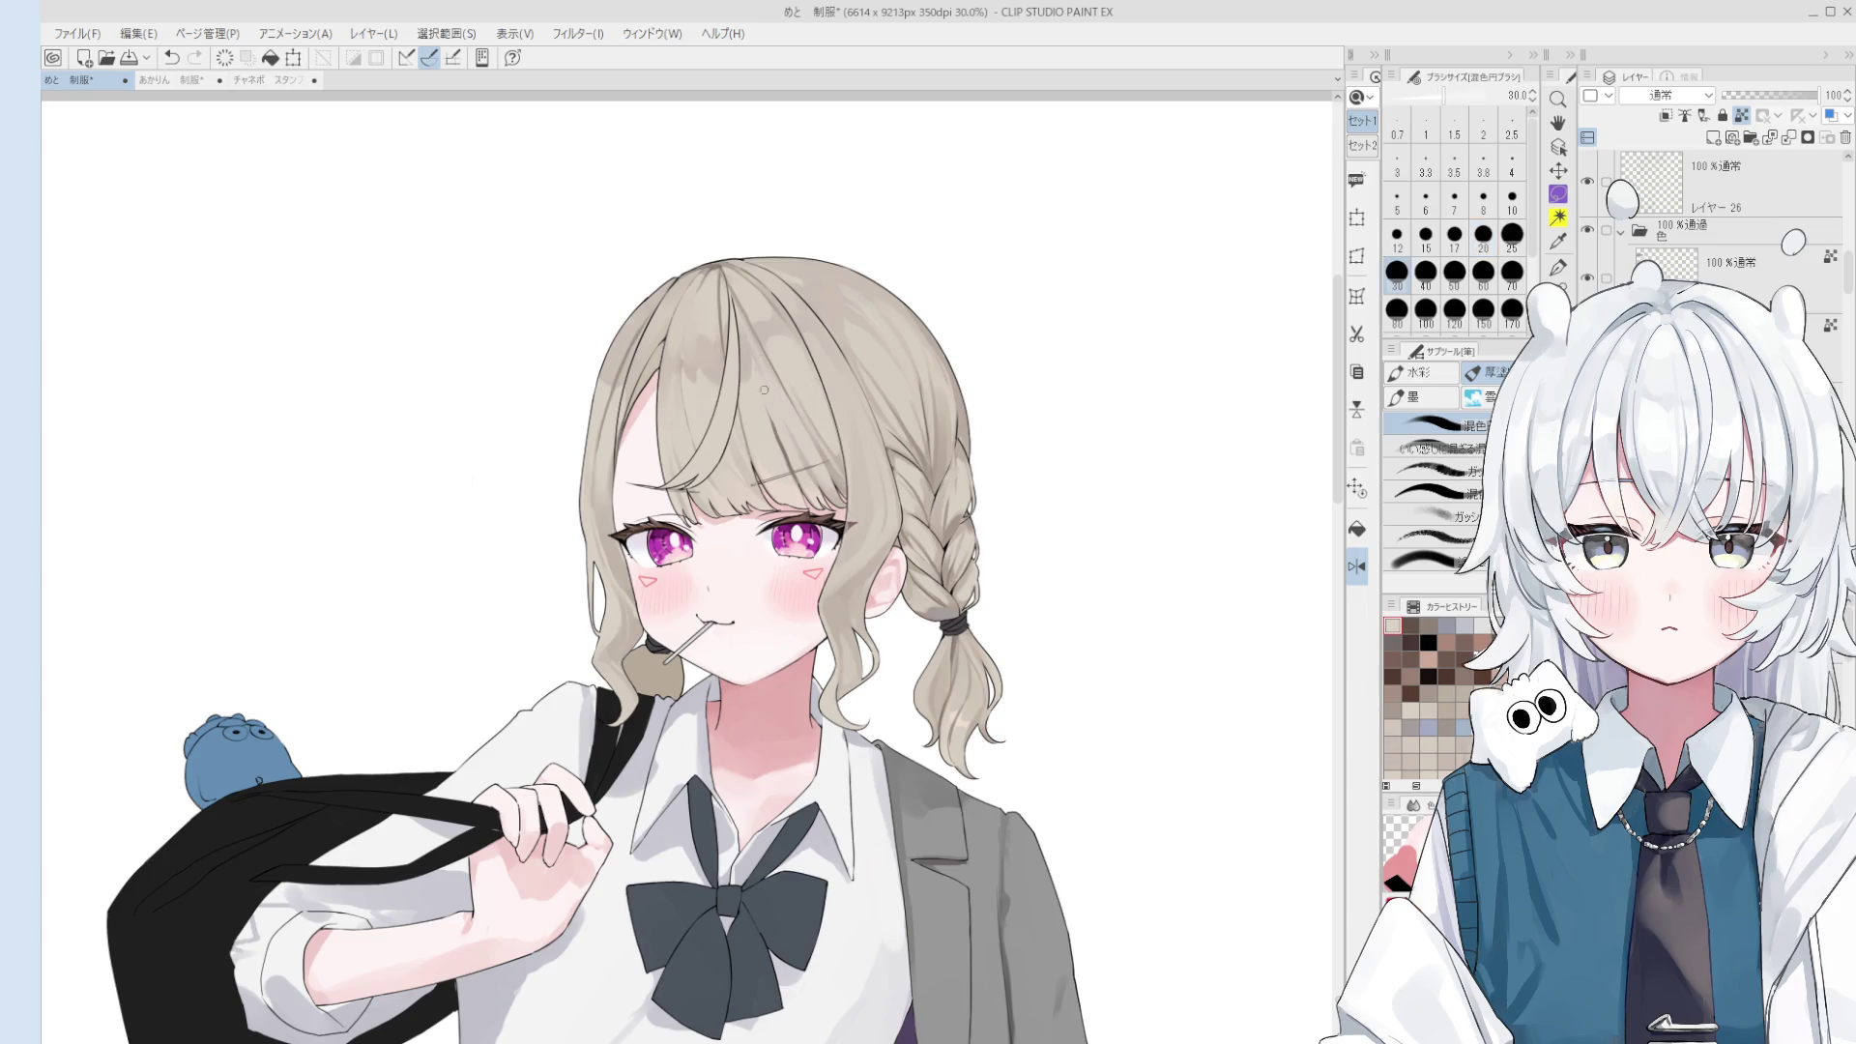
scroll(768, 405, up, 2)
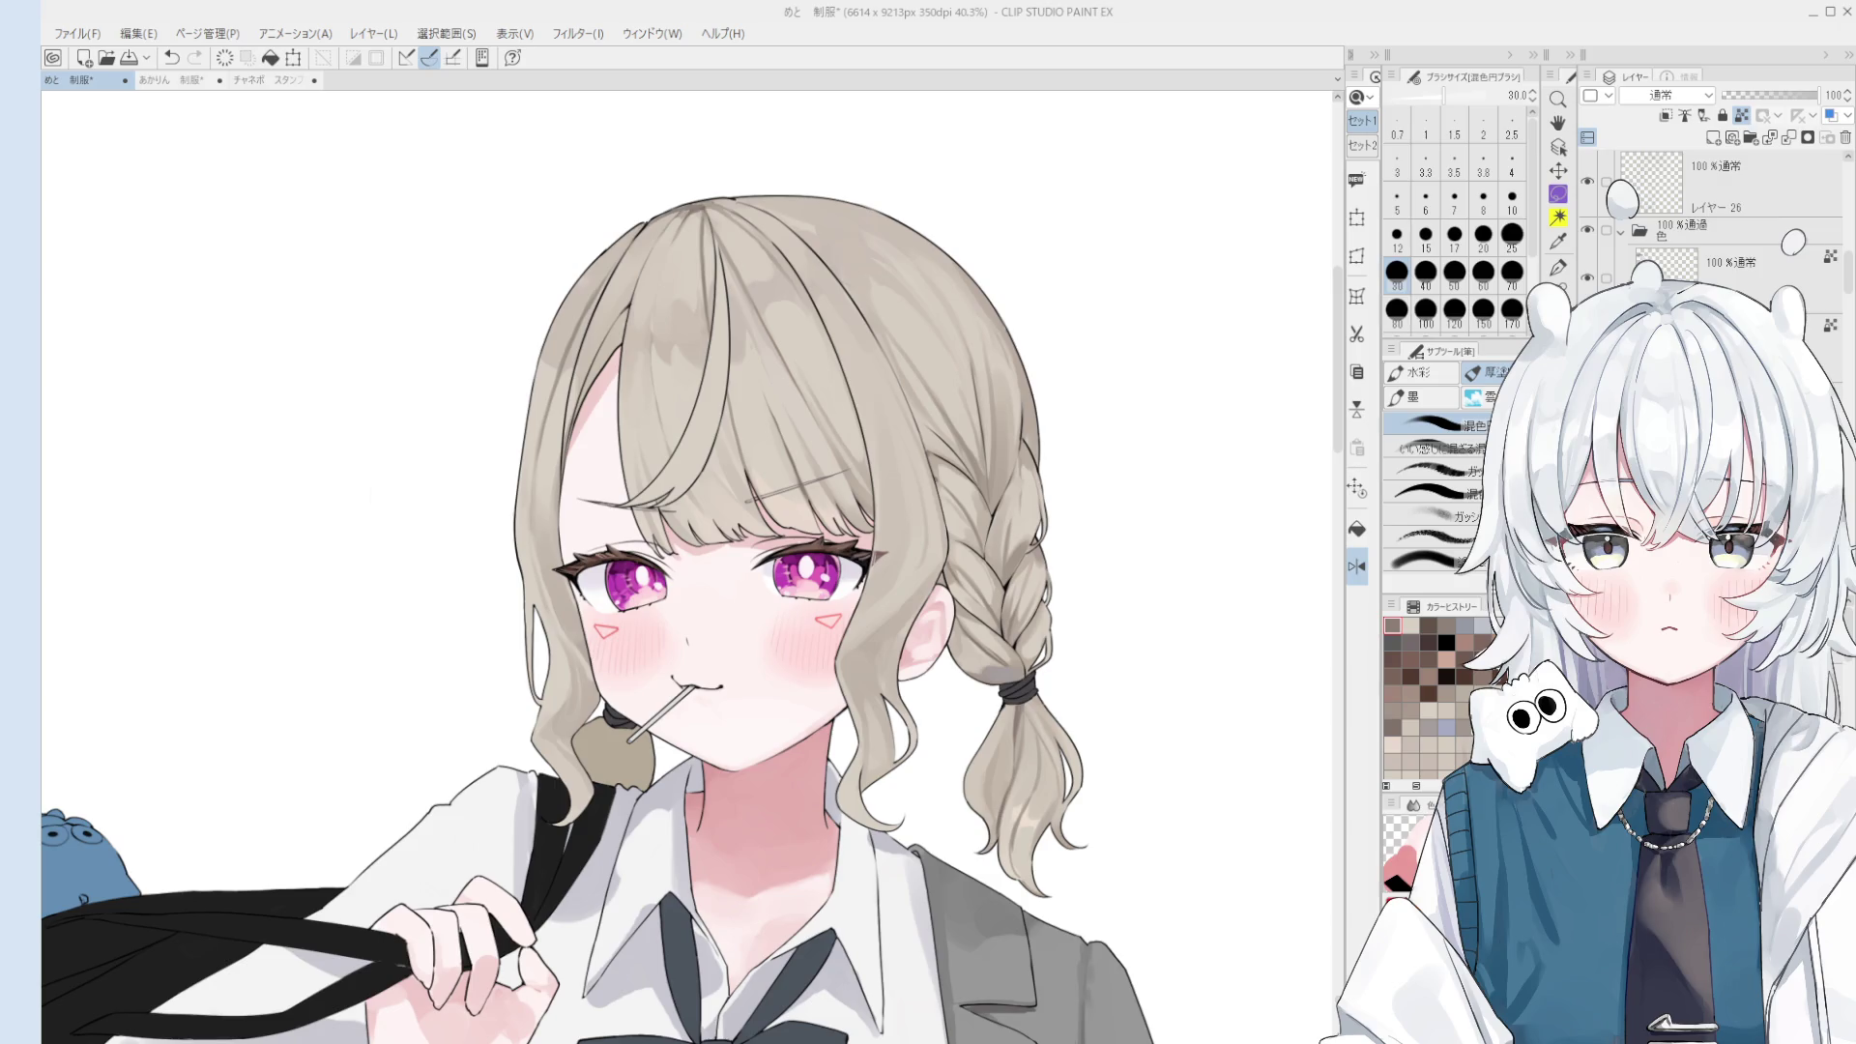
scroll(614, 165, down, 2)
click(1427, 310)
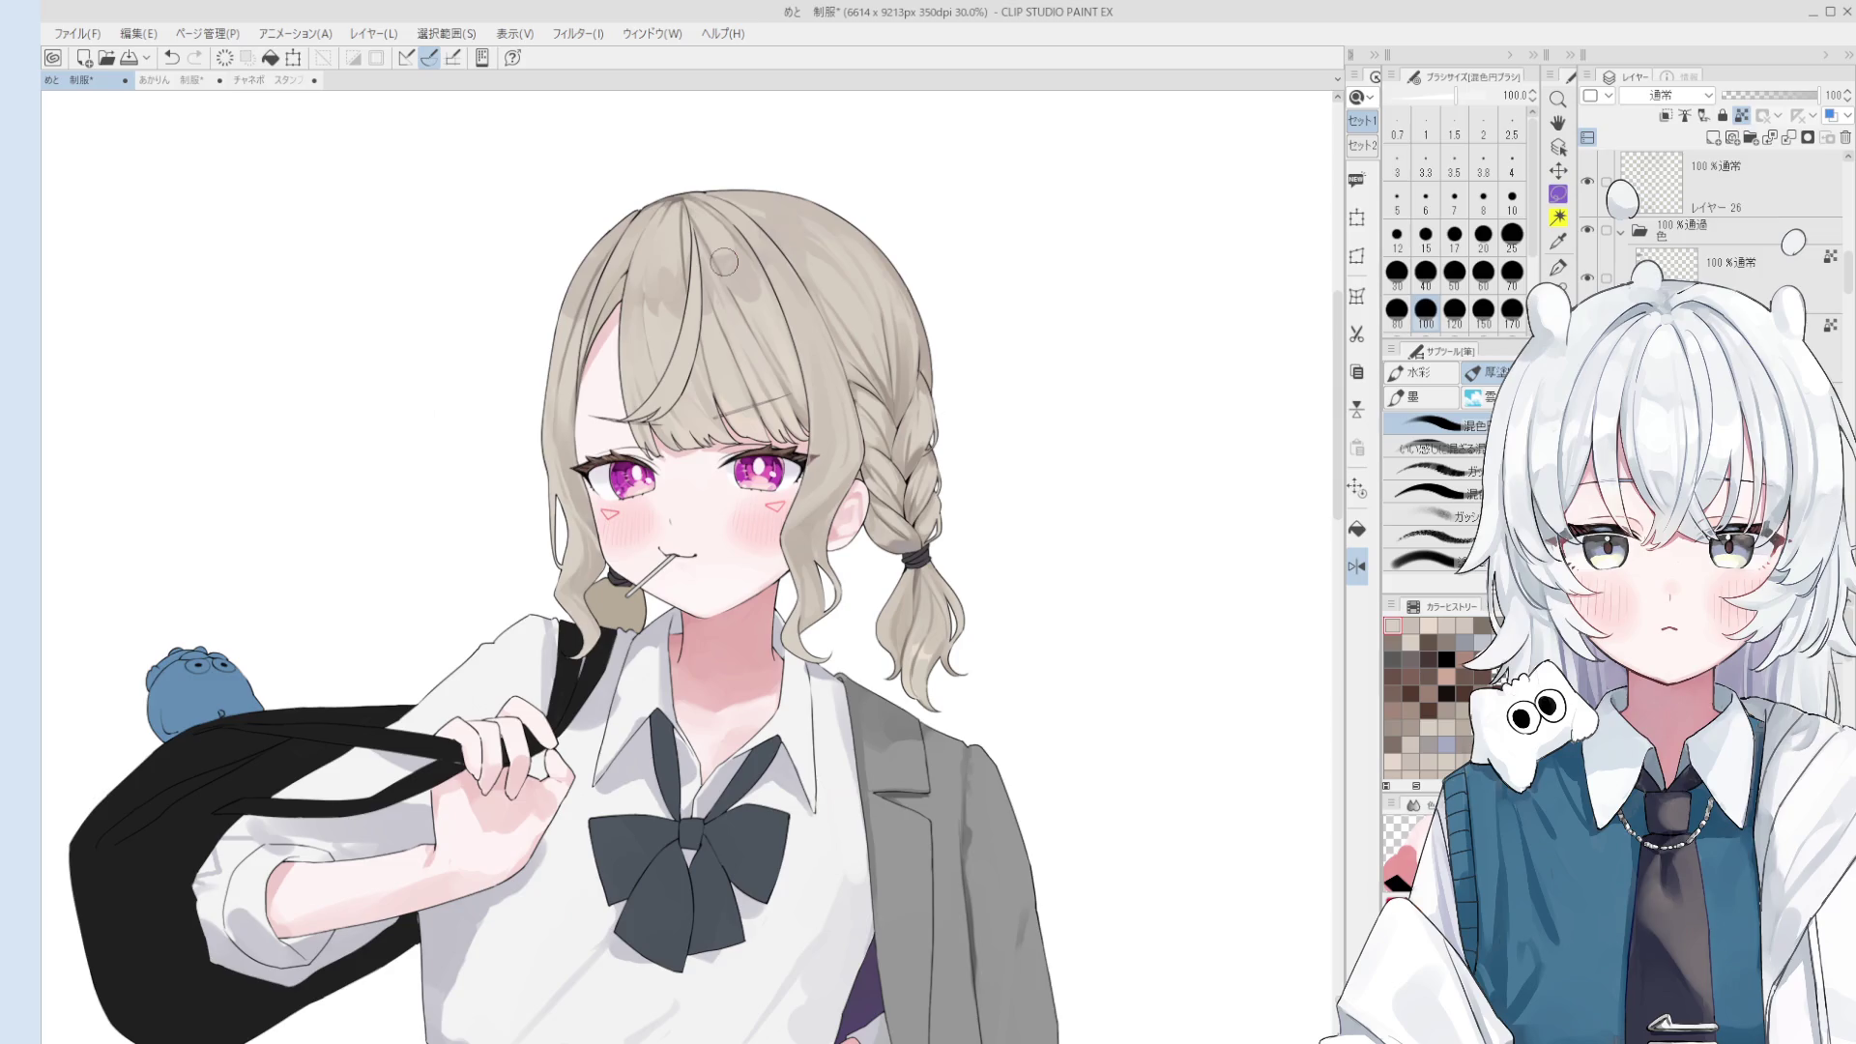
- Enlarge the brush to 80 and pan the top of the head into view
scroll(724, 261, up, 2)
key(p)
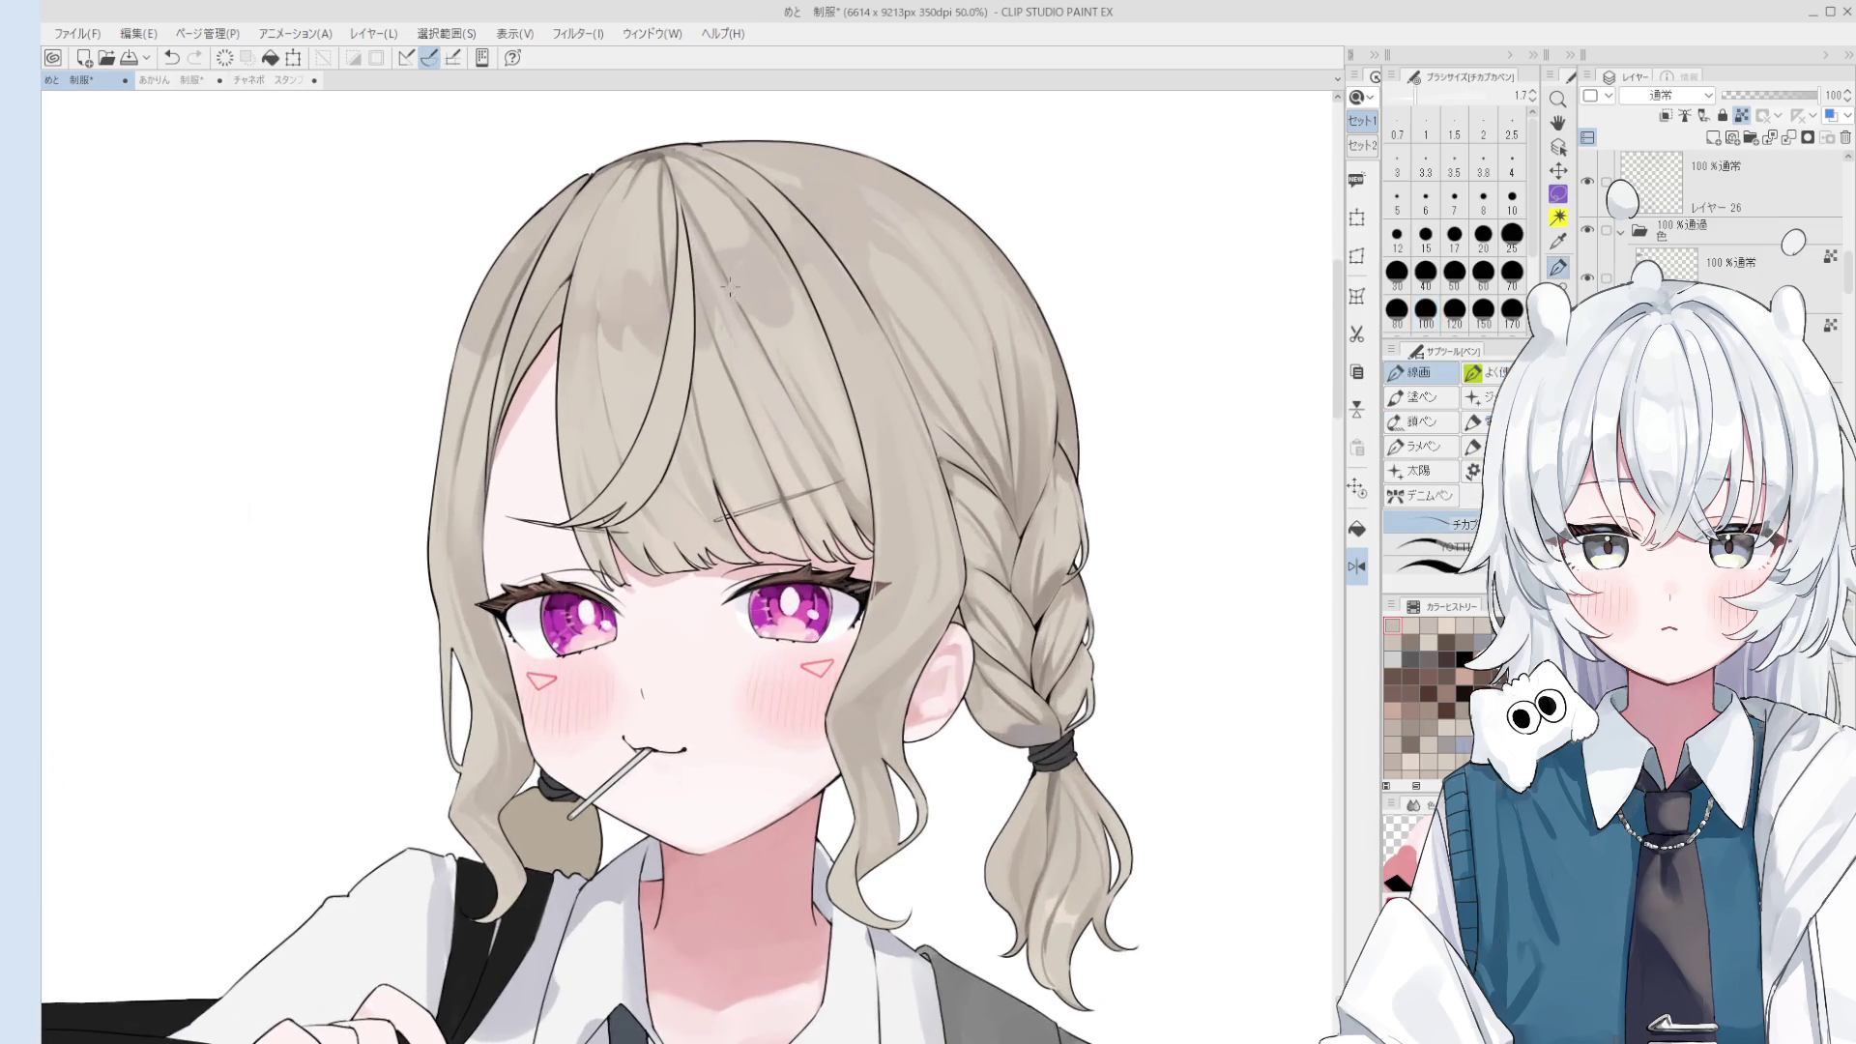
key(b)
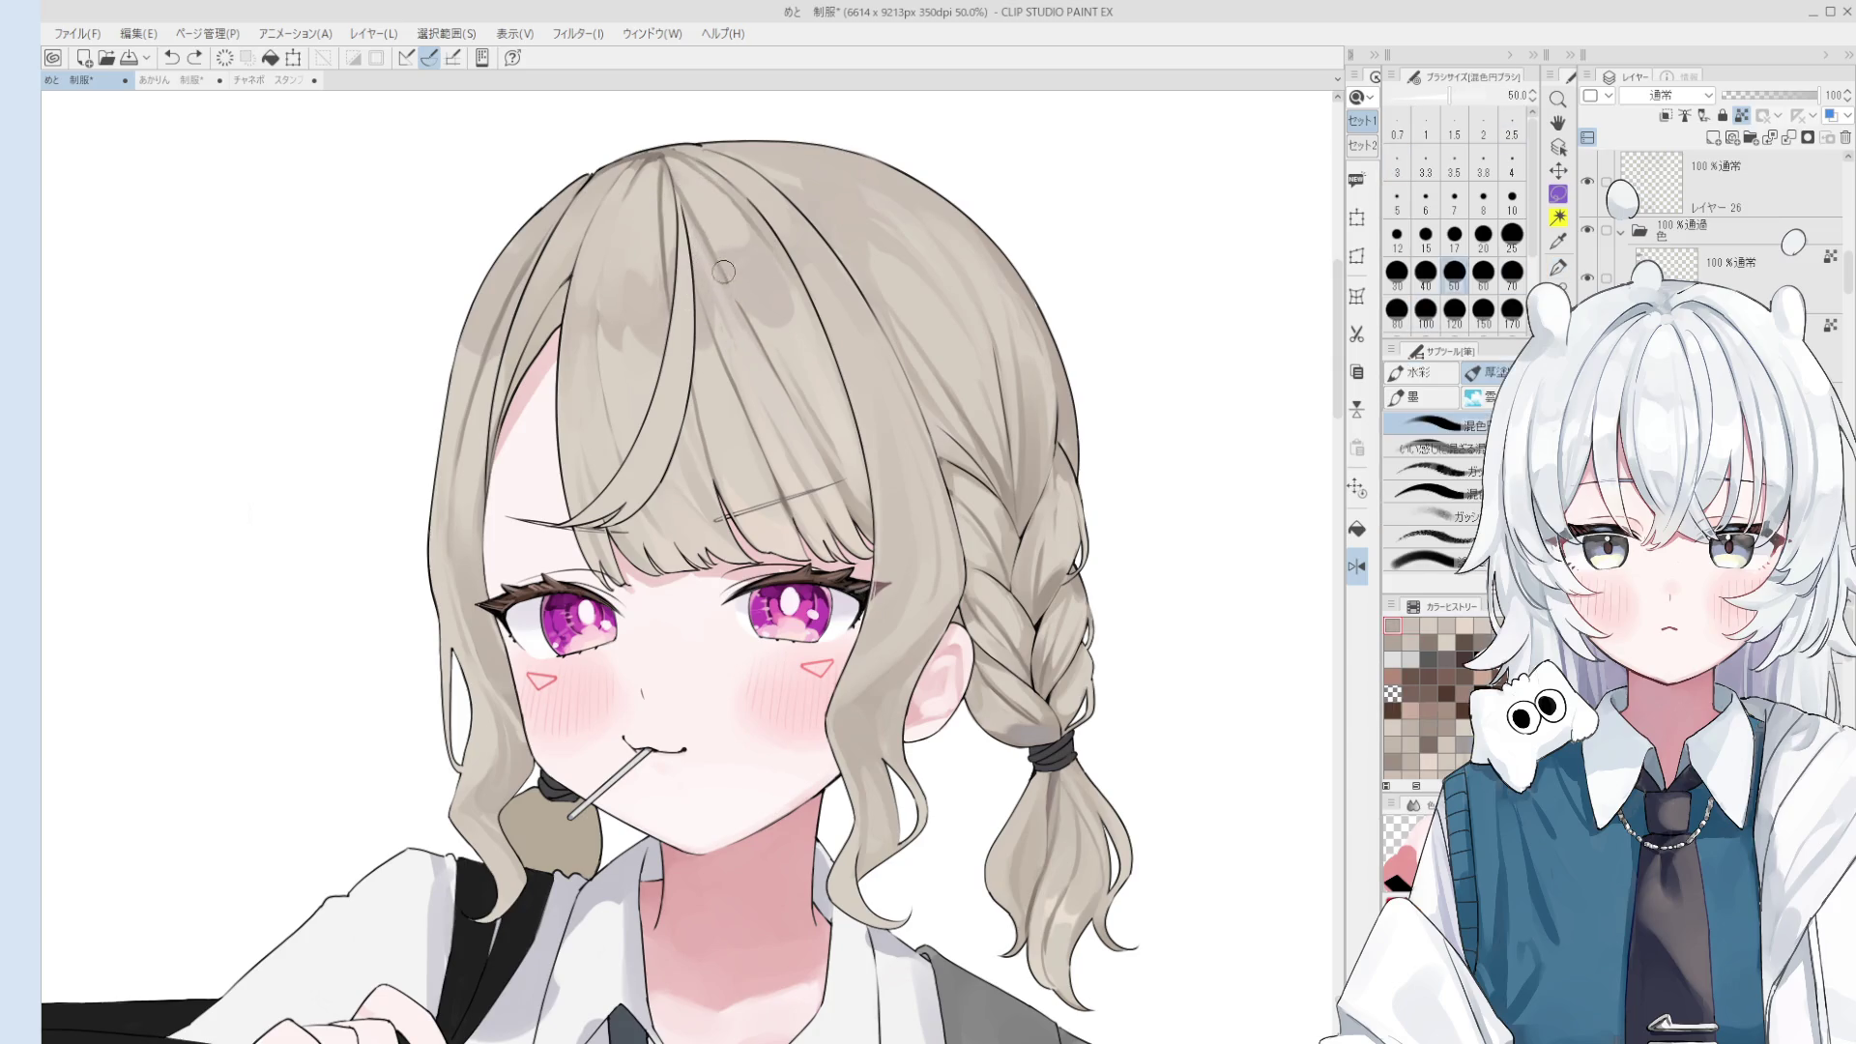
mouse_move(739, 312)
mouse_down()
mouse_move(715, 304)
mouse_move(735, 334)
mouse_move(740, 265)
mouse_up()
scroll(735, 334, down, 2)
key(h)
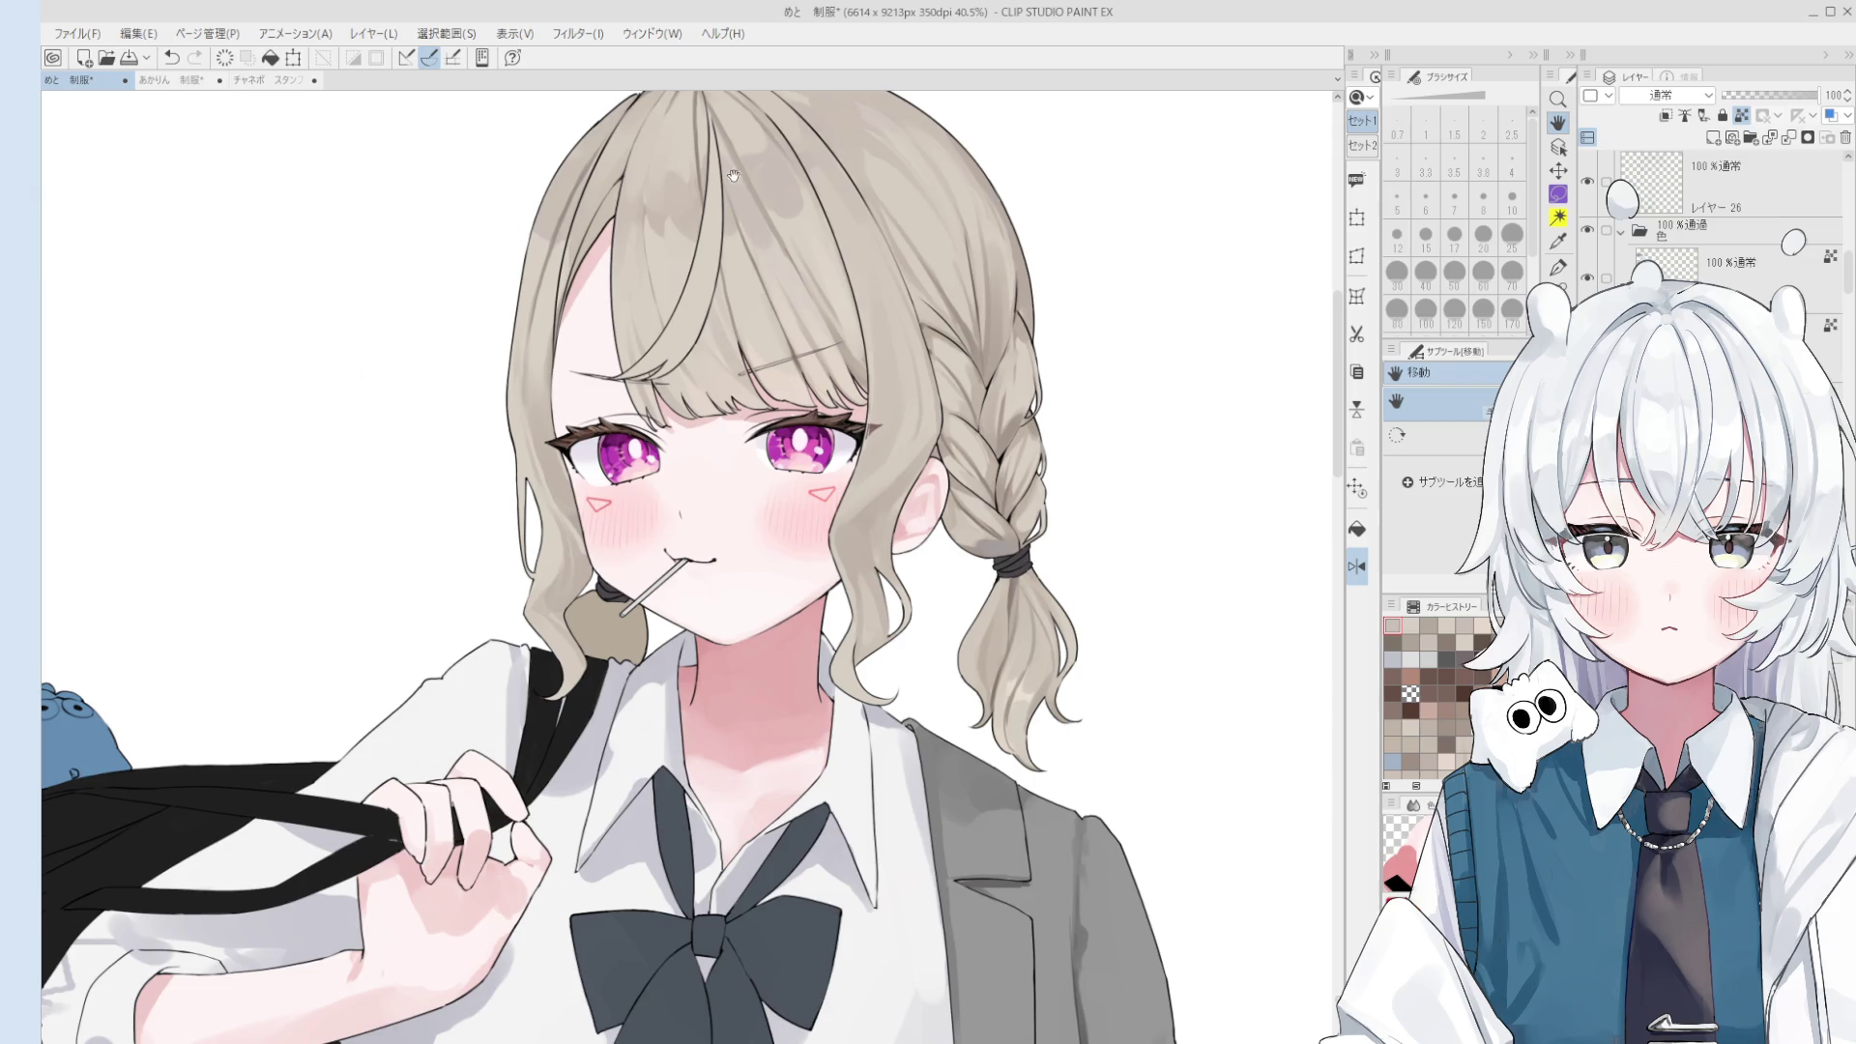
drag(726, 166, 774, 413)
- Blend the hair shading at the crown, adjusting the blending brush between 150, 80 and 60
key(o)
key(b)
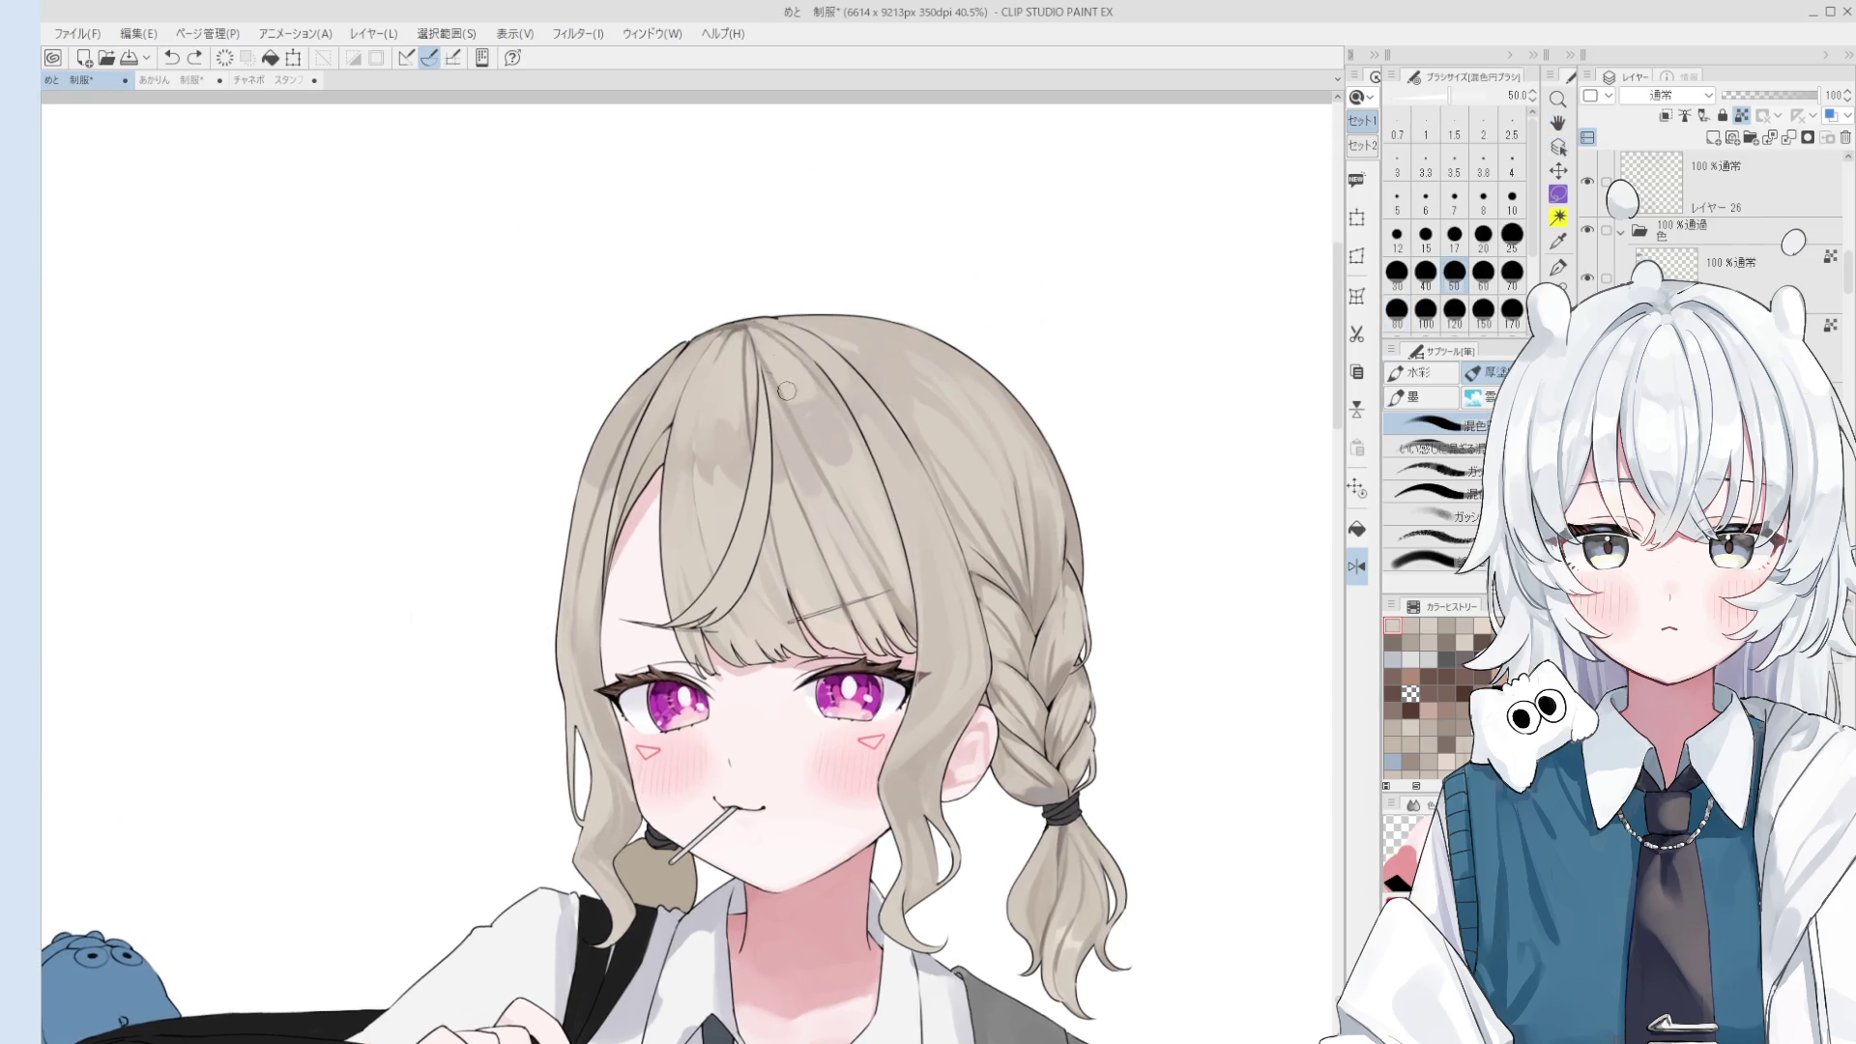
drag(807, 401, 812, 425)
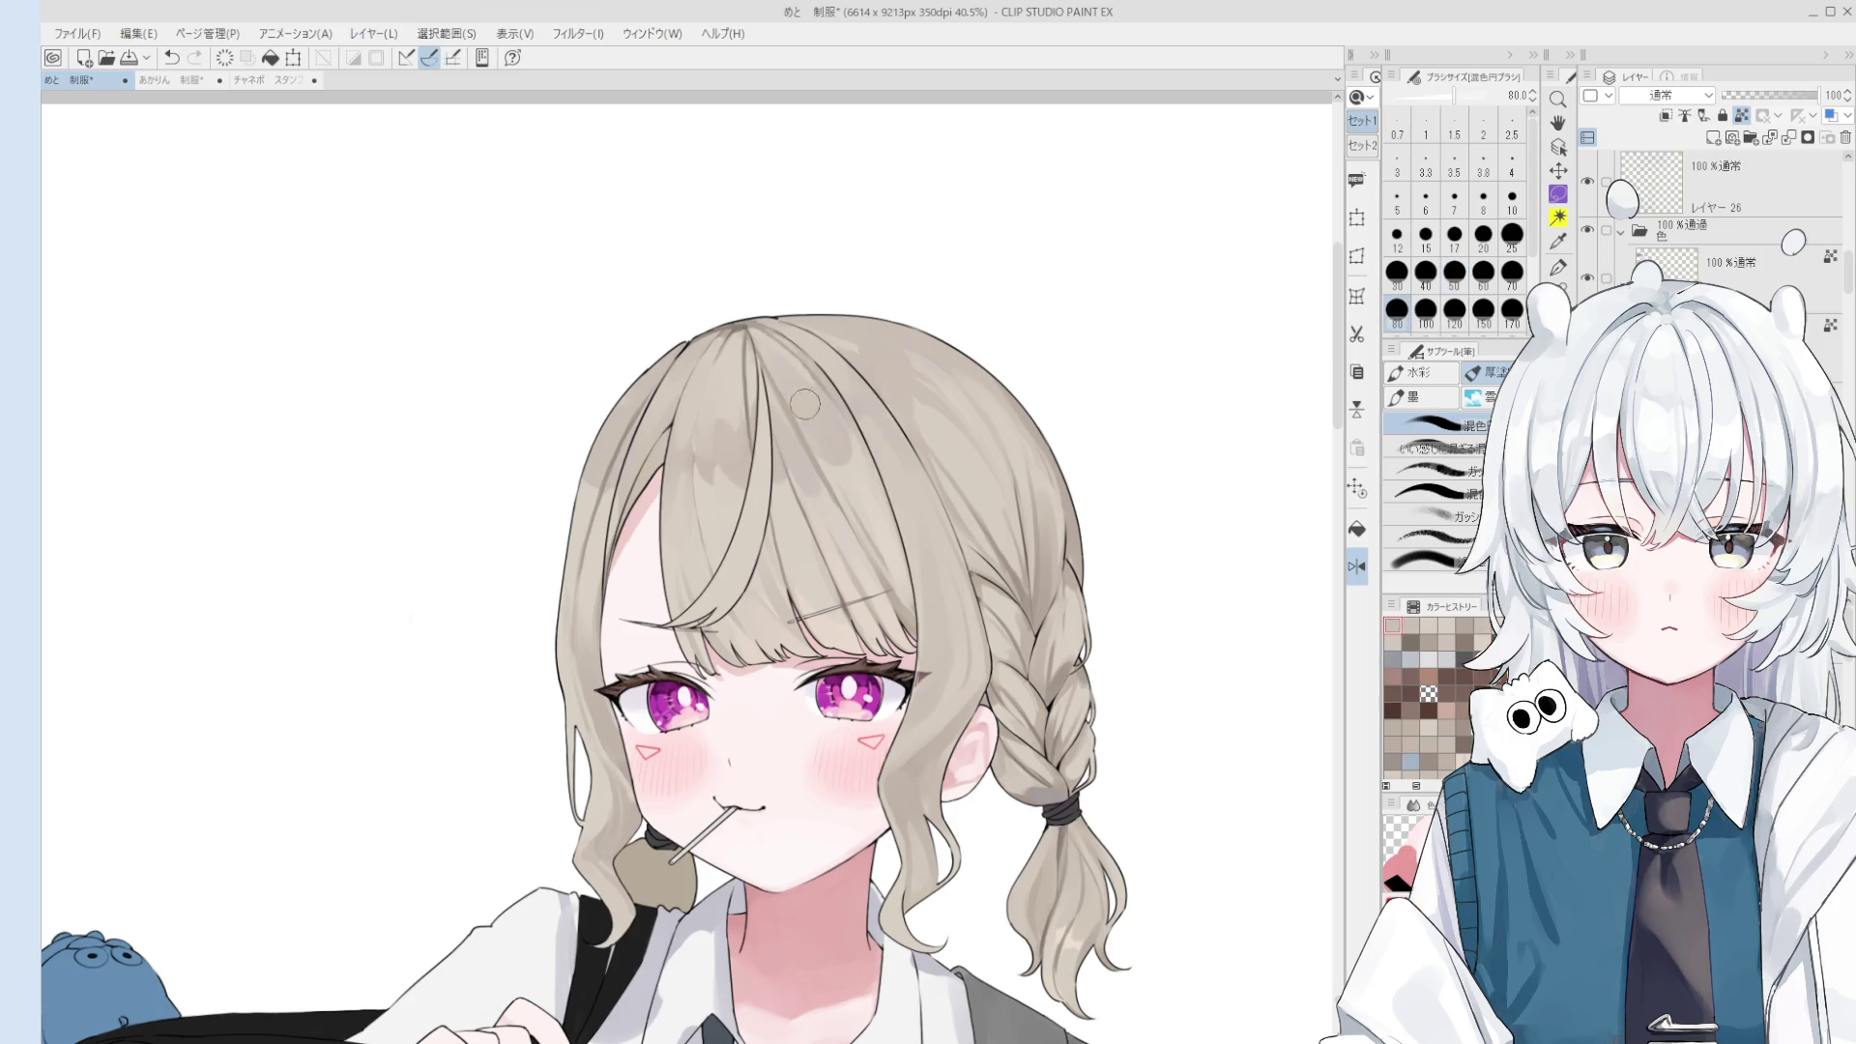
mouse_move(774, 354)
mouse_down()
mouse_move(810, 425)
mouse_move(744, 454)
mouse_move(720, 425)
mouse_move(725, 477)
mouse_up()
key(bracketright)
key(bracketright)
key(bracketright)
key(bracketleft)
key(bracketleft)
key(bracketleft)
key(bracketleft)
key(bracketleft)
key(bracketleft)
key(bracketright)
drag(682, 435, 704, 418)
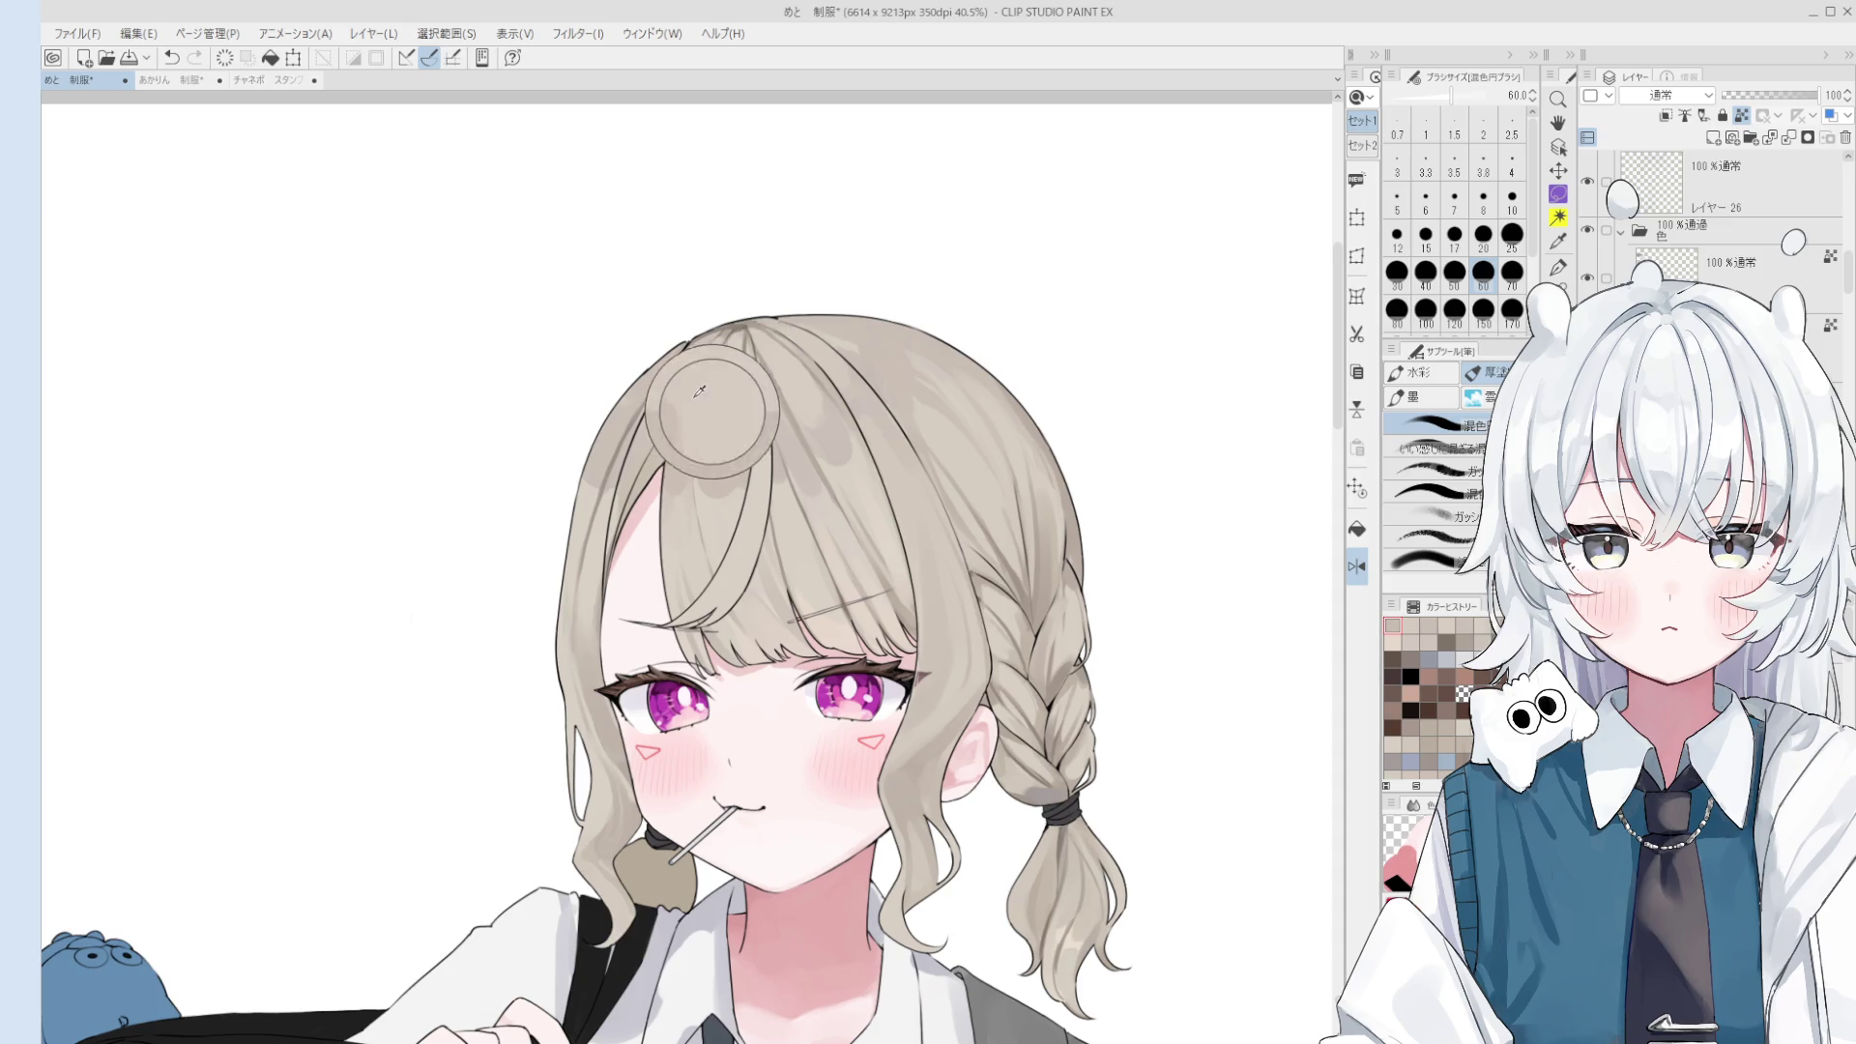
scroll(677, 435, down, 1)
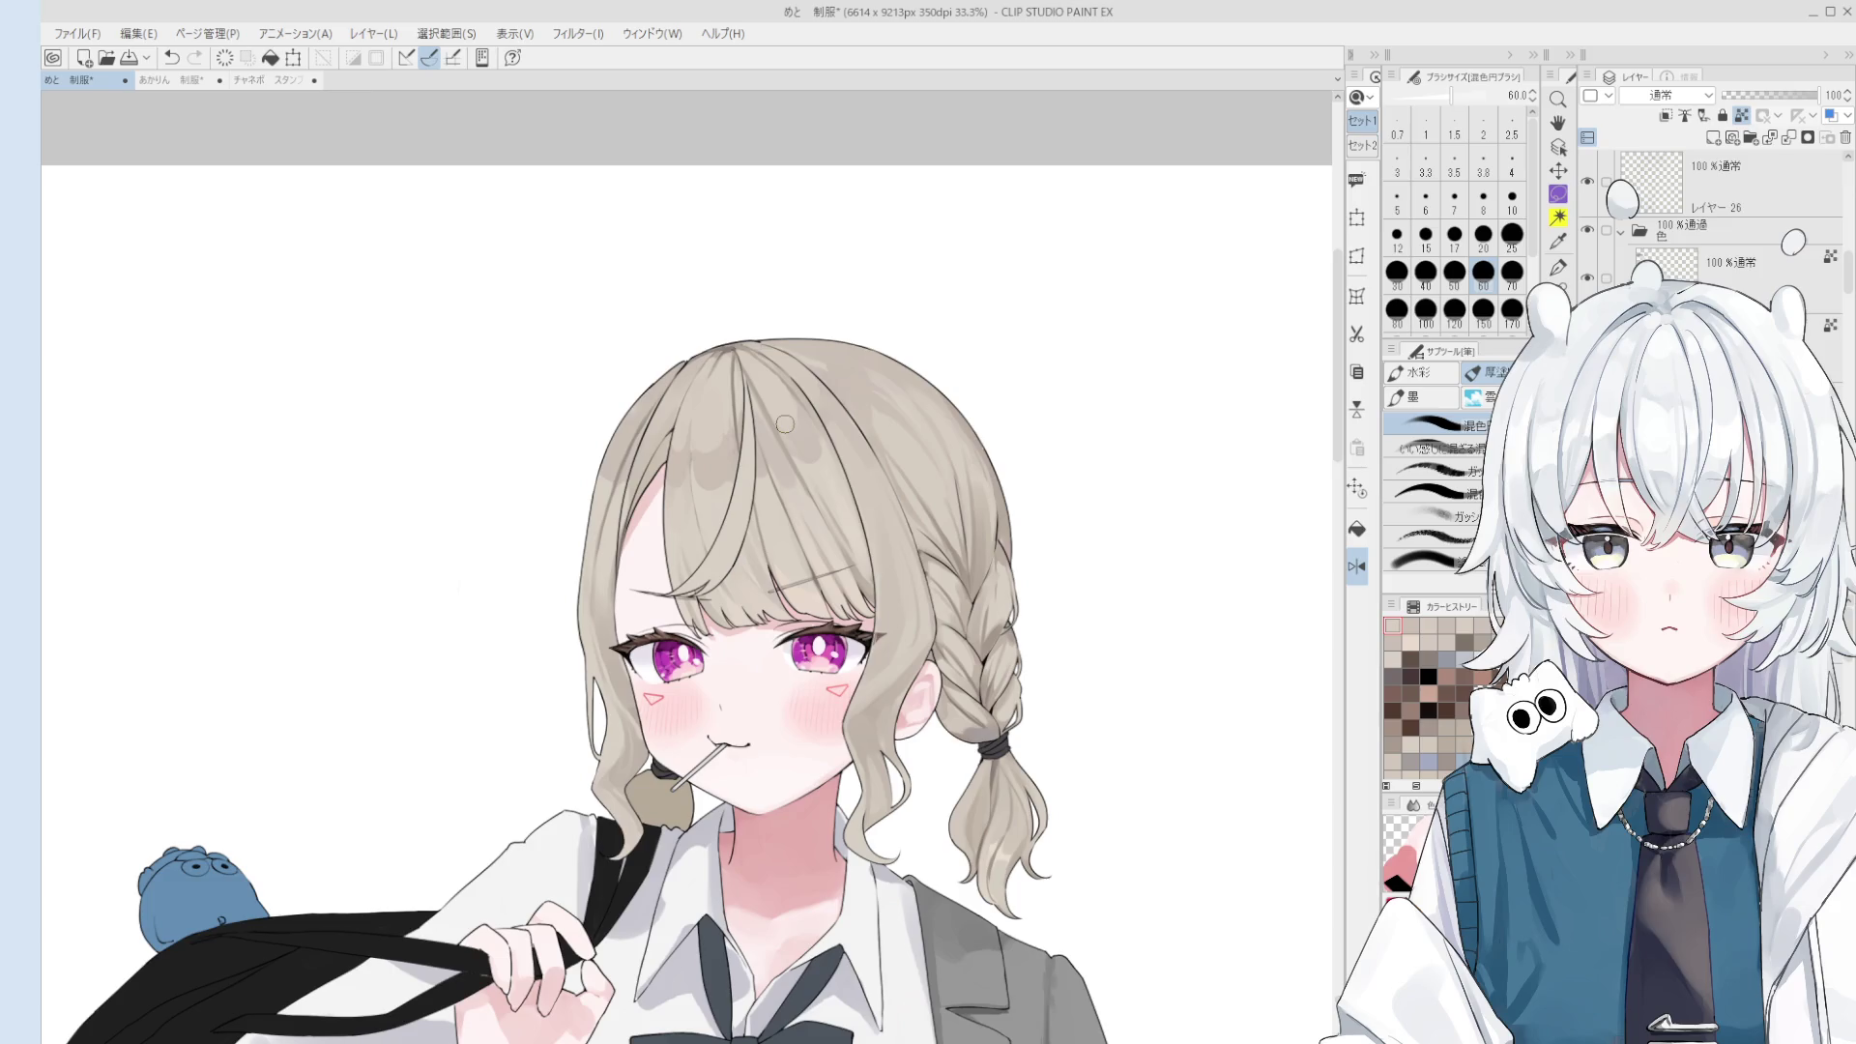
- Sample hair tones from the canvas and paint them over the upper hair
scroll(690, 461, up, 1)
scroll(691, 461, up, 1)
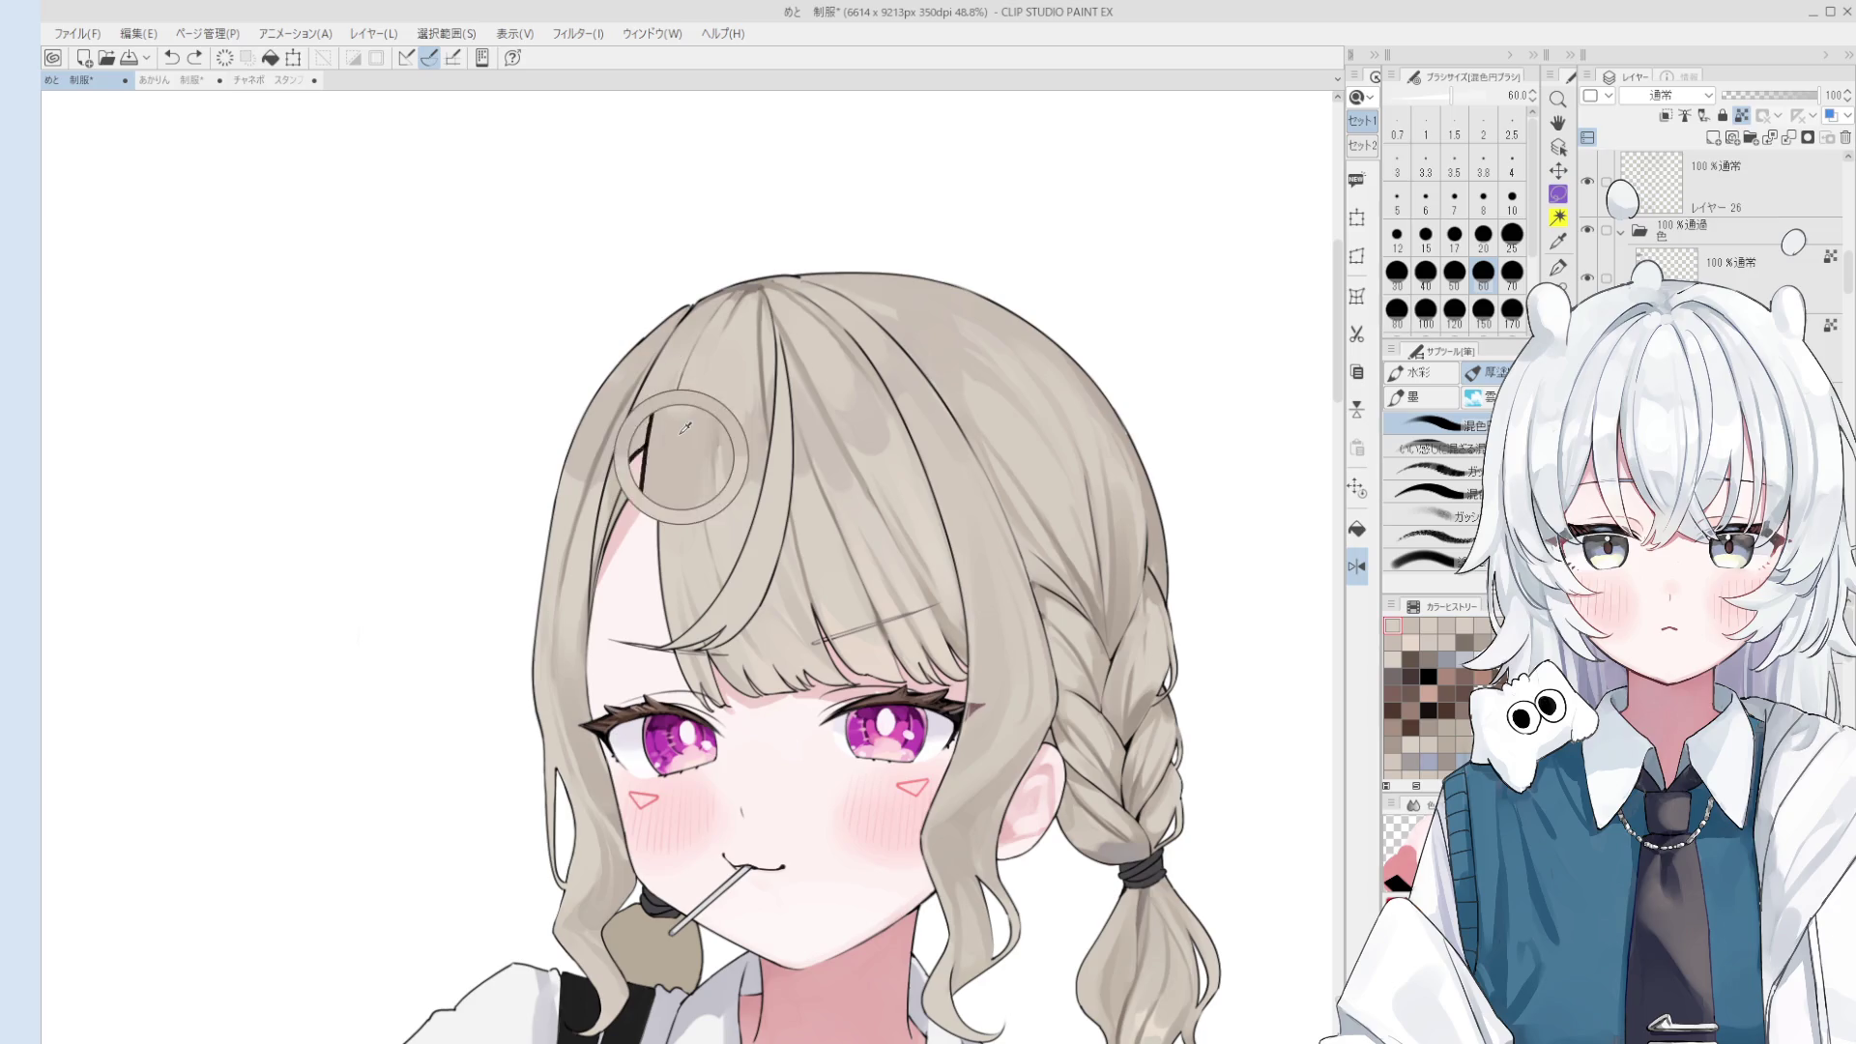
alt+click(685, 427)
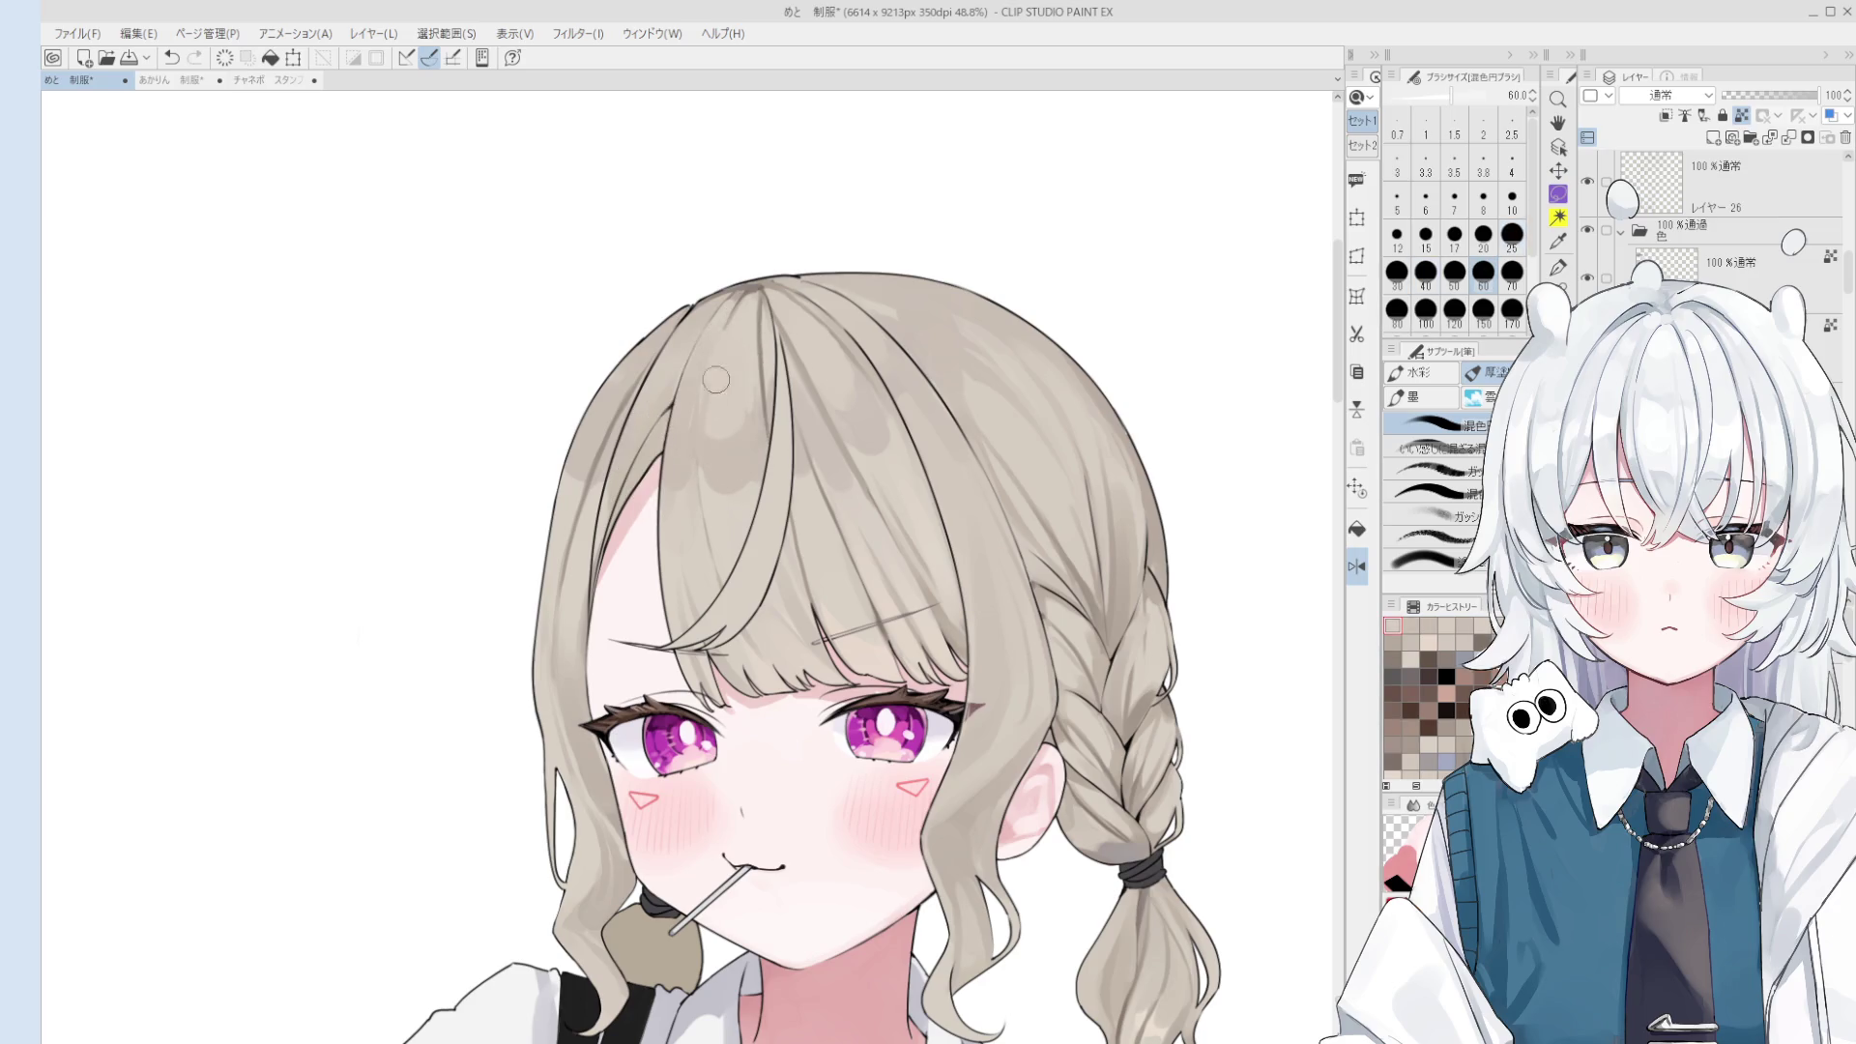
drag(720, 348, 699, 427)
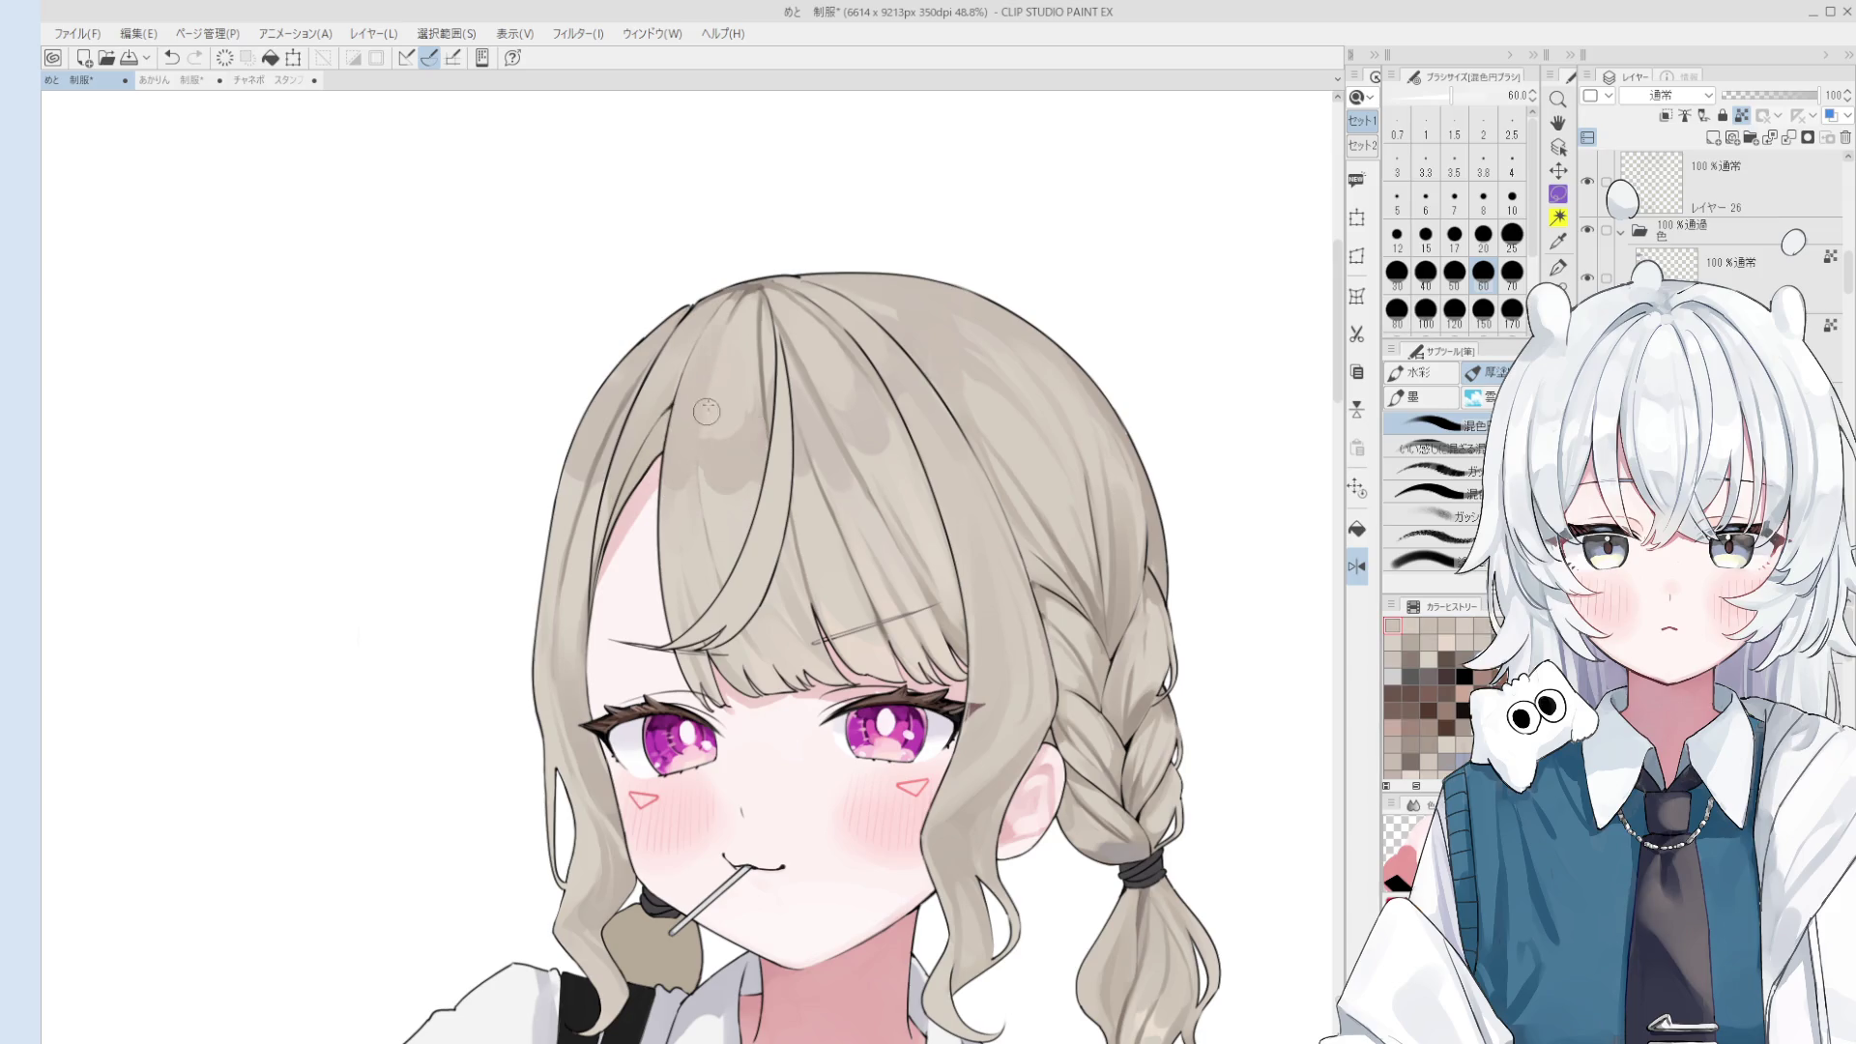
alt+click(707, 406)
alt+click(712, 379)
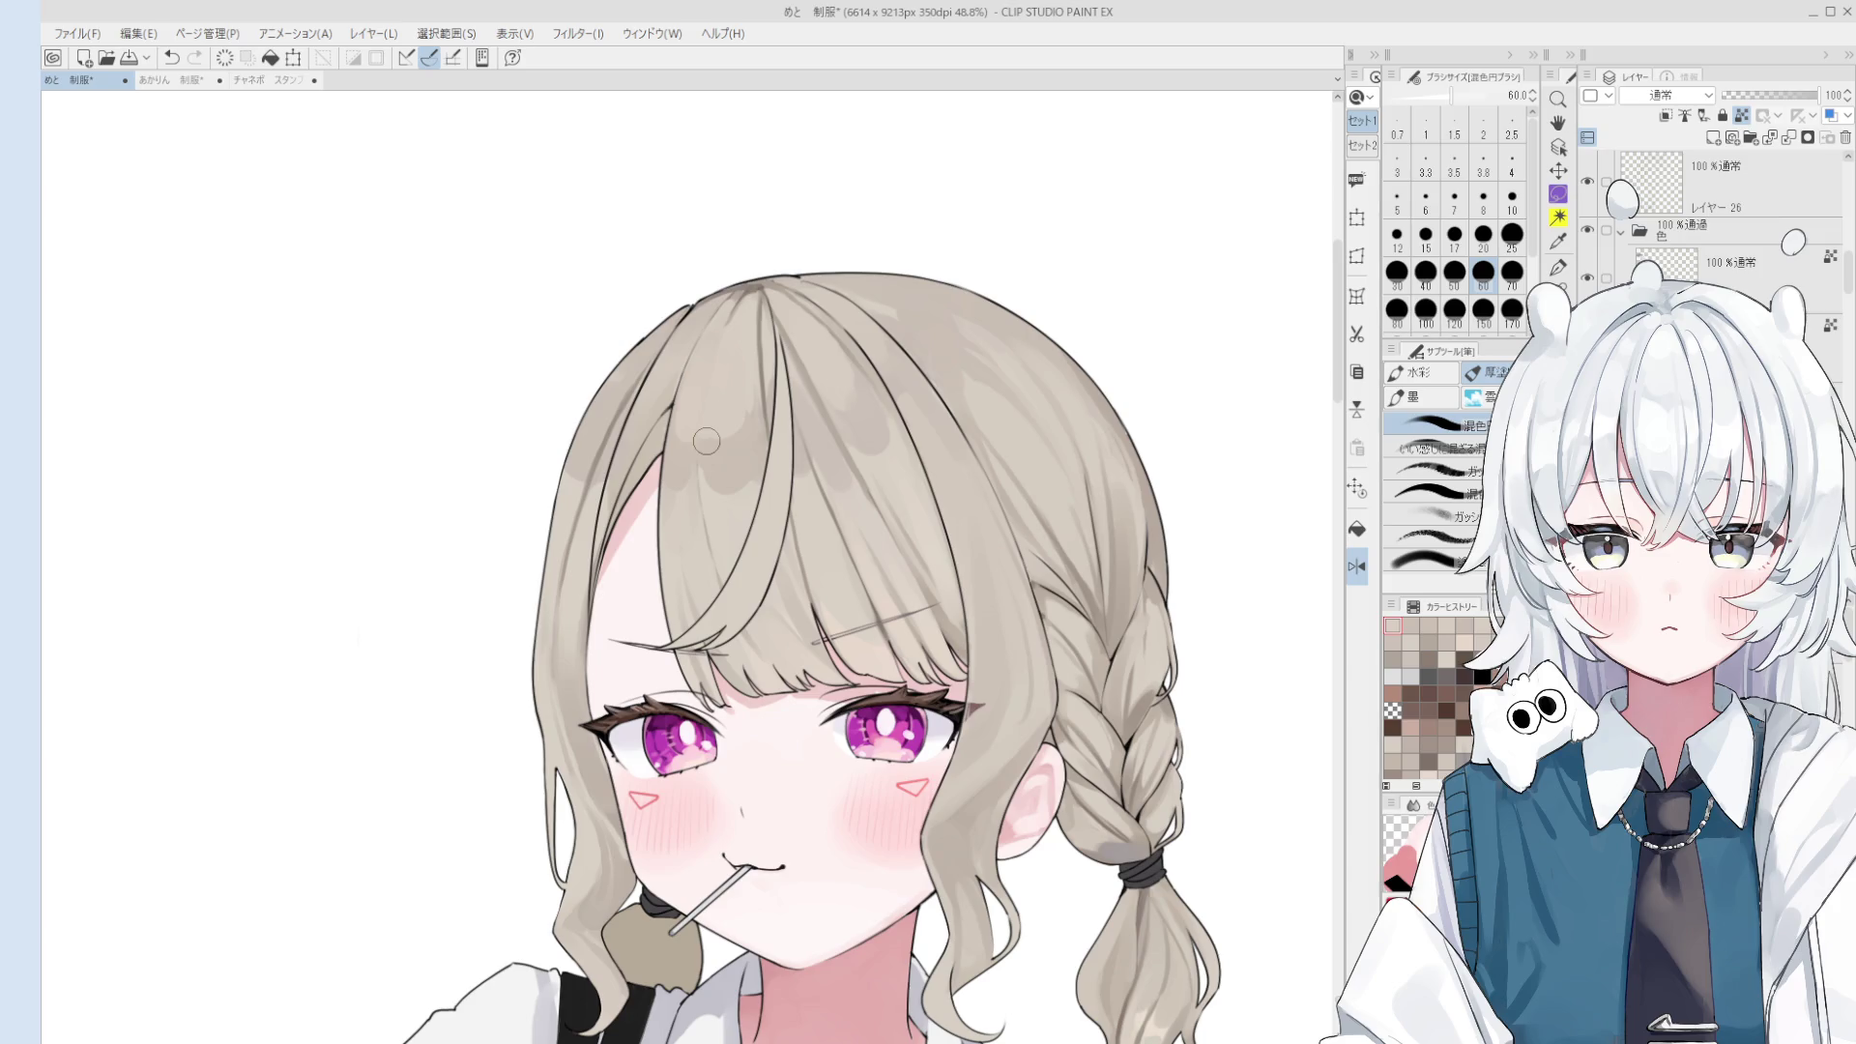
- Rotate and zoom the head view slightly while resizing the brush between 12 and 17
key(minus)
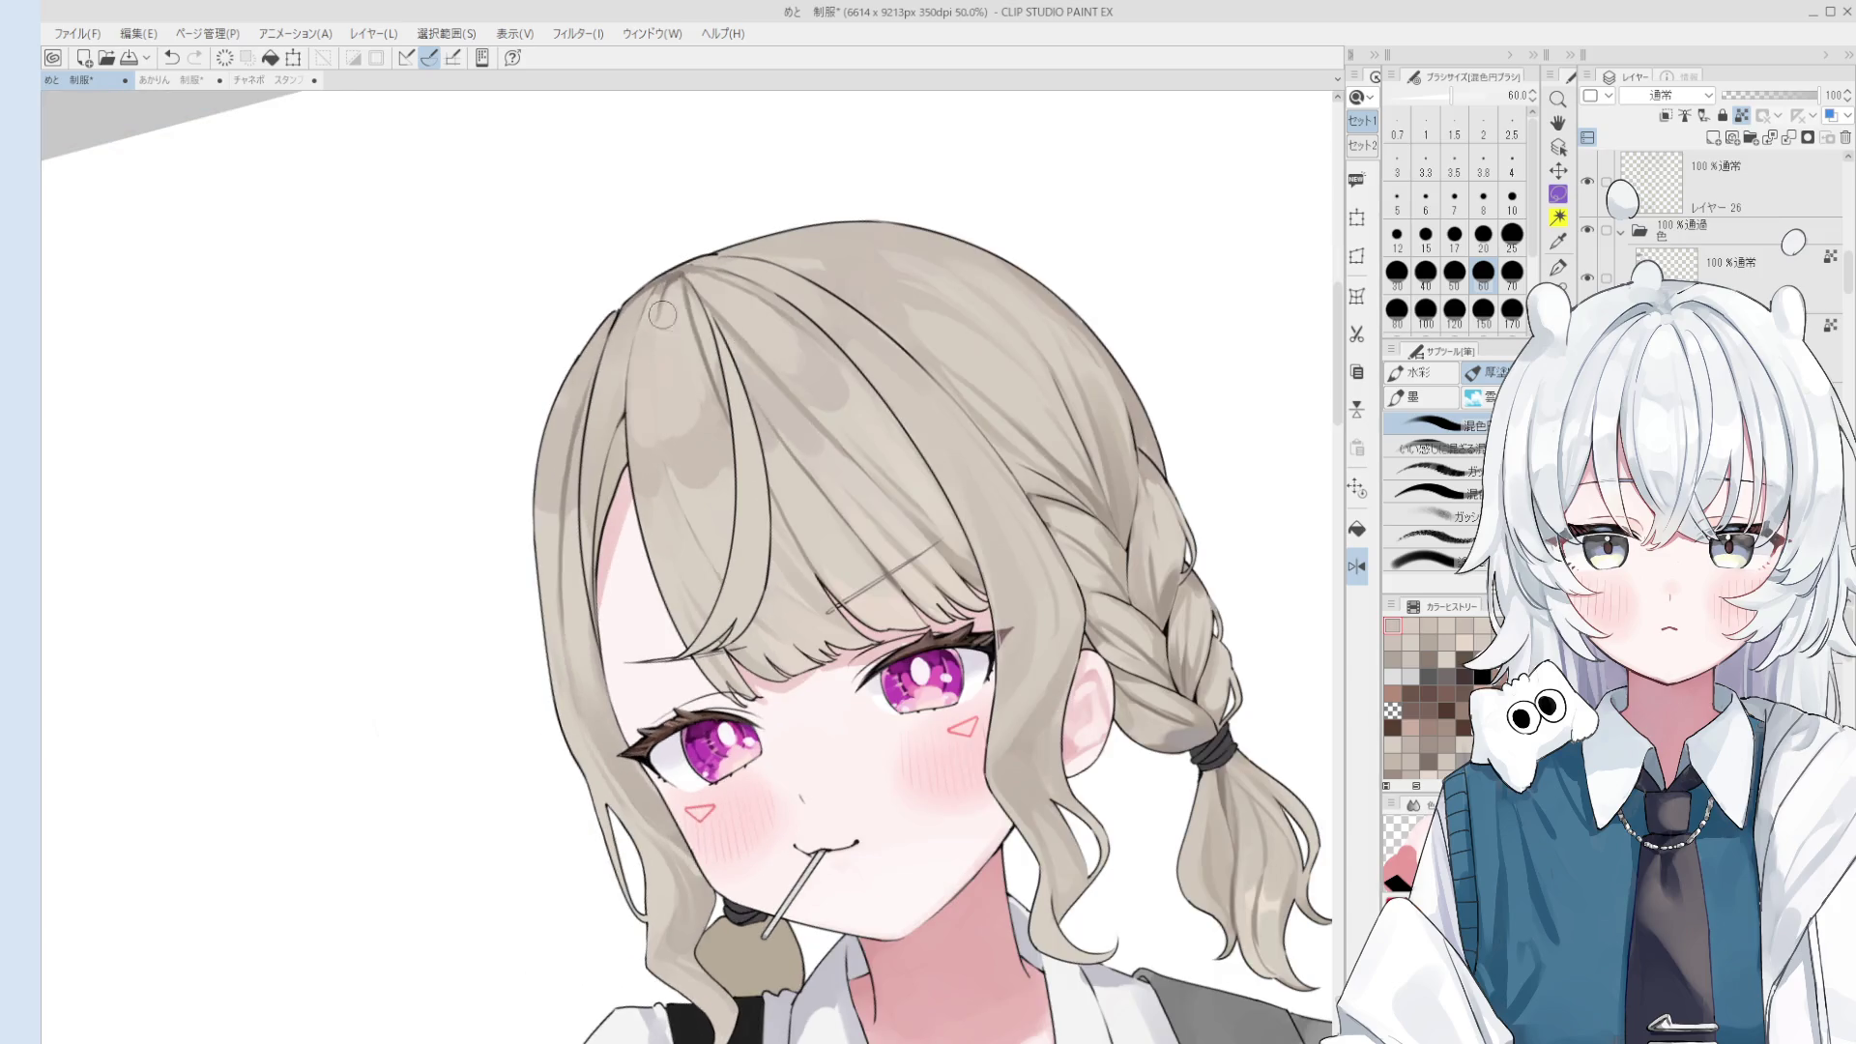
key(bracketleft)
key(bracketleft)
key(bracketleft)
key(minus)
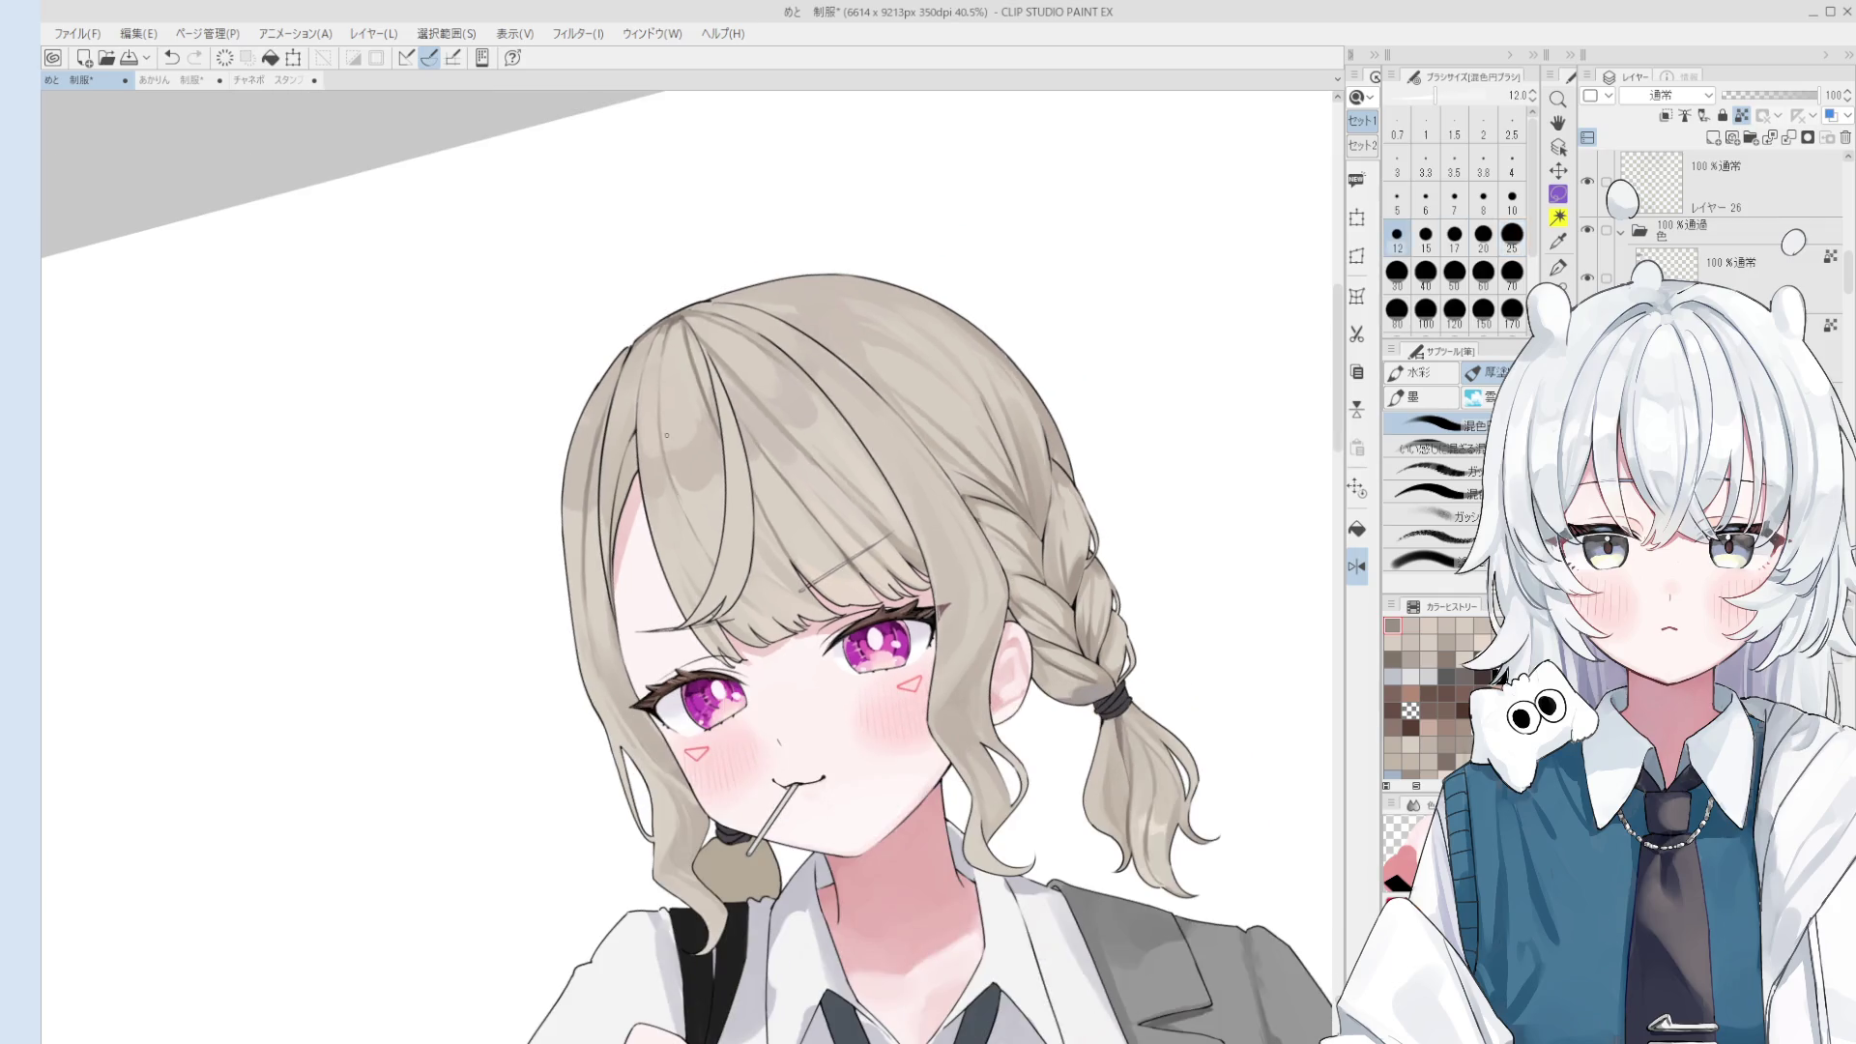
key(bracketright)
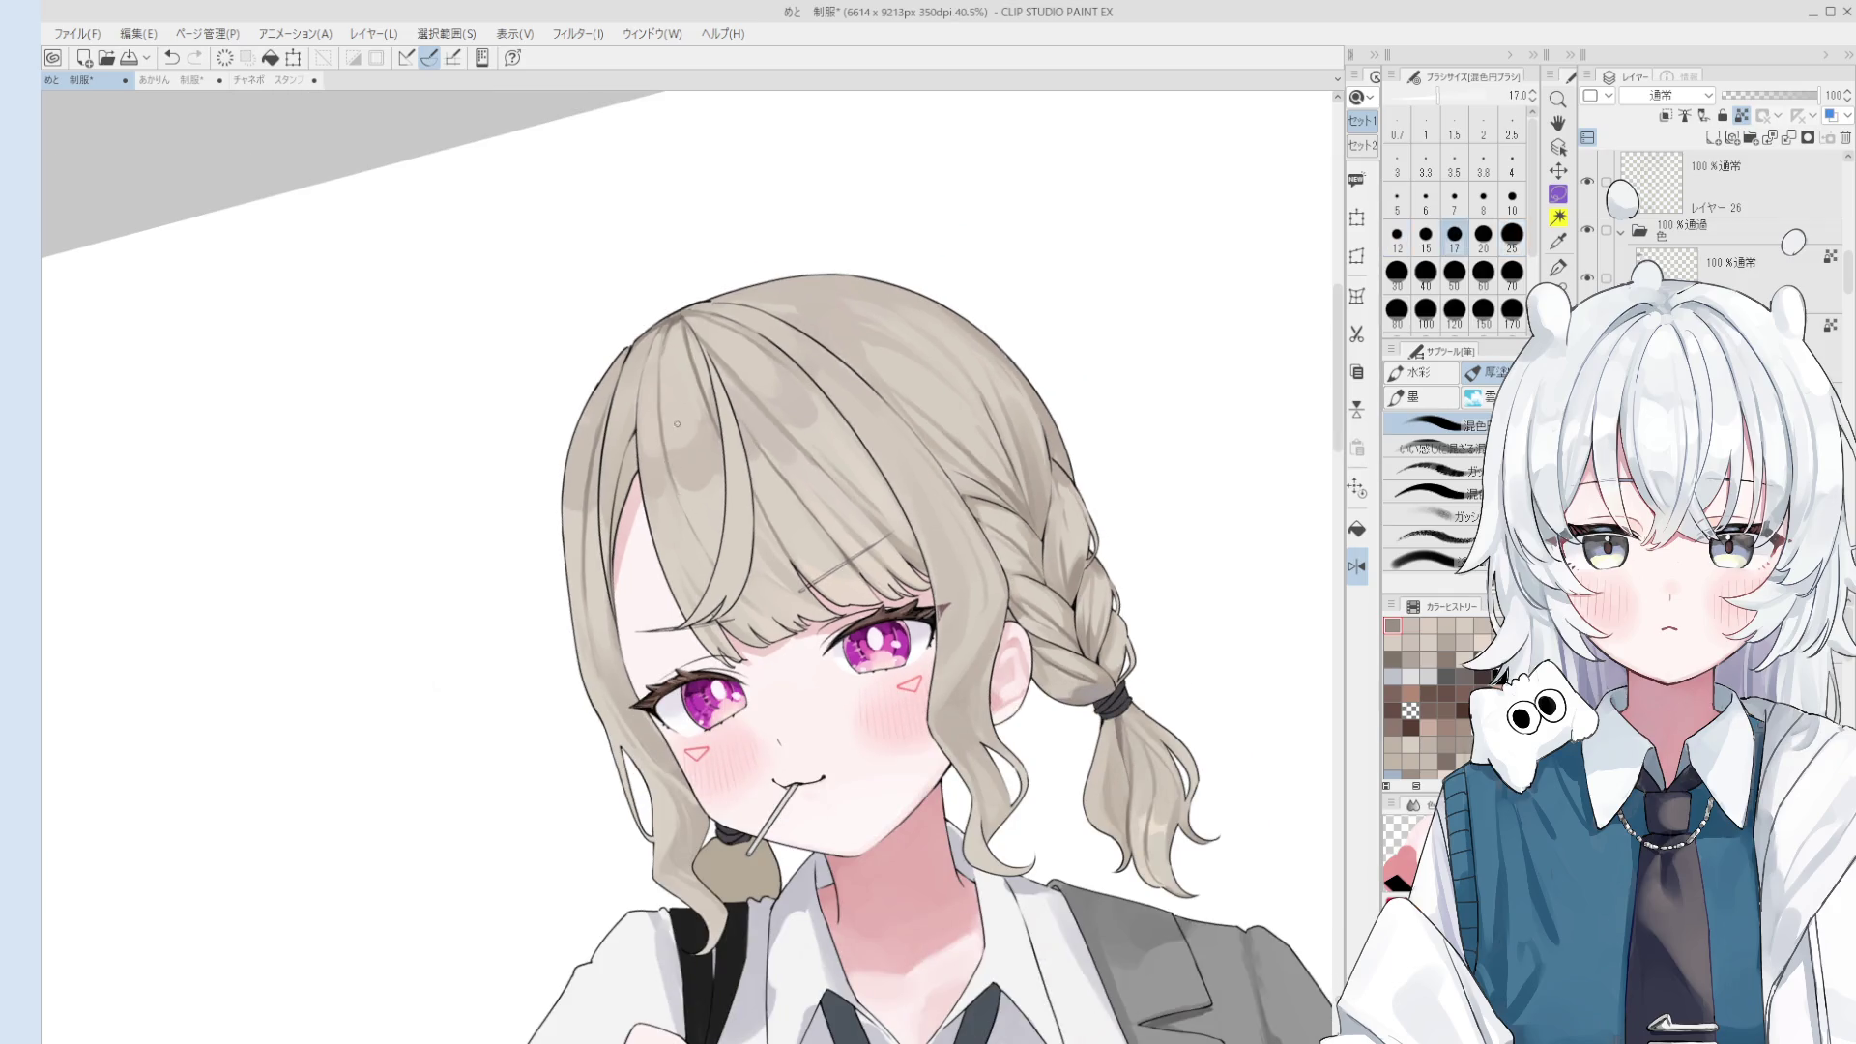
key(bracketright)
key(minus)
scroll(677, 356, up, 3)
- Undo the last hair stroke, set the brush to 60, and straighten the head view
key(bracketright)
key(bracketright)
key(bracketright)
key(bracketleft)
key(bracketleft)
key(bracketleft)
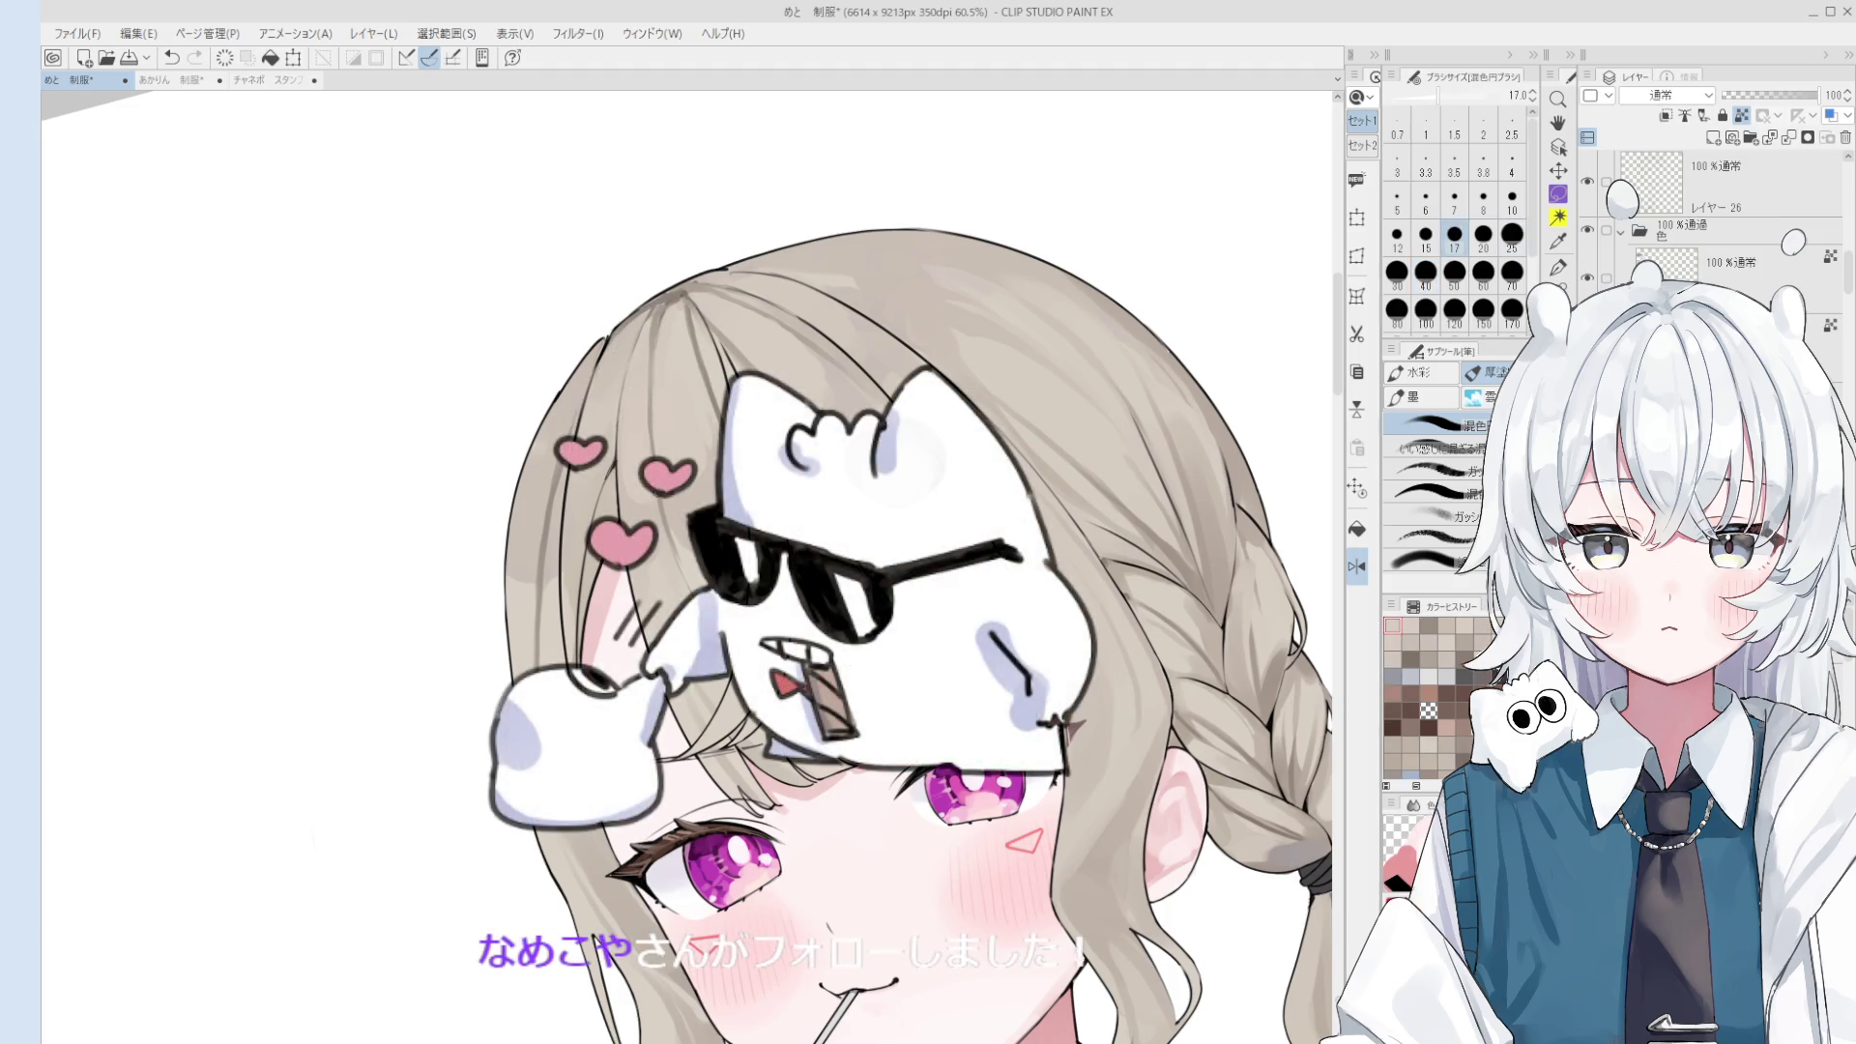
key(bracketright)
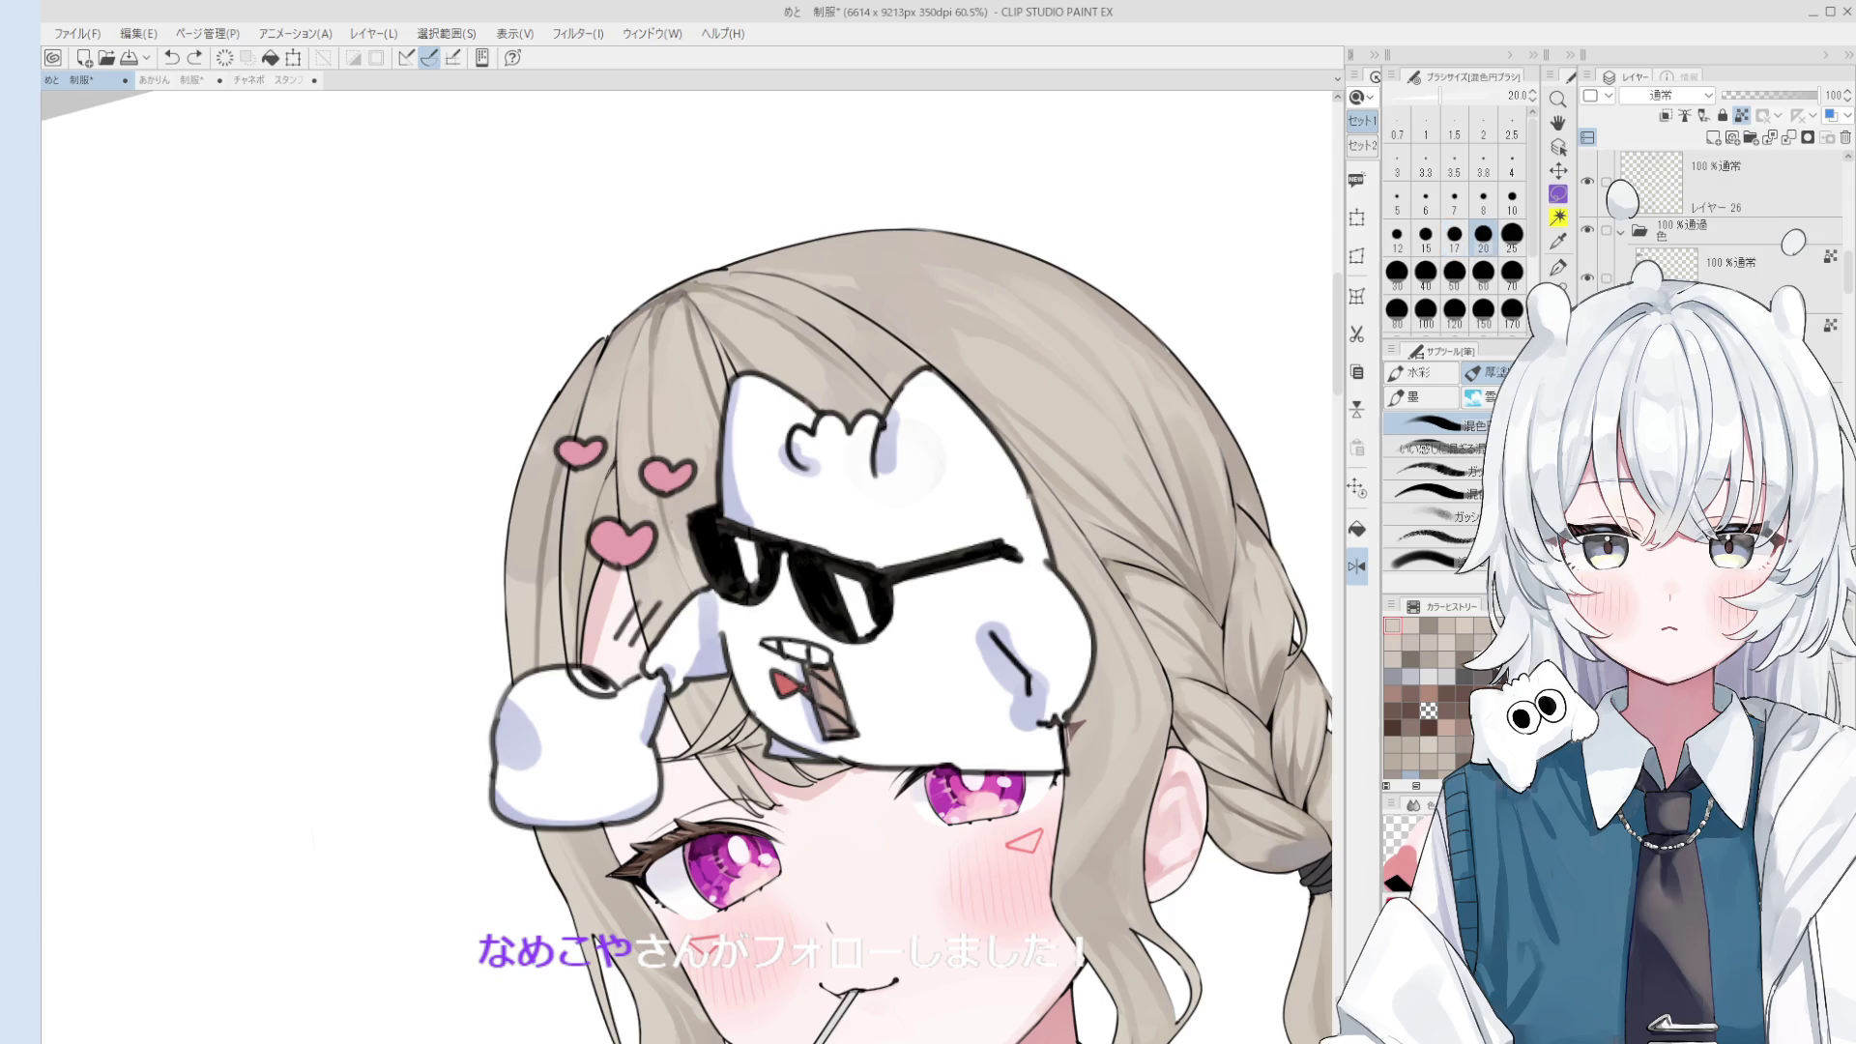
key(bracketright)
key(bracketright)
key(bracketright)
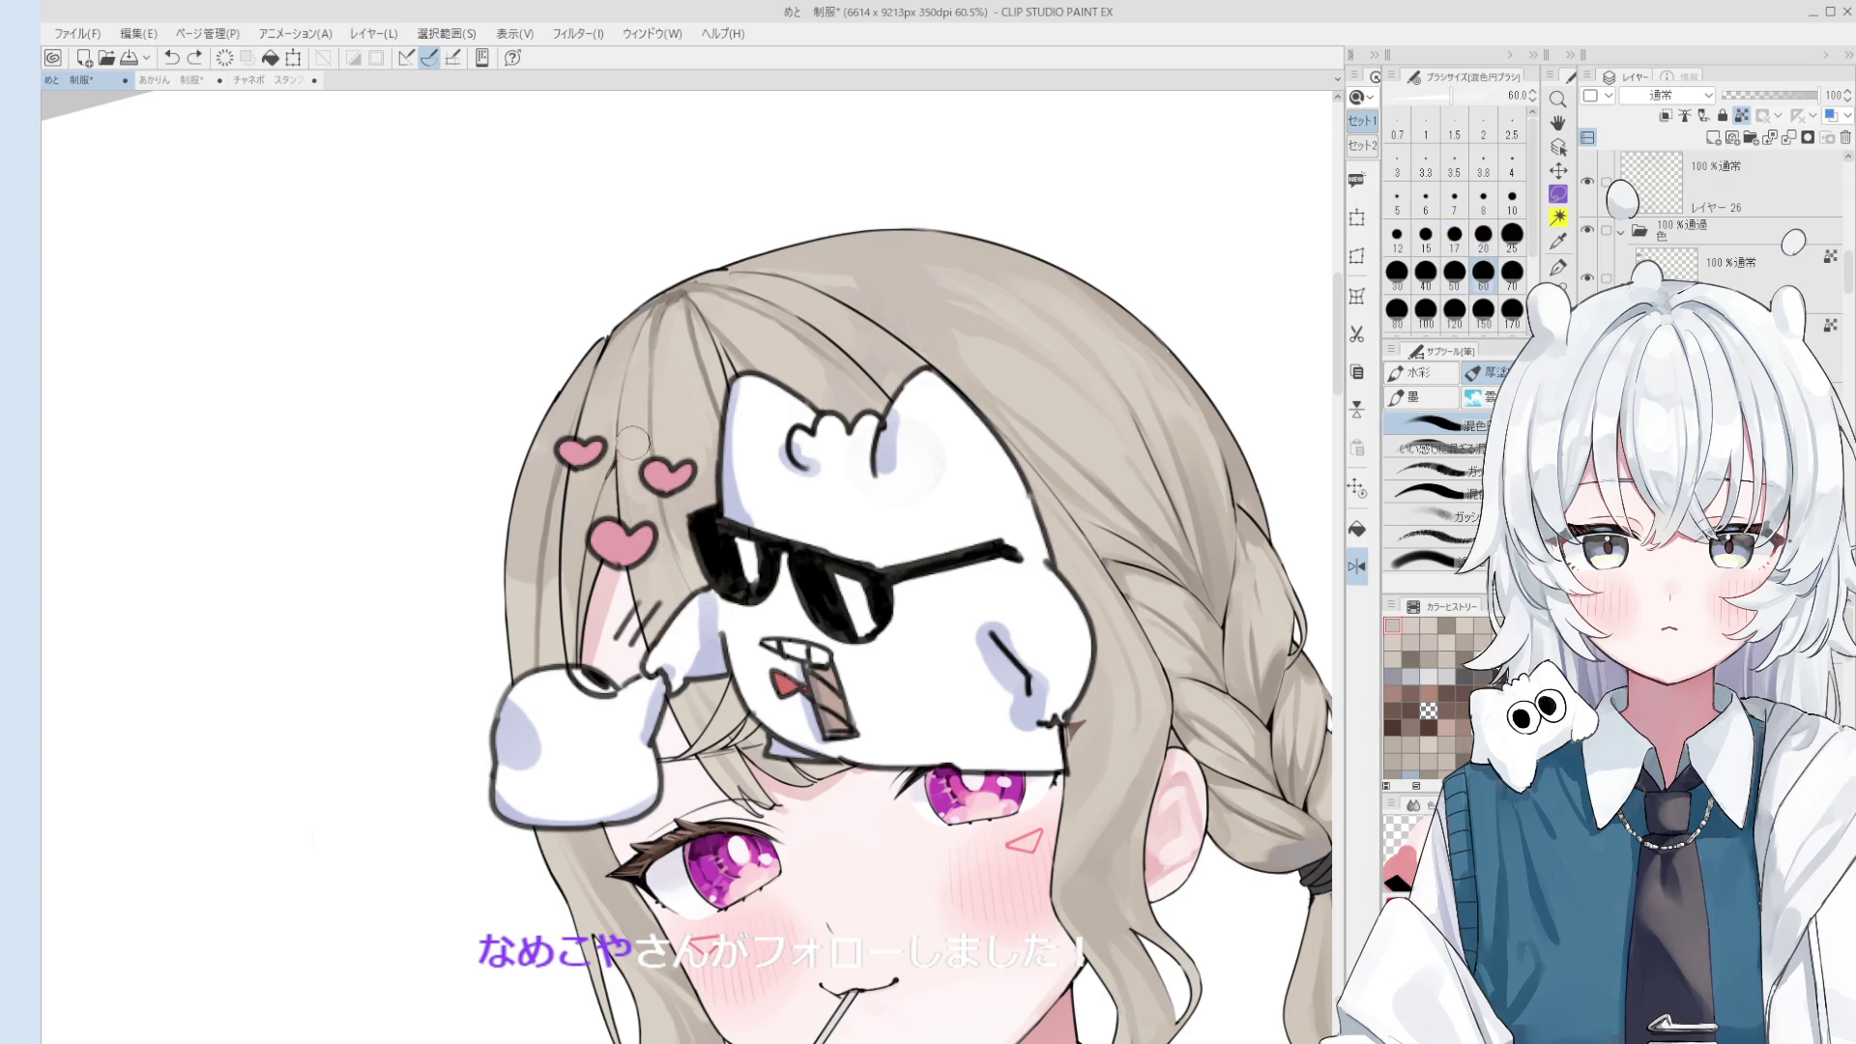
scroll(638, 483, down, 1)
key(bracketleft)
key(bracketleft)
key(bracketleft)
key(ctrl+z)
key(bracketright)
key(bracketright)
key(bracketright)
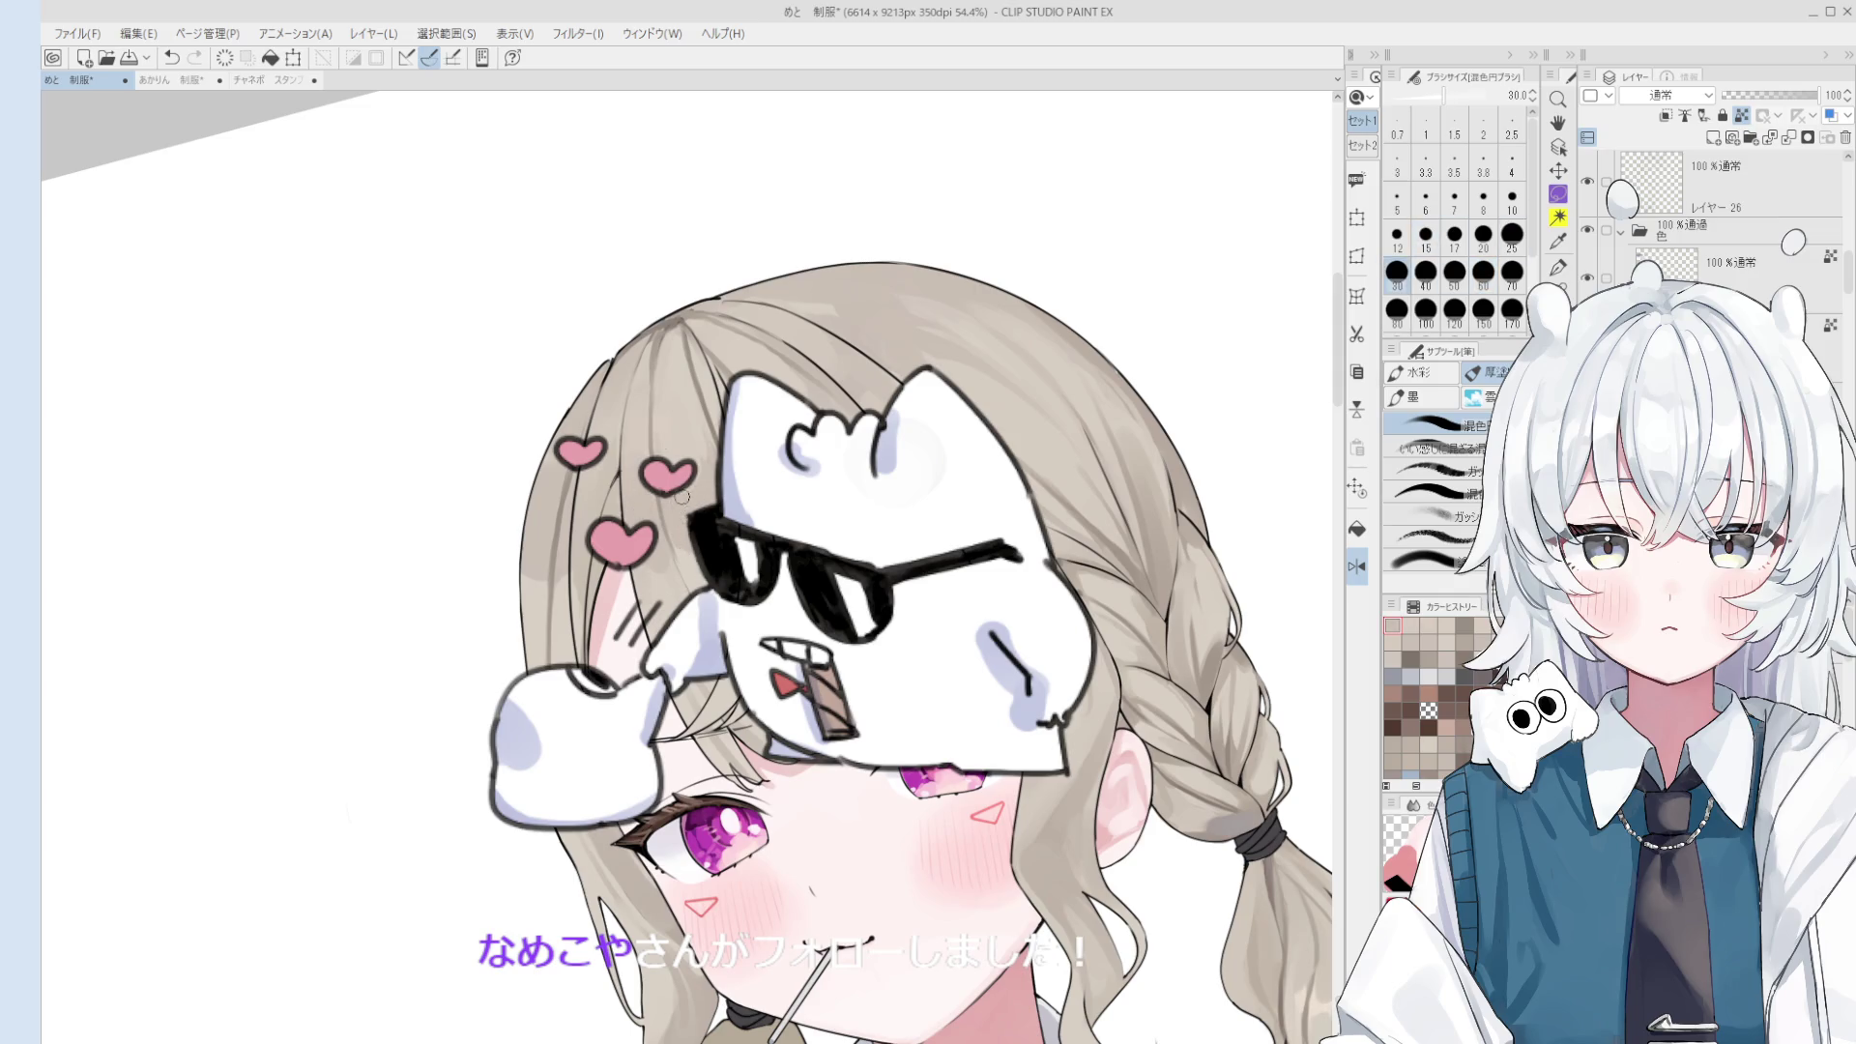
key(minus)
key(minus)
key(bracketright)
key(bracketright)
key(bracketright)
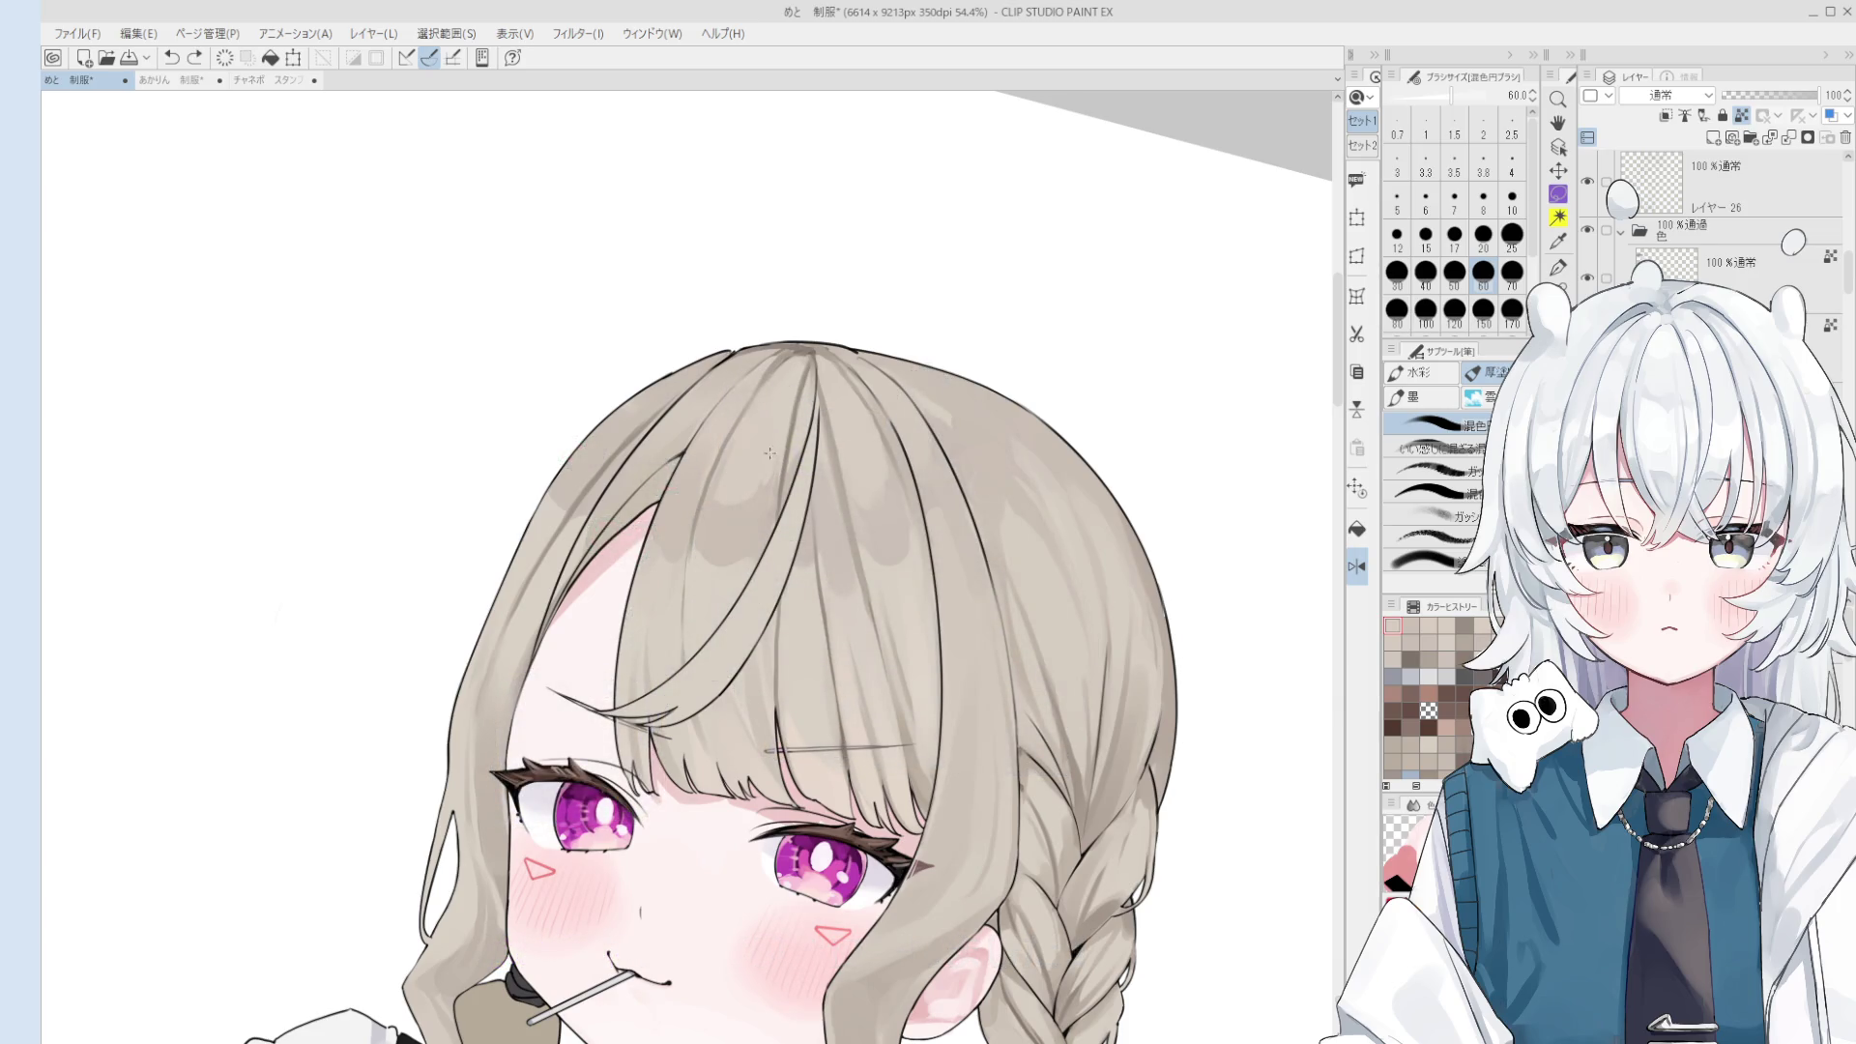
- Paint a small stroke into the hair and try test pen scribbles above the head
drag(739, 517, 750, 445)
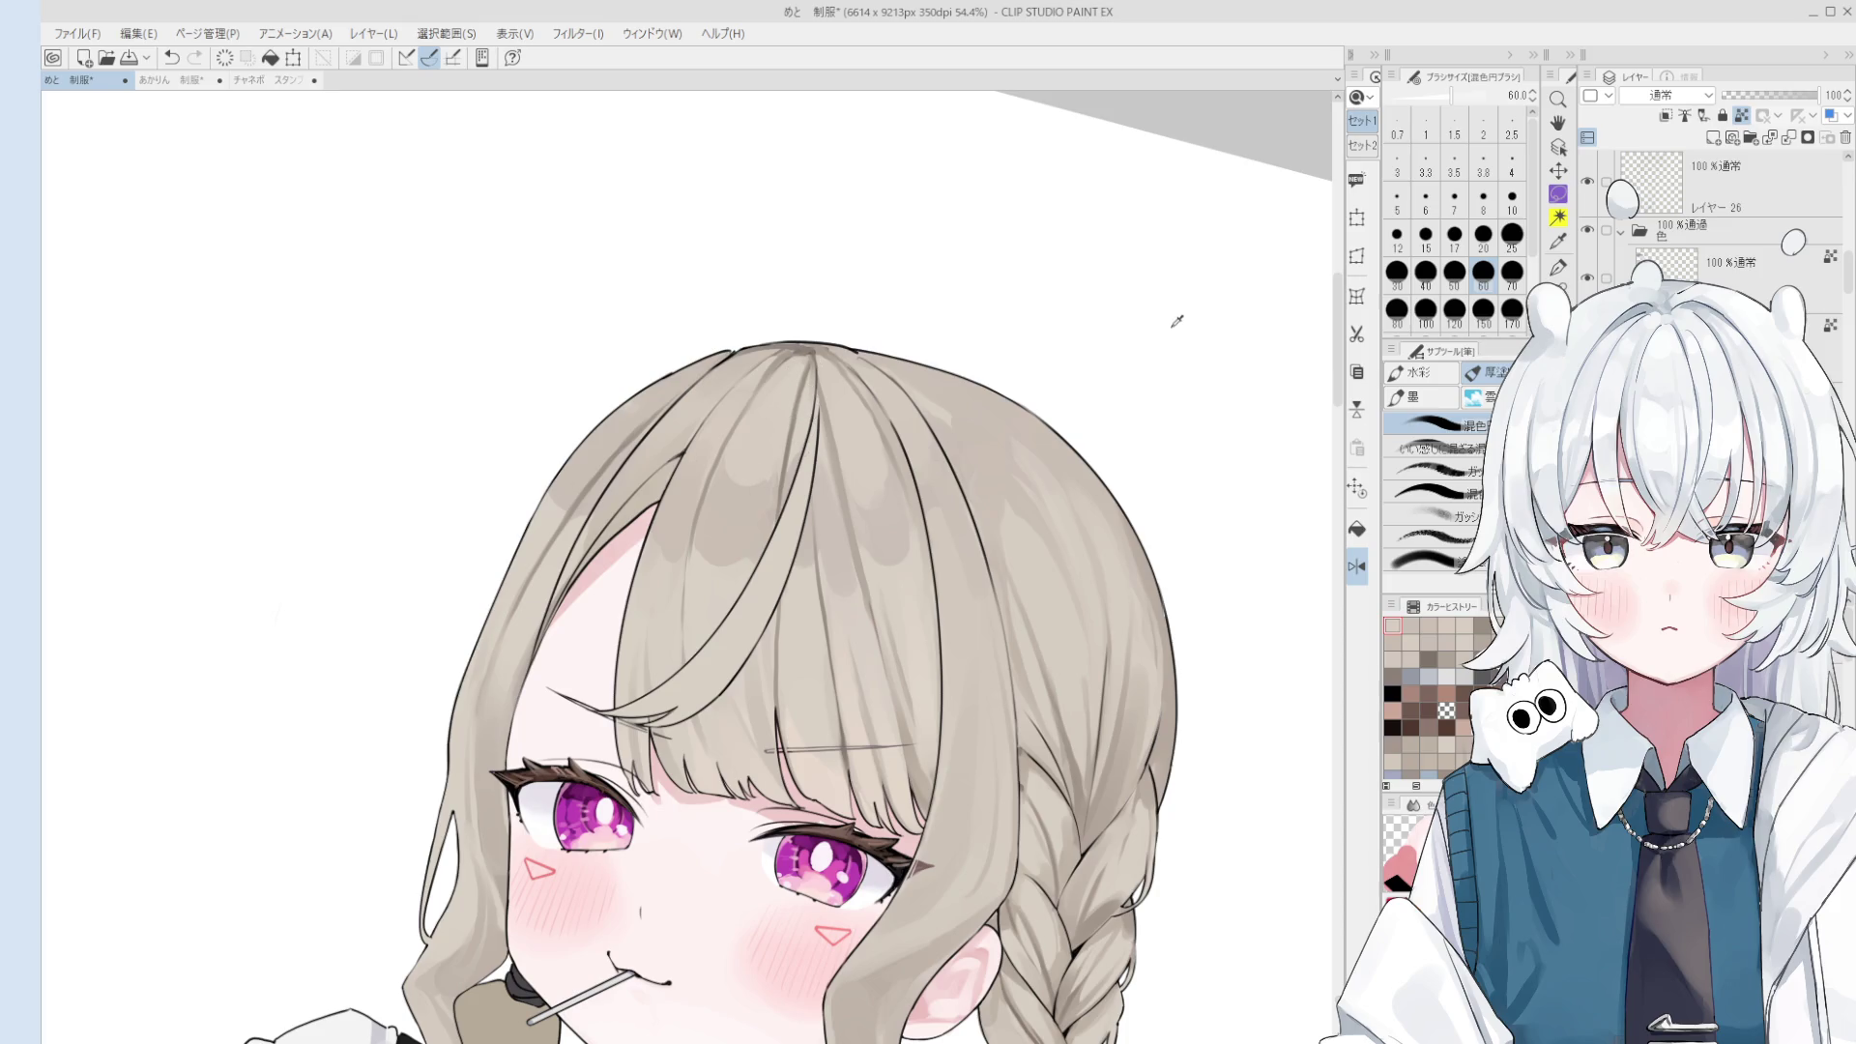
scroll(1634, 230, up, 2)
key(h)
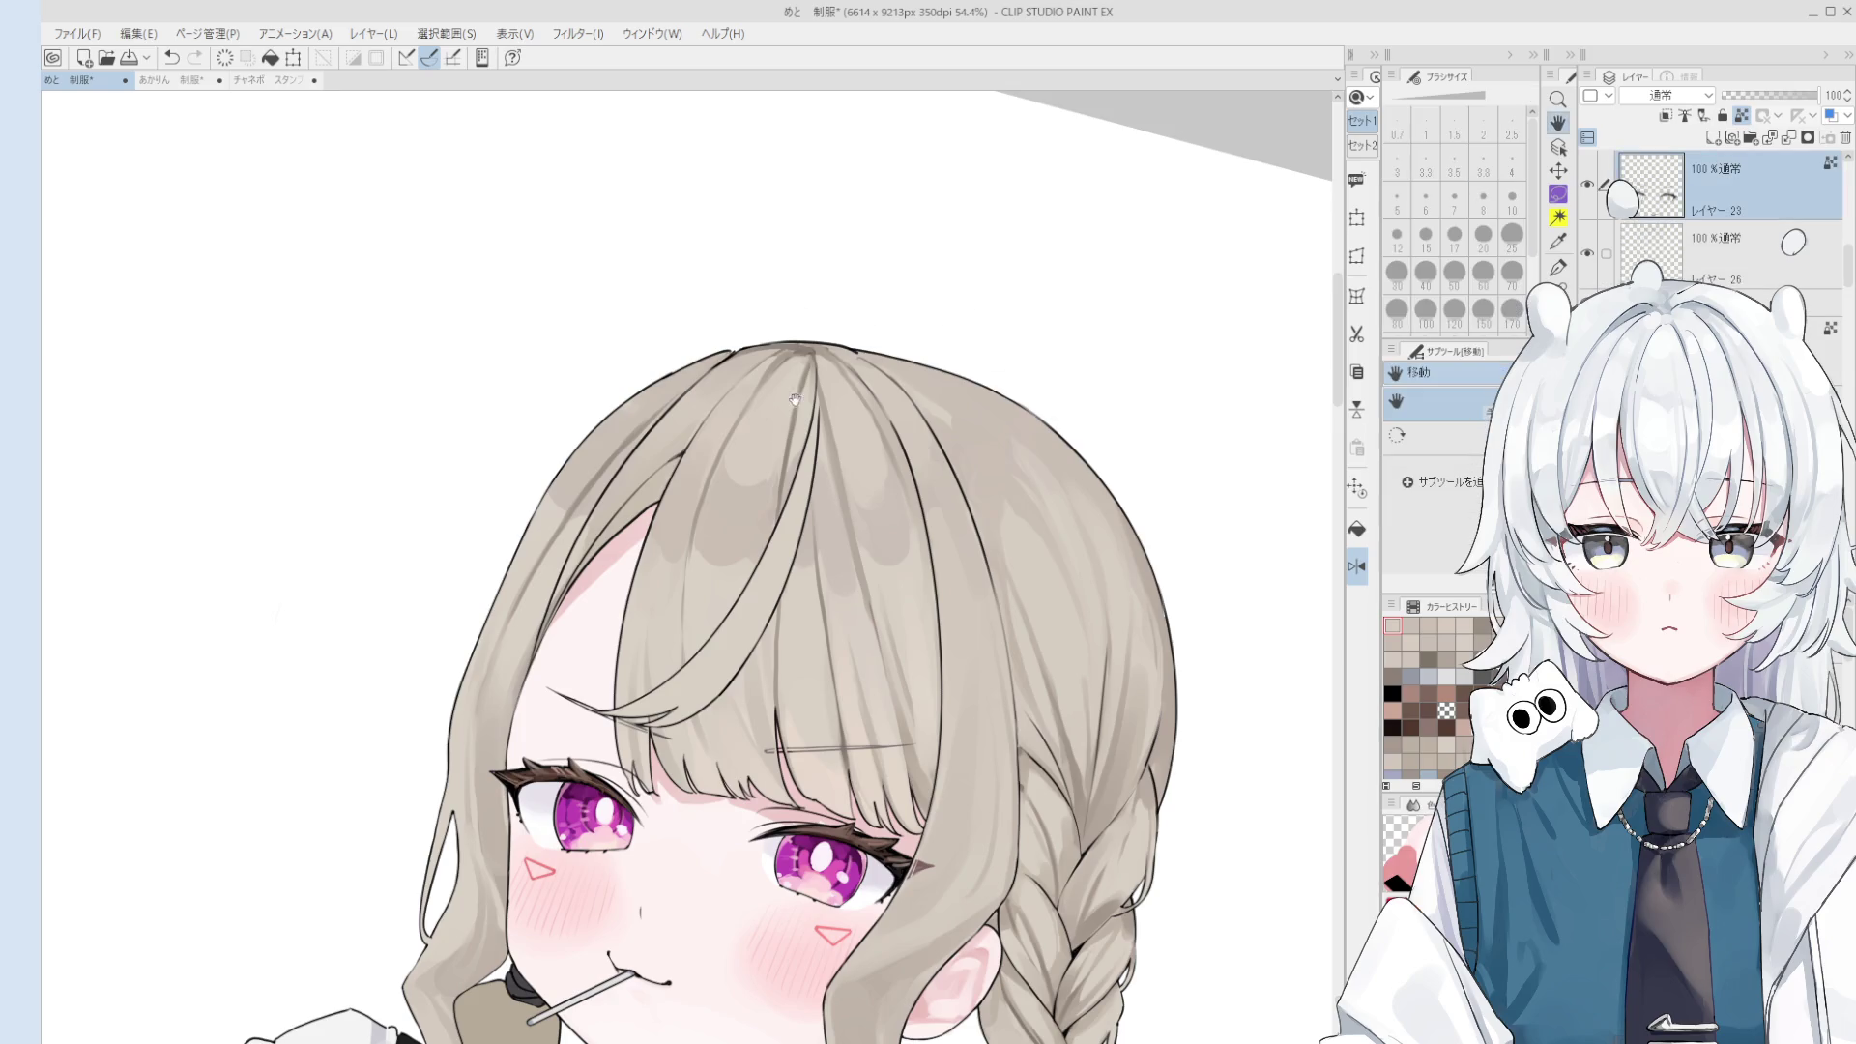
key(alt+bracketleft)
mouse_move(601, 344)
mouse_down()
mouse_move(721, 481)
mouse_move(711, 411)
mouse_move(761, 474)
mouse_up()
key(p)
key(ctrl+z)
drag(597, 503, 849, 262)
- Erase the test scribbles above the head, select another layer and delete the stray ring
click(837, 390)
scroll(837, 389, up, 1)
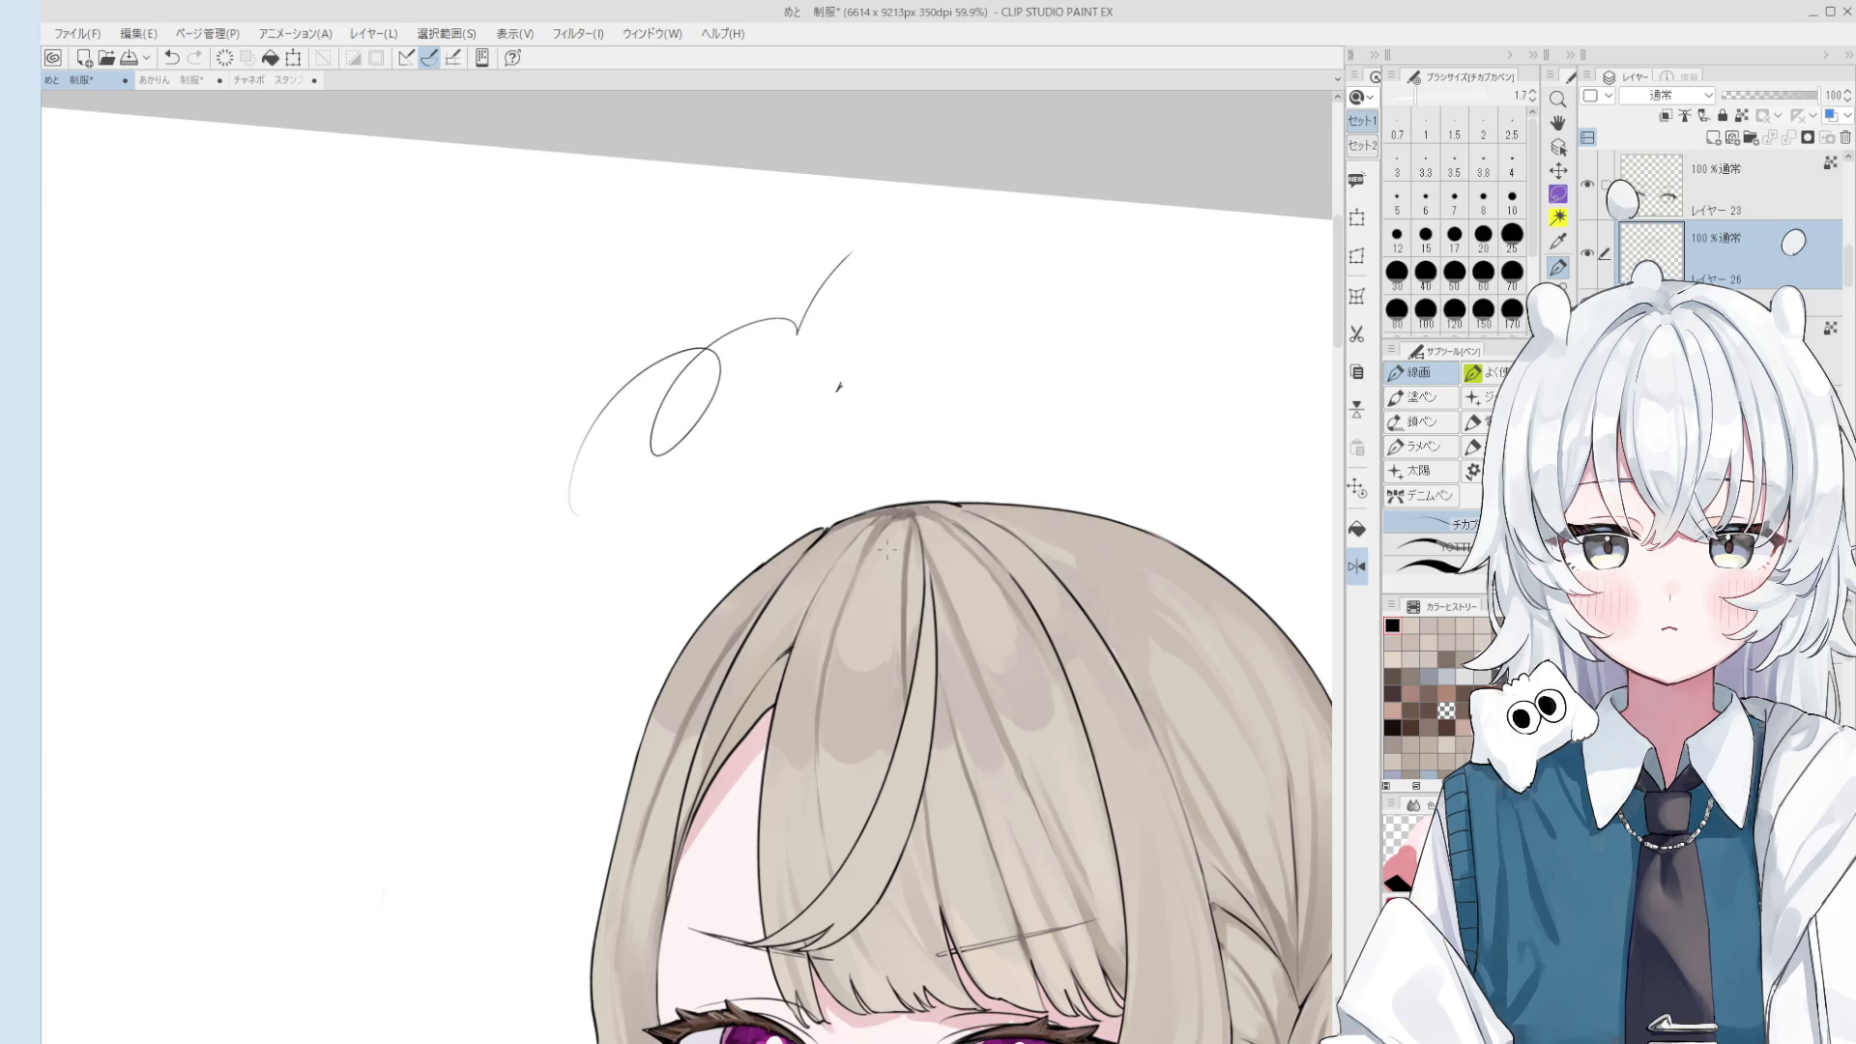
key(e)
mouse_move(816, 398)
mouse_down()
mouse_move(716, 339)
mouse_move(604, 455)
mouse_up()
scroll(724, 255, down, 1)
scroll(724, 255, down, 1)
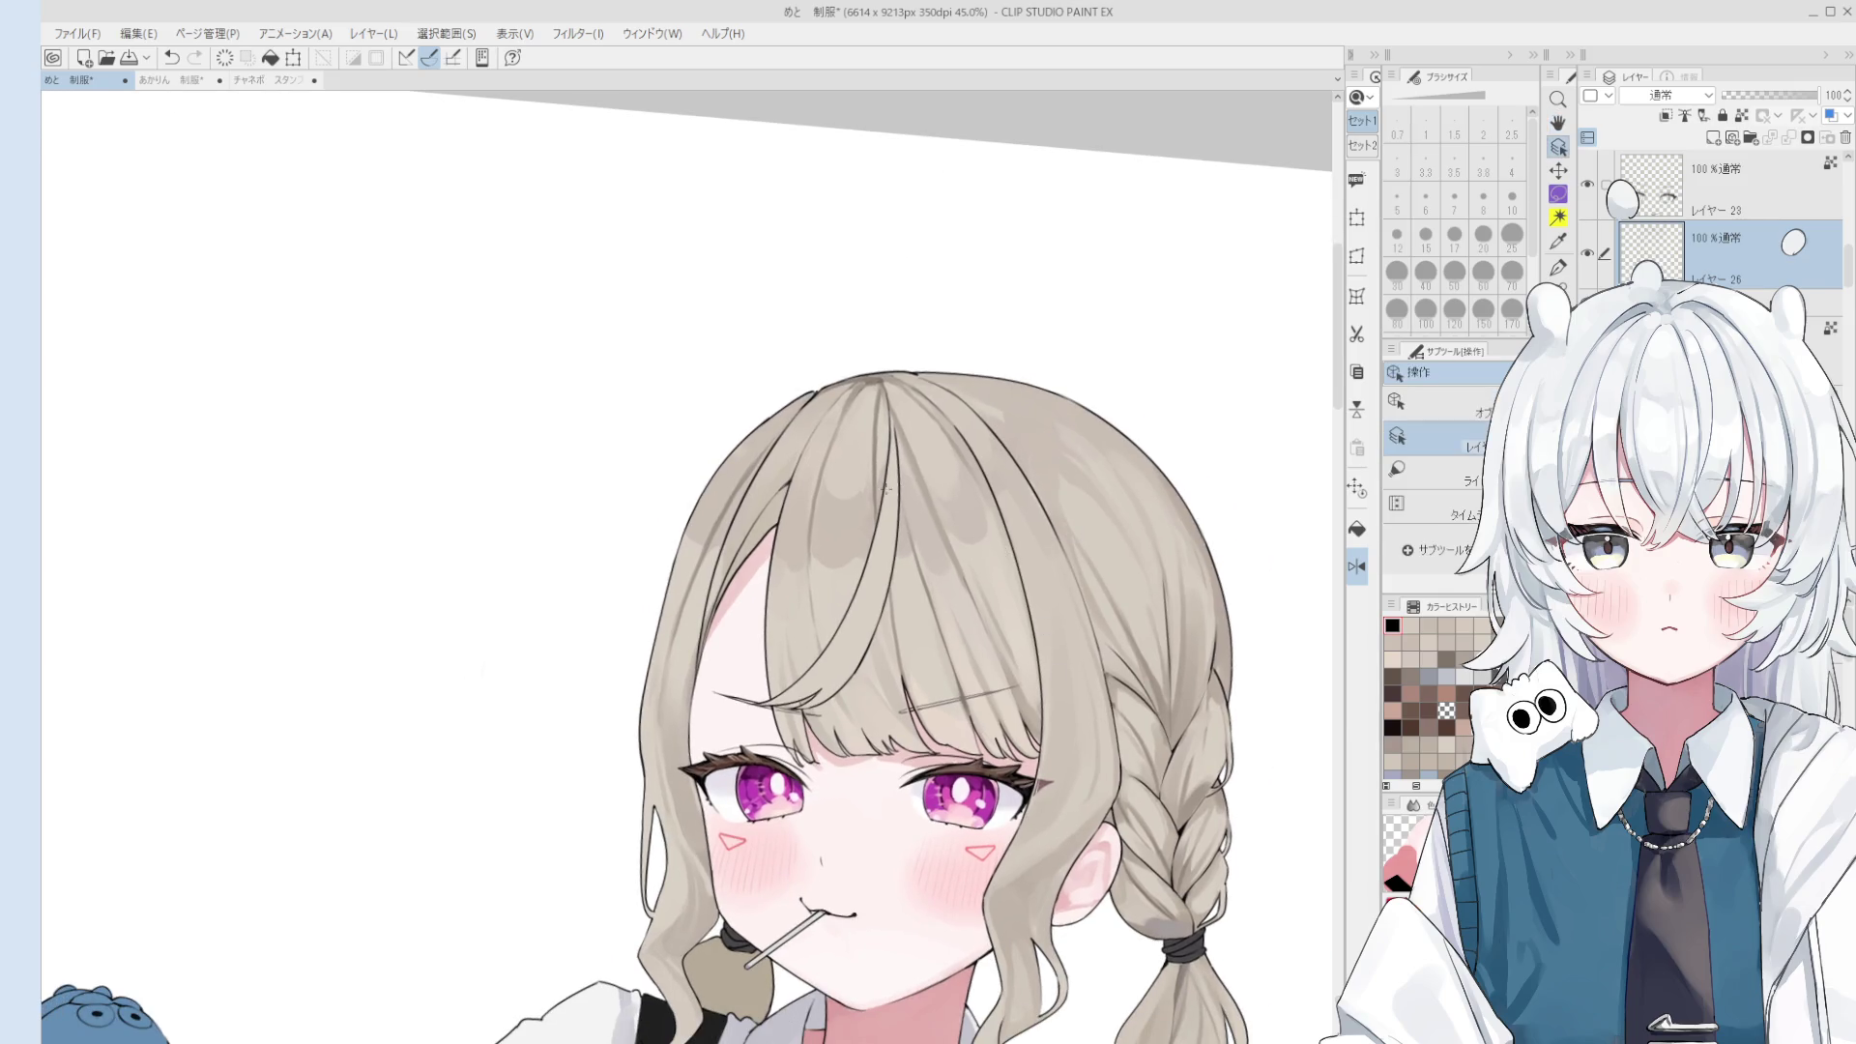
ctrl+shift+click(914, 399)
key(Delete)
- Blend the shading on top of the hair with the soft brush, retrying strokes with undo
key(b)
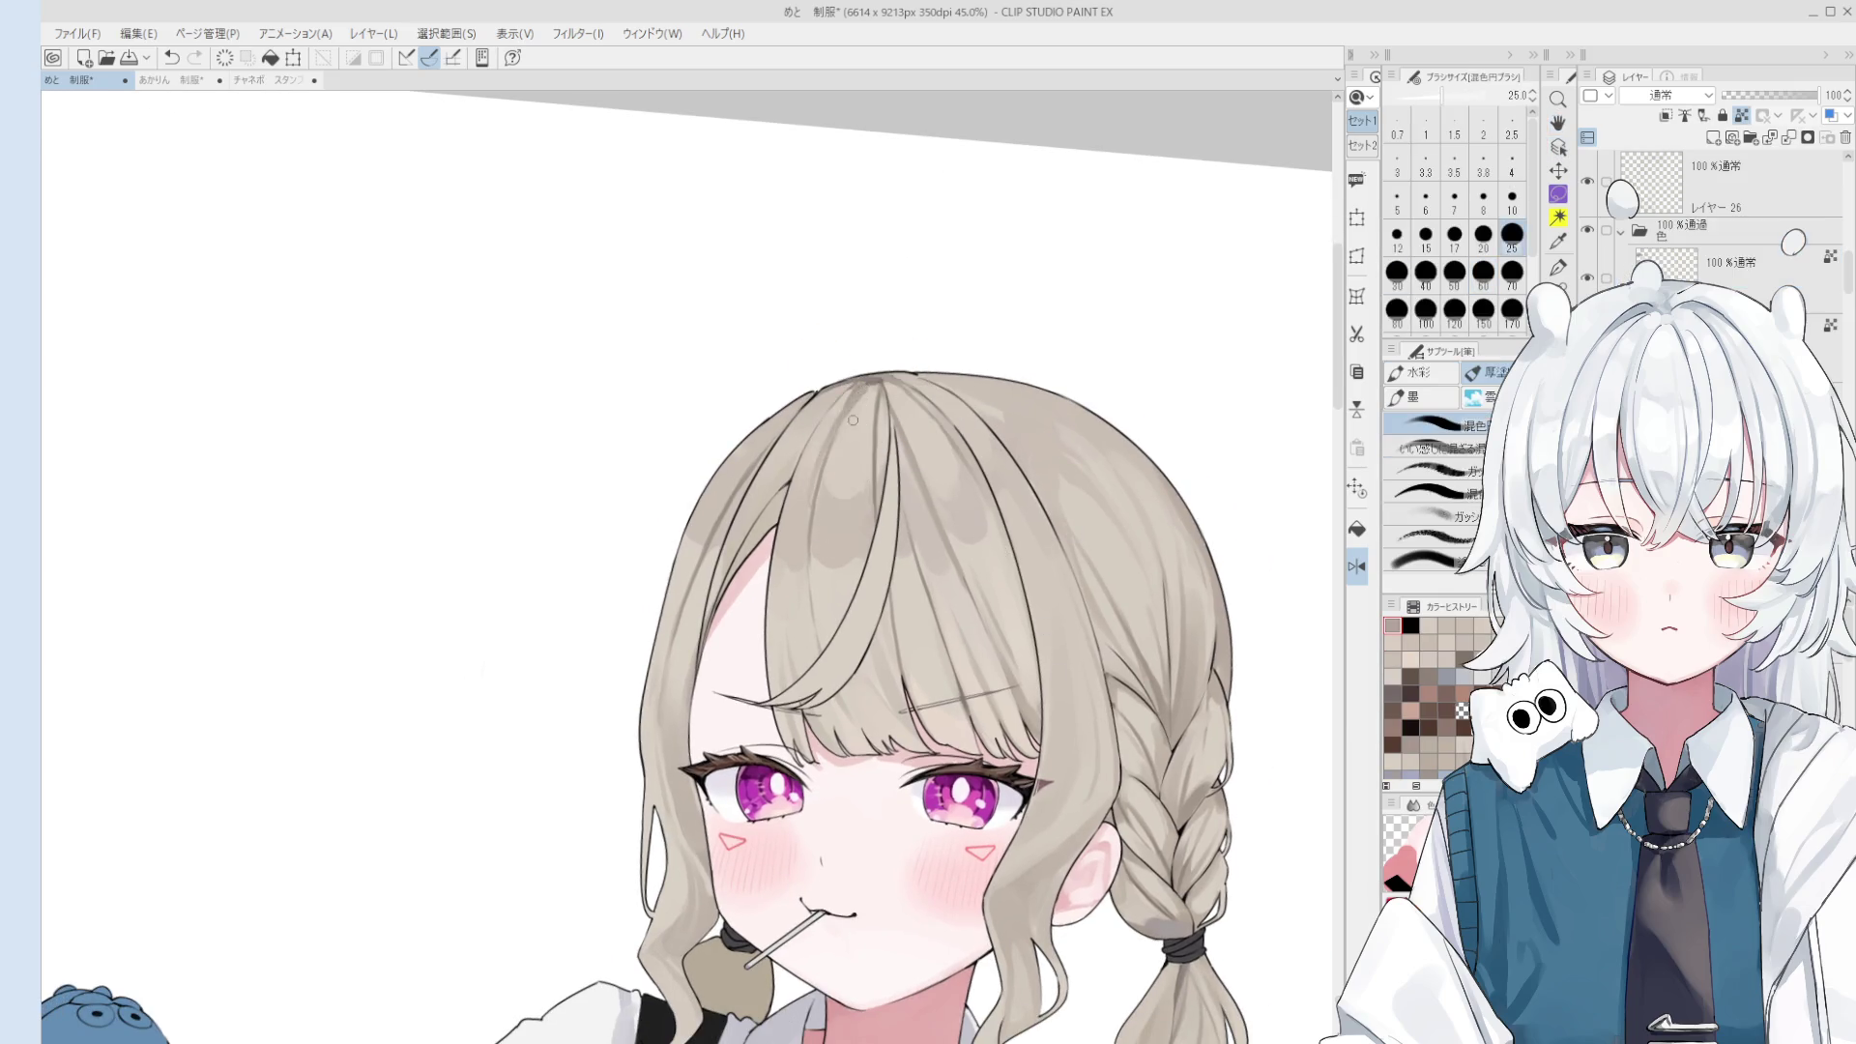
key(ctrl+z)
drag(831, 469, 866, 403)
key(ctrl+z)
key(ctrl+z)
scroll(866, 402, down, 1)
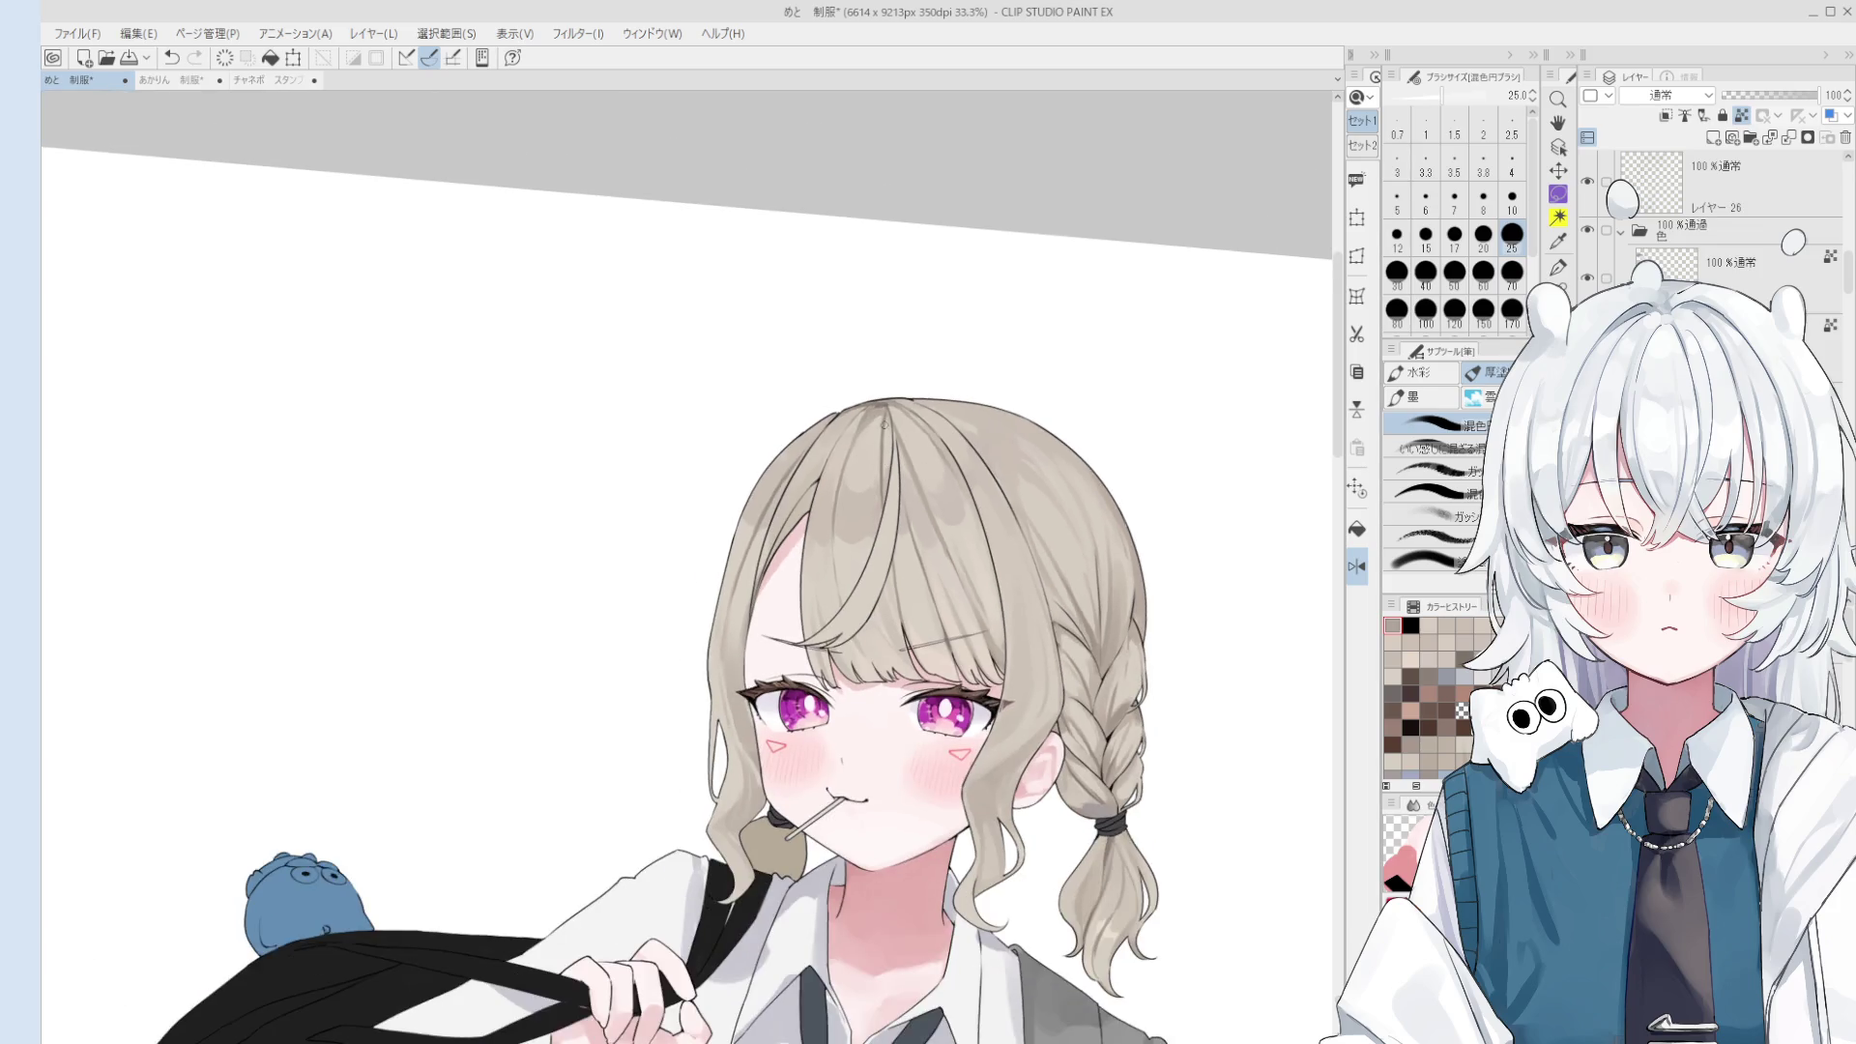
scroll(876, 443, up, 2)
key(ctrl+z)
drag(846, 462, 880, 411)
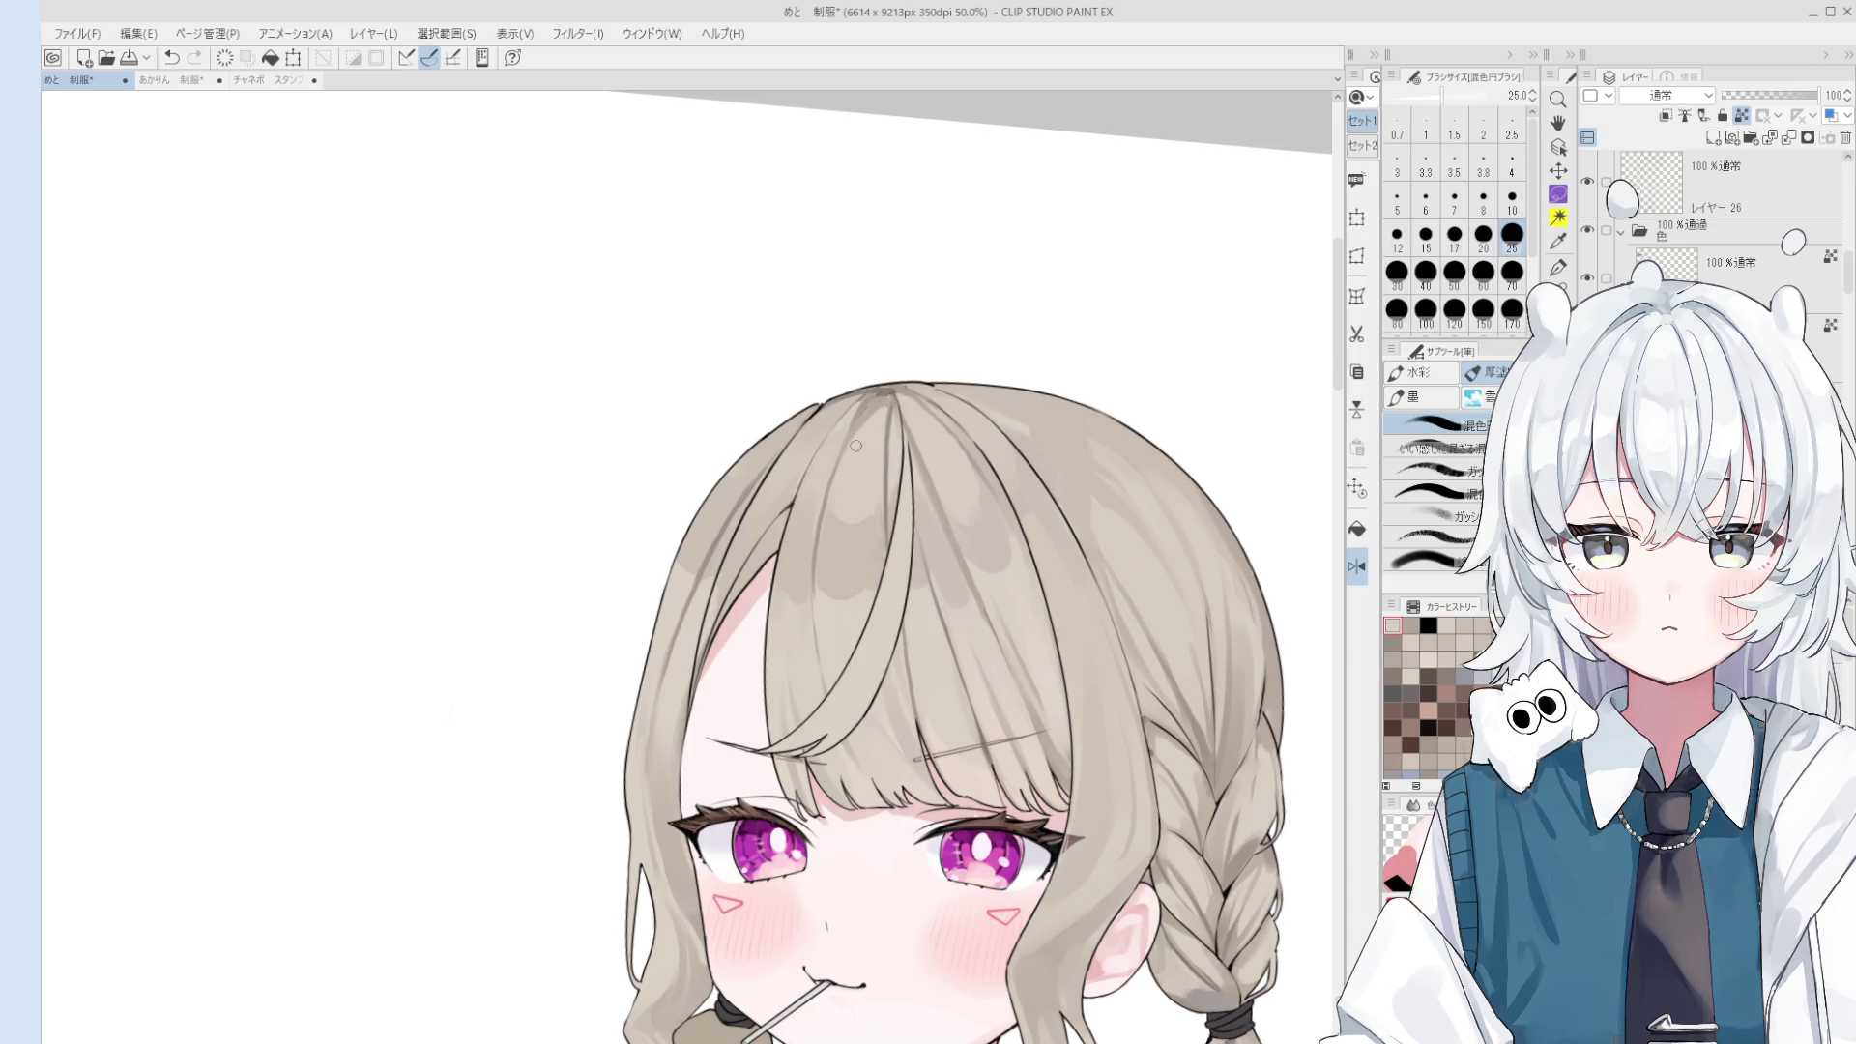
- Resize the blending brush smaller and much larger, and switch to the transparent colour
key(bracketleft)
key(bracketleft)
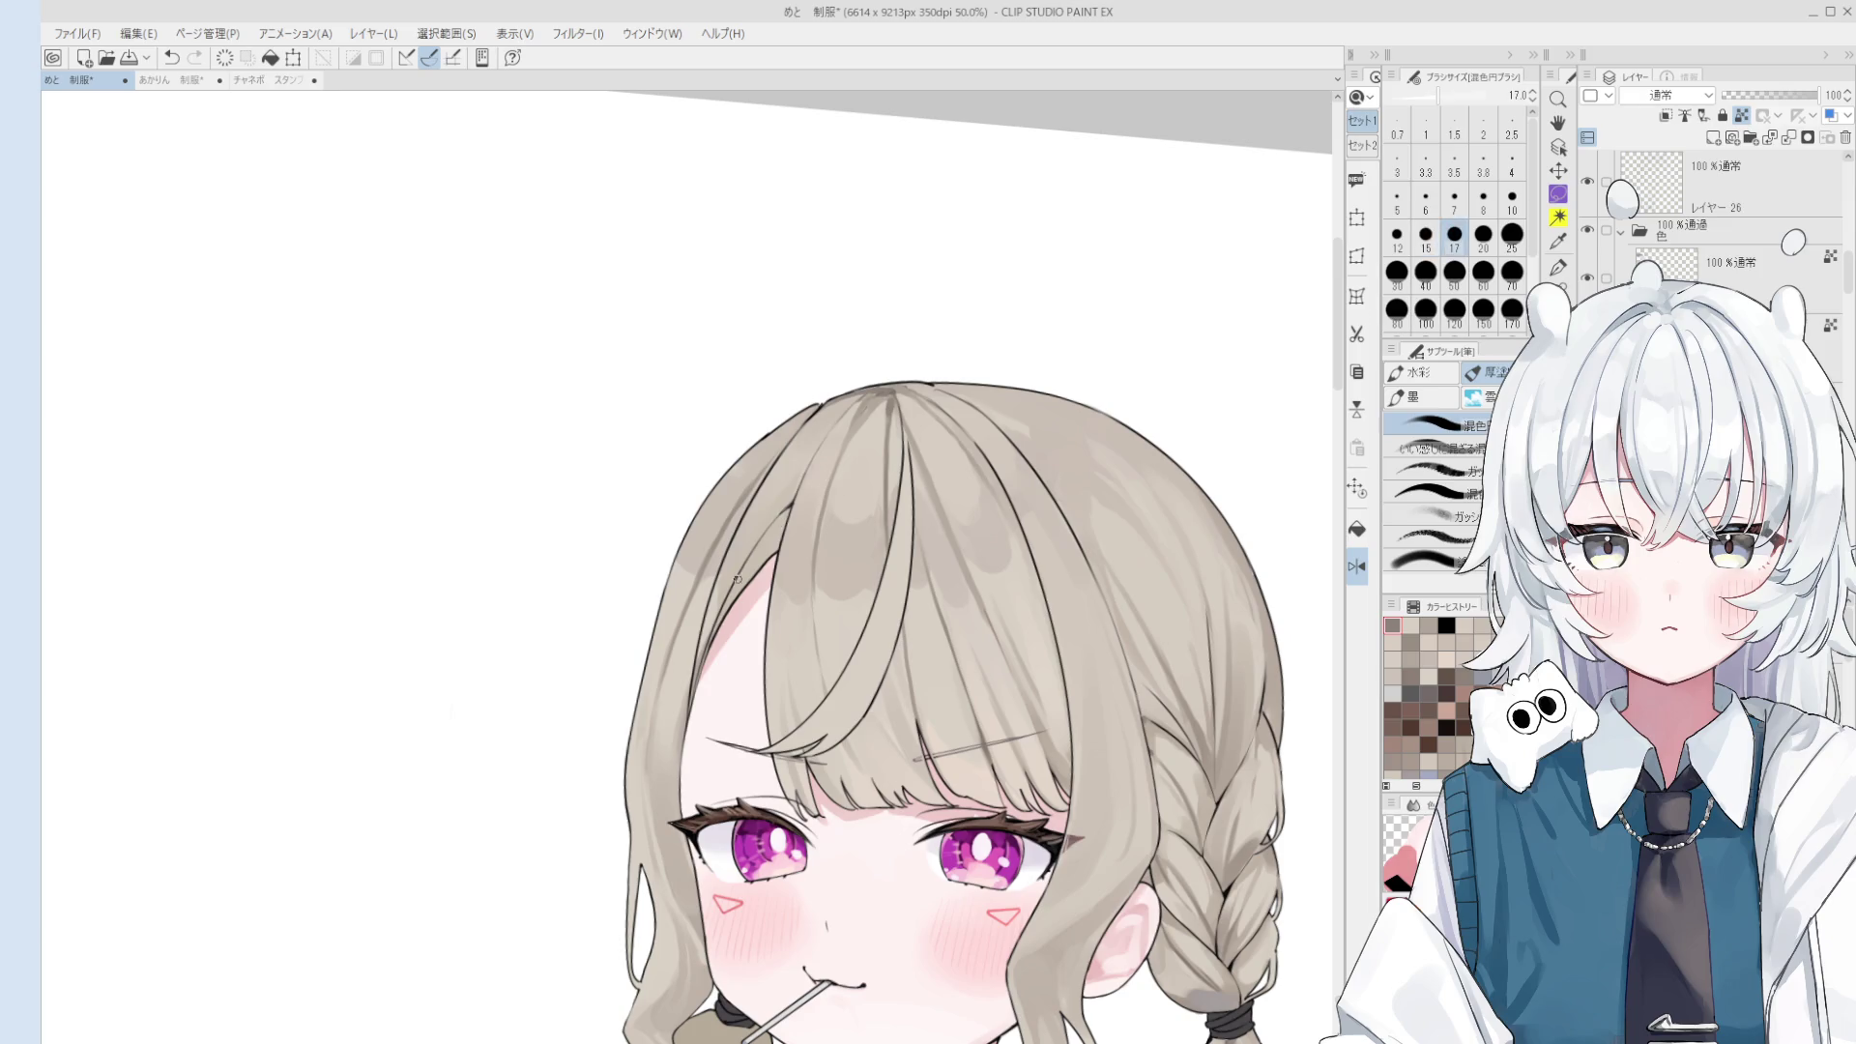
scroll(754, 619, down, 1)
scroll(740, 677, down, 2)
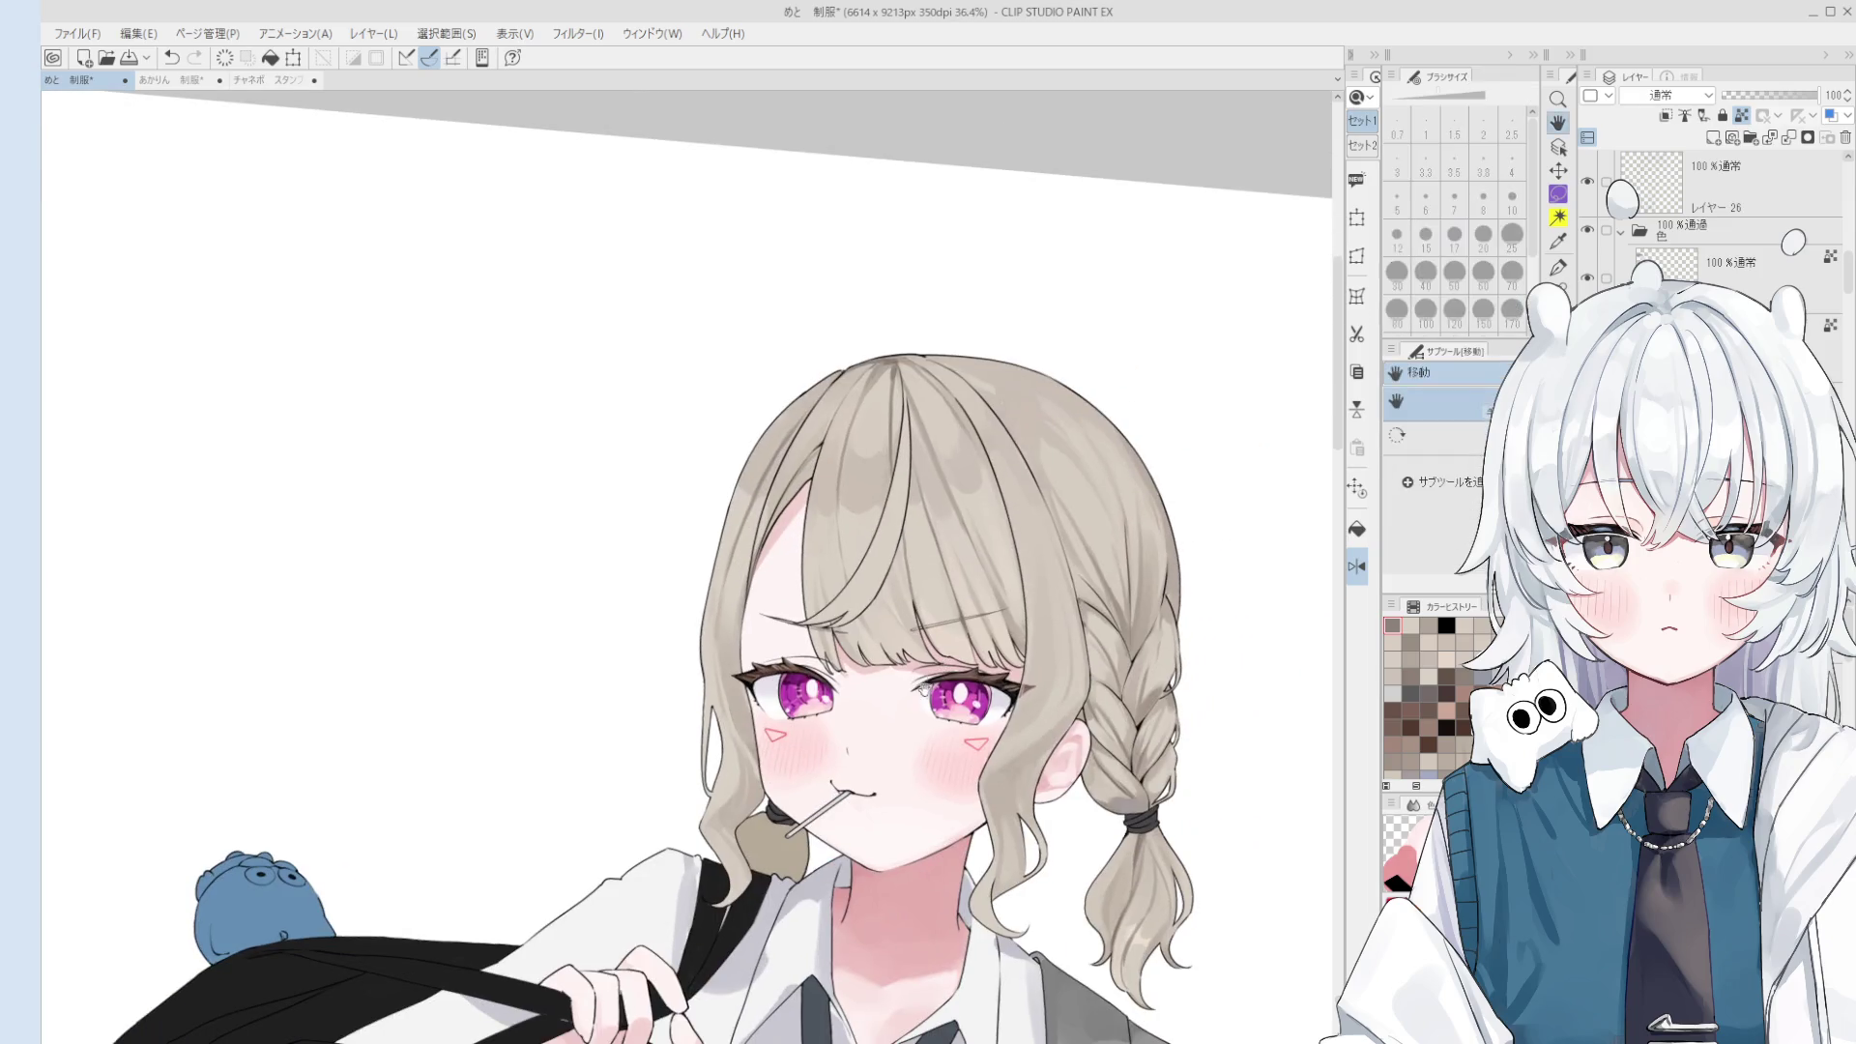
key(bracketright)
key(bracketright)
key(bracketright)
key(bracketright)
key(bracketright)
key(bracketright)
scroll(742, 727, down, 1)
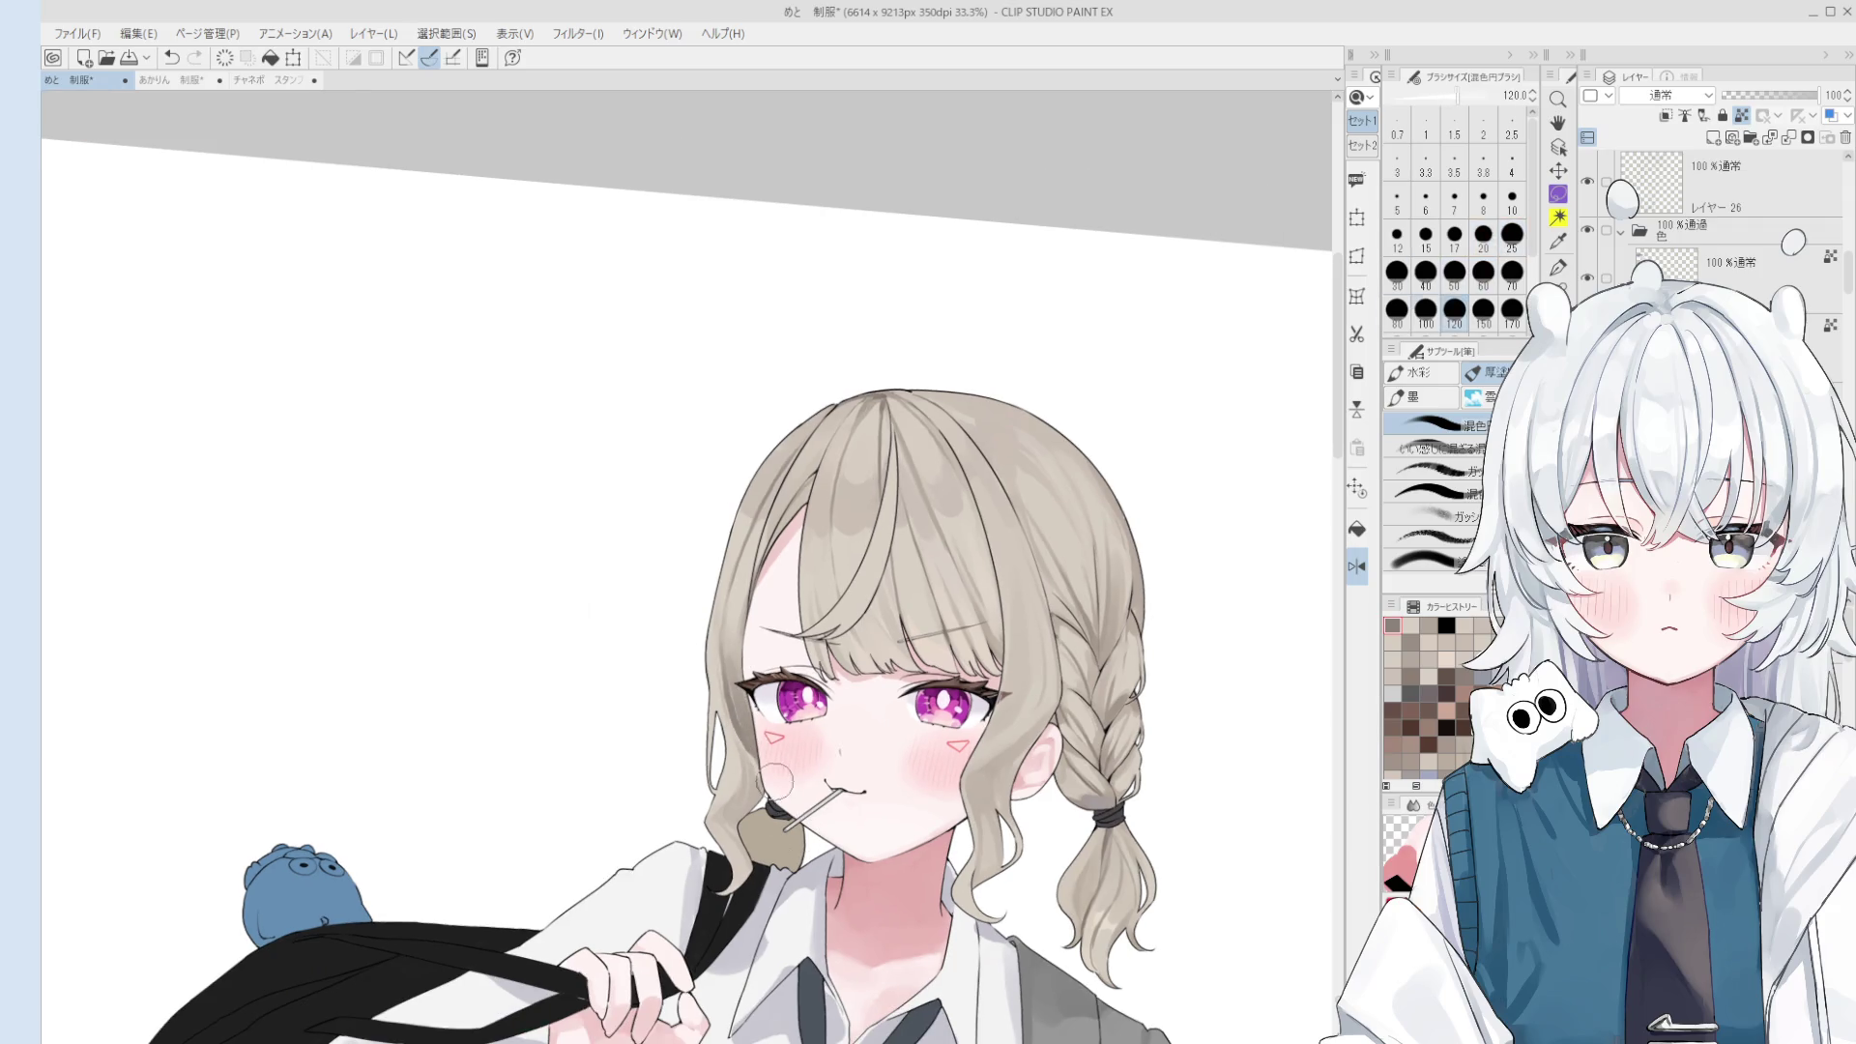
key(bracketright)
key(bracketright)
key(bracketright)
key(bracketright)
key(bracketright)
key(bracketright)
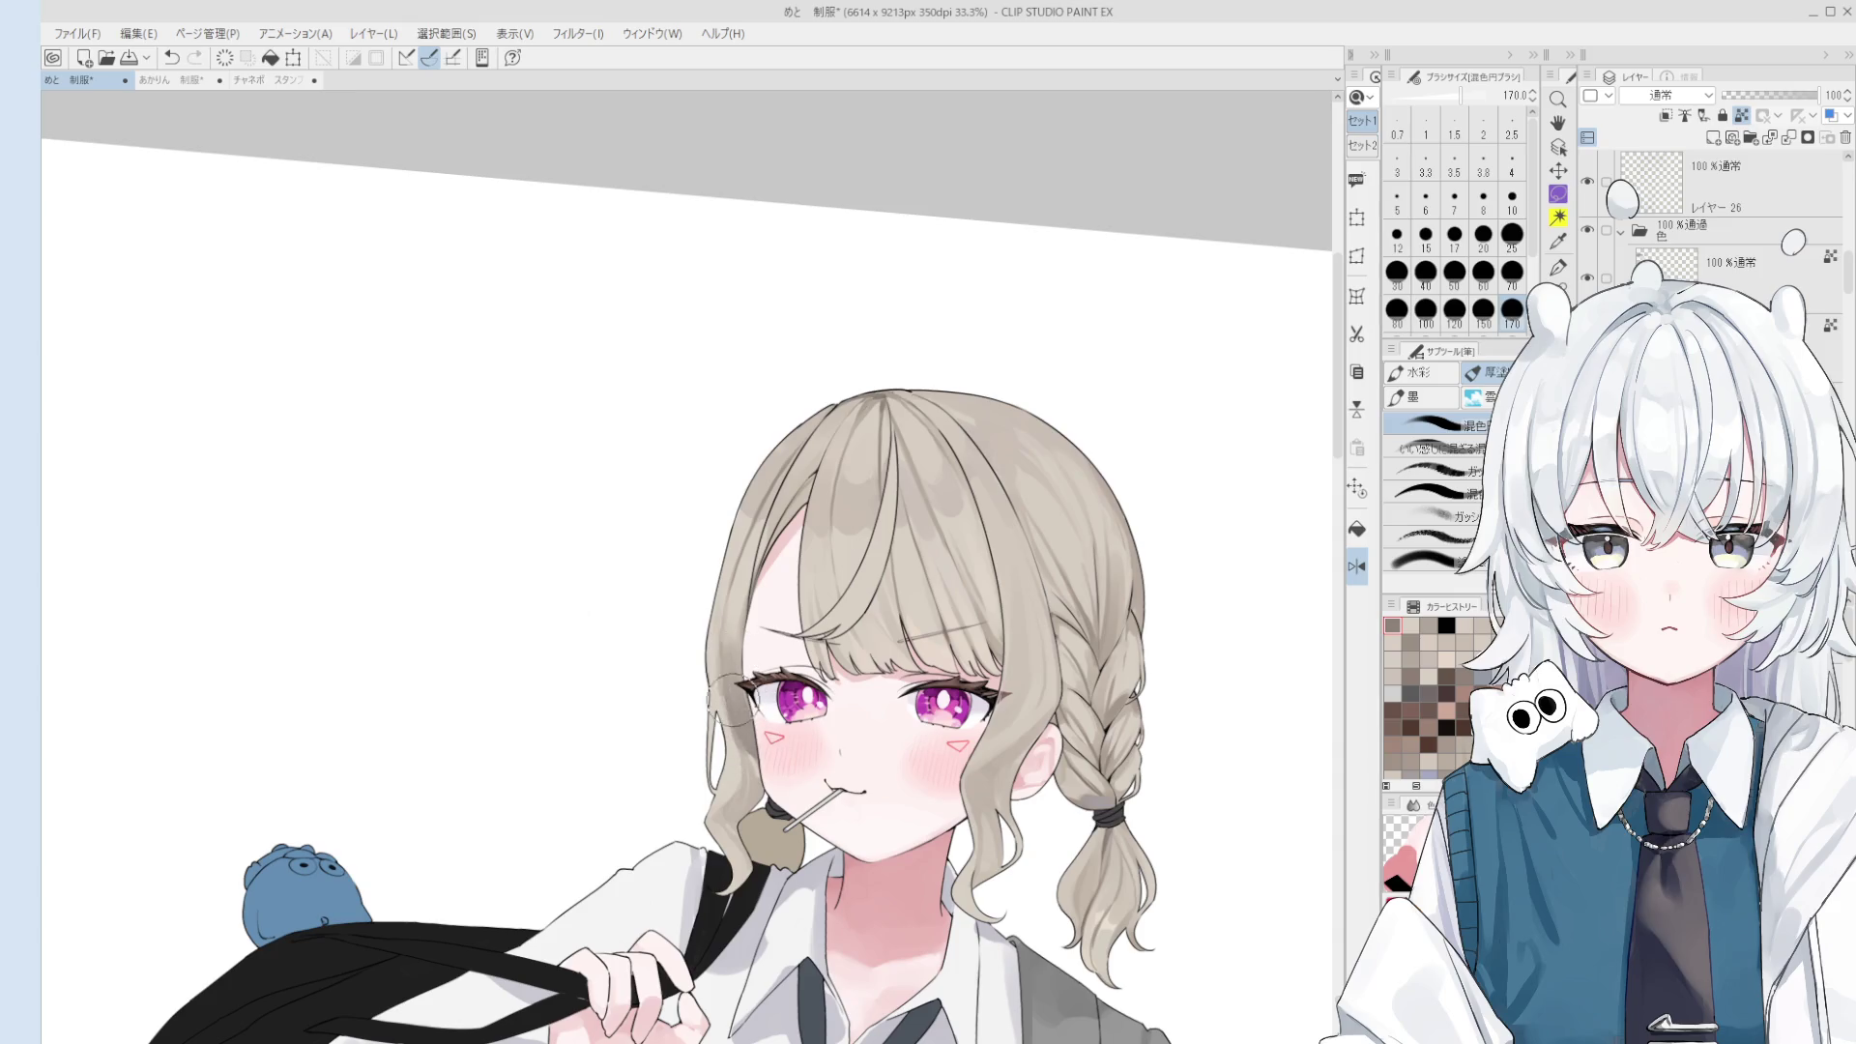
scroll(730, 689, down, 1)
key(c)
key(bracketleft)
key(bracketleft)
key(bracketleft)
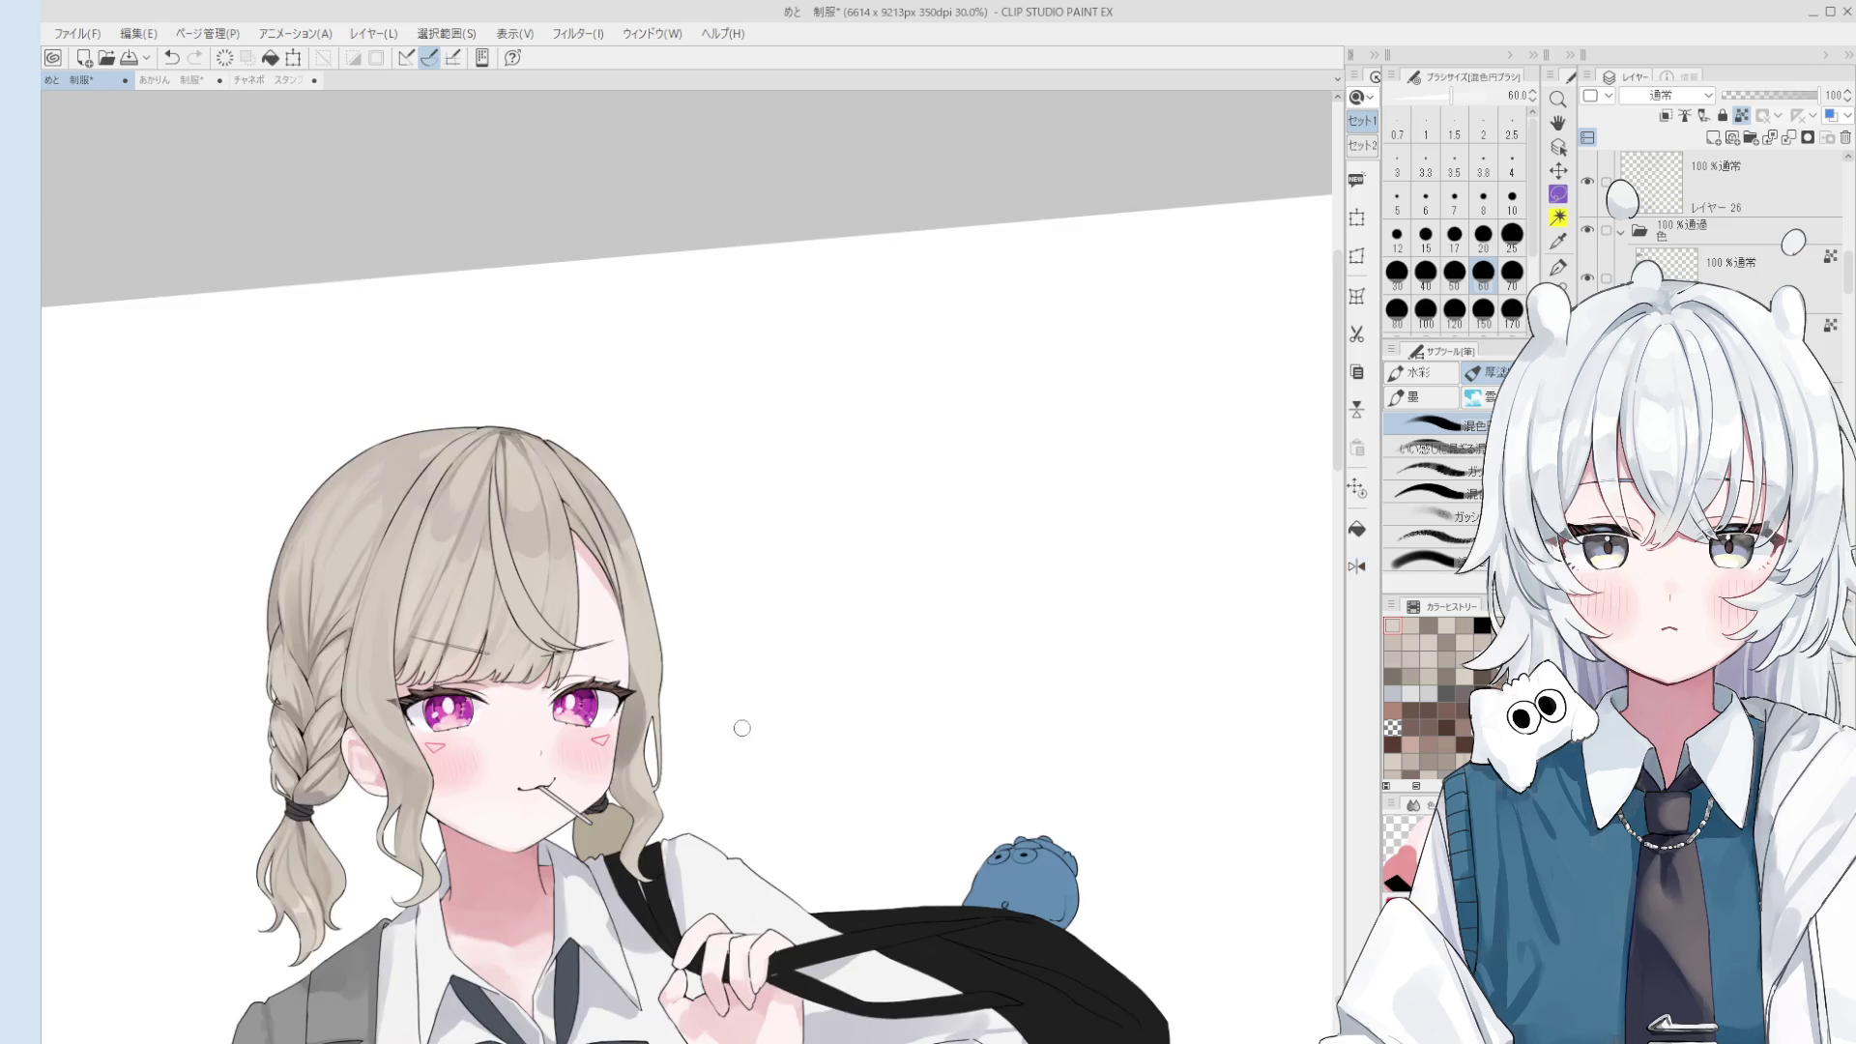
- Mirror the canvas view to check the drawing, then fine-tune the brush size
key(h)
key(b)
scroll(788, 657, up, 2)
key(bracketleft)
key(bracketleft)
key(bracketleft)
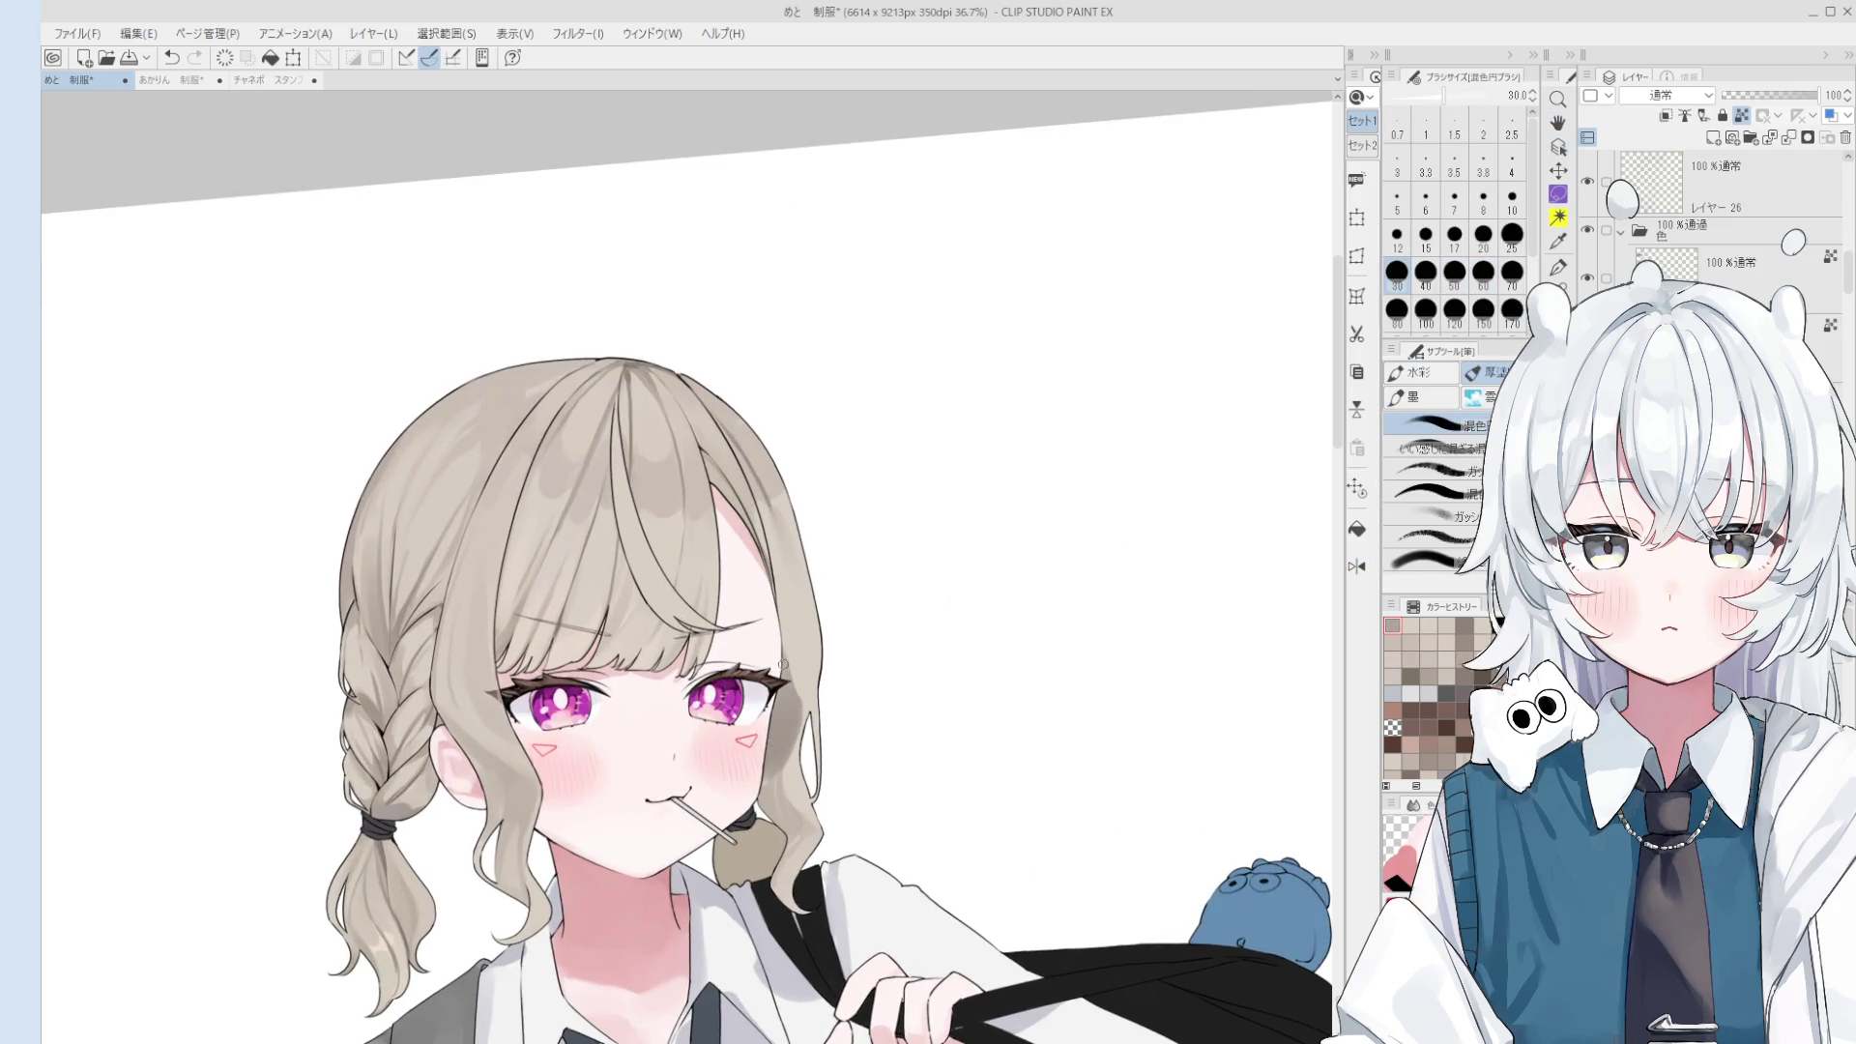
key(bracketright)
key(bracketright)
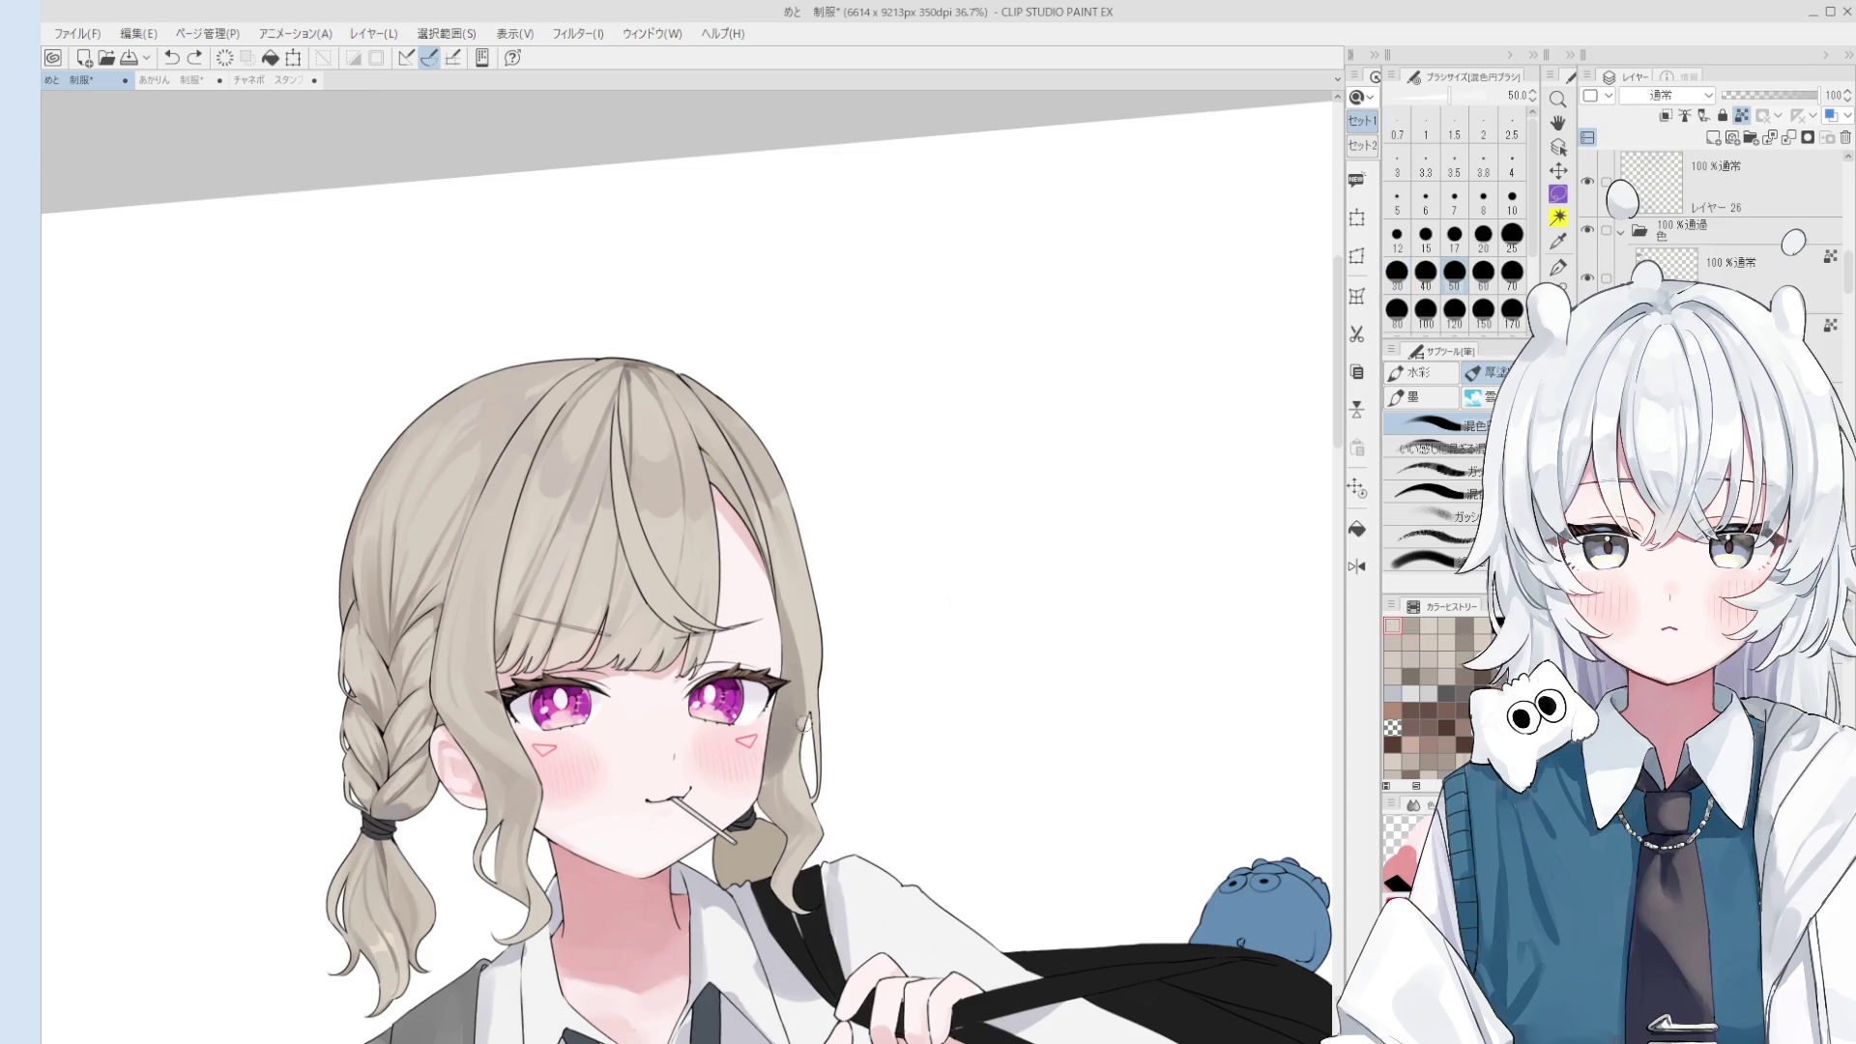
scroll(819, 802, down, 1)
drag(819, 802, 839, 834)
key(bracketright)
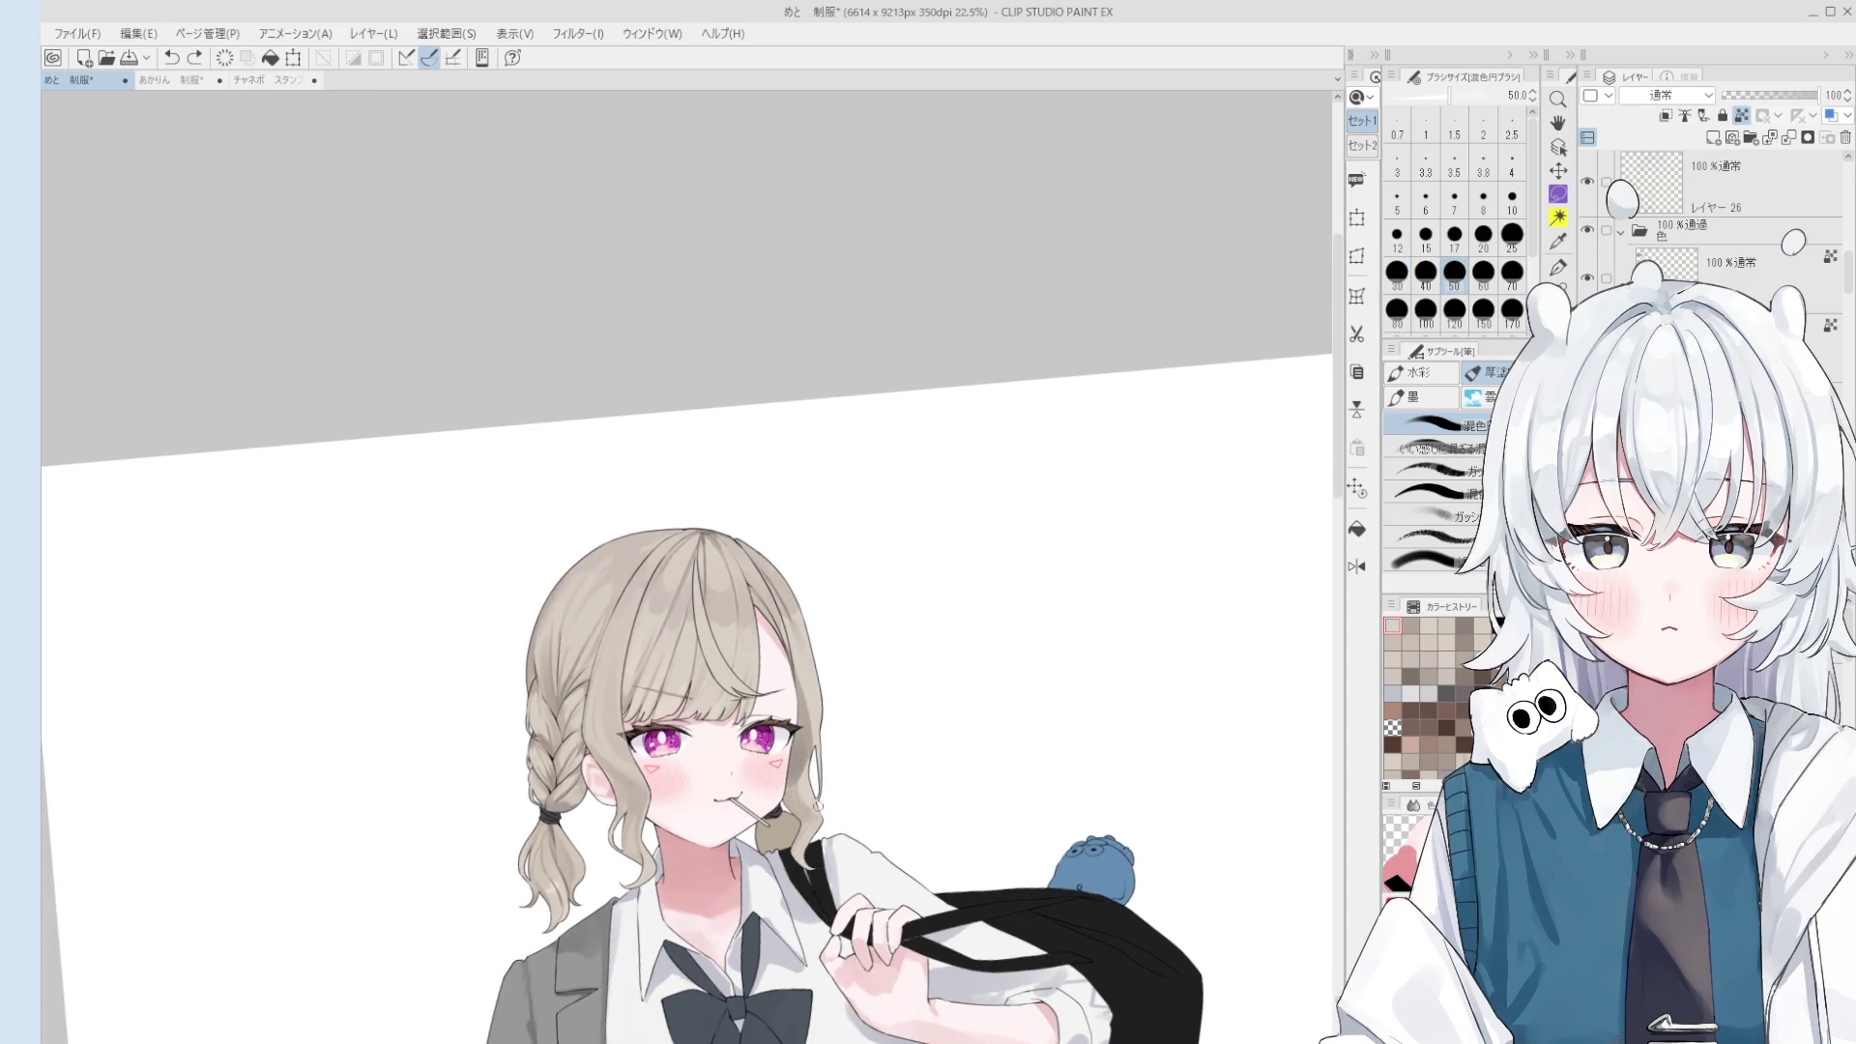
scroll(817, 768, down, 1)
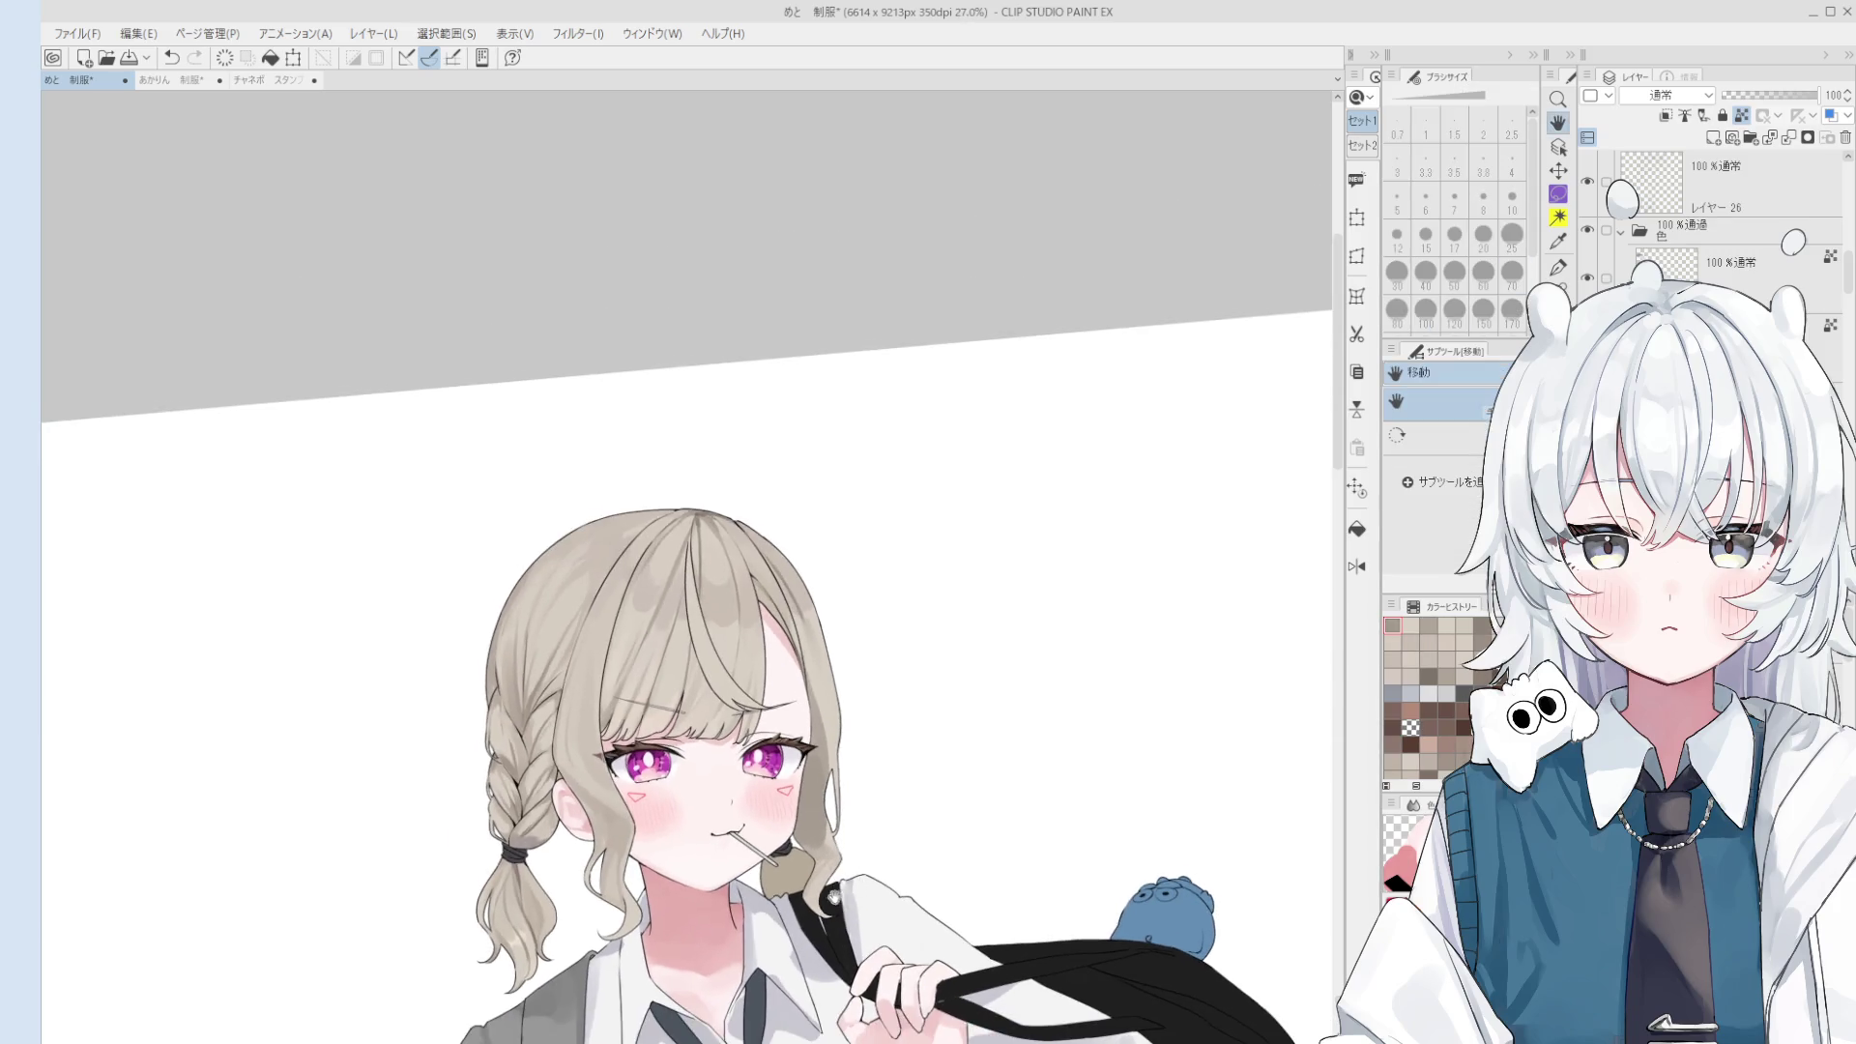
scroll(848, 780, down, 1)
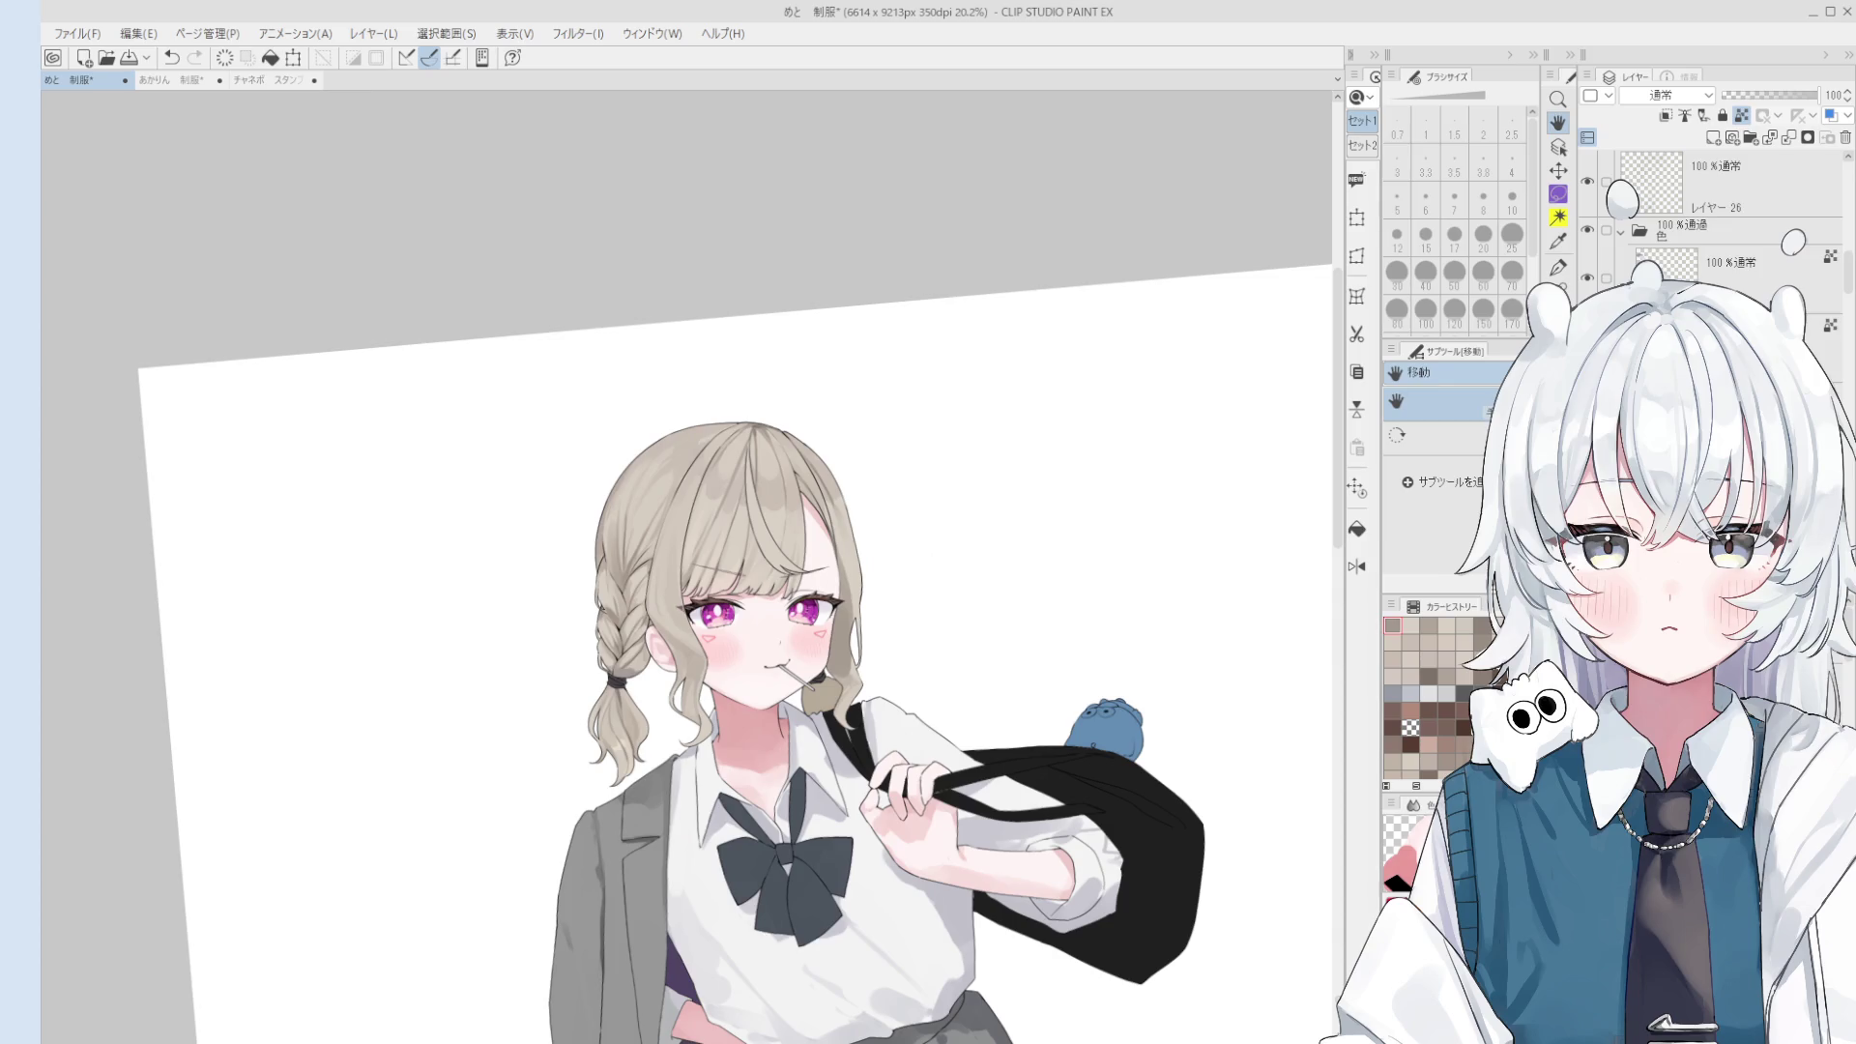
- Return to the blending brush, fine-tune its size, and mirror the canvas view horizontally
key(o)
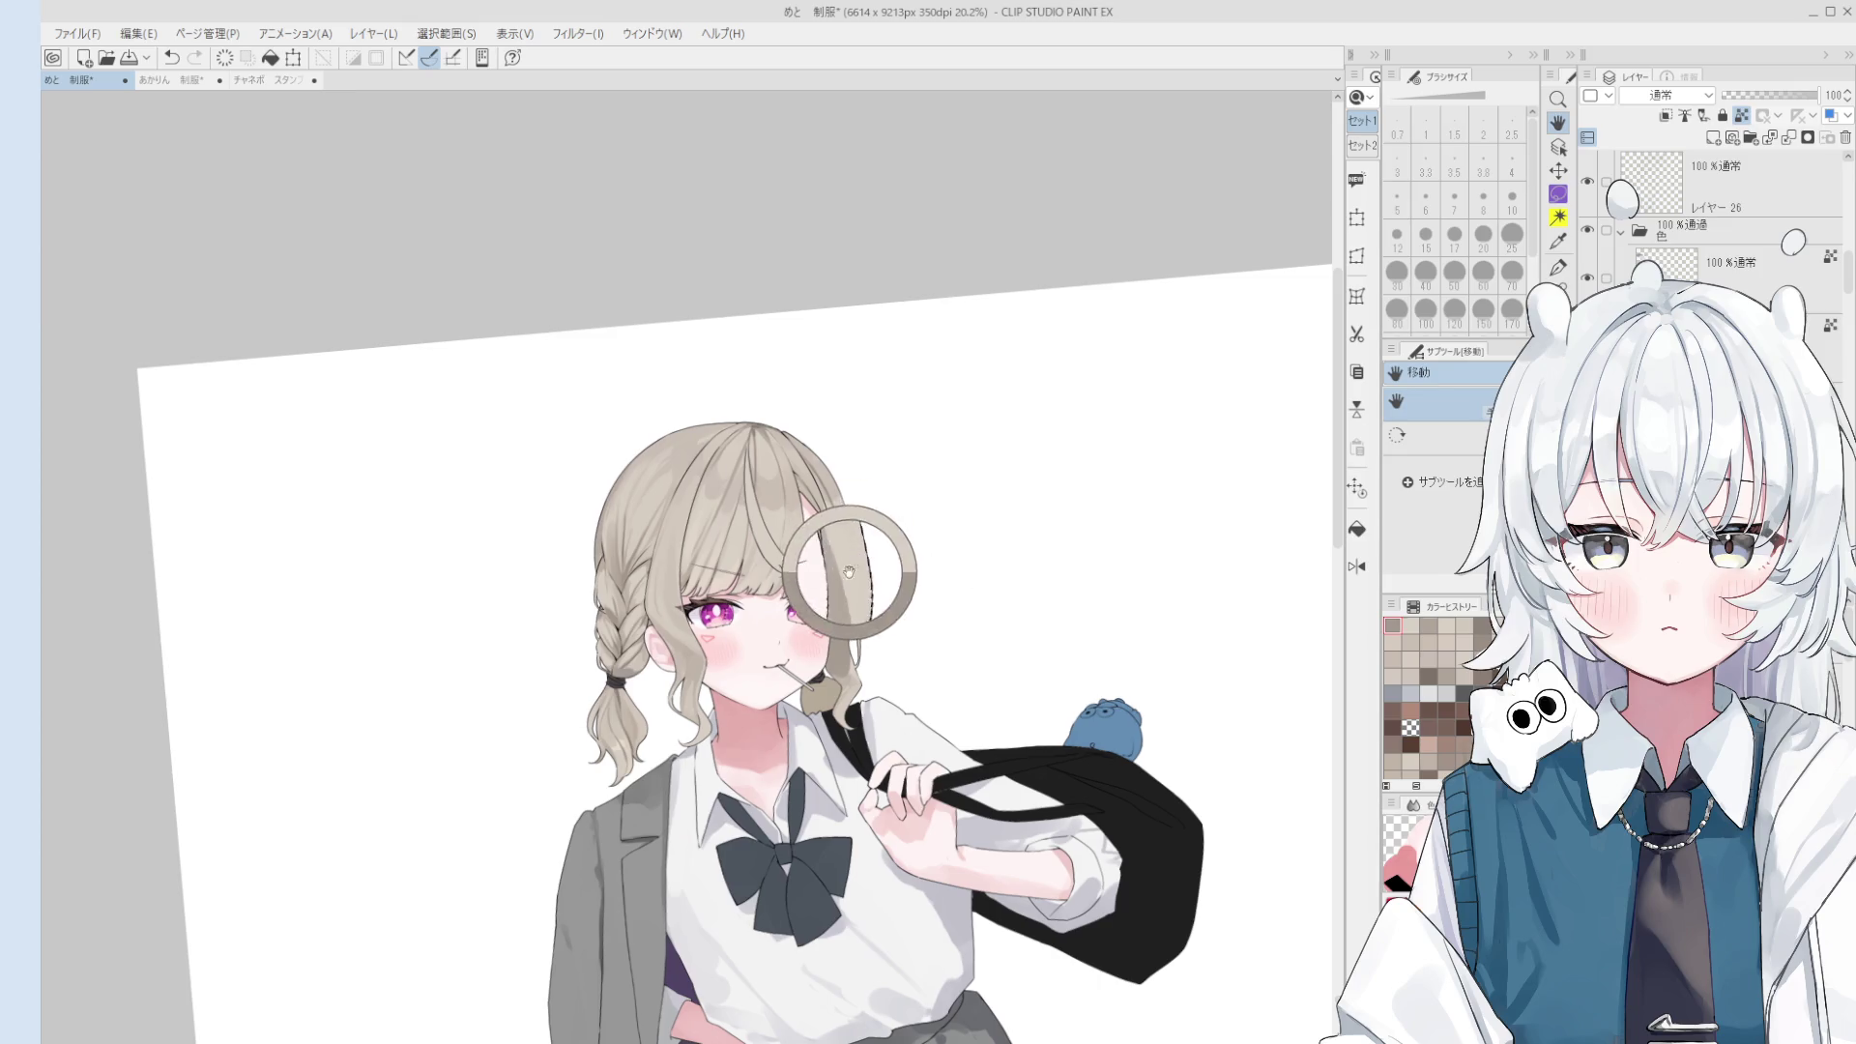
scroll(850, 570, up, 1)
key(b)
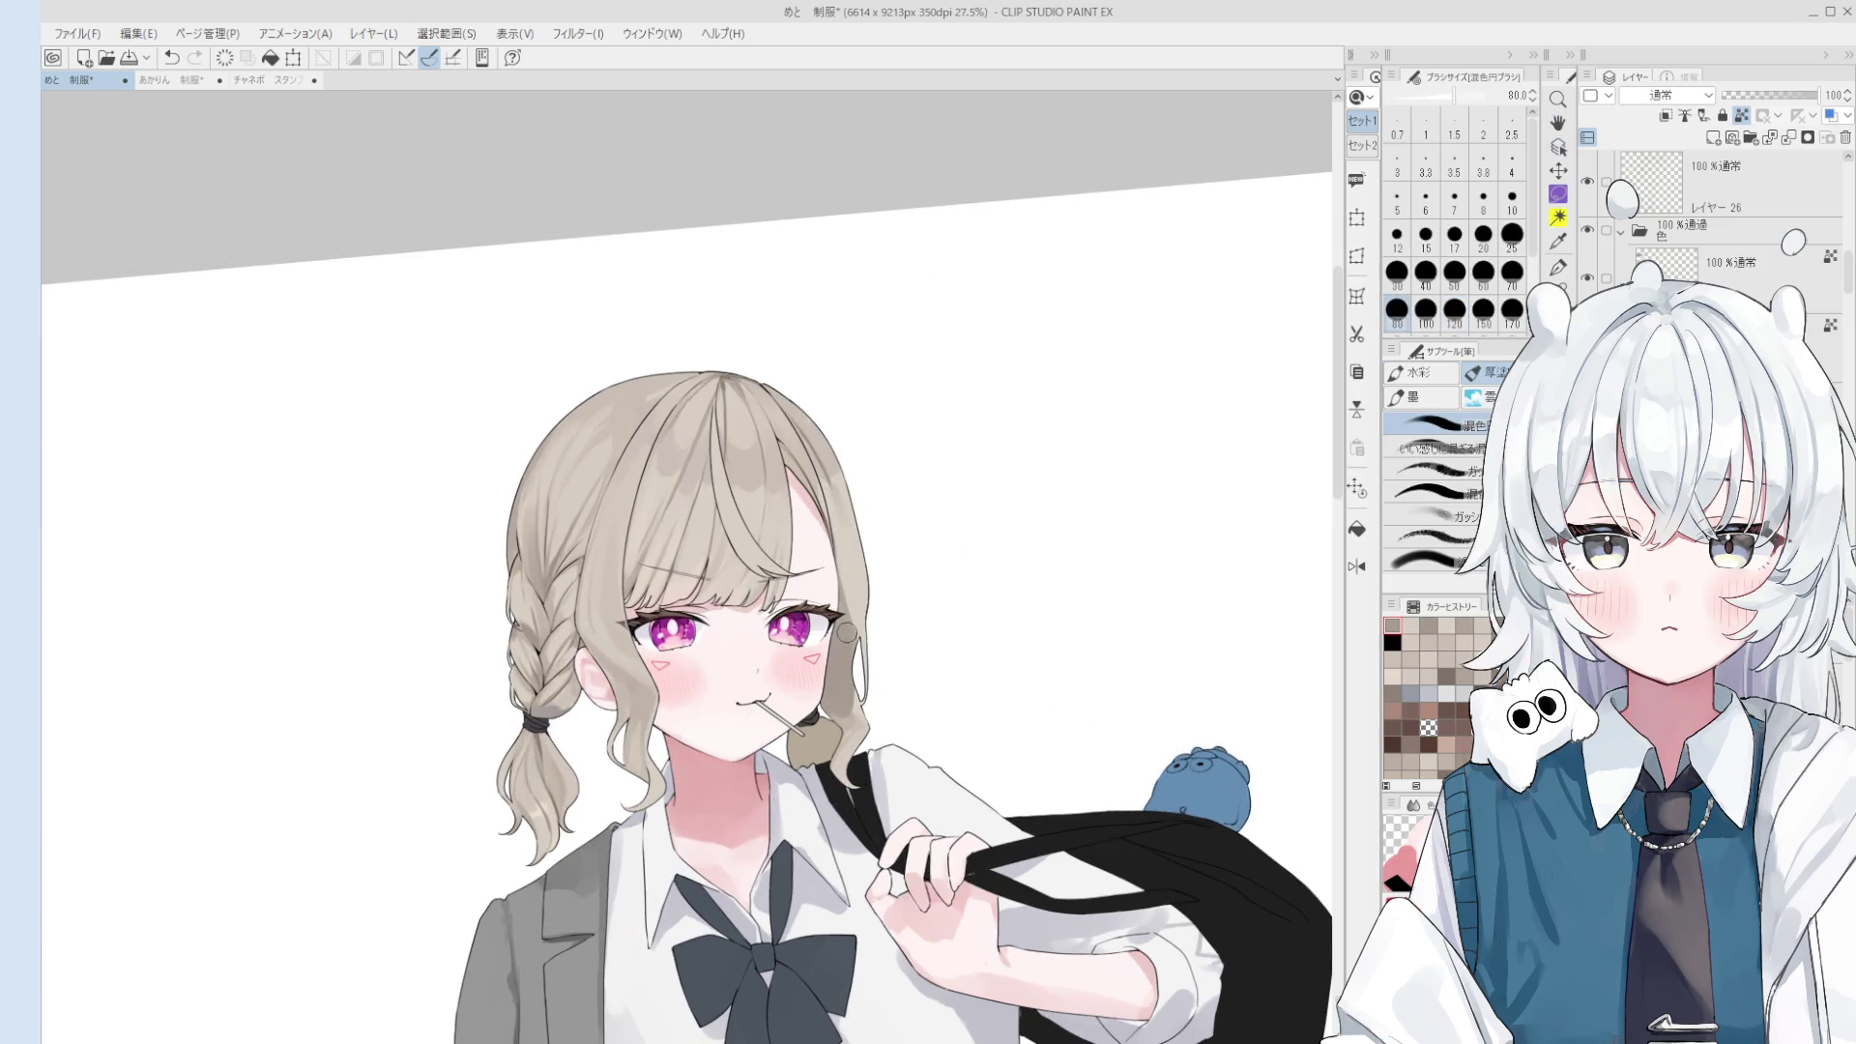
key(bracketleft)
key(bracketleft)
scroll(855, 603, down, 1)
key(bracketleft)
key(bracketleft)
key(bracketleft)
key(bracketleft)
key(bracketleft)
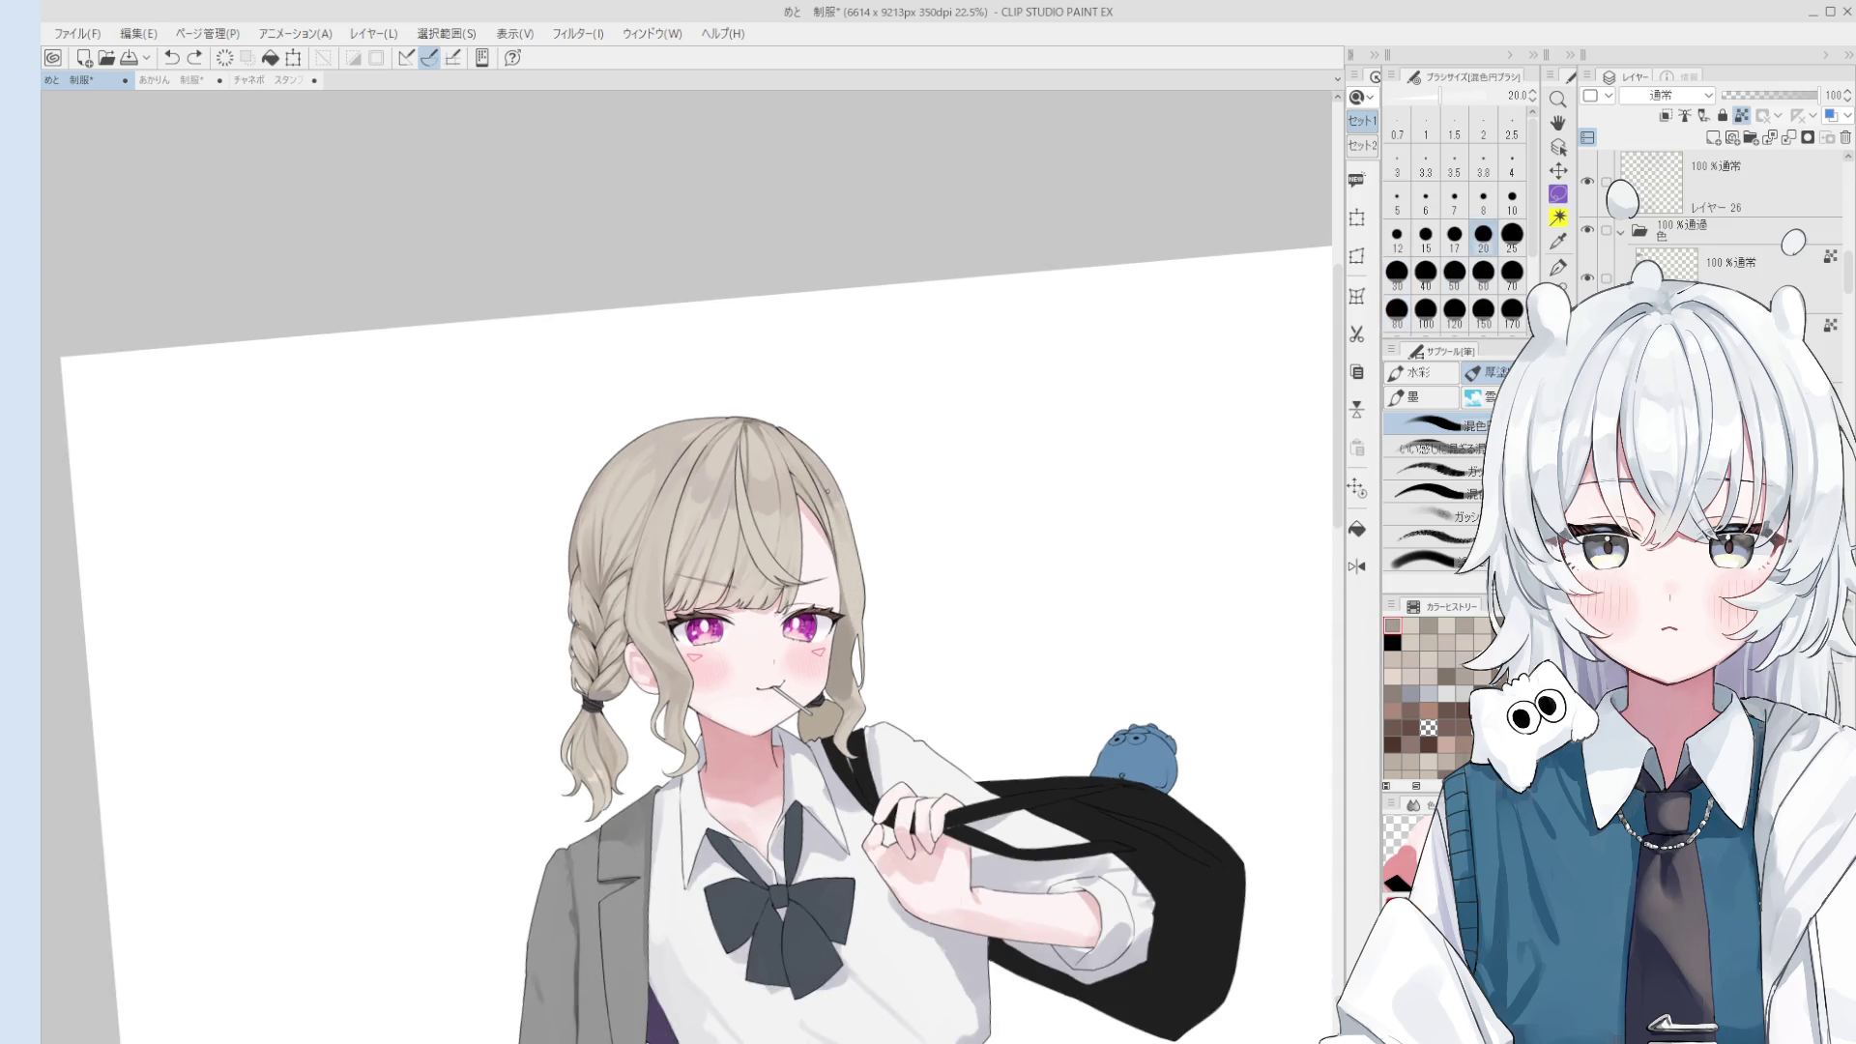
key(bracketright)
key(bracketright)
key(bracketright)
key(bracketright)
key(bracketright)
key(bracketright)
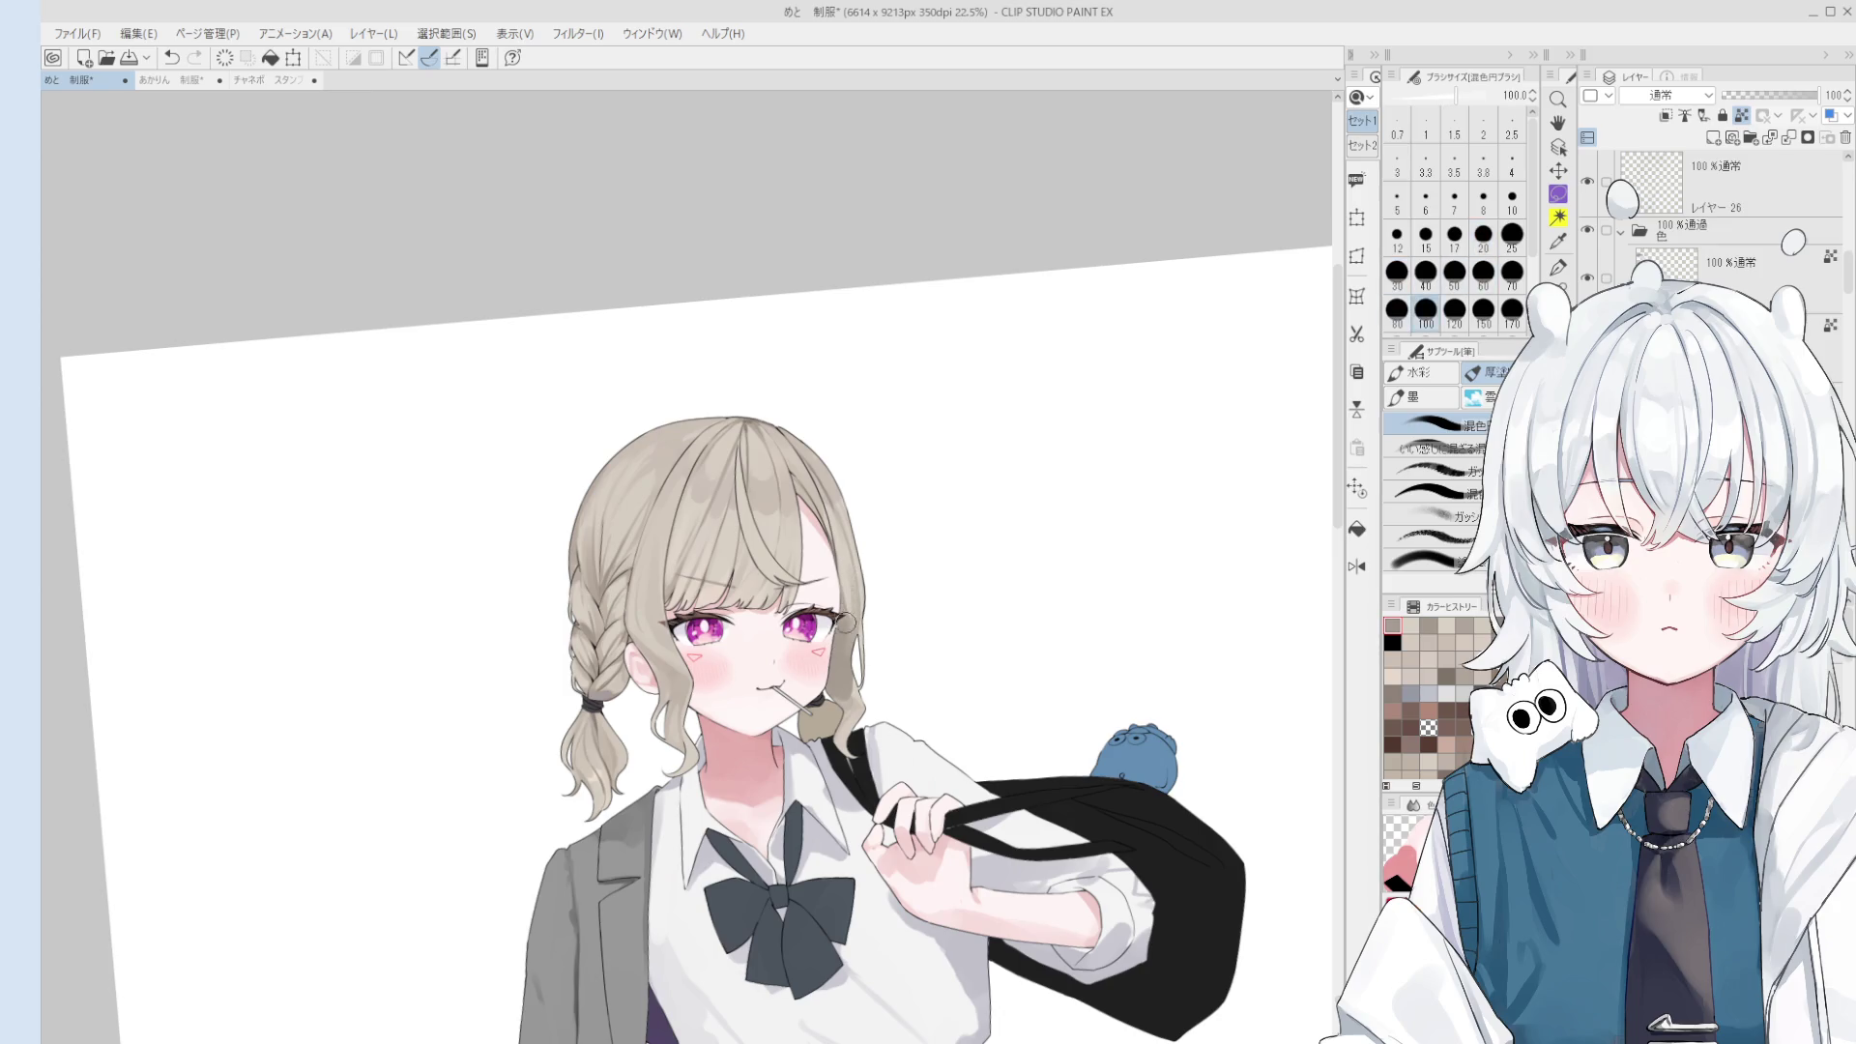
scroll(831, 527, up, 1)
scroll(826, 523, up, 1)
key(bracketleft)
key(bracketleft)
key(bracketleft)
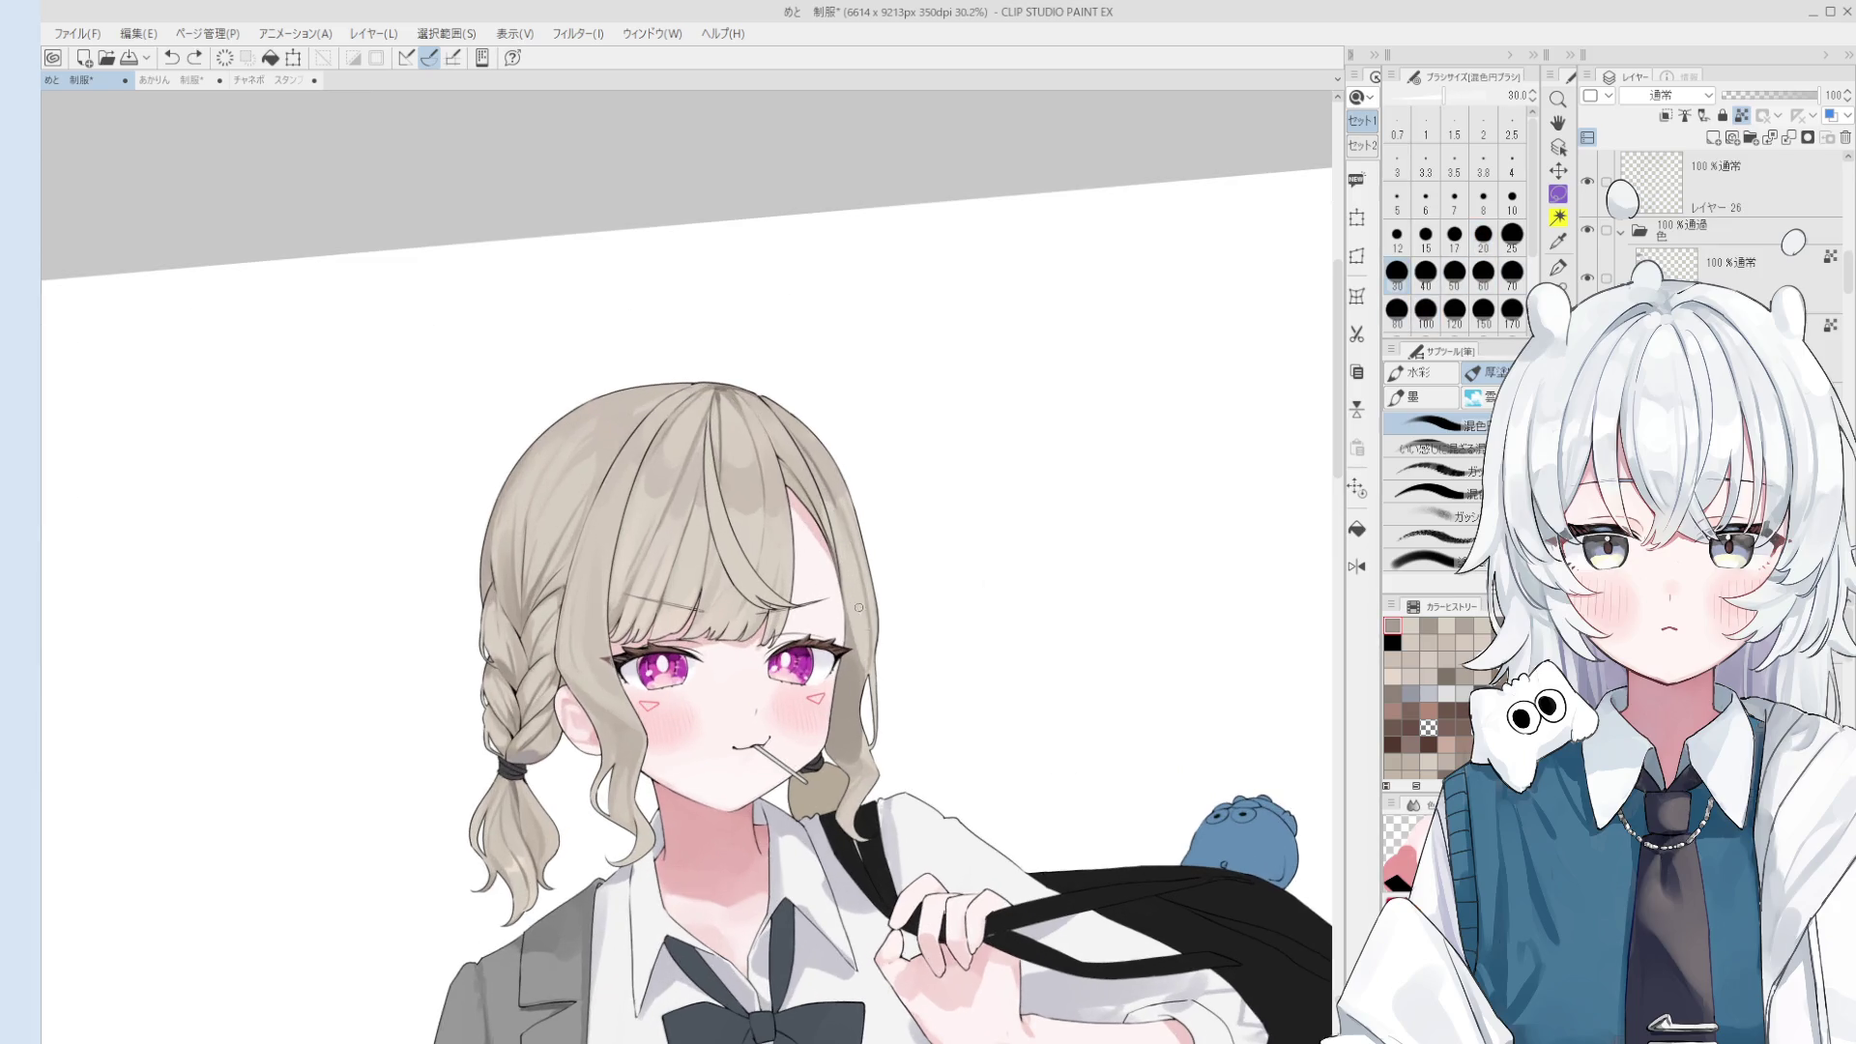
key(bracketright)
key(h)
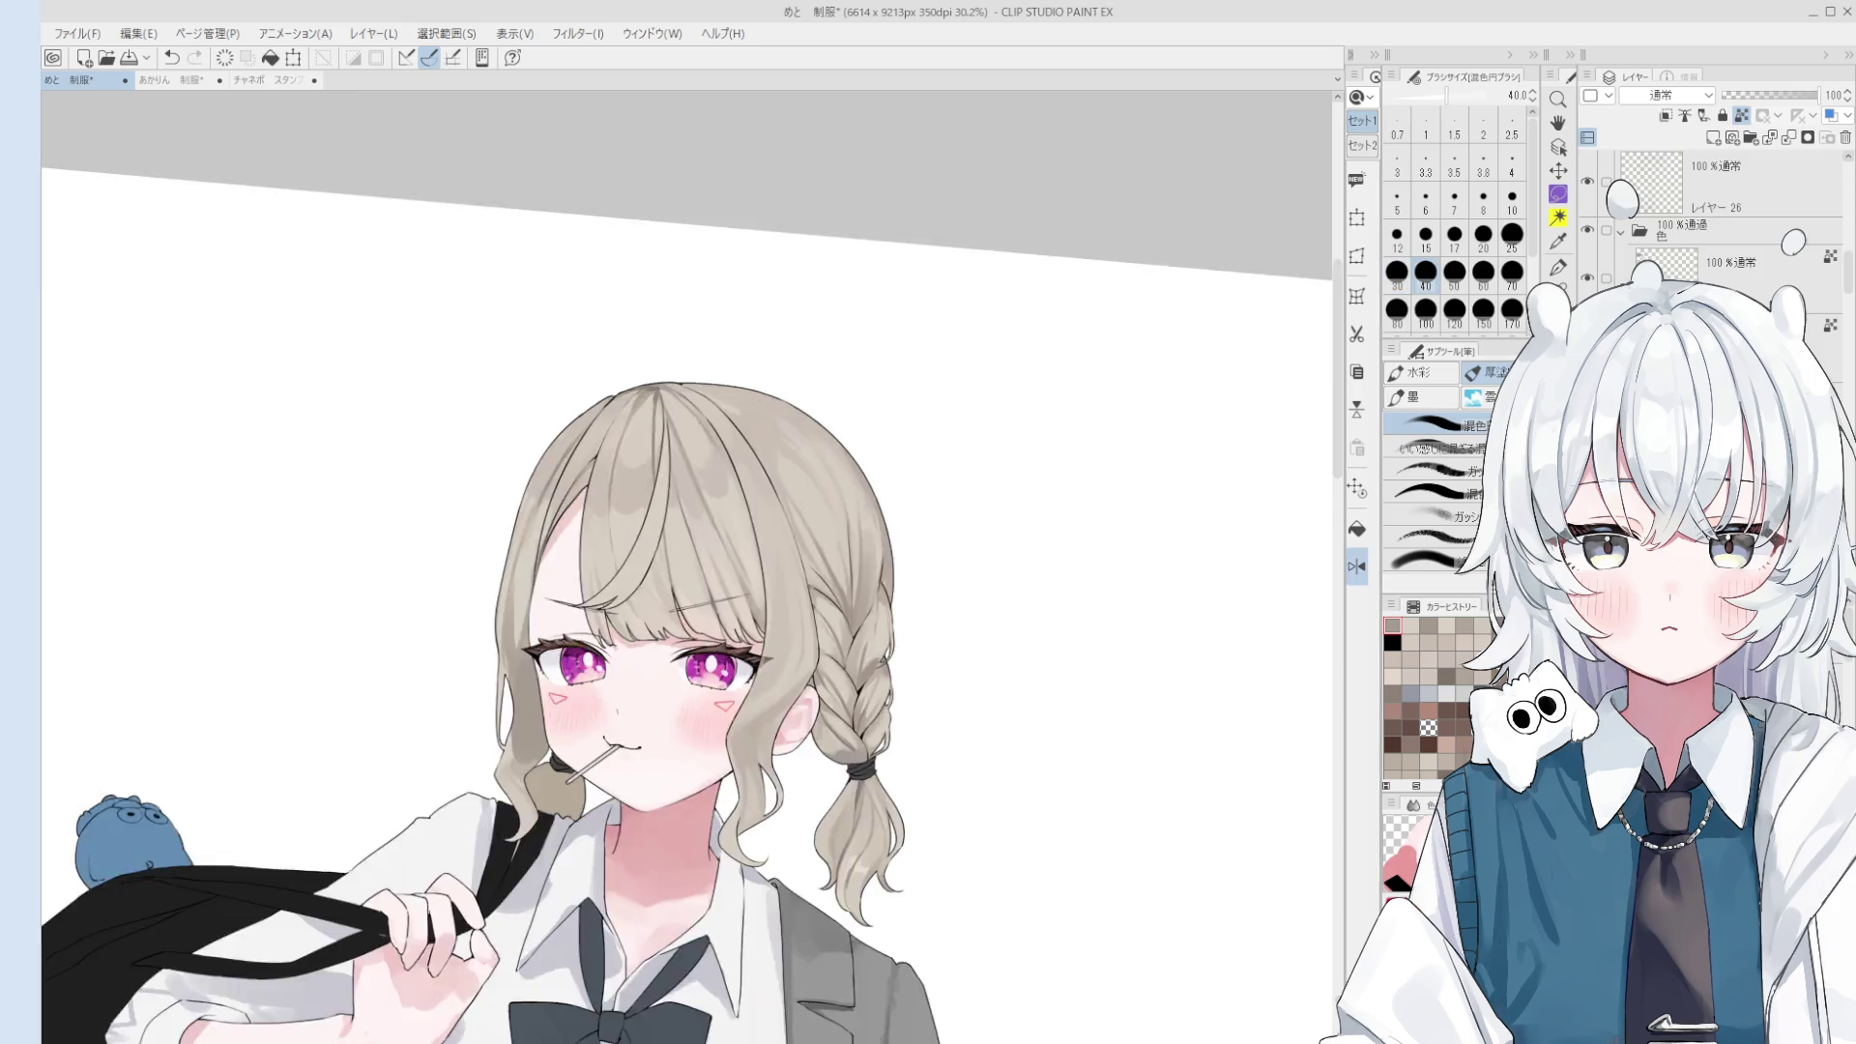
scroll(784, 667, down, 2)
scroll(784, 667, up, 1)
scroll(677, 600, up, 1)
scroll(668, 590, up, 1)
scroll(682, 661, up, 1)
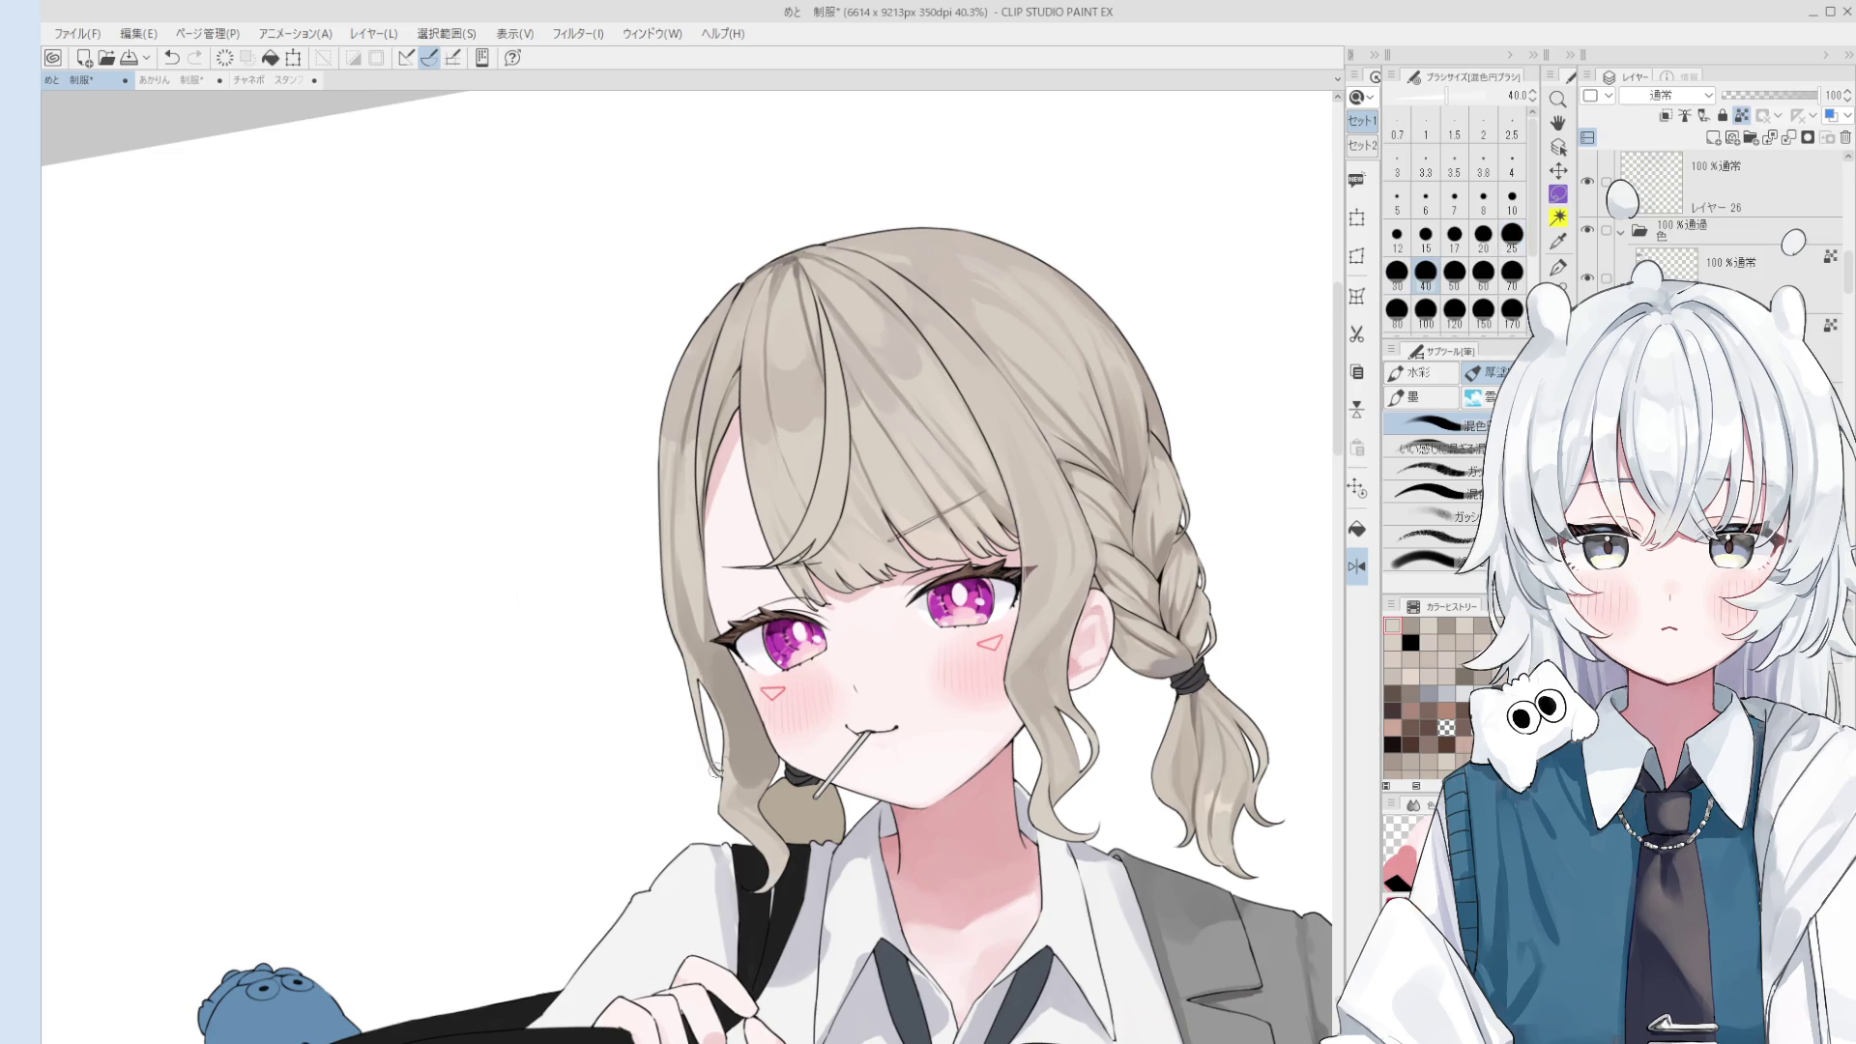
- Sample the hair grey and the face's skin tone, undoing and redoing a stroke
alt+click(721, 739)
key(bracketright)
key(bracketright)
key(bracketright)
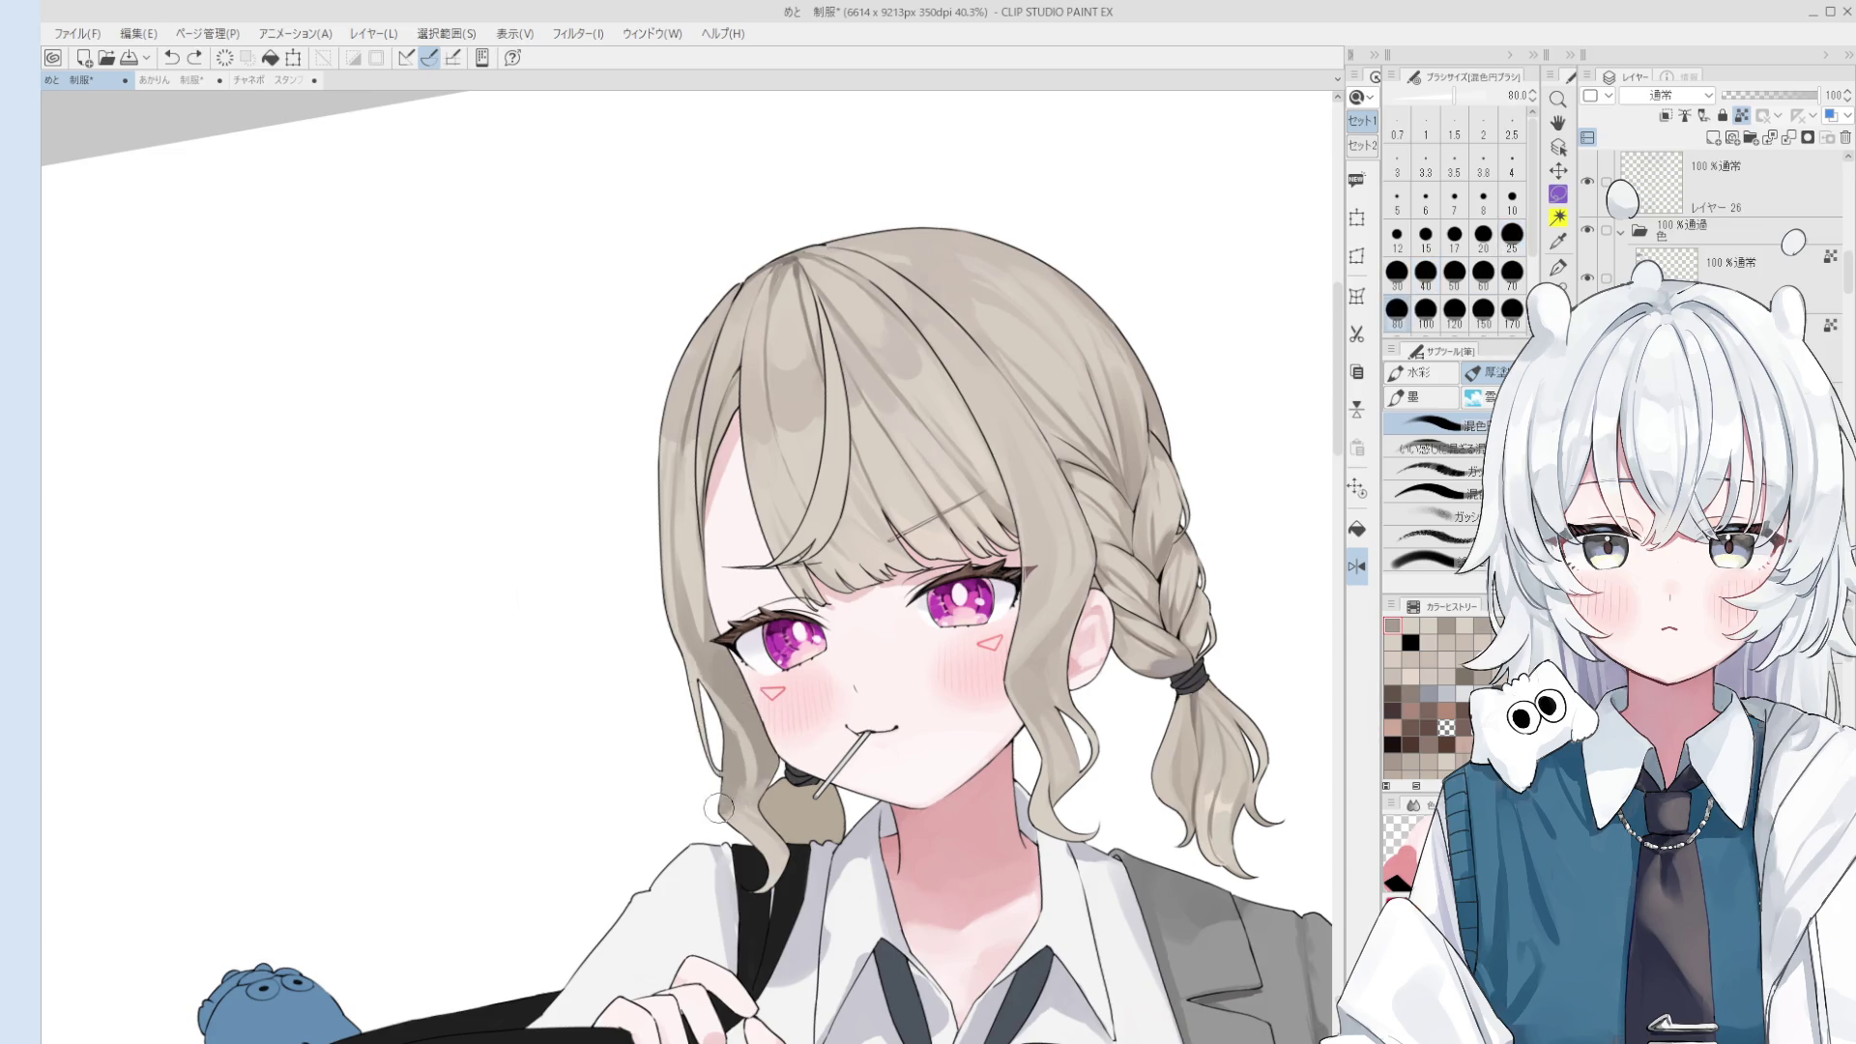
key(bracketleft)
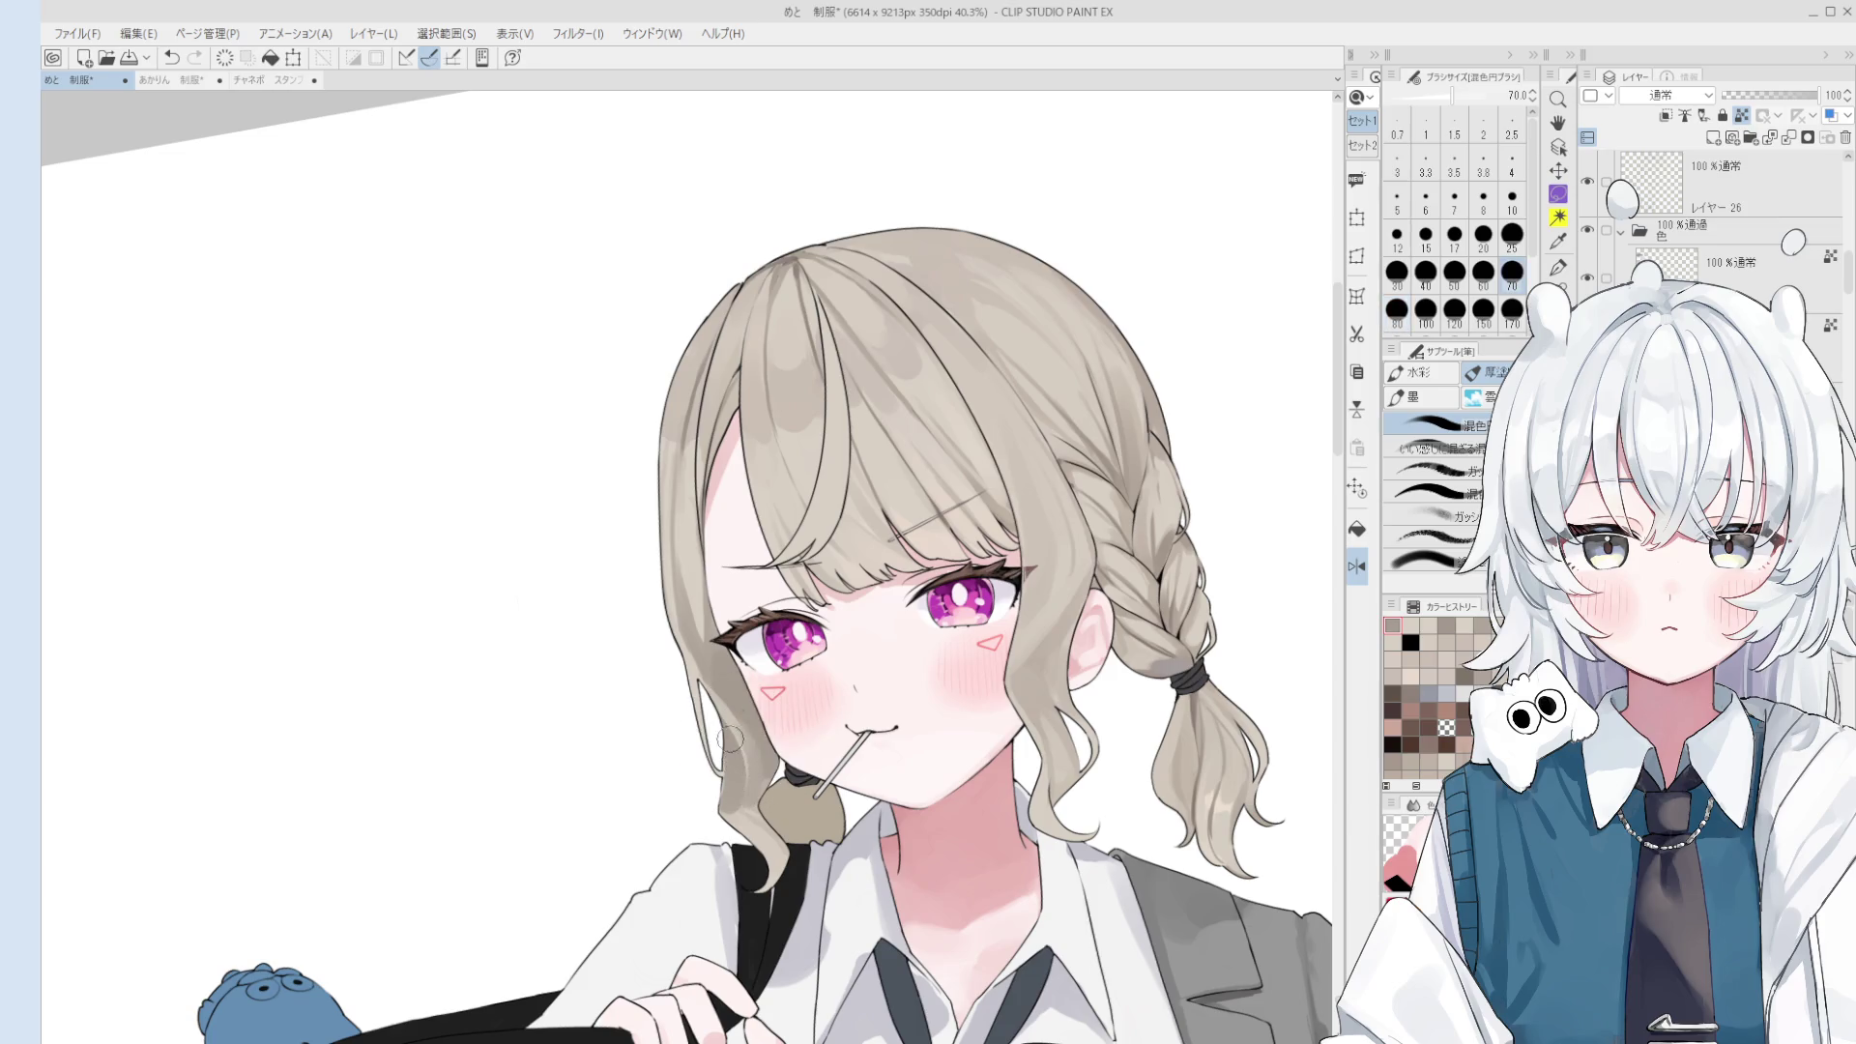
alt+click(748, 754)
key(ctrl+z)
key(bracketleft)
key(bracketleft)
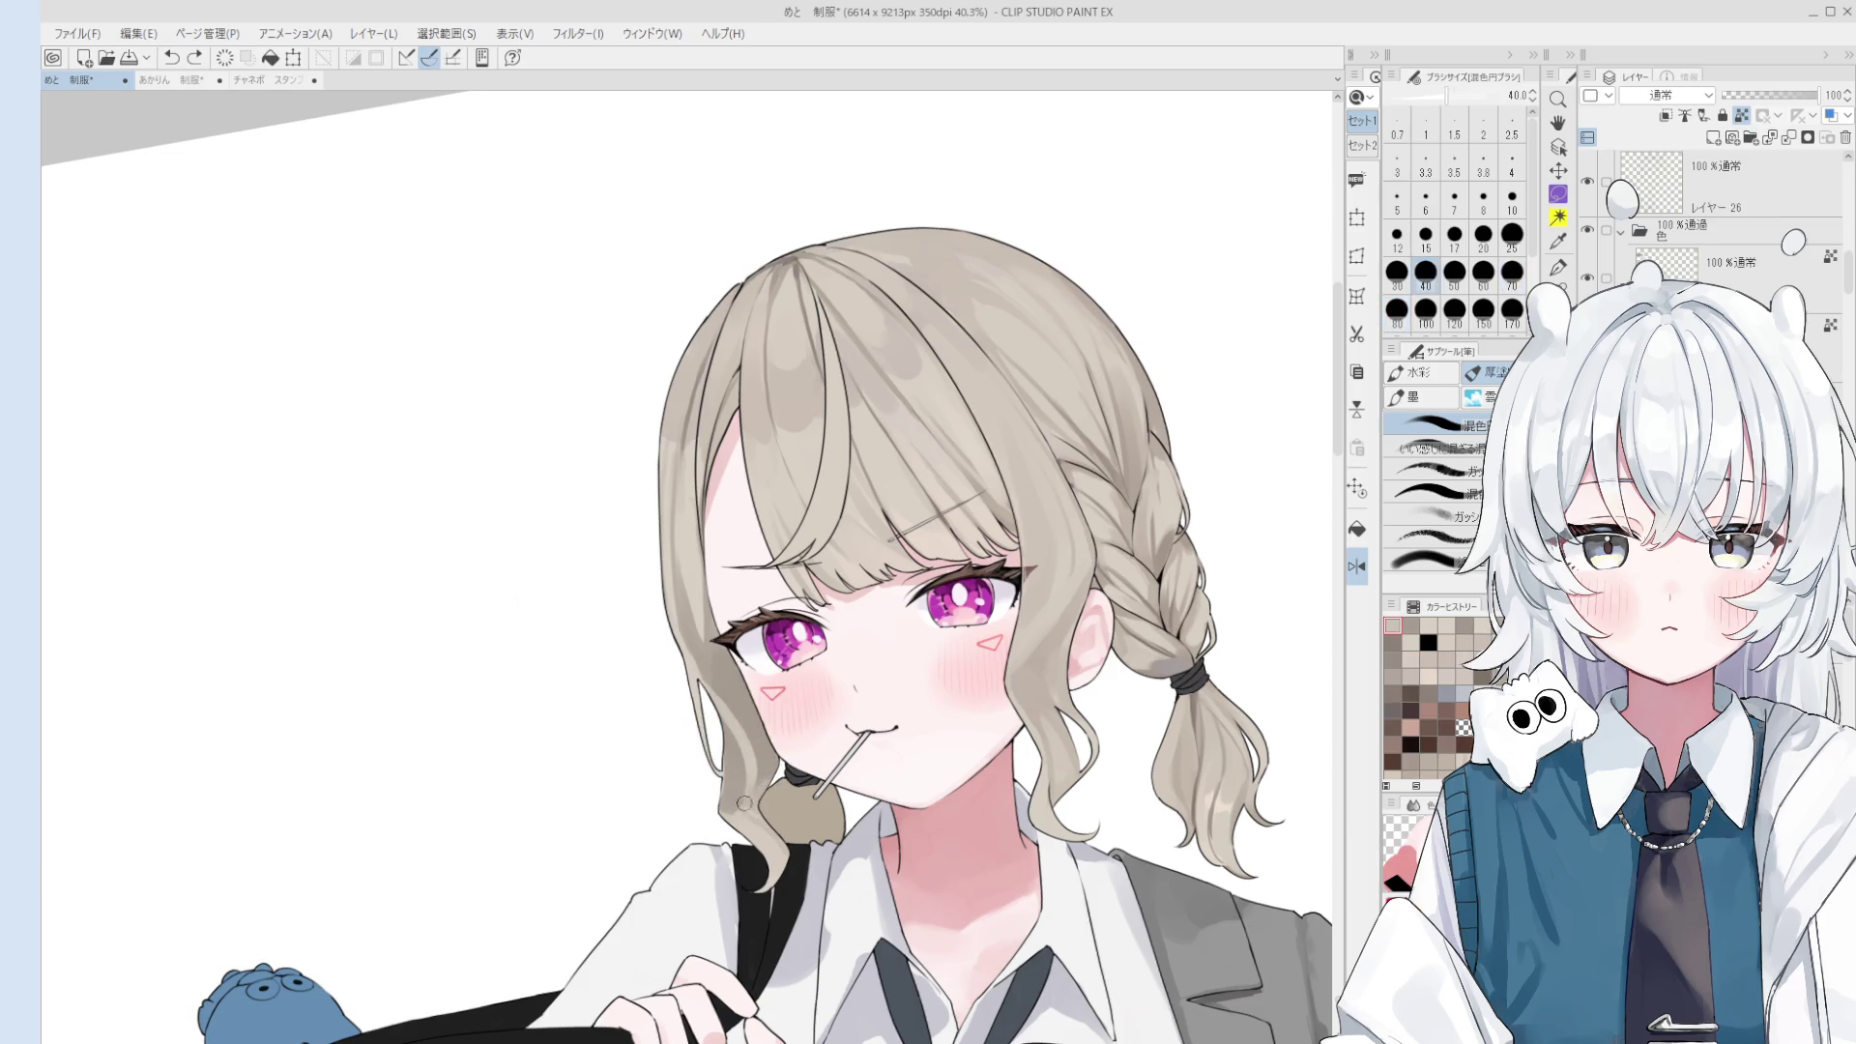
key(bracketleft)
key(bracketleft)
key(bracketleft)
key(ctrl+y)
- Sample a canvas colour and try several brush sizes, undoing the last stroke
alt+click(739, 781)
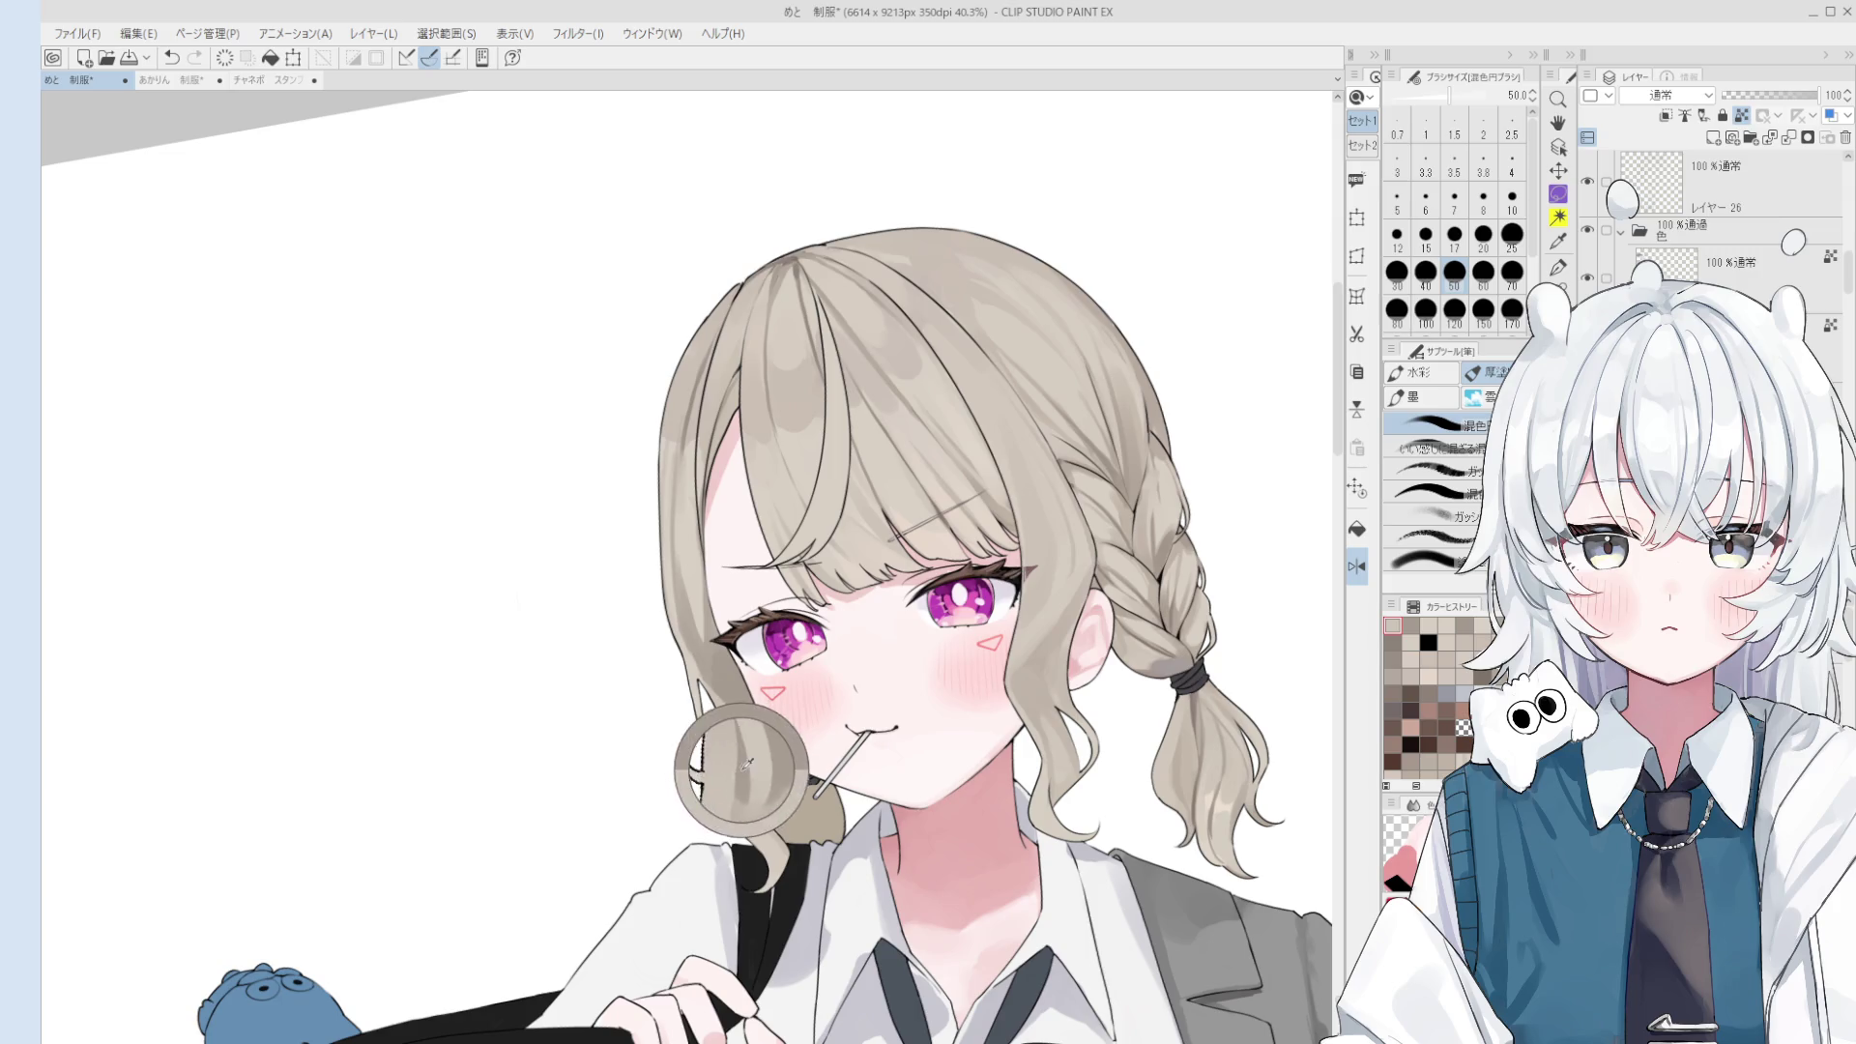
key(bracketright)
key(bracketright)
key(bracketright)
scroll(754, 773, down, 3)
scroll(771, 833, up, 1)
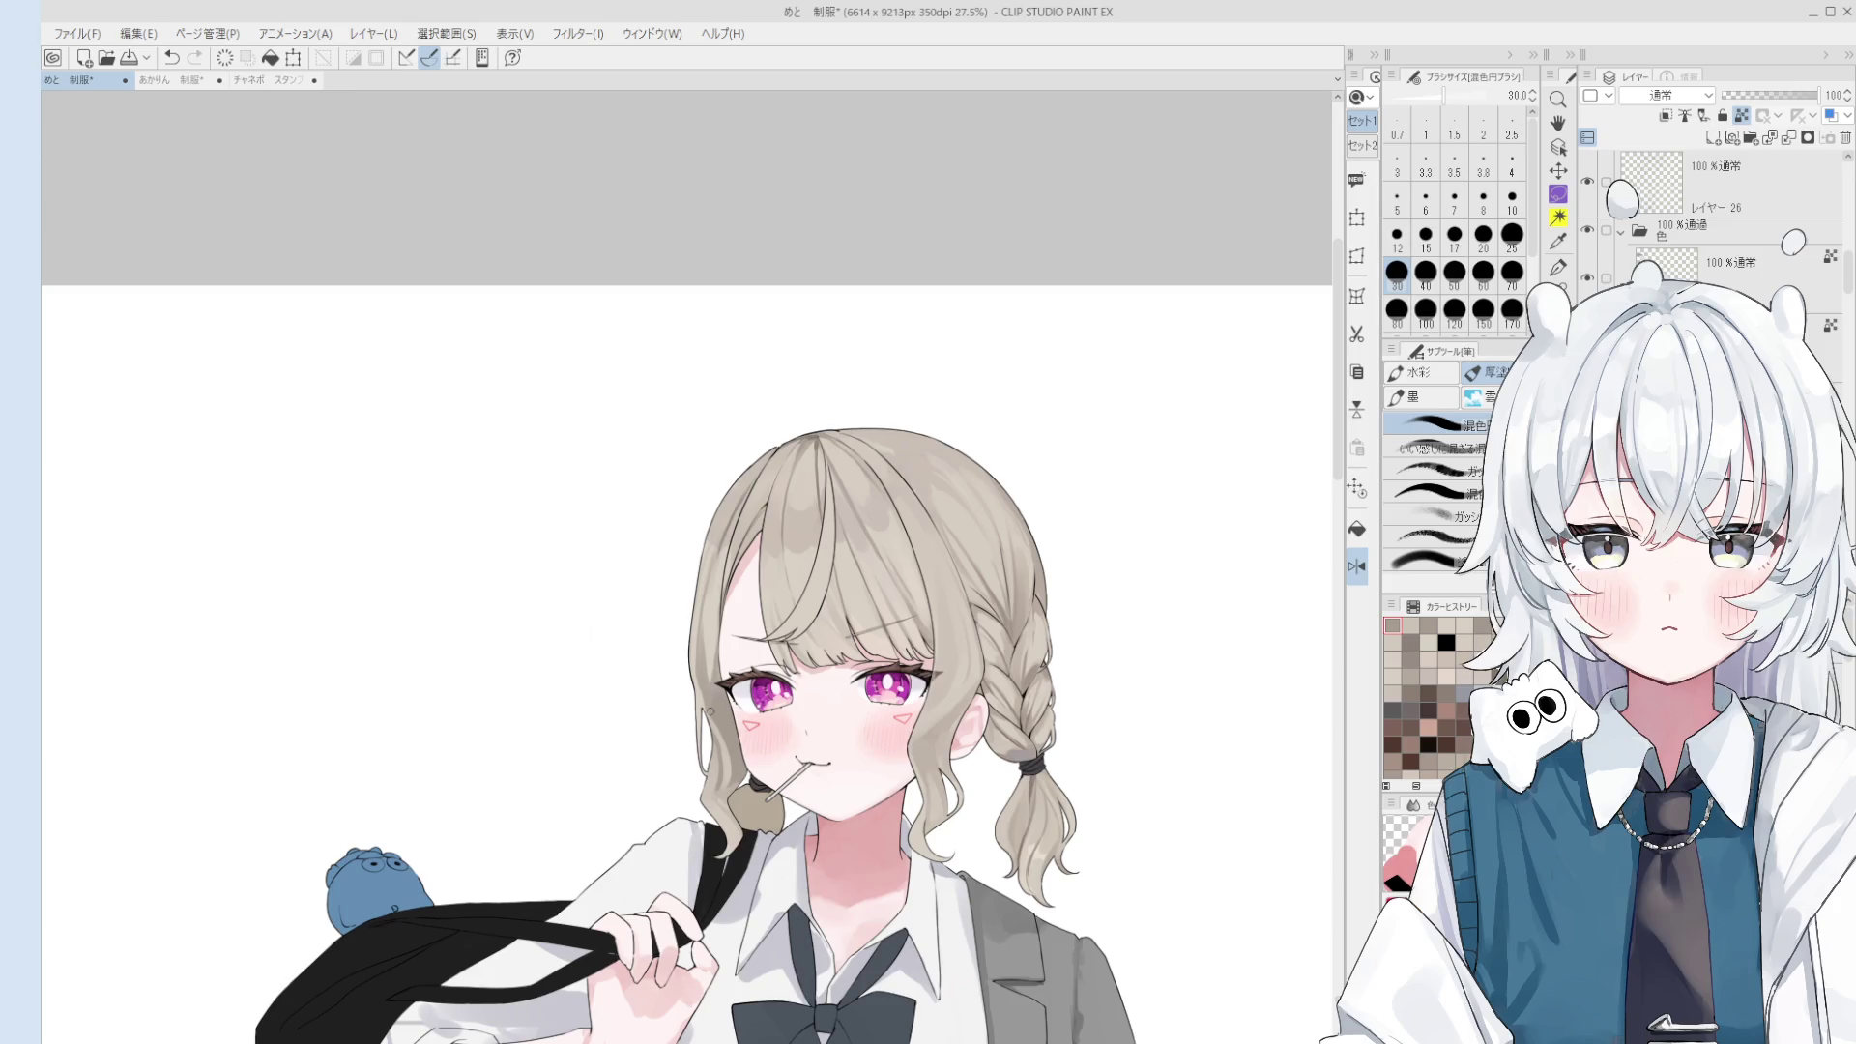
scroll(731, 729, up, 1)
key(bracketright)
key(bracketright)
key(bracketright)
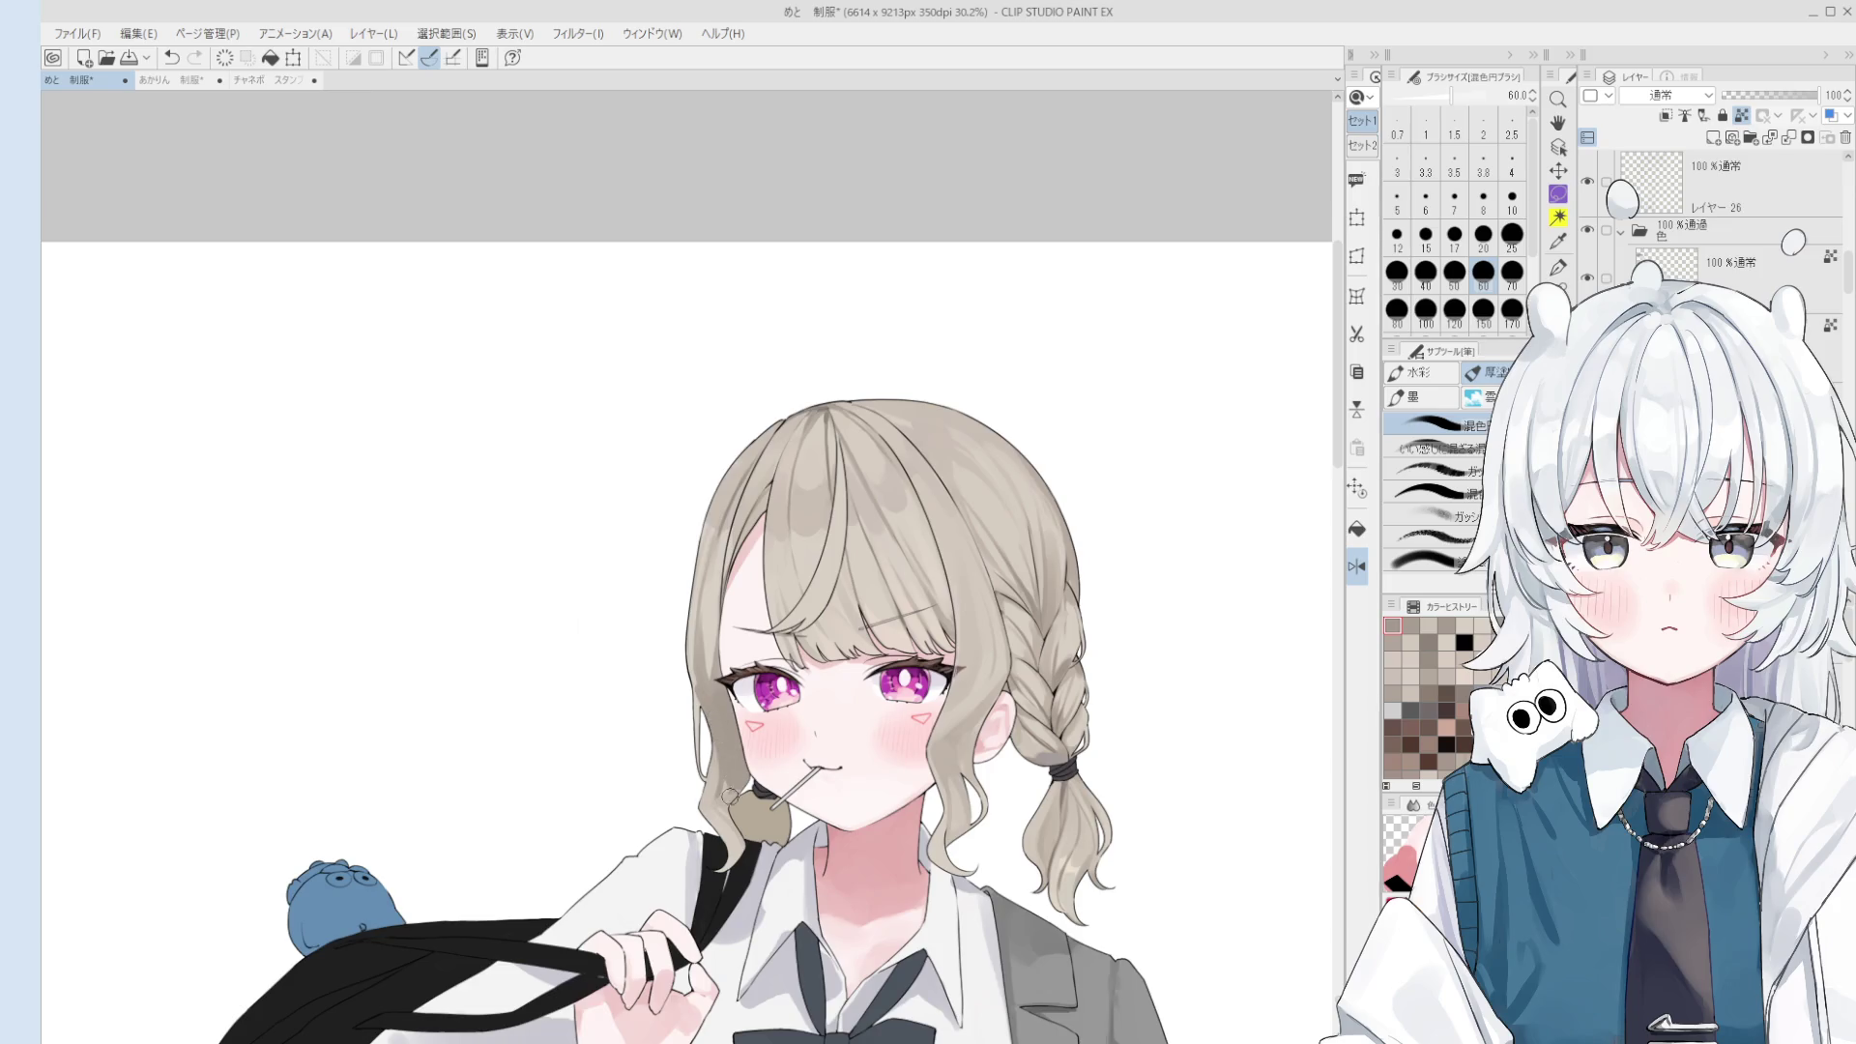
scroll(704, 716, down, 1)
scroll(718, 778, up, 1)
scroll(716, 788, up, 1)
key(bracketright)
key(bracketright)
key(bracketright)
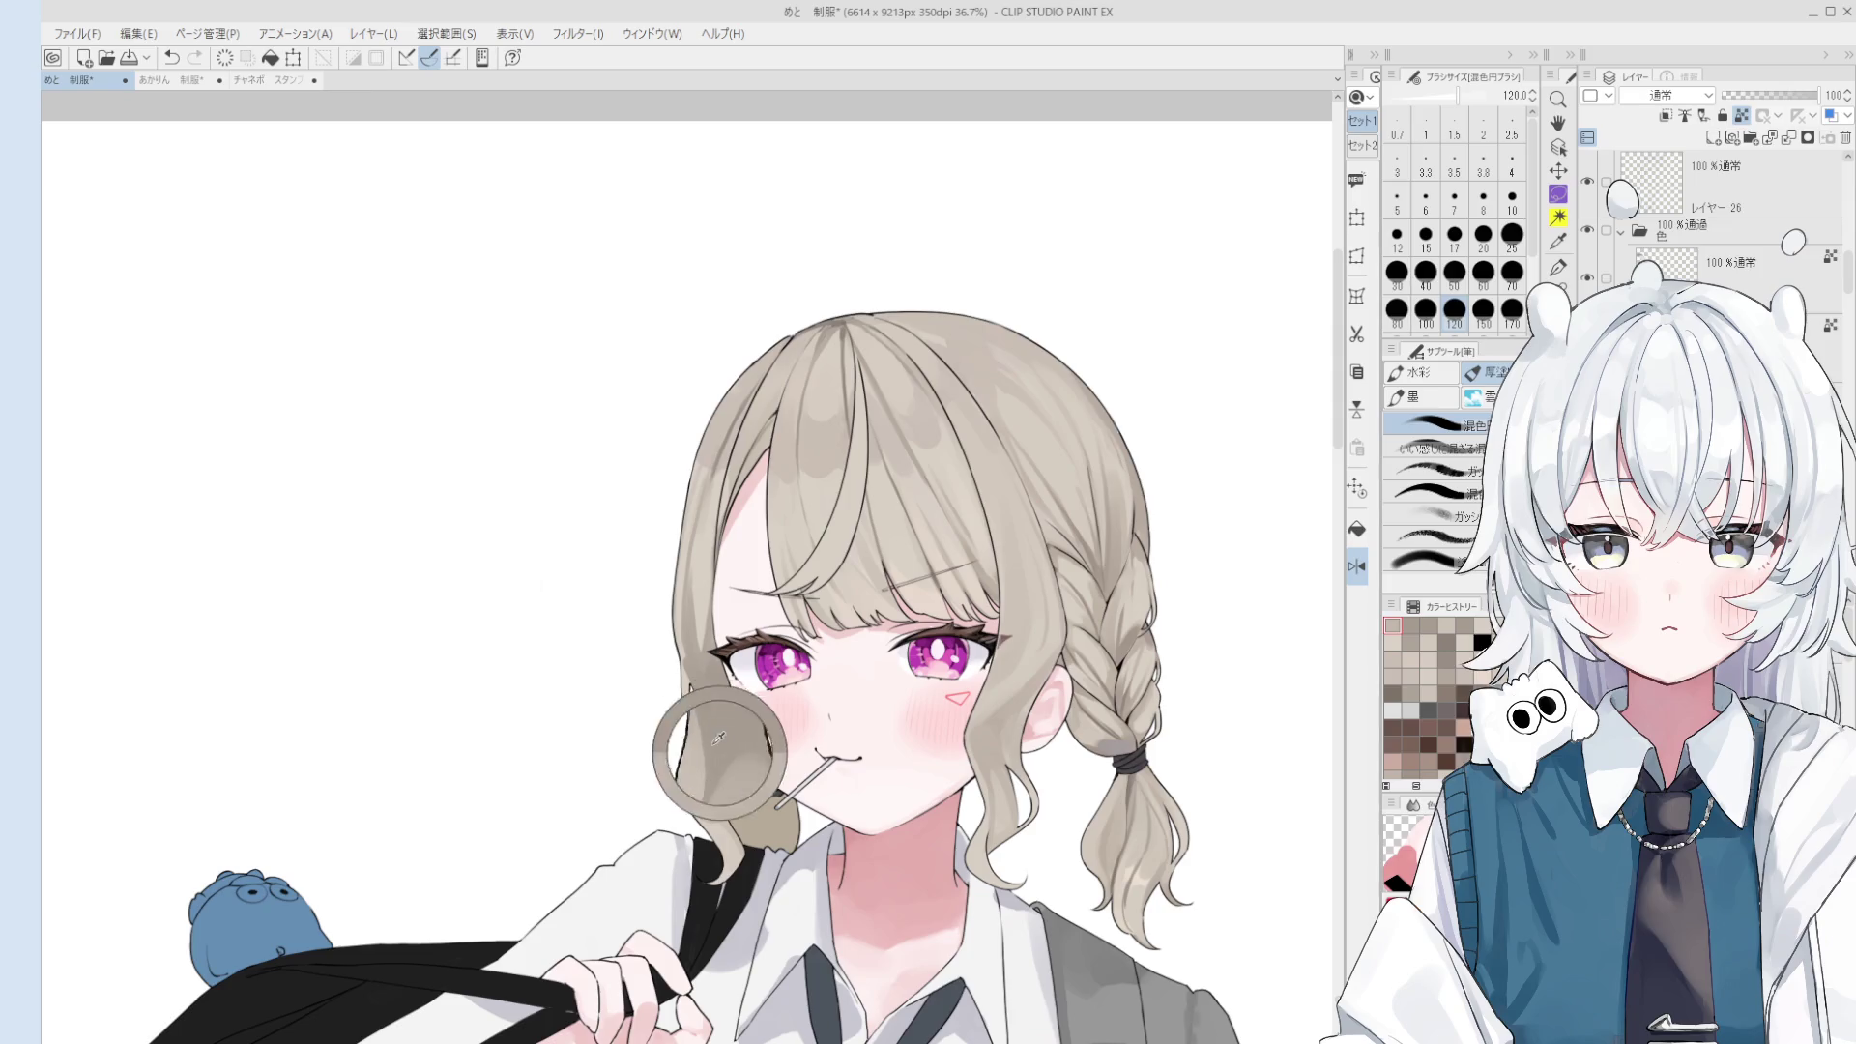
key(bracketleft)
key(bracketleft)
key(bracketleft)
key(bracketleft)
key(bracketleft)
key(bracketleft)
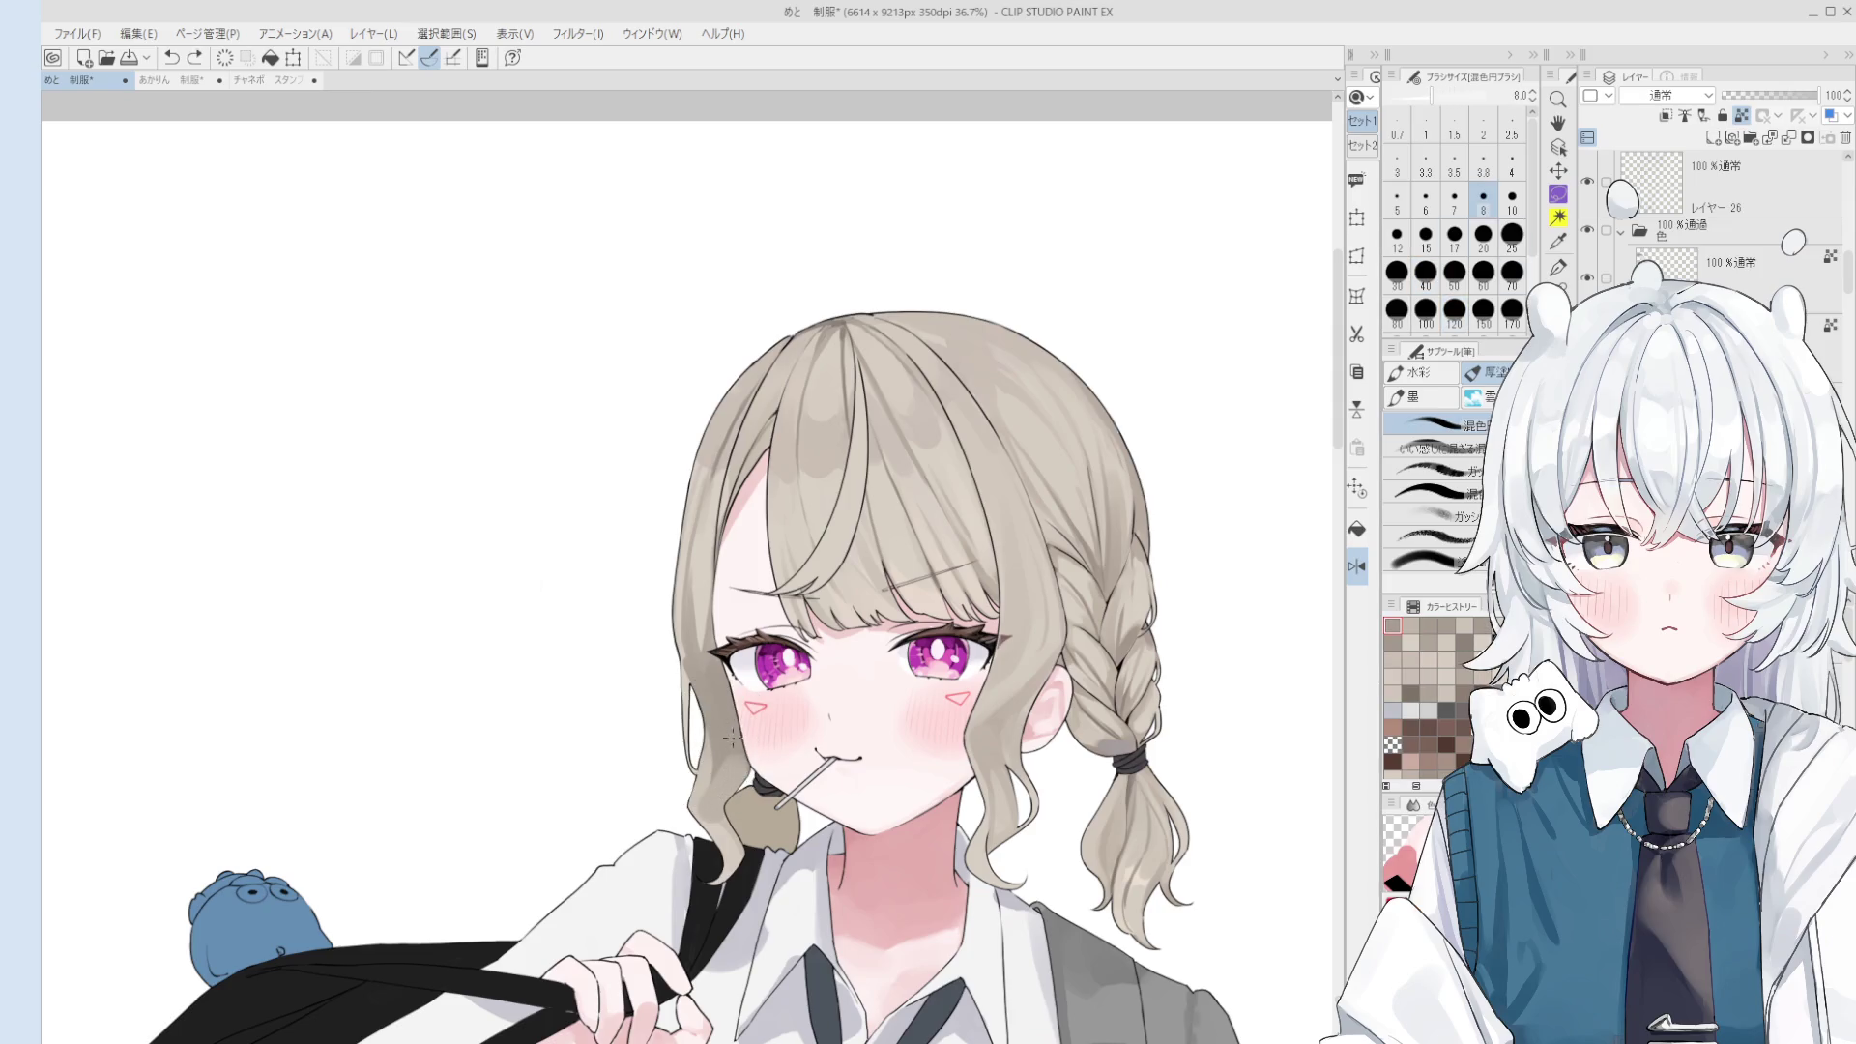
key(bracketright)
key(bracketright)
key(bracketright)
key(bracketright)
key(bracketright)
key(bracketright)
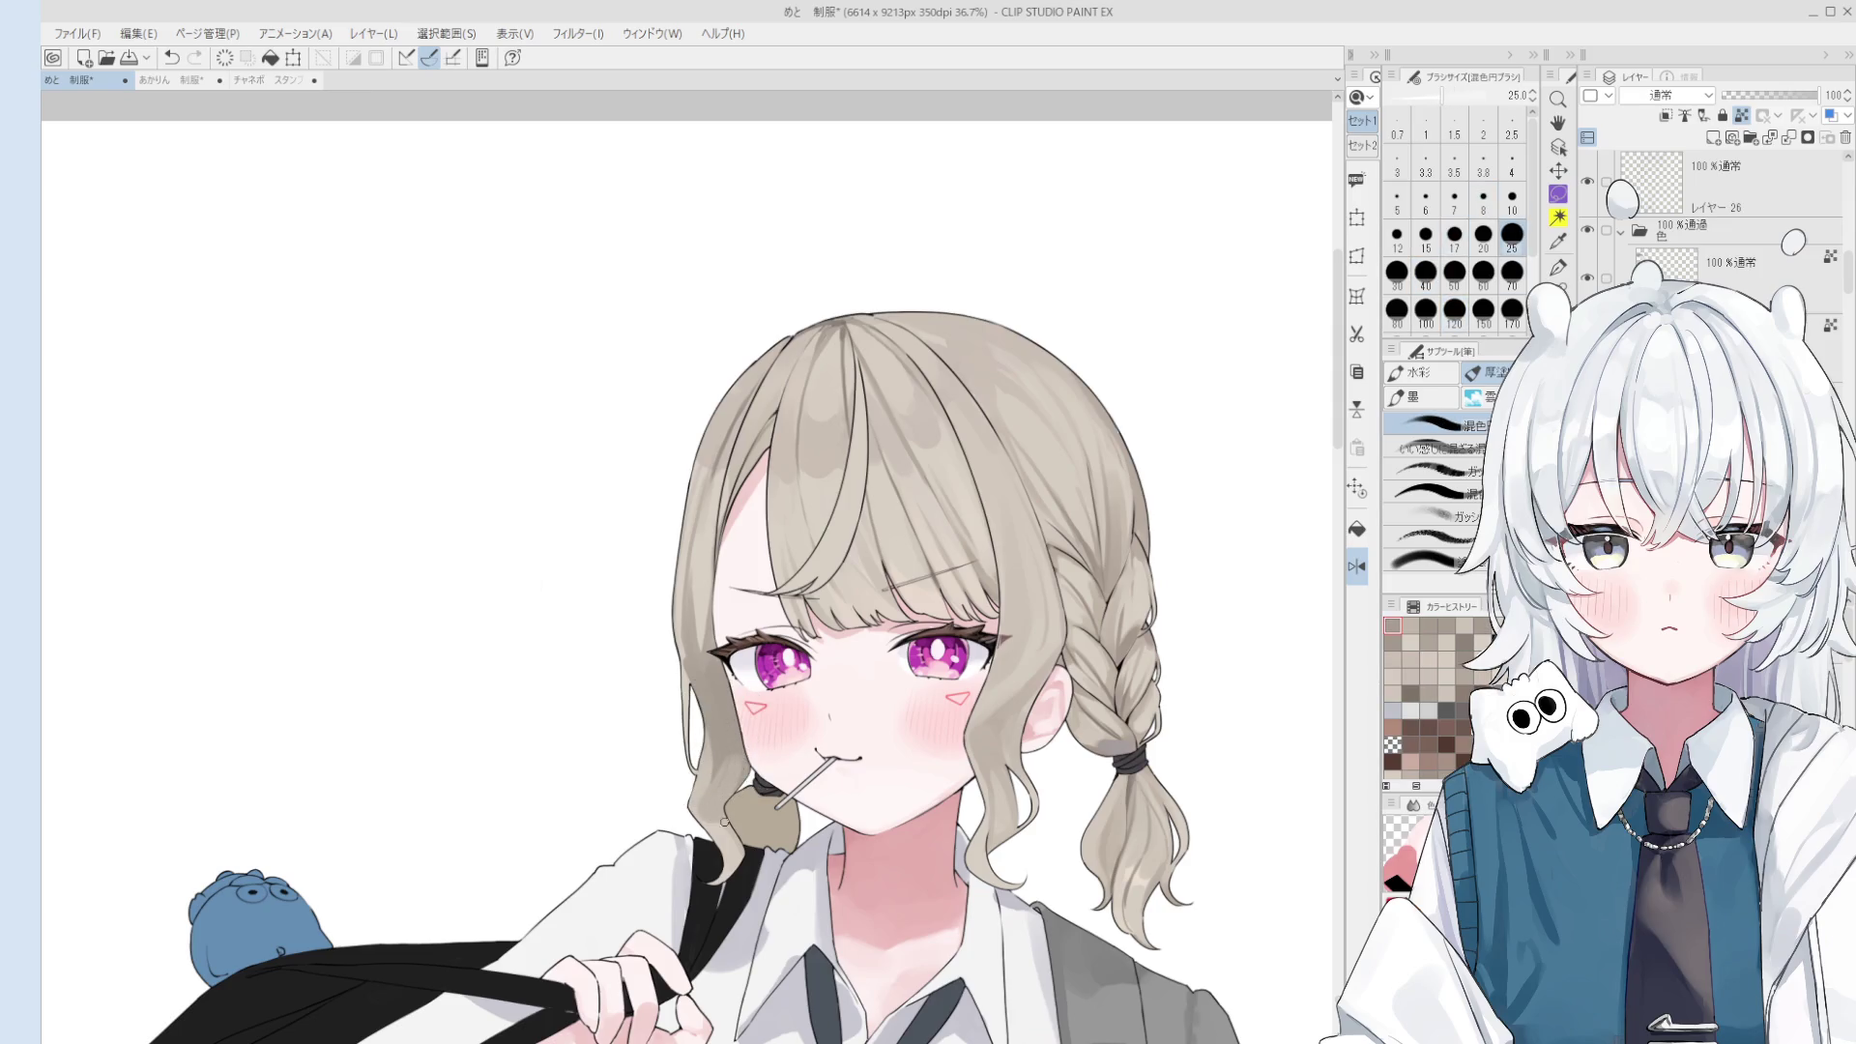
key(bracketright)
key(bracketright)
key(bracketright)
key(bracketright)
key(bracketright)
key(ctrl+z)
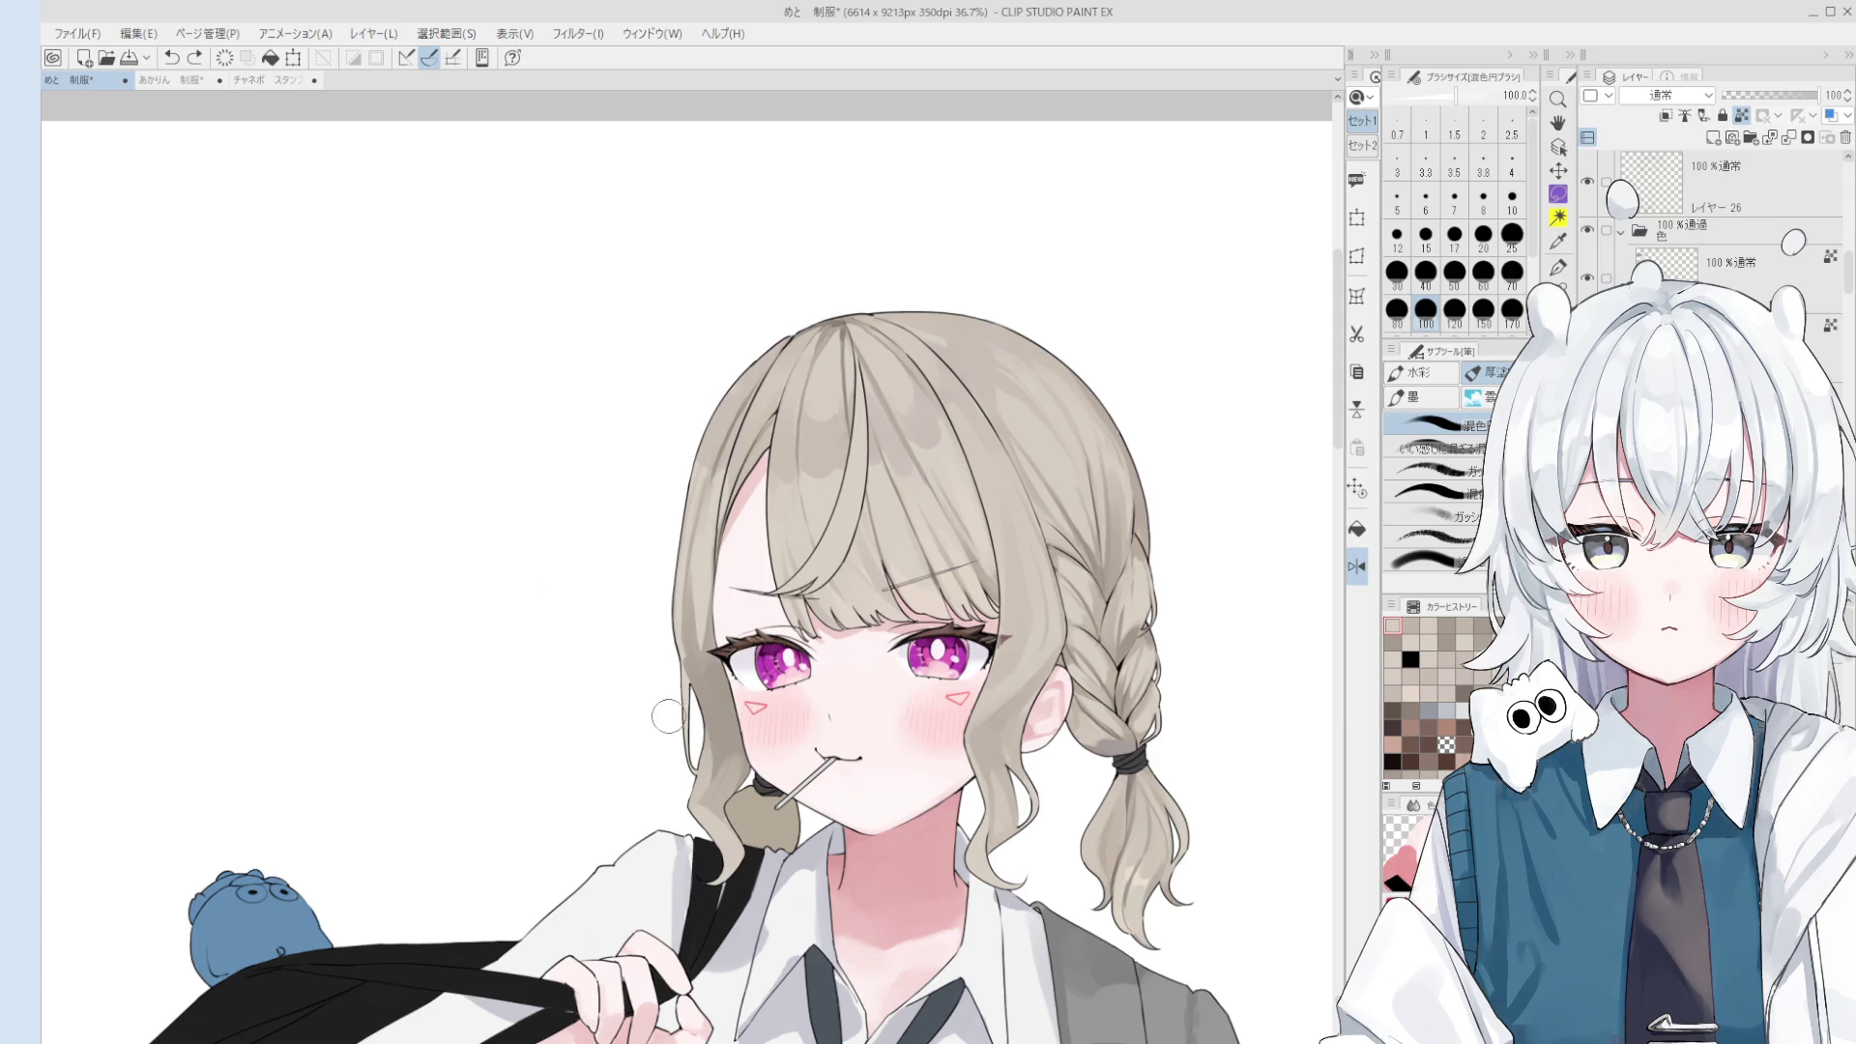
- Sample the beige hair colour and repaint the hair near the cheek at brush size 60
scroll(706, 802, up, 1)
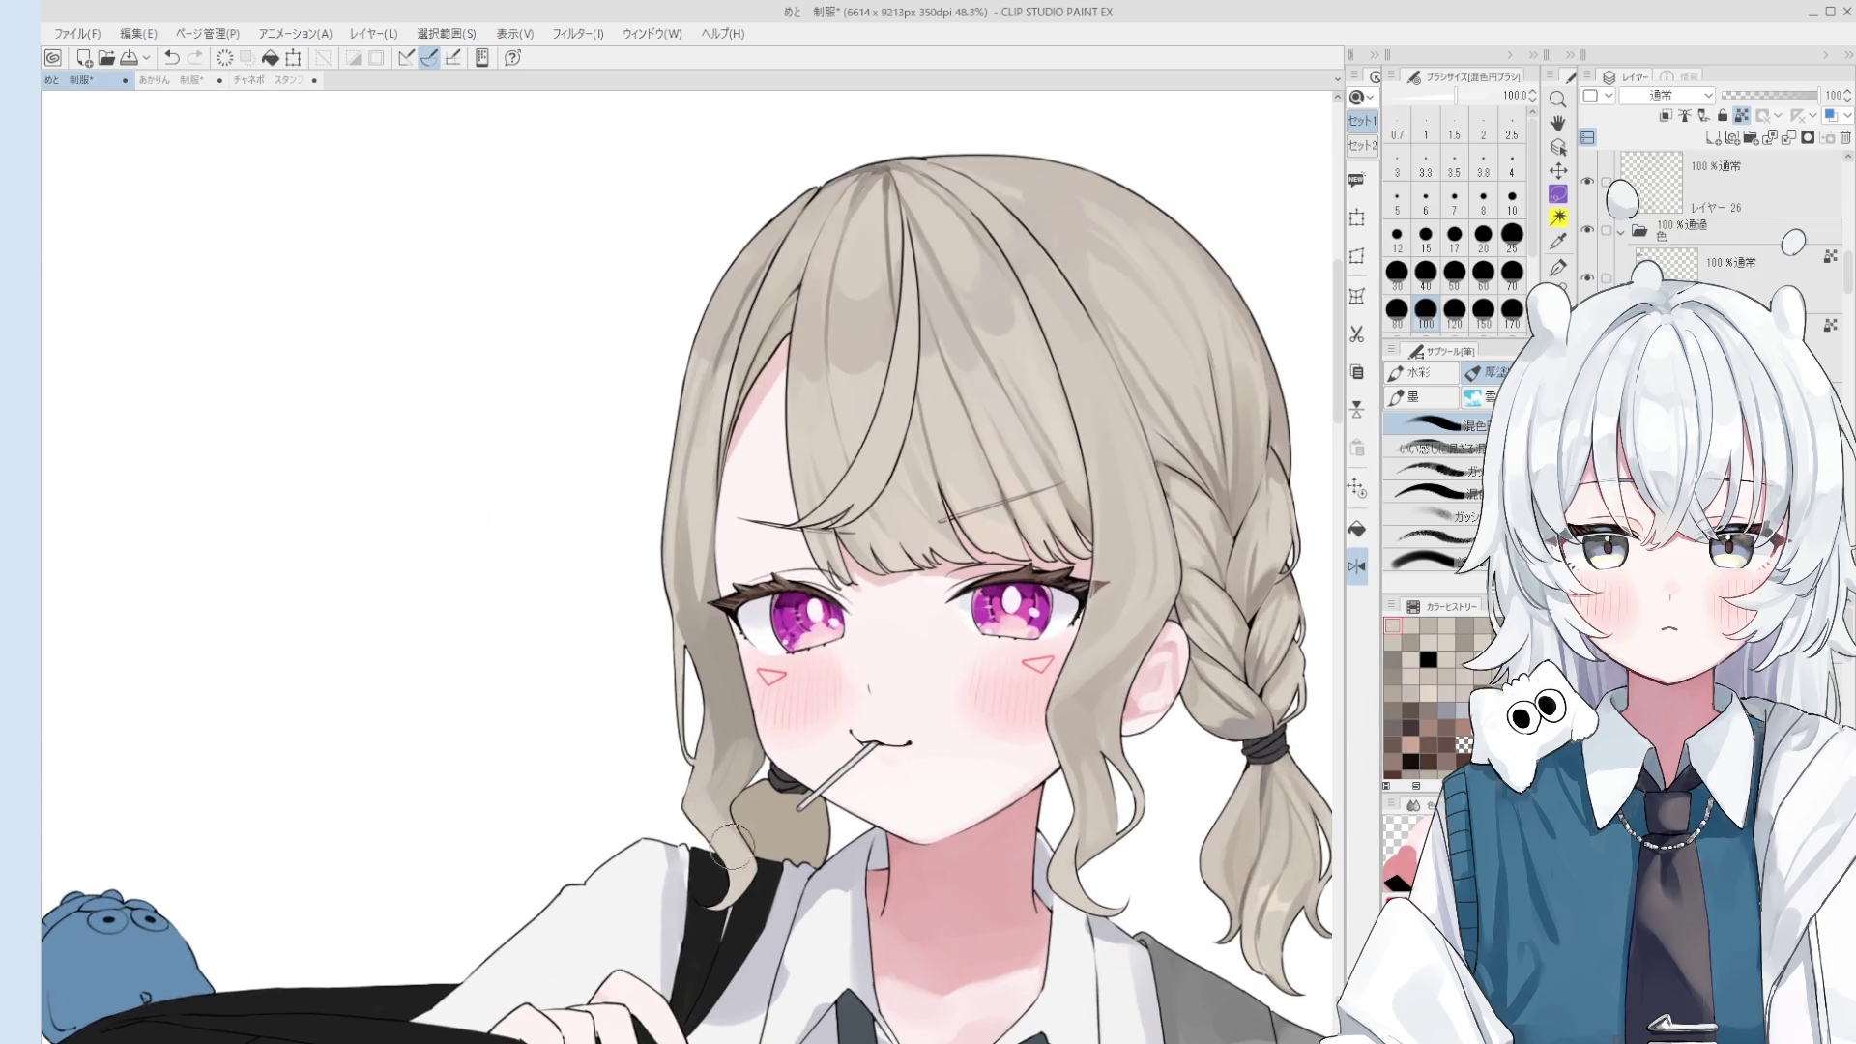
alt+click(696, 796)
drag(738, 737, 714, 801)
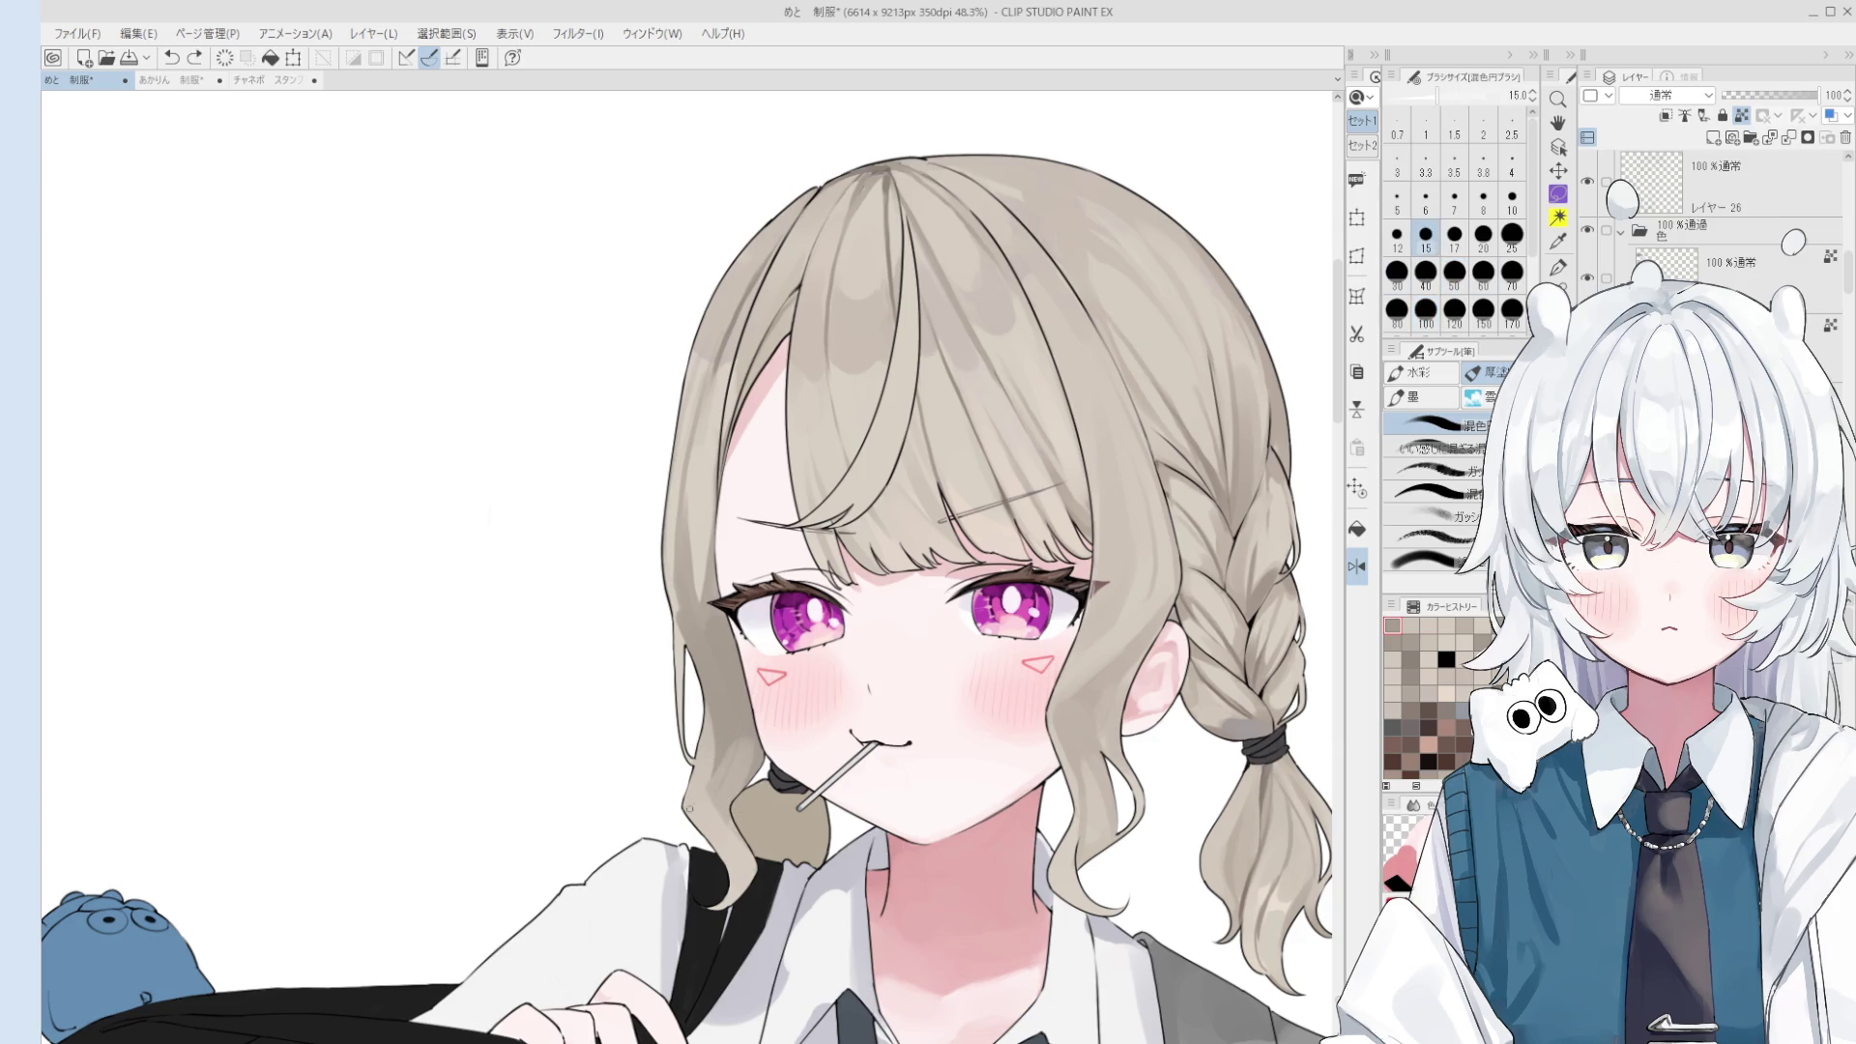
scroll(714, 802, up, 1)
key(bracketright)
key(bracketright)
key(bracketright)
scroll(742, 841, down, 1)
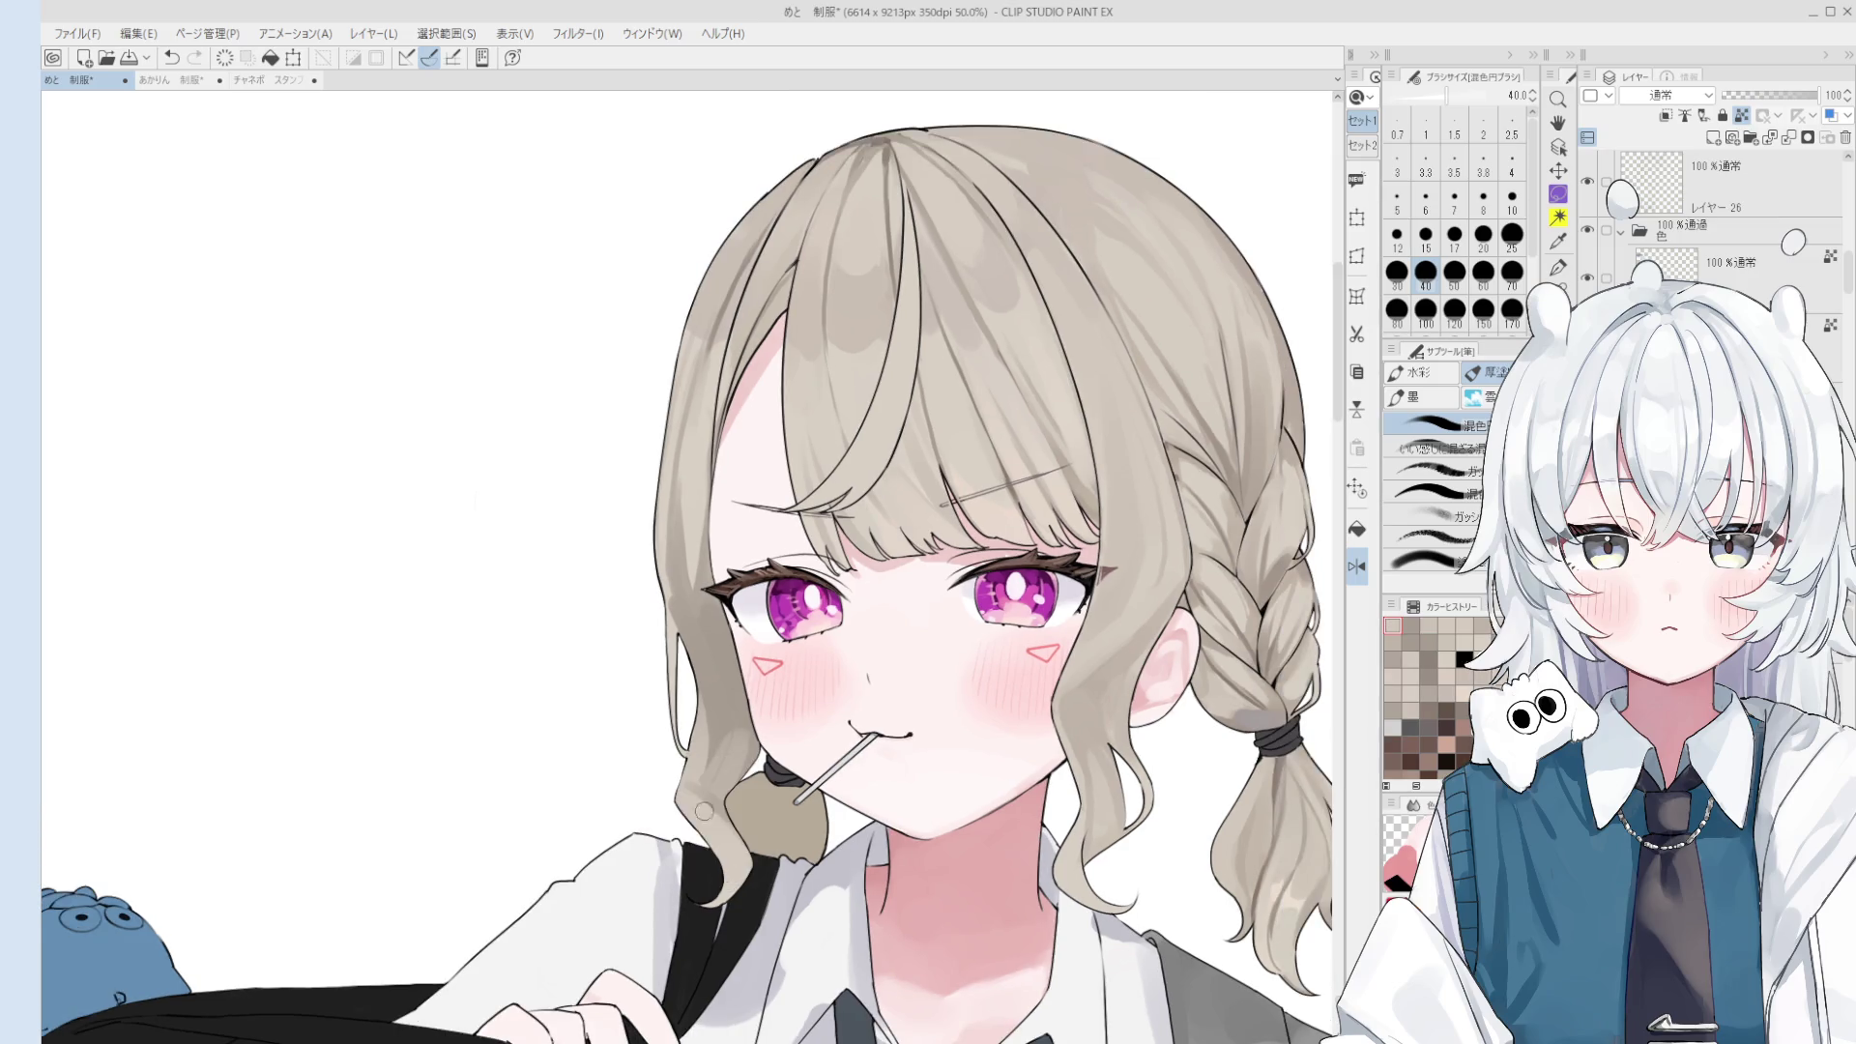
key(bracketright)
key(bracketright)
key(bracketright)
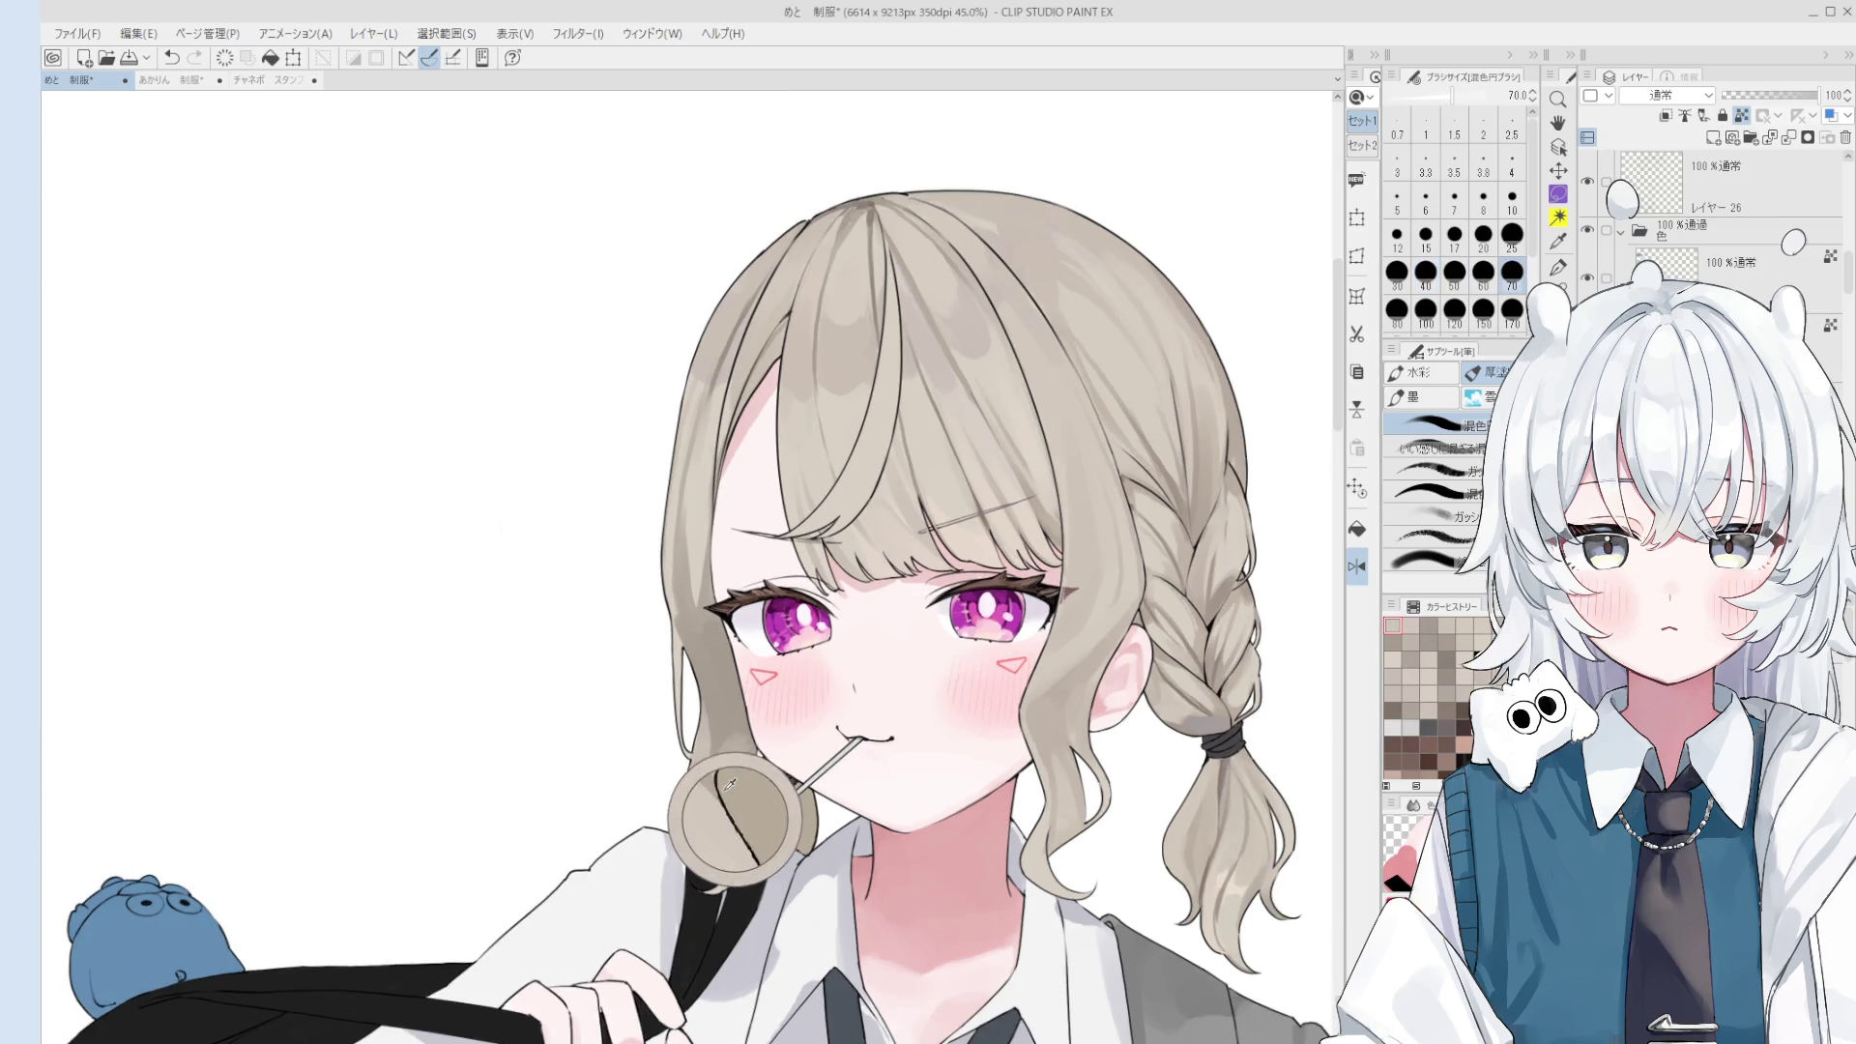
scroll(720, 803, up, 1)
scroll(710, 813, down, 1)
key(bracketleft)
key(bracketleft)
key(bracketleft)
key(bracketleft)
key(bracketleft)
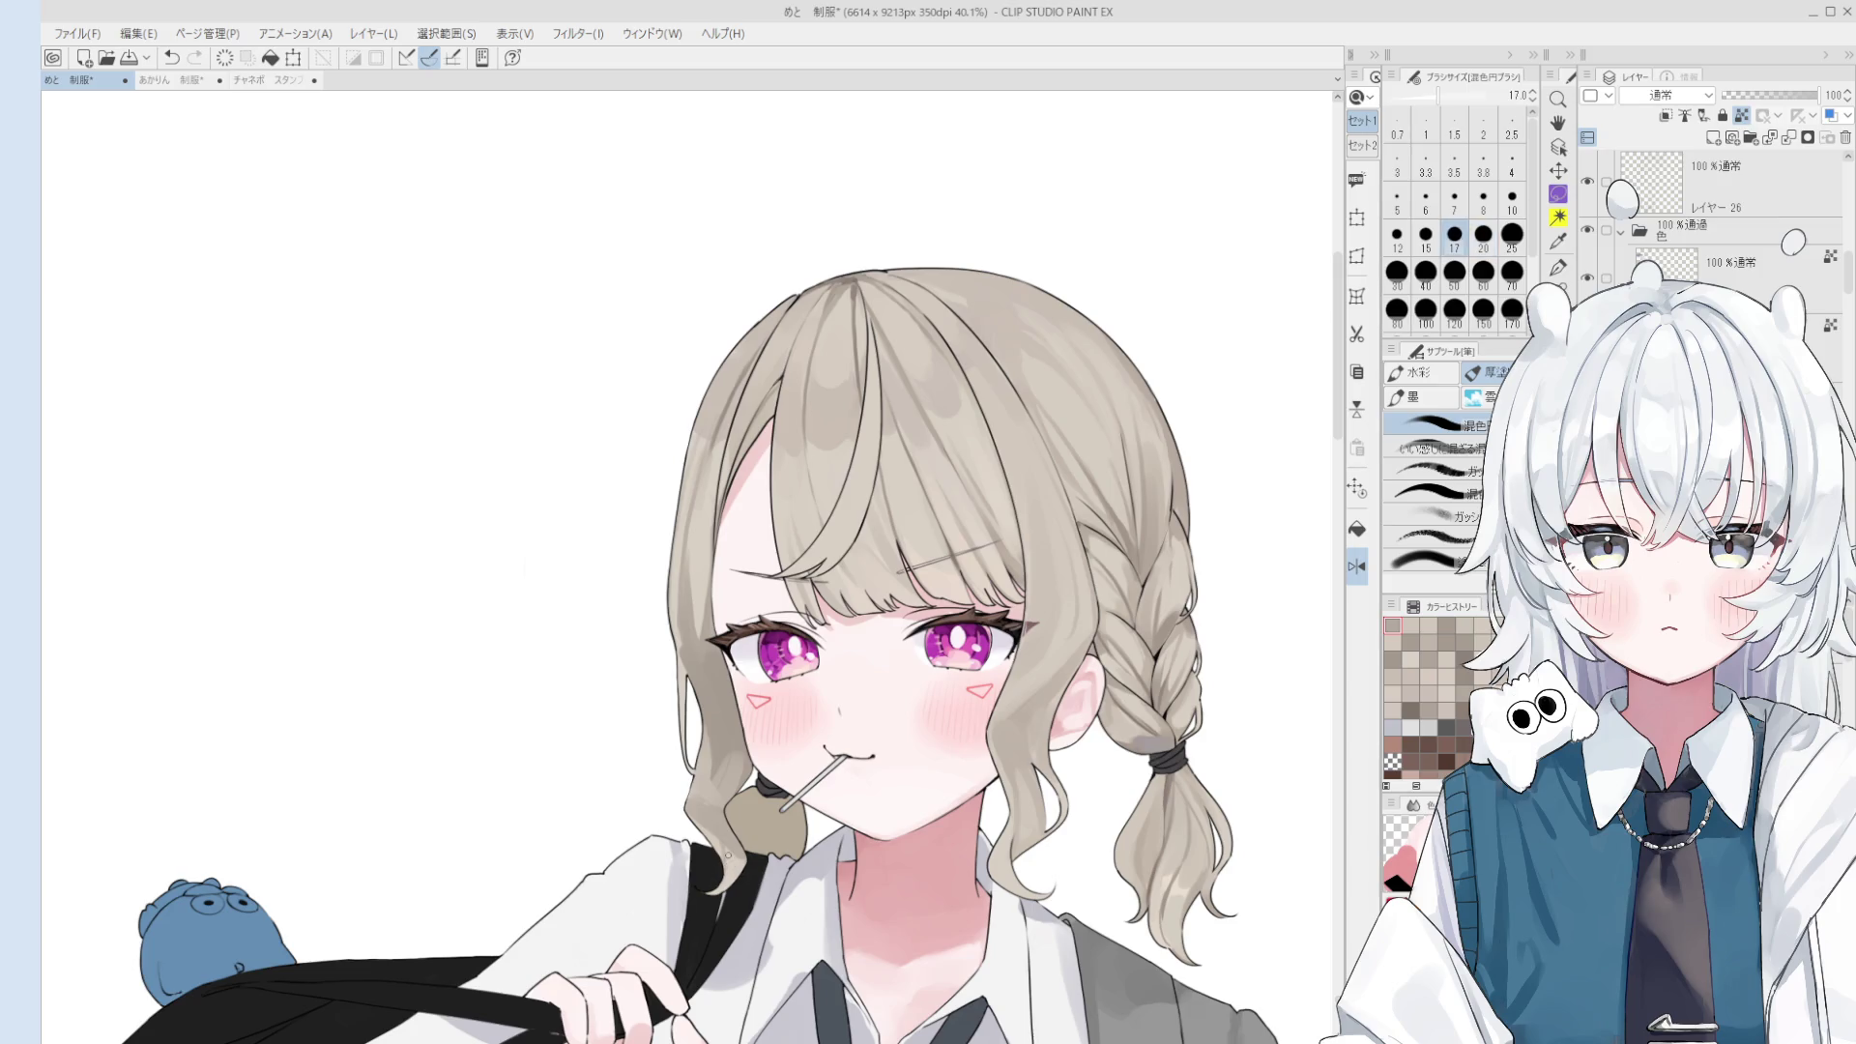
key(bracketright)
key(bracketright)
key(bracketright)
key(bracketright)
key(bracketright)
key(bracketright)
click(706, 773)
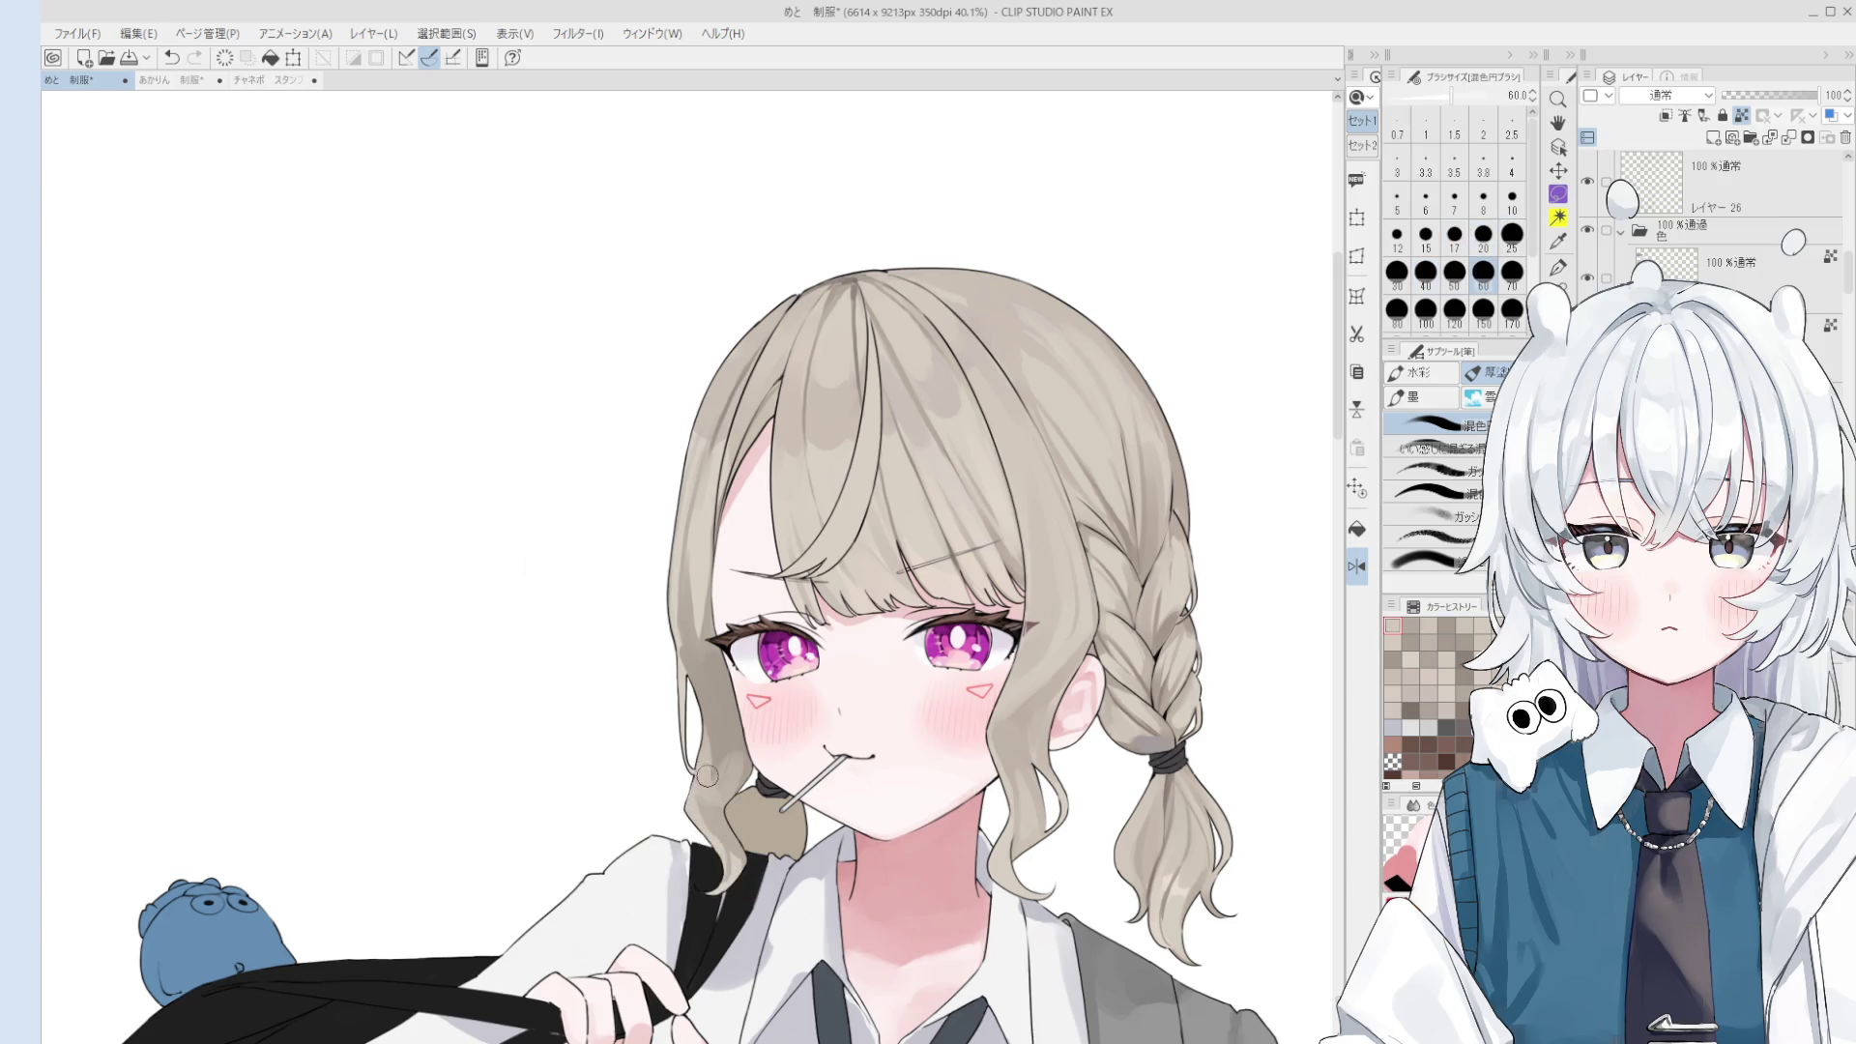
key(bracketright)
key(bracketright)
key(bracketright)
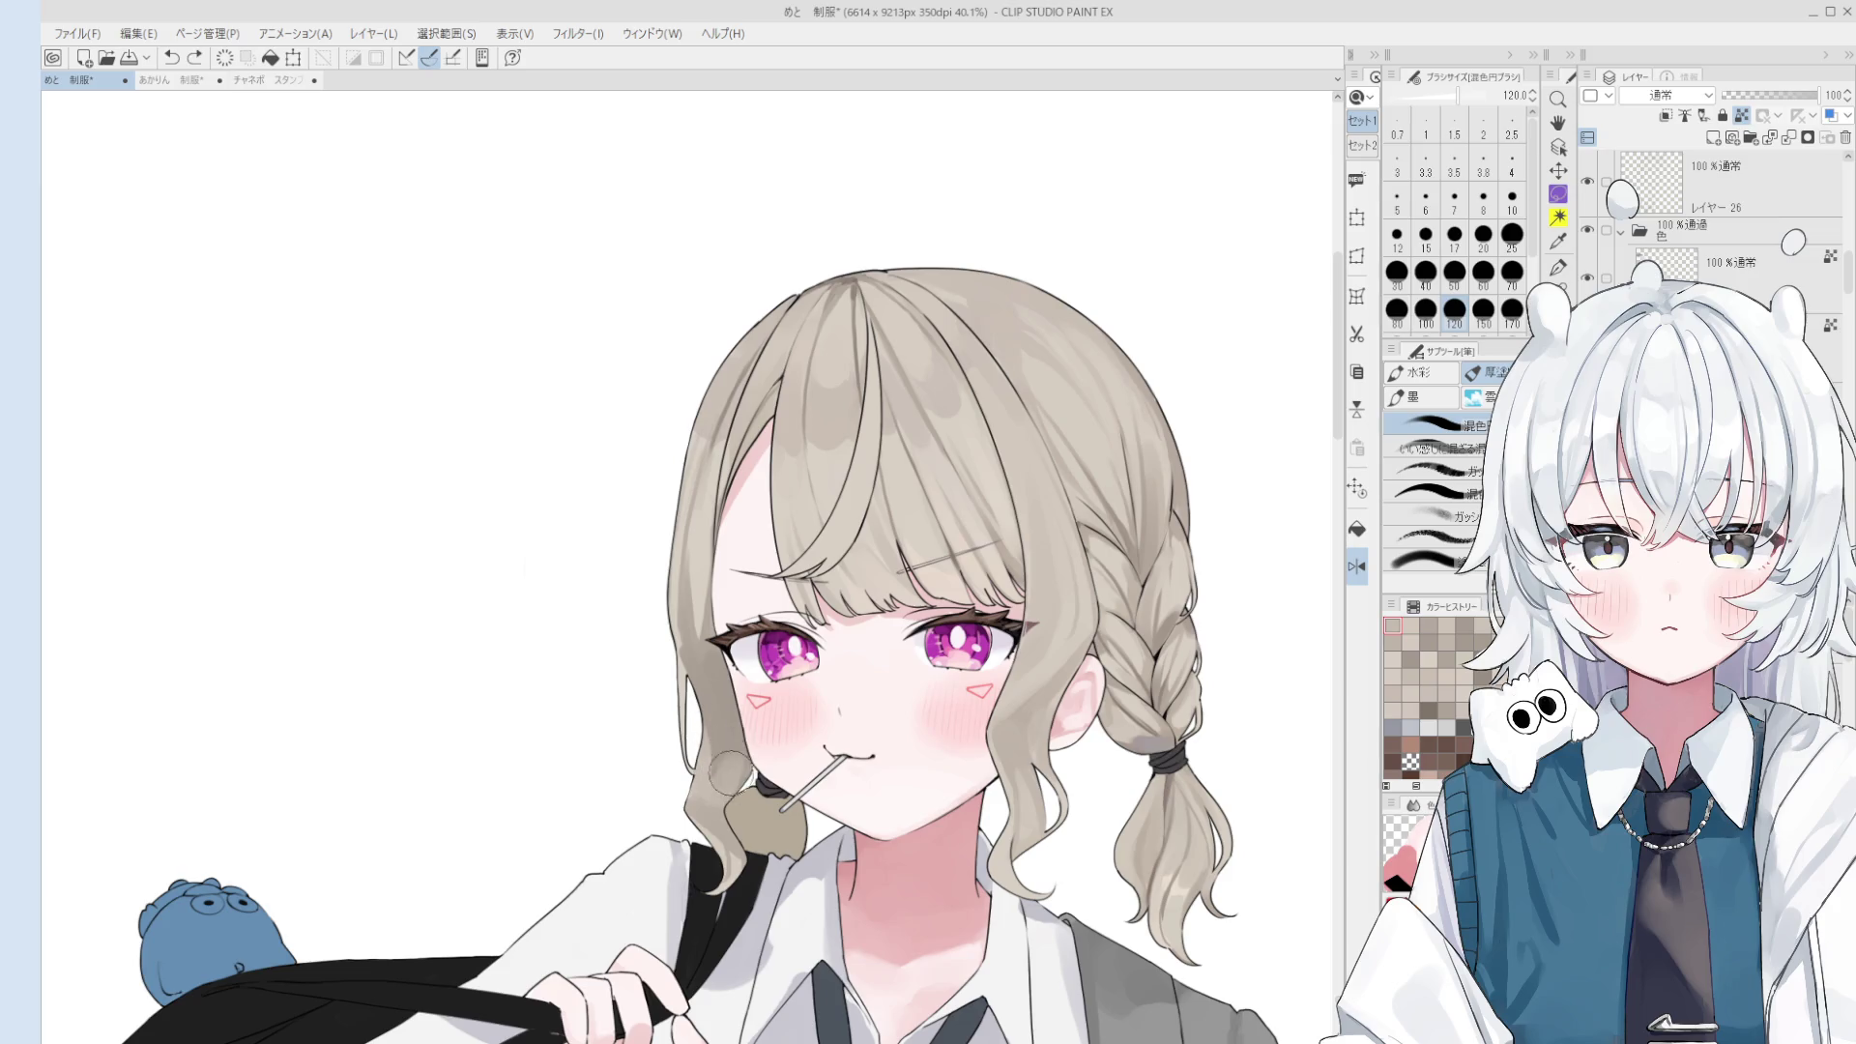
drag(732, 771, 711, 740)
- Sample the hair beside the cheek, unflip the canvas, and zoom out to show the whole figure
key(bracketleft)
key(bracketleft)
key(bracketleft)
key(bracketleft)
key(bracketleft)
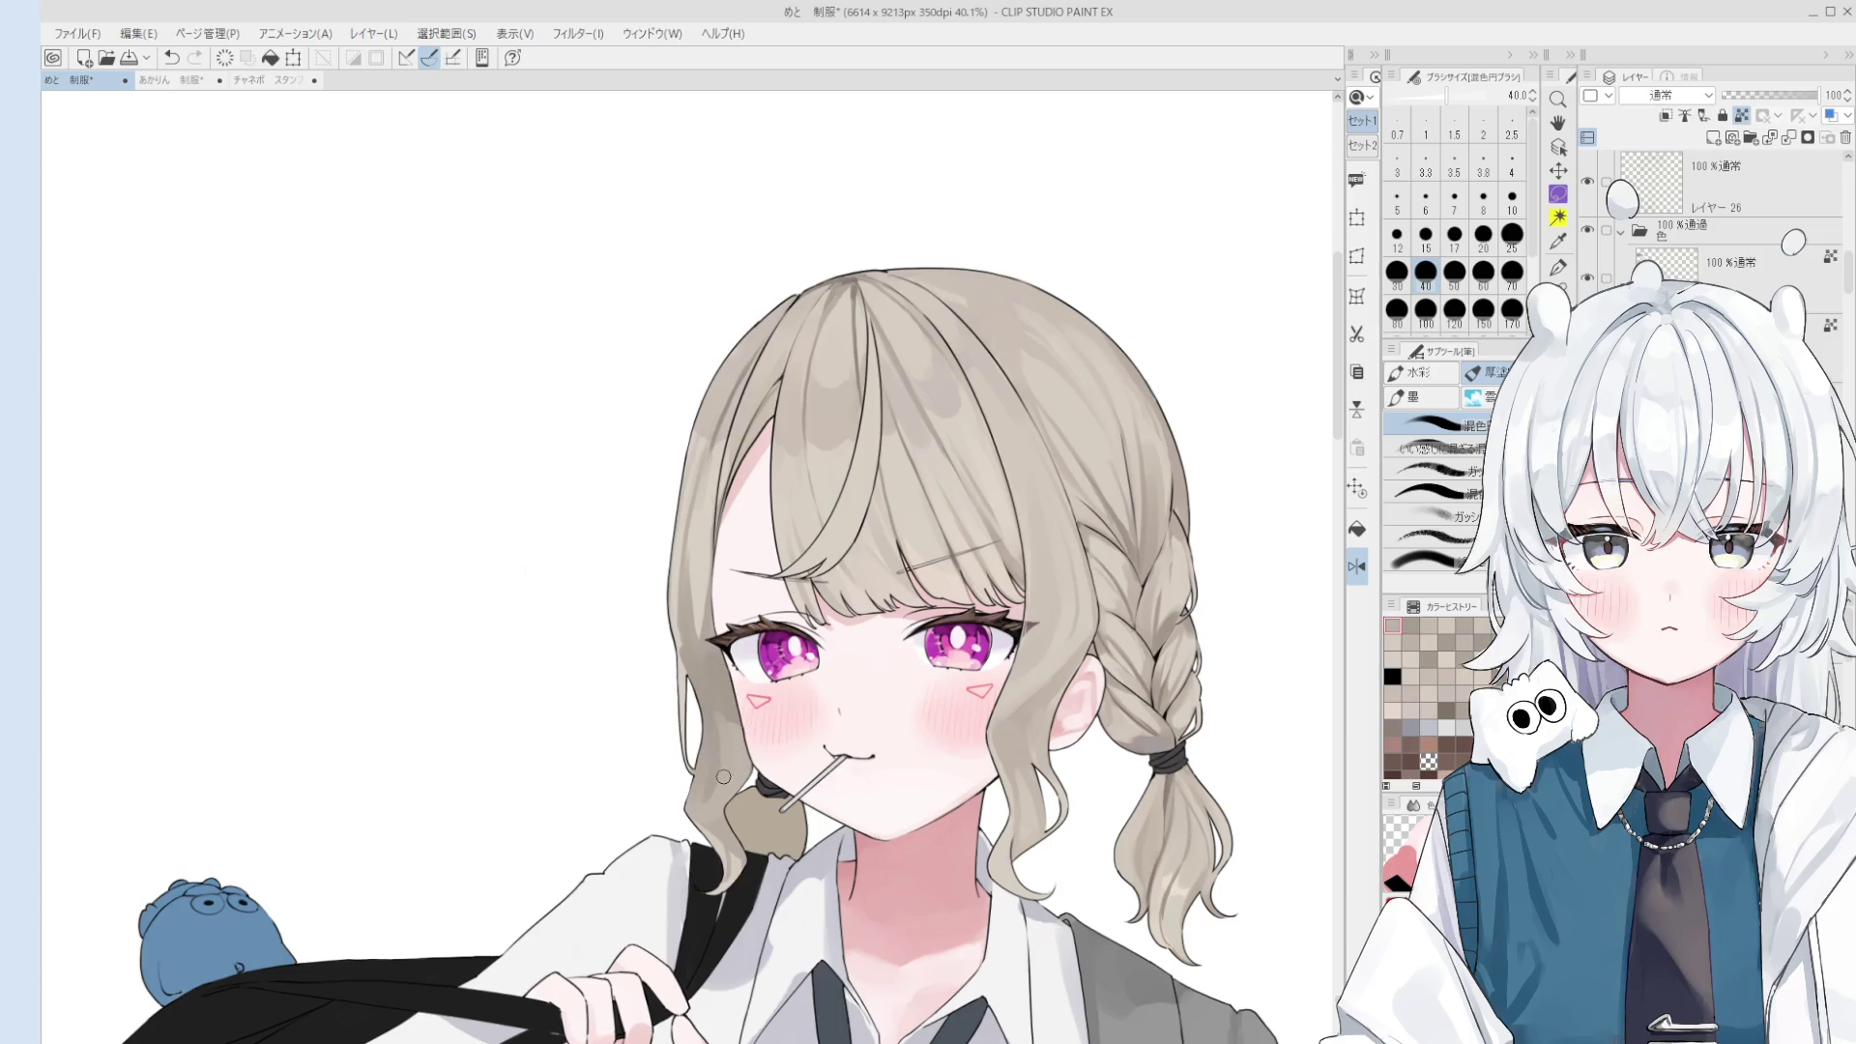
alt+click(725, 740)
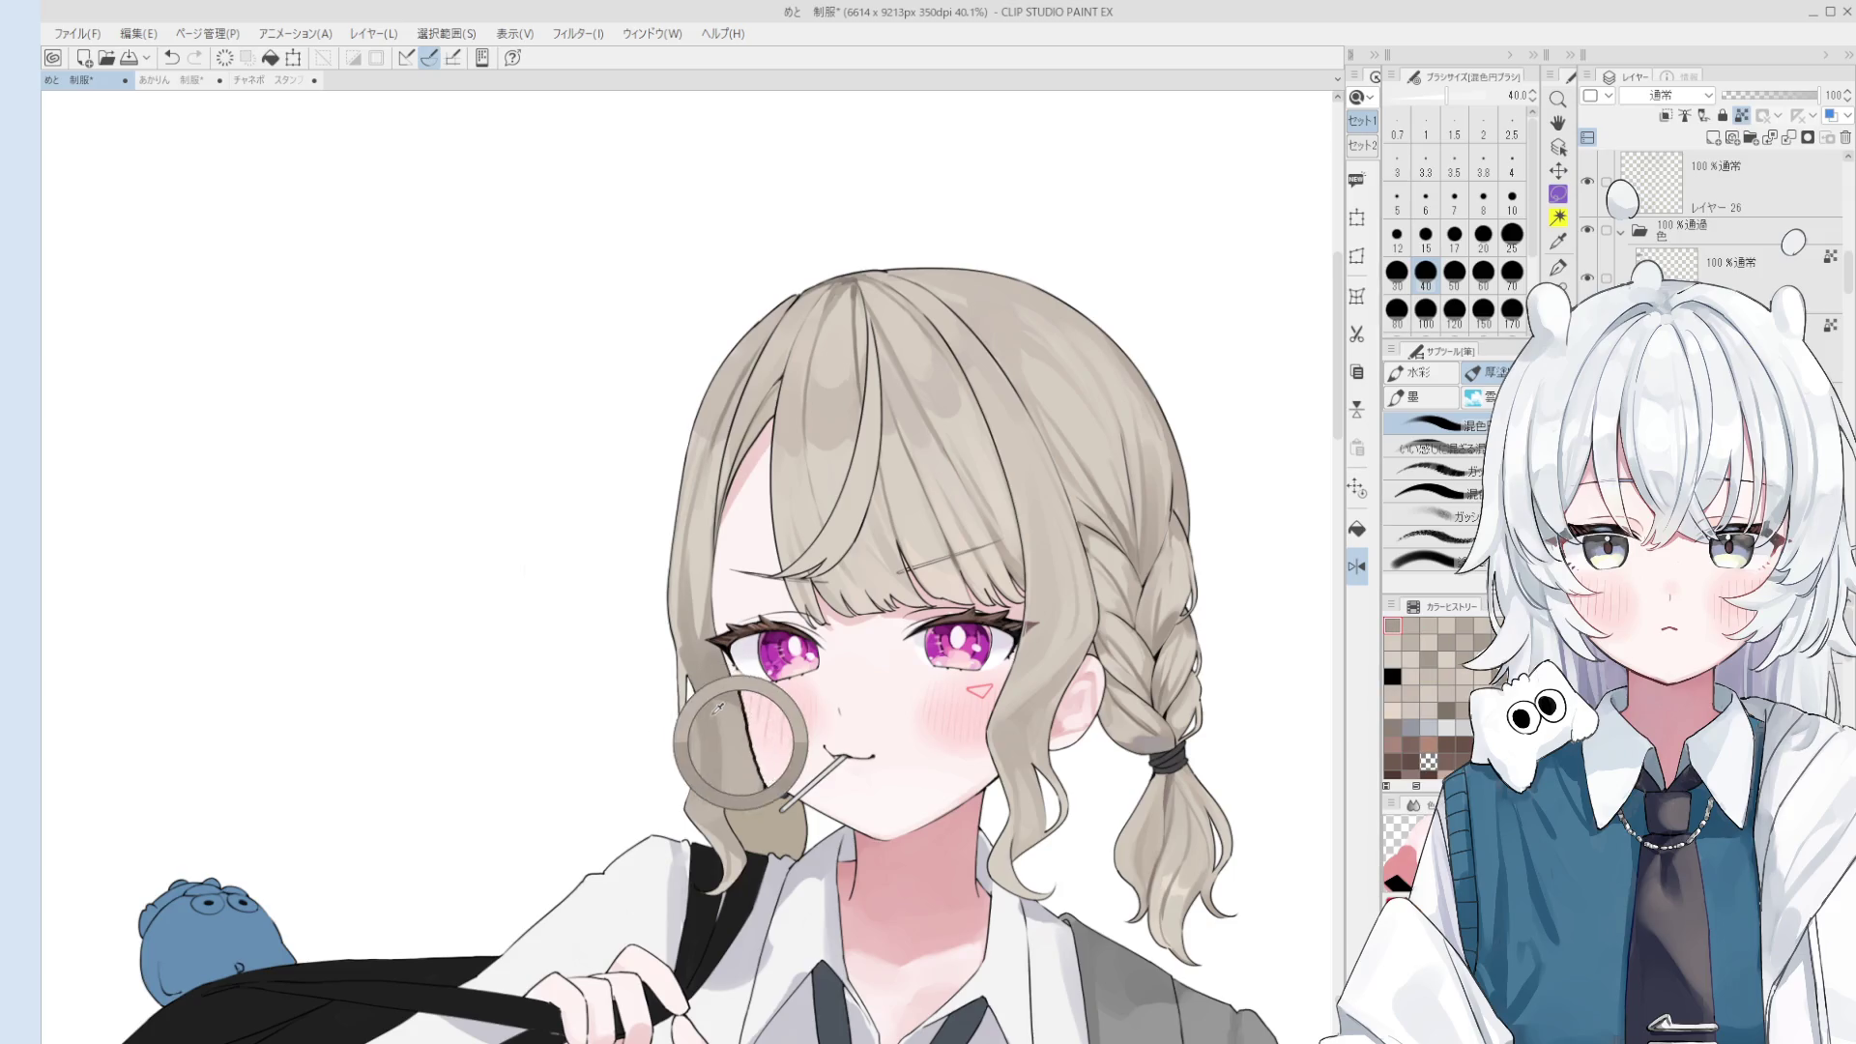
key(bracketright)
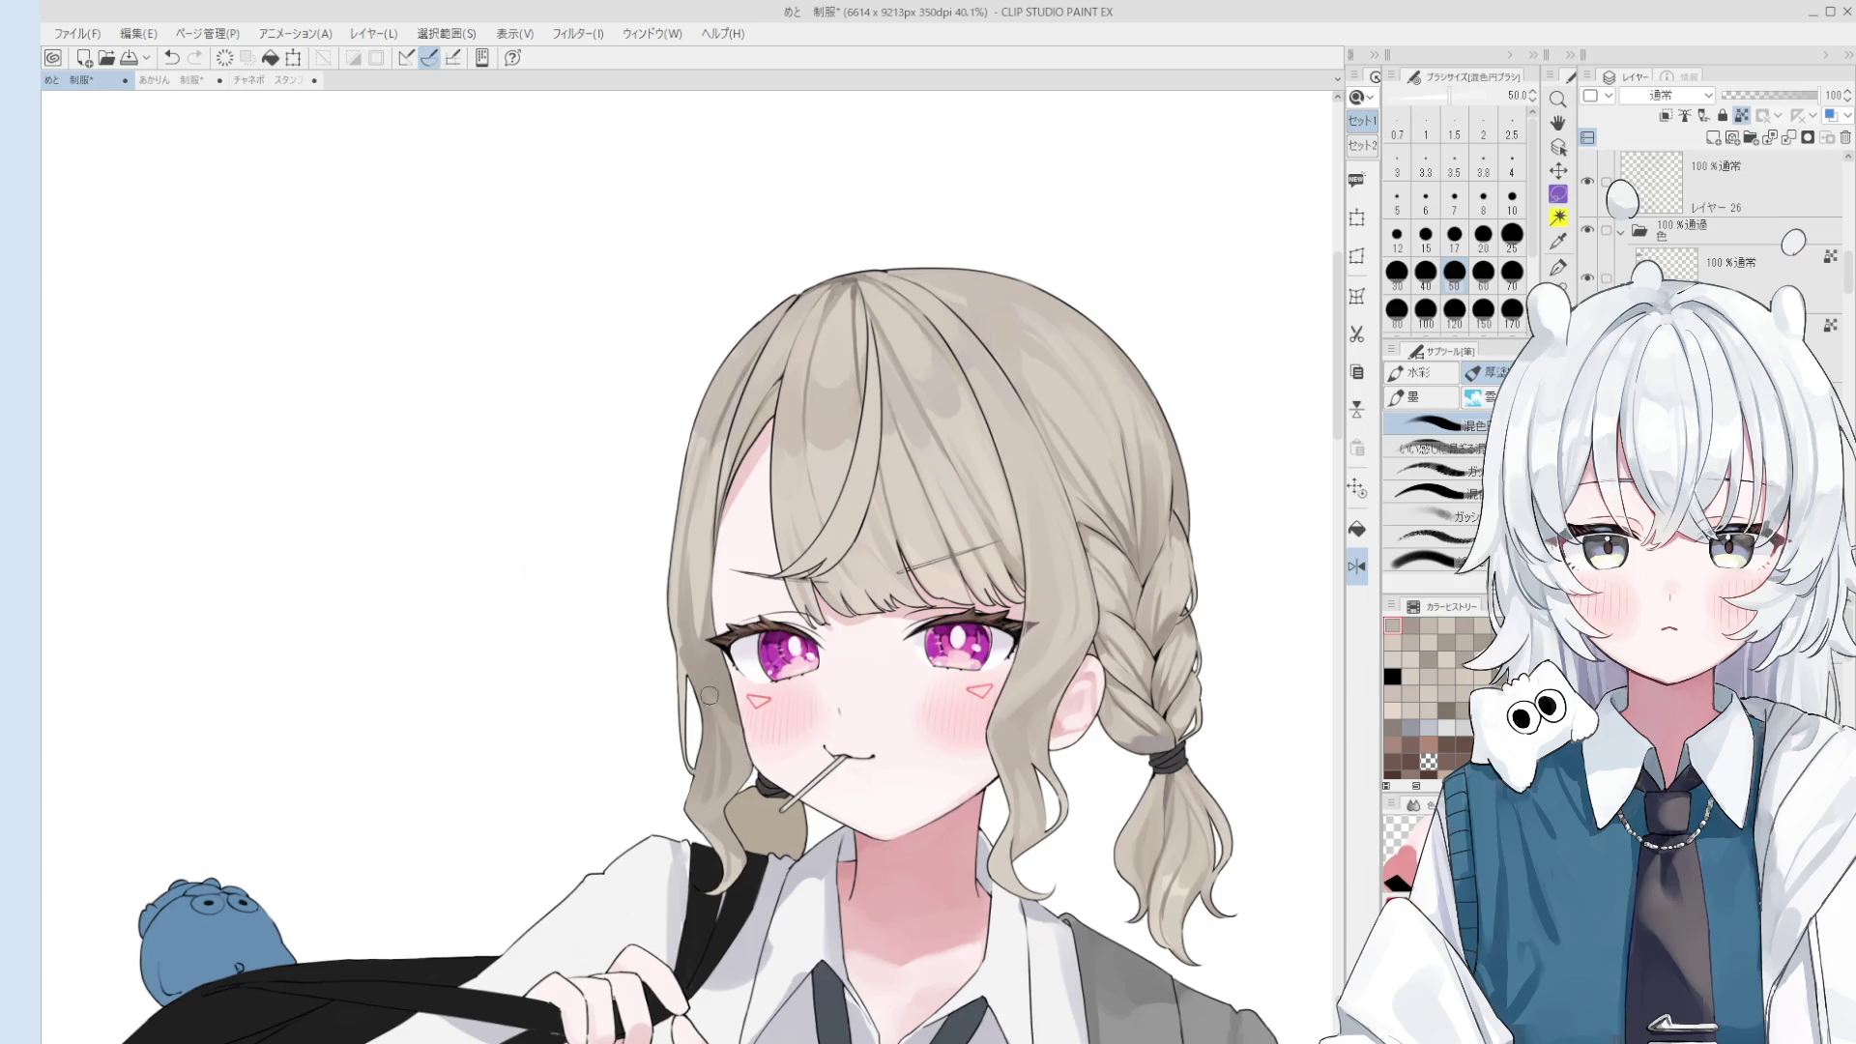
key(h)
key(ctrl+minus)
scroll(744, 798, down, 1)
scroll(743, 798, down, 1)
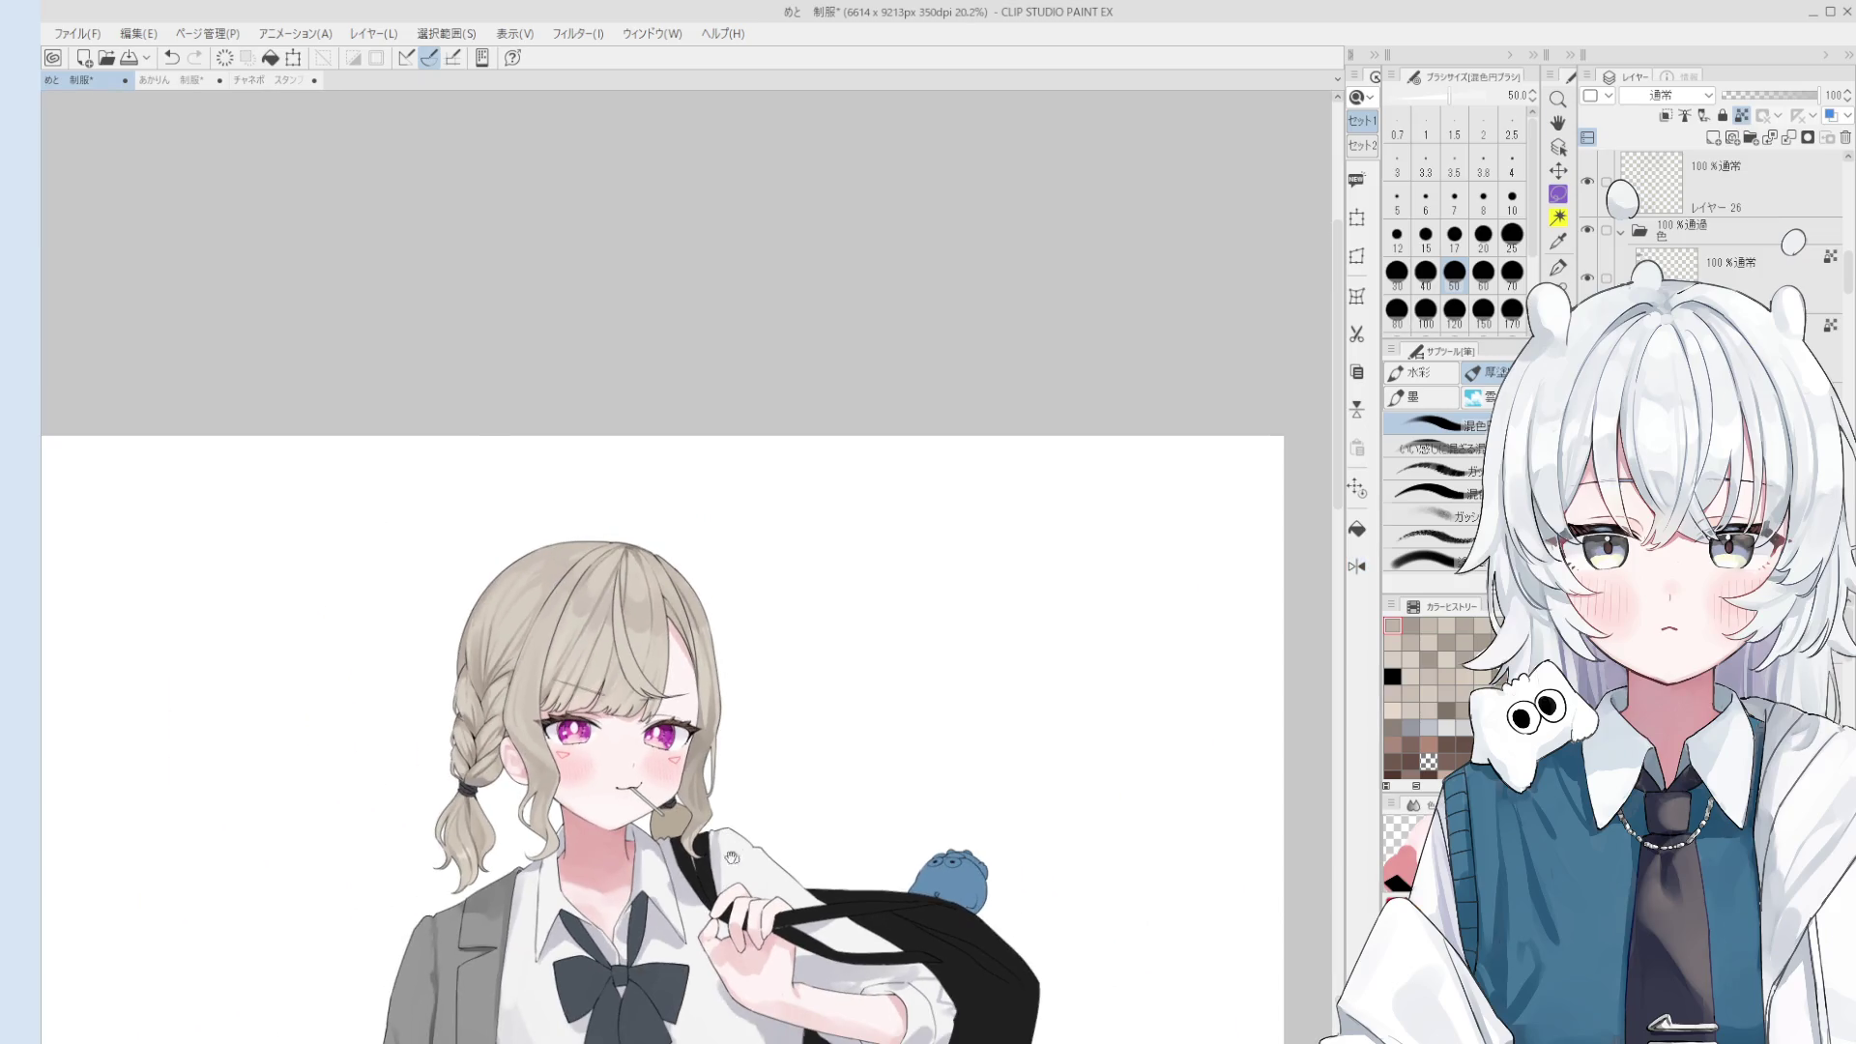
drag(754, 826, 829, 724)
scroll(829, 724, up, 2)
- Paint in and widen the hair strand beside the cheek at size 70, undoing the last stroke
alt+click(795, 758)
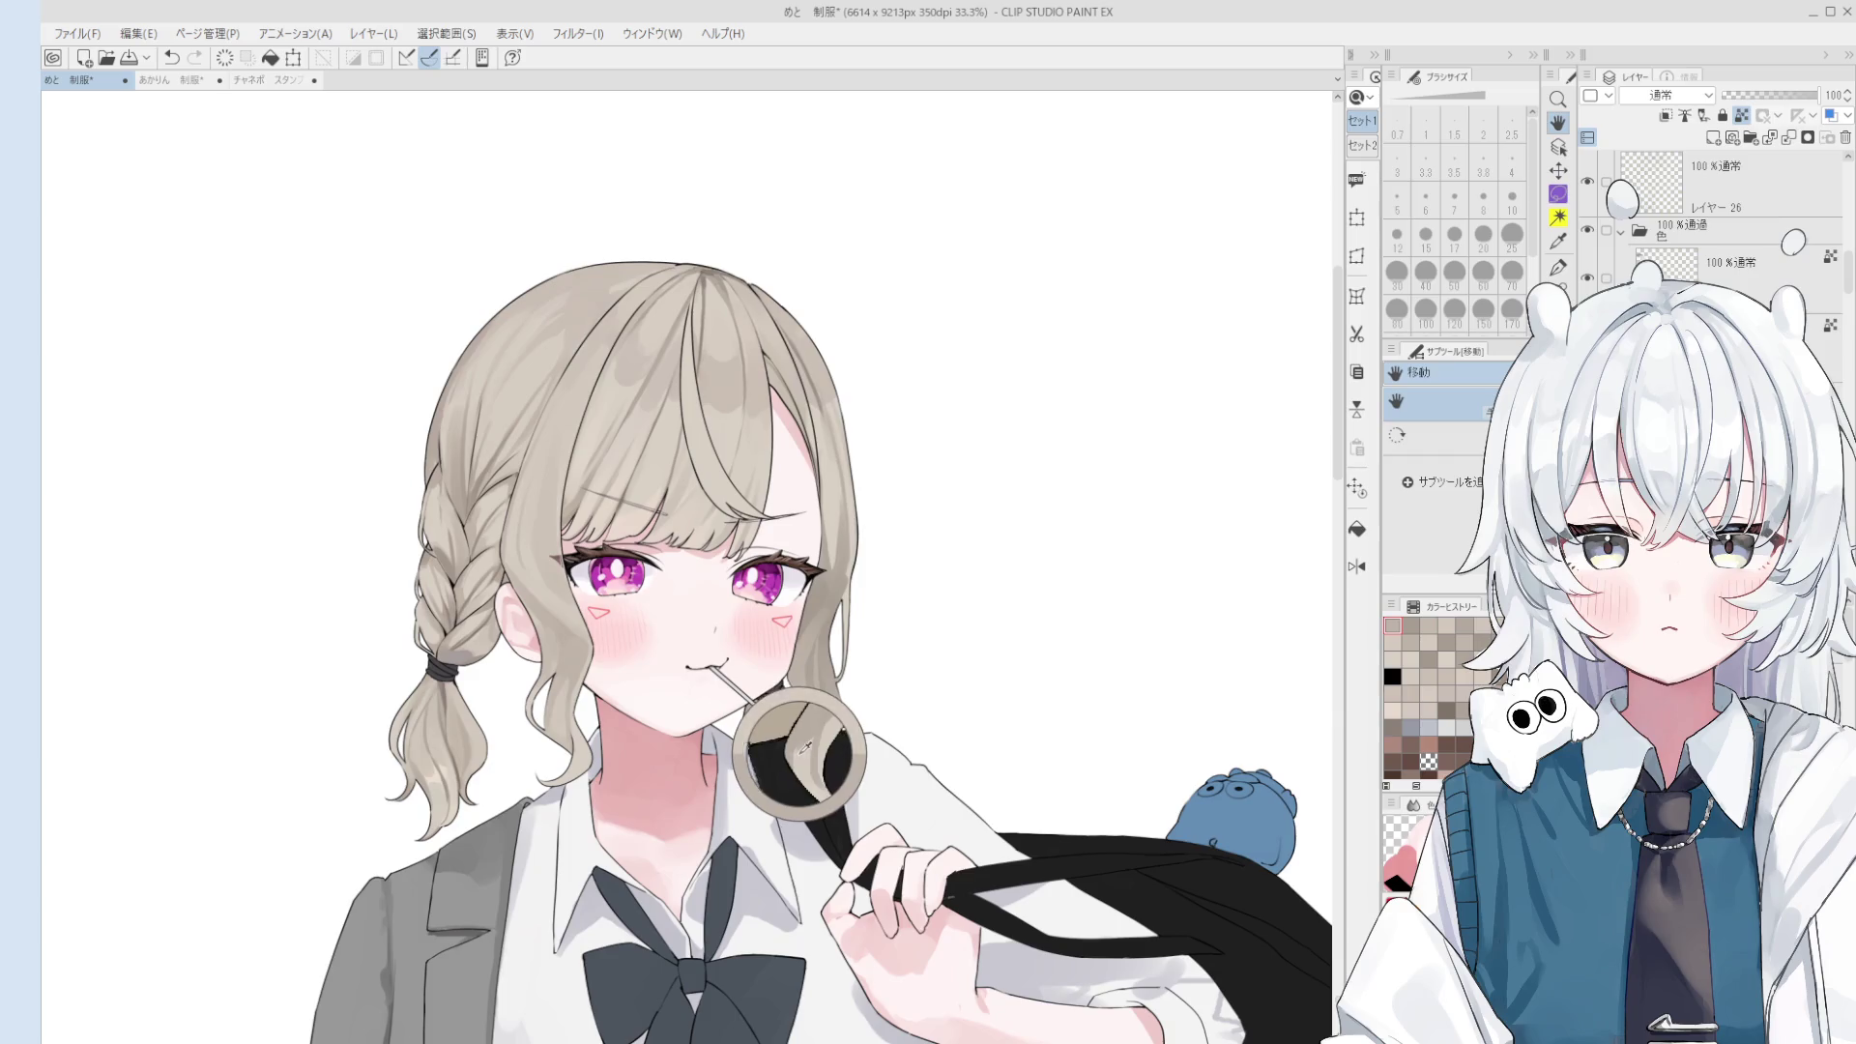
key(bracketright)
key(bracketright)
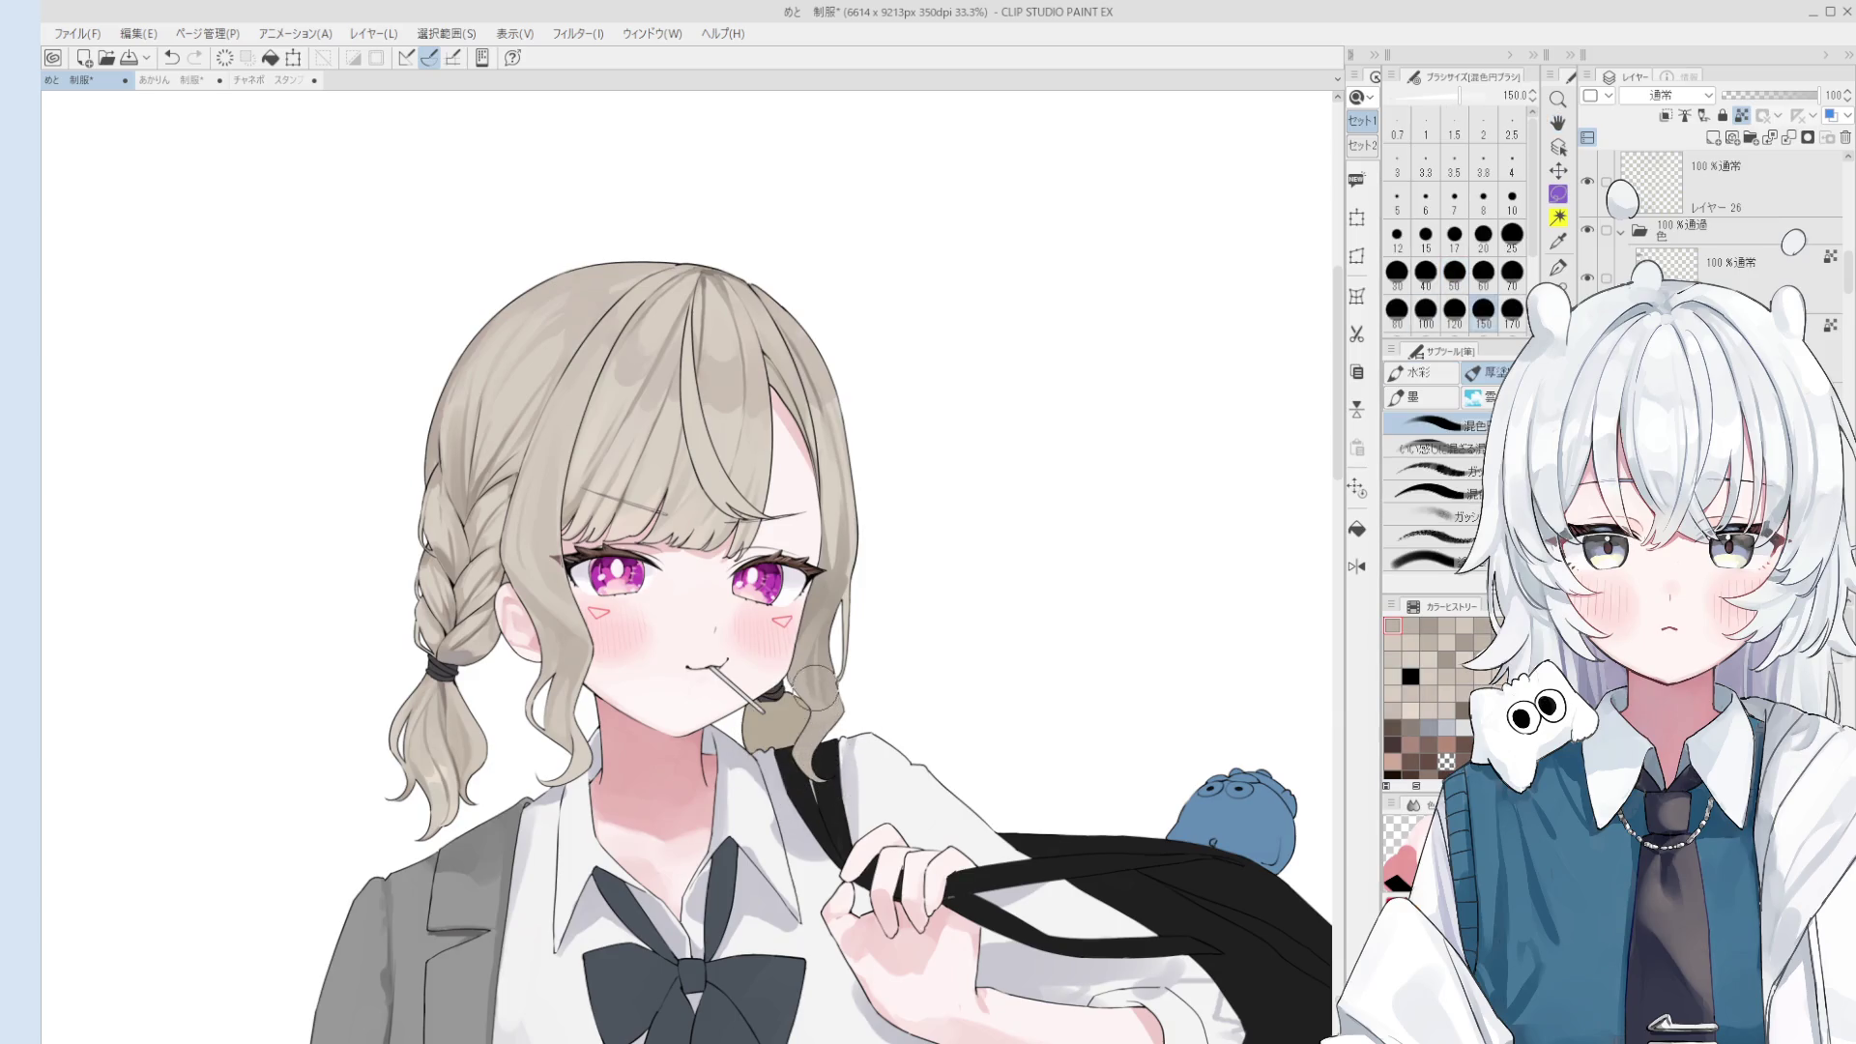
scroll(831, 716, down, 1)
scroll(831, 814, down, 1)
alt+click(823, 640)
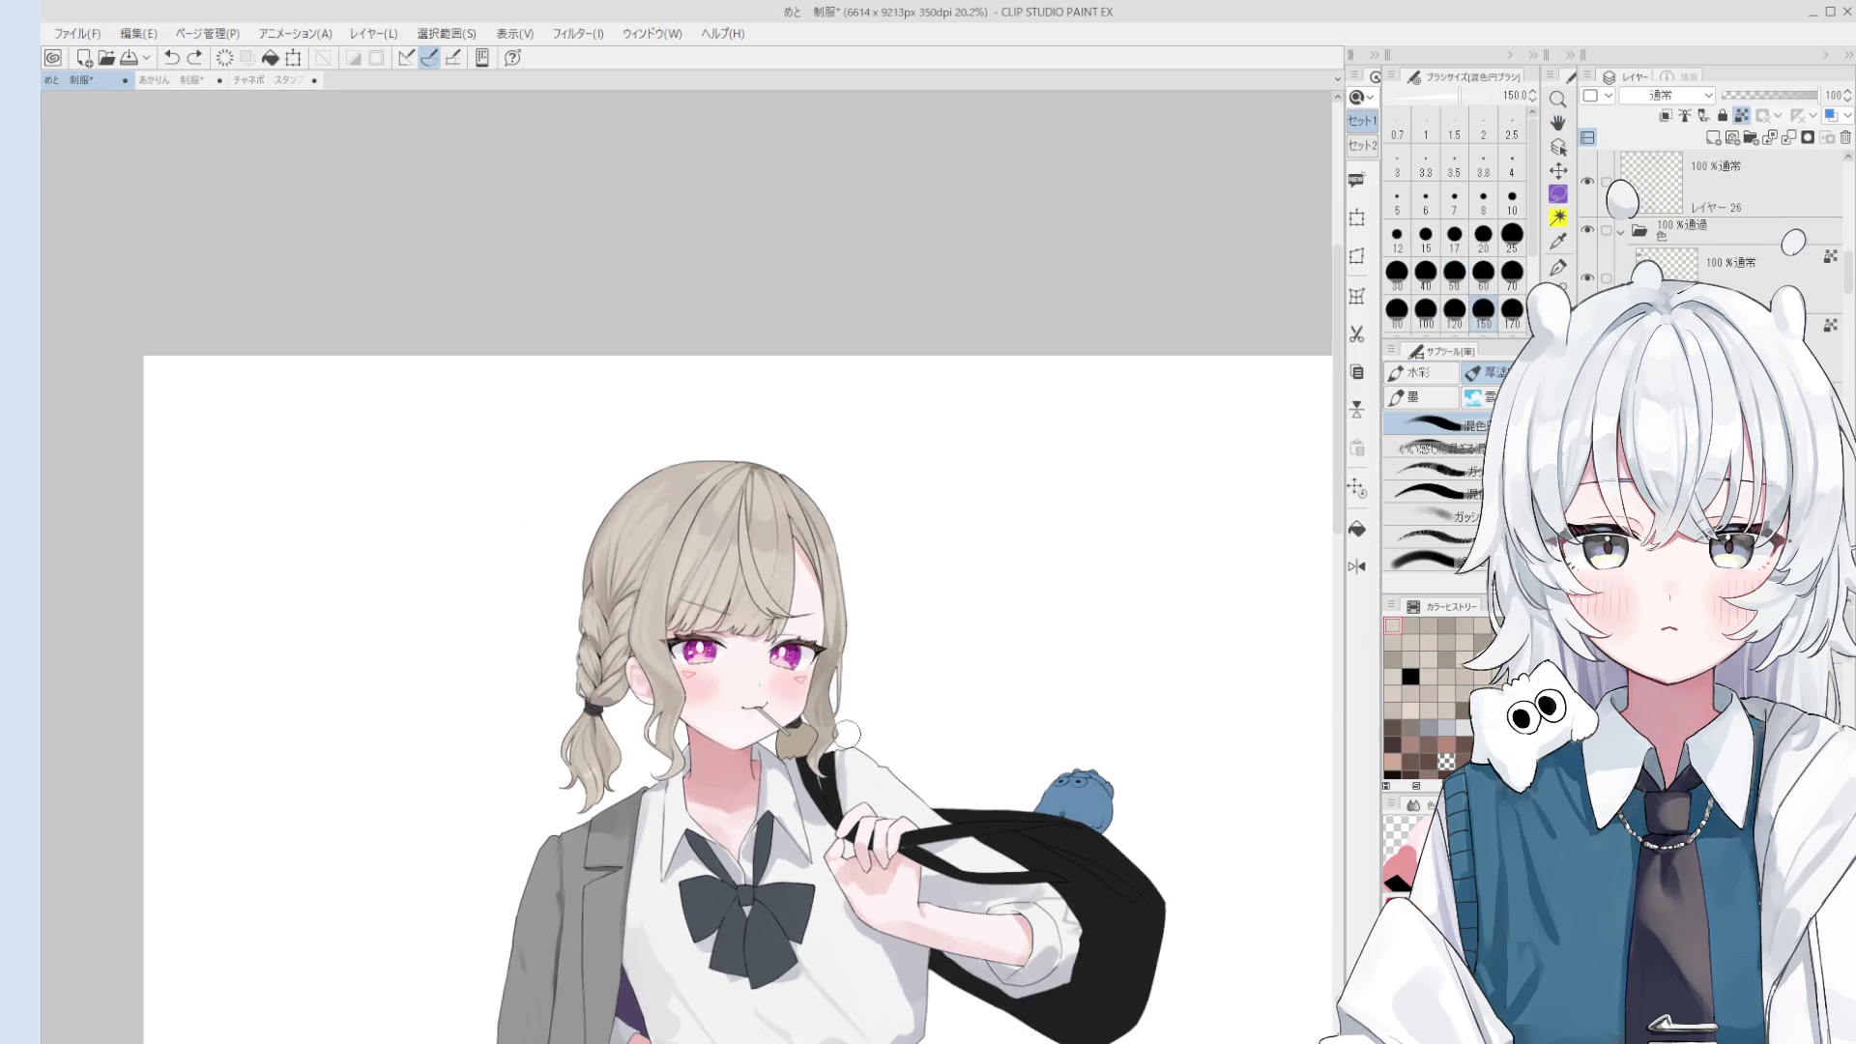
key(bracketleft)
key(bracketleft)
key(bracketleft)
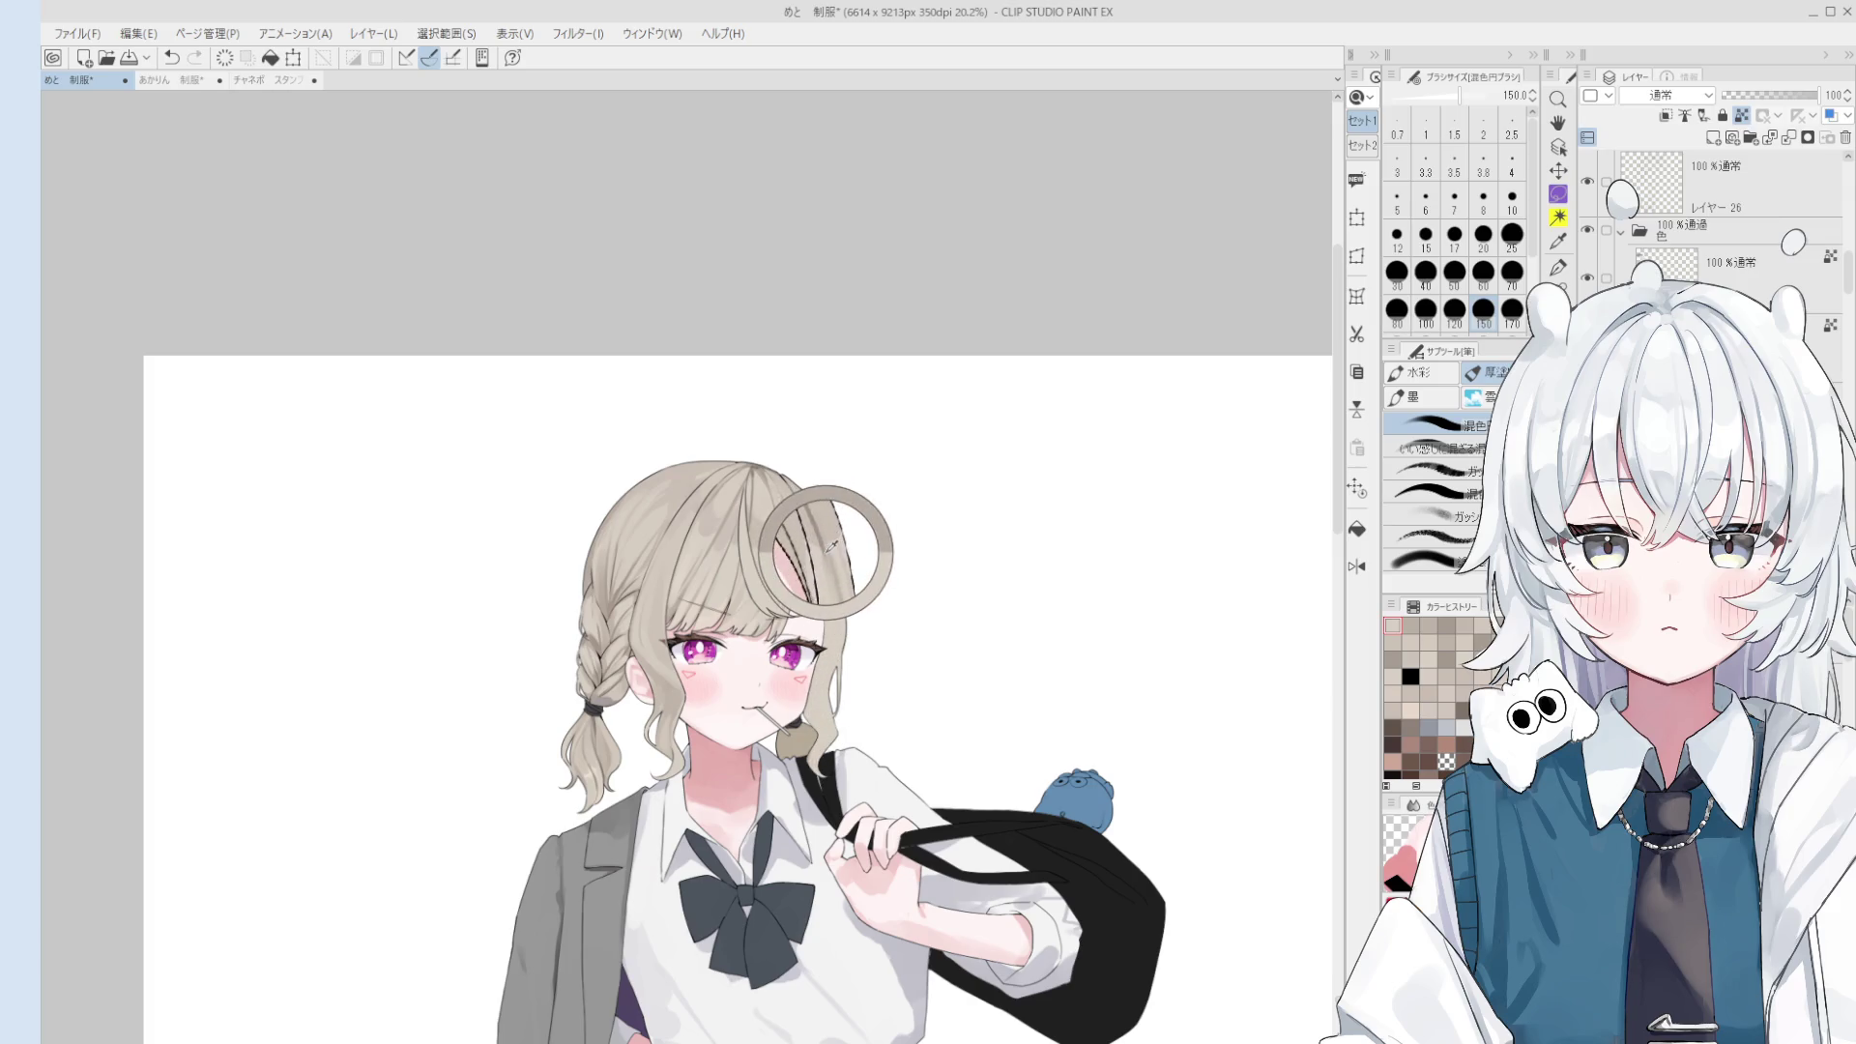
scroll(842, 706, up, 2)
key(bracketleft)
drag(837, 677, 820, 764)
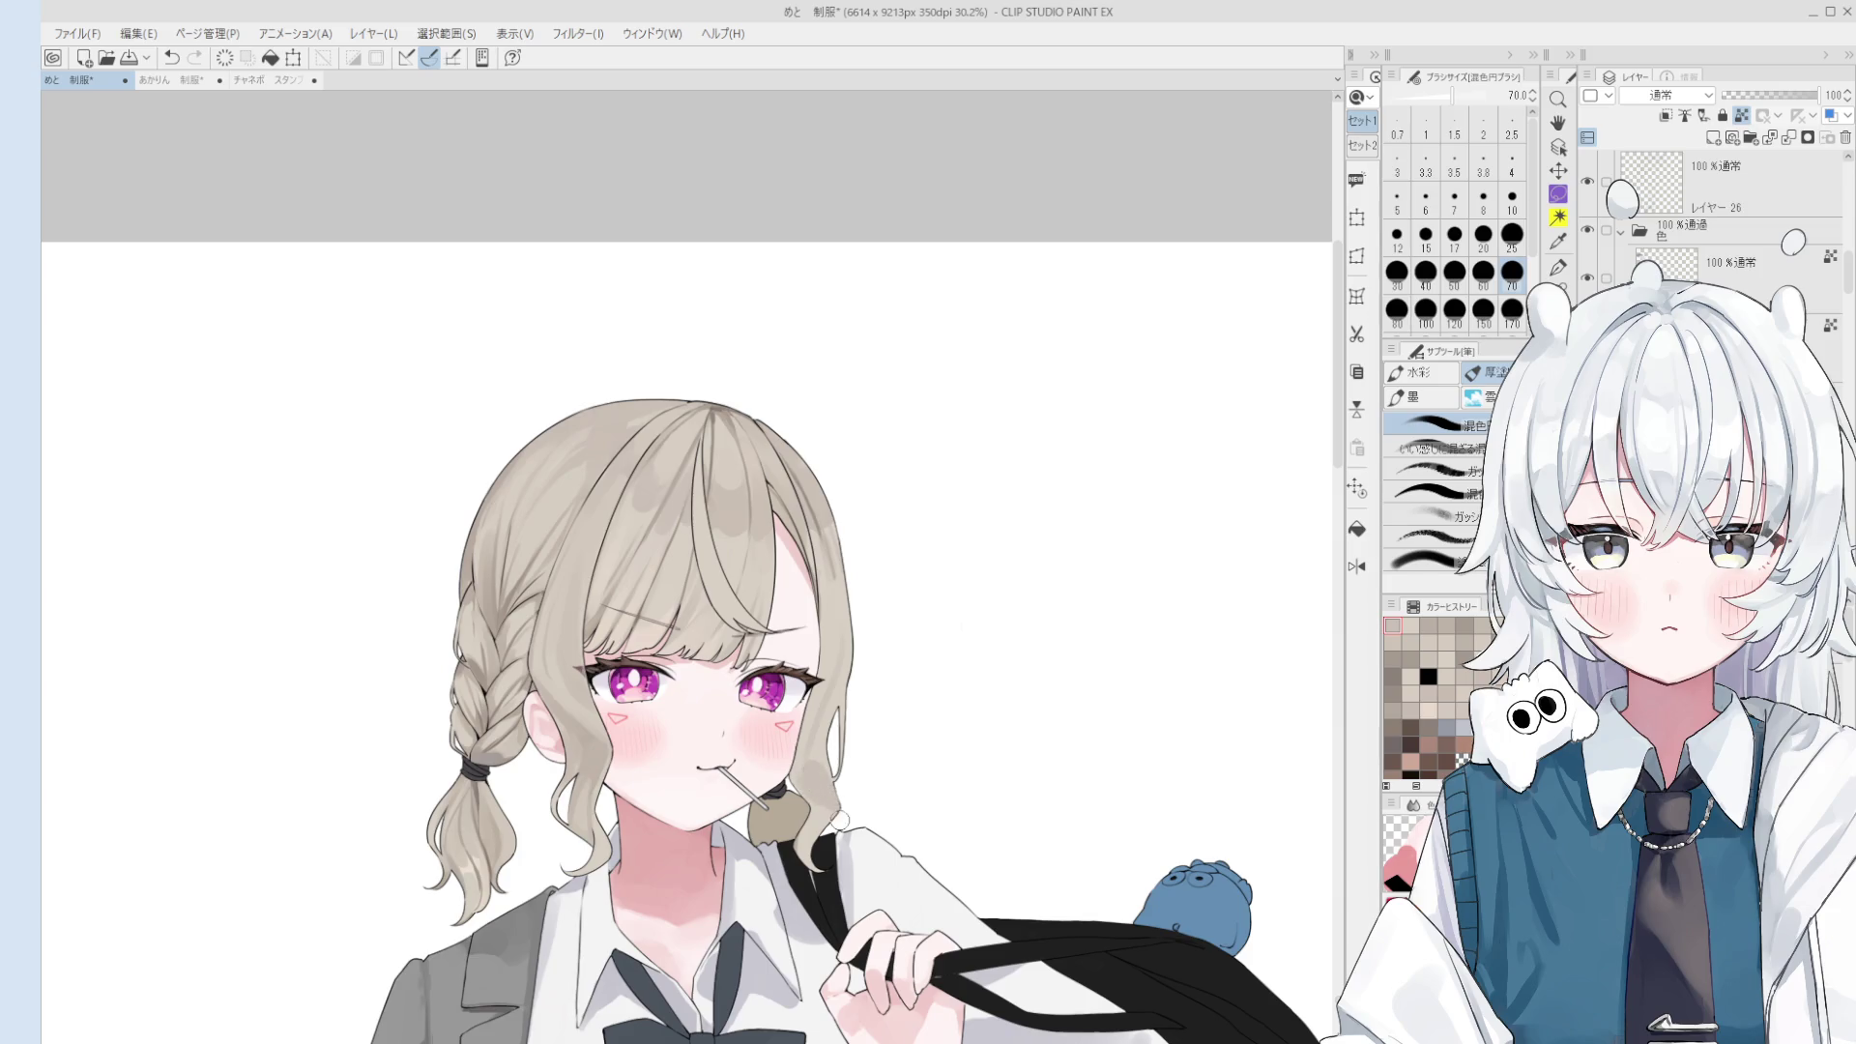
alt+click(826, 718)
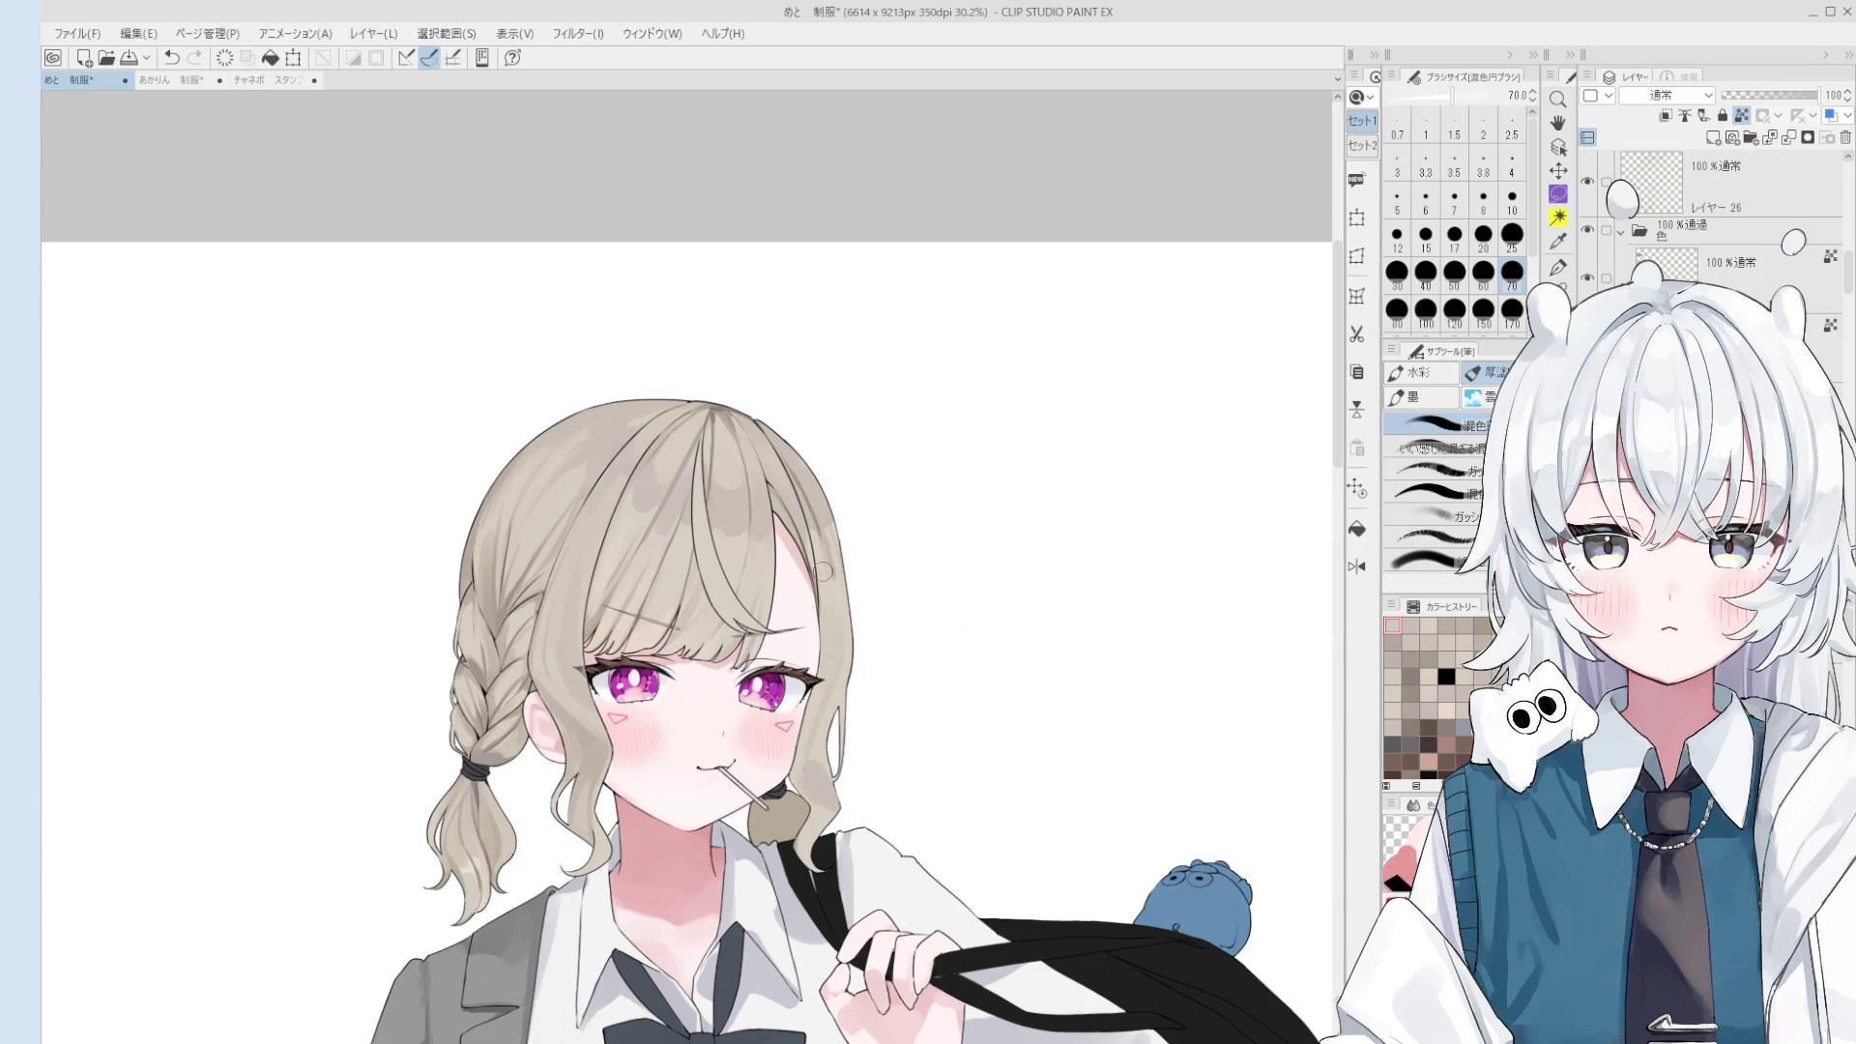
alt+click(827, 570)
scroll(827, 567, down, 1)
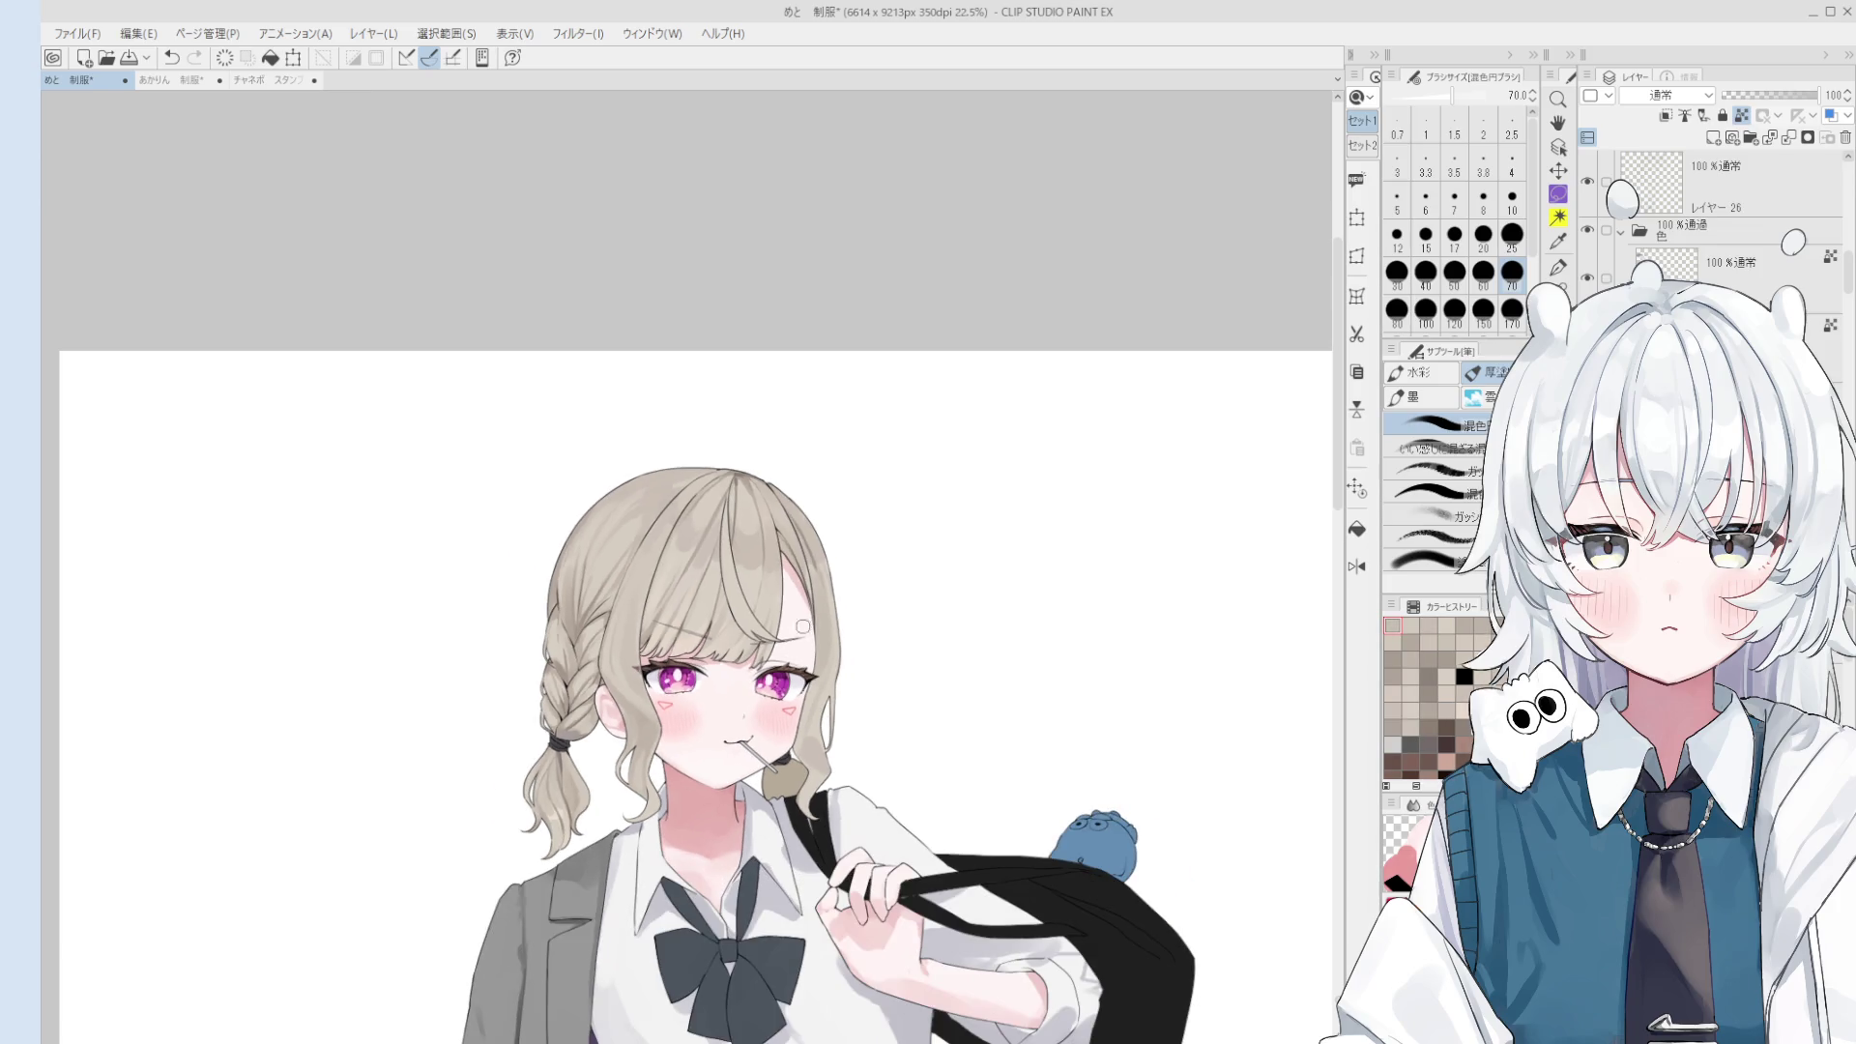
alt+click(824, 572)
key(ctrl+z)
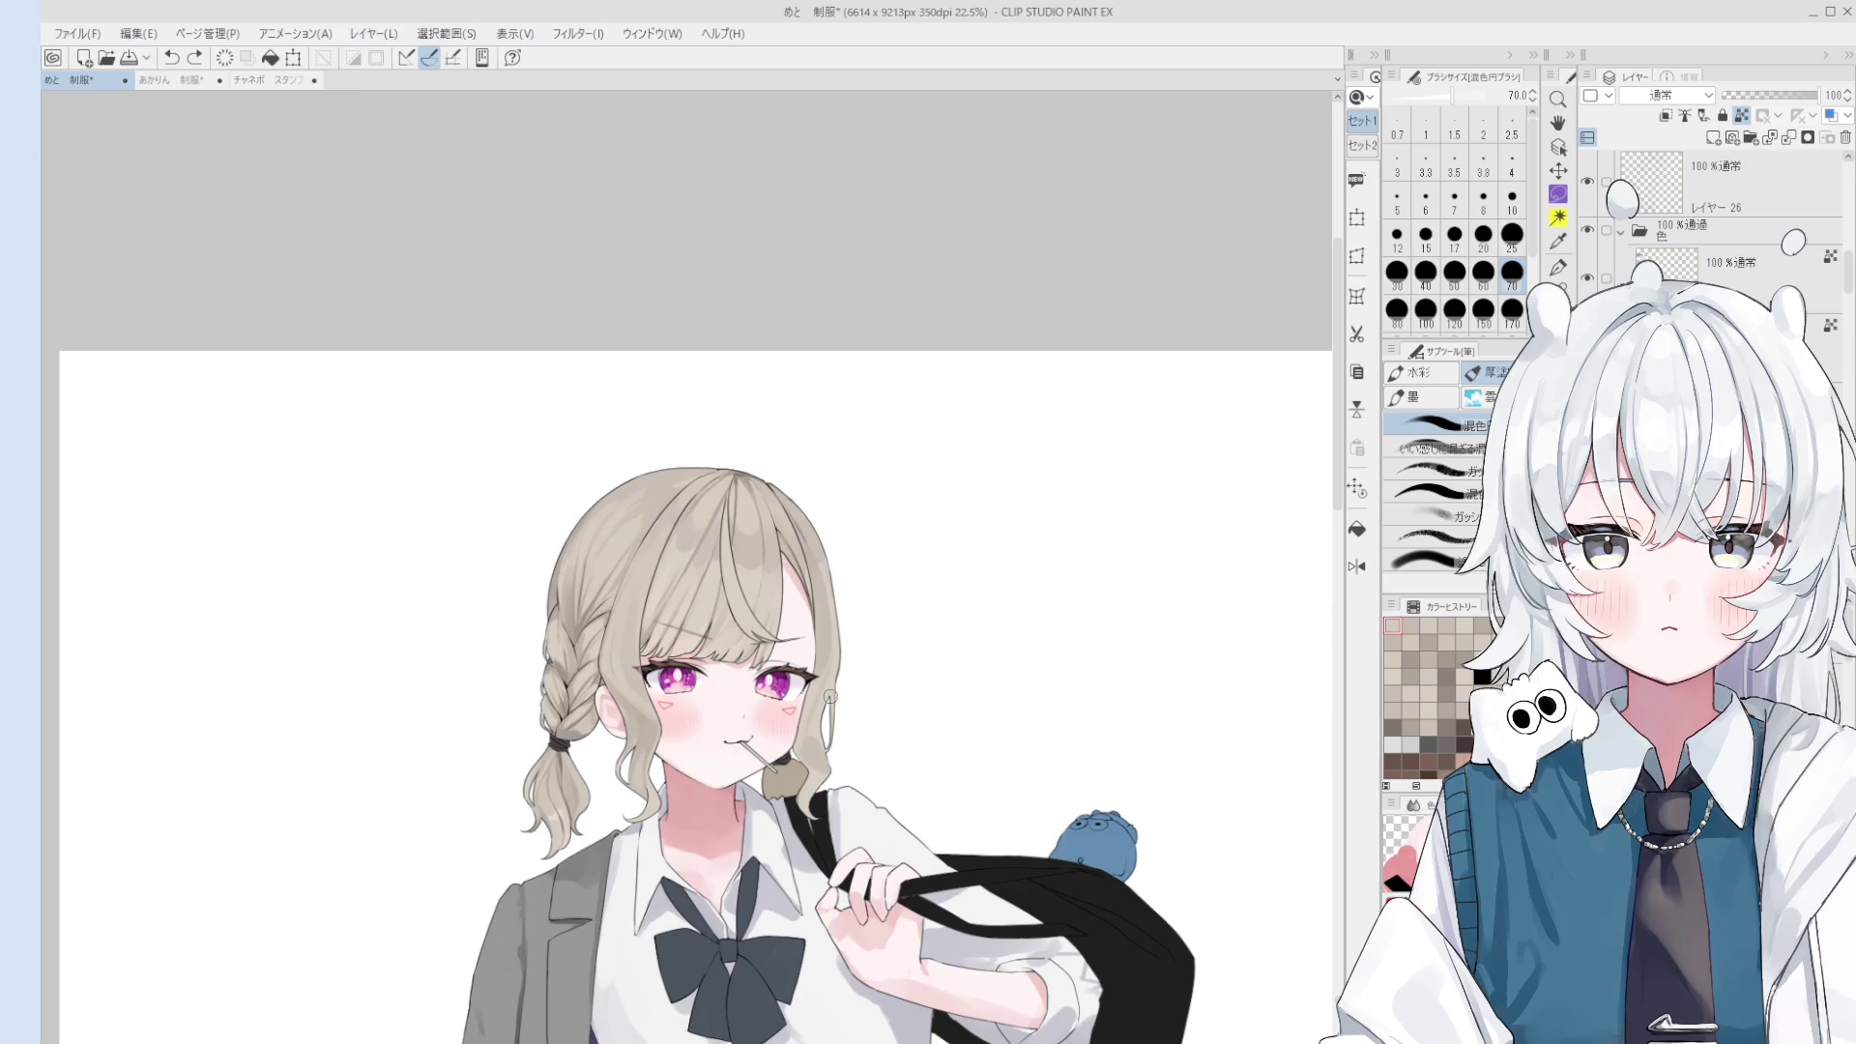
- Rotate the canvas counter-clockwise and pick hair layer レイヤー 26 from the artwork with the Operation tool
scroll(831, 696, up, 1)
scroll(747, 466, up, 1)
scroll(747, 466, up, 1)
key([)
key([)
key([)
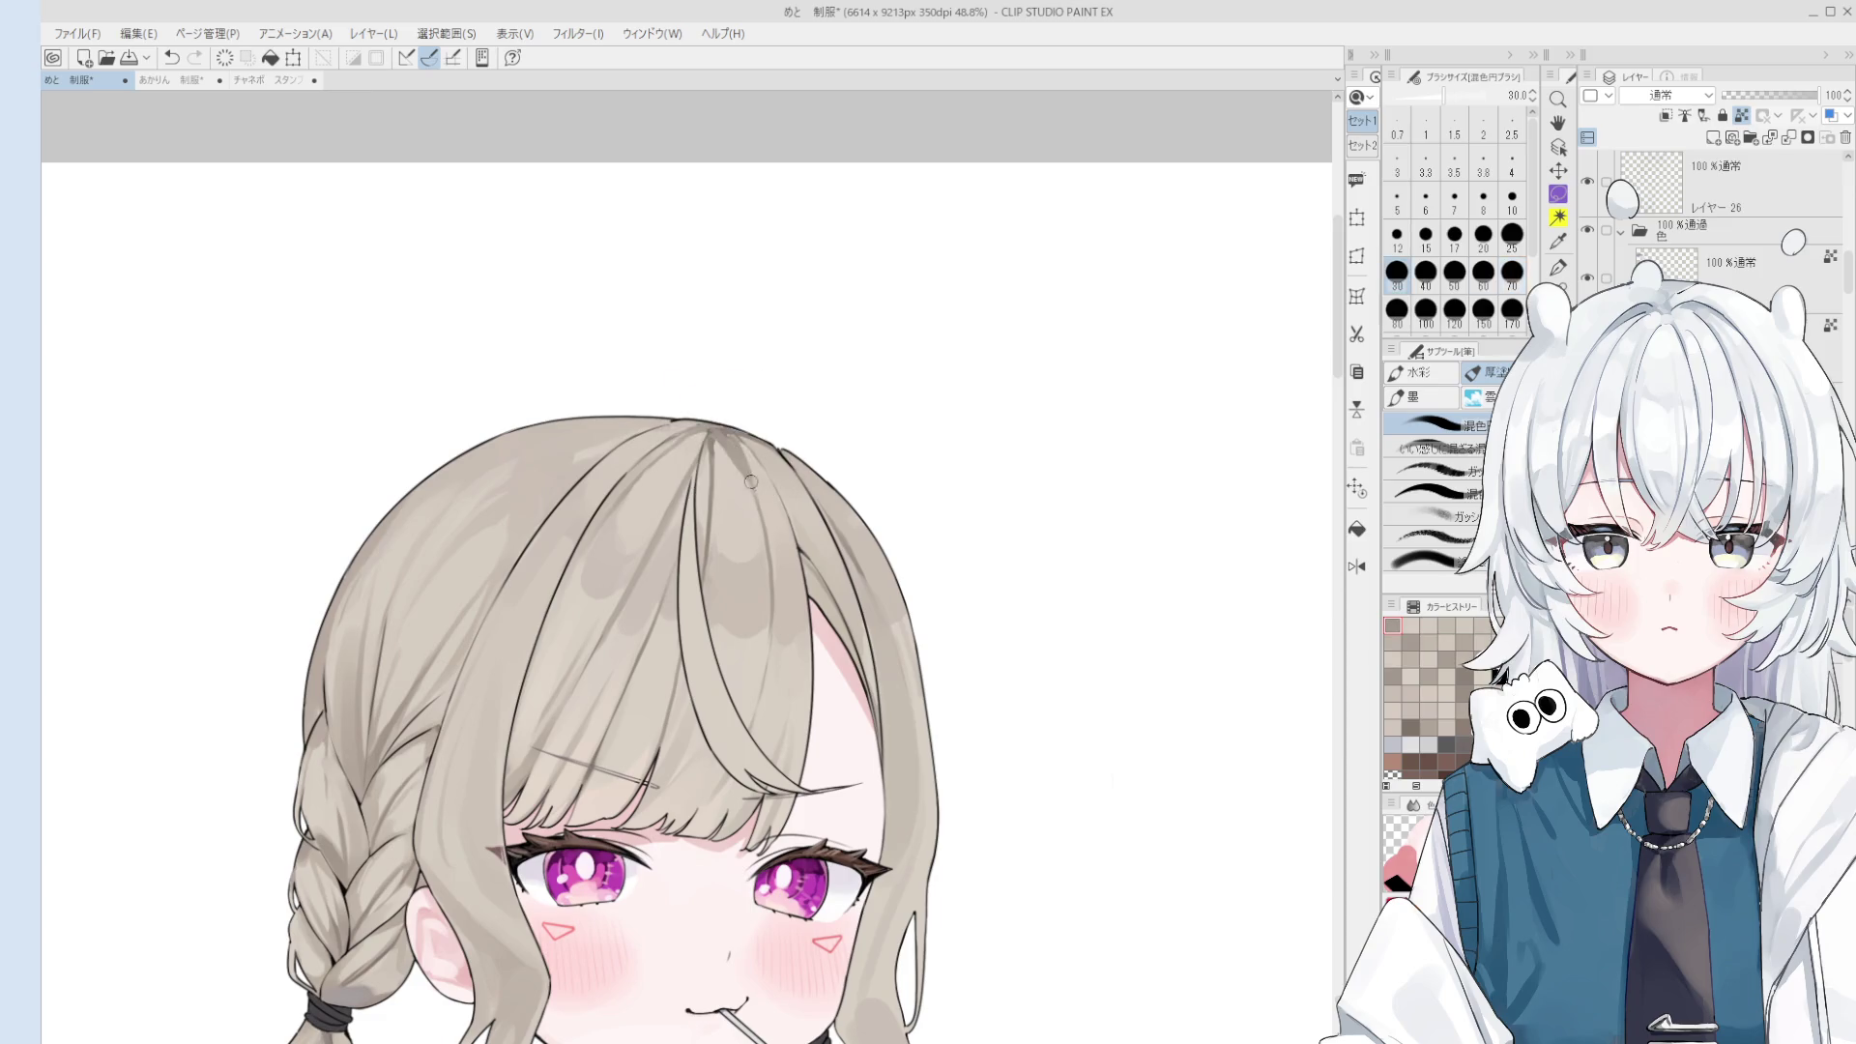
scroll(747, 474, down, 1)
scroll(748, 474, down, 1)
key(minus)
scroll(623, 525, up, 1)
key([)
key([)
key([)
key(minus)
key(e)
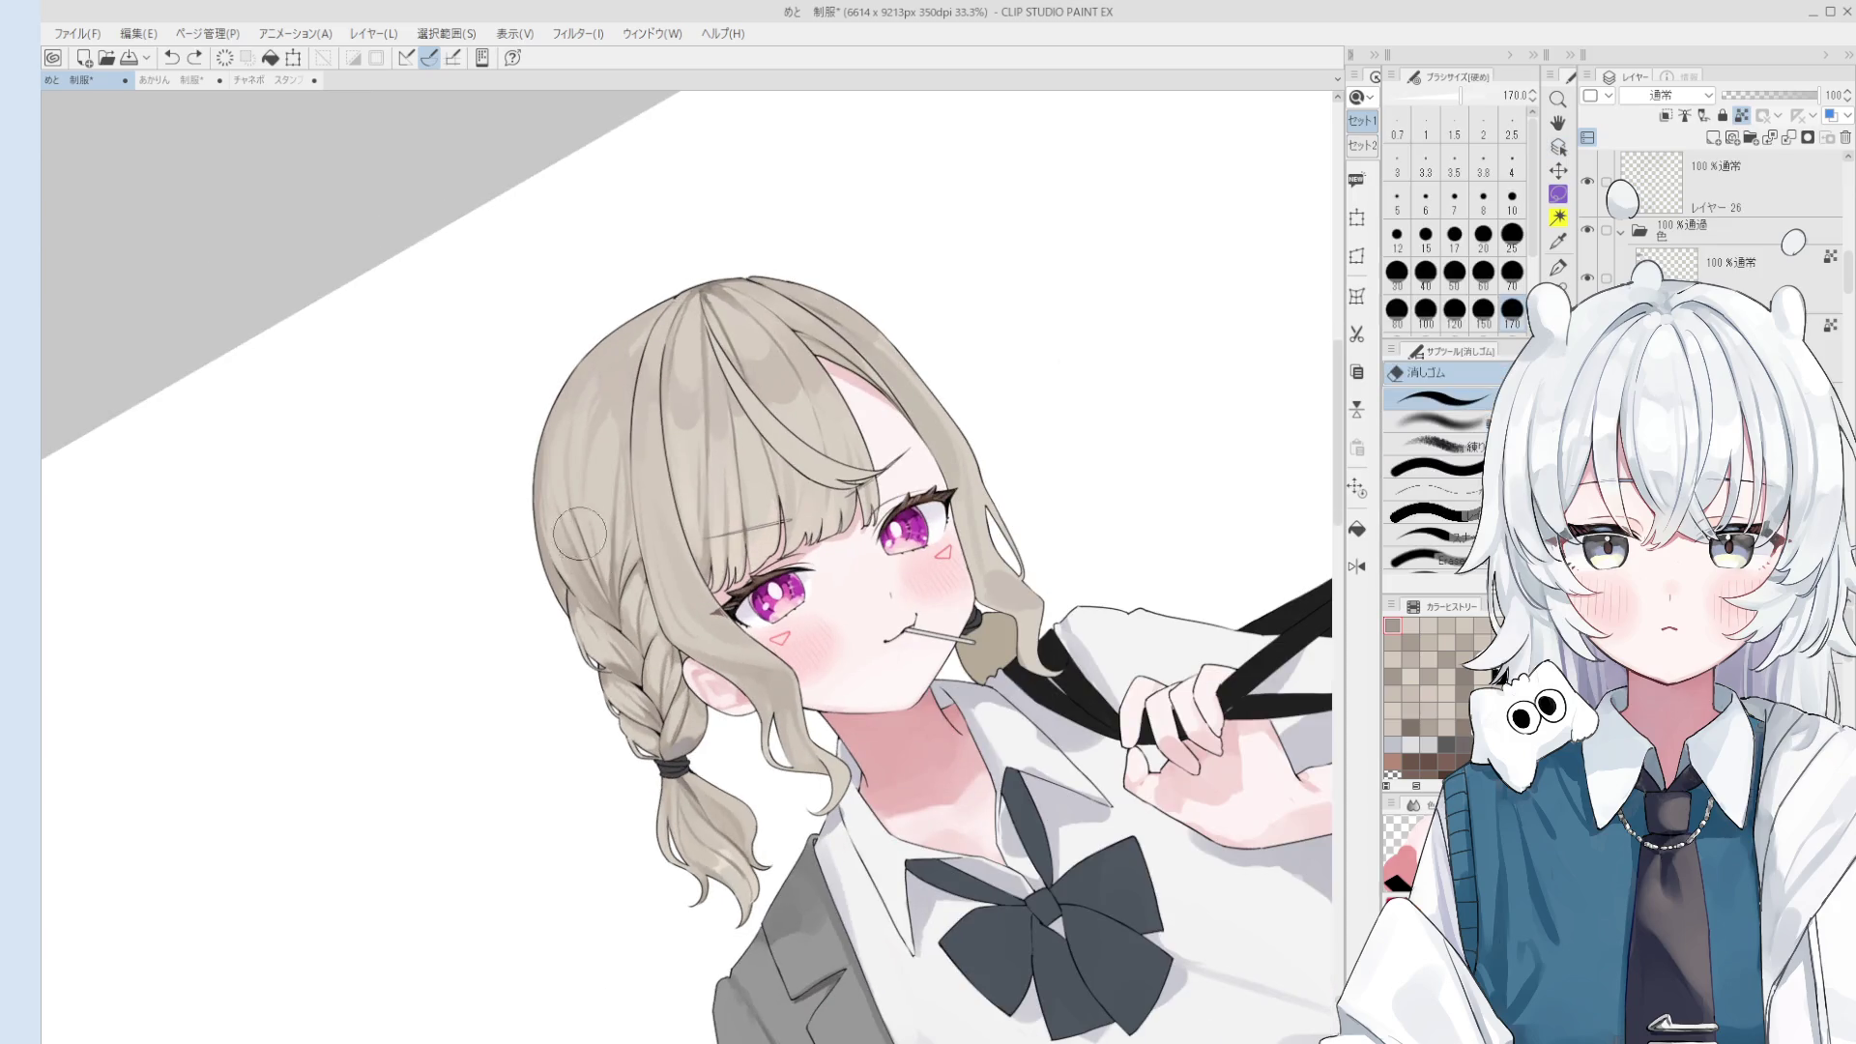
ctrl+shift+click(580, 538)
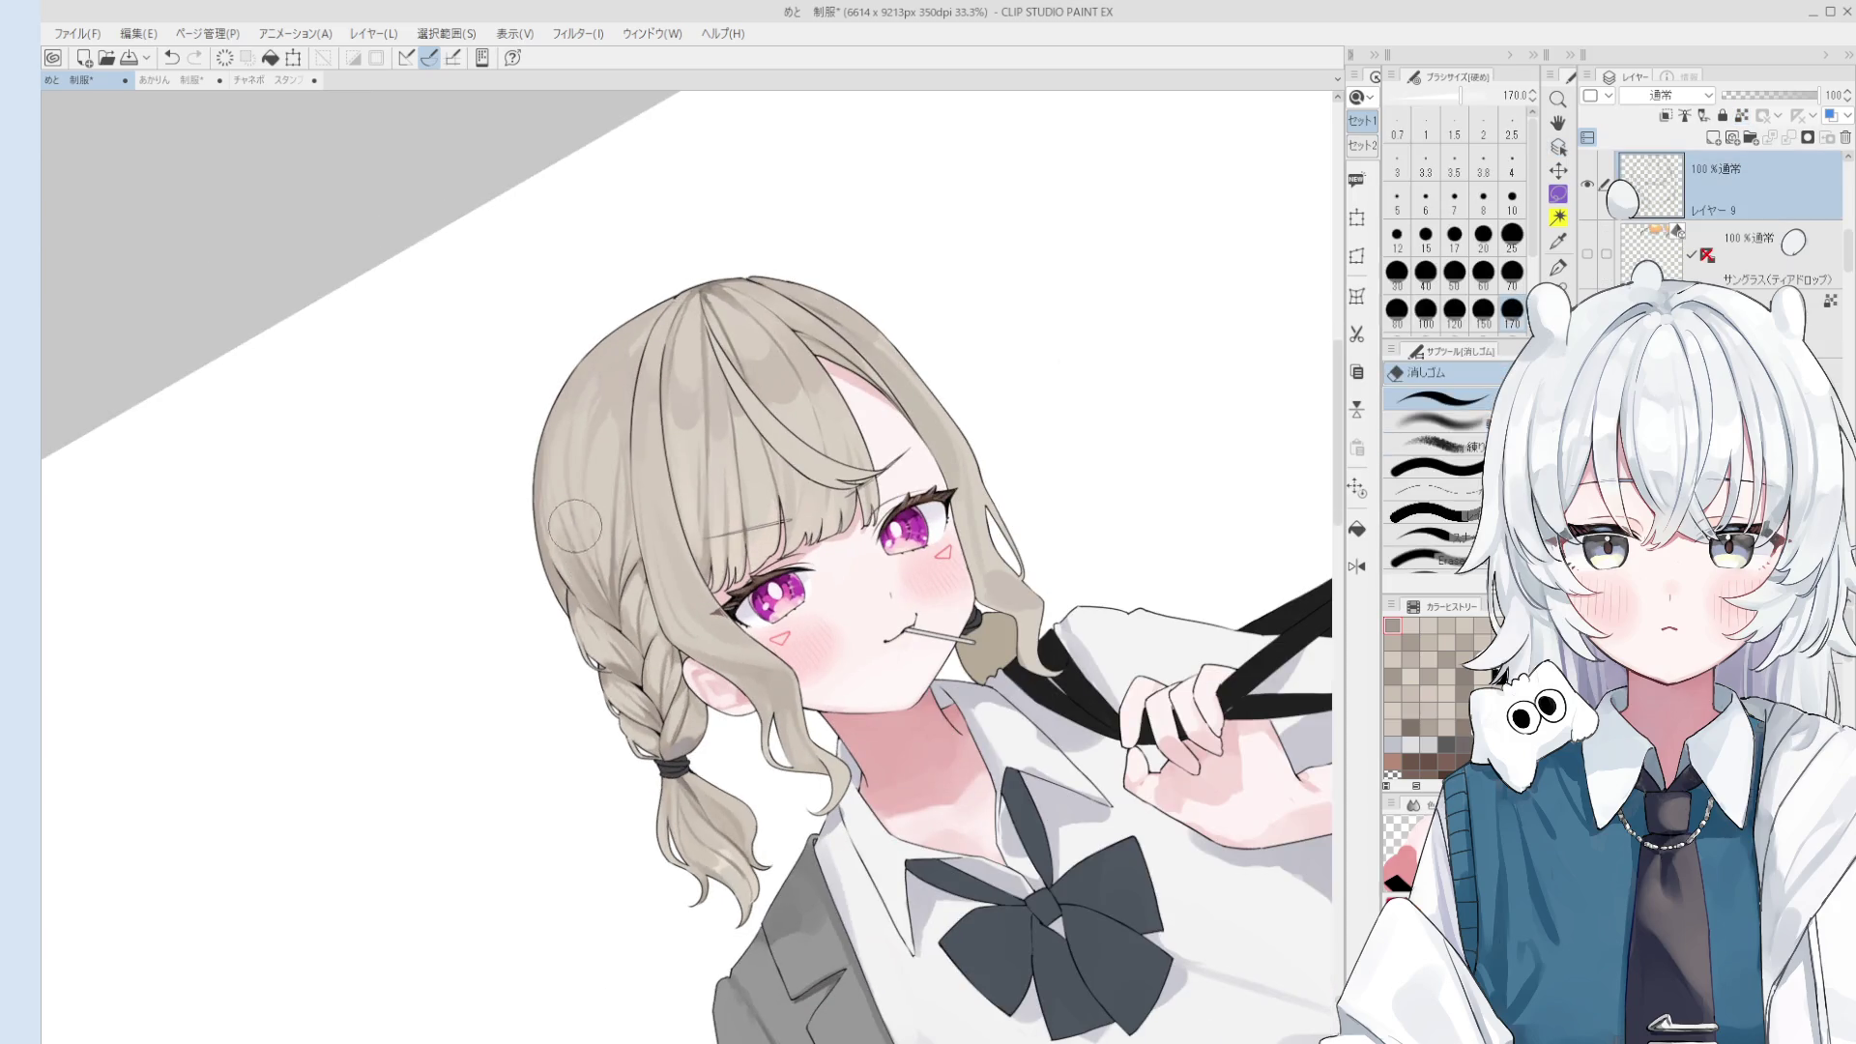
key(minus)
key(o)
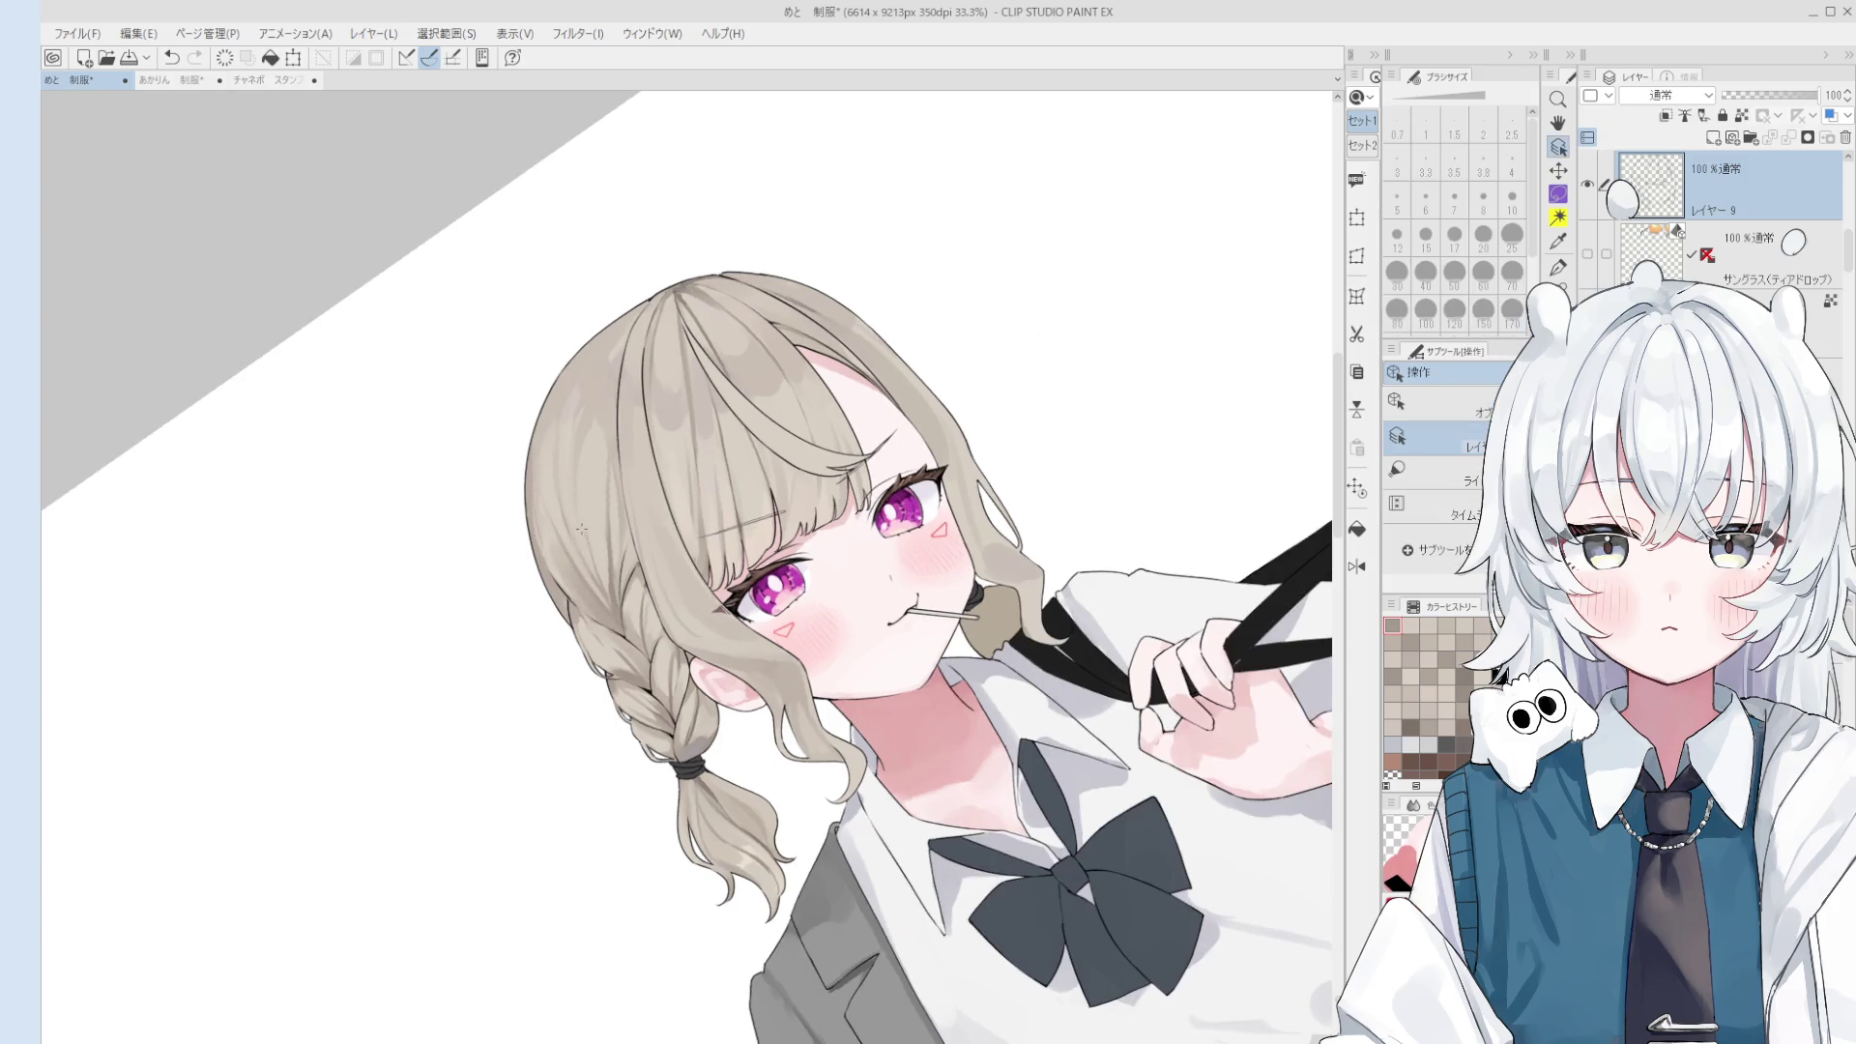
click(582, 534)
key(b)
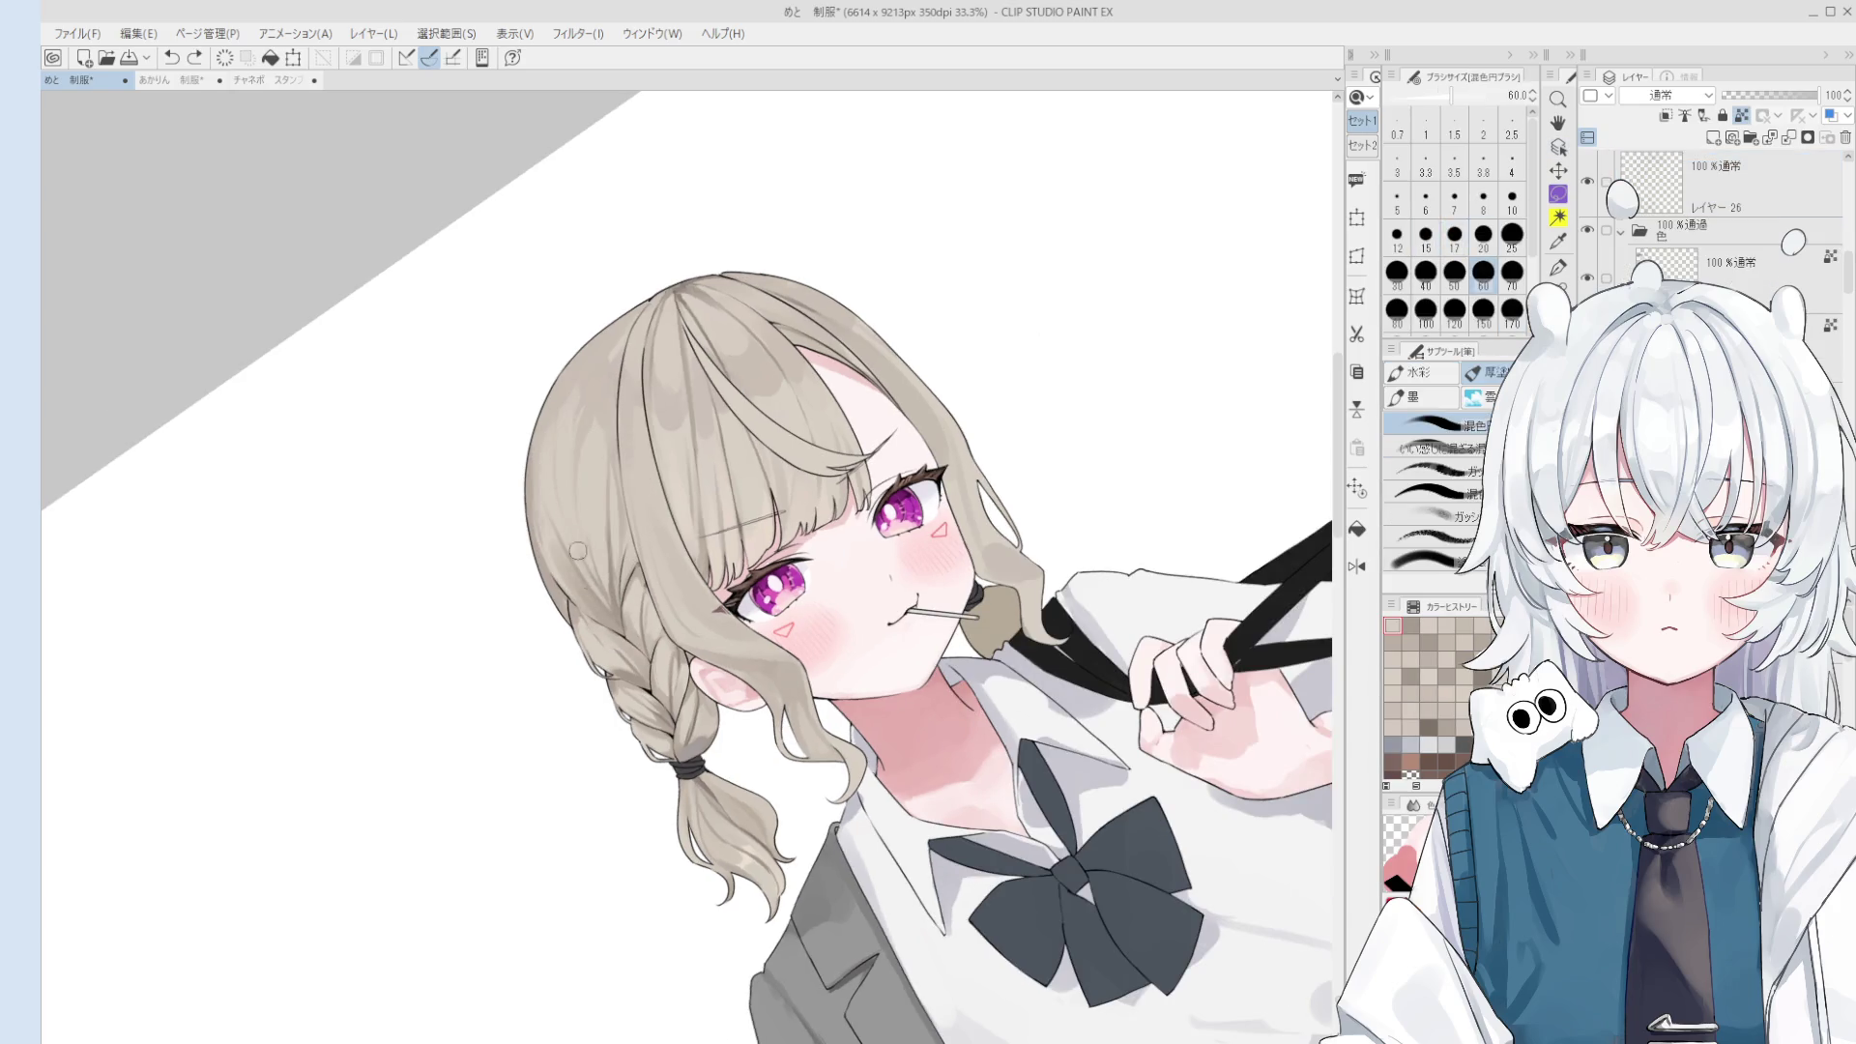
- Paint darker strokes on the hair and braid left of the face at size 50
scroll(585, 548, down, 2)
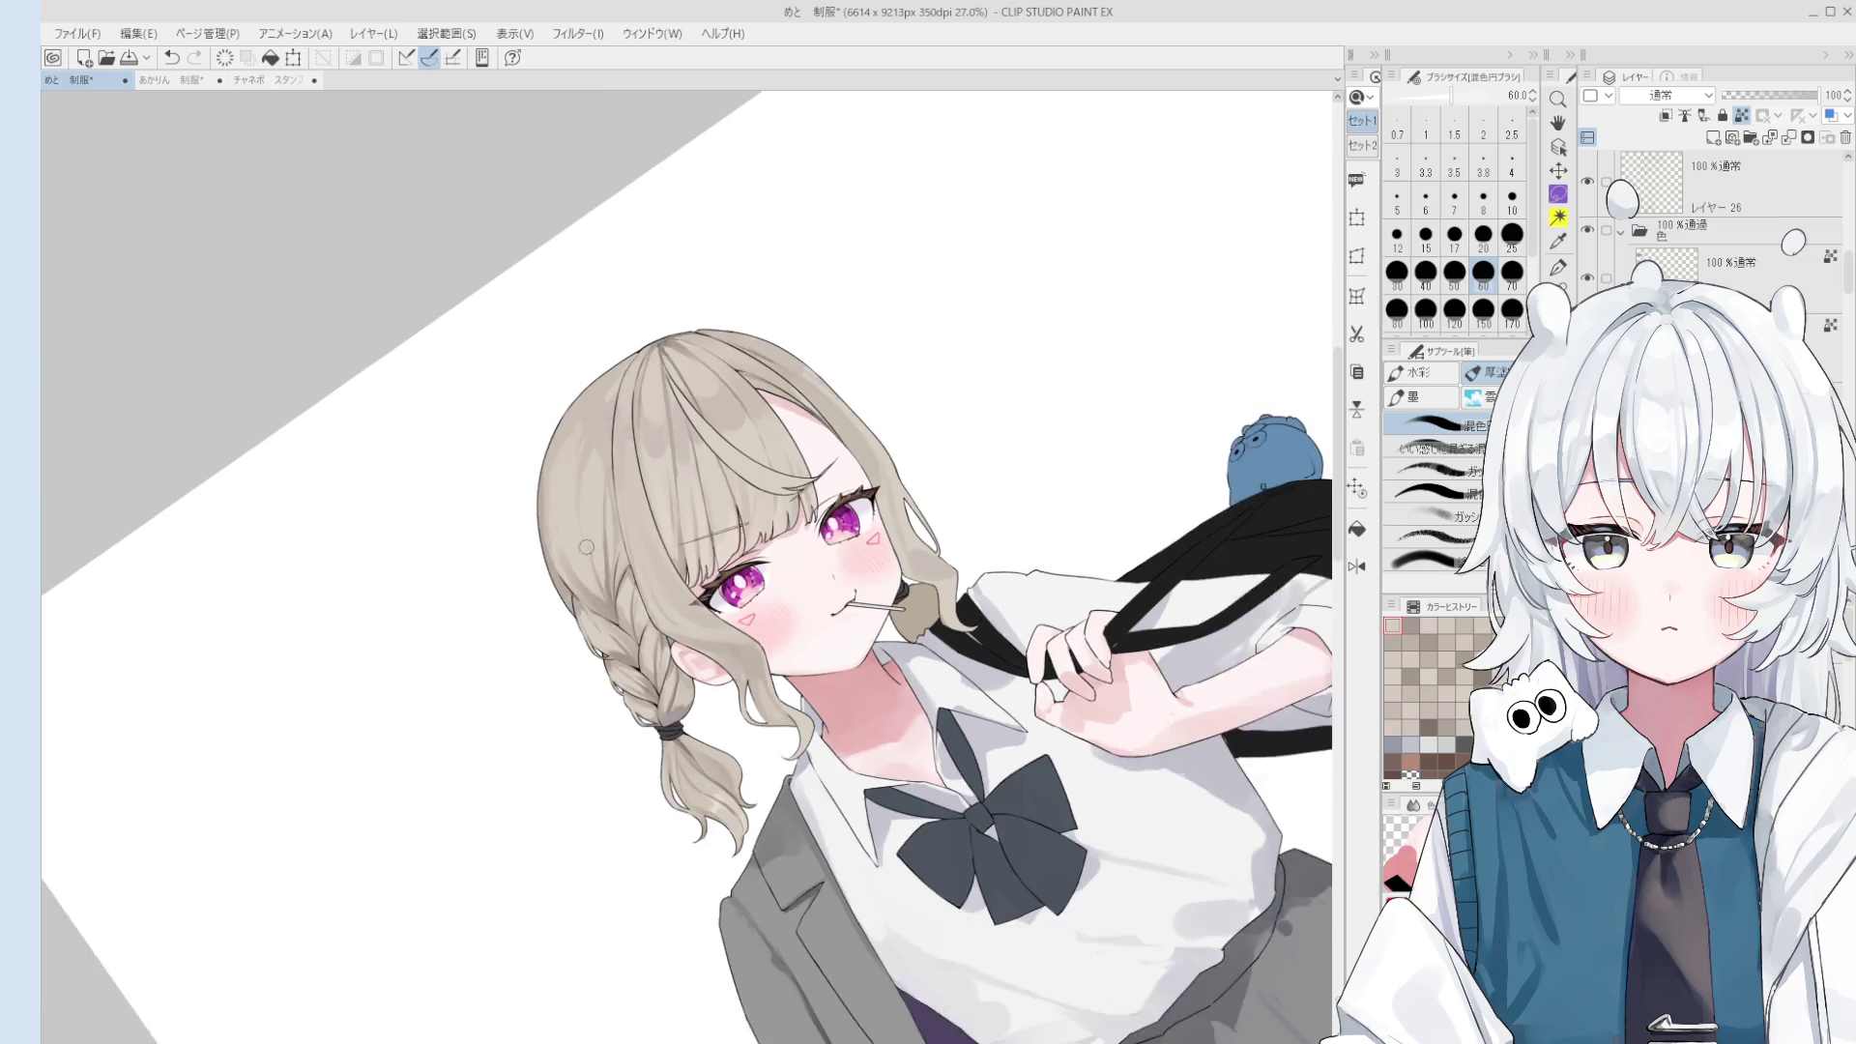
drag(585, 547, 578, 520)
scroll(564, 507, up, 1)
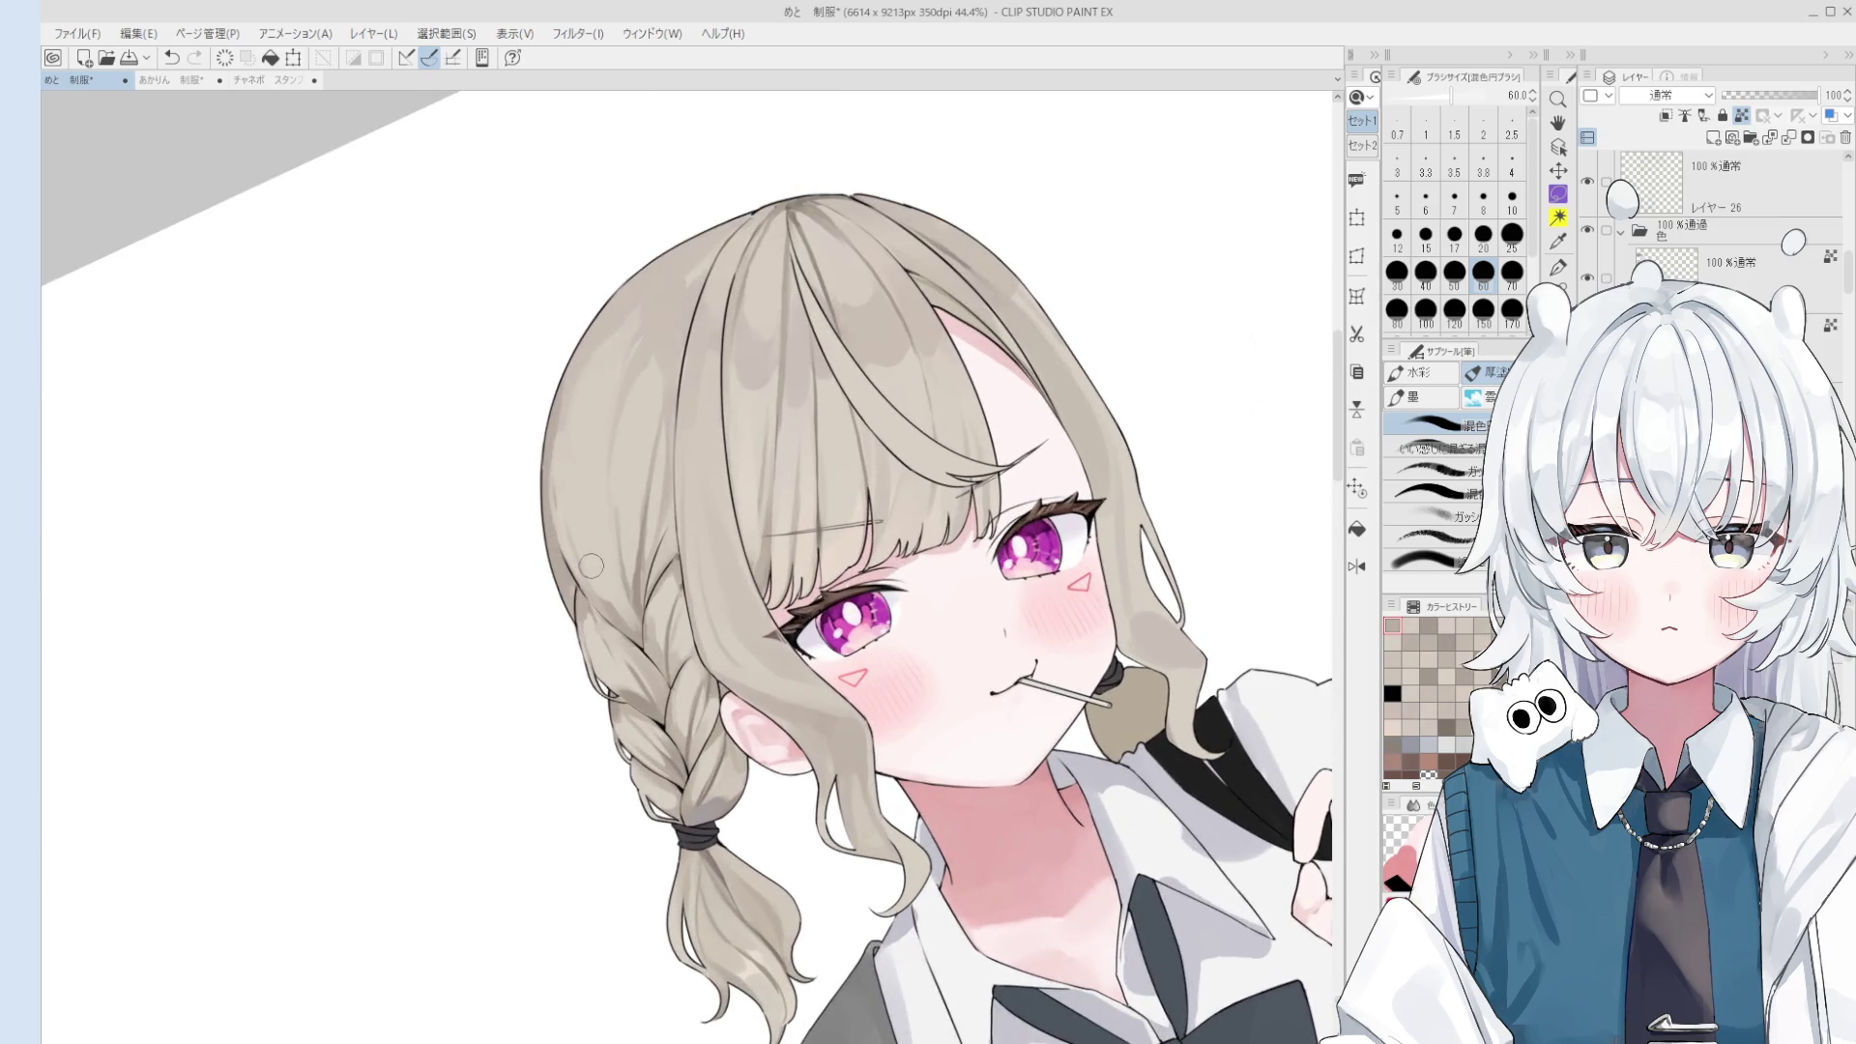
scroll(621, 611, up, 1)
mouse_move(629, 603)
mouse_down()
mouse_move(618, 619)
mouse_move(653, 622)
mouse_up()
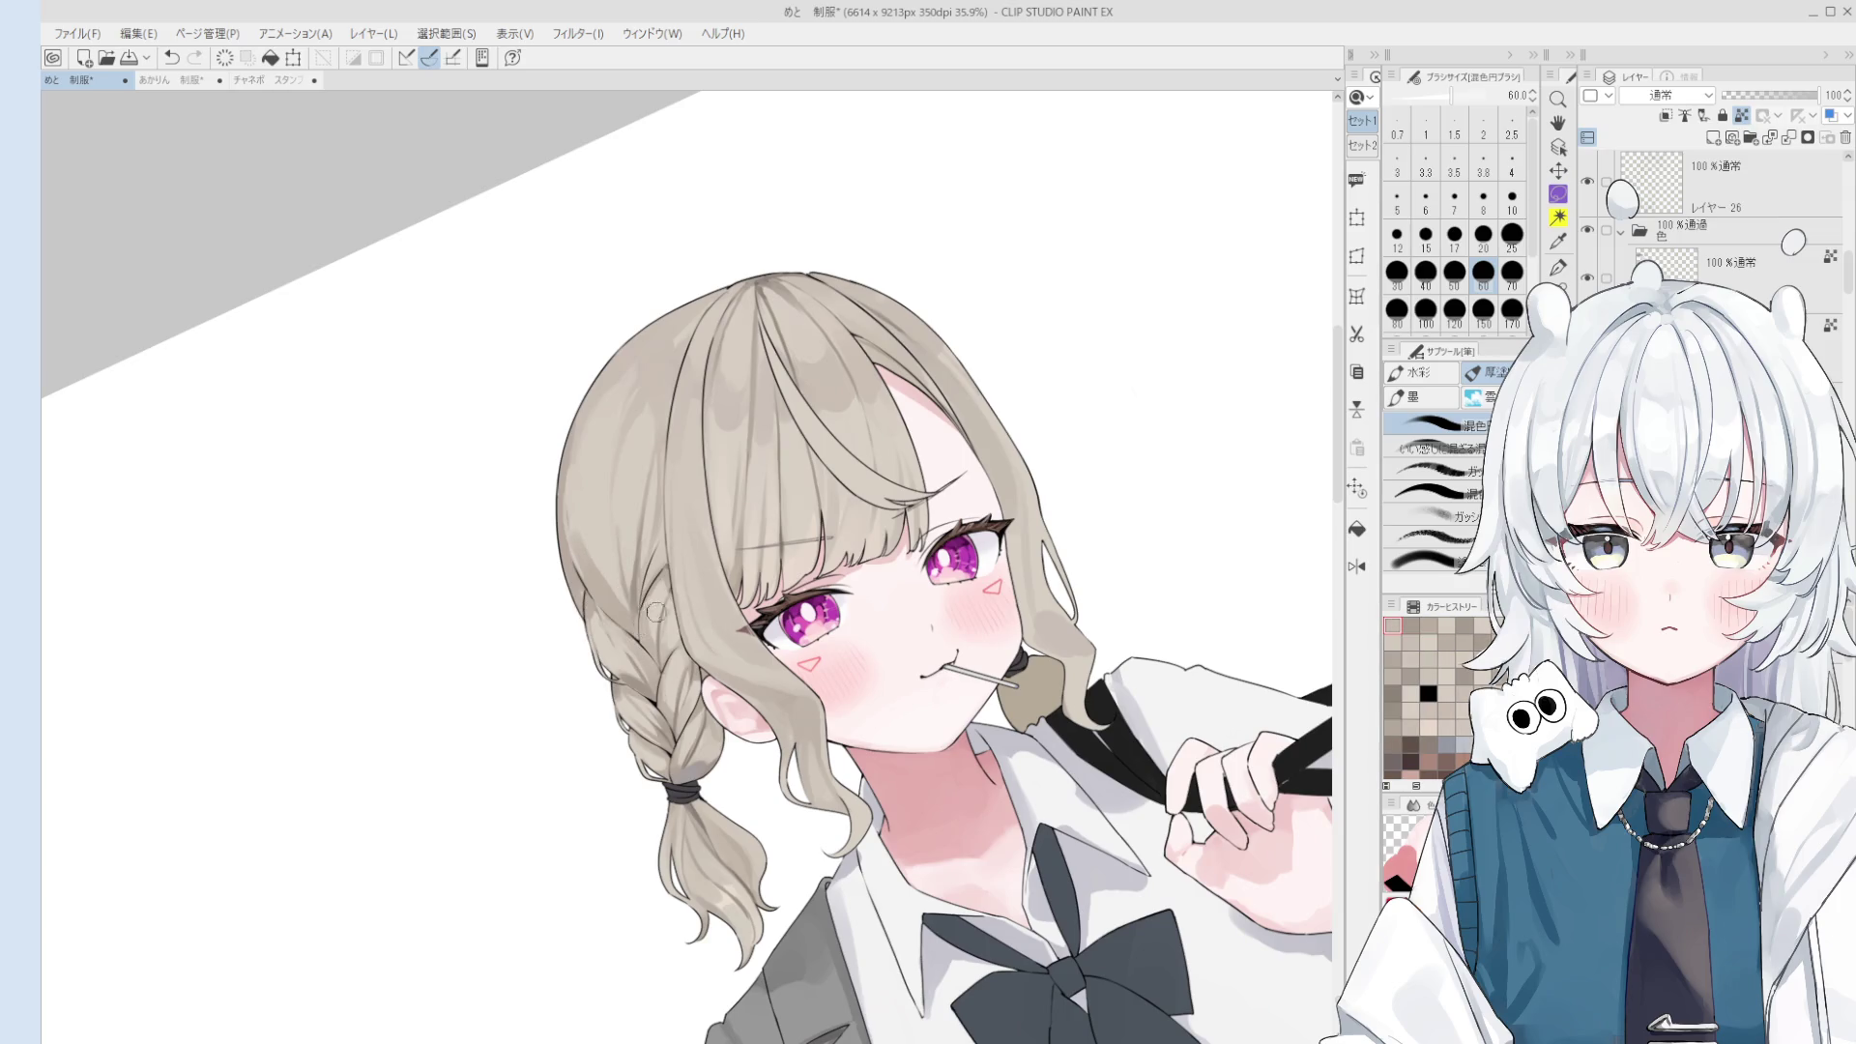
scroll(652, 623, up, 1)
key(bracketleft)
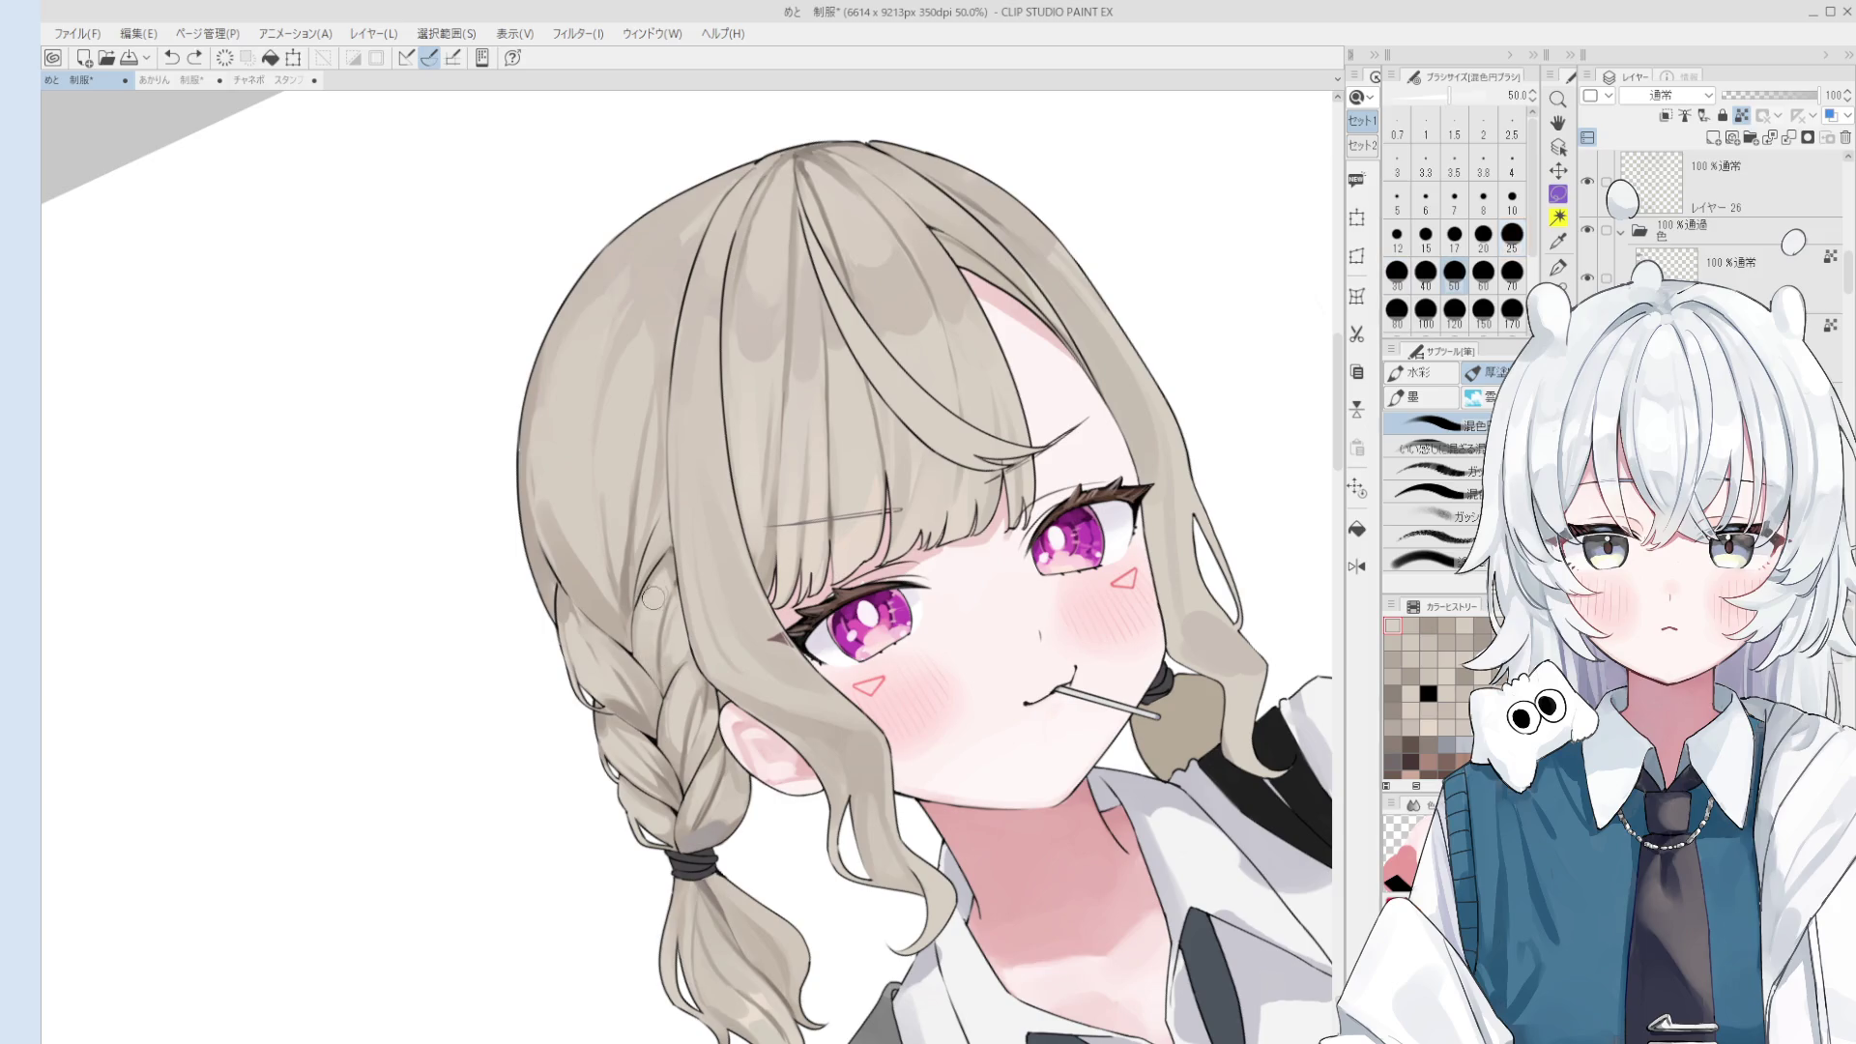
scroll(651, 595, down, 1)
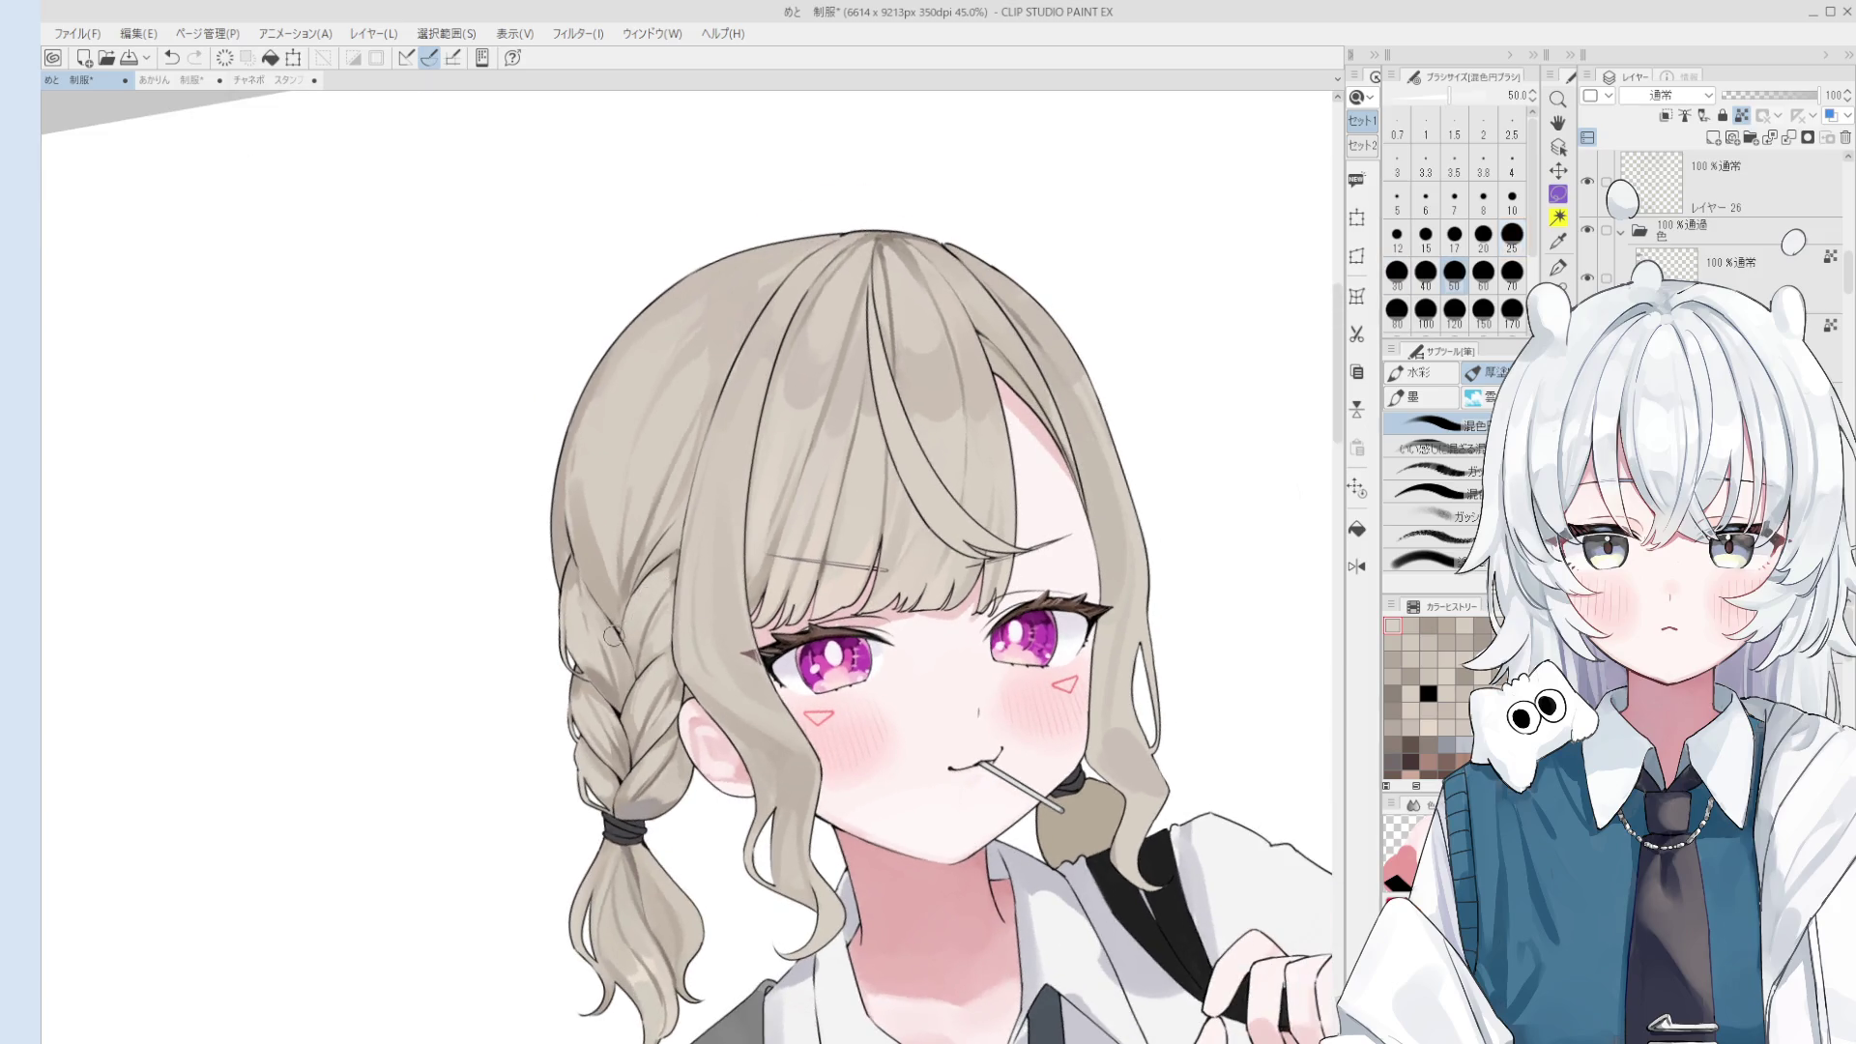
drag(613, 630, 635, 640)
scroll(624, 655, down, 2)
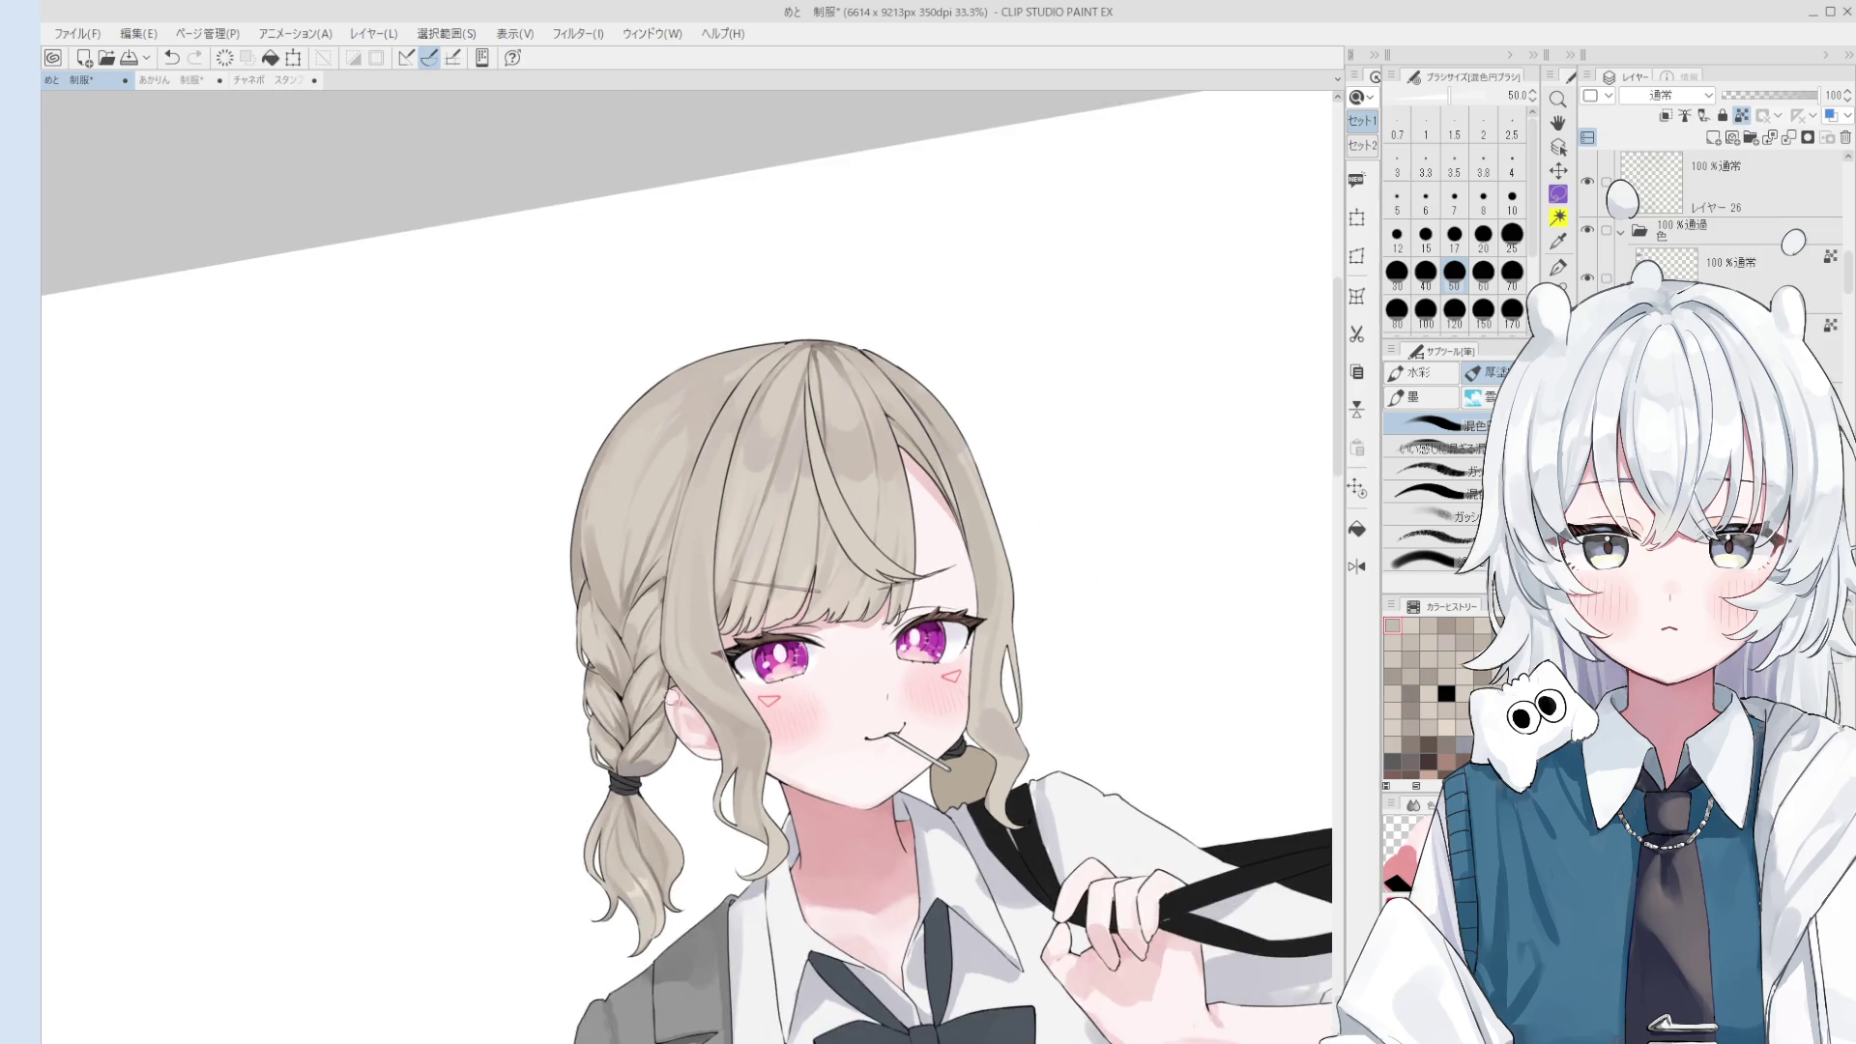
key(space)
drag(698, 720, 694, 647)
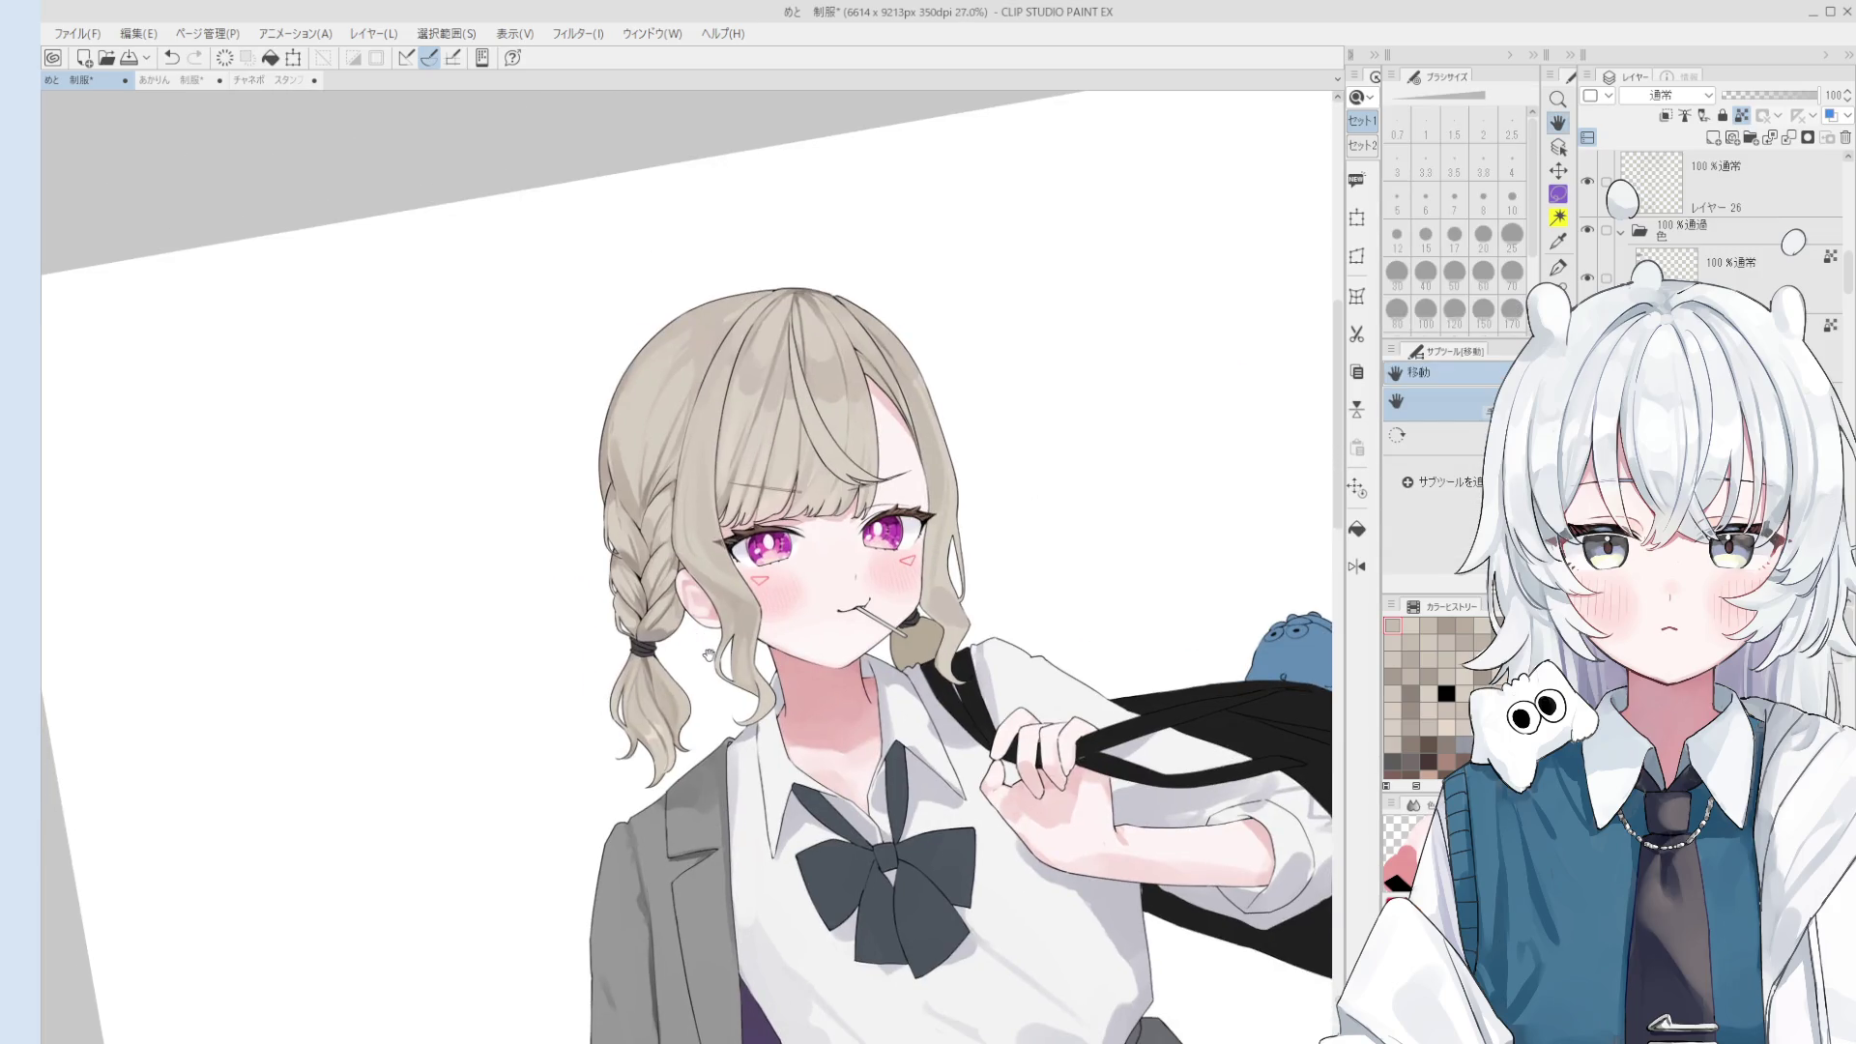
- Blend the hair strands right of the face at sizes 70–100, undoing the smear over the cheek
key(b)
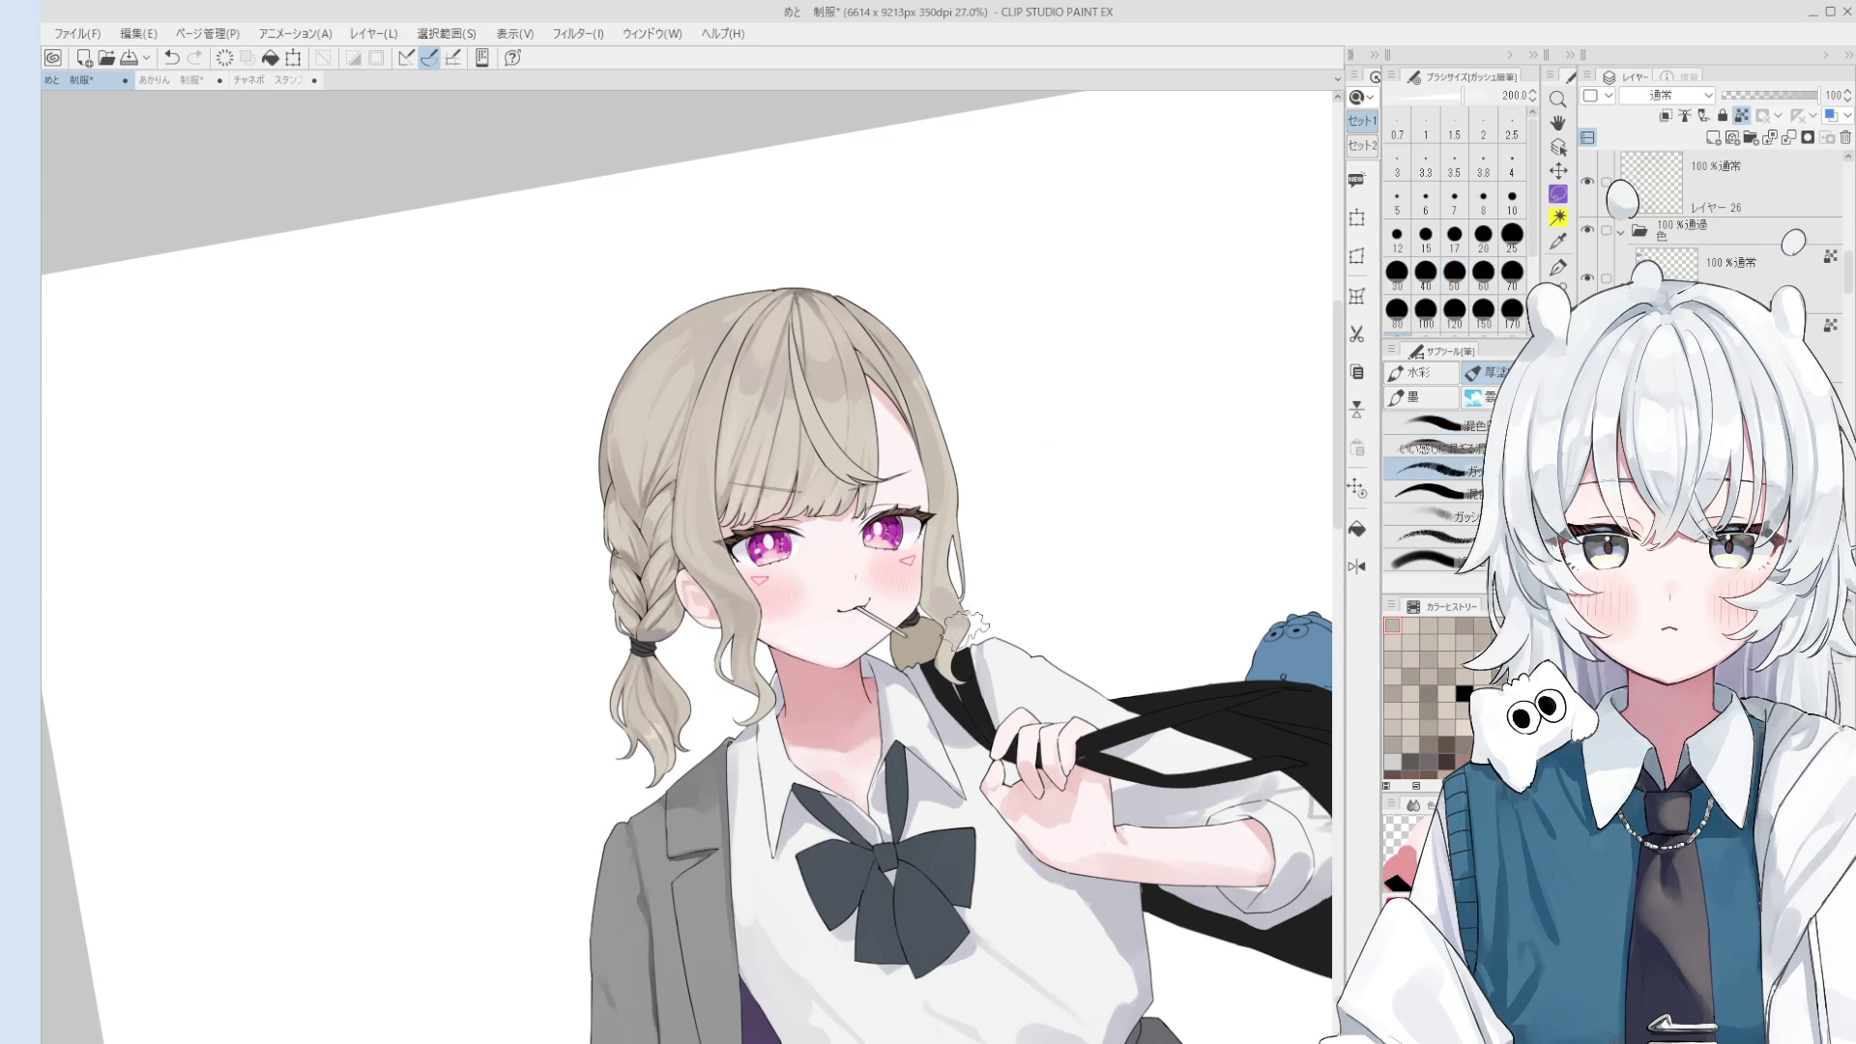
scroll(936, 603, up, 2)
key(bracketright)
key(ctrl+z)
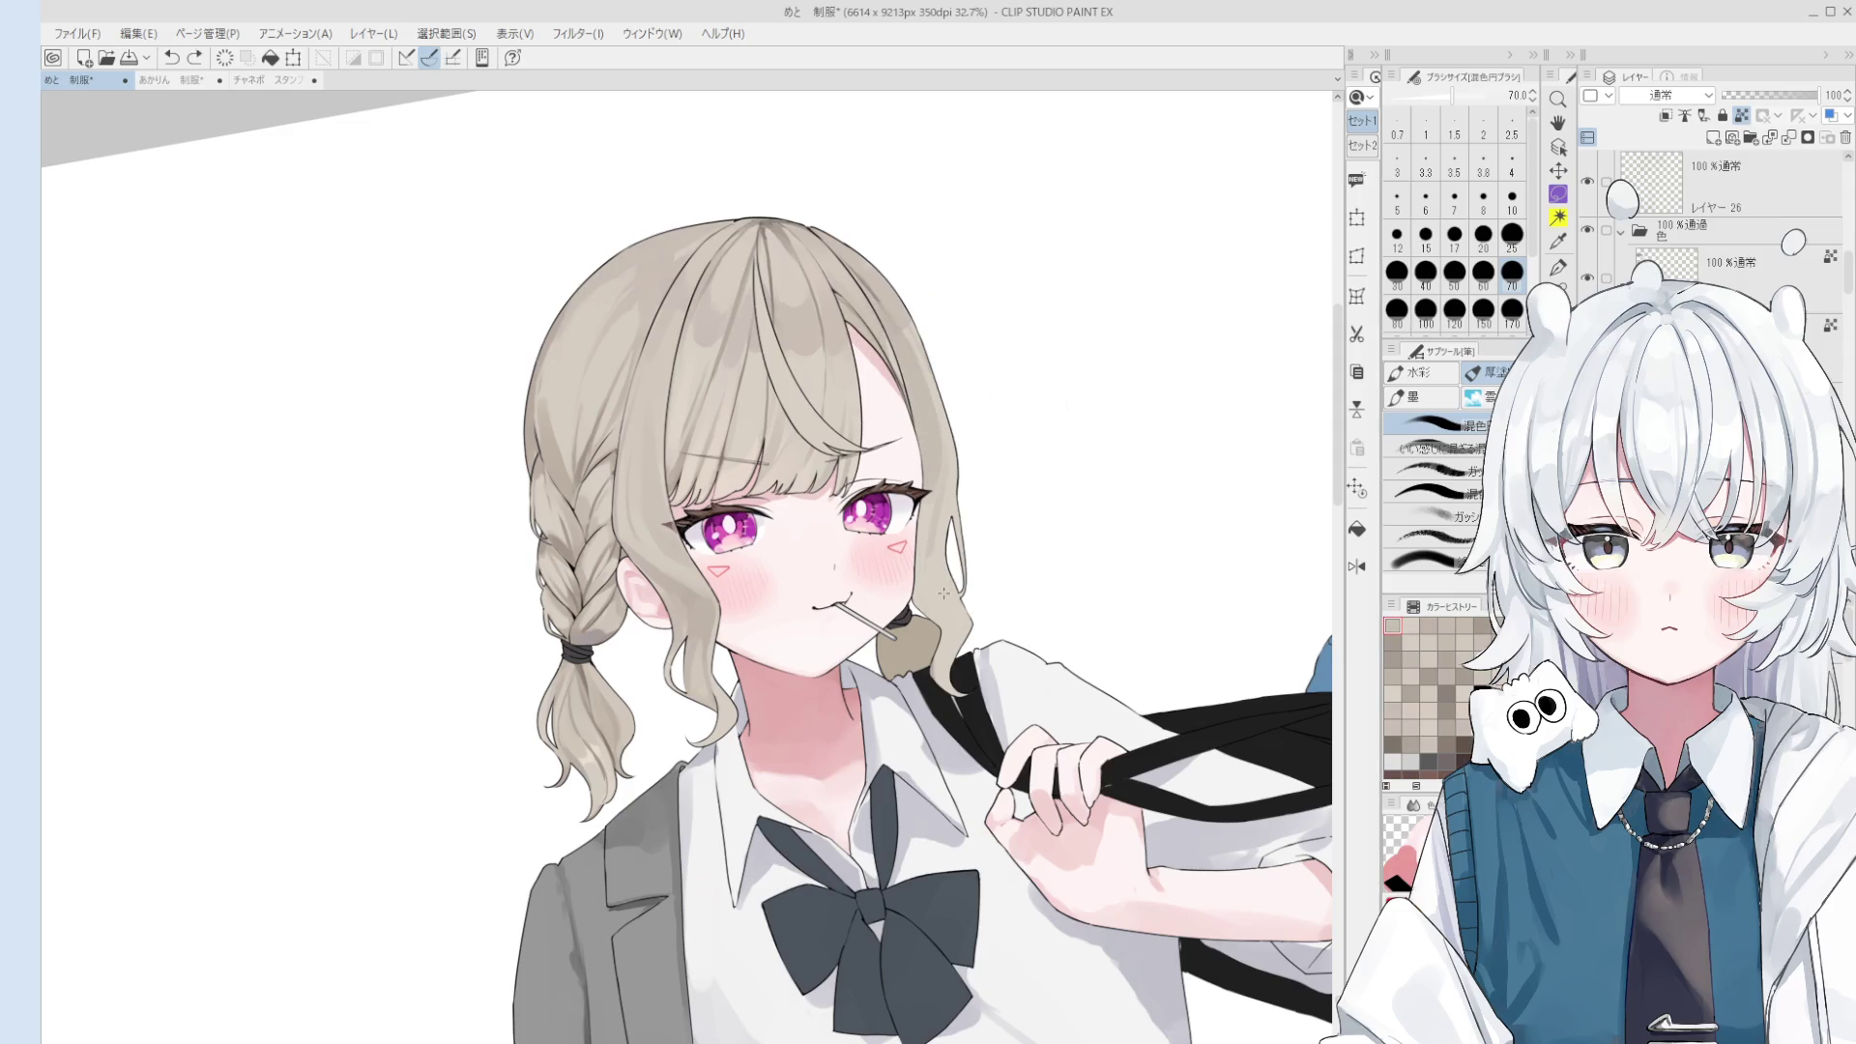
key(bracketright)
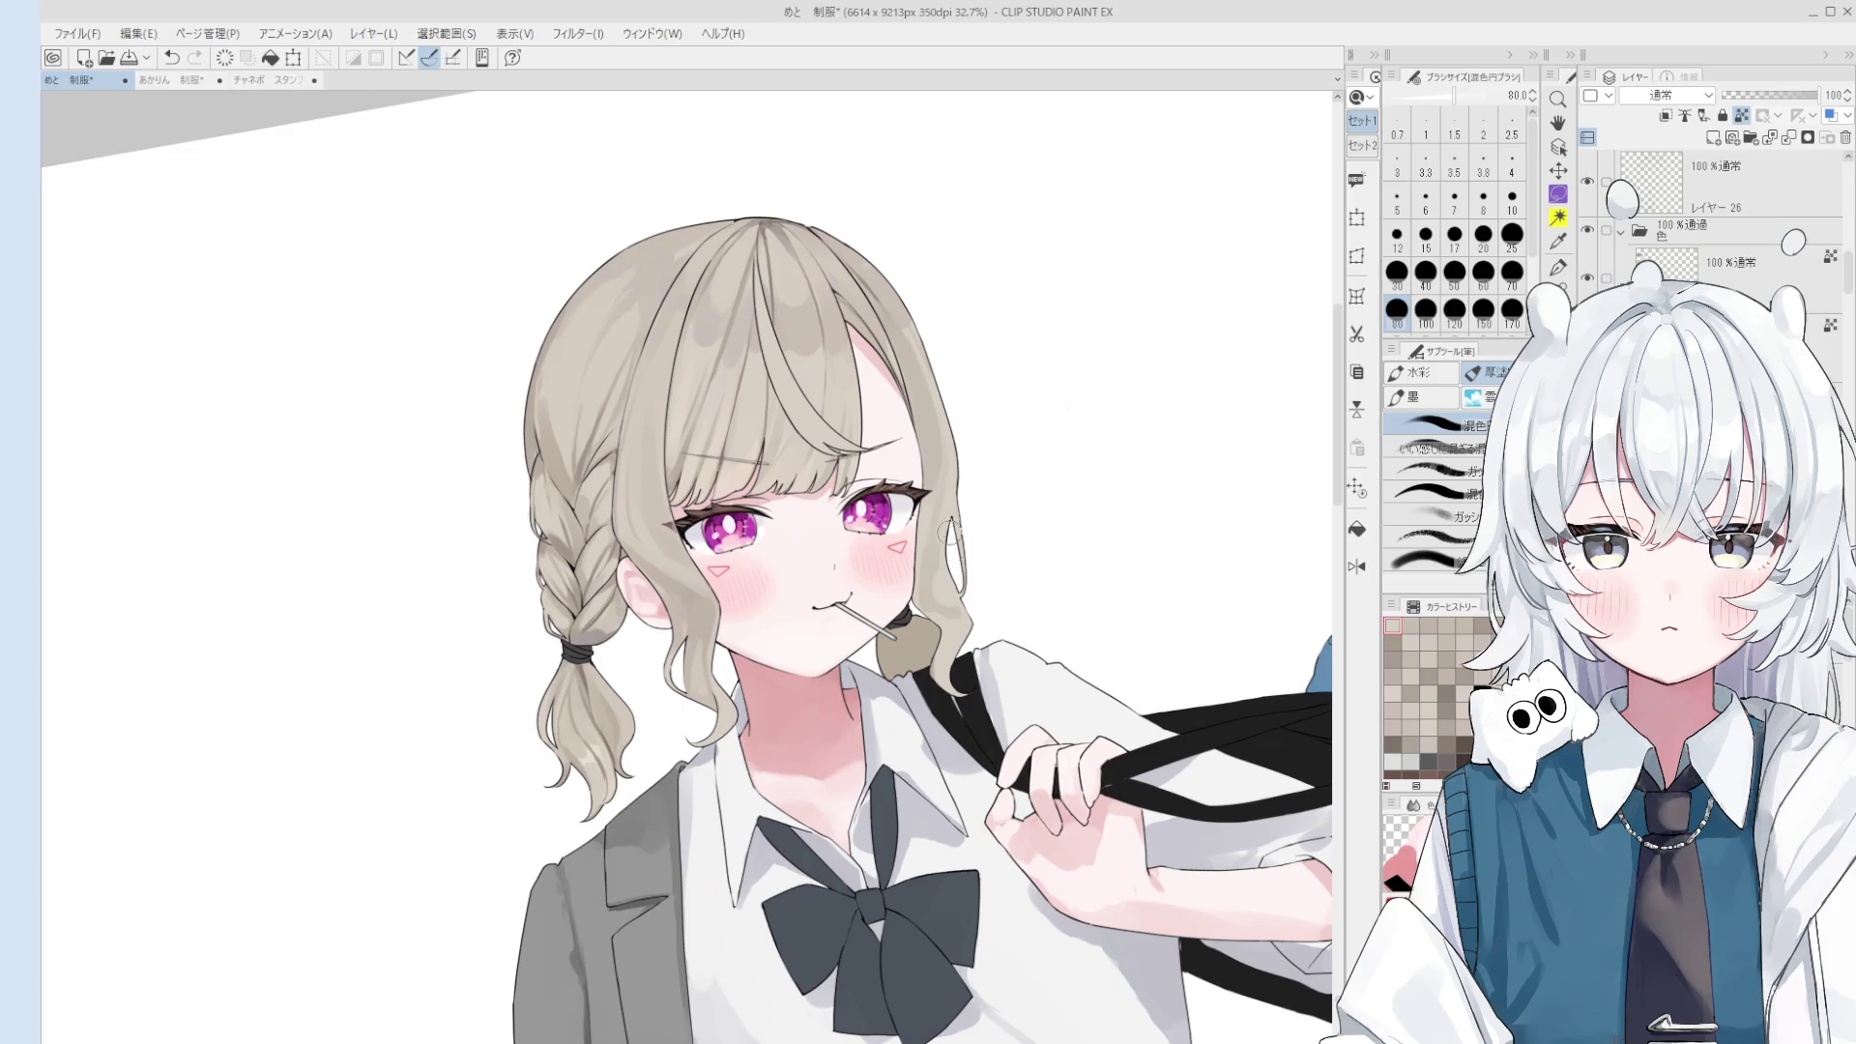
key(bracketleft)
key(bracketleft)
key(bracketleft)
key(bracketright)
key(bracketright)
key(bracketright)
key(bracketright)
key(bracketright)
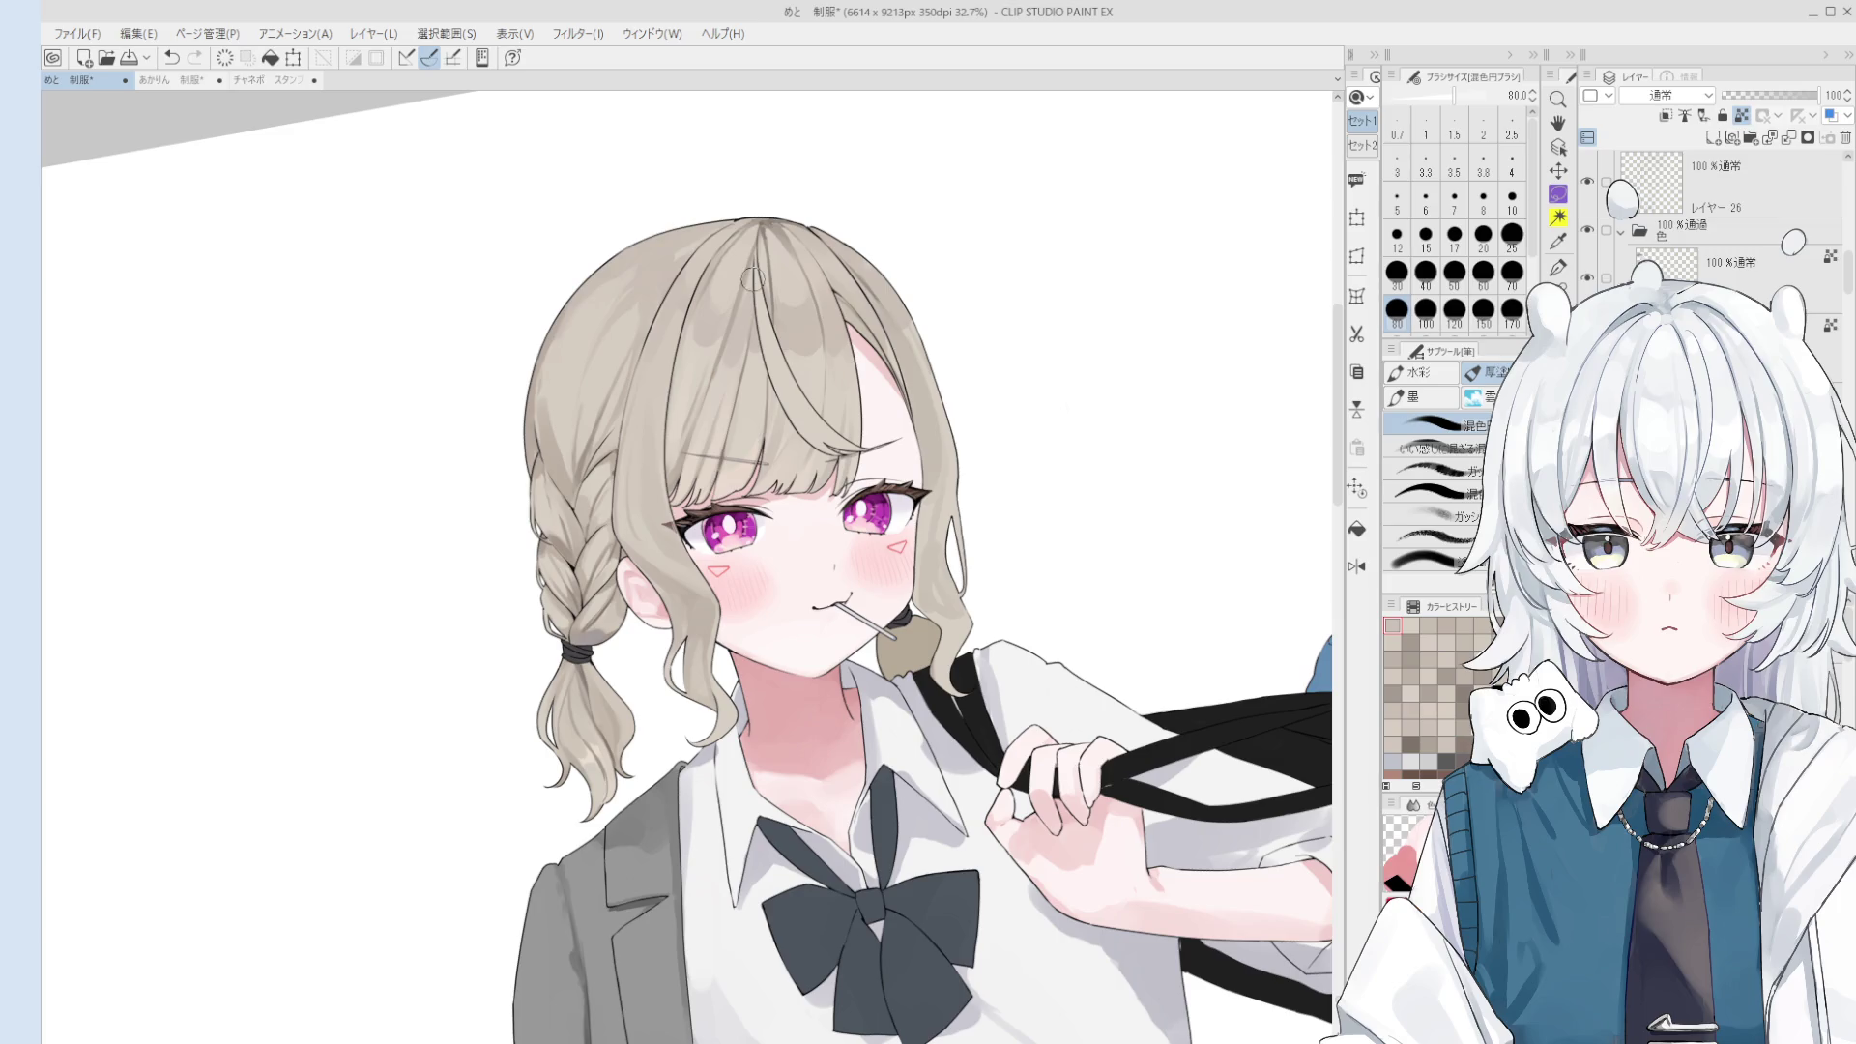
key(bracketright)
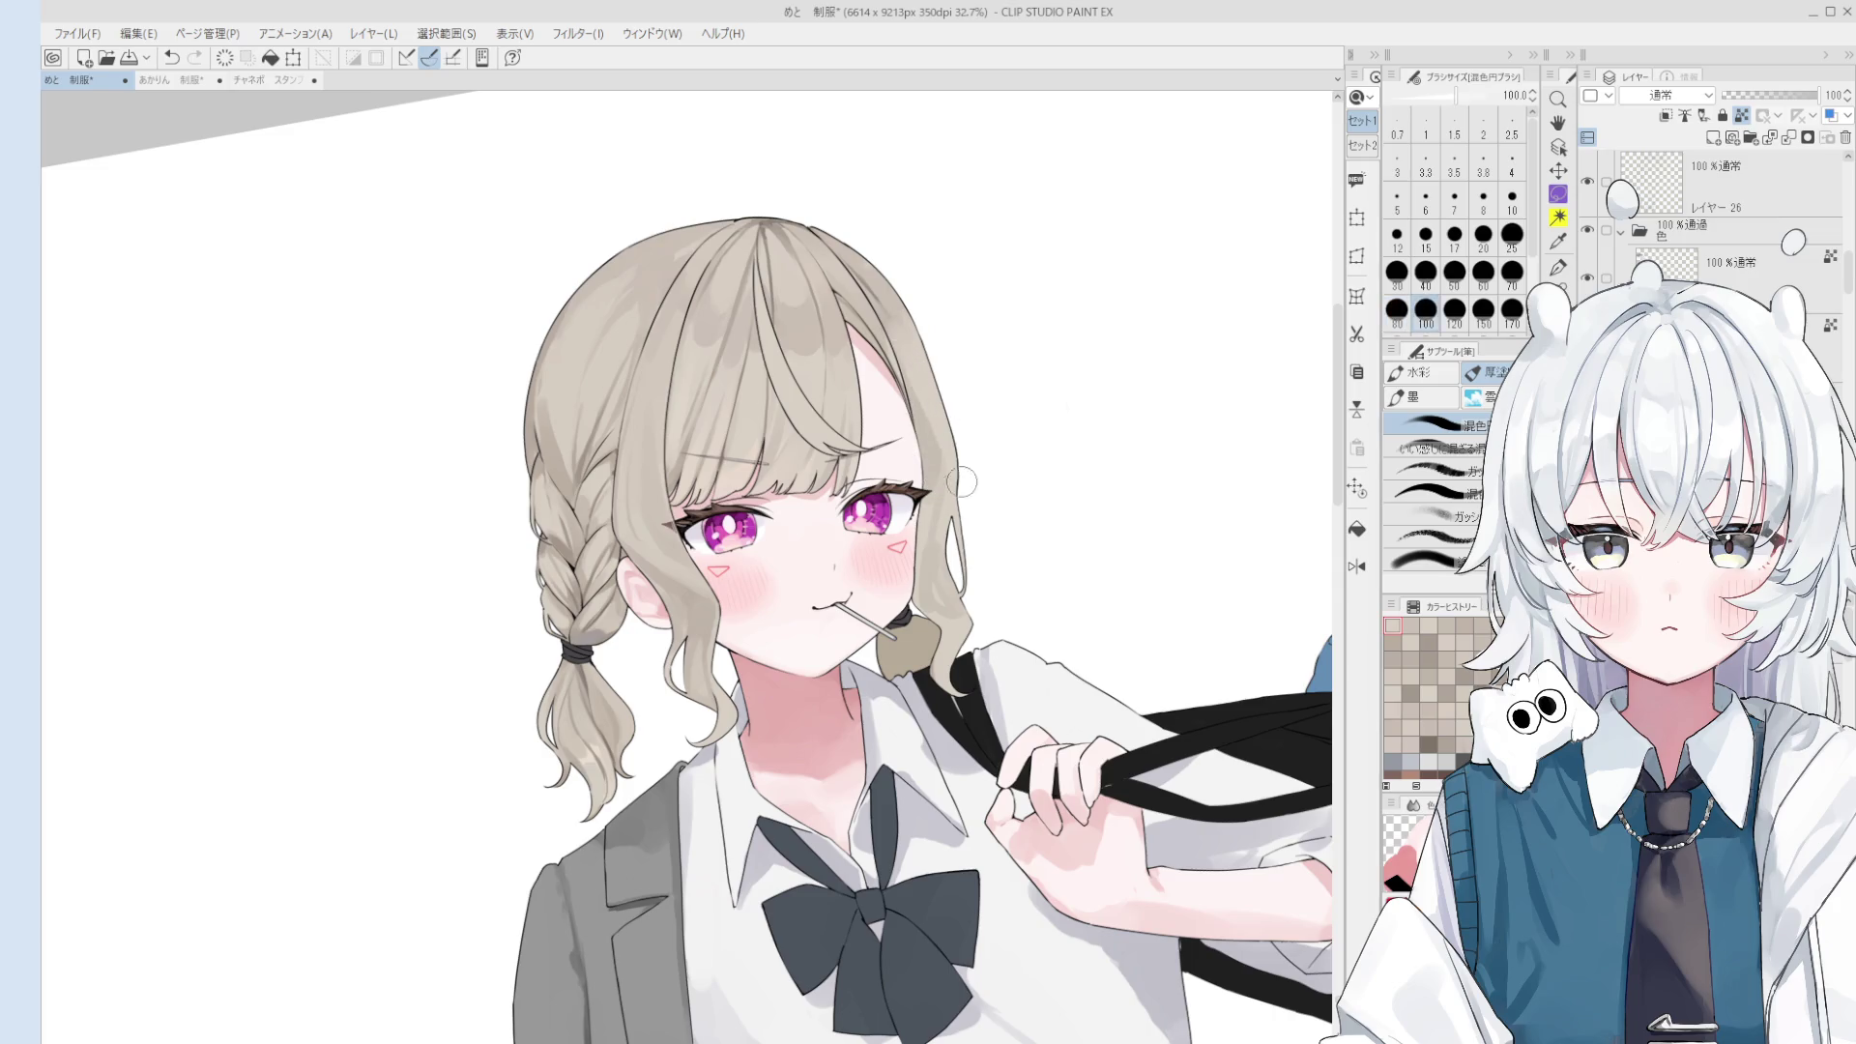
scroll(918, 386, down, 1)
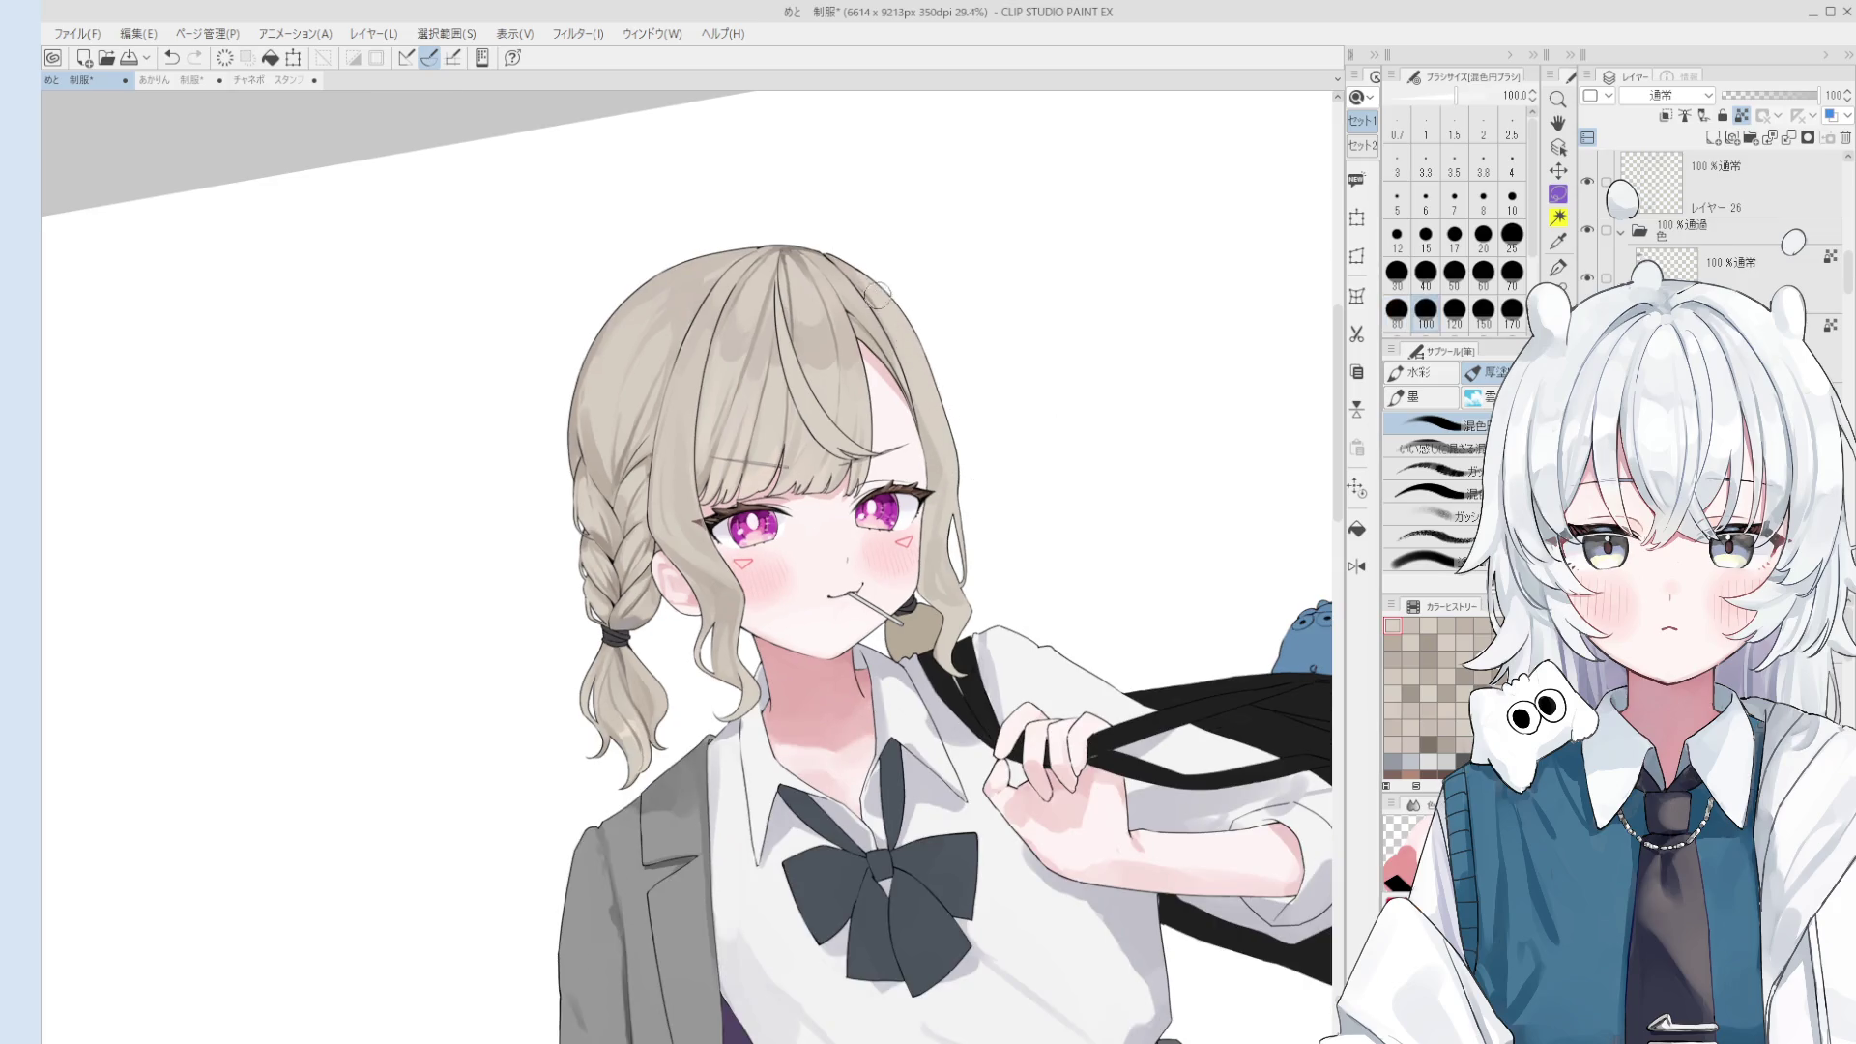
- Blend a short stroke into the hair edge with a size-25 brush
key(bracketleft)
key(bracketleft)
key(bracketleft)
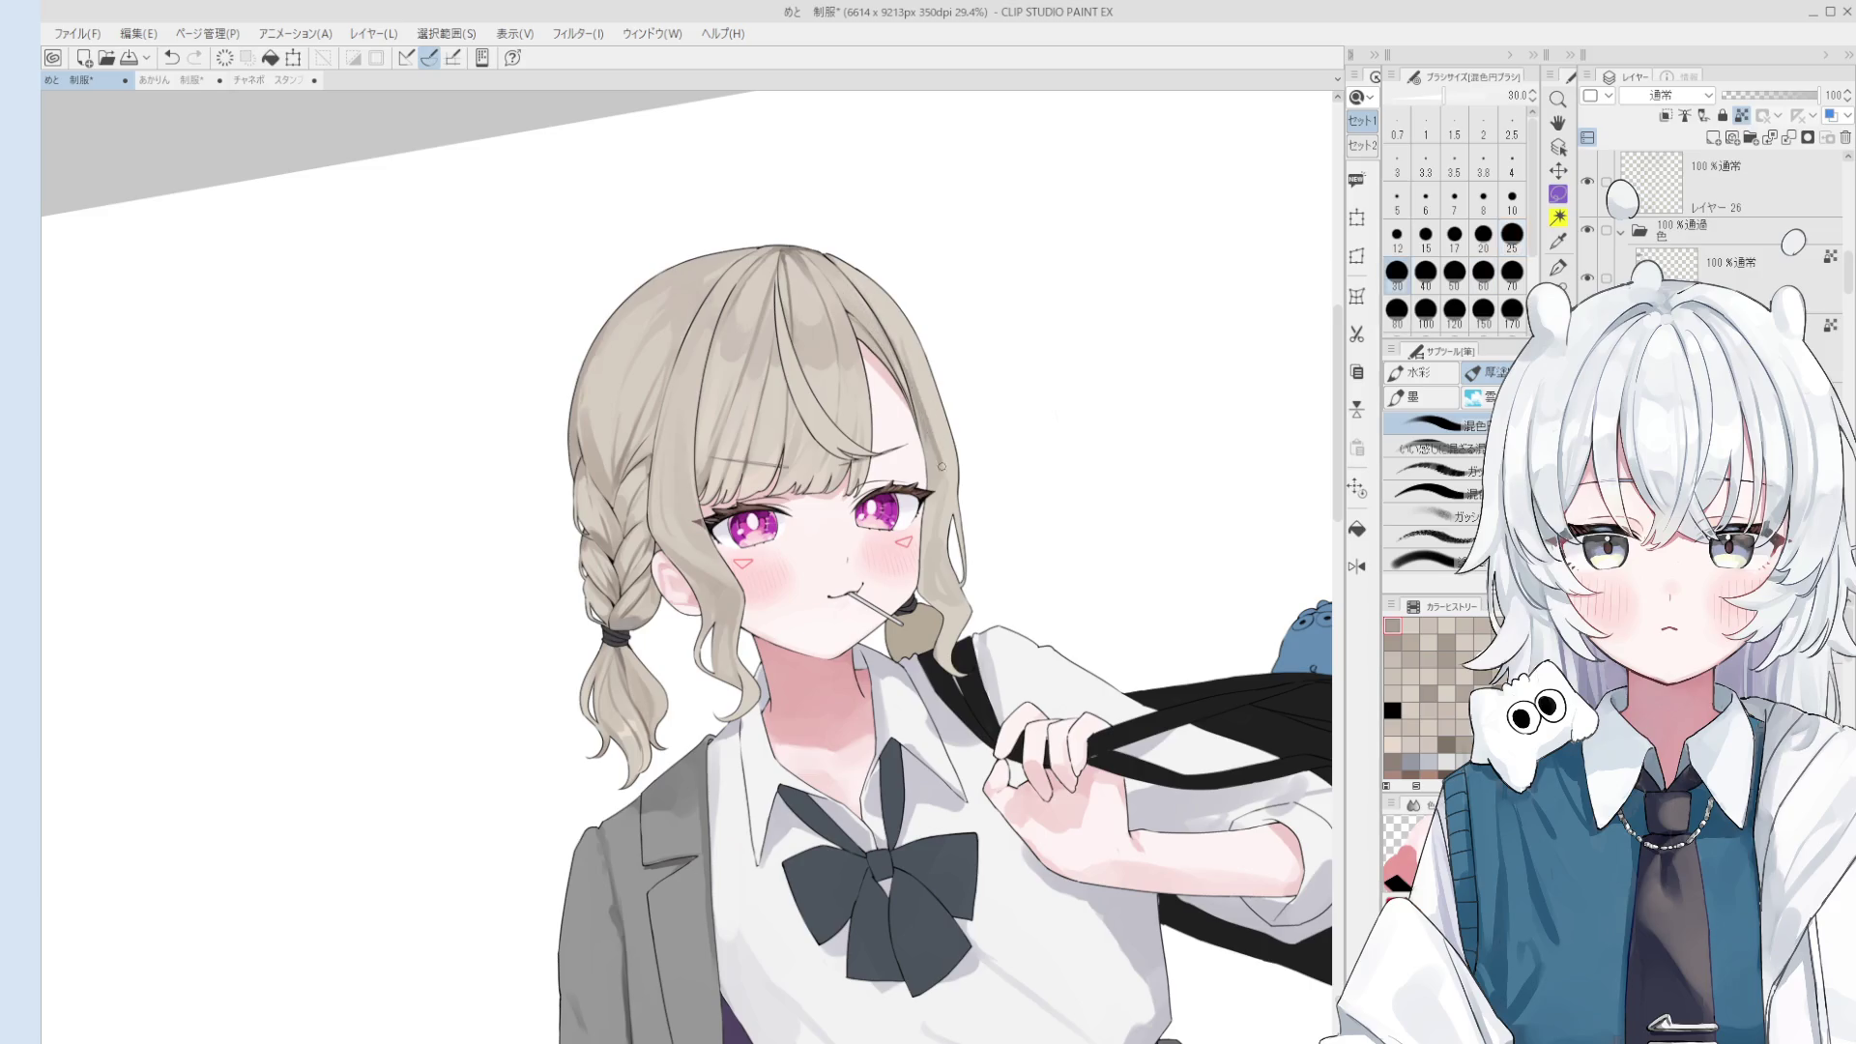
key(bracketleft)
key(bracketleft)
key(bracketleft)
drag(913, 387, 928, 454)
key(bracketright)
key(bracketright)
key(bracketright)
key(bracketright)
key(bracketright)
key(bracketright)
key(bracketleft)
key(bracketleft)
key(bracketleft)
key(bracketleft)
key(bracketleft)
key(bracketleft)
key(bracketright)
key(bracketright)
key(bracketright)
- Blend small strokes near the right eye, undo the eye-corner stroke, and extend the strand tip above the collar
drag(952, 599, 962, 611)
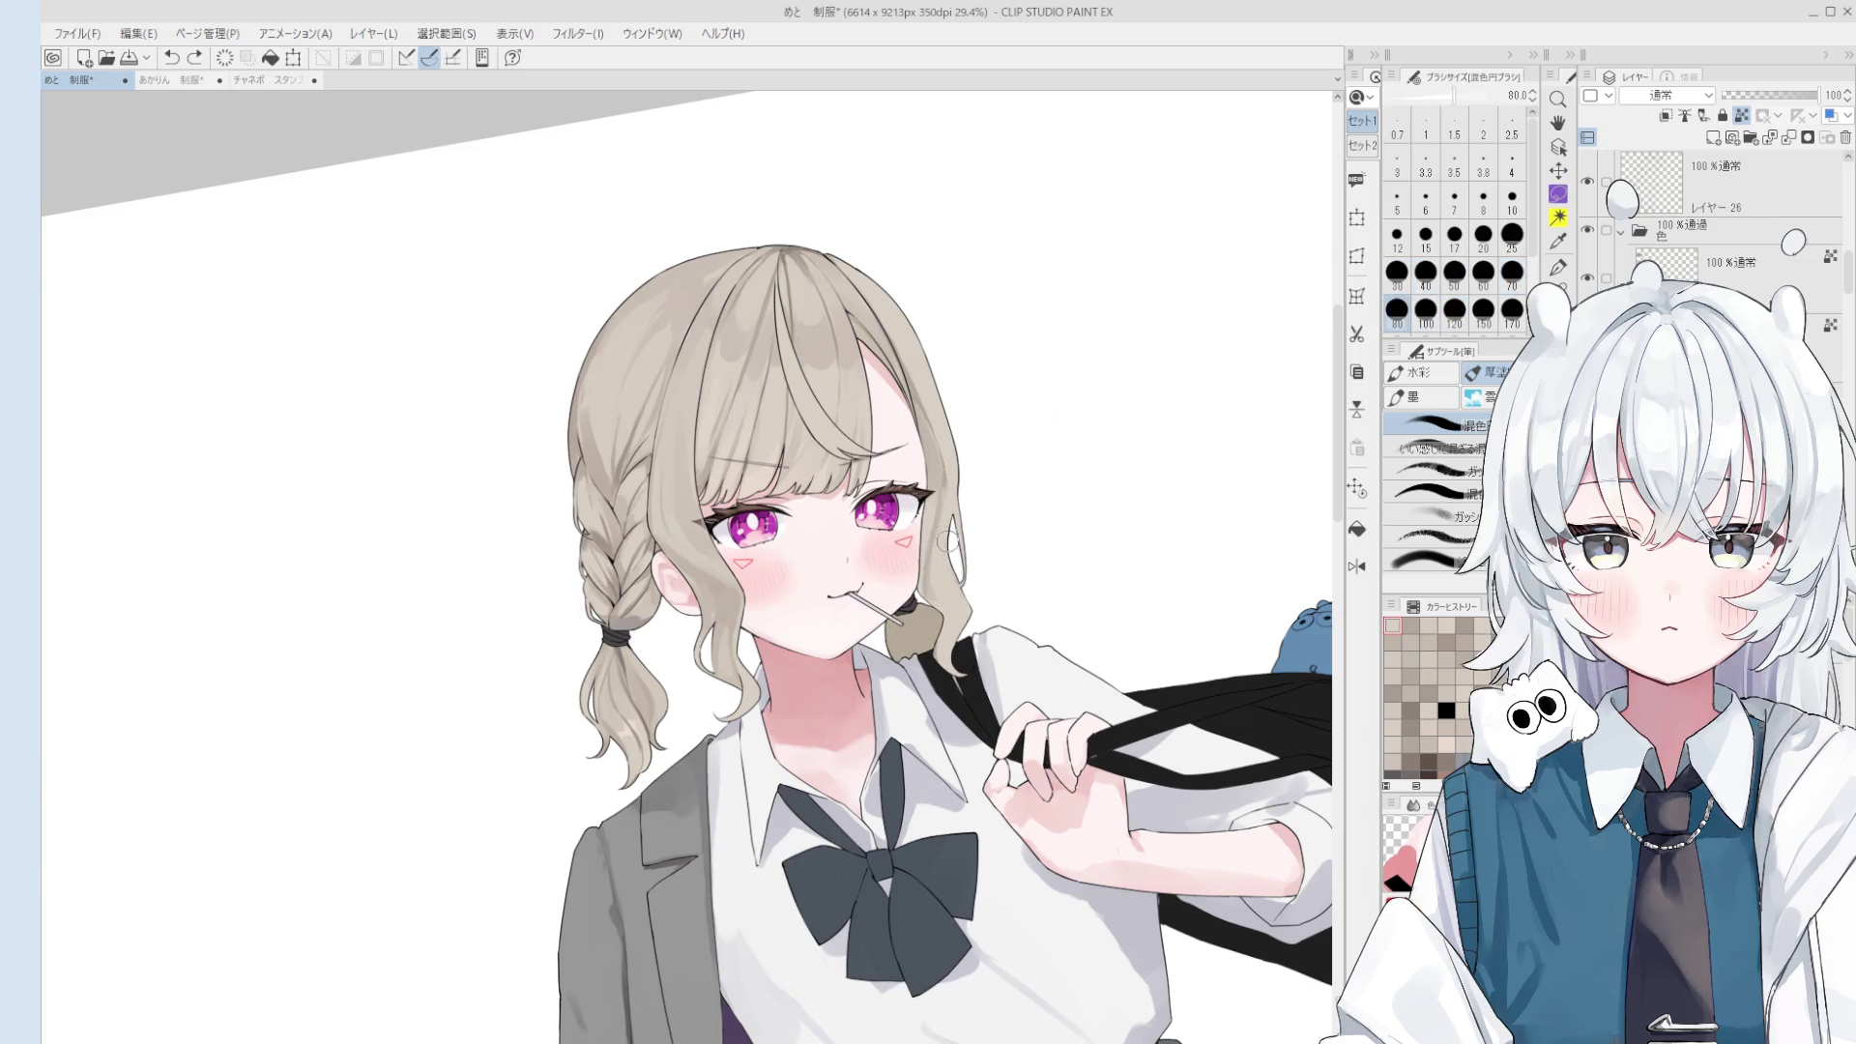
mouse_move(942, 527)
mouse_down()
mouse_move(936, 500)
mouse_move(962, 594)
mouse_up()
key(ctrl+z)
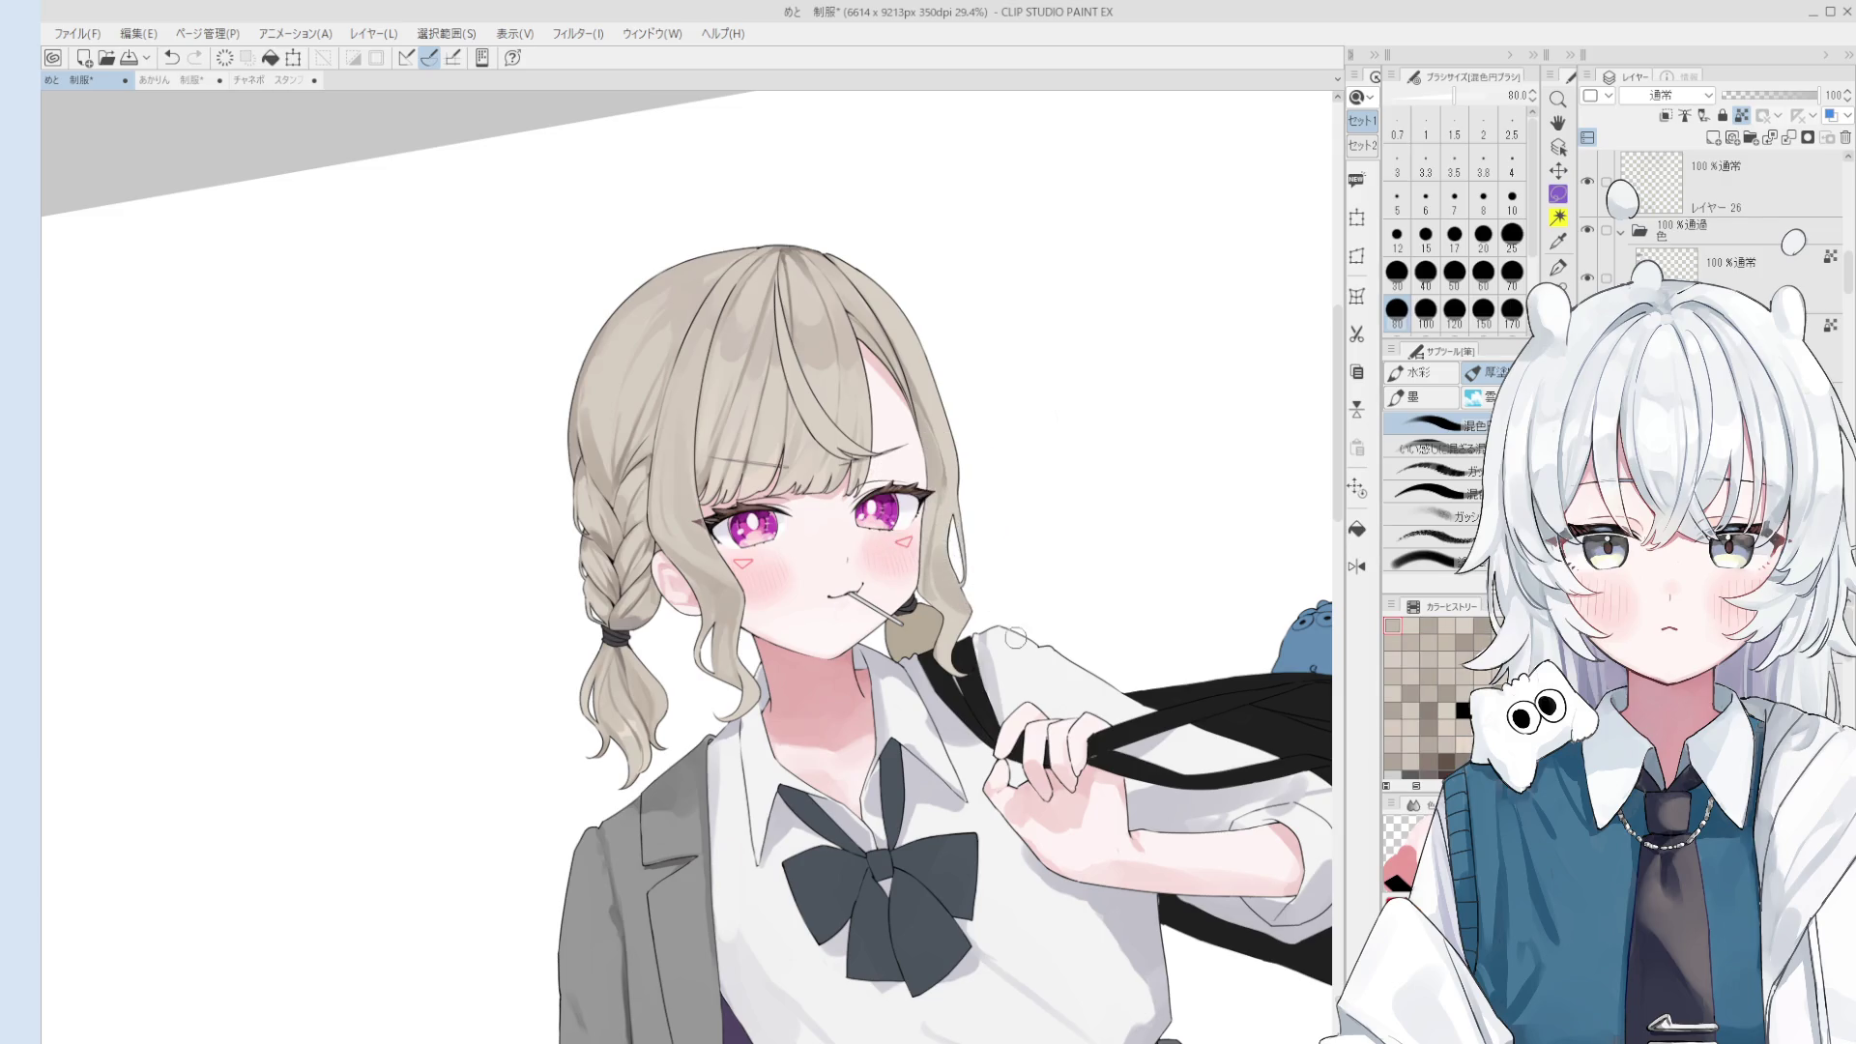
drag(976, 667, 943, 653)
- Eyedrop a grey from the hair and shrink the blending brush to 25
key(o)
scroll(600, 416, up, 2)
key(b)
scroll(600, 416, up, 1)
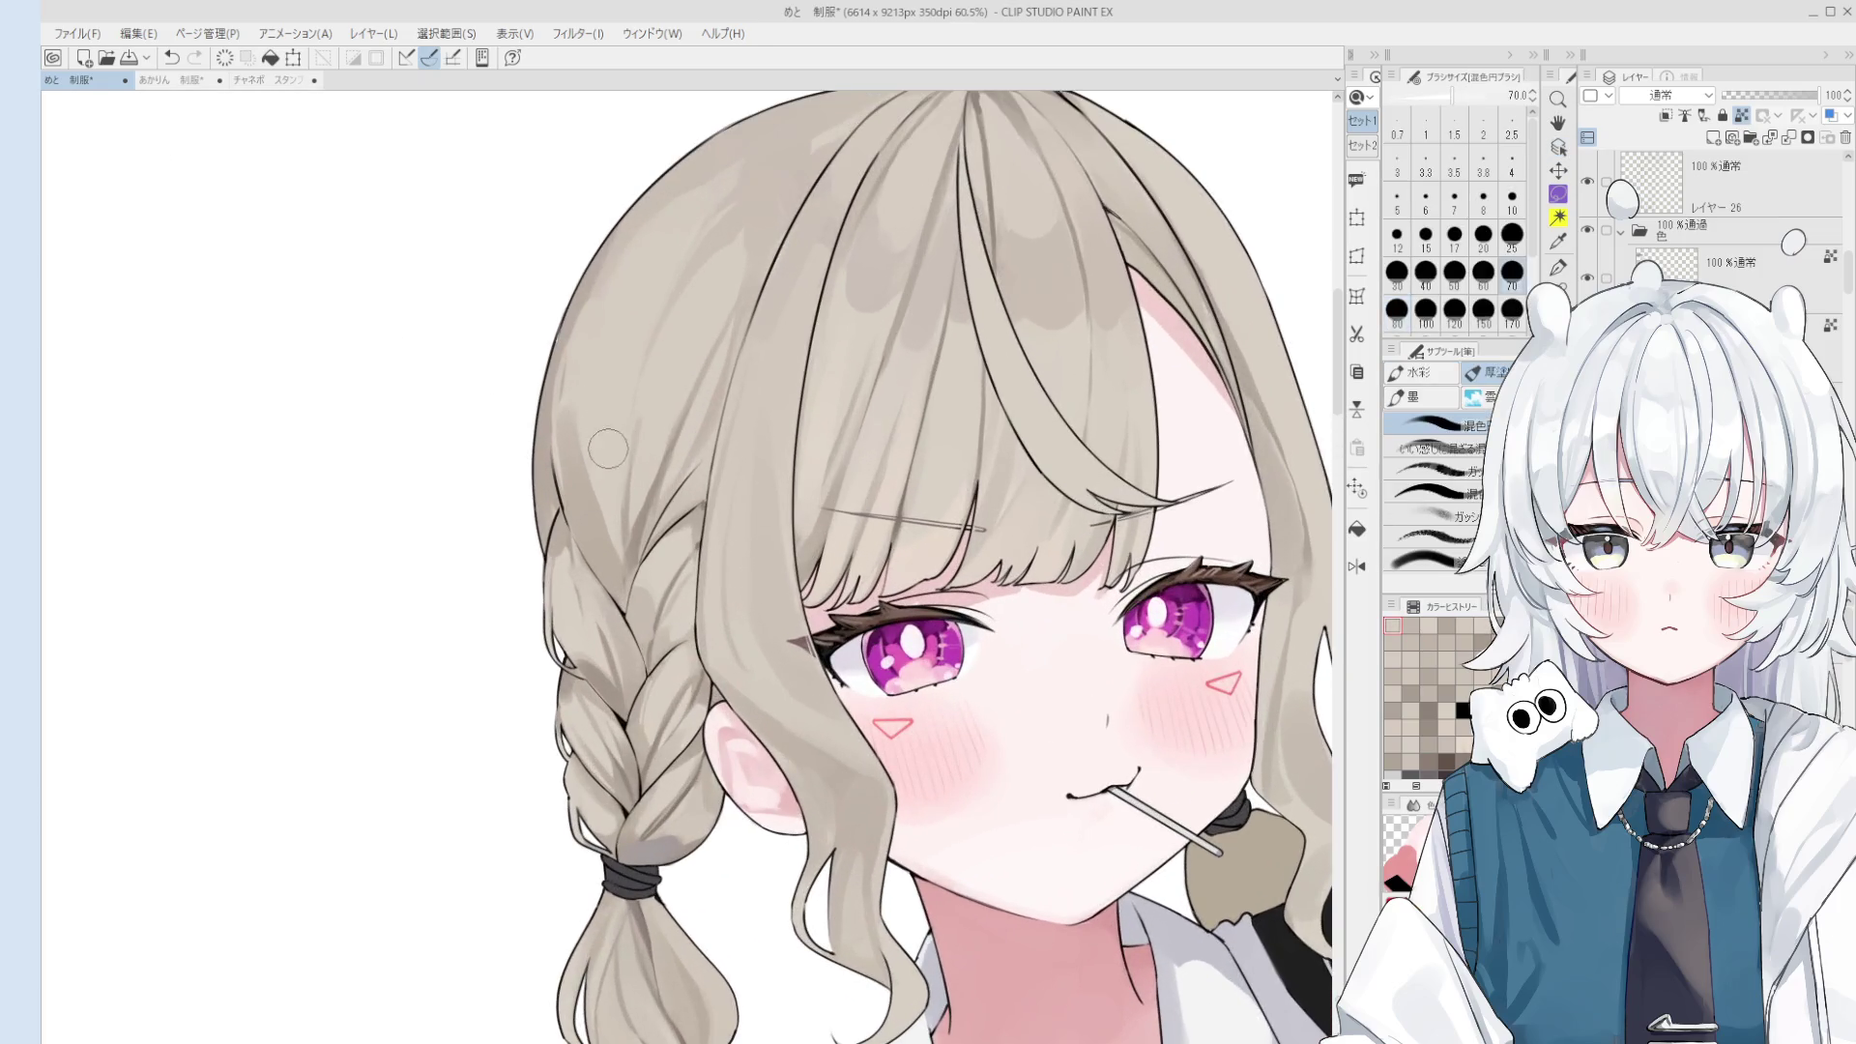
key(bracketleft)
key(bracketleft)
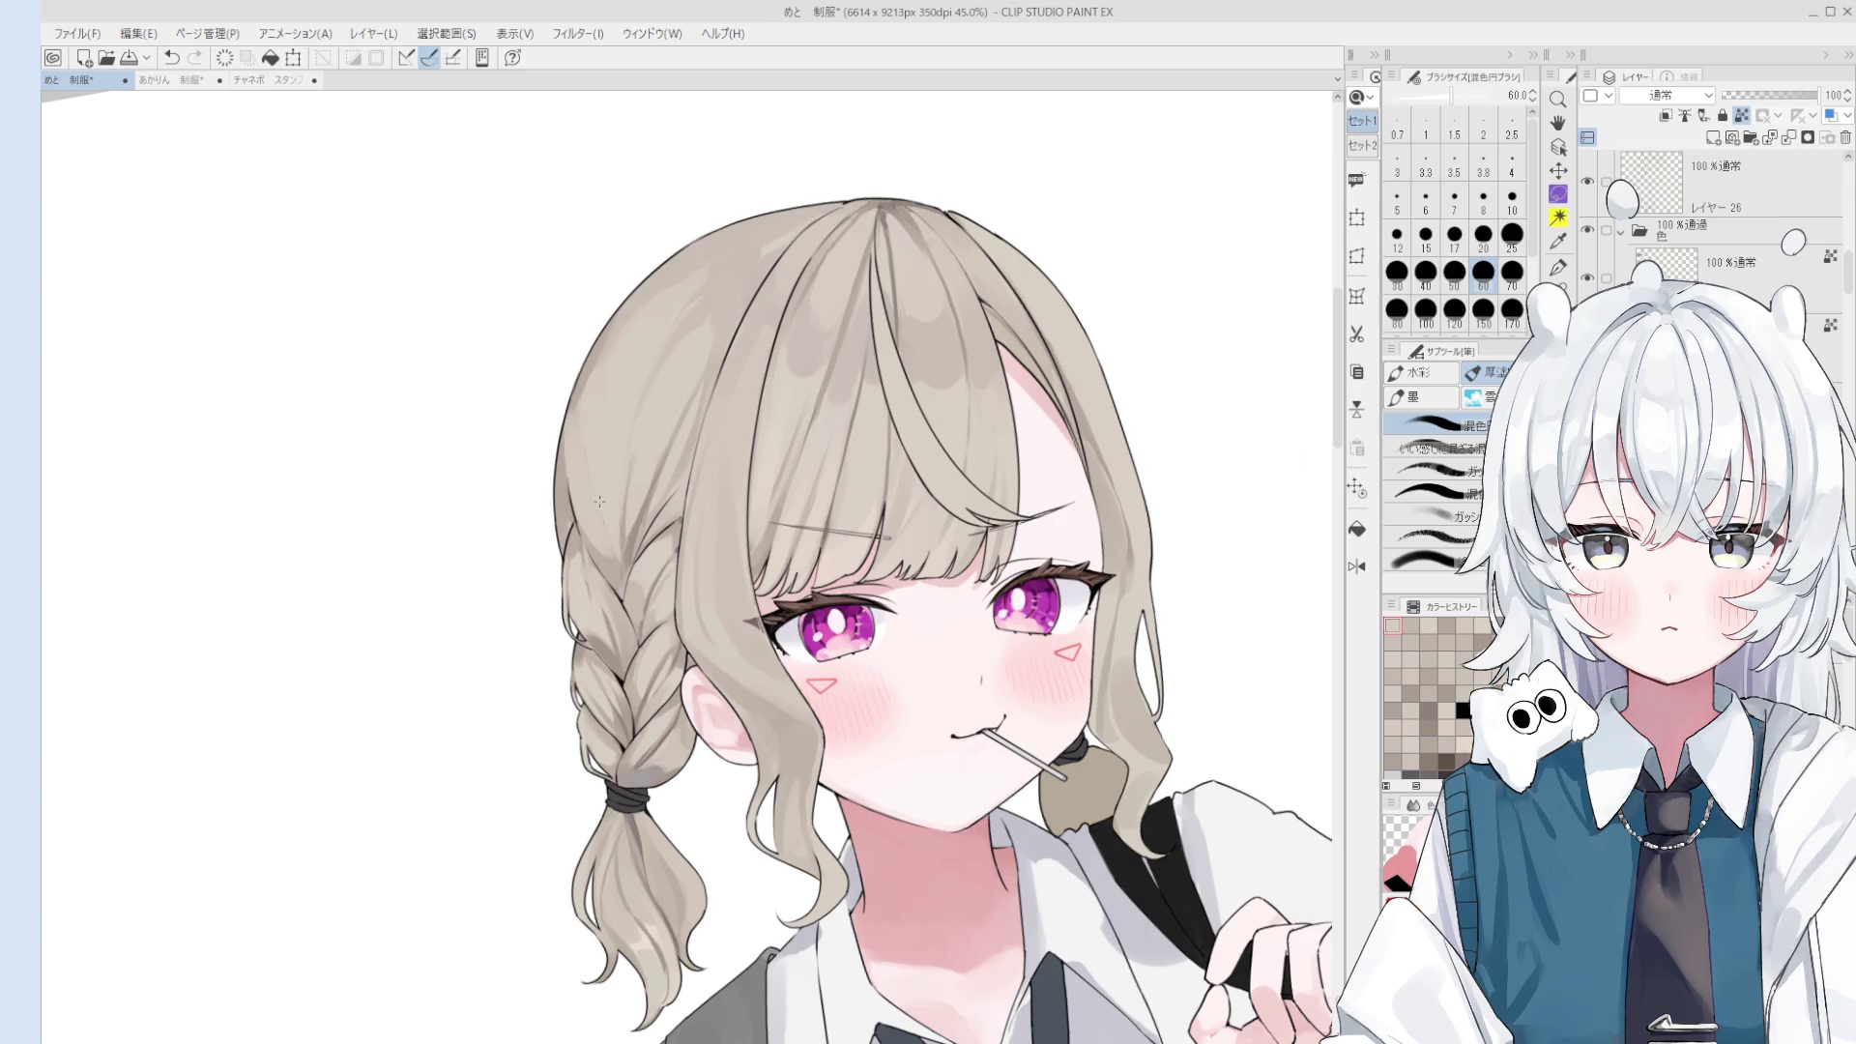
alt+click(595, 518)
key(bracketleft)
key(bracketleft)
key(bracketleft)
key(minus)
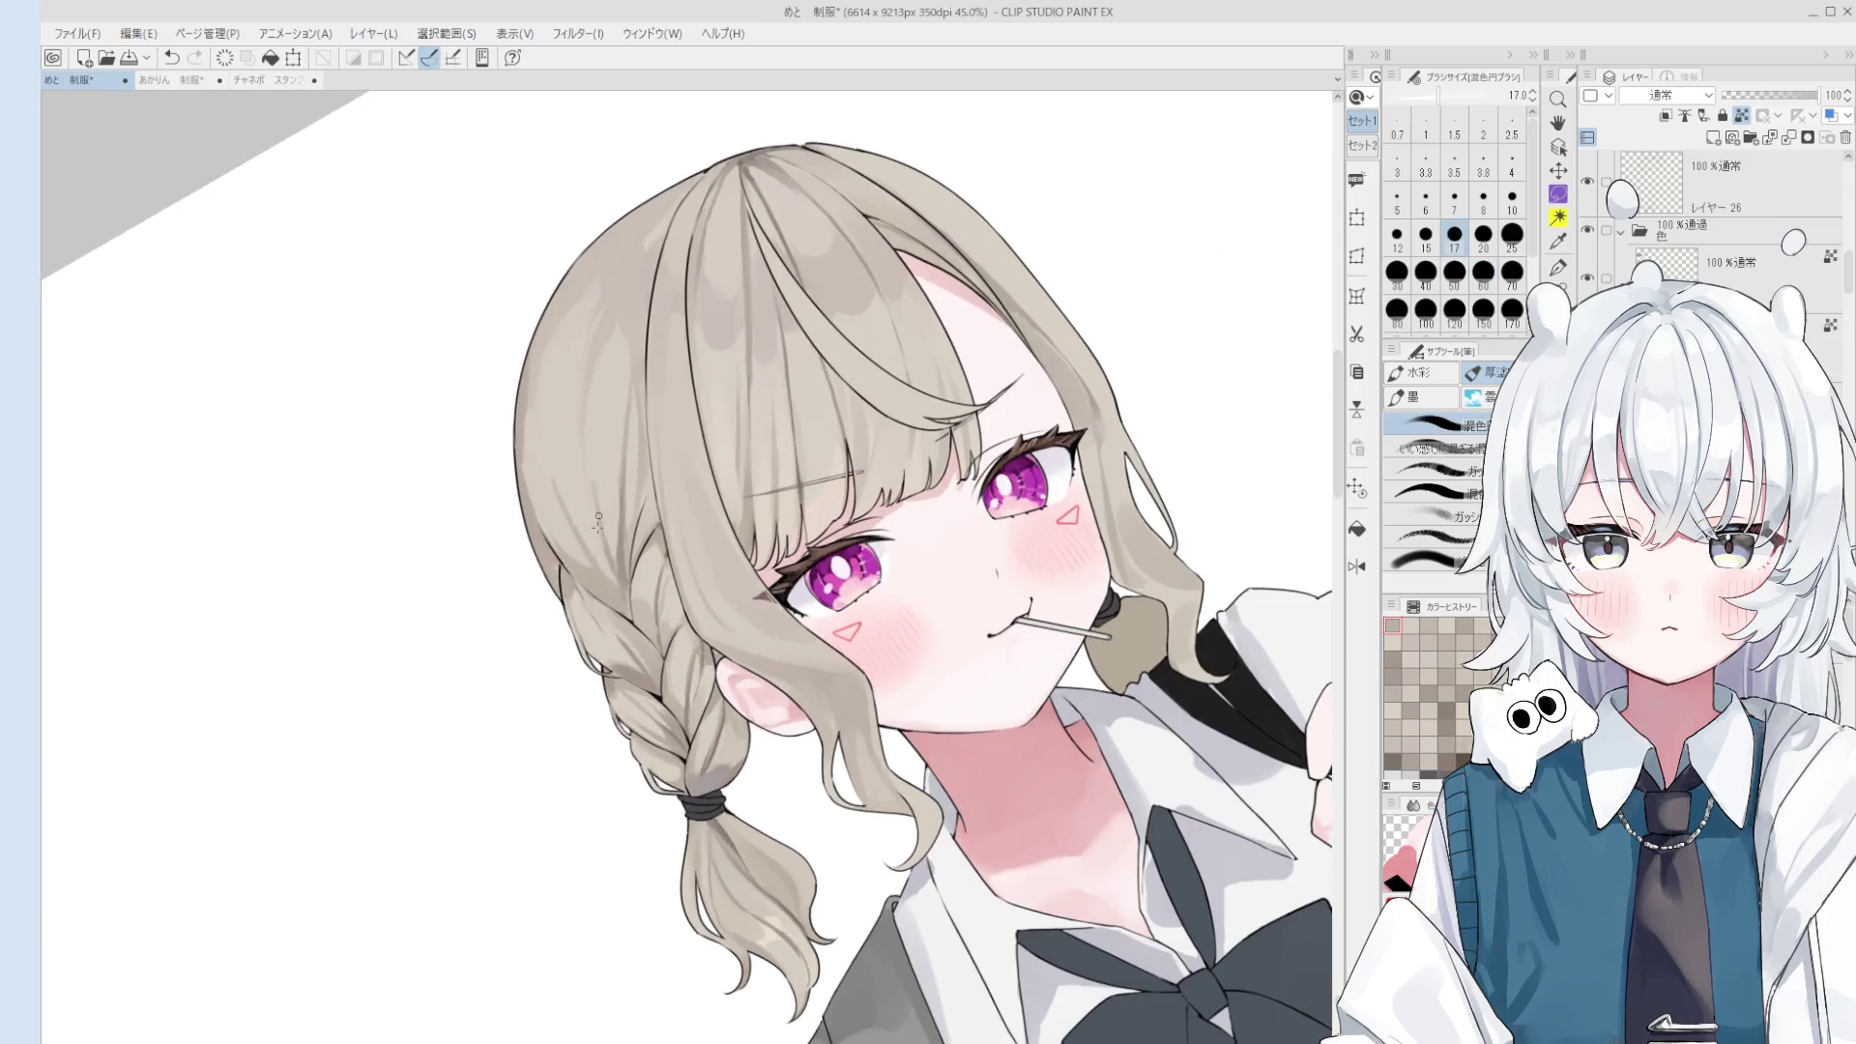
- Rotate the canvas view and pick two more hair colours with a size-20 brush
key(bracketright)
key(bracketright)
key(asciicircum)
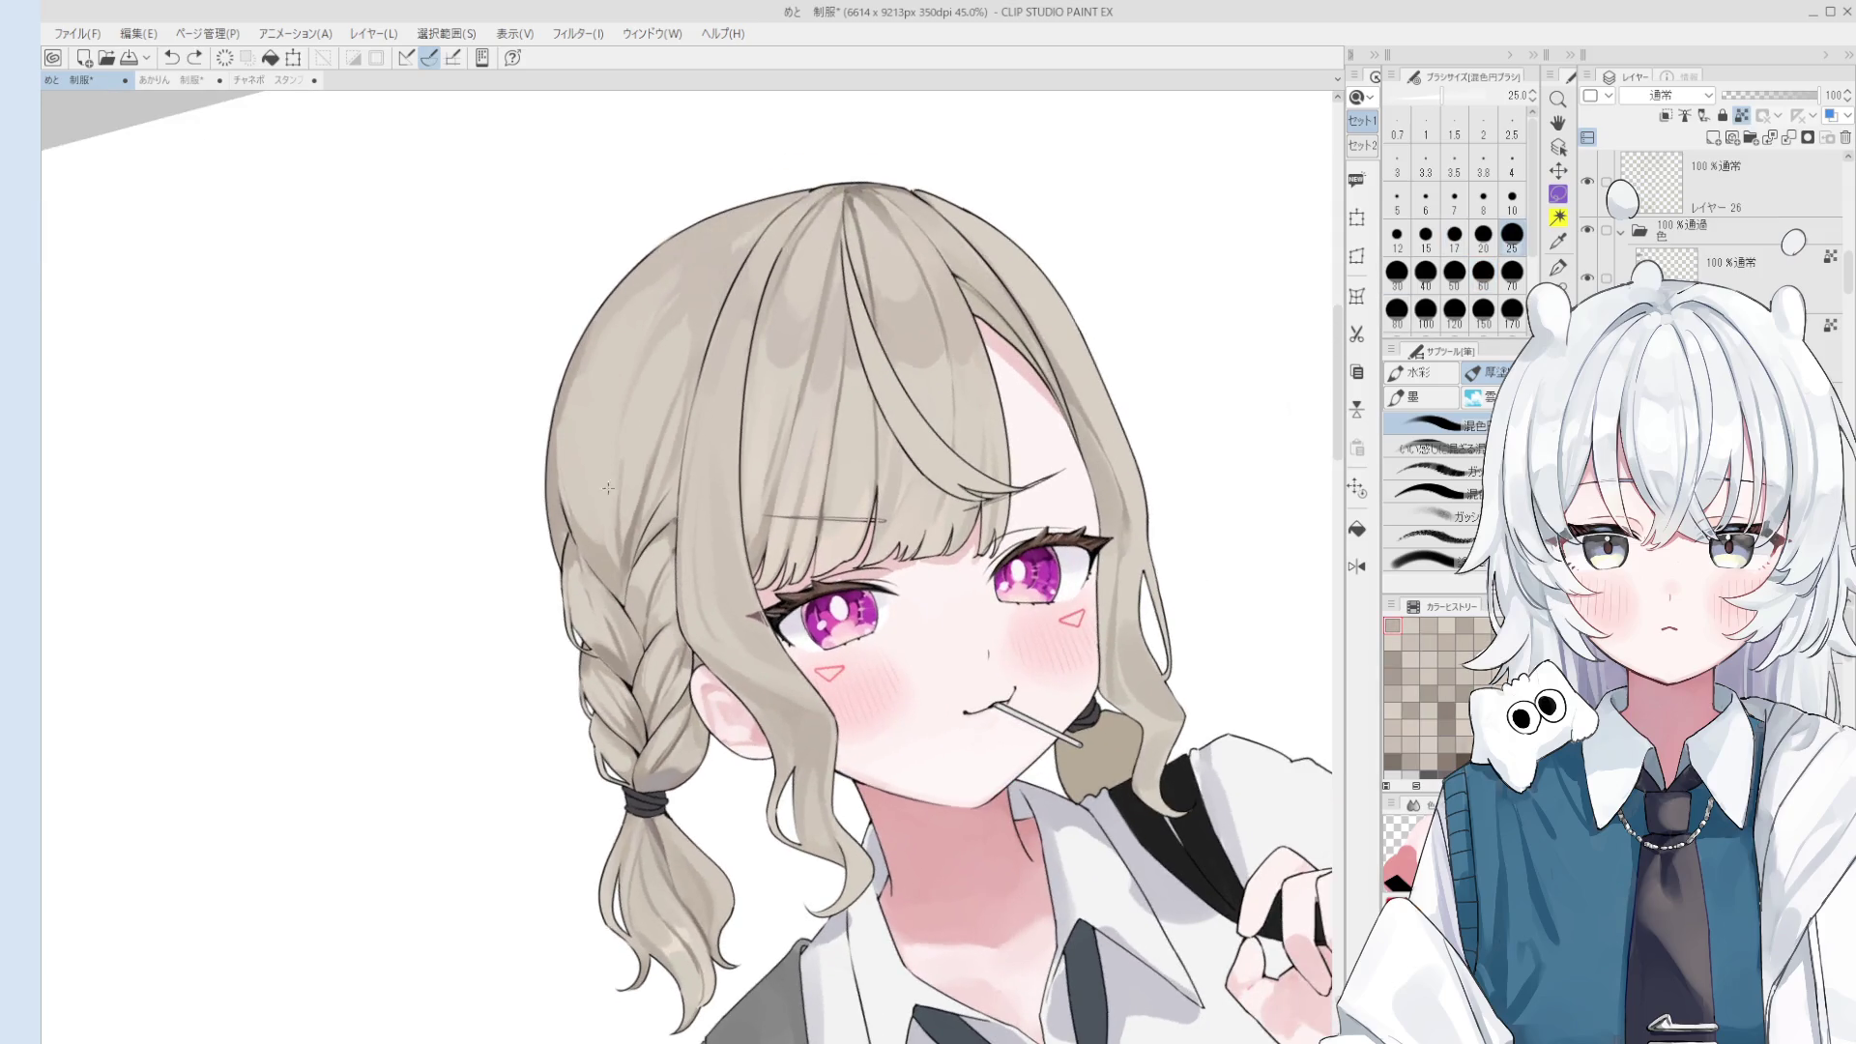
alt+click(609, 530)
key(bracketleft)
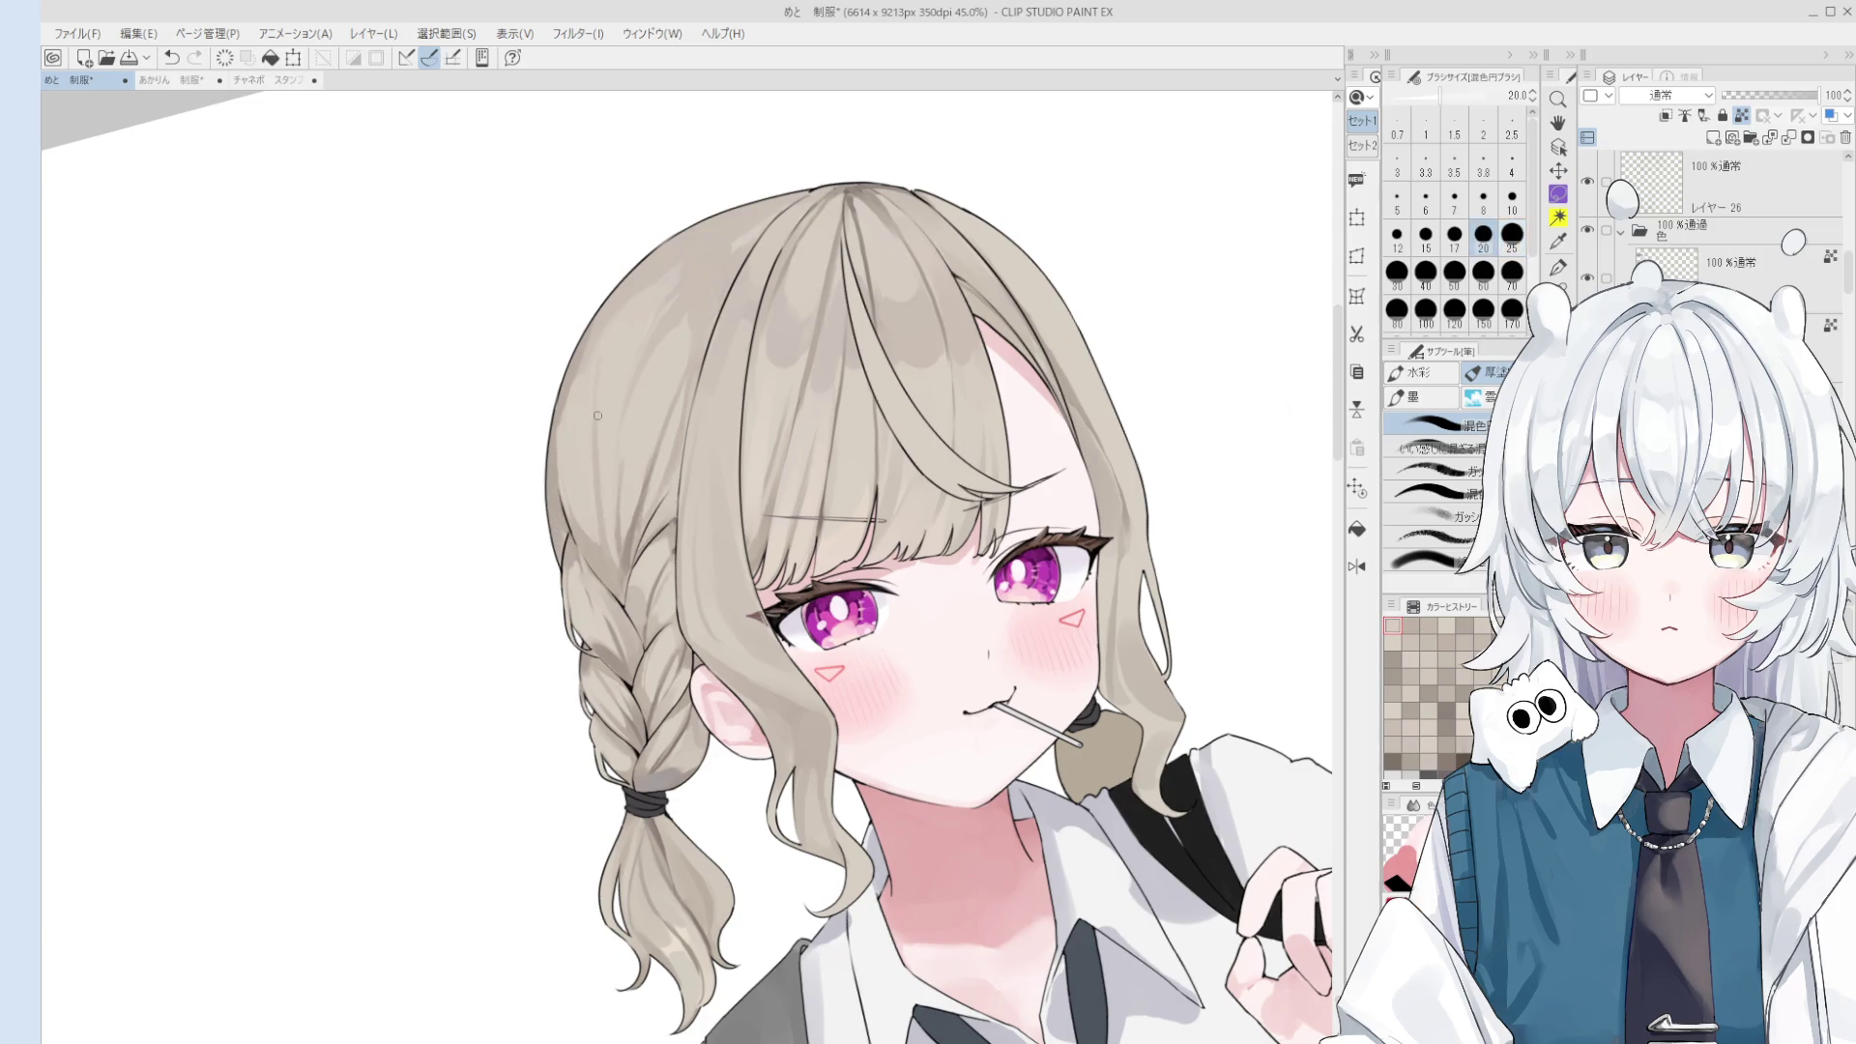
scroll(617, 558, down, 1)
scroll(617, 557, down, 1)
alt+click(610, 574)
- Resize the brush between 70 and 150 and undo the stray black line on the hair
key(bracketright)
key(bracketright)
key(bracketright)
key(bracketright)
scroll(677, 344, down, 1)
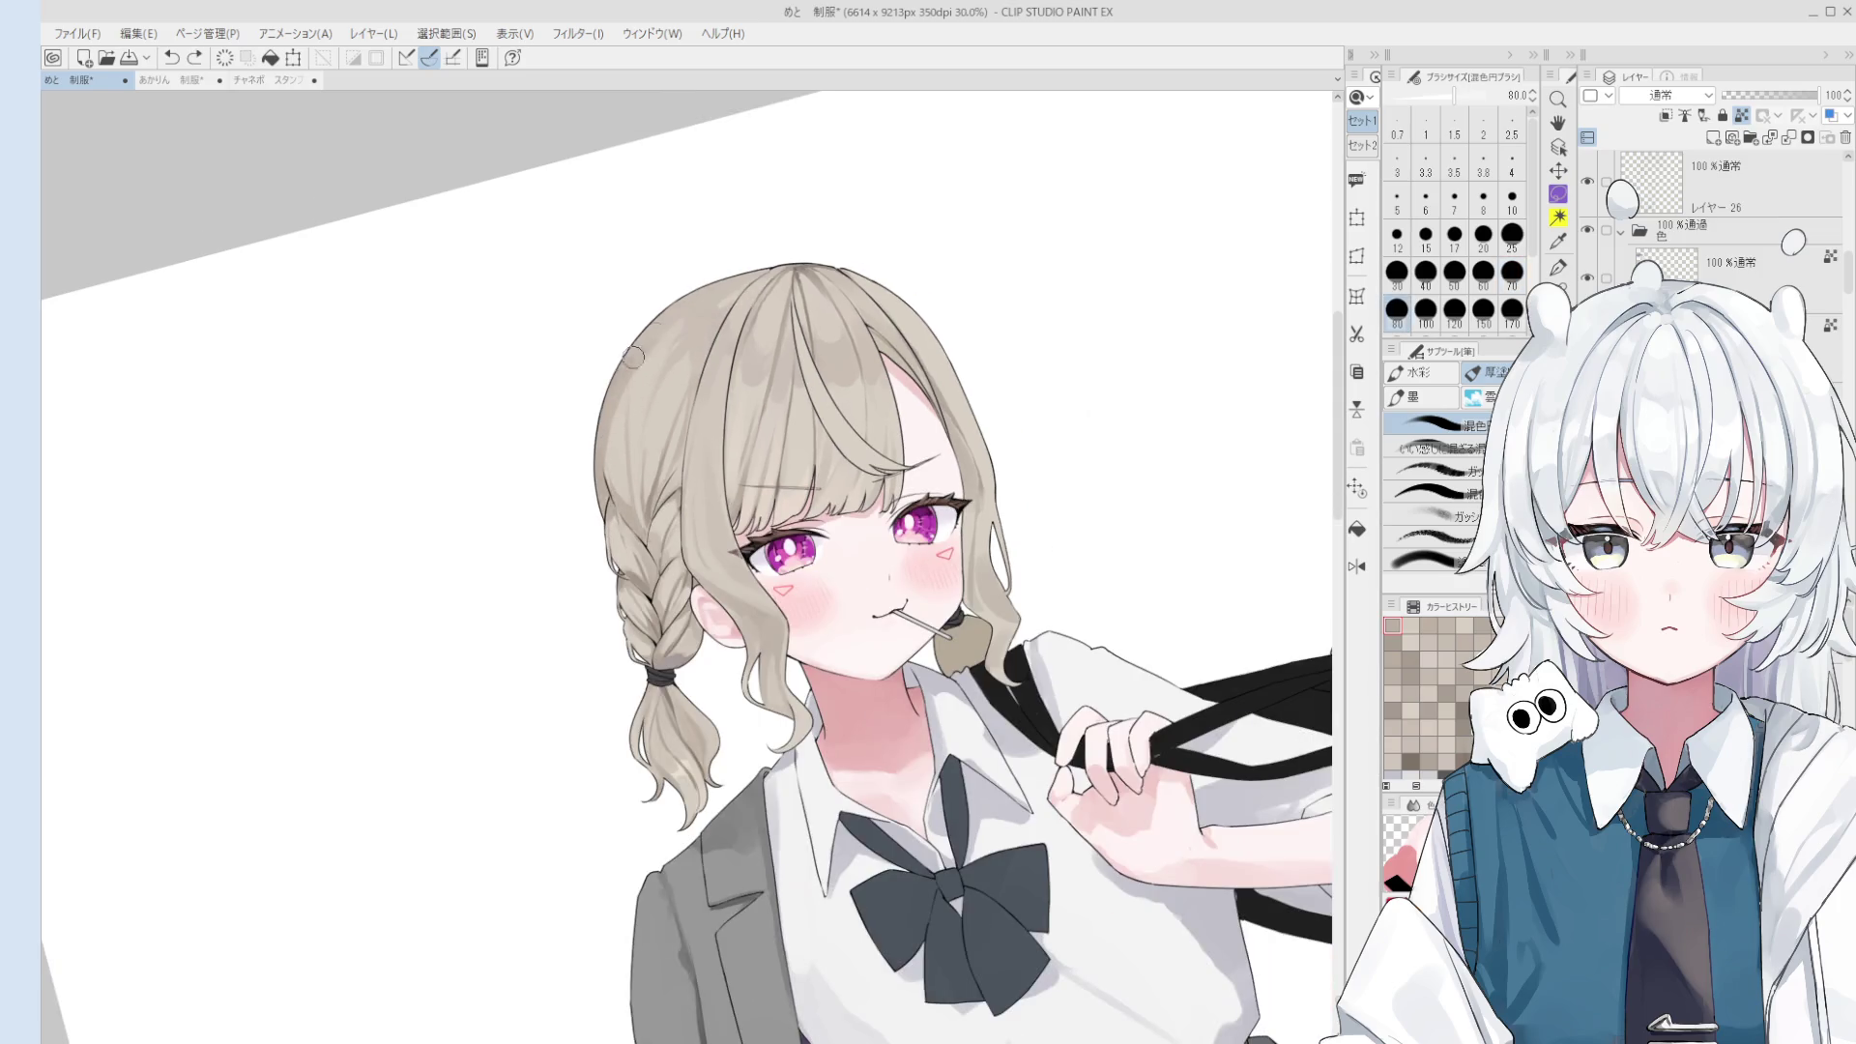
scroll(677, 328, down, 1)
key(bracketright)
key(bracketright)
scroll(737, 288, up, 2)
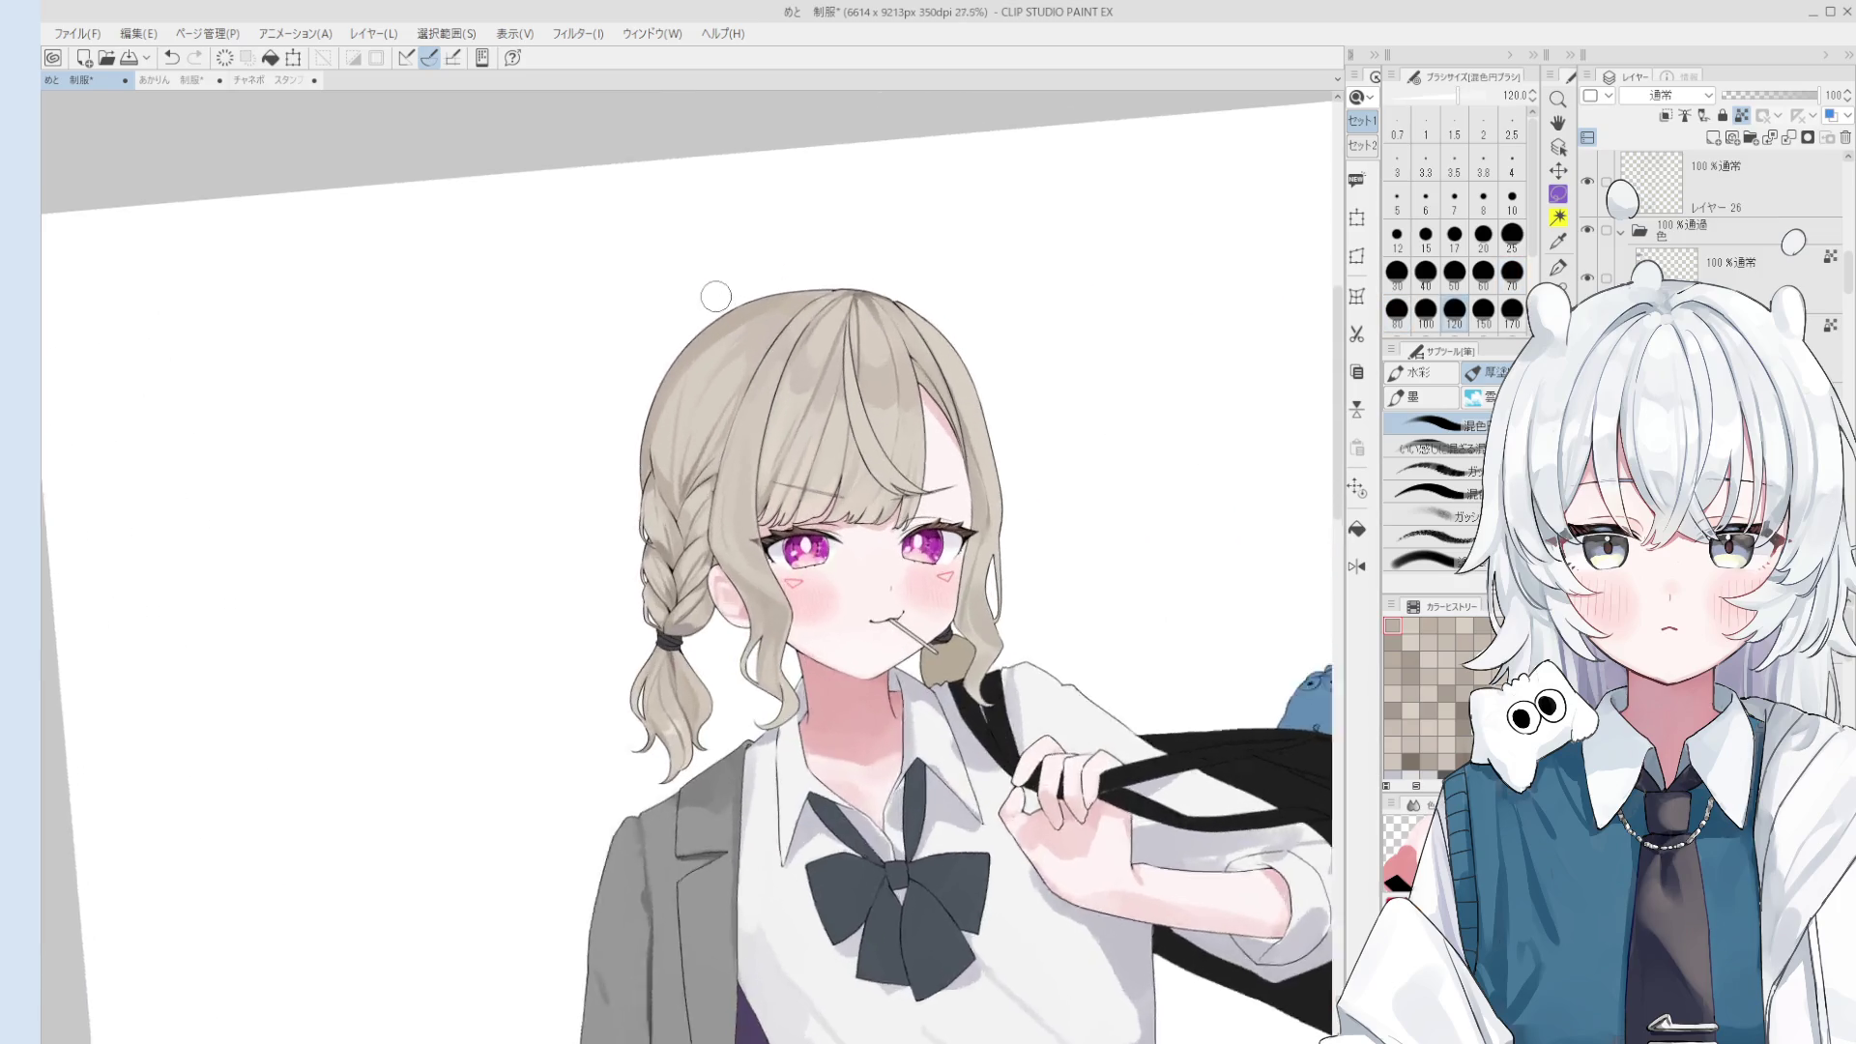
key(bracketleft)
key(bracketleft)
key(bracketright)
key(bracketright)
key(bracketright)
key(ctrl+z)
key(bracketleft)
key(bracketleft)
key(bracketleft)
key(bracketleft)
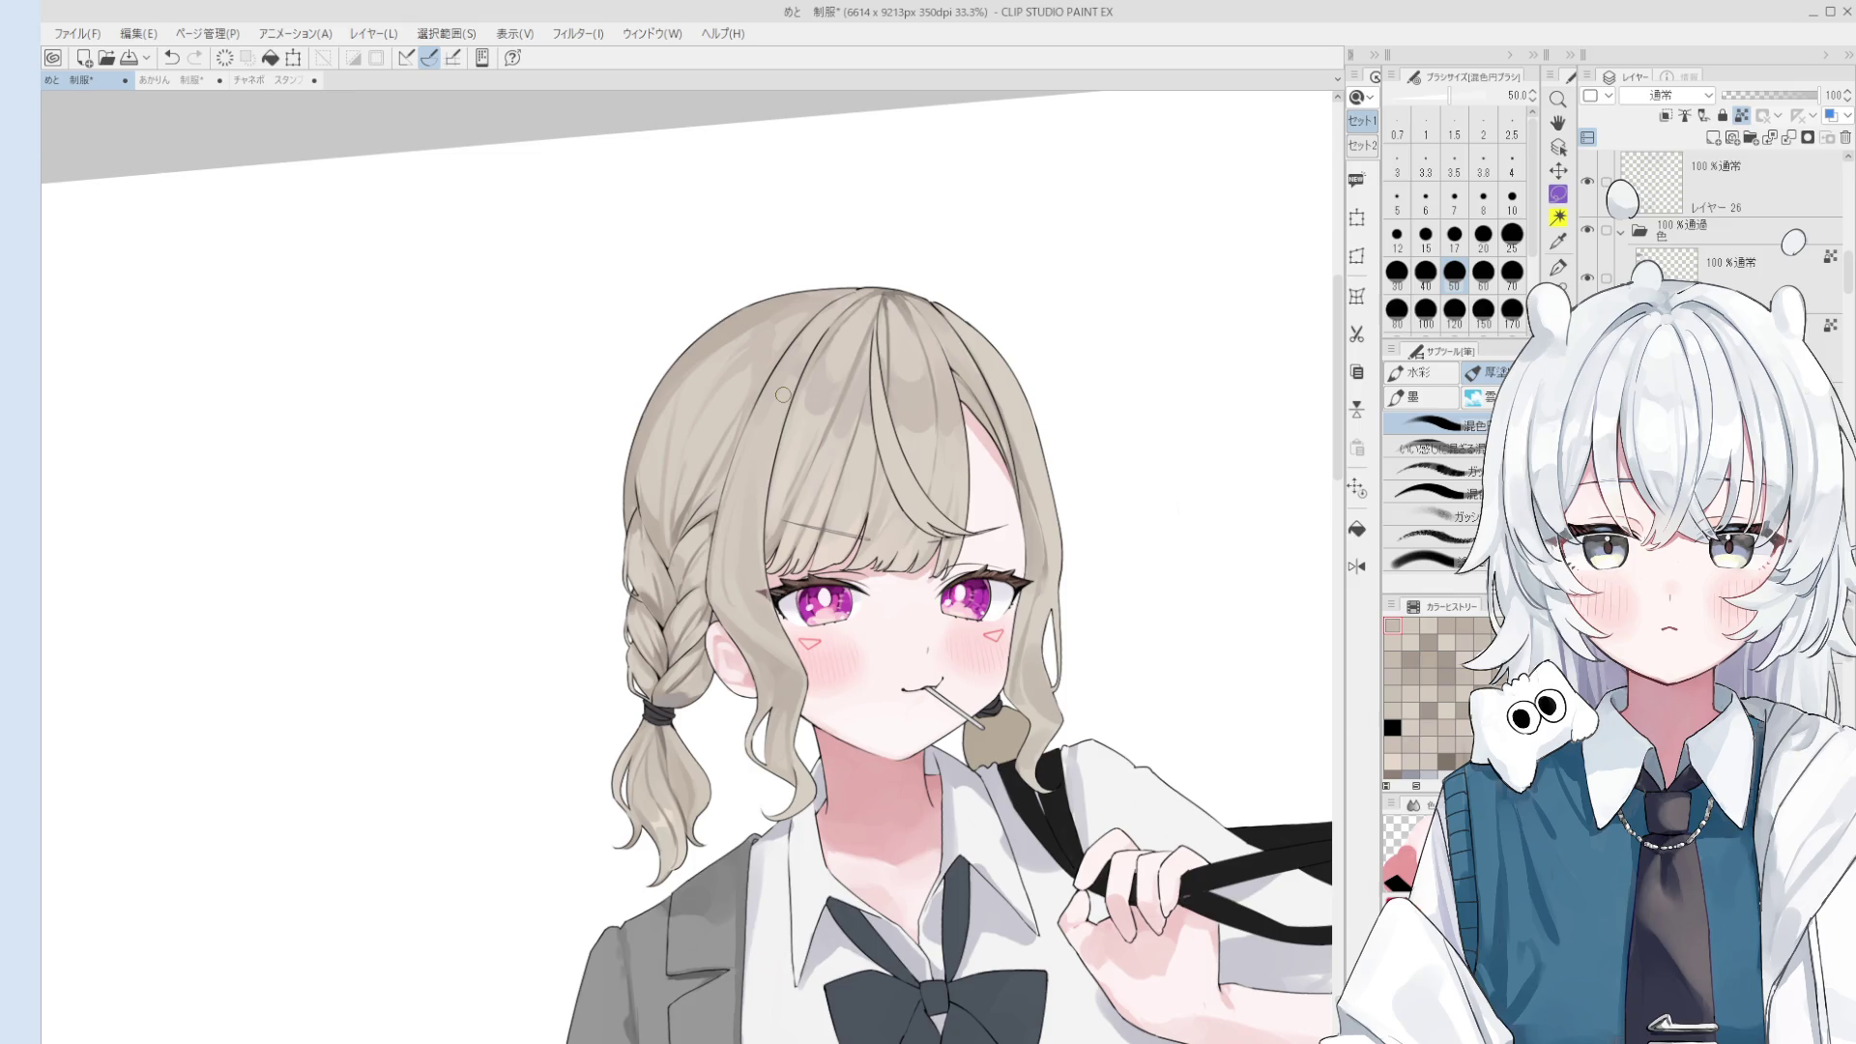
- Mirror the canvas horizontally and blend colour into the braid with a size-70 brush
scroll(693, 510, up, 2)
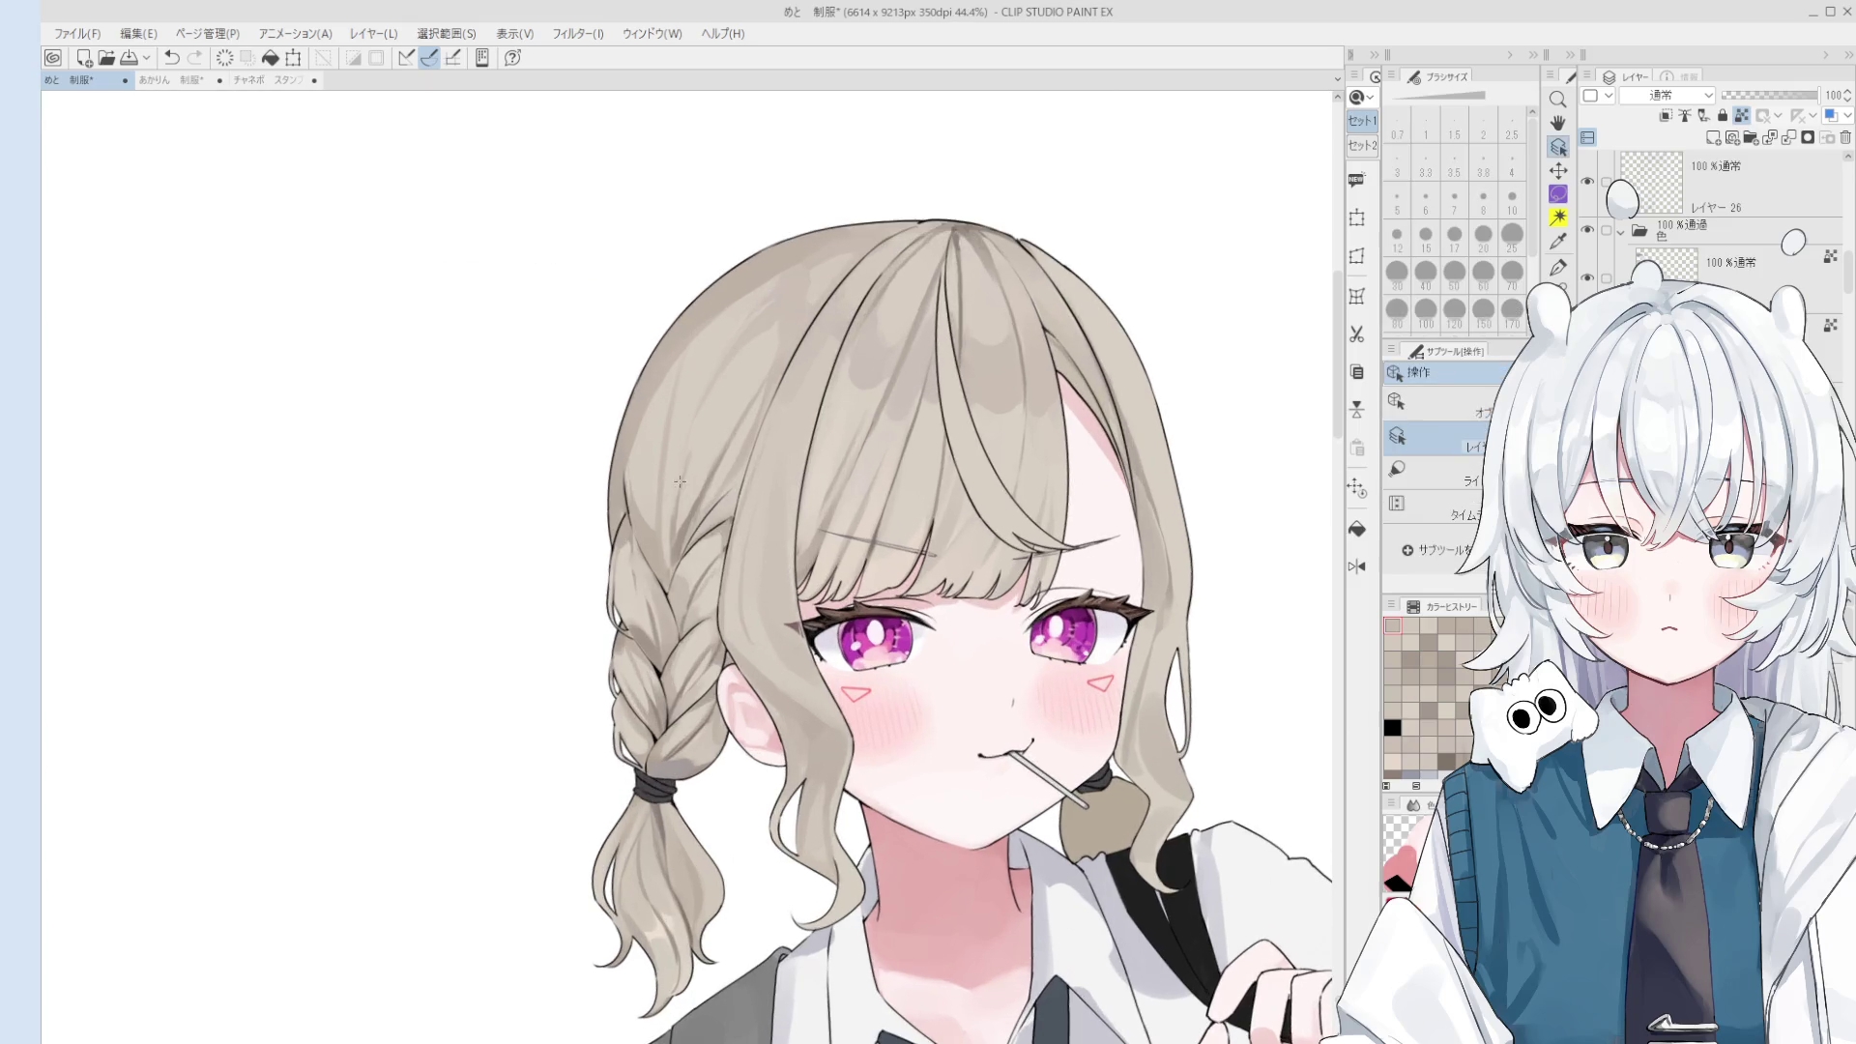
scroll(693, 510, up, 1)
key(bracketright)
key(bracketright)
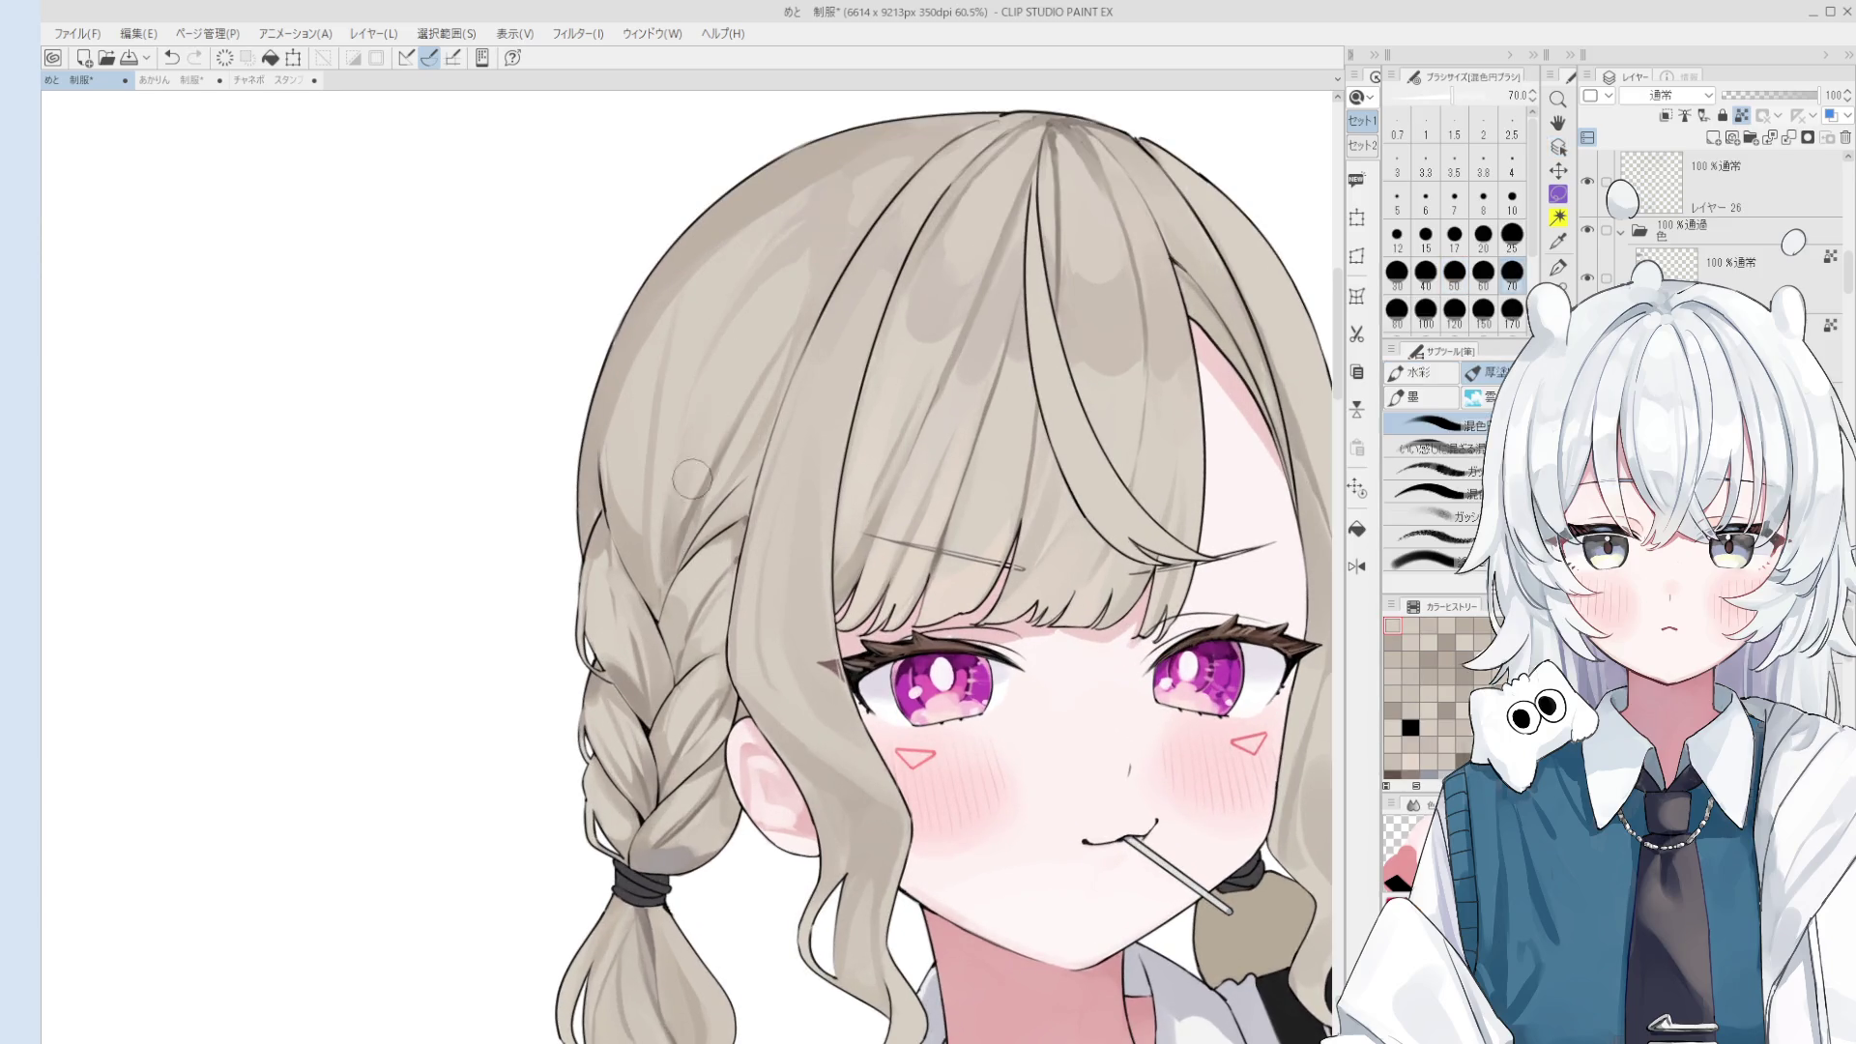
scroll(713, 373, up, 1)
key(h)
scroll(720, 406, down, 2)
scroll(730, 445, down, 1)
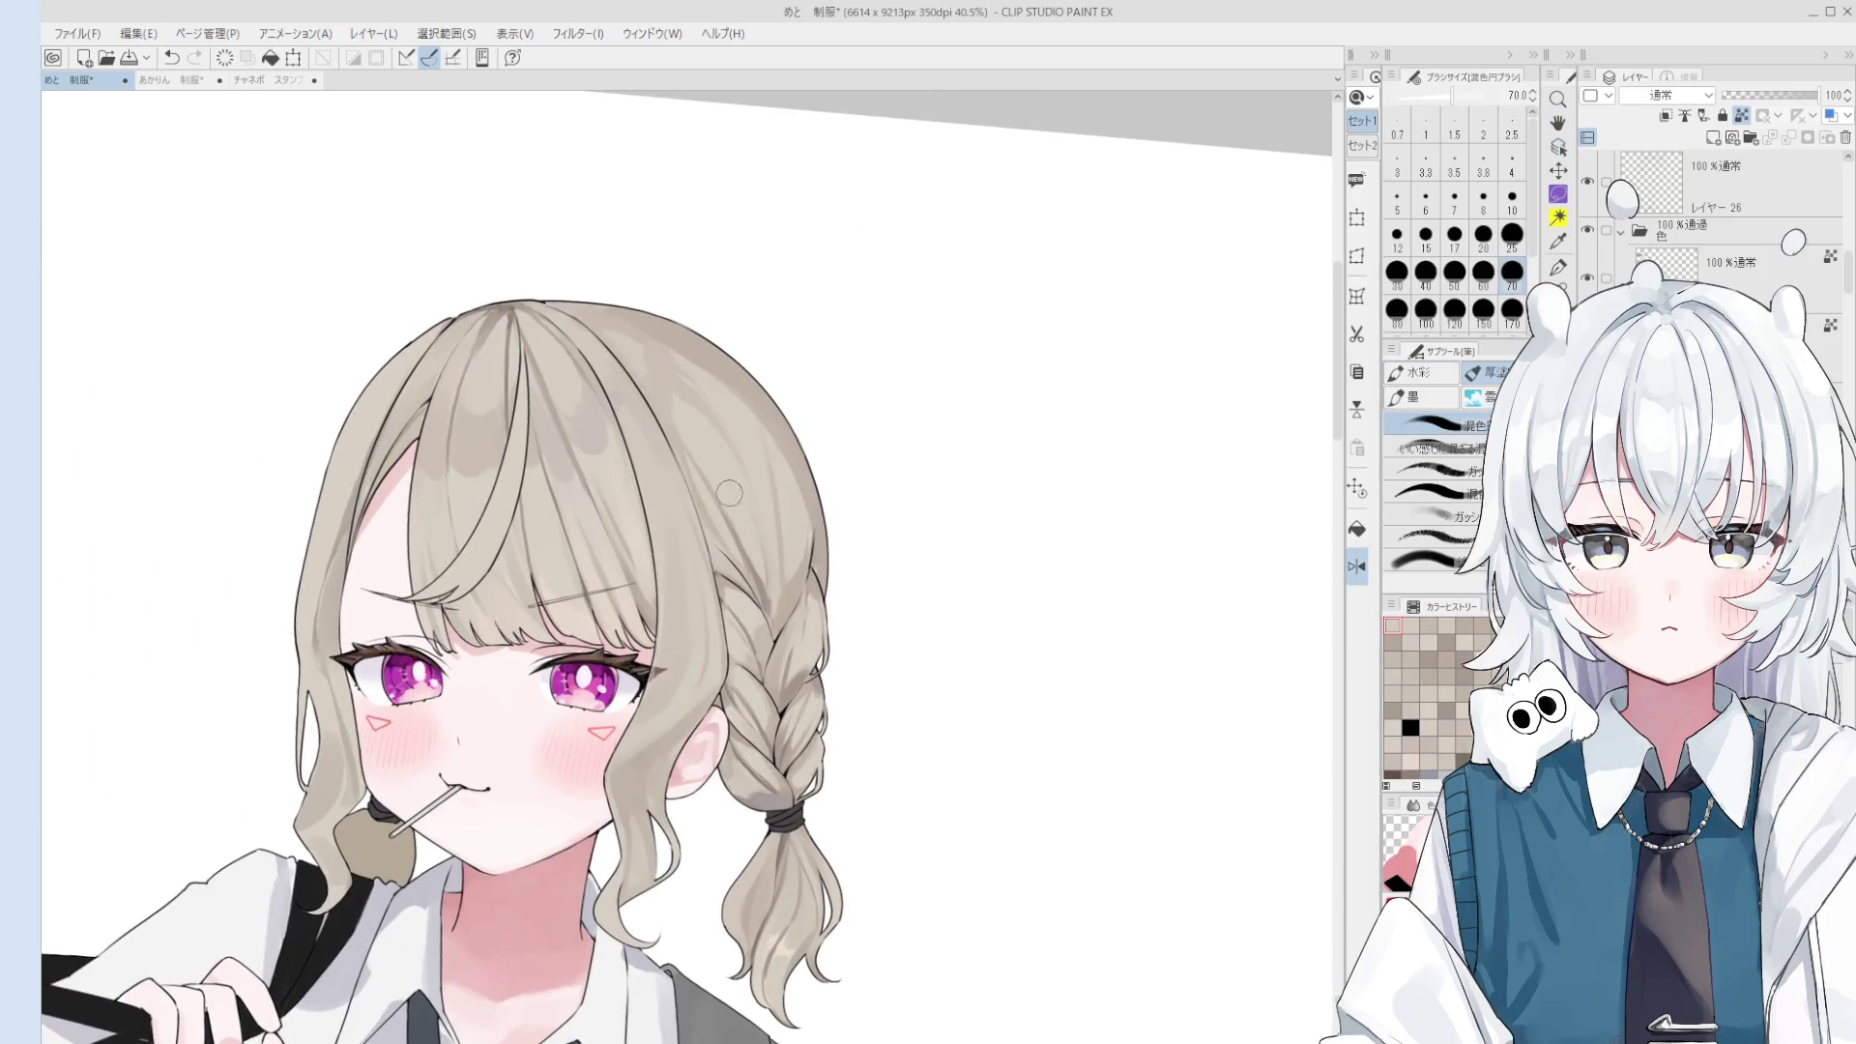
drag(764, 541, 788, 594)
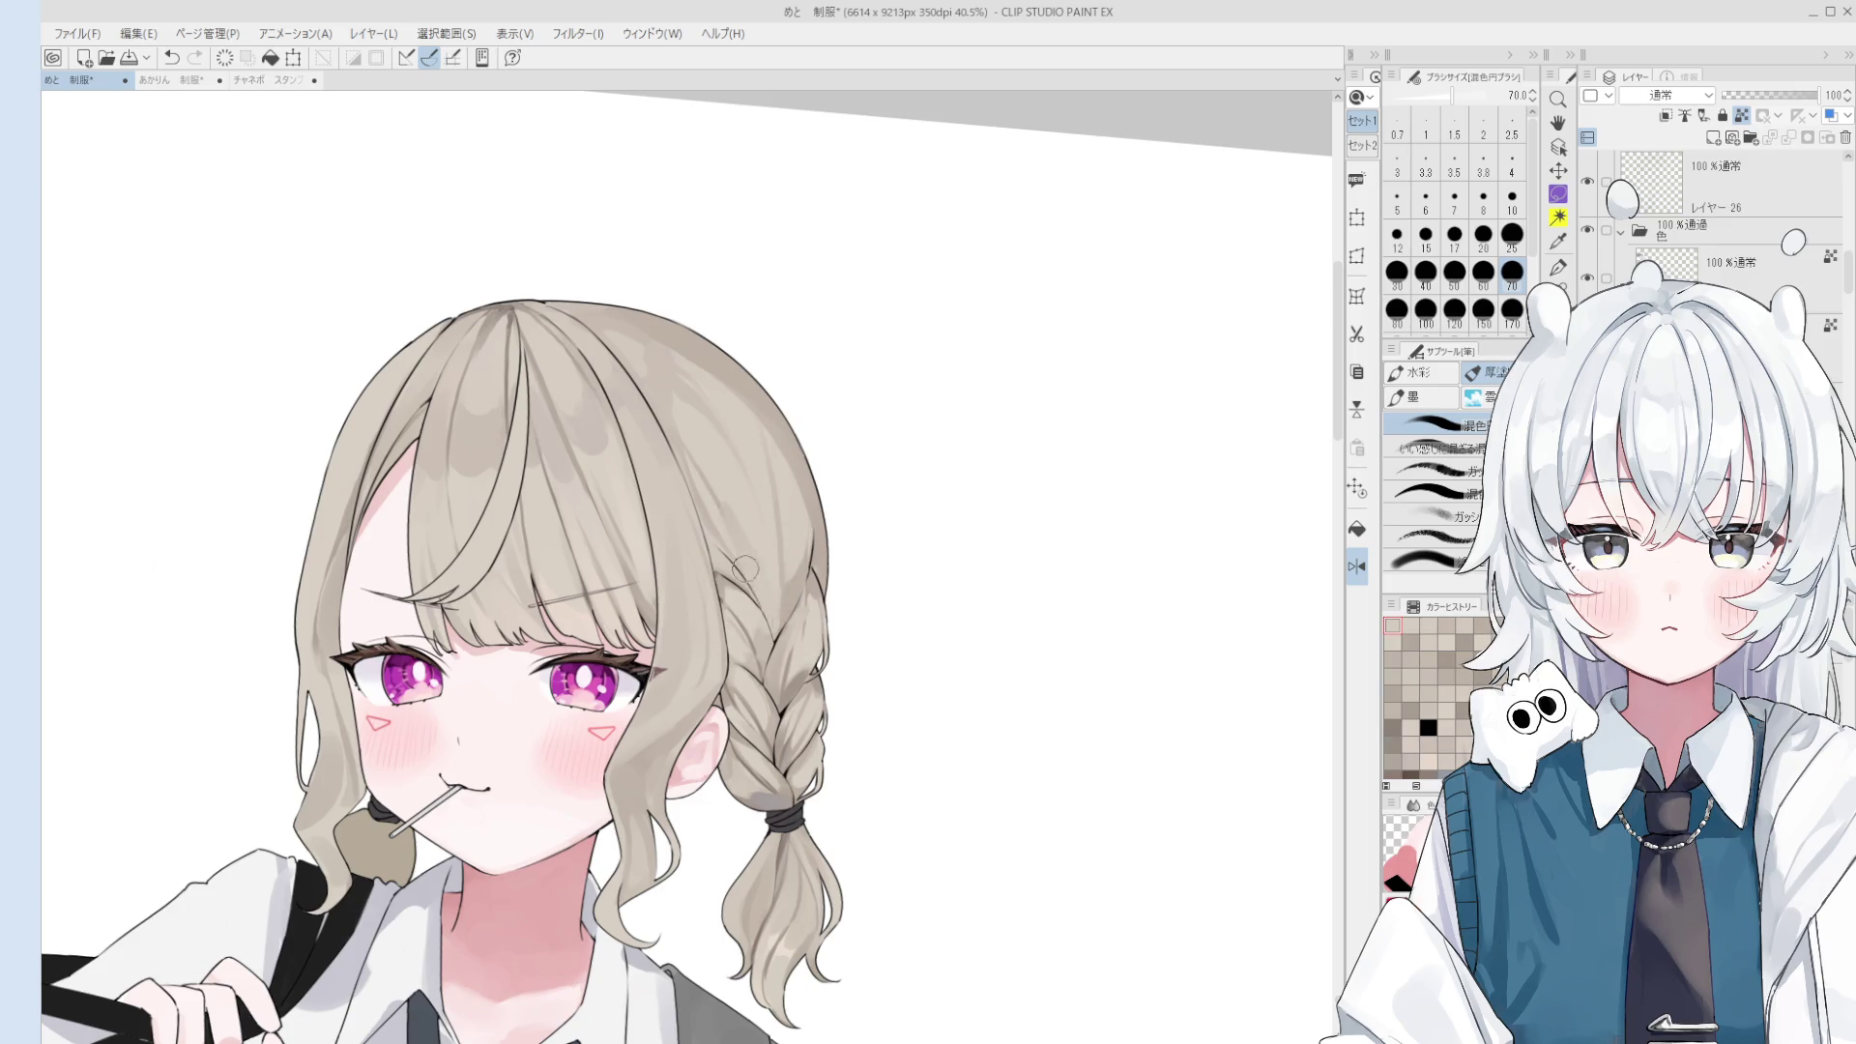
- Pan to show the upper body and rotate the view counter-clockwise, with the brush at 170
key(bracketright)
key(bracketright)
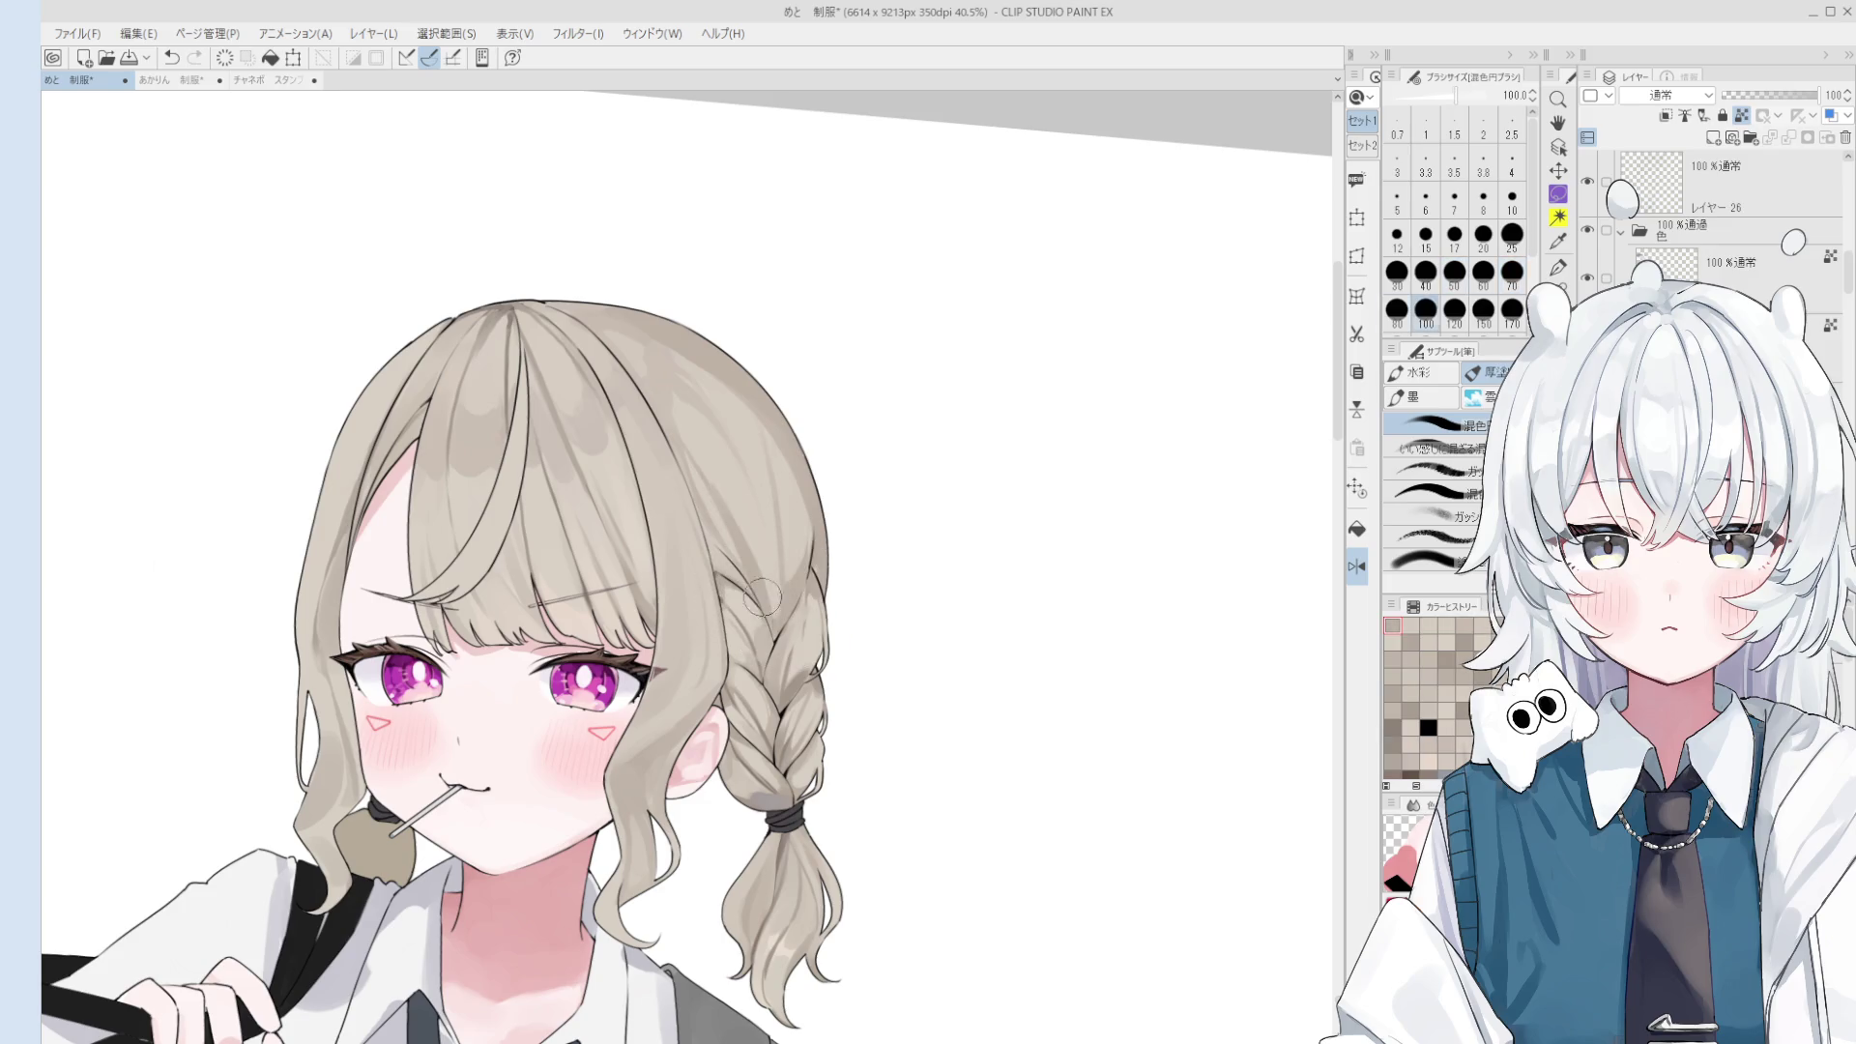
scroll(734, 548, down, 1)
scroll(734, 548, up, 1)
scroll(745, 561, up, 1)
key(bracketleft)
key(bracketleft)
key(bracketleft)
key(bracketleft)
key(bracketright)
key(bracketright)
key(bracketright)
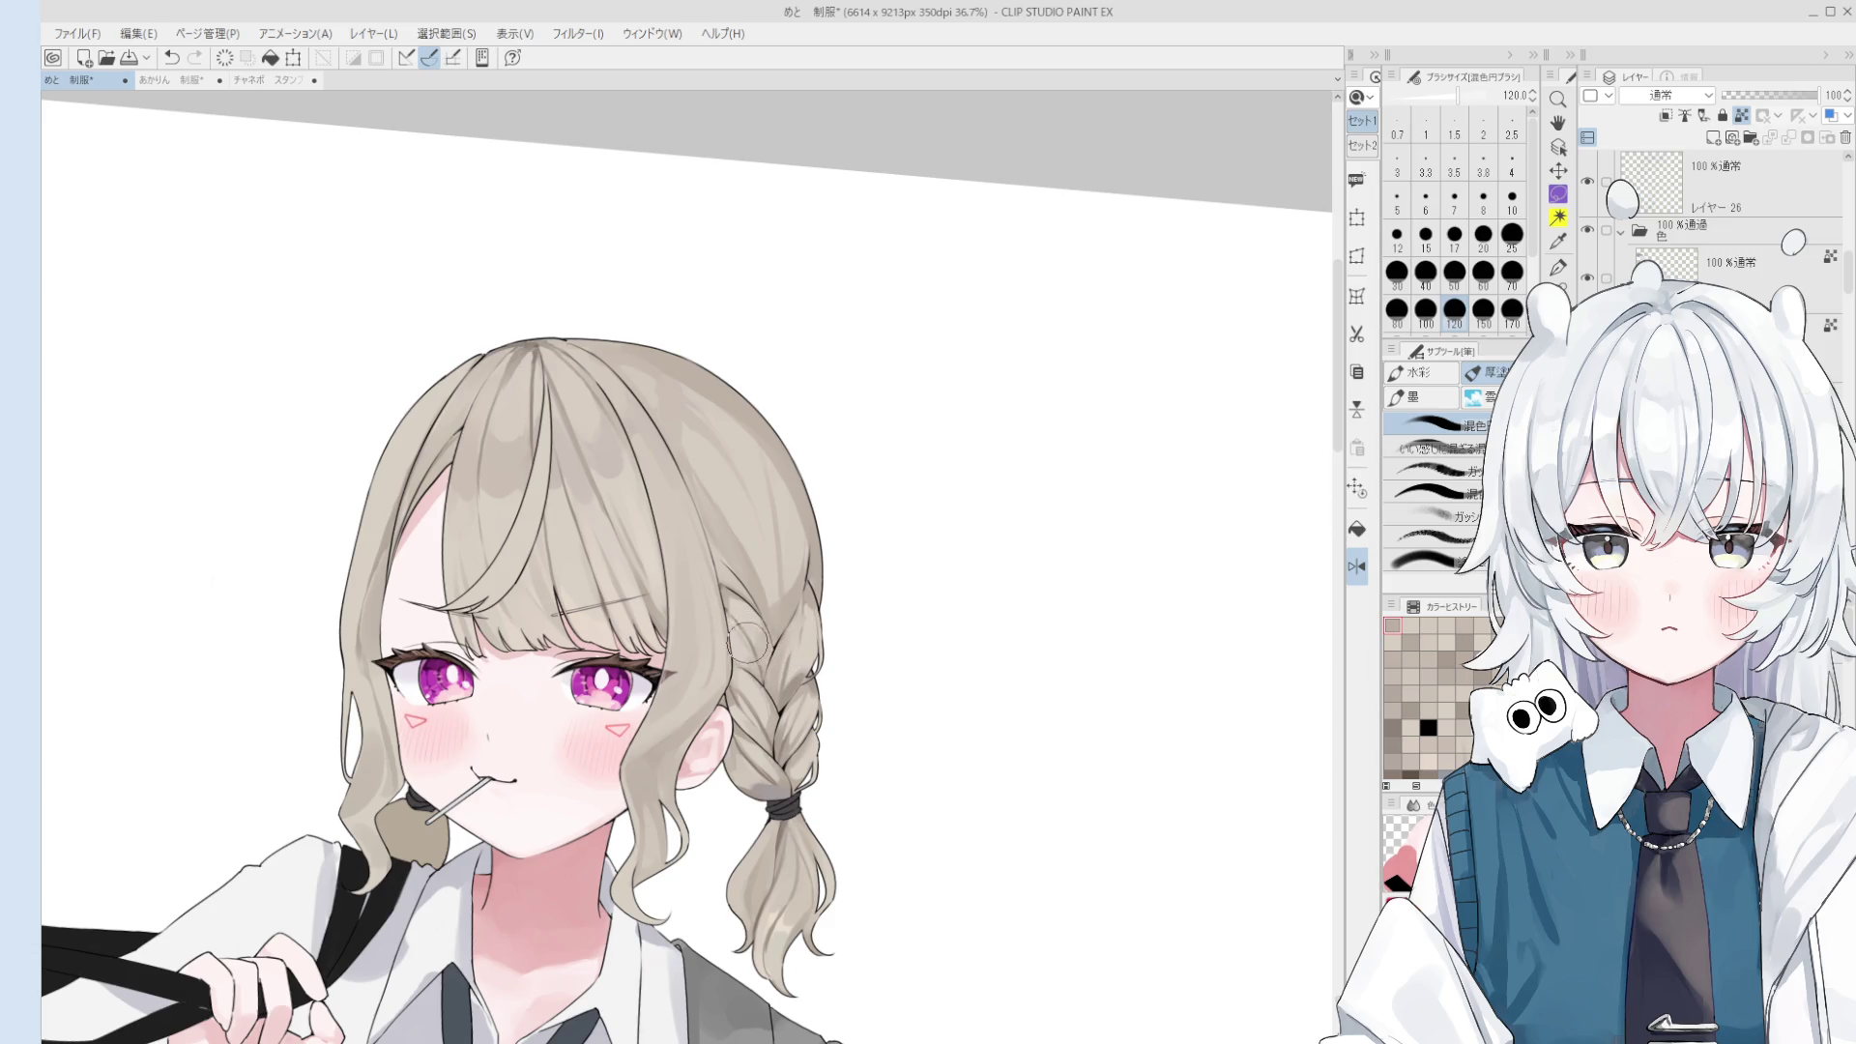
scroll(749, 643, down, 1)
drag(671, 638, 806, 567)
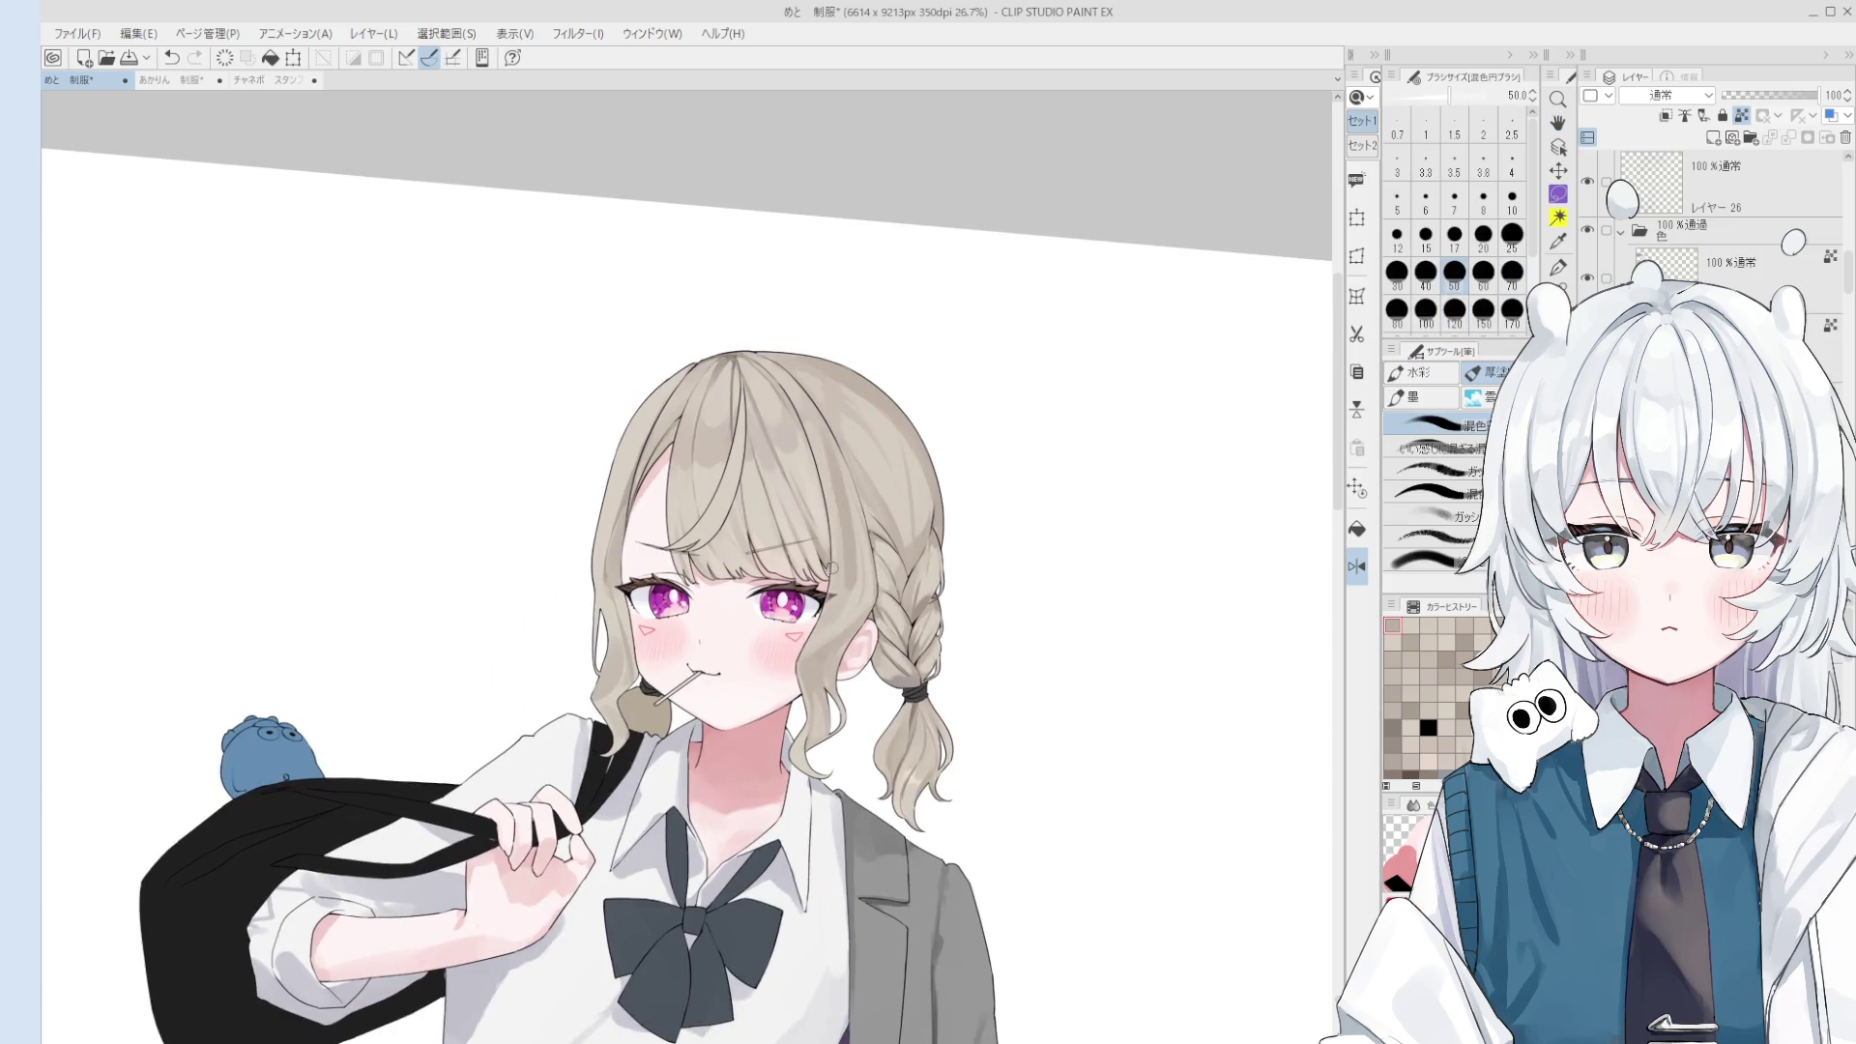
key(bracketleft)
key(bracketleft)
key(bracketleft)
key(bracketleft)
key(bracketright)
key(bracketright)
key(bracketright)
key(bracketright)
key(bracketright)
key(bracketright)
key(bracketright)
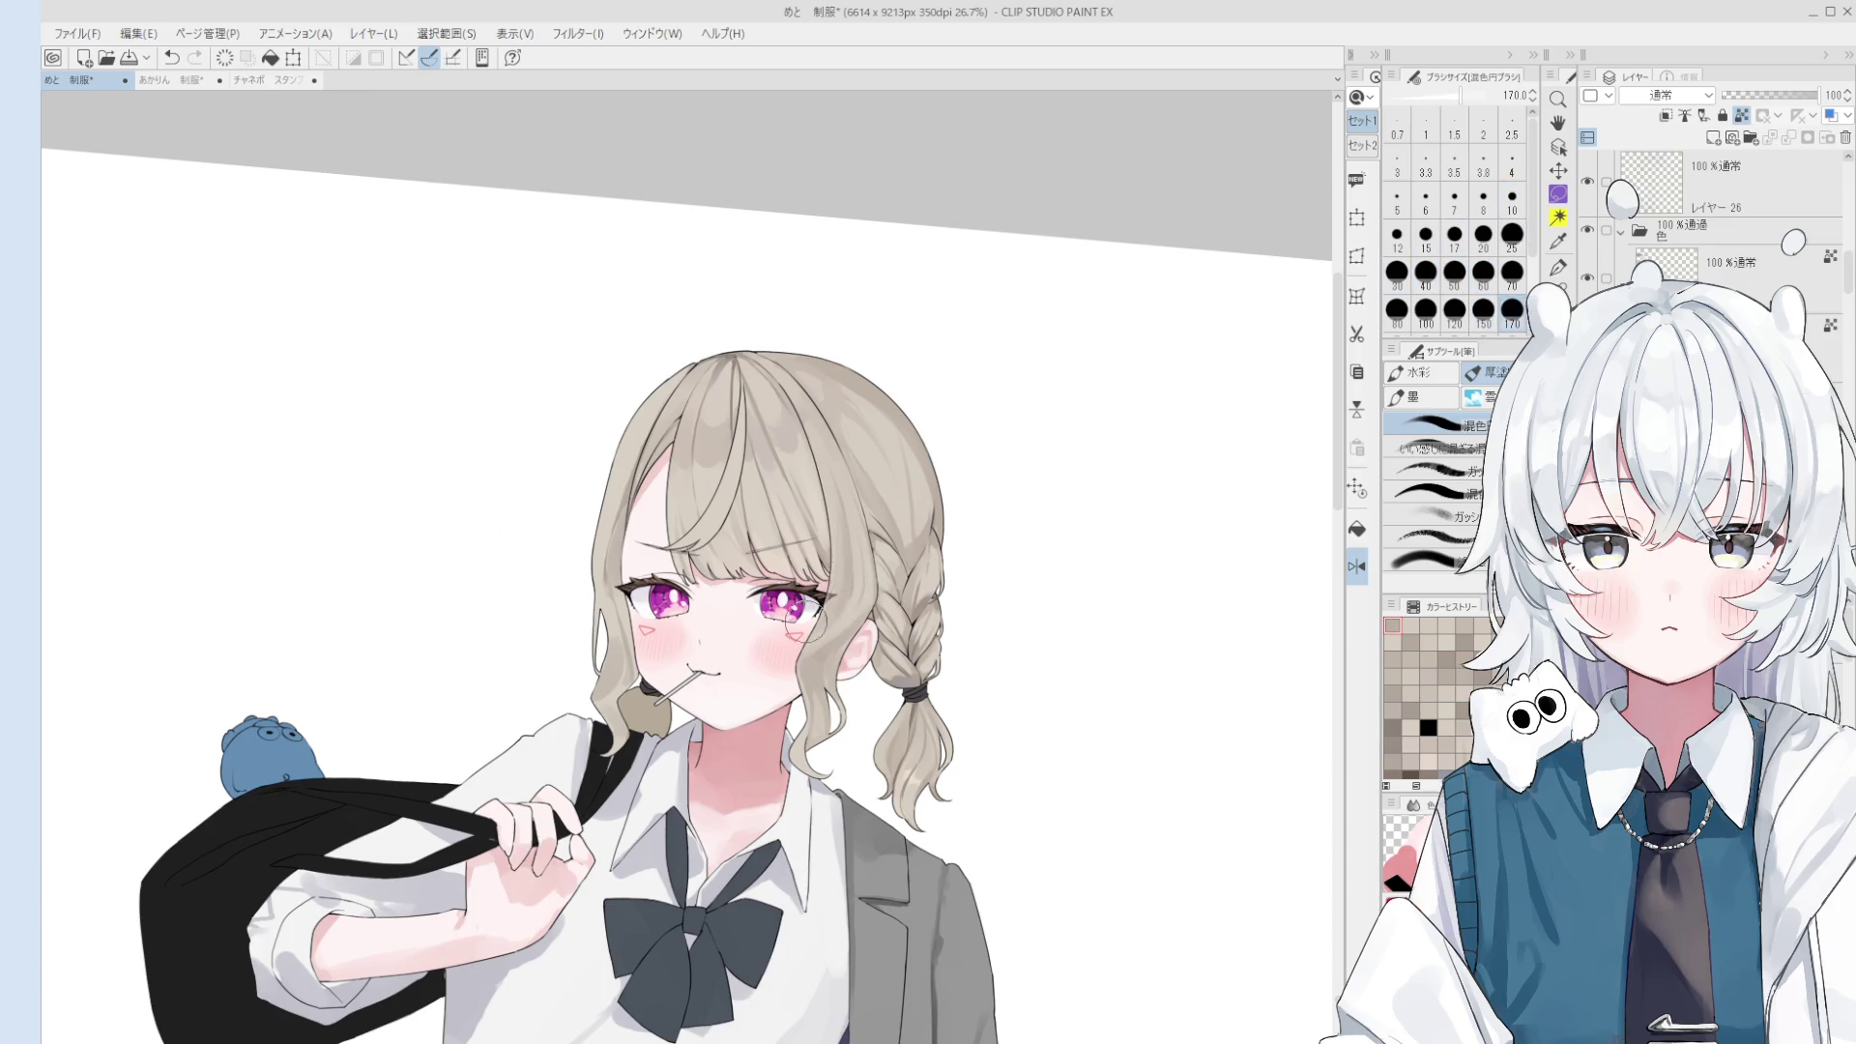
key(minus)
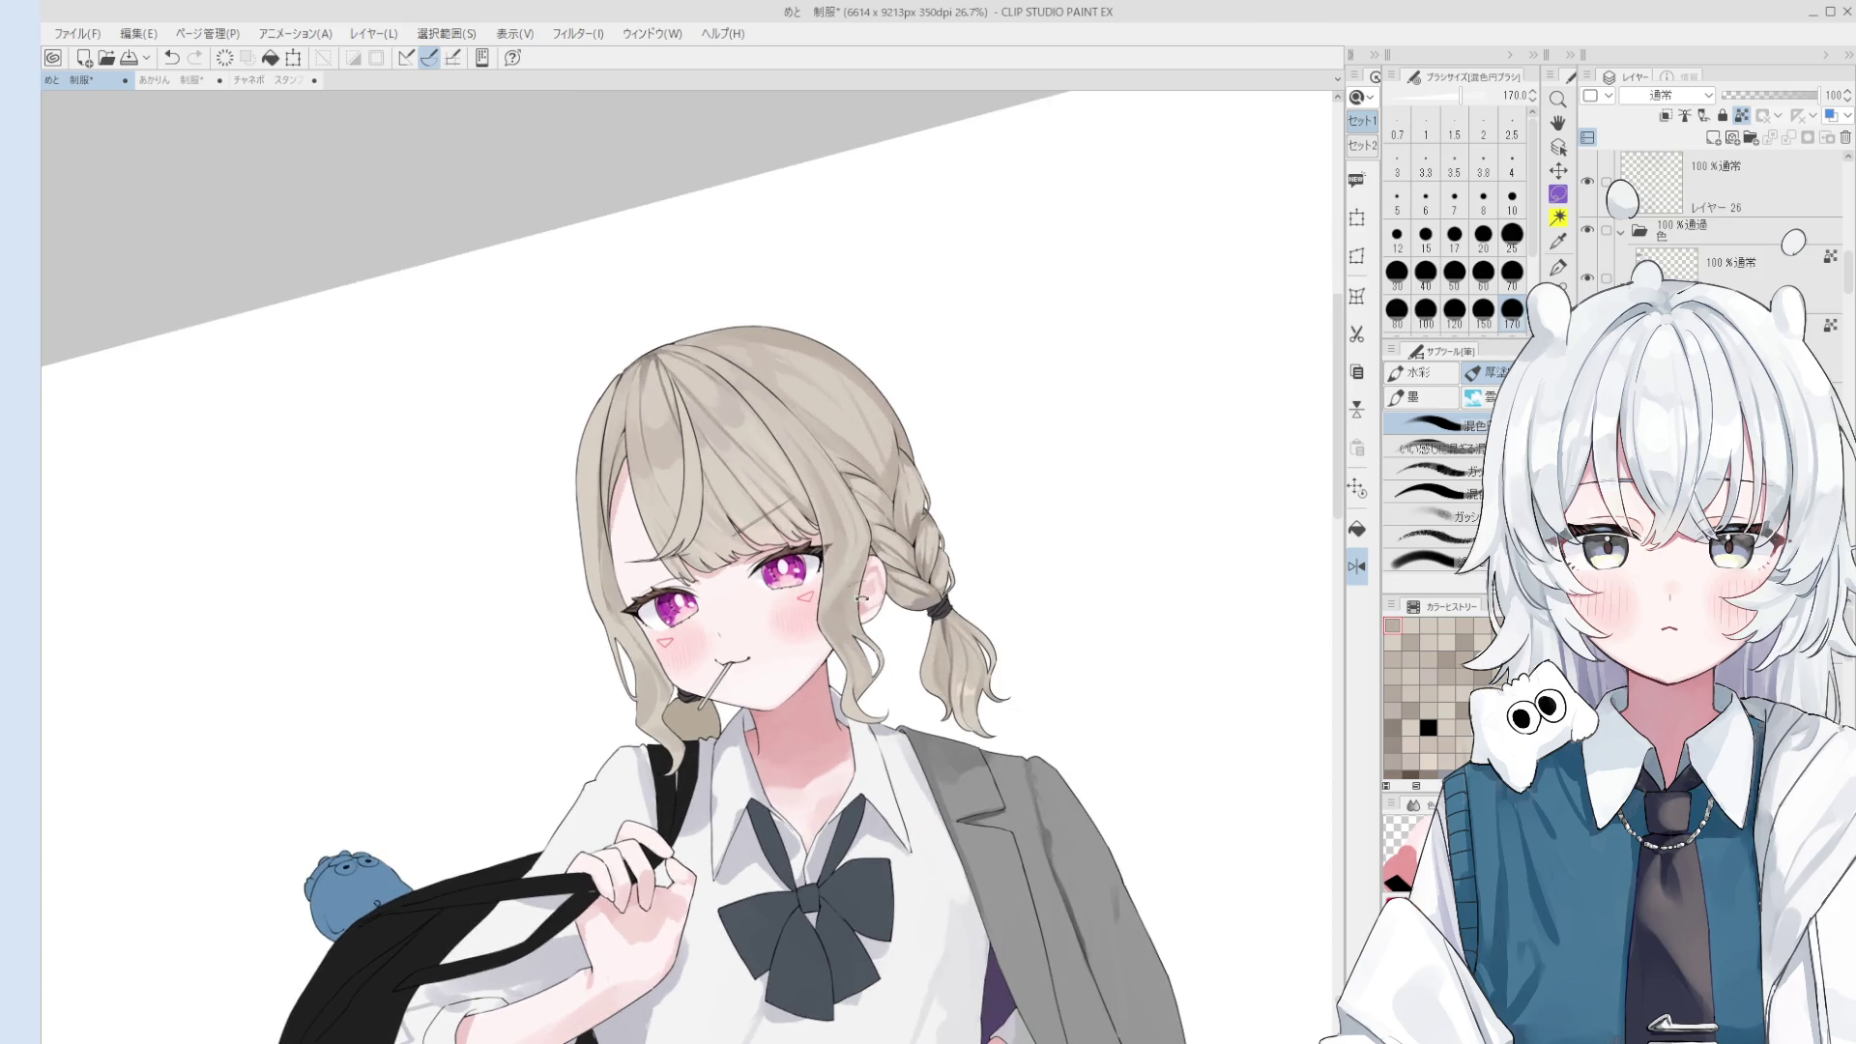
- Pick white and paint a light highlight in the hair with the fine gouache brush
alt+click(492, 609)
alt+click(493, 609)
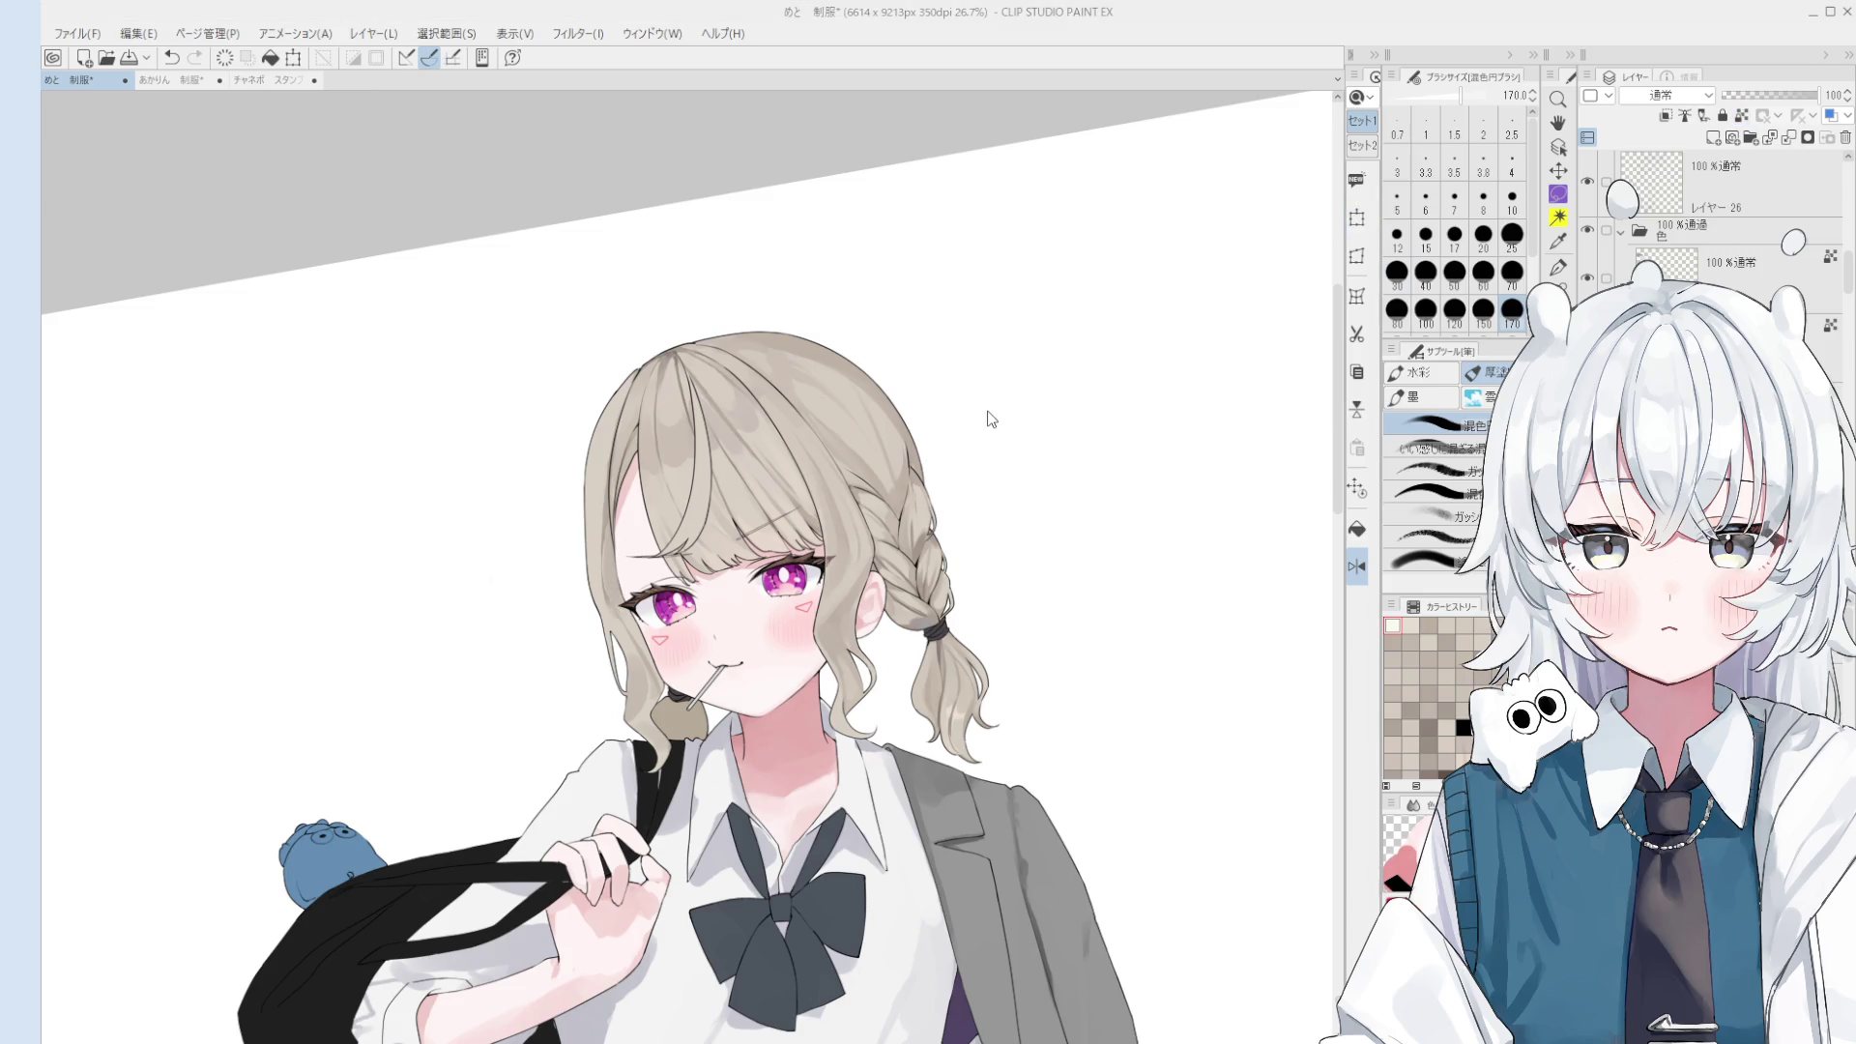
key(period)
key(period)
key(bracketleft)
key(bracketleft)
- Soften the hair highlight using the blending brush in transparent colour at size 150
key(bracketleft)
key(bracketleft)
key(bracketleft)
scroll(715, 474, up, 1)
mouse_move(715, 474)
mouse_down()
mouse_move(732, 498)
mouse_move(725, 464)
mouse_up()
alt+click(356, 632)
key(ctrl+z)
key(ctrl+z)
key(comma)
key(comma)
key(bracketleft)
key(bracketleft)
key(bracketleft)
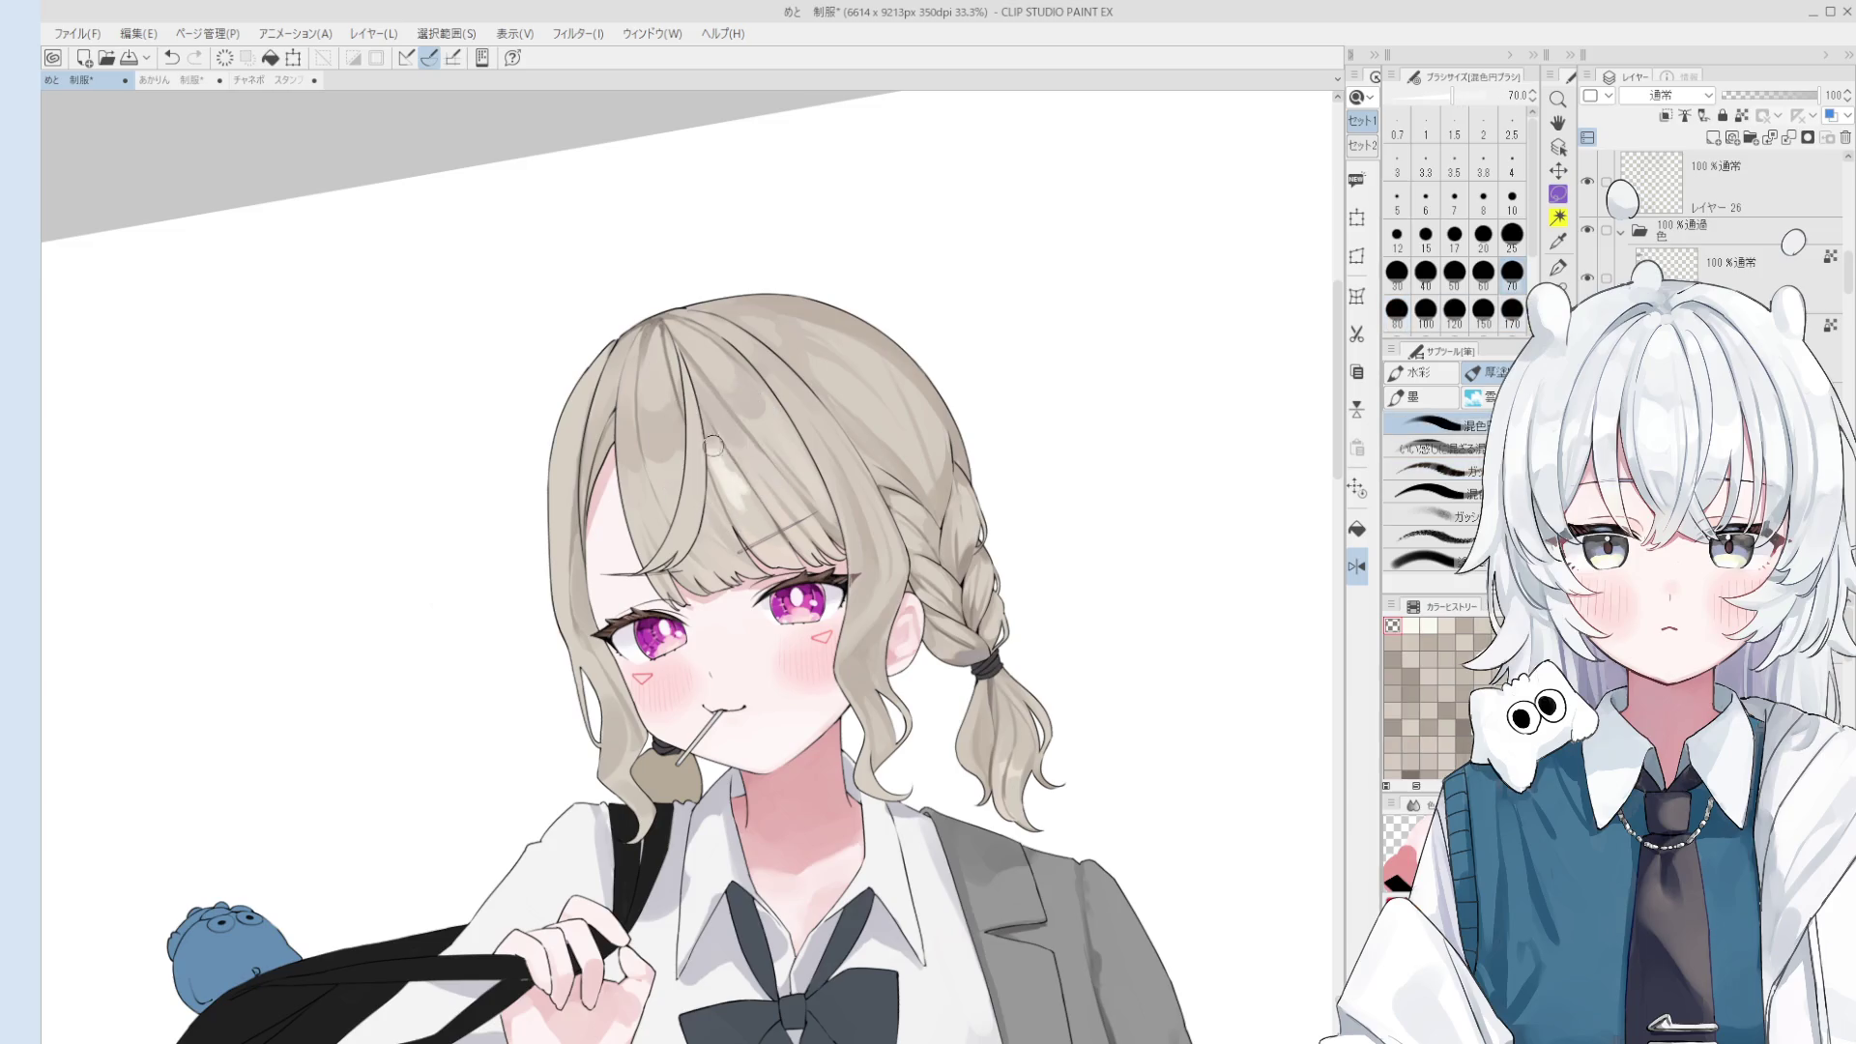
alt+click(725, 464)
key(bracketright)
key(bracketright)
key(bracketright)
key(c)
mouse_move(769, 426)
mouse_down()
mouse_move(757, 399)
mouse_move(768, 476)
mouse_up()
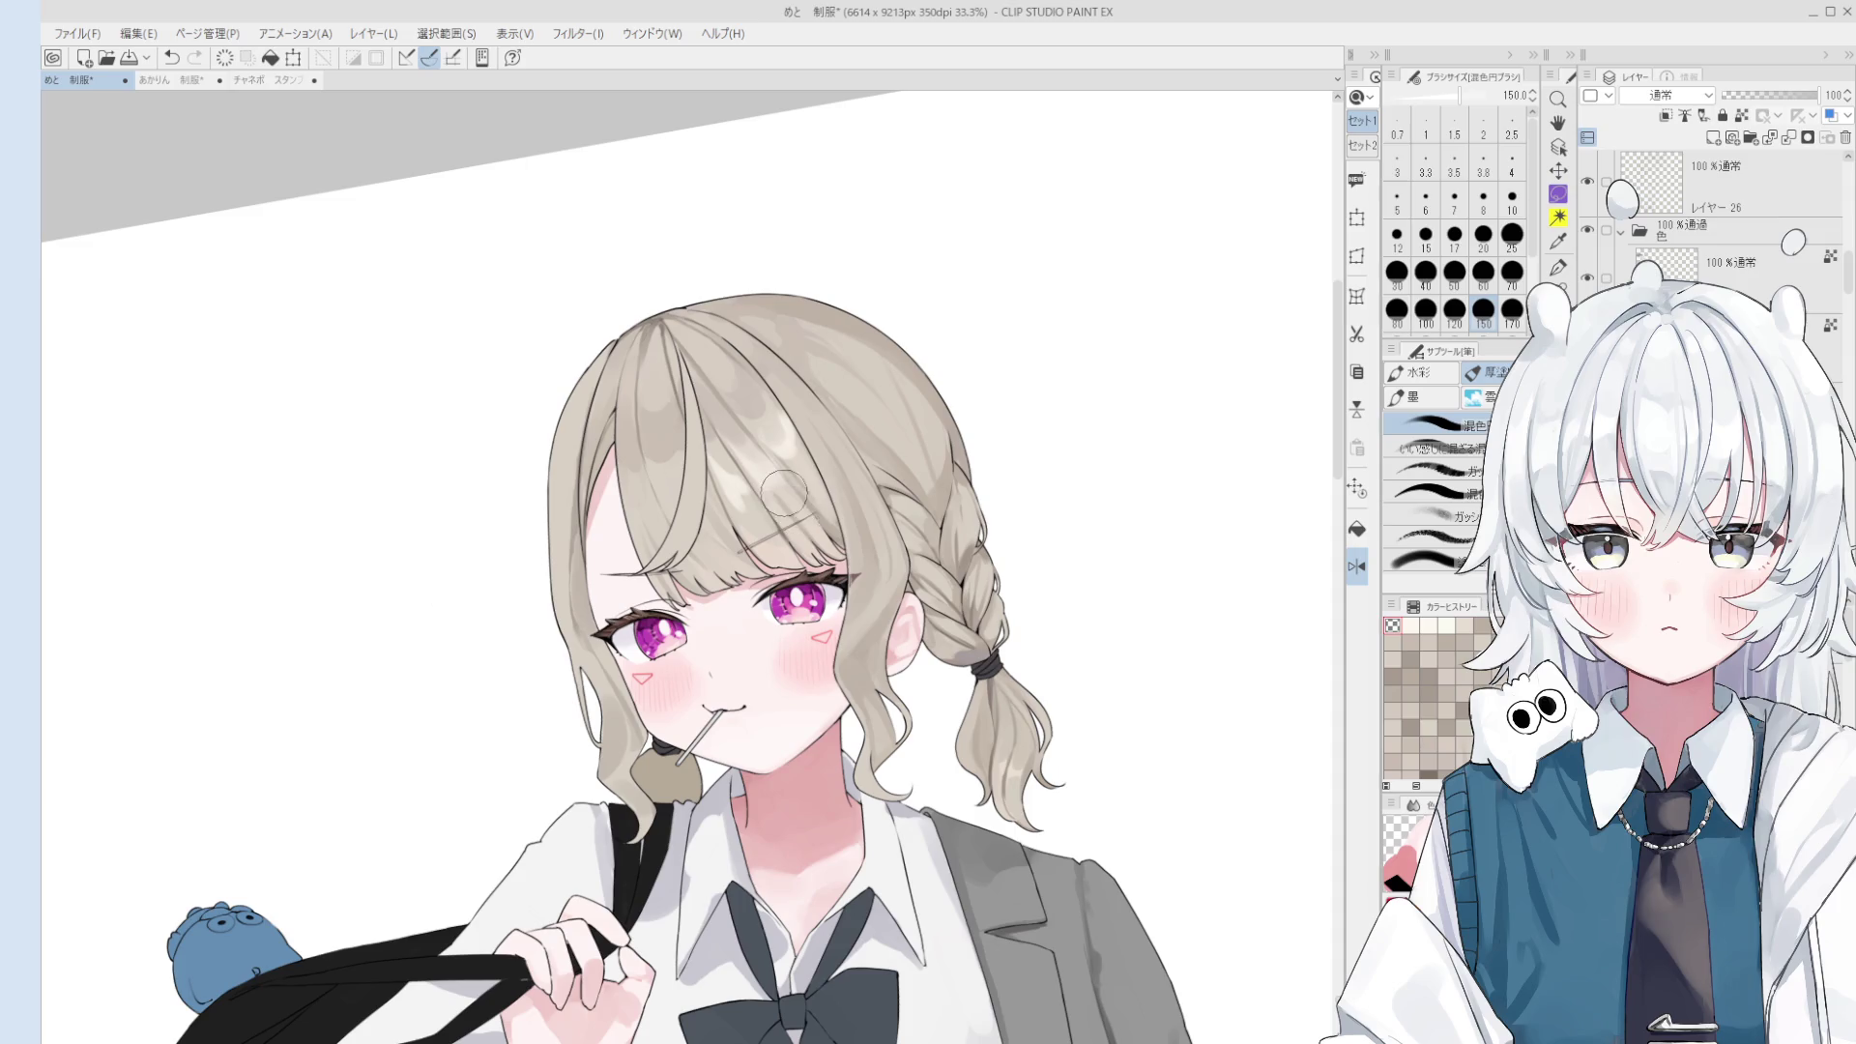
key(bracketleft)
key(bracketleft)
key(bracketleft)
key(bracketleft)
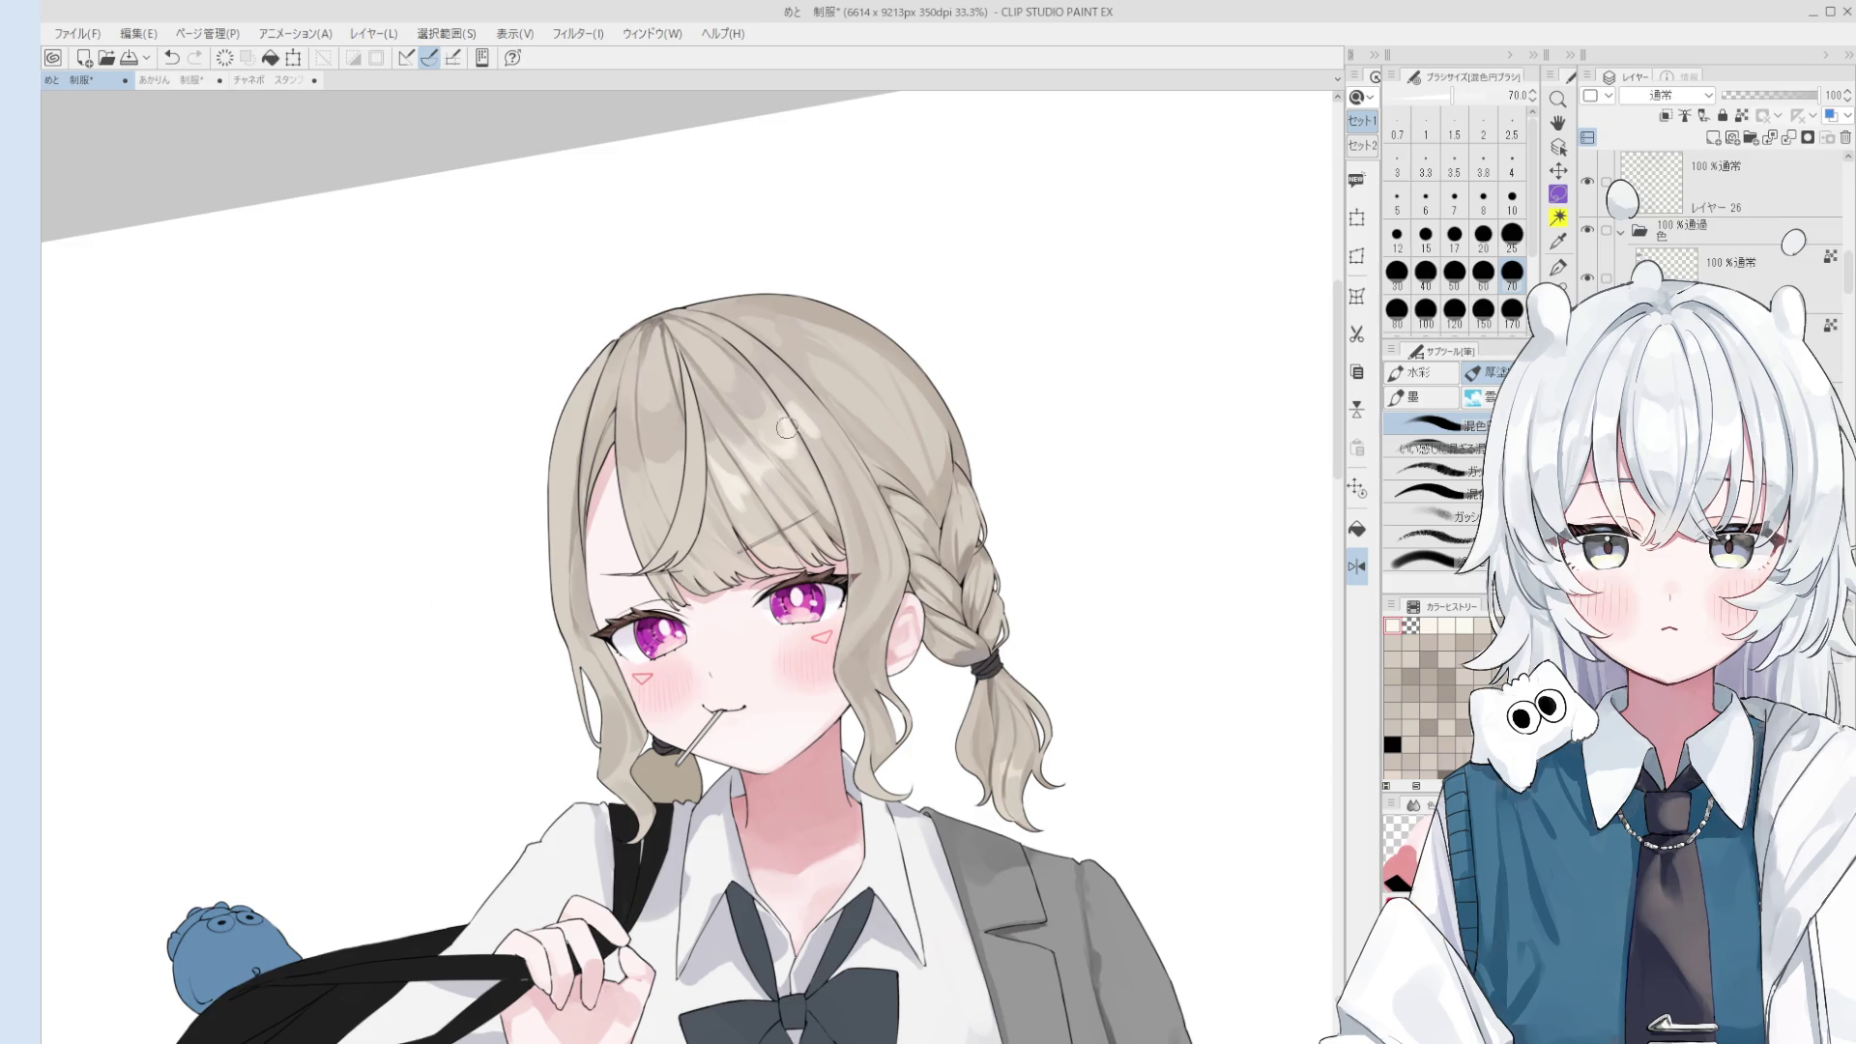
scroll(793, 427, up, 2)
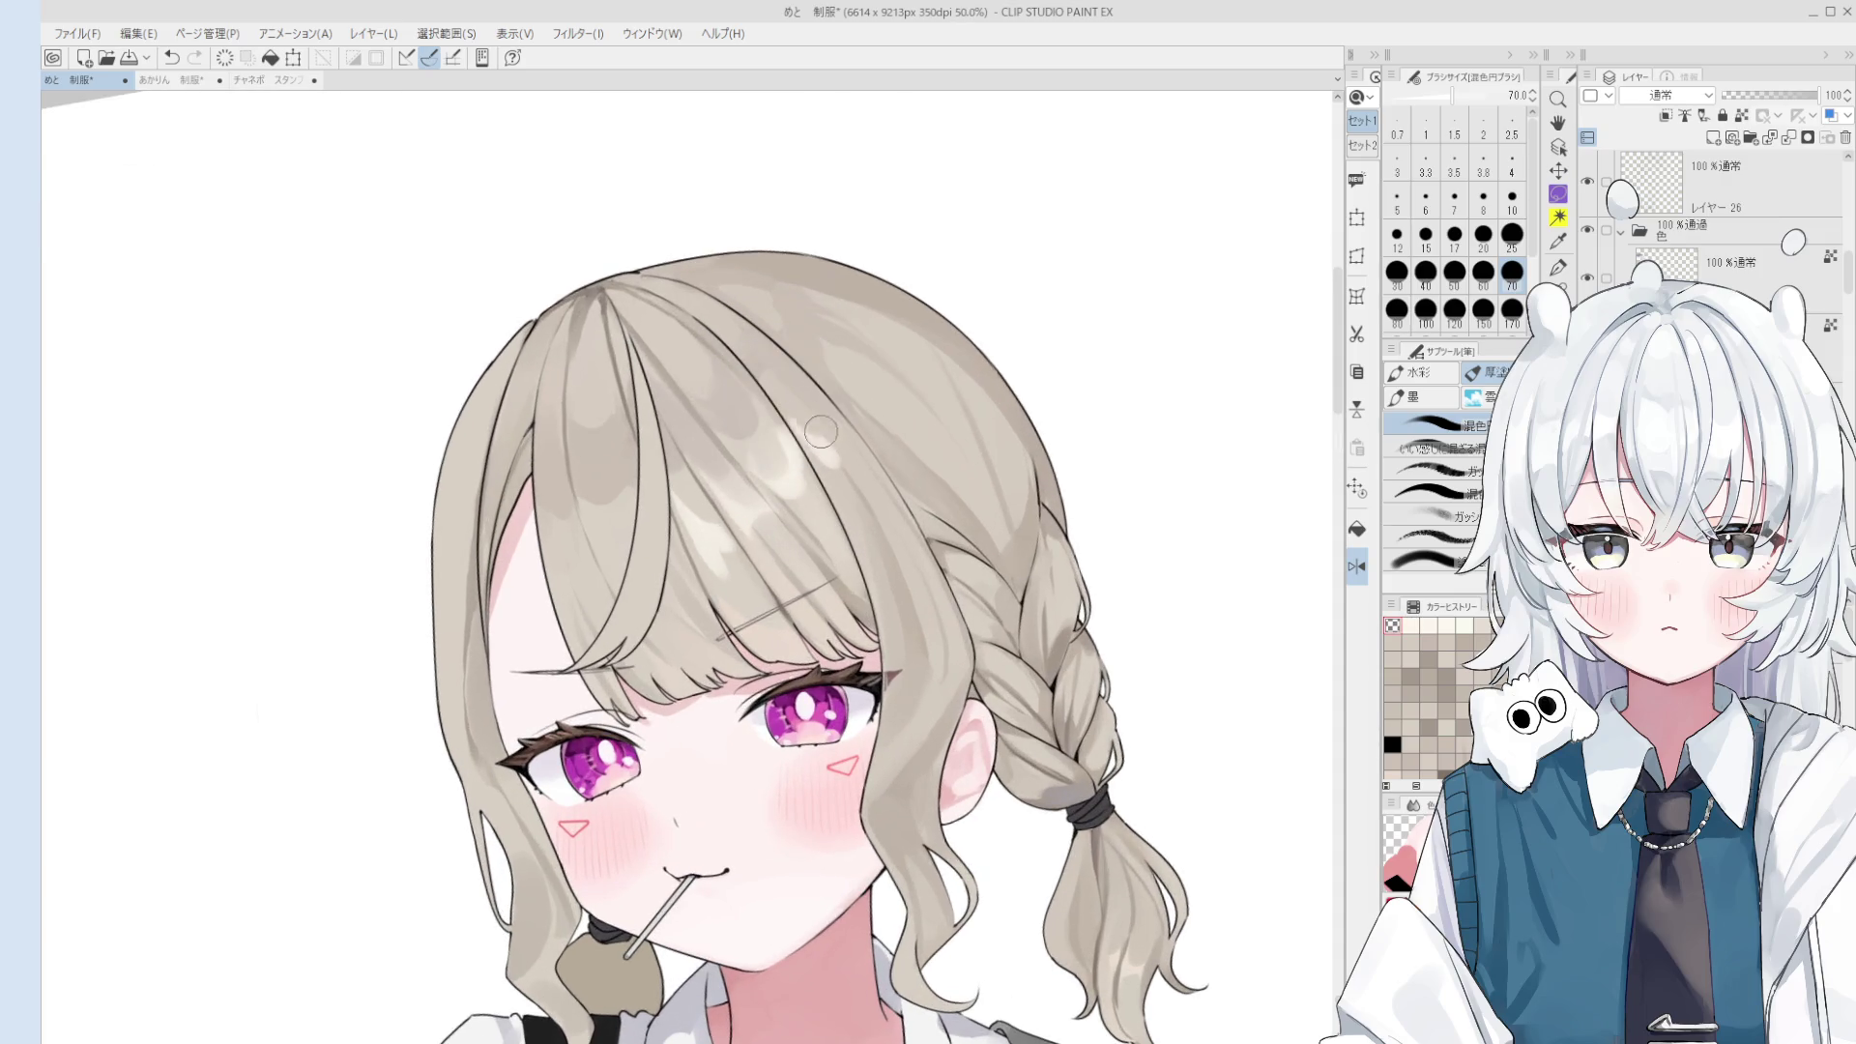
- Paint a broad light highlight across the crown of the hair at brush size 100
scroll(860, 469, down, 1)
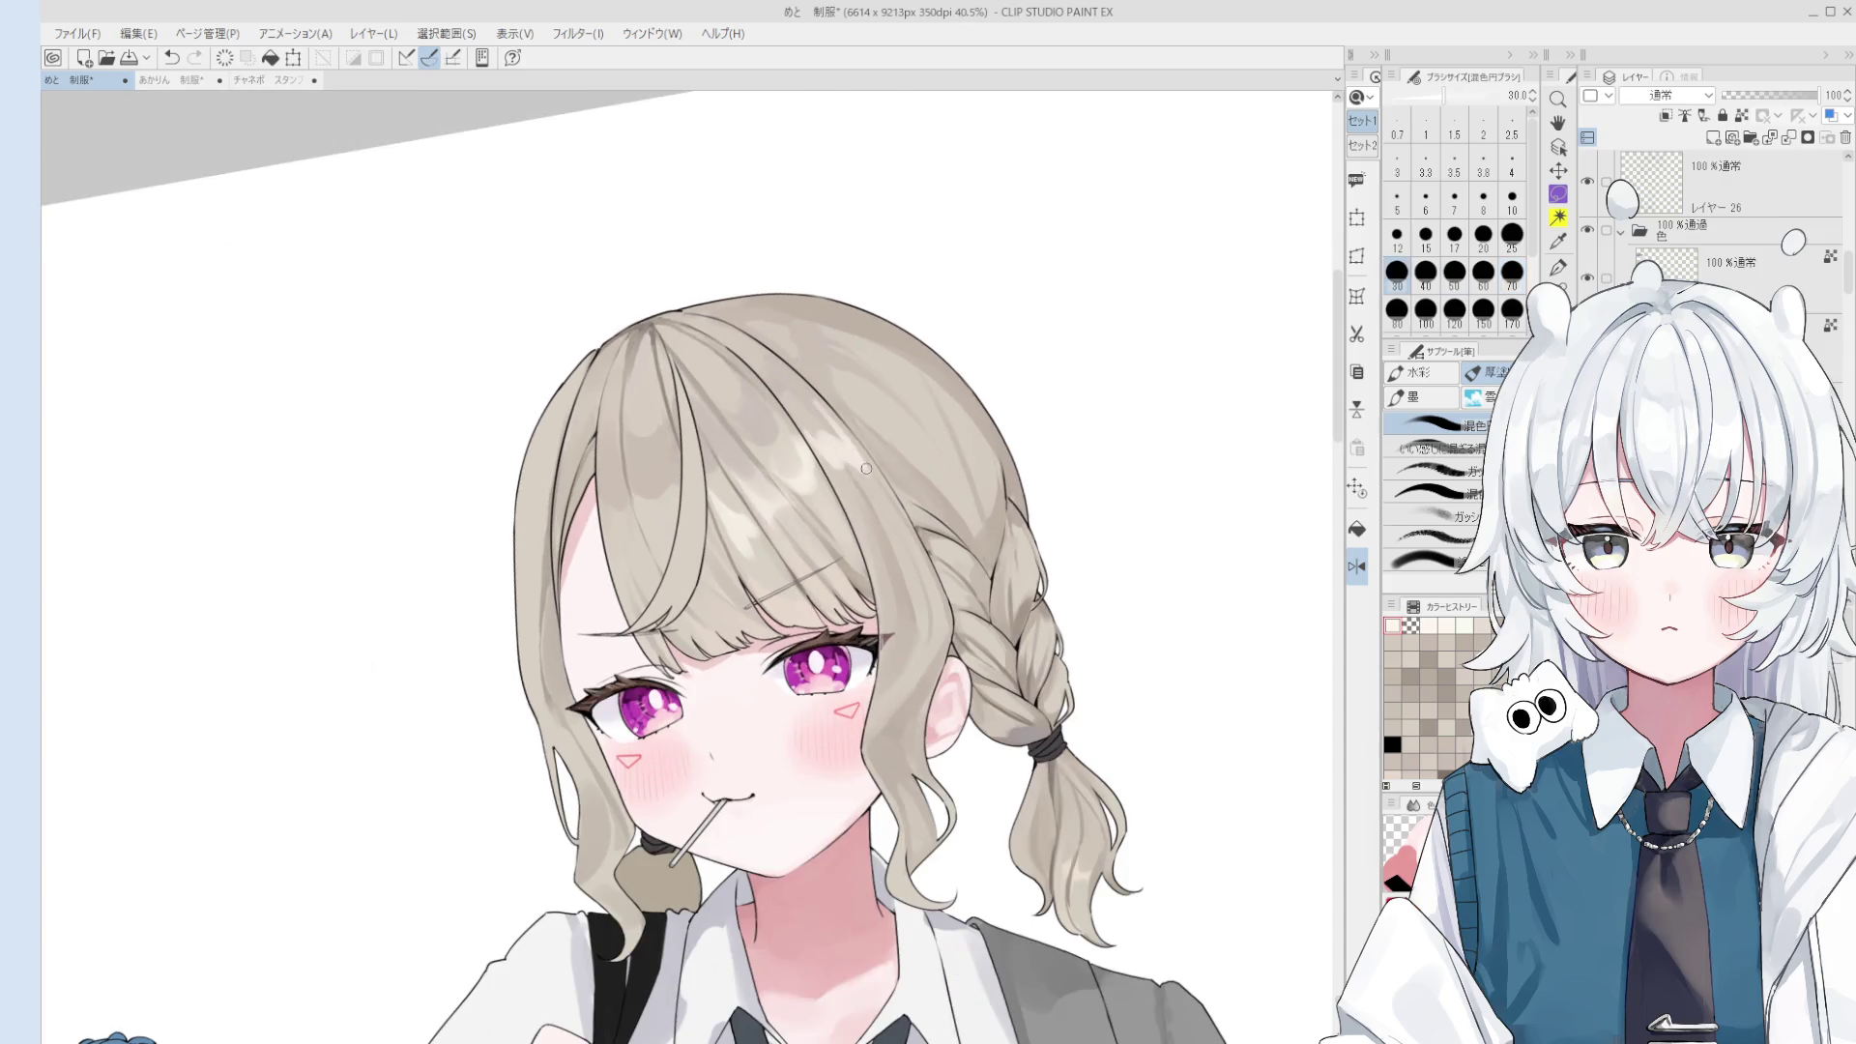
key(bracketright)
key(bracketright)
key(bracketright)
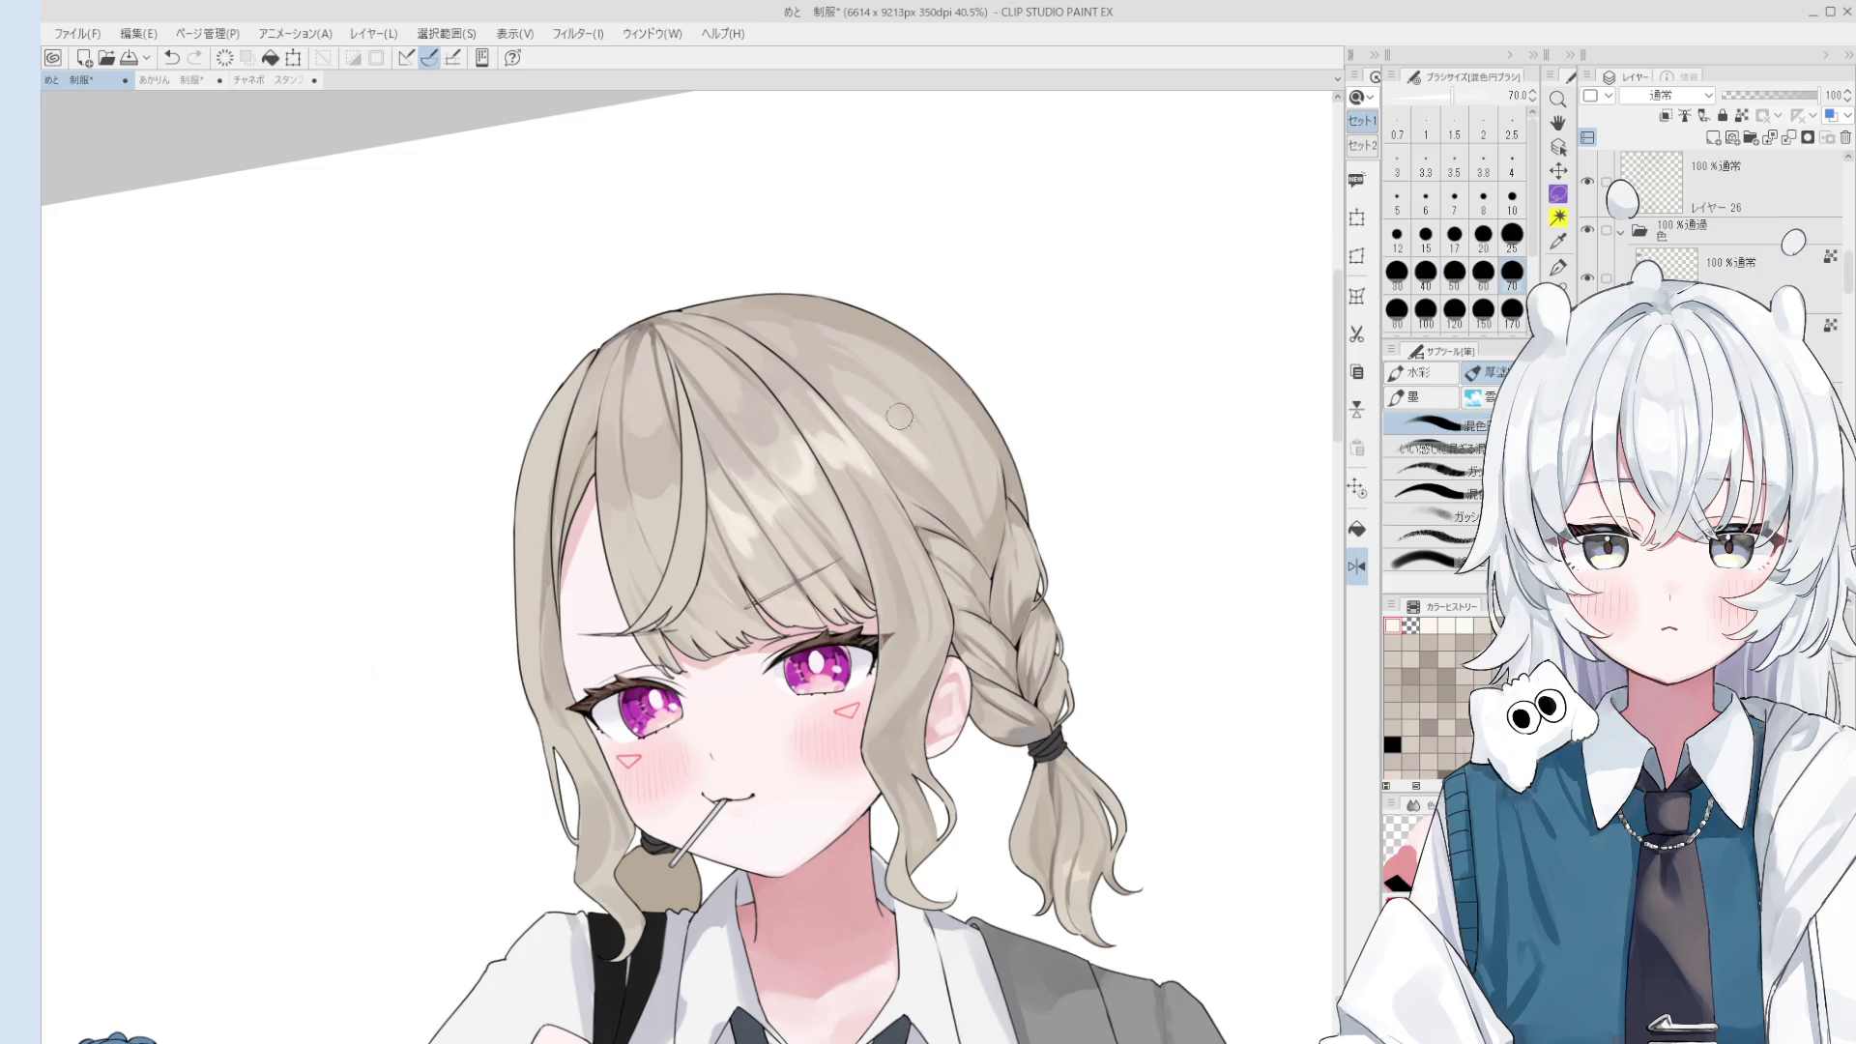
key(bracketleft)
key(bracketleft)
key(bracketleft)
key(ctrl+z)
key(bracketright)
key(bracketright)
key(bracketright)
drag(850, 388, 894, 420)
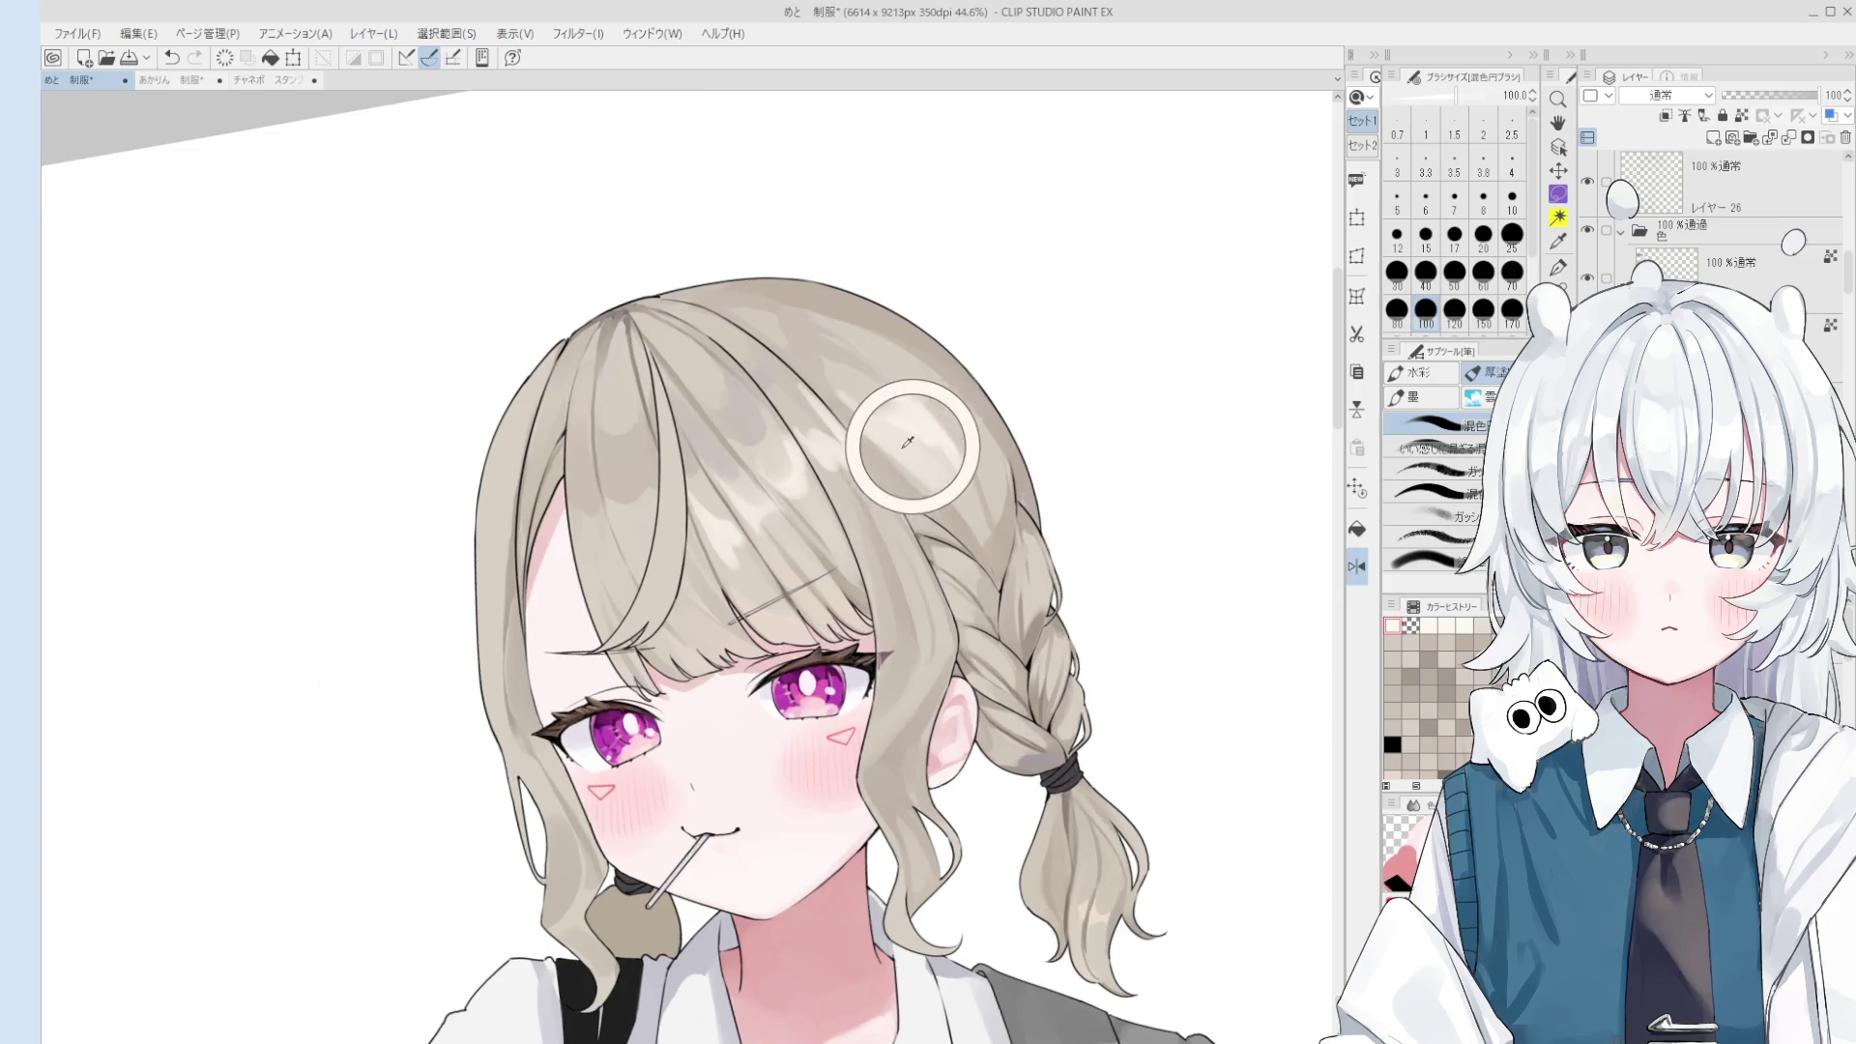
- Replace the previous hair stroke with a finer light stroke
scroll(903, 440, up, 1)
scroll(928, 469, up, 1)
key(bracketleft)
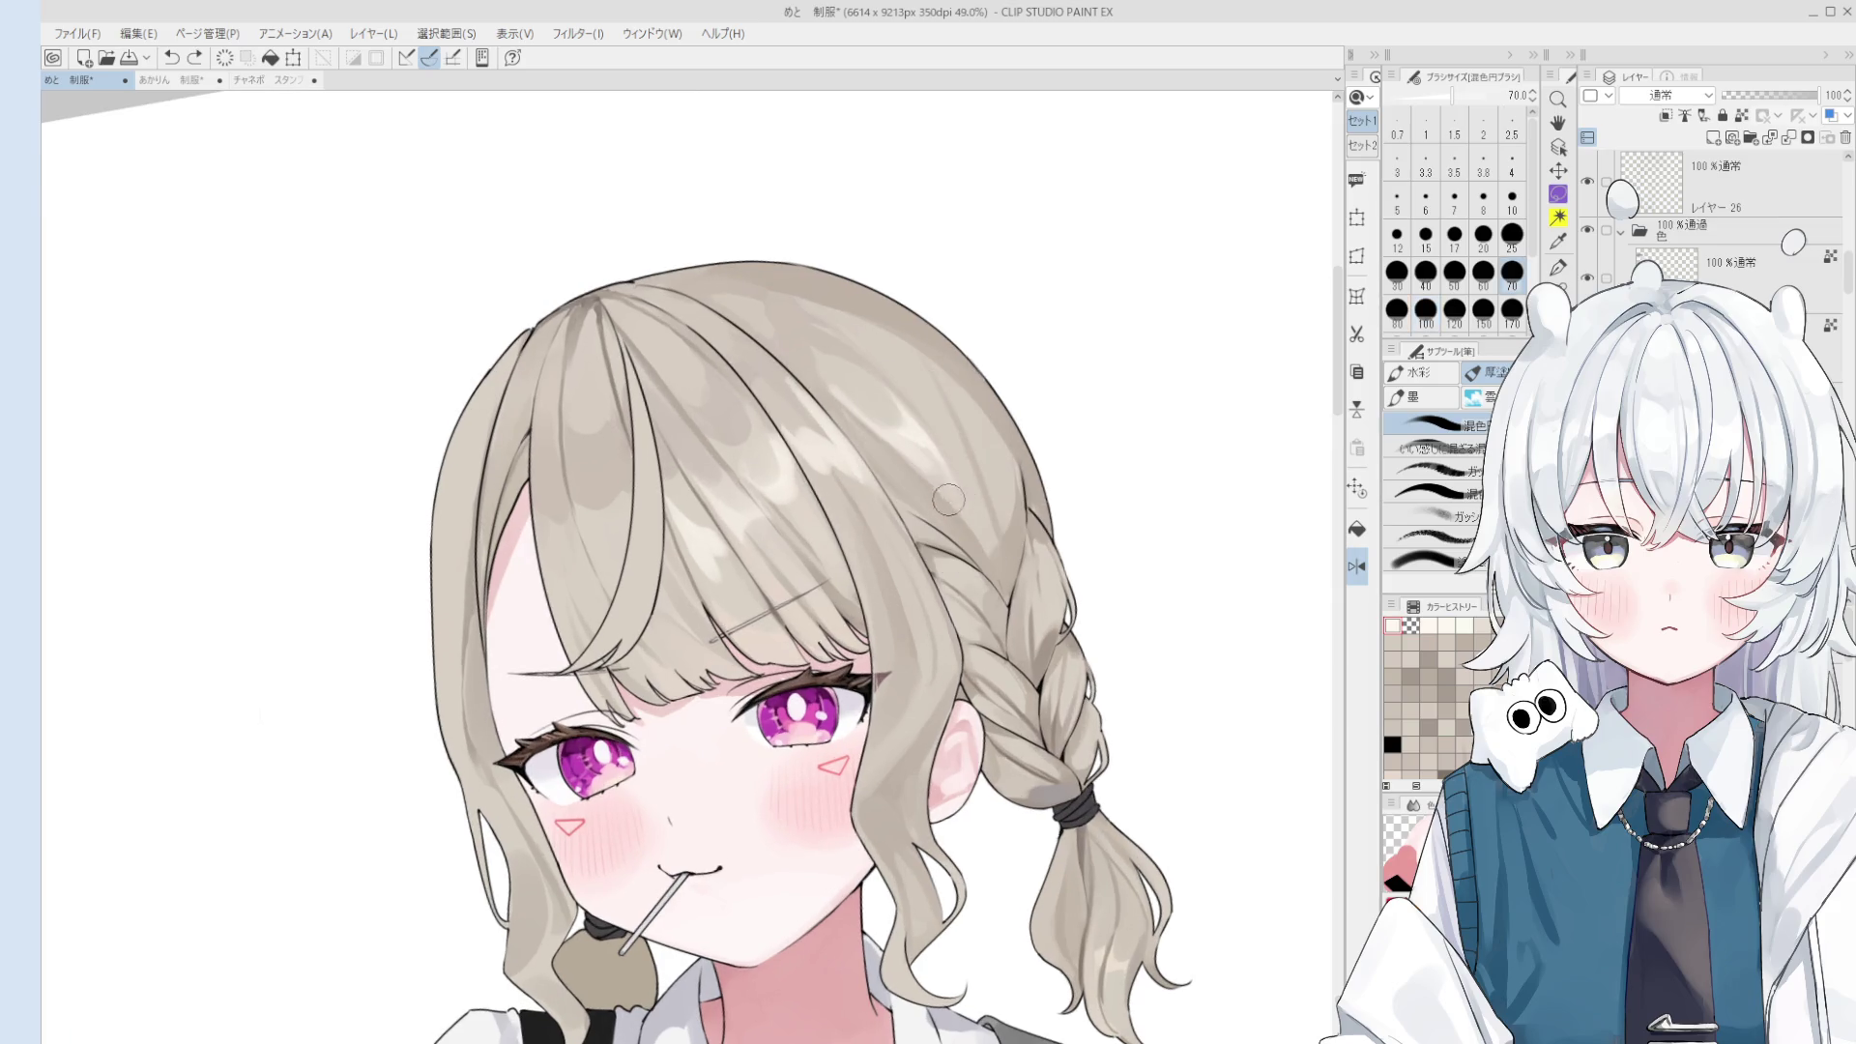
key(bracketleft)
key(bracketleft)
key(ctrl+z)
drag(967, 377, 904, 474)
- Adjust the brush size from 50 down to 12 for fine work
key(bracketright)
key(bracketright)
key(bracketright)
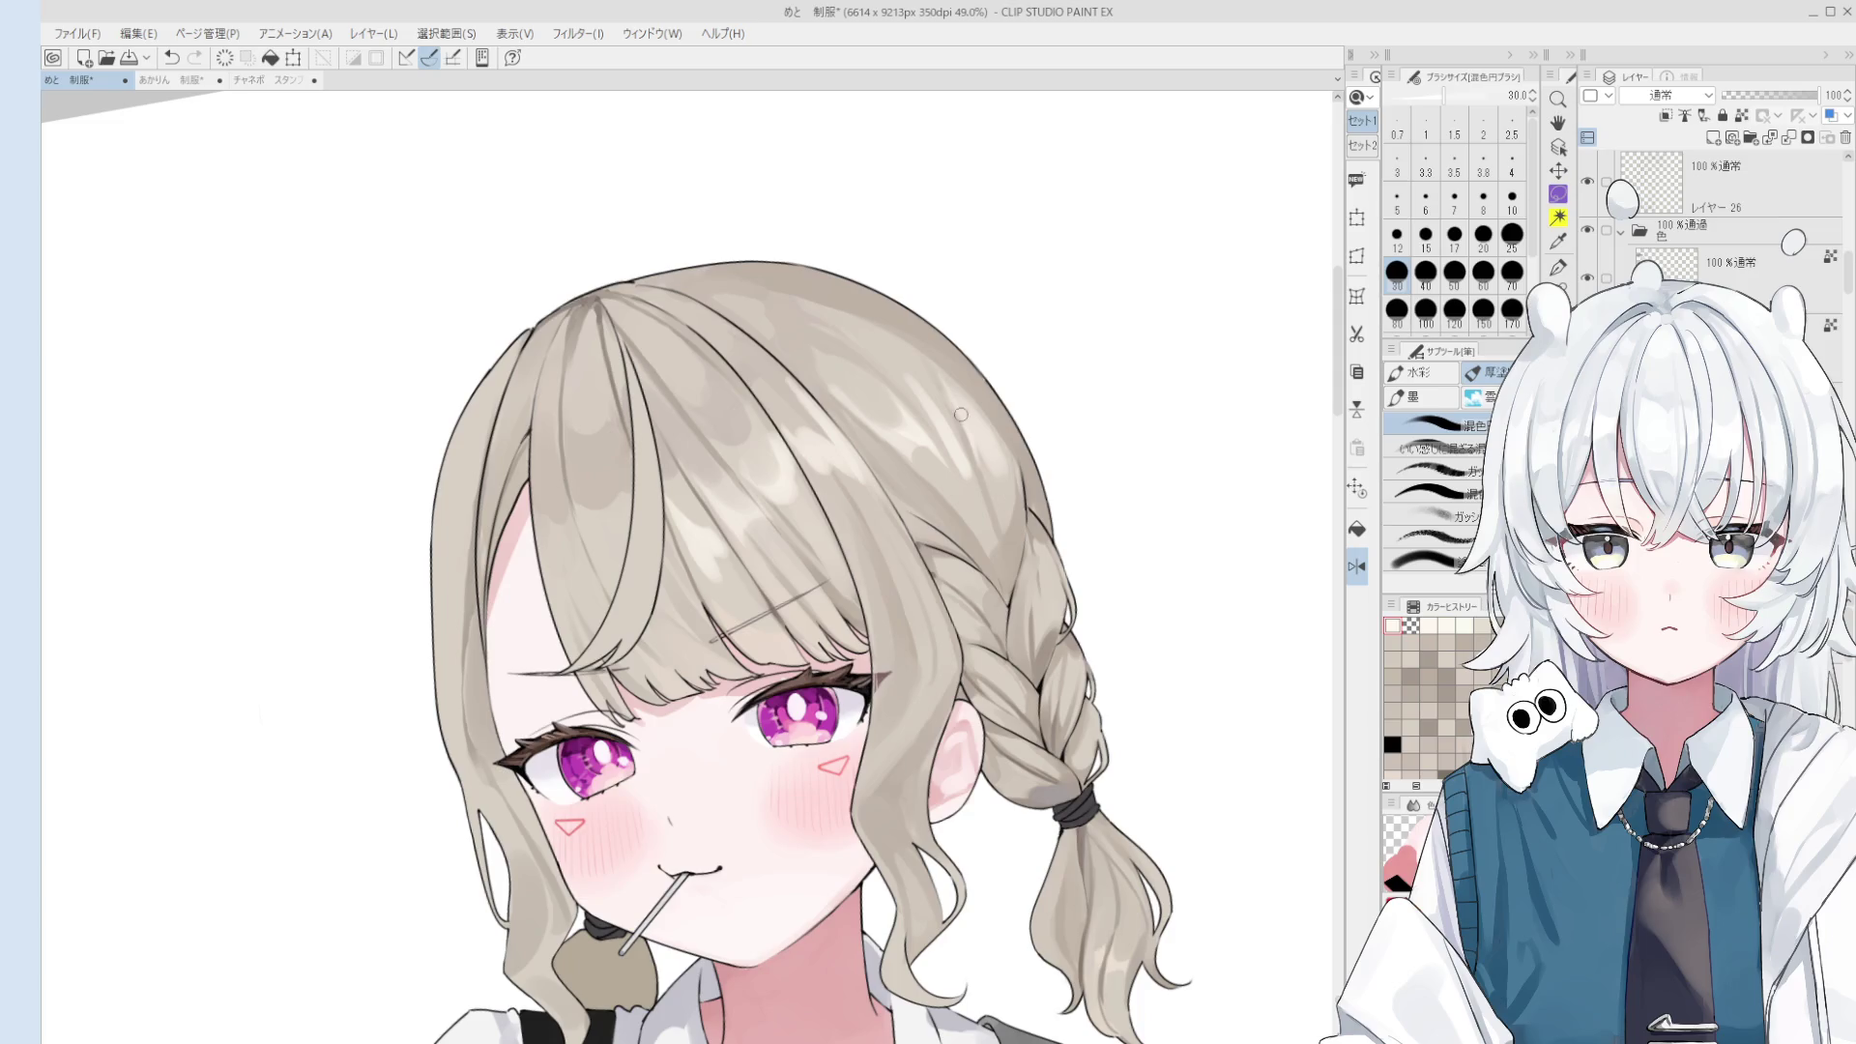
scroll(1001, 483, down, 1)
scroll(1001, 503, up, 1)
key(bracketright)
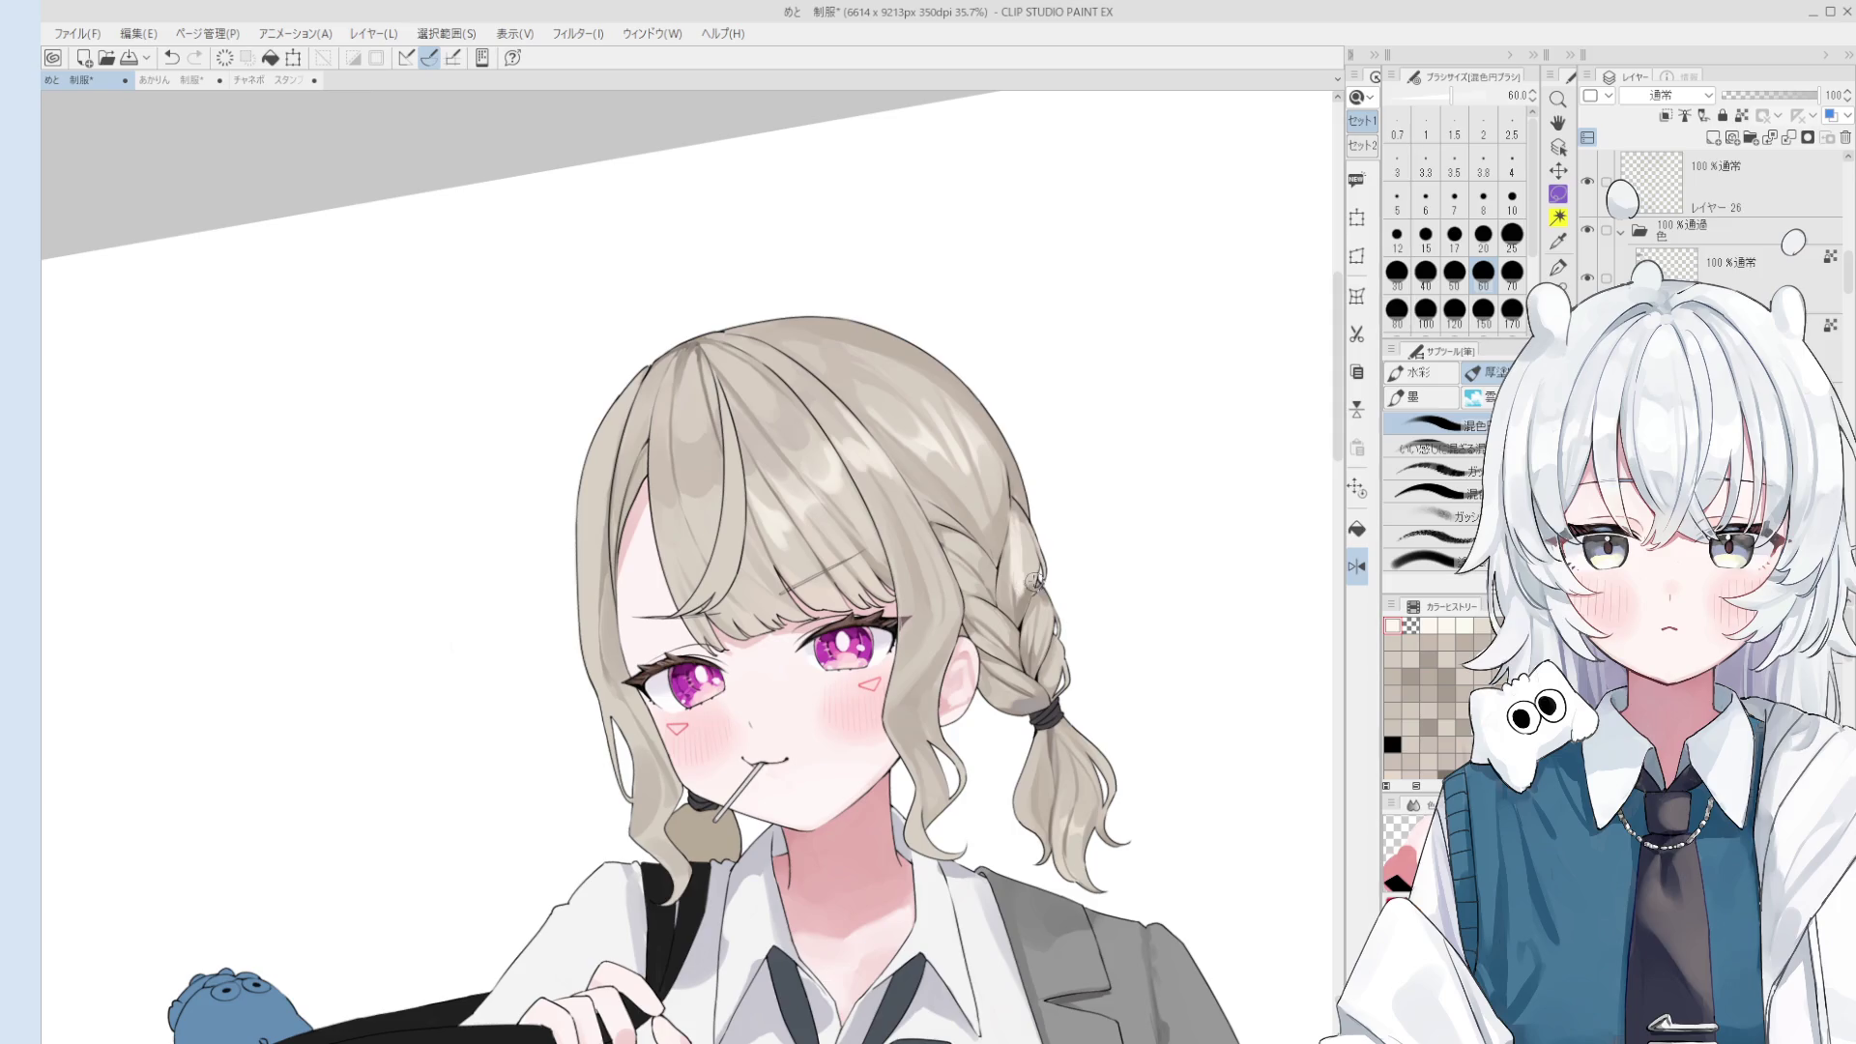
scroll(1034, 580, up, 1)
key(bracketleft)
key(bracketleft)
key(bracketleft)
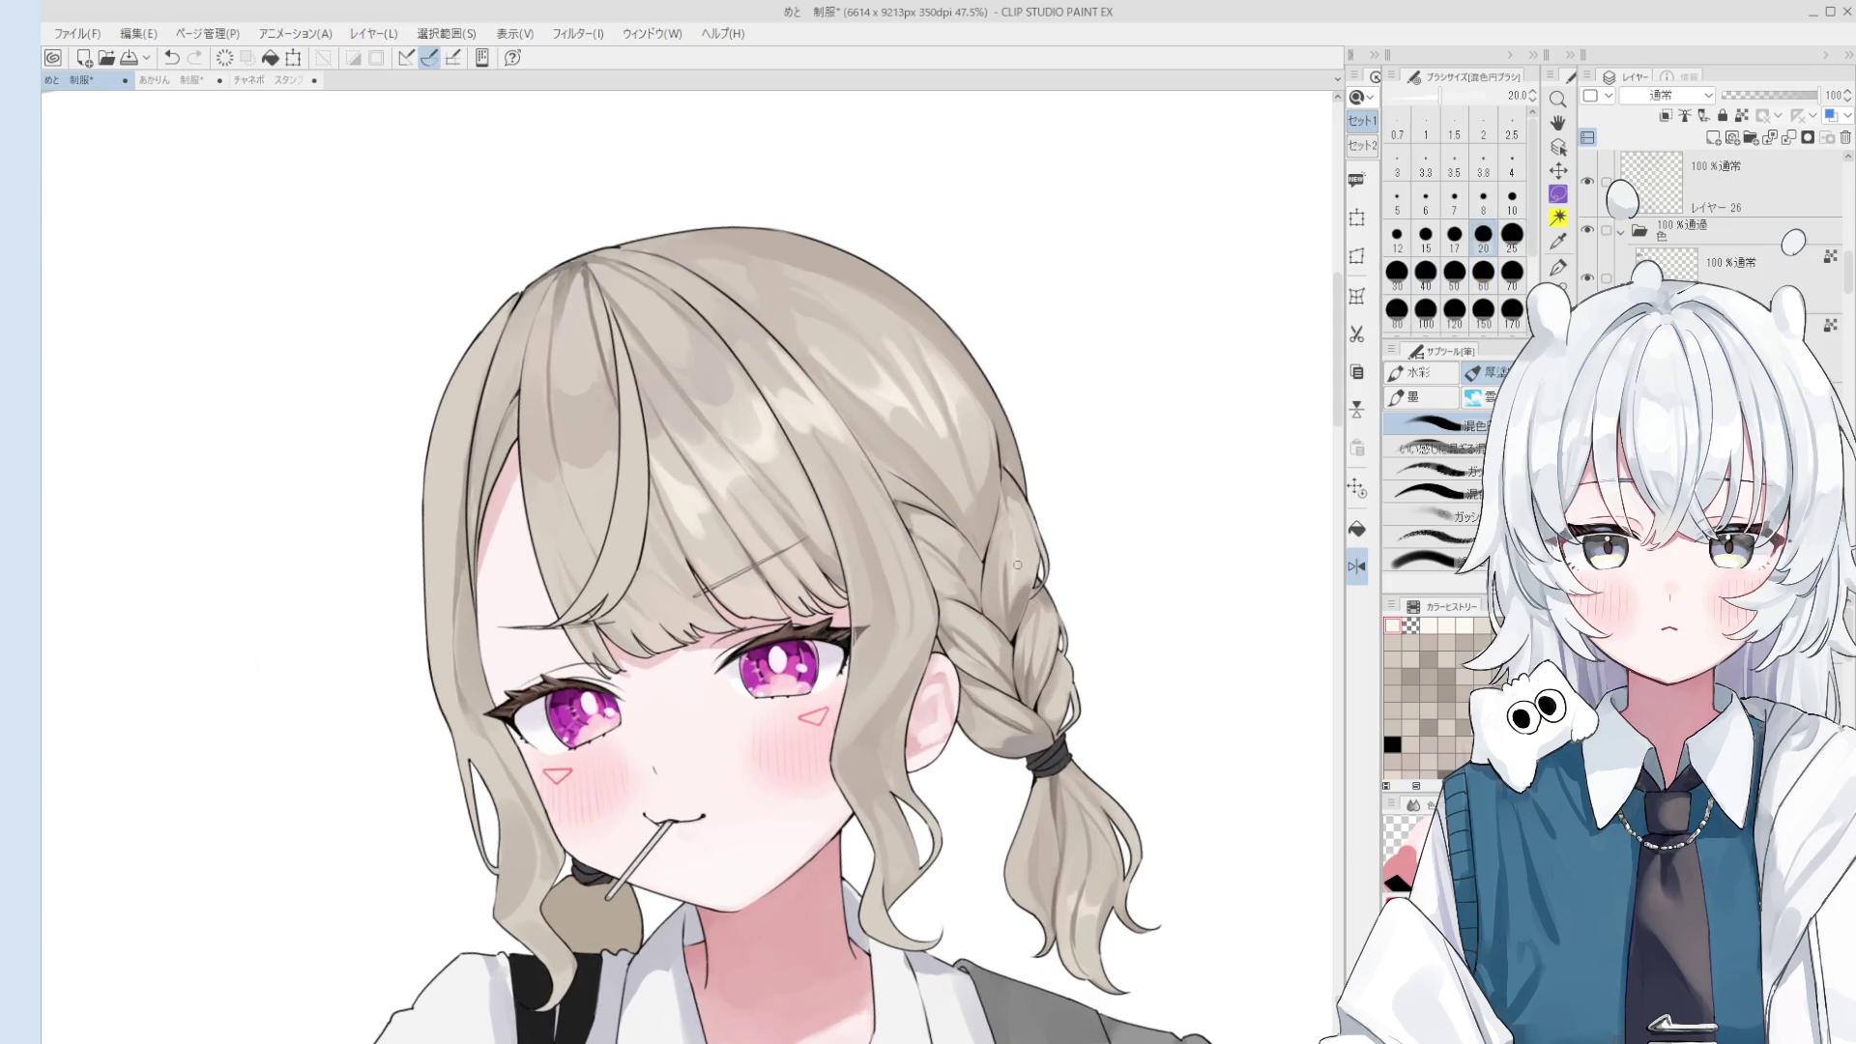
key(bracketright)
key(bracketleft)
key(bracketleft)
key(bracketleft)
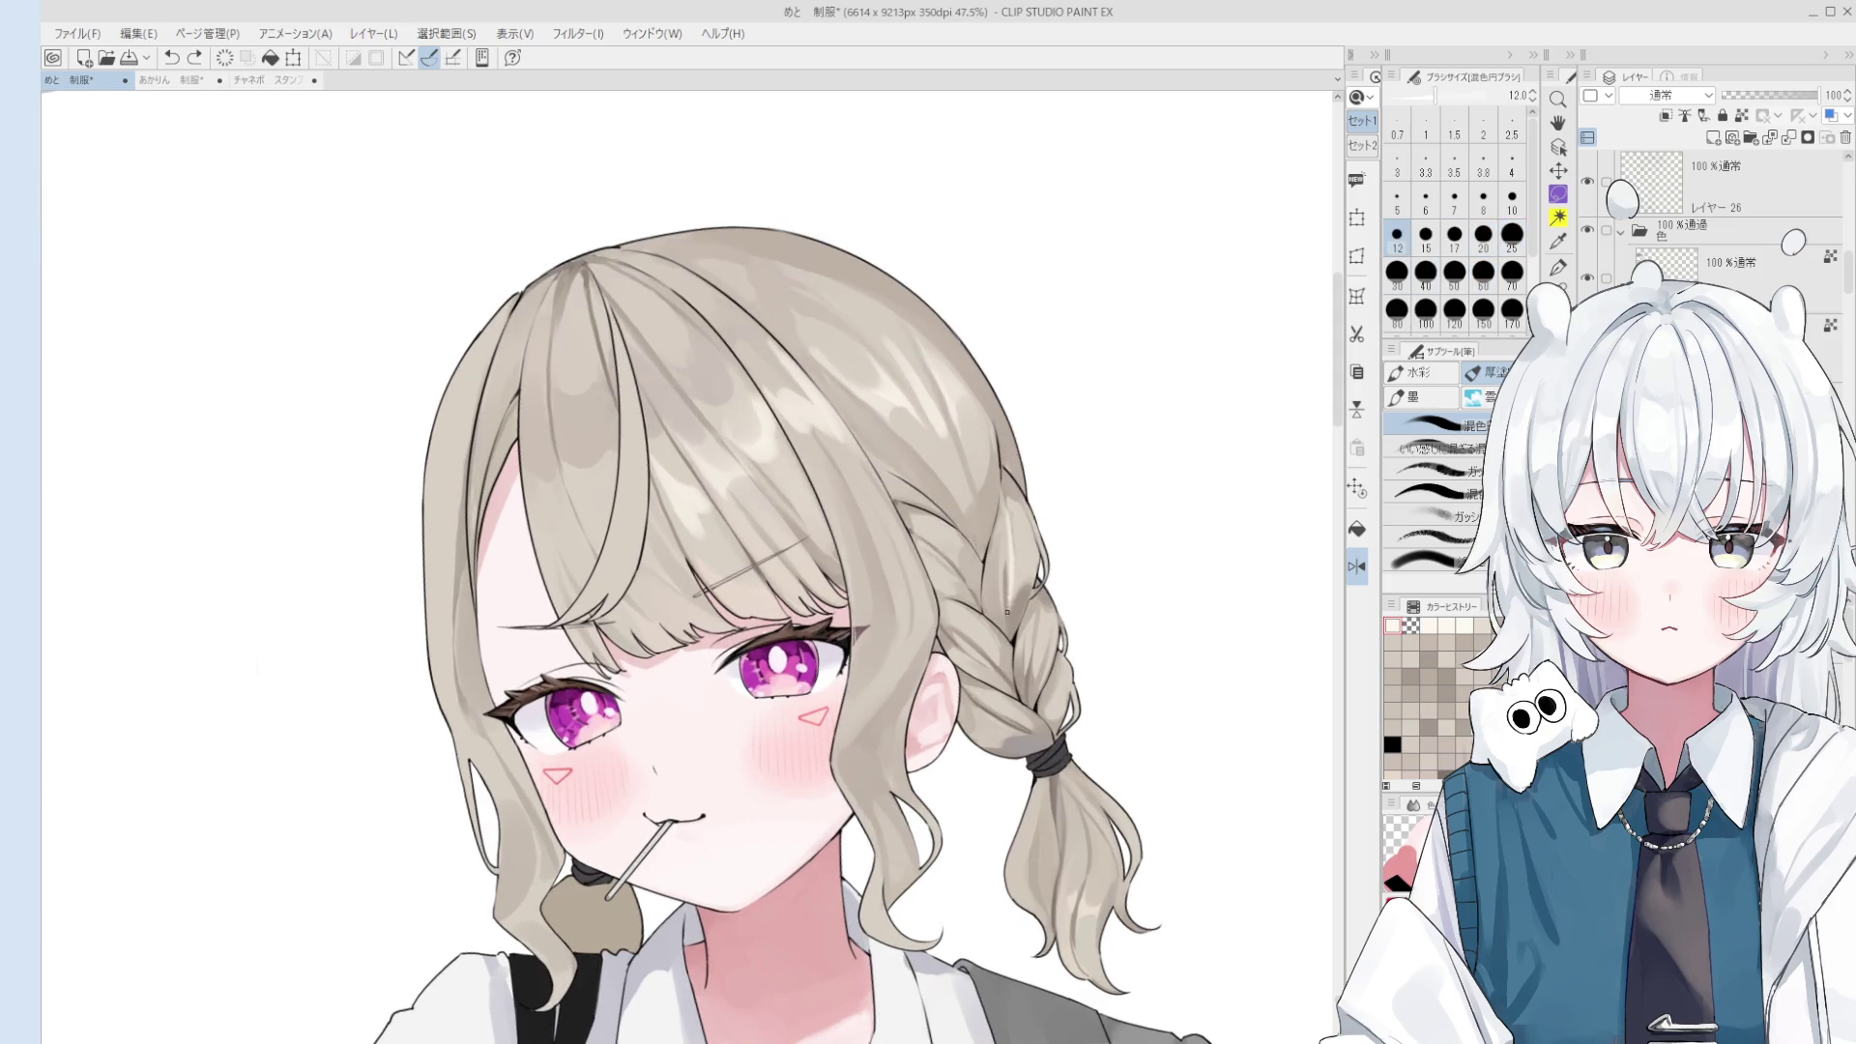
scroll(1008, 595, down, 2)
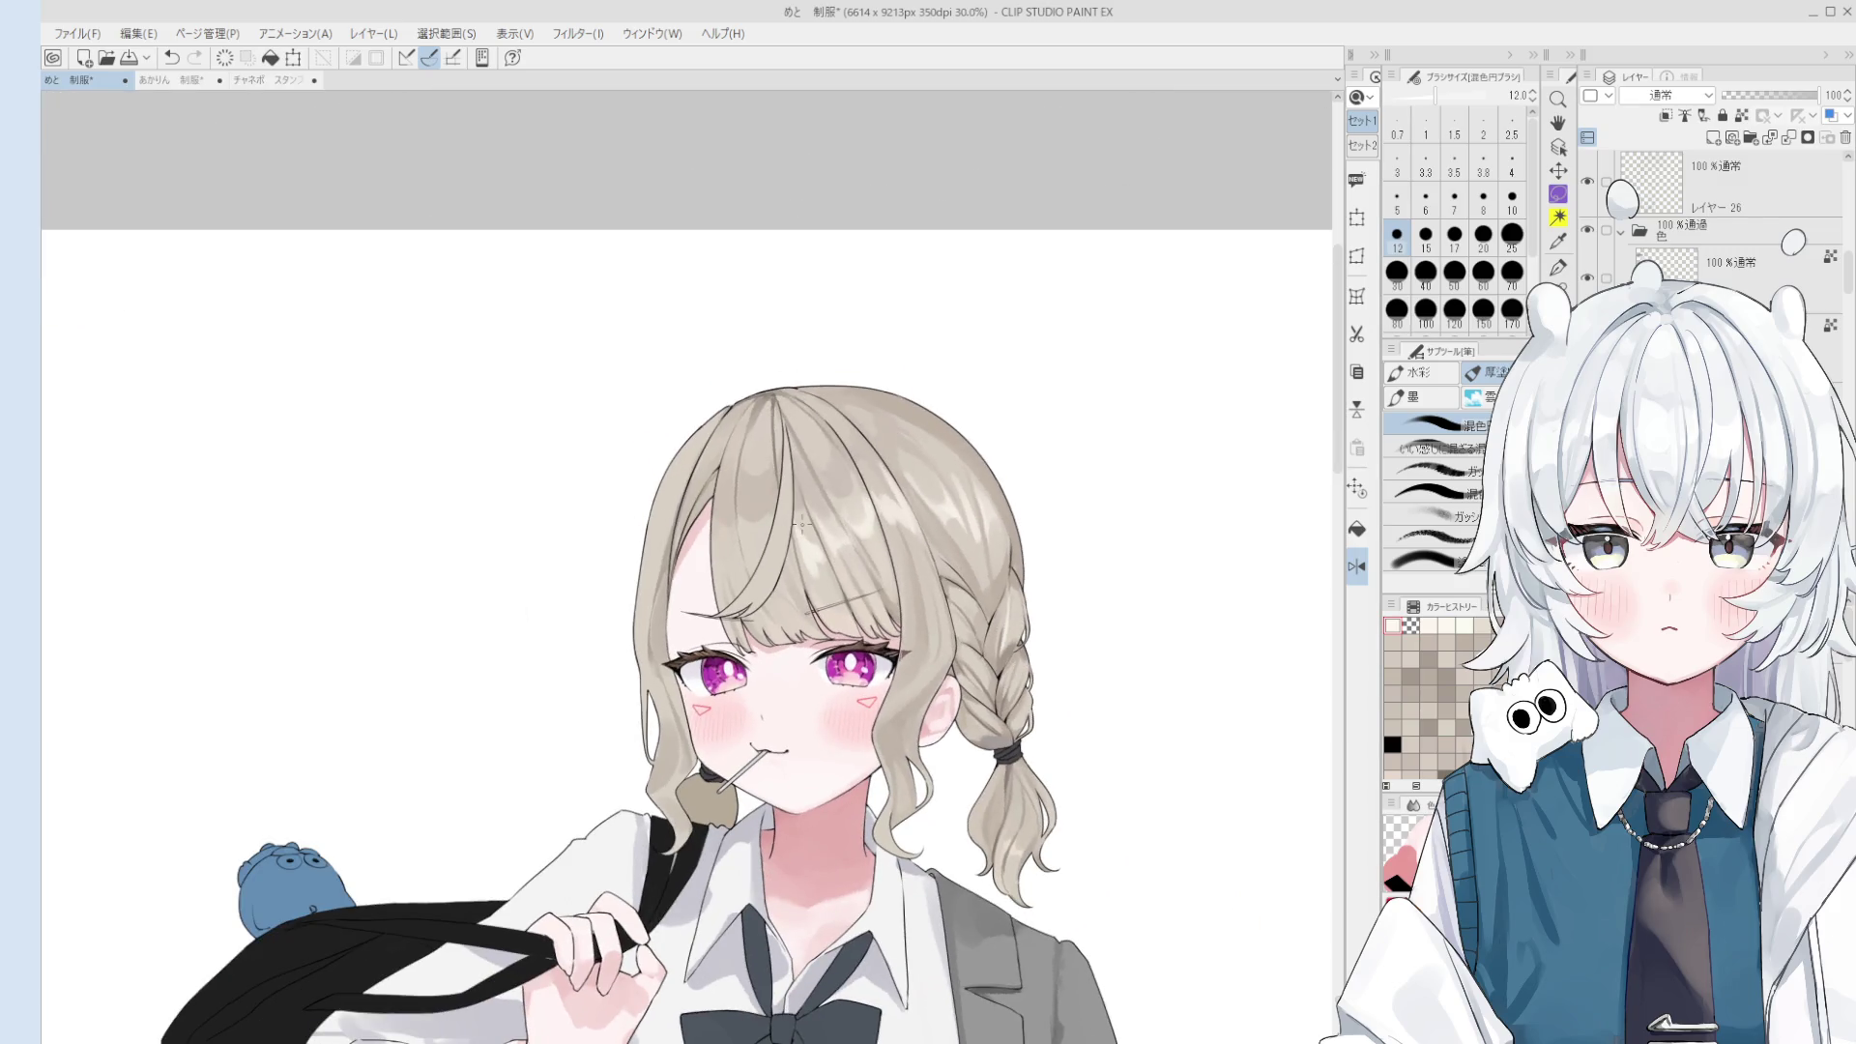
- Return to the mixing round brush and try a small hair touch-up, then undo it
key(b)
scroll(802, 525, up, 1)
scroll(783, 546, up, 2)
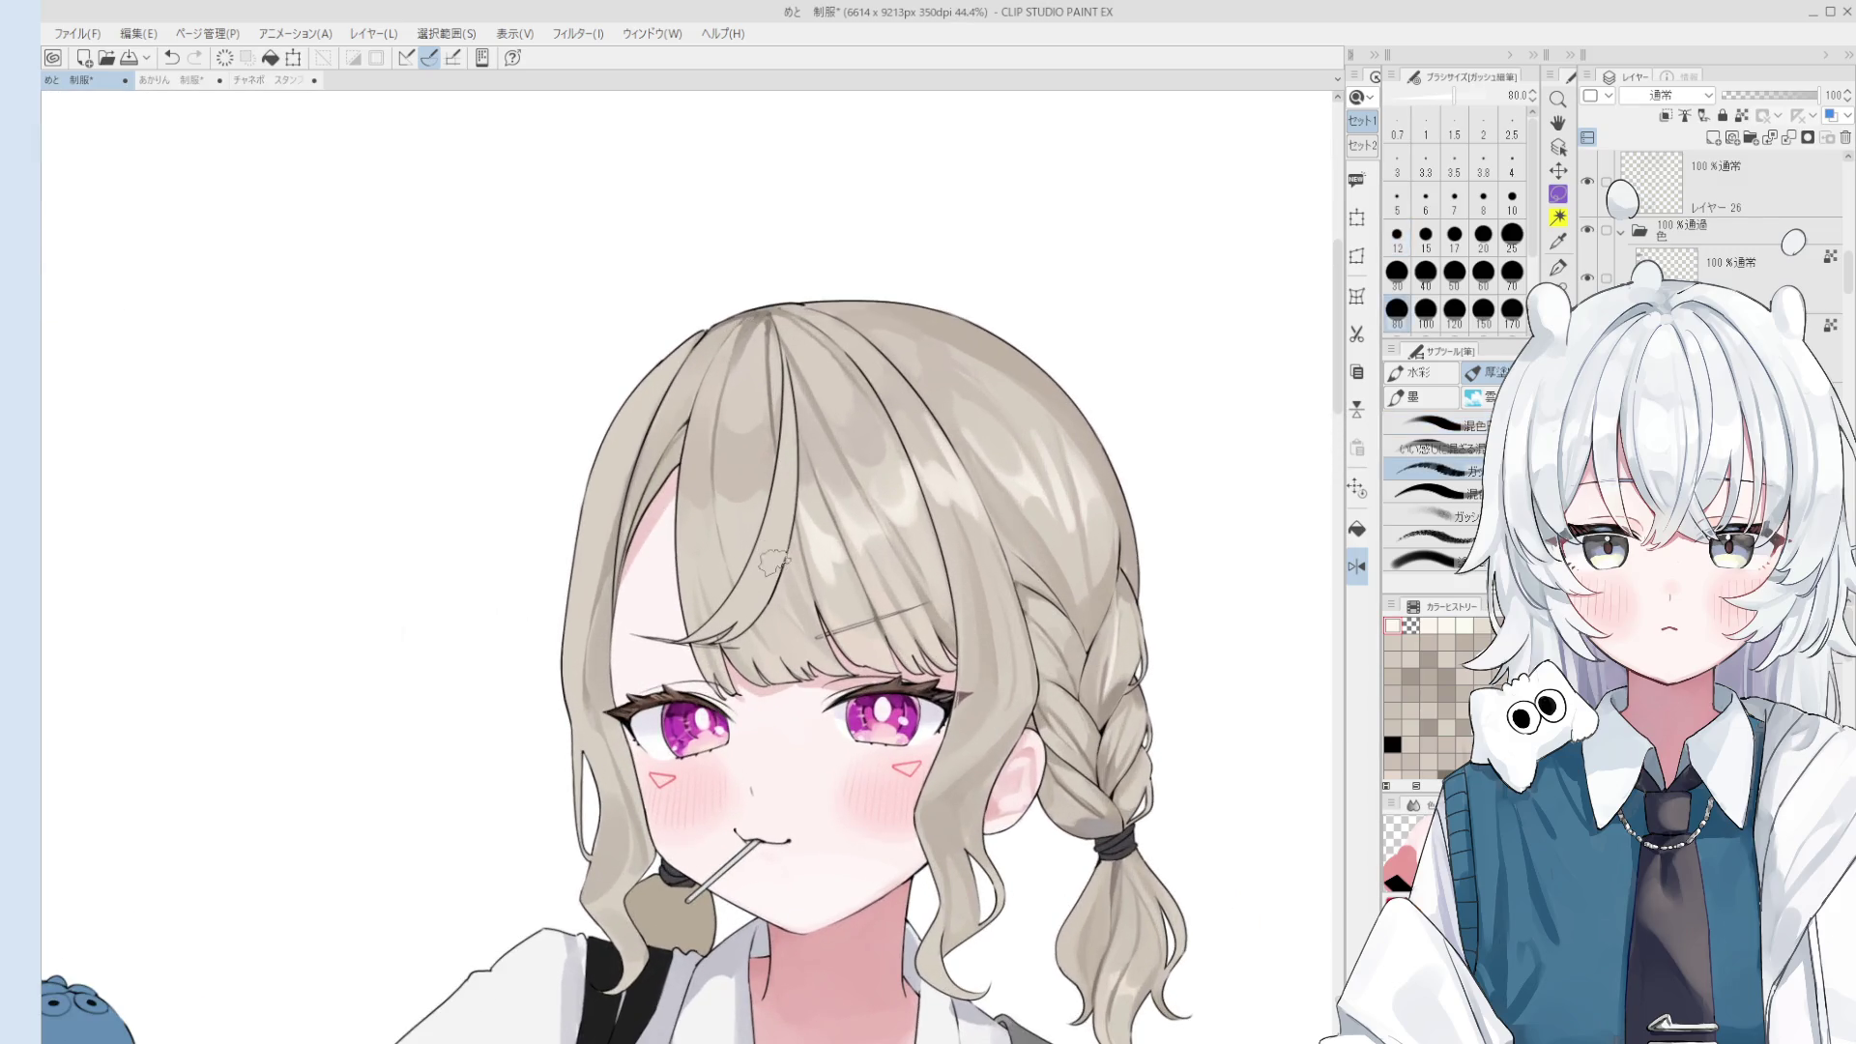
key(o)
key(b)
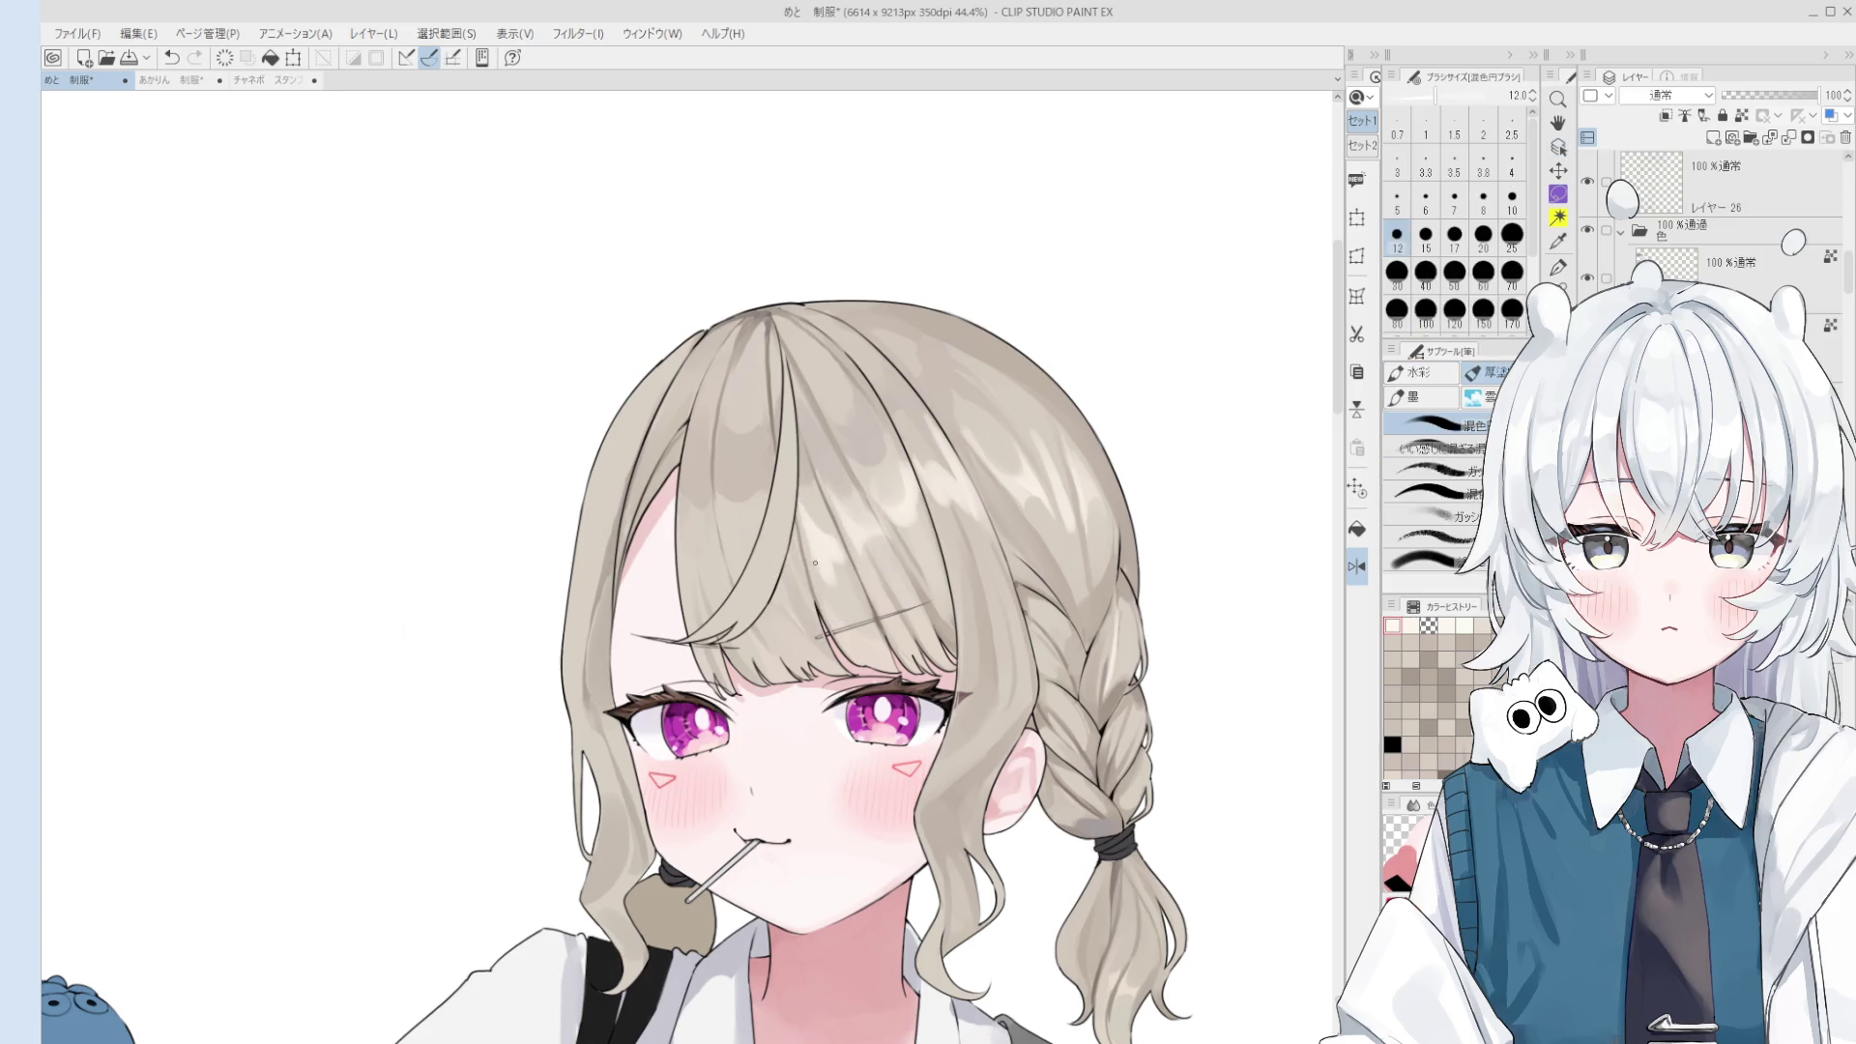
key(ctrl+z)
drag(808, 552, 811, 573)
key(ctrl+z)
key(ctrl+z)
key(ctrl+z)
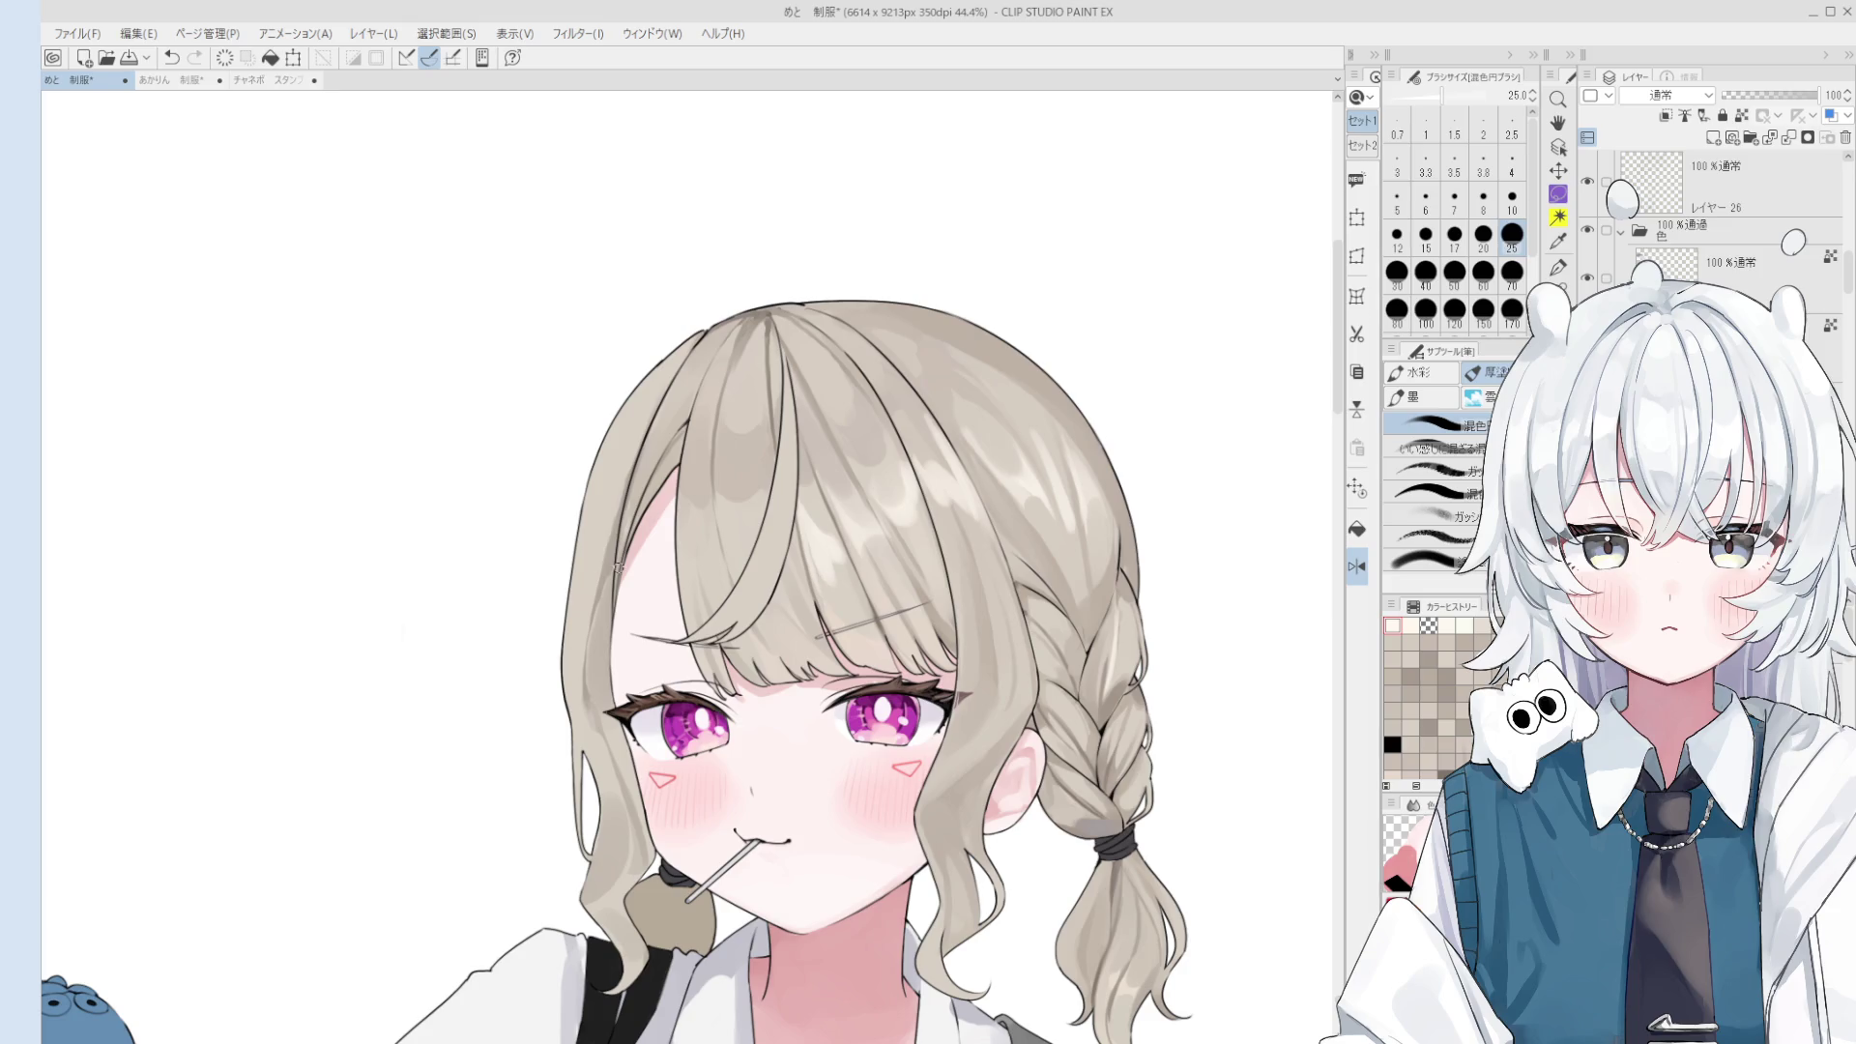
- Test trial strokes over the bangs and keep a lighter blended stroke
scroll(819, 578, up, 2)
key(bracketright)
key(bracketright)
key(bracketright)
key(ctrl+z)
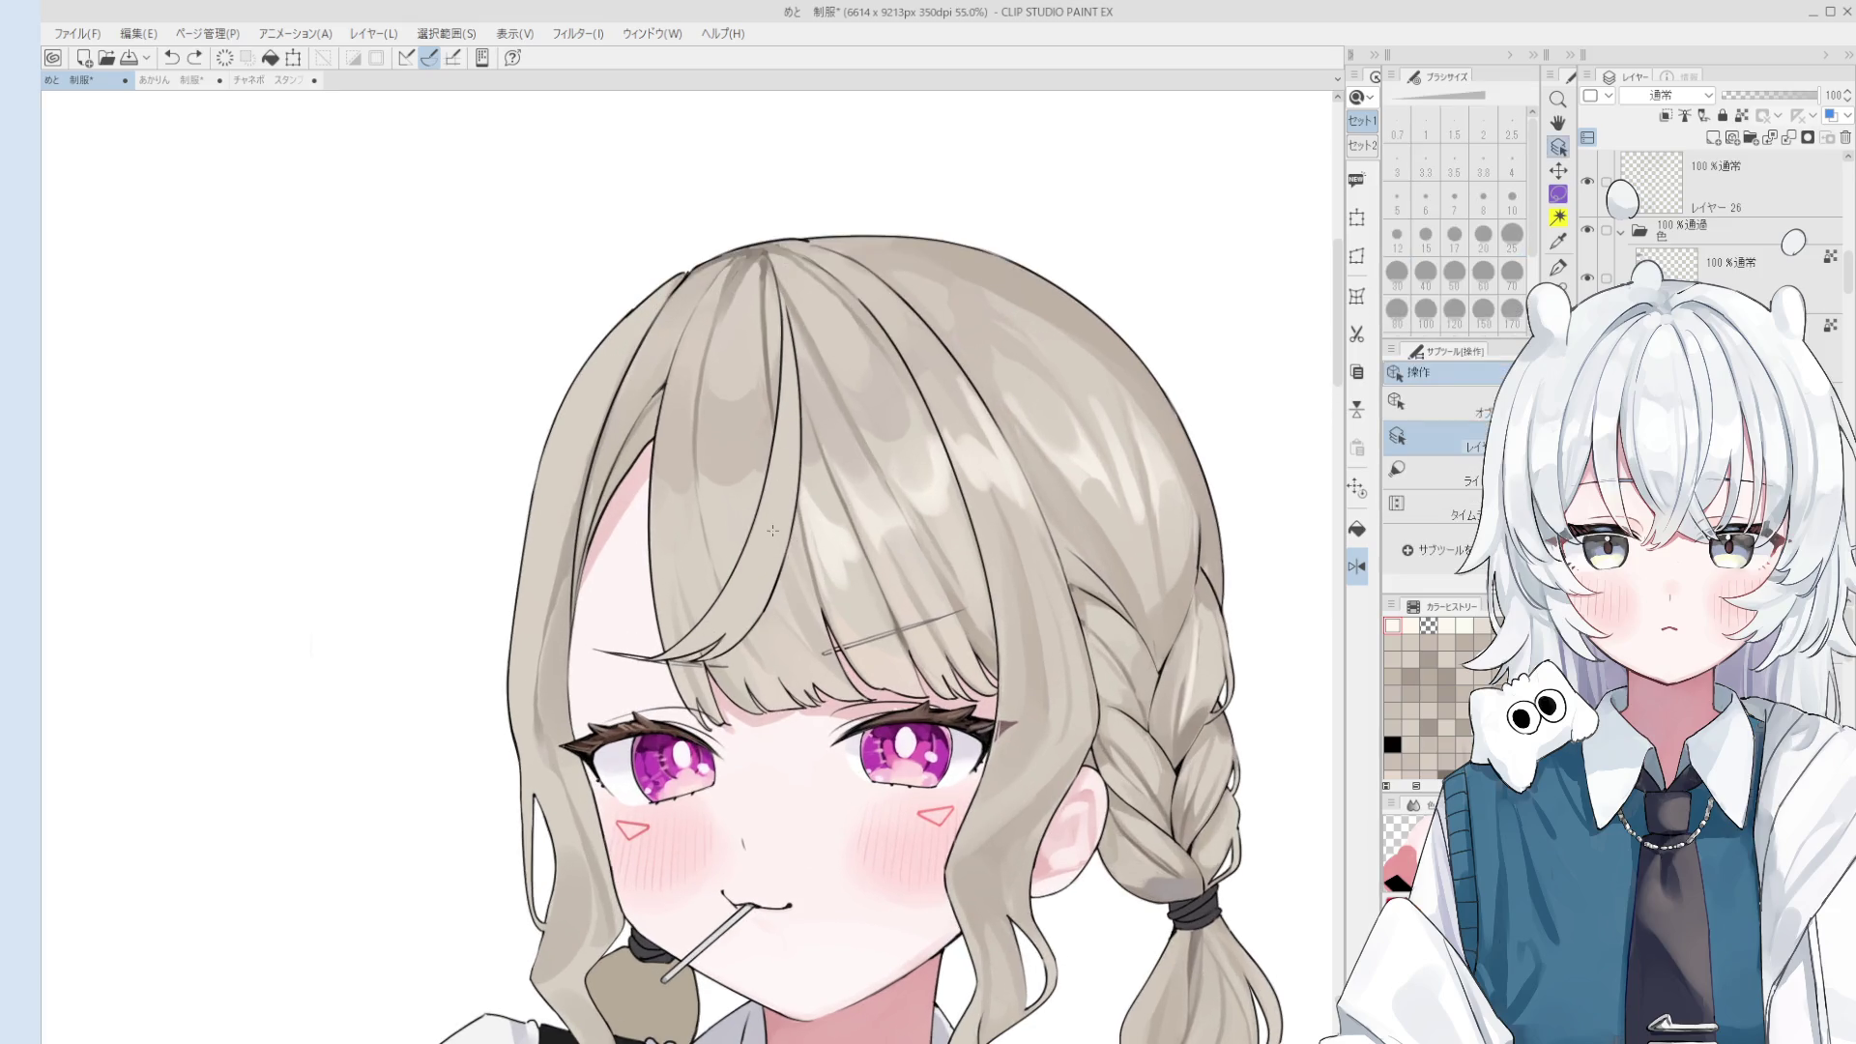
key(ctrl+z)
drag(783, 469, 746, 568)
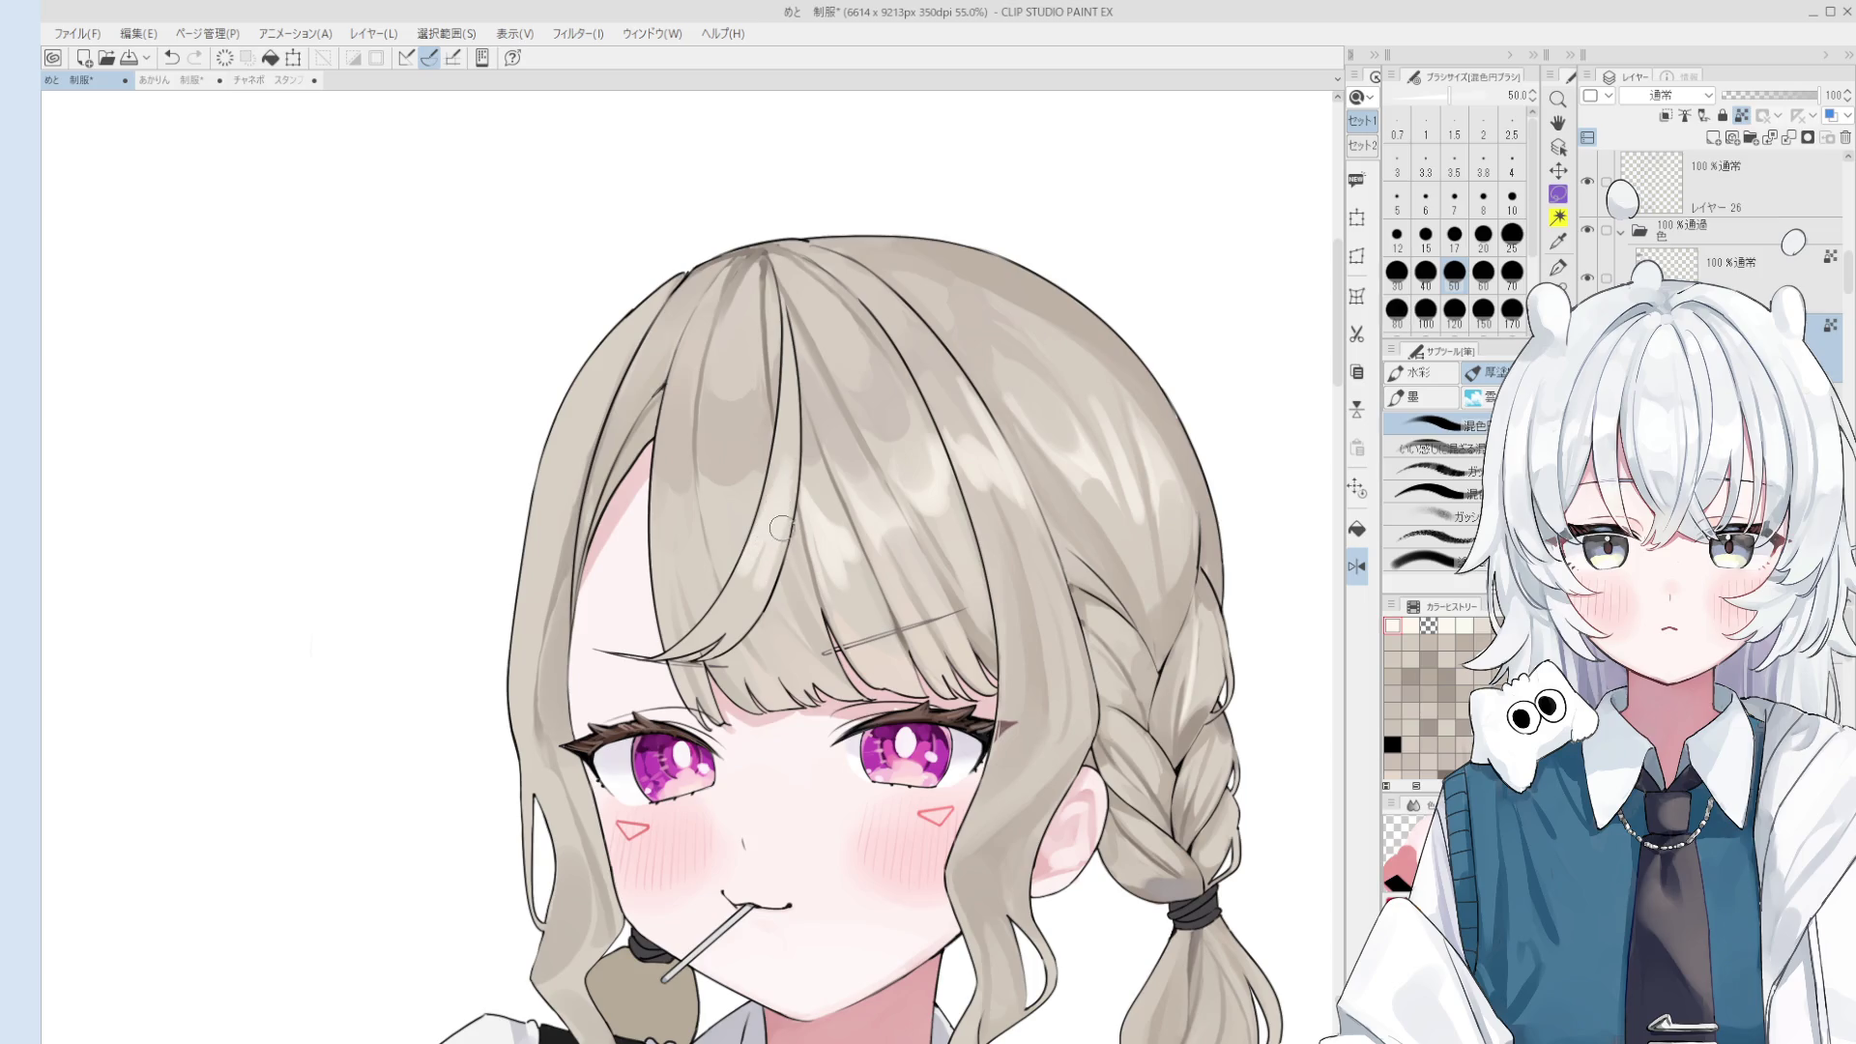
drag(788, 493, 822, 391)
key(ctrl+z)
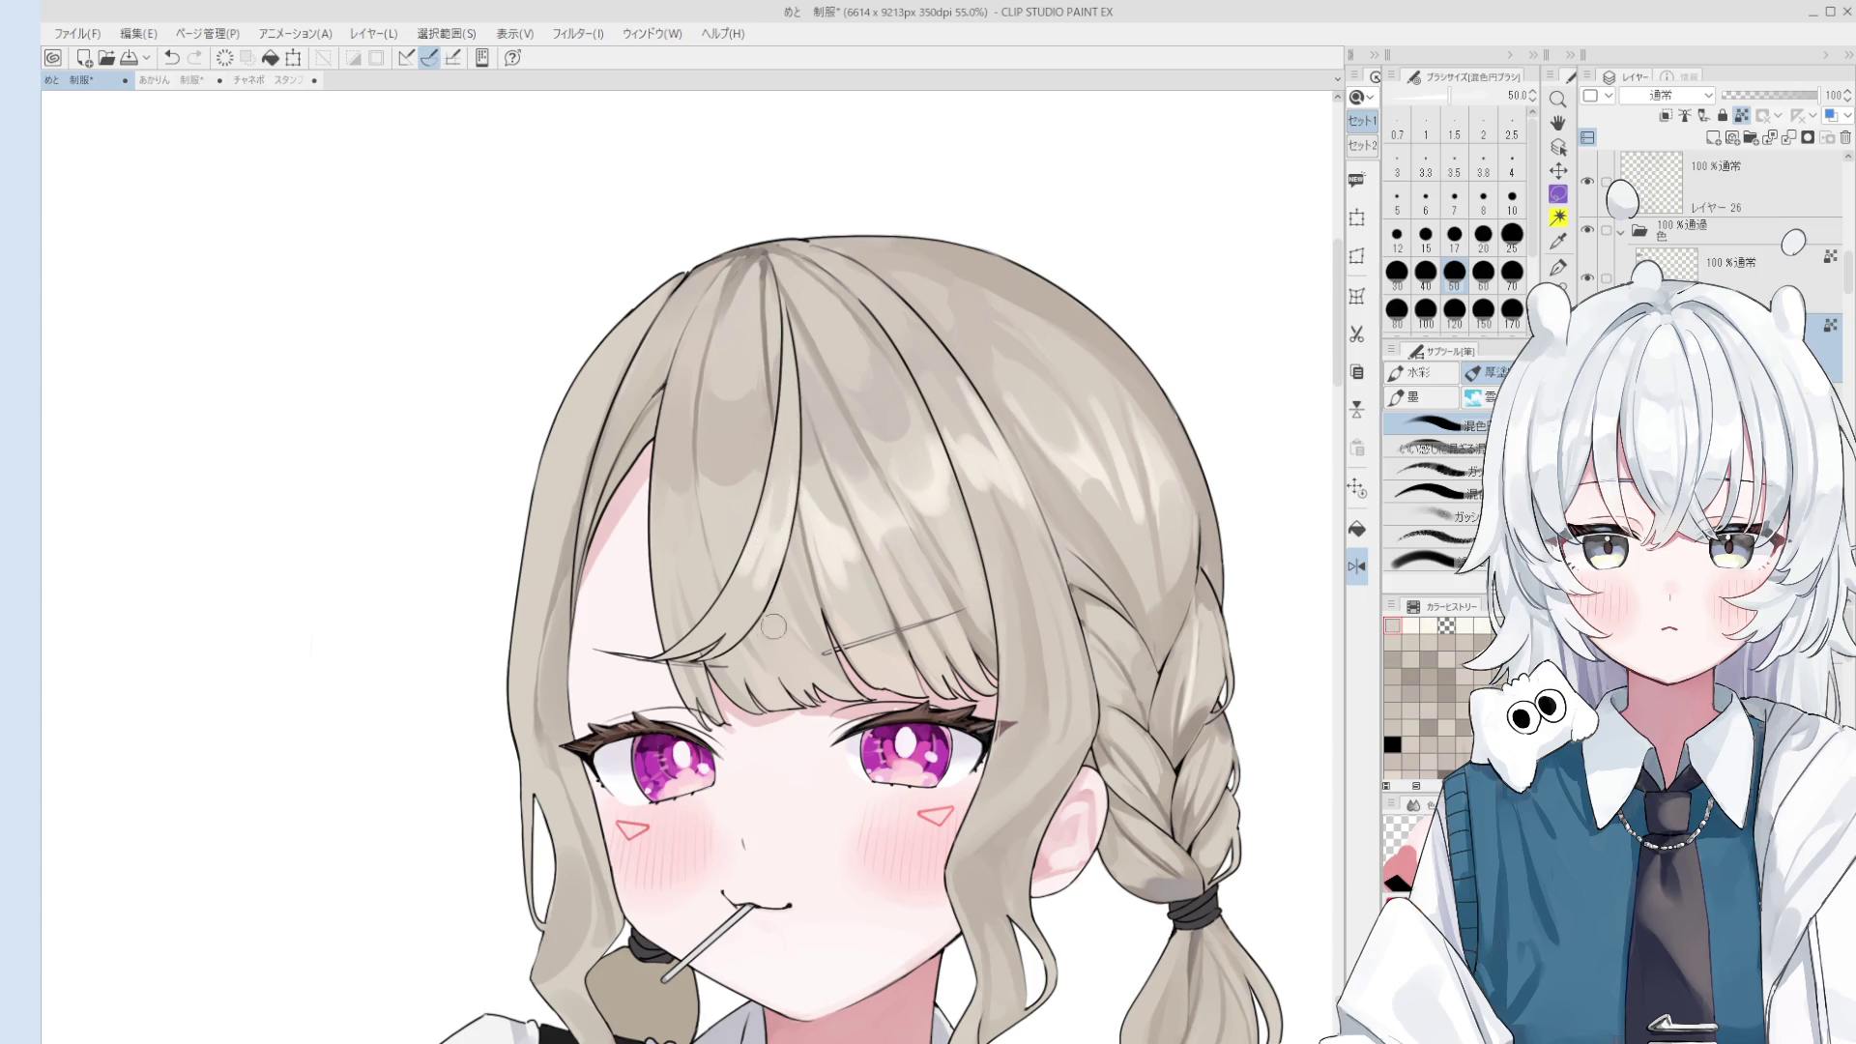
mouse_move(760, 603)
mouse_down()
mouse_move(778, 477)
mouse_move(754, 588)
mouse_move(800, 640)
mouse_up()
scroll(807, 649, down, 1)
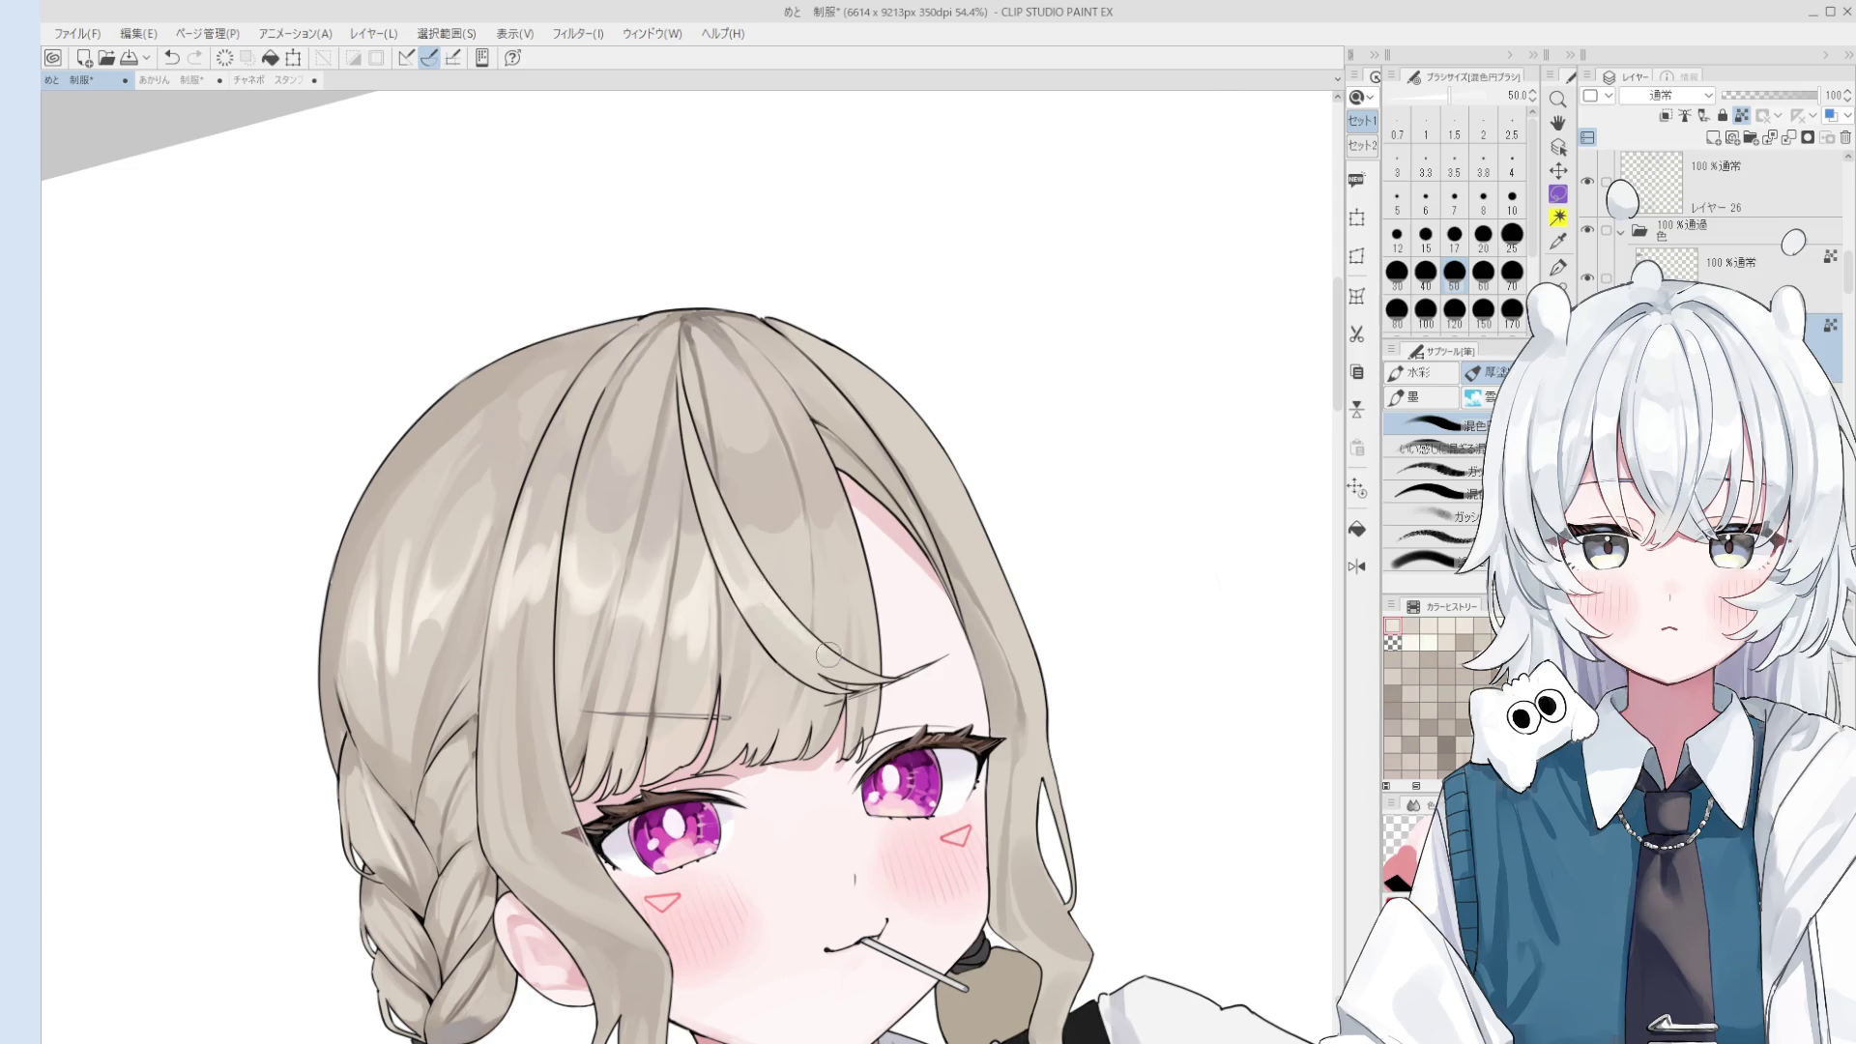
- Paint a stroke on the hair, compare it with undo/redo, then discard it
scroll(800, 641, down, 1)
scroll(801, 571, down, 1)
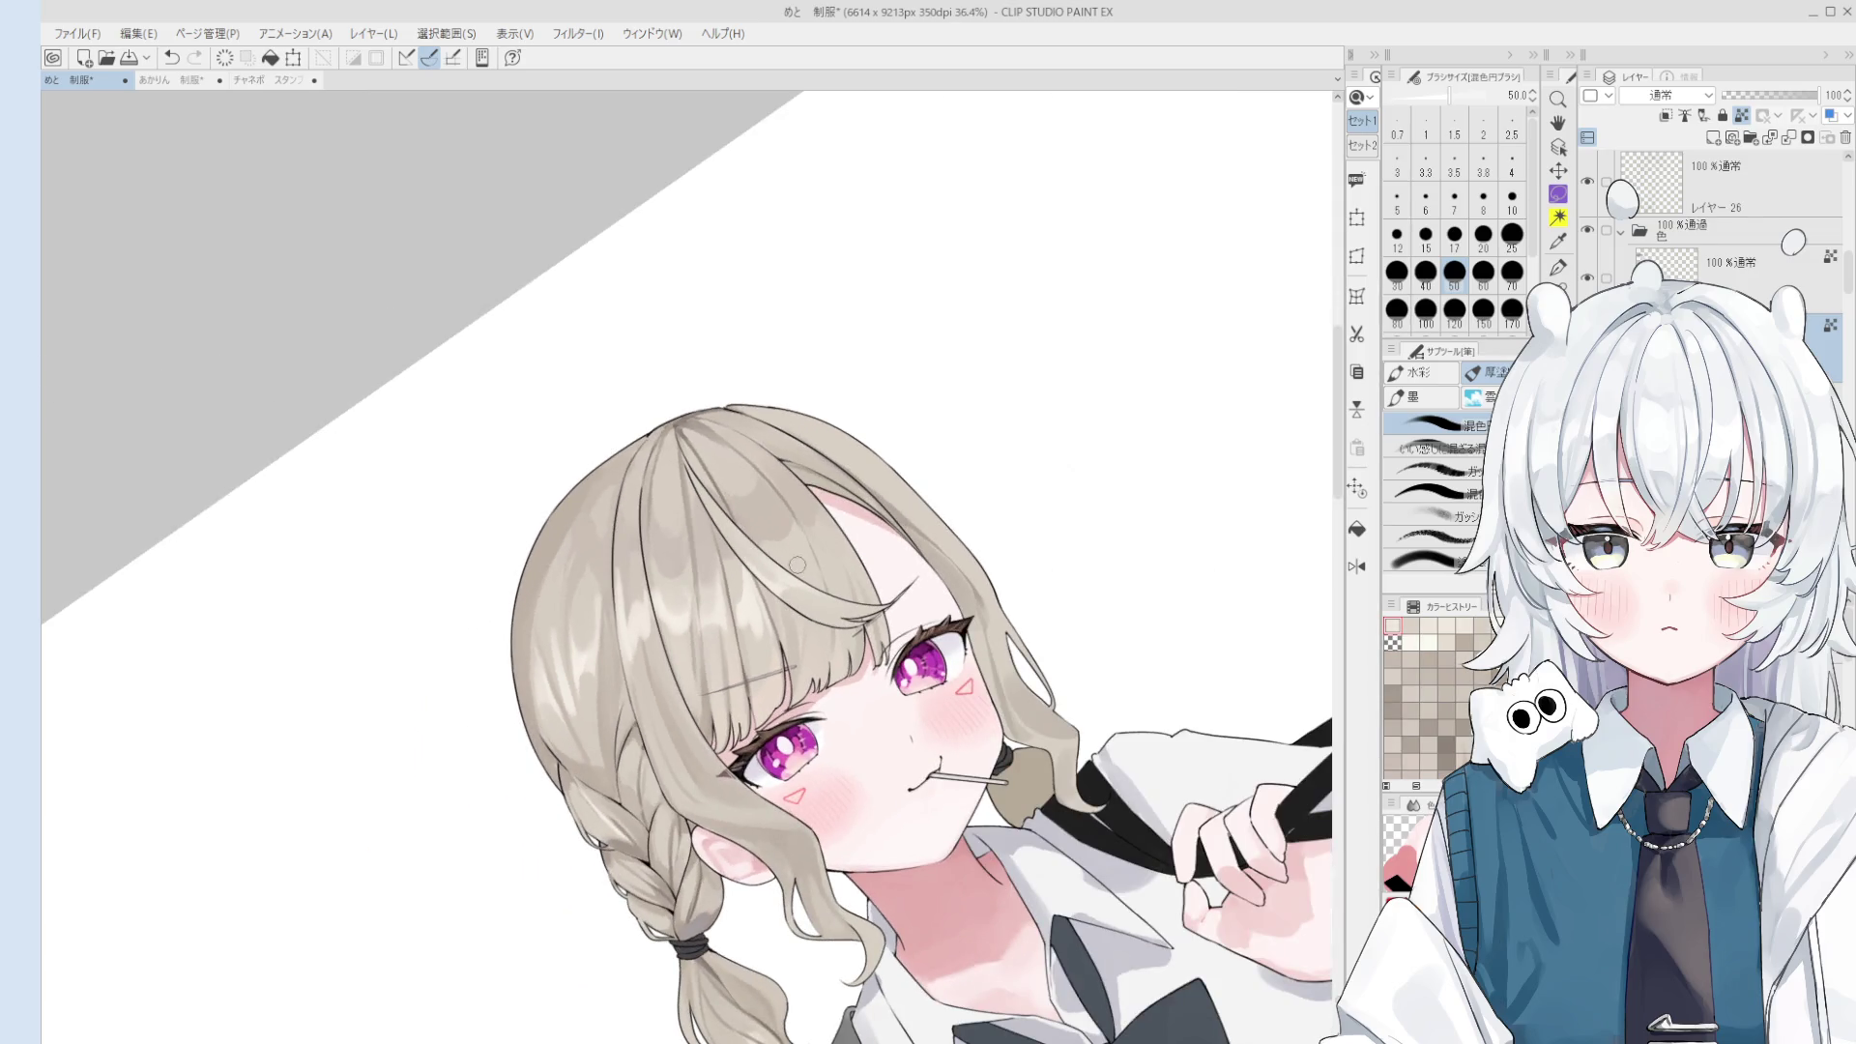
key(bracketright)
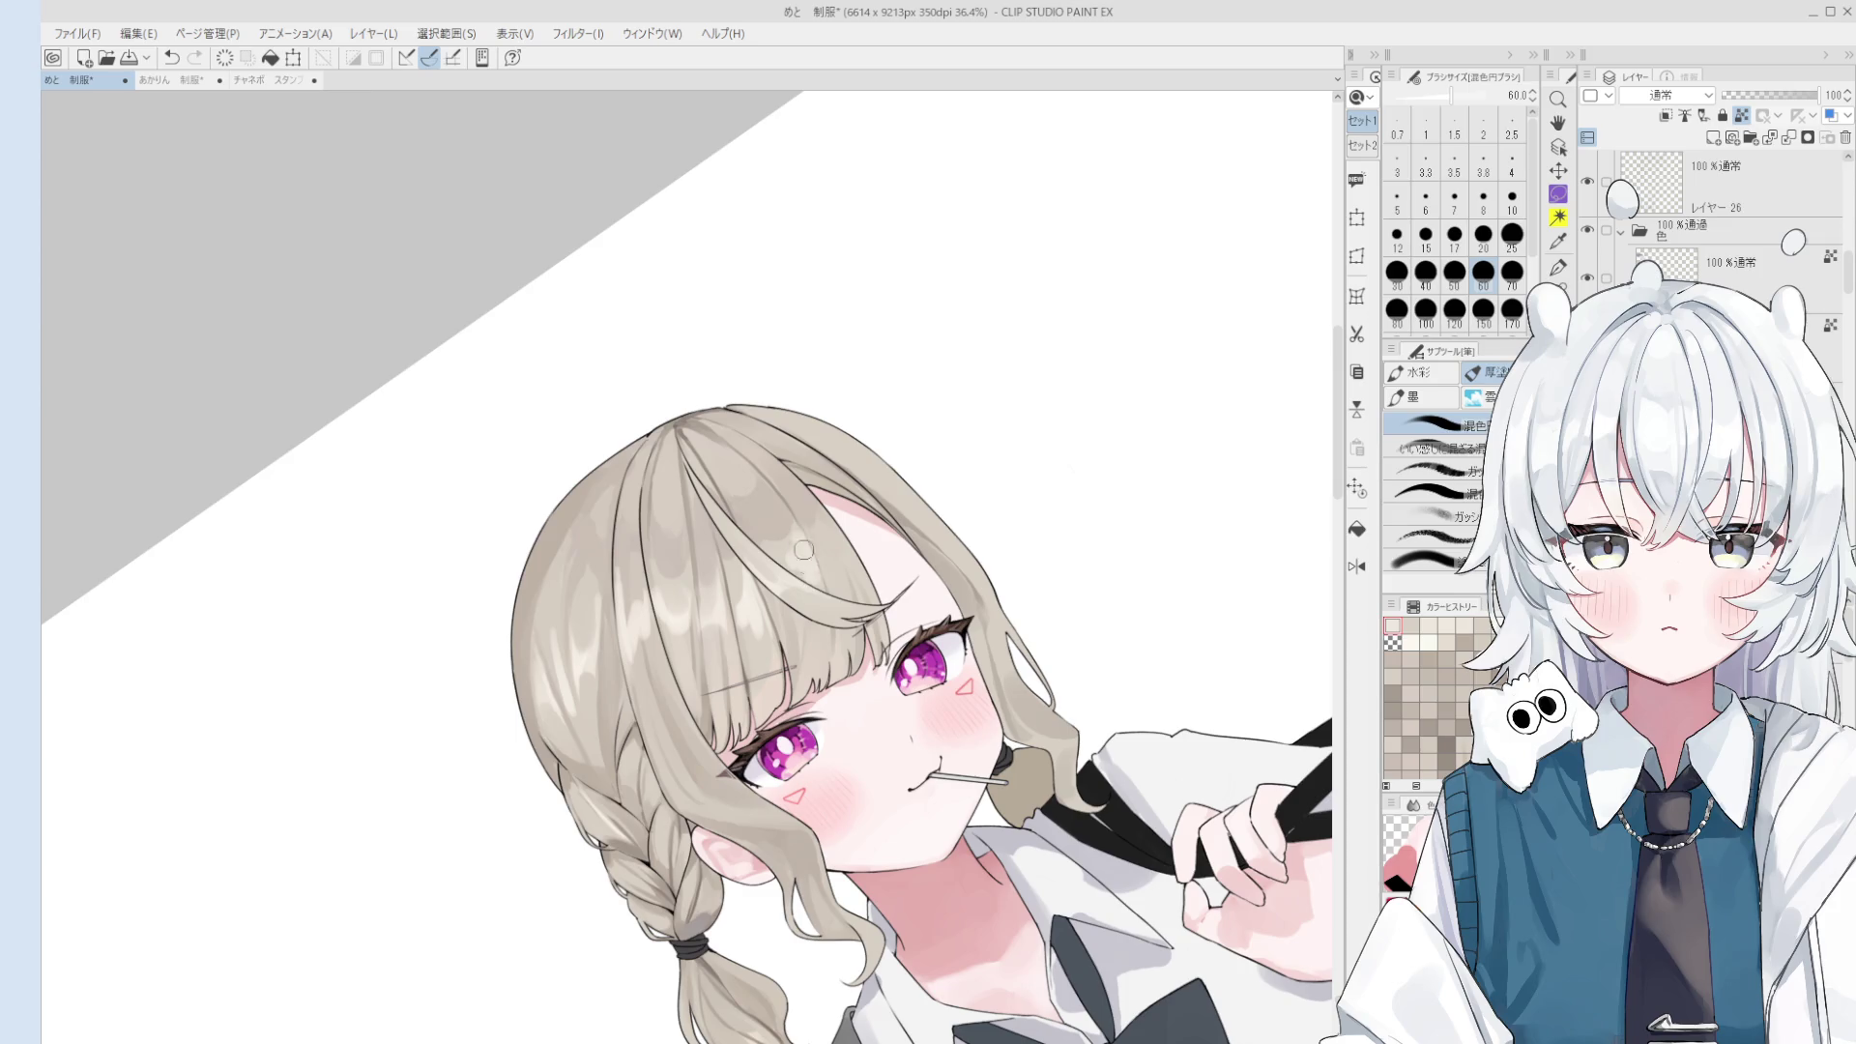
drag(800, 572, 788, 559)
key(ctrl+z)
key(ctrl+y)
key(ctrl+z)
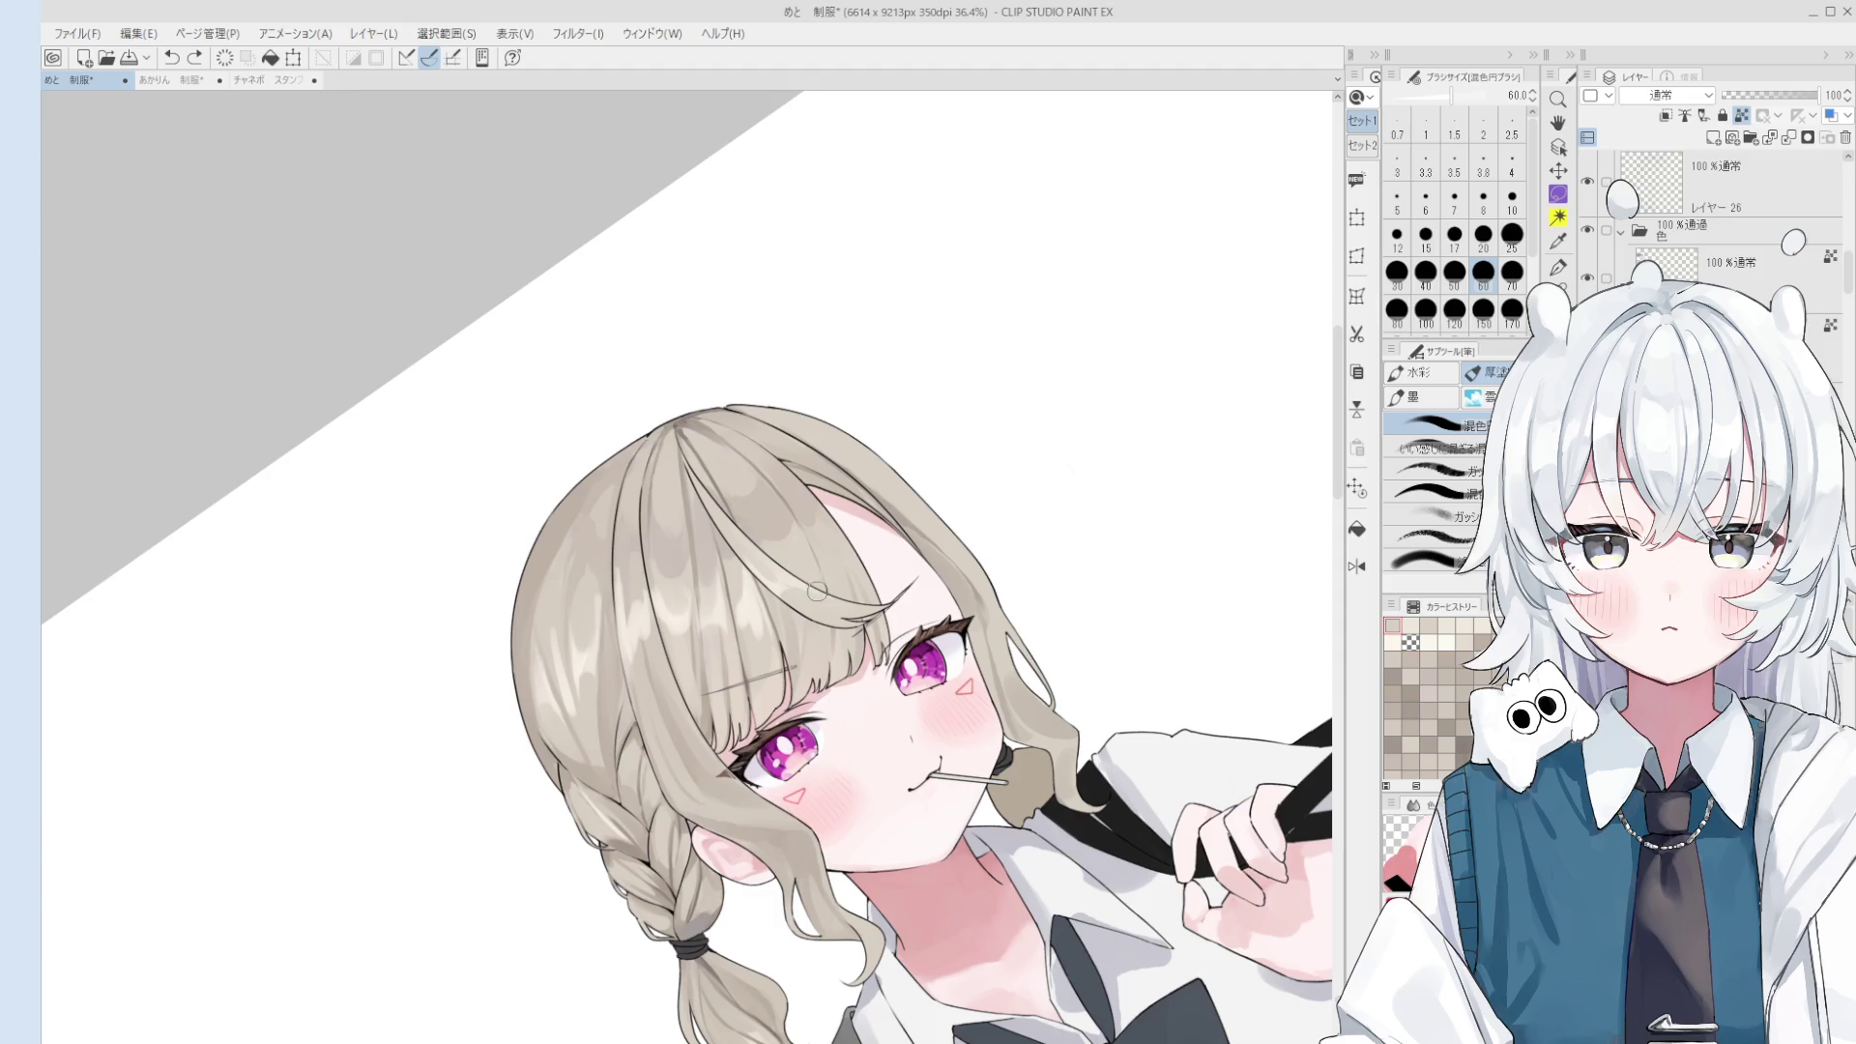
scroll(782, 566, up, 1)
key(ctrl+y)
key(ctrl+z)
key(ctrl+y)
key(ctrl+z)
key(ctrl+y)
key(ctrl+z)
key(bracketright)
- Clear highlight near the forehead hairline with a size-80 brush and soften the edge
key(bracketright)
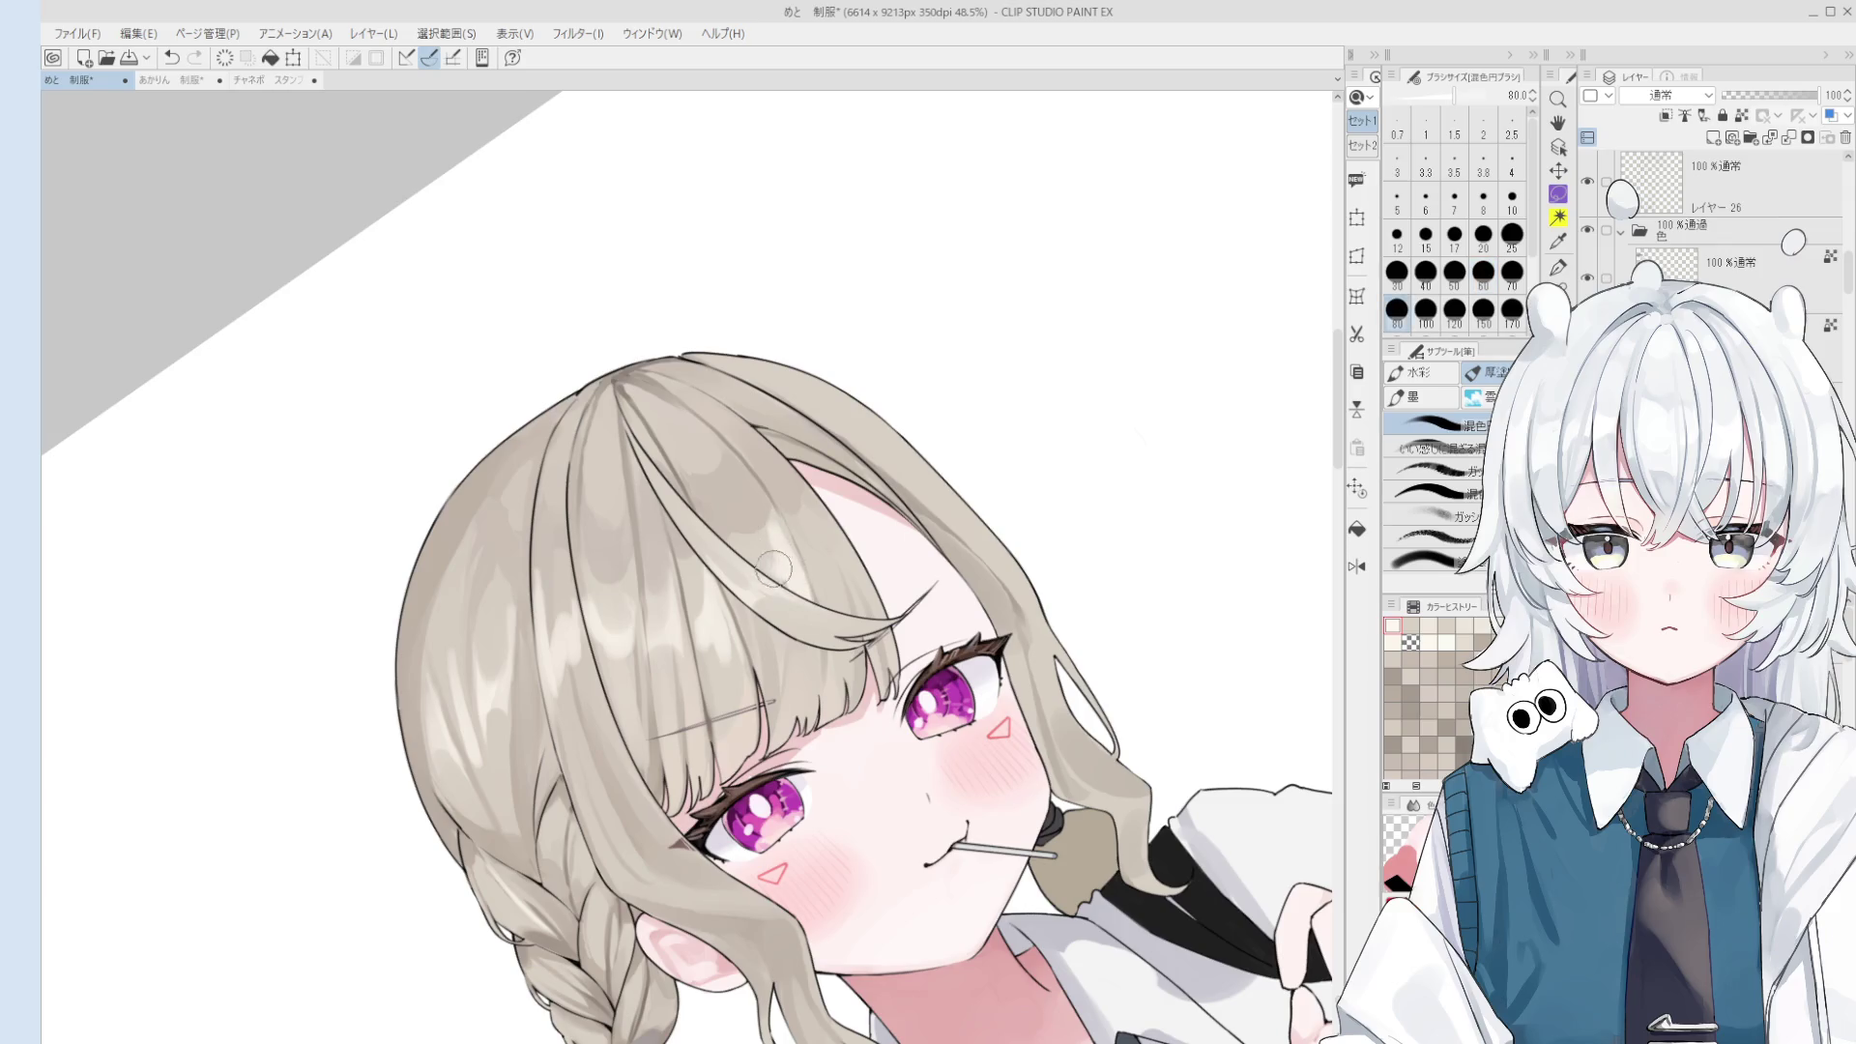
- Erase part of the hair highlight, comparing the result with undo and redo
mouse_move(774, 570)
mouse_down()
mouse_move(768, 546)
mouse_move(781, 599)
mouse_up()
key(bracketleft)
key(bracketleft)
key(bracketleft)
key(ctrl+z)
key(ctrl+y)
key(ctrl+z)
key(ctrl+y)
key(ctrl+z)
key(bracketright)
key(bracketright)
key(bracketright)
key(bracketright)
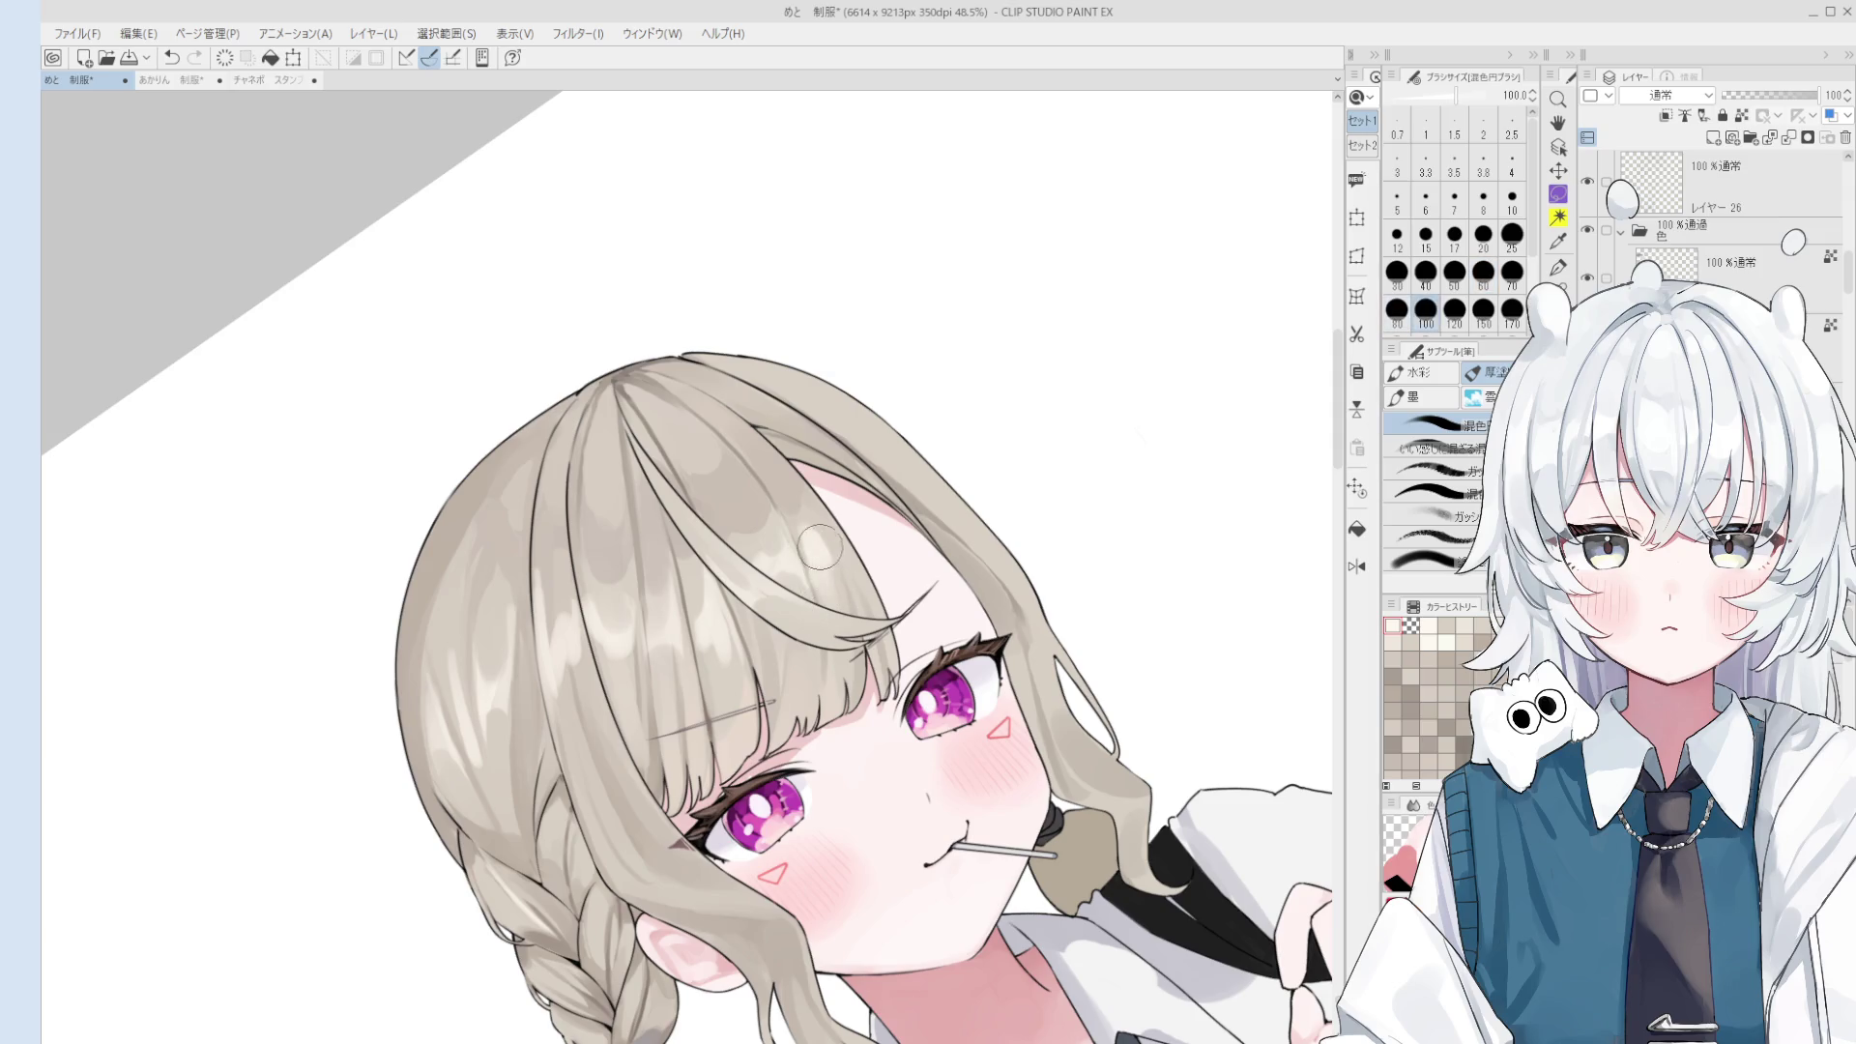
drag(829, 559, 838, 570)
scroll(837, 566, down, 2)
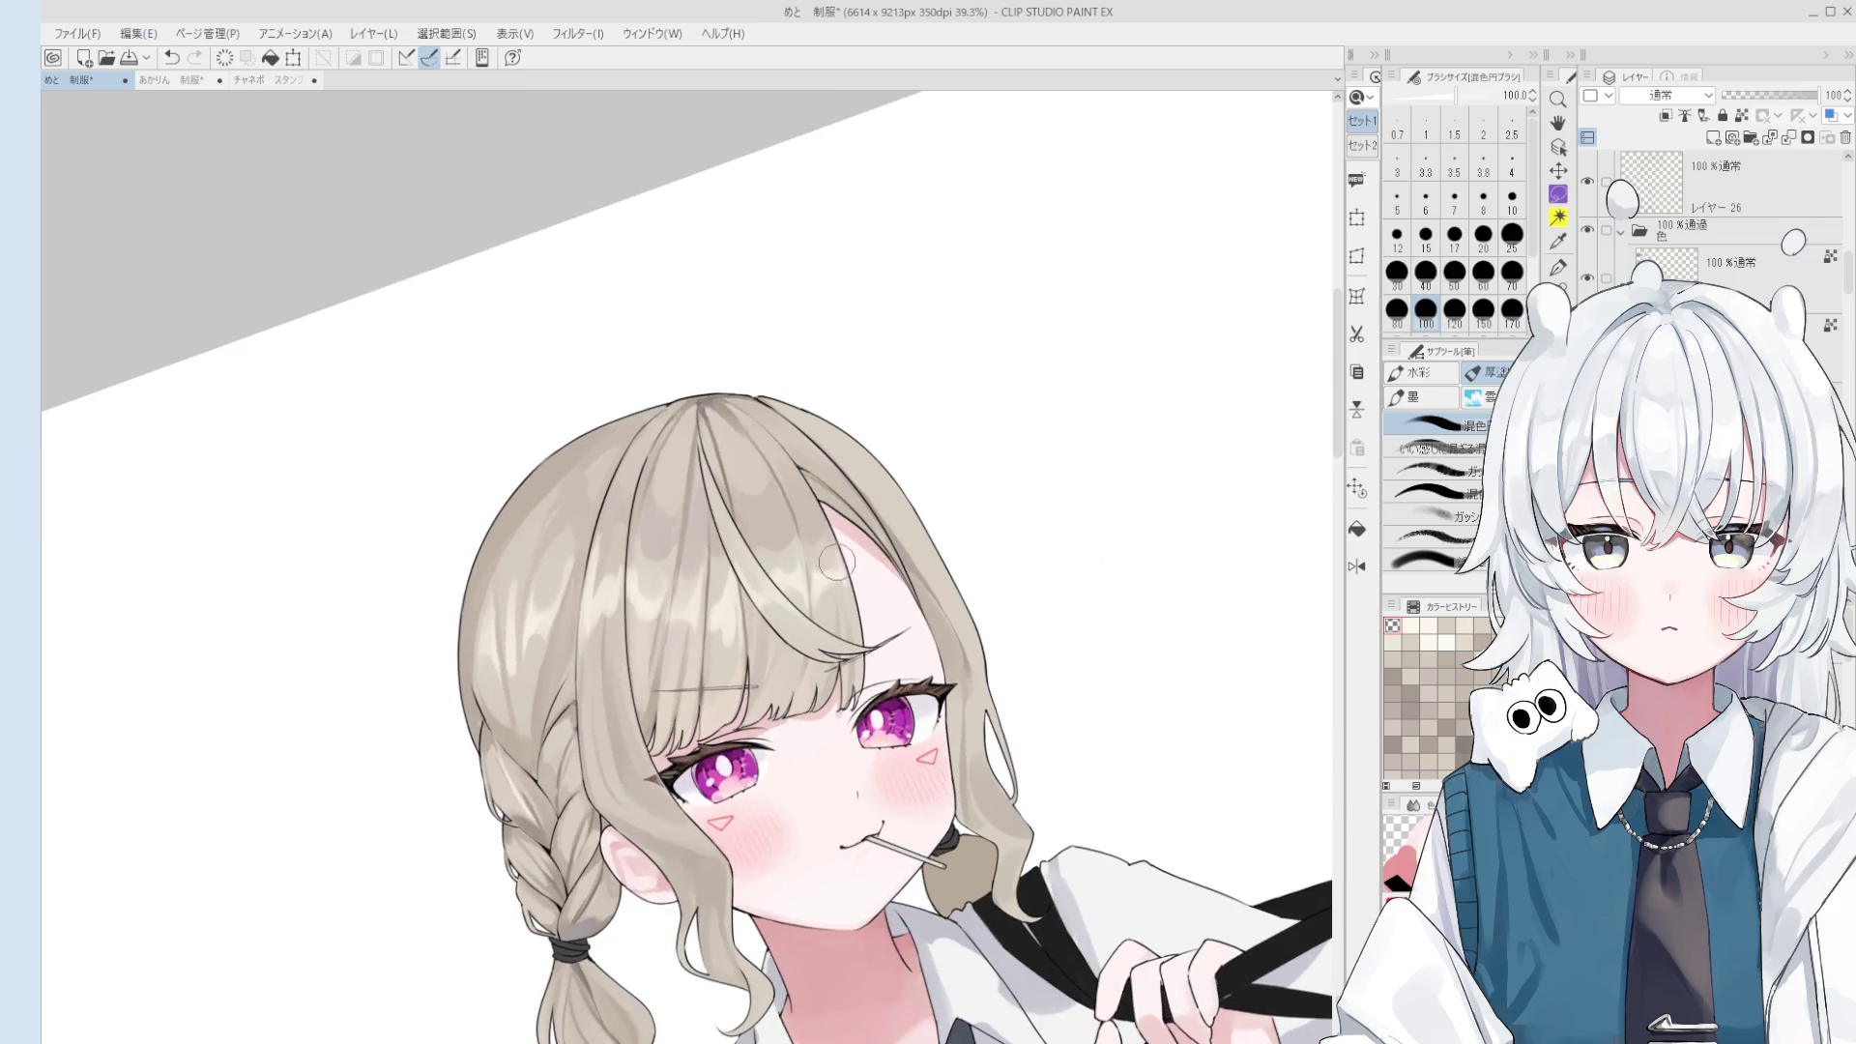
drag(837, 566, 819, 565)
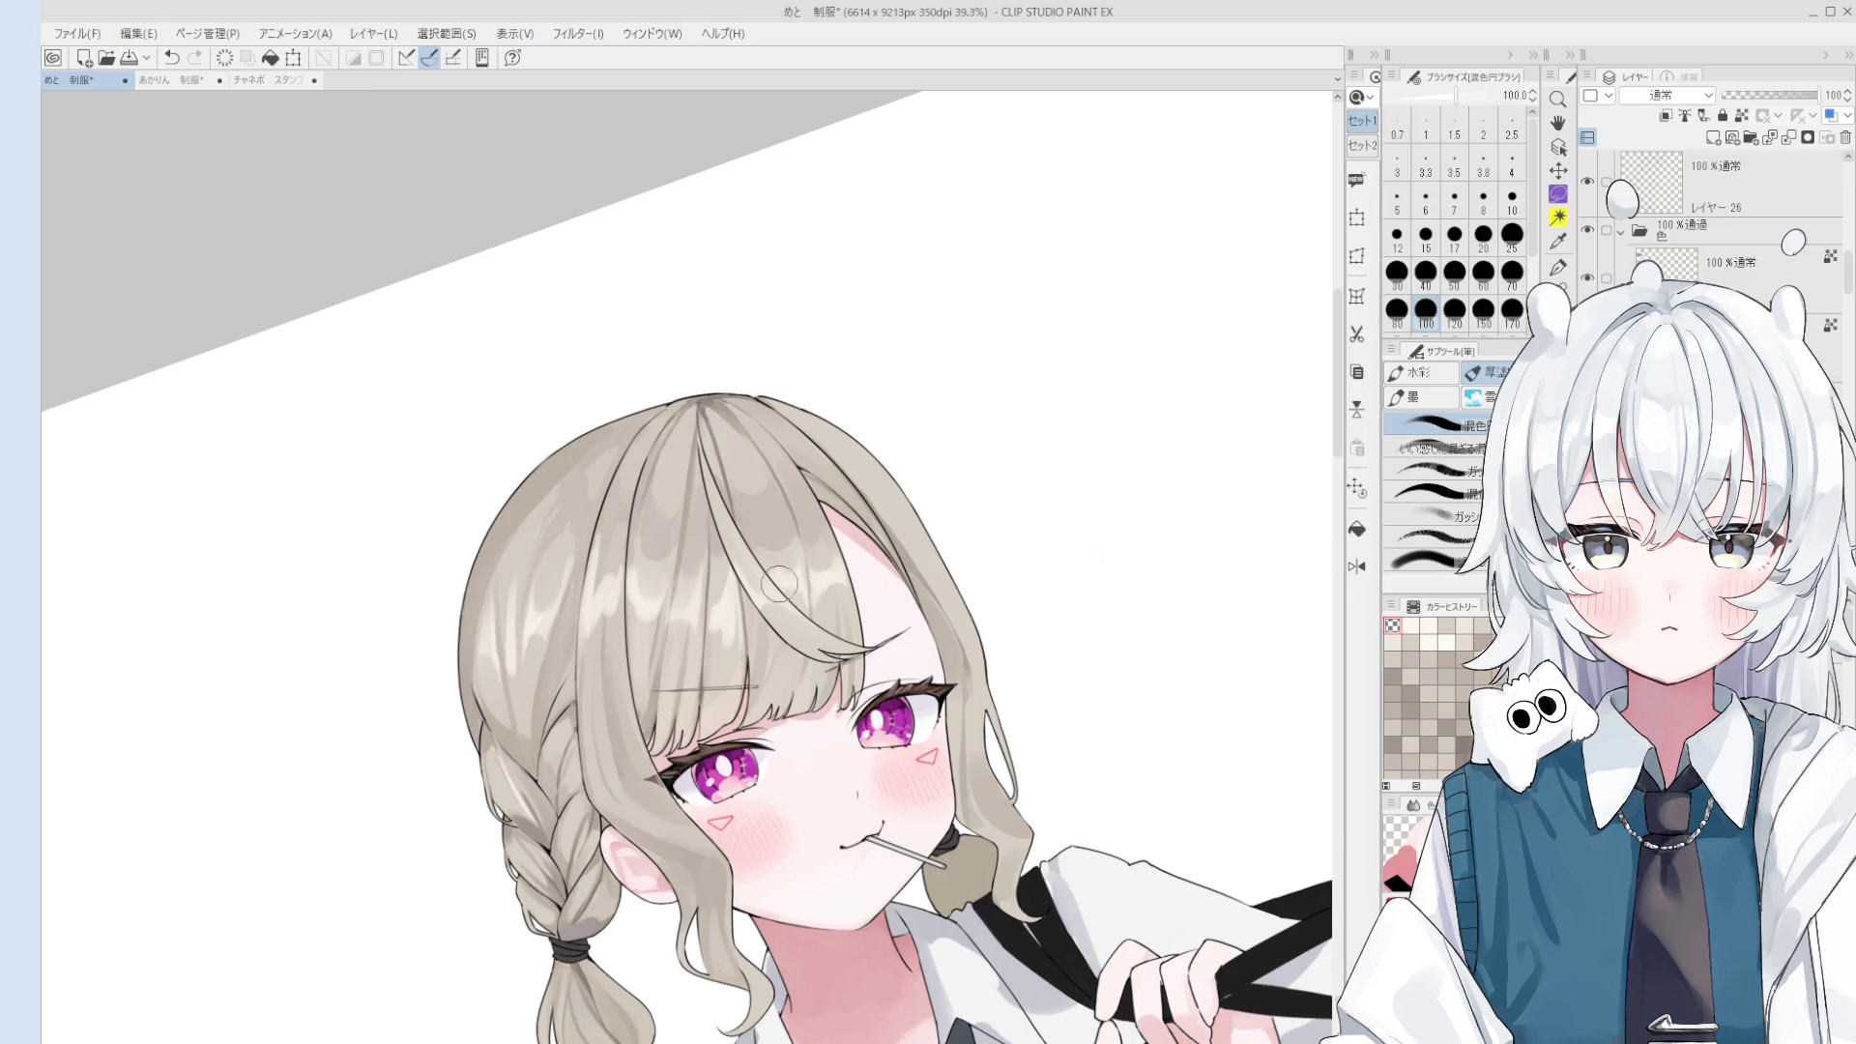
- Paint a fine highlight stroke near the fringe at brush size 17, undoing stray strokes
scroll(716, 619, up, 1)
scroll(698, 620, up, 1)
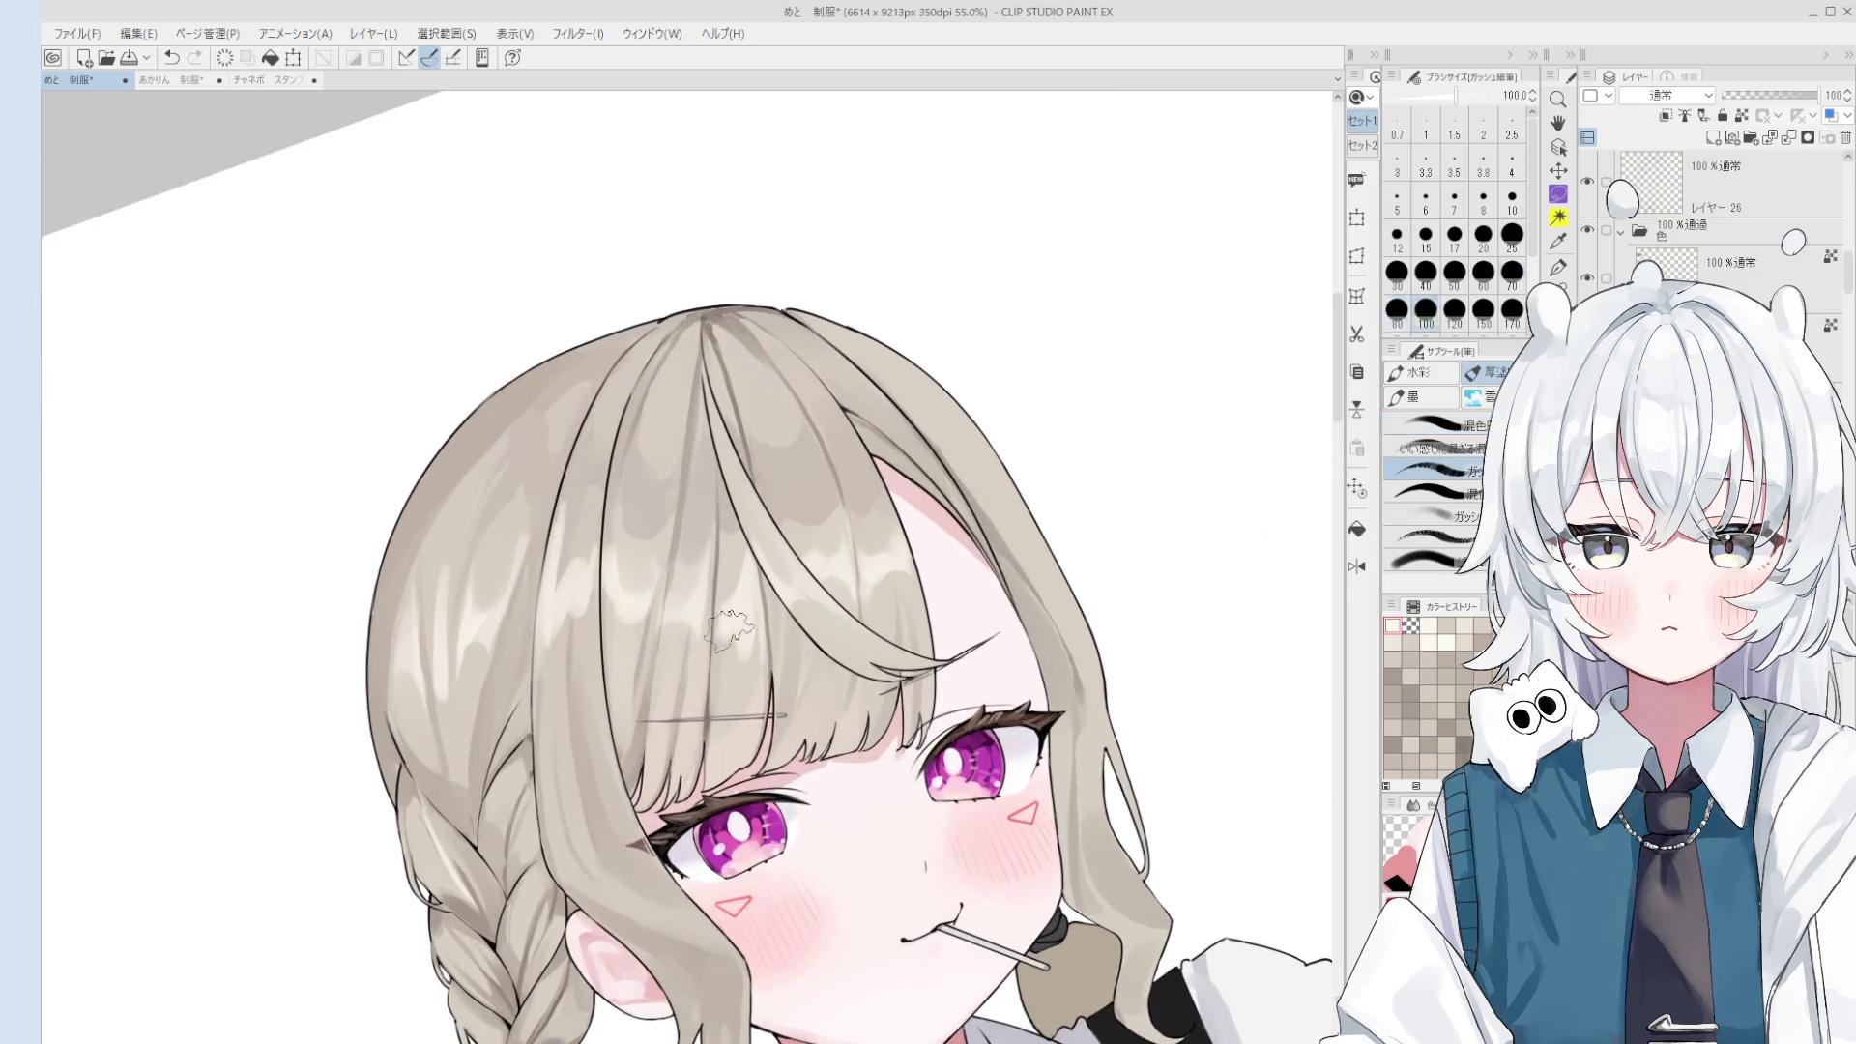
key(ctrl+z)
key(bracketleft)
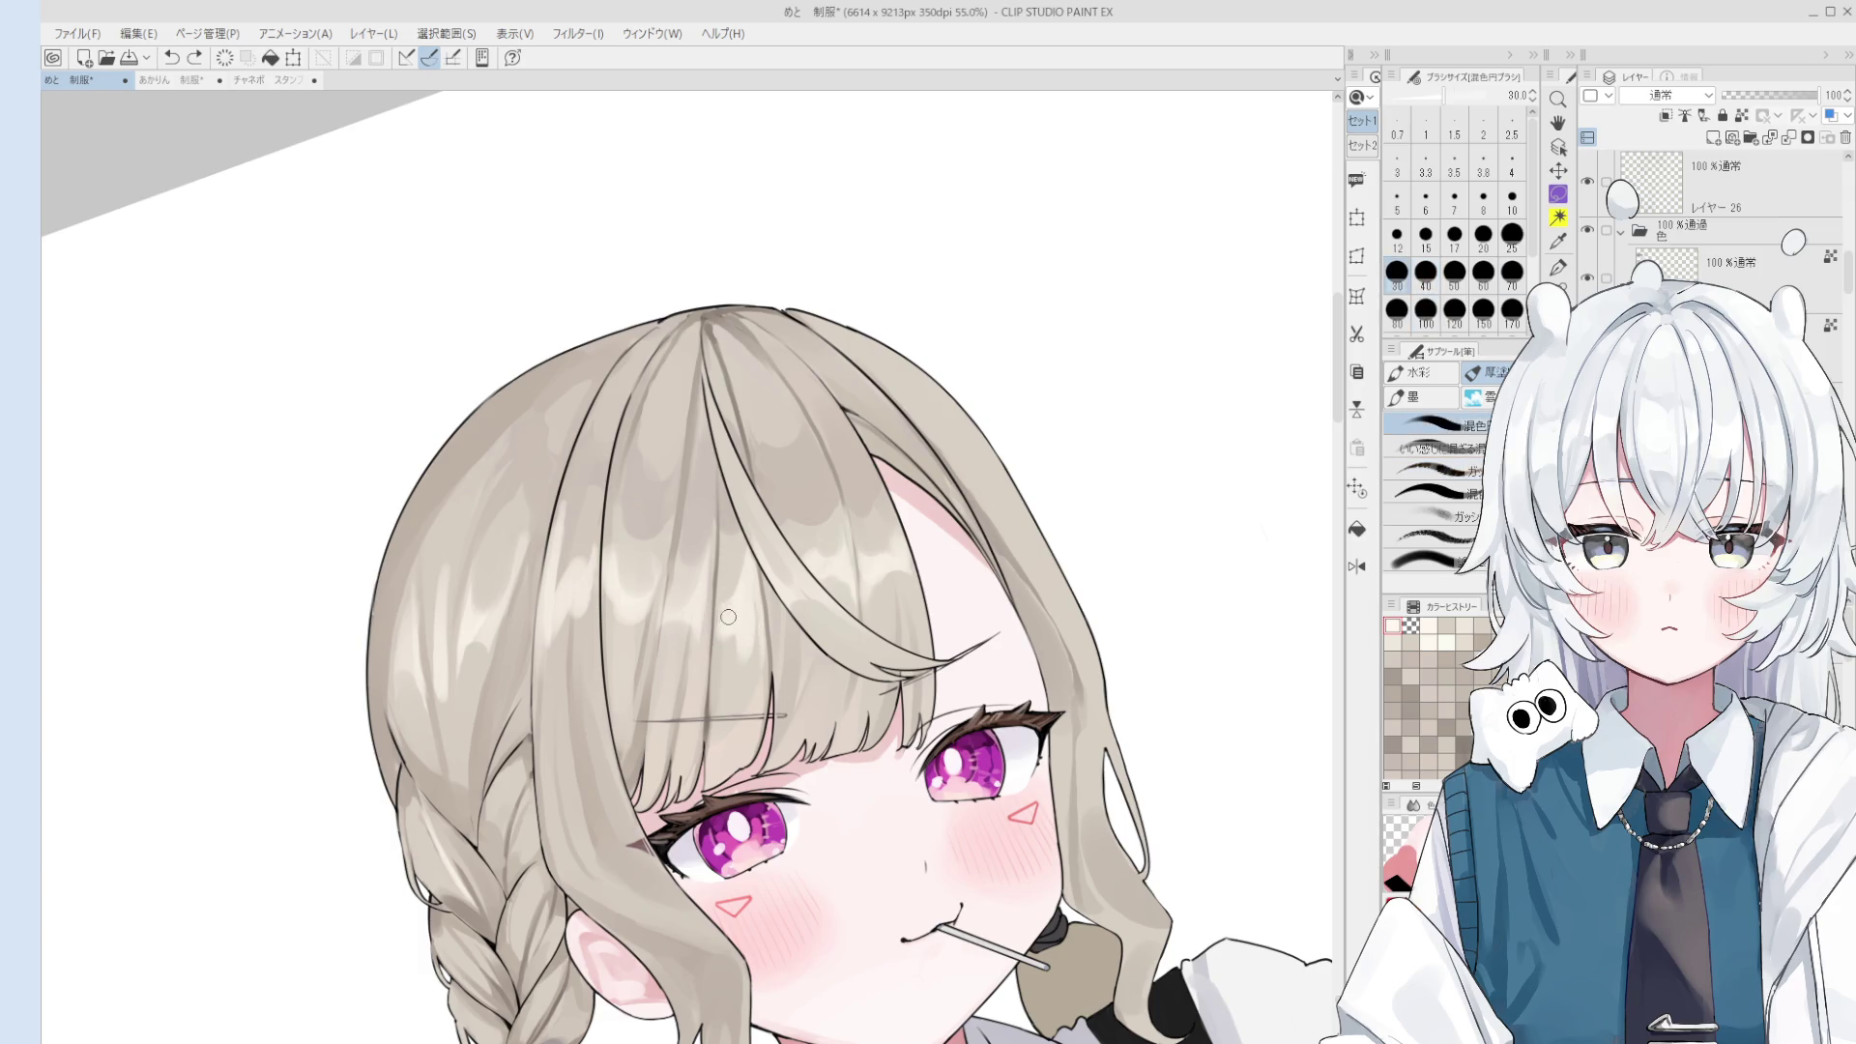
key(bracketleft)
key(bracketleft)
key(bracketleft)
mouse_move(722, 546)
mouse_down()
mouse_move(721, 648)
mouse_move(716, 613)
mouse_up()
key(ctrl+z)
- Paint a light highlight upward along the right hair strand with a size-60 brush
scroll(751, 637, up, 2)
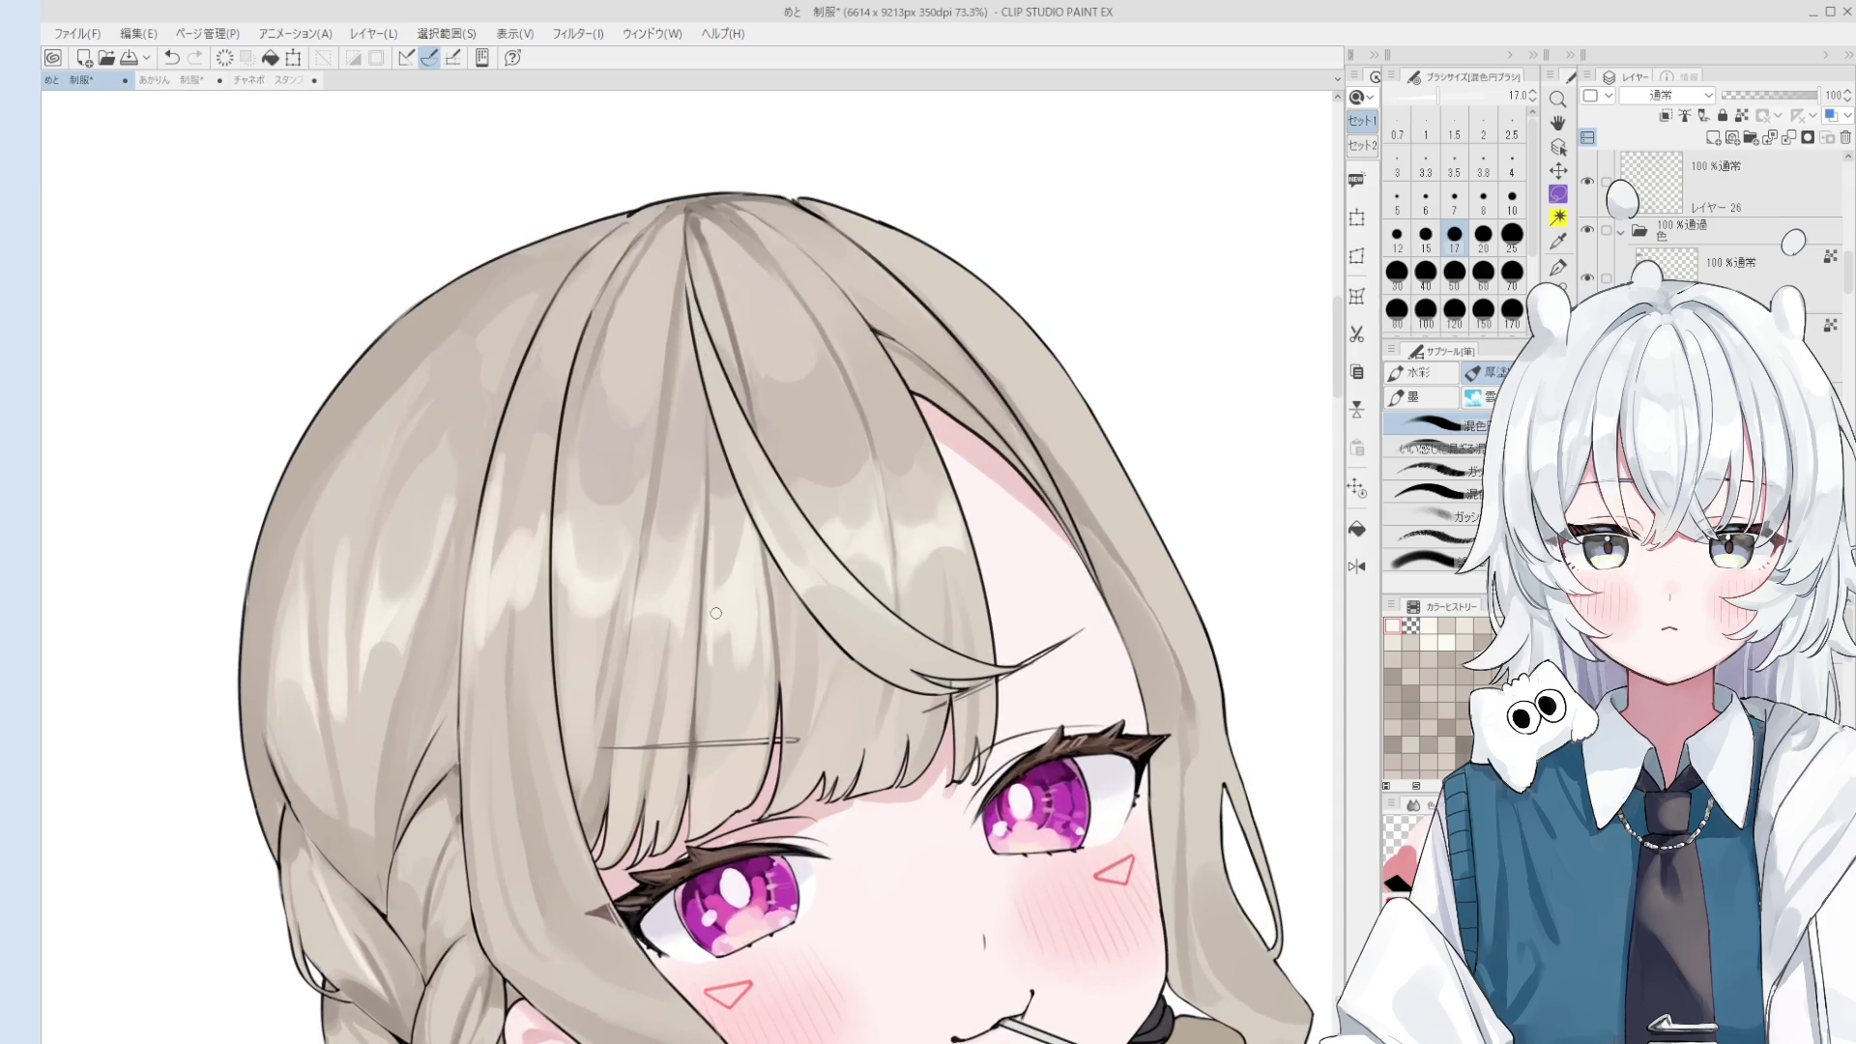
key(bracketright)
key(bracketright)
key(bracketright)
scroll(723, 534, down, 2)
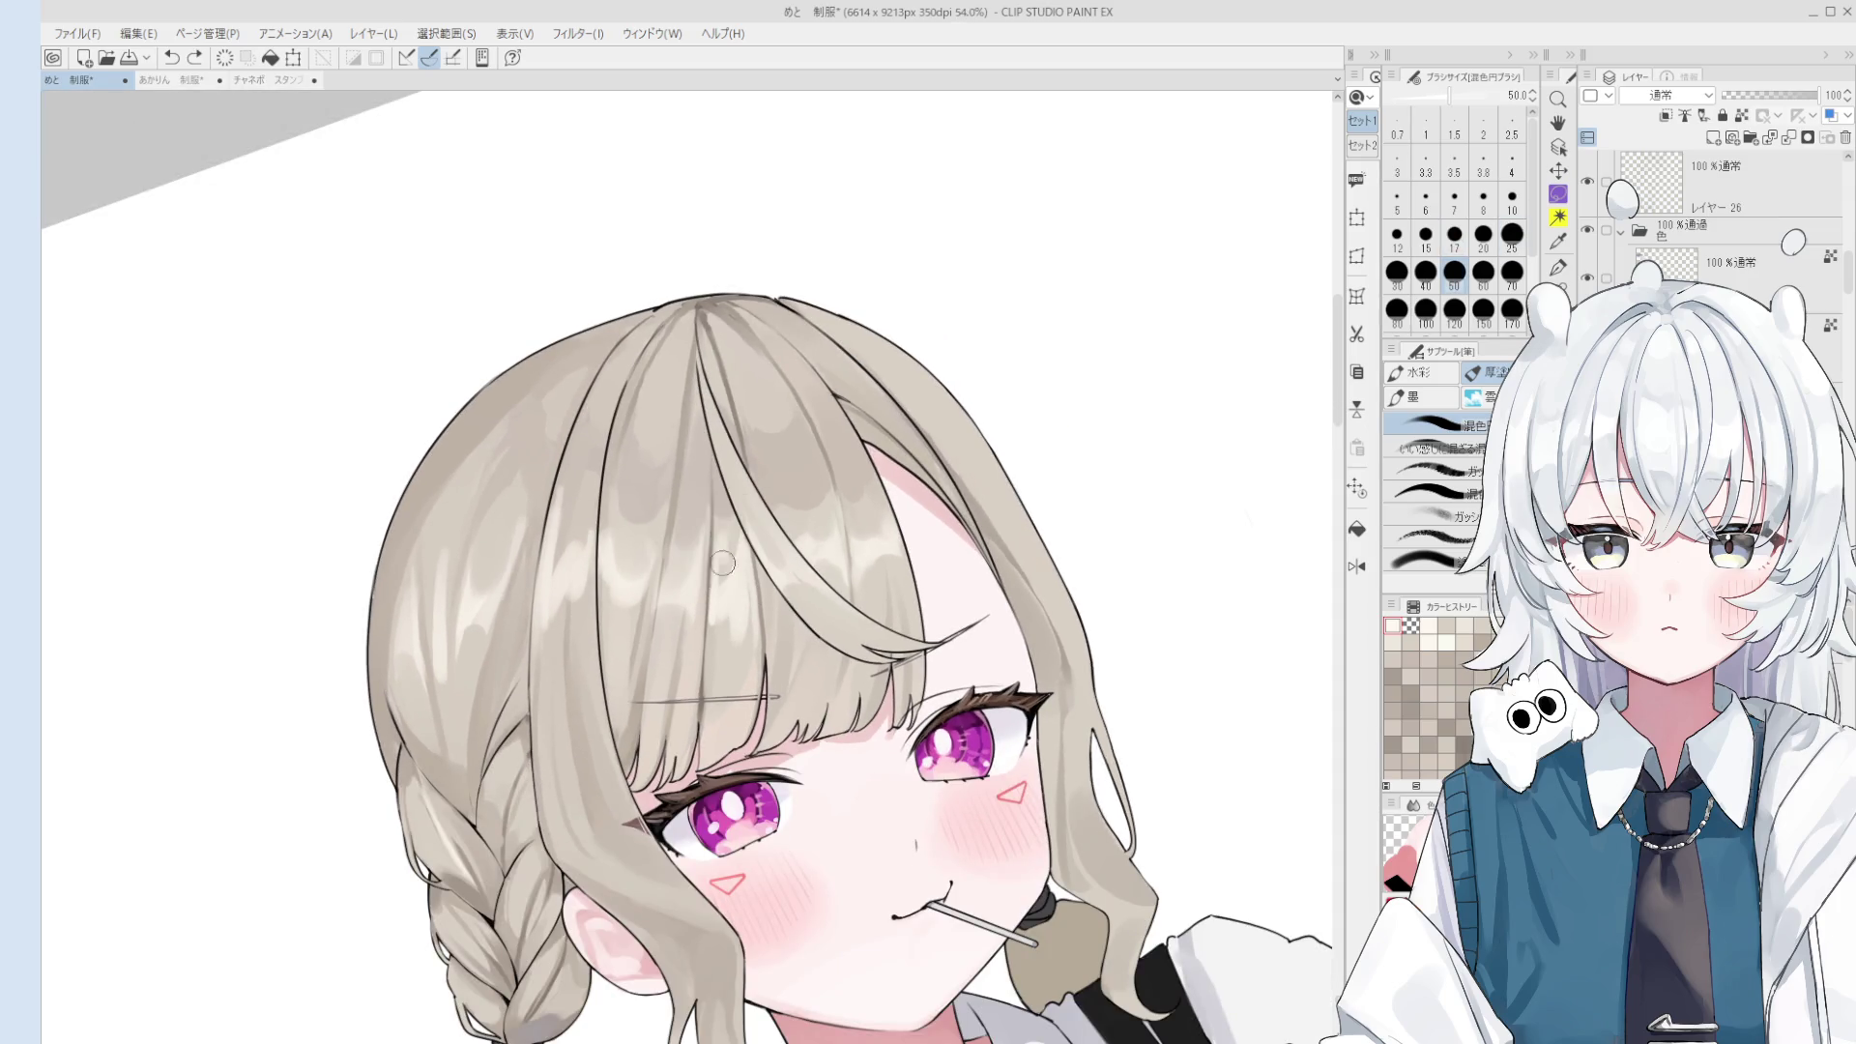
scroll(723, 574, down, 1)
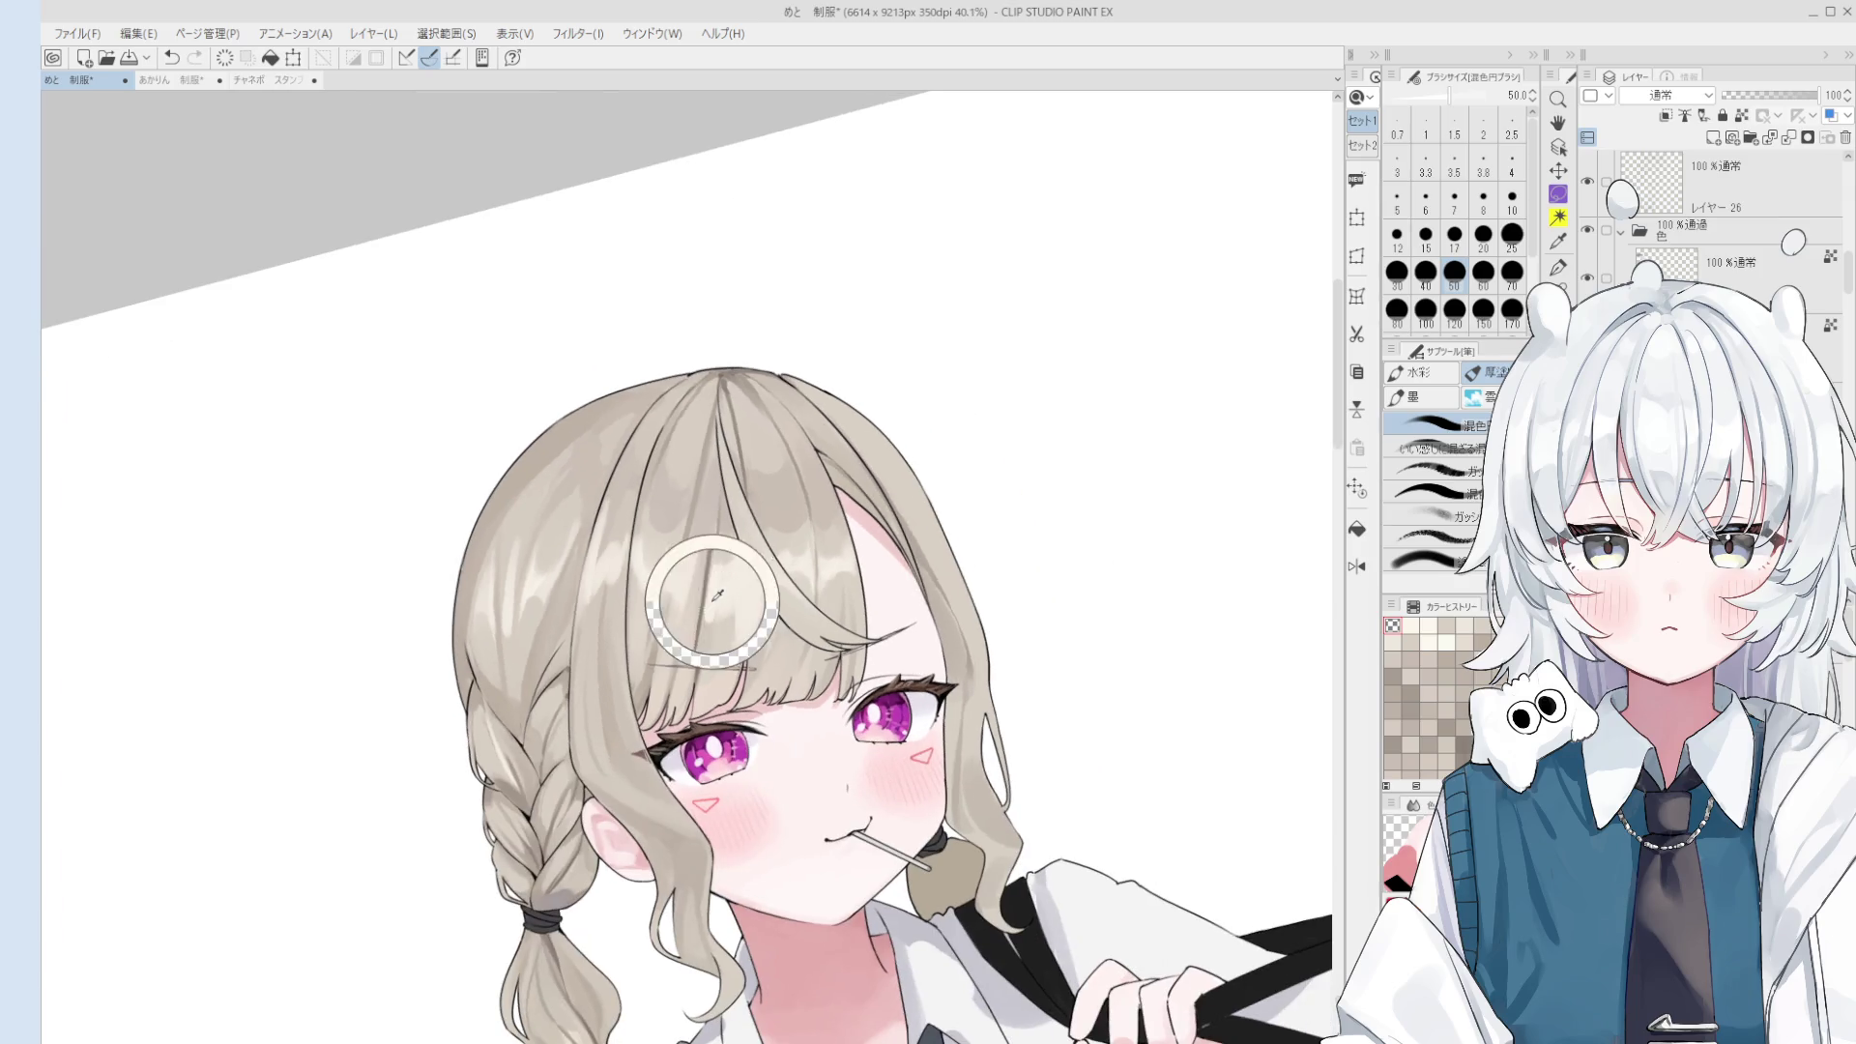
key(bracketleft)
key(bracketleft)
key(bracketleft)
key(bracketleft)
key(bracketleft)
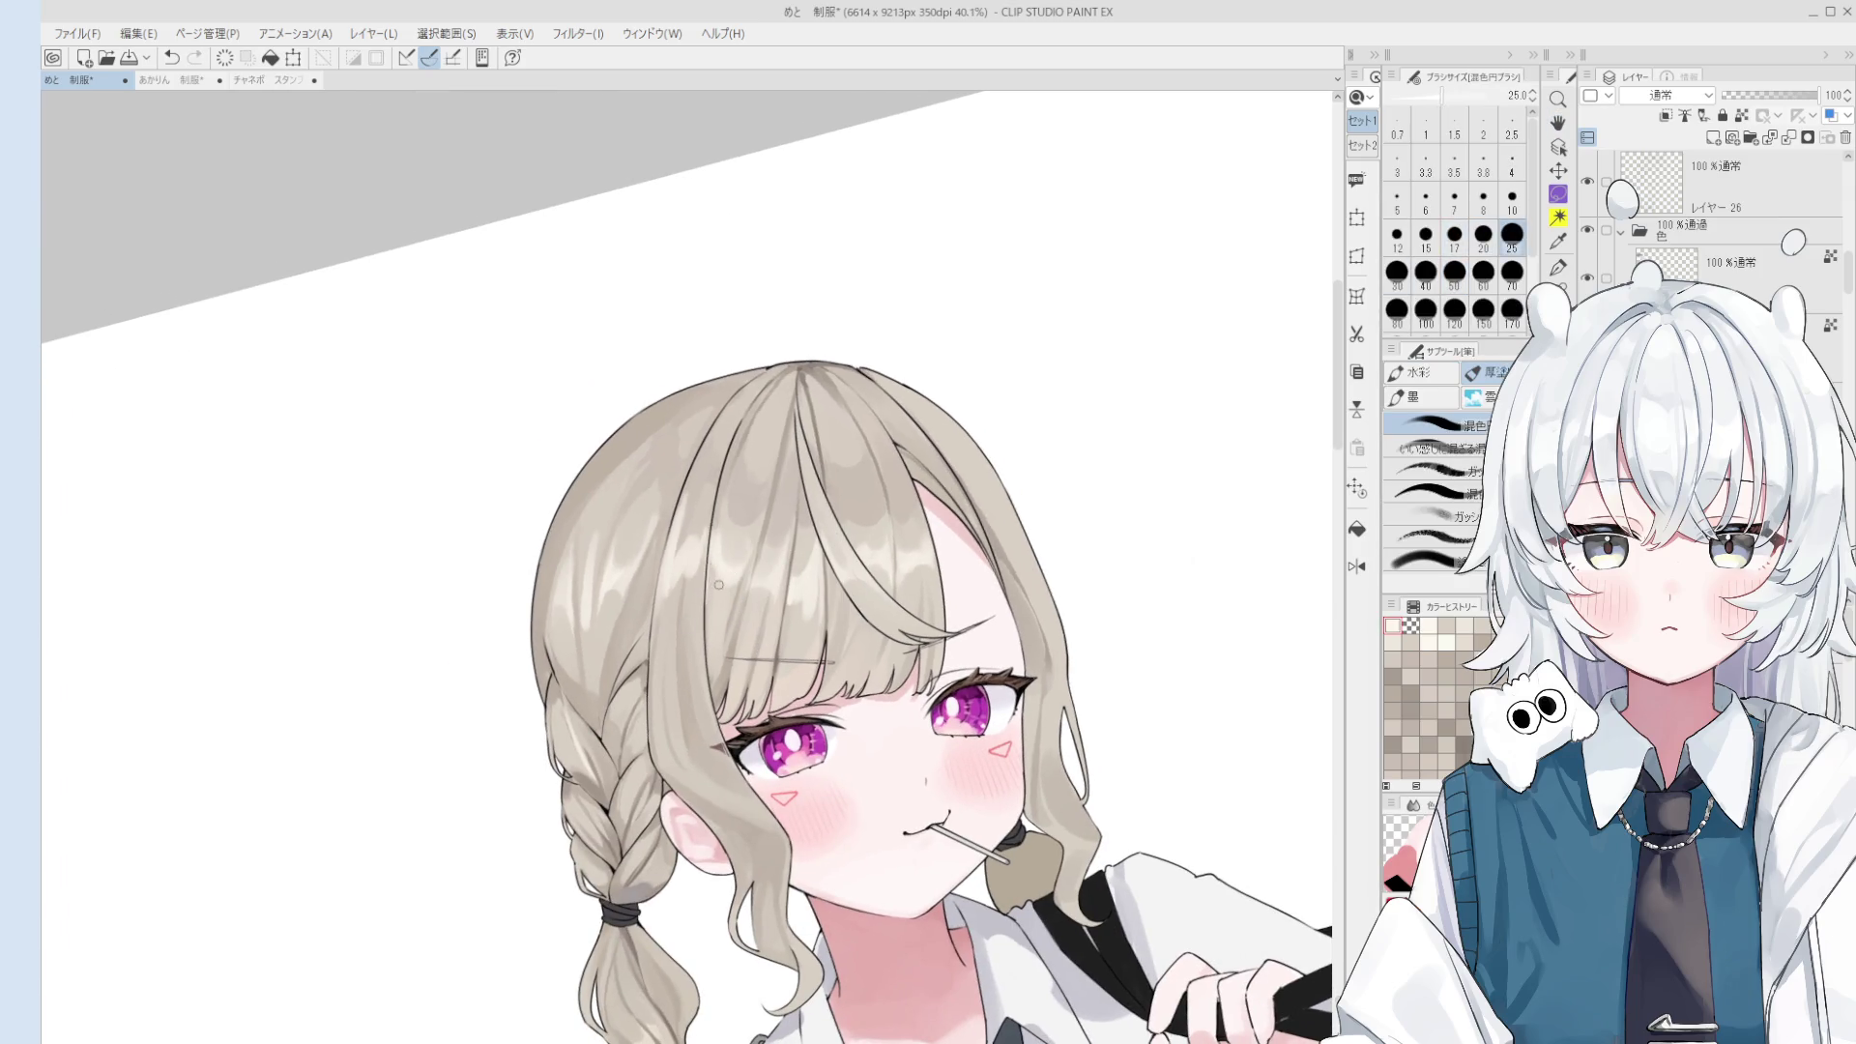
key(bracketright)
key(bracketright)
scroll(887, 645, down, 1)
scroll(887, 645, up, 2)
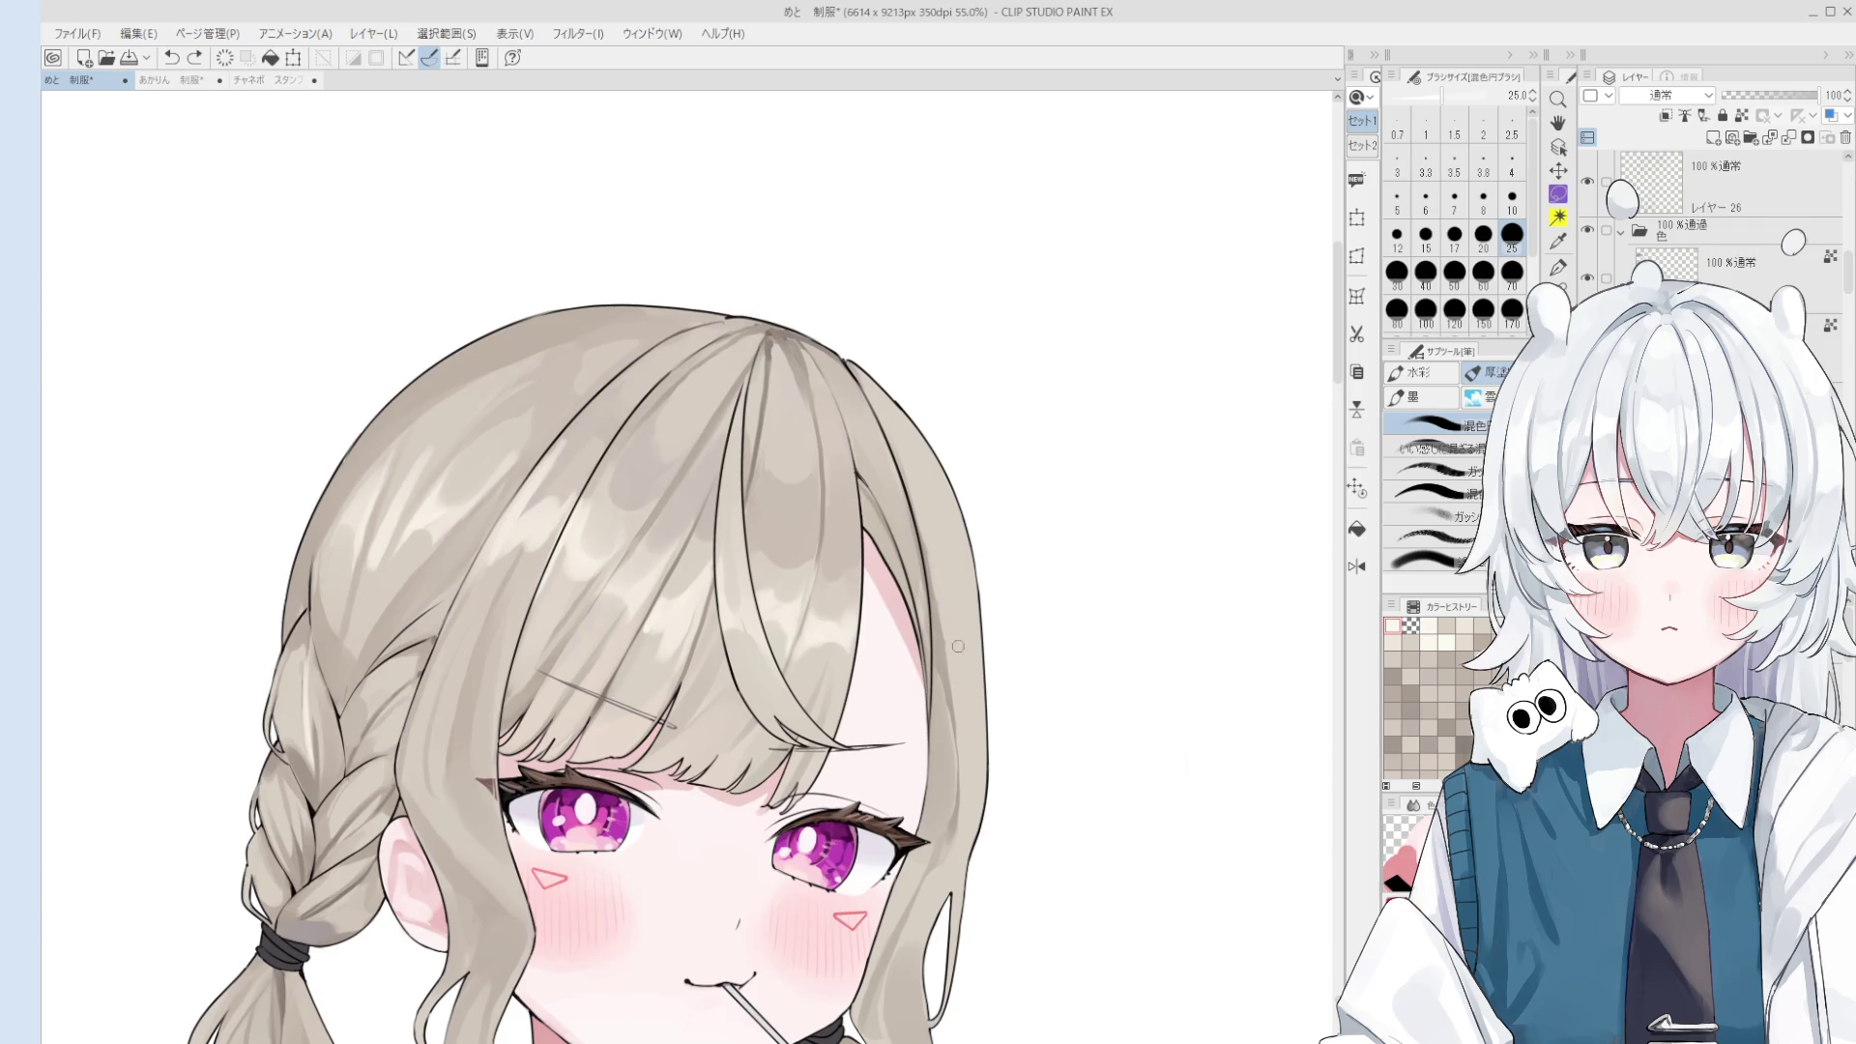
key(bracketright)
key(bracketright)
key(bracketright)
drag(955, 619, 957, 556)
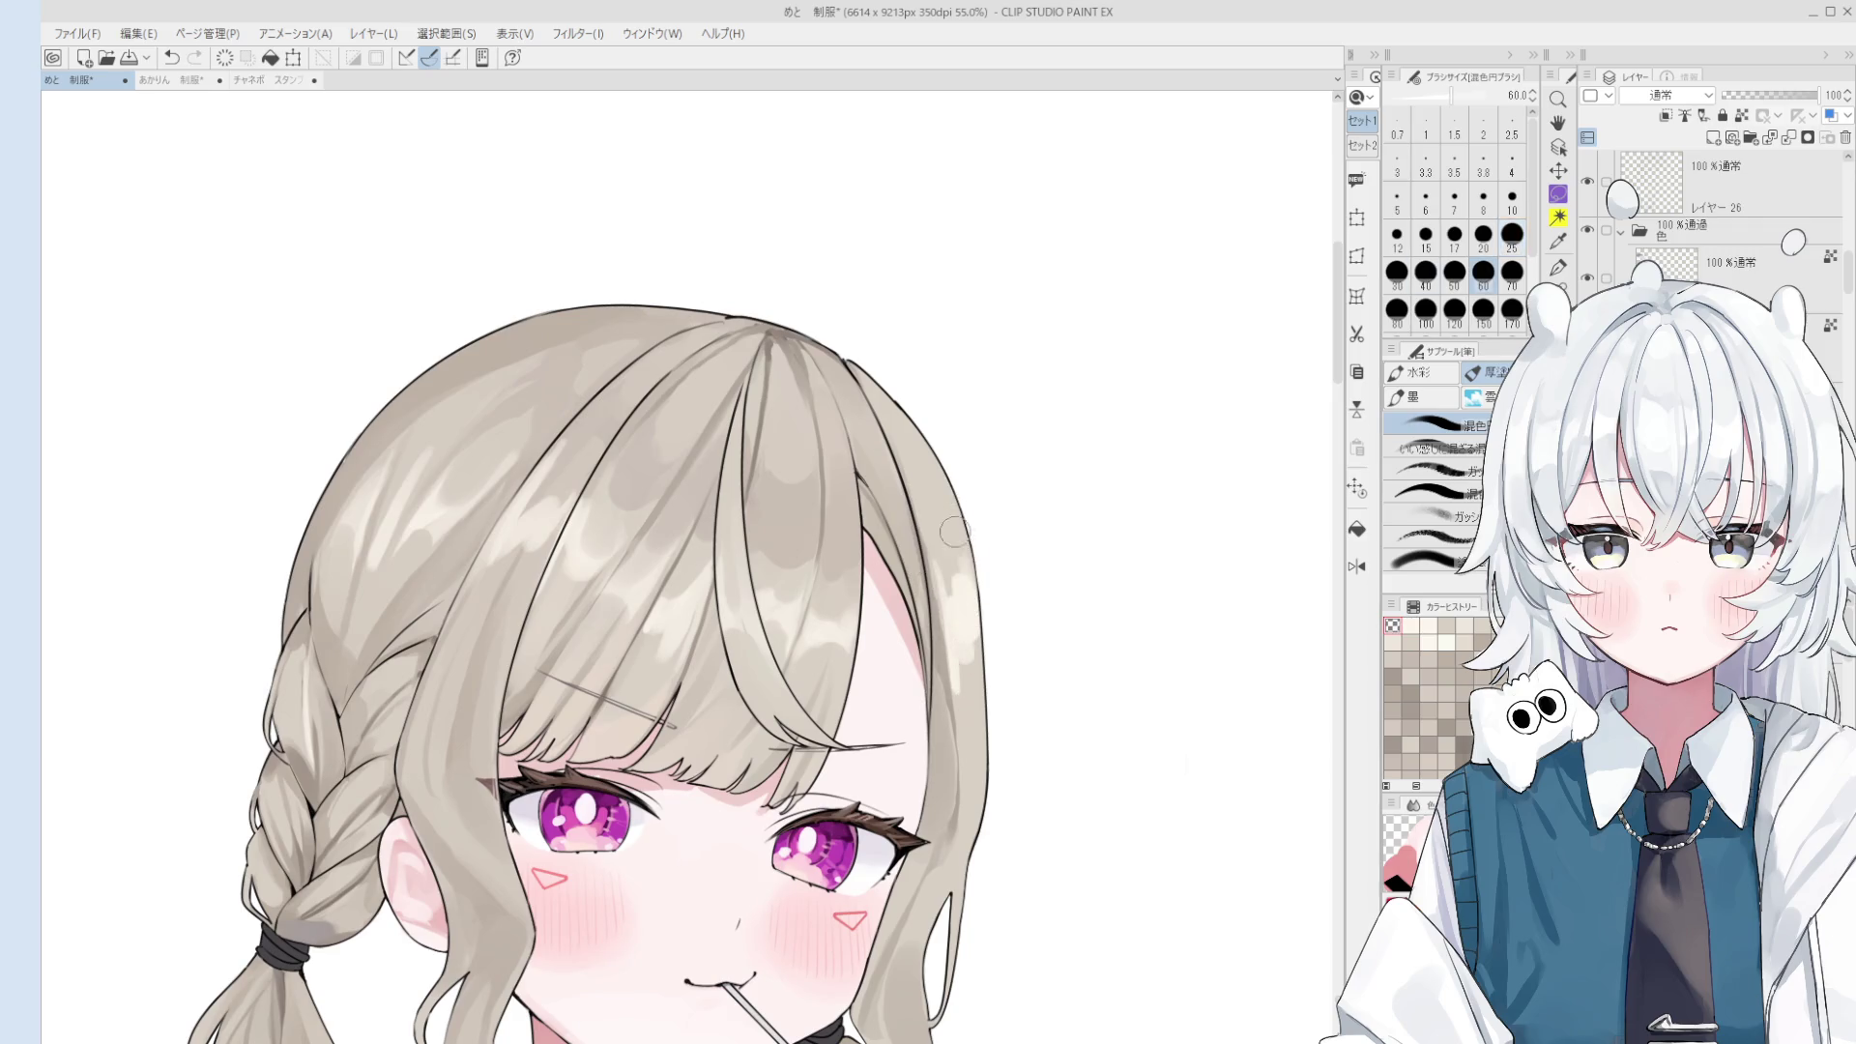
- Sample a hair colour, rotate the canvas view straight, and undo the last stroke
scroll(967, 723, down, 2)
alt+click(977, 558)
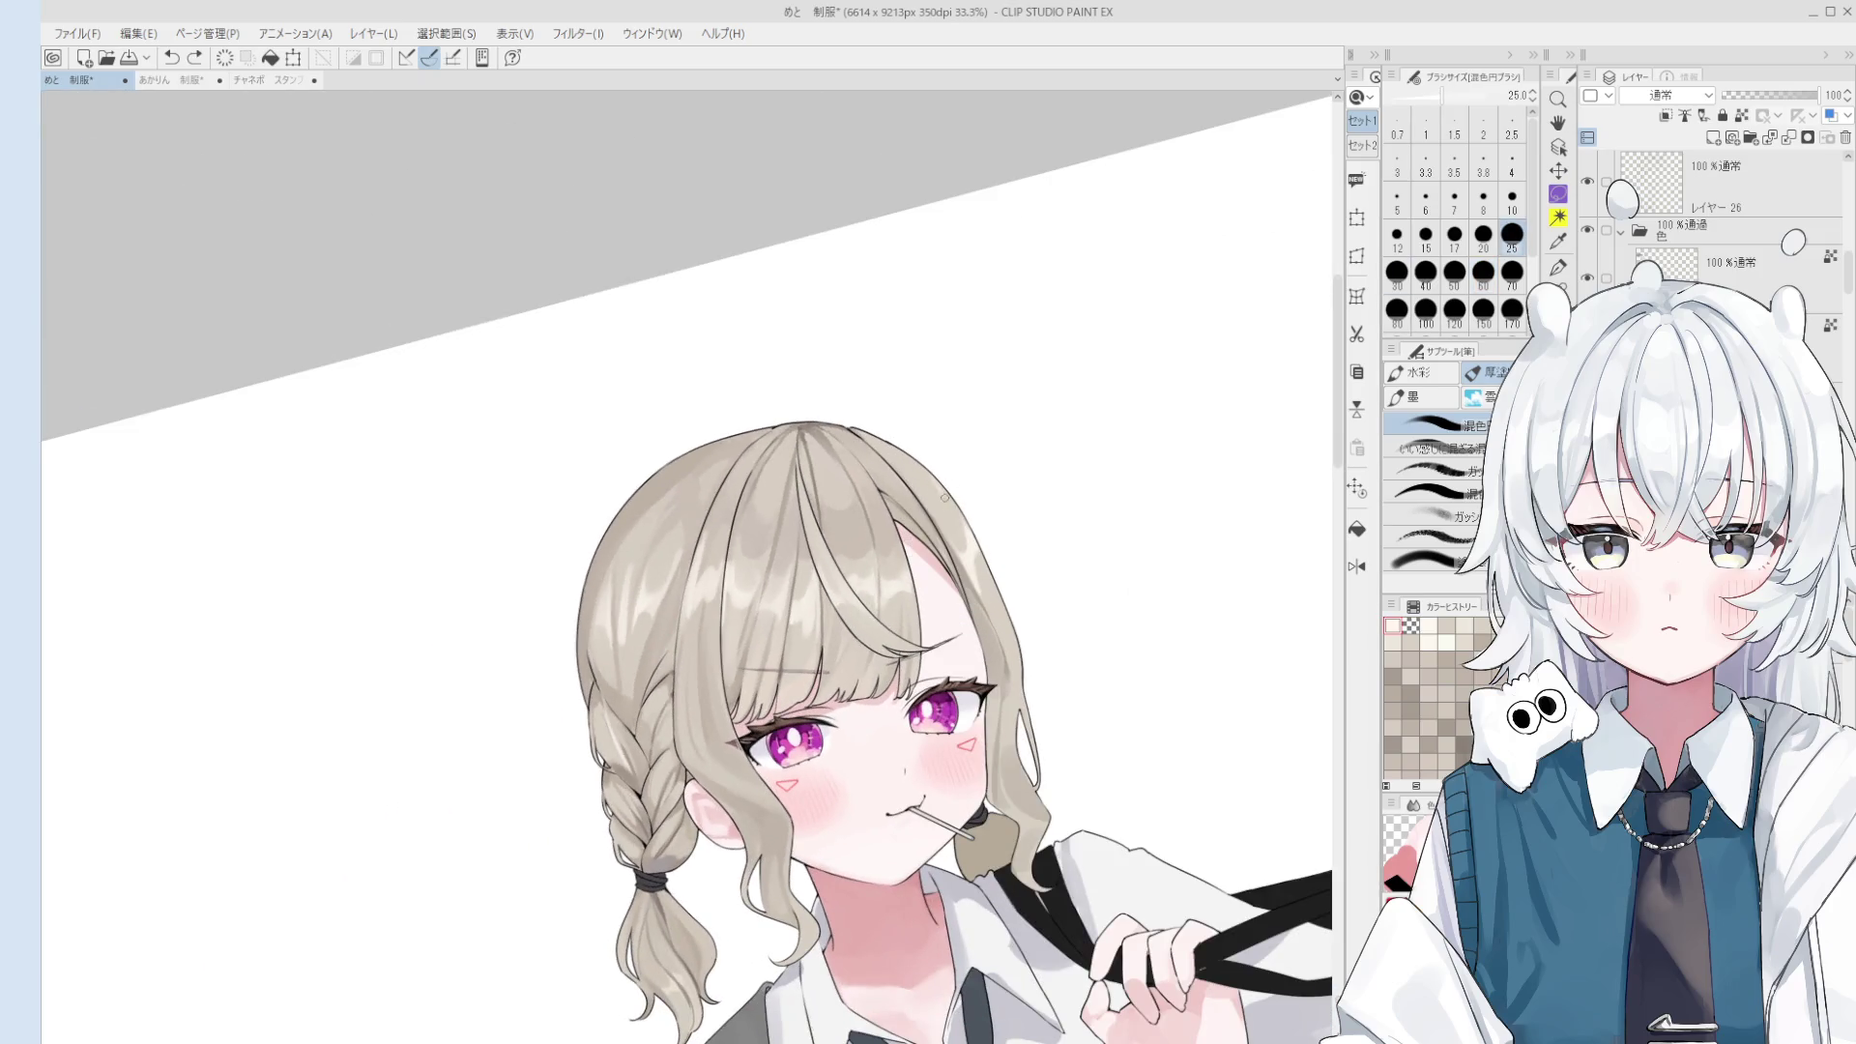
key(asciicircum)
key(ctrl+z)
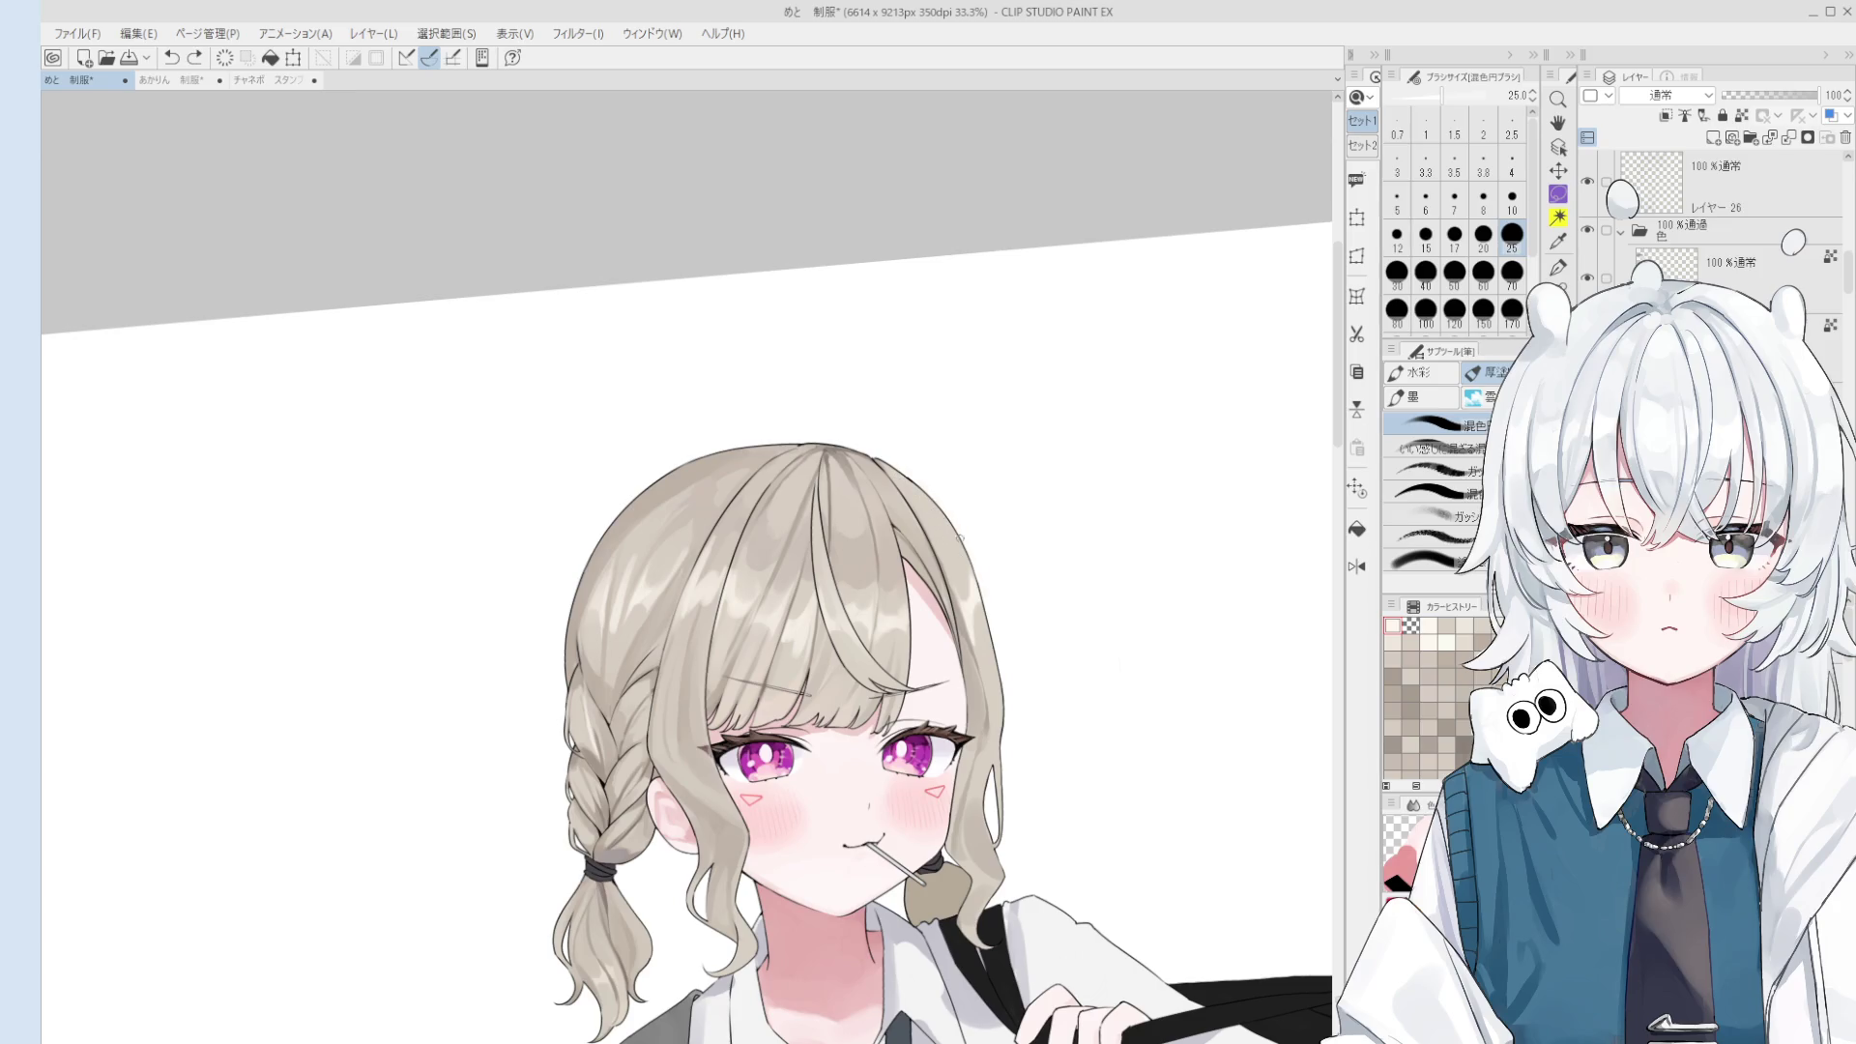
key(ctrl+y)
key(bracketright)
key(bracketright)
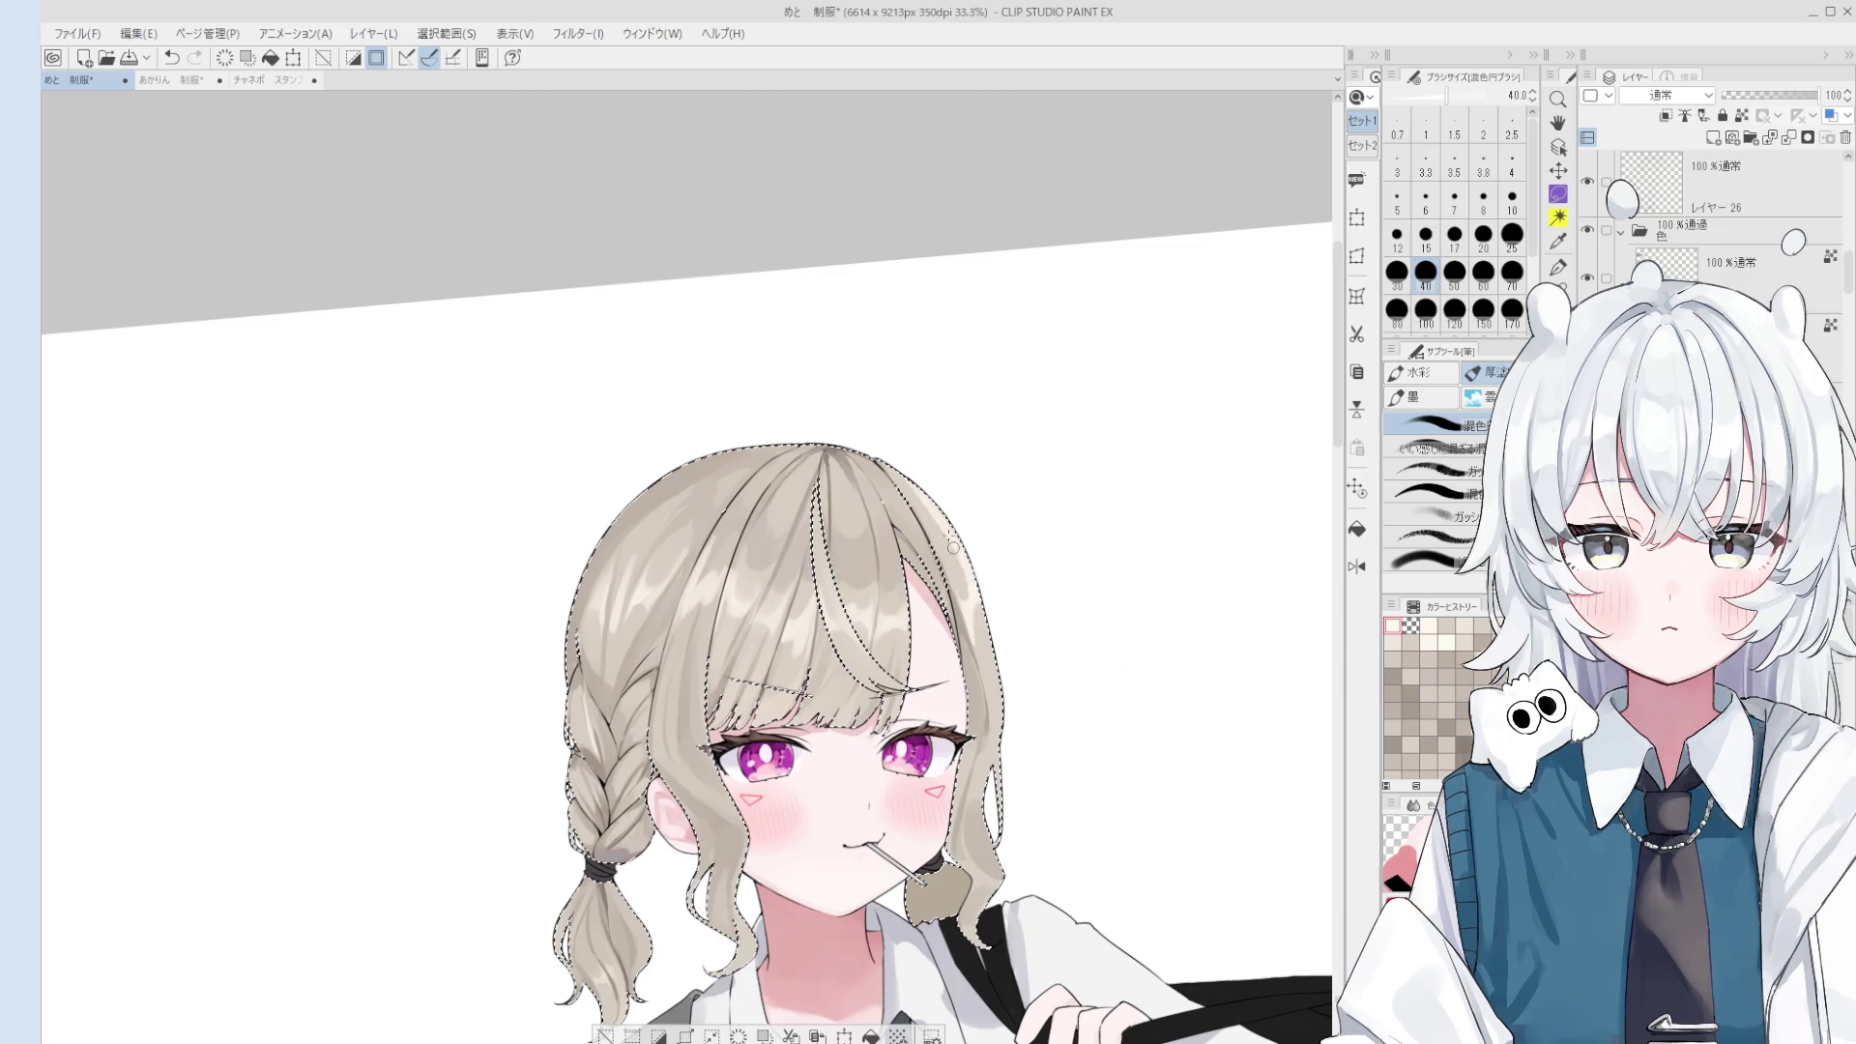
key(bracketright)
key(bracketright)
key(bracketright)
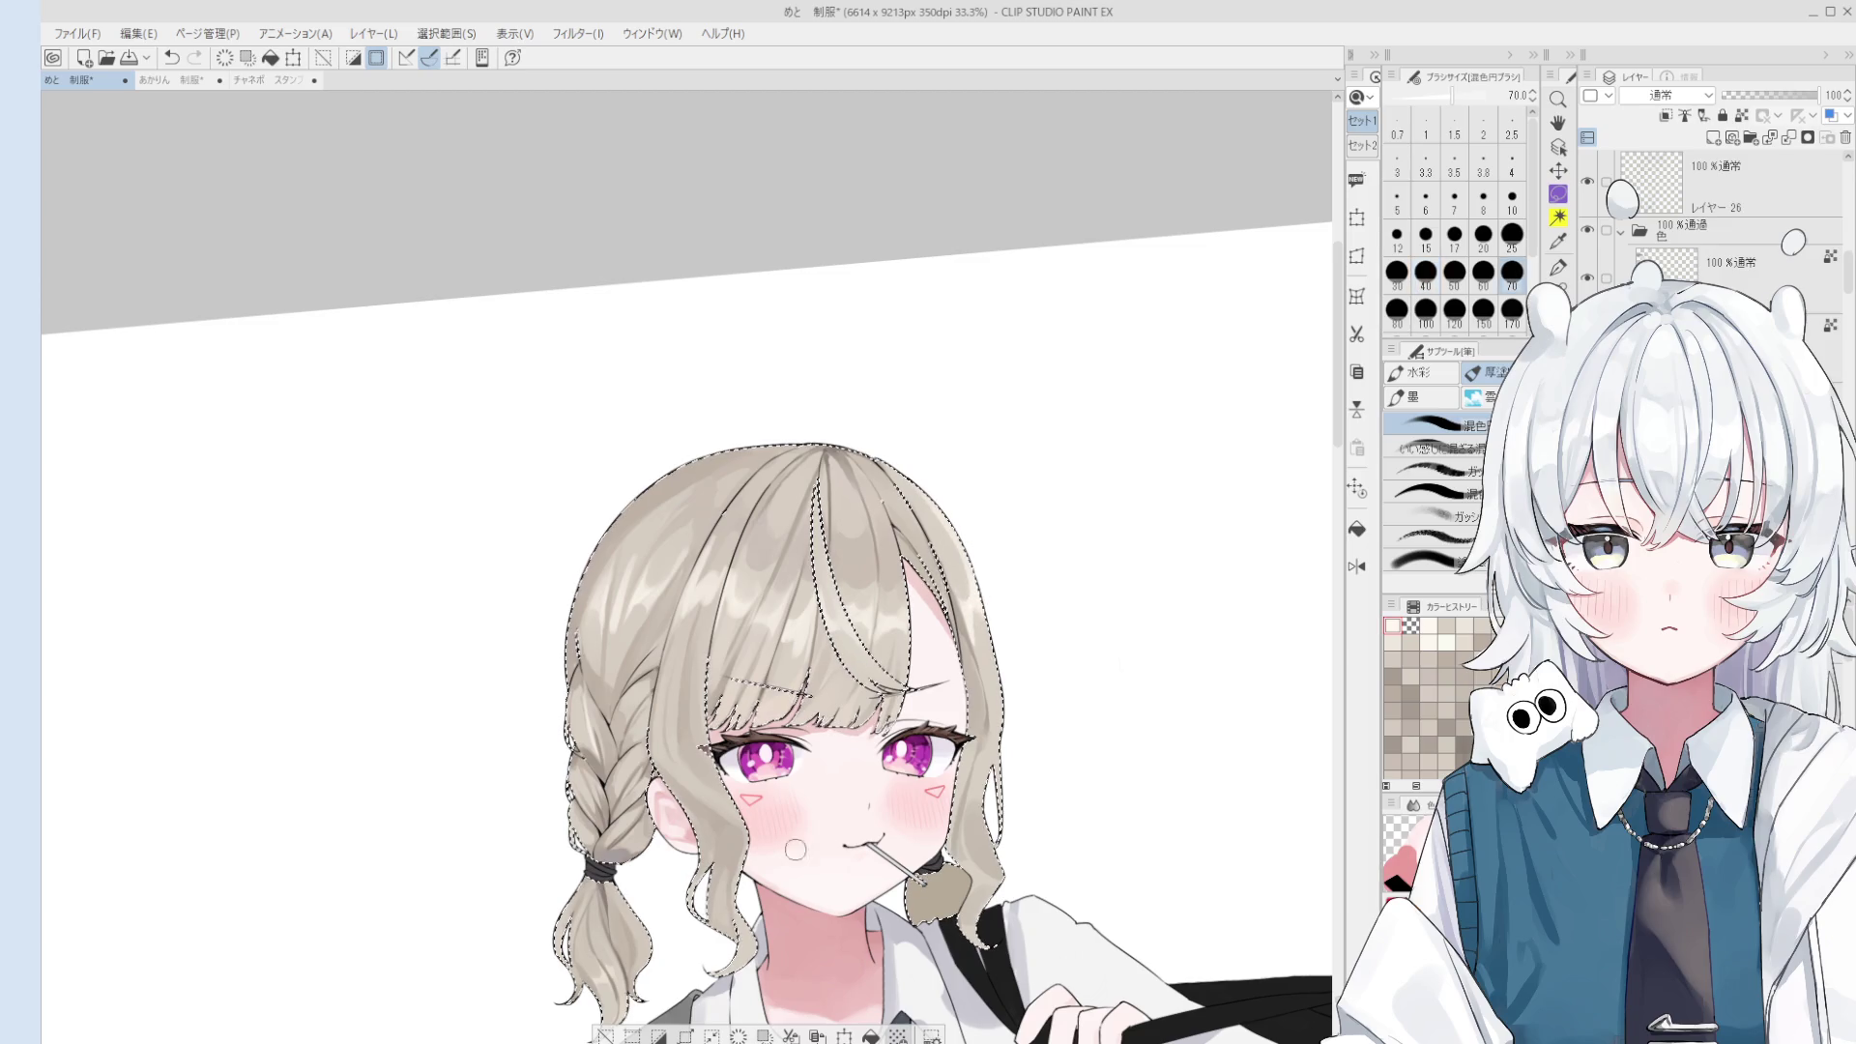
key(ctrl+d)
scroll(963, 672, down, 2)
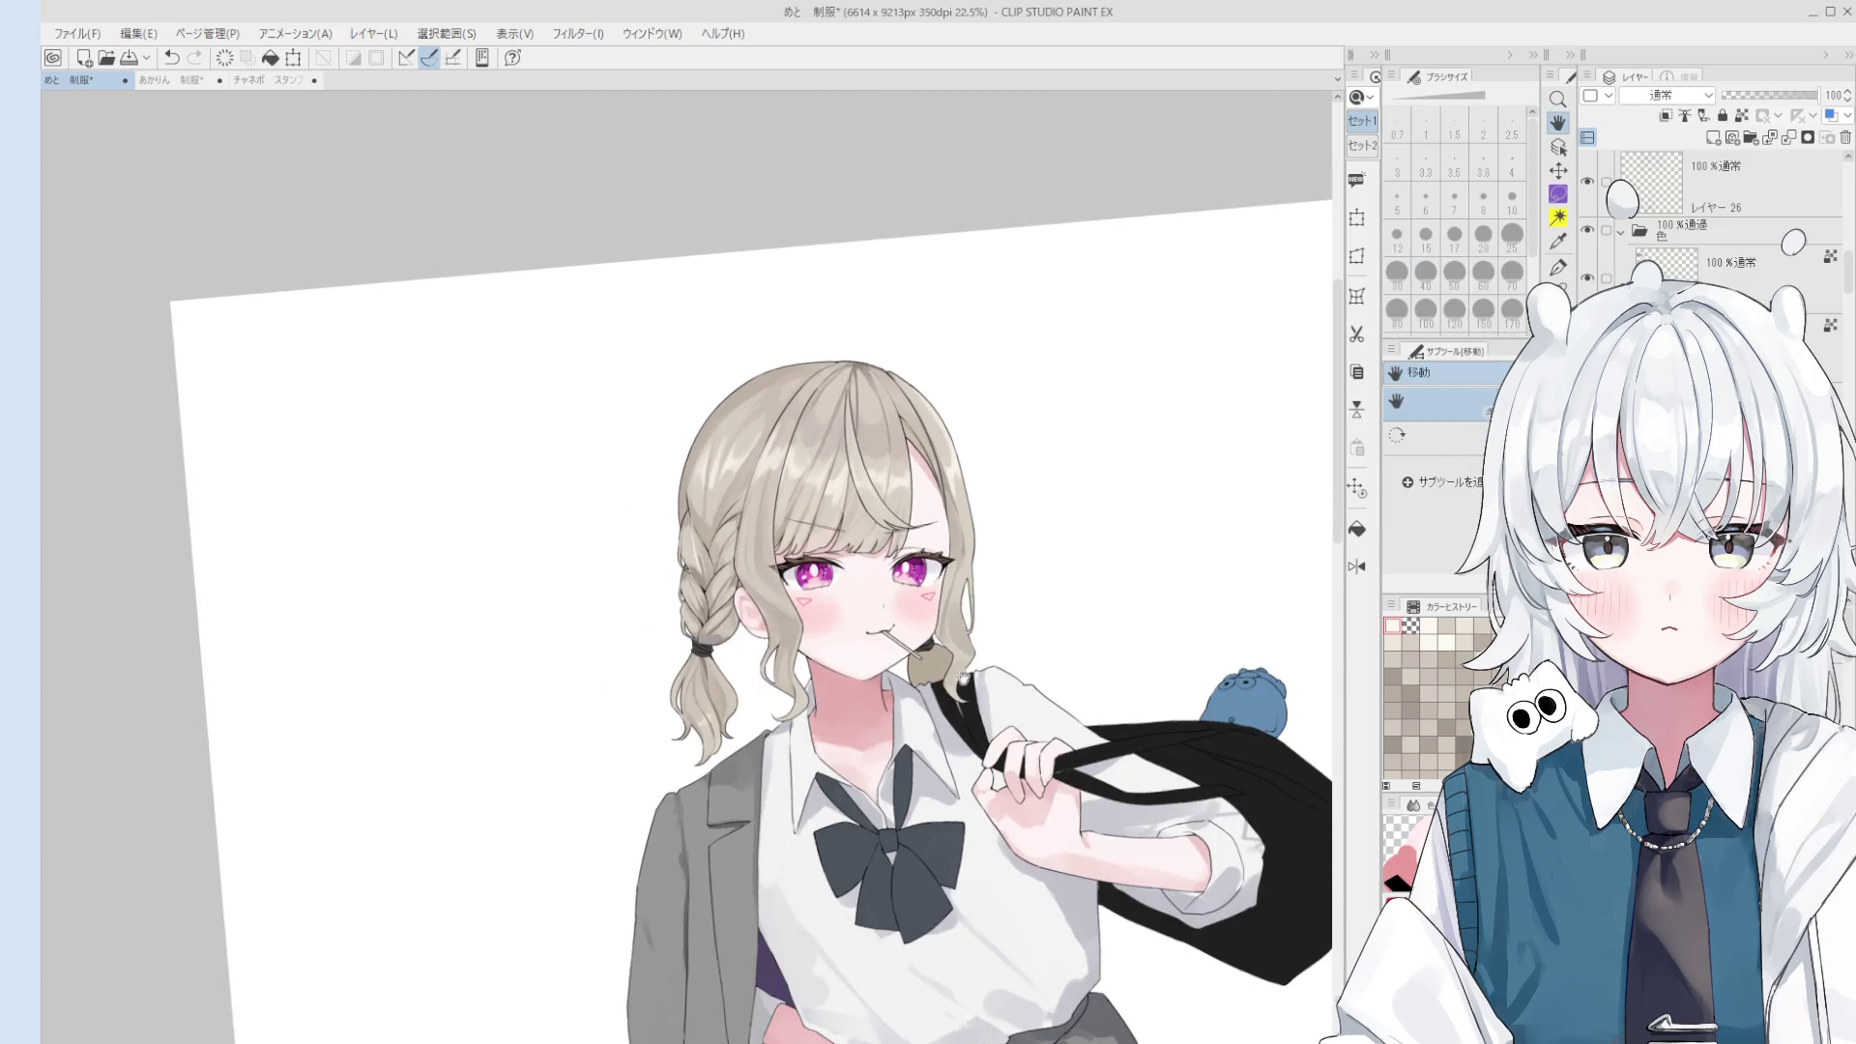
scroll(963, 672, down, 2)
mouse_move(919, 662)
mouse_down()
mouse_move(880, 670)
mouse_move(884, 694)
mouse_up()
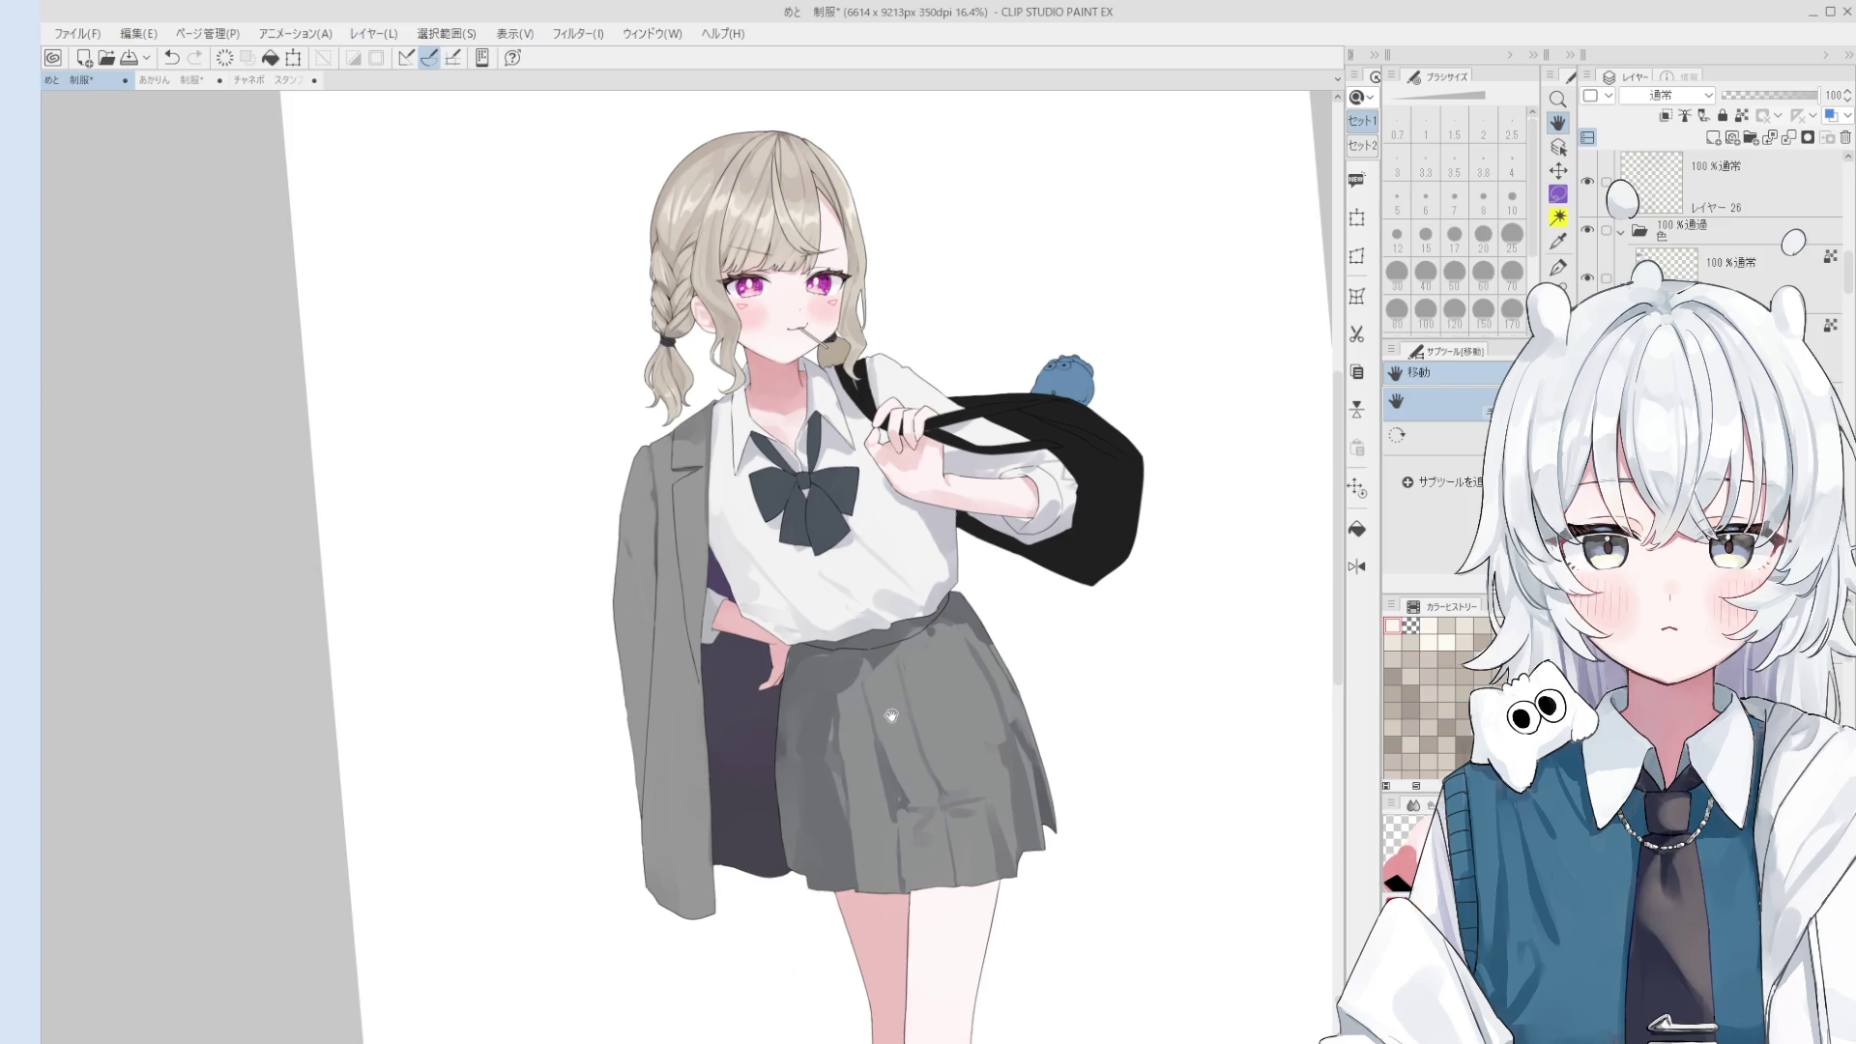
key(b)
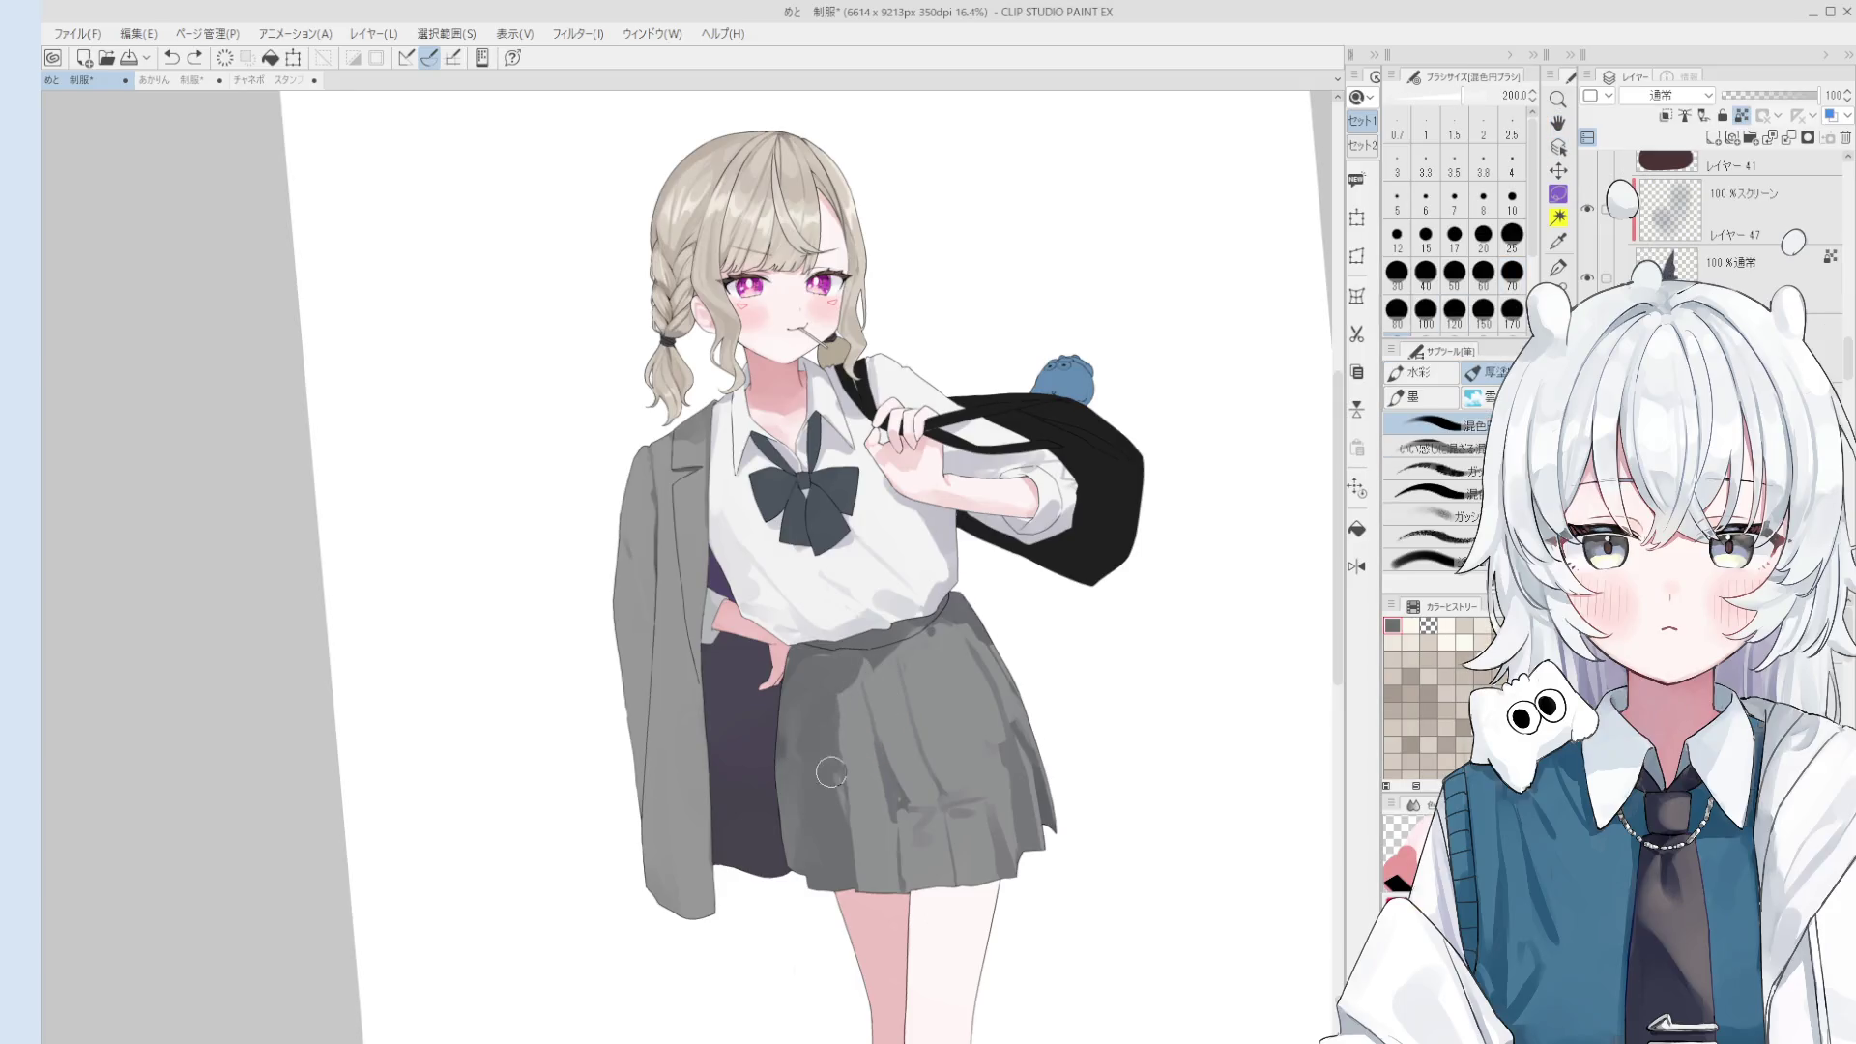
- Eyedrop several grey tones from the skirt, sizing the brush between 100 and 120
alt+click(846, 759)
key(bracketleft)
key(bracketleft)
key(bracketleft)
alt+click(860, 780)
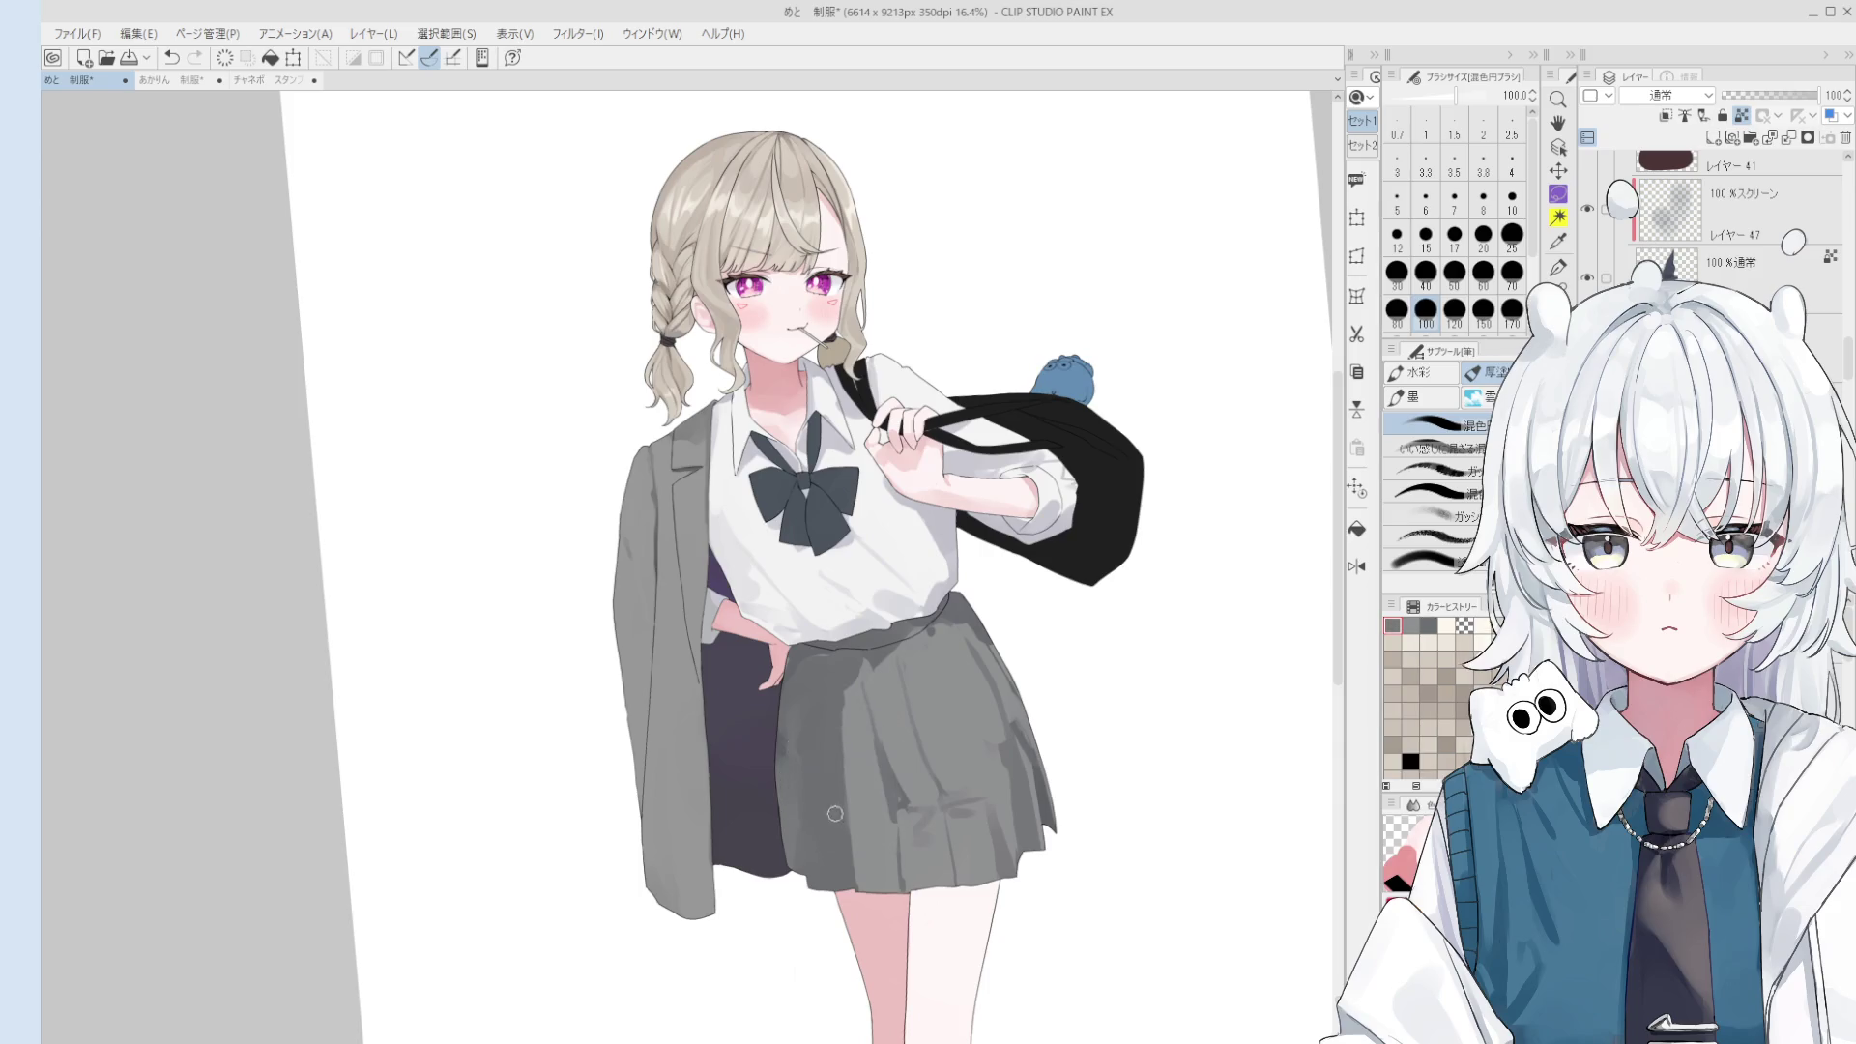
alt+click(843, 775)
key(bracketright)
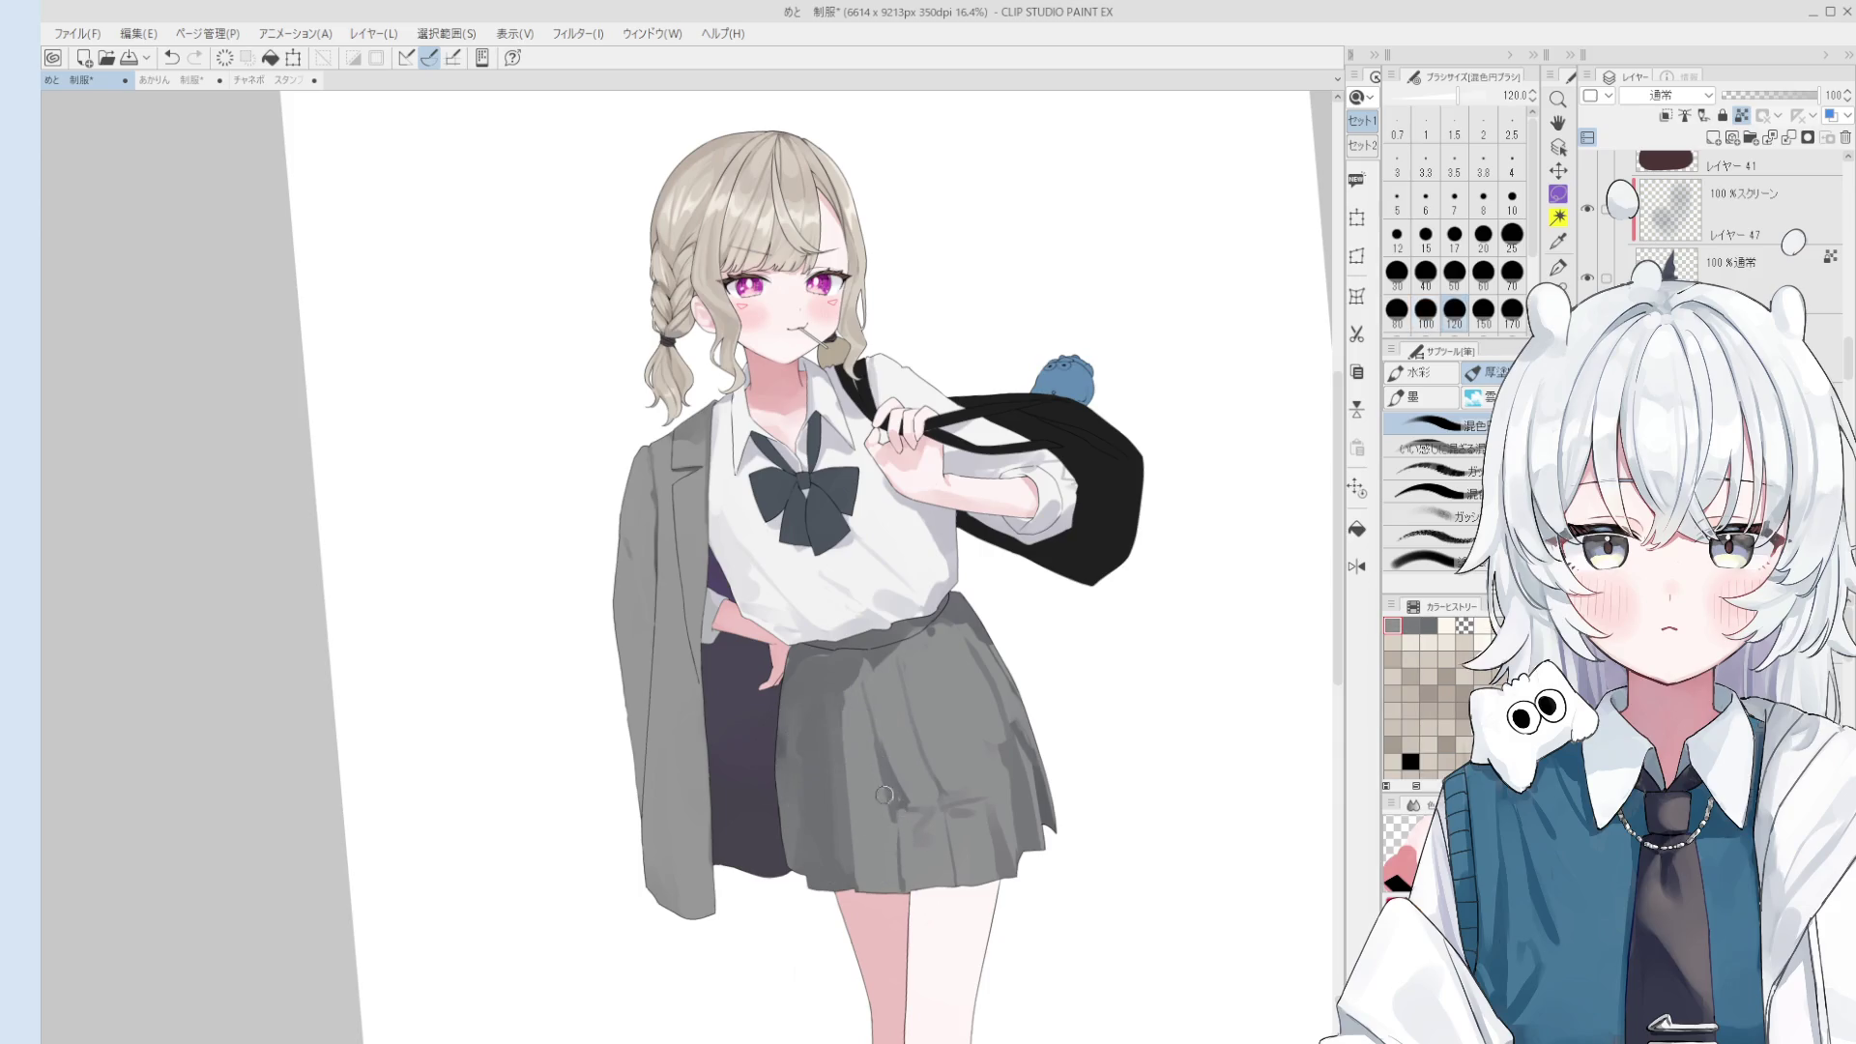
alt+click(855, 737)
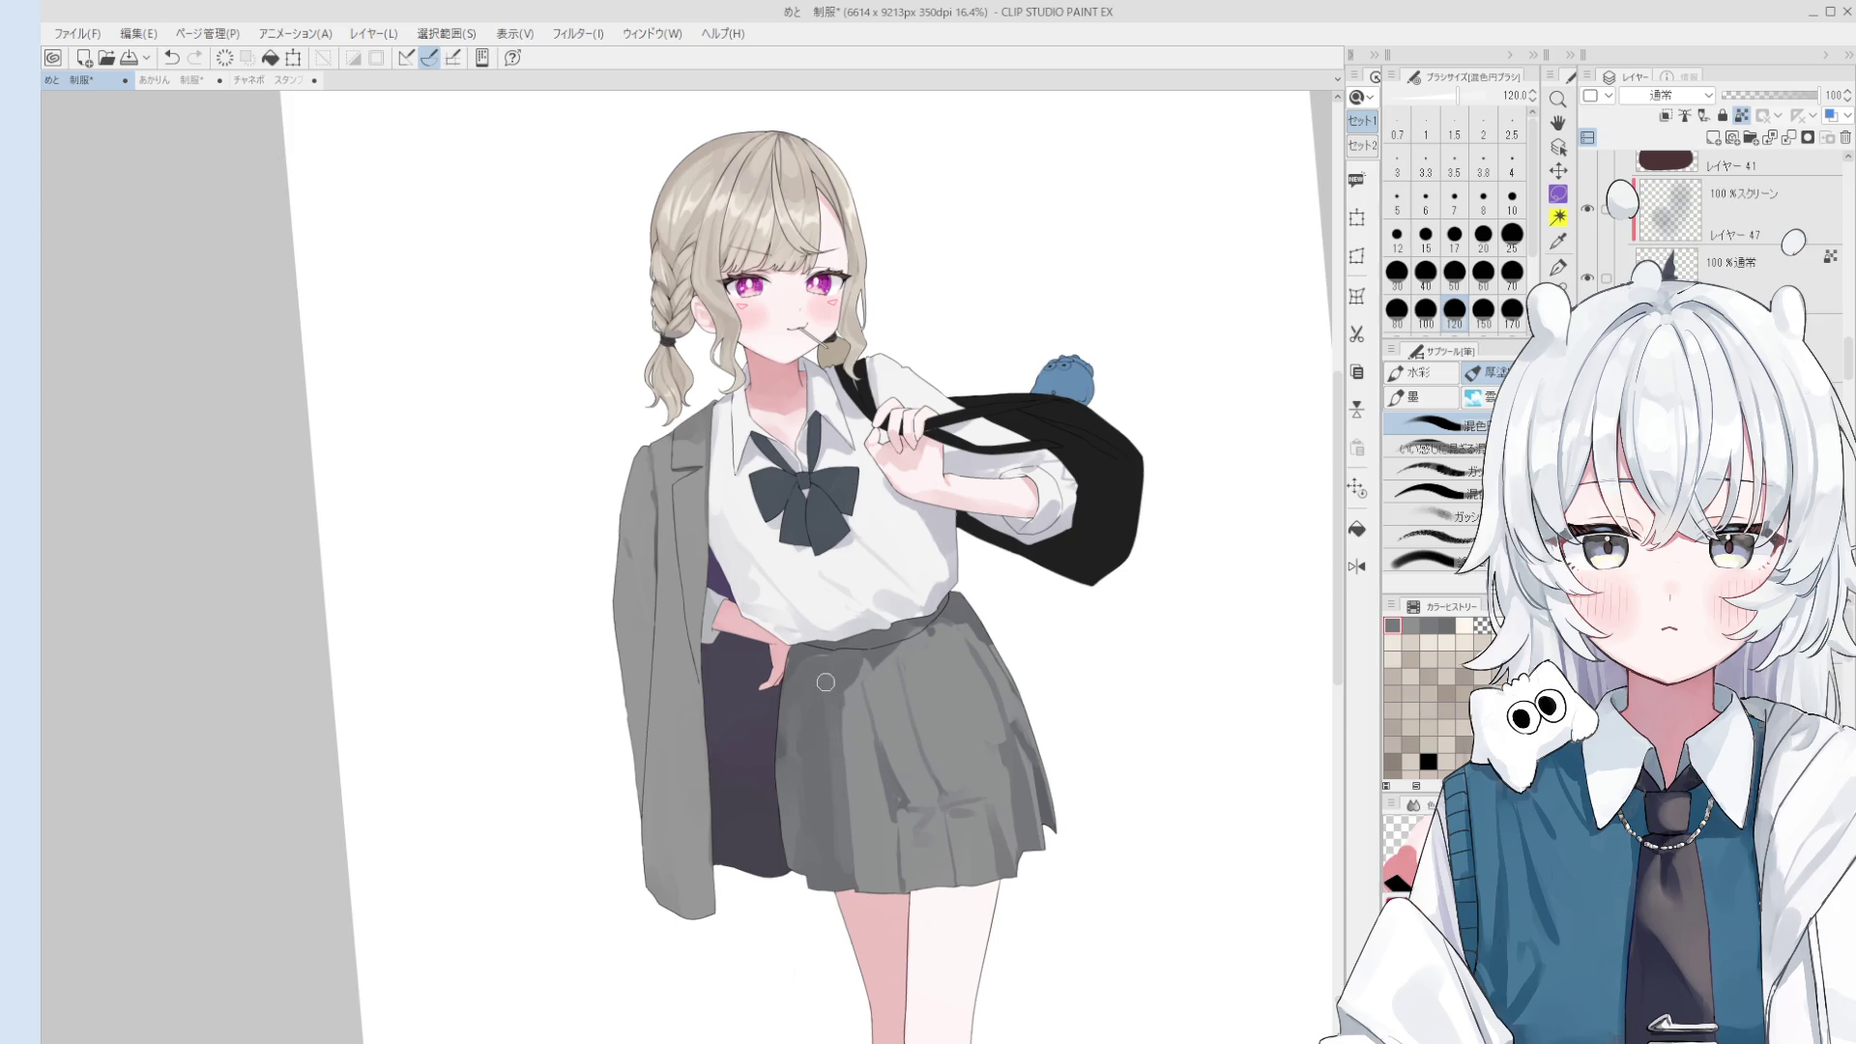
alt+click(822, 762)
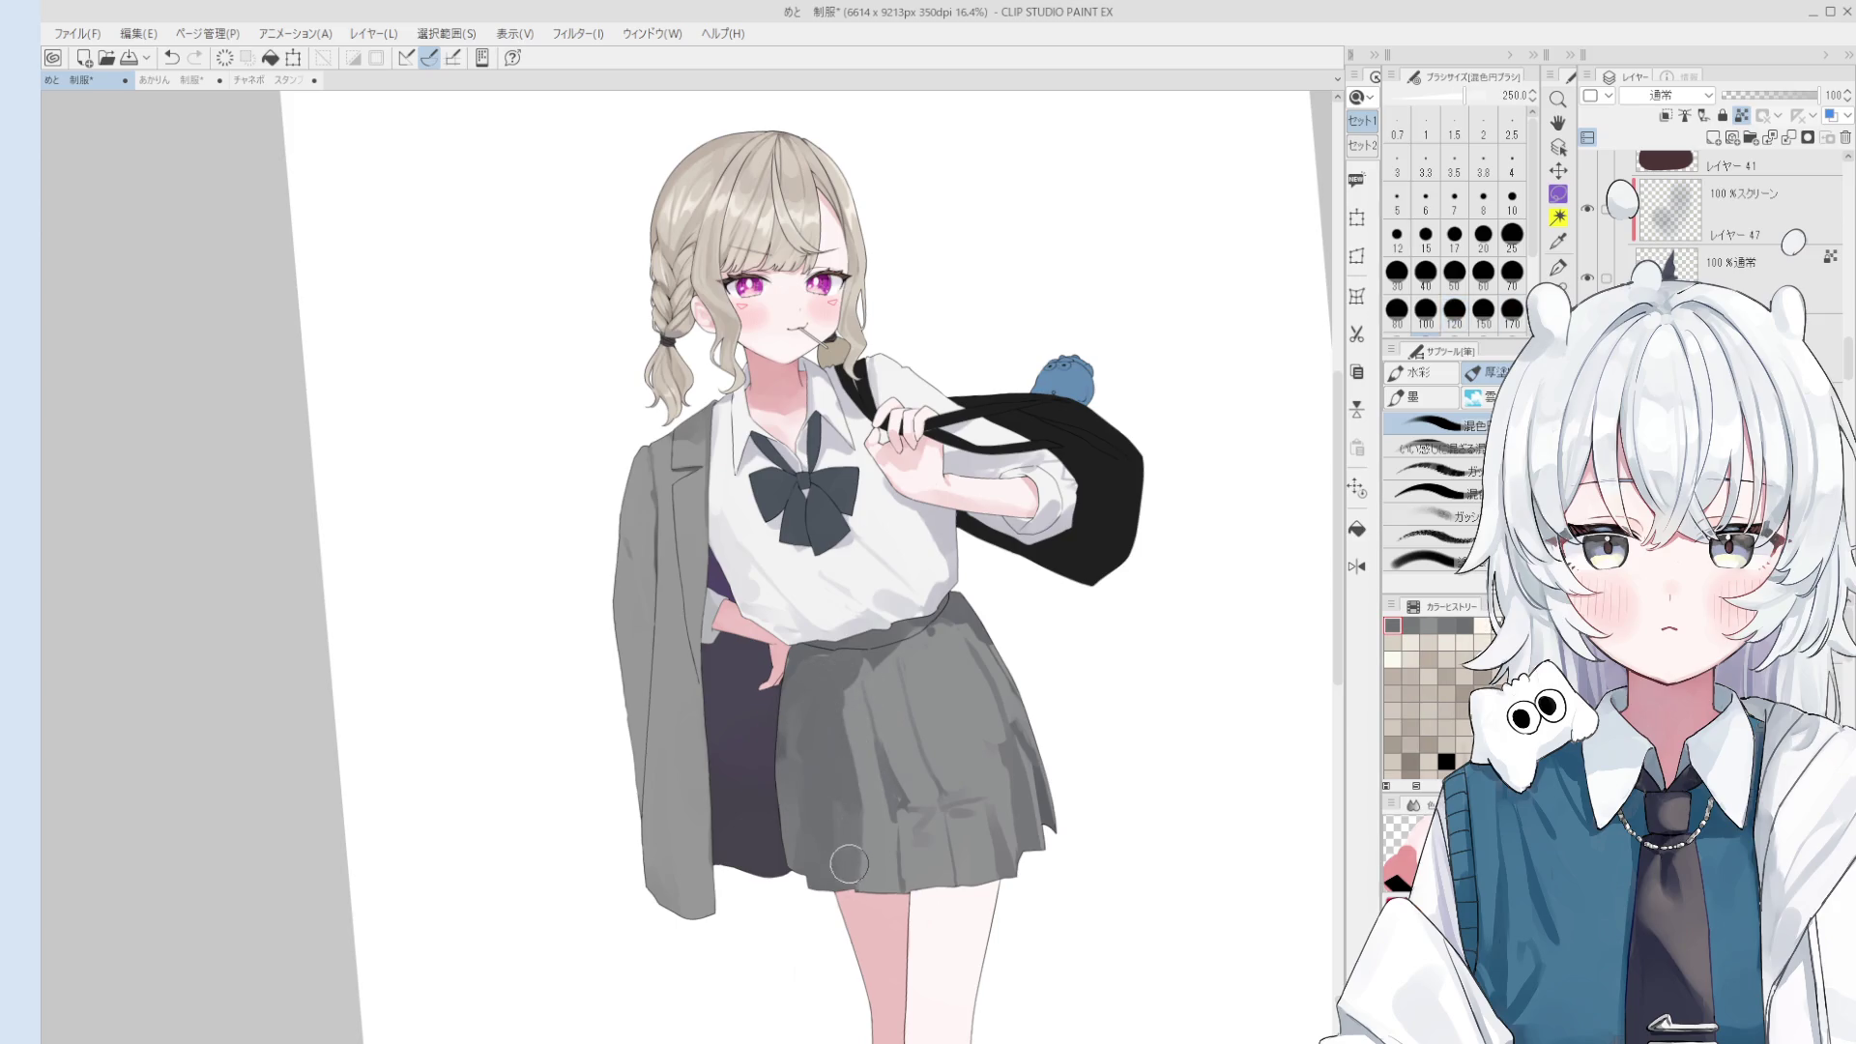
- Flip the canvas horizontally and zoom in to check the figure
key(h)
key(minus)
key(o)
key(ctrl+plus)
key(b)
scroll(817, 824, down, 1)
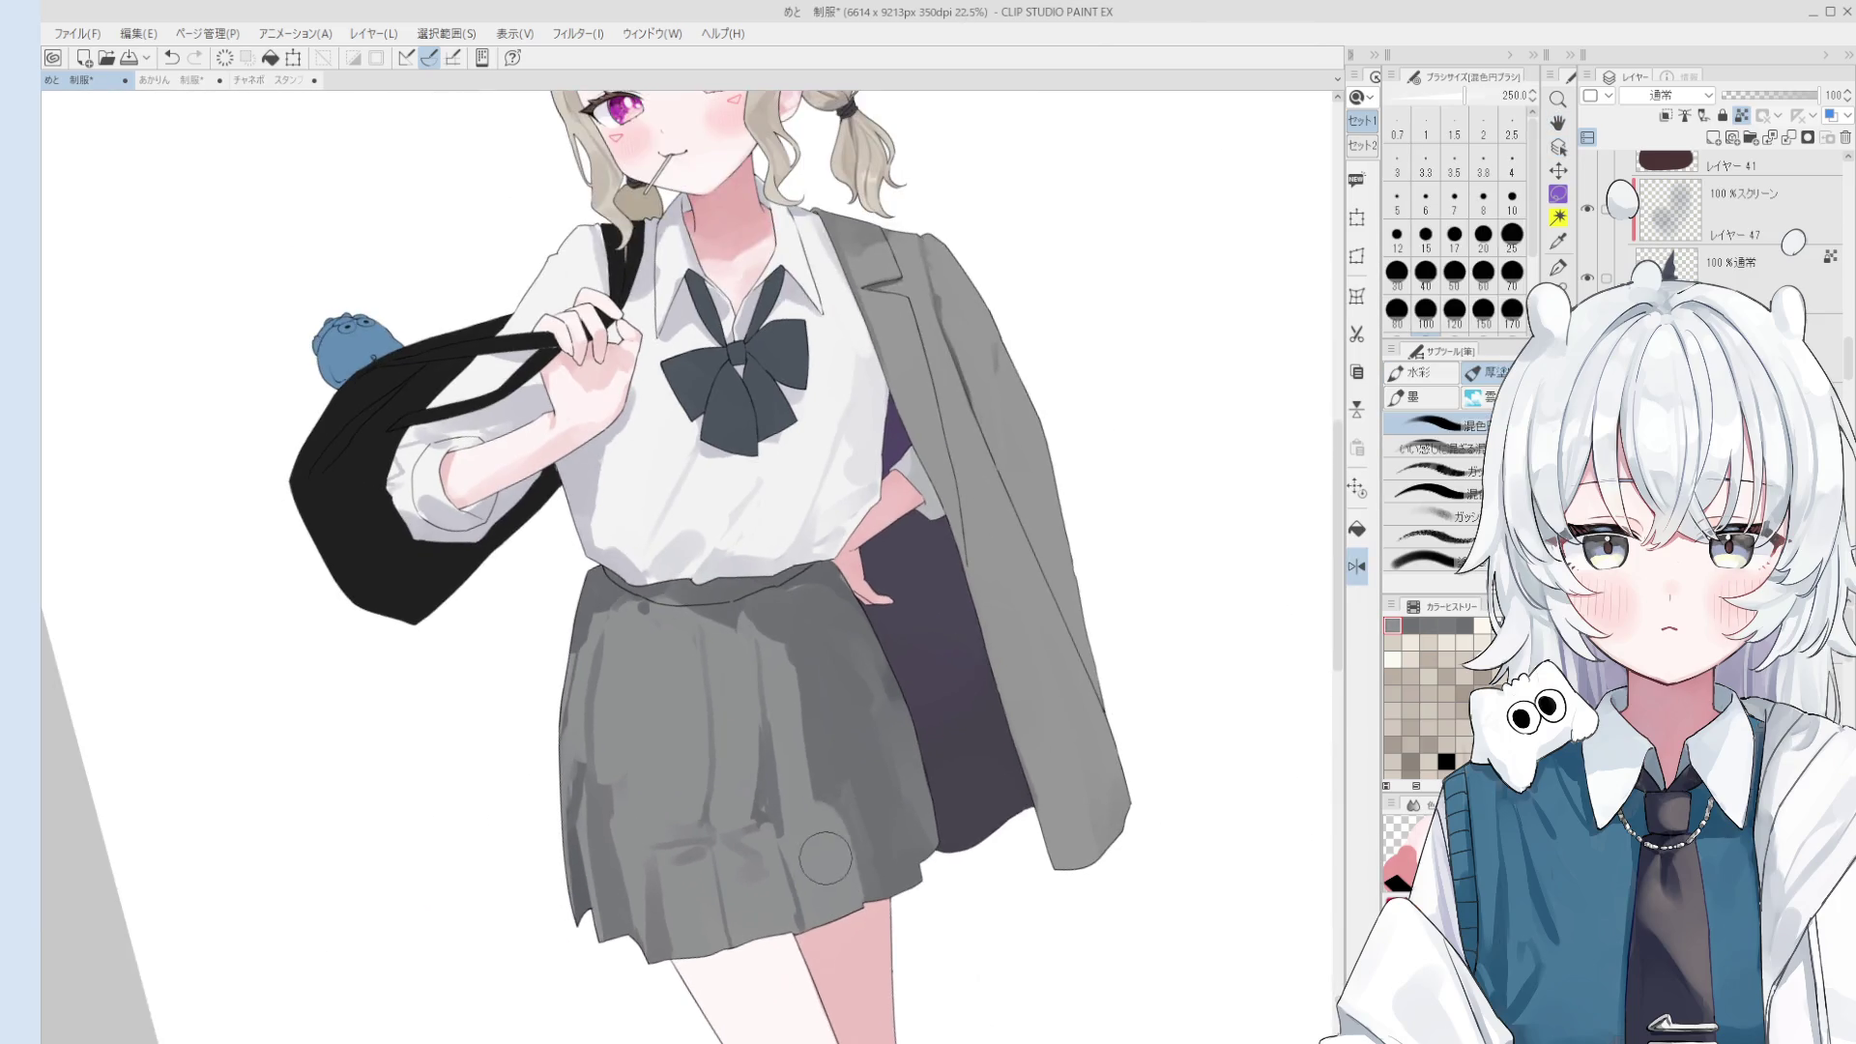
- Dab grey shading onto the skirt with a size-300 brush, then reduce it to 170
key(bracketleft)
key(bracketleft)
key(bracketleft)
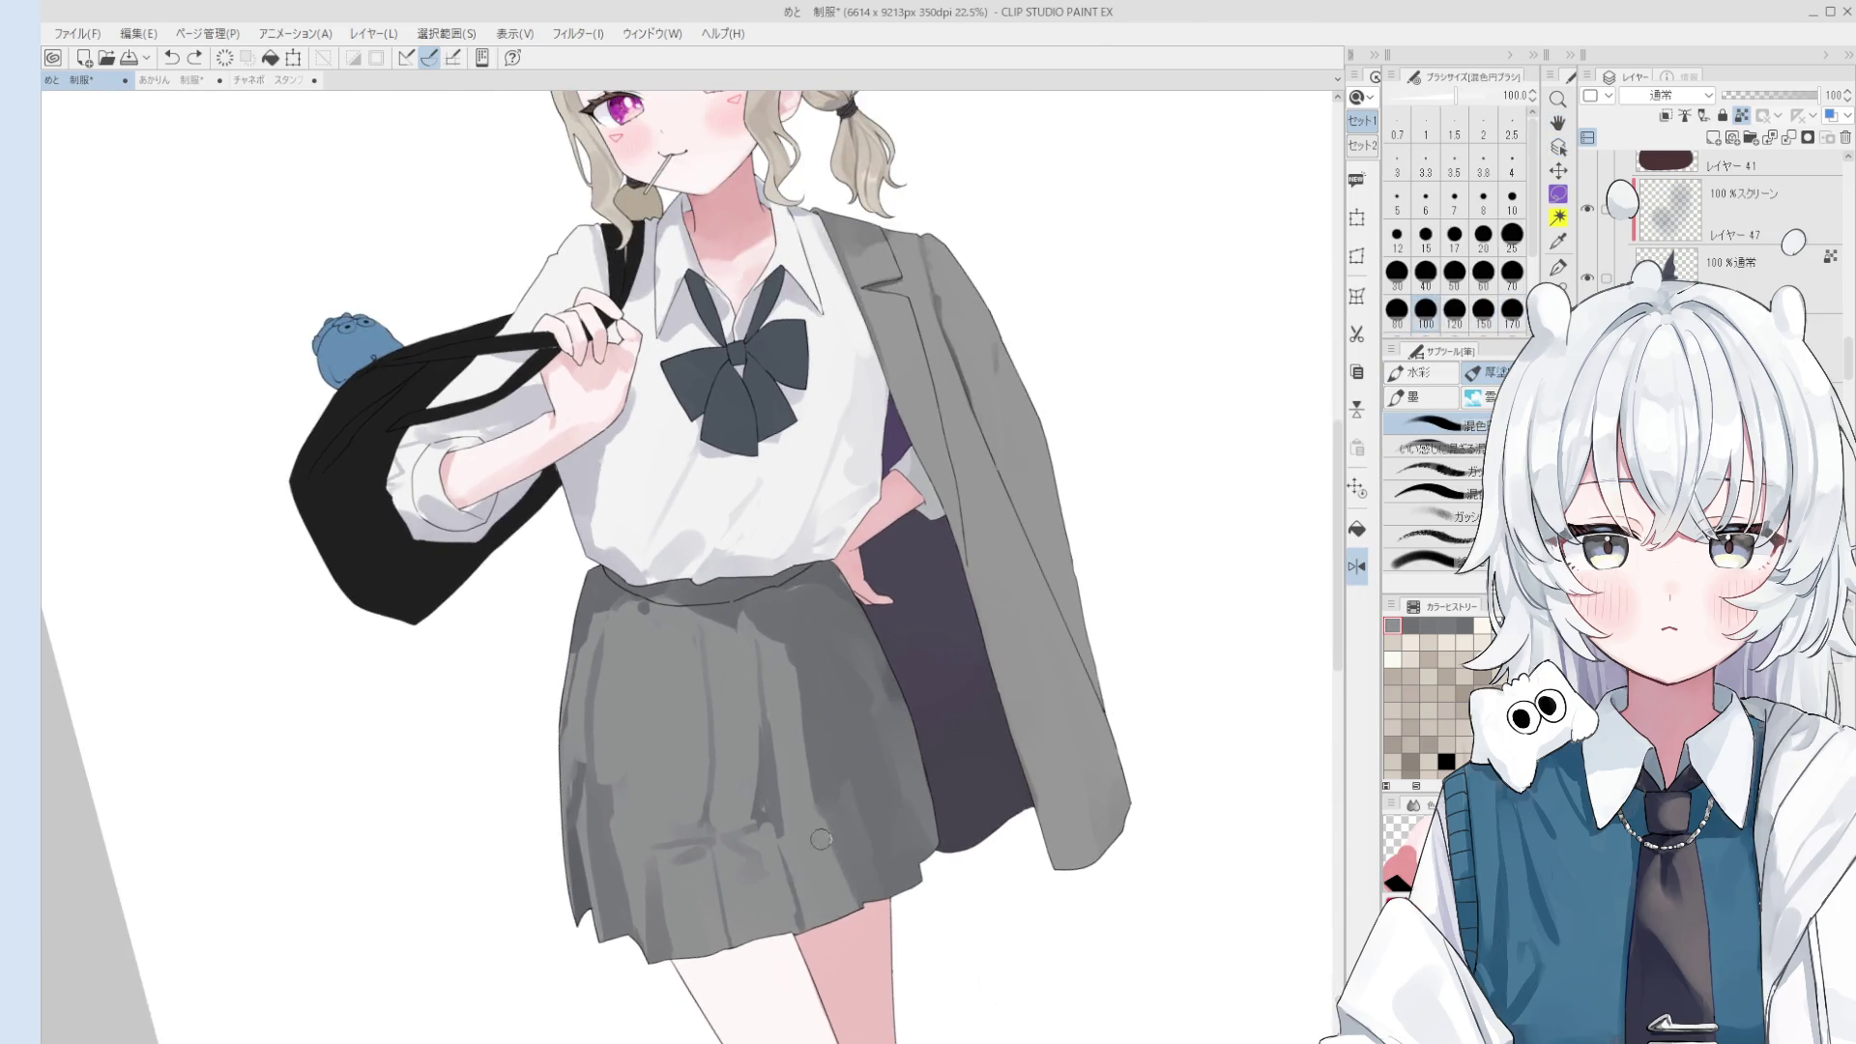
key(bracketright)
key(bracketright)
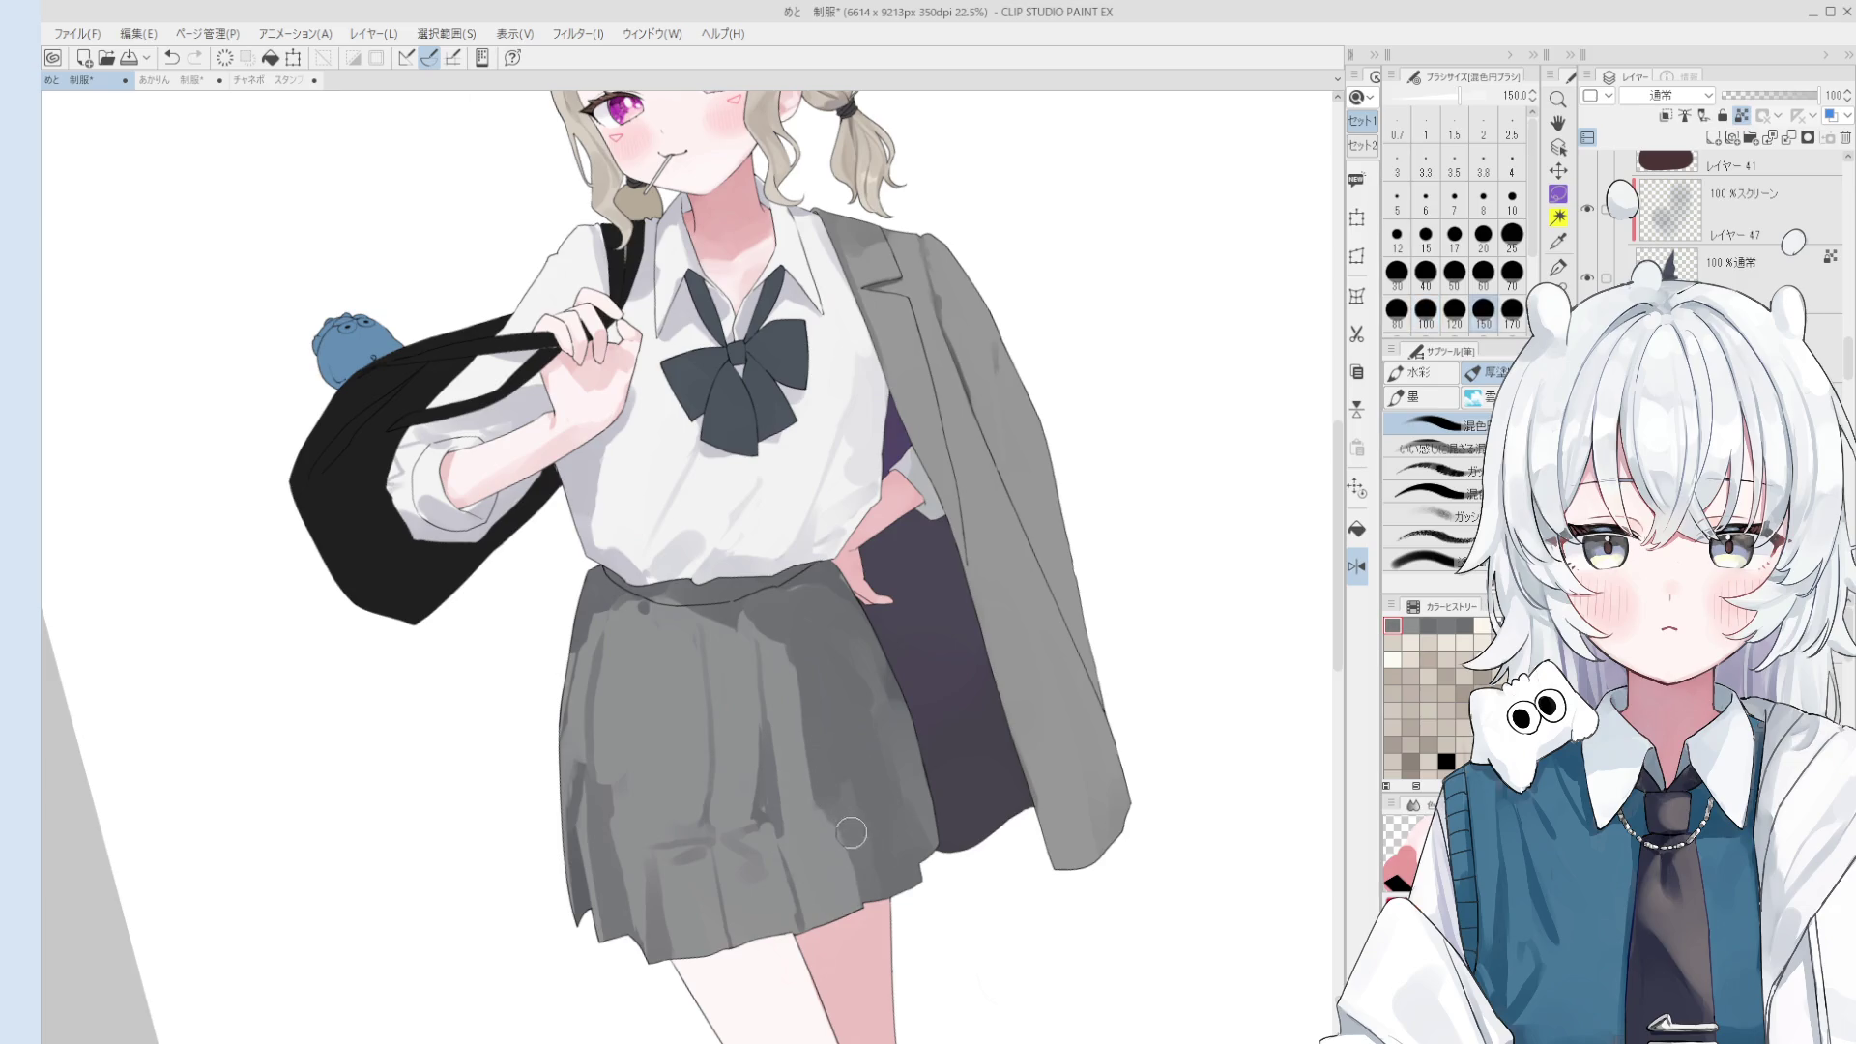
scroll(844, 865, down, 1)
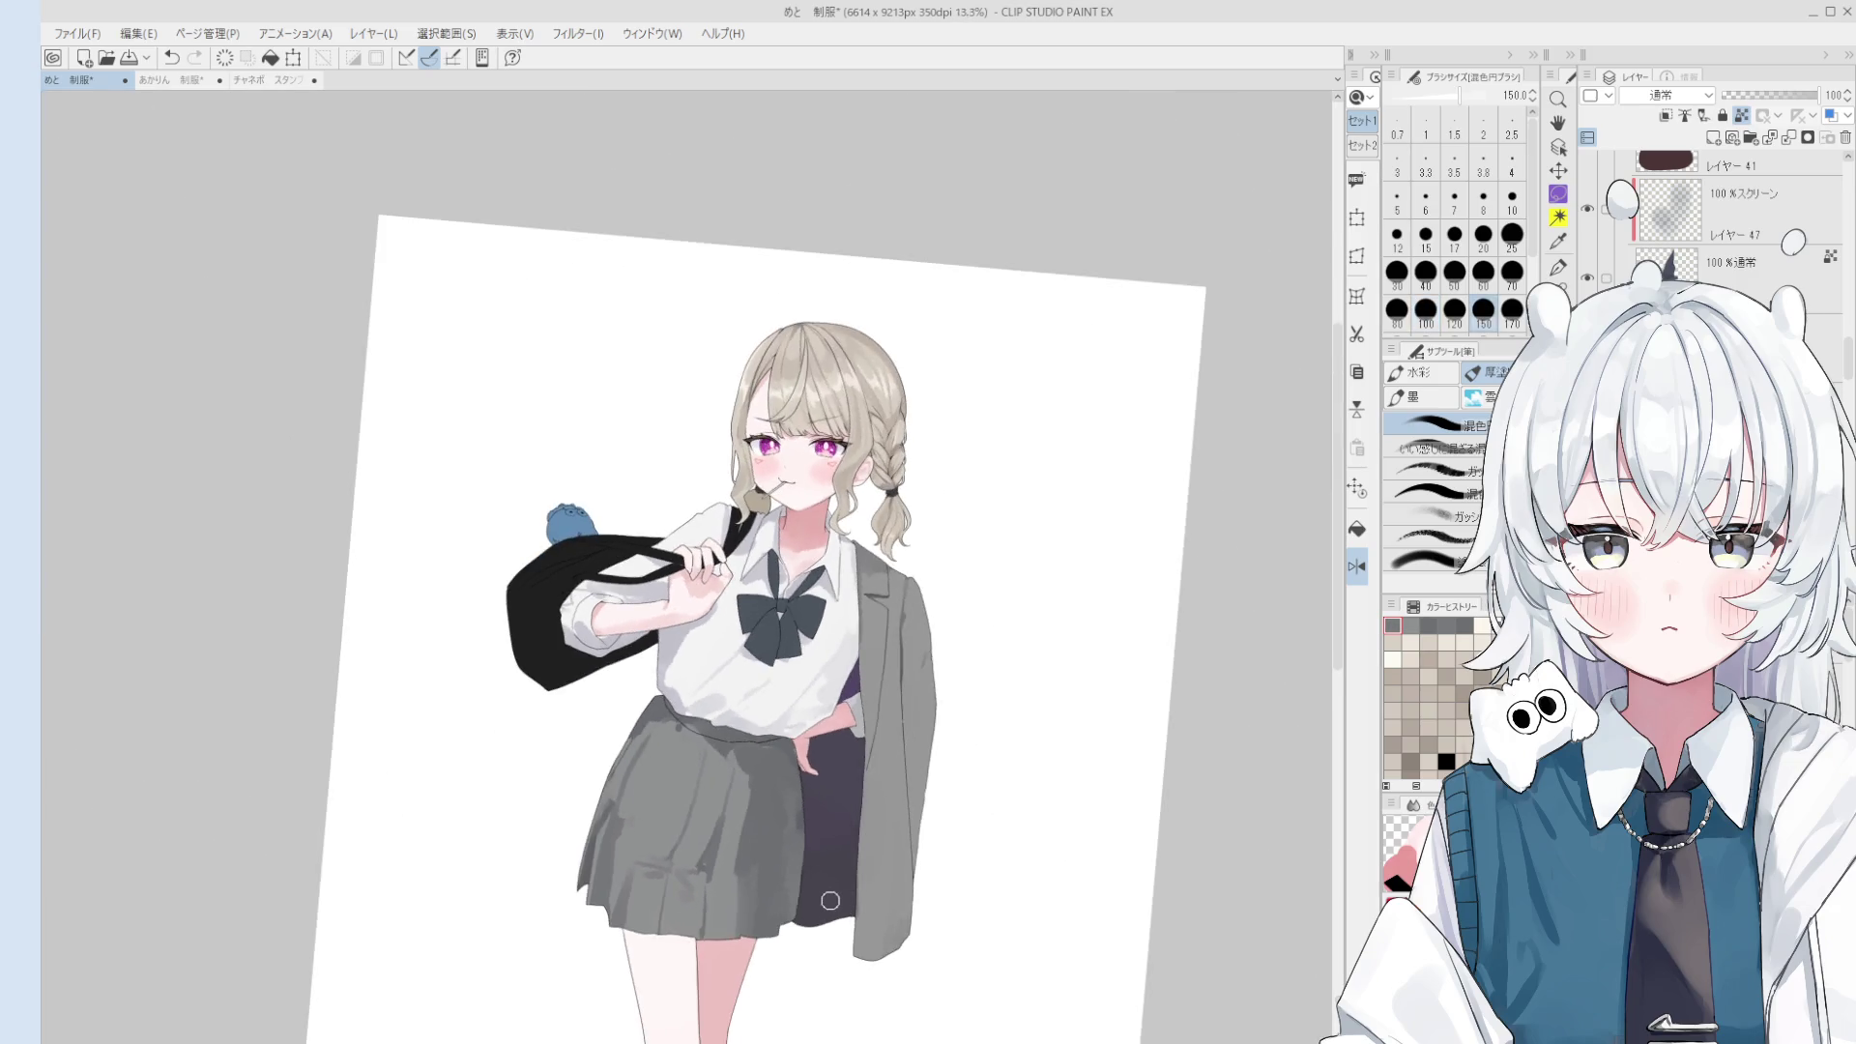
scroll(783, 909, up, 1)
key(bracketright)
key(bracketright)
key(bracketright)
click(672, 819)
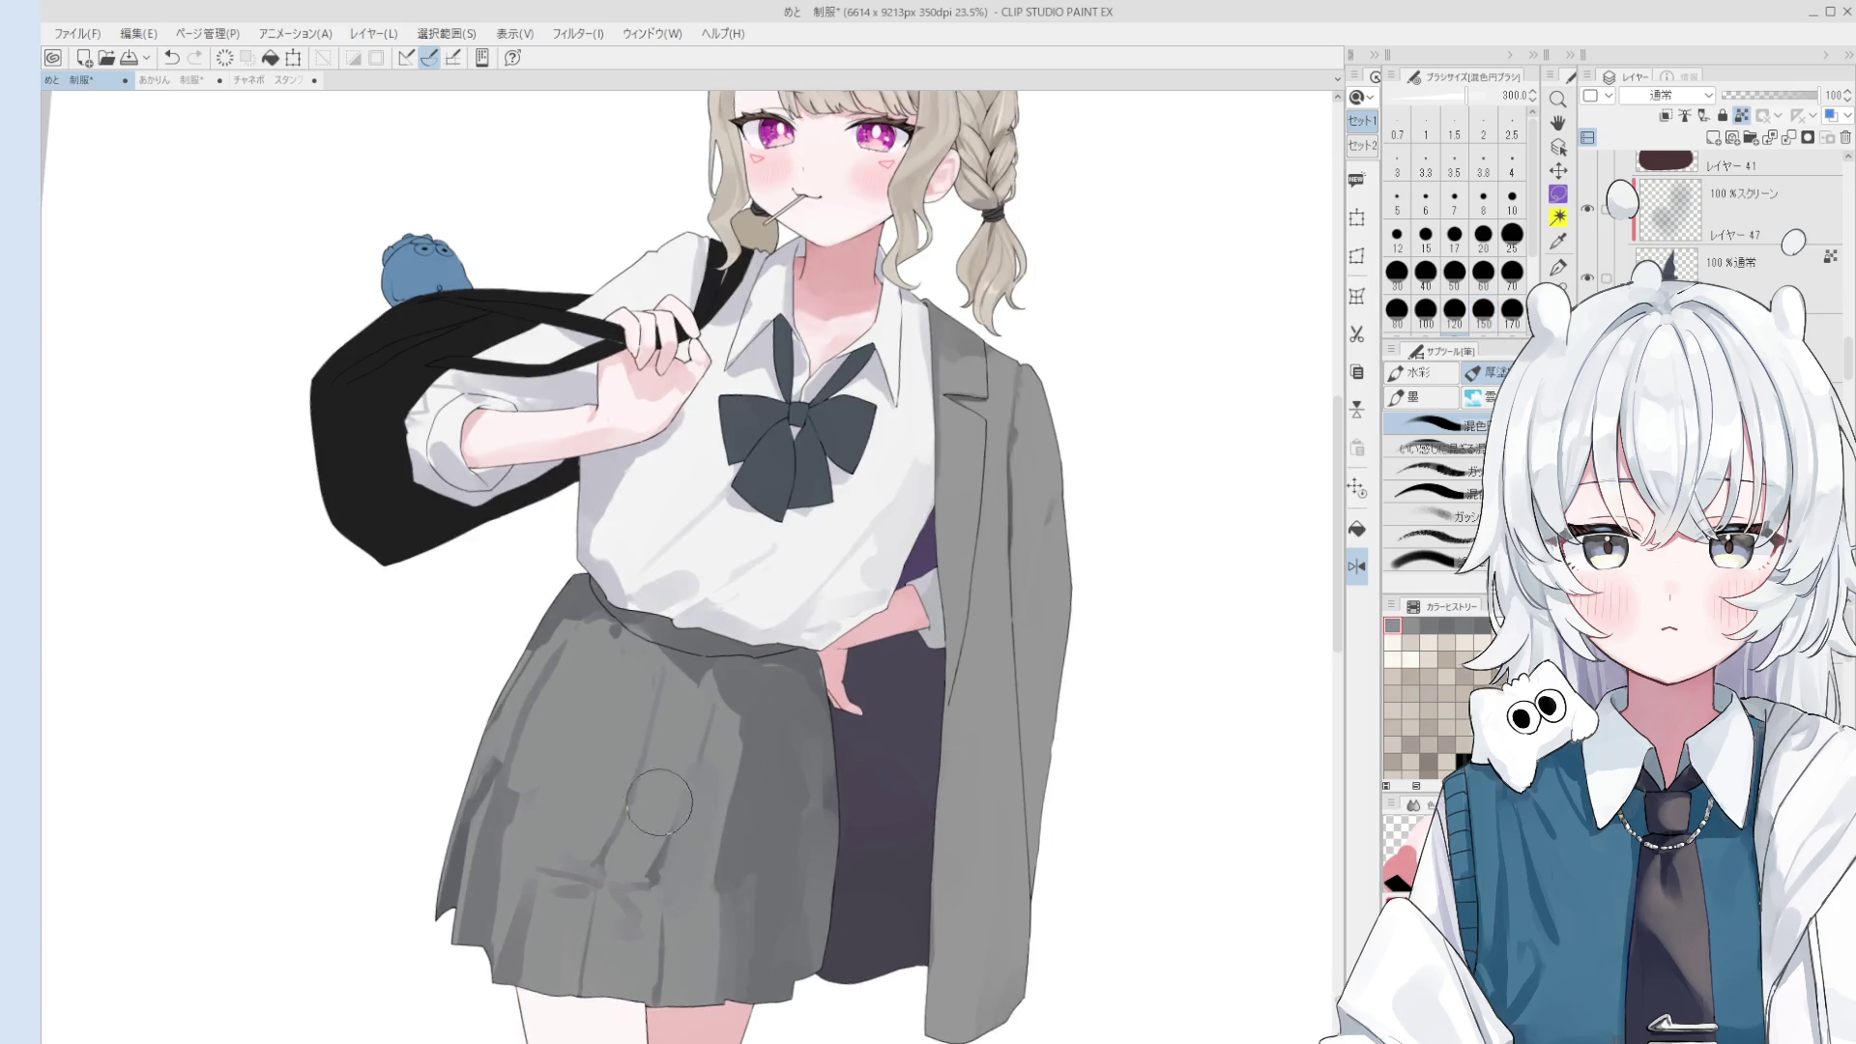
key(bracketleft)
key(bracketleft)
key(bracketleft)
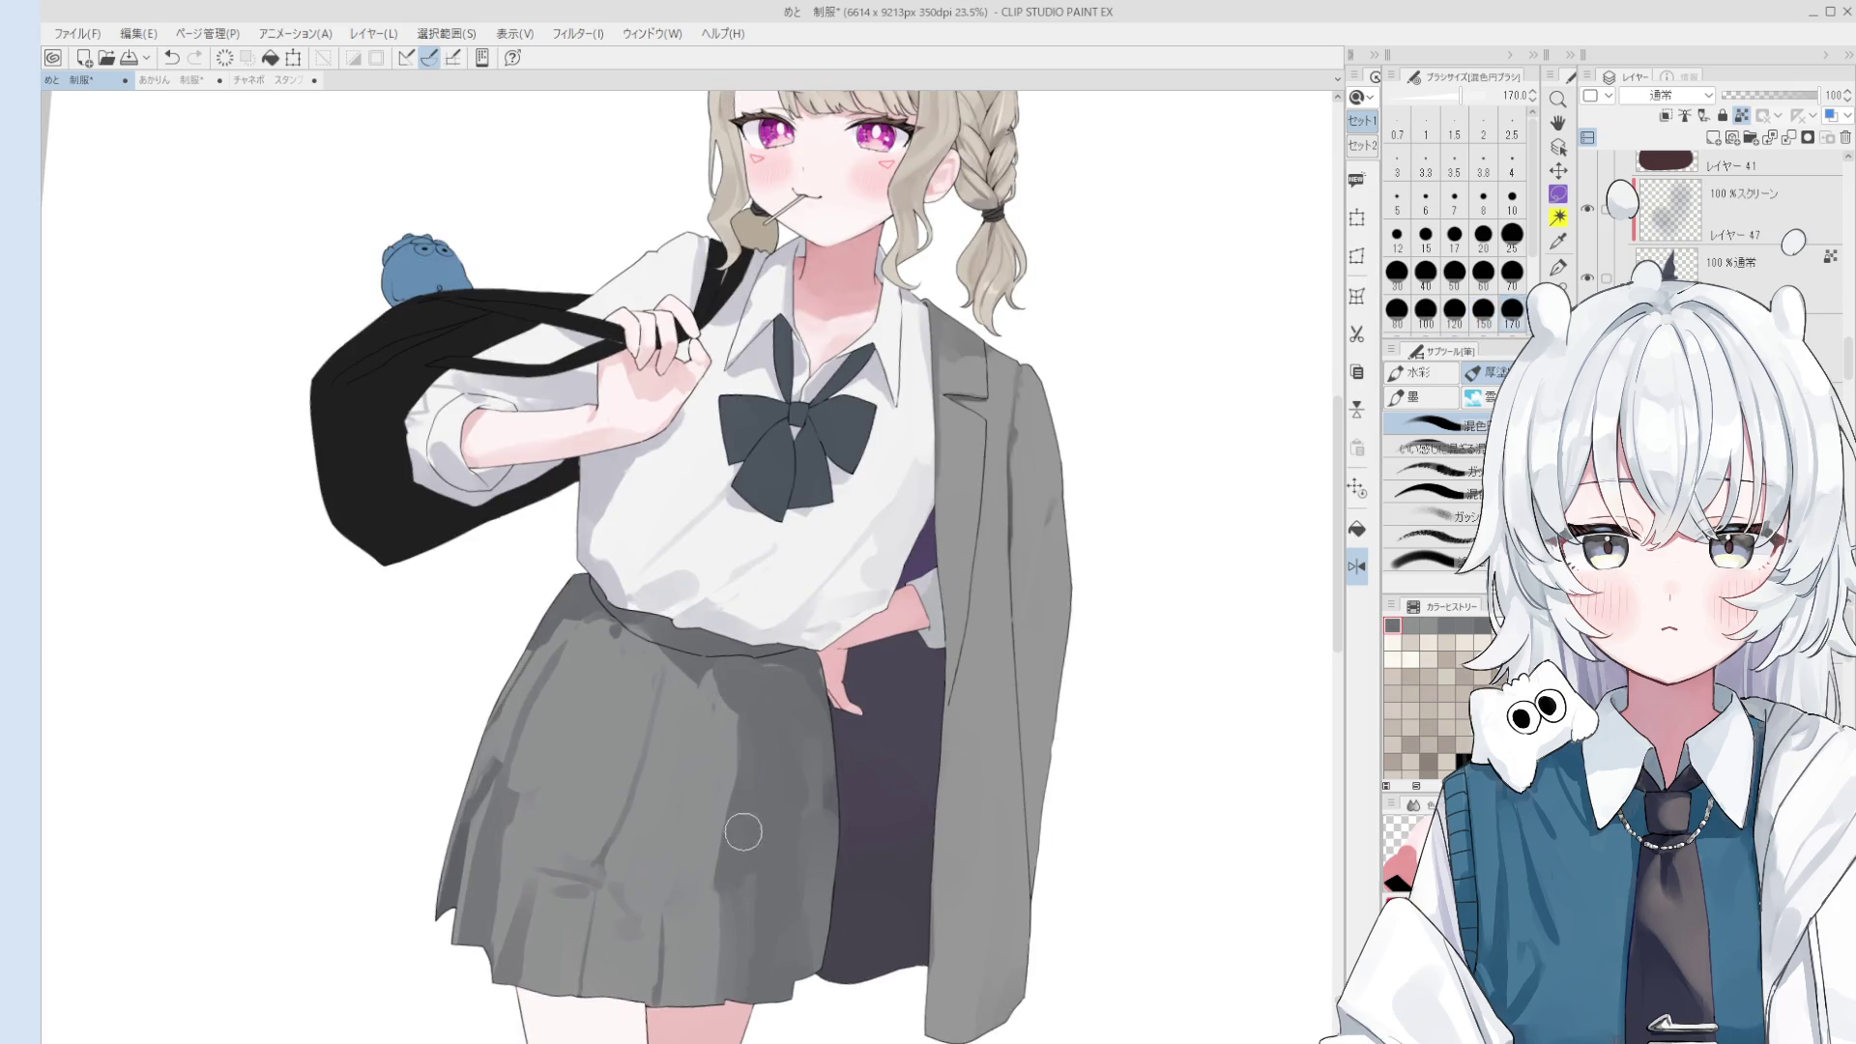
scroll(740, 847, down, 1)
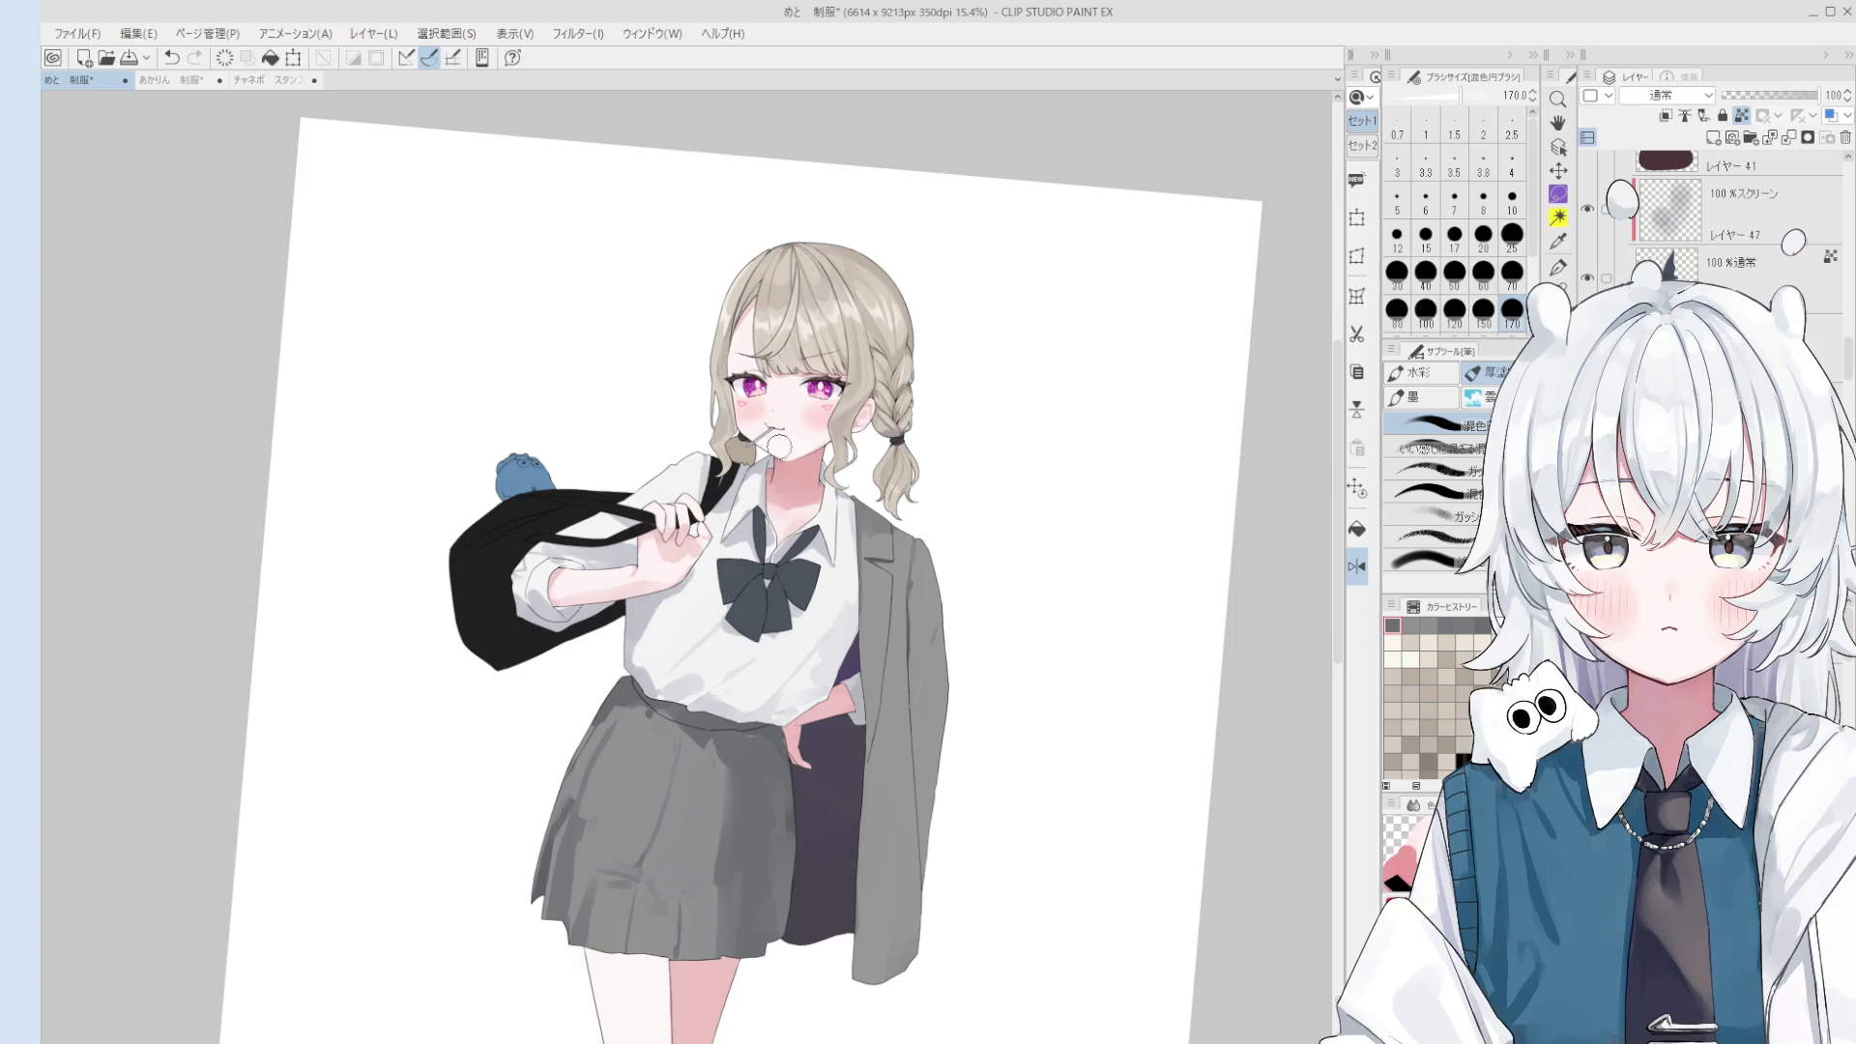
- Select the hair layer and blend the hair shading with the colour-mixing brush at 80, then 40 px
scroll(773, 449, up, 3)
scroll(778, 449, up, 2)
drag(783, 448, 826, 451)
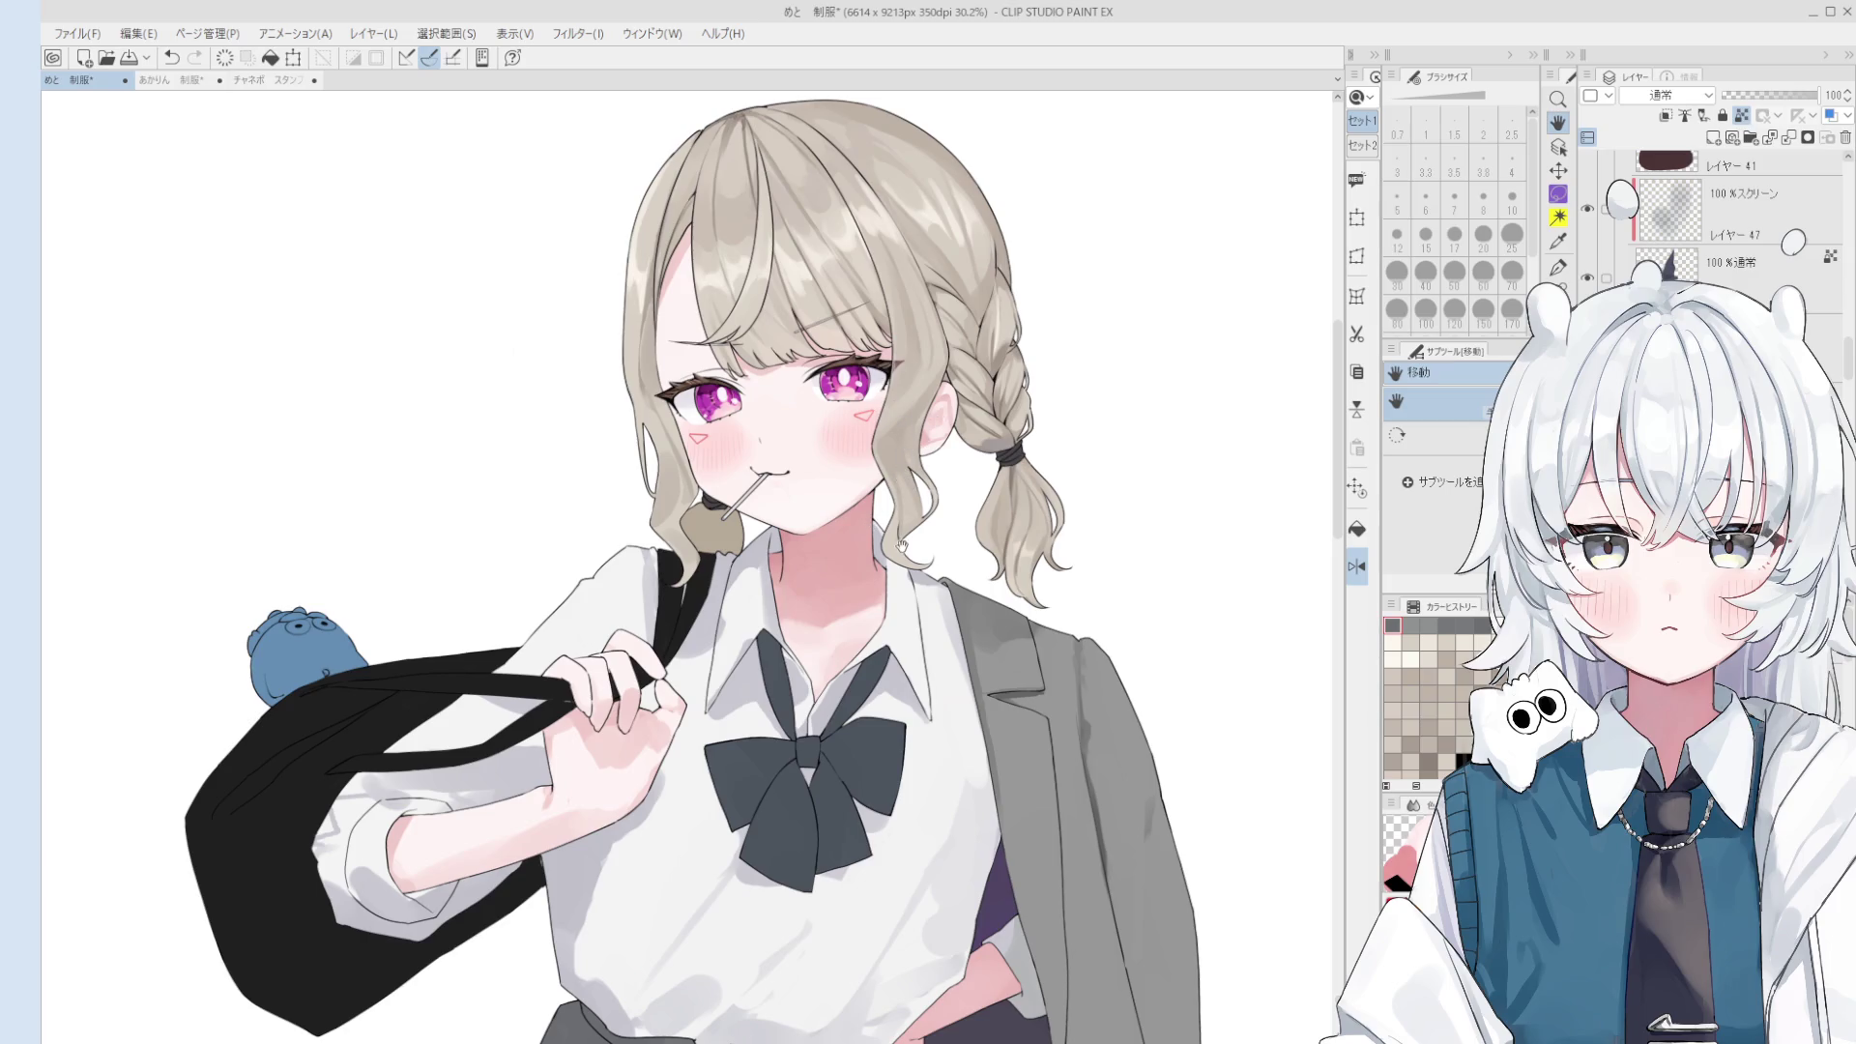
drag(898, 407, 899, 399)
key(b)
ctrl+shift+click(917, 383)
key(bracketleft)
key(bracketleft)
key(bracketleft)
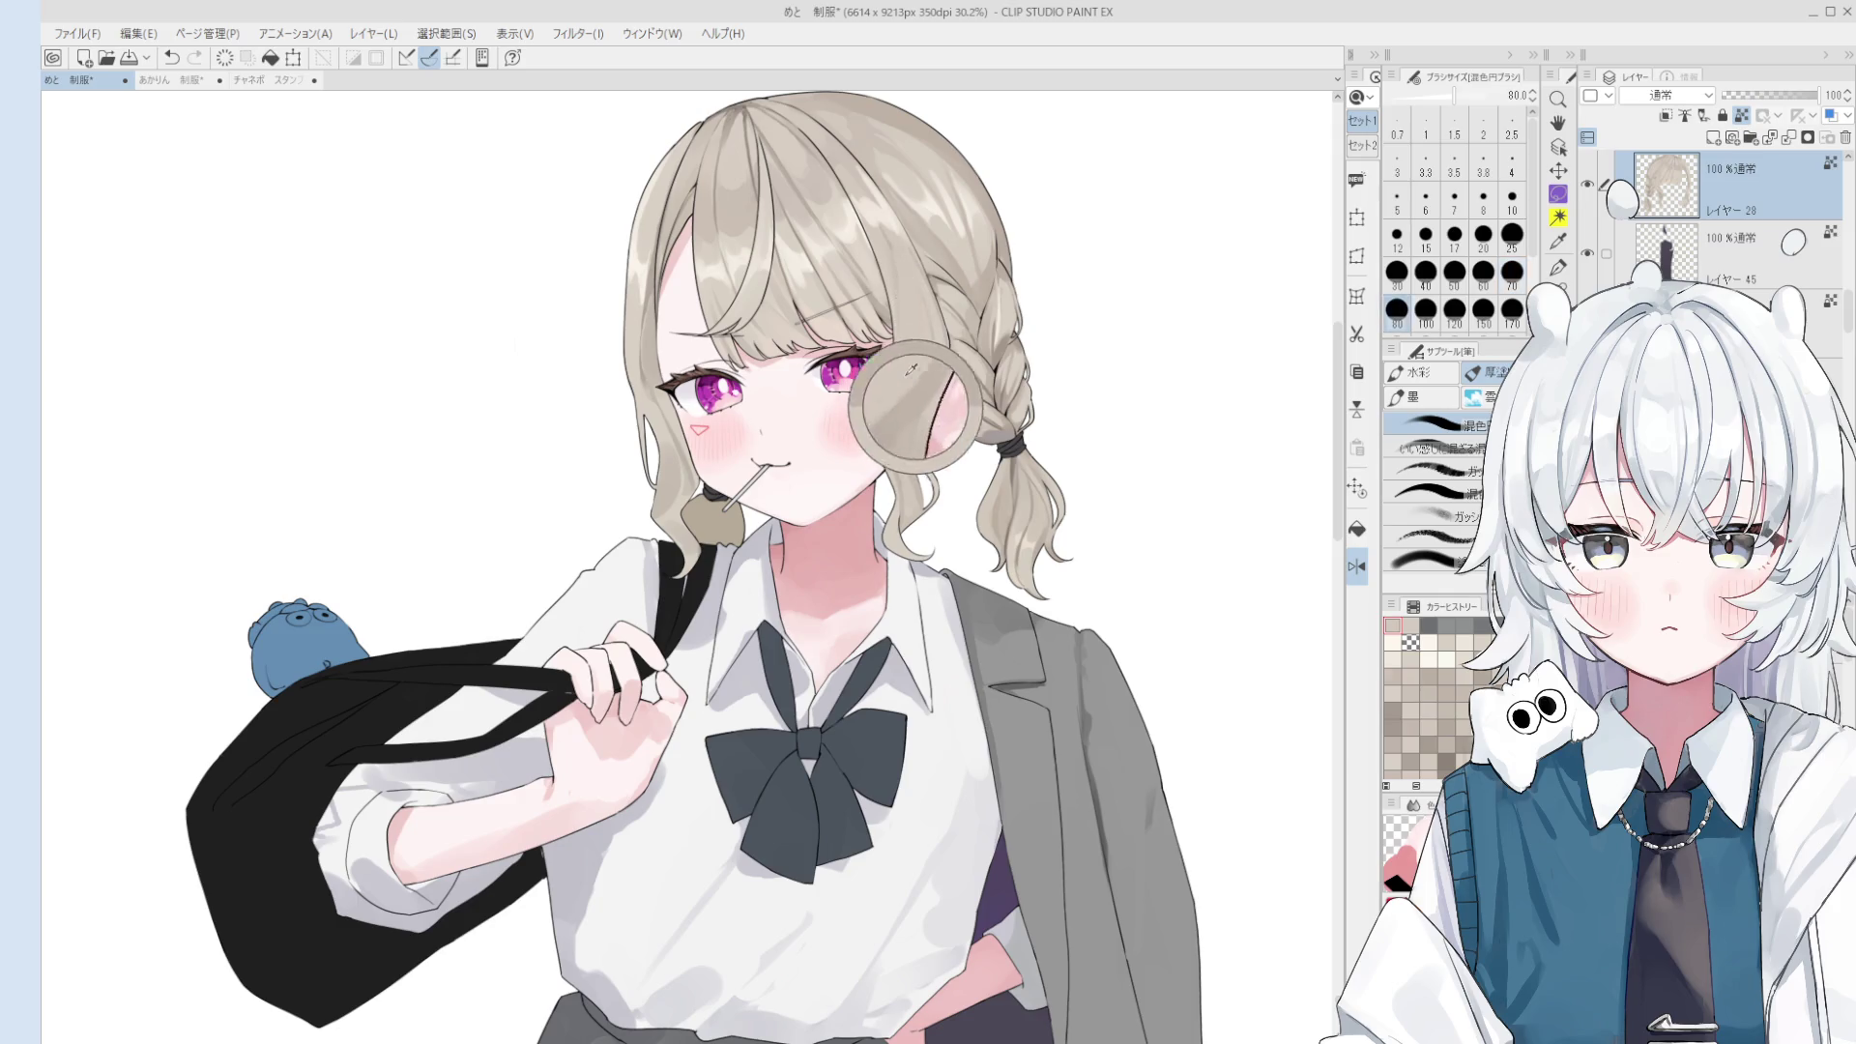
drag(900, 394, 913, 406)
key(ctrl+z)
scroll(887, 334, down, 1)
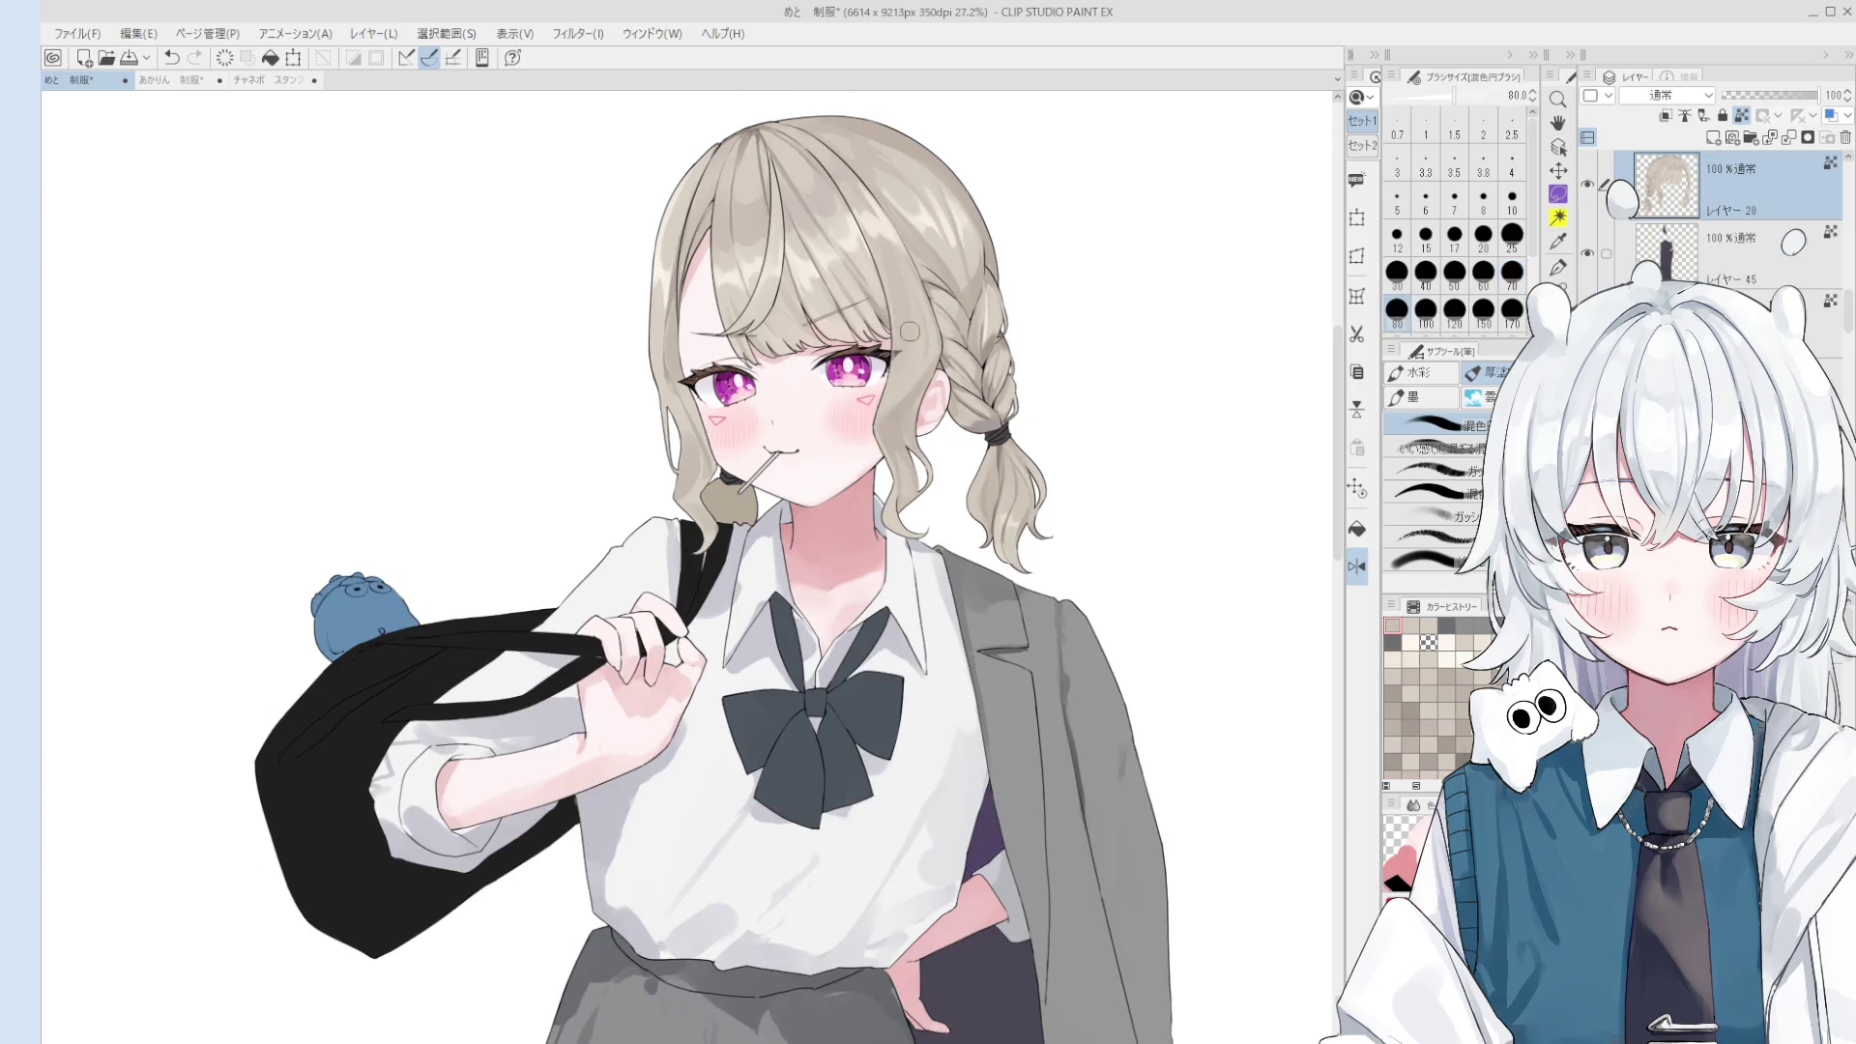
key(bracketleft)
key(bracketleft)
key(bracketleft)
key(bracketleft)
key(bracketleft)
ctrl+shift+click(767, 329)
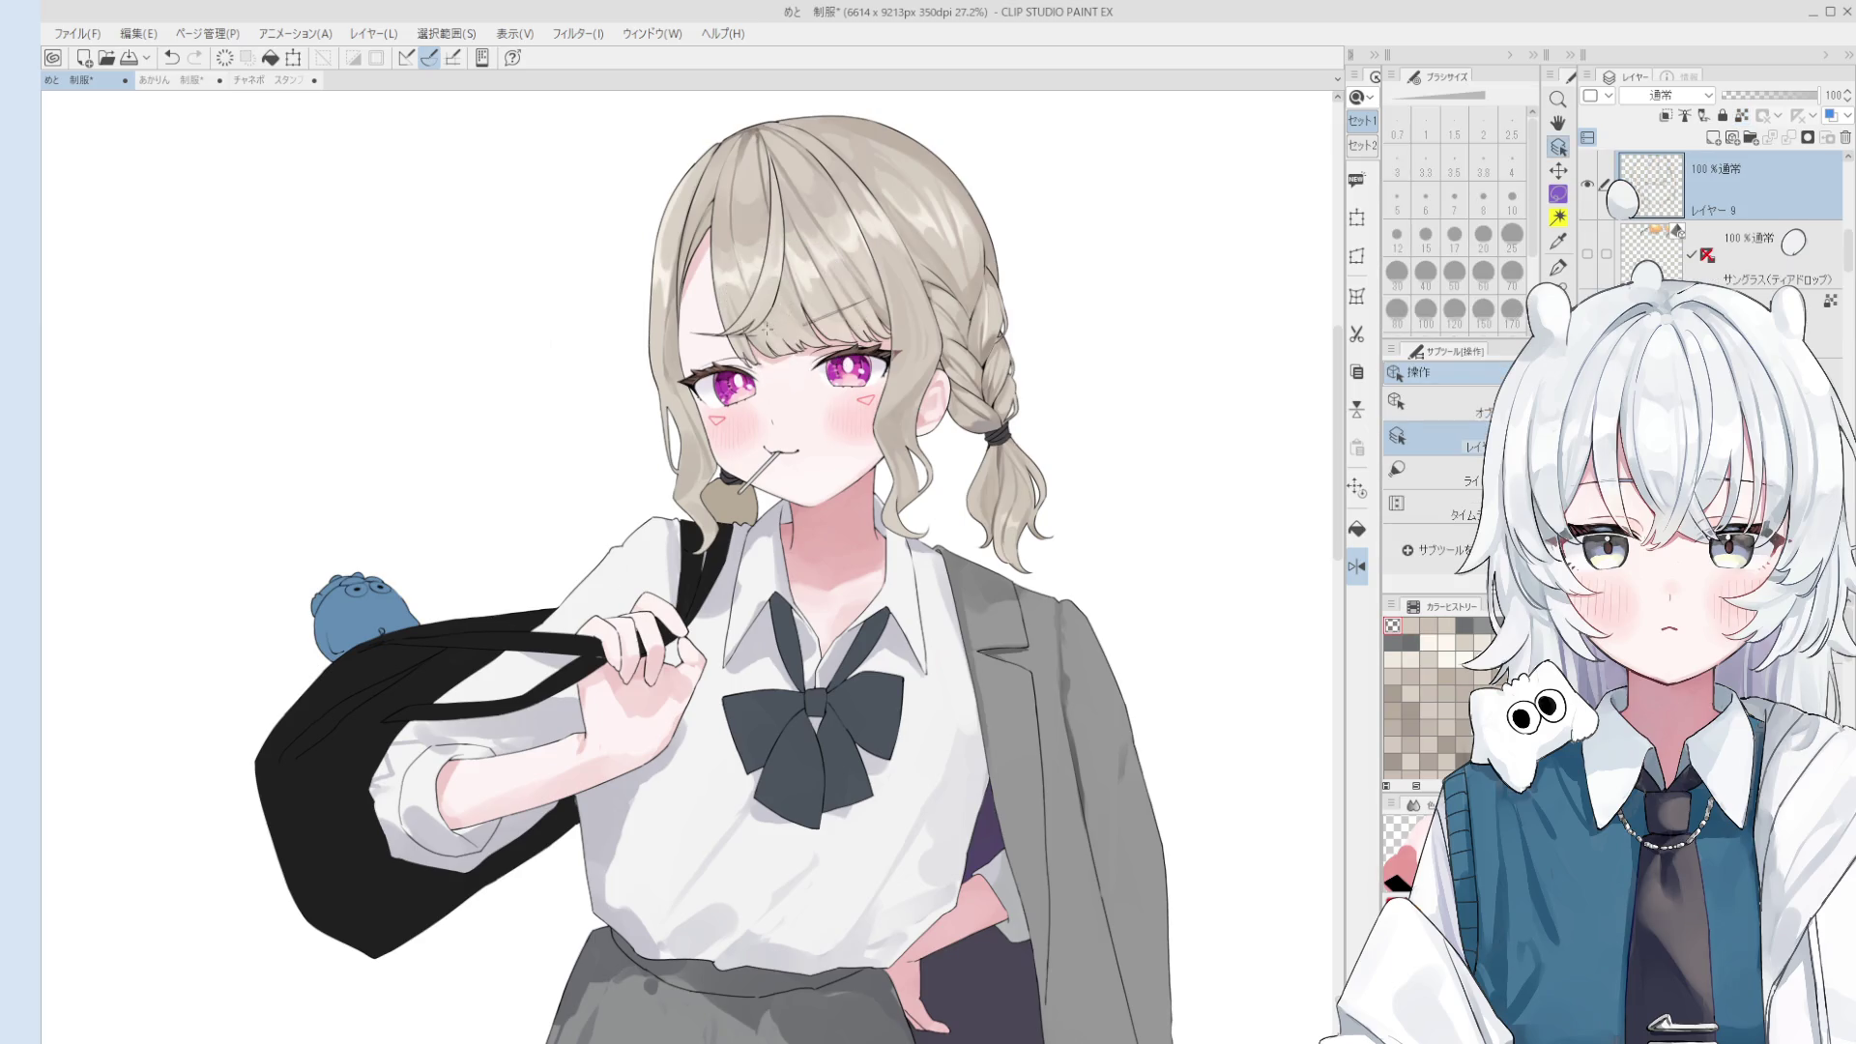
- Make レイヤー 26 active and sample the hair colour with the brush
click(769, 340)
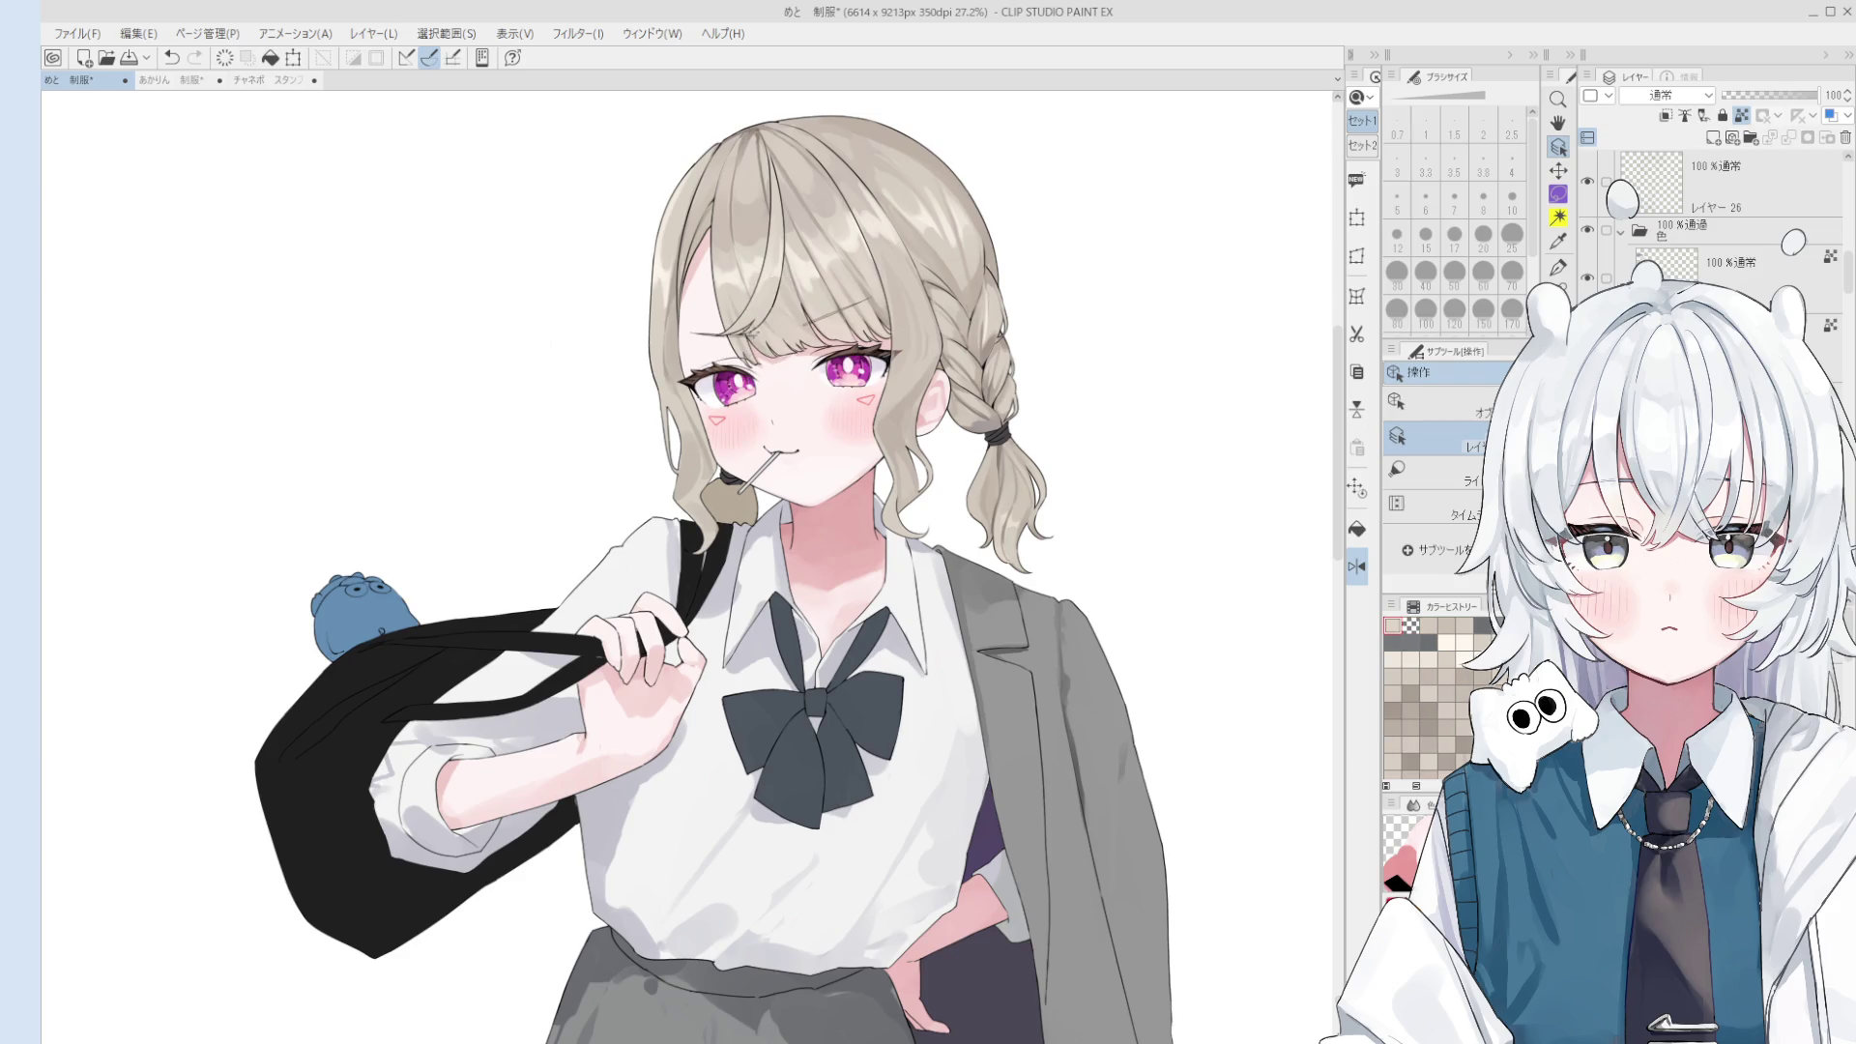
scroll(774, 397, up, 3)
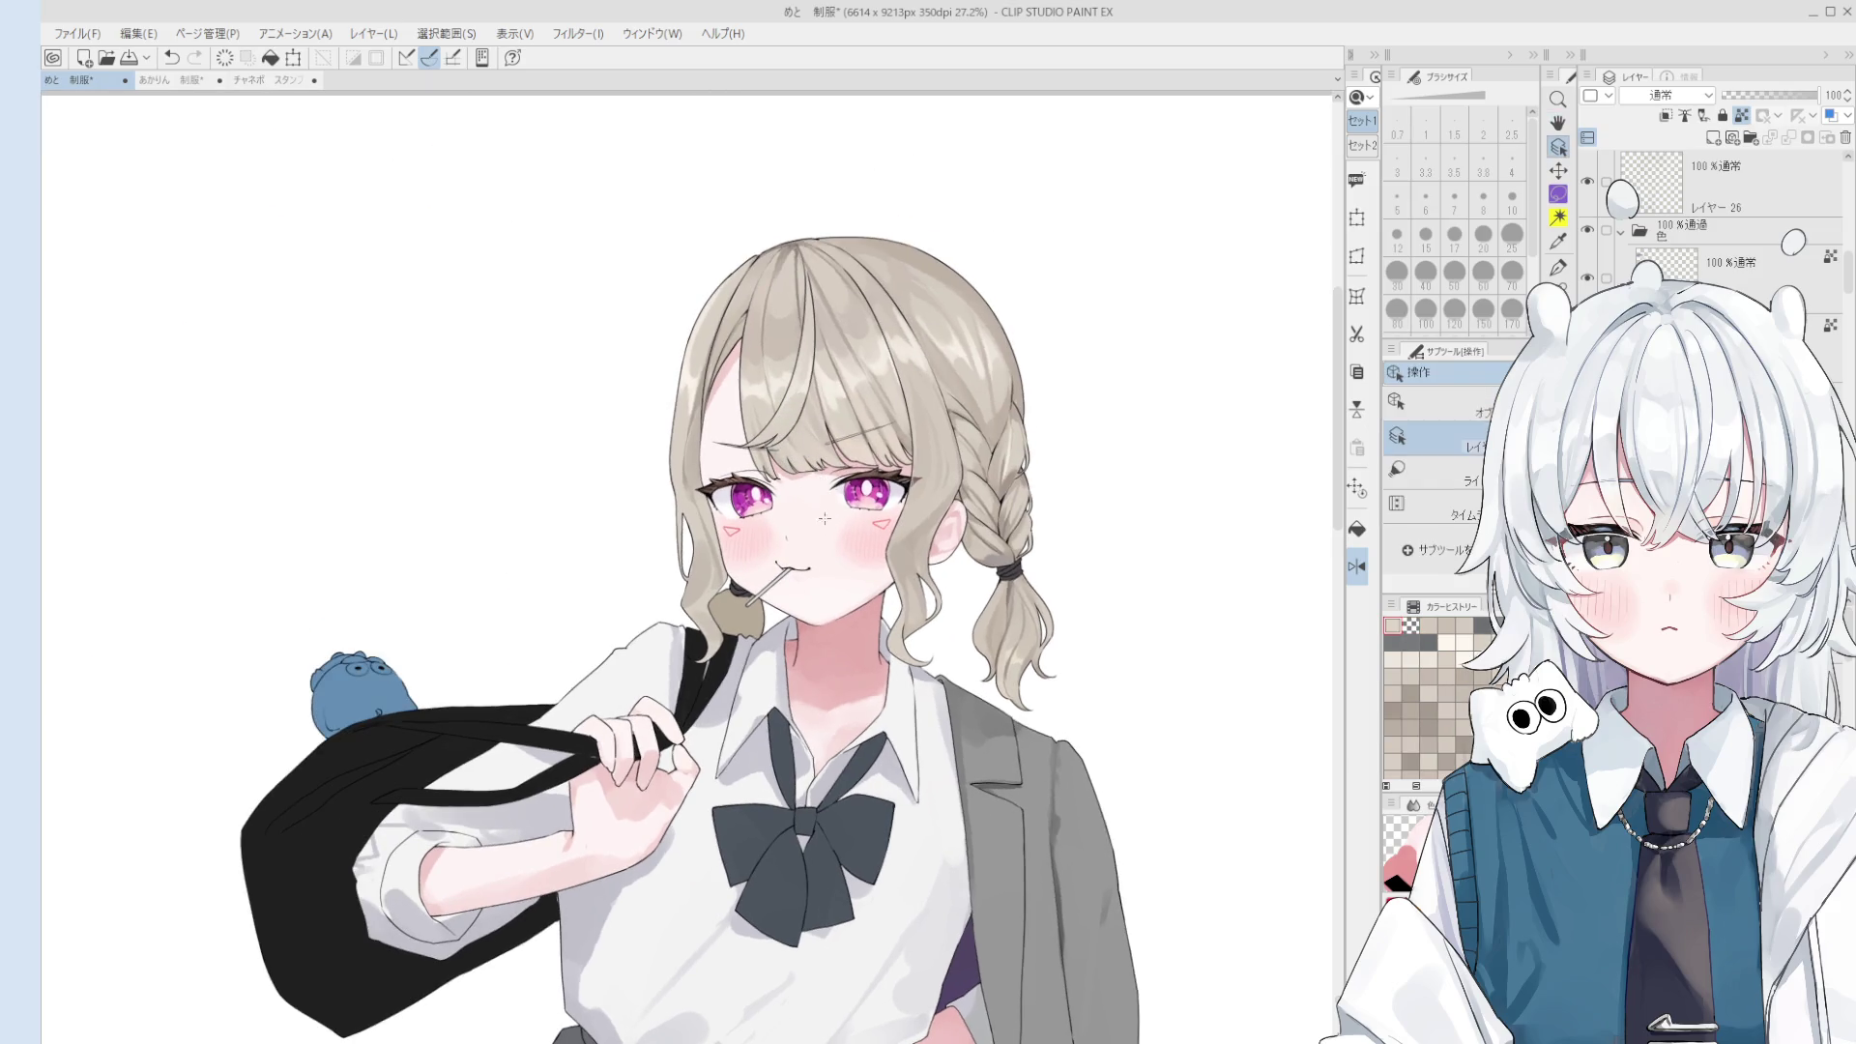
key(b)
scroll(817, 419, up, 1)
scroll(817, 419, up, 1)
alt+click(817, 419)
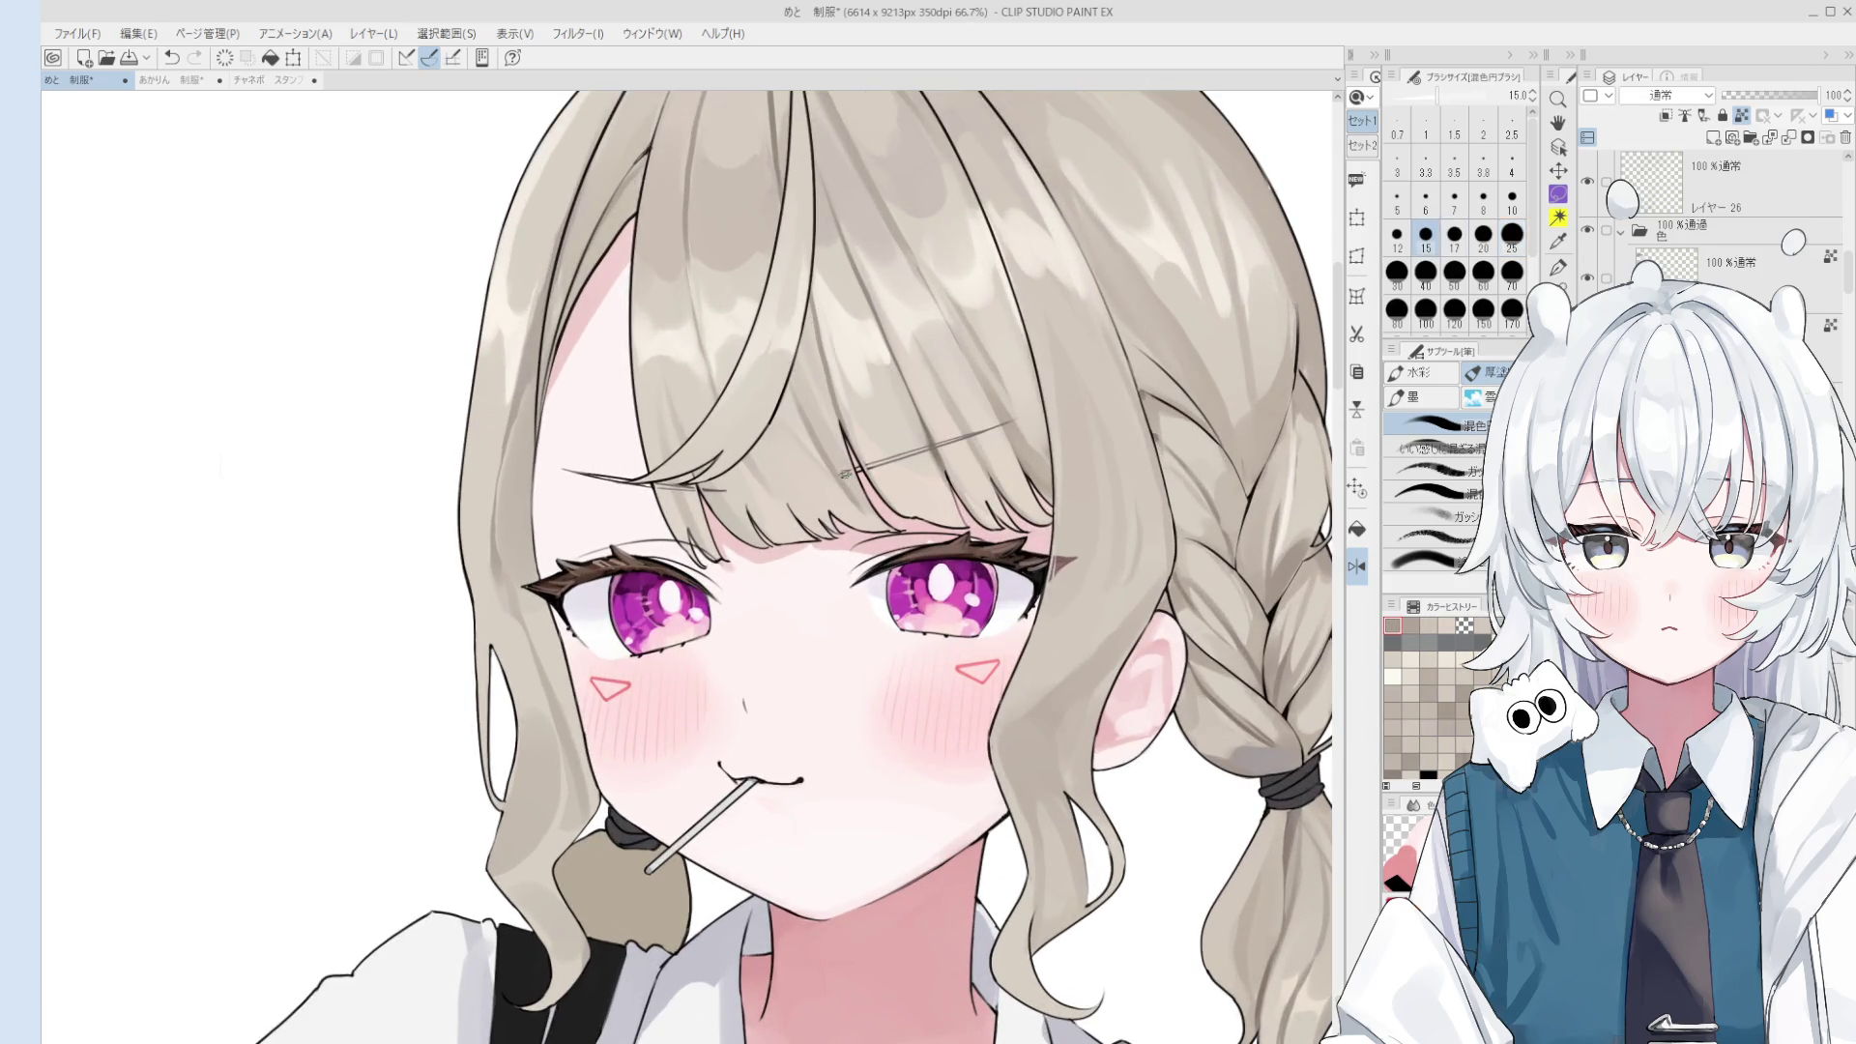
scroll(844, 472, down, 1)
- Settle the brush at size 10 and repaint a fresh stroke into the hair
key(bracketright)
key(bracketright)
key(bracketright)
key(bracketleft)
key(bracketleft)
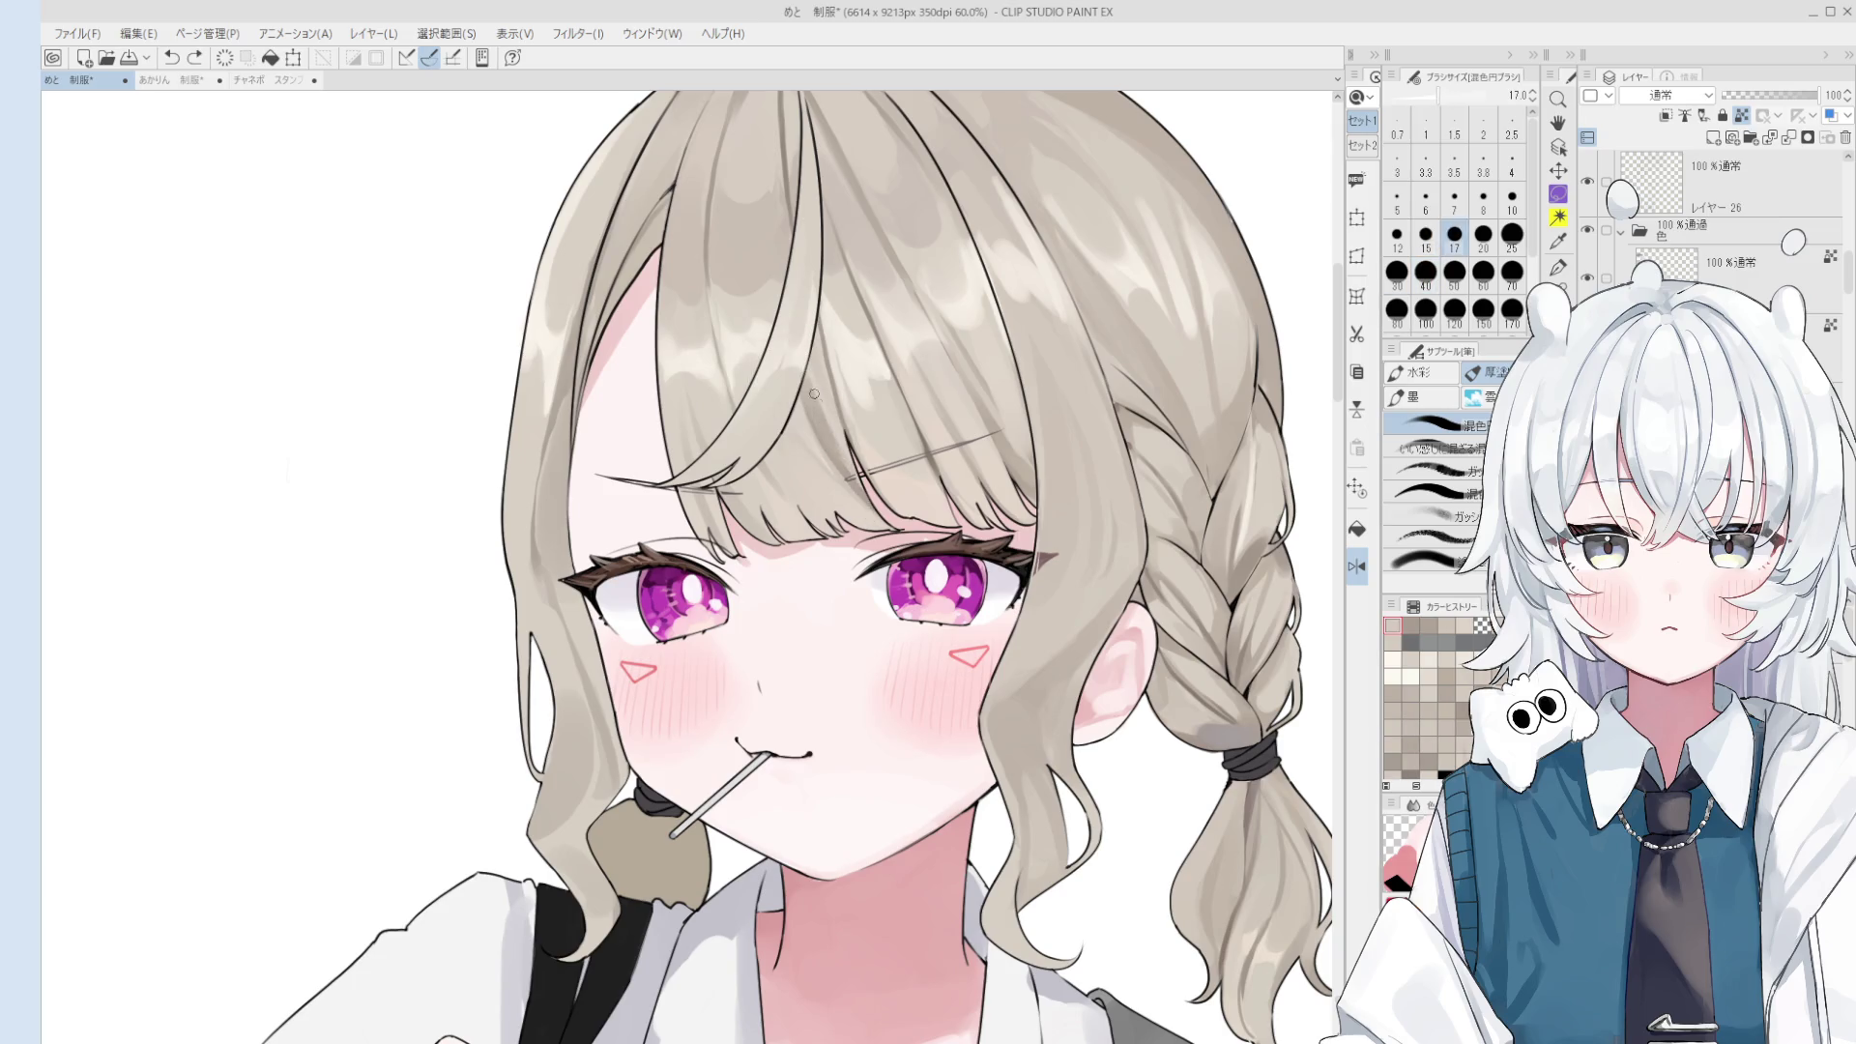
scroll(835, 441, down, 1)
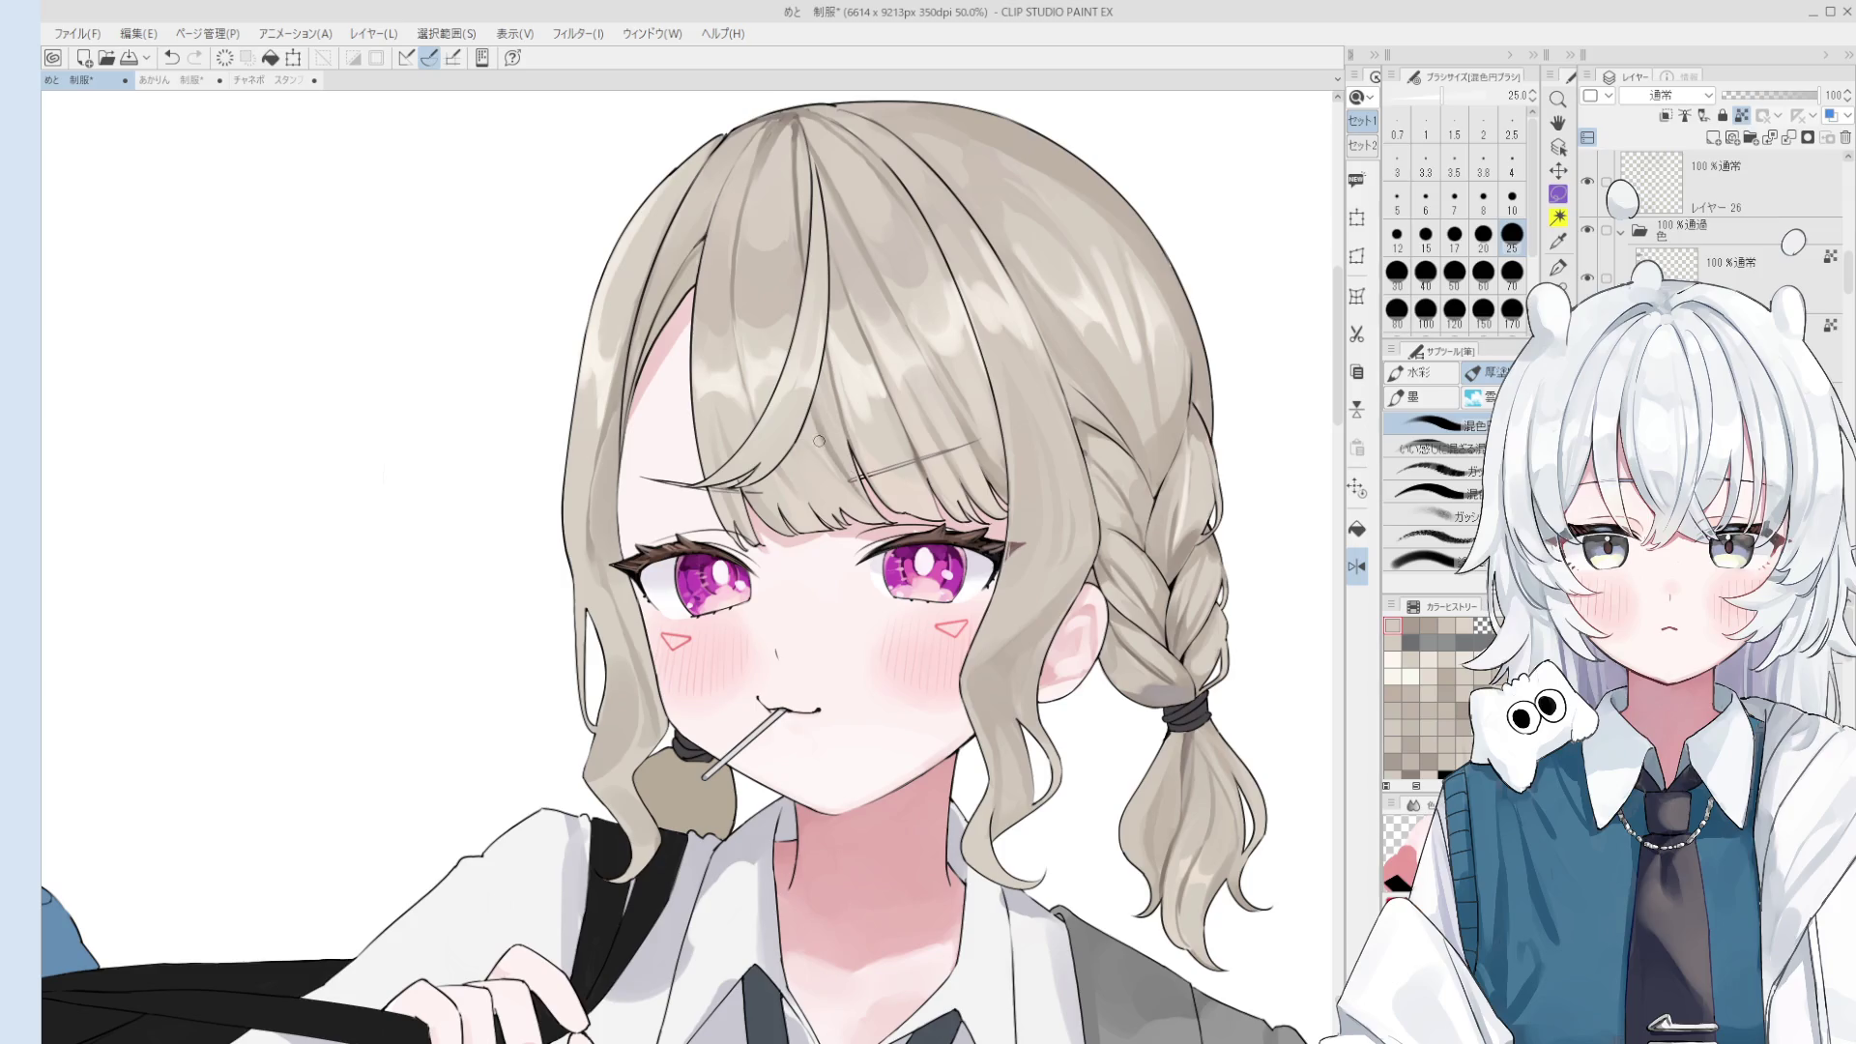
key(bracketright)
key(bracketright)
key(bracketright)
scroll(817, 401, down, 1)
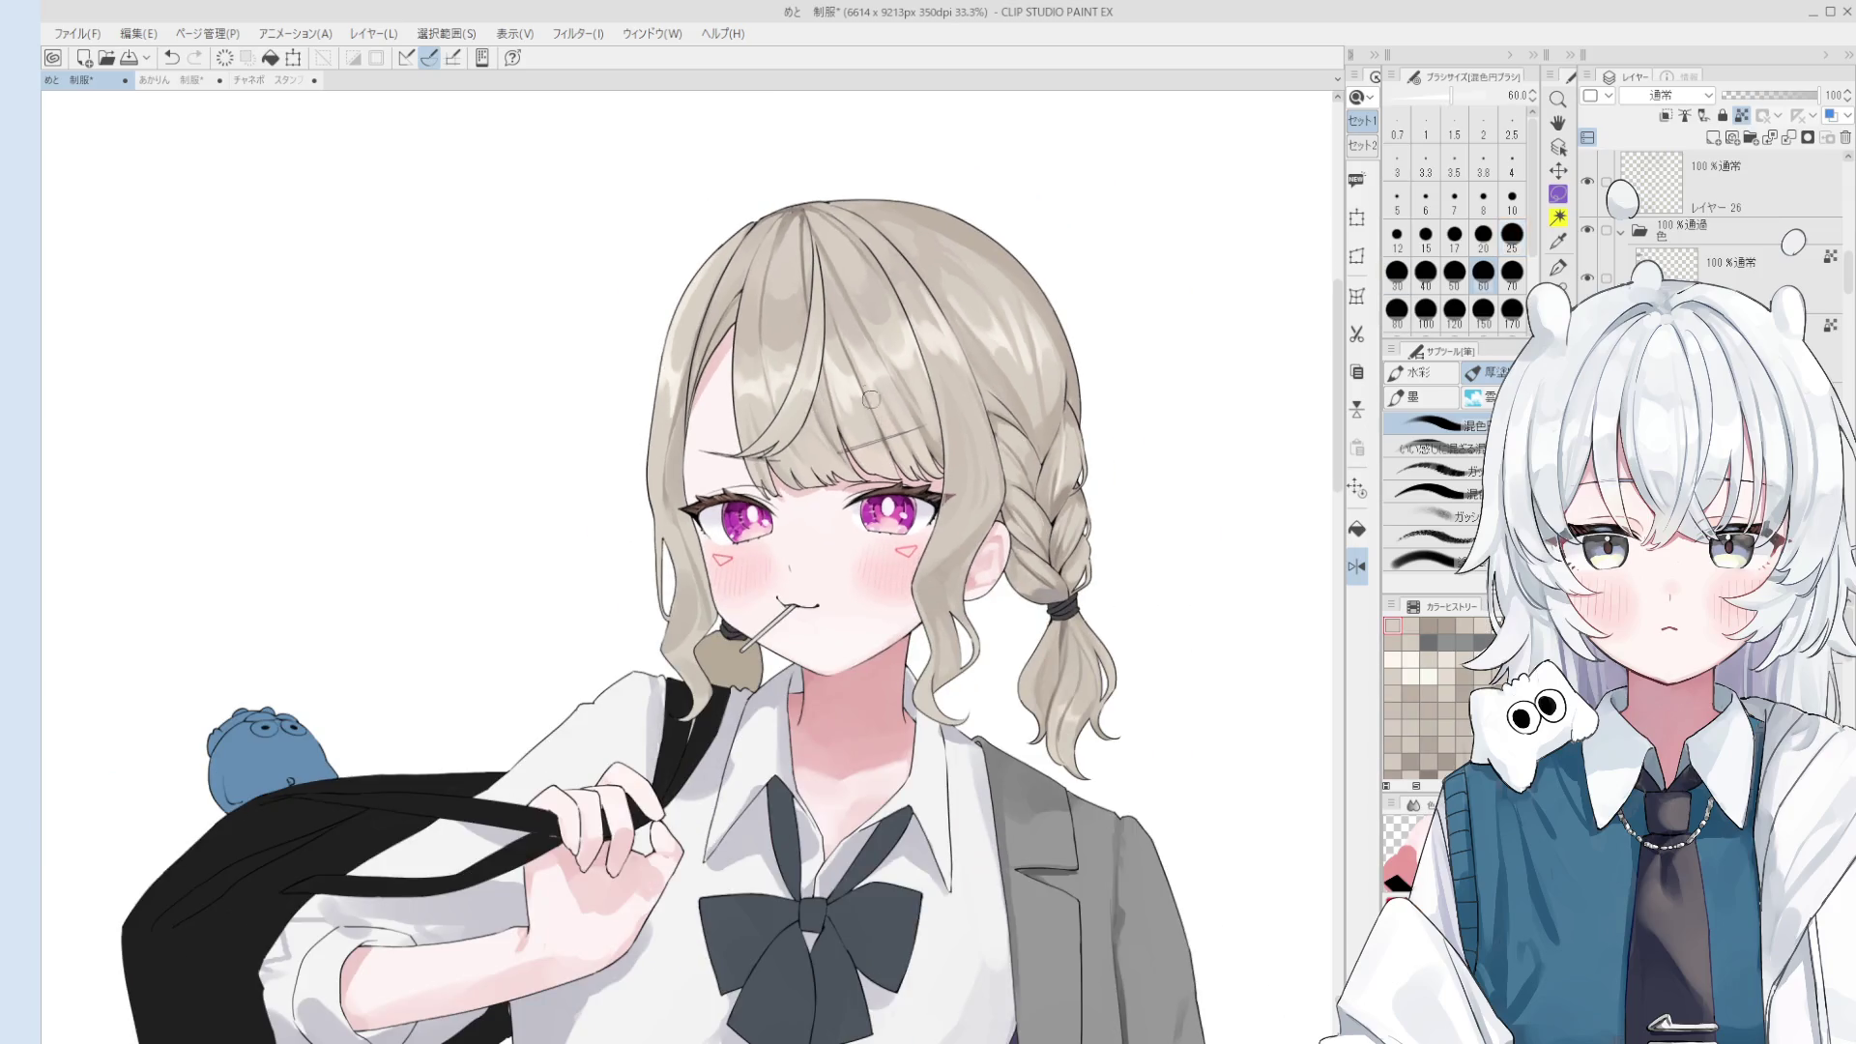
scroll(872, 408, up, 1)
key(bracketleft)
key(bracketleft)
key(bracketleft)
scroll(851, 435, up, 1)
scroll(839, 458, up, 1)
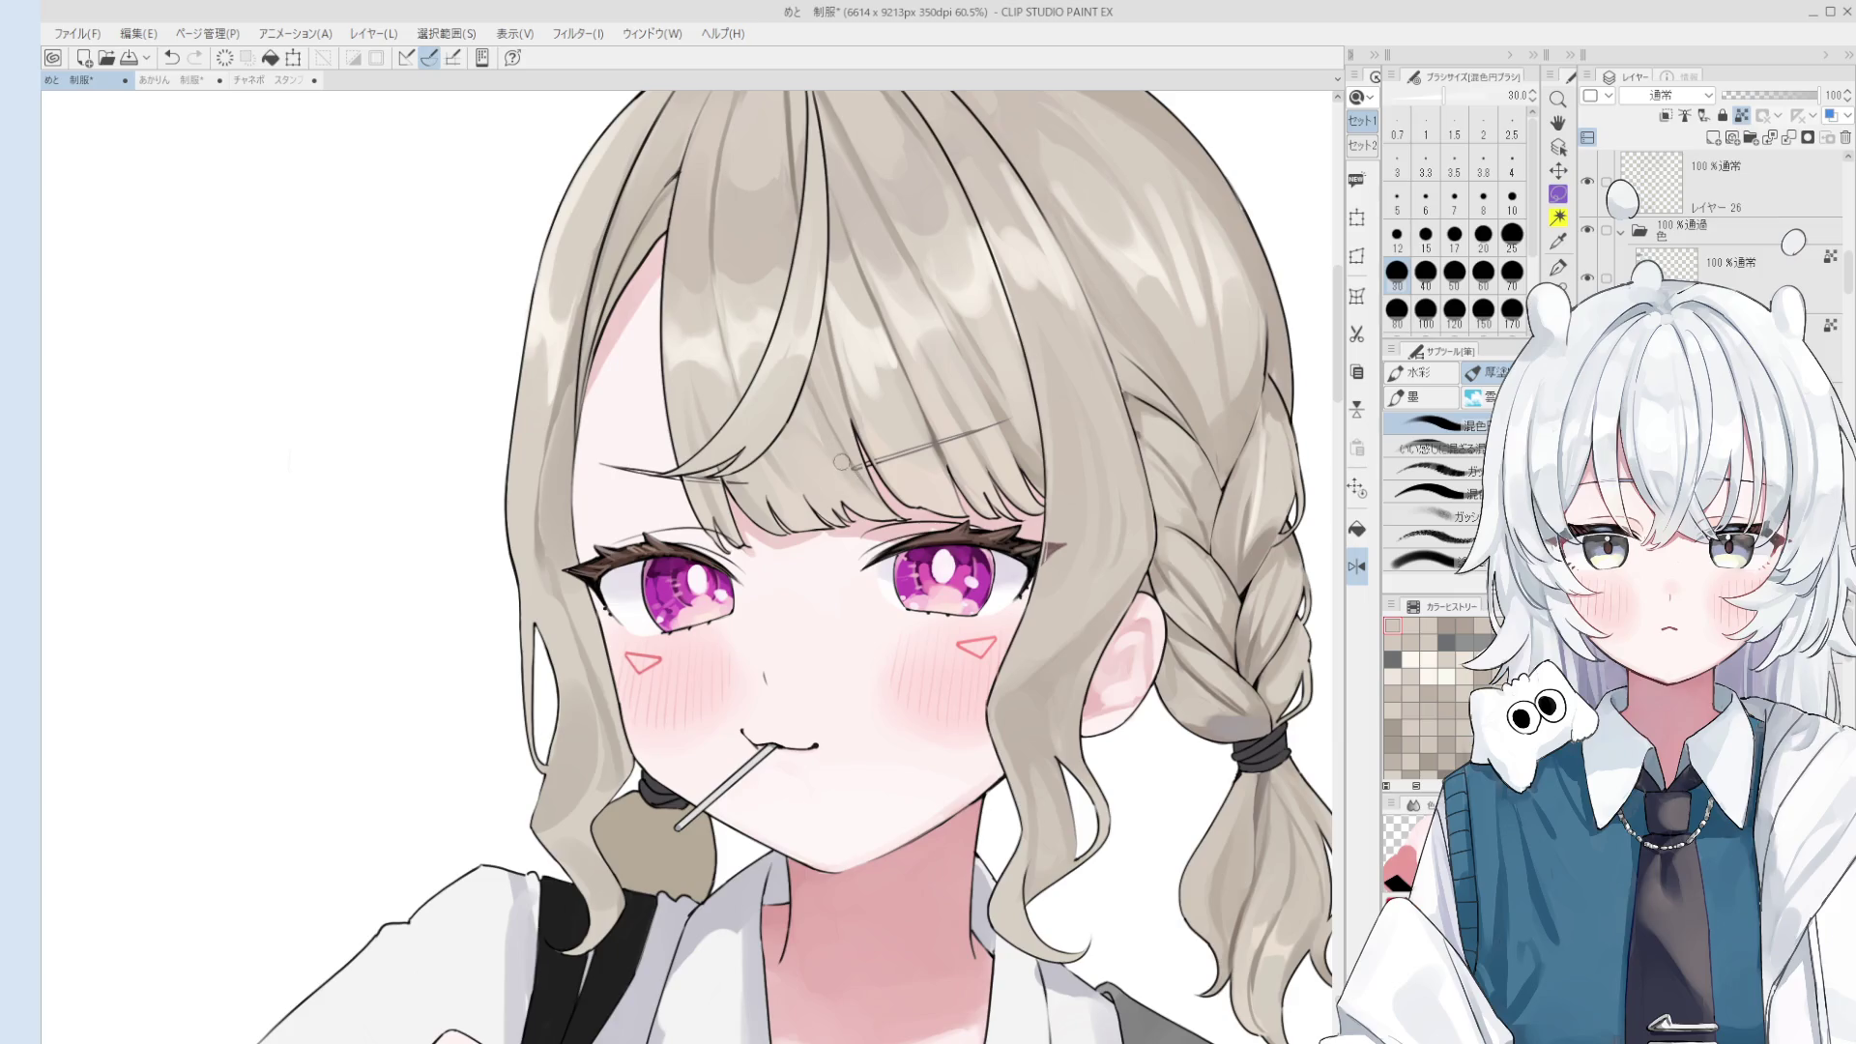
scroll(862, 426, down, 1)
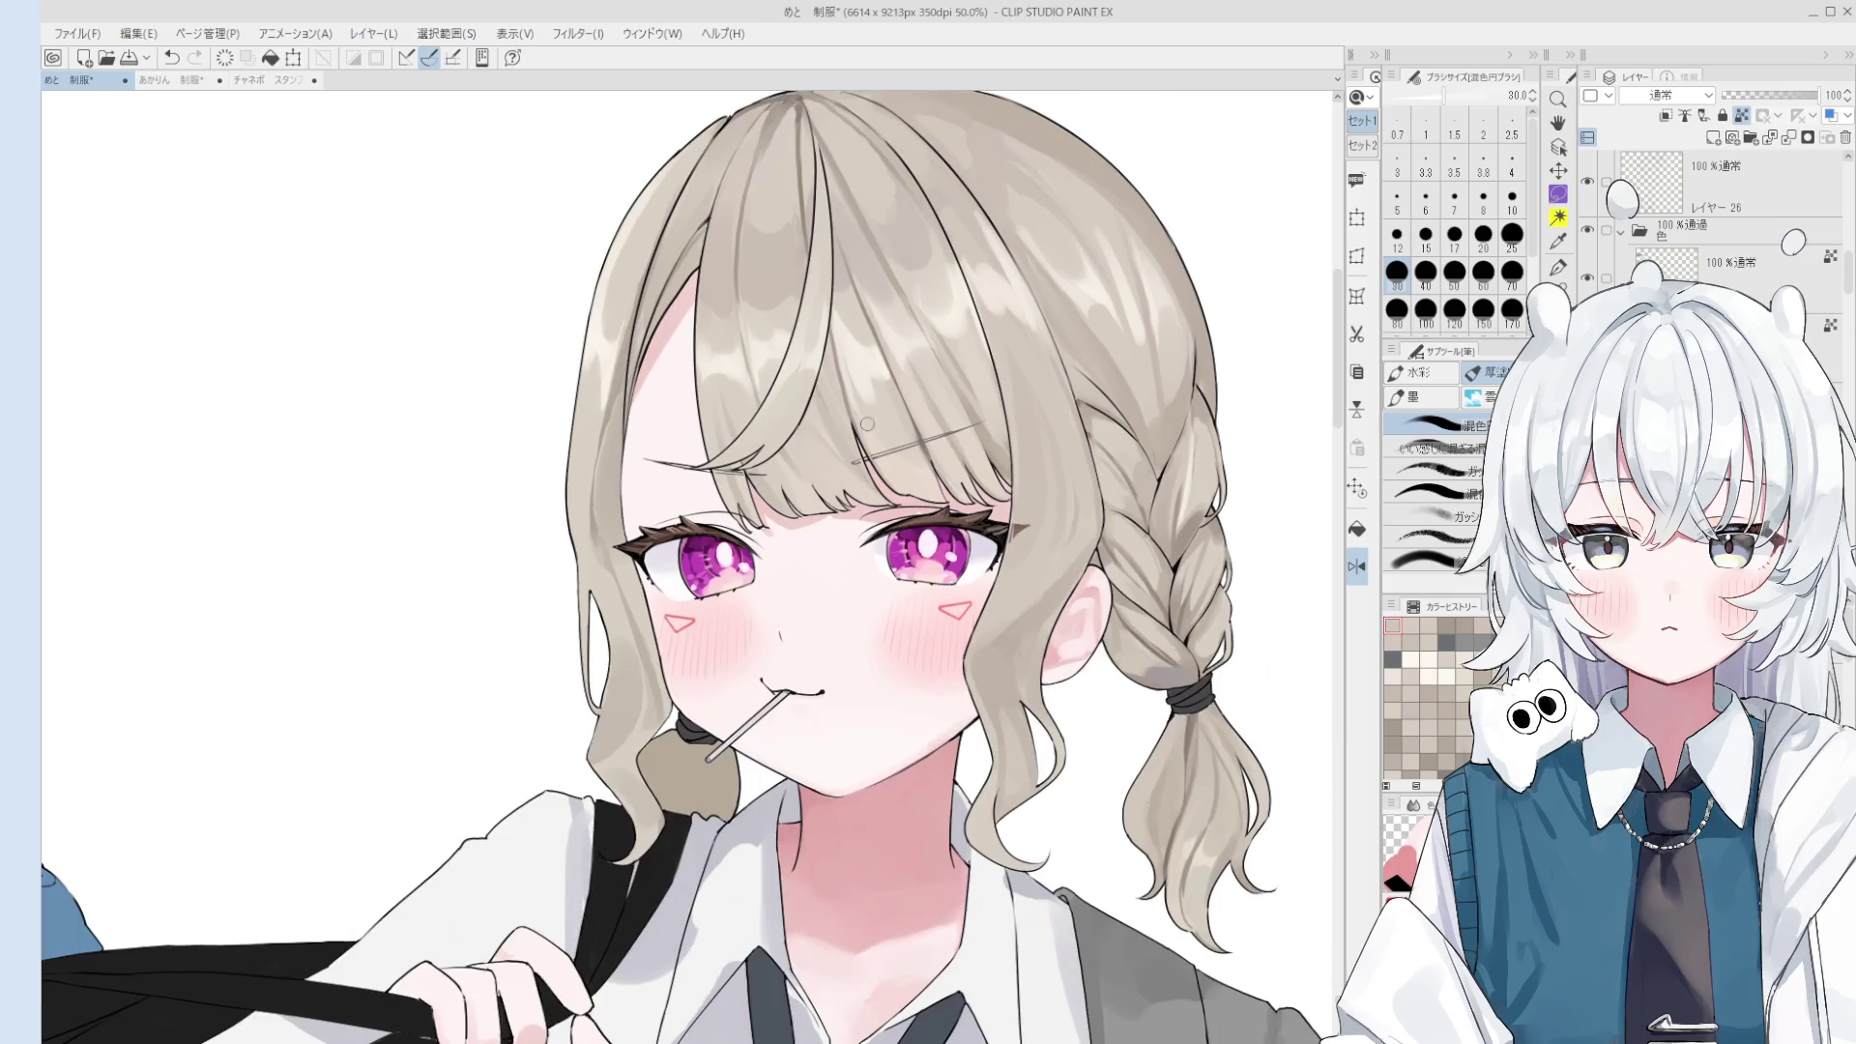
key(bracketleft)
key(bracketleft)
key(bracketleft)
key(bracketleft)
key(bracketleft)
key(bracketleft)
scroll(857, 413, down, 1)
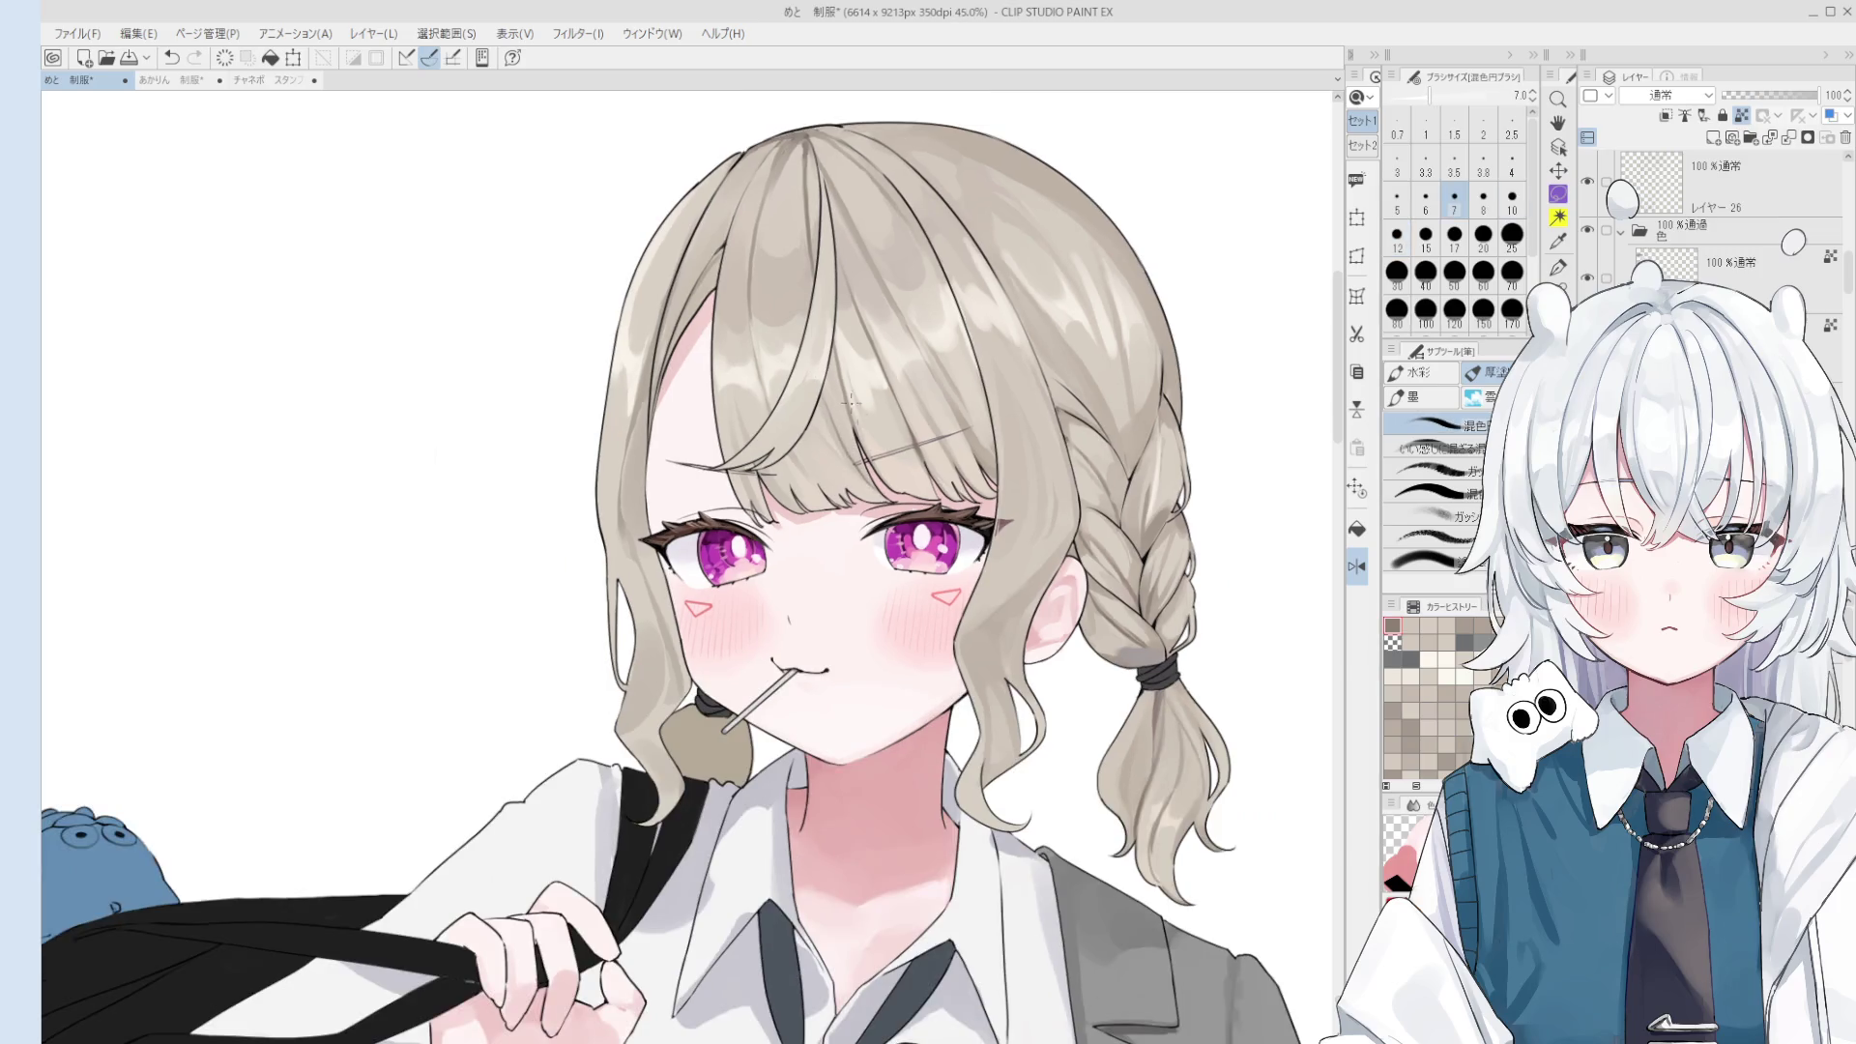
scroll(806, 172, up, 2)
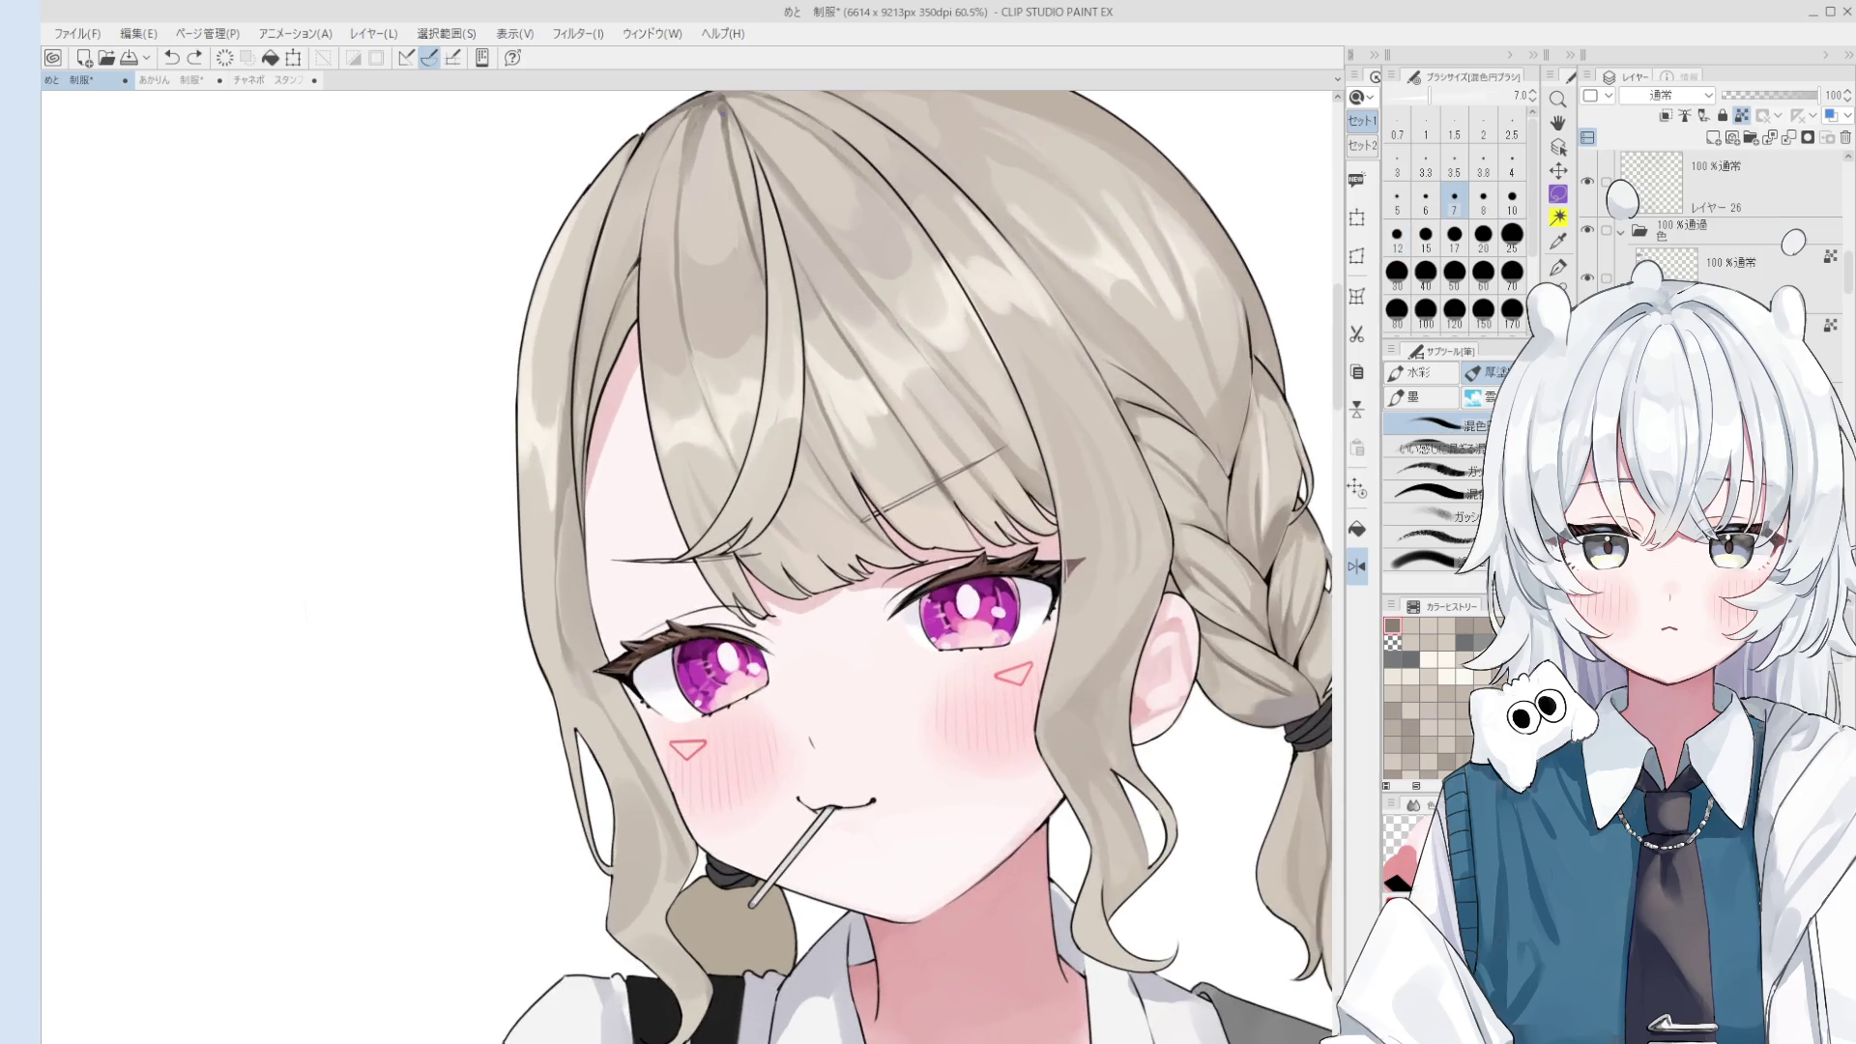
key(bracketleft)
key(bracketright)
key(bracketright)
key(bracketright)
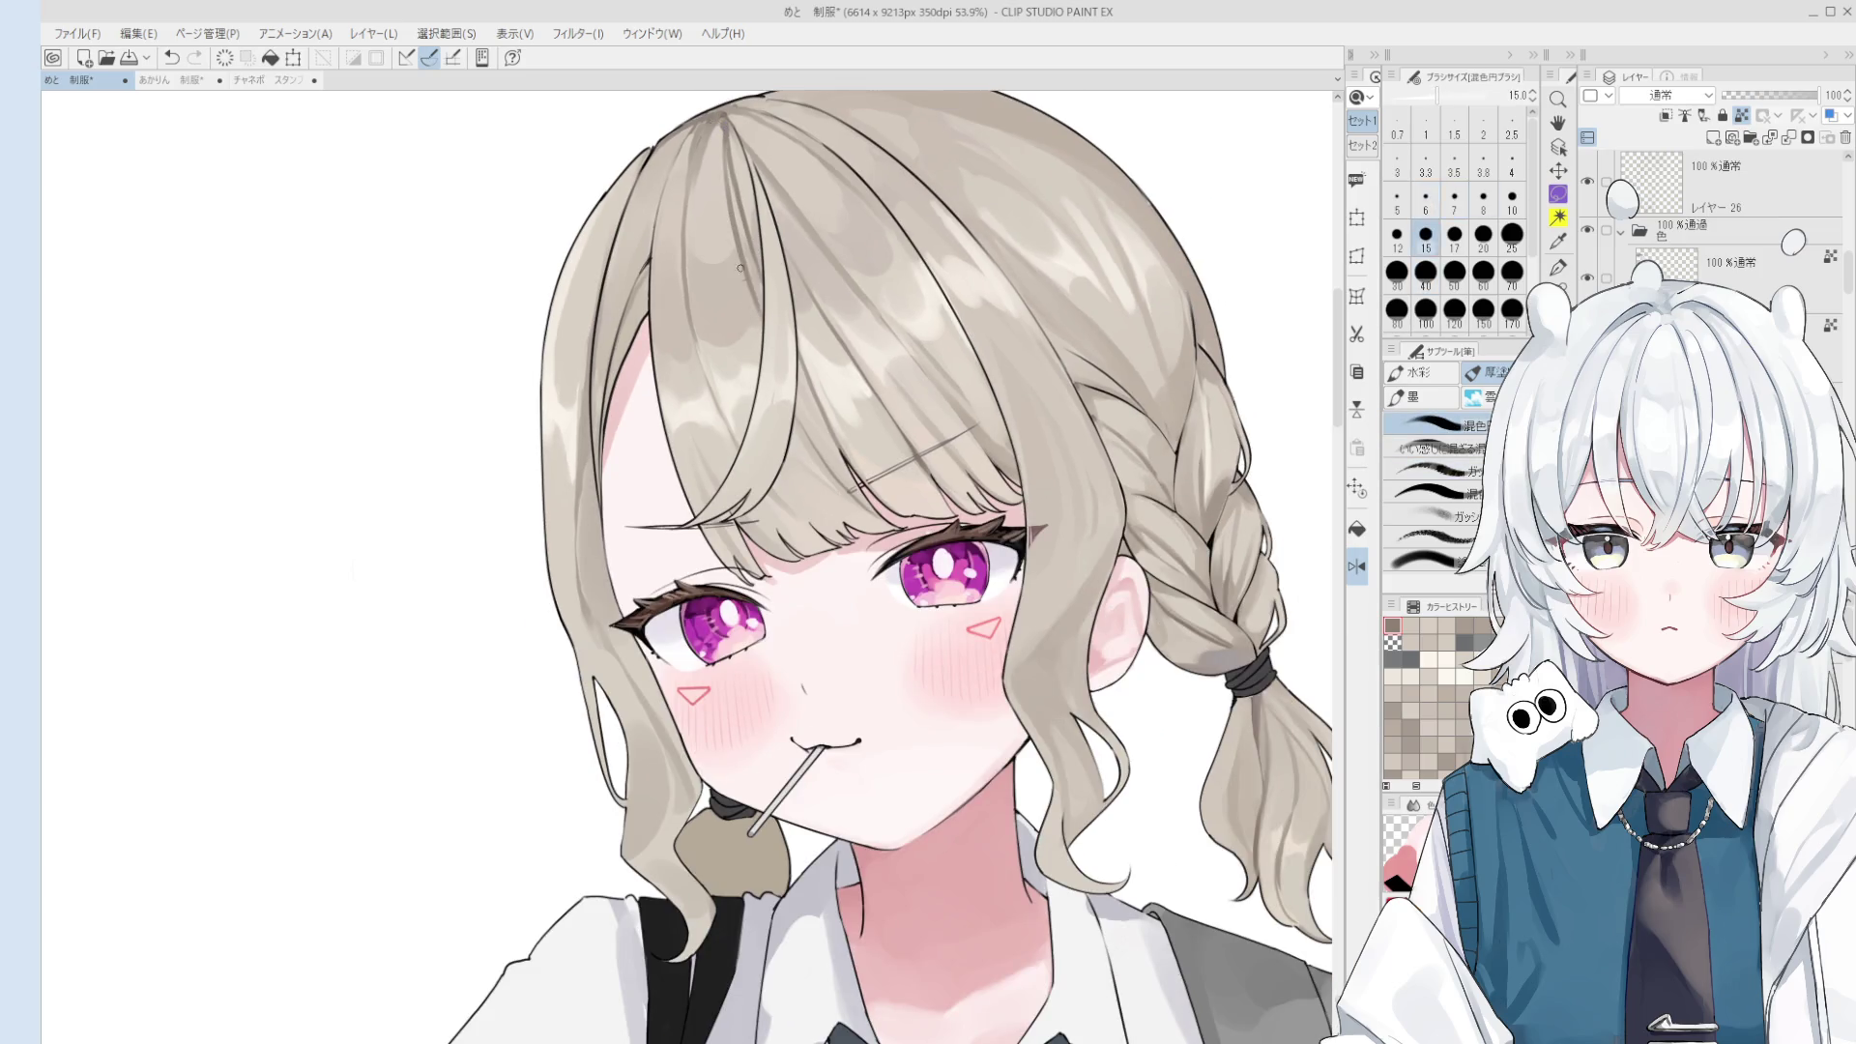
scroll(753, 281, down, 2)
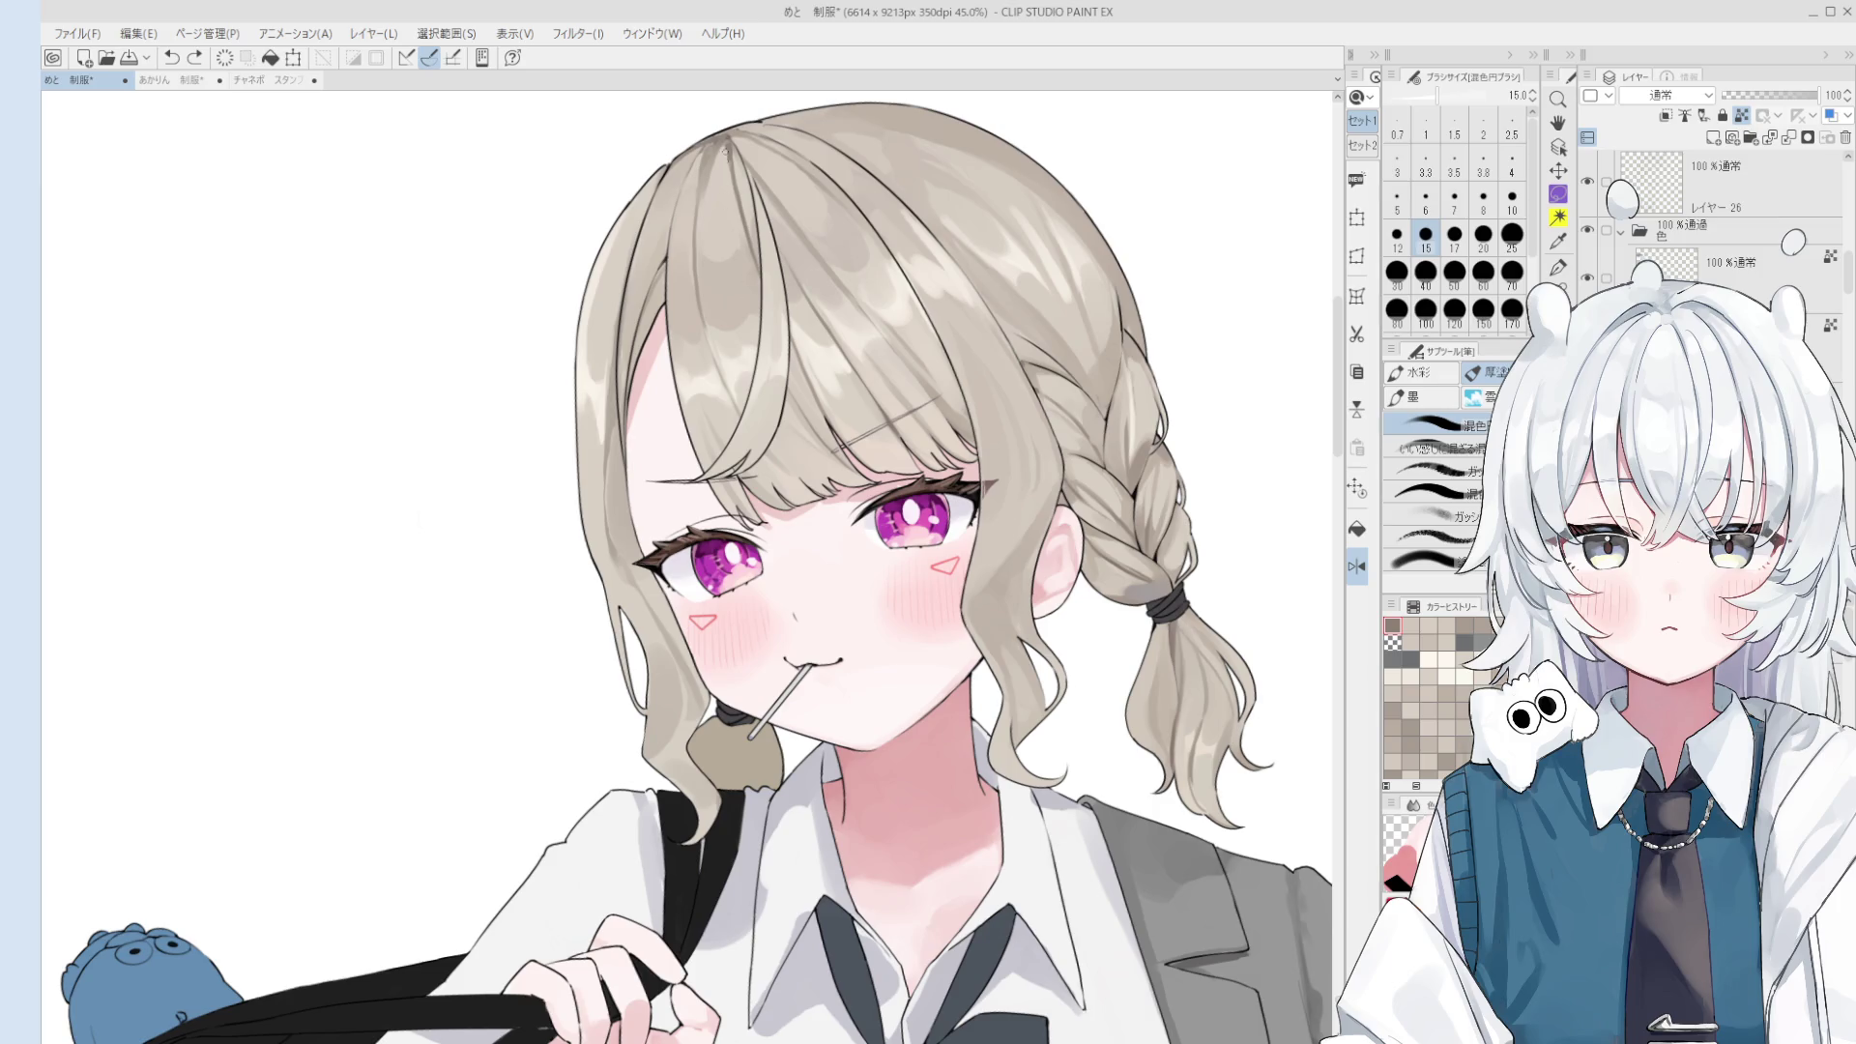
key(bracketleft)
key(bracketleft)
key(ctrl+z)
mouse_move(731, 195)
mouse_down()
mouse_move(751, 314)
mouse_move(743, 264)
mouse_up()
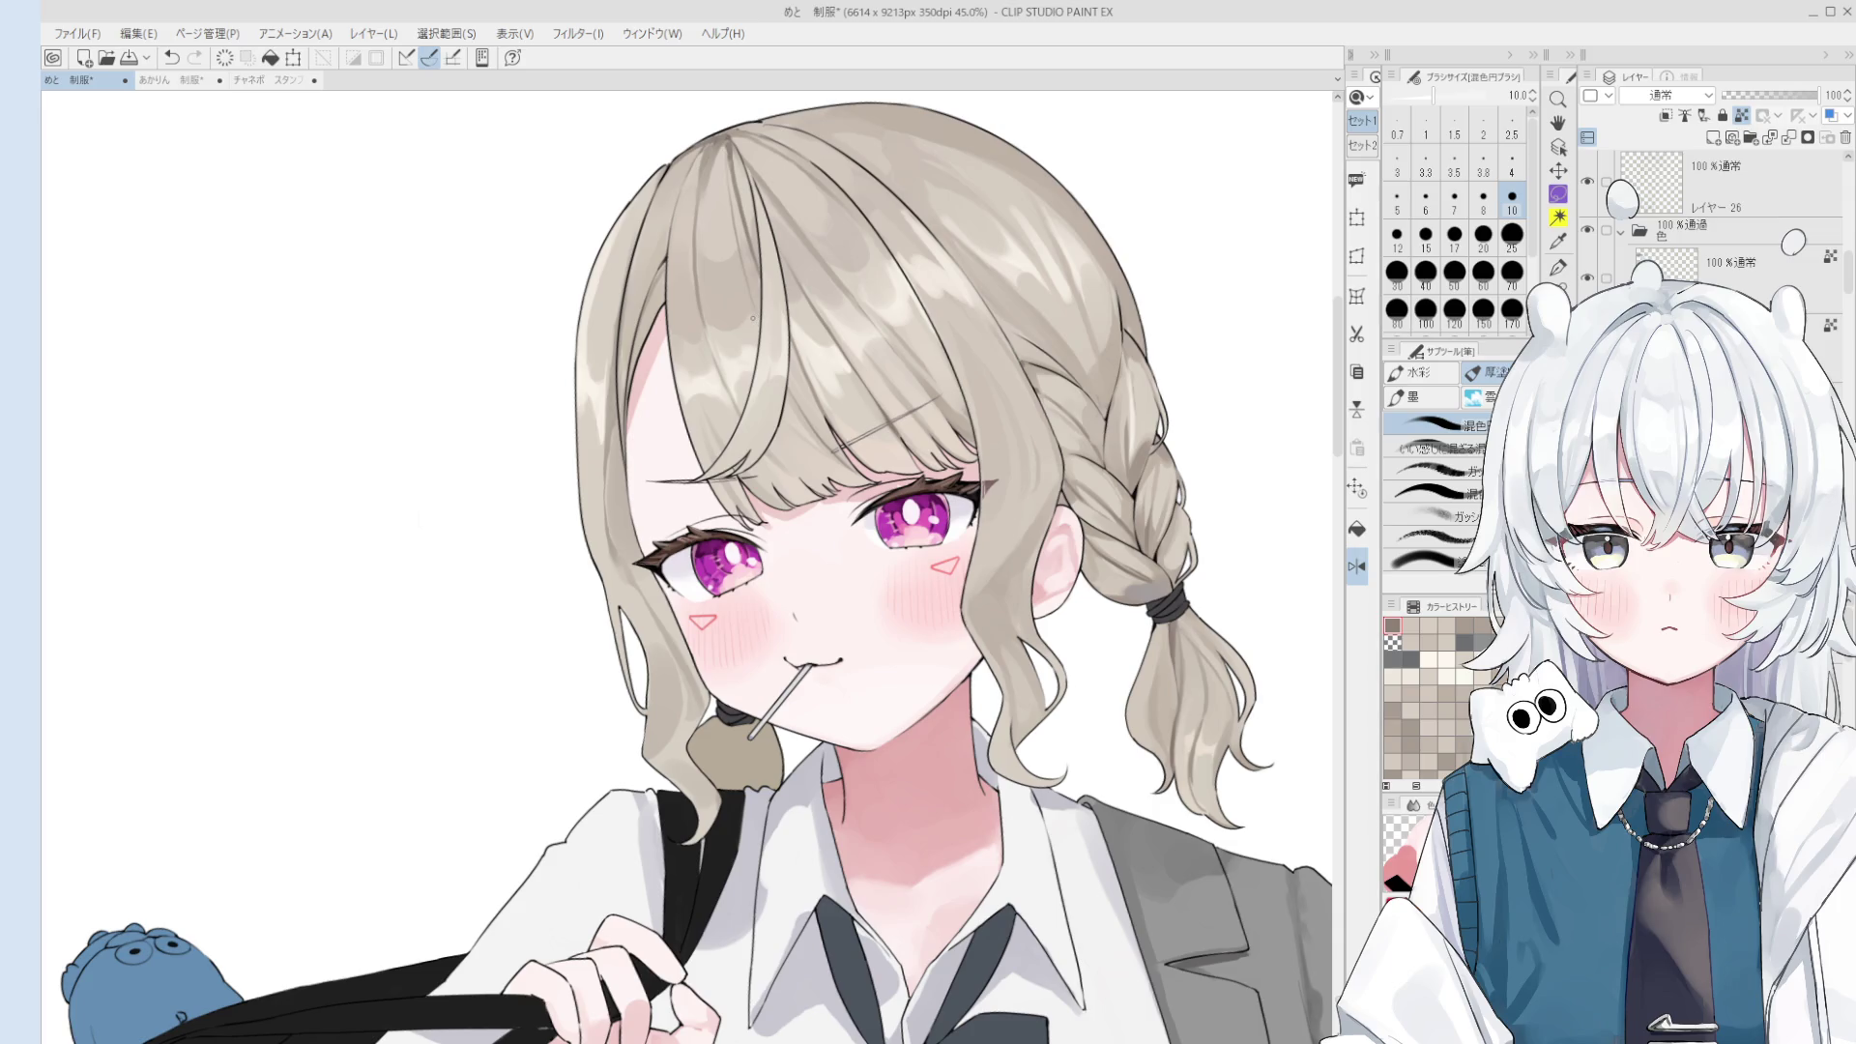
- Sample darker hair shades at brush sizes 20–30, undoing the last stroke
scroll(727, 188, up, 2)
key(bracketright)
key(bracketright)
key(bracketright)
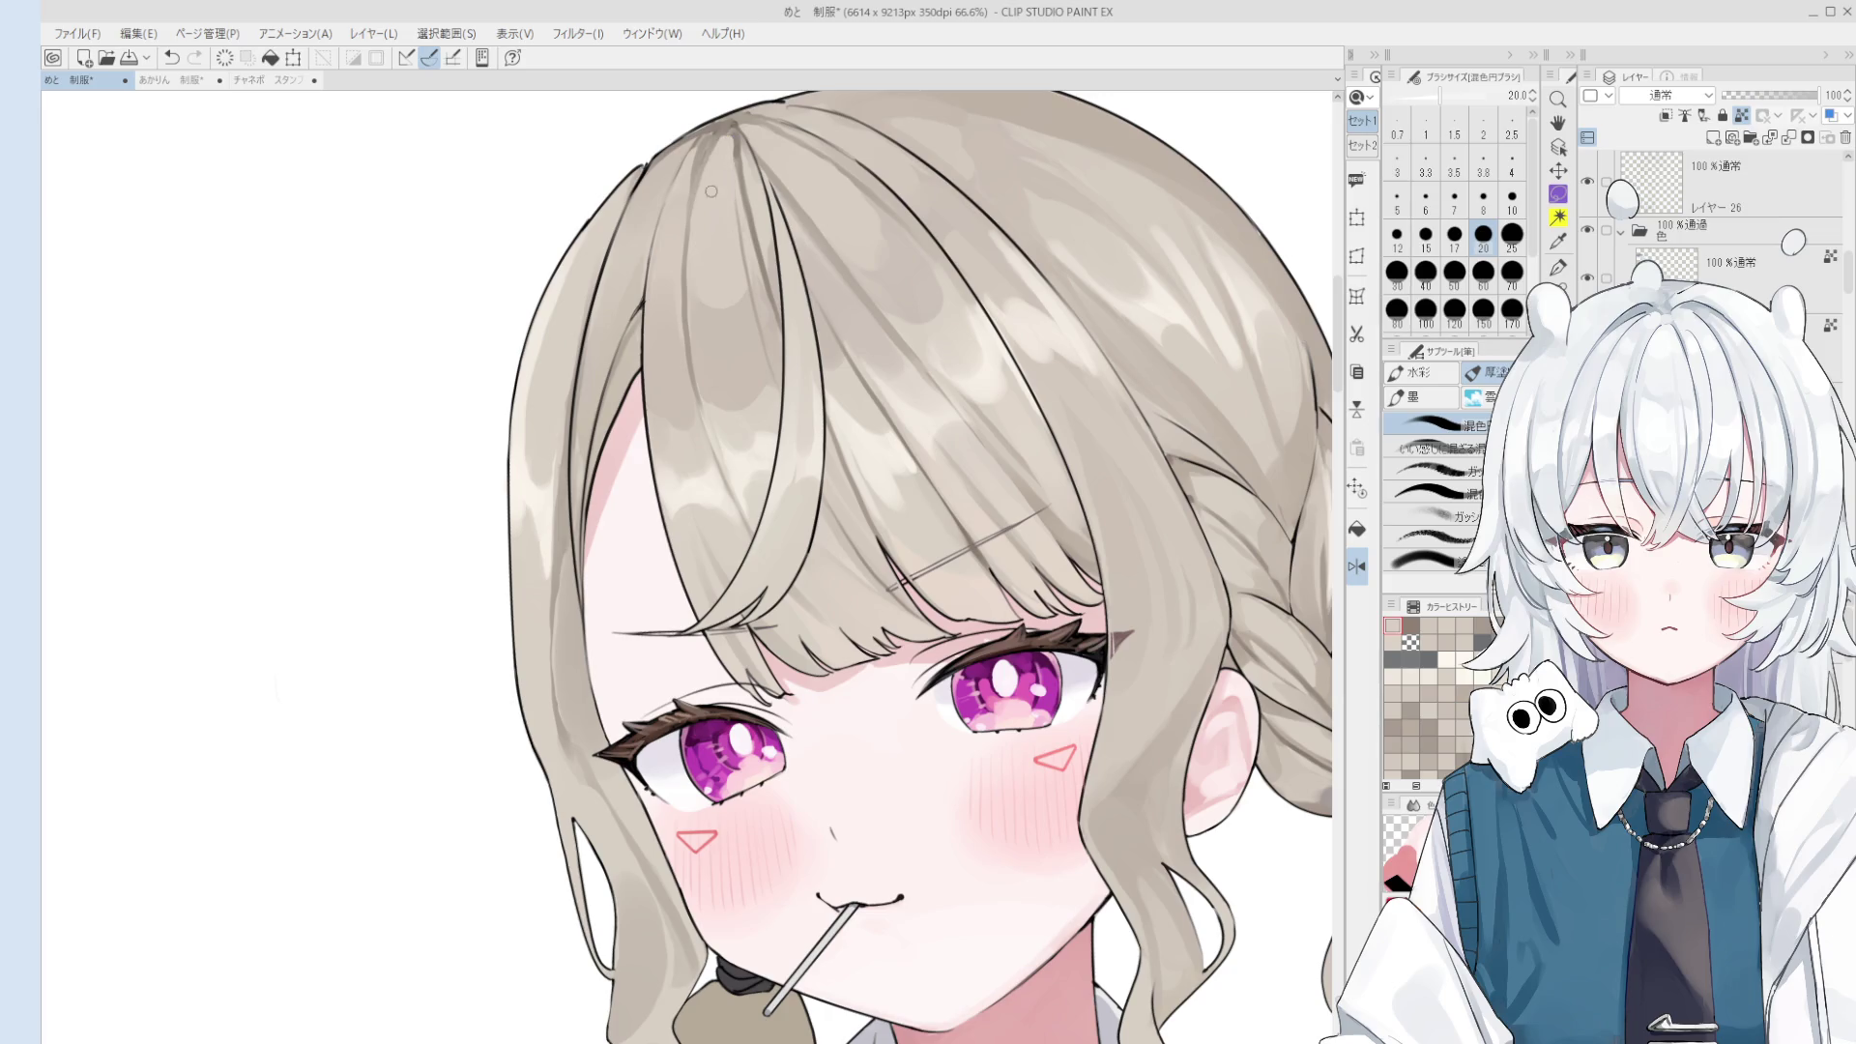
alt+click(709, 211)
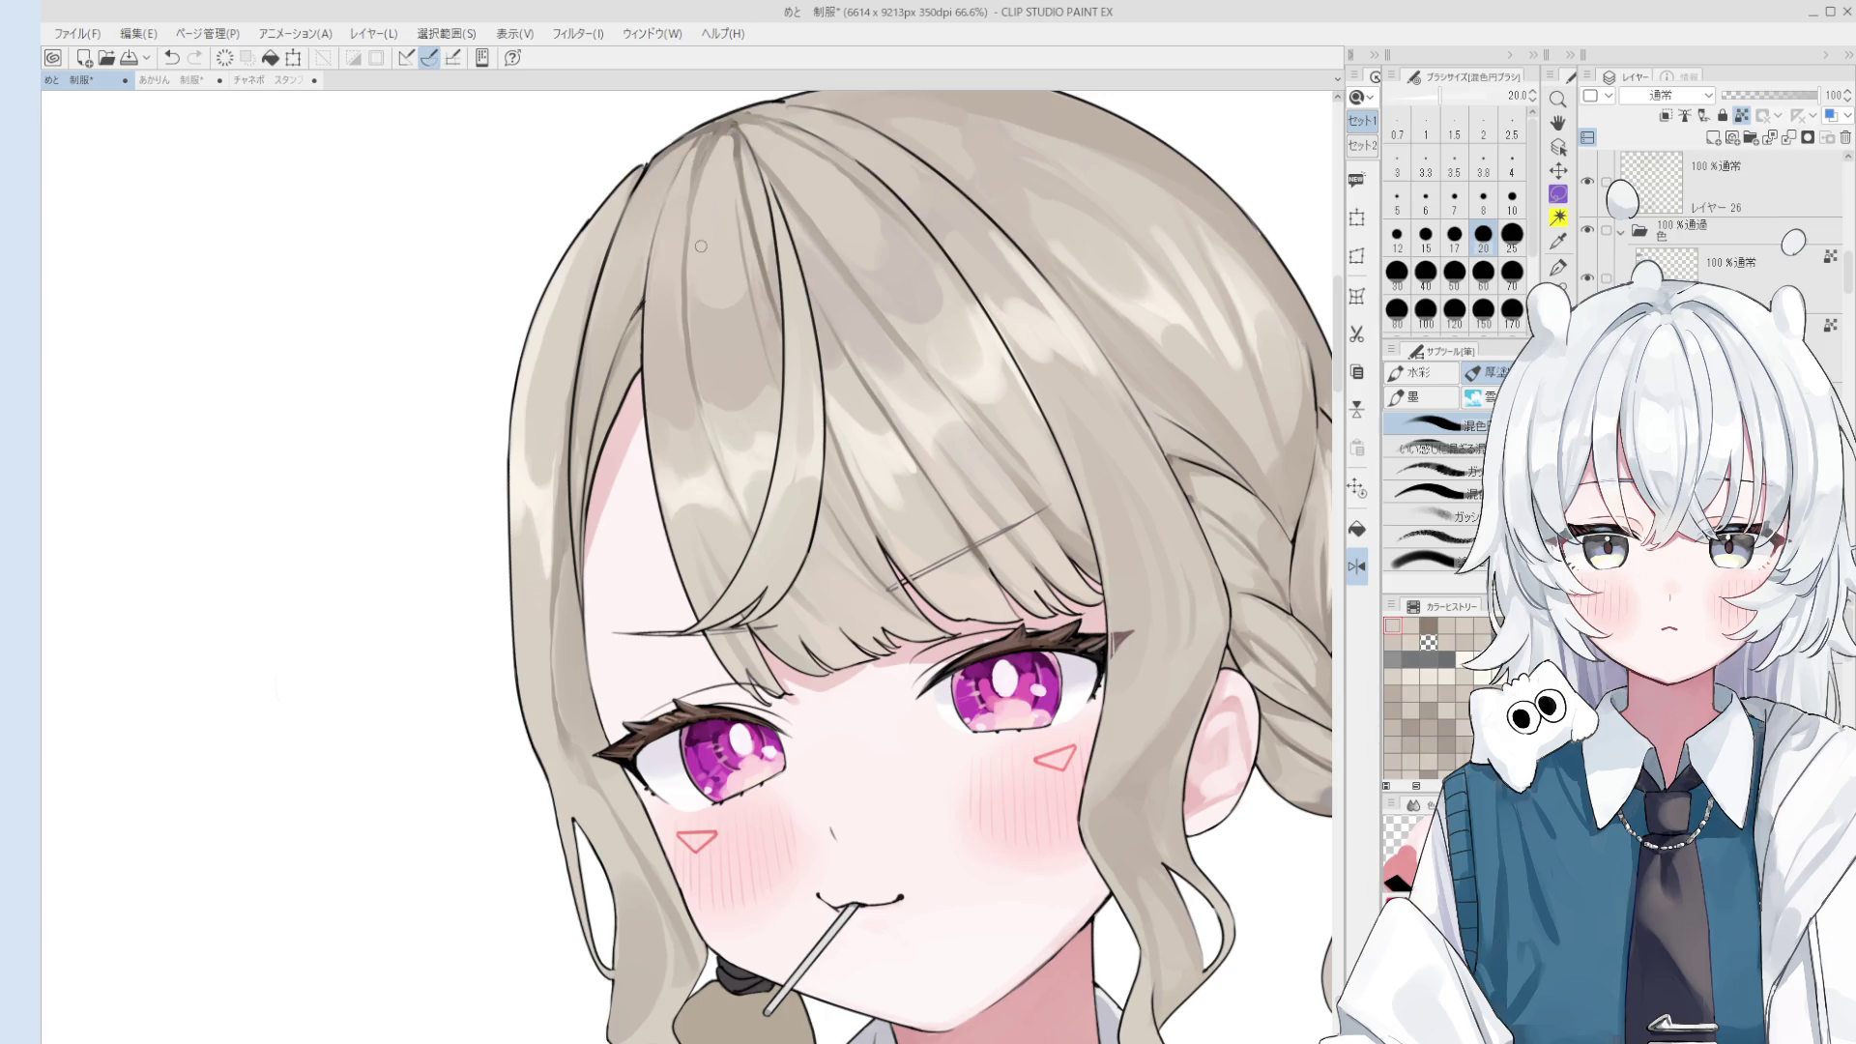
key(bracketright)
key(bracketright)
alt+click(689, 411)
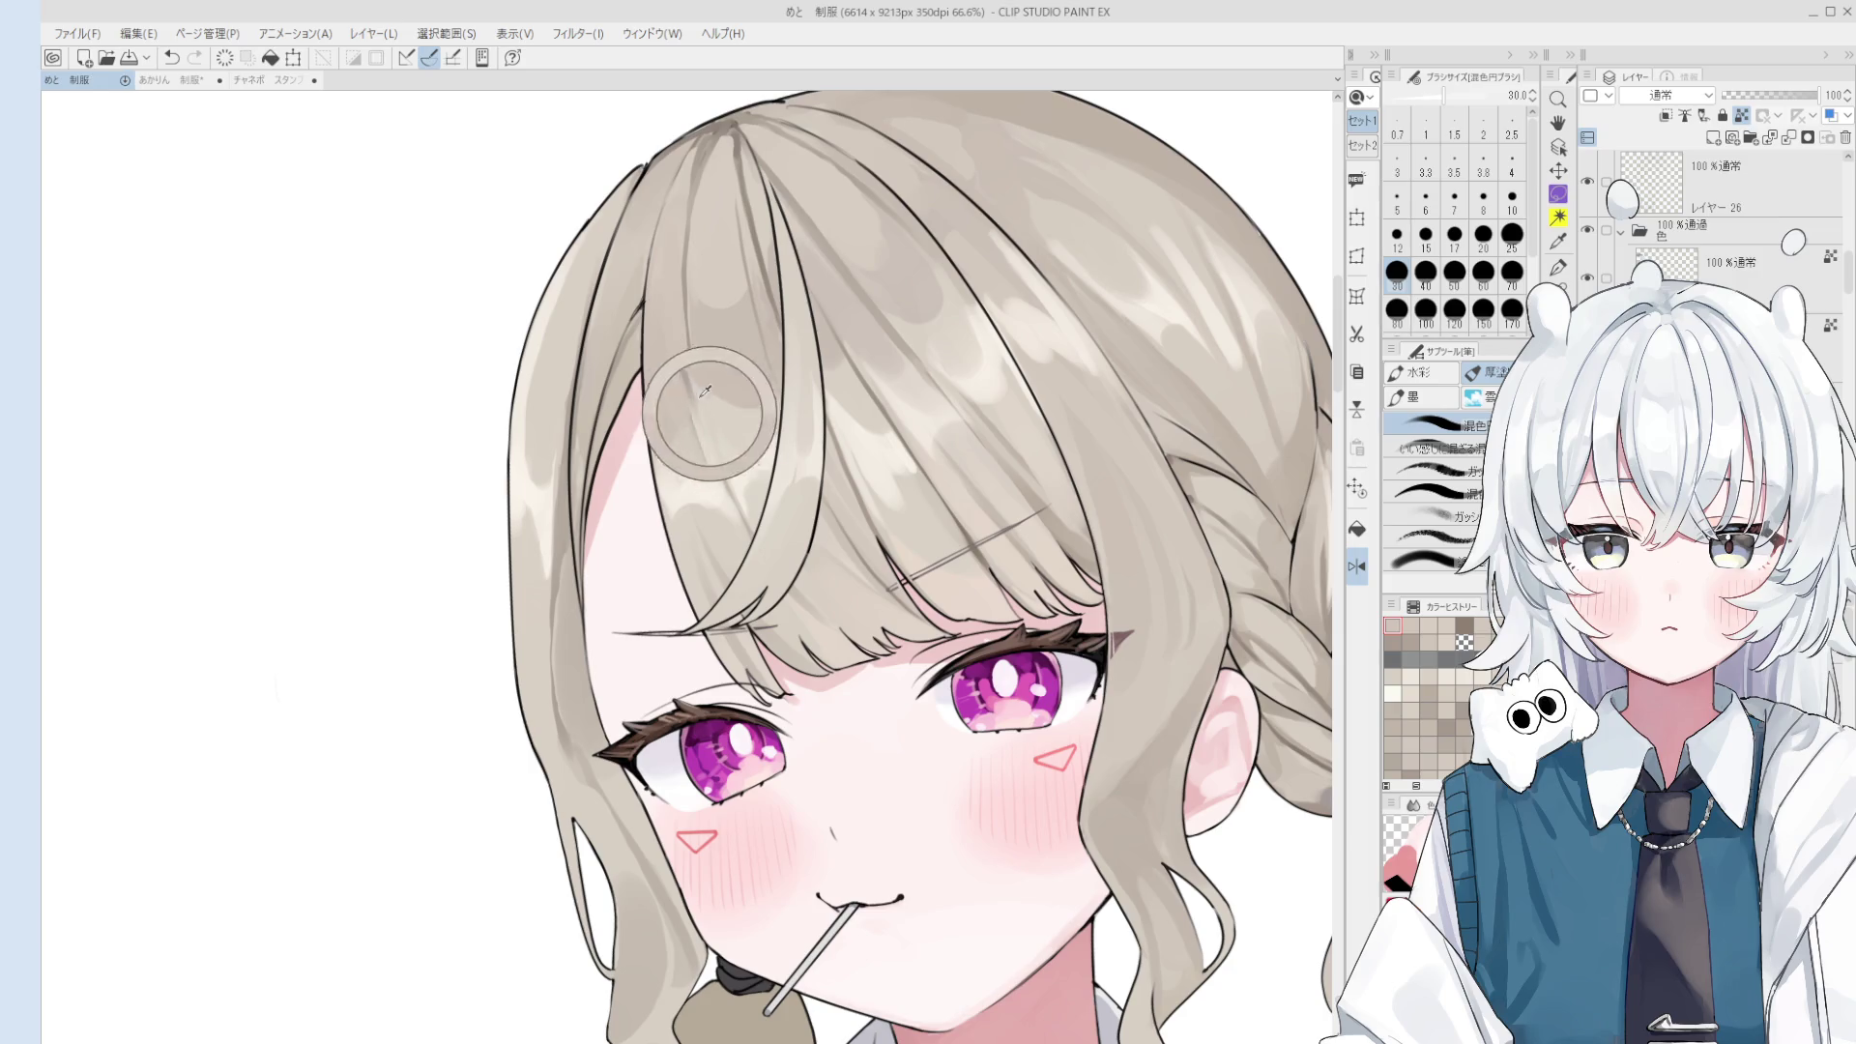
key(bracketleft)
key(bracketleft)
scroll(722, 416, down, 2)
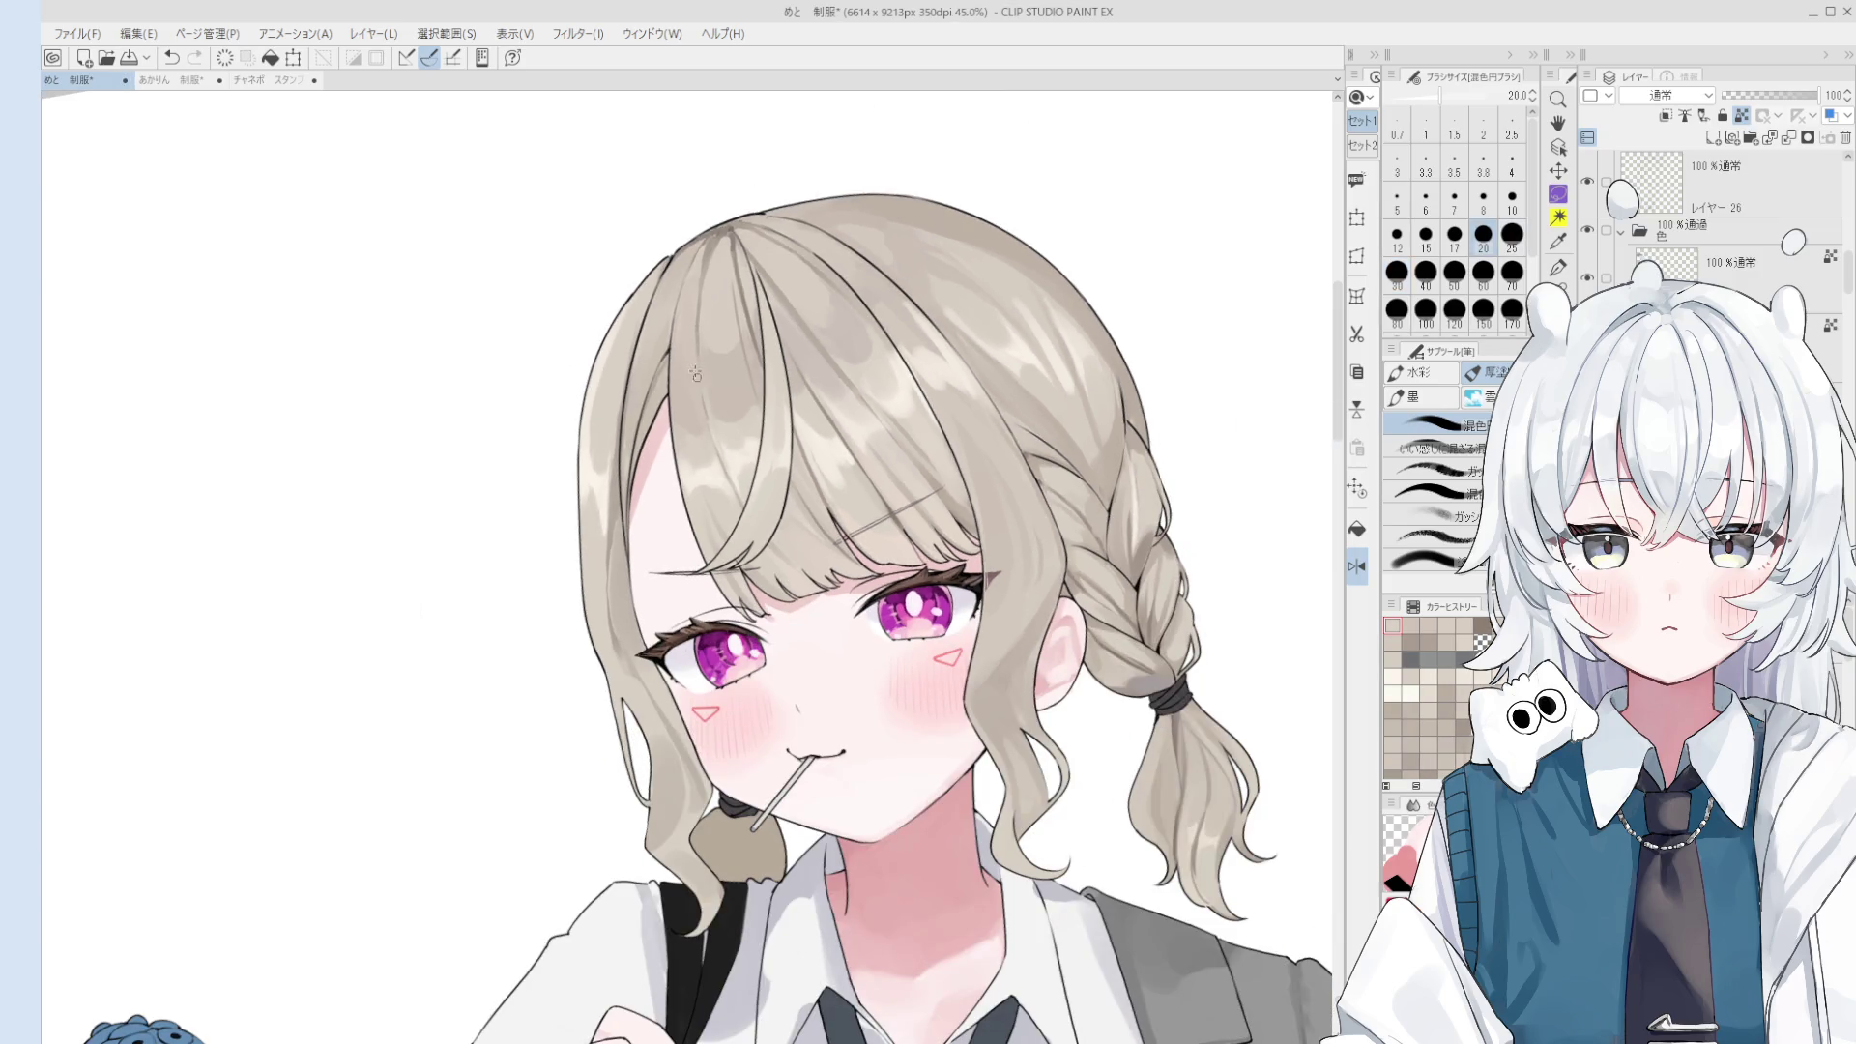
key(ctrl+z)
scroll(698, 387, up, 1)
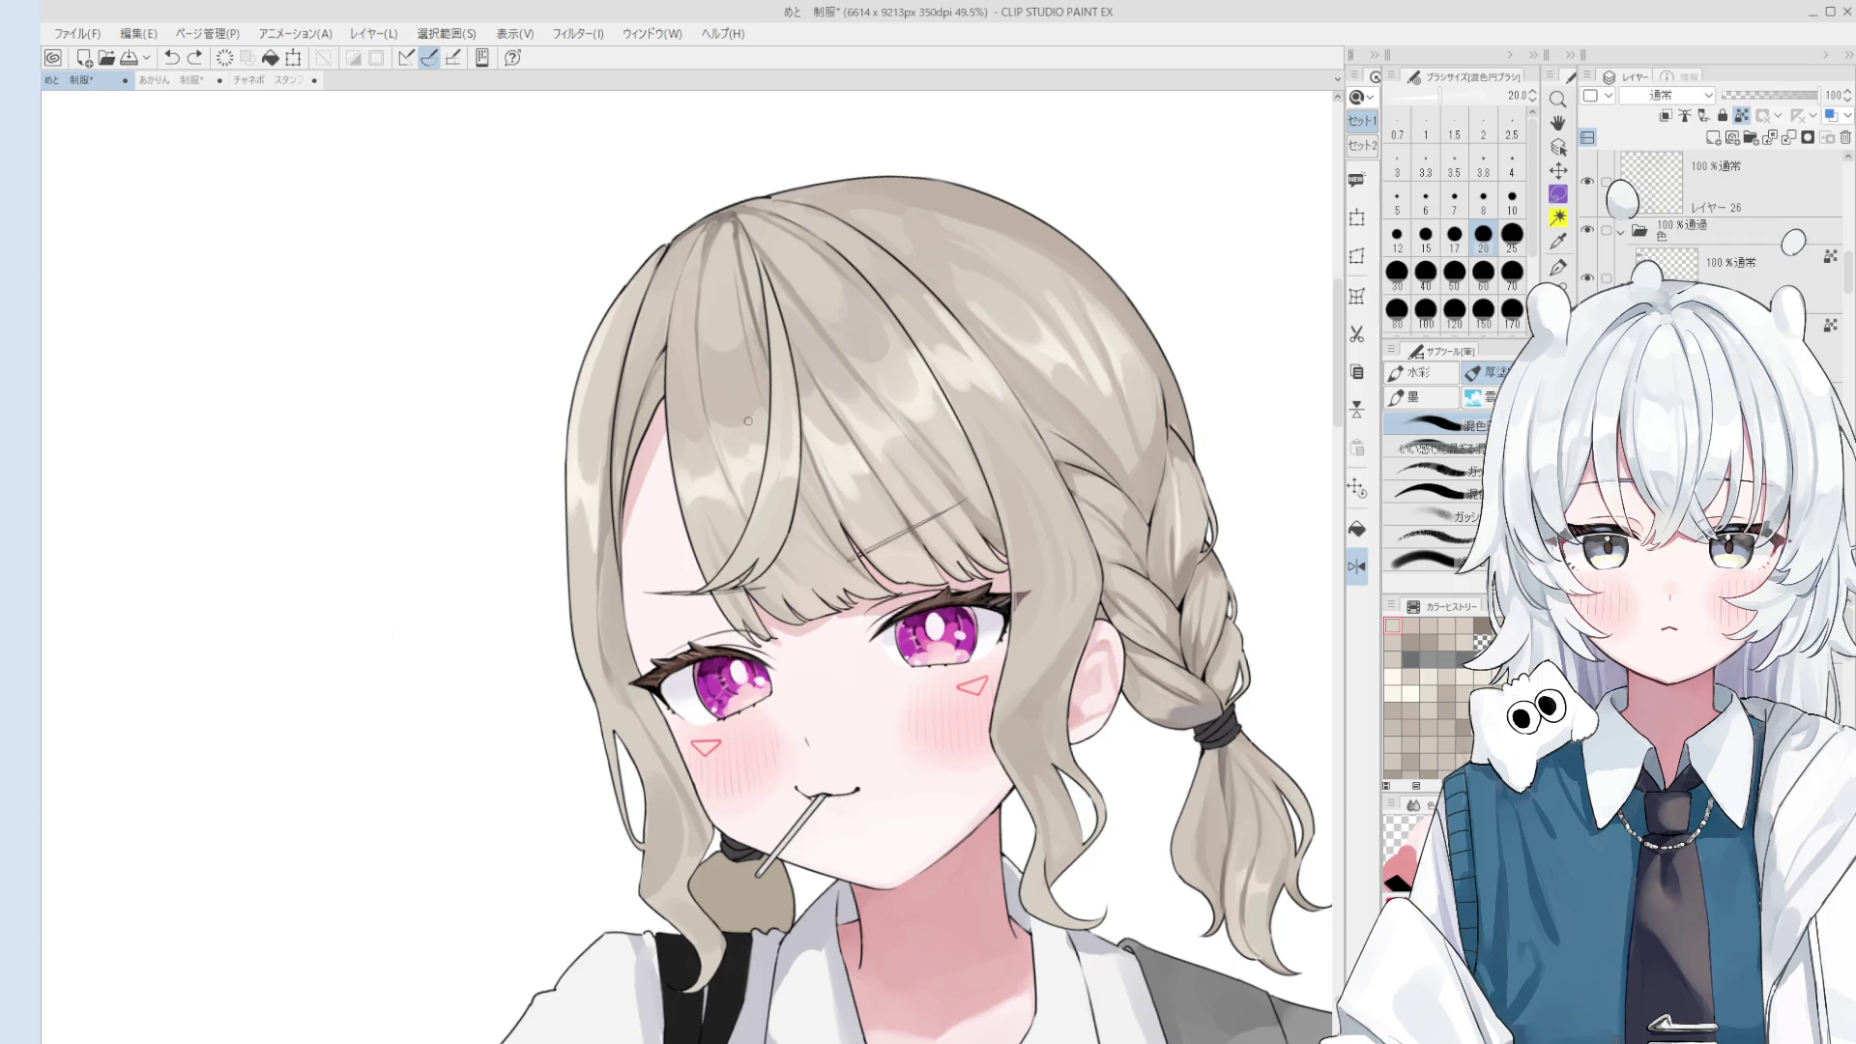
- Mirror the canvas view to check the face and head, then flip it back
key(h)
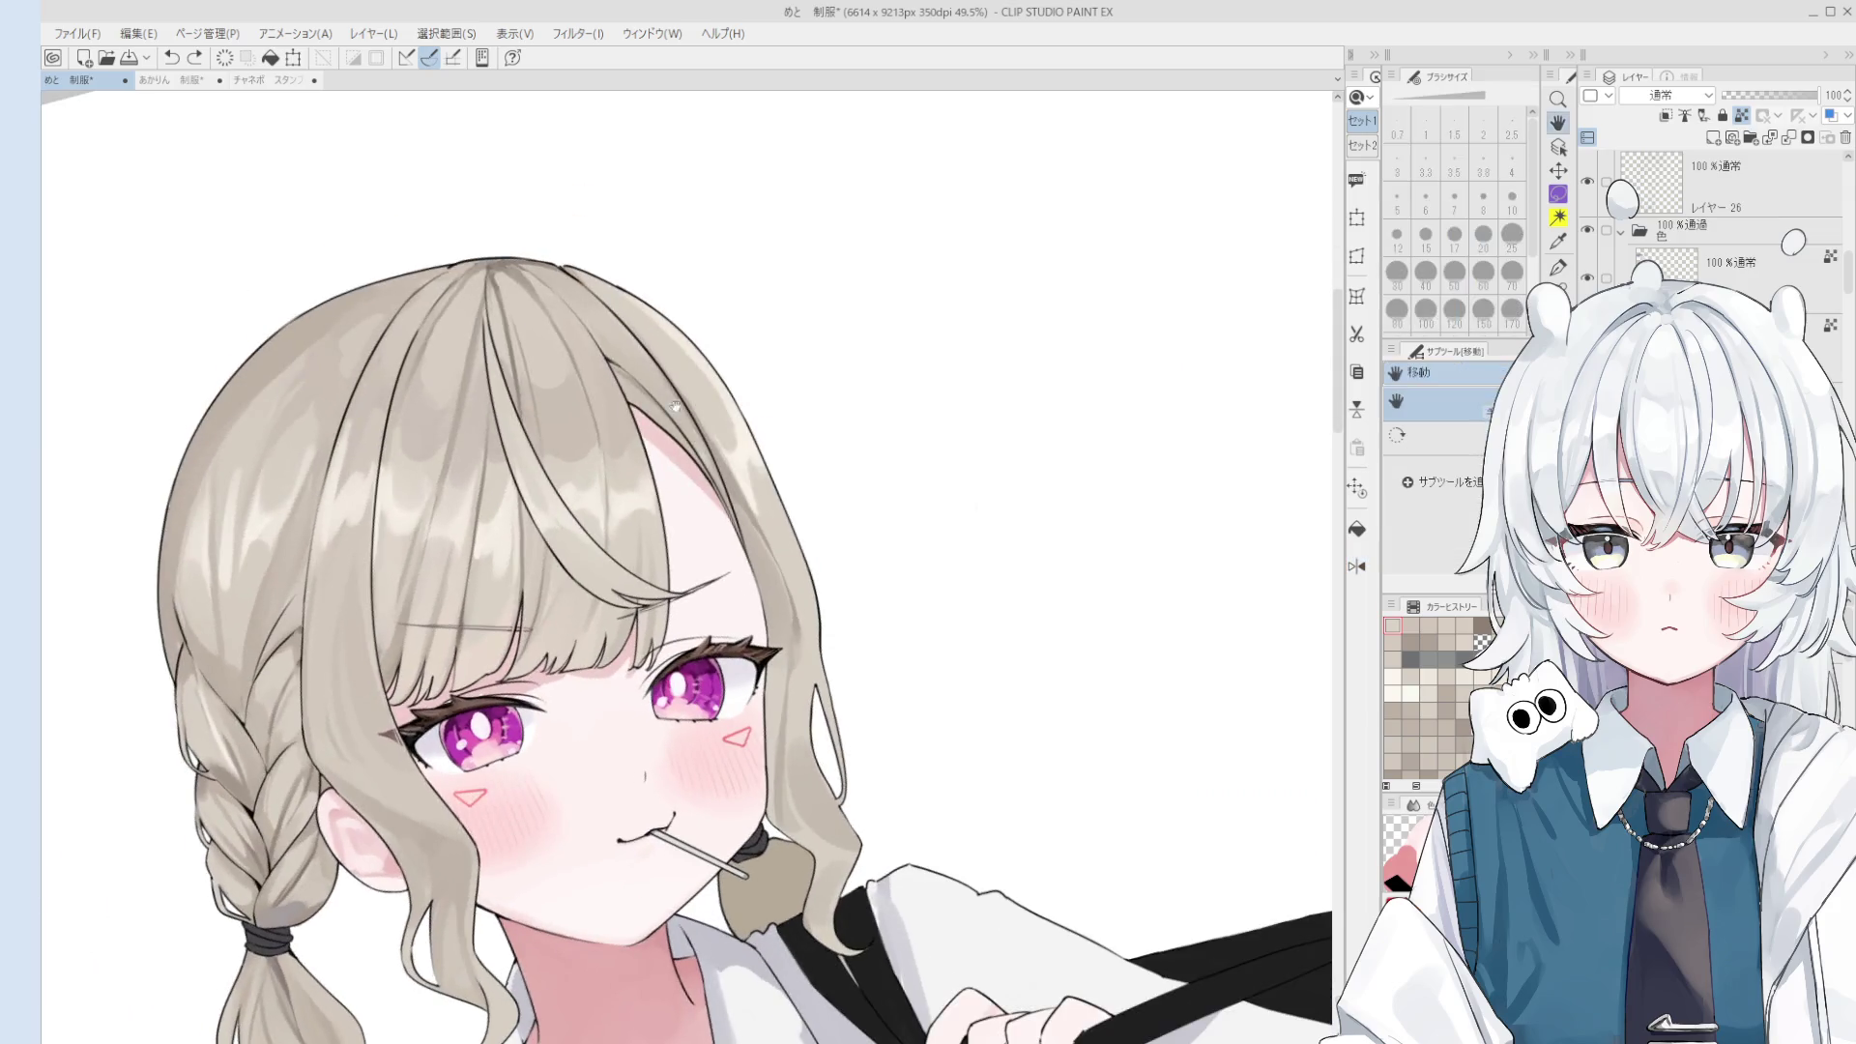
drag(638, 423, 708, 422)
scroll(687, 348, up, 1)
scroll(664, 266, up, 1)
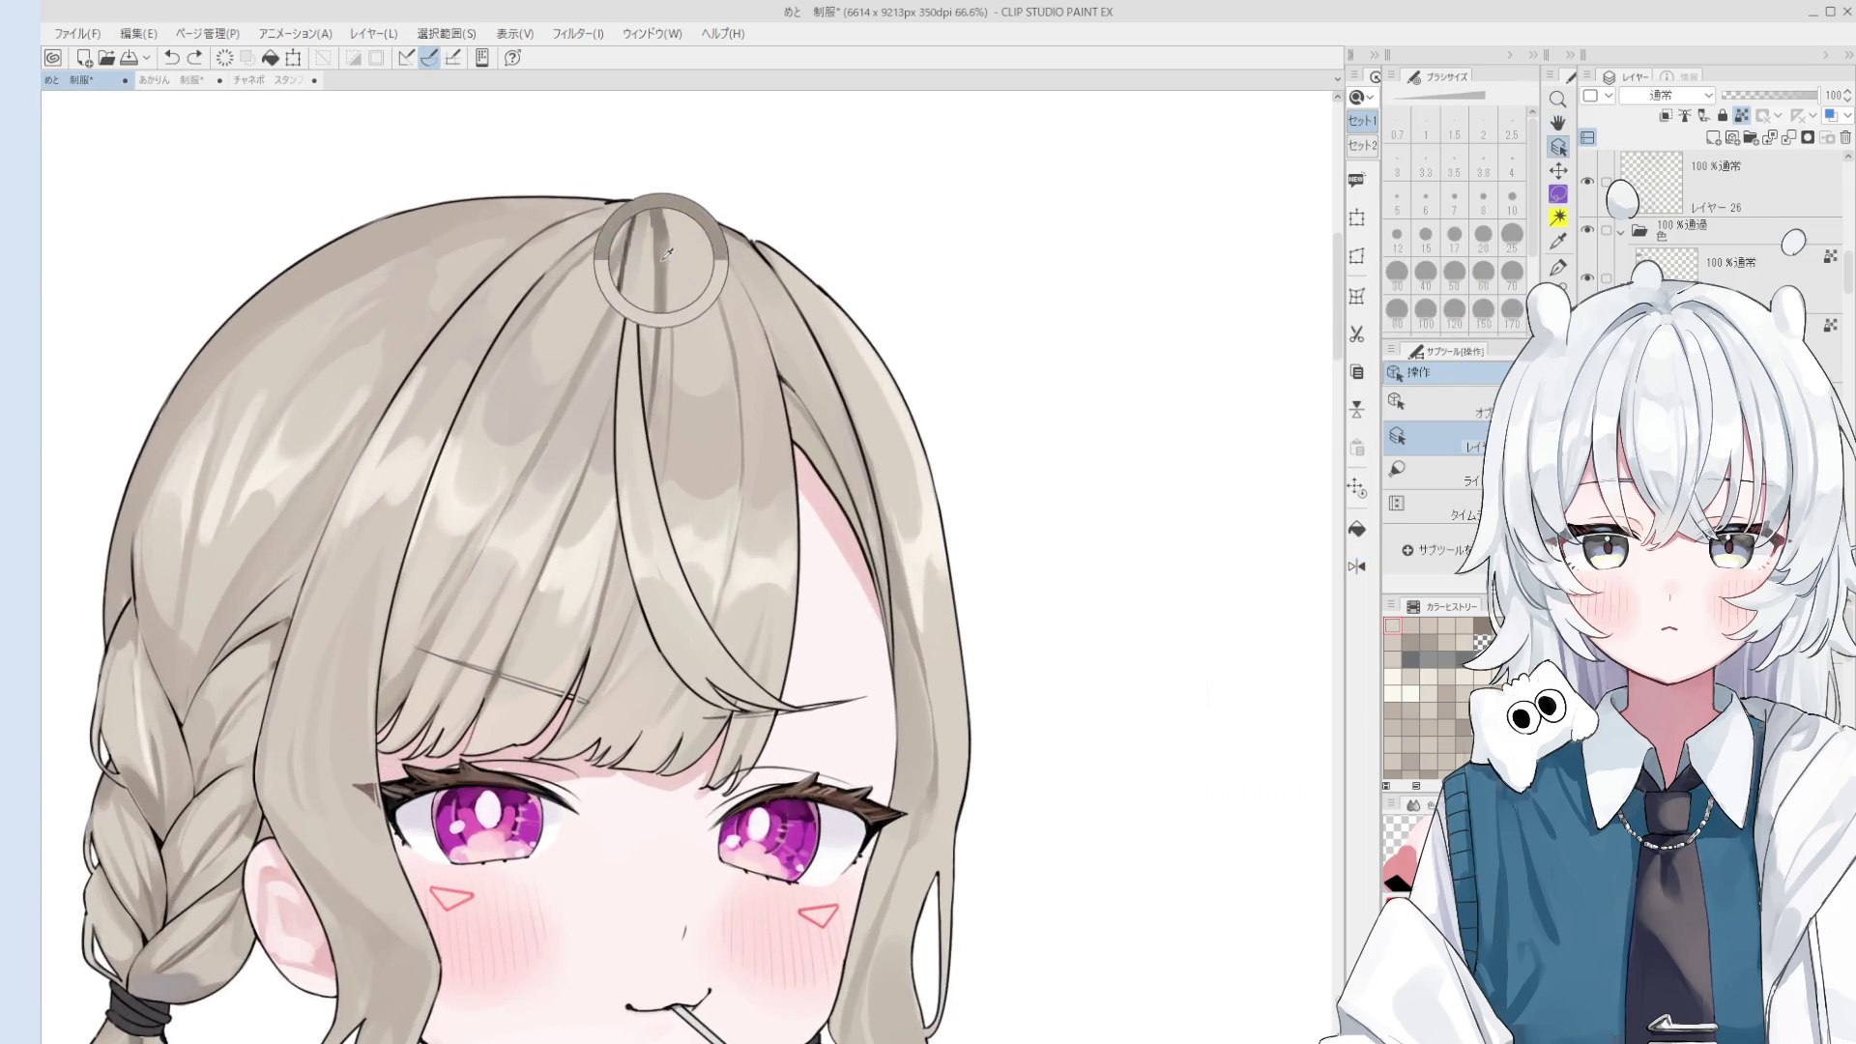
scroll(664, 261, up, 1)
drag(664, 261, 706, 334)
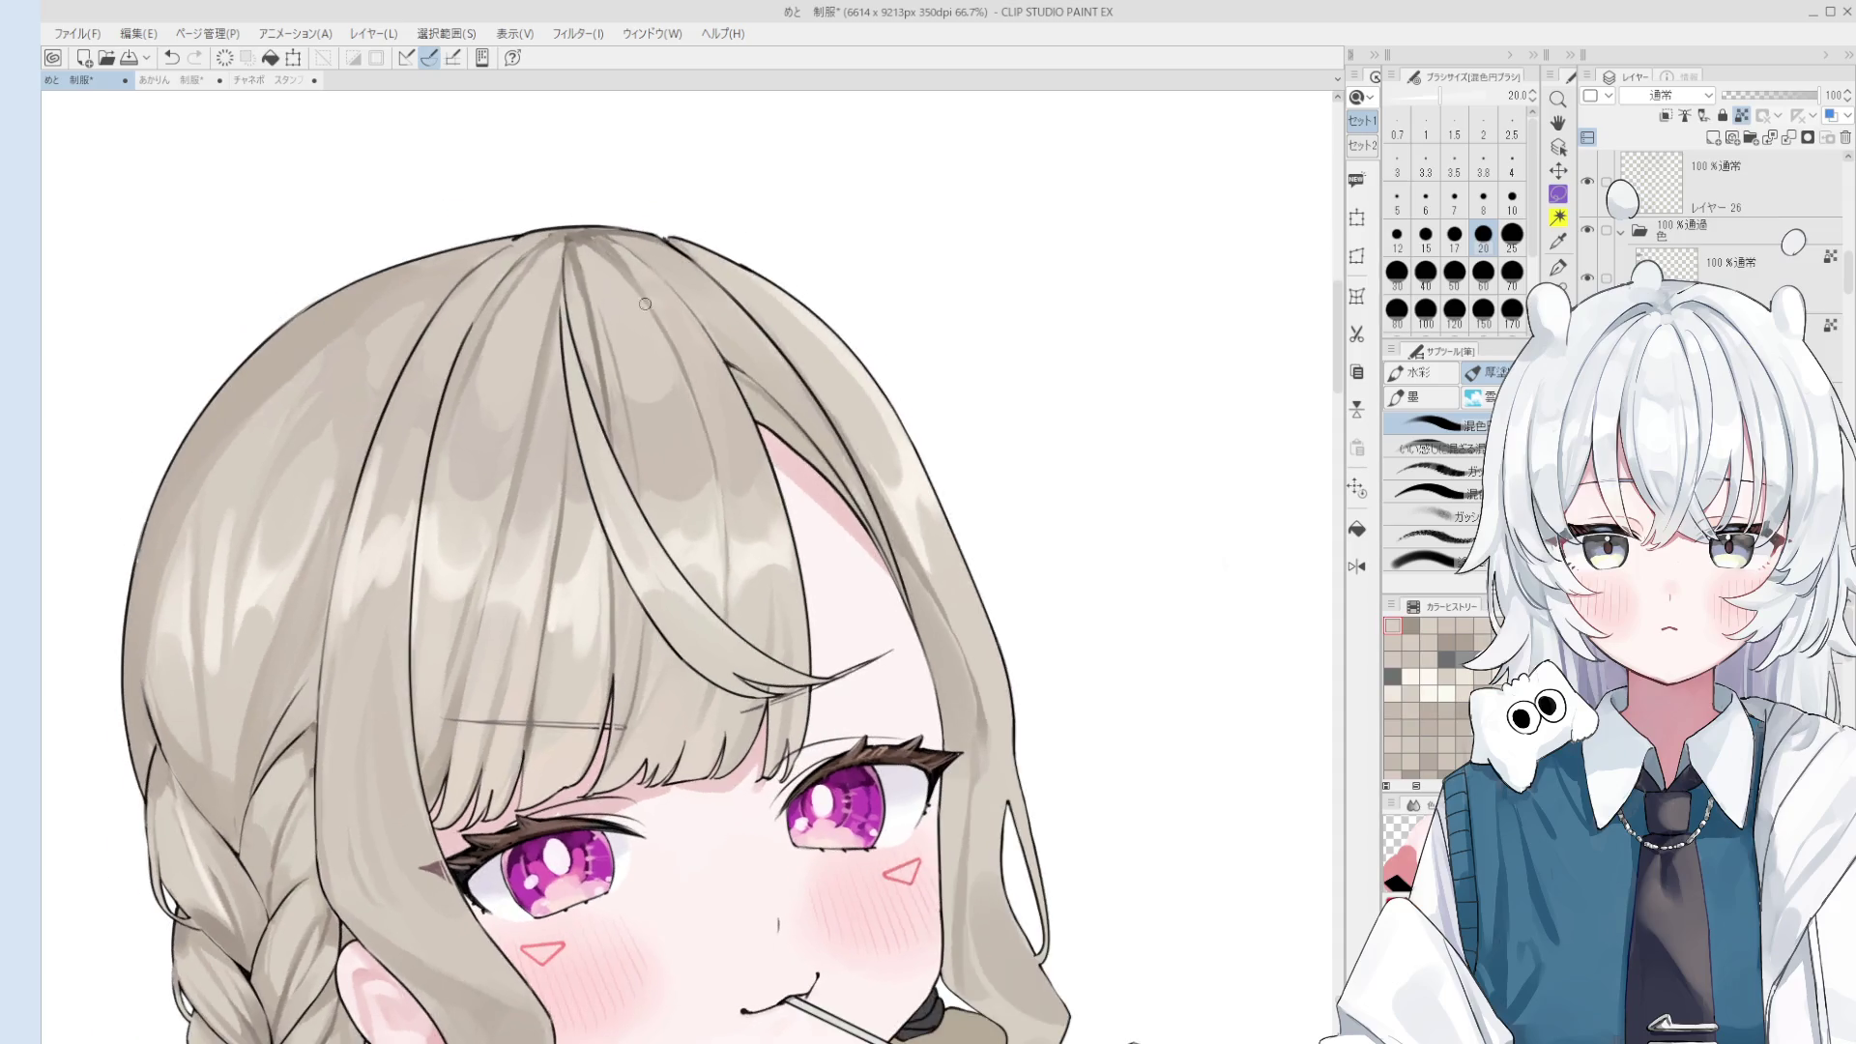
scroll(706, 334, up, 2)
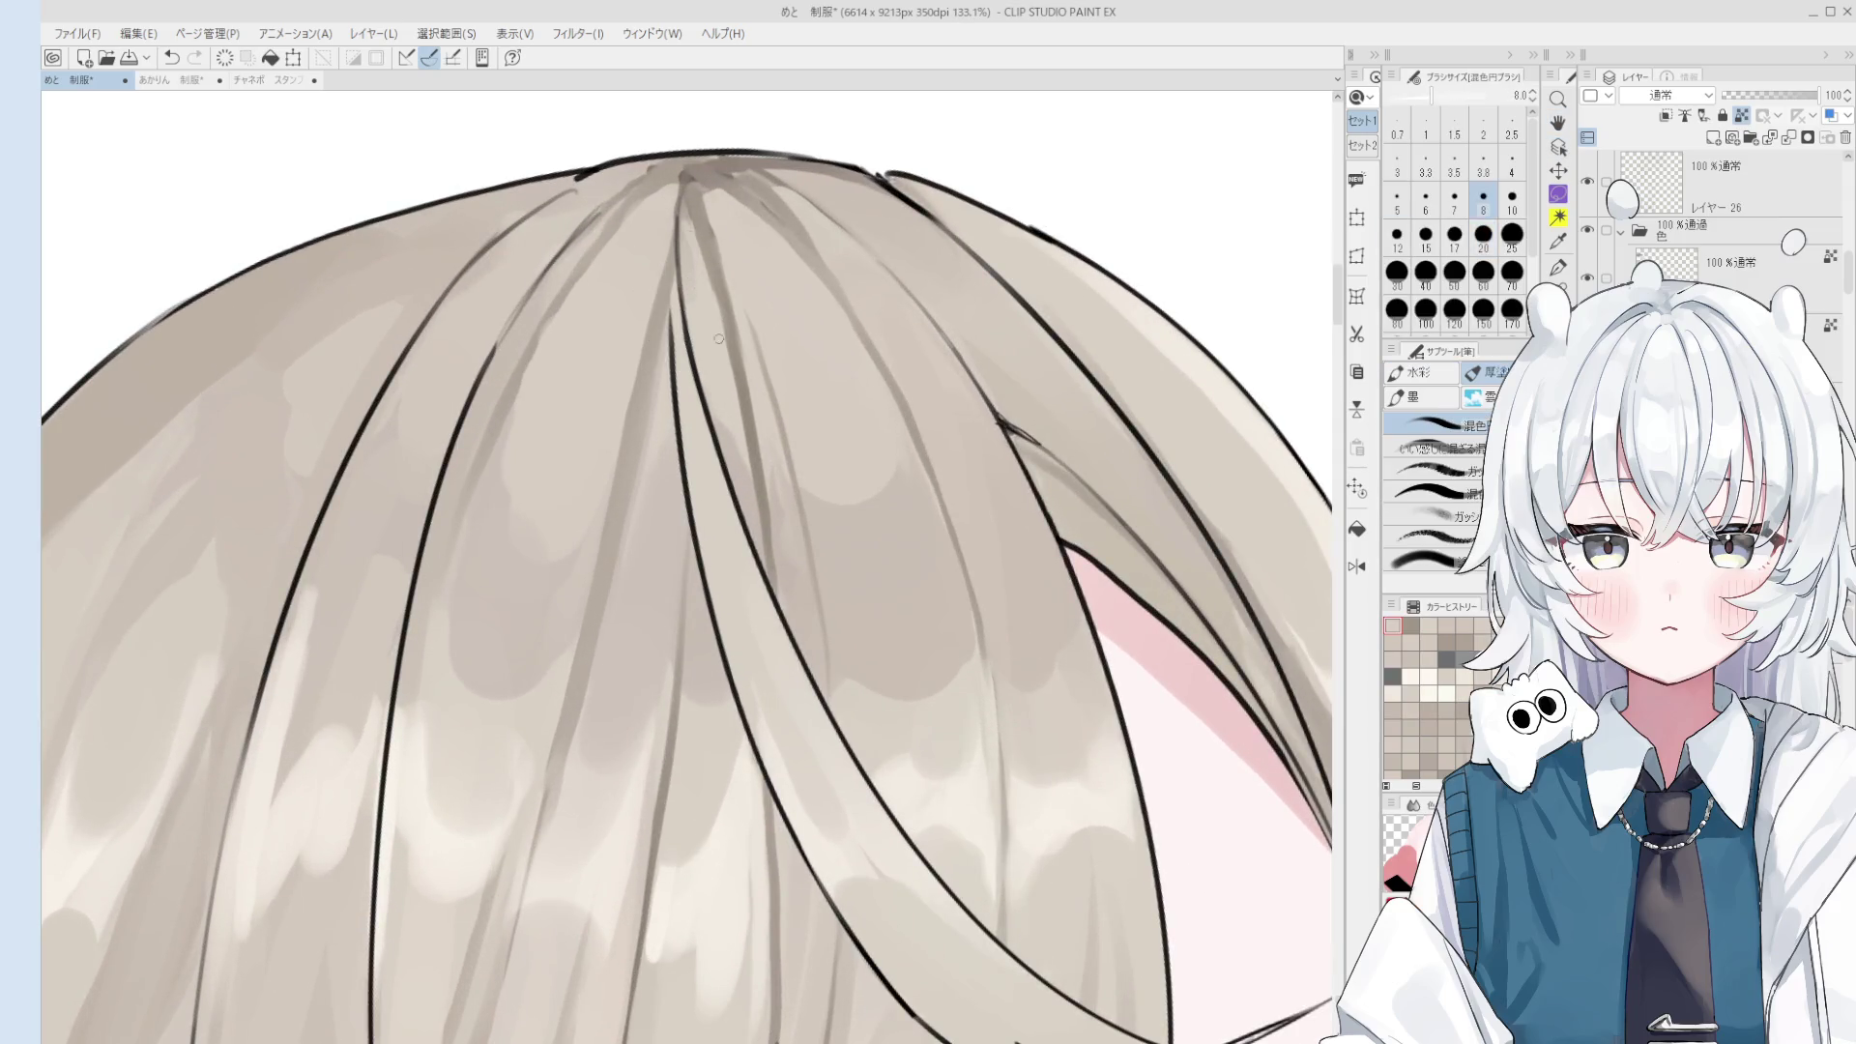
scroll(696, 226, down, 2)
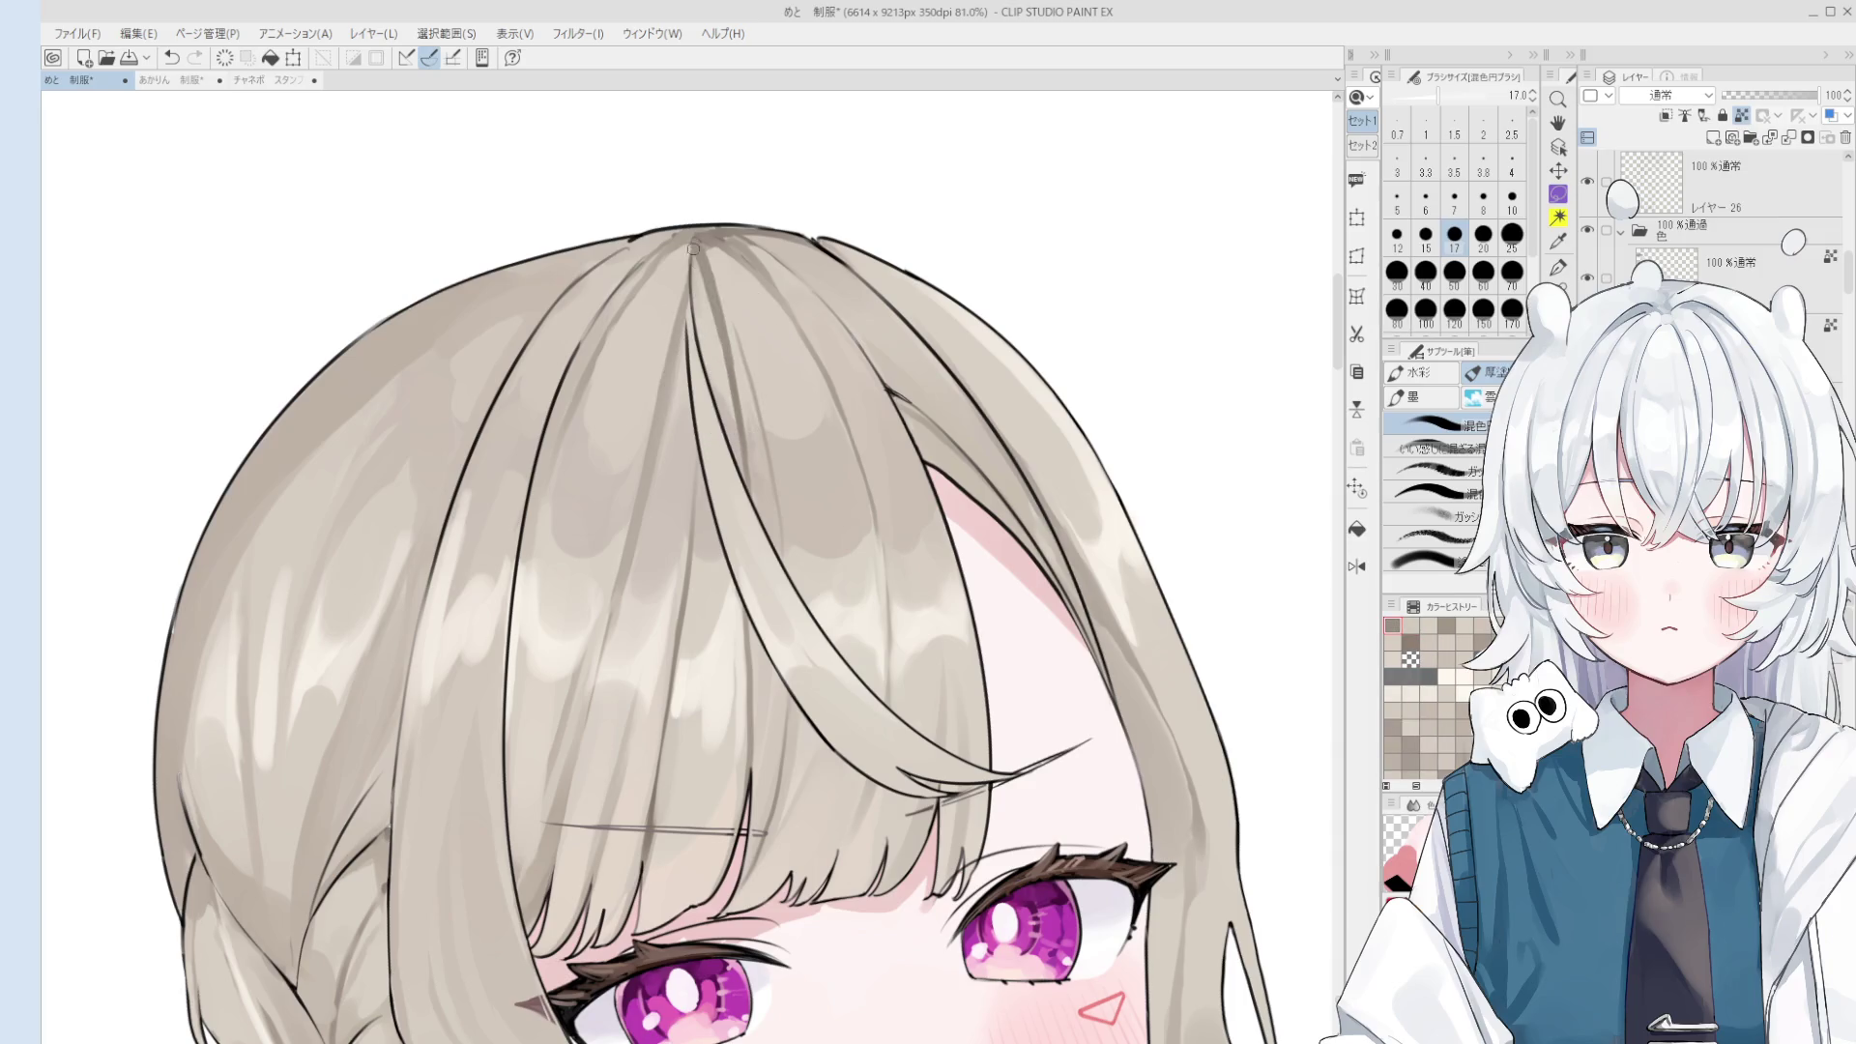
scroll(739, 342, down, 1)
key(h)
scroll(739, 342, down, 1)
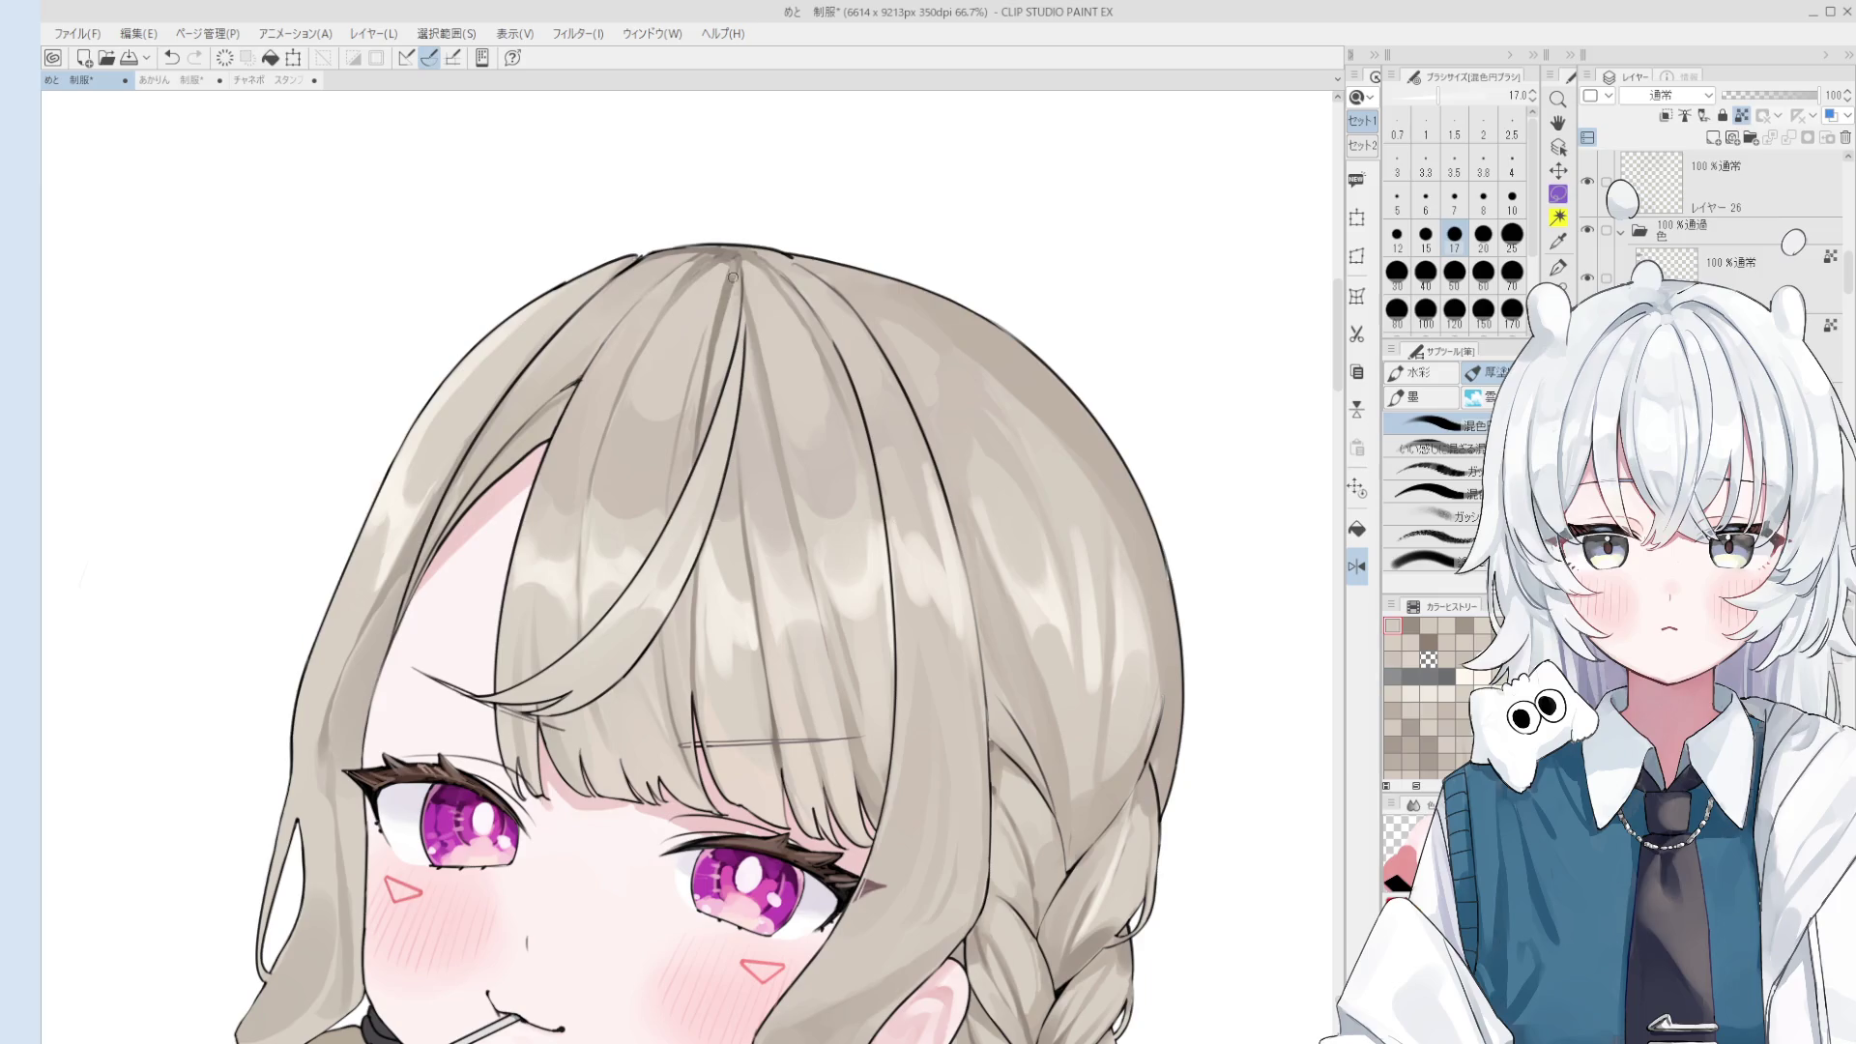
scroll(735, 288, down, 1)
- Sample grey and lighter hair tones at size 25 and repaint a hair stroke
alt+click(735, 280)
key(bracketright)
key(bracketright)
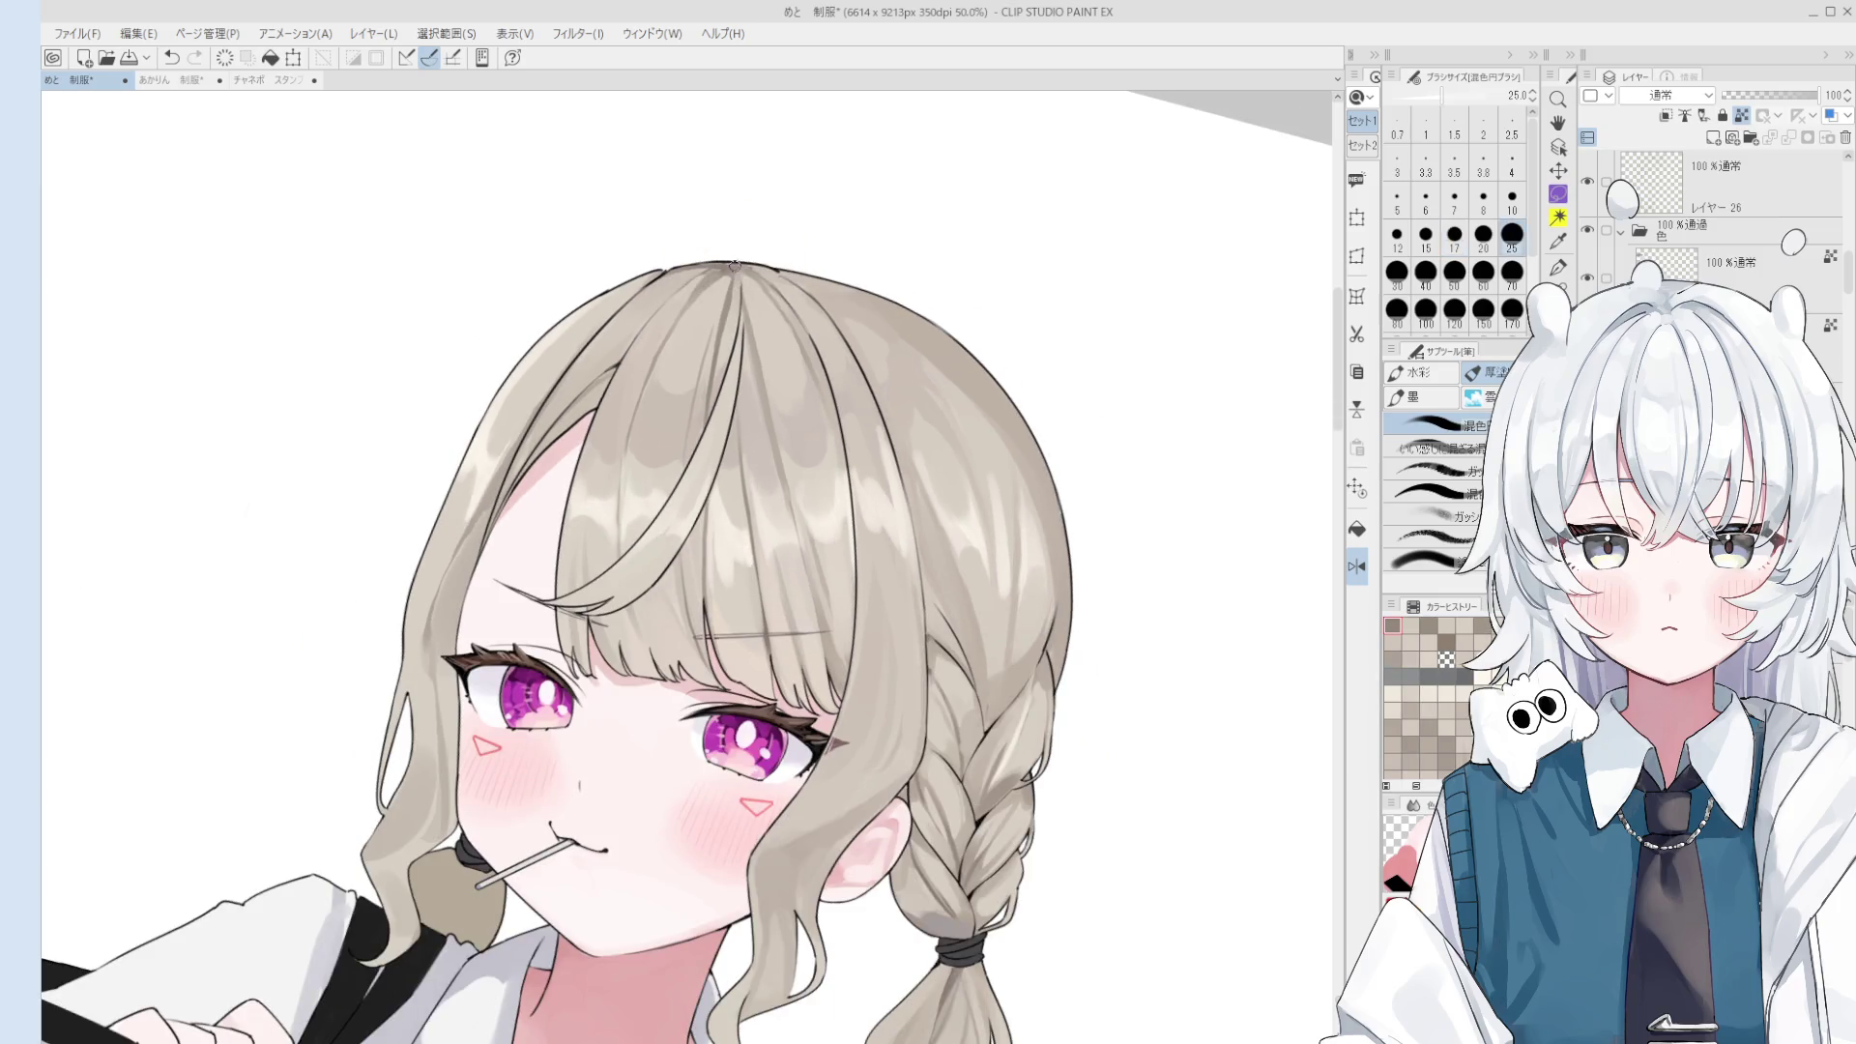
scroll(769, 274, up, 1)
scroll(764, 281, down, 2)
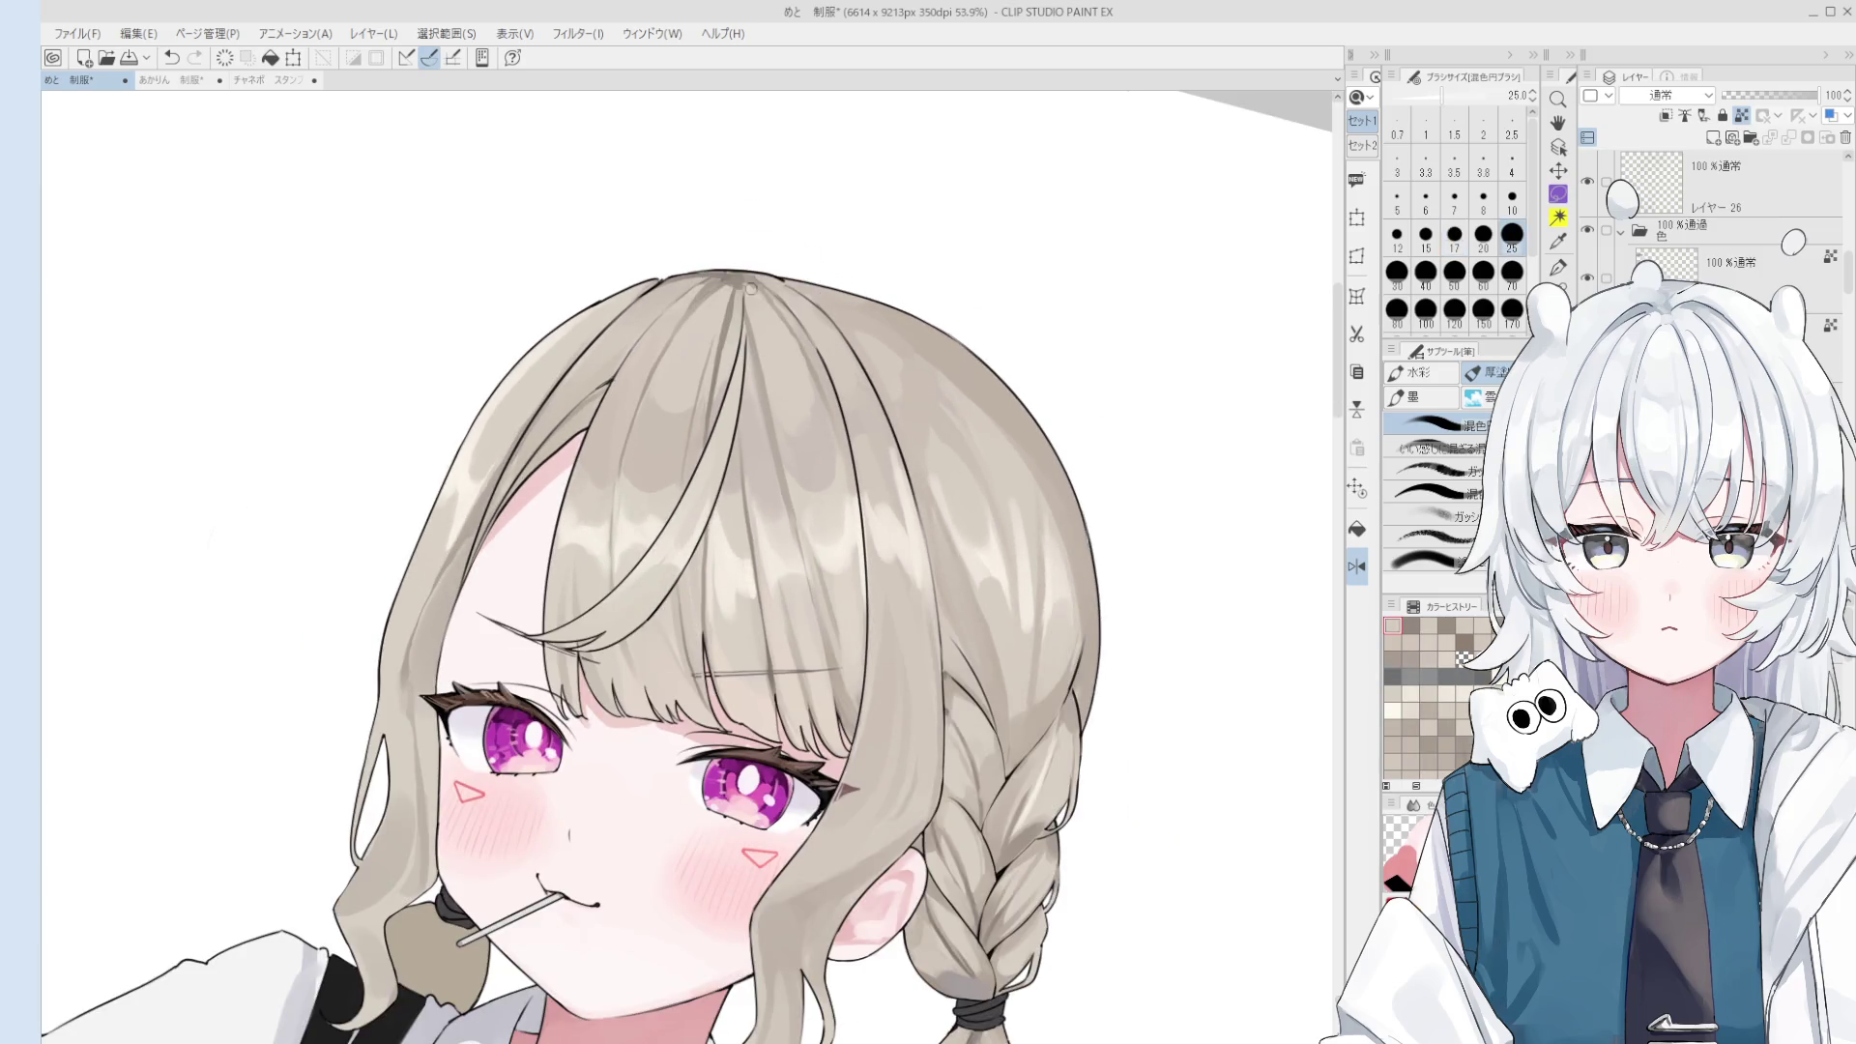
alt+click(757, 299)
scroll(757, 315, up, 1)
key(ctrl+z)
mouse_move(788, 345)
mouse_down()
mouse_move(776, 317)
mouse_move(734, 318)
mouse_up()
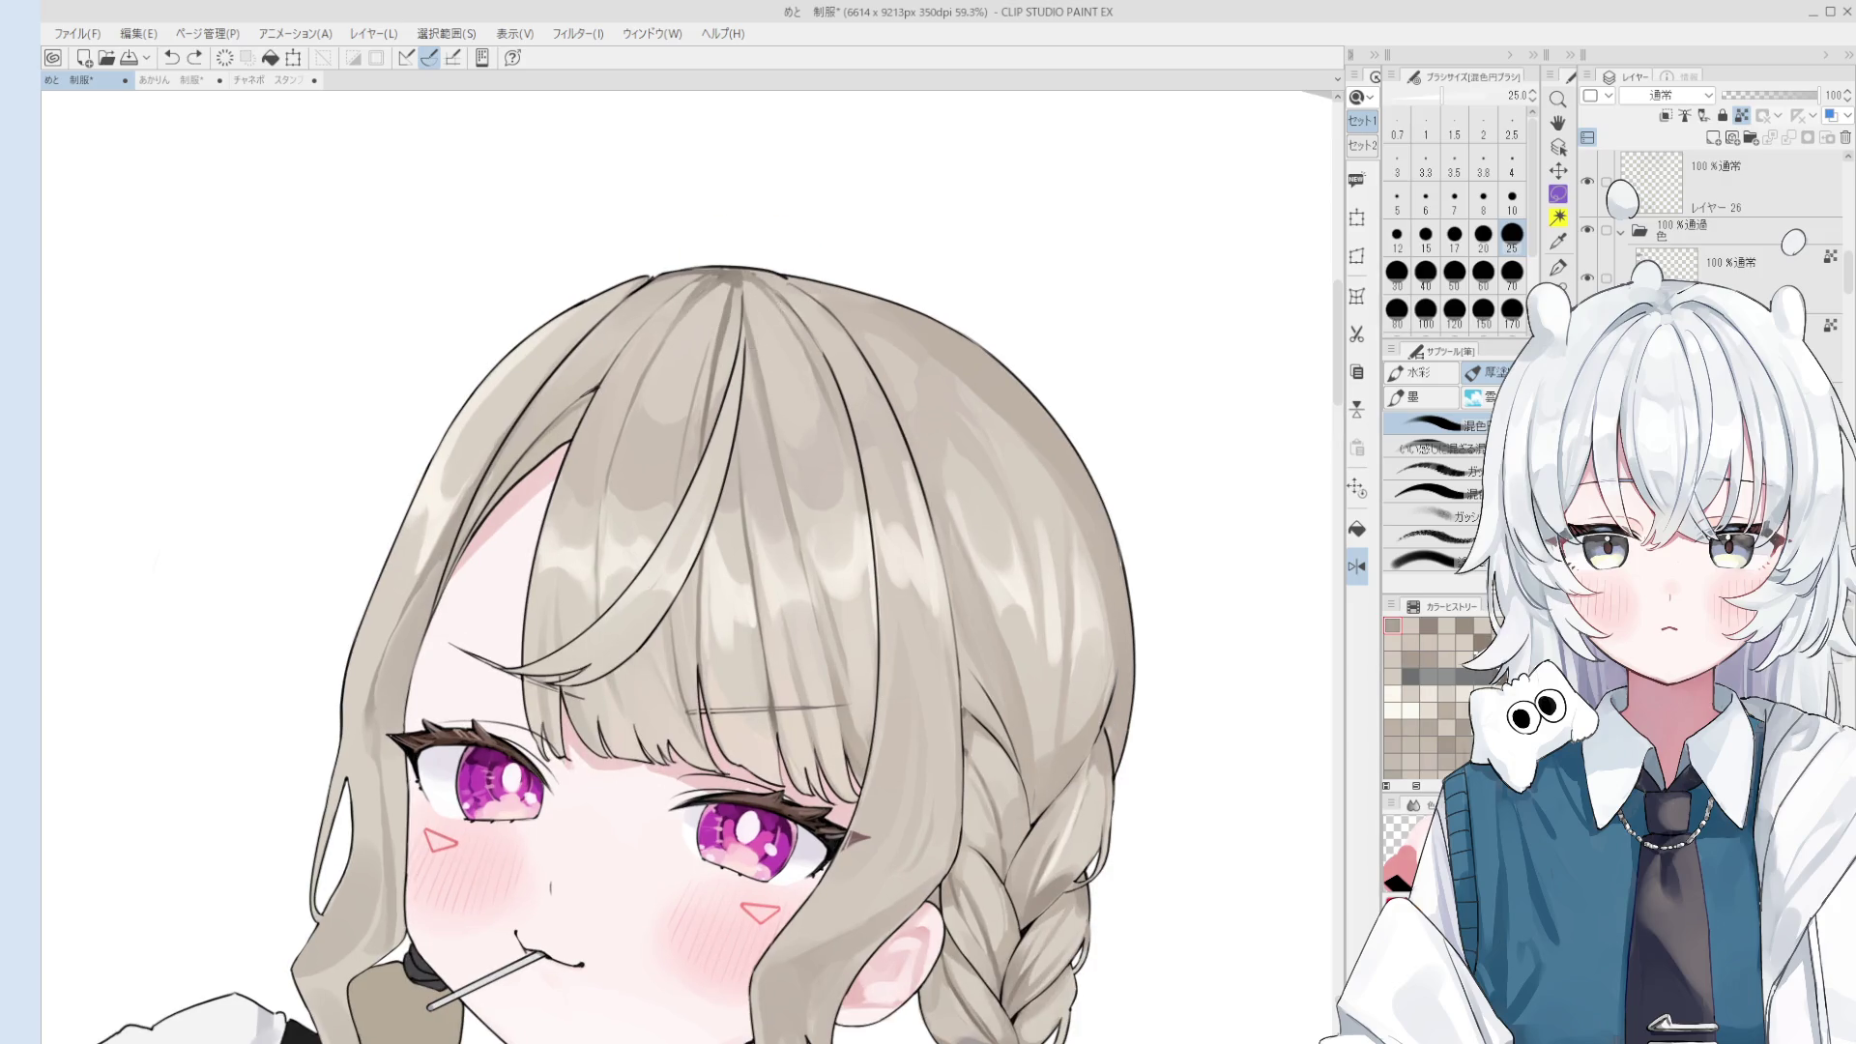
scroll(802, 367, down, 1)
click(772, 339)
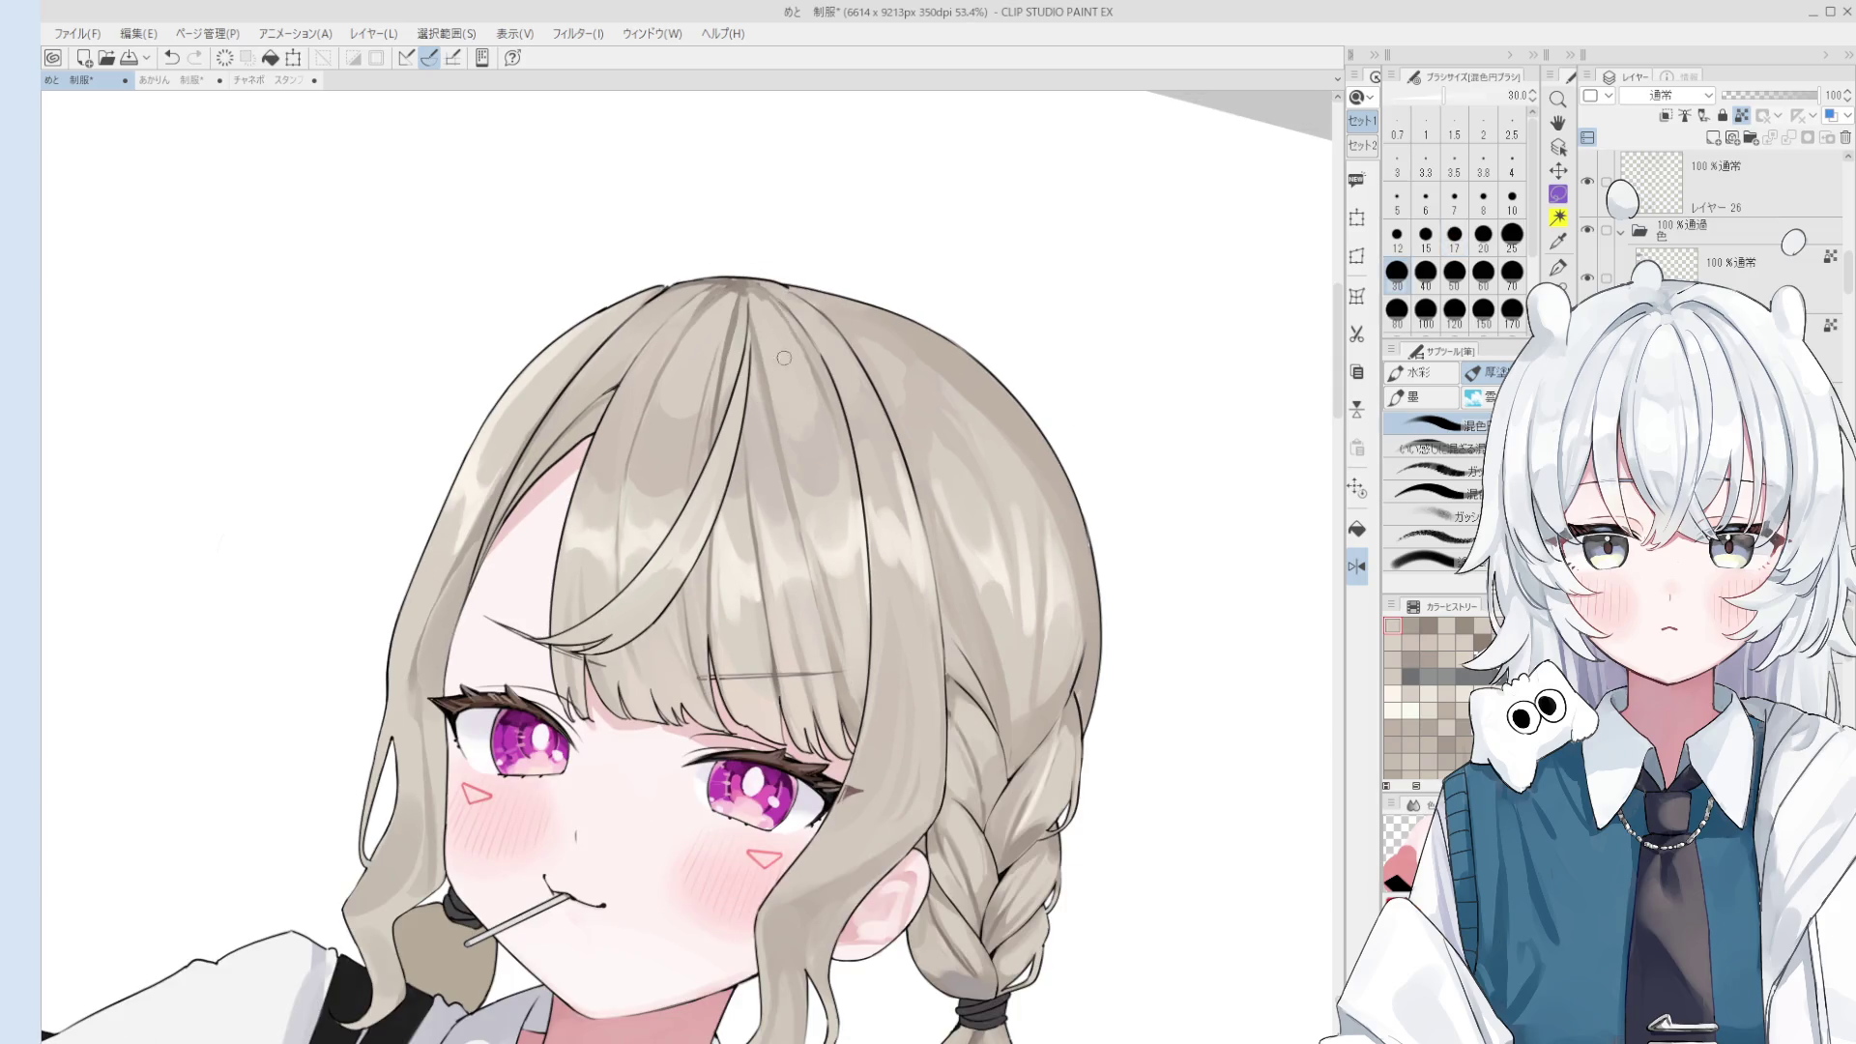
- Dab paint near the crown and darken the top hair outline at size 30
drag(761, 296, 785, 296)
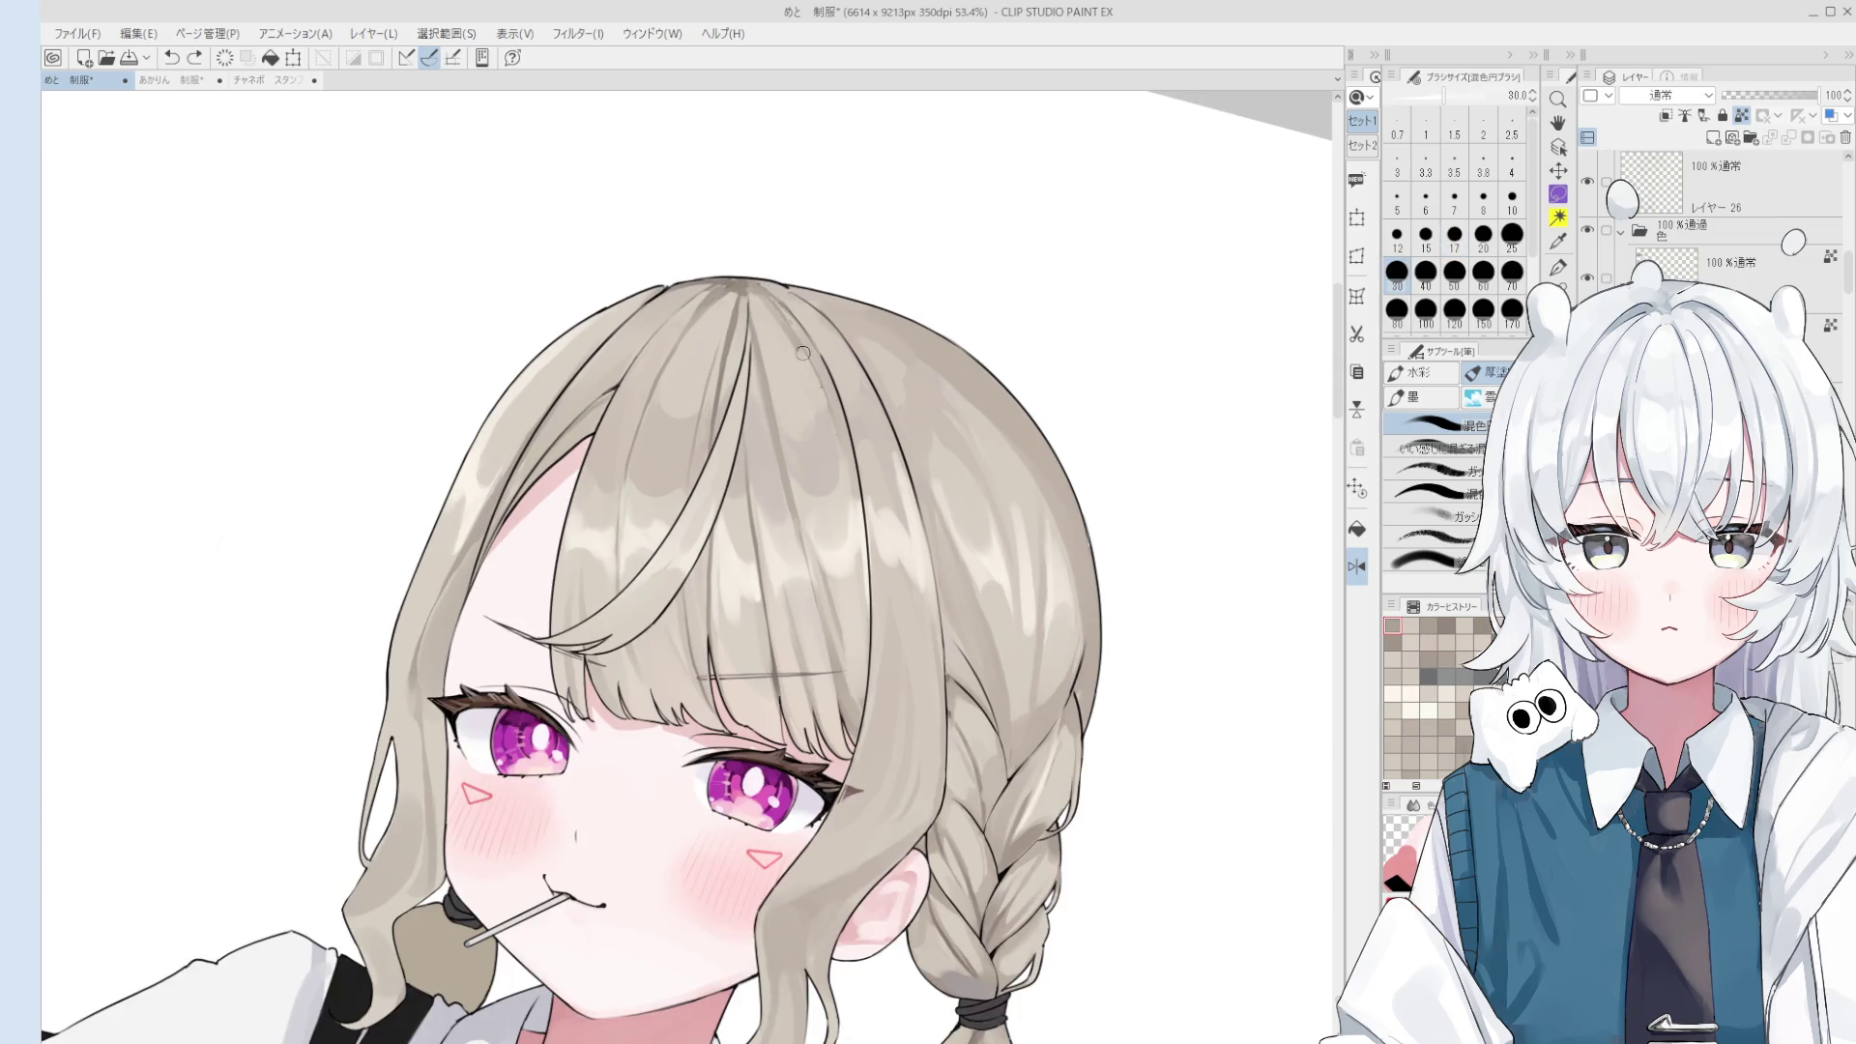
scroll(783, 426, down, 3)
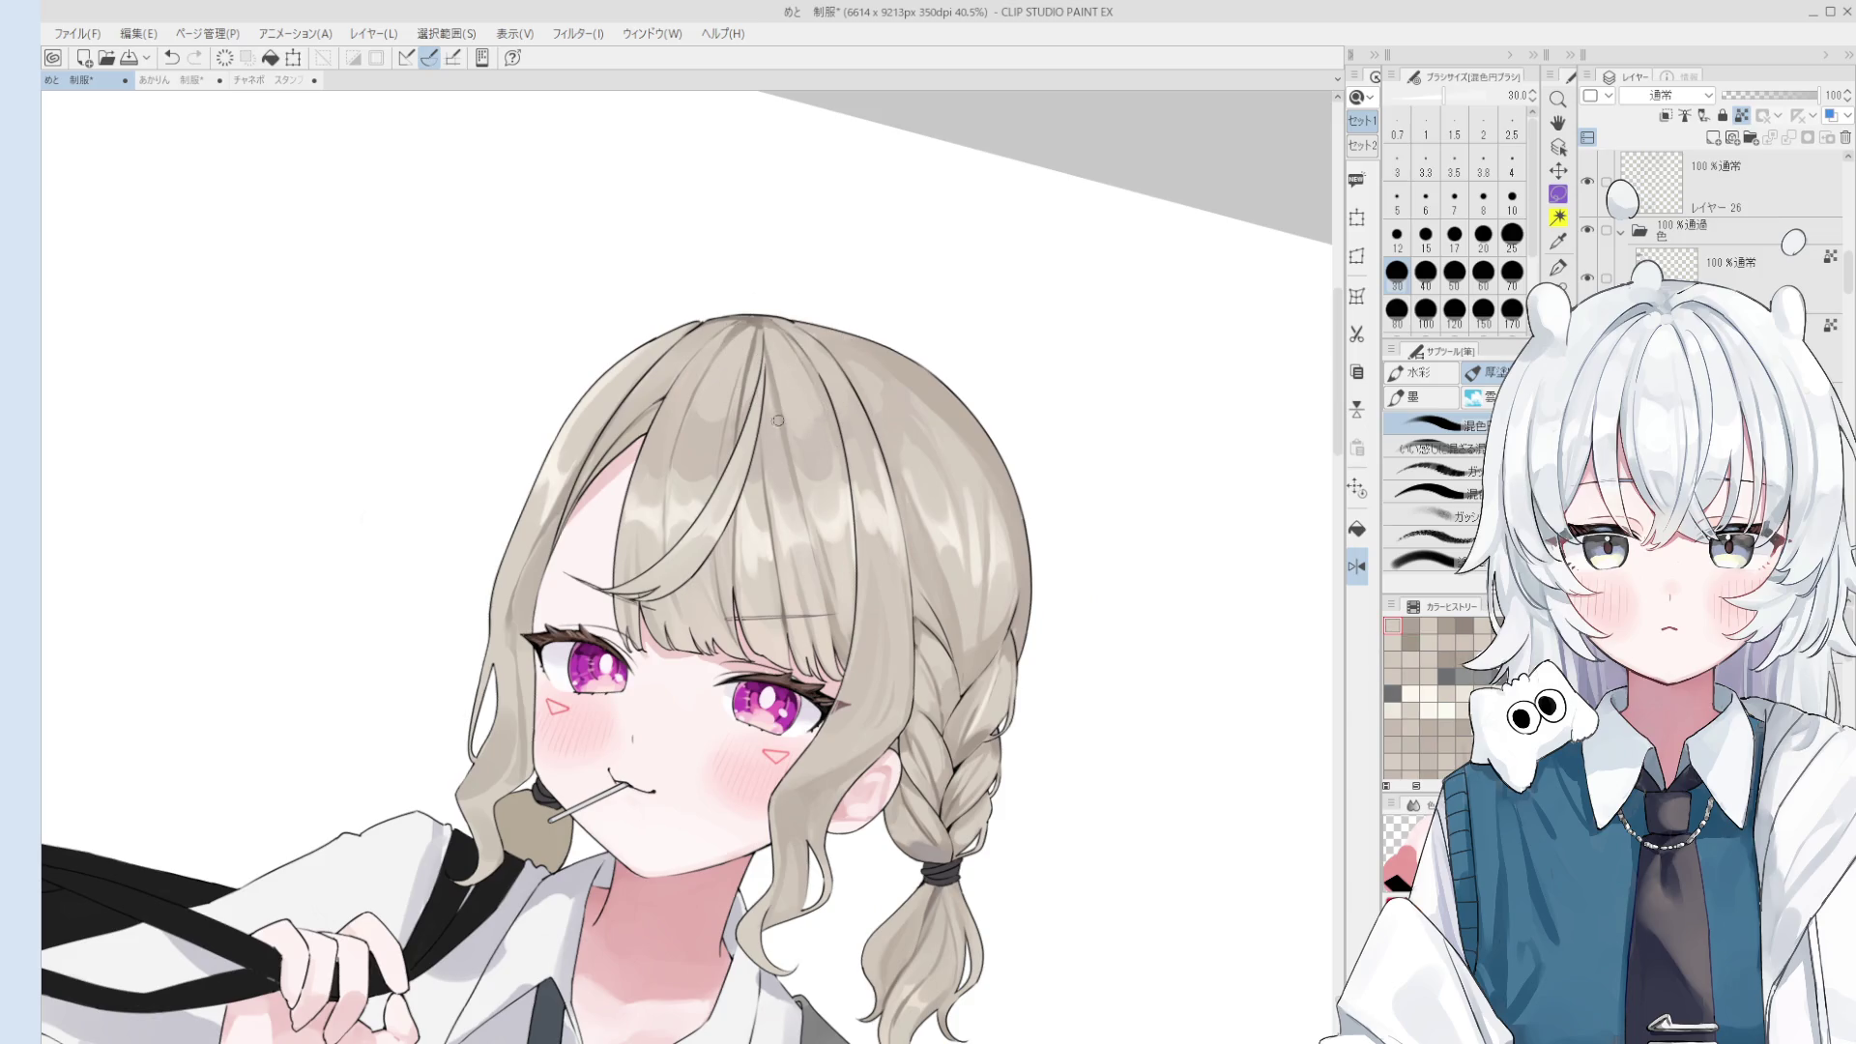
click(777, 422)
click(815, 425)
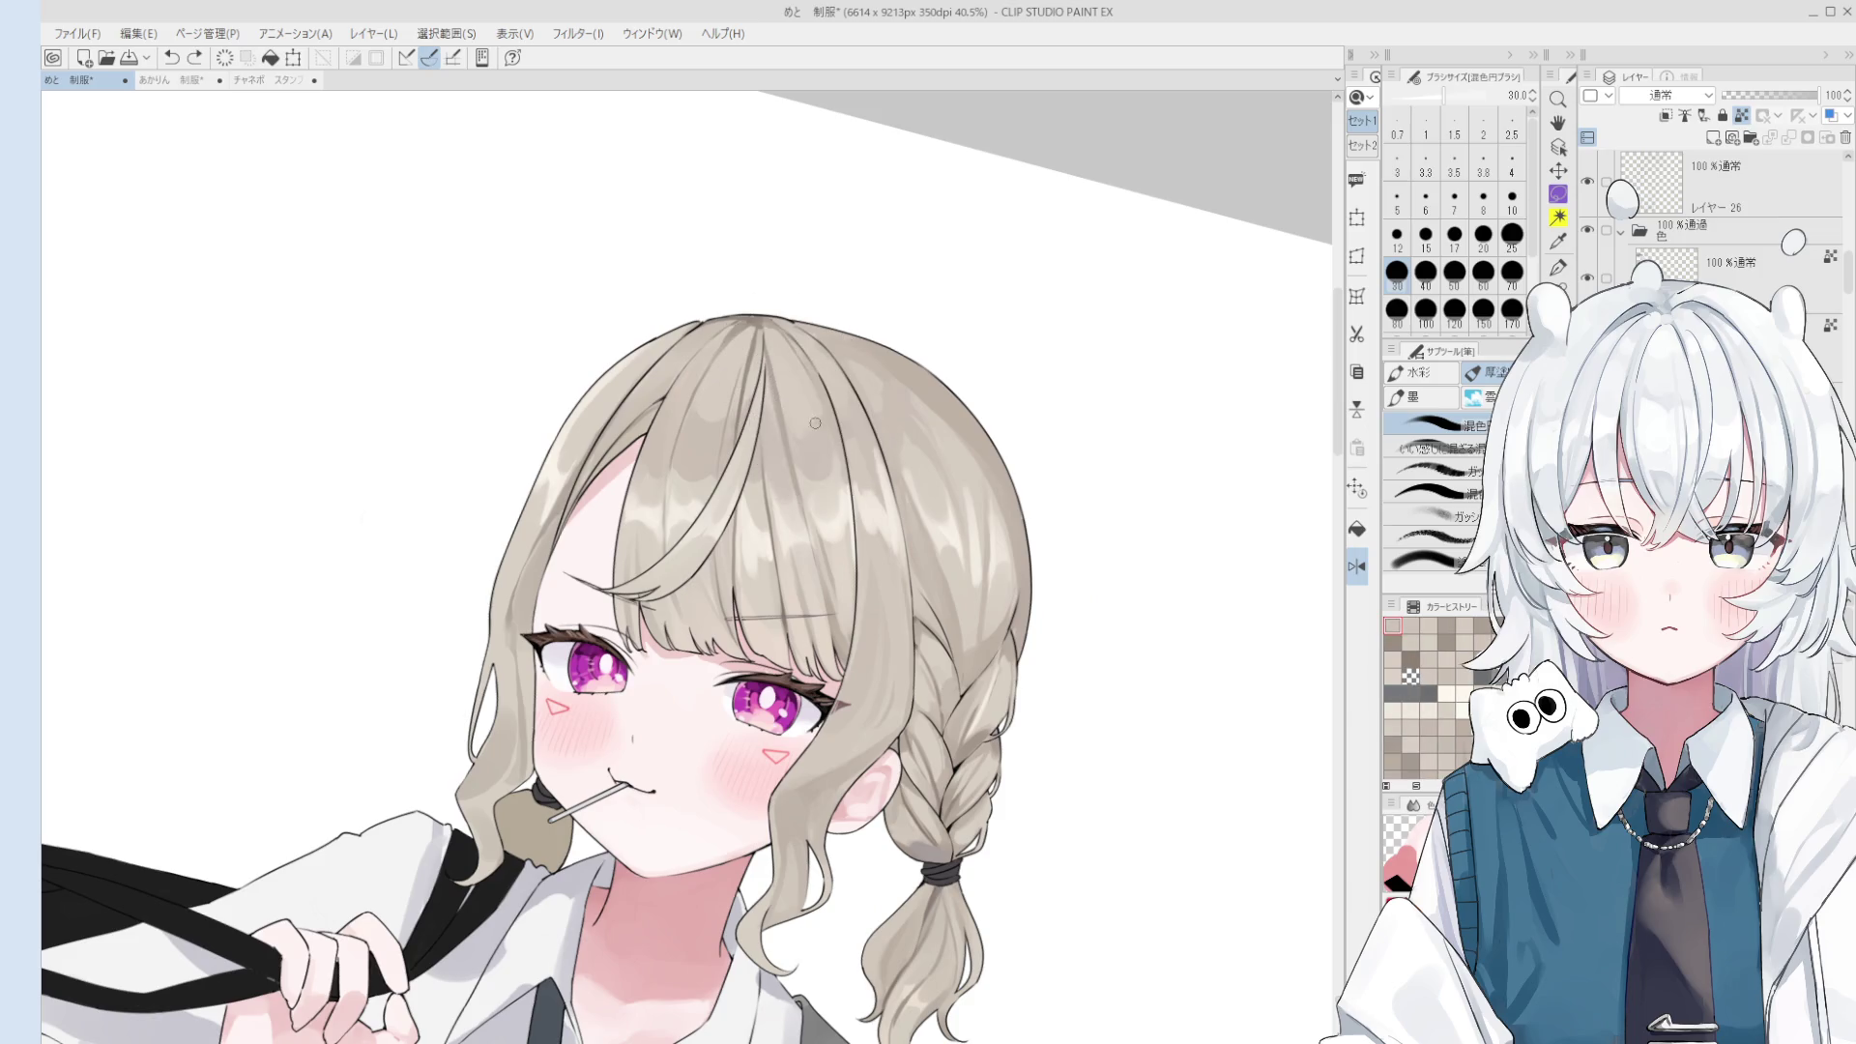
drag(777, 326, 785, 325)
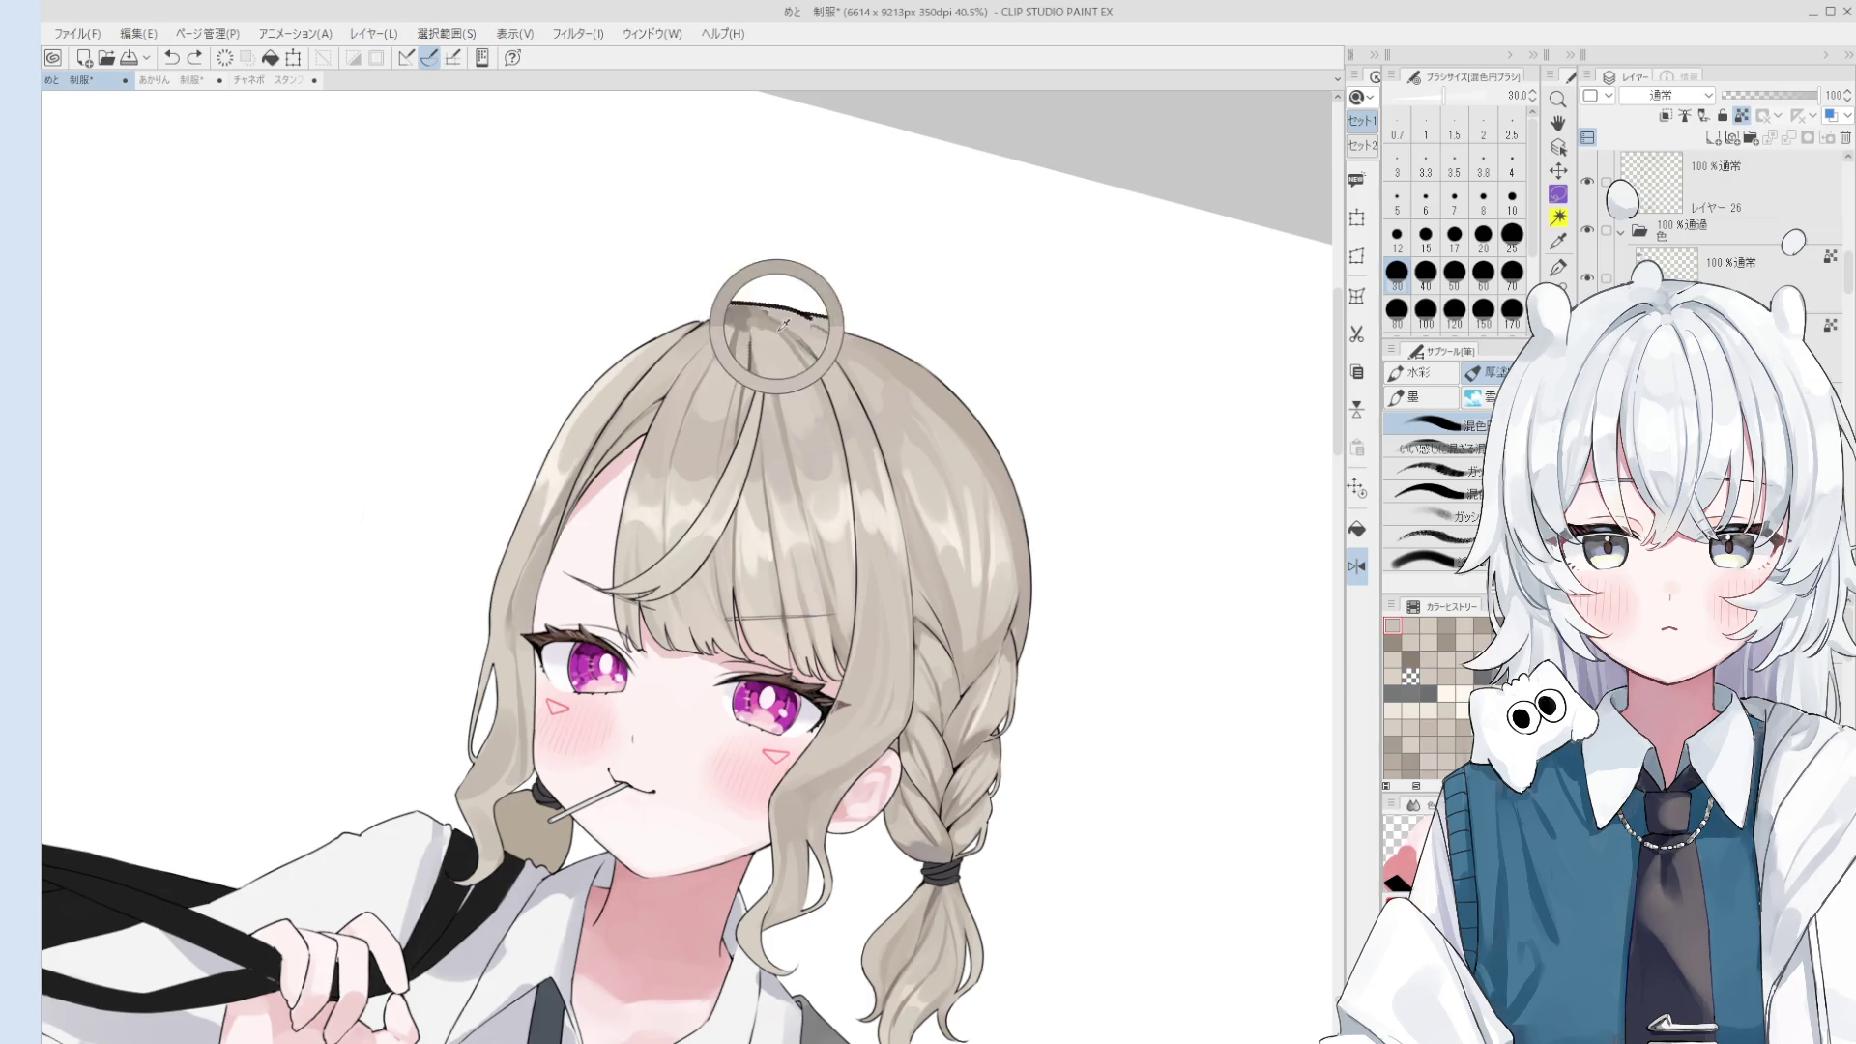
key([)
key([)
key([)
scroll(837, 498, down, 1)
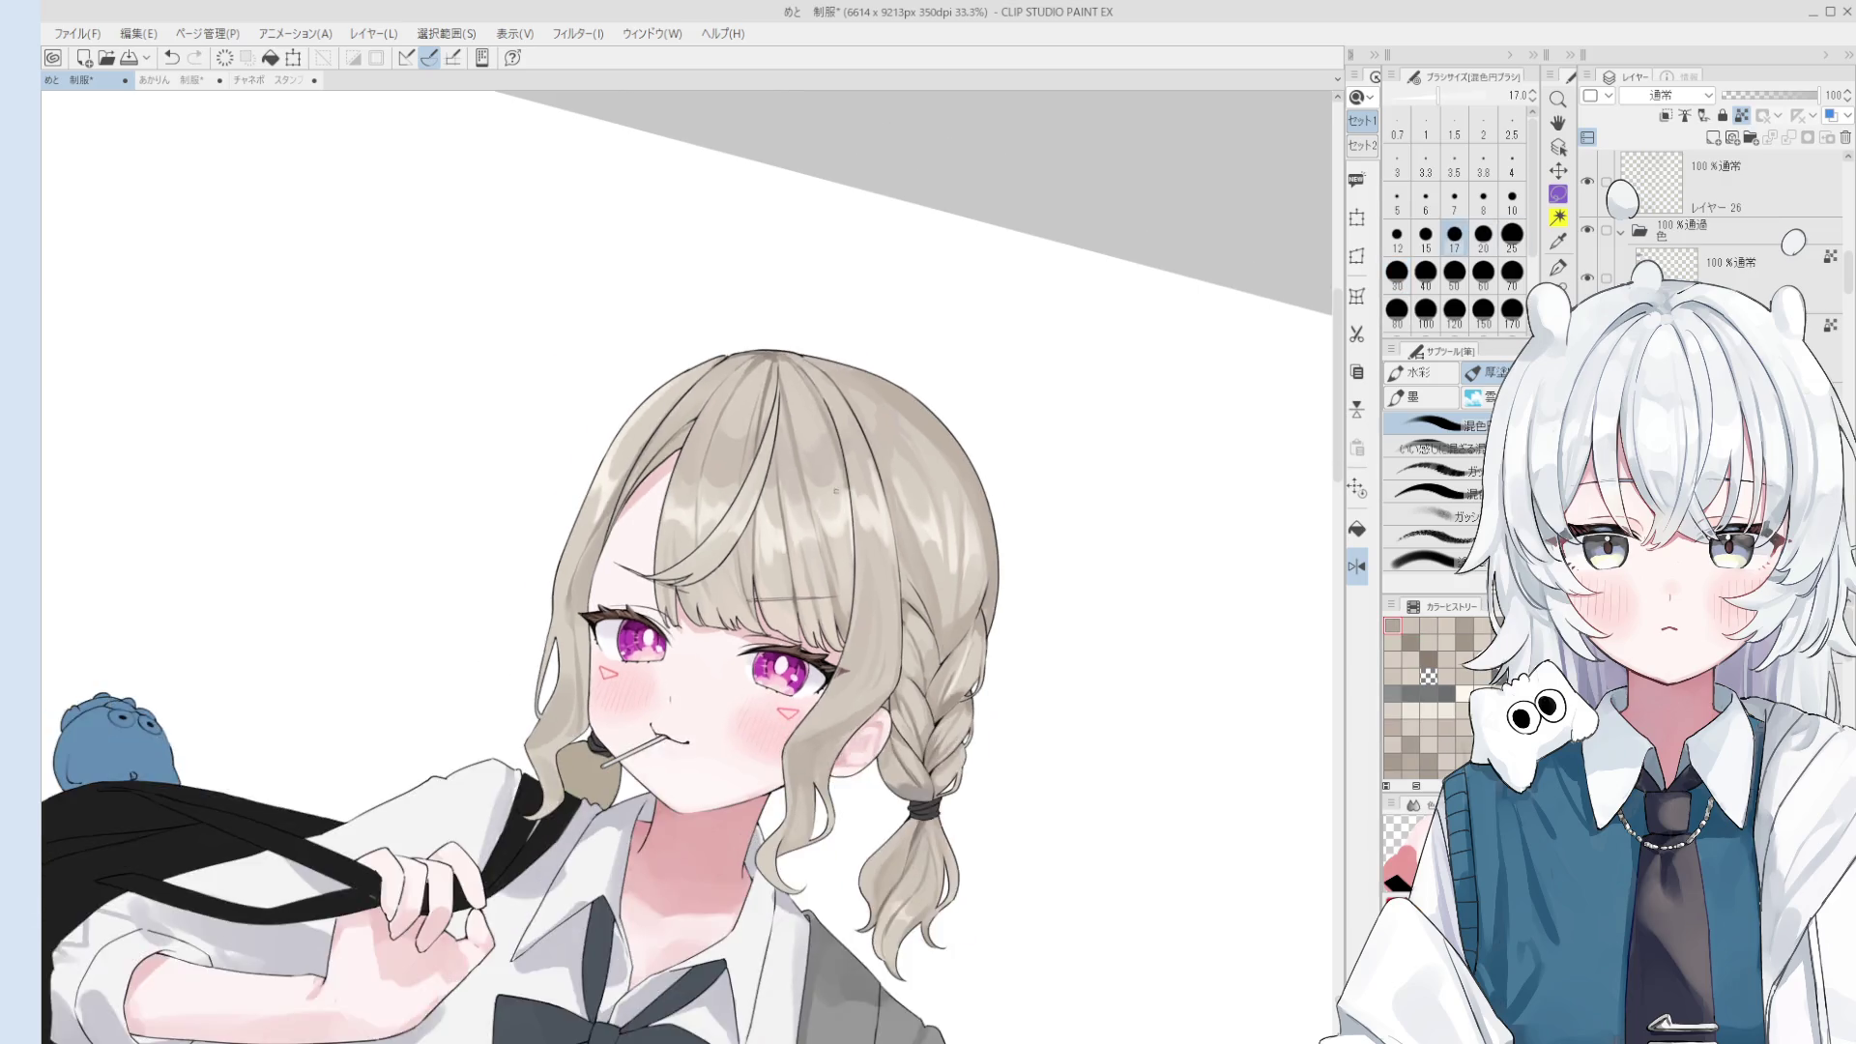
scroll(725, 382, up, 1)
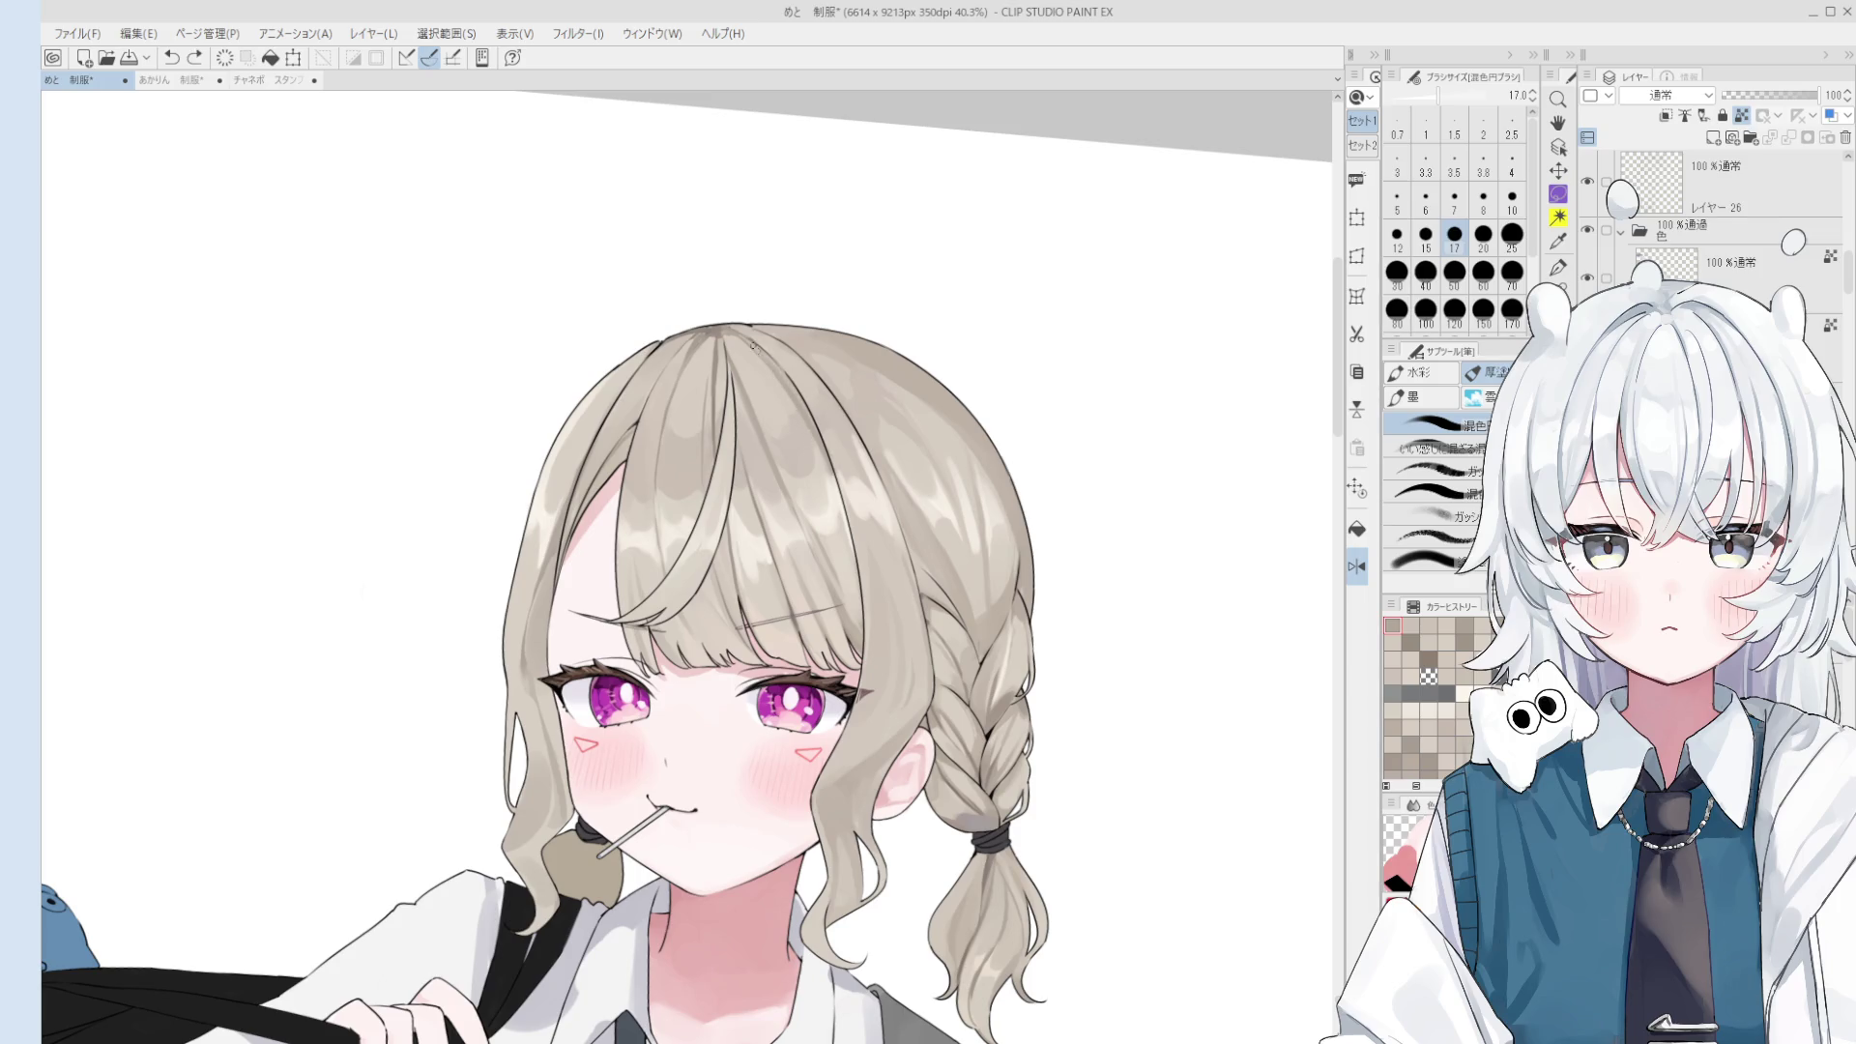
scroll(759, 358, down, 1)
scroll(779, 387, down, 1)
scroll(792, 404, down, 1)
- Tilt the canvas view to an angle, then reset the rotation to upright
key(h)
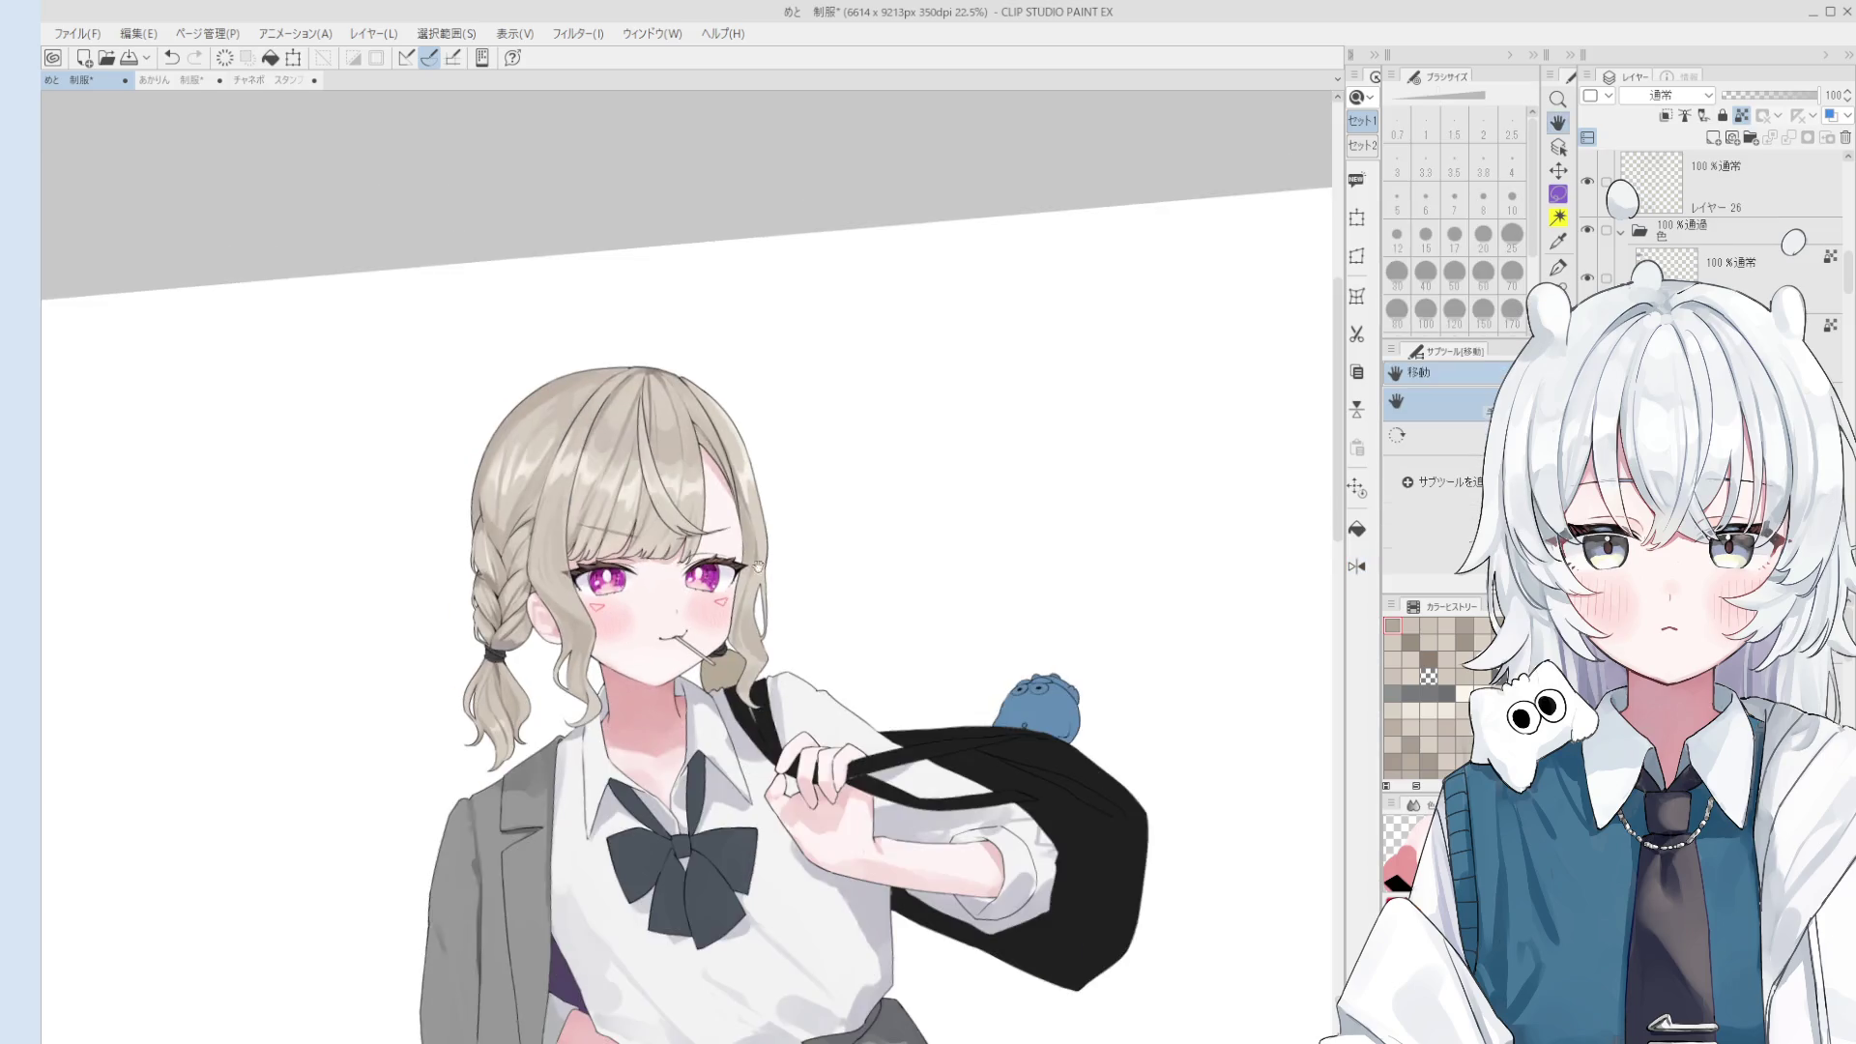
drag(801, 428, 616, 362)
scroll(616, 363, up, 1)
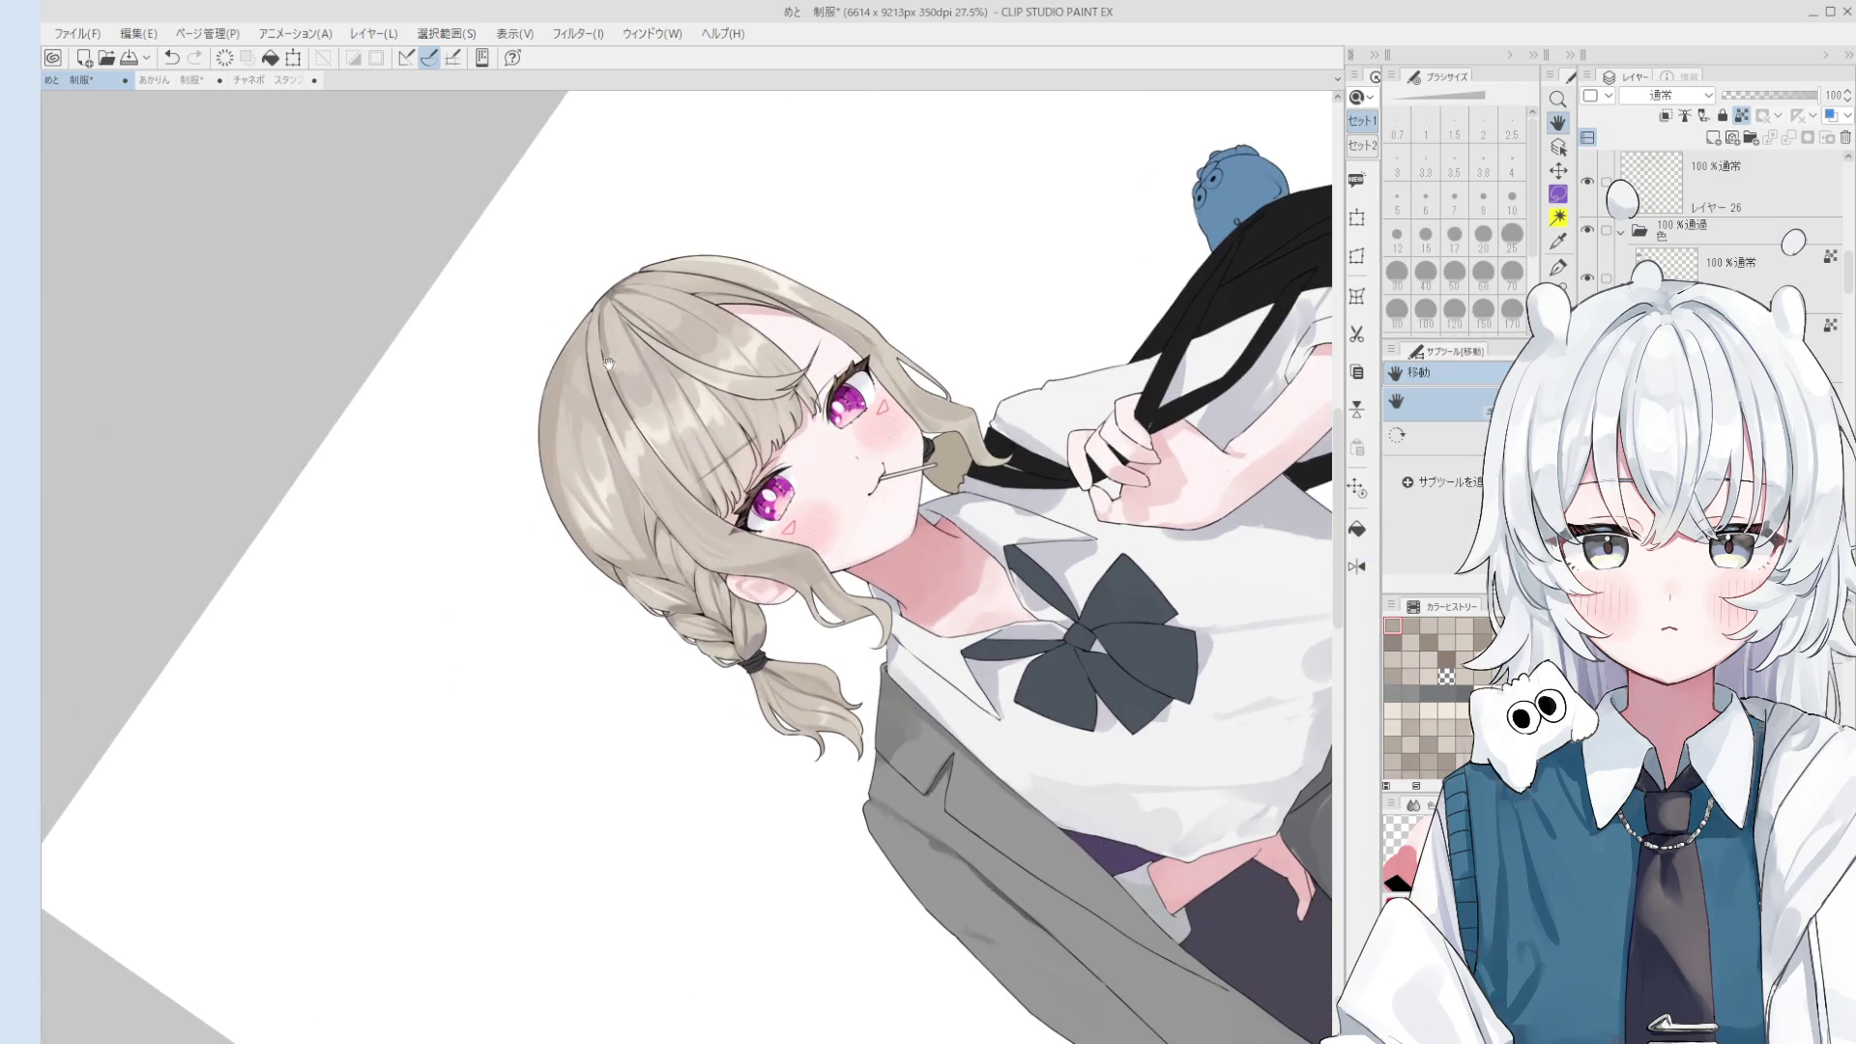
scroll(616, 363, up, 1)
key(b)
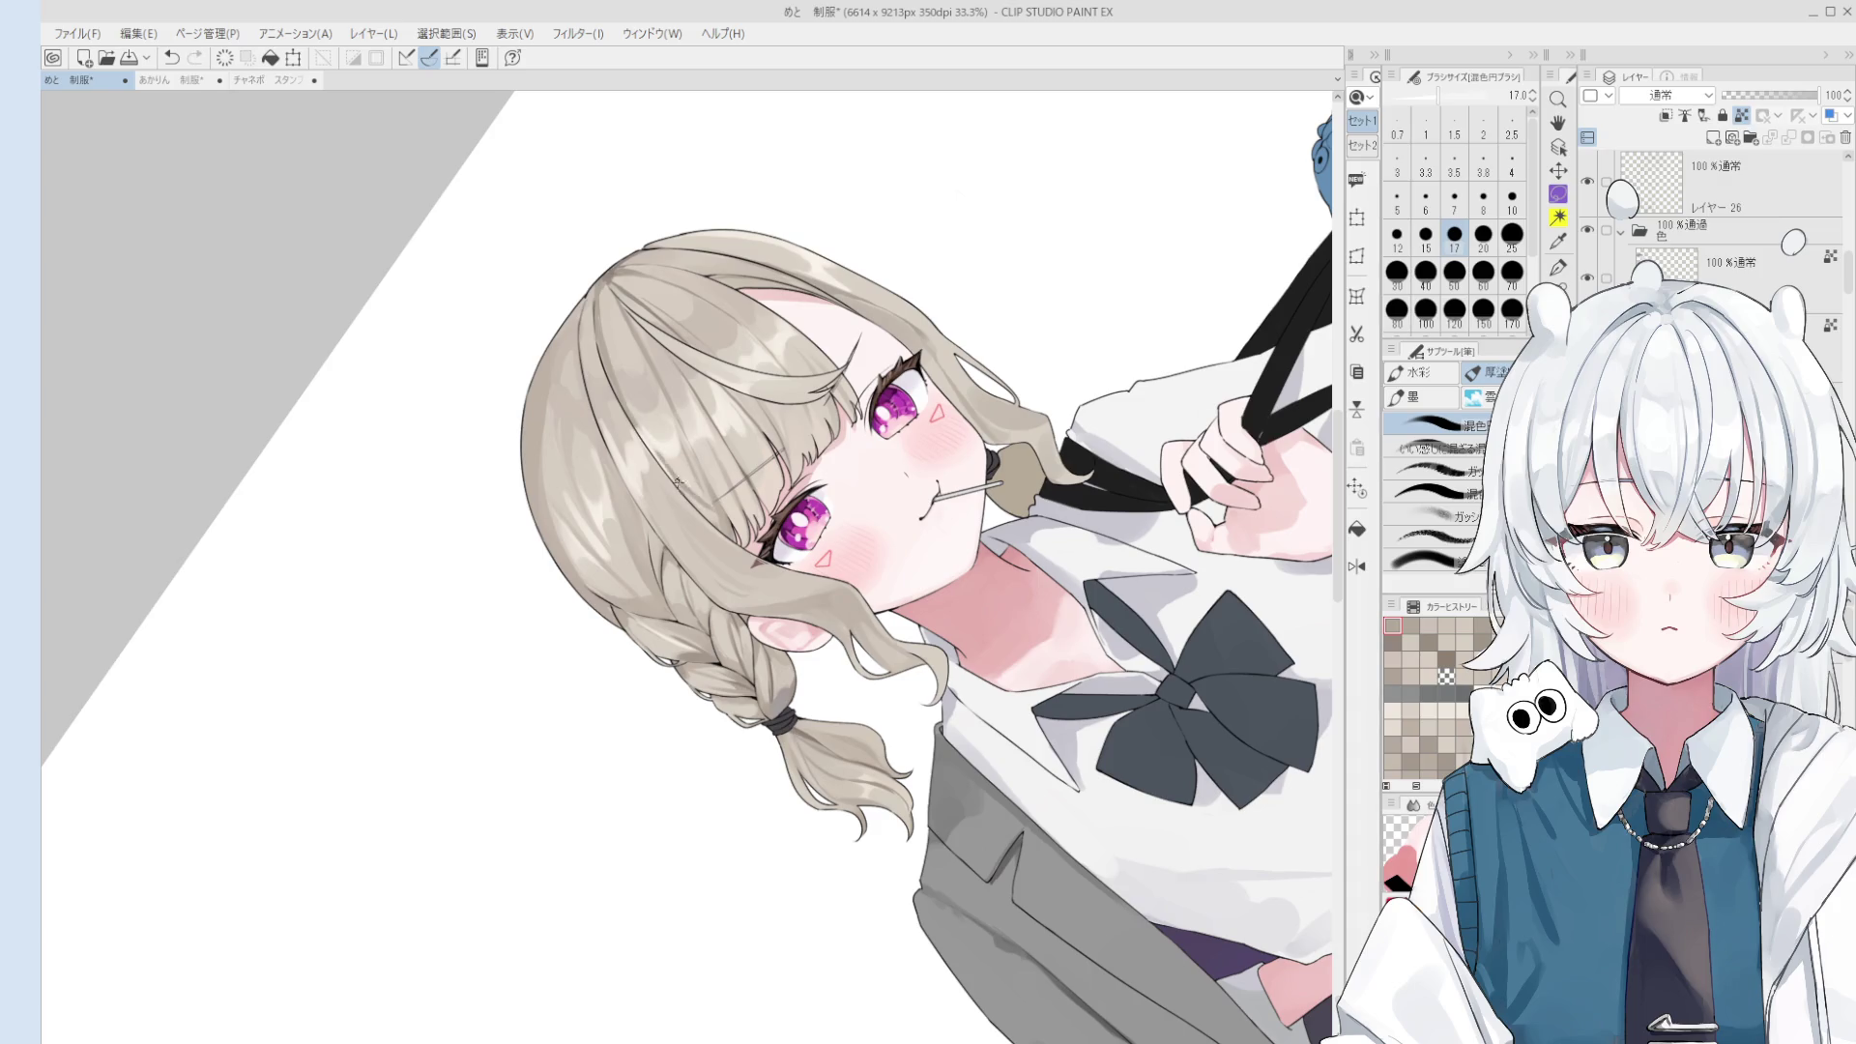
scroll(685, 502, down, 1)
drag(685, 505, 740, 500)
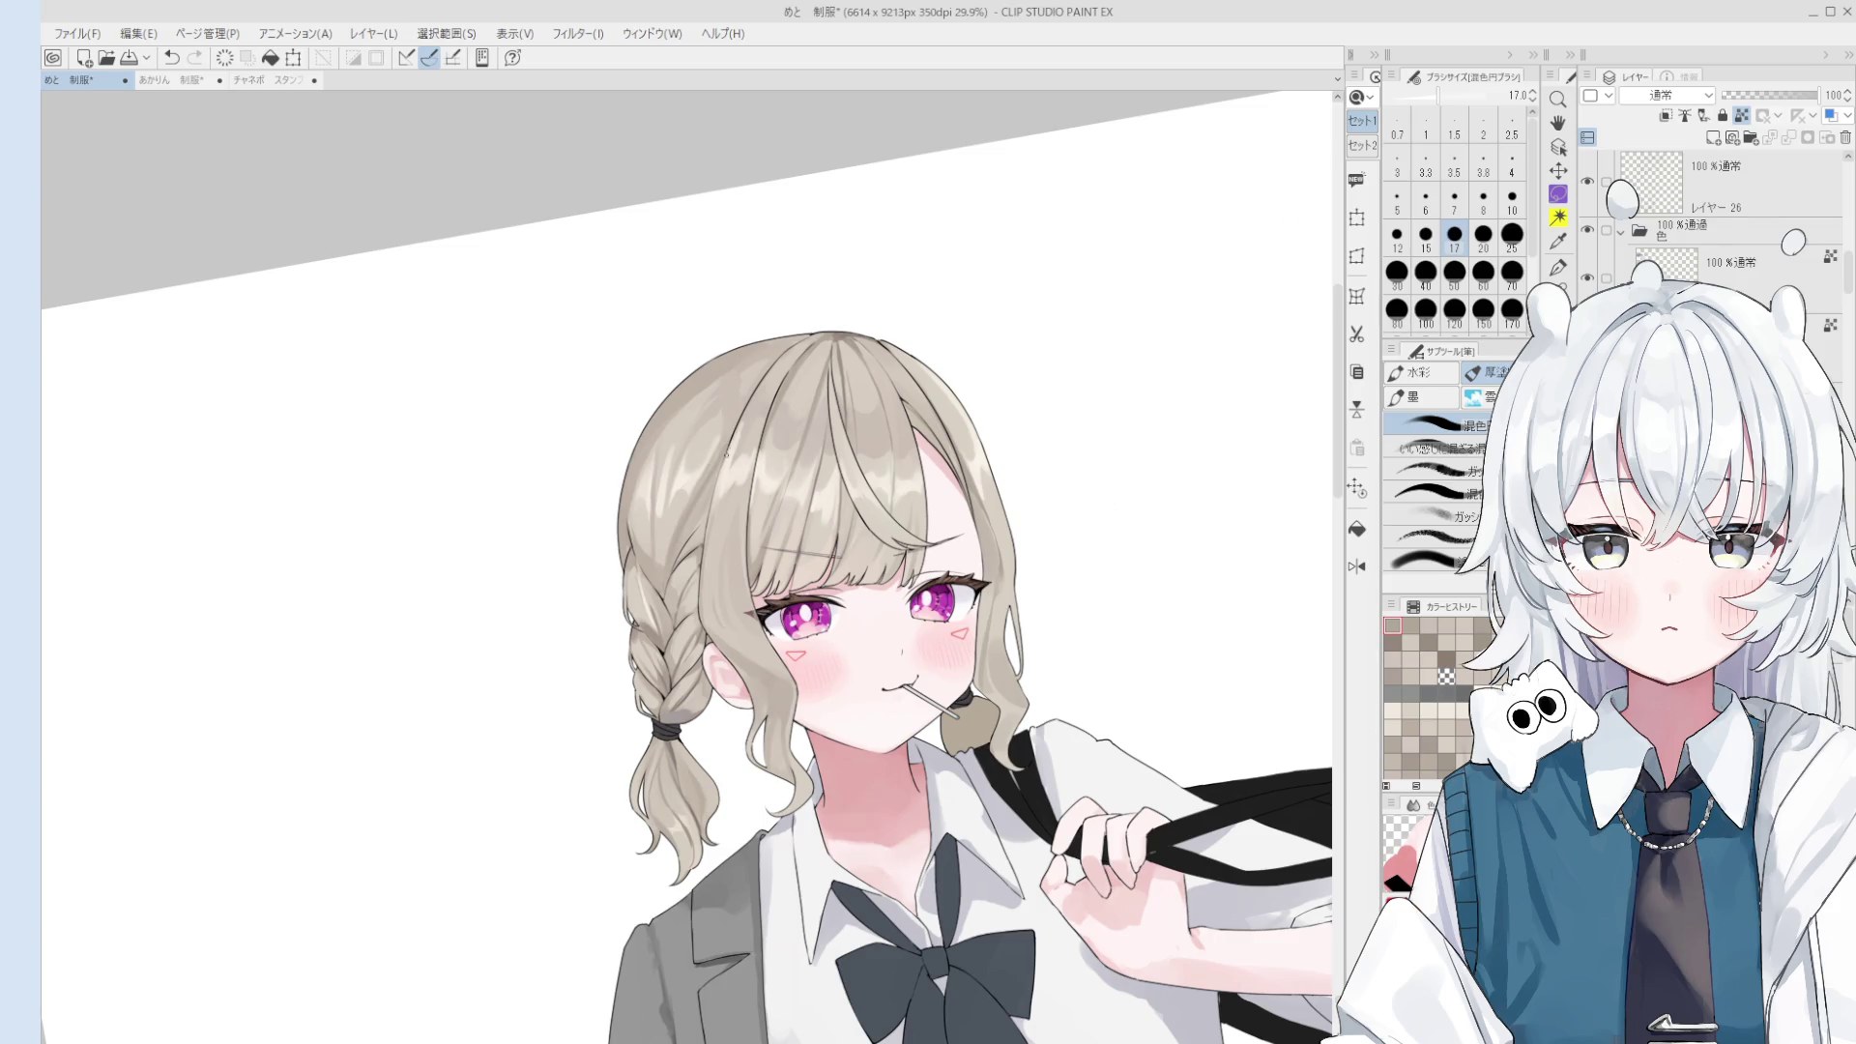
key(at)
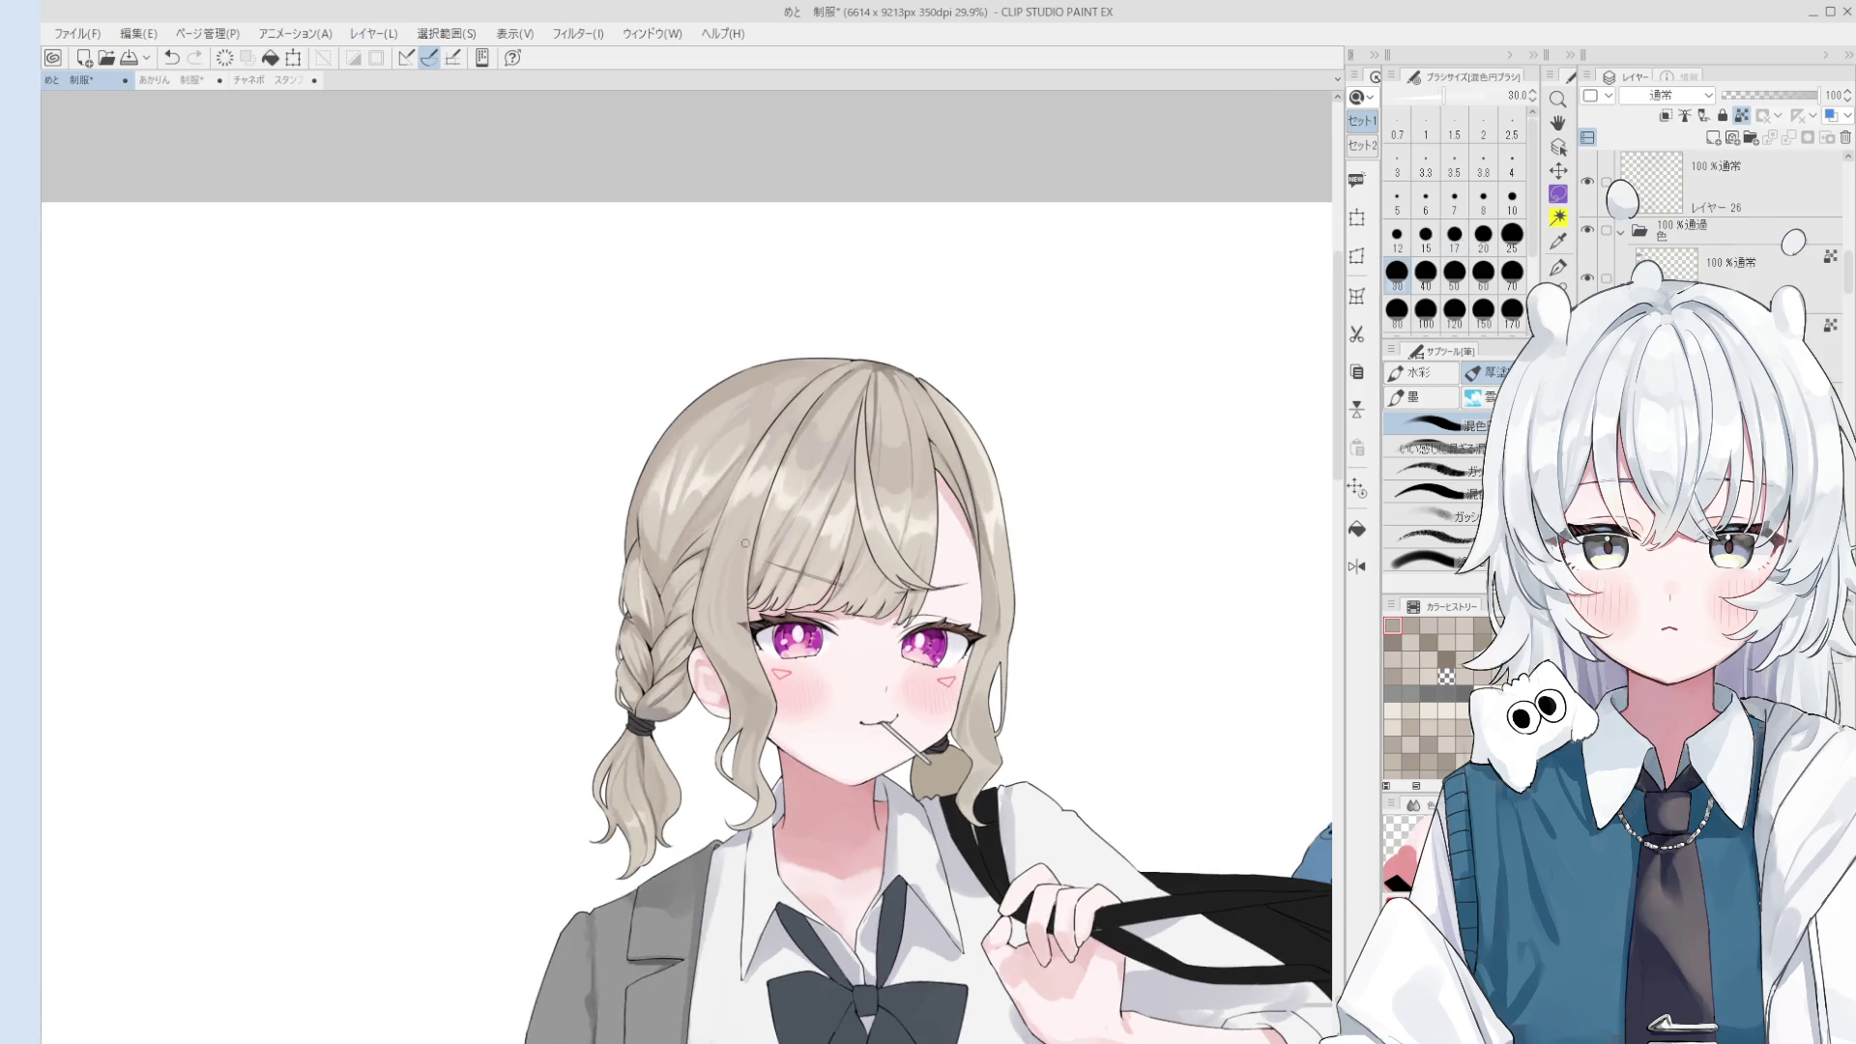
scroll(903, 604, down, 1)
key(b)
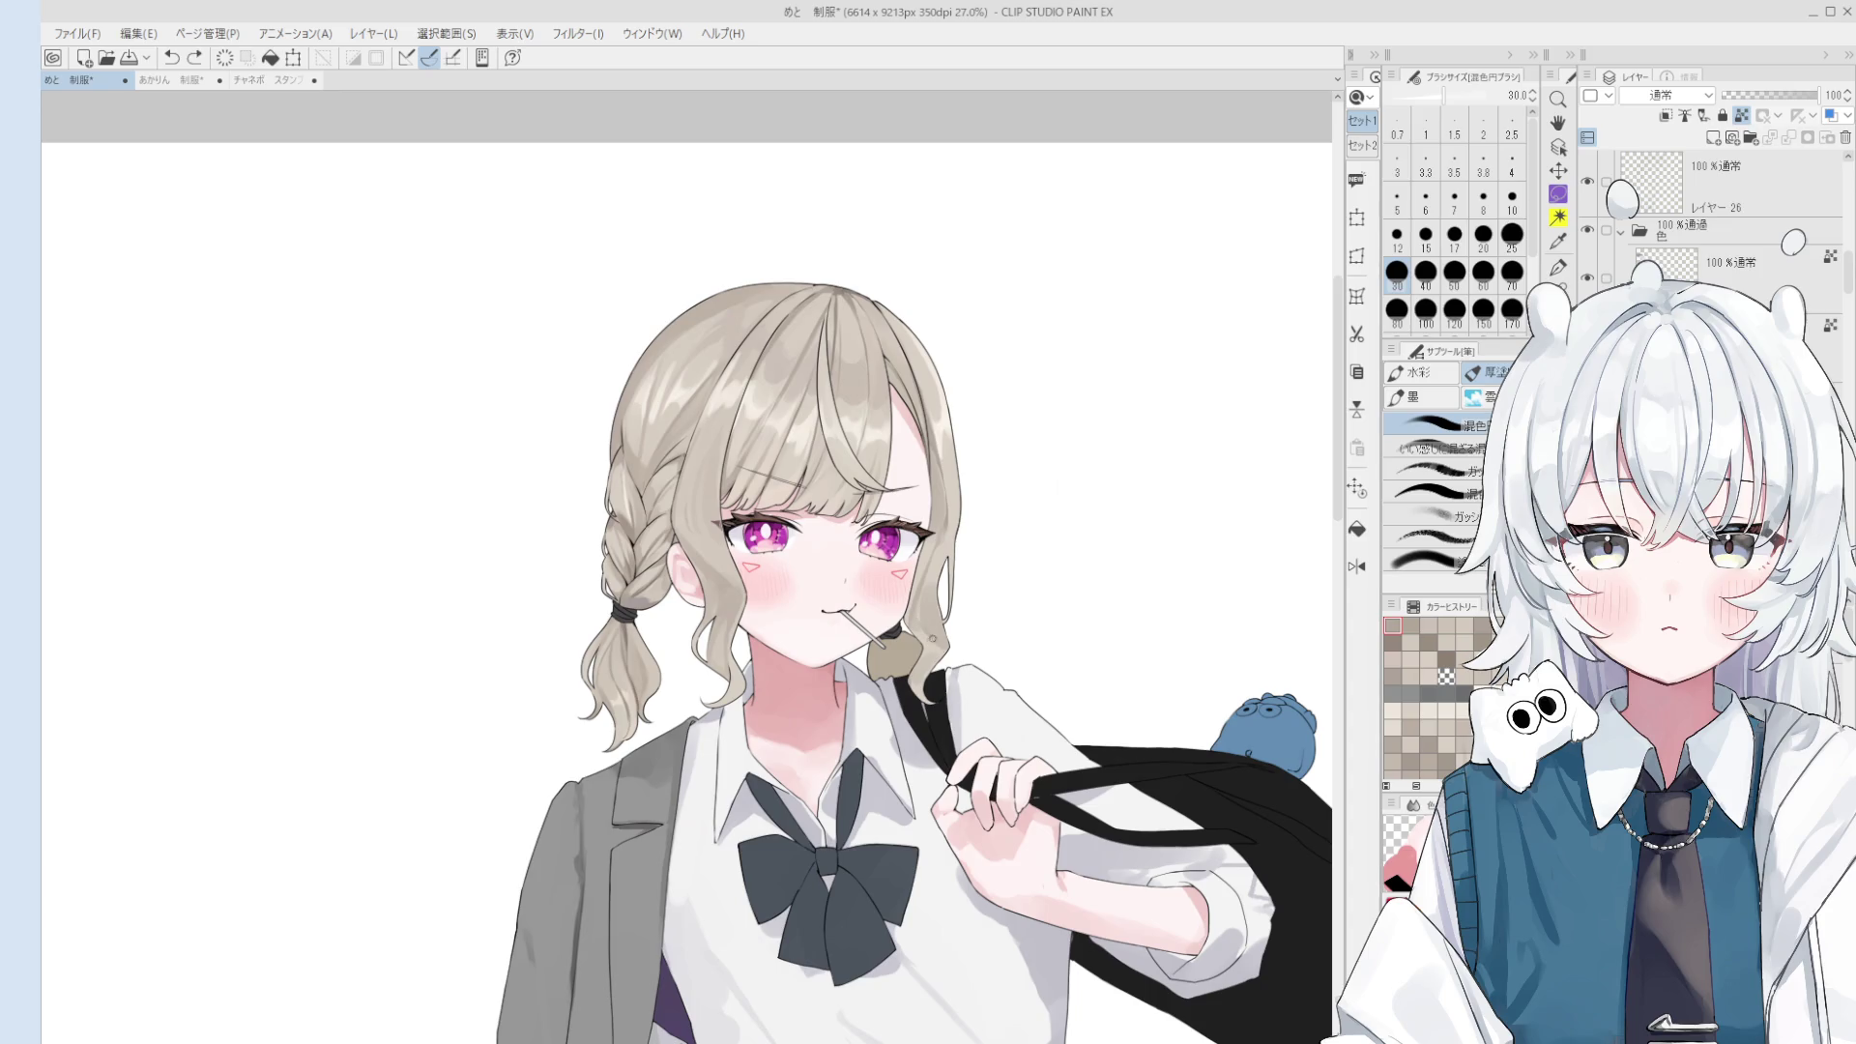
- Rework the shirt shading at the shoulder and beside the strap with brush sizes 40–150
key(bracketright)
key(bracketright)
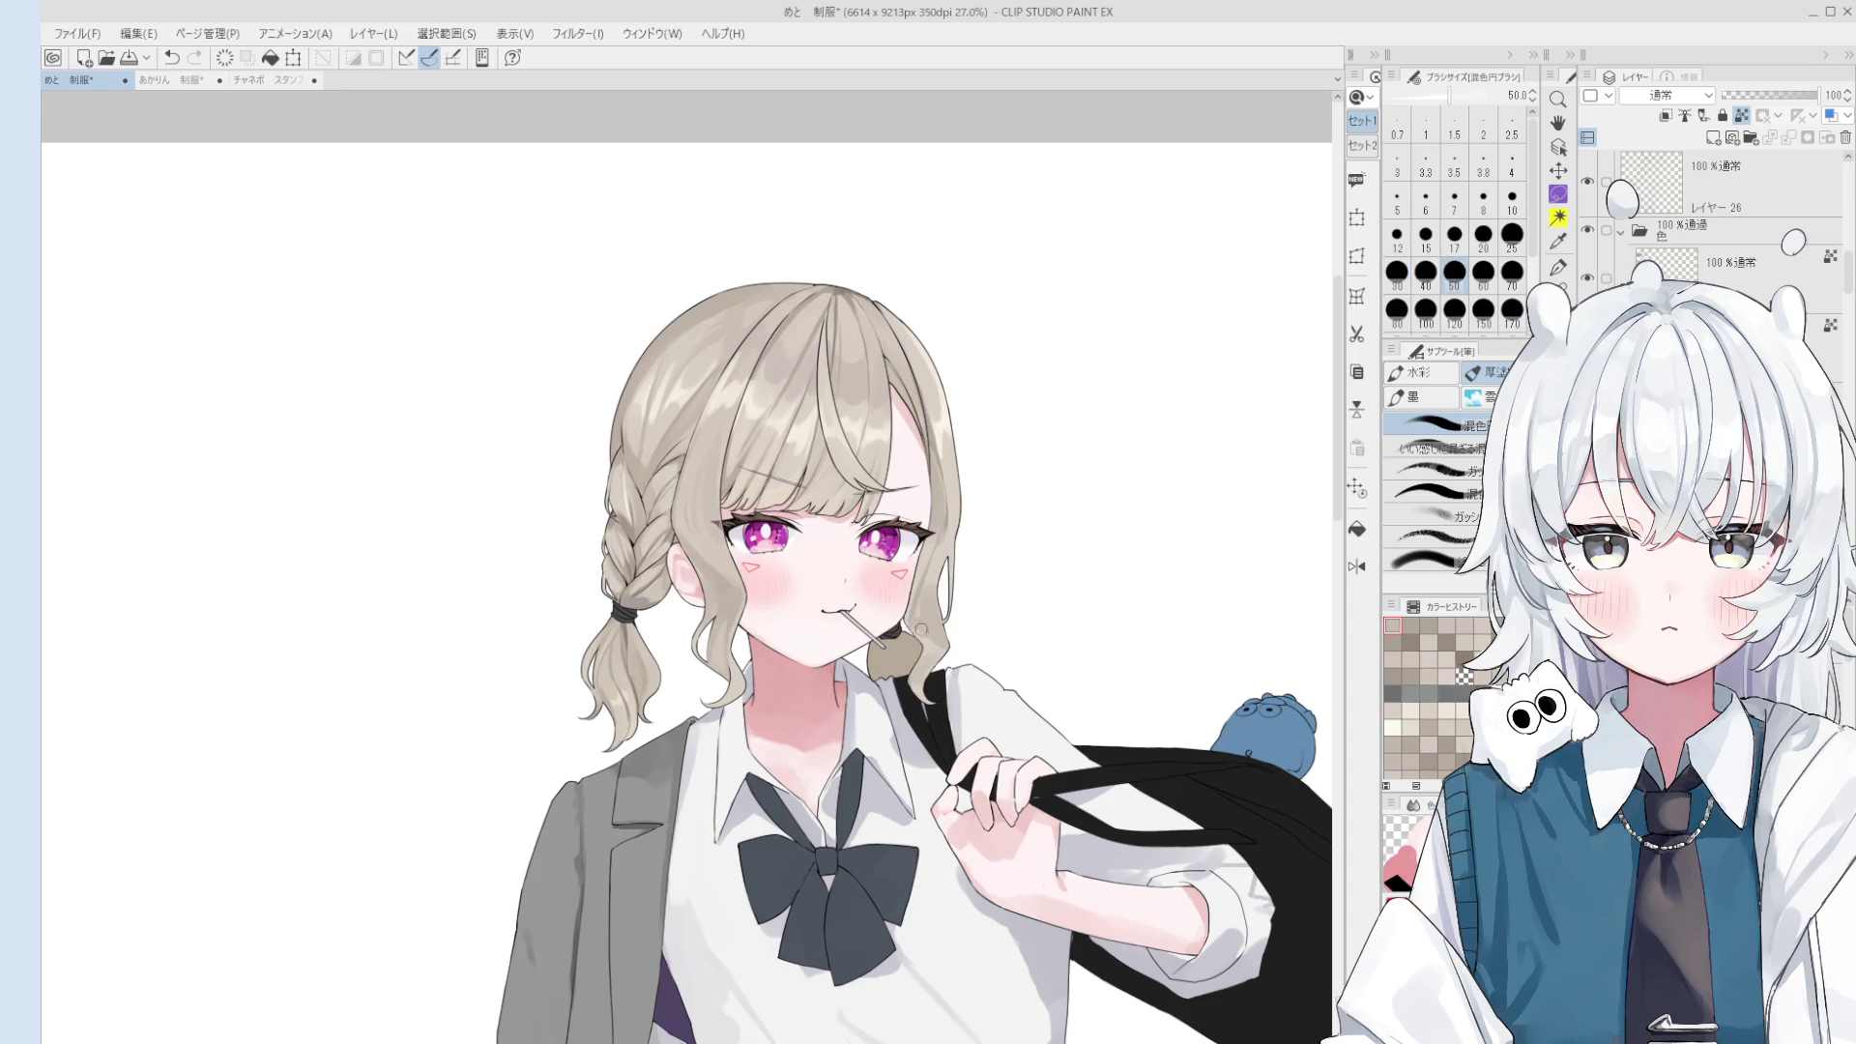
scroll(920, 629, down, 1)
key(bracketright)
key(bracketright)
key(bracketright)
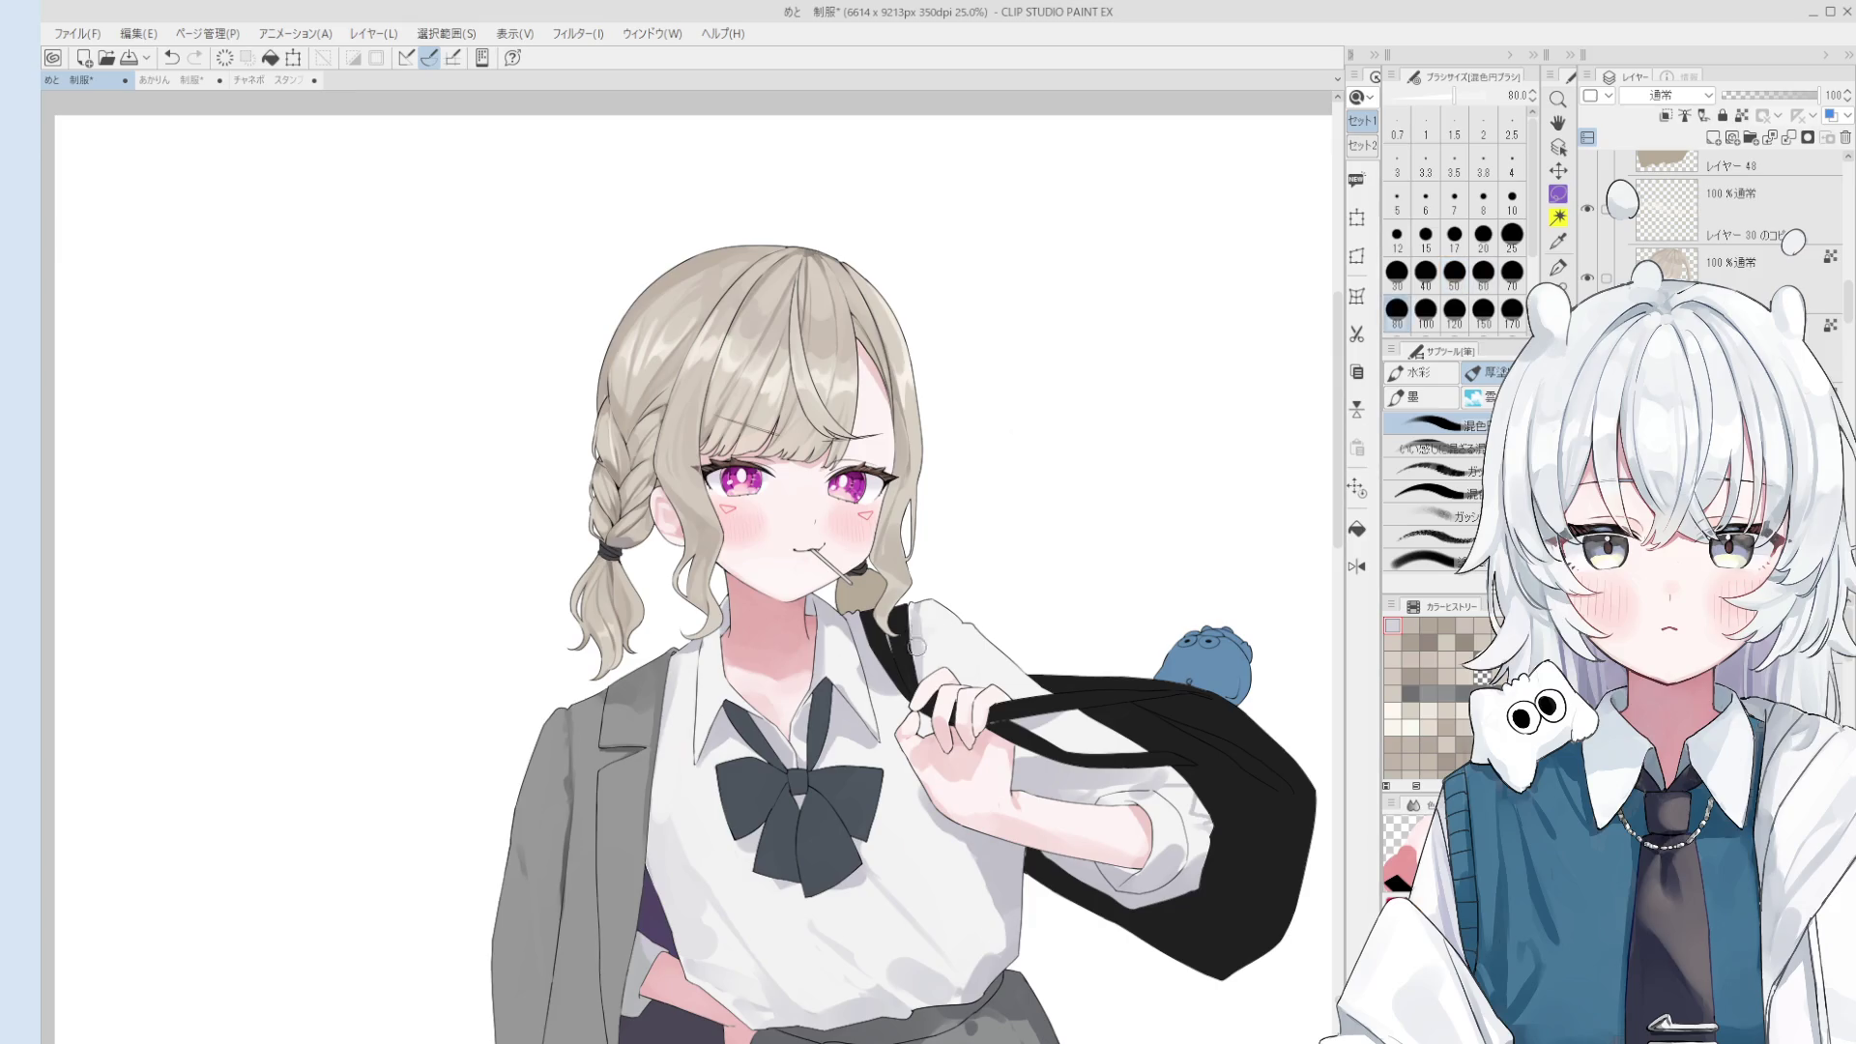
mouse_move(918, 650)
mouse_down()
mouse_move(920, 677)
mouse_move(934, 624)
mouse_up()
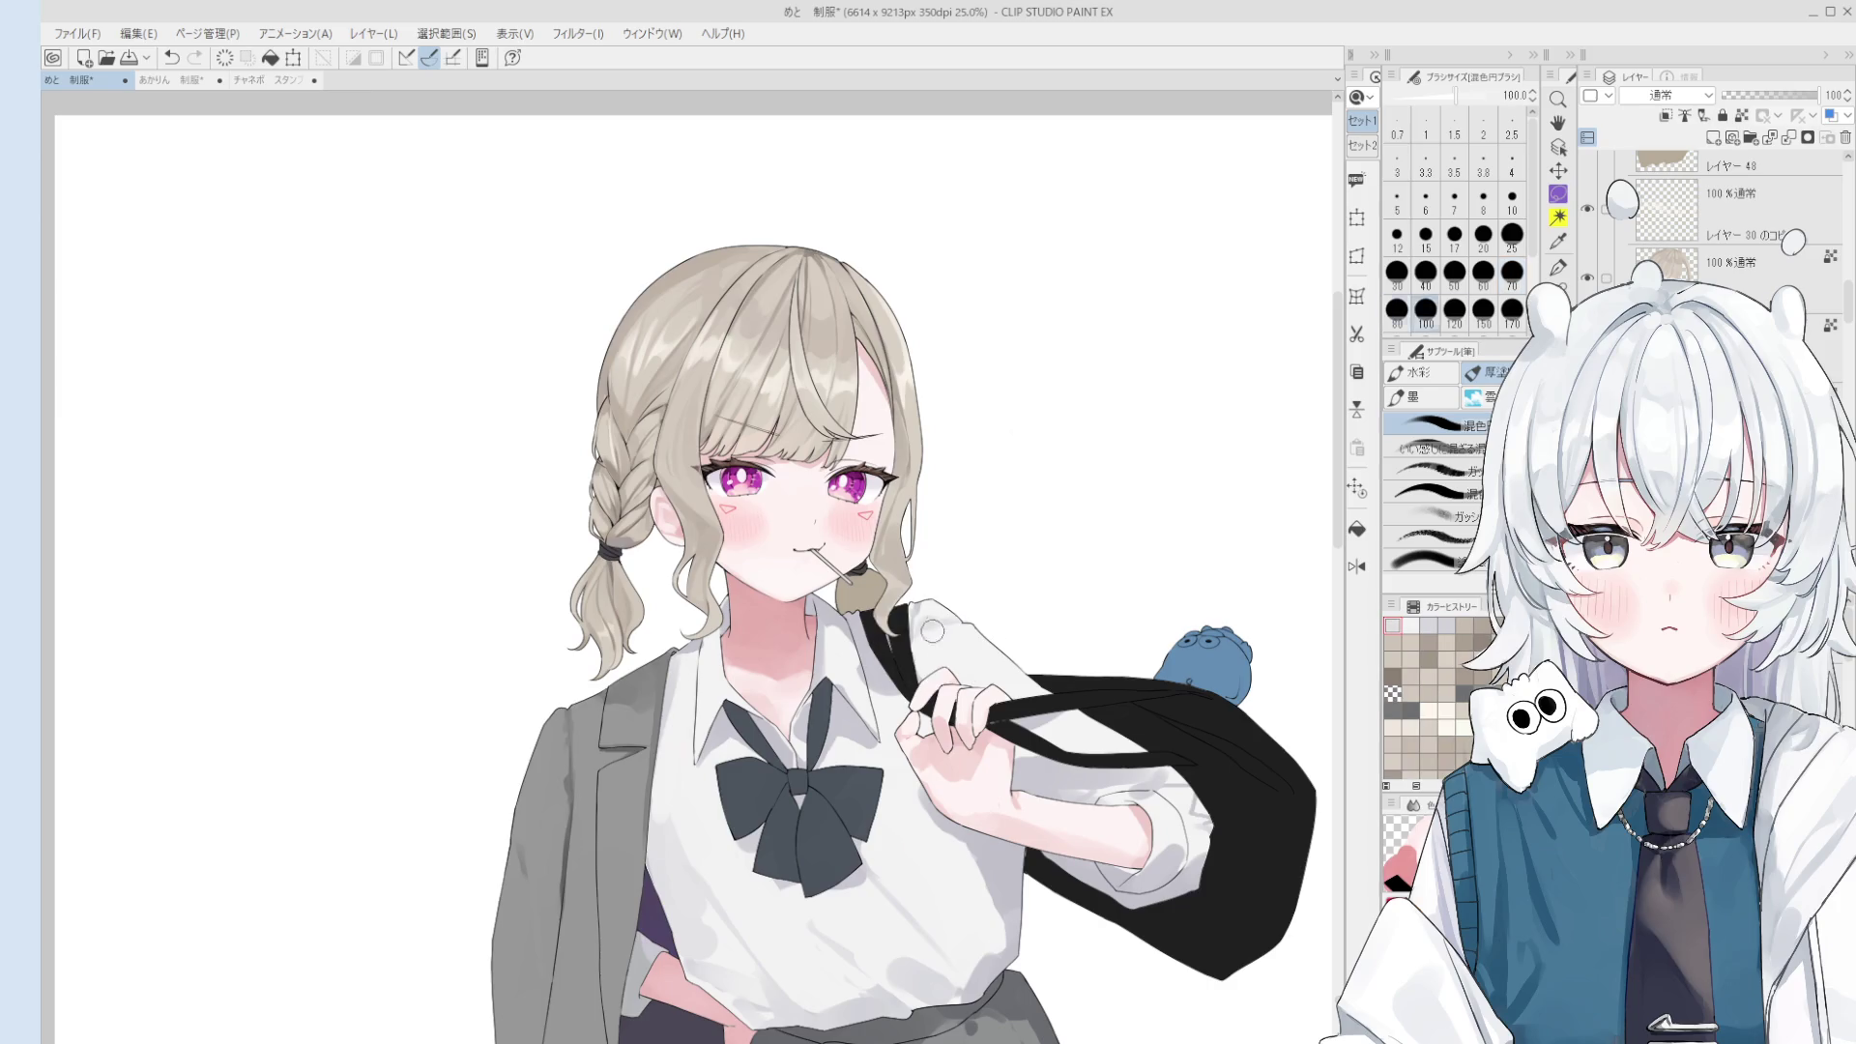
key(bracketright)
key(bracketright)
key(bracketright)
drag(929, 648, 931, 618)
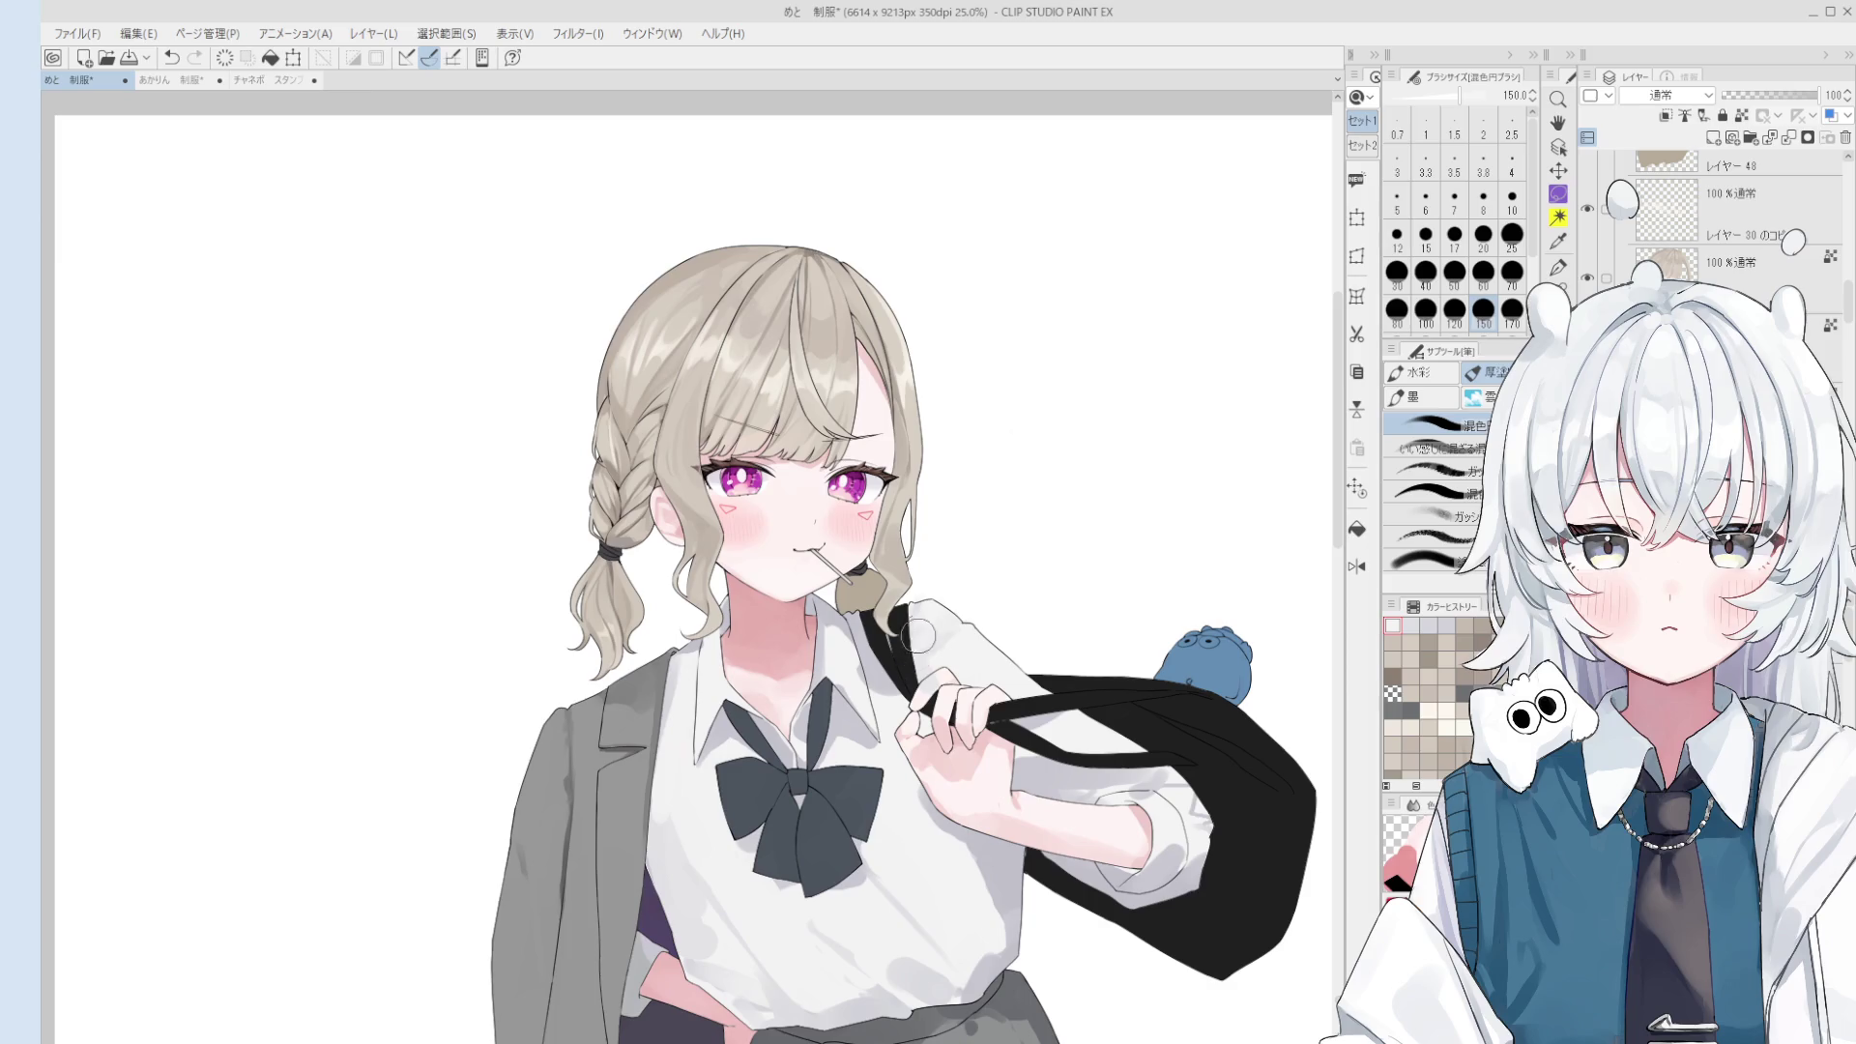
key(bracketleft)
key(bracketleft)
key(bracketleft)
key(bracketleft)
key(bracketleft)
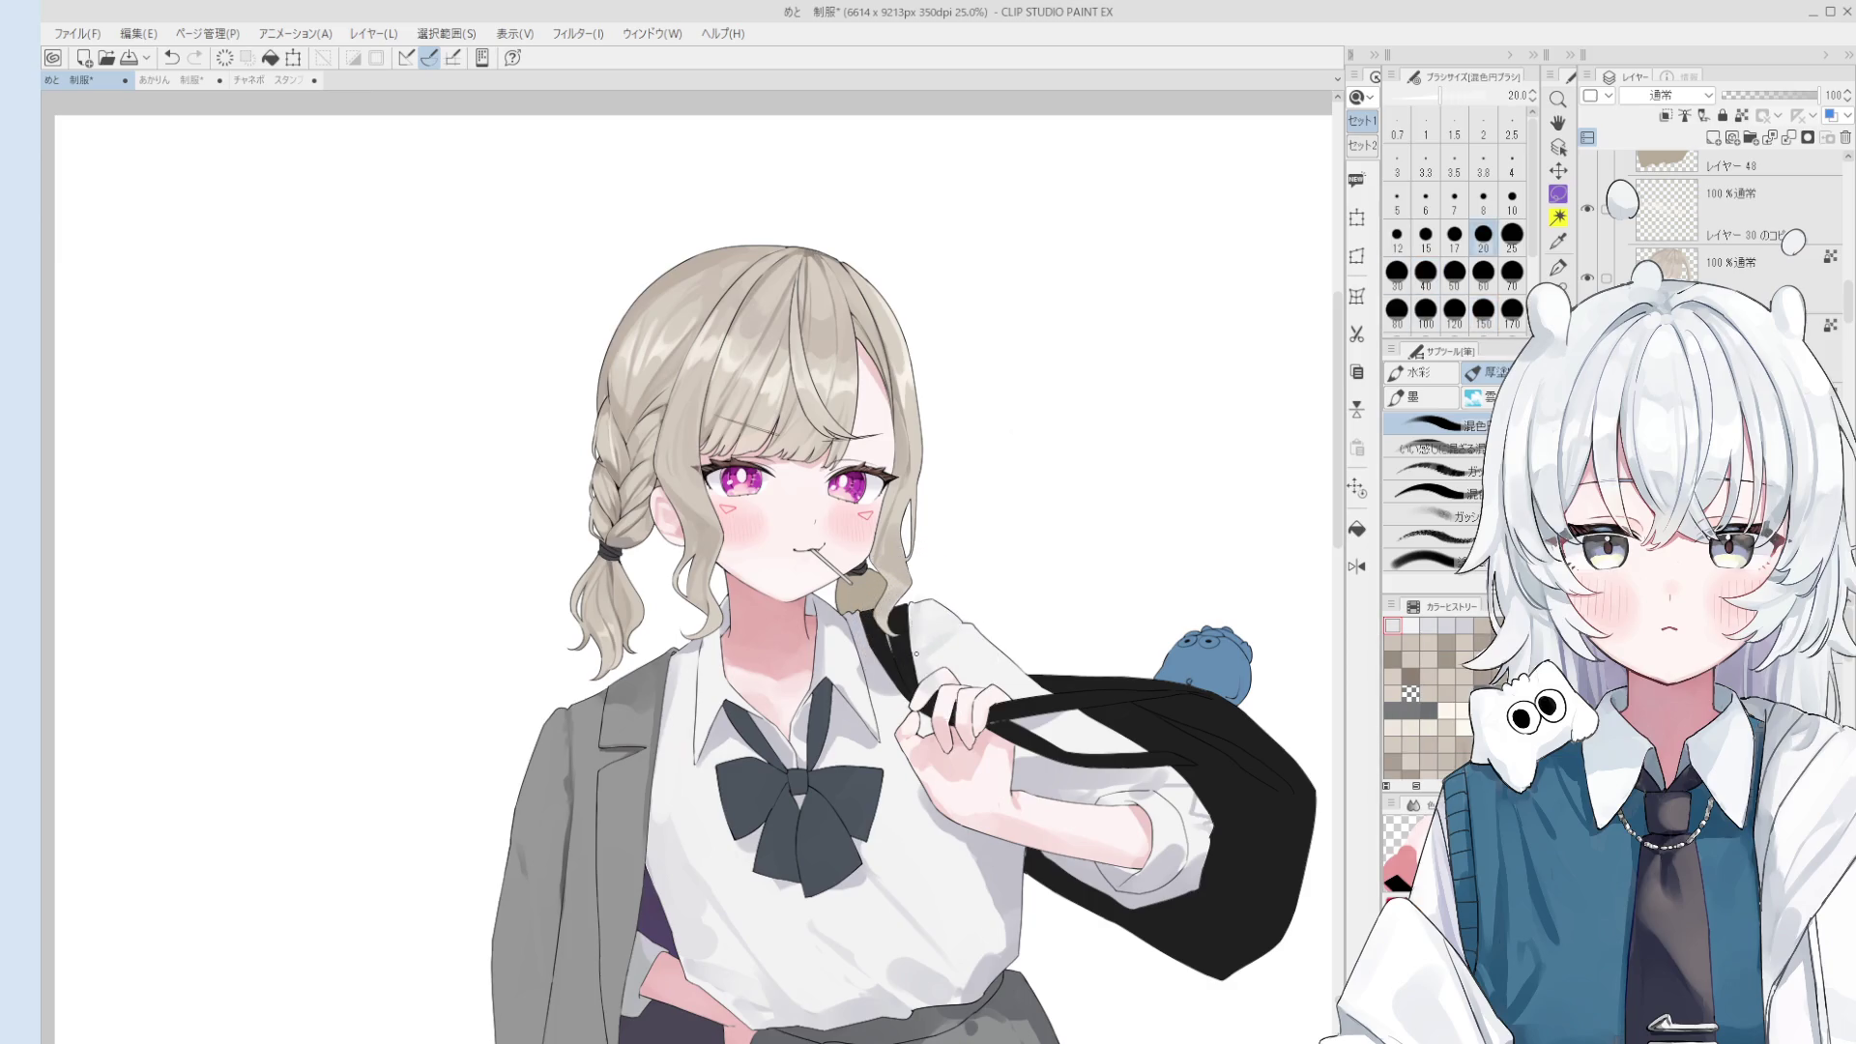
drag(919, 638, 899, 676)
key(bracketright)
key(bracketright)
key(bracketright)
key(bracketright)
key(bracketright)
key(bracketright)
key(bracketright)
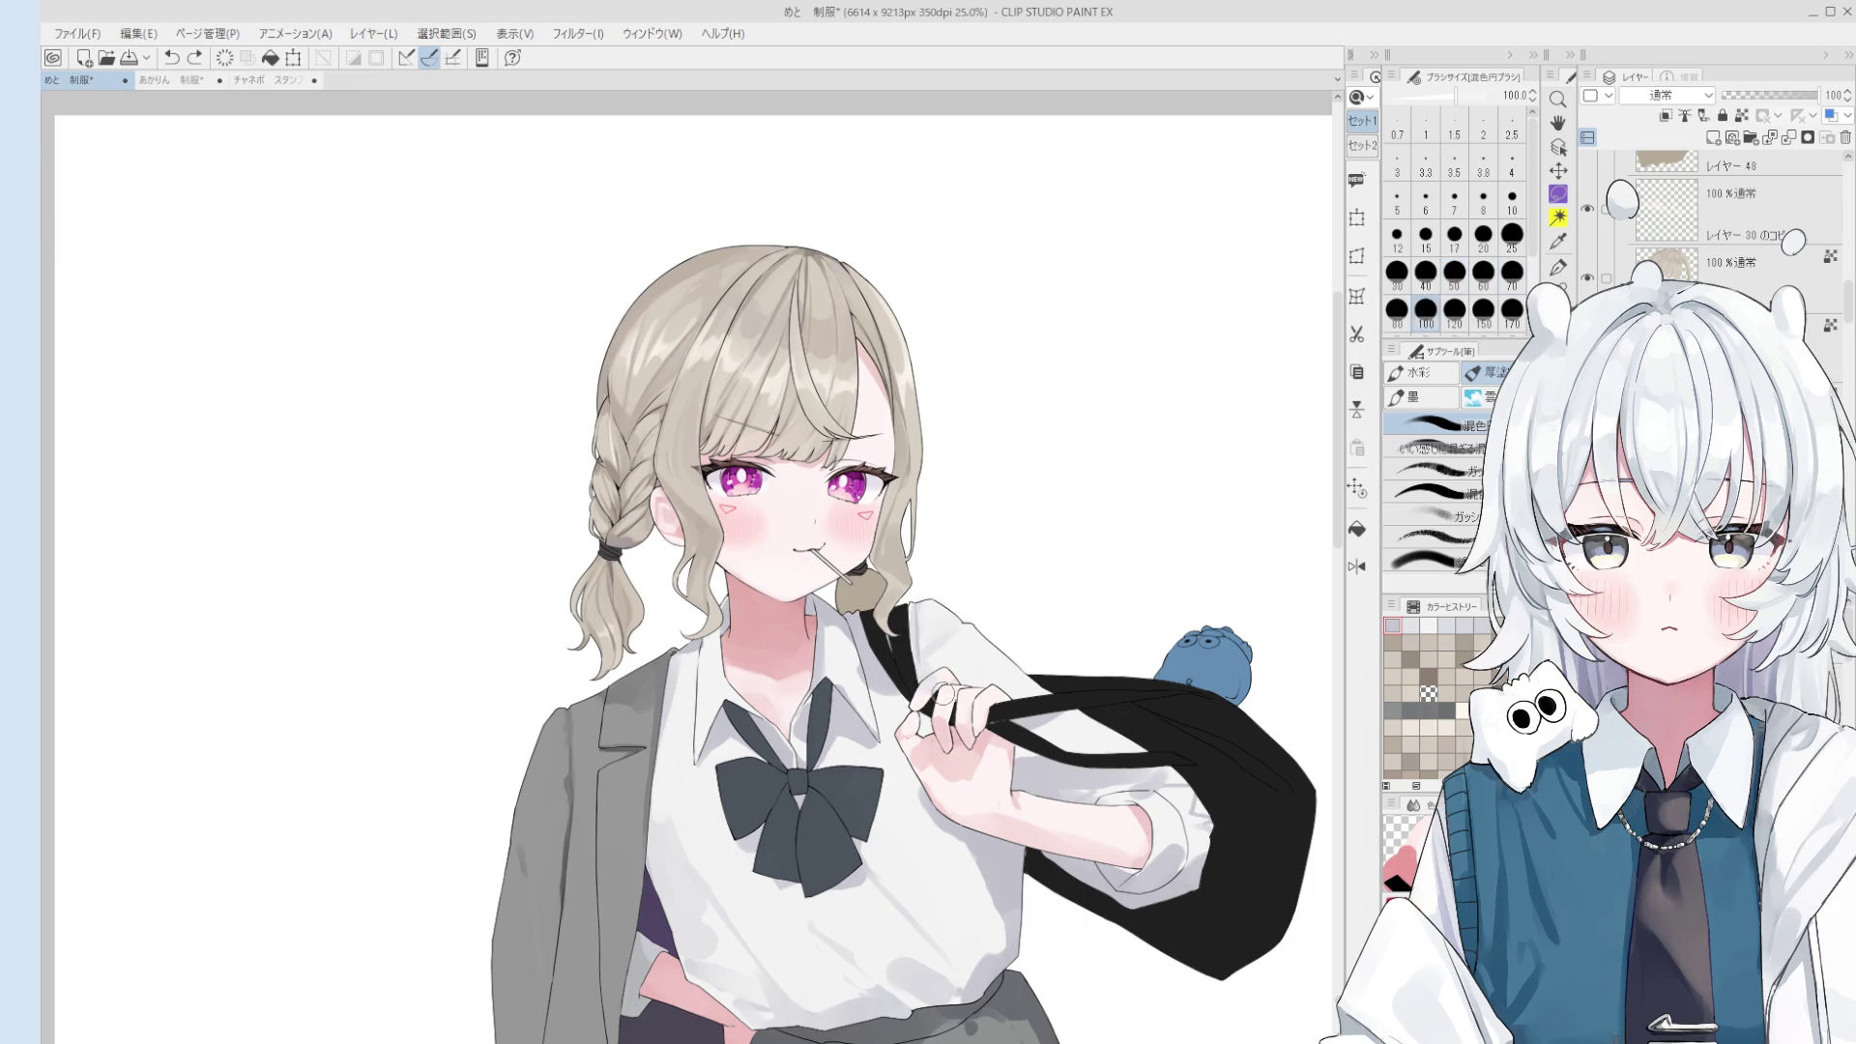
- Shift the drawing view slightly up and switch over to the Eraser
drag(952, 725, 967, 696)
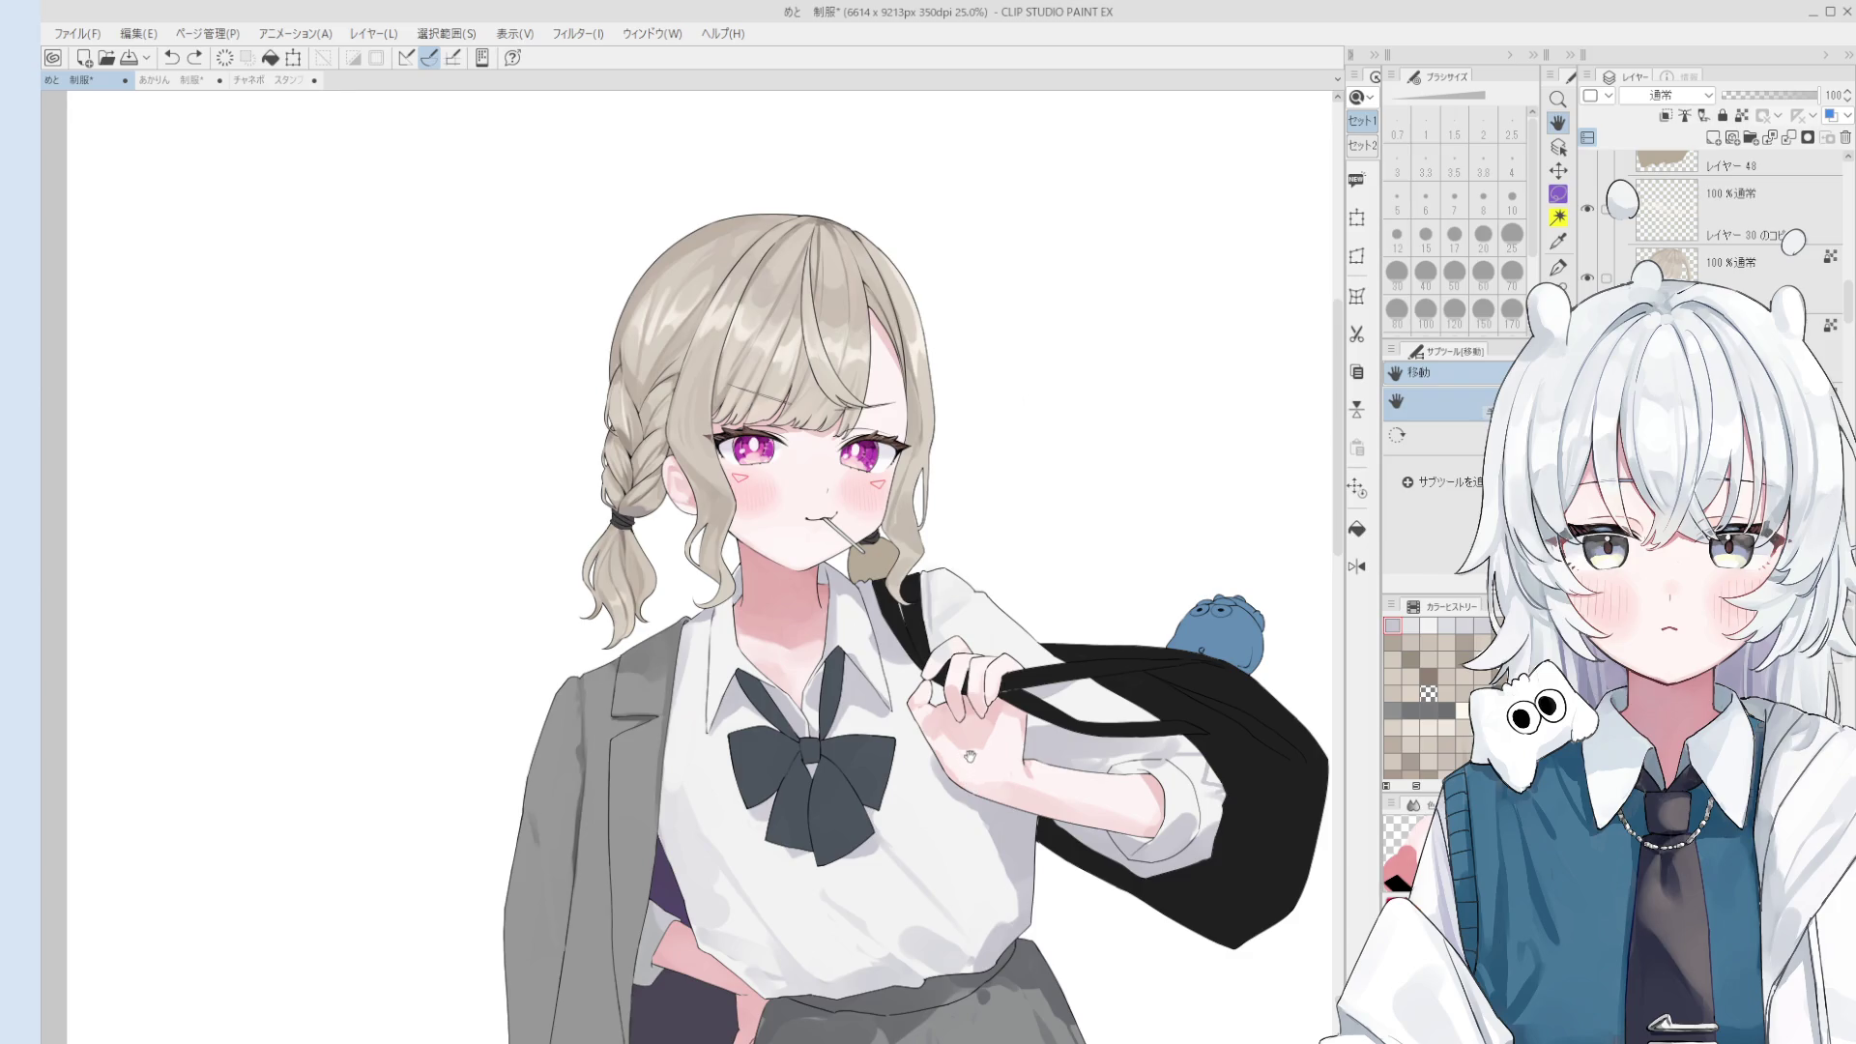
key(b)
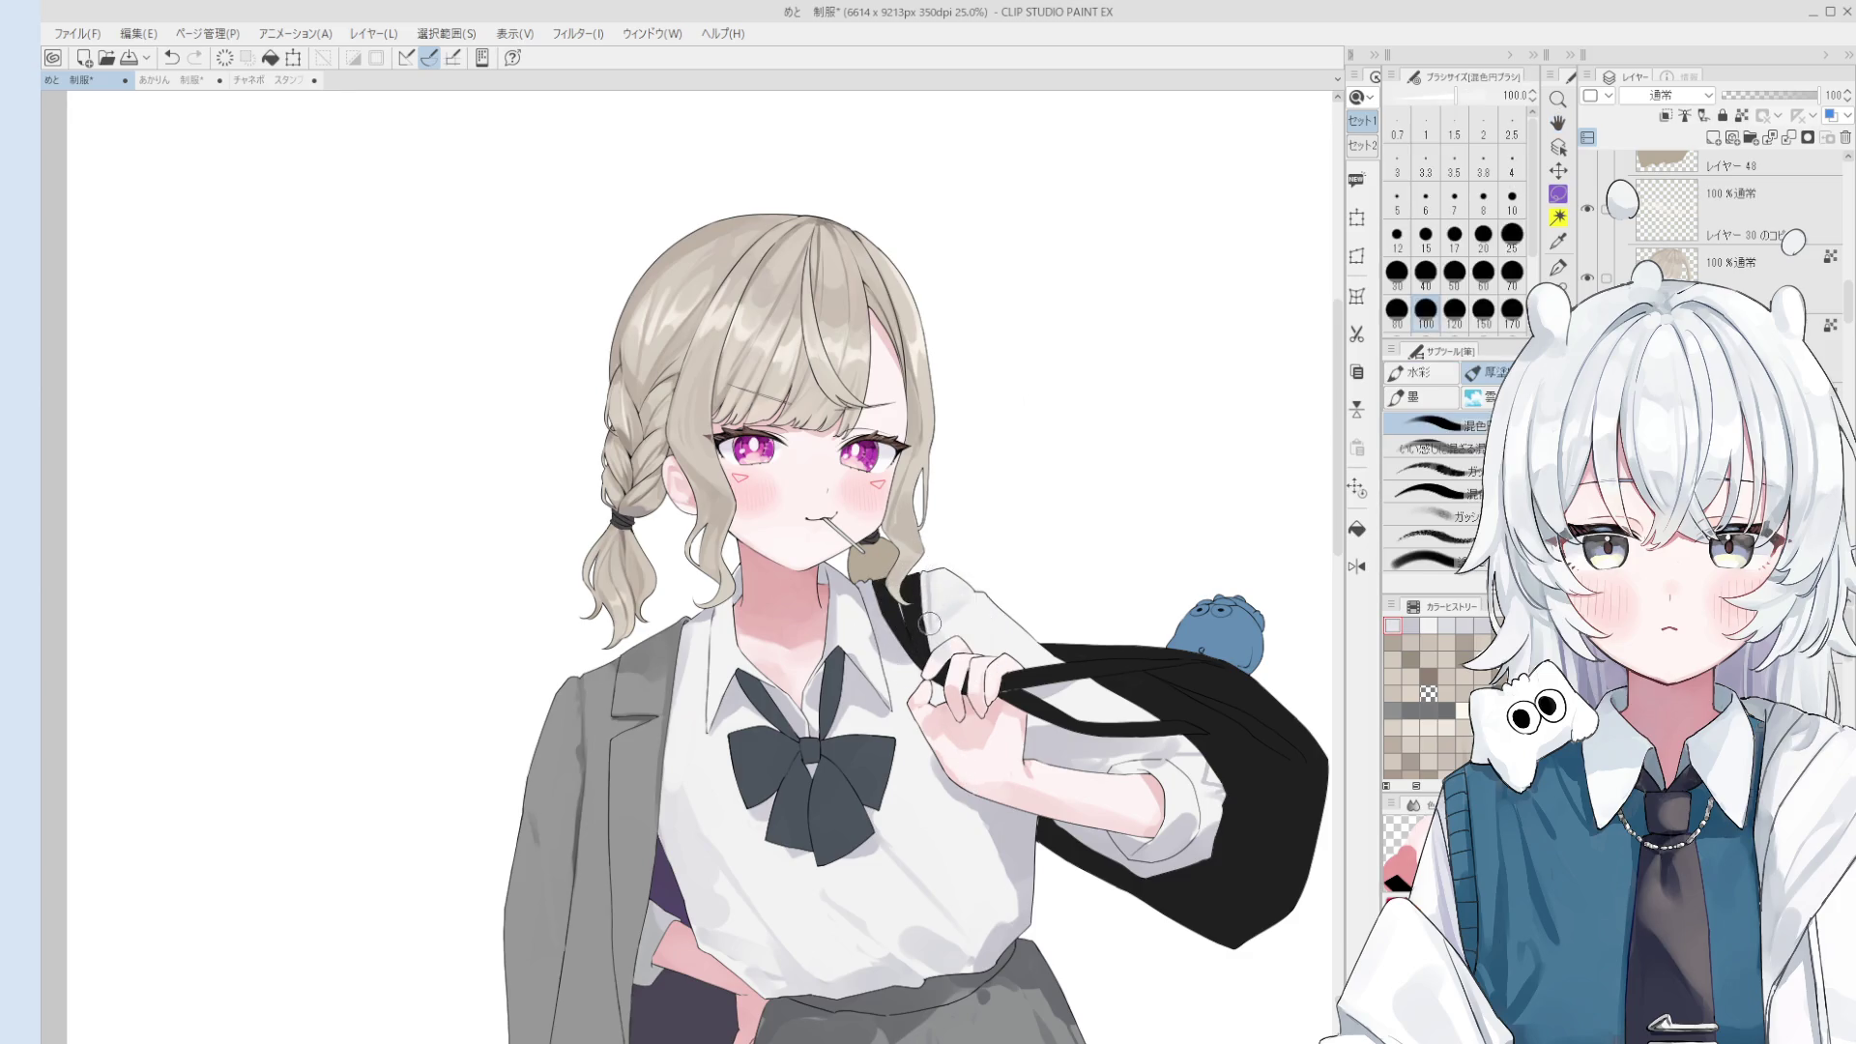
scroll(927, 618, up, 1)
key(o)
scroll(943, 657, up, 2)
key(e)
scroll(938, 531, up, 1)
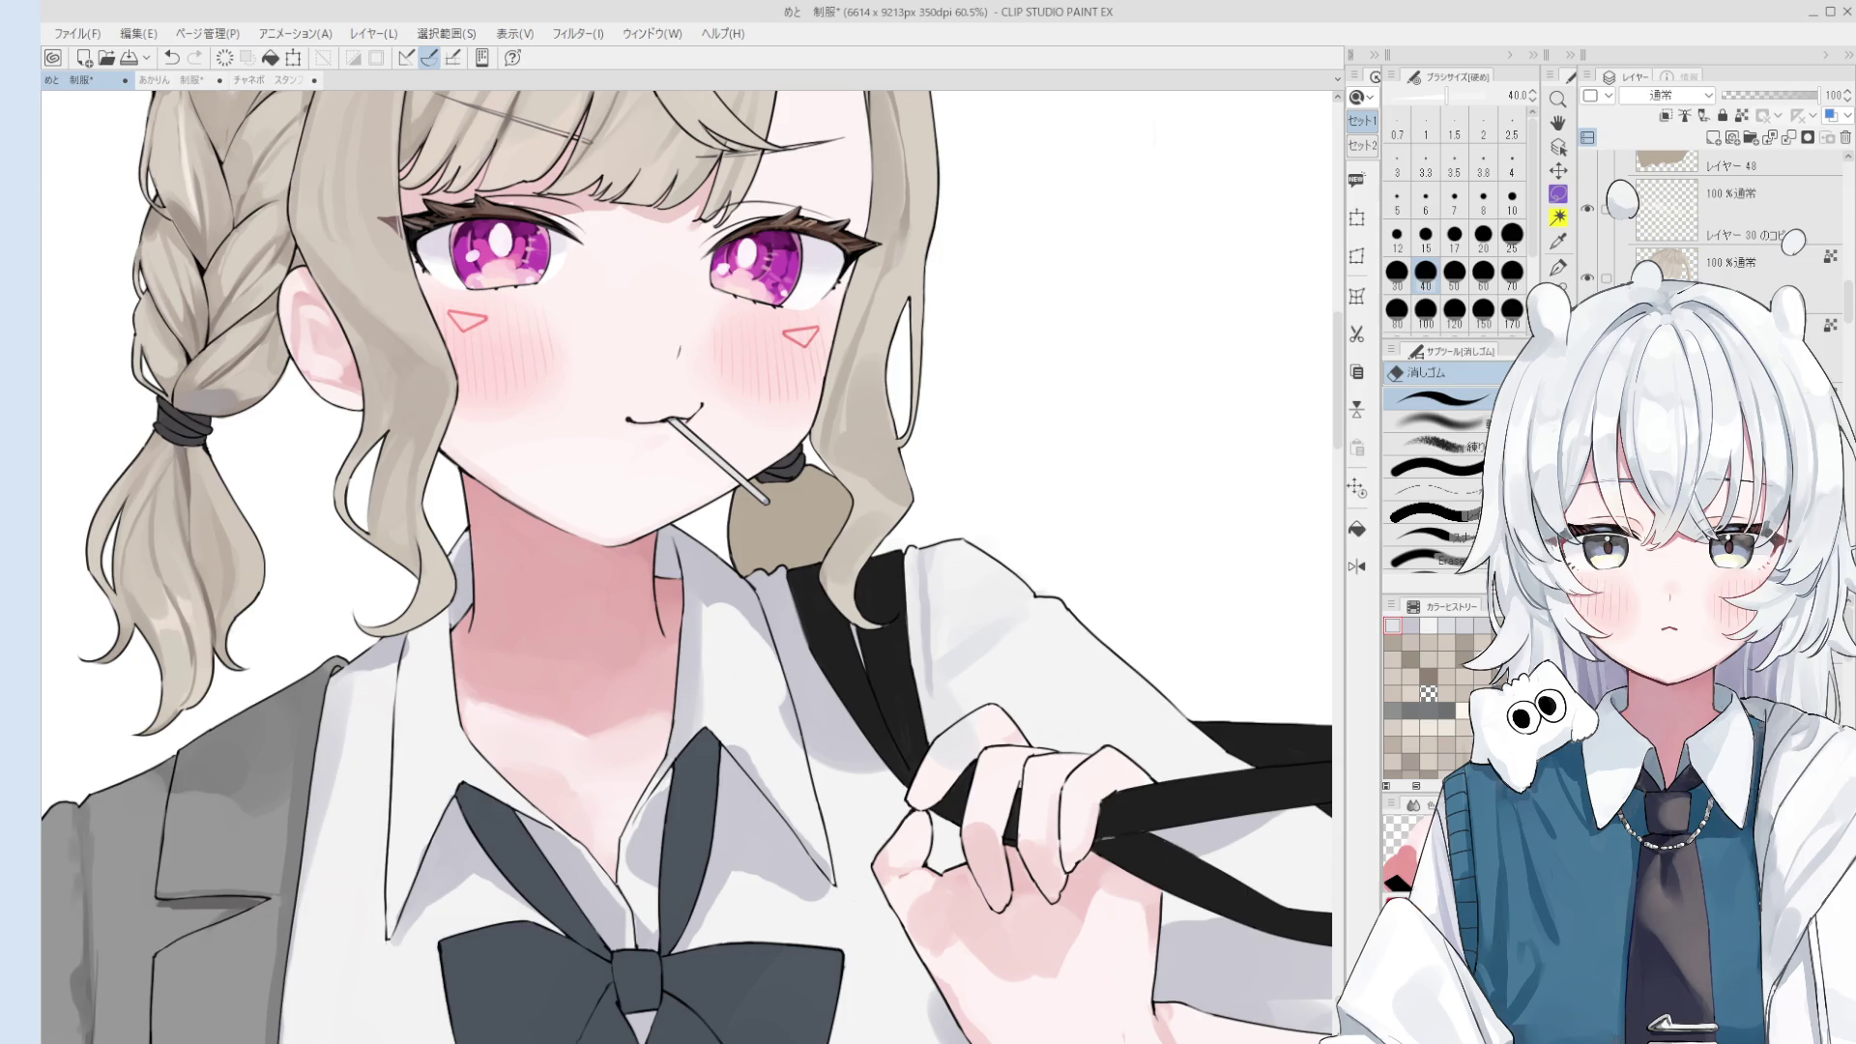
- Open the Chelsea candy package reference image in the Sub View palette
click(42, 84)
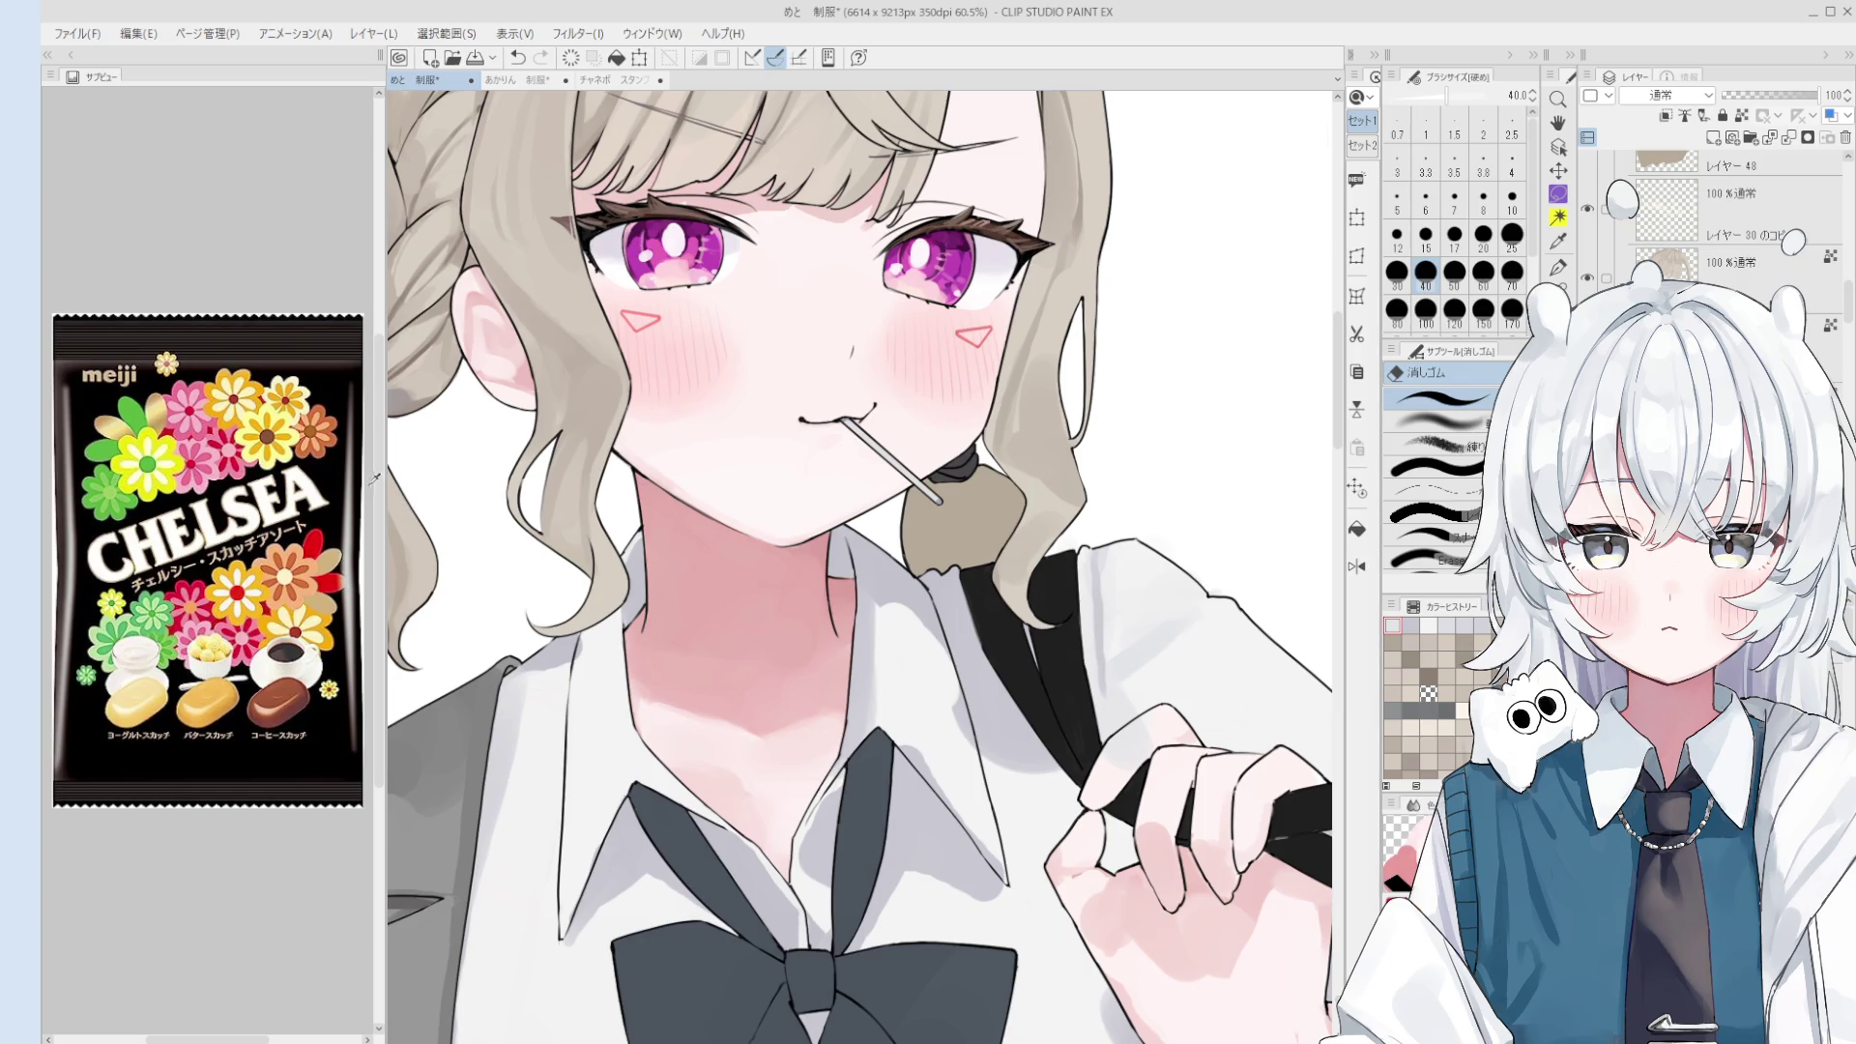
- Drag the Sub View palette wider to enlarge the Chelsea image, and zoom the canvas out
drag(376, 473, 610, 497)
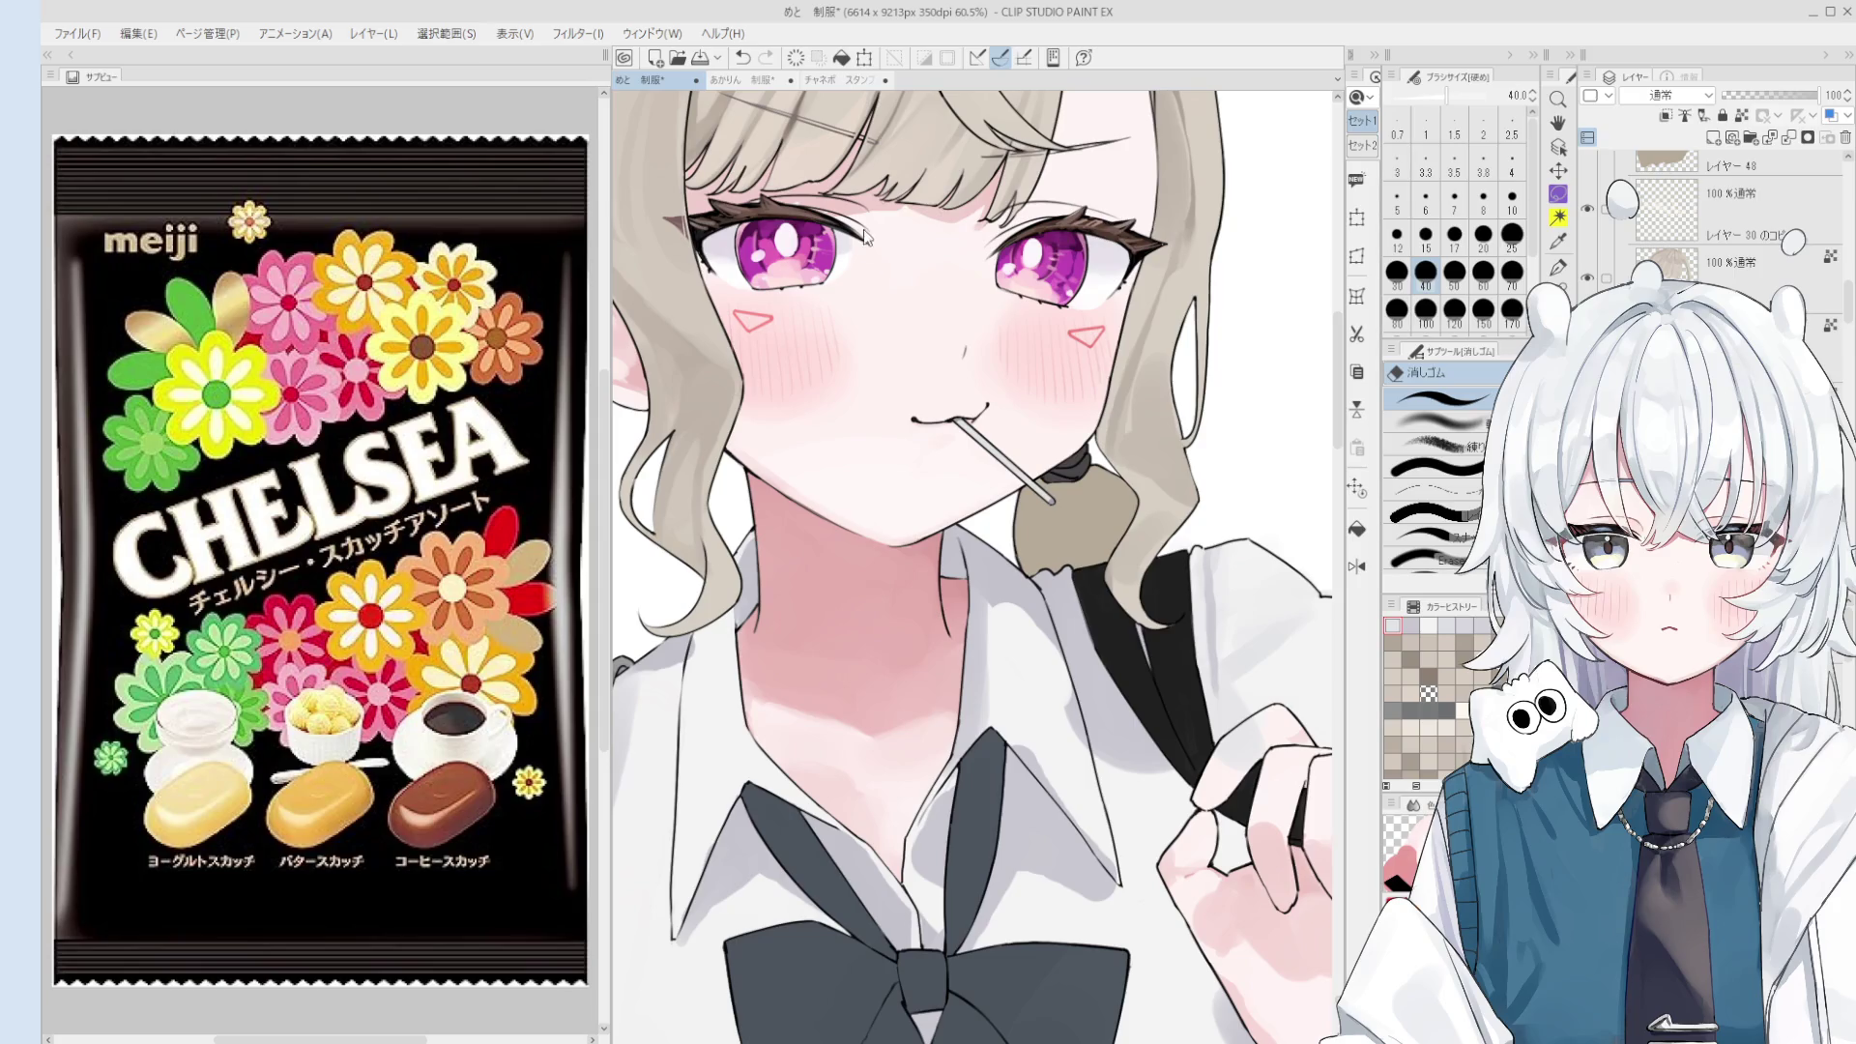
scroll(820, 547, down, 3)
- Return to the colour-mixing brush and tilt the view slightly clockwise around the strap
key(o)
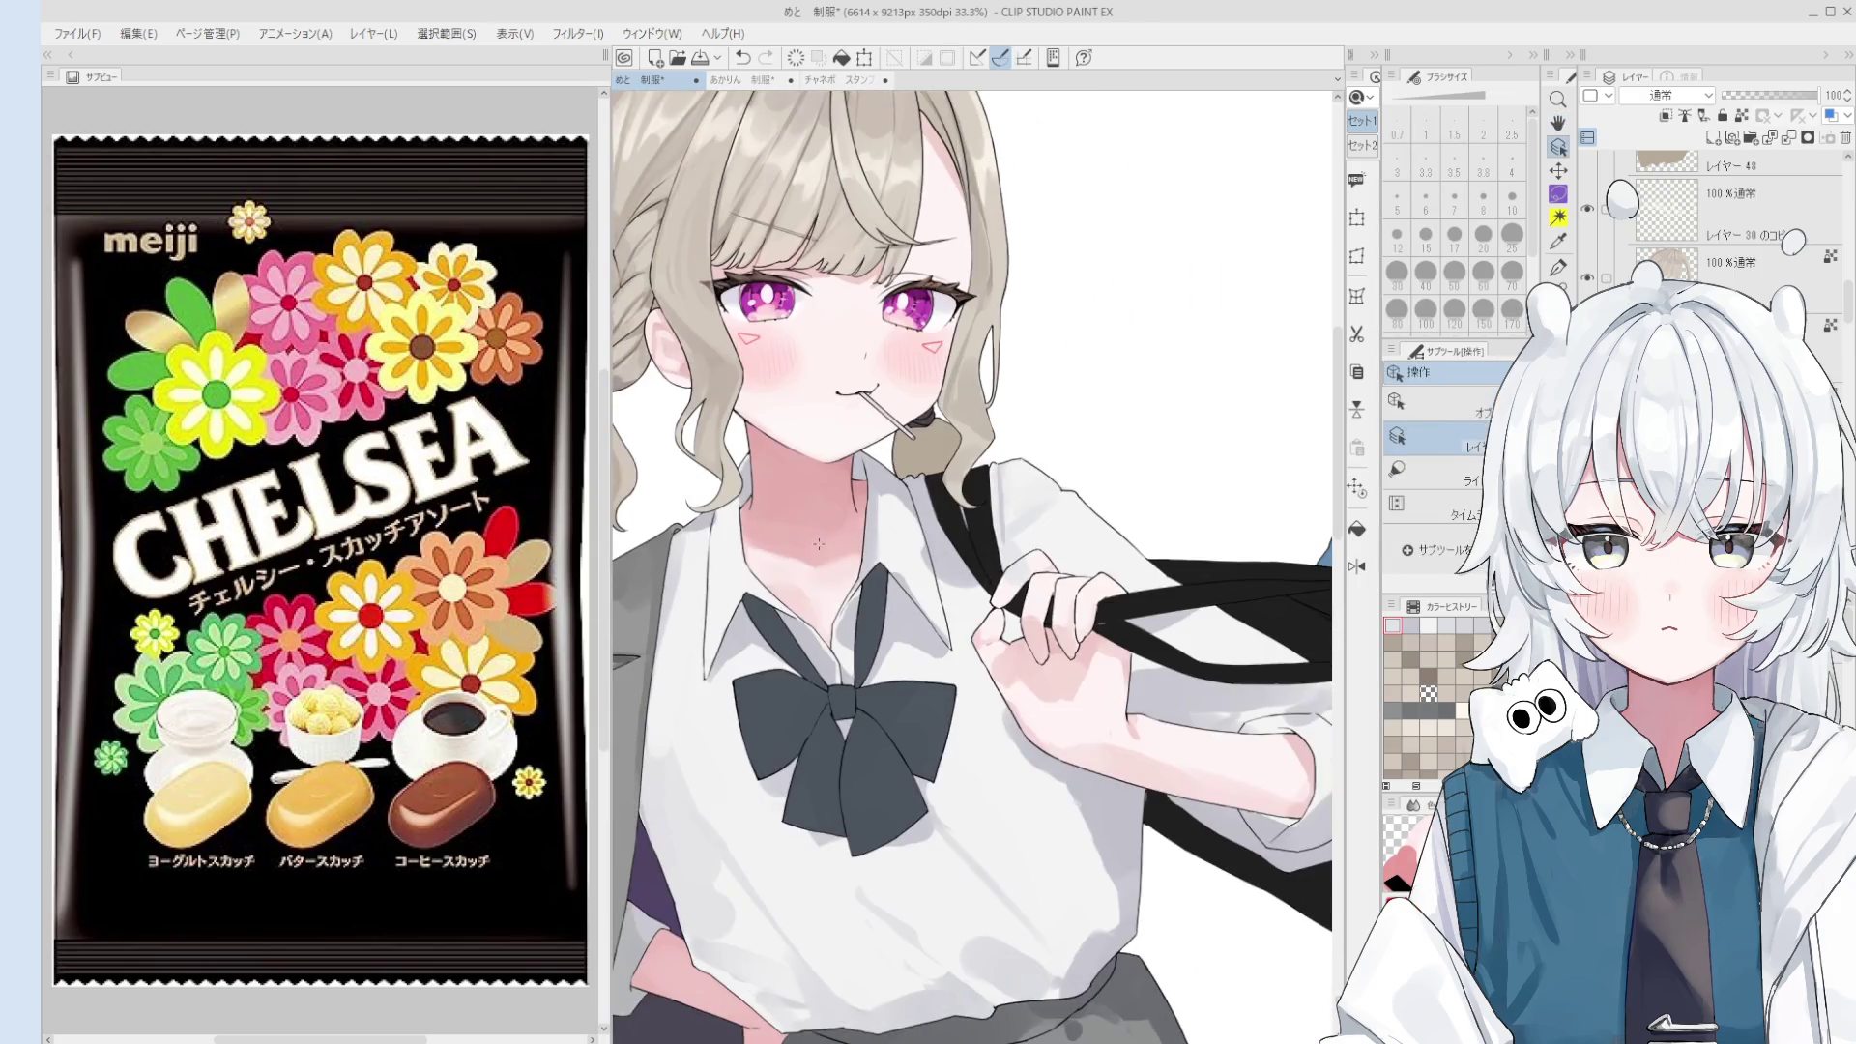
key(b)
scroll(815, 560, down, 1)
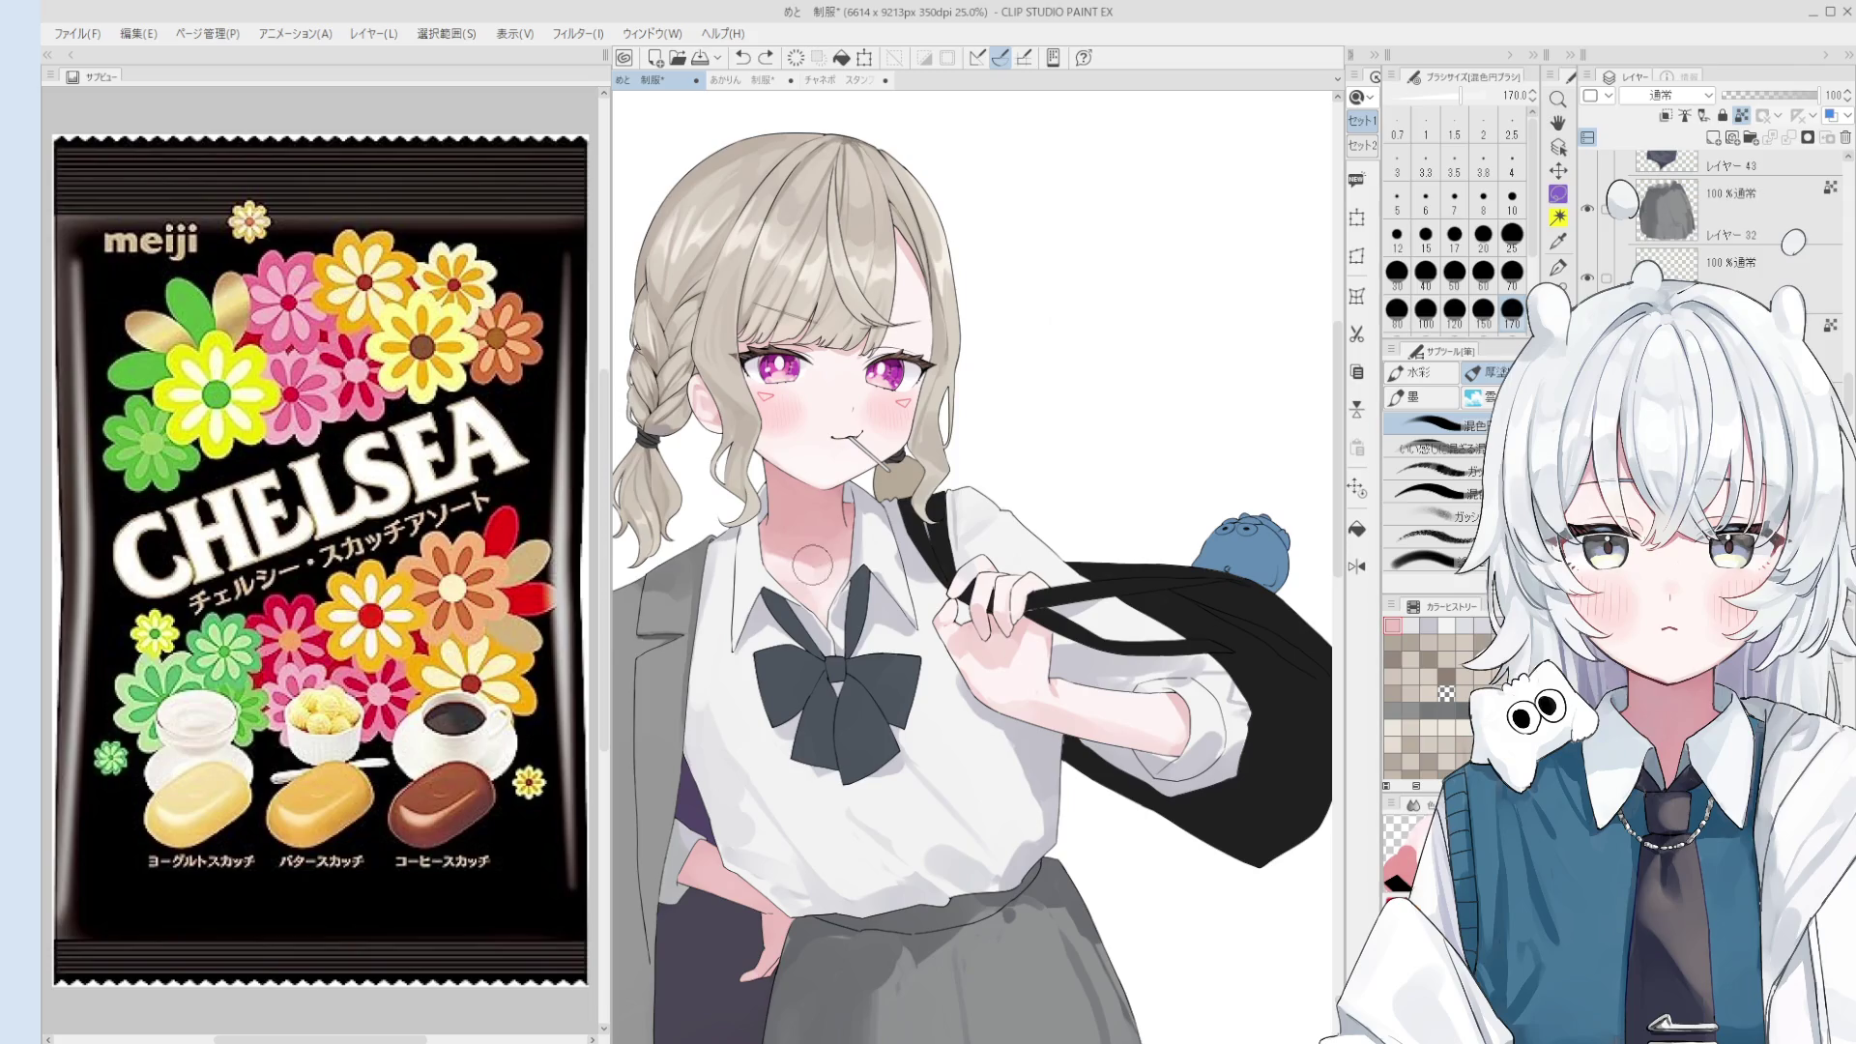
scroll(813, 565, down, 1)
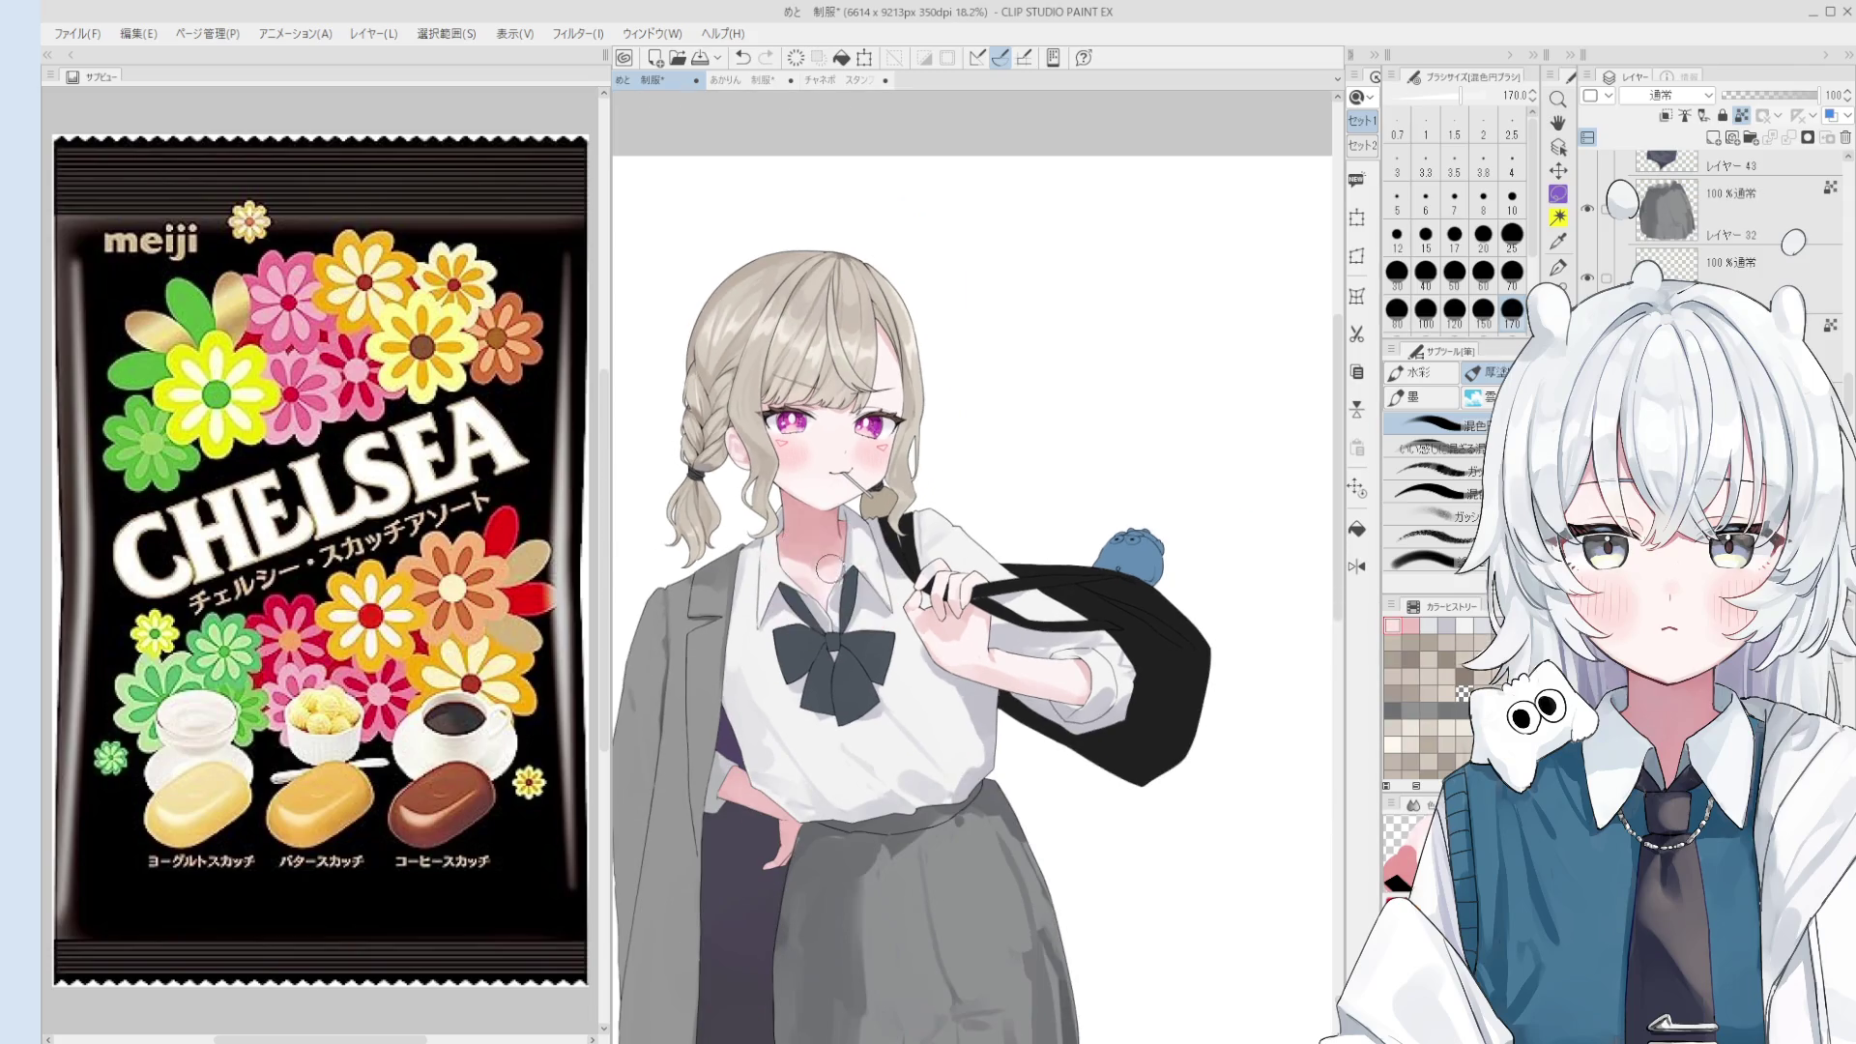
scroll(837, 556, down, 1)
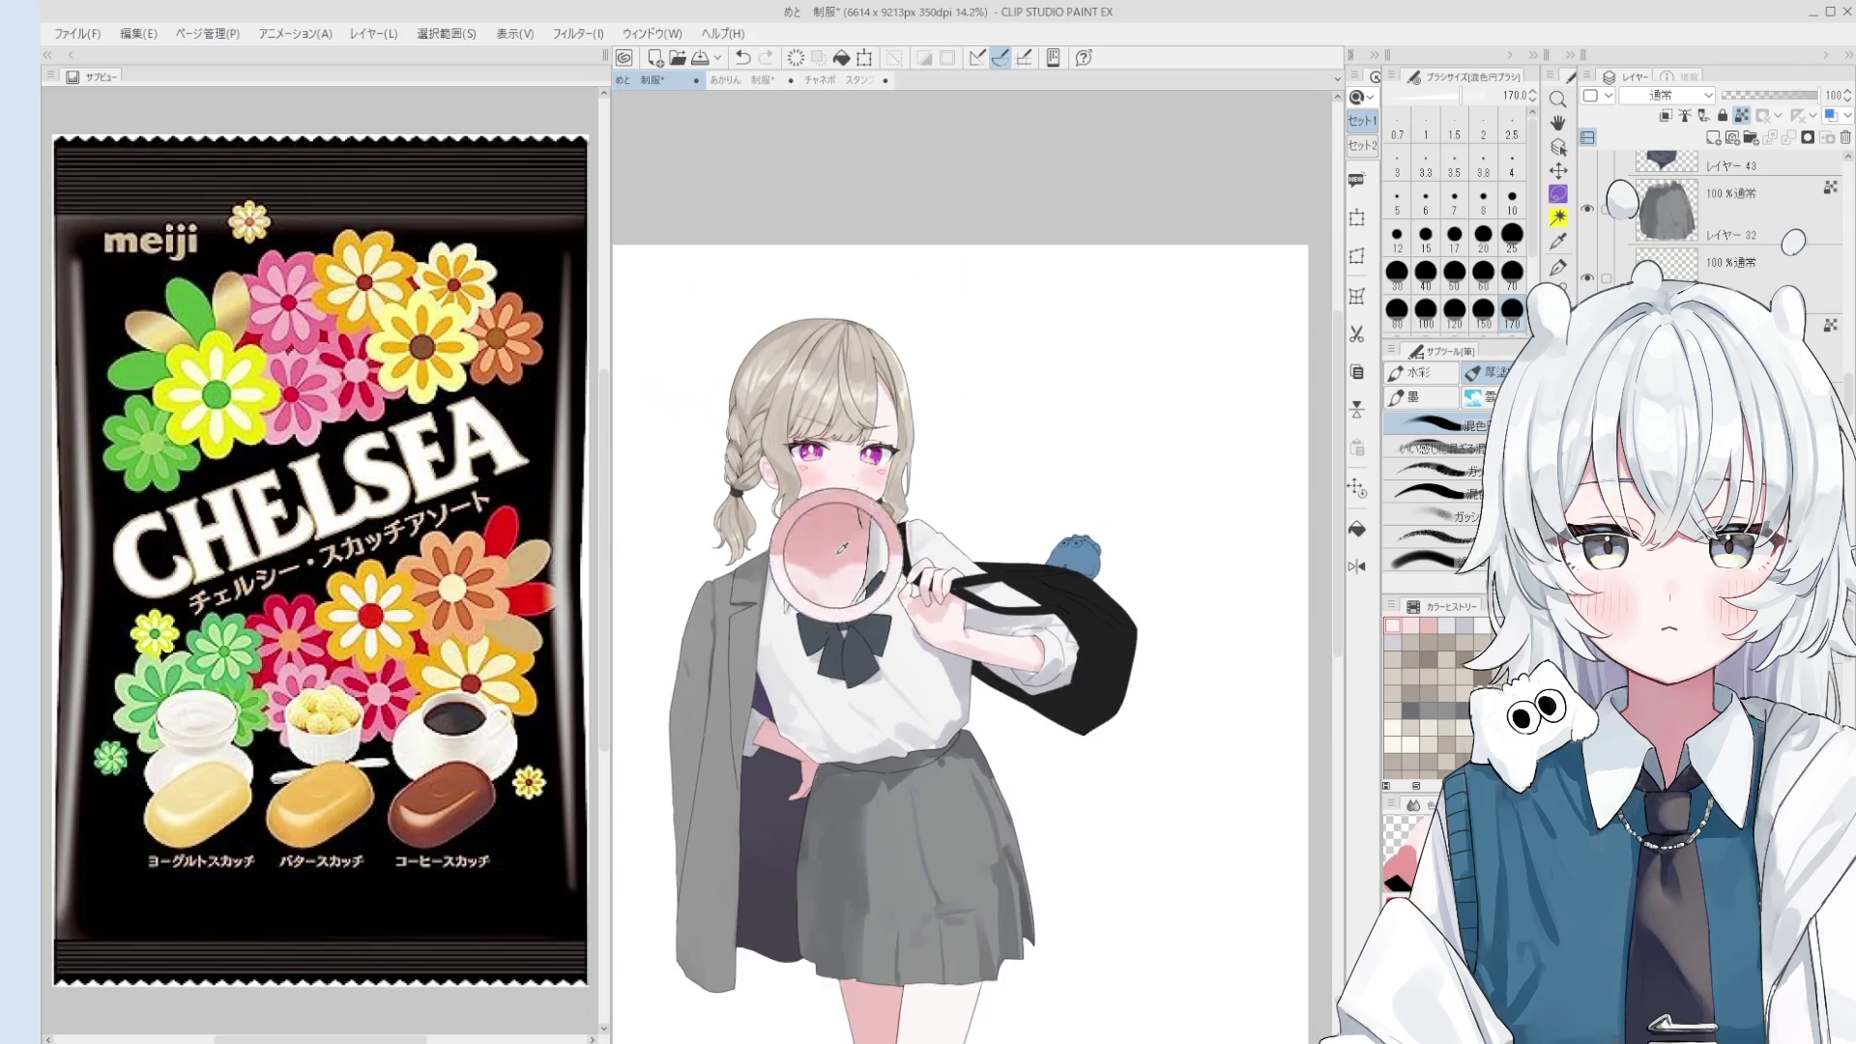
scroll(837, 570, up, 1)
scroll(826, 554, up, 1)
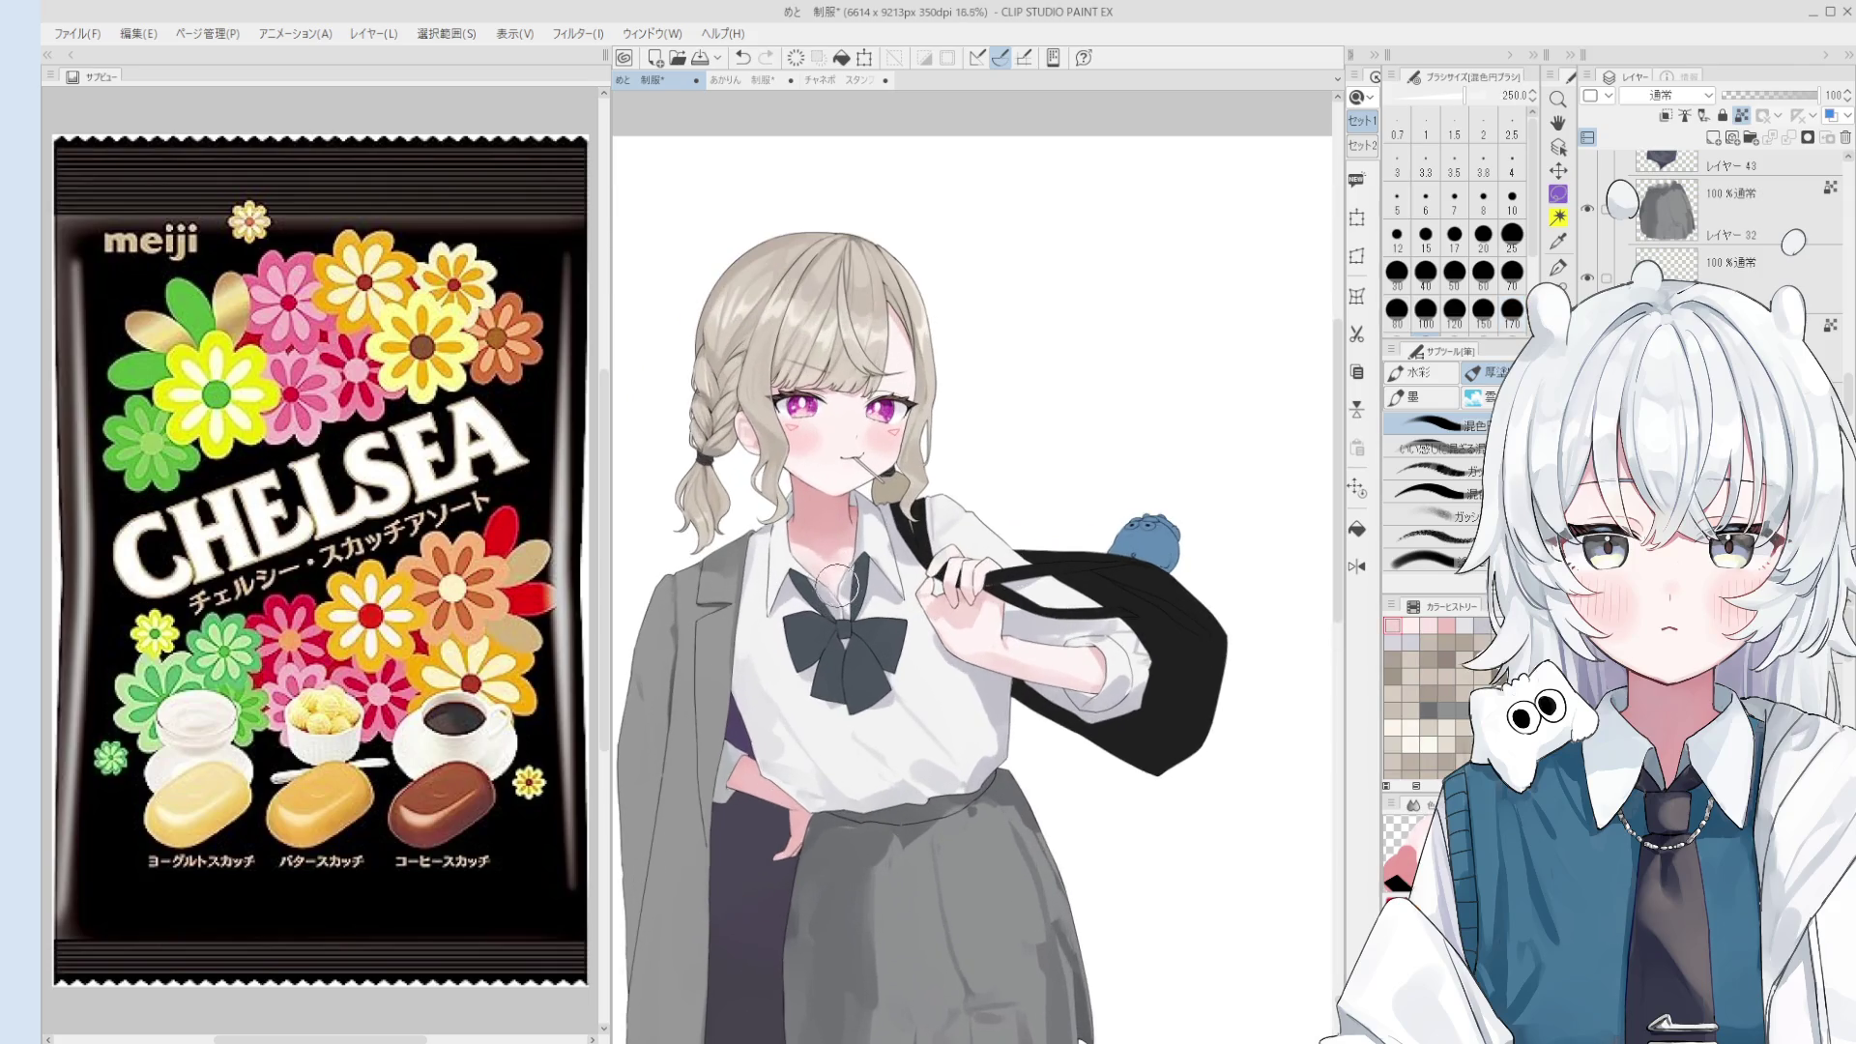
key(asciicircum)
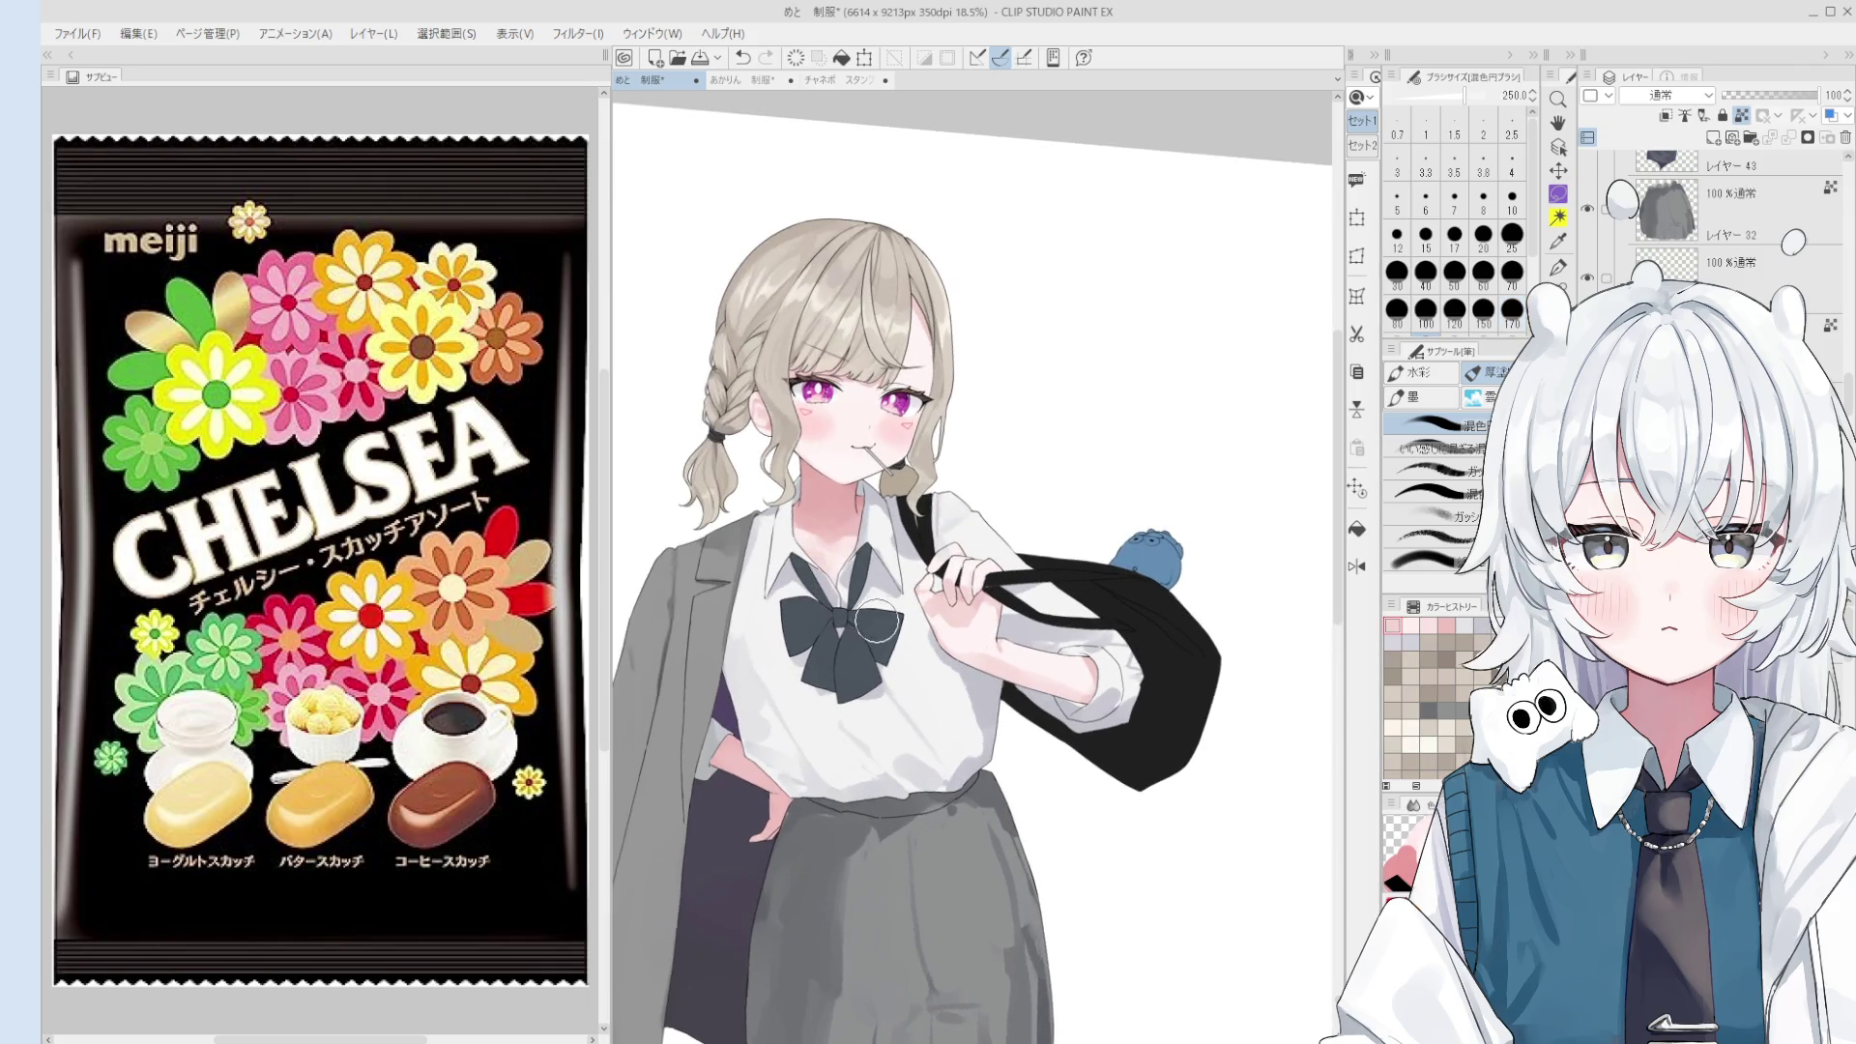
scroll(1006, 639, up, 1)
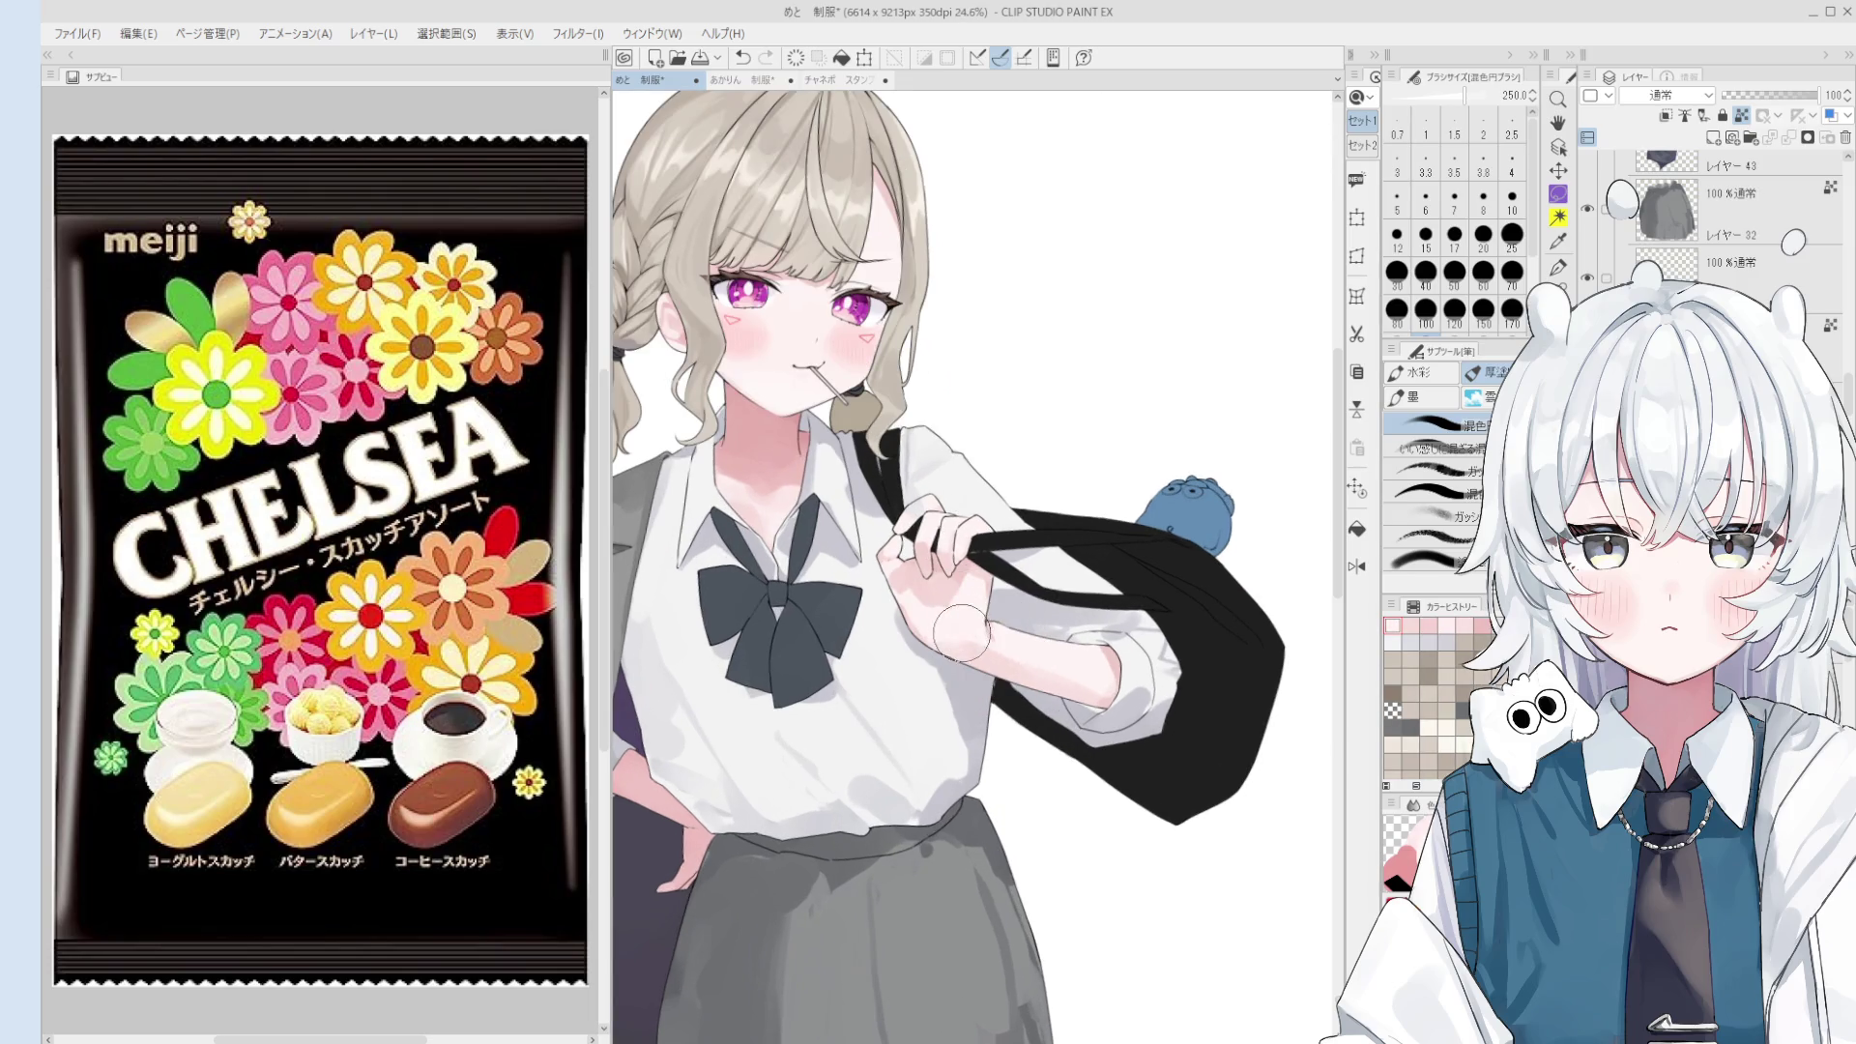
- Resize the brush through 100–250 down to 40 for the shirt near the strap, ending on the Eraser
key(bracketleft)
key(bracketleft)
key(bracketleft)
key(bracketright)
key(bracketright)
key(bracketright)
key(bracketleft)
key(bracketleft)
key(bracketleft)
key(bracketleft)
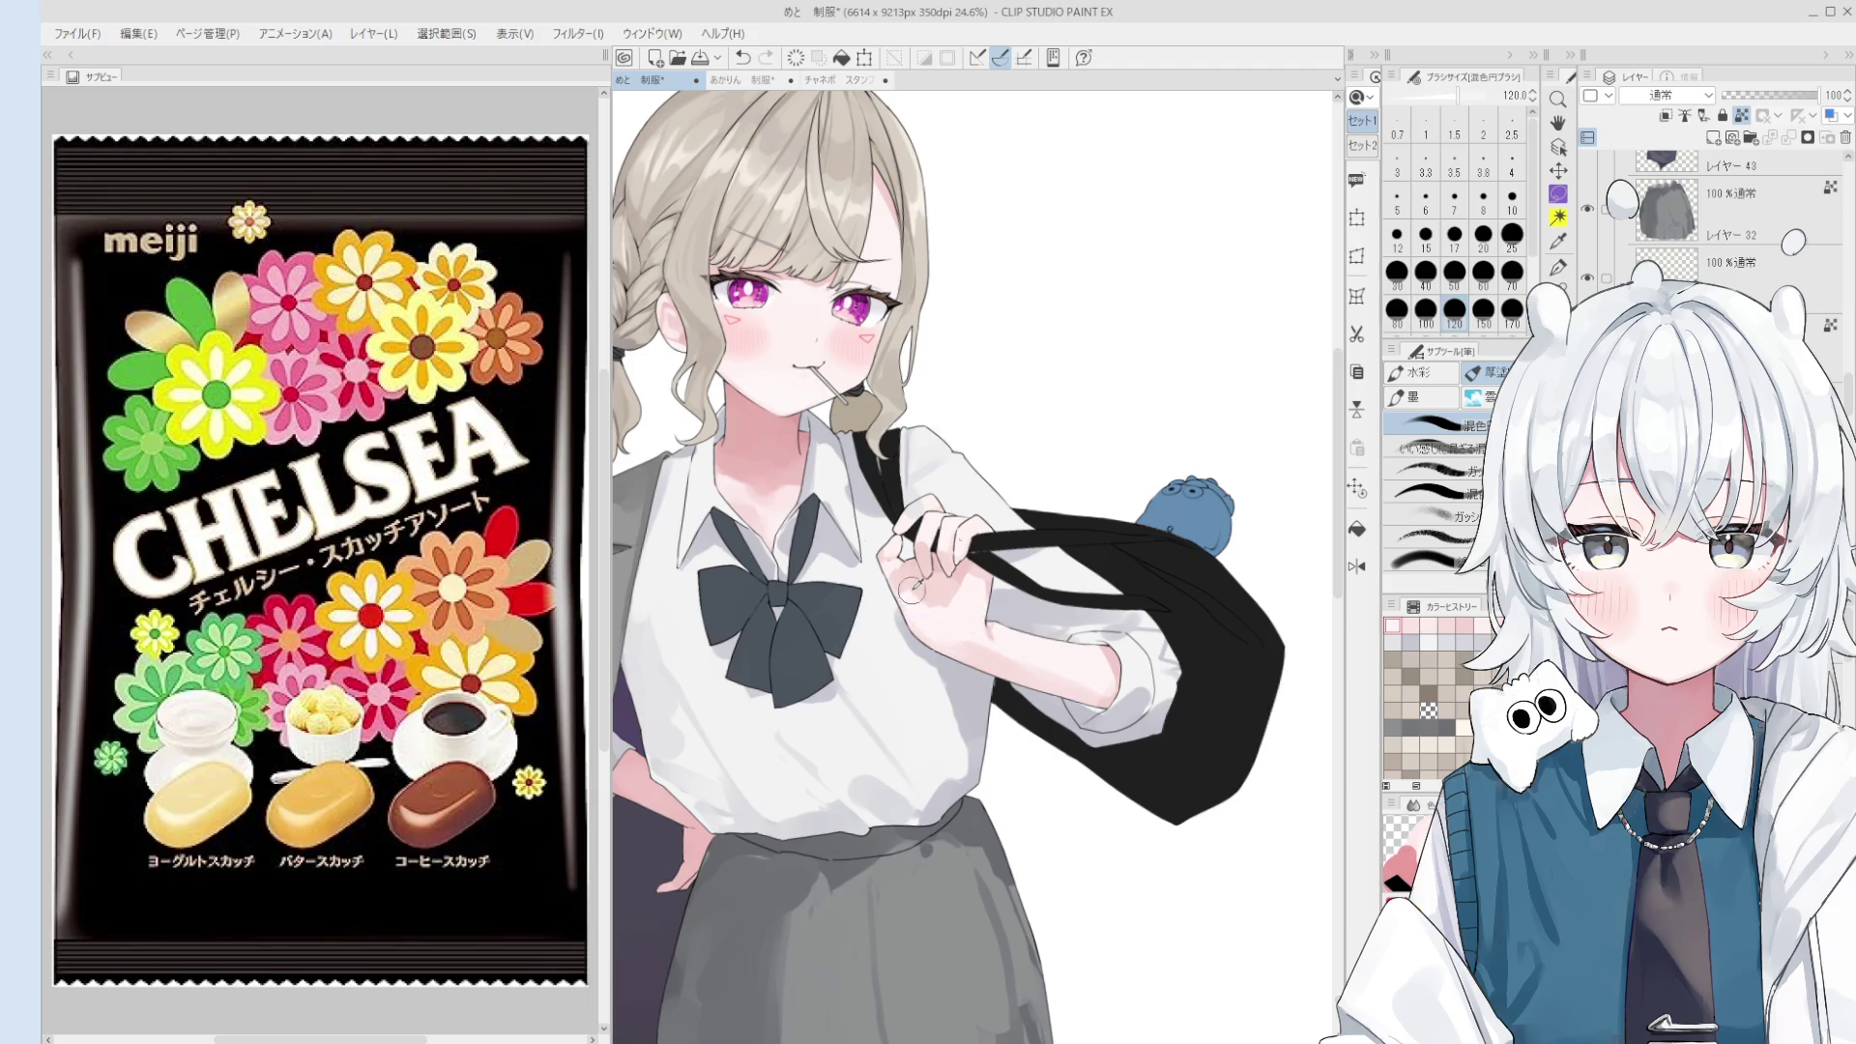
scroll(910, 592, up, 1)
scroll(886, 546, up, 1)
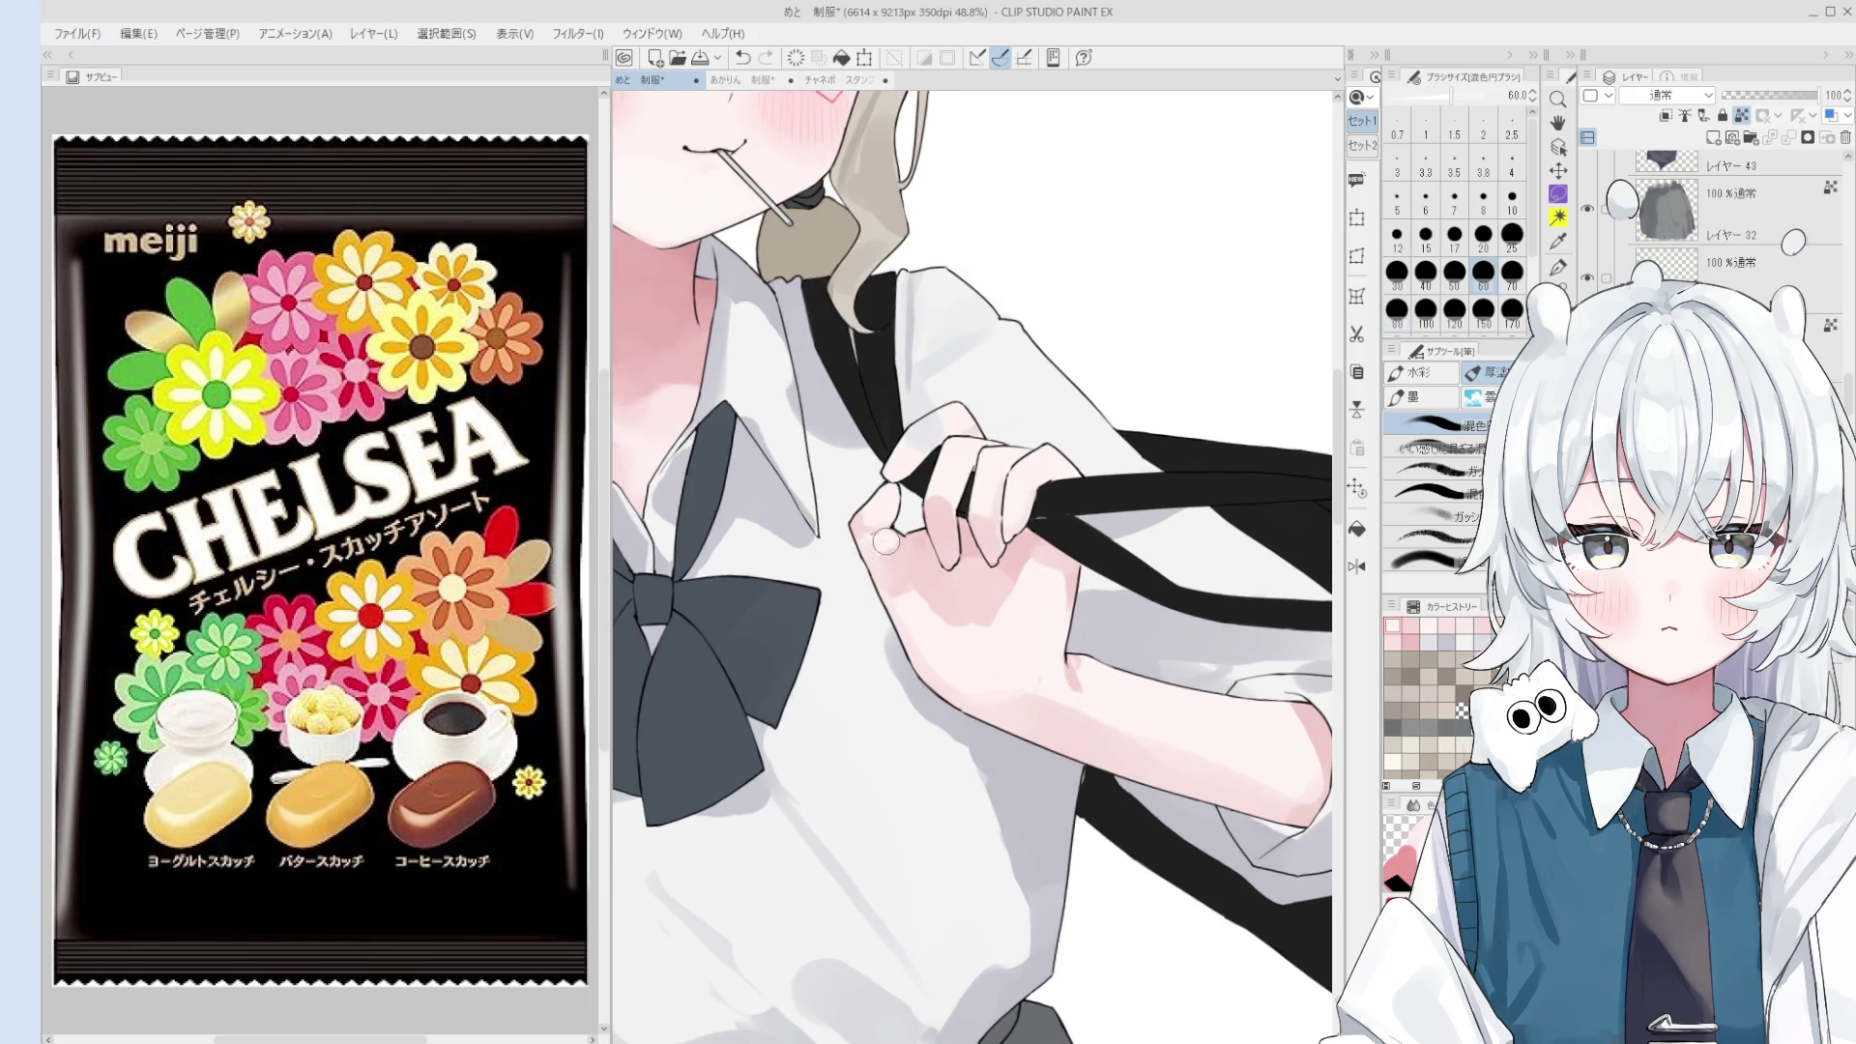
scroll(886, 544, up, 1)
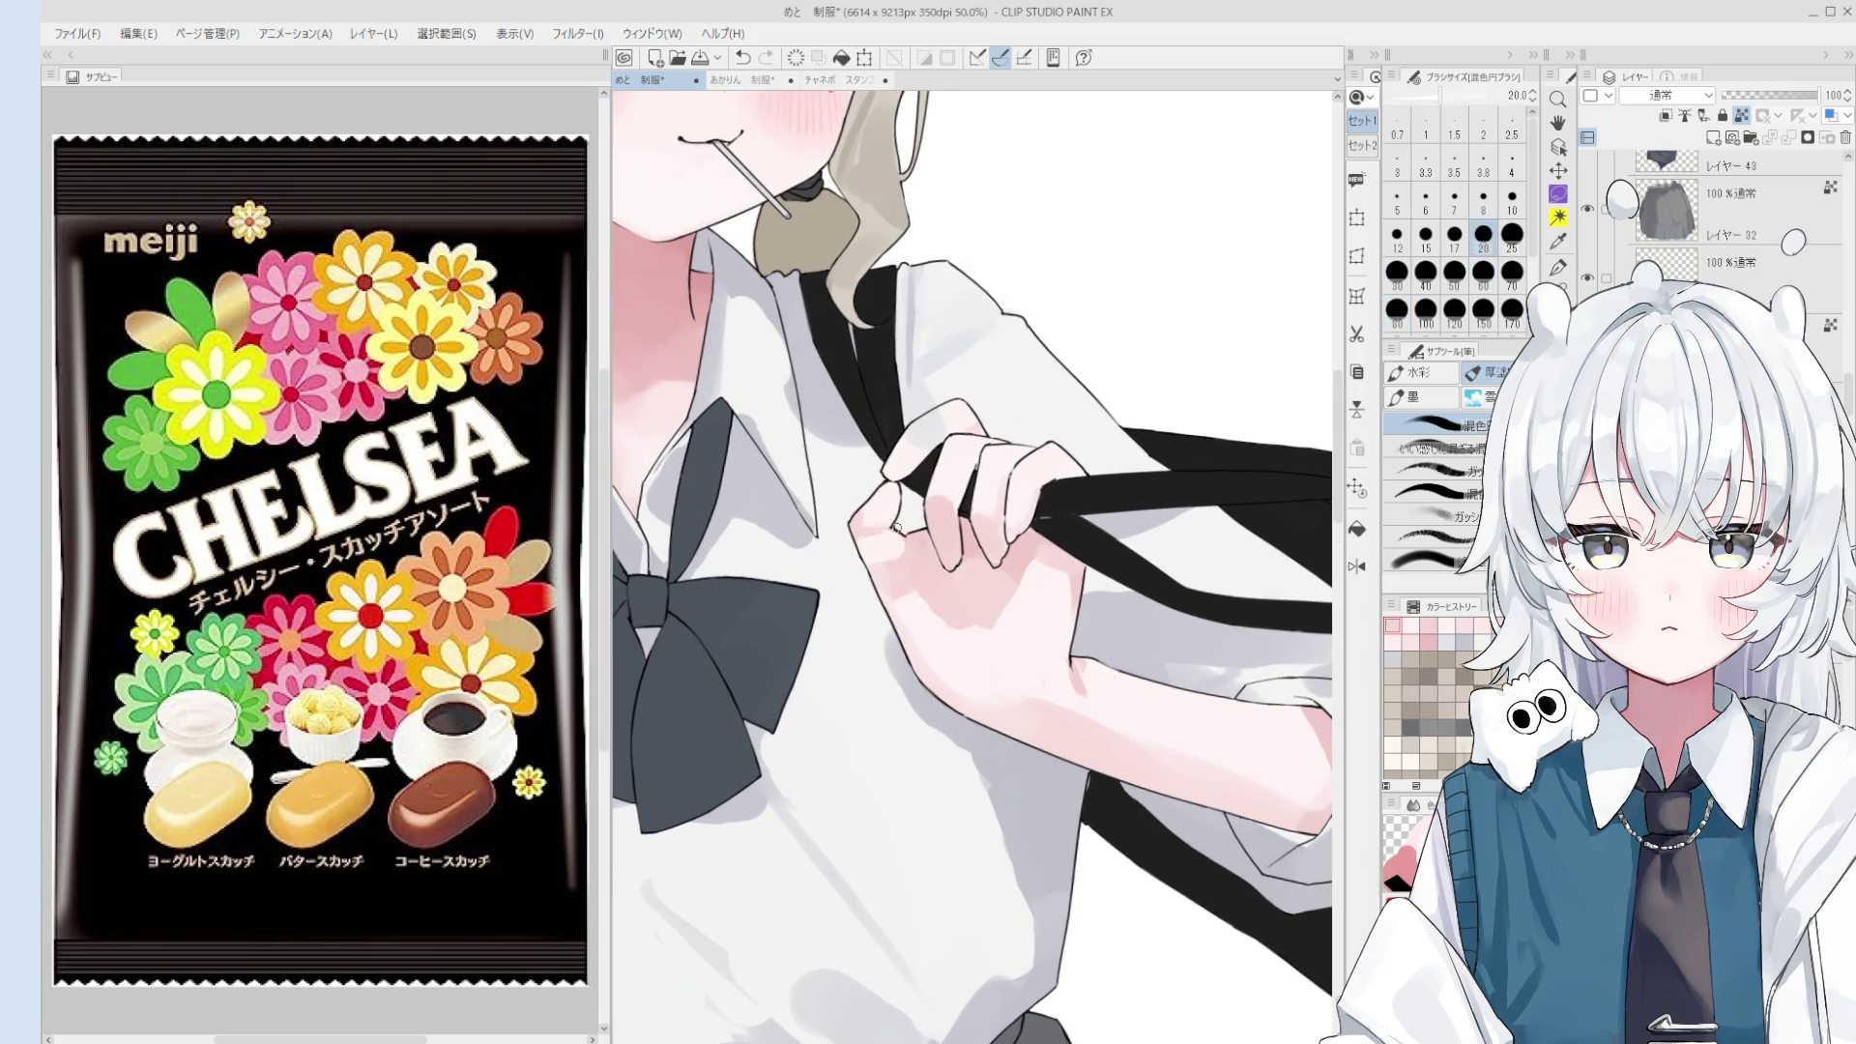
key(bracketright)
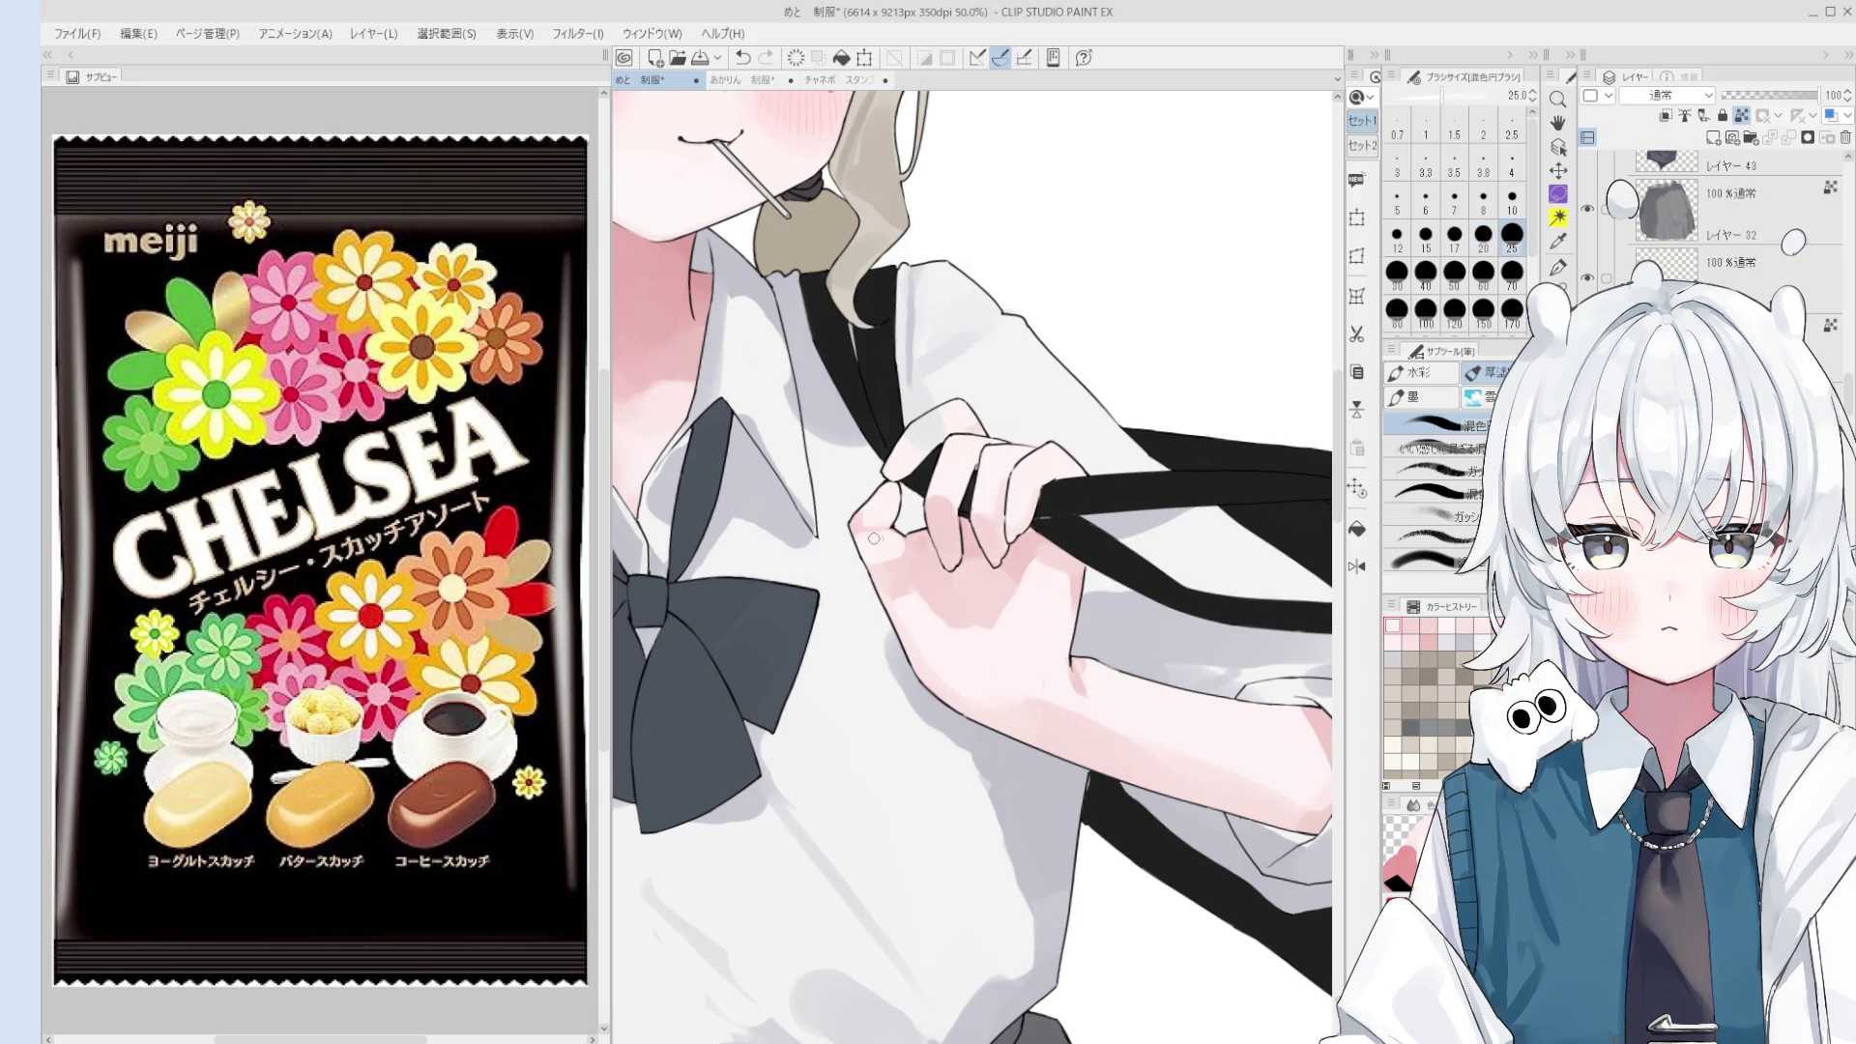
key(bracketright)
key(bracketright)
scroll(907, 483, down, 1)
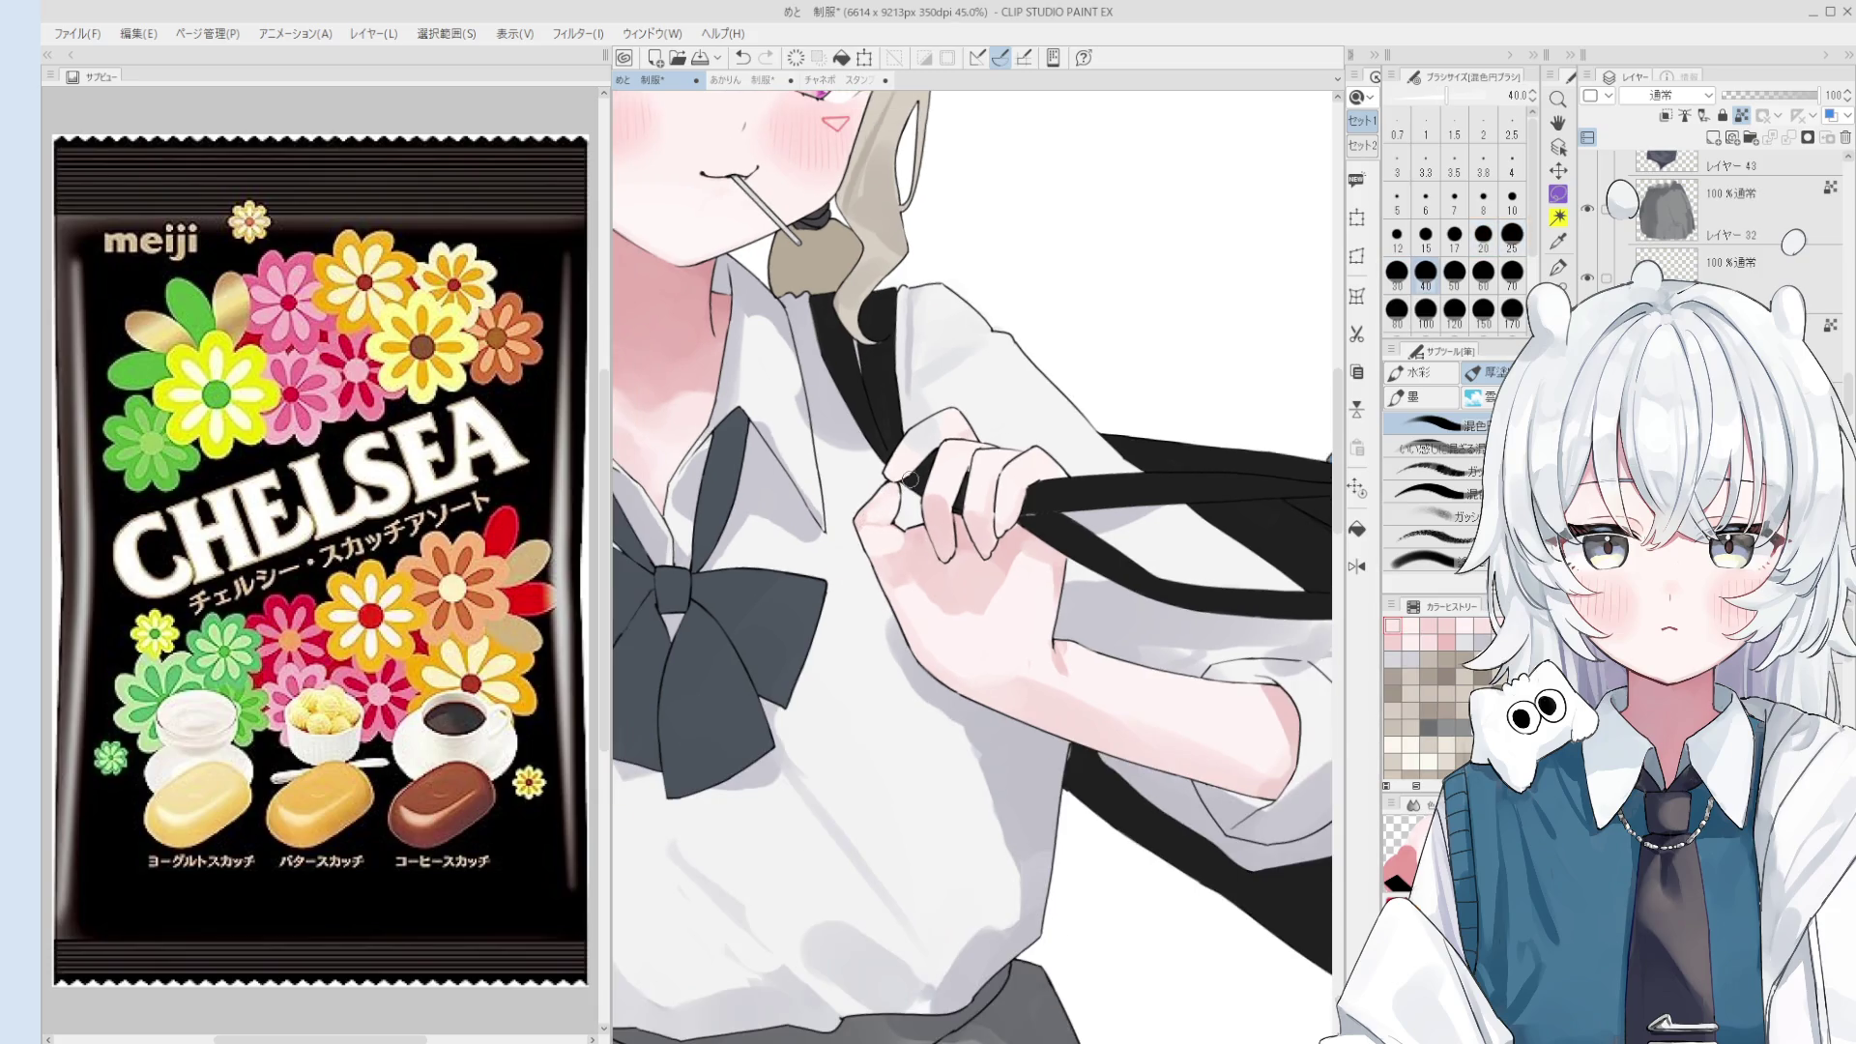
key(e)
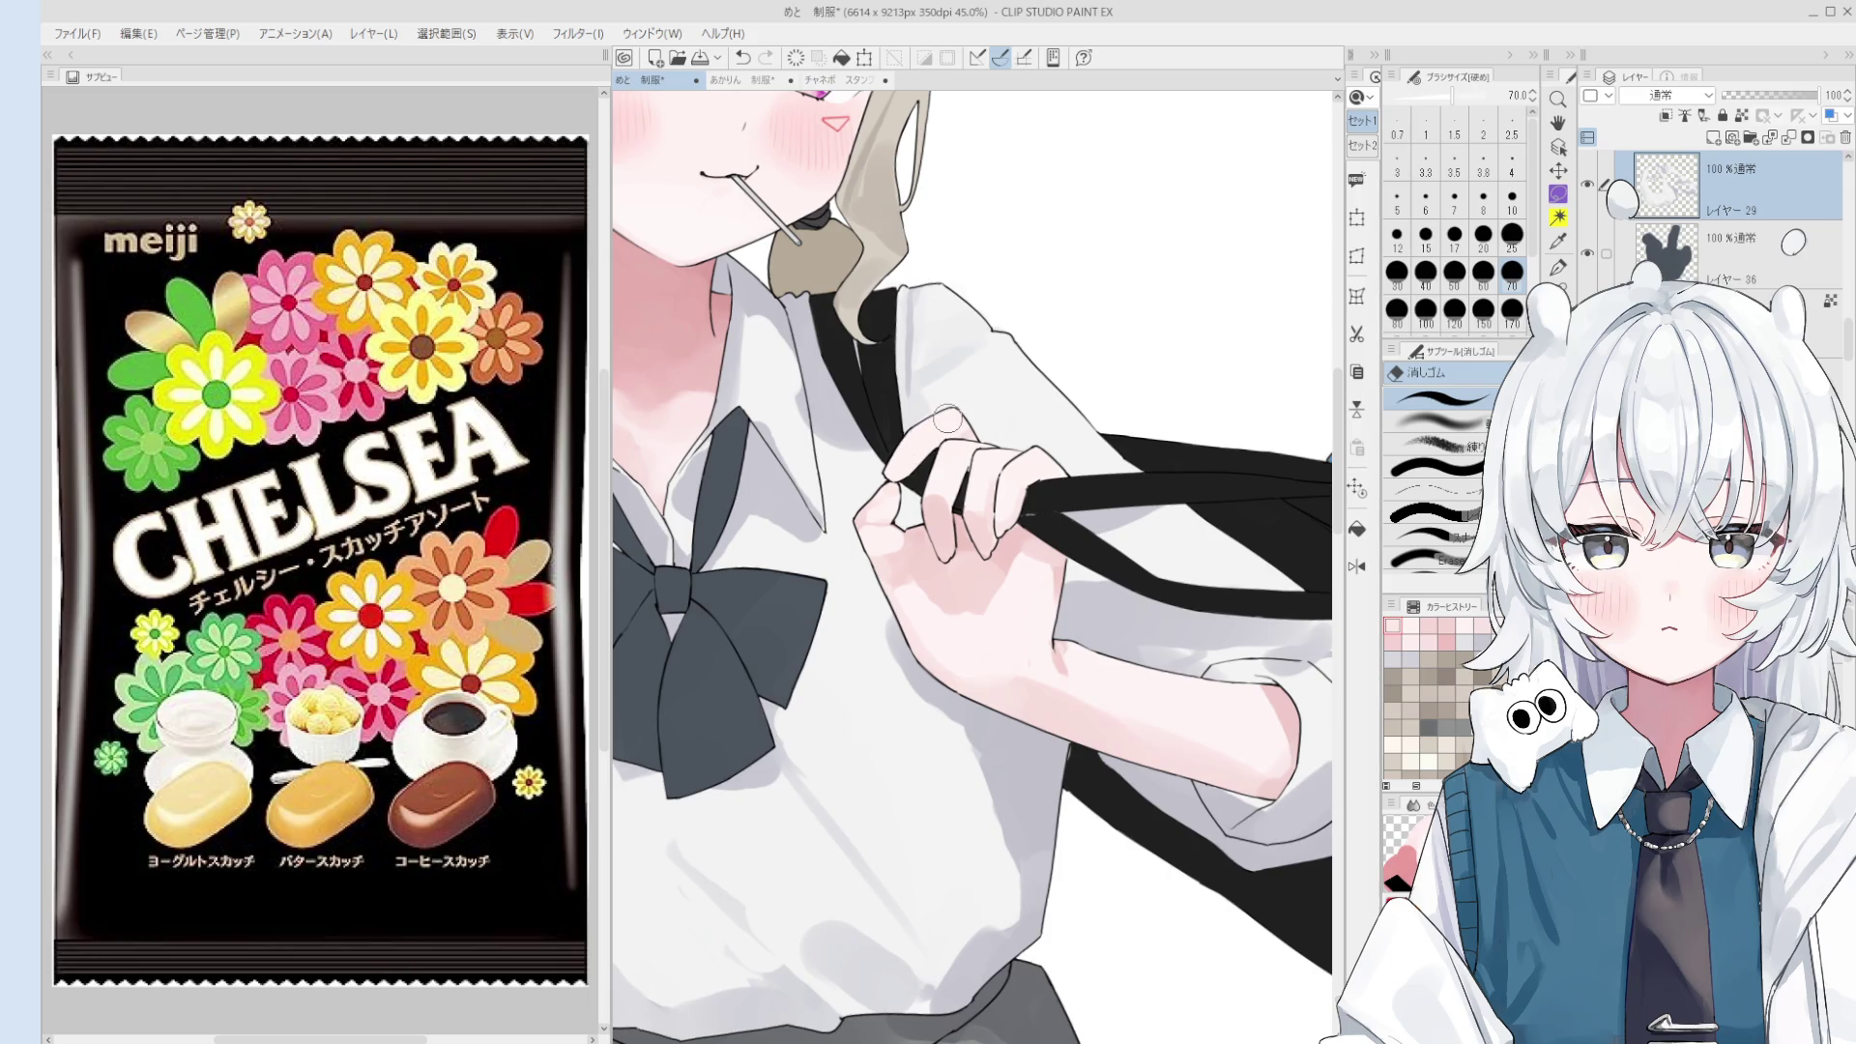
- Pan to the figure and sample a whitish shirt colour with the blending brush at 60
scroll(967, 430, down, 1)
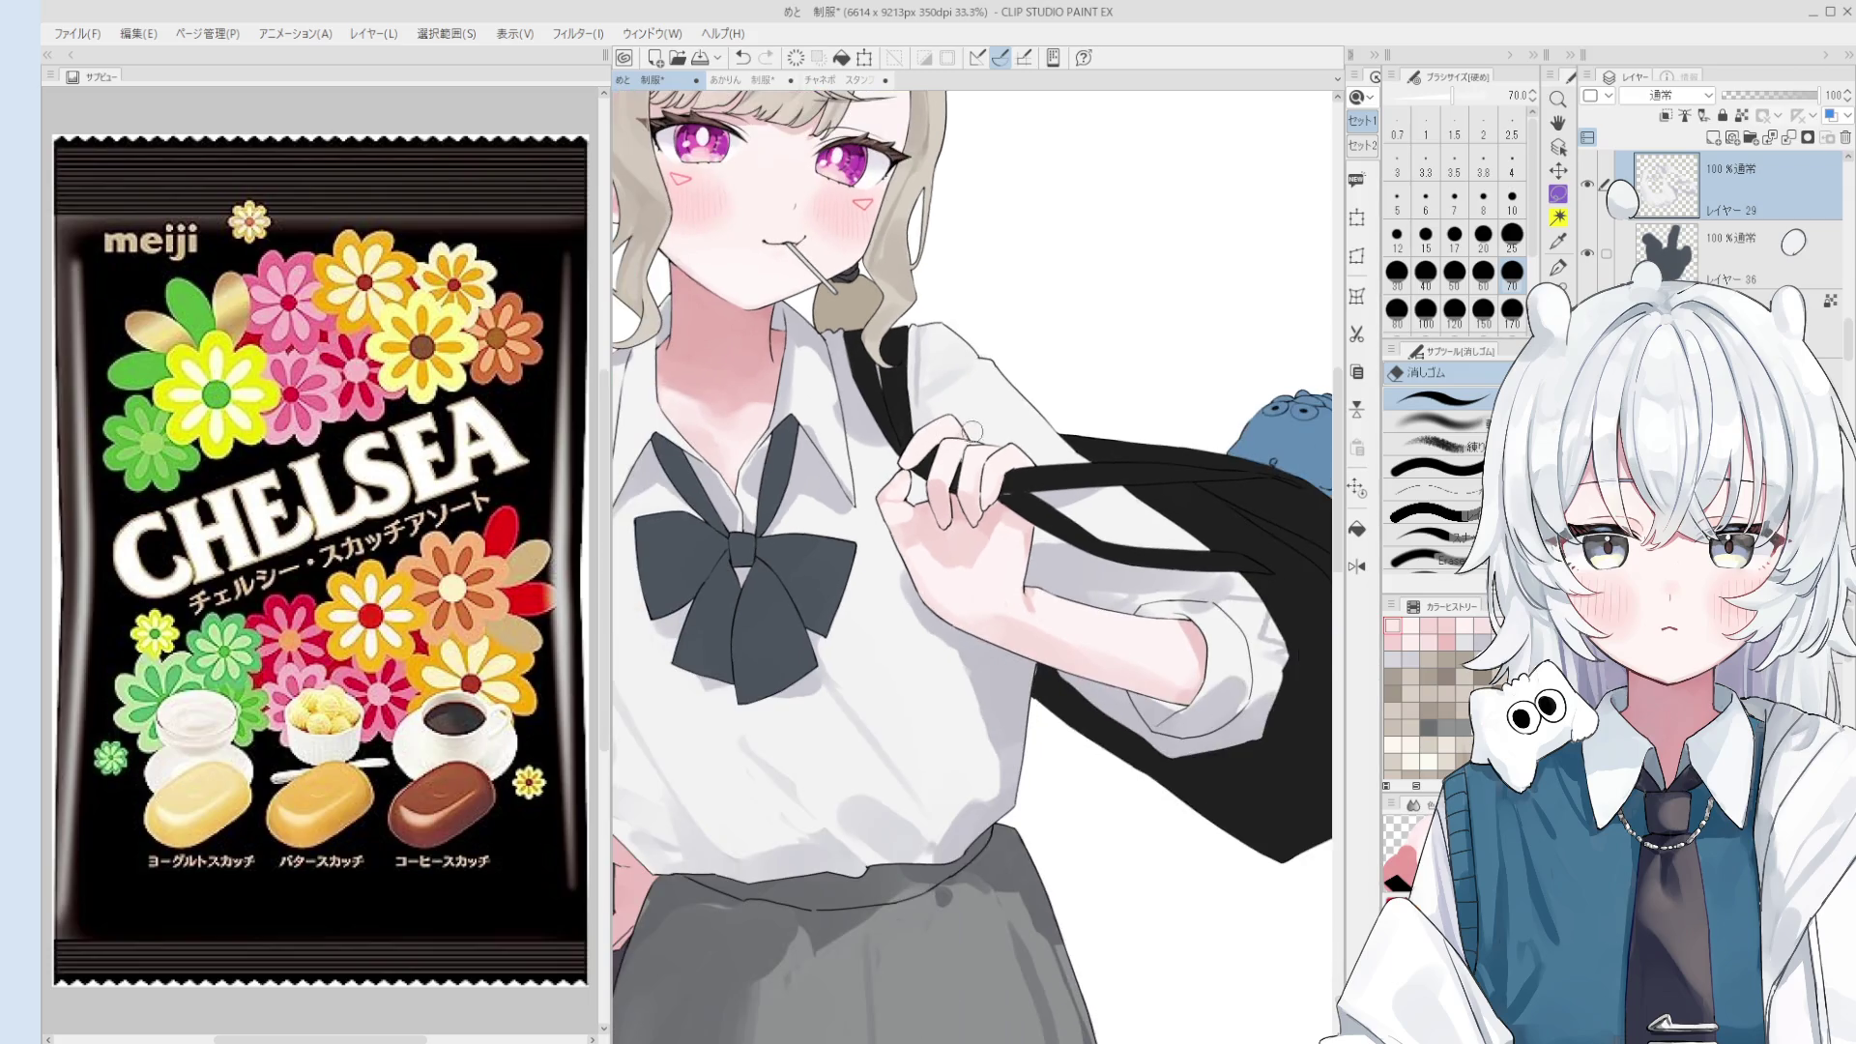
mouse_move(971, 432)
mouse_down()
mouse_move(918, 463)
mouse_move(1001, 627)
mouse_up()
key(o)
alt+click(881, 399)
scroll(882, 399, down, 1)
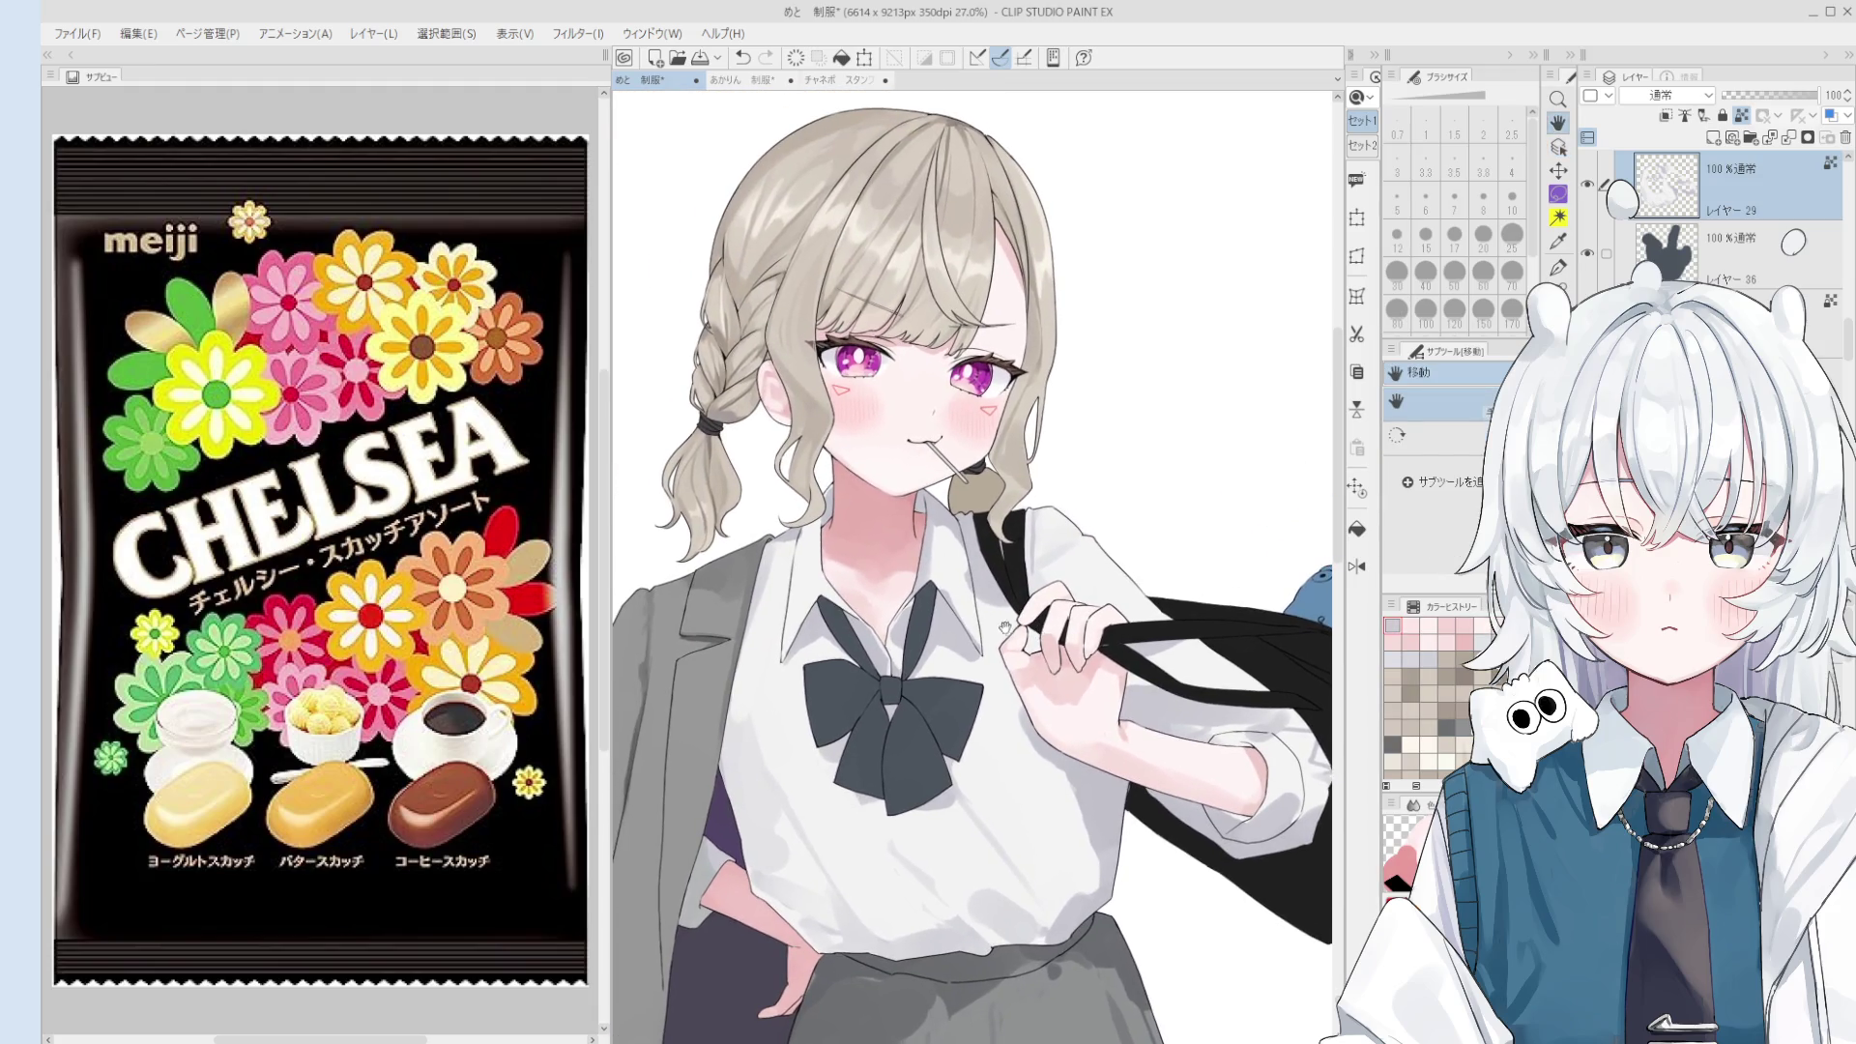
key(b)
key(bracketright)
key(bracketright)
key(bracketright)
key(bracketleft)
alt+click(975, 590)
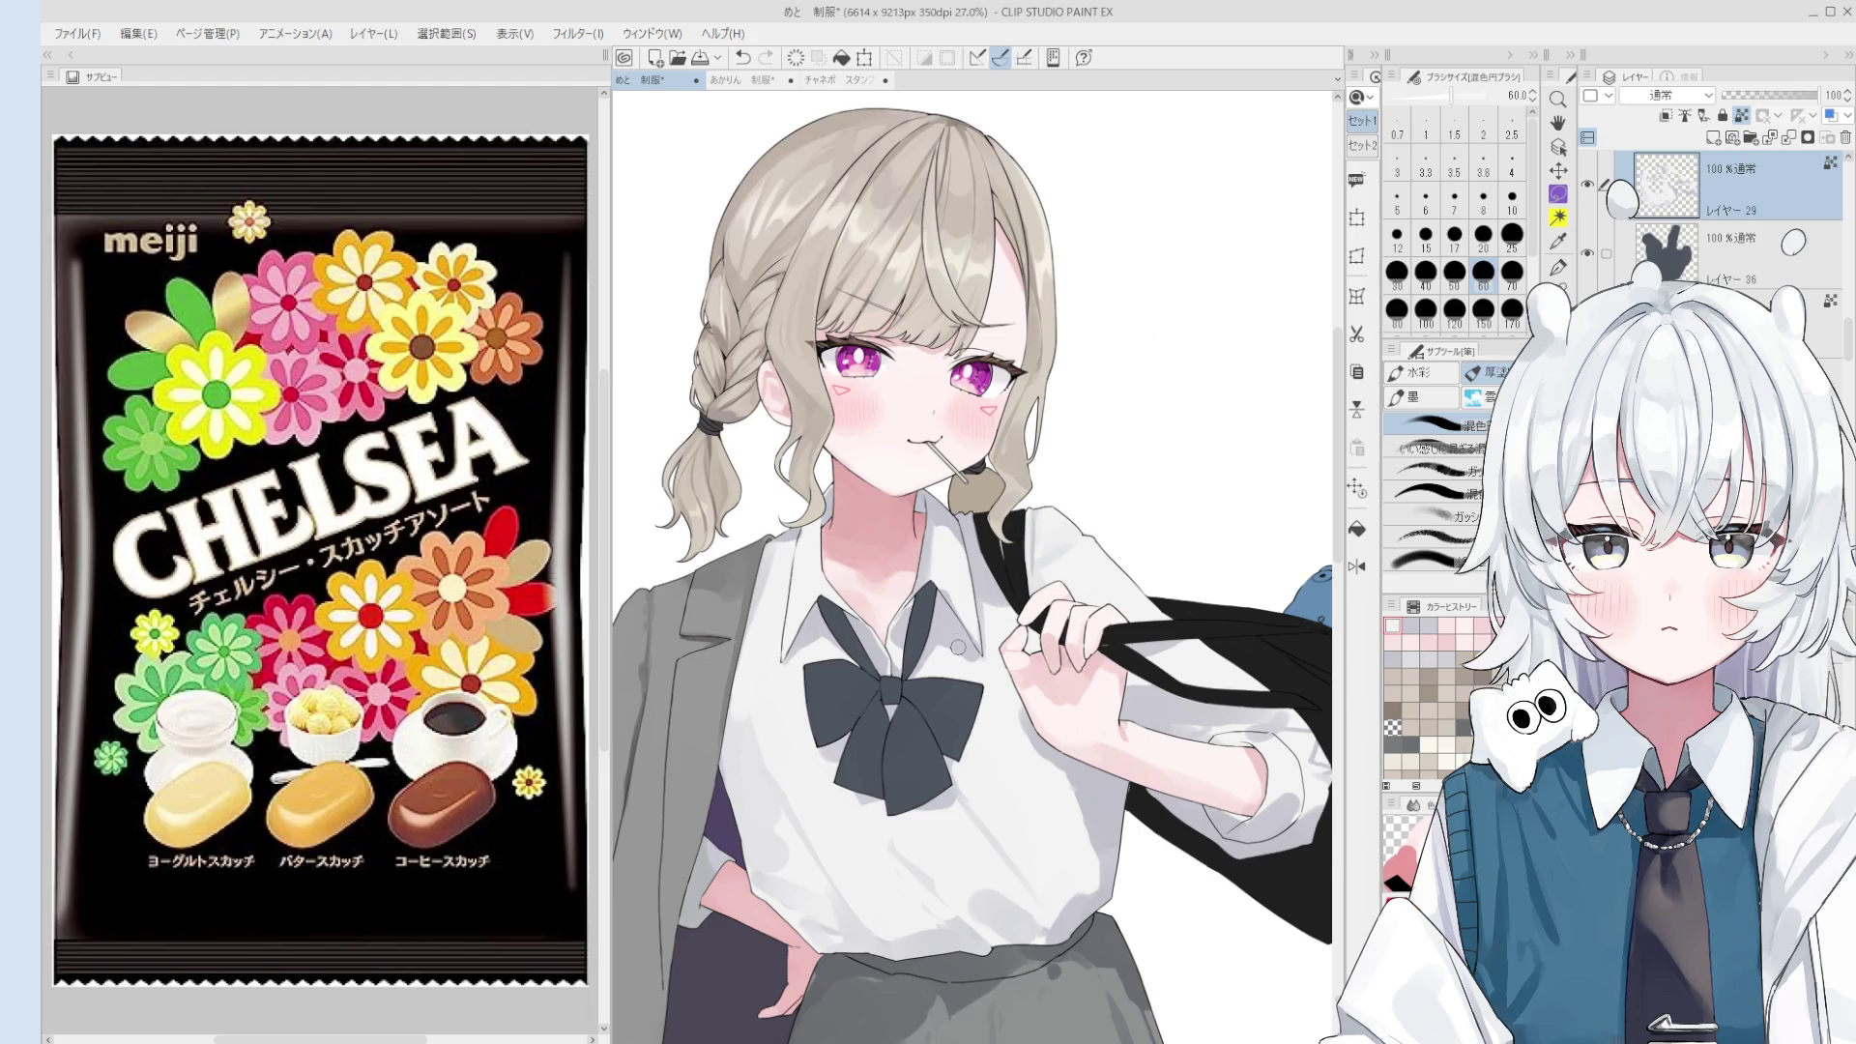
- Zoom in and blend the collar with brush sizes between 15 and 50
scroll(943, 592, up, 1)
scroll(943, 592, up, 1)
key(bracketleft)
key(bracketleft)
key(bracketleft)
key(bracketleft)
key(bracketleft)
key(bracketright)
key(bracketright)
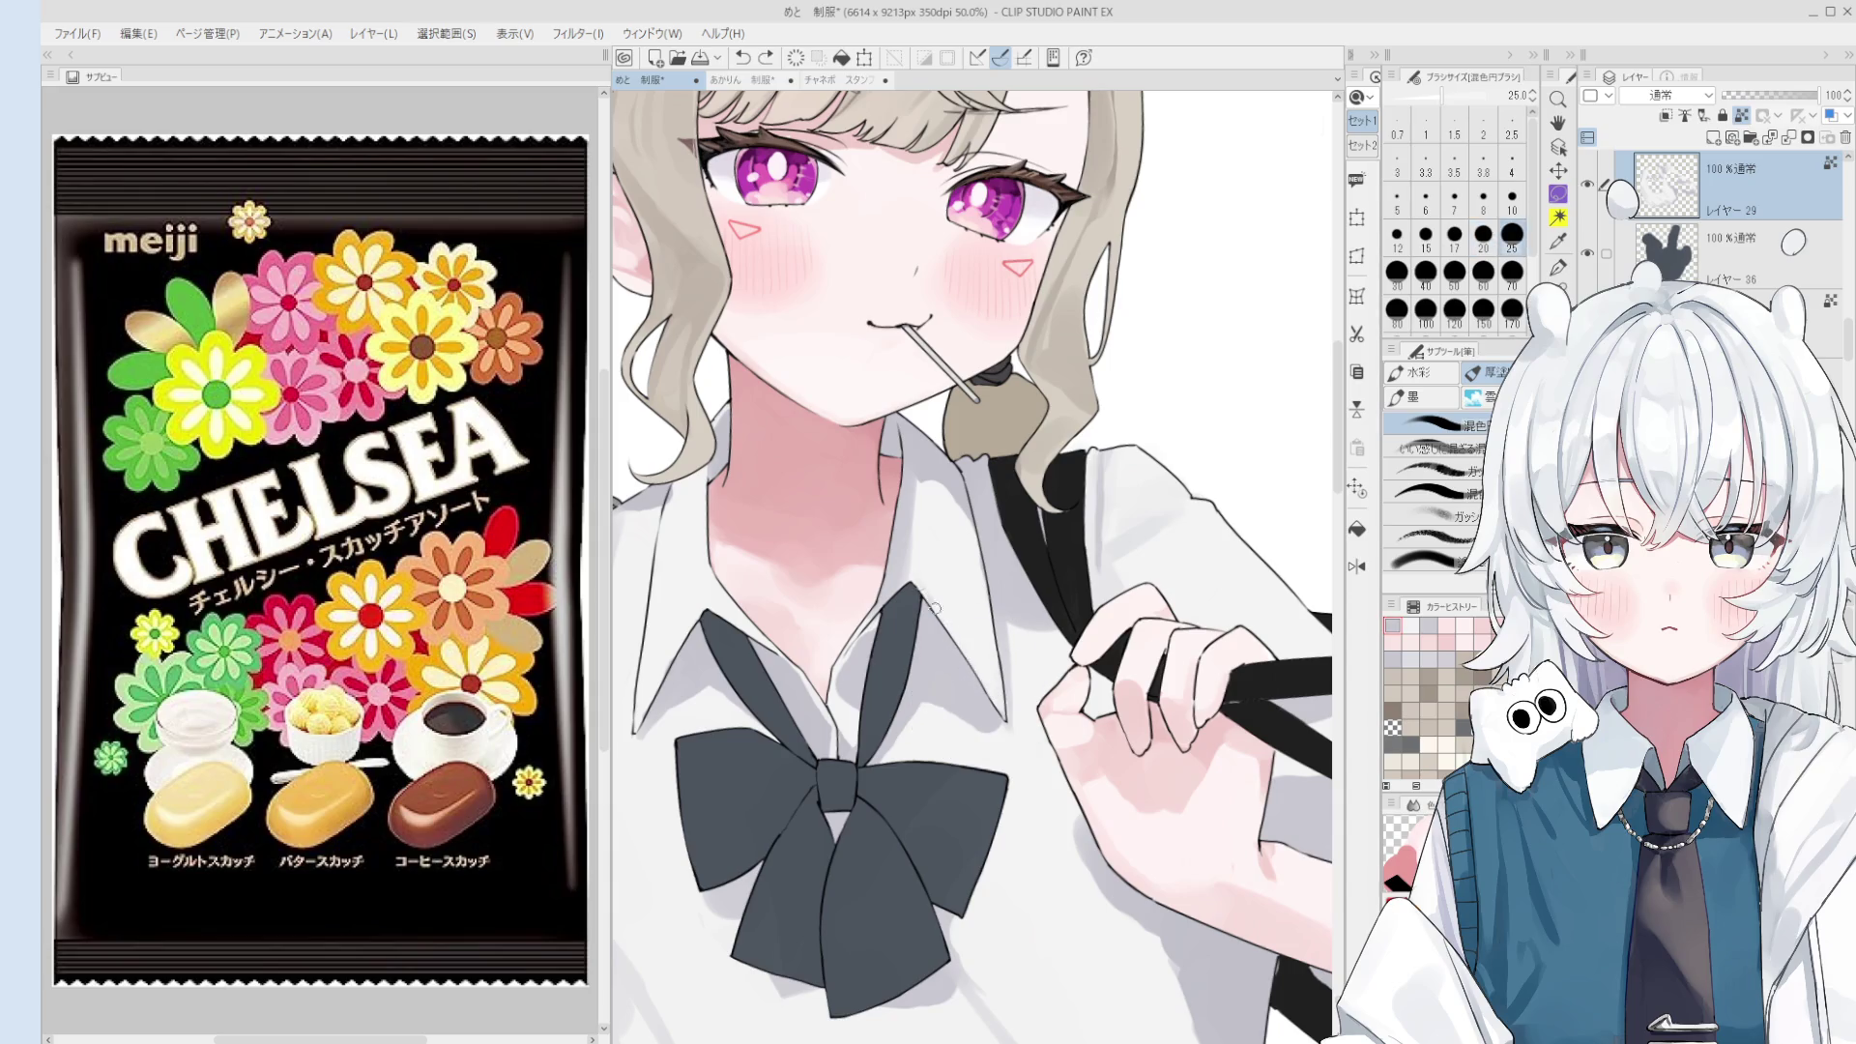
scroll(928, 598, down, 1)
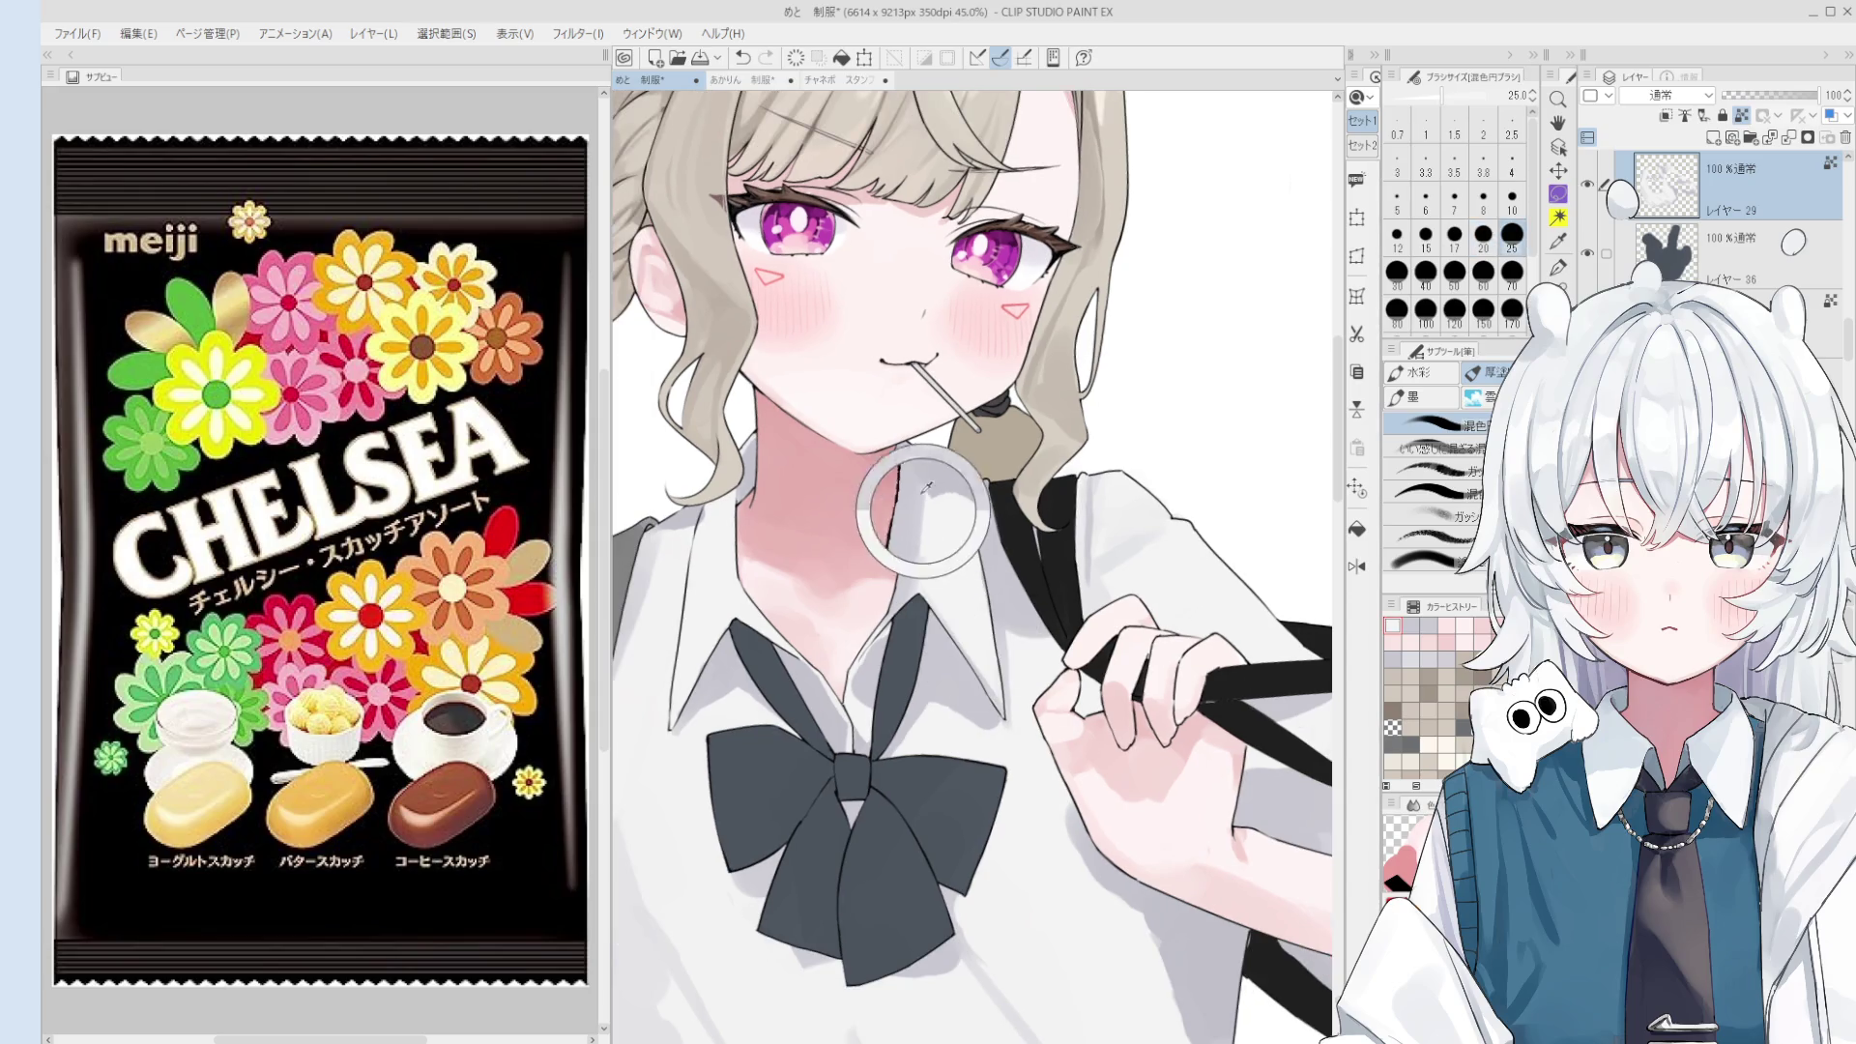
key(bracketright)
key(bracketright)
key(bracketright)
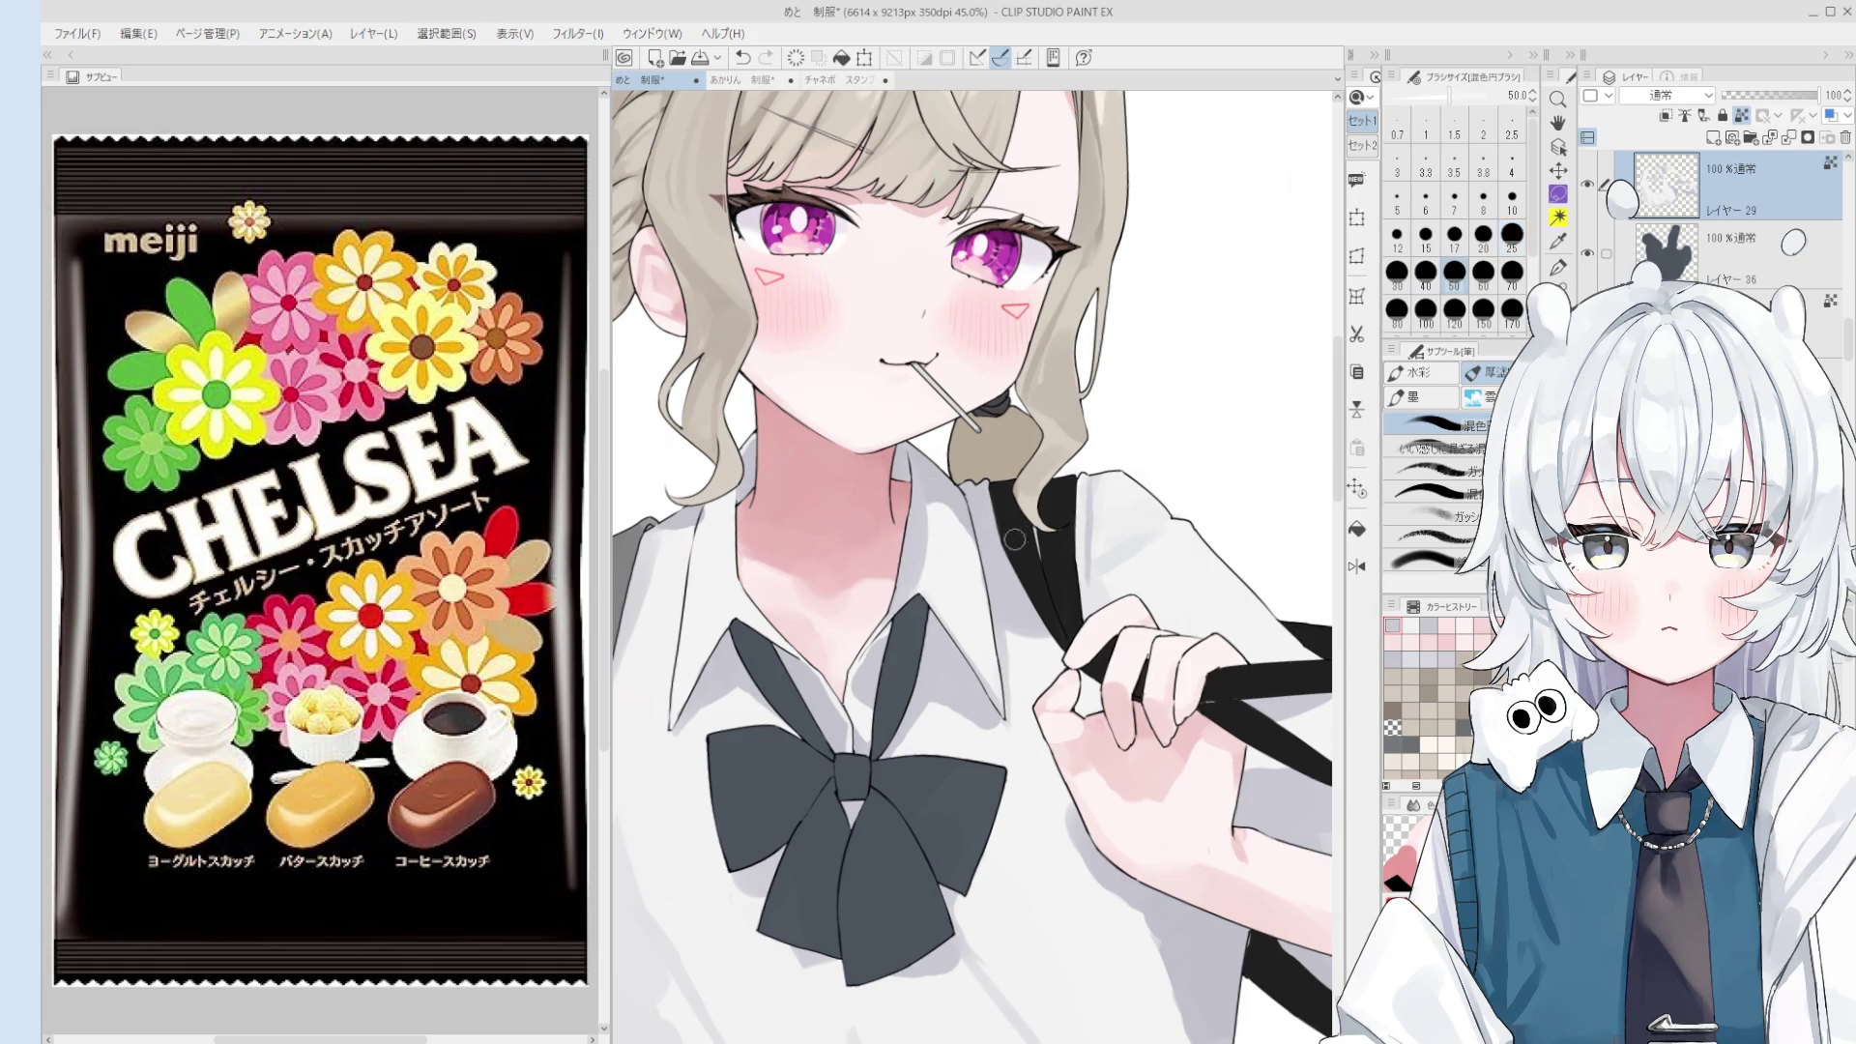
key(bracketleft)
key(bracketleft)
key(bracketleft)
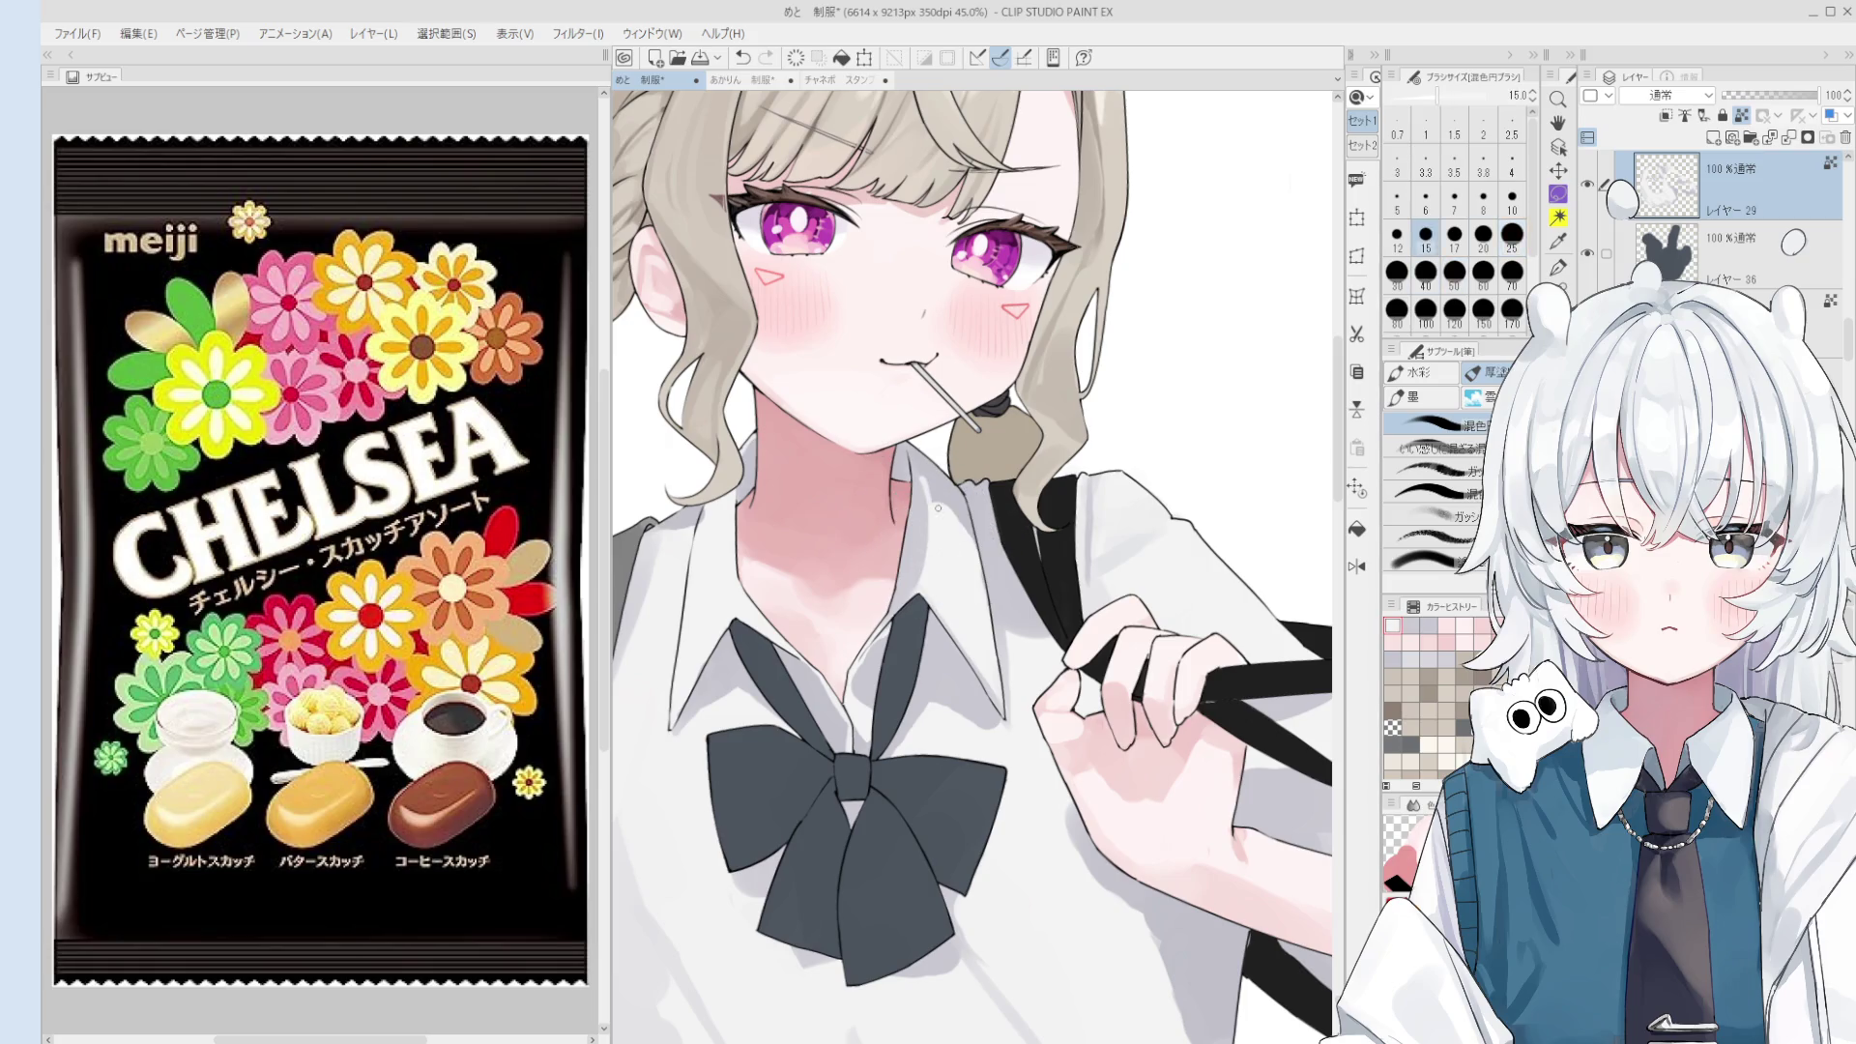
key(bracketright)
key(bracketright)
key(bracketright)
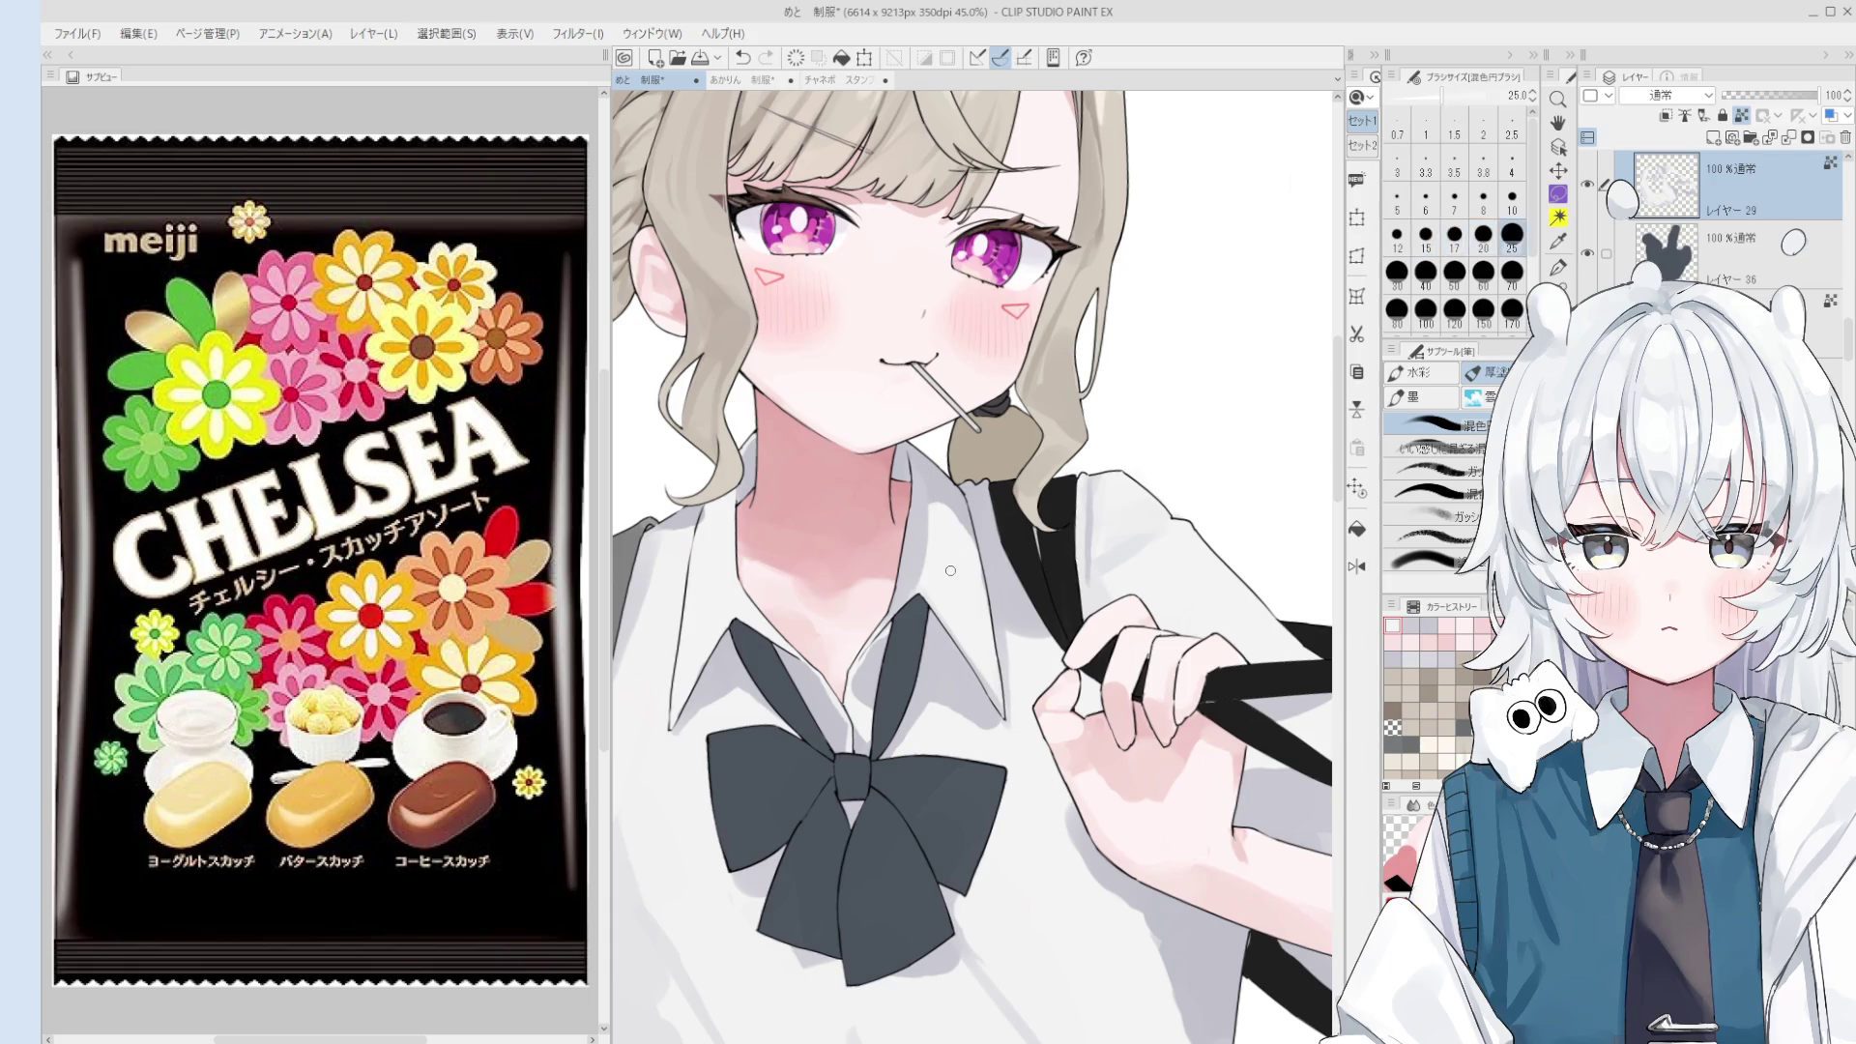
key(bracketright)
key(bracketright)
key(bracketright)
key(bracketright)
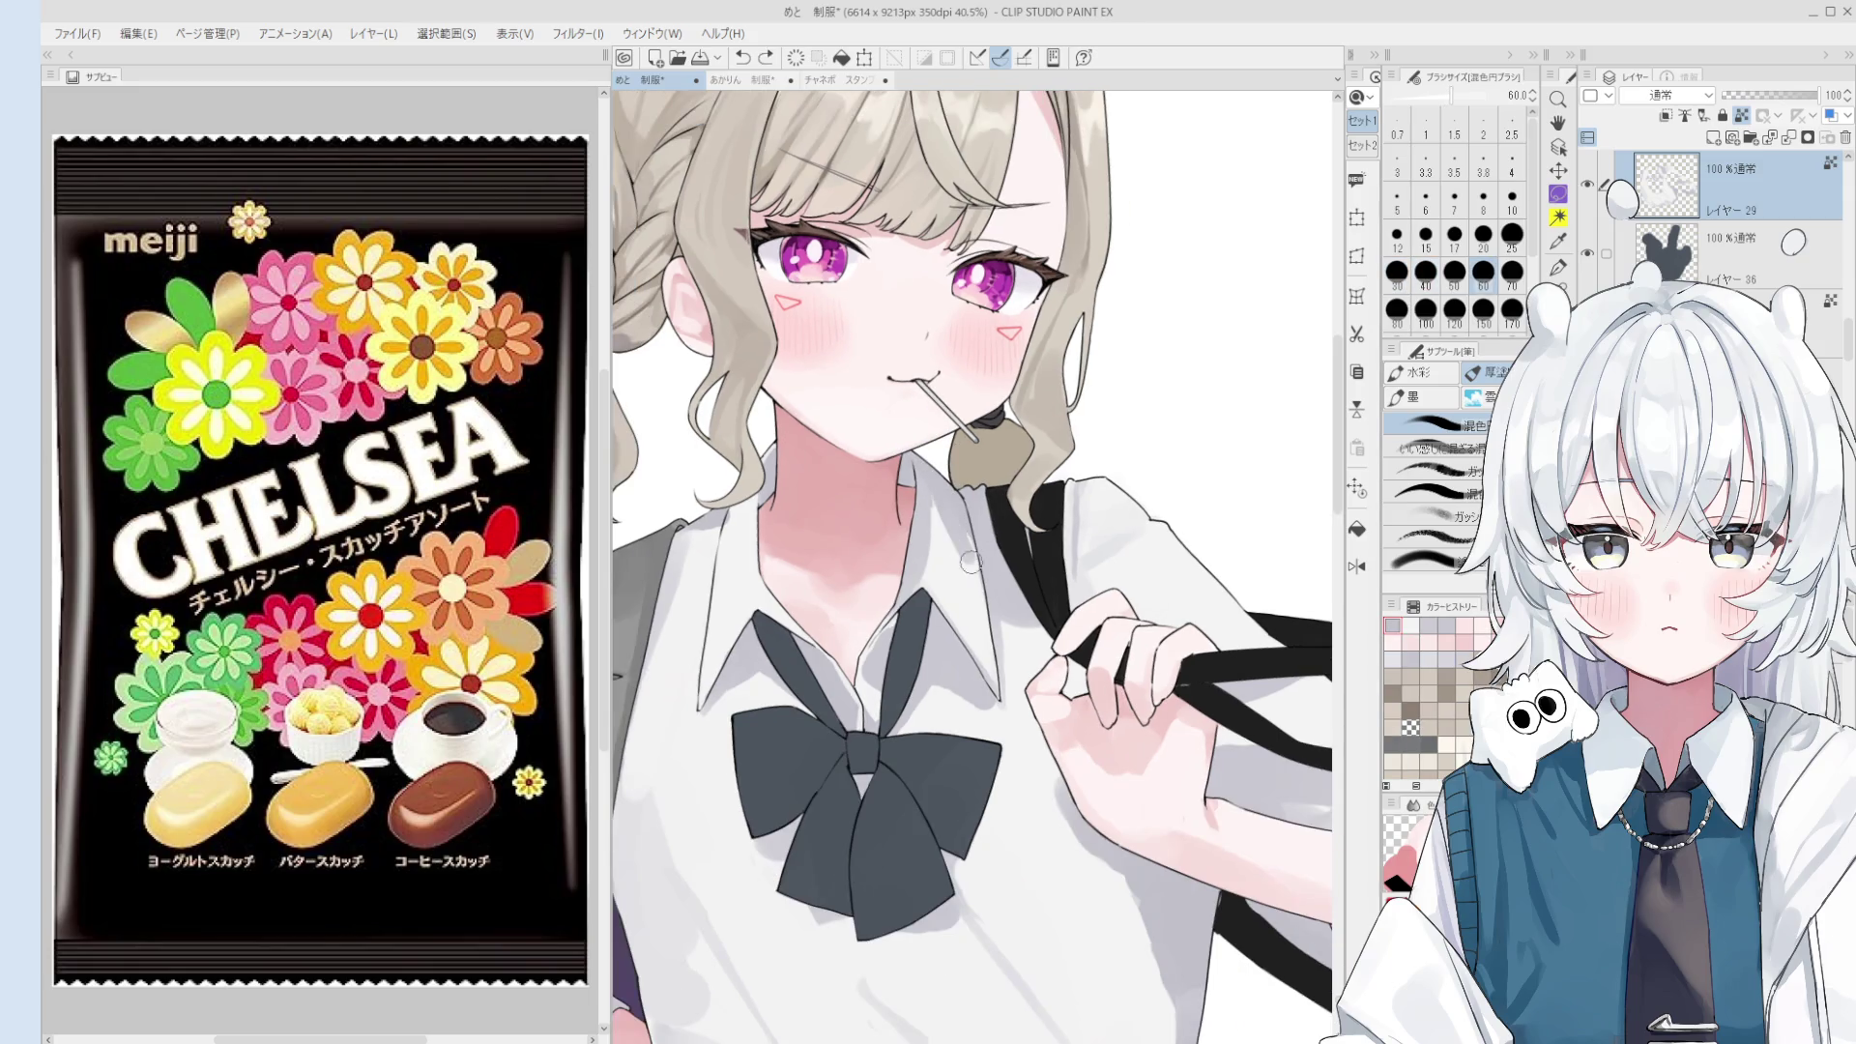
- Zoom out to the upper body and sample a blue-grey tone with the brush at 60
key(ctrl+minus)
key(bracketright)
key(bracketright)
key(bracketright)
key(bracketright)
key(bracketright)
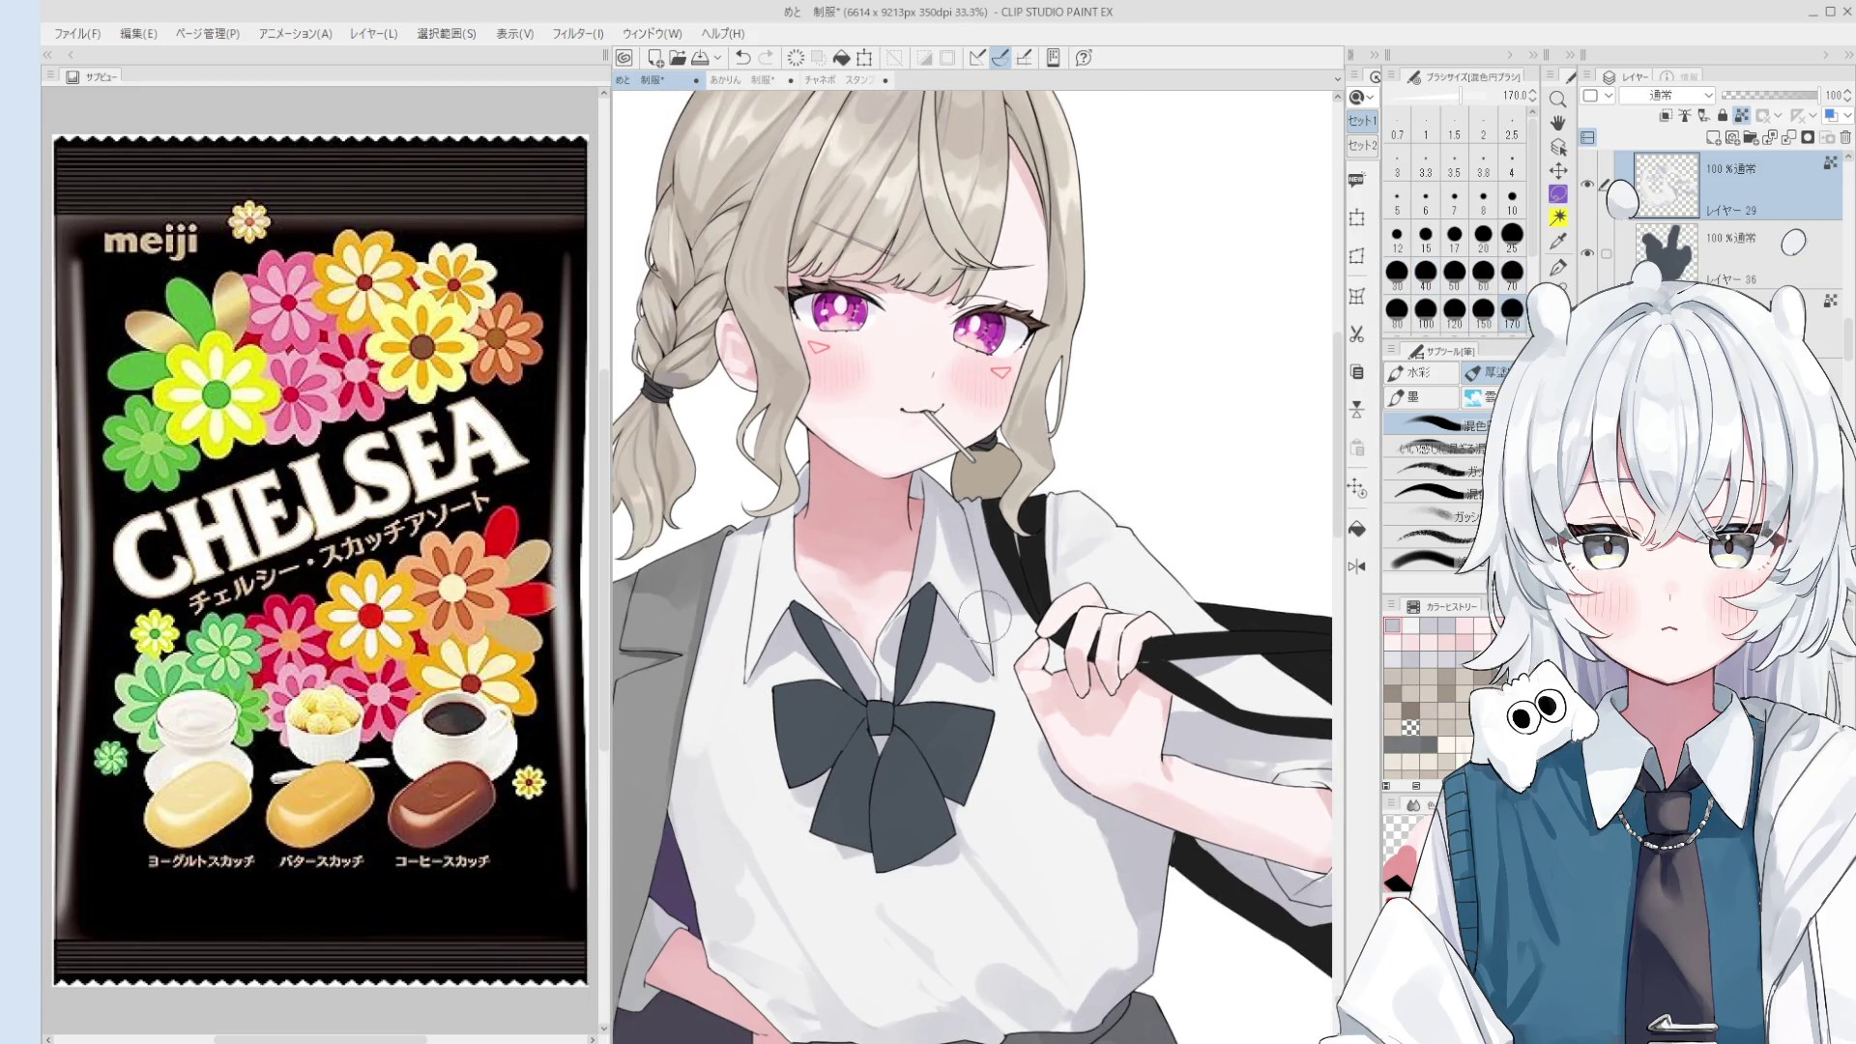
key(bracketleft)
key(bracketleft)
key(bracketleft)
key(bracketleft)
key(bracketleft)
key(bracketleft)
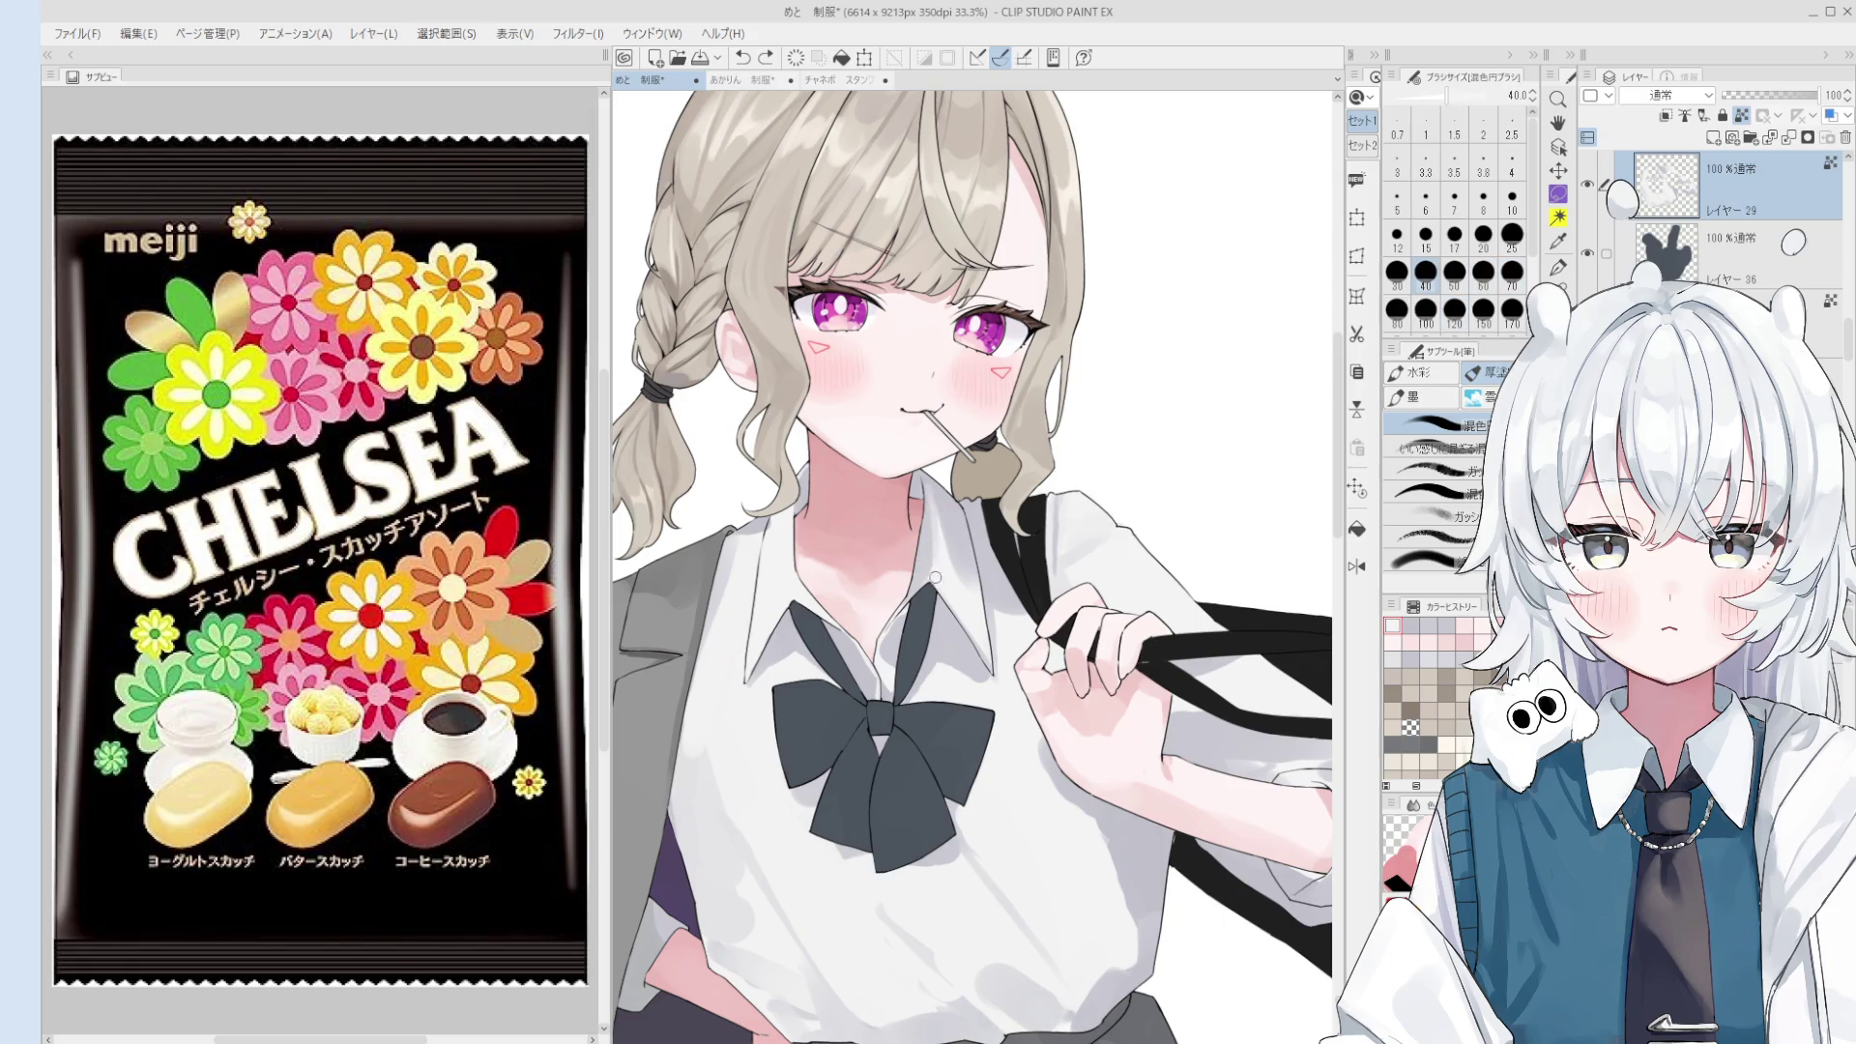
scroll(938, 583, down, 1)
key(bracketleft)
key(bracketleft)
key(bracketleft)
key(bracketright)
key(bracketright)
key(bracketright)
key(bracketright)
key(bracketright)
key(bracketright)
alt+click(955, 580)
key(bracketright)
key(bracketright)
key(bracketright)
key(bracketright)
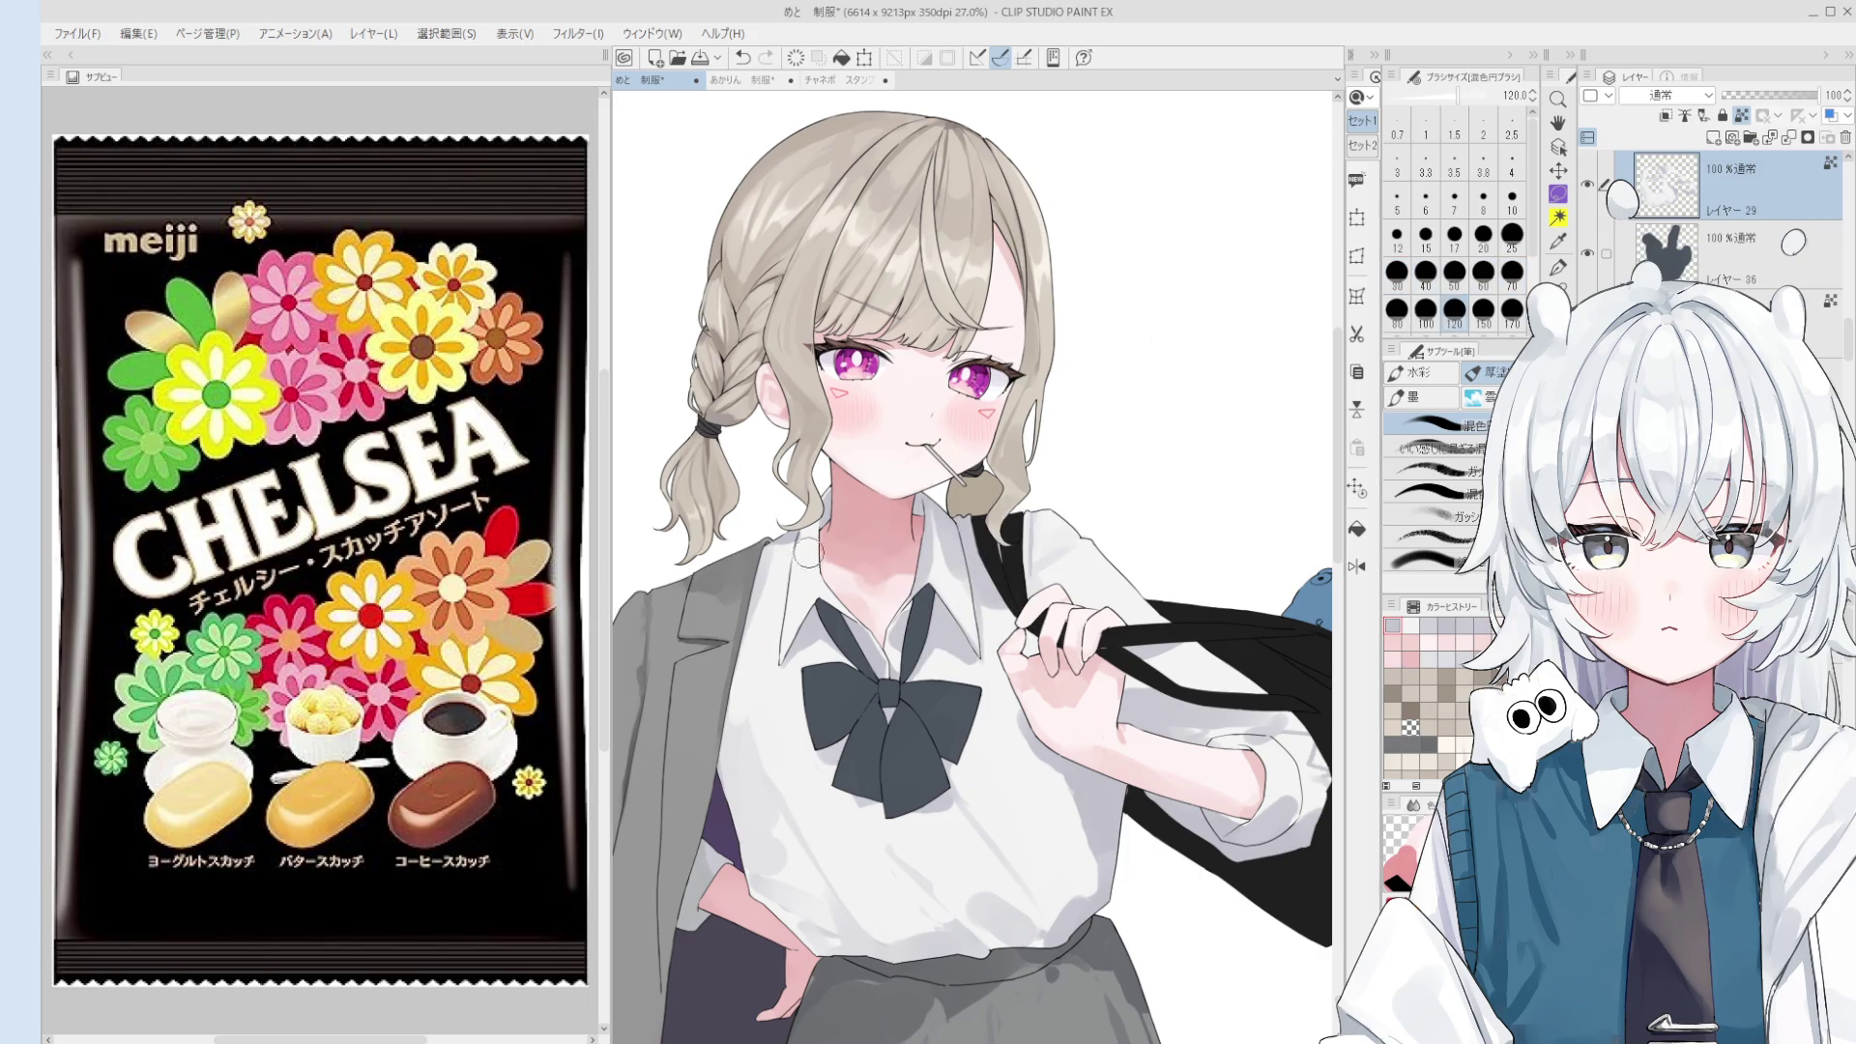
scroll(803, 571, down, 1)
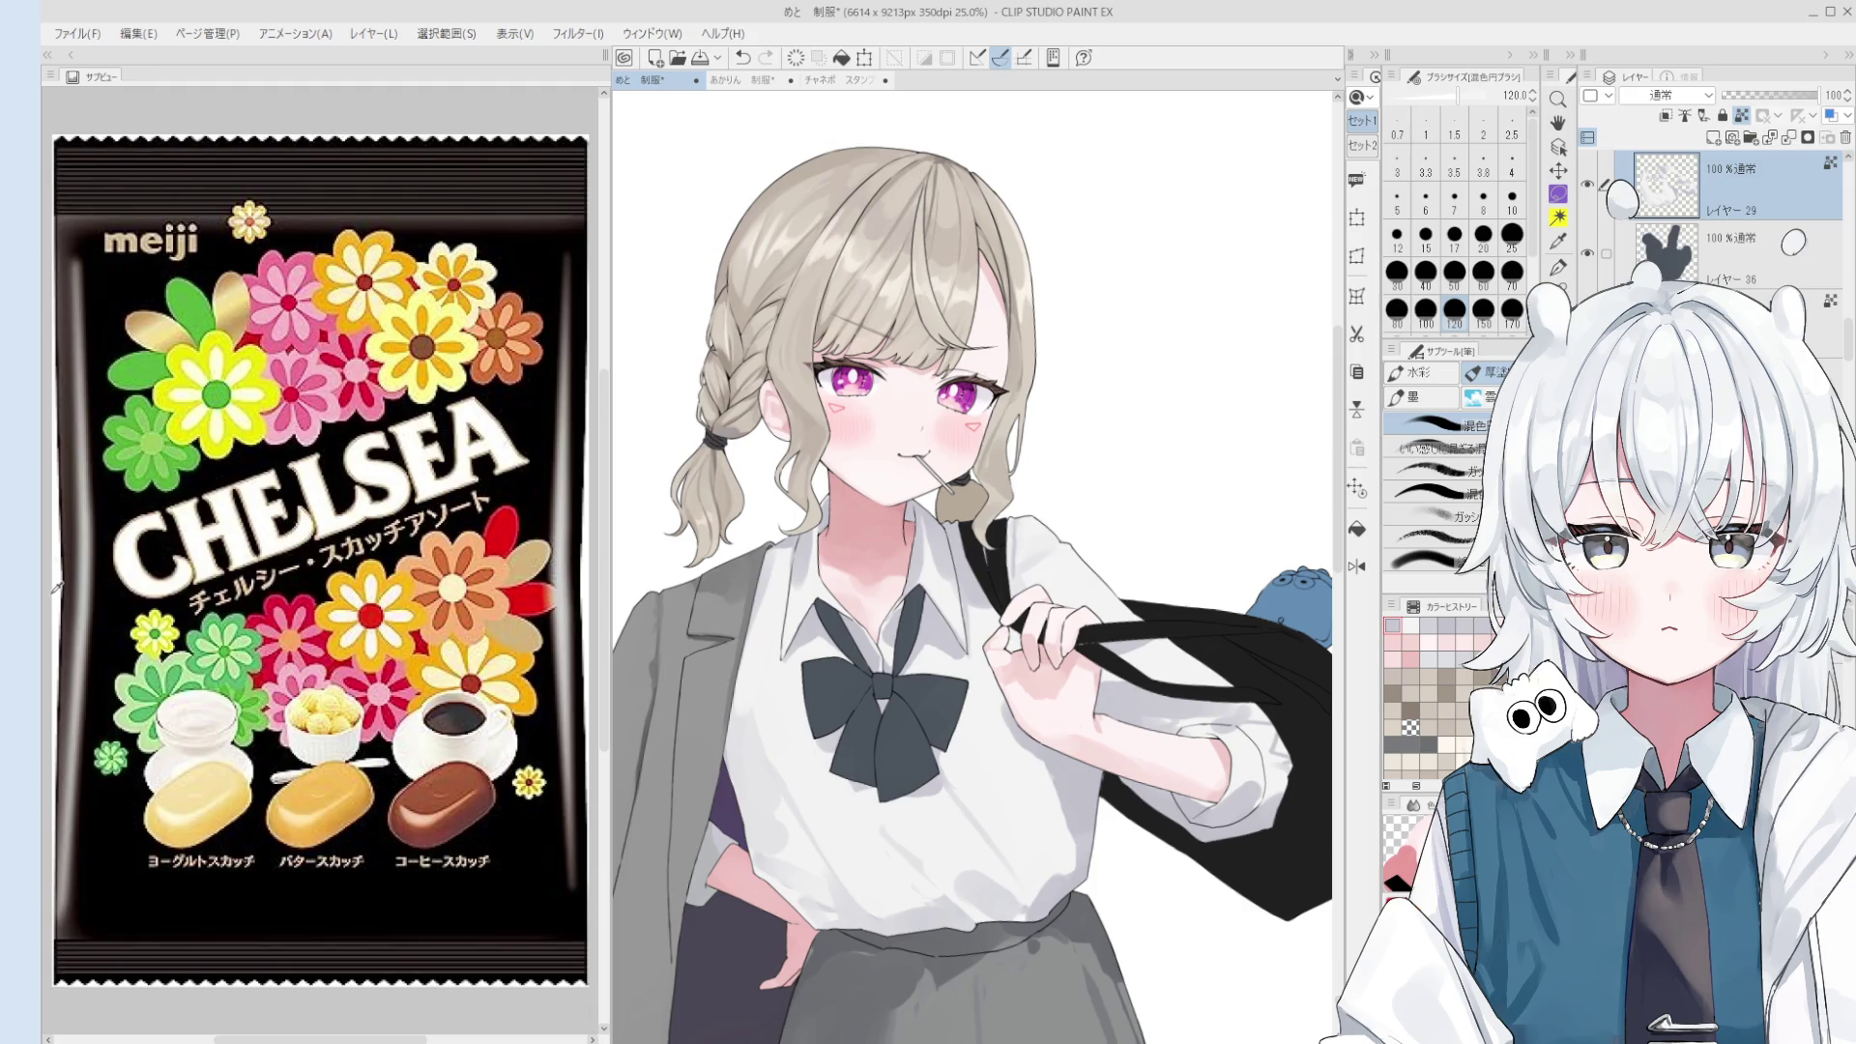
- Select the jacket's layer and paint subtle strokes along the grey collar at size 100
ctrl+shift+click(731, 428)
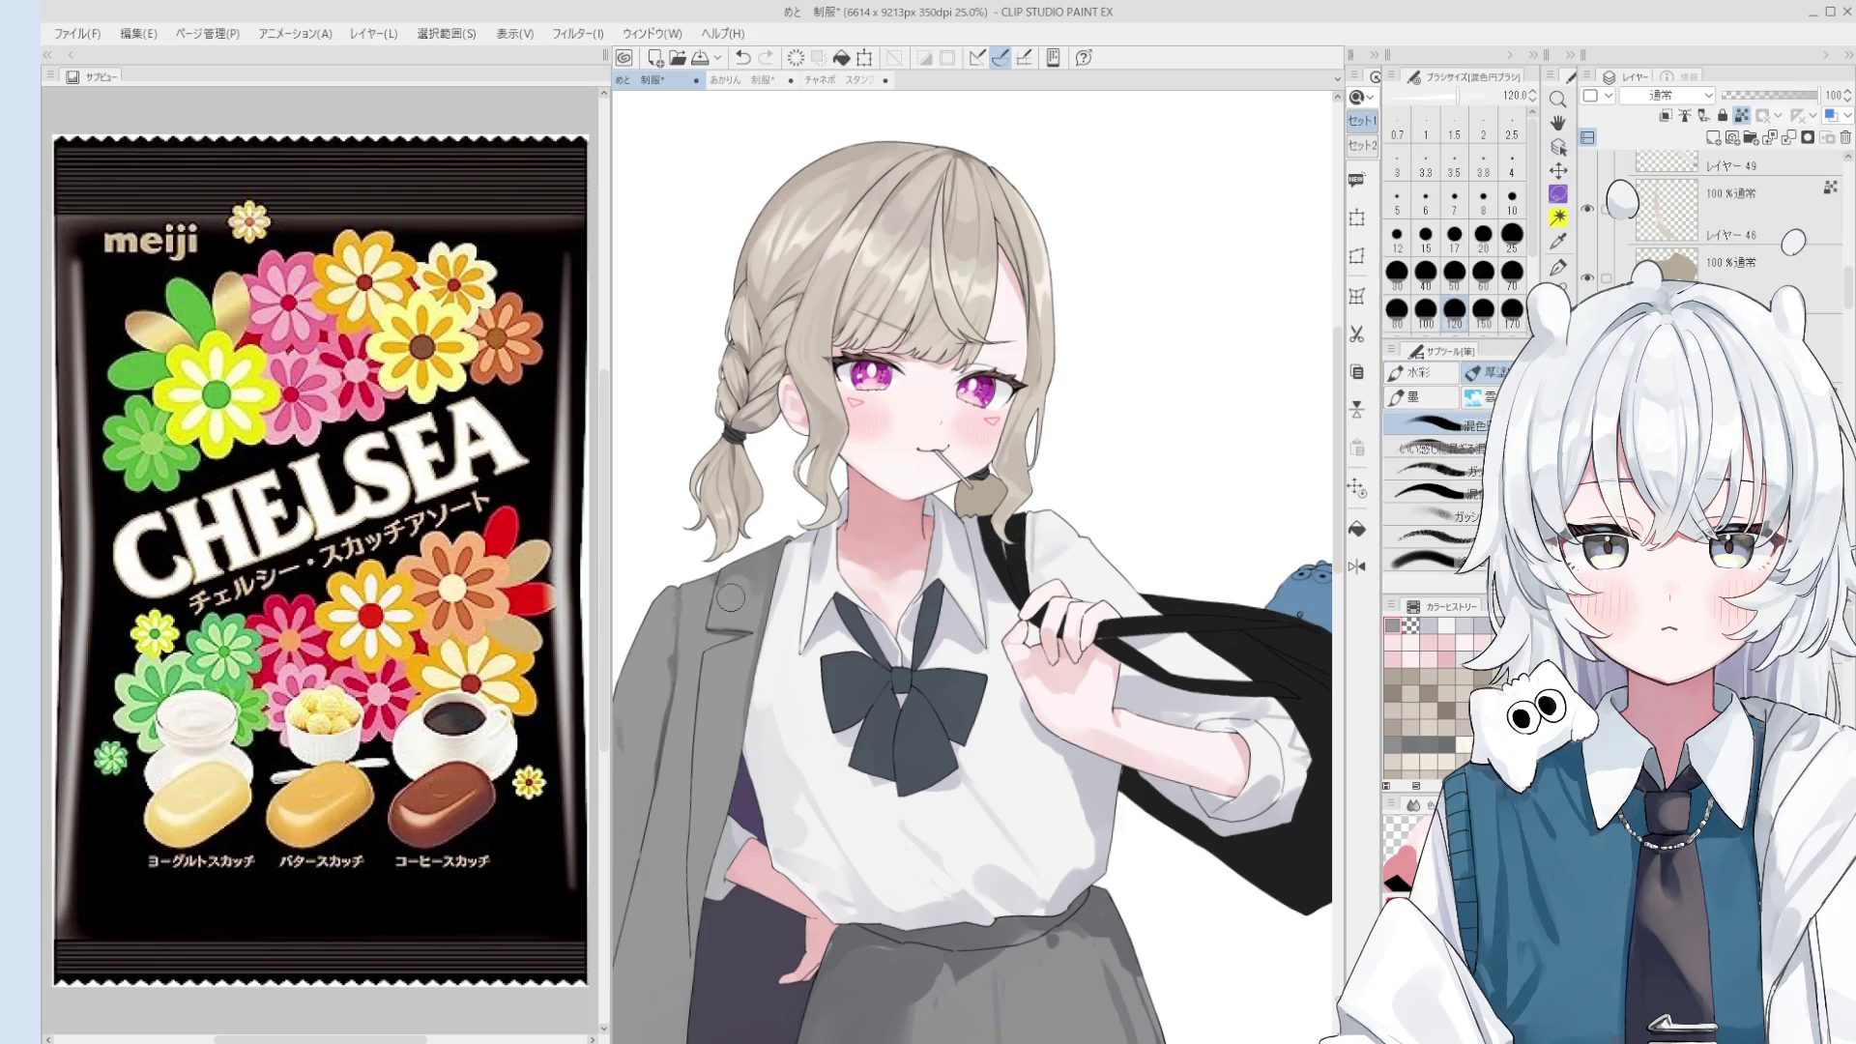
drag(749, 575, 779, 550)
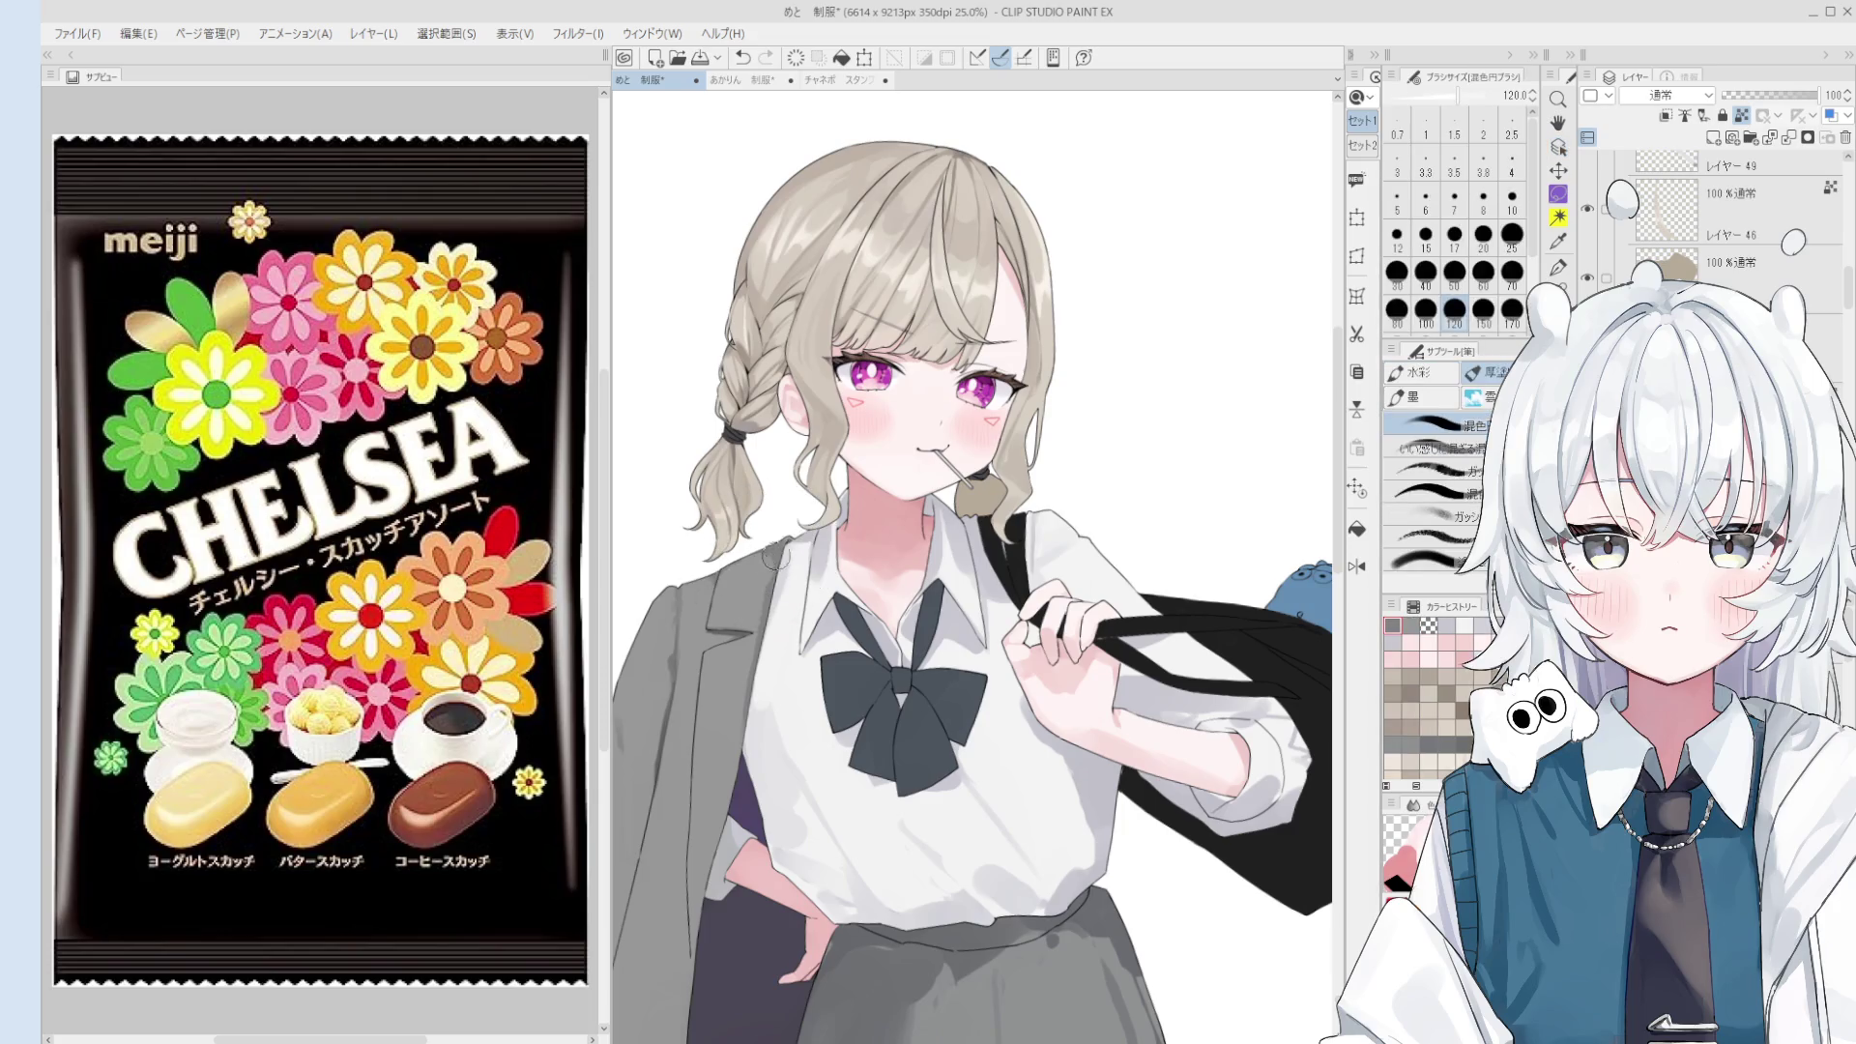
scroll(780, 551, down, 1)
key(bracketleft)
key(bracketright)
key(bracketleft)
key(bracketleft)
key(bracketright)
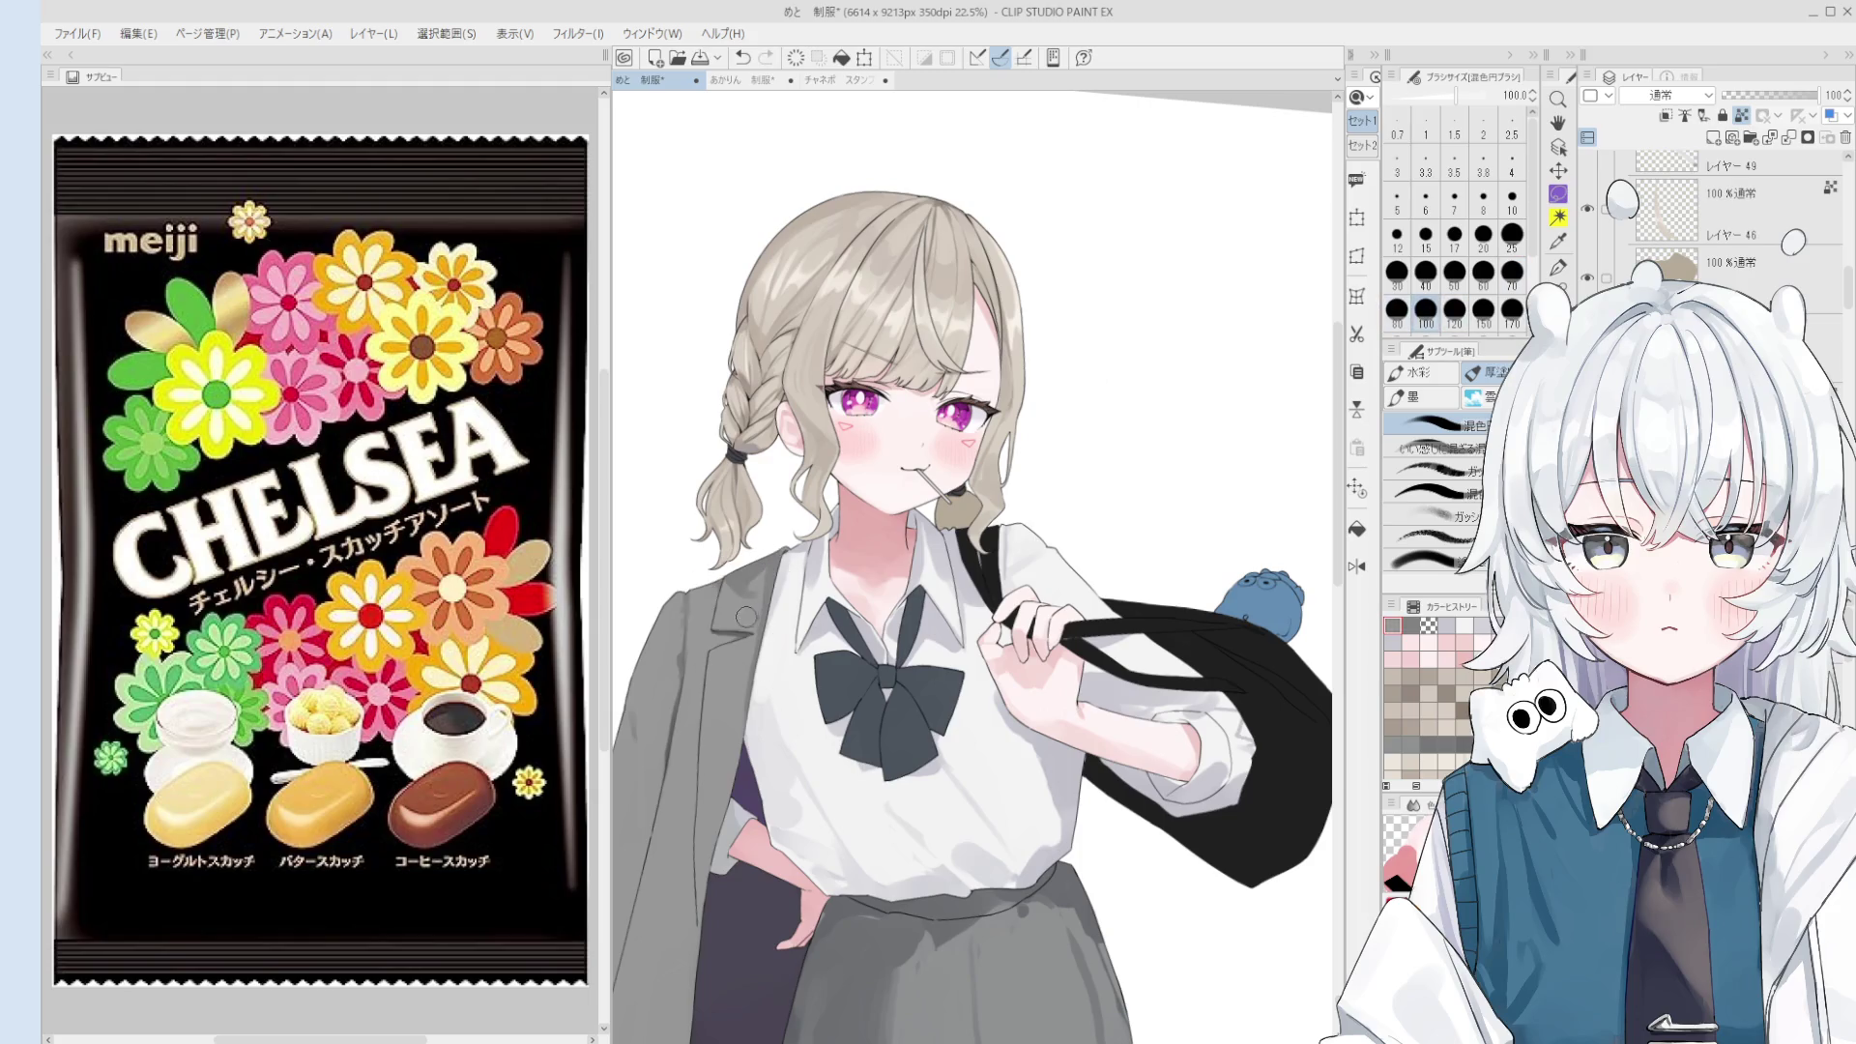
drag(745, 615, 720, 592)
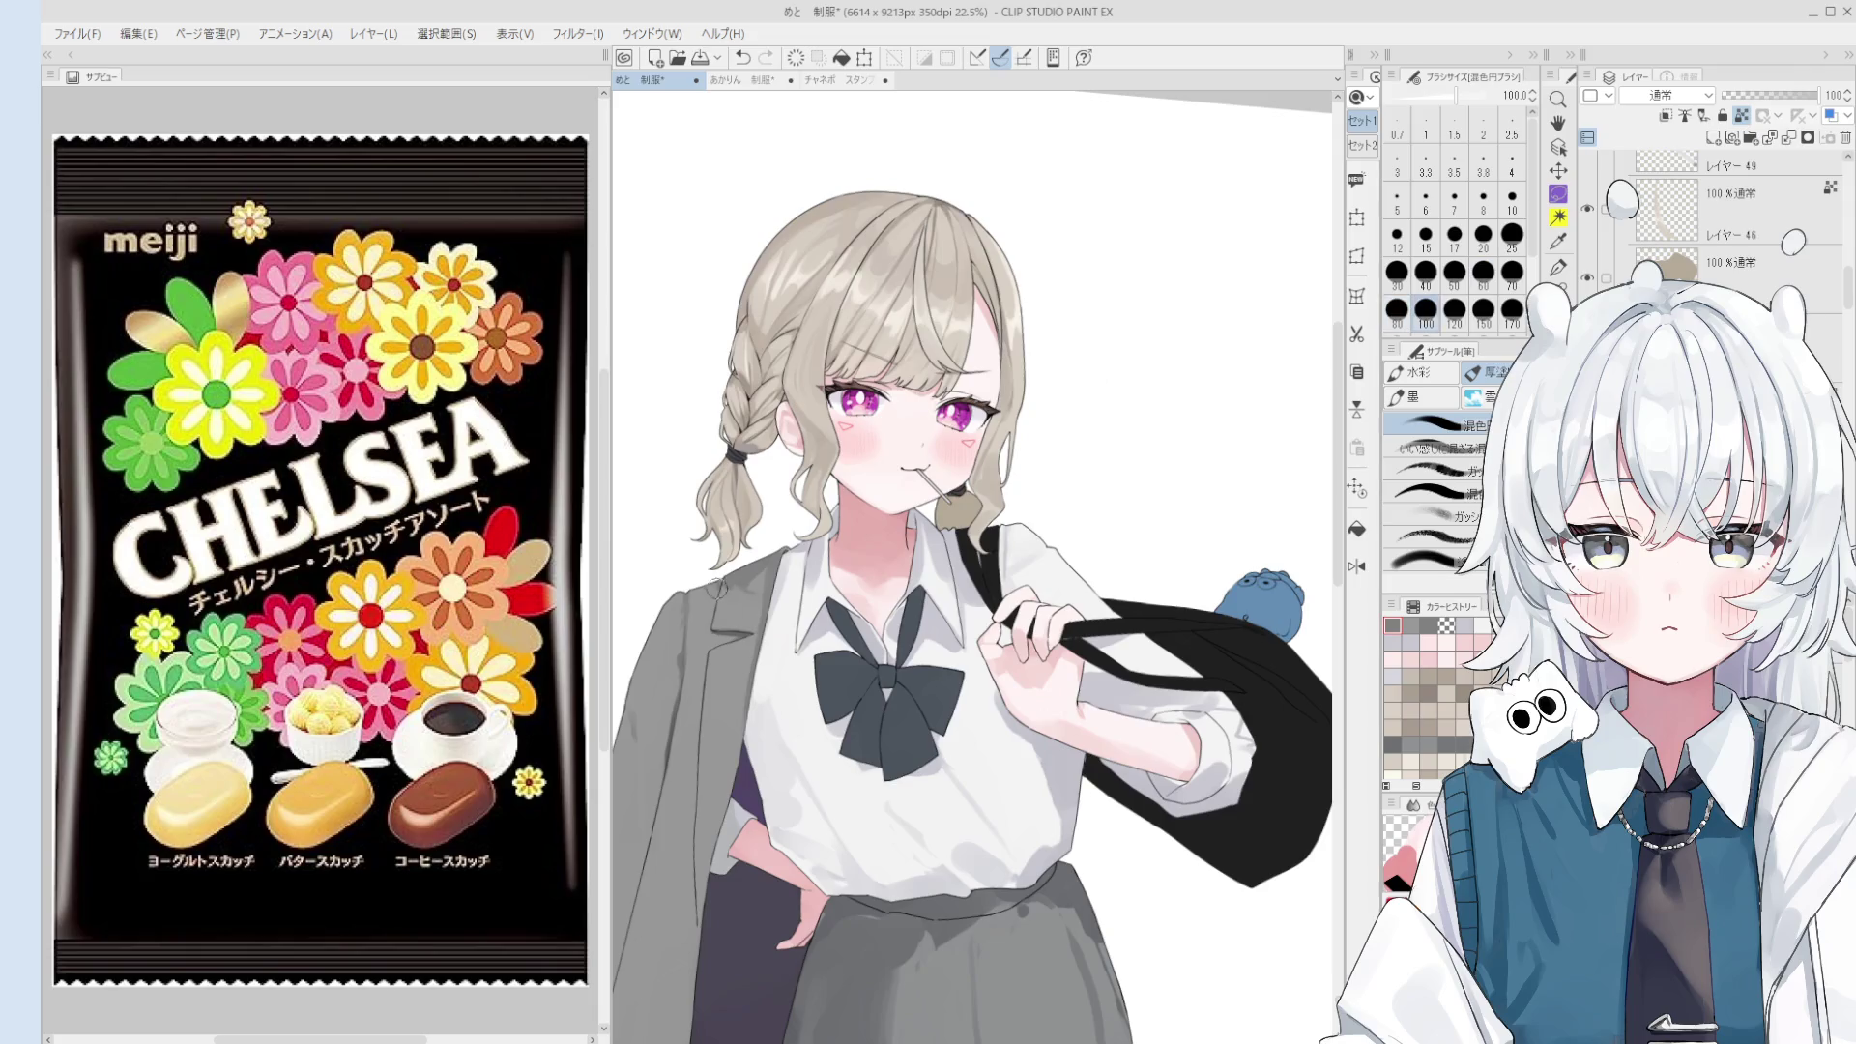
- Soften the lower shirt shading near the sleeve with the brush at 170, then enlarge it to 250
scroll(719, 594, down, 1)
scroll(727, 657, down, 1)
scroll(958, 638, down, 1)
scroll(956, 631, up, 3)
key(bracketleft)
key(bracketleft)
key(bracketleft)
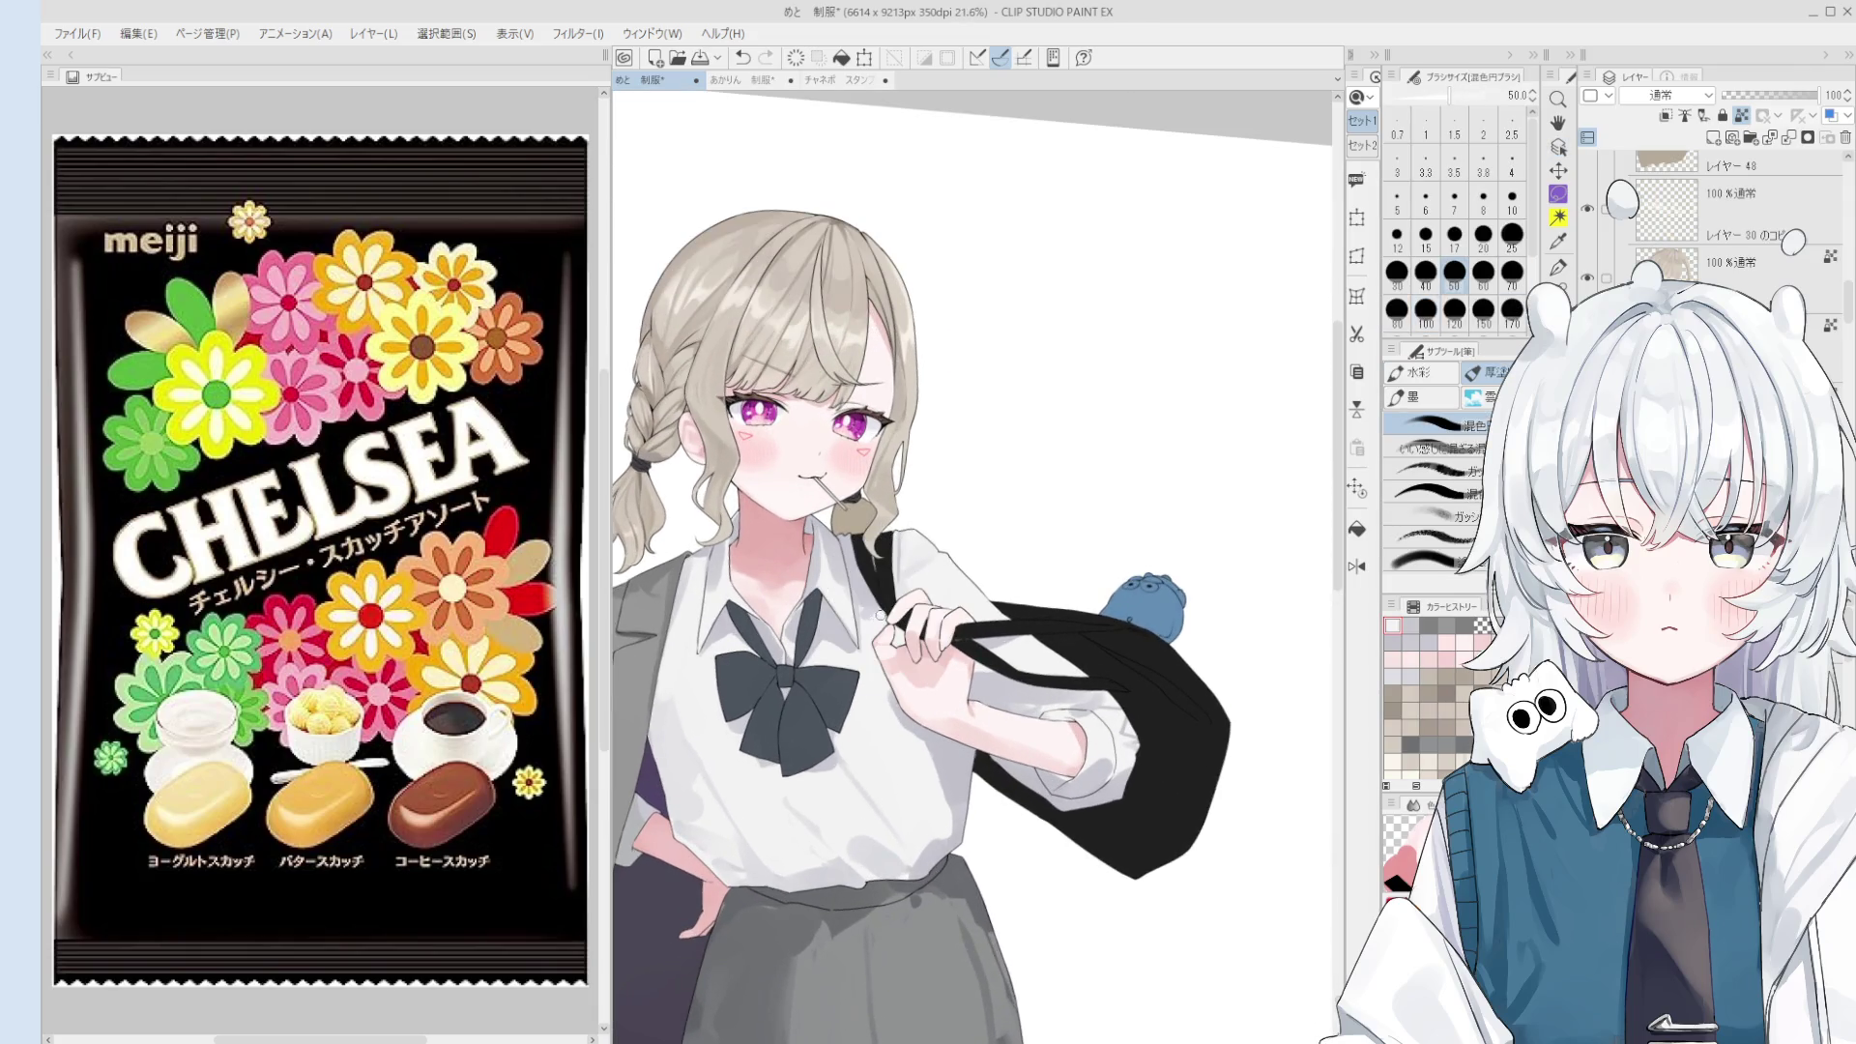
key(bracketright)
key(bracketright)
key(bracketright)
key(bracketright)
key(bracketright)
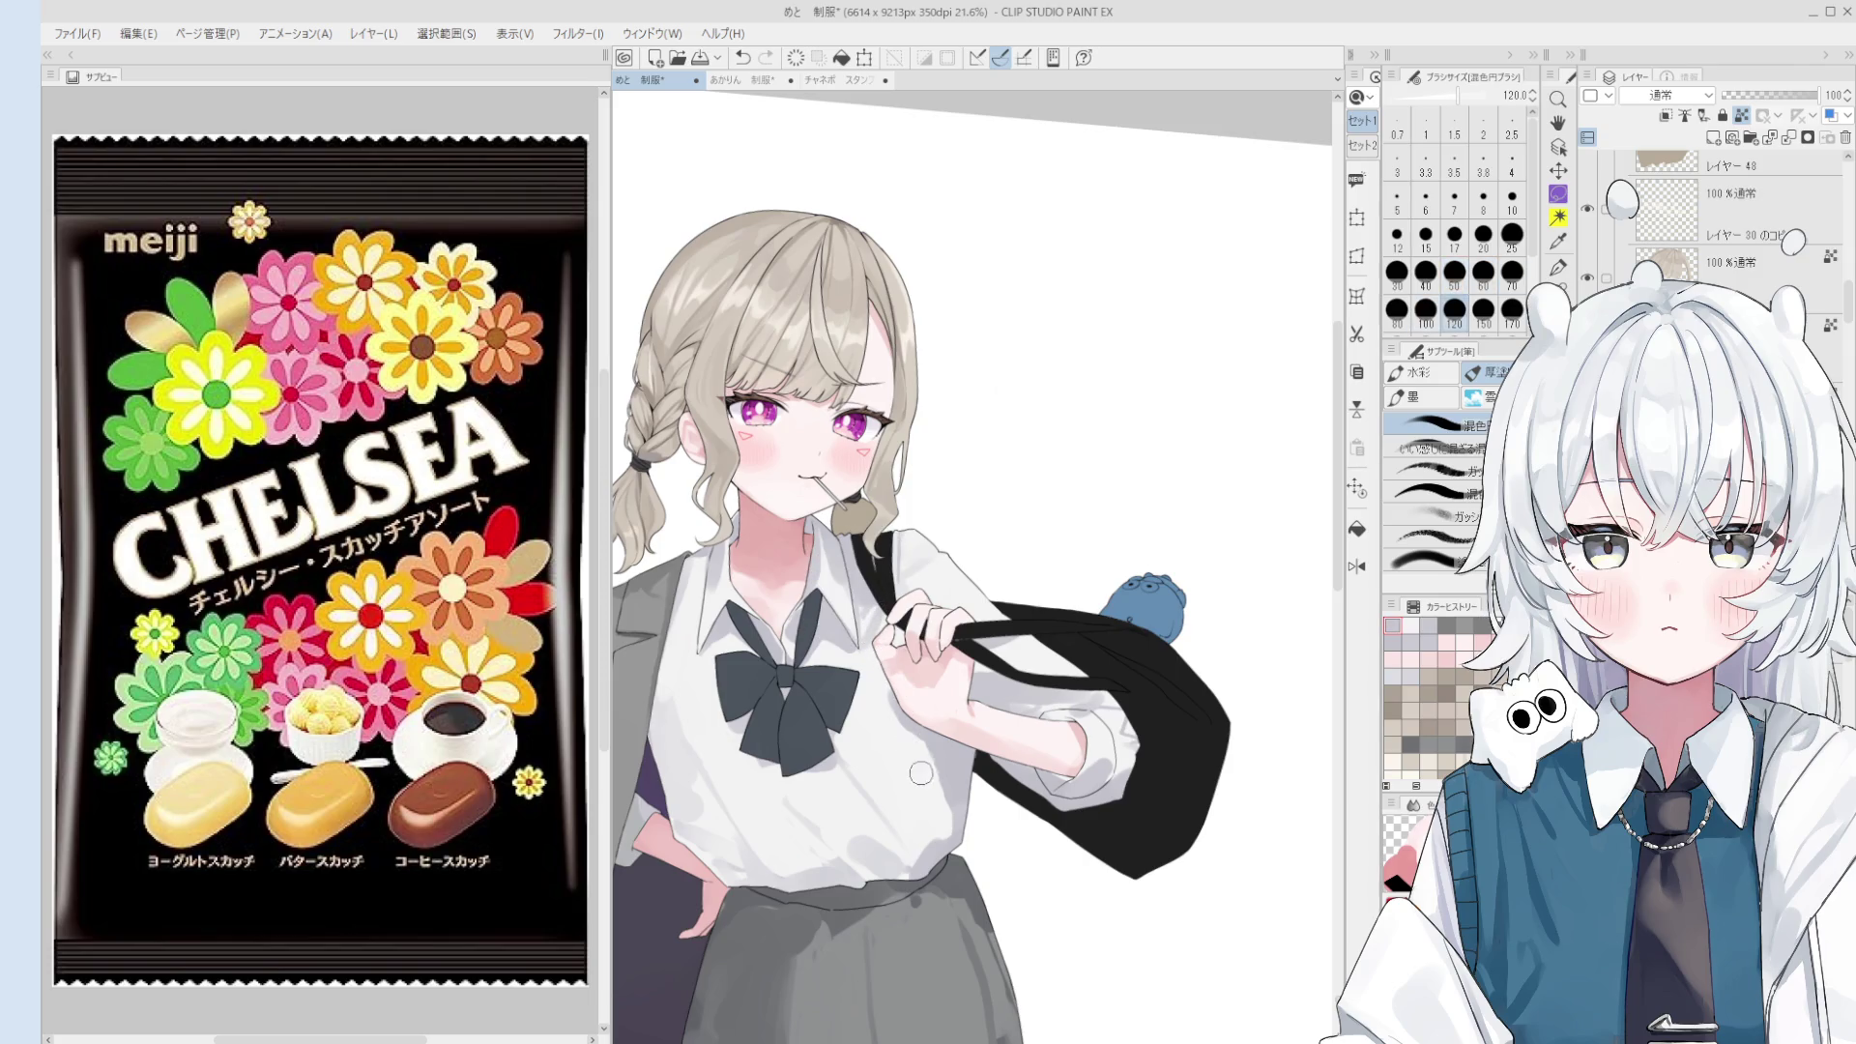
key(bracketright)
key(bracketright)
key(bracketright)
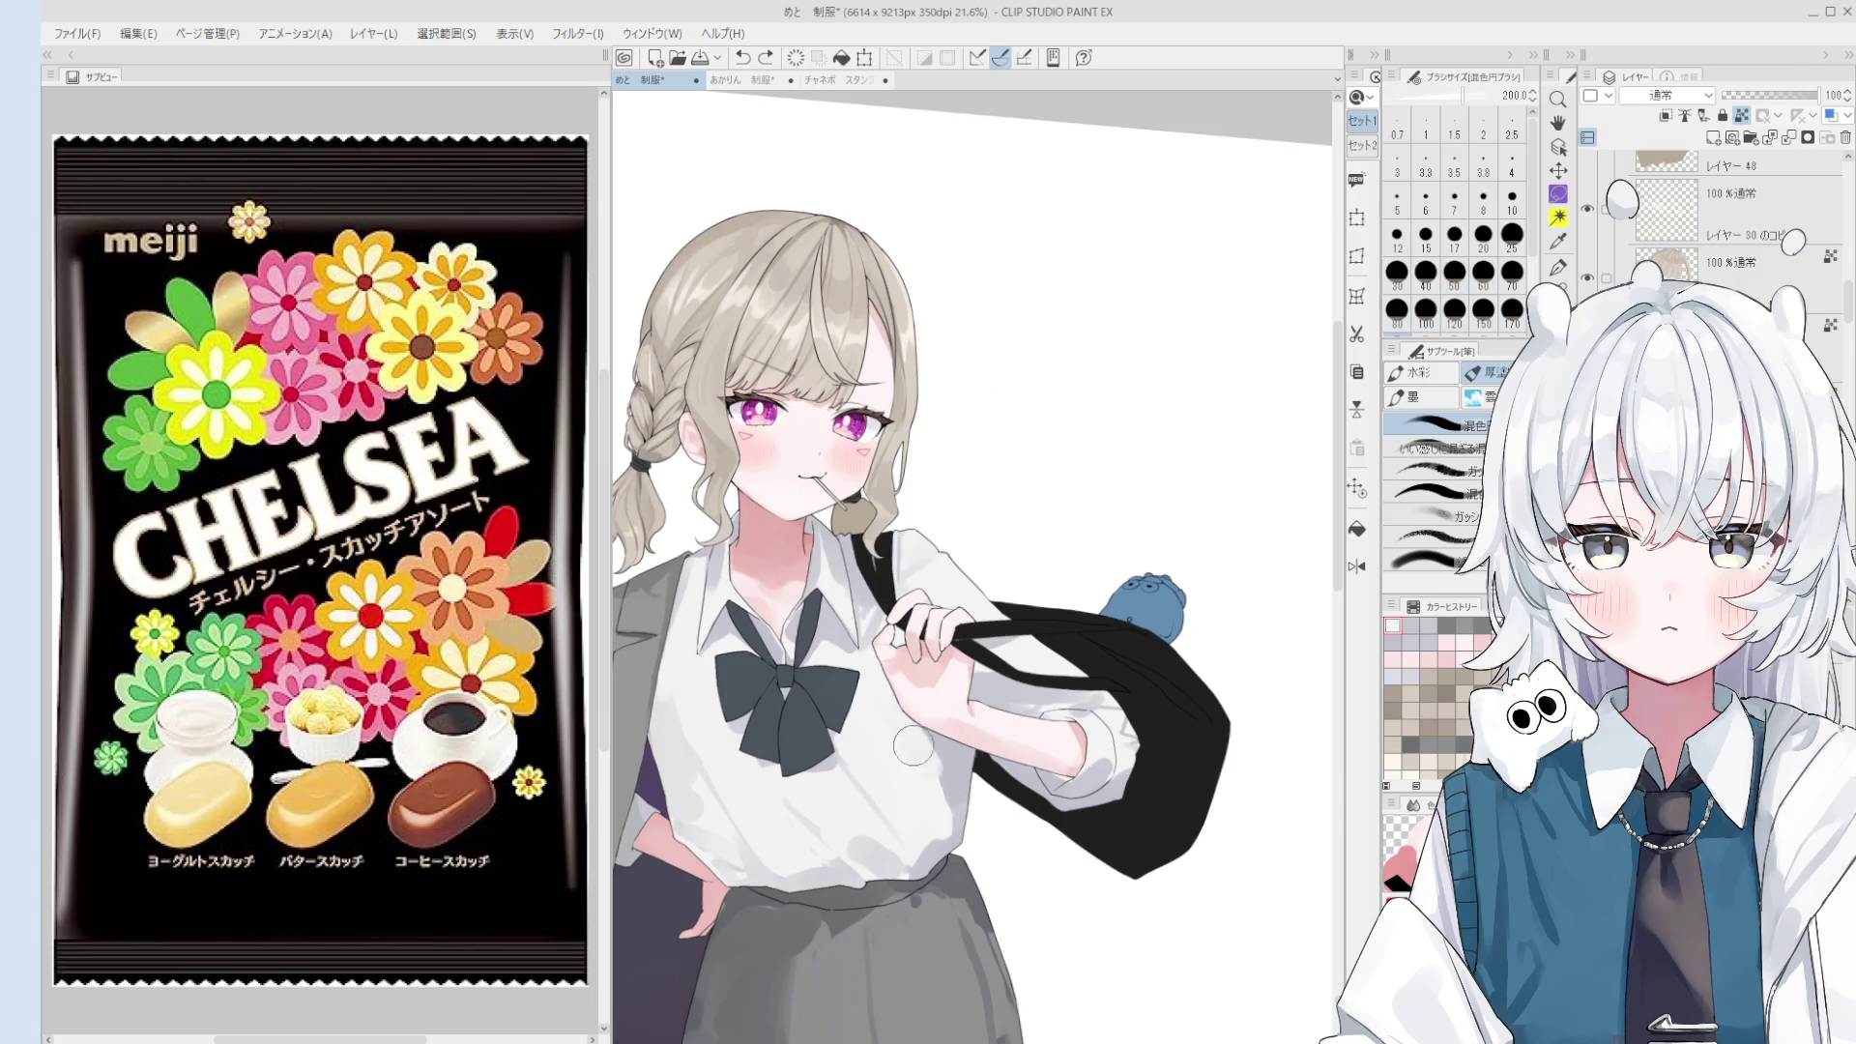
key(bracketleft)
key(bracketleft)
key(bracketleft)
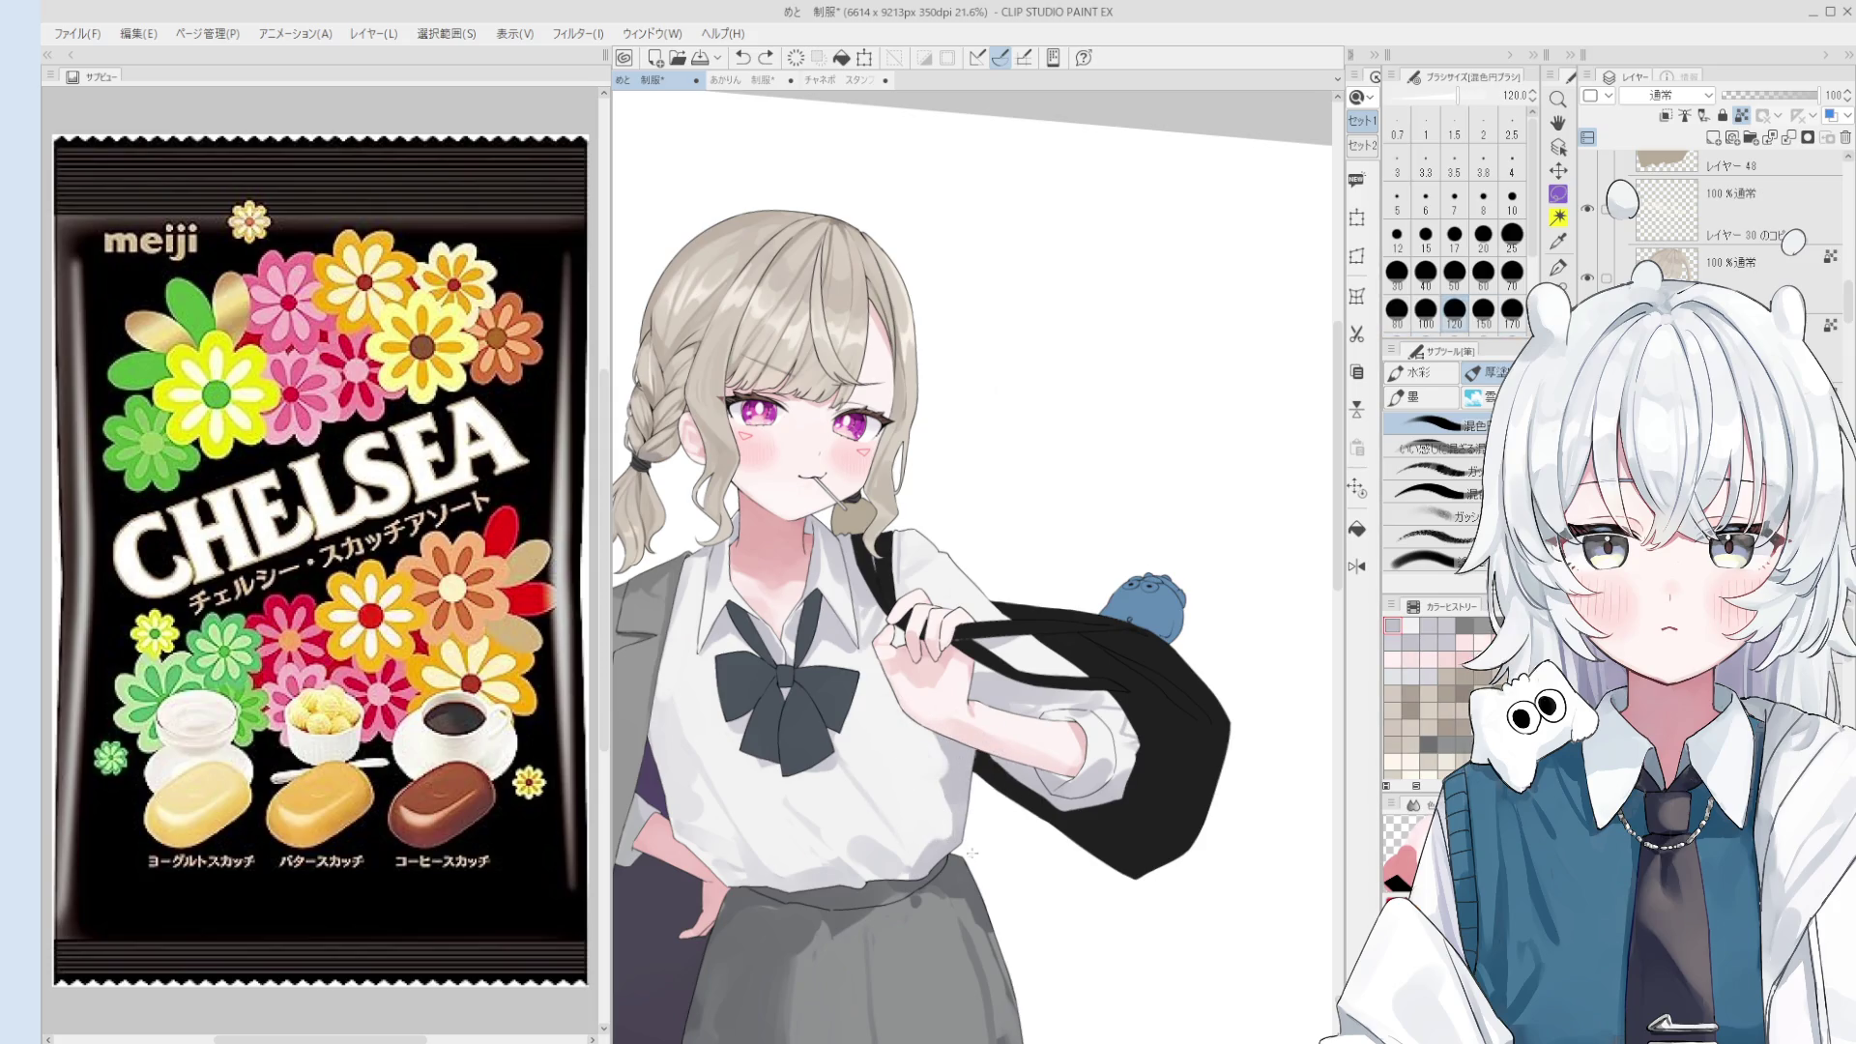
key(bracketright)
key(bracketright)
mouse_move(909, 822)
mouse_down()
mouse_move(940, 838)
mouse_move(920, 793)
mouse_move(957, 818)
mouse_up()
key(bracketright)
key(bracketright)
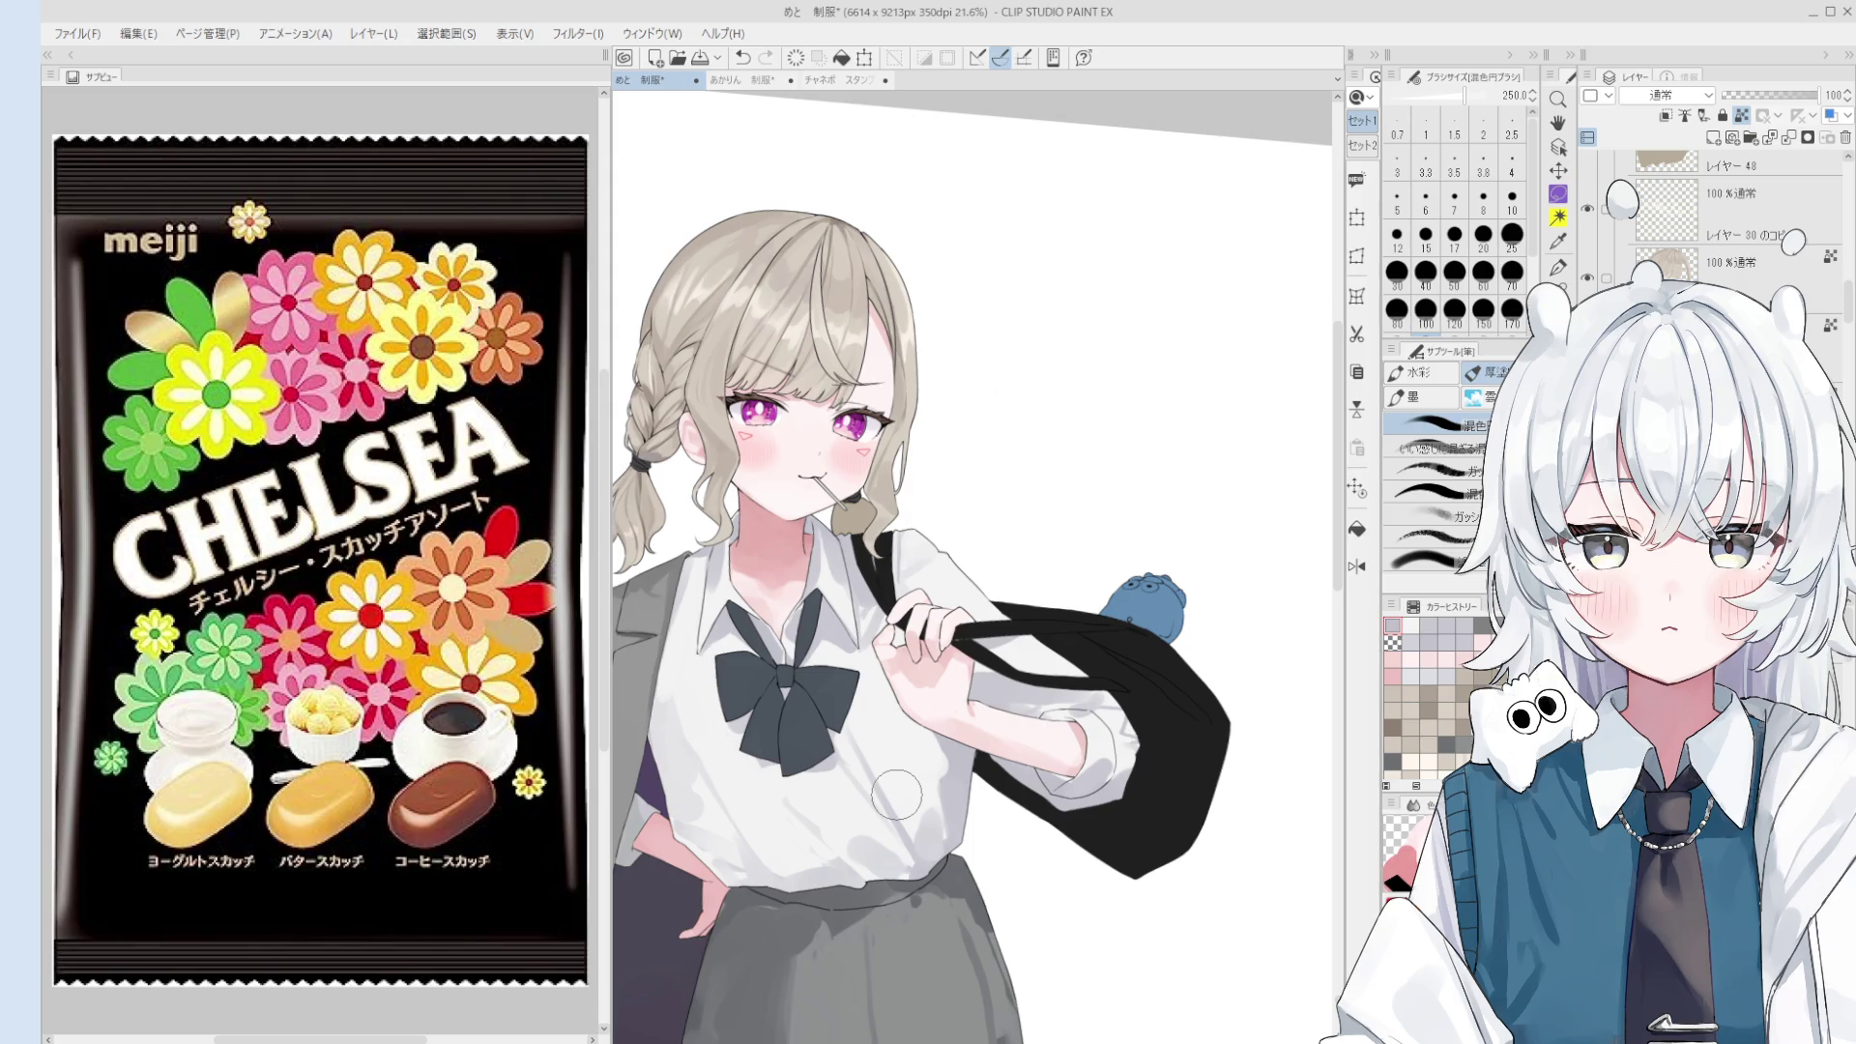
key(o)
scroll(957, 807, up, 2)
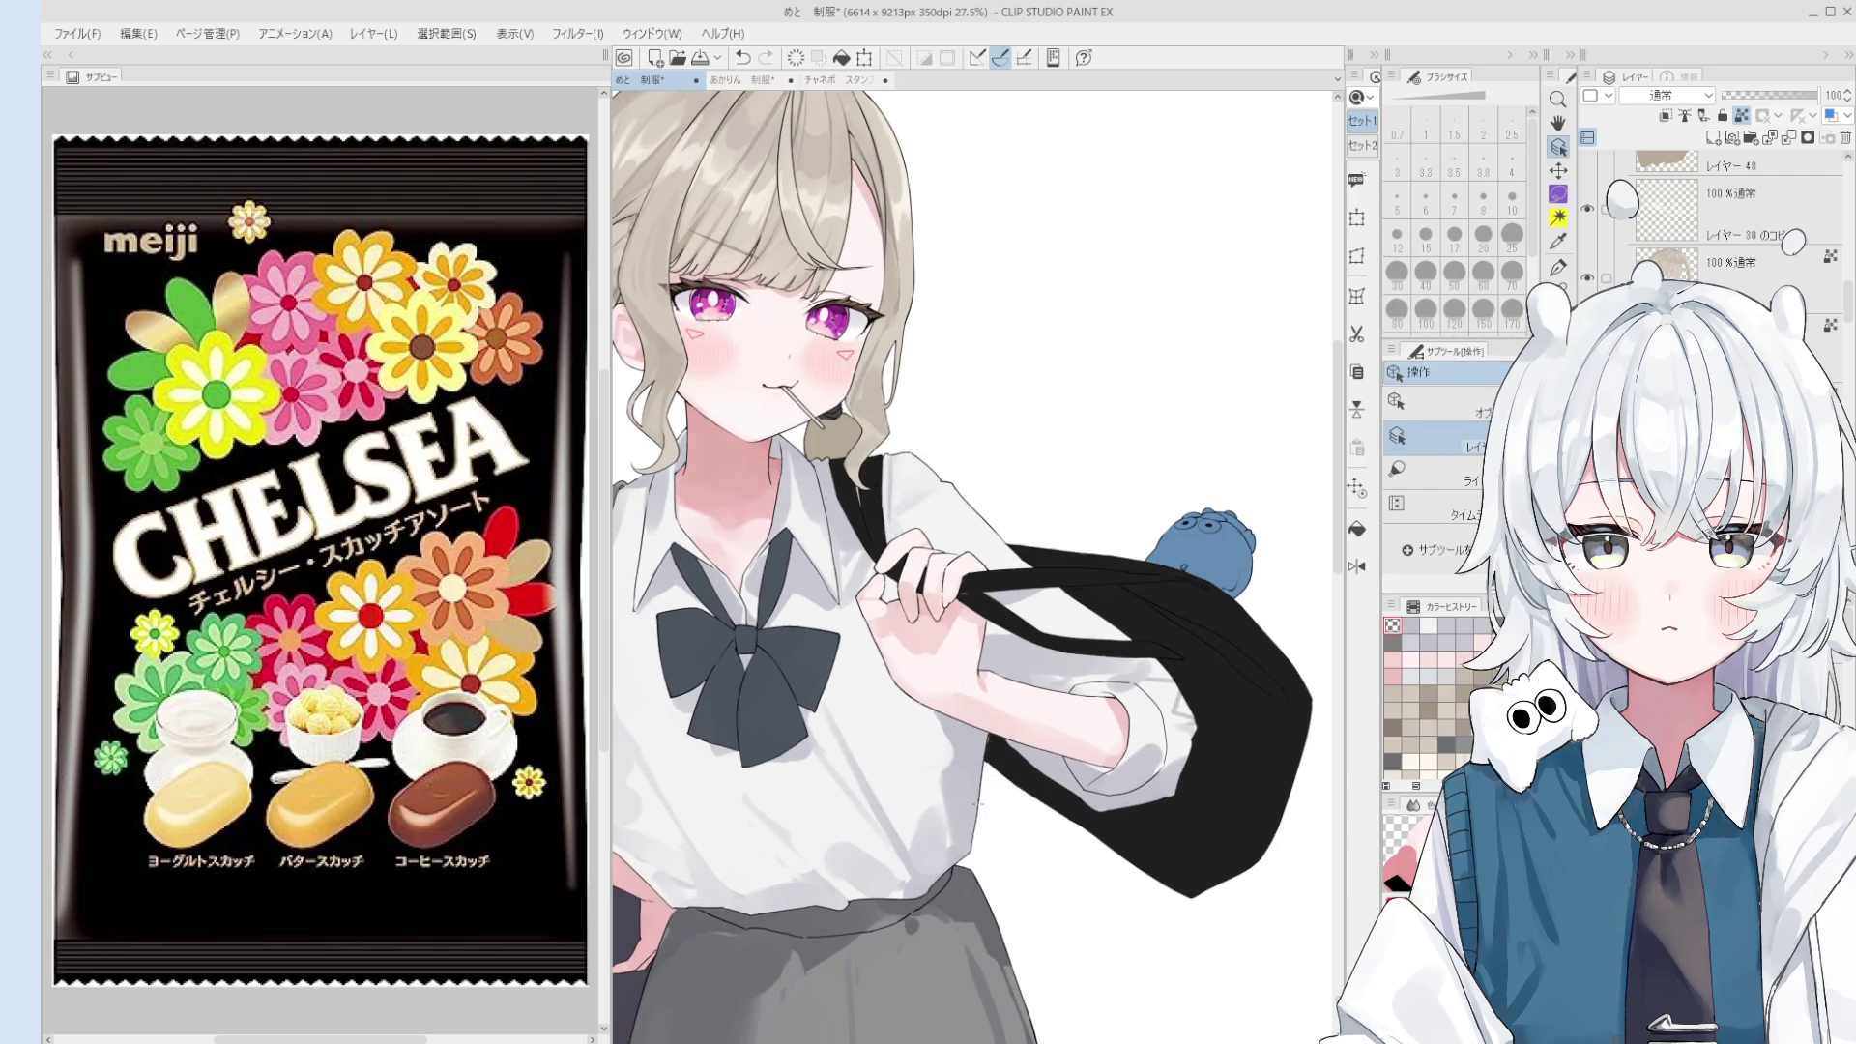
- Sample light shirt colours with the blending brush, trying sizes from 70 to 170
alt+click(936, 781)
key(b)
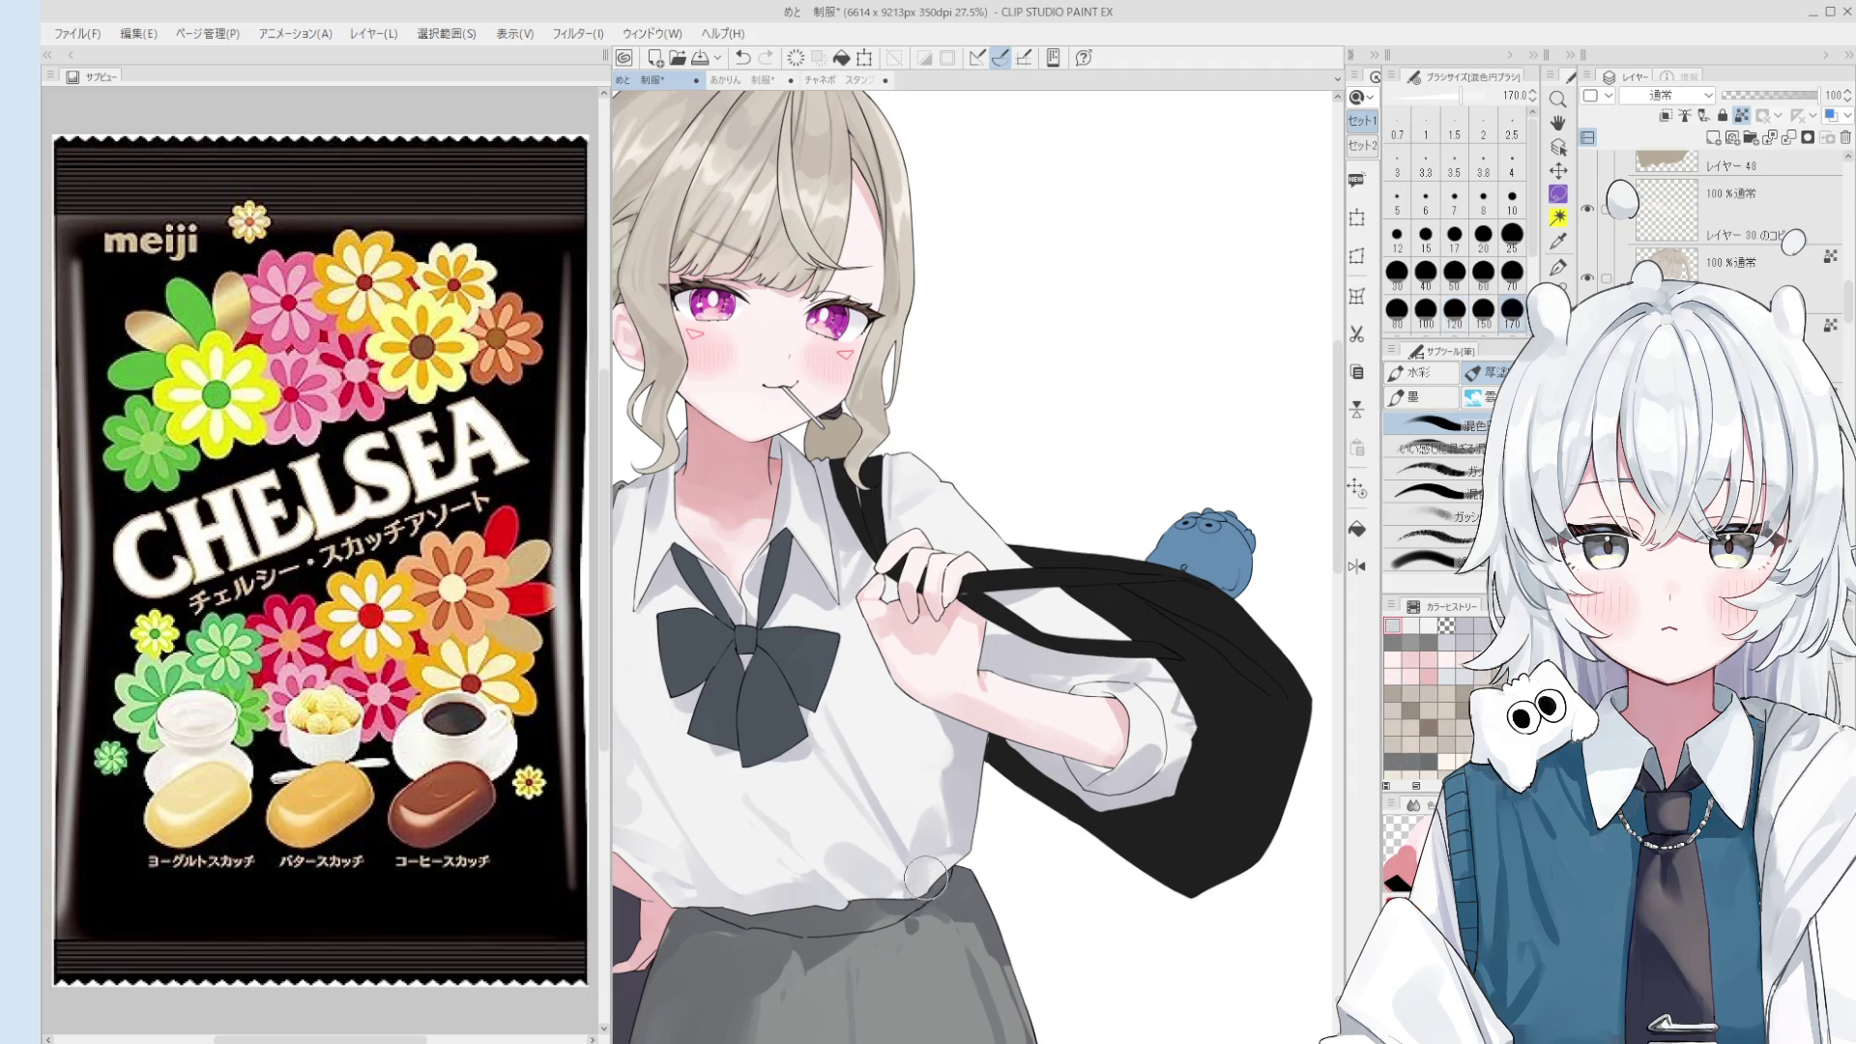
scroll(928, 865, down, 1)
key(bracketleft)
key(bracketleft)
key(bracketleft)
alt+click(940, 831)
key(bracketright)
key(bracketright)
key(bracketright)
scroll(940, 833, down, 1)
key(bracketleft)
key(bracketleft)
key(bracketleft)
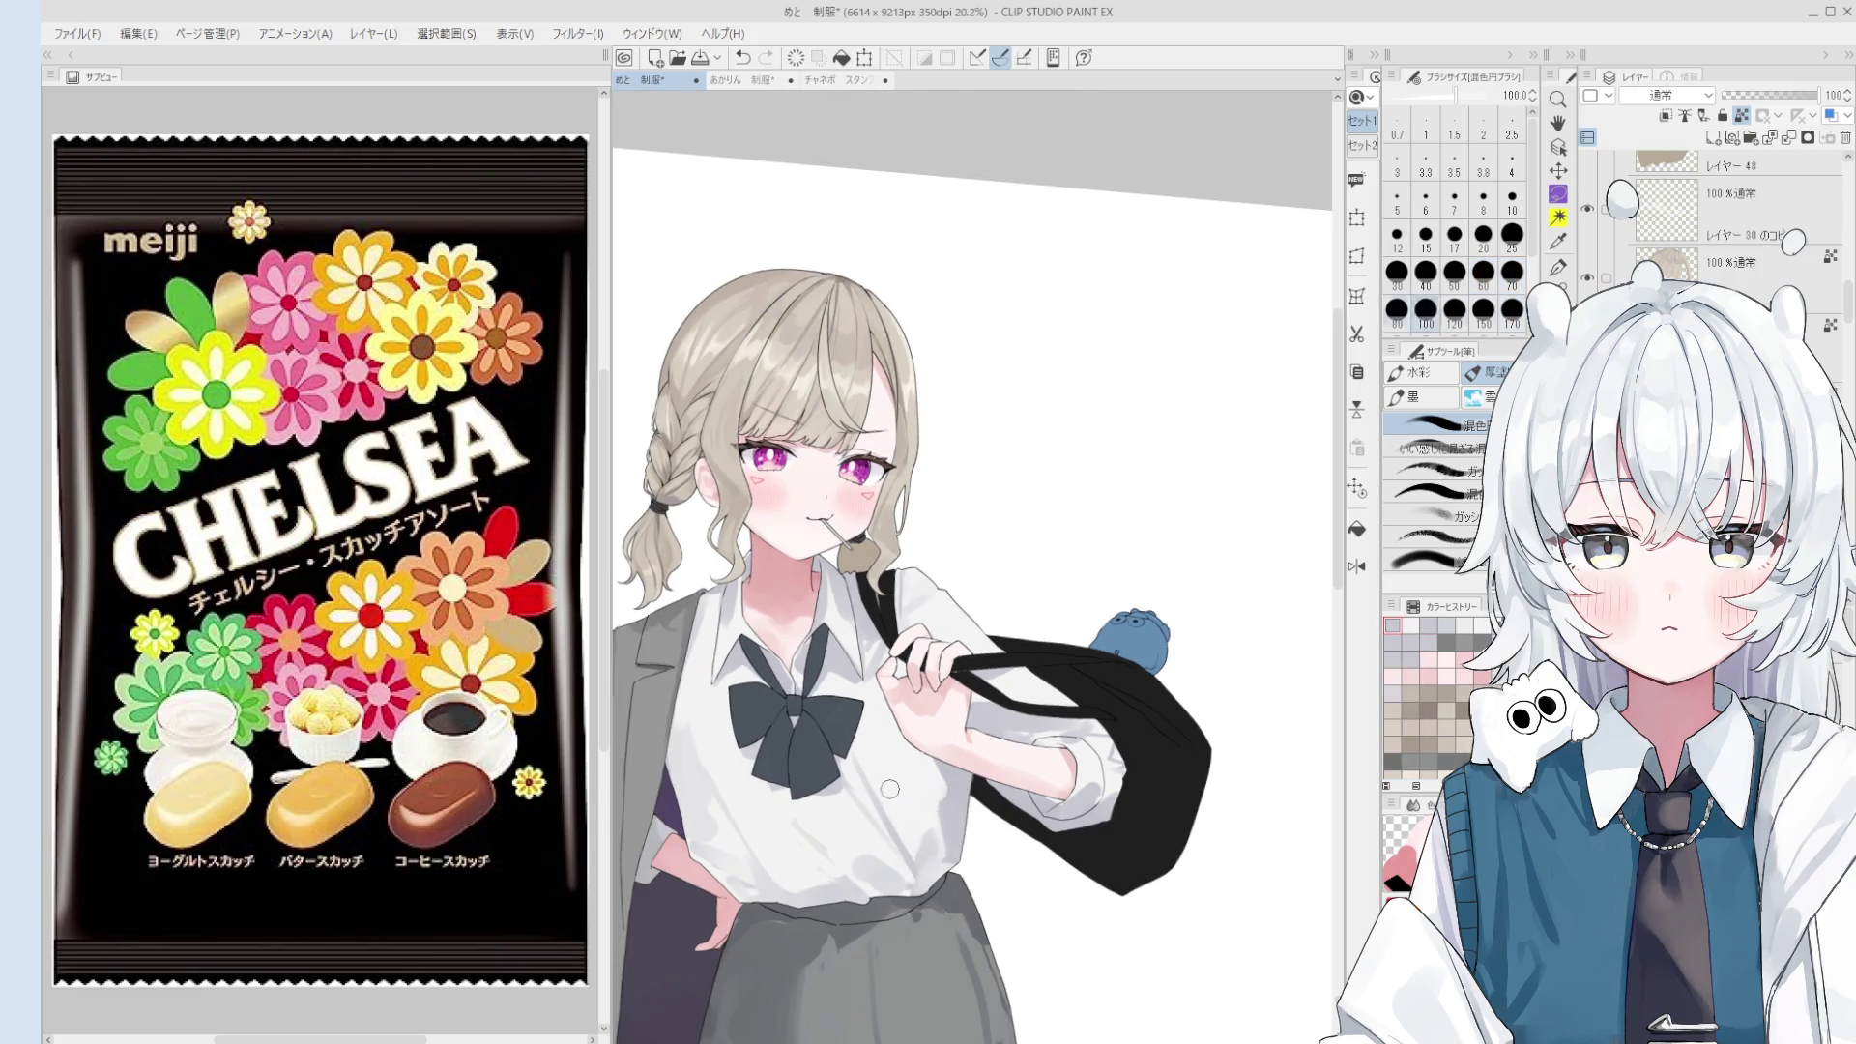
- Sample another shirt colour, test a stroke at 250, undo it and resize to 200
alt+click(881, 775)
key(bracketright)
key(bracketright)
key(bracketright)
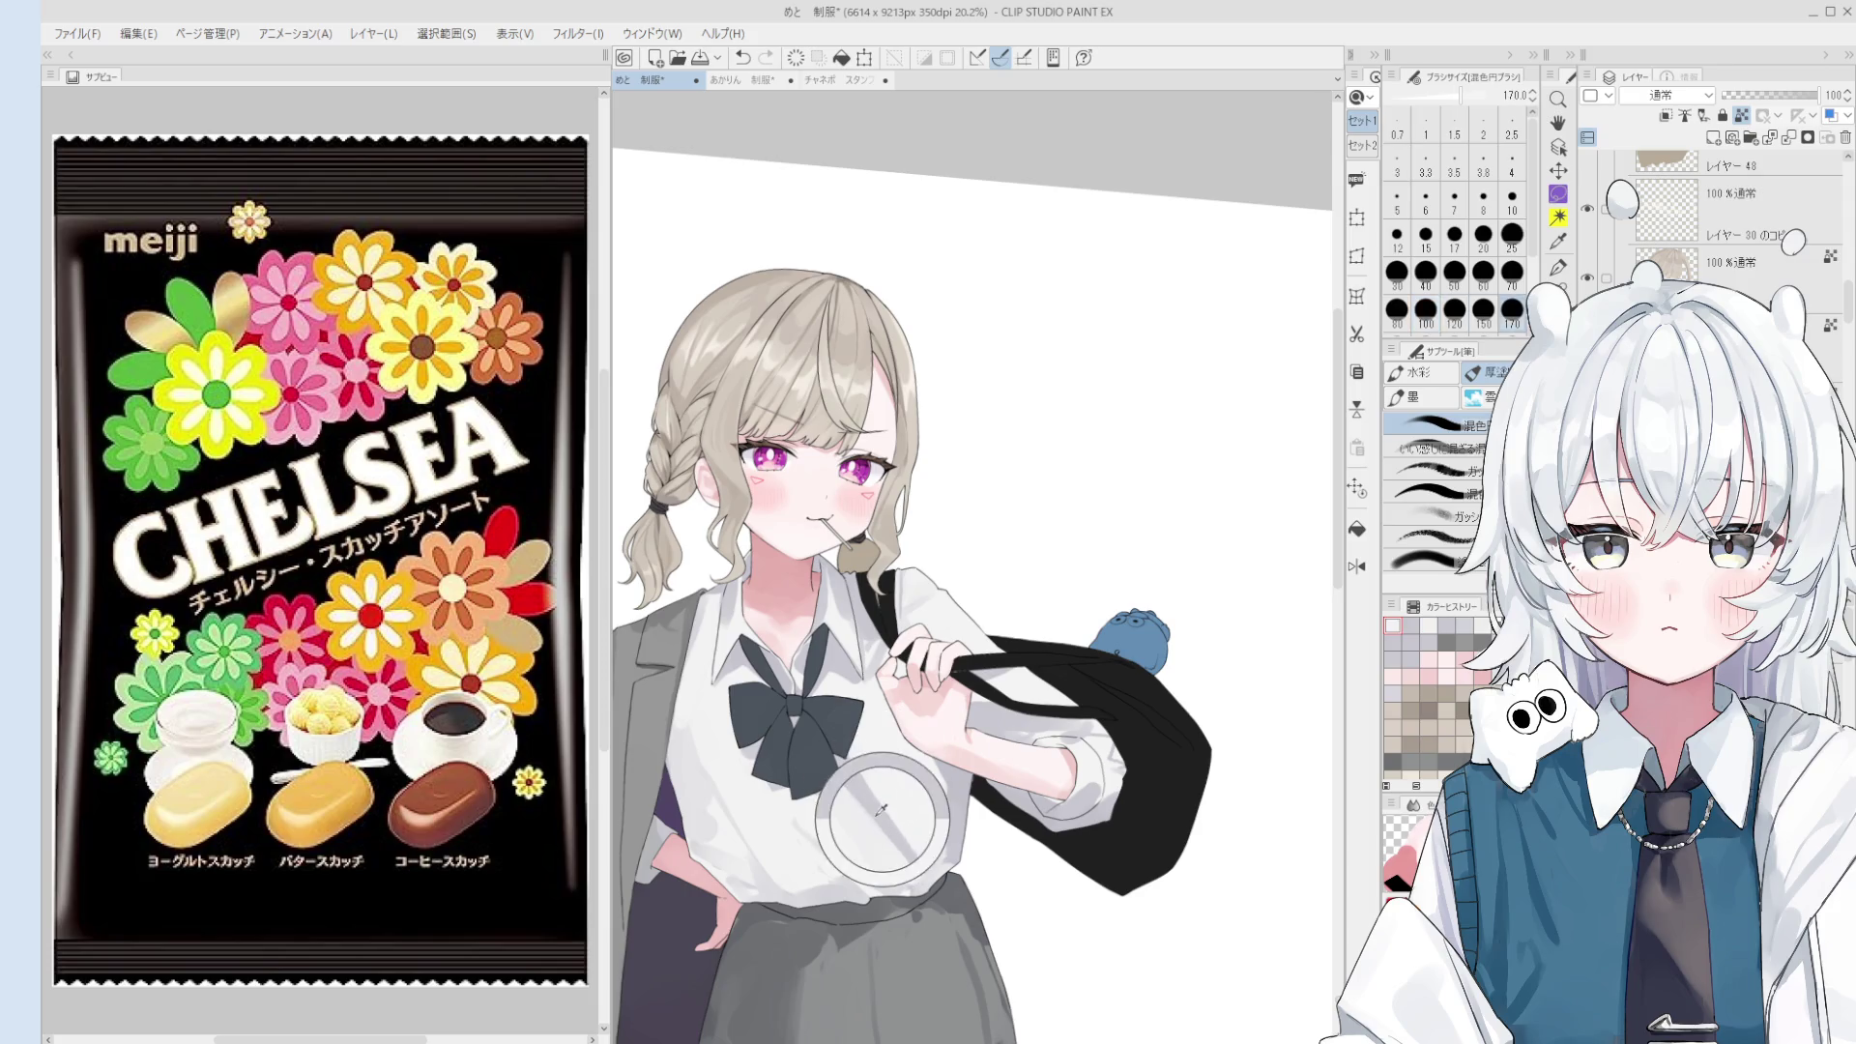
key(bracketright)
key(bracketright)
scroll(936, 926, down, 1)
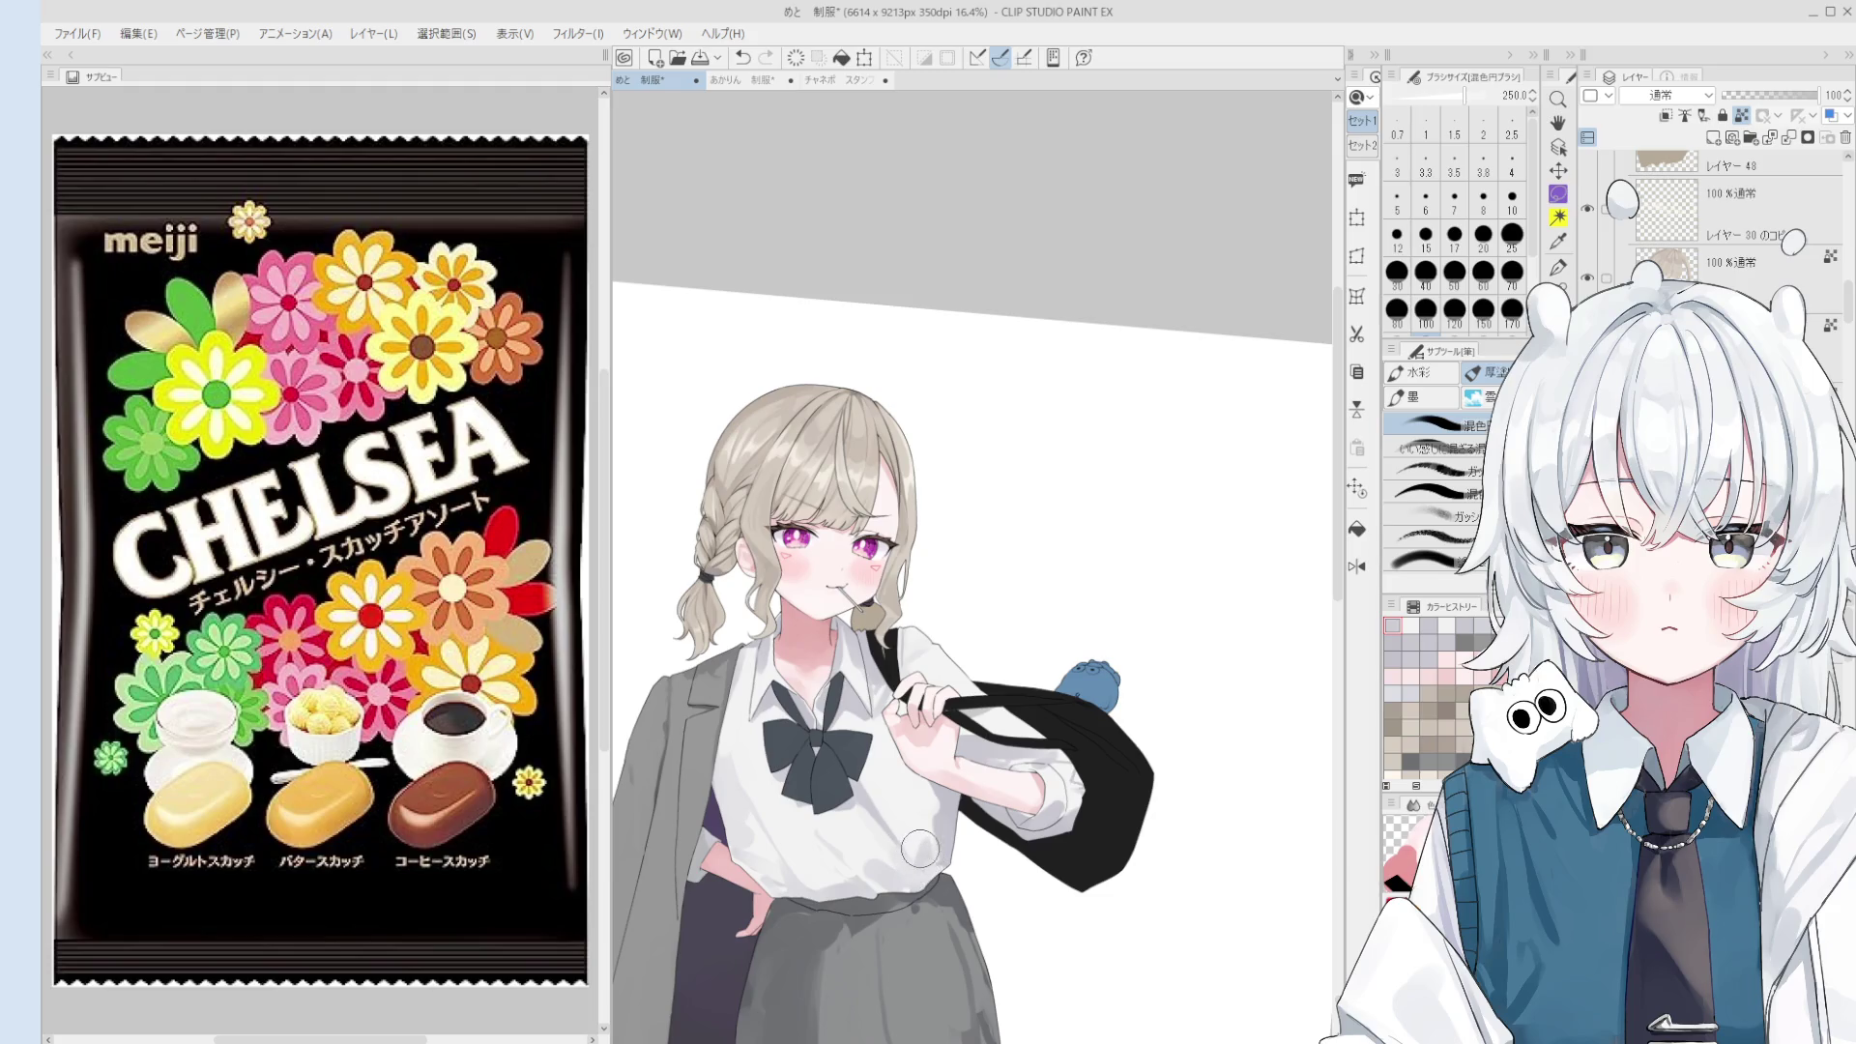
scroll(909, 851, up, 2)
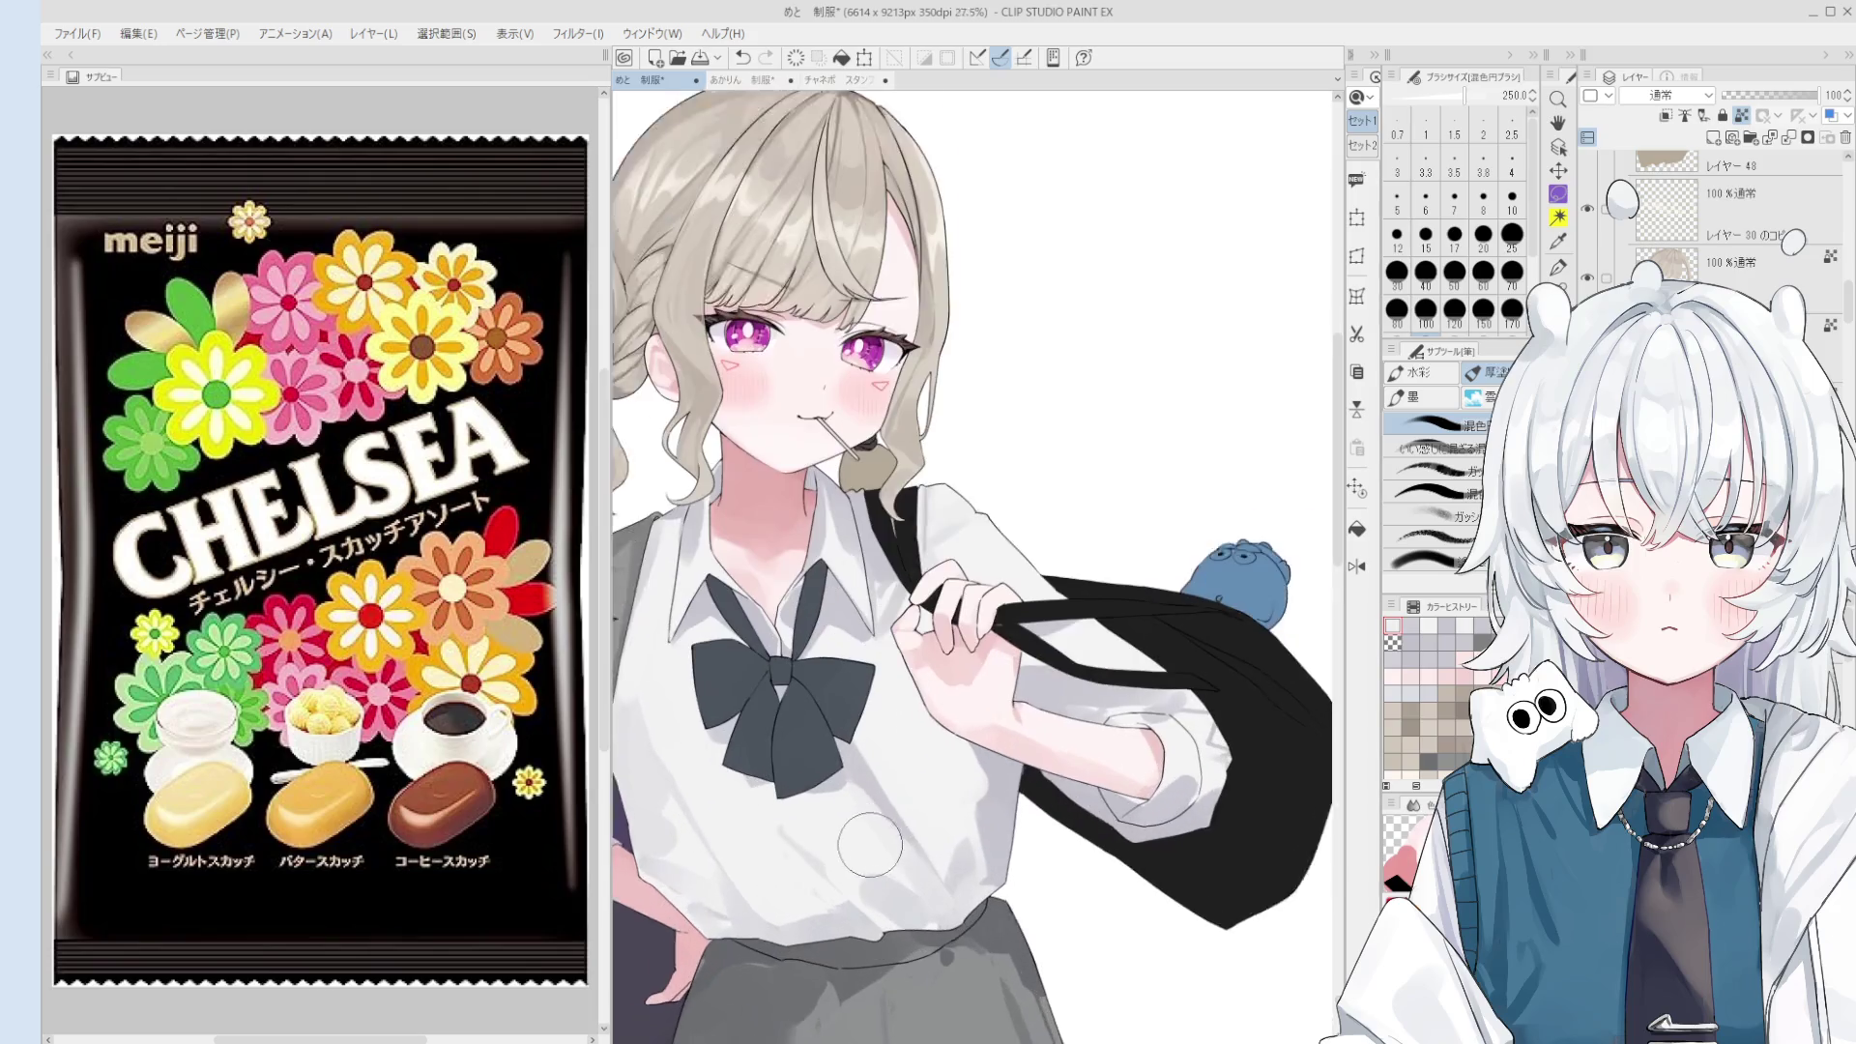
scroll(913, 865, up, 1)
drag(921, 884, 930, 896)
key(ctrl+z)
key(bracketright)
key(bracketright)
key(bracketright)
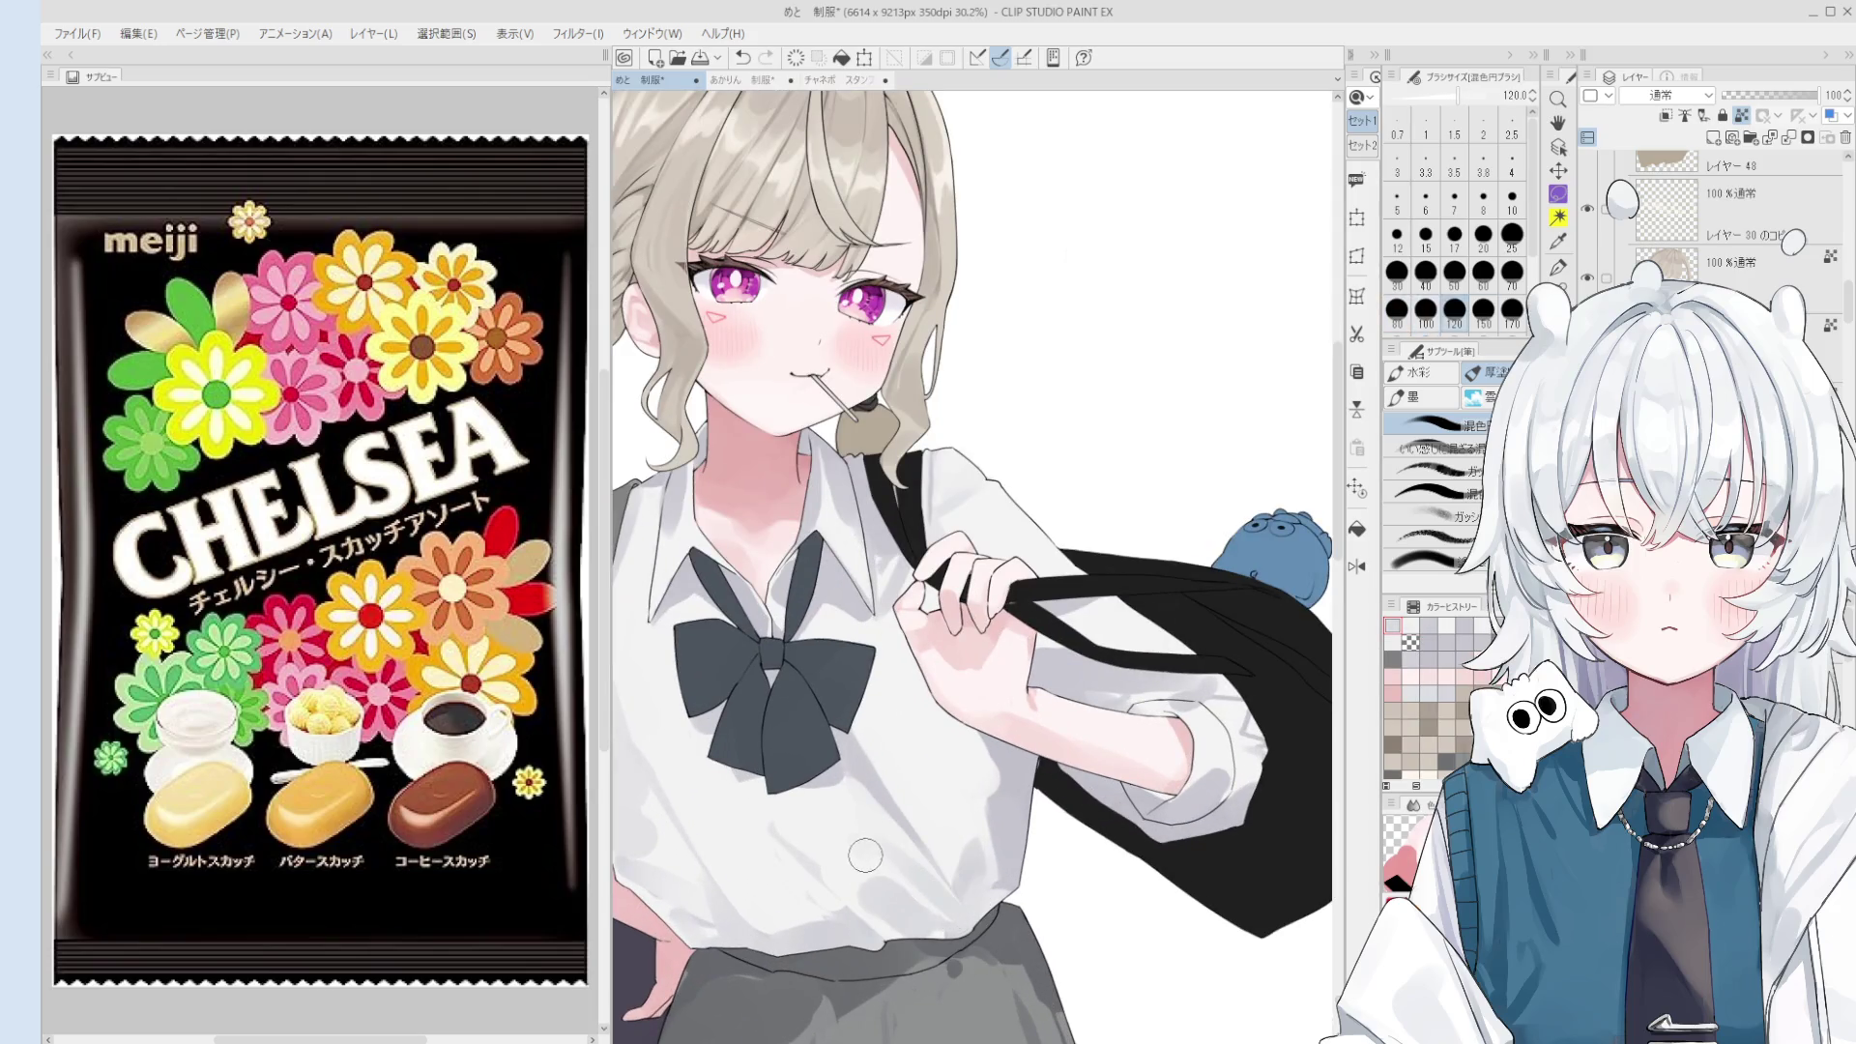
key(bracketright)
key(bracketright)
- Flip the canvas, set the brush to size 80 and zoom in on the hand and sleeve
key(h)
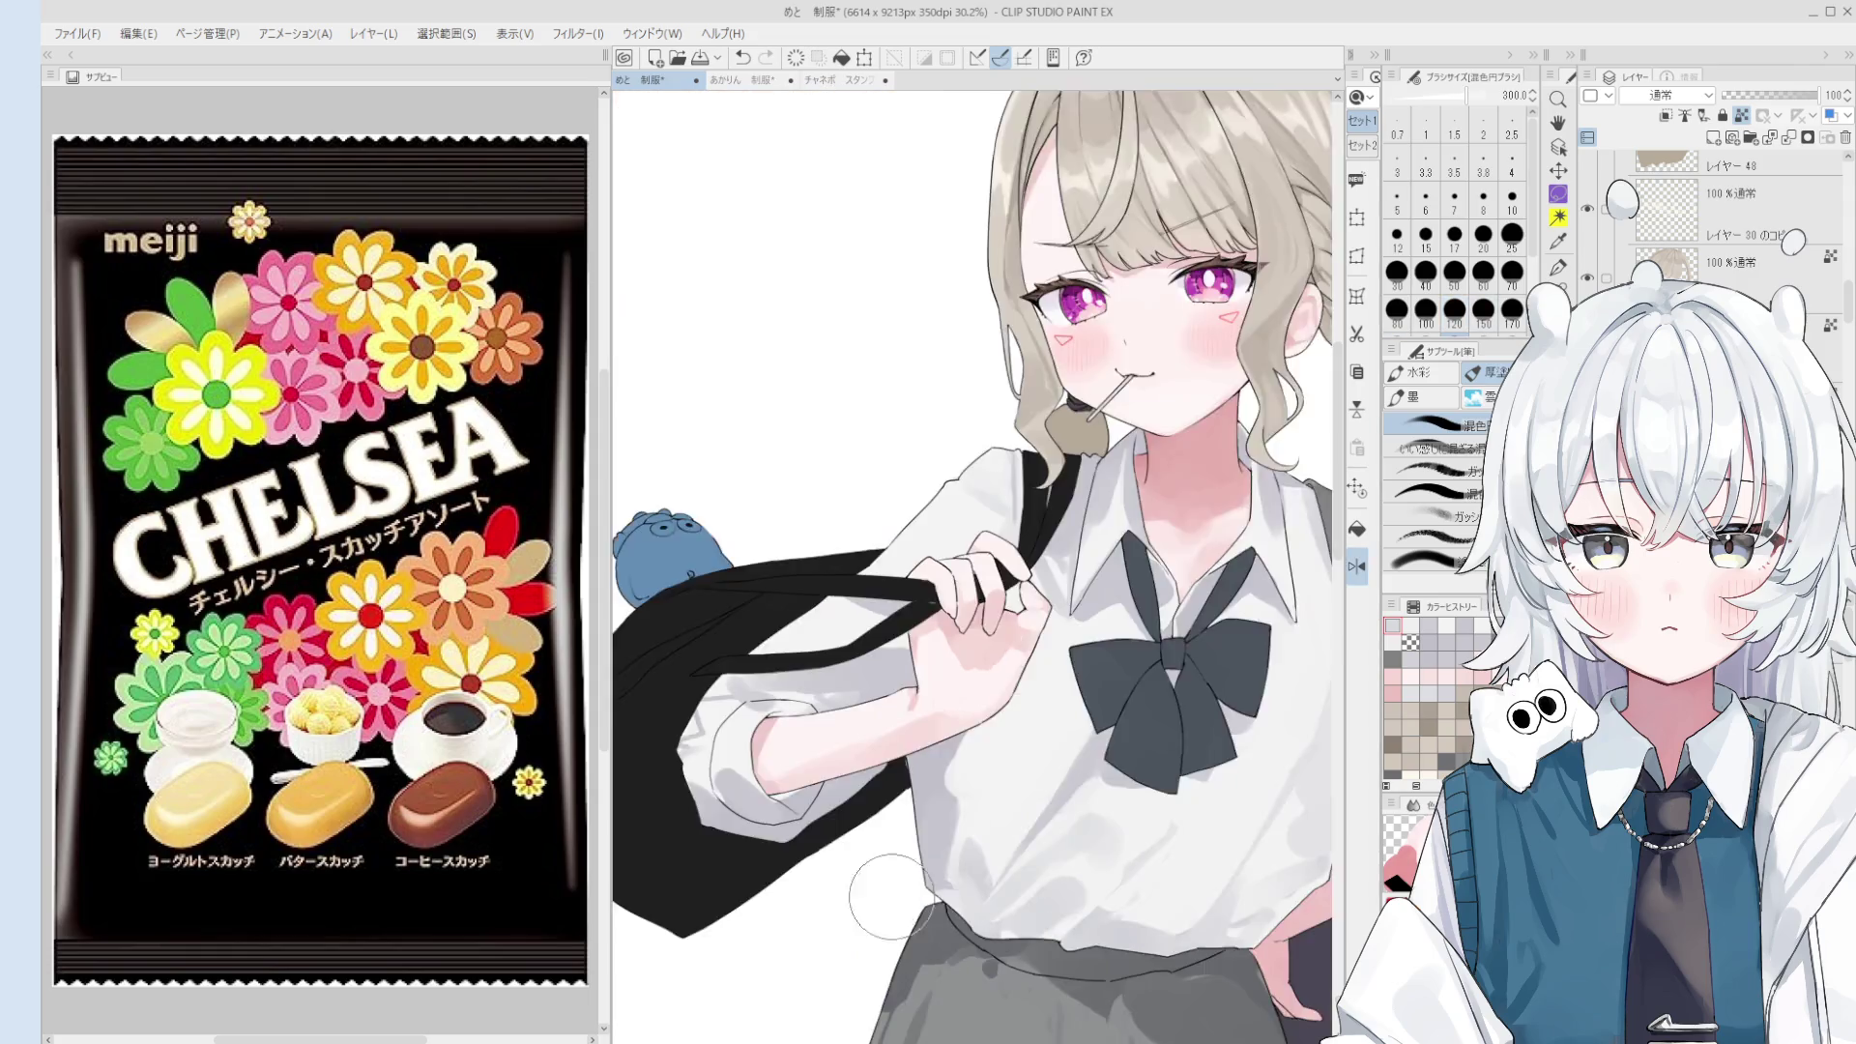
drag(822, 802, 948, 802)
scroll(737, 726, down, 1)
key(b)
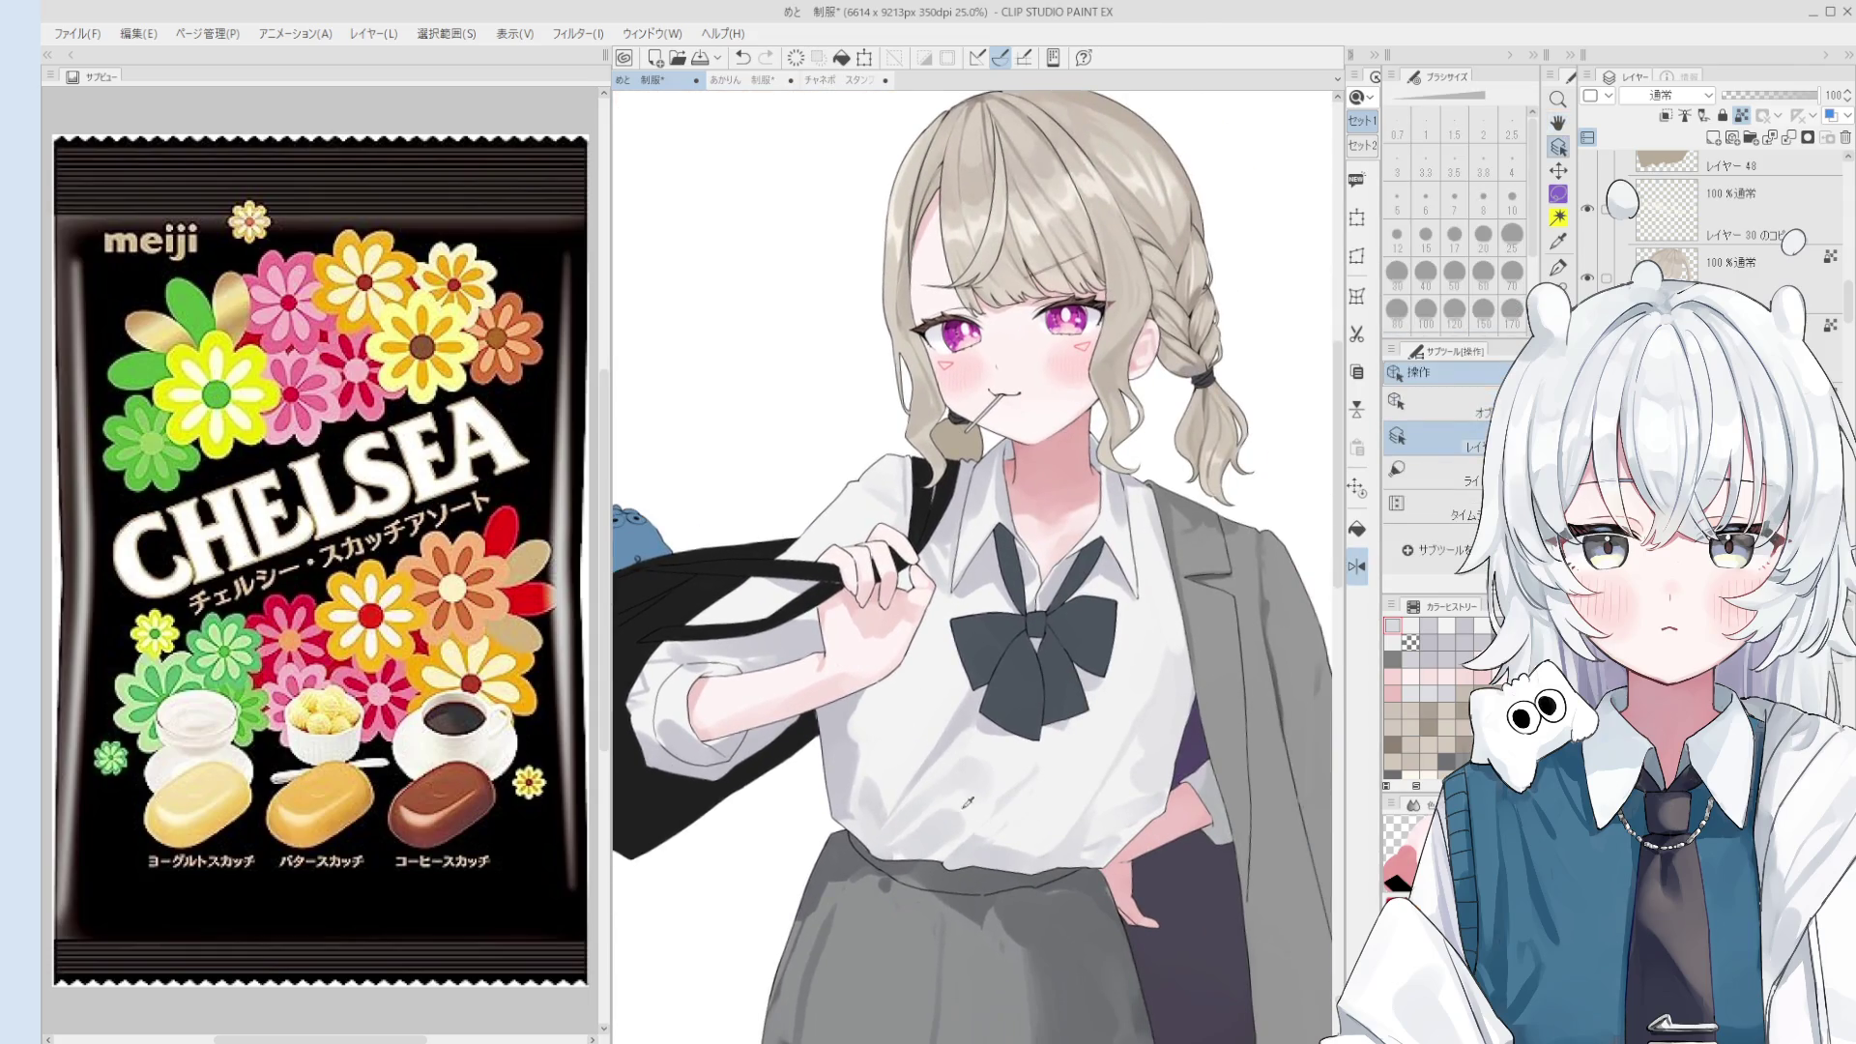
alt+click(945, 855)
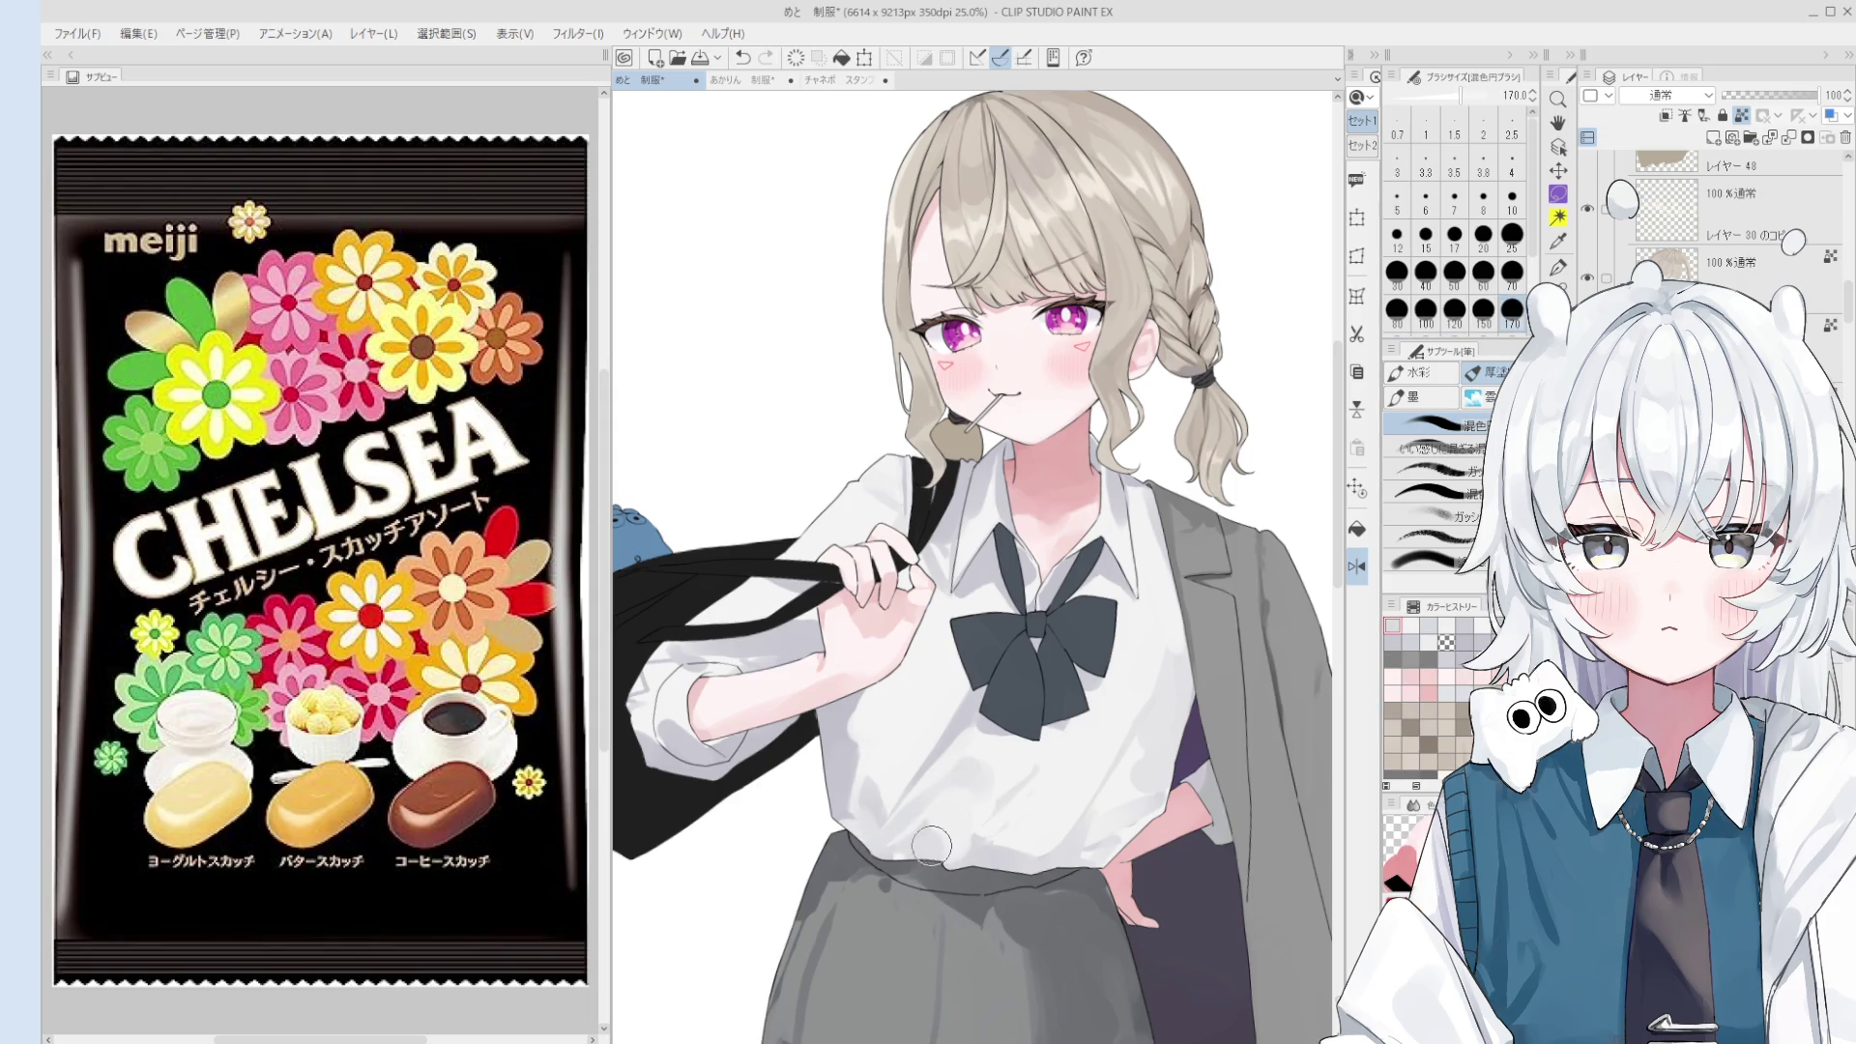
alt+click(940, 832)
key(bracketleft)
key(bracketleft)
key(bracketleft)
key(o)
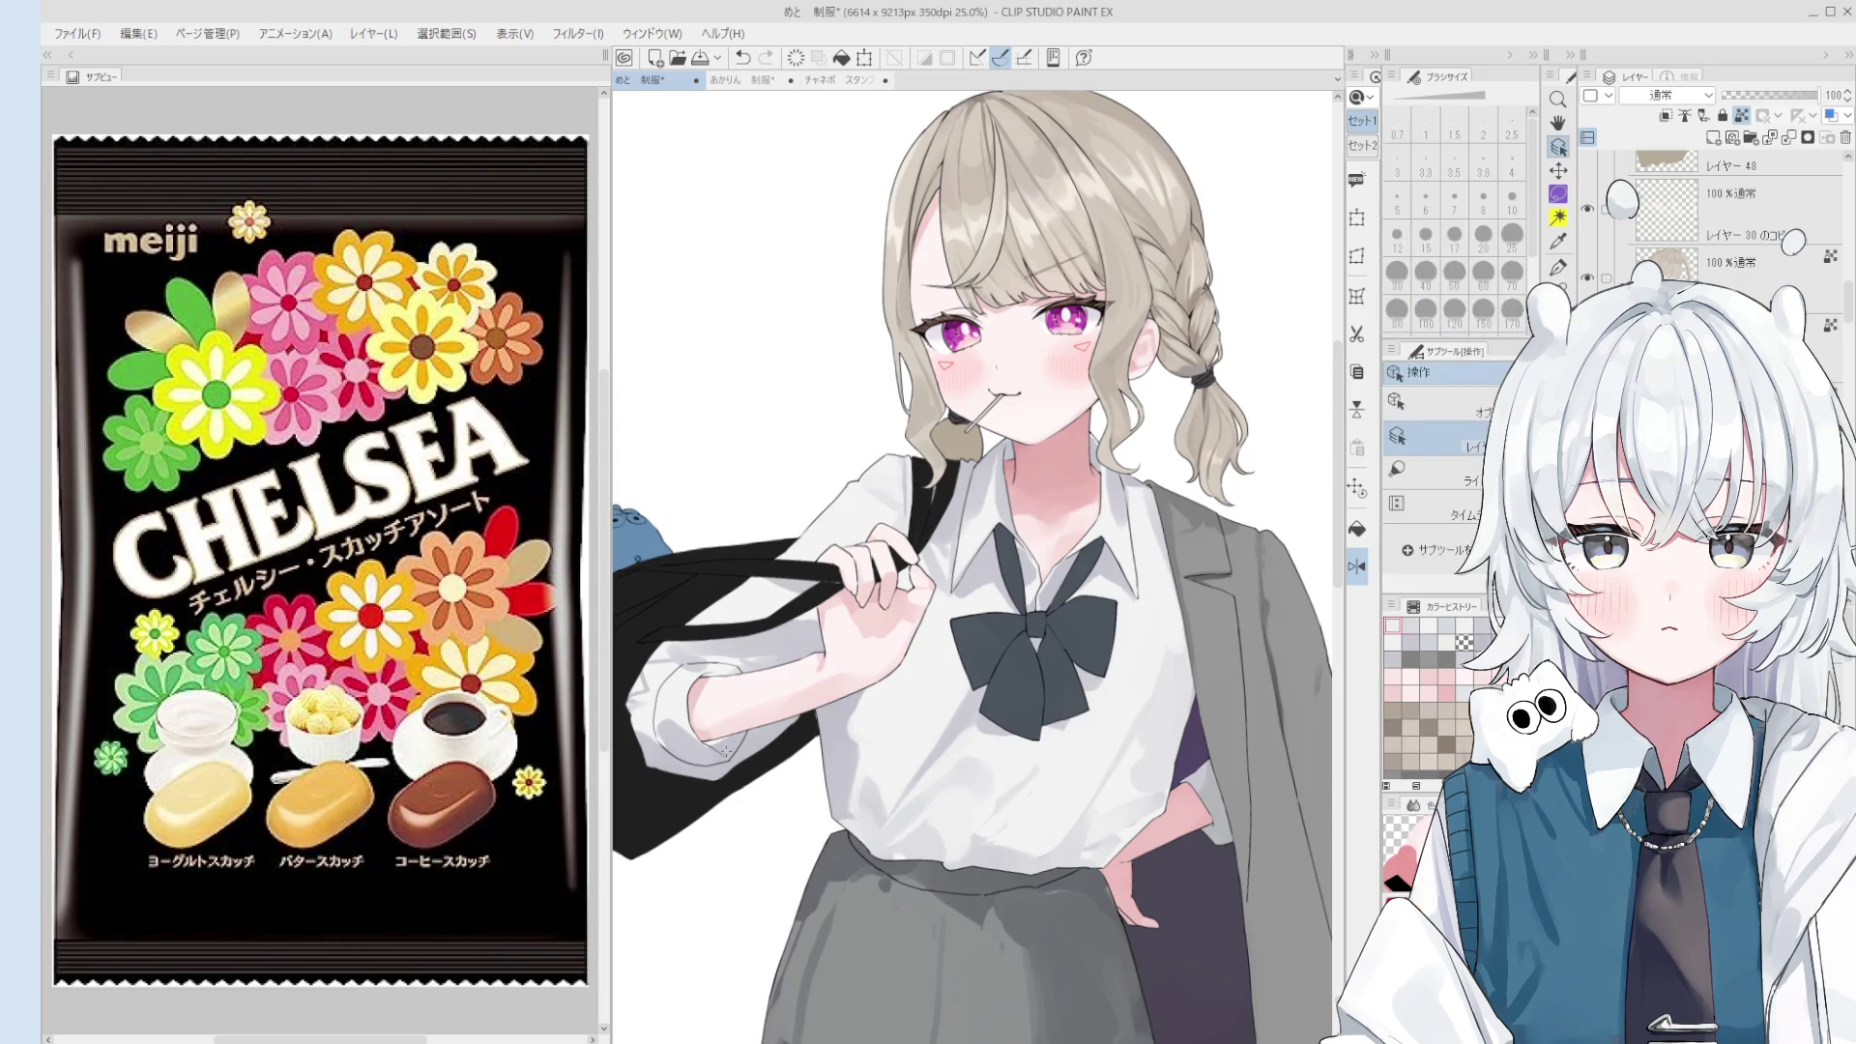
scroll(719, 751, up, 2)
scroll(685, 725, up, 1)
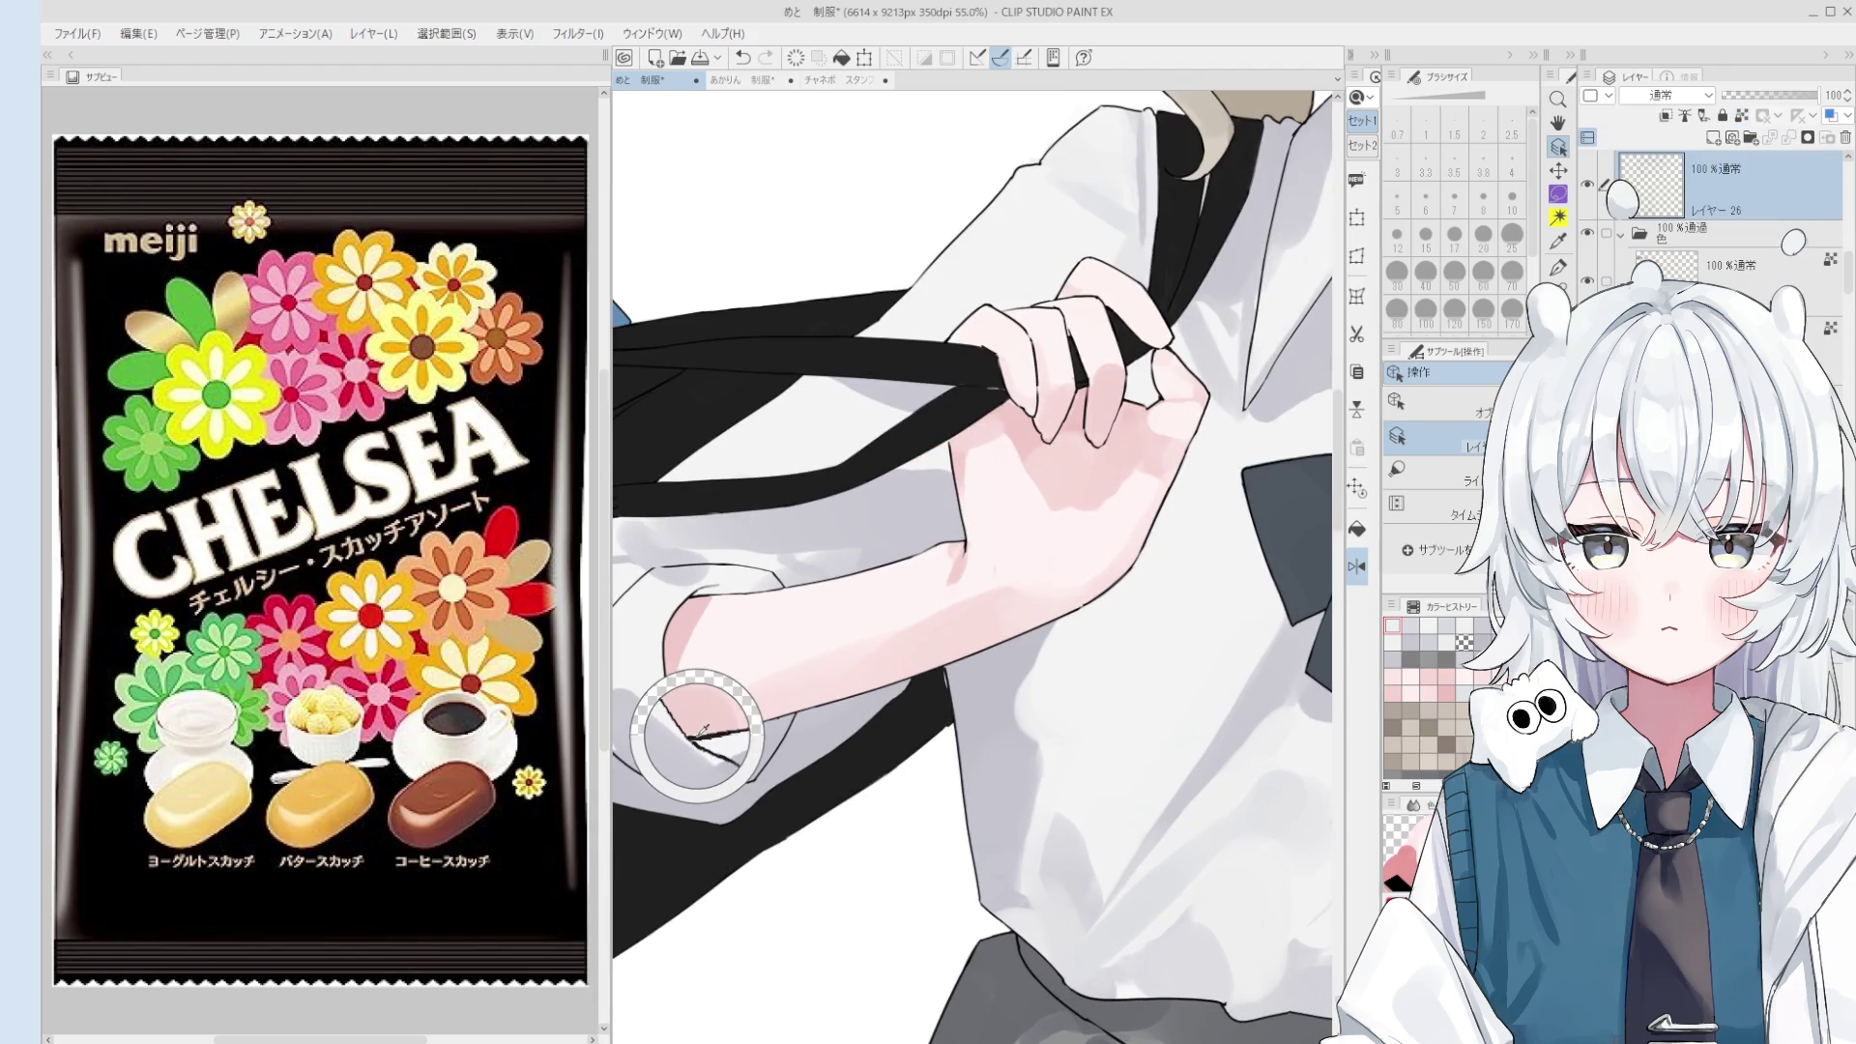
- Select line-art Layer 8 and frame the blank space beside the girl's head
key(c)
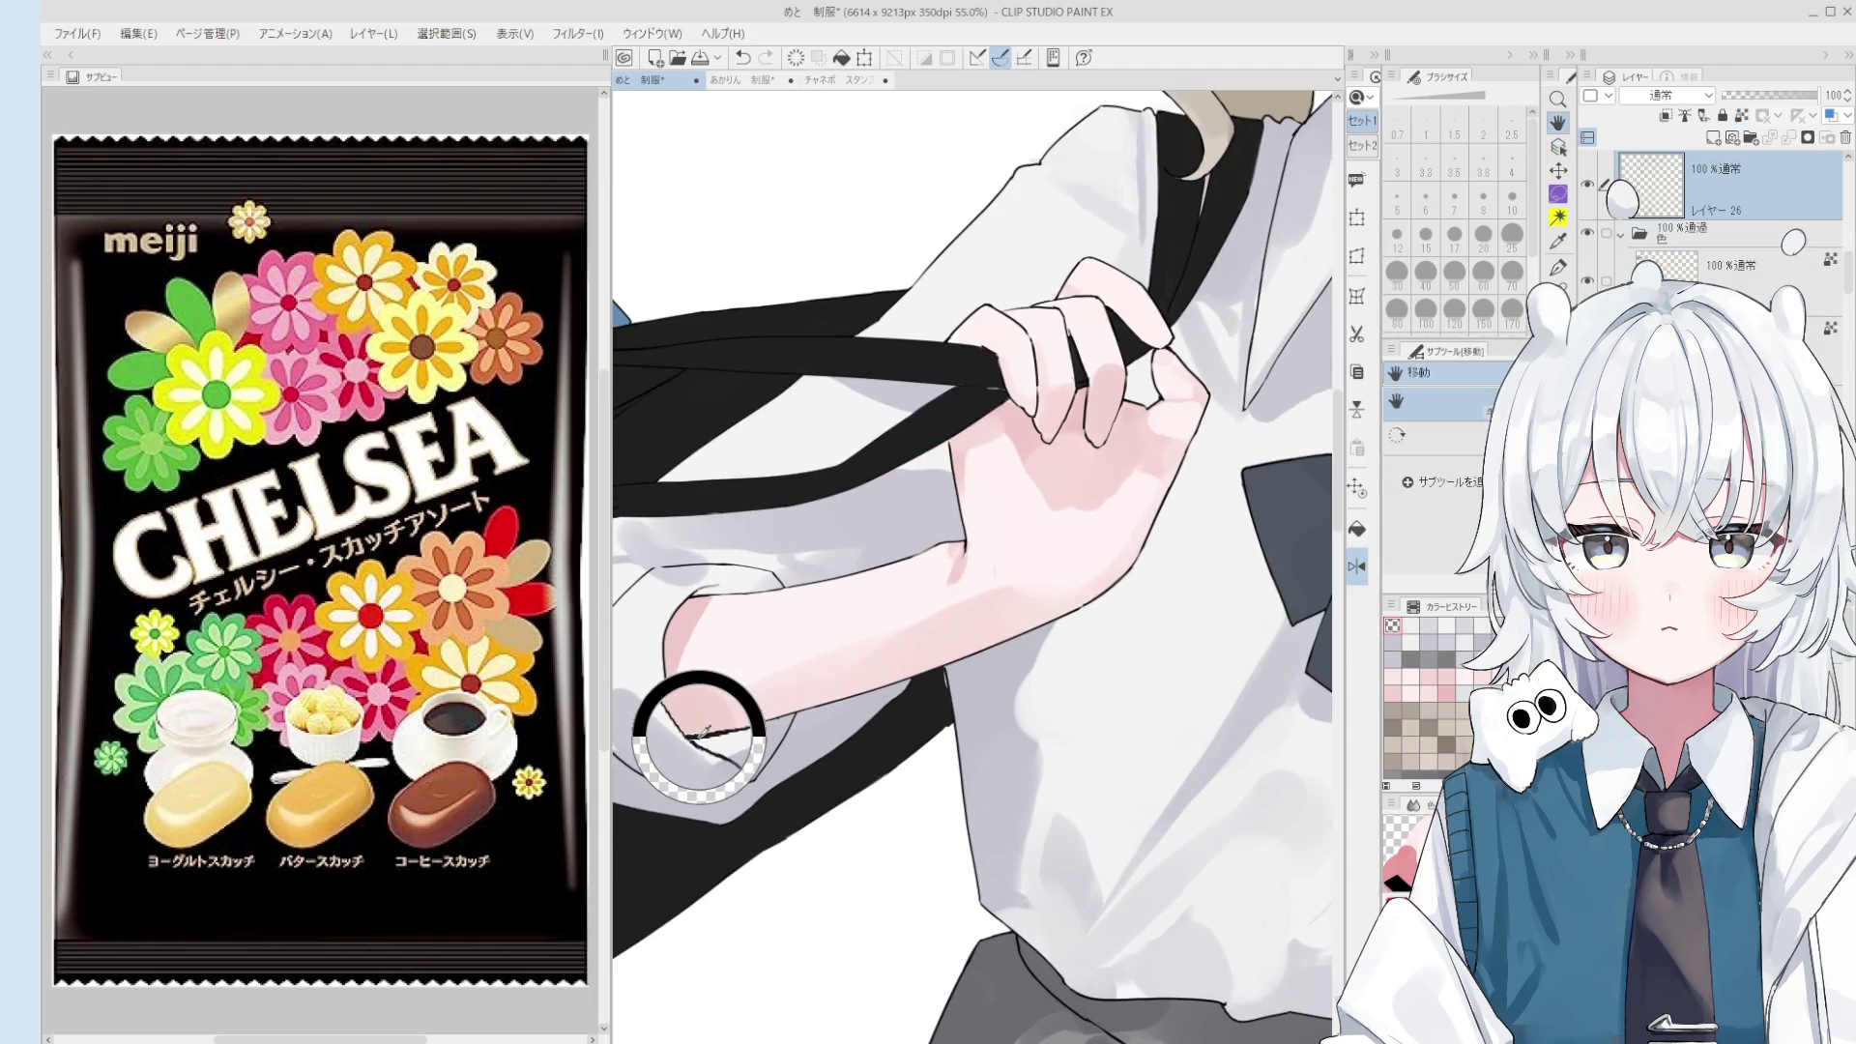
key(h)
scroll(697, 701, down, 1)
scroll(1699, 180, up, 2)
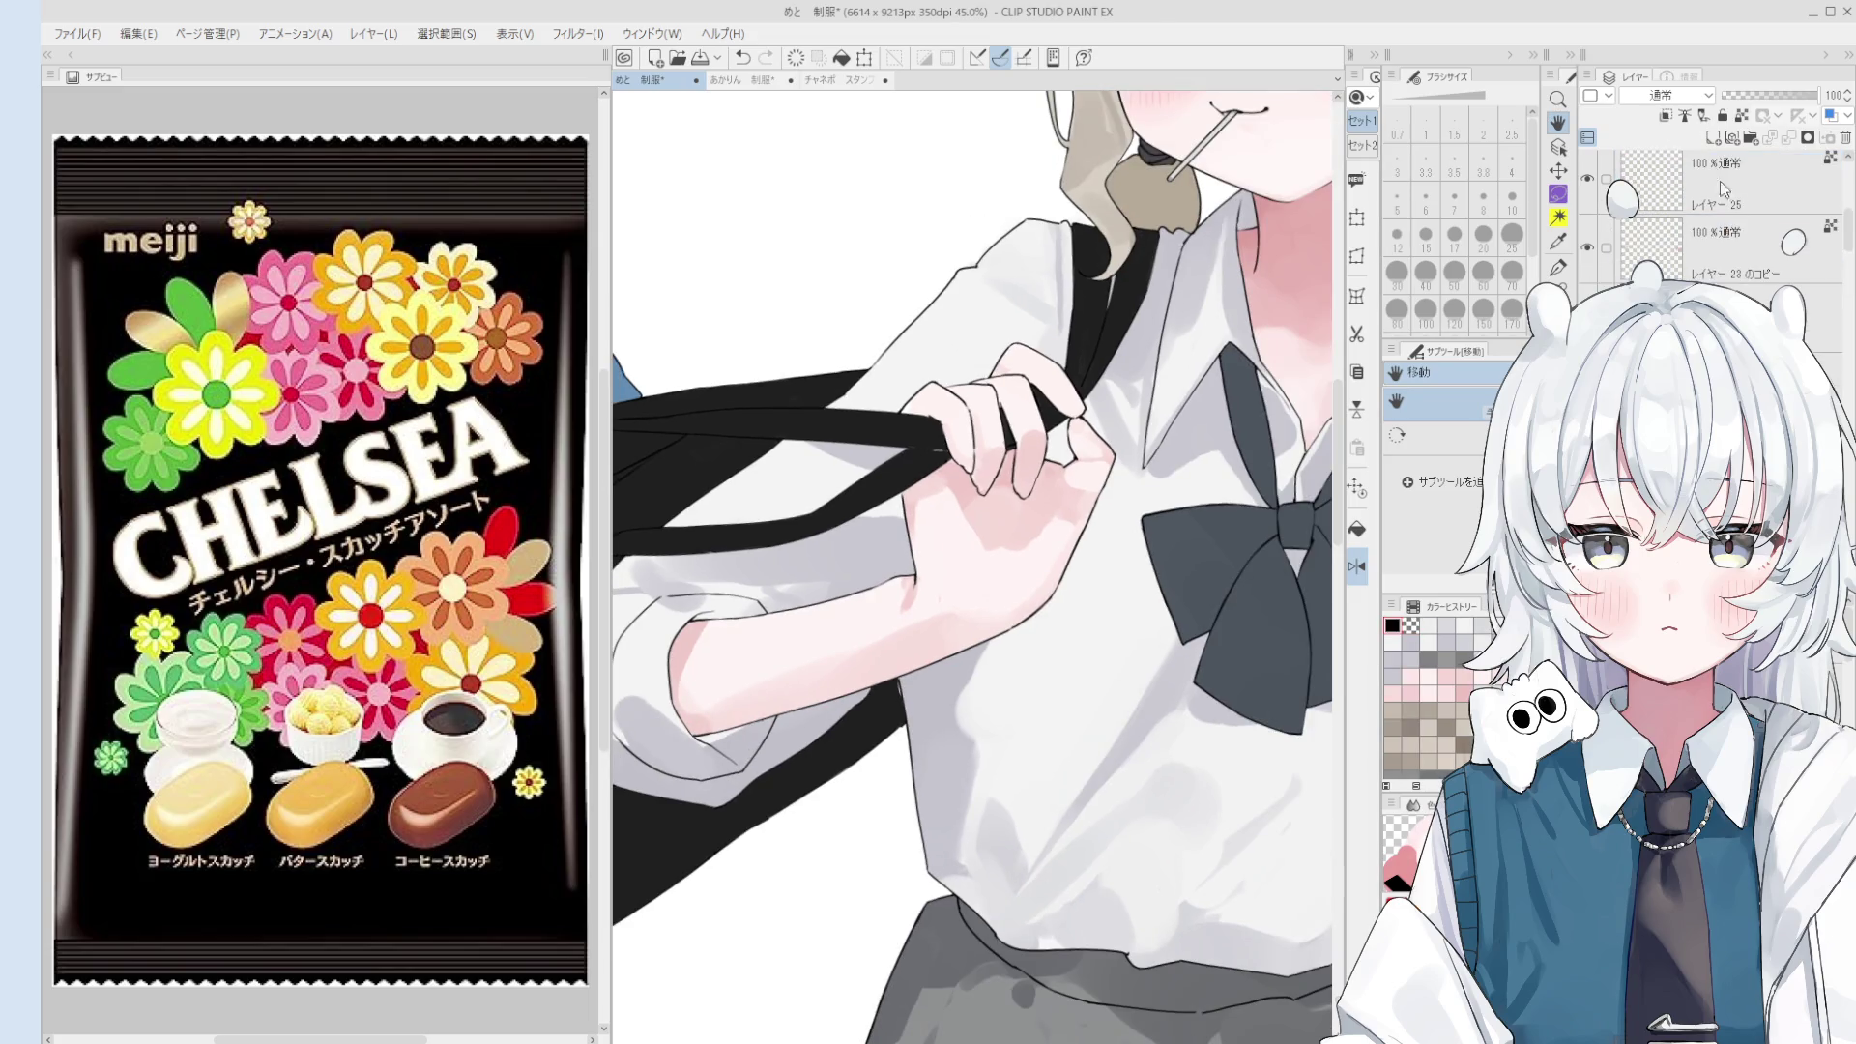
click(1768, 247)
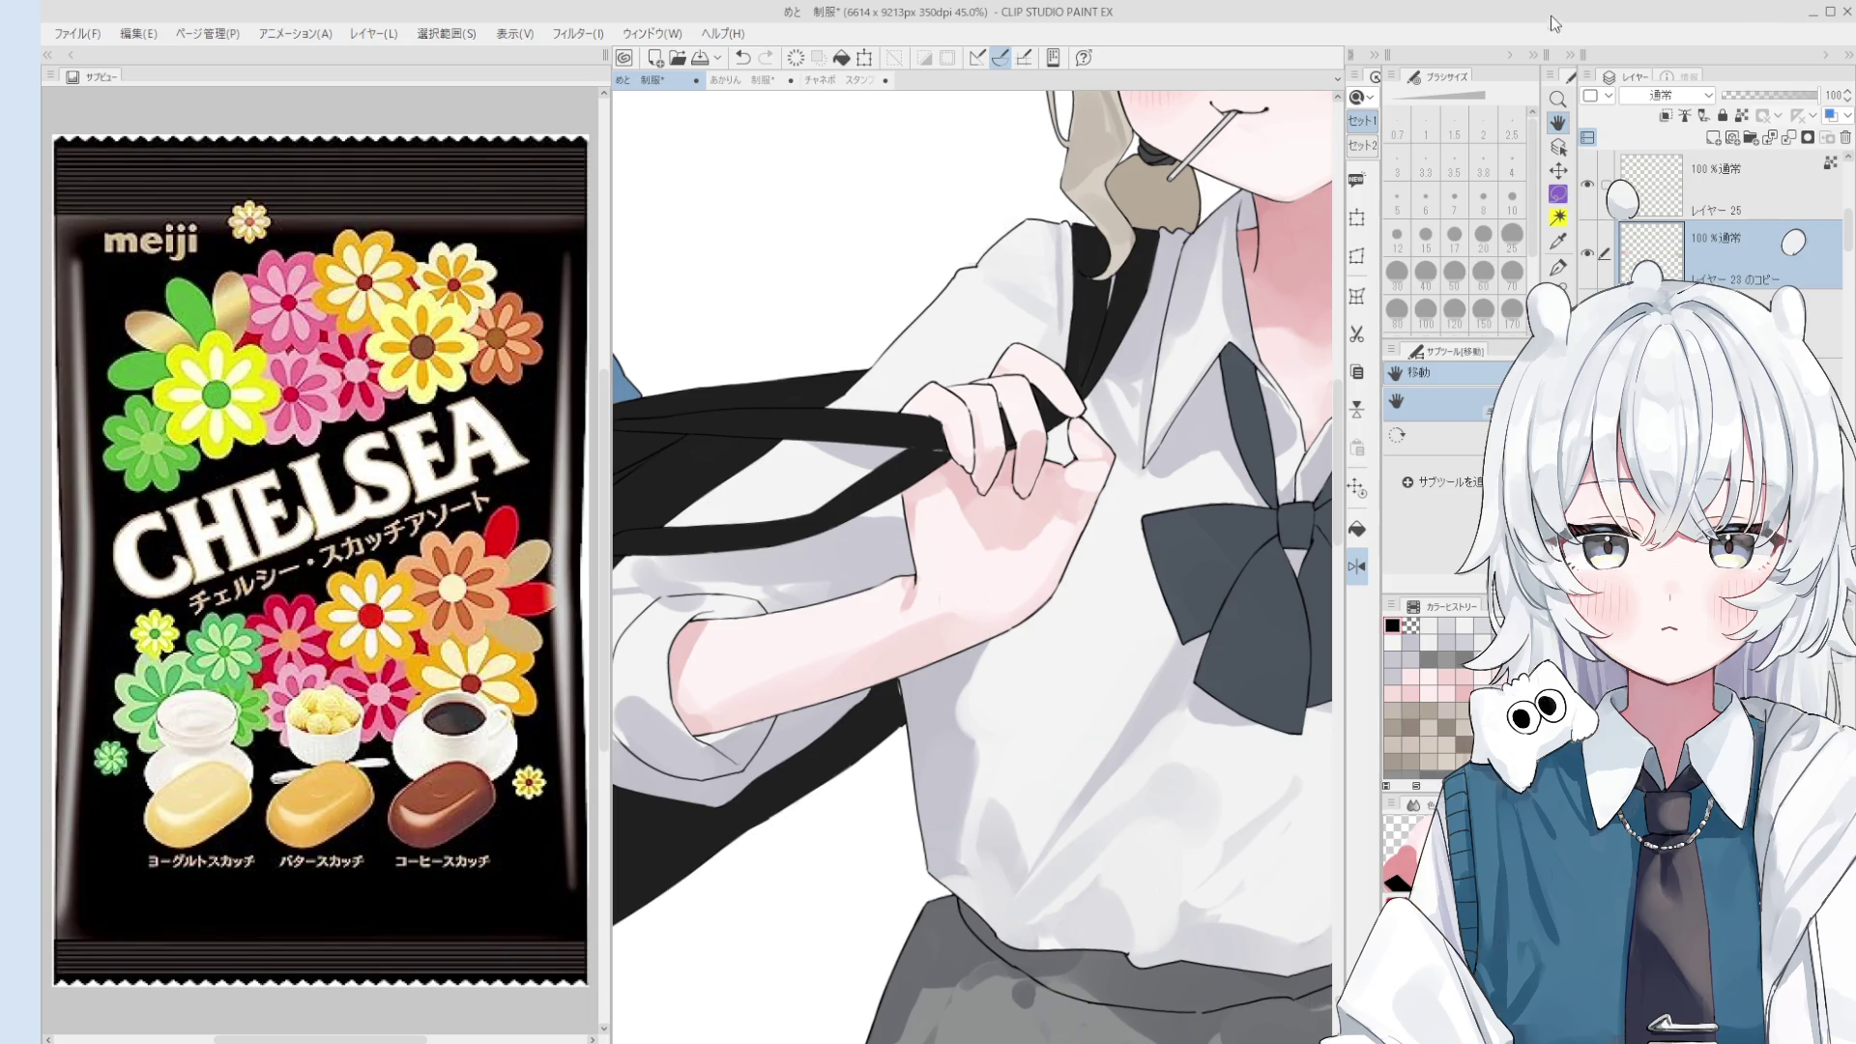
scroll(1701, 222, down, 5)
click(1731, 189)
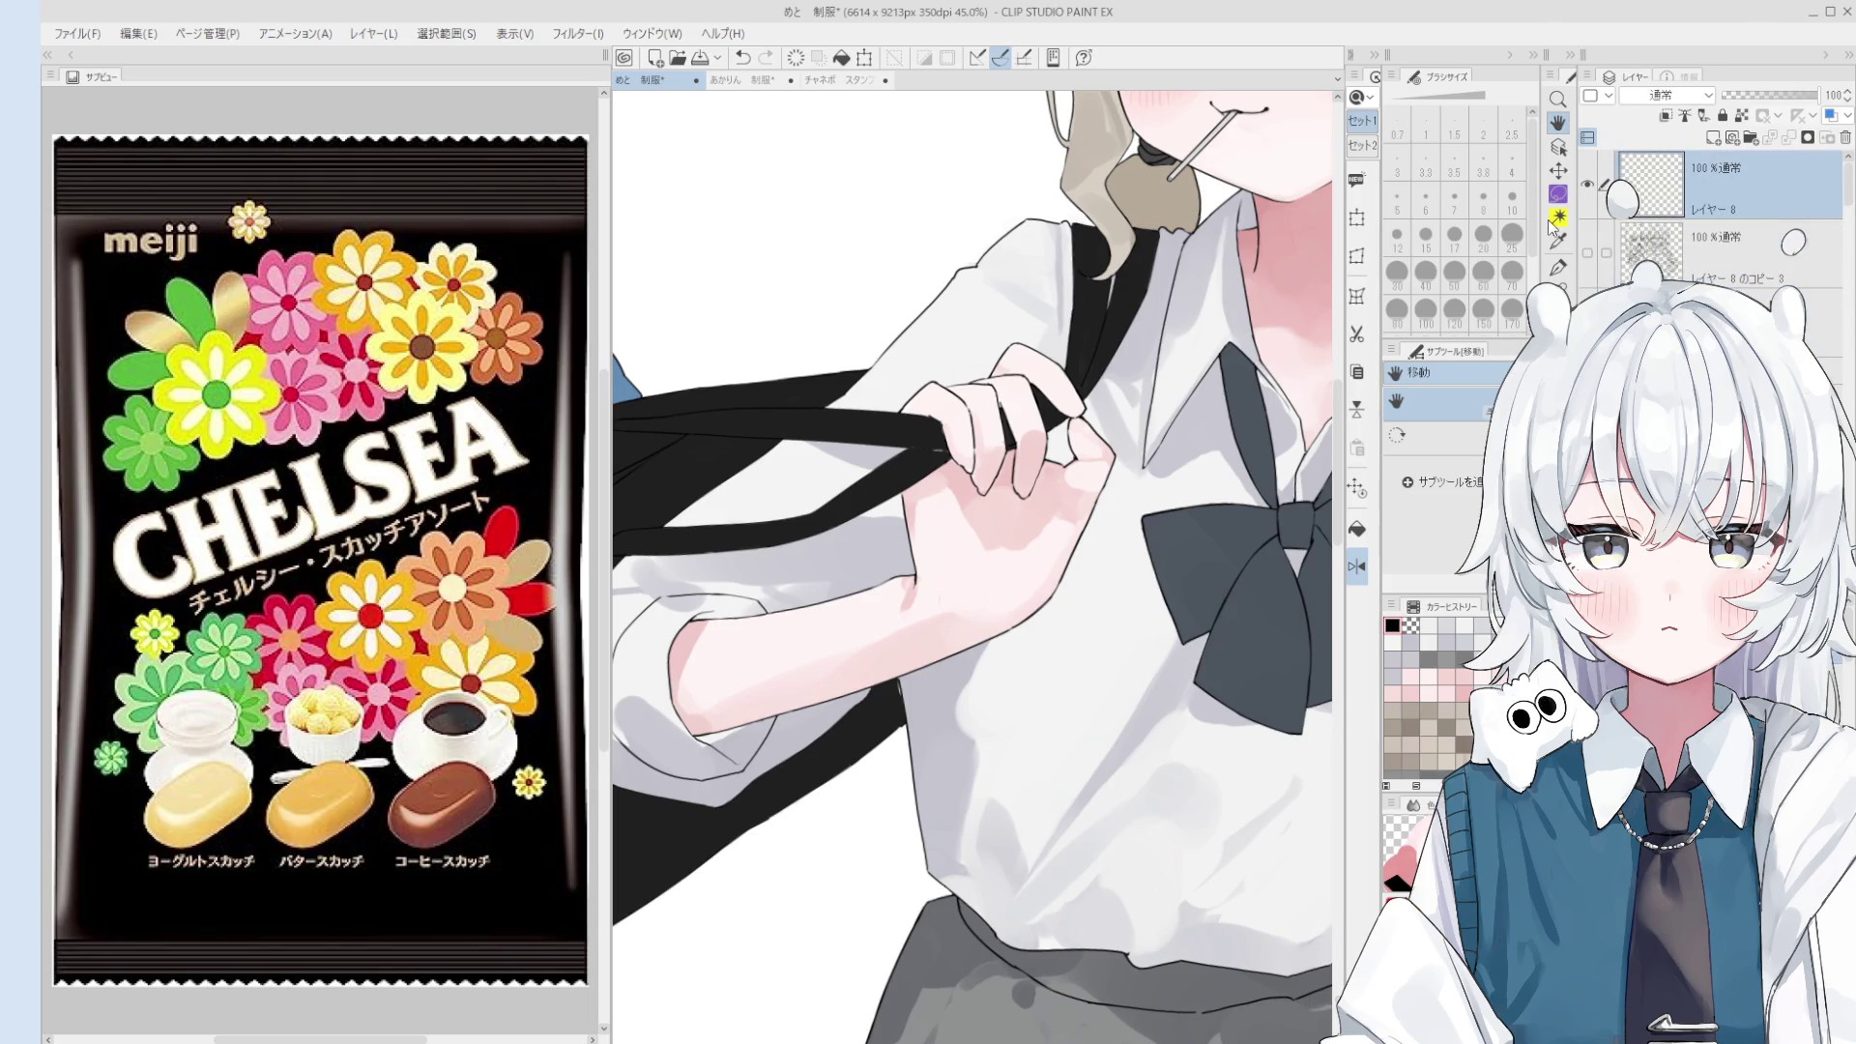
drag(870, 483, 899, 532)
scroll(764, 300, up, 2)
key(p)
- Draw the candy's oval outline with an inner dip using a size-2.5 G-pen, redoing strokes
drag(822, 351, 739, 263)
key(ctrl+z)
click(1512, 126)
mouse_move(788, 369)
mouse_down()
mouse_move(720, 280)
mouse_move(870, 280)
mouse_move(788, 367)
mouse_up()
mouse_move(761, 283)
mouse_down()
mouse_move(766, 310)
mouse_move(812, 281)
mouse_move(739, 293)
mouse_move(836, 254)
mouse_up()
key(ctrl+z)
scroll(788, 290, down, 1)
key(e)
key(p)
key(ctrl+z)
mouse_move(740, 288)
mouse_down()
mouse_move(832, 254)
mouse_move(812, 250)
mouse_move(851, 271)
mouse_up()
key(ctrl+z)
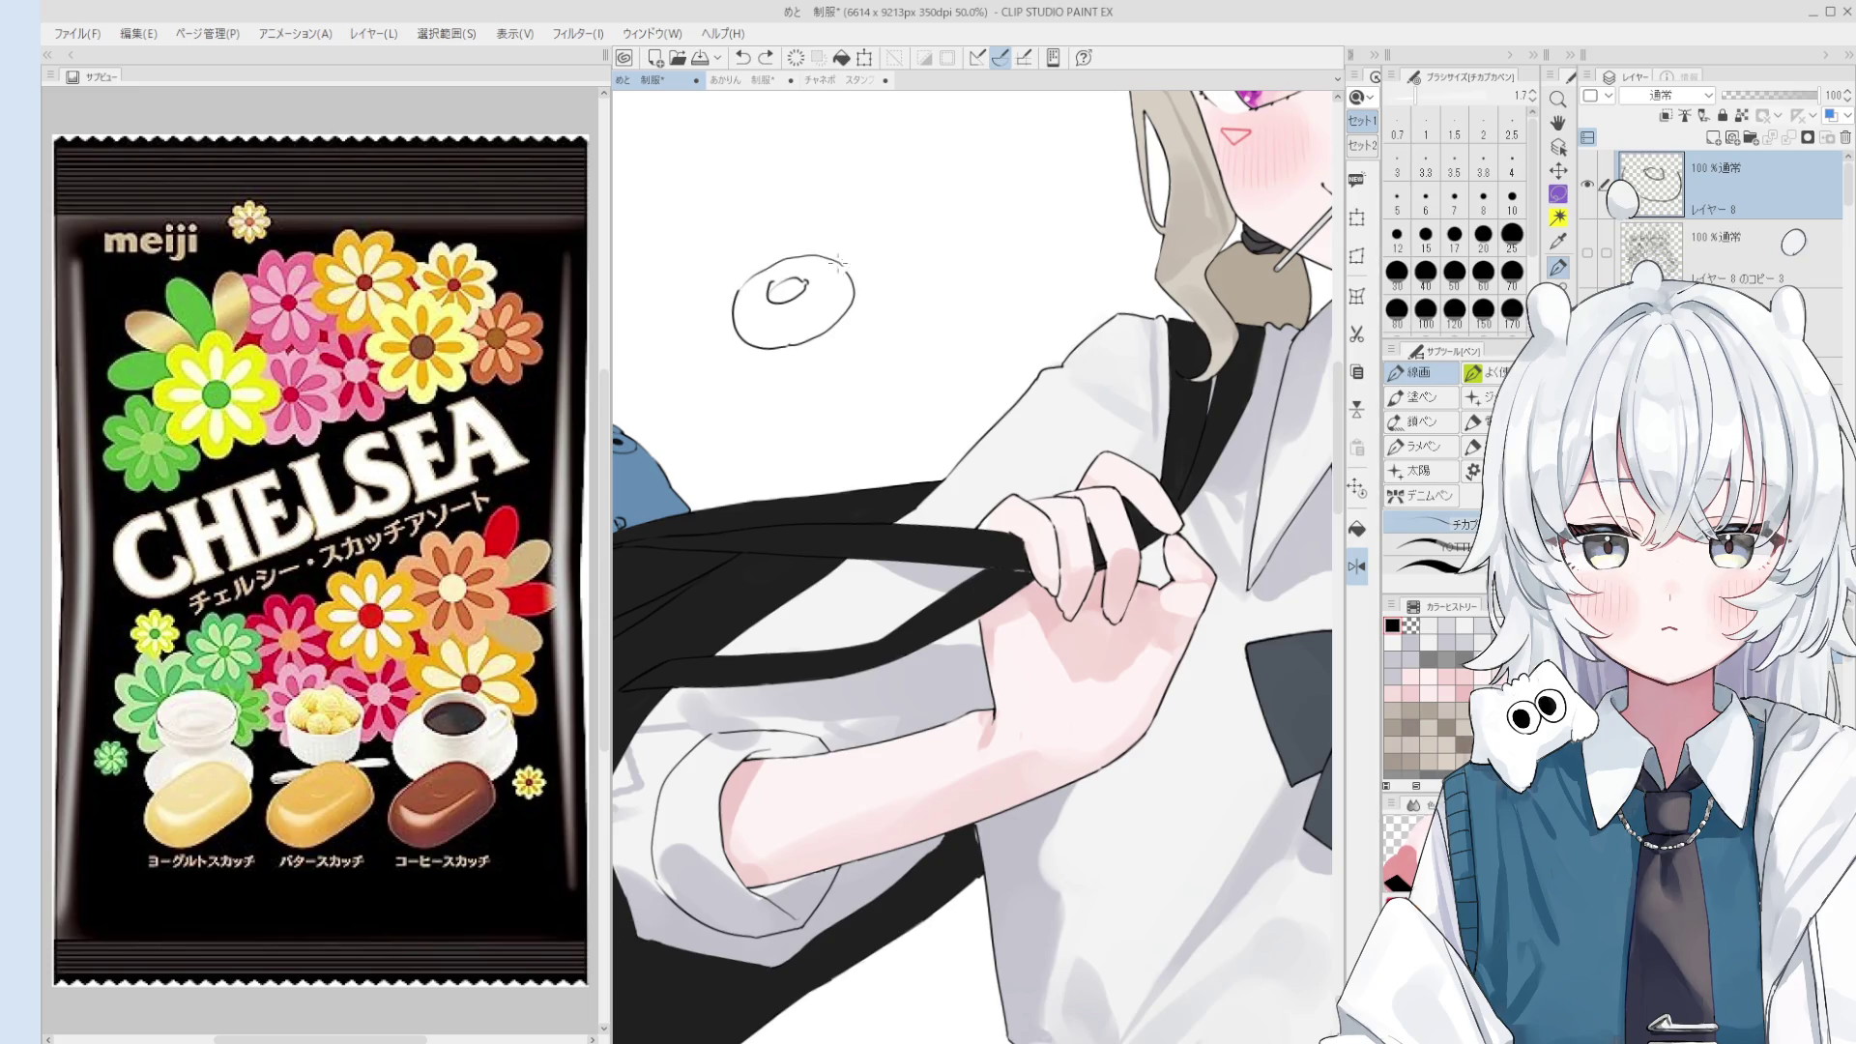
- Add a new layer below the line art and fill the candy with tan using the blend brush
scroll(1167, 162, down, 1)
drag(1167, 163, 1153, 192)
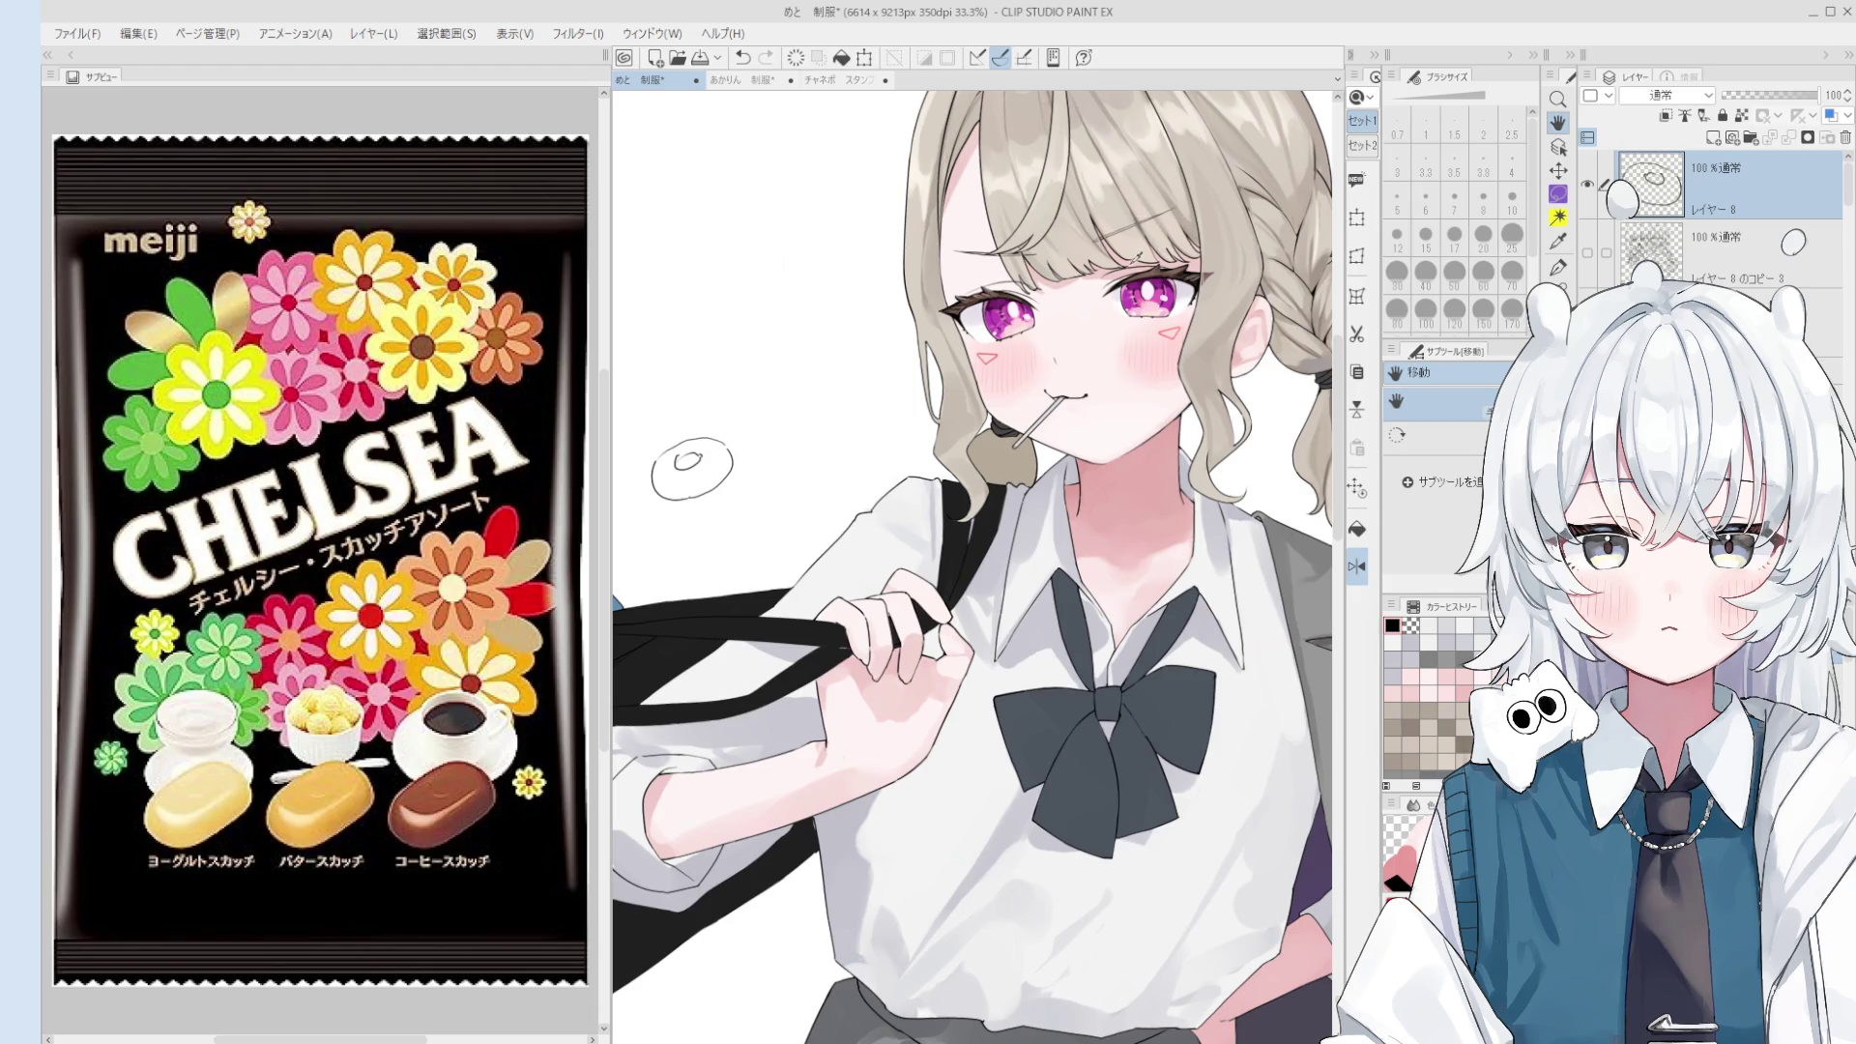
click(1719, 245)
click(1714, 138)
key(b)
click(1397, 309)
mouse_move(672, 473)
mouse_down()
mouse_move(715, 455)
mouse_move(685, 474)
mouse_move(716, 455)
mouse_move(720, 474)
mouse_move(677, 489)
mouse_move(689, 461)
mouse_move(720, 488)
mouse_up()
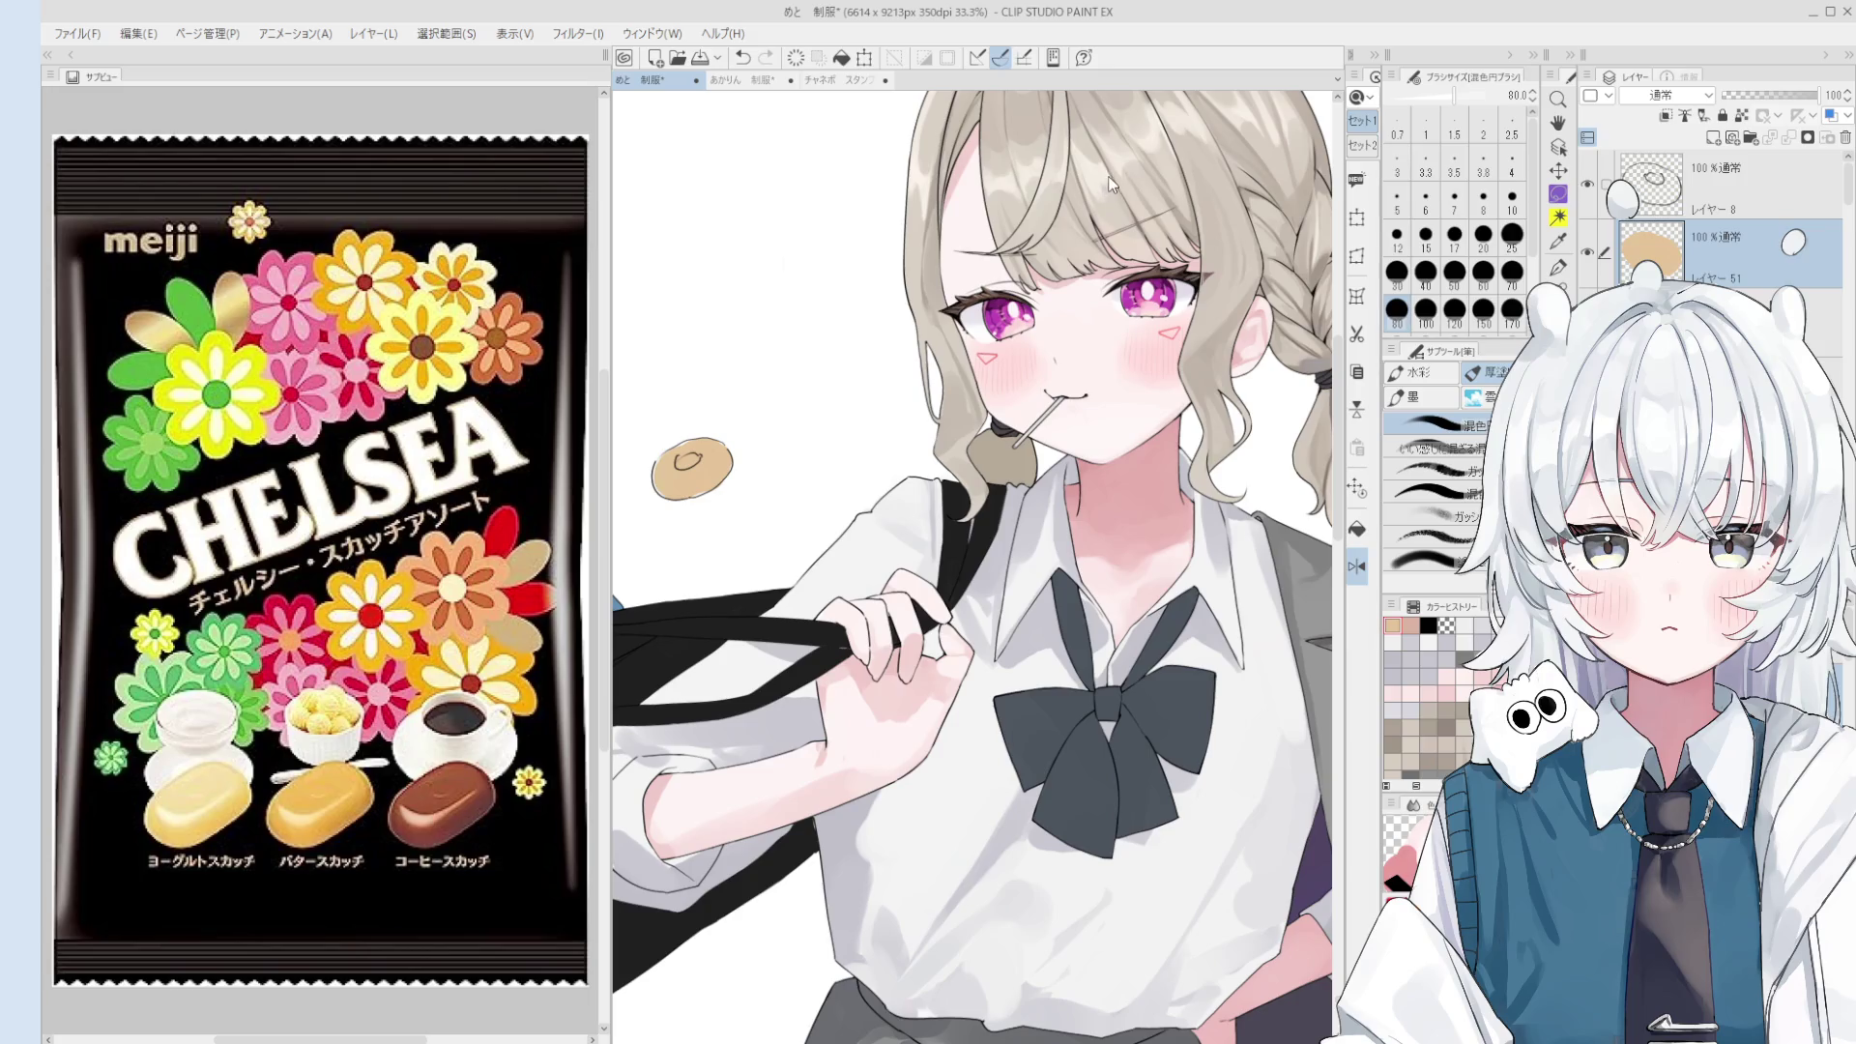
- Darken the candy fill to brown and dab extra brown with a size-15 brush
mouse_move(677, 474)
mouse_down()
mouse_move(720, 464)
mouse_move(788, 537)
mouse_up()
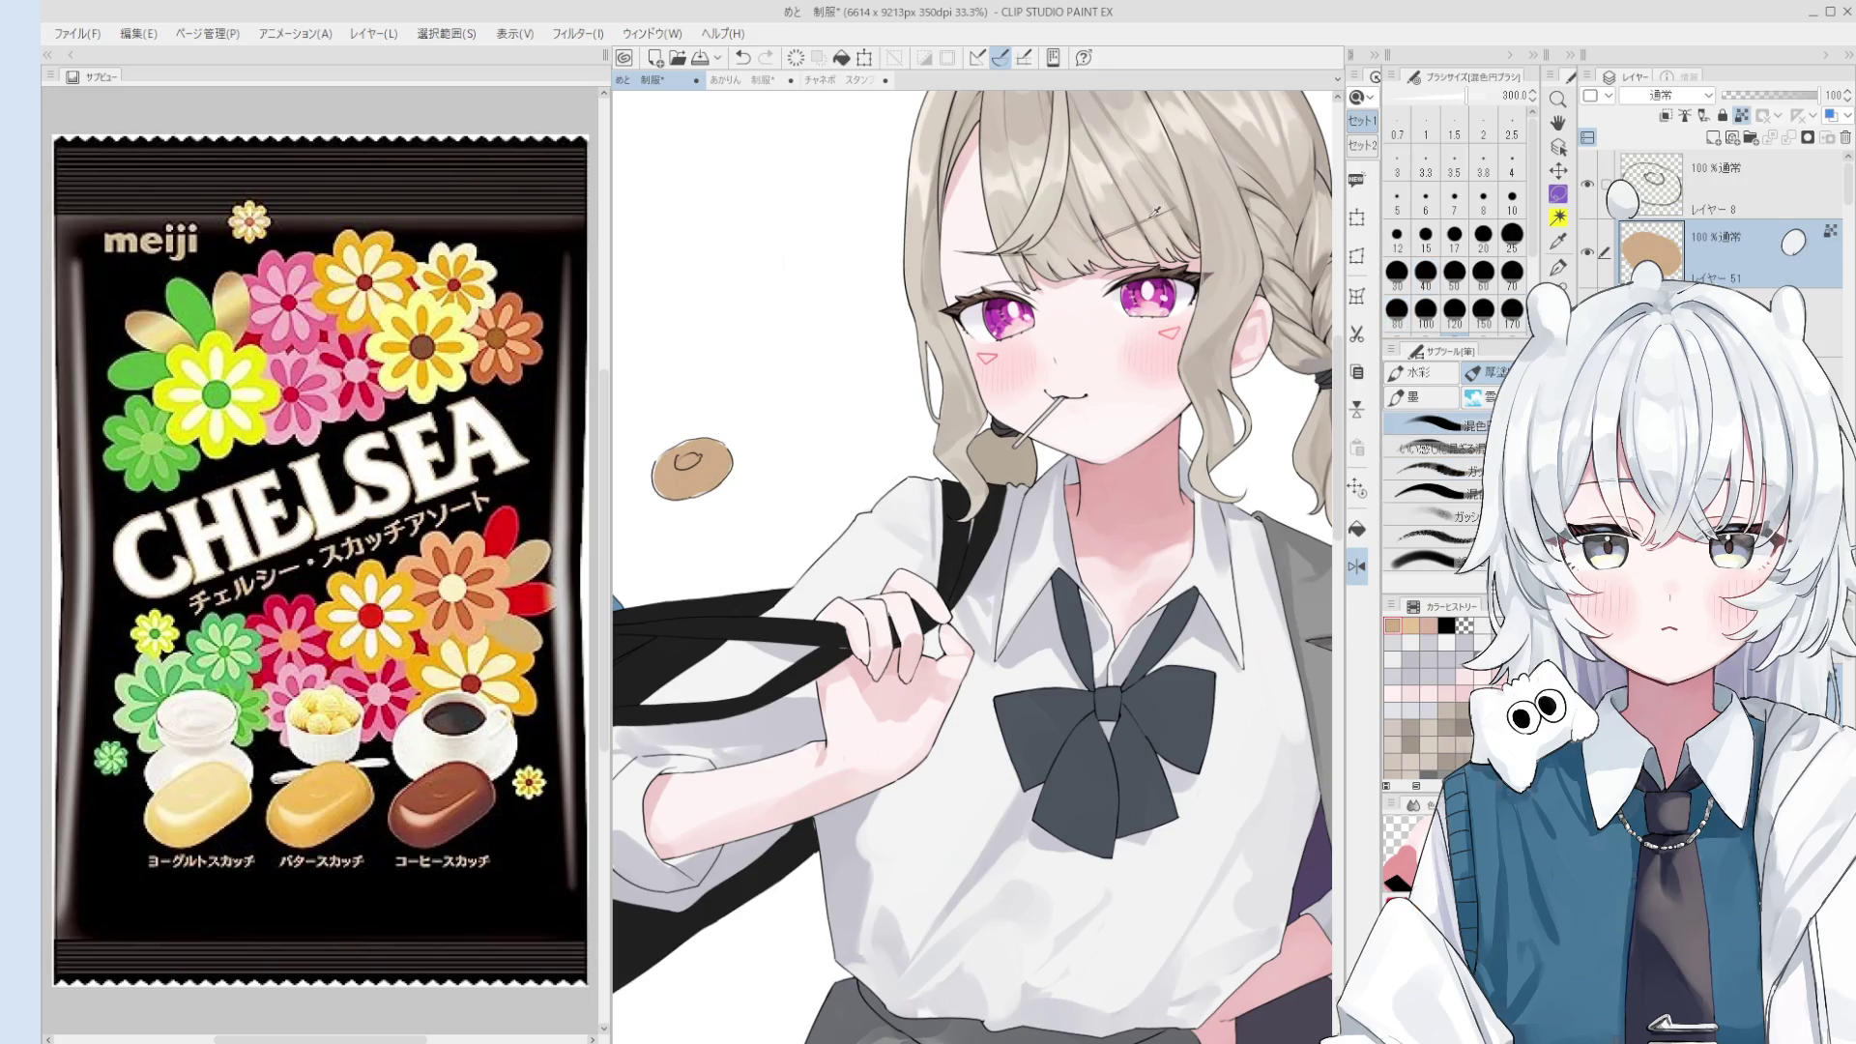
click(1426, 235)
key(bracketright)
key(bracketright)
scroll(718, 455, up, 1)
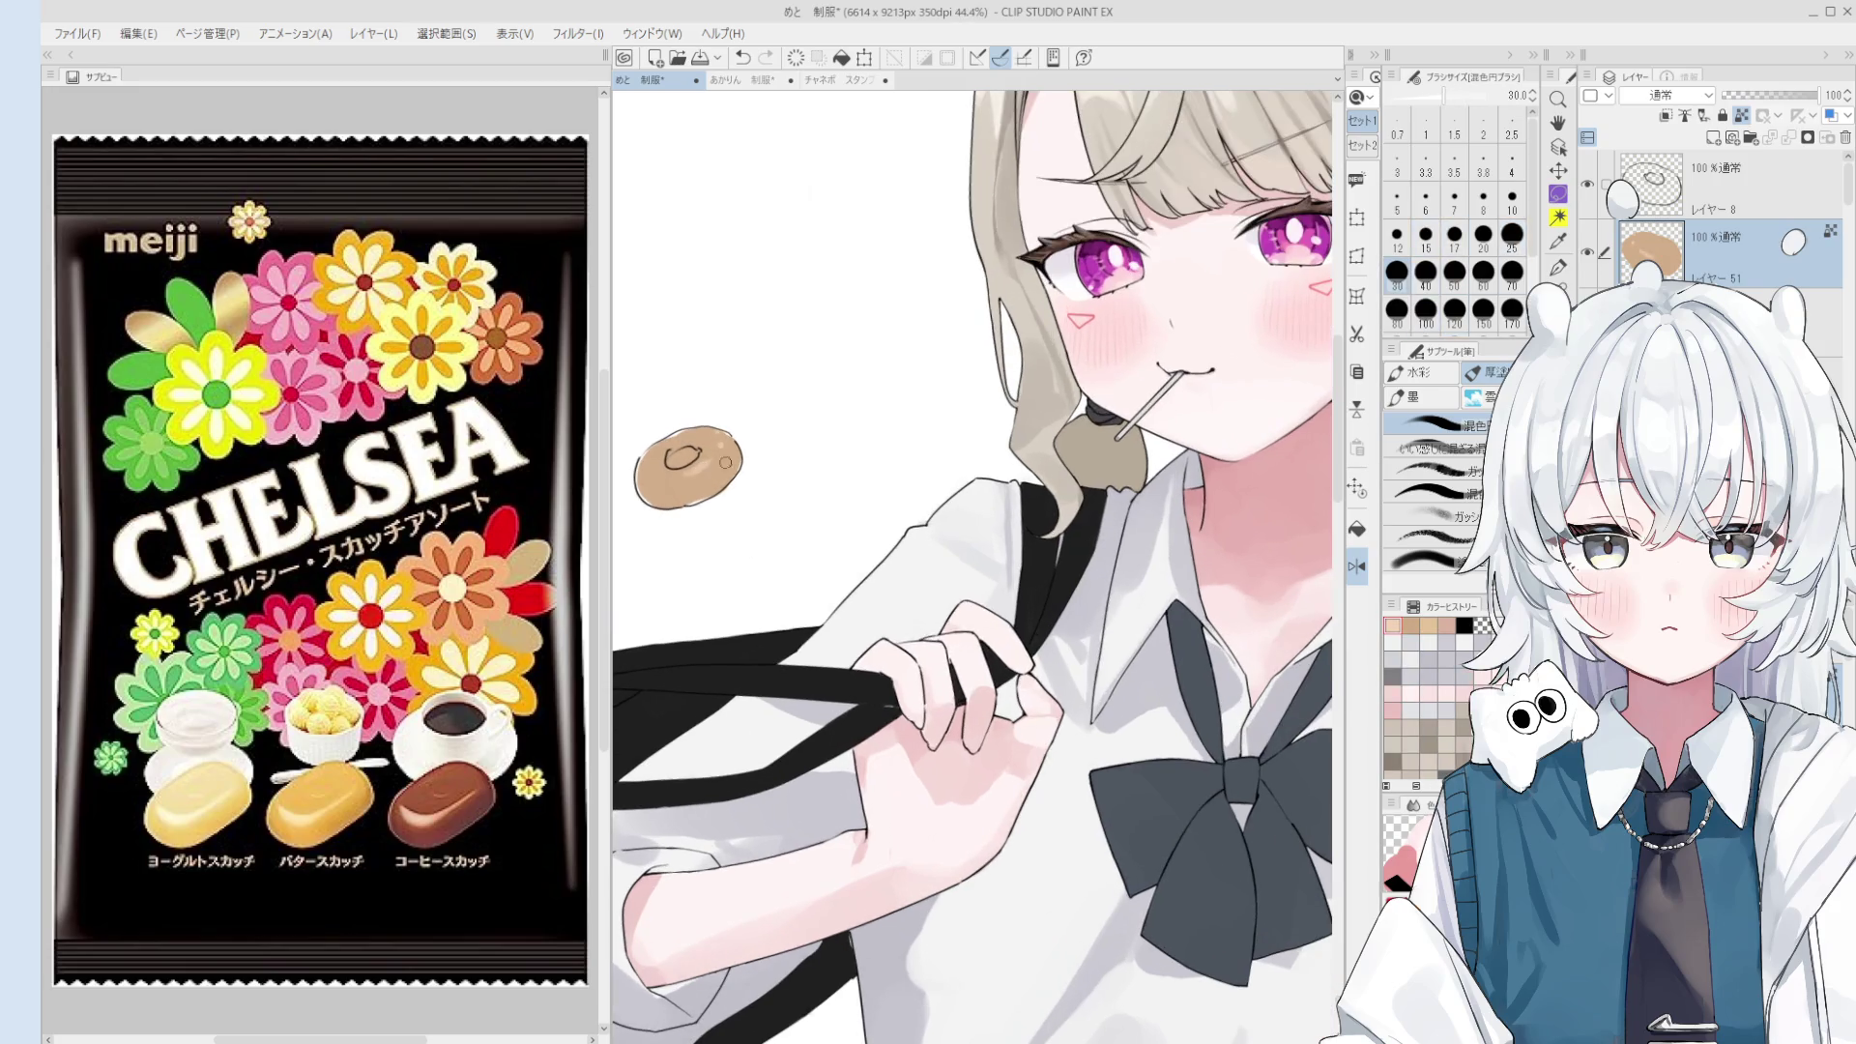
key(bracketleft)
key(bracketleft)
key(bracketleft)
alt+click(681, 451)
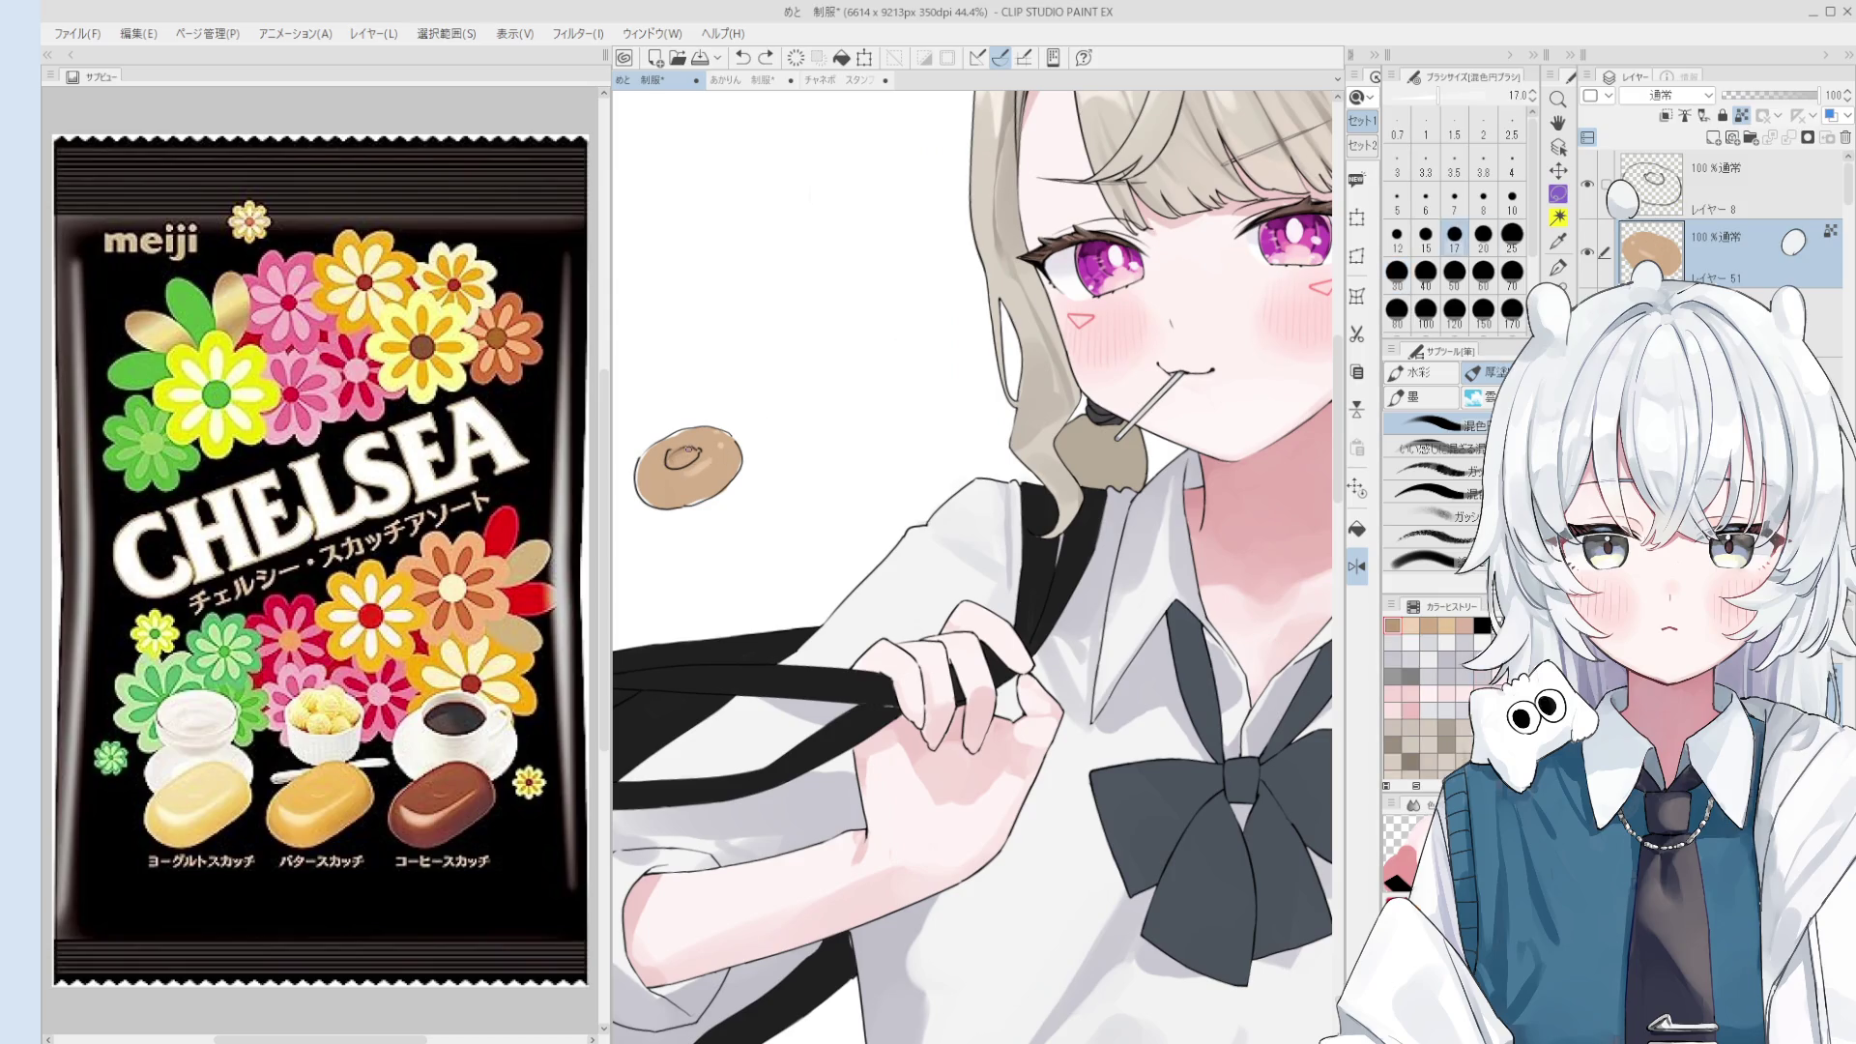
scroll(772, 505, down, 1)
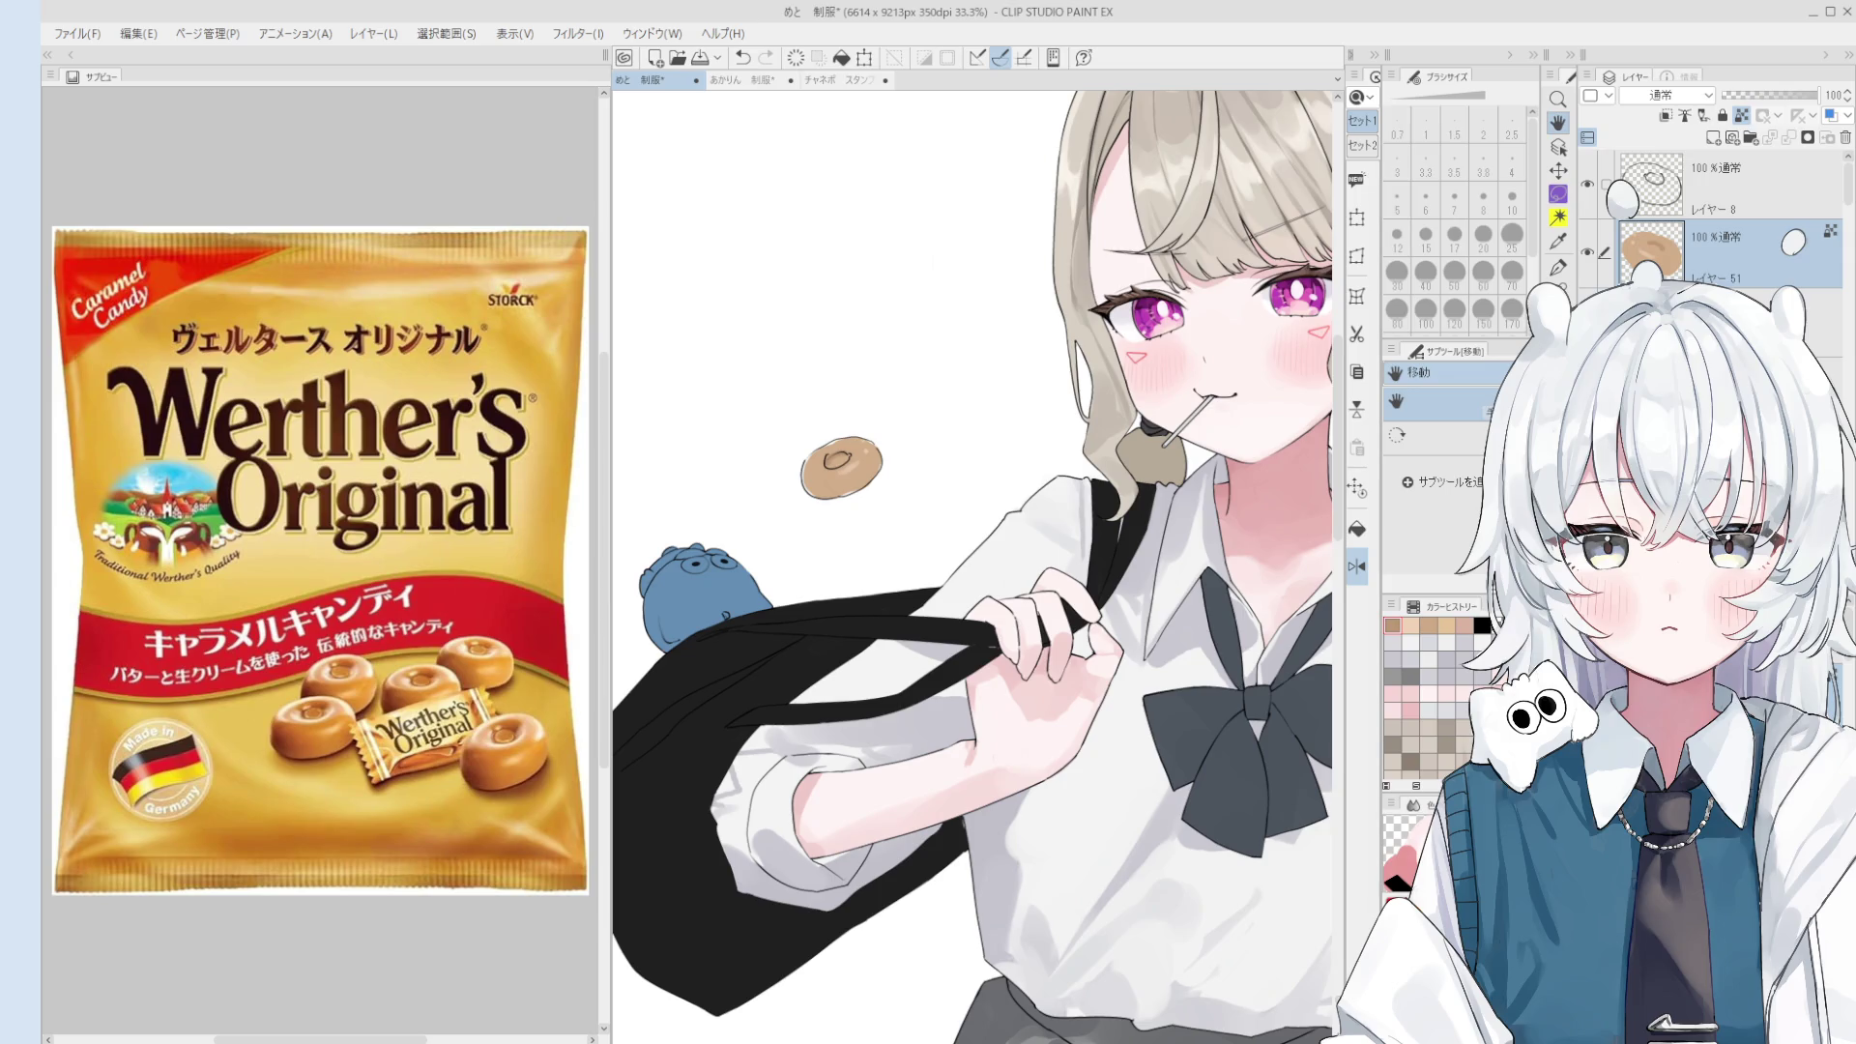
- Zoom around the candy and pick the layer under it with the object tool
scroll(885, 513, up, 2)
scroll(884, 513, up, 2)
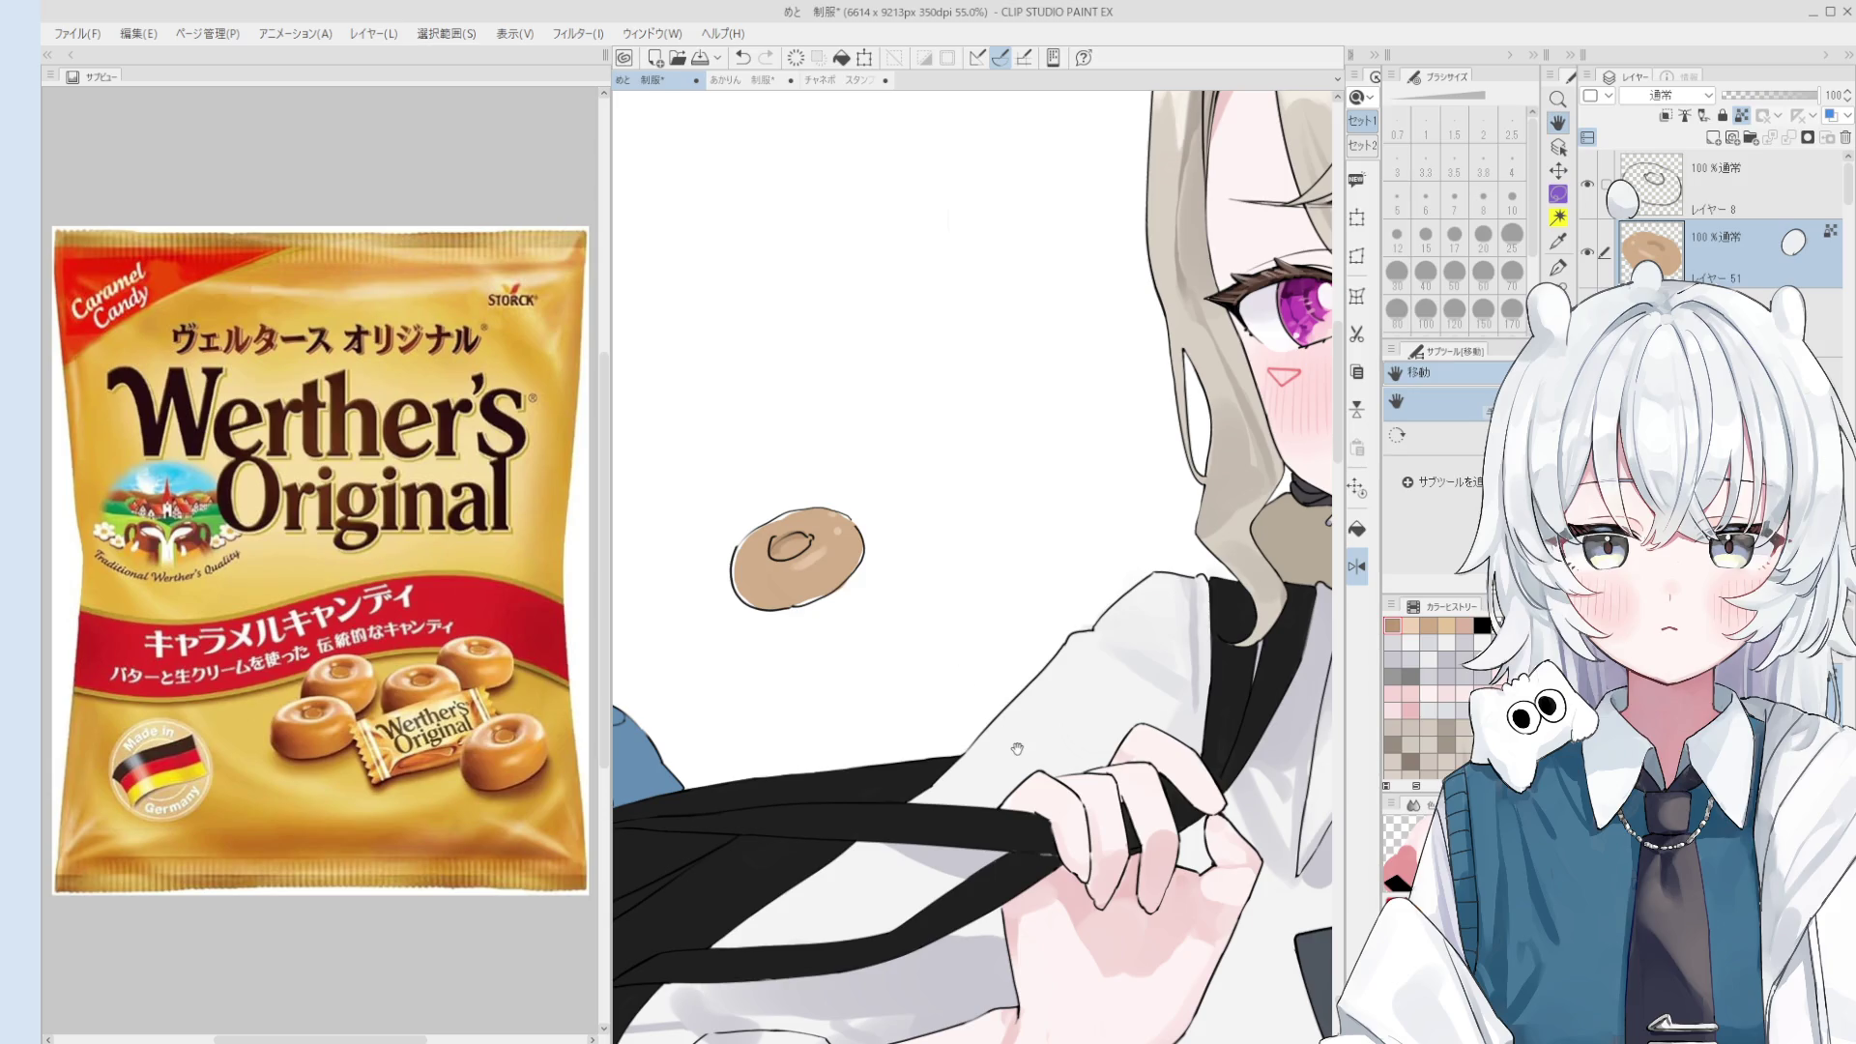
scroll(1017, 748, up, 1)
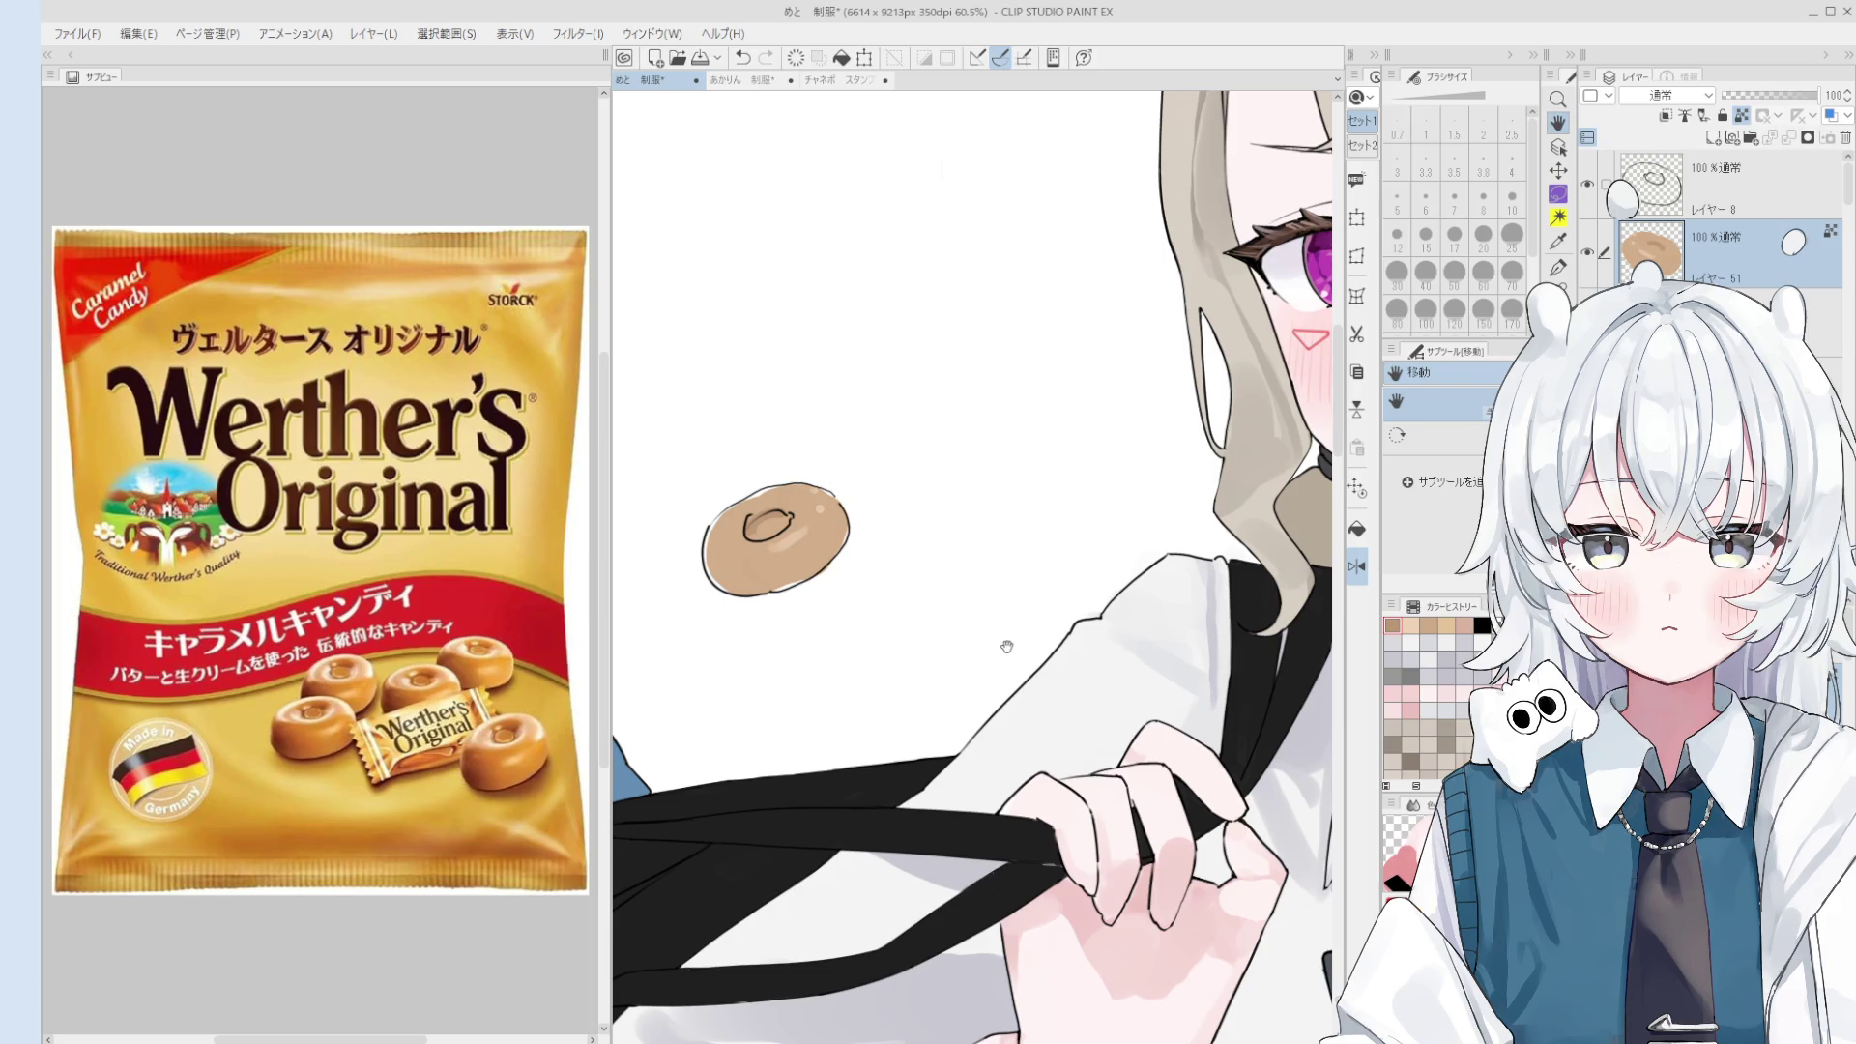
scroll(933, 617, down, 1)
scroll(933, 617, down, 3)
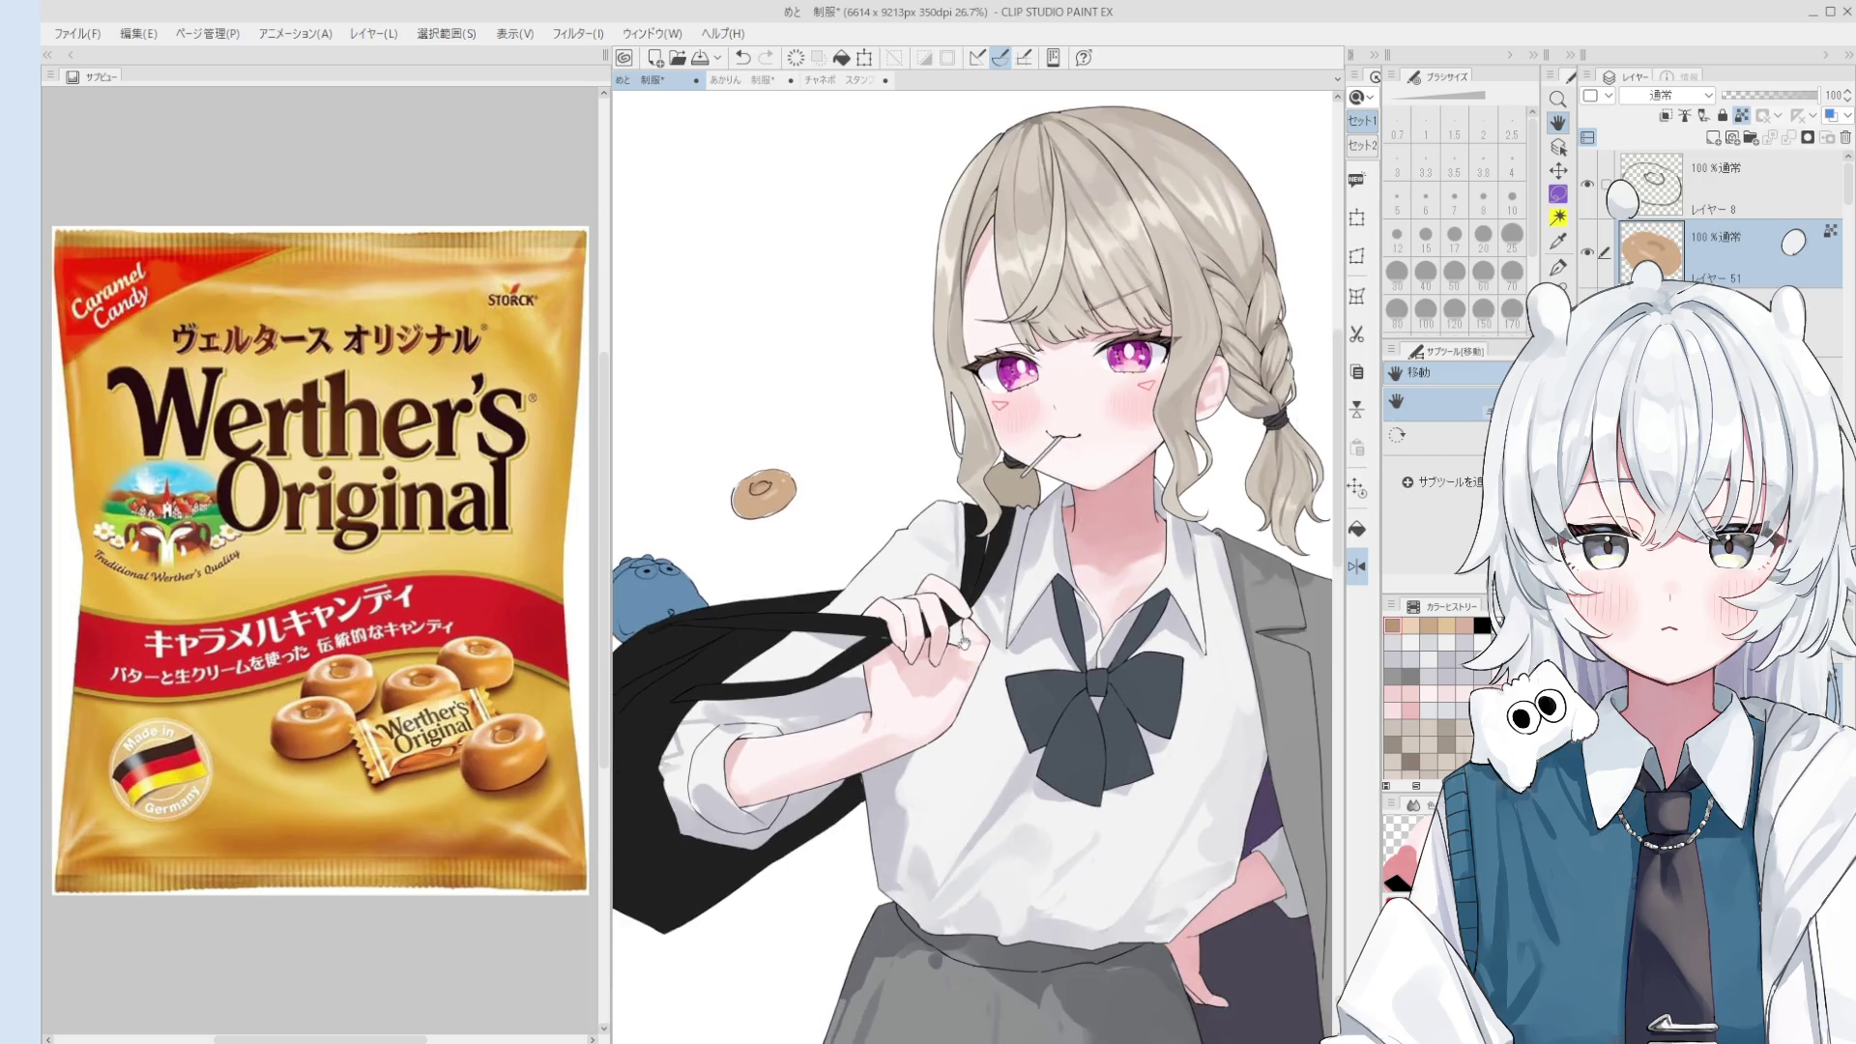
key(o)
click(828, 650)
- Select Layer 29 and pick black as the brush colour, adjusting brush size
key(b)
key(bracketleft)
ctrl+shift+click(827, 648)
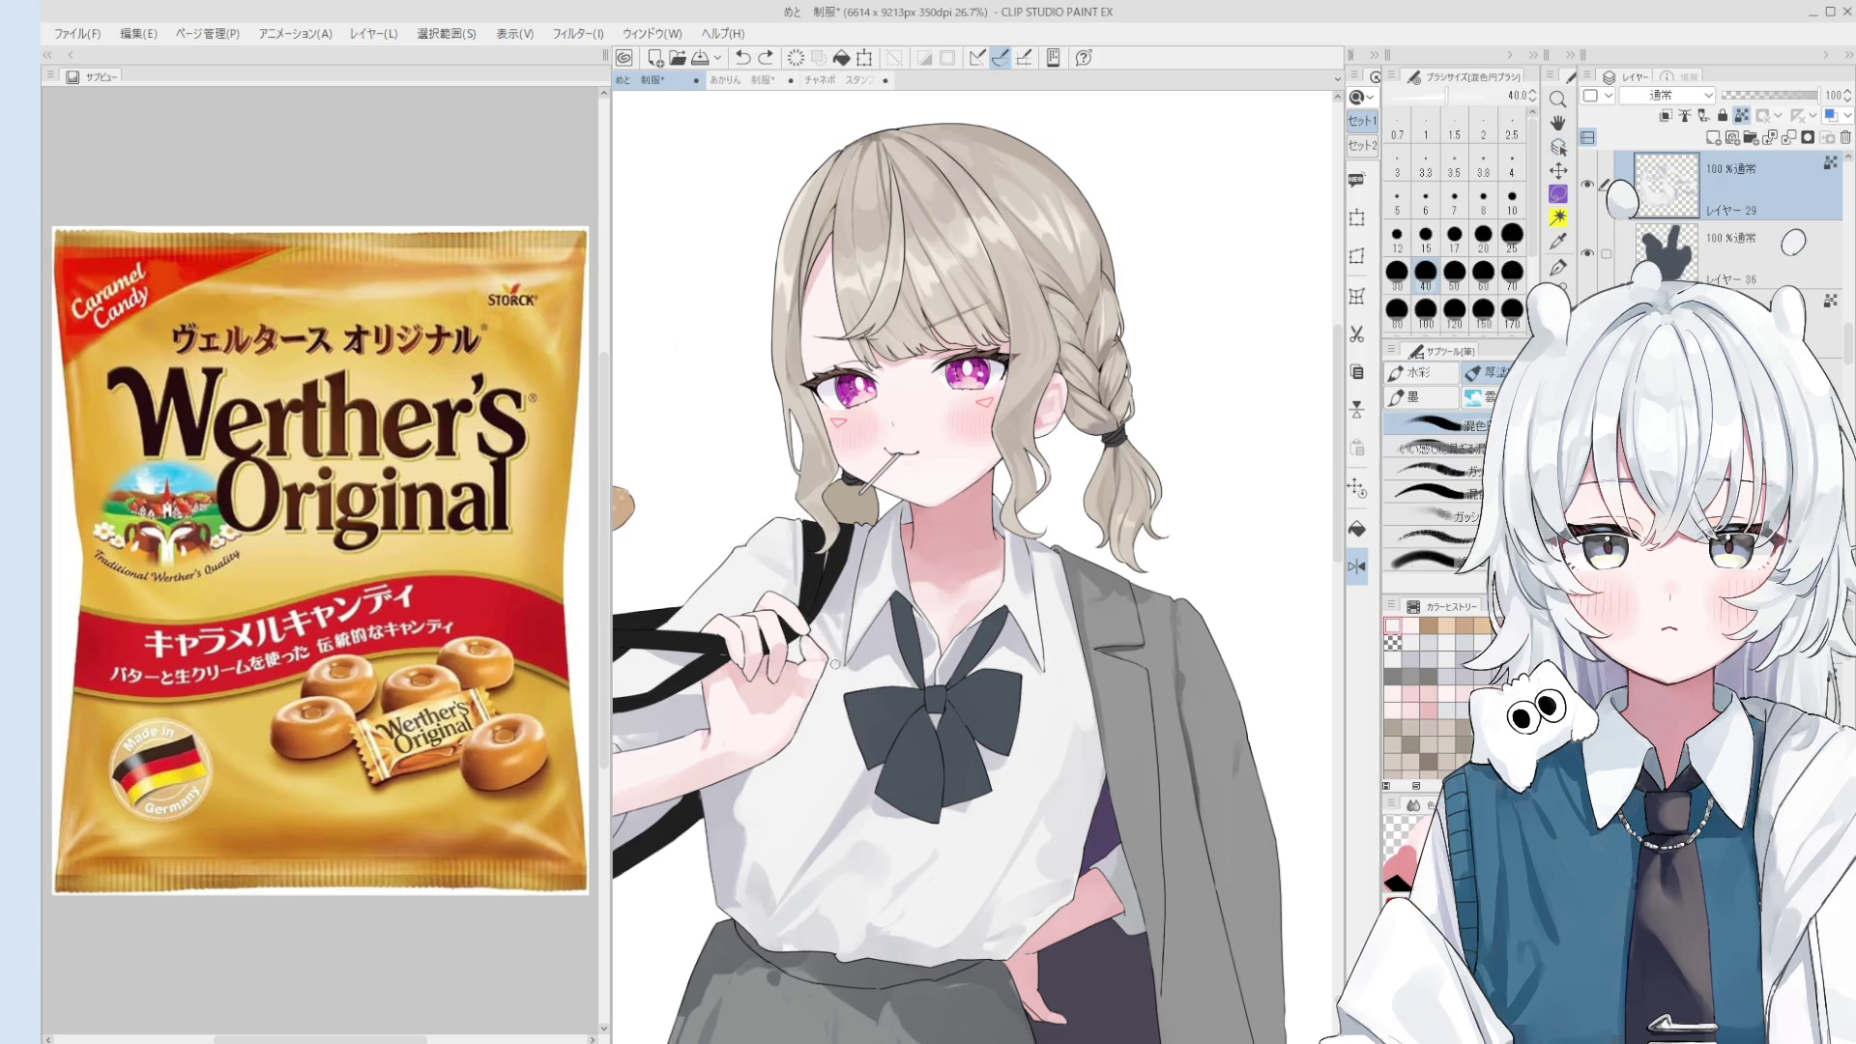
alt+click(828, 643)
scroll(822, 638, down, 1)
key(bracketright)
key(bracketright)
key(bracketright)
drag(800, 635, 771, 576)
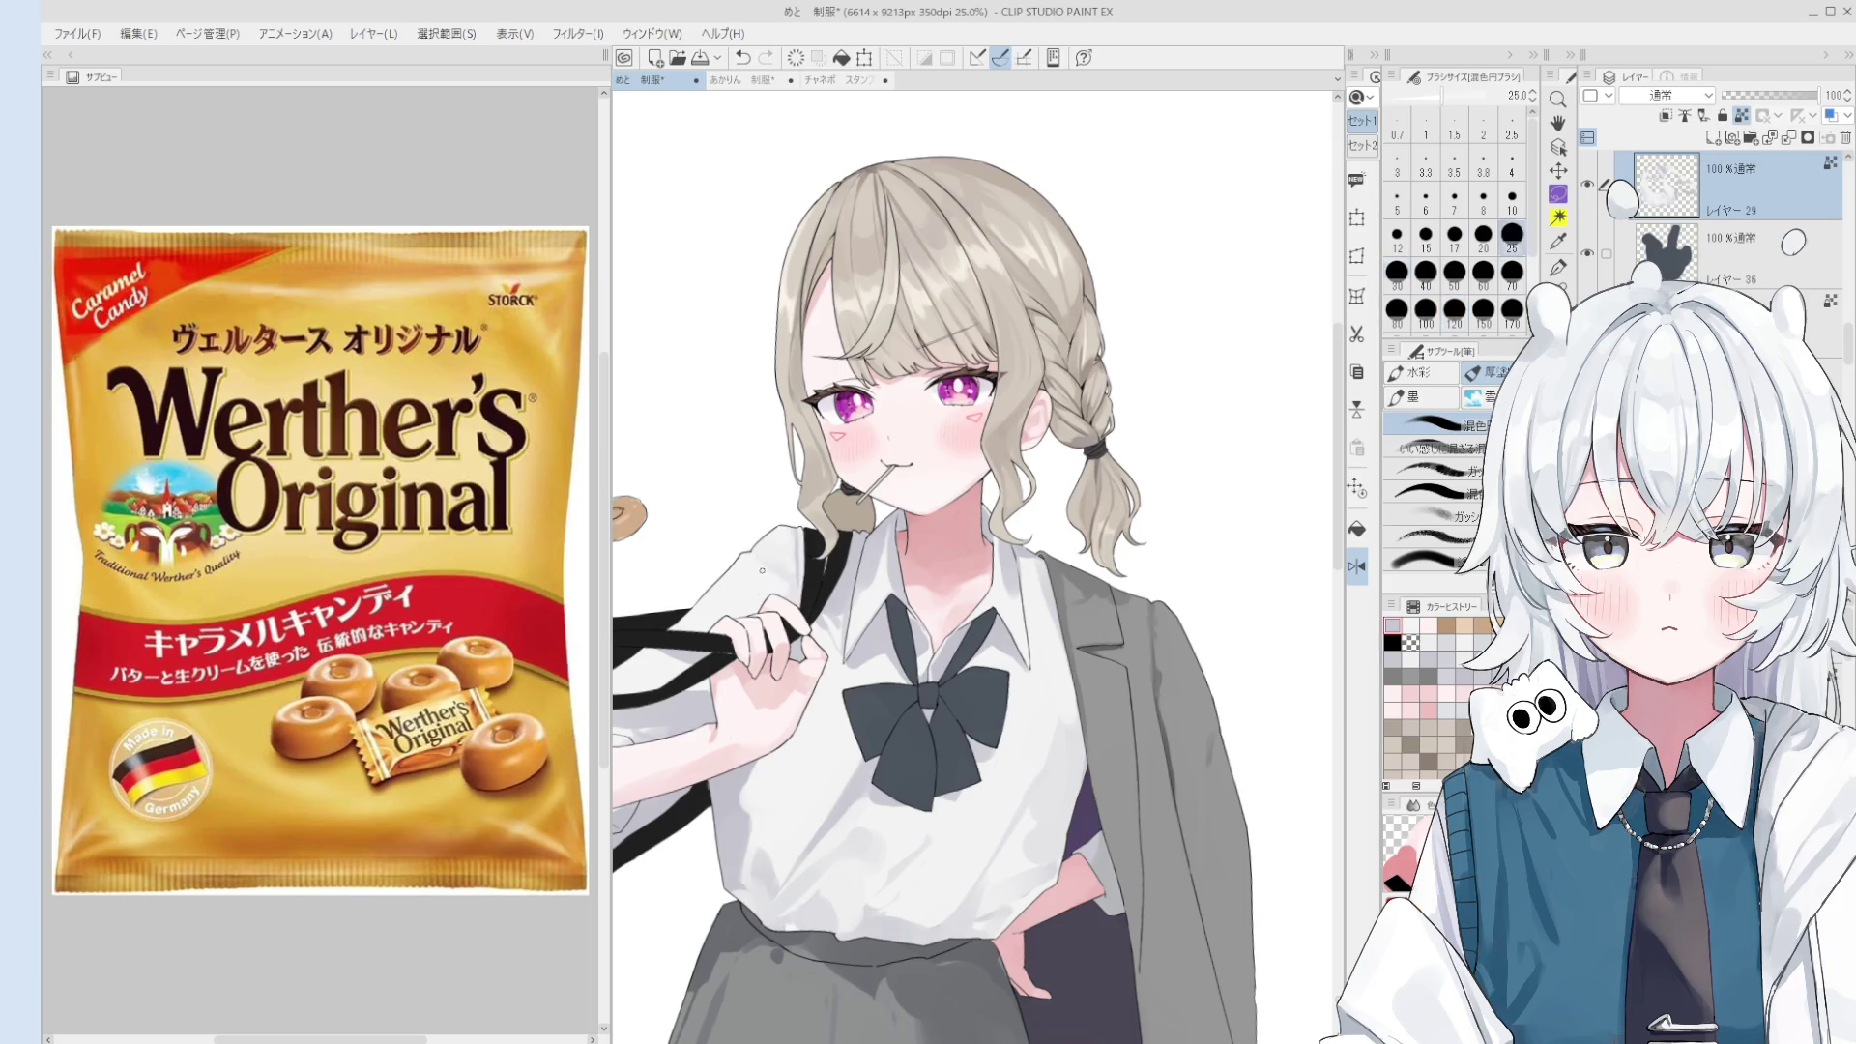
- Sample a colour from the drawing and set the brush size between 30 and 50
key(bracketright)
key(bracketright)
key(bracketright)
alt+click(772, 556)
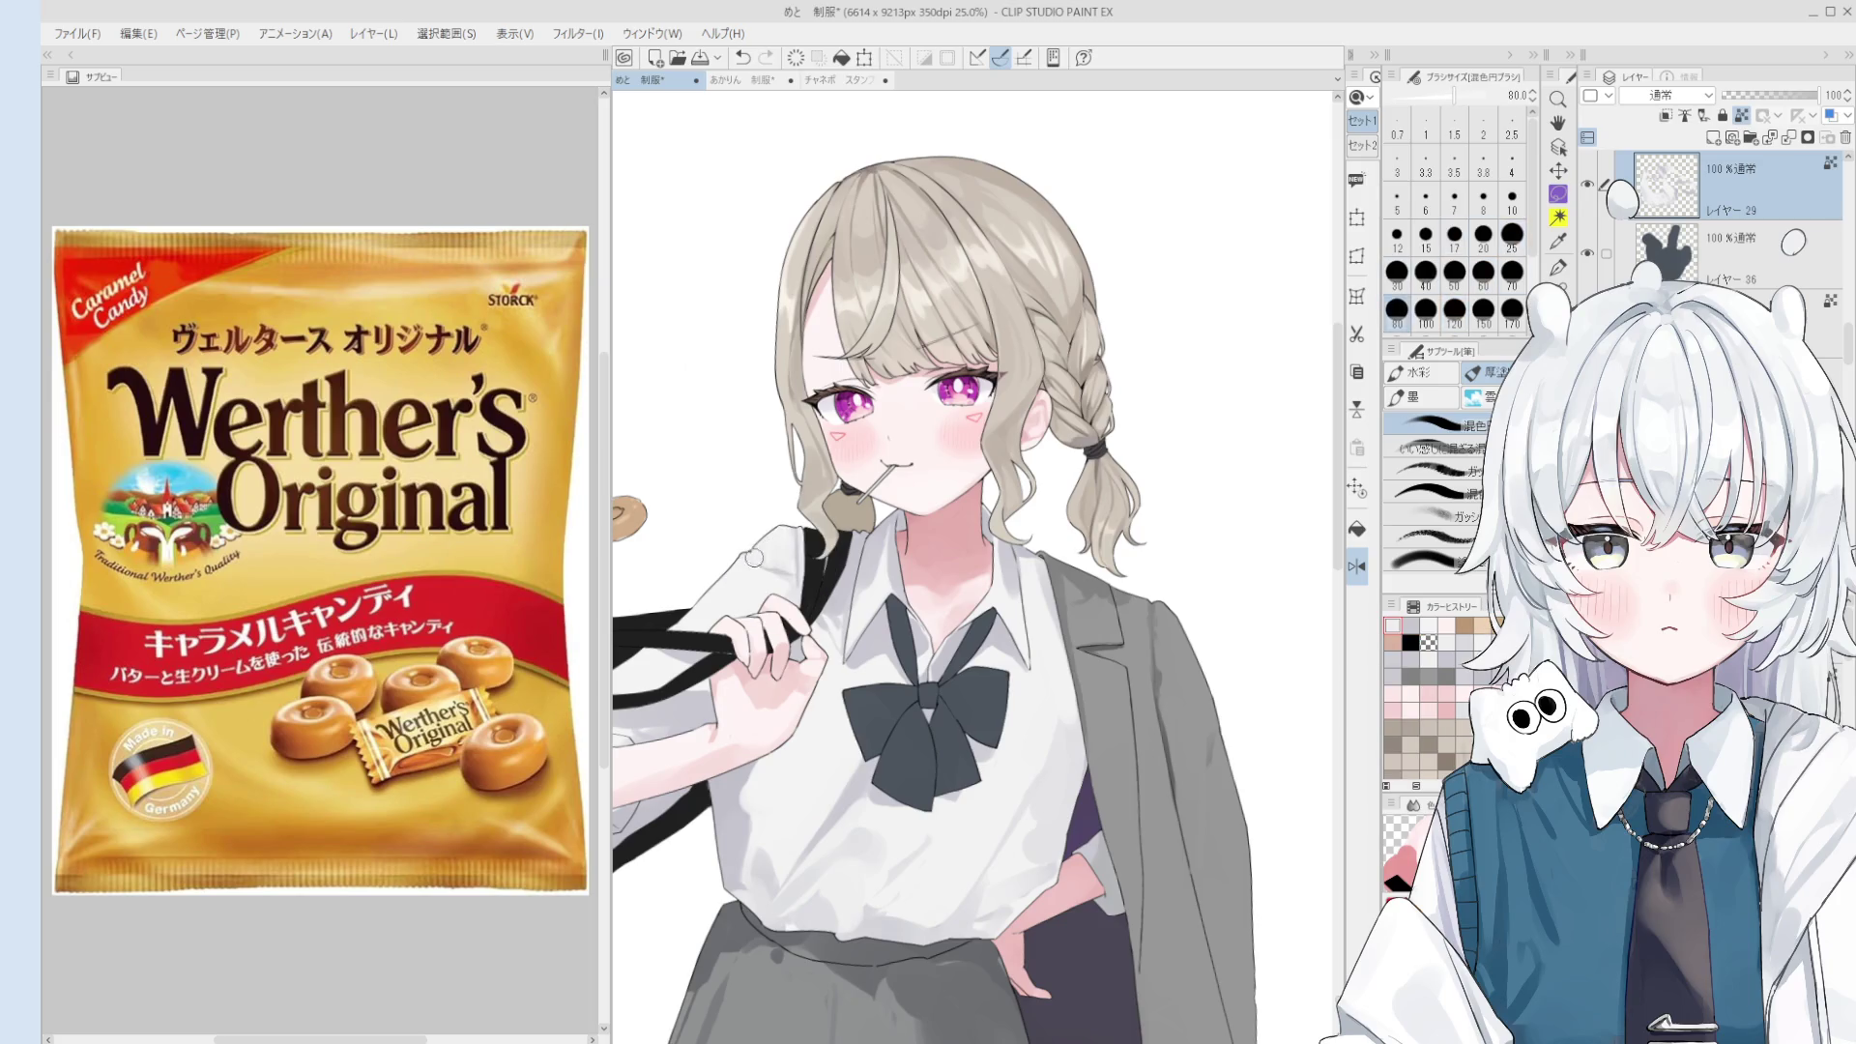
scroll(774, 556, down, 2)
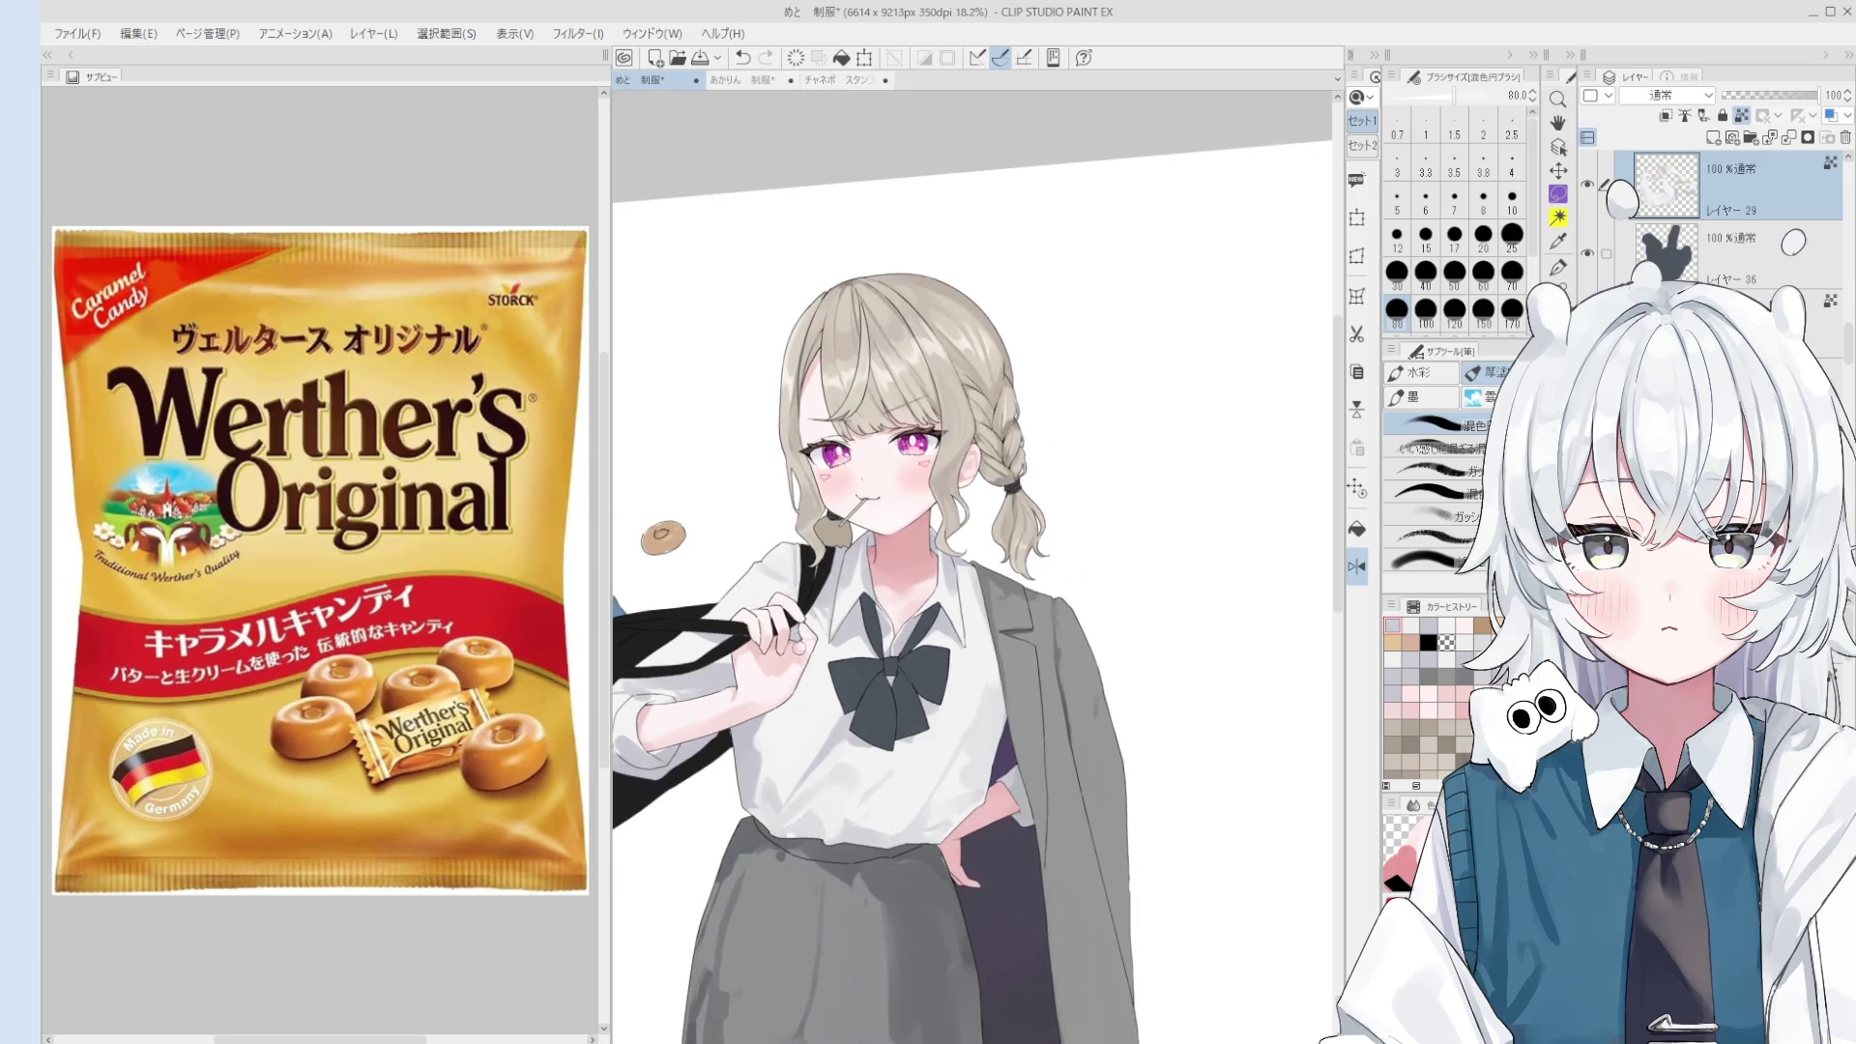
key(bracketleft)
key(bracketleft)
key(bracketleft)
drag(806, 634, 828, 627)
key(bracketright)
key(bracketright)
key(bracketright)
key(bracketright)
key(bracketright)
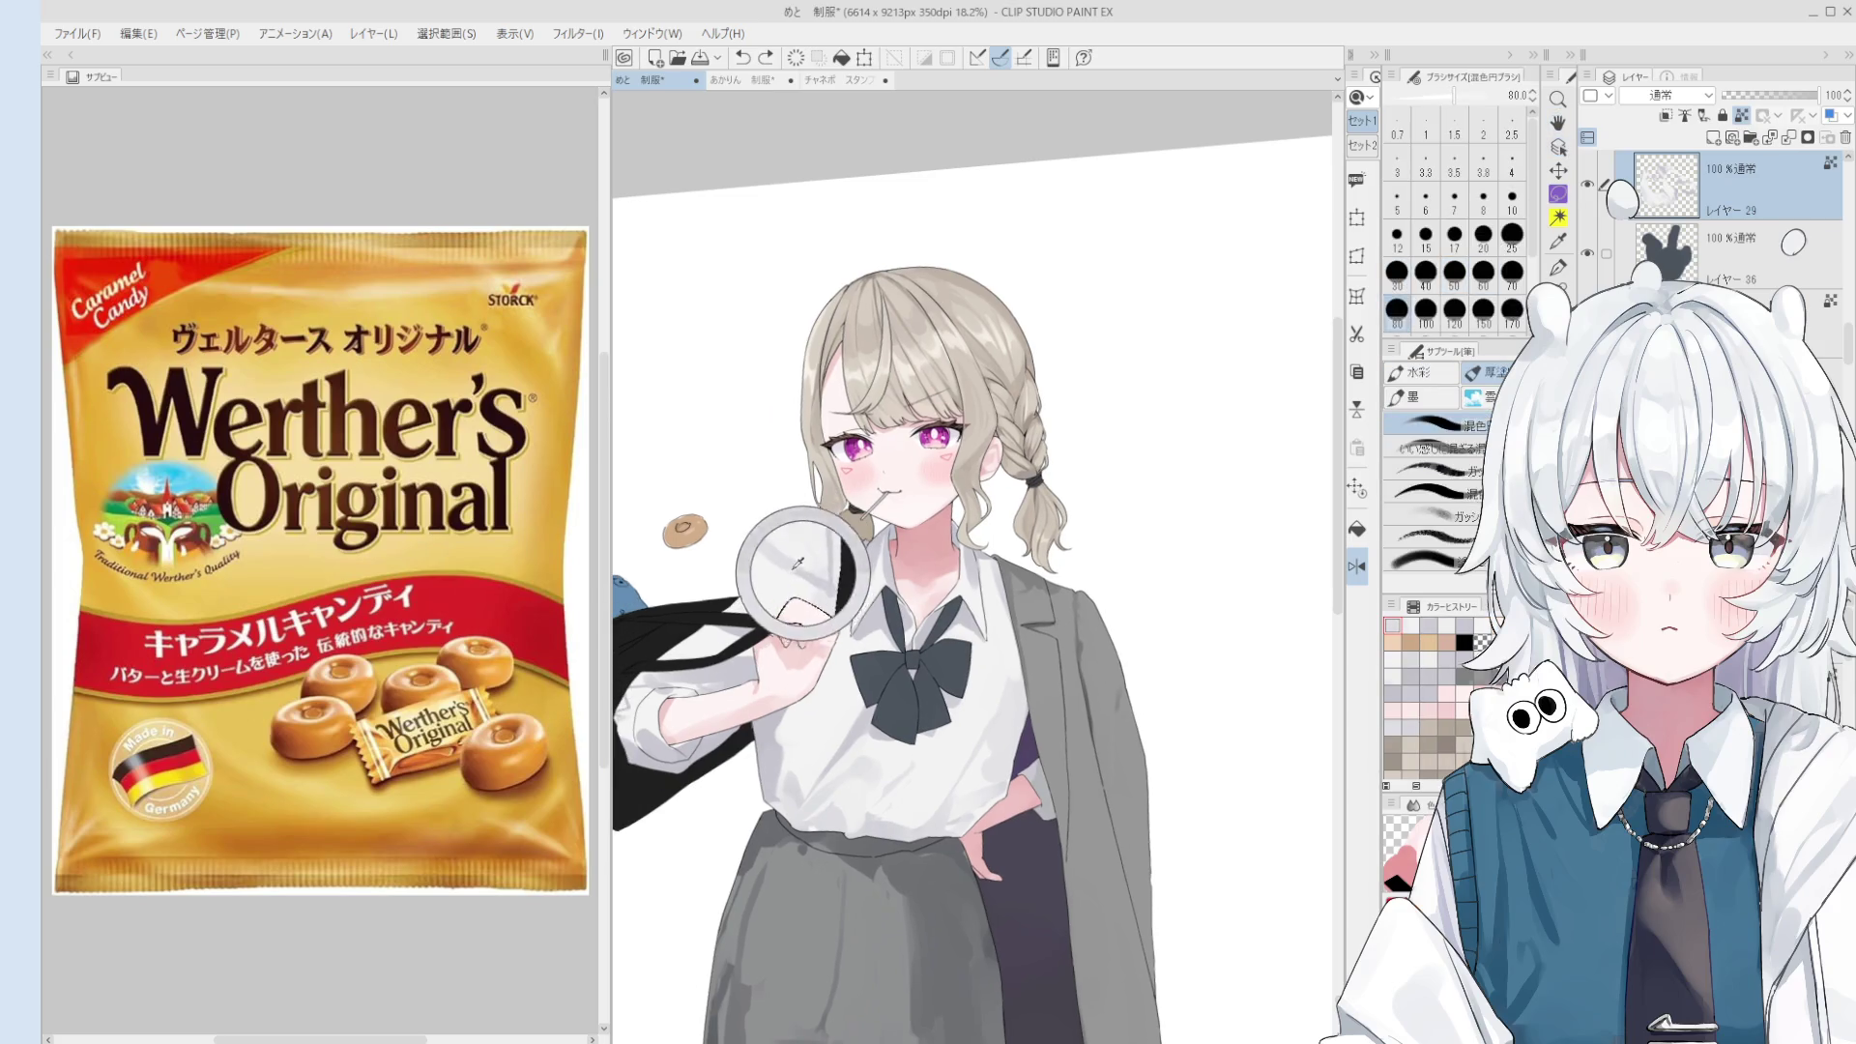
- Mirror the canvas and try light strokes on the bag strap near the hand, undoing them
key(h)
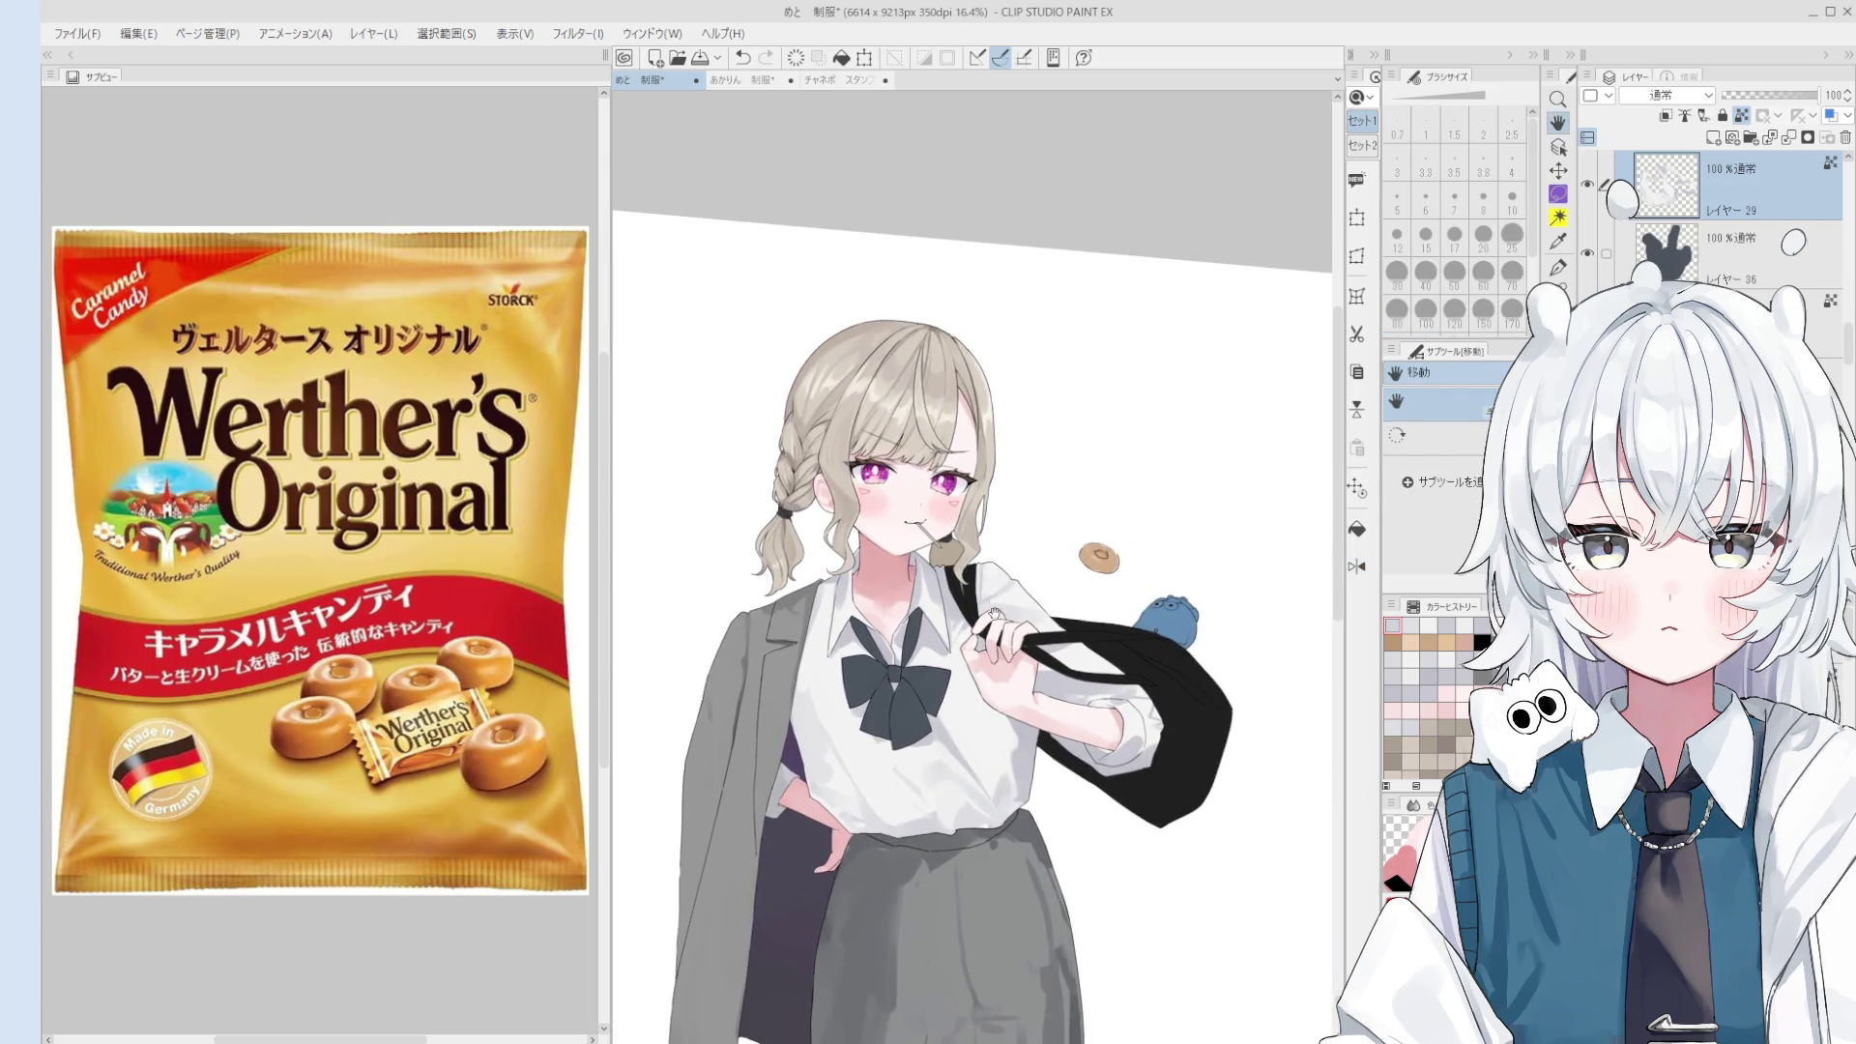
key(o)
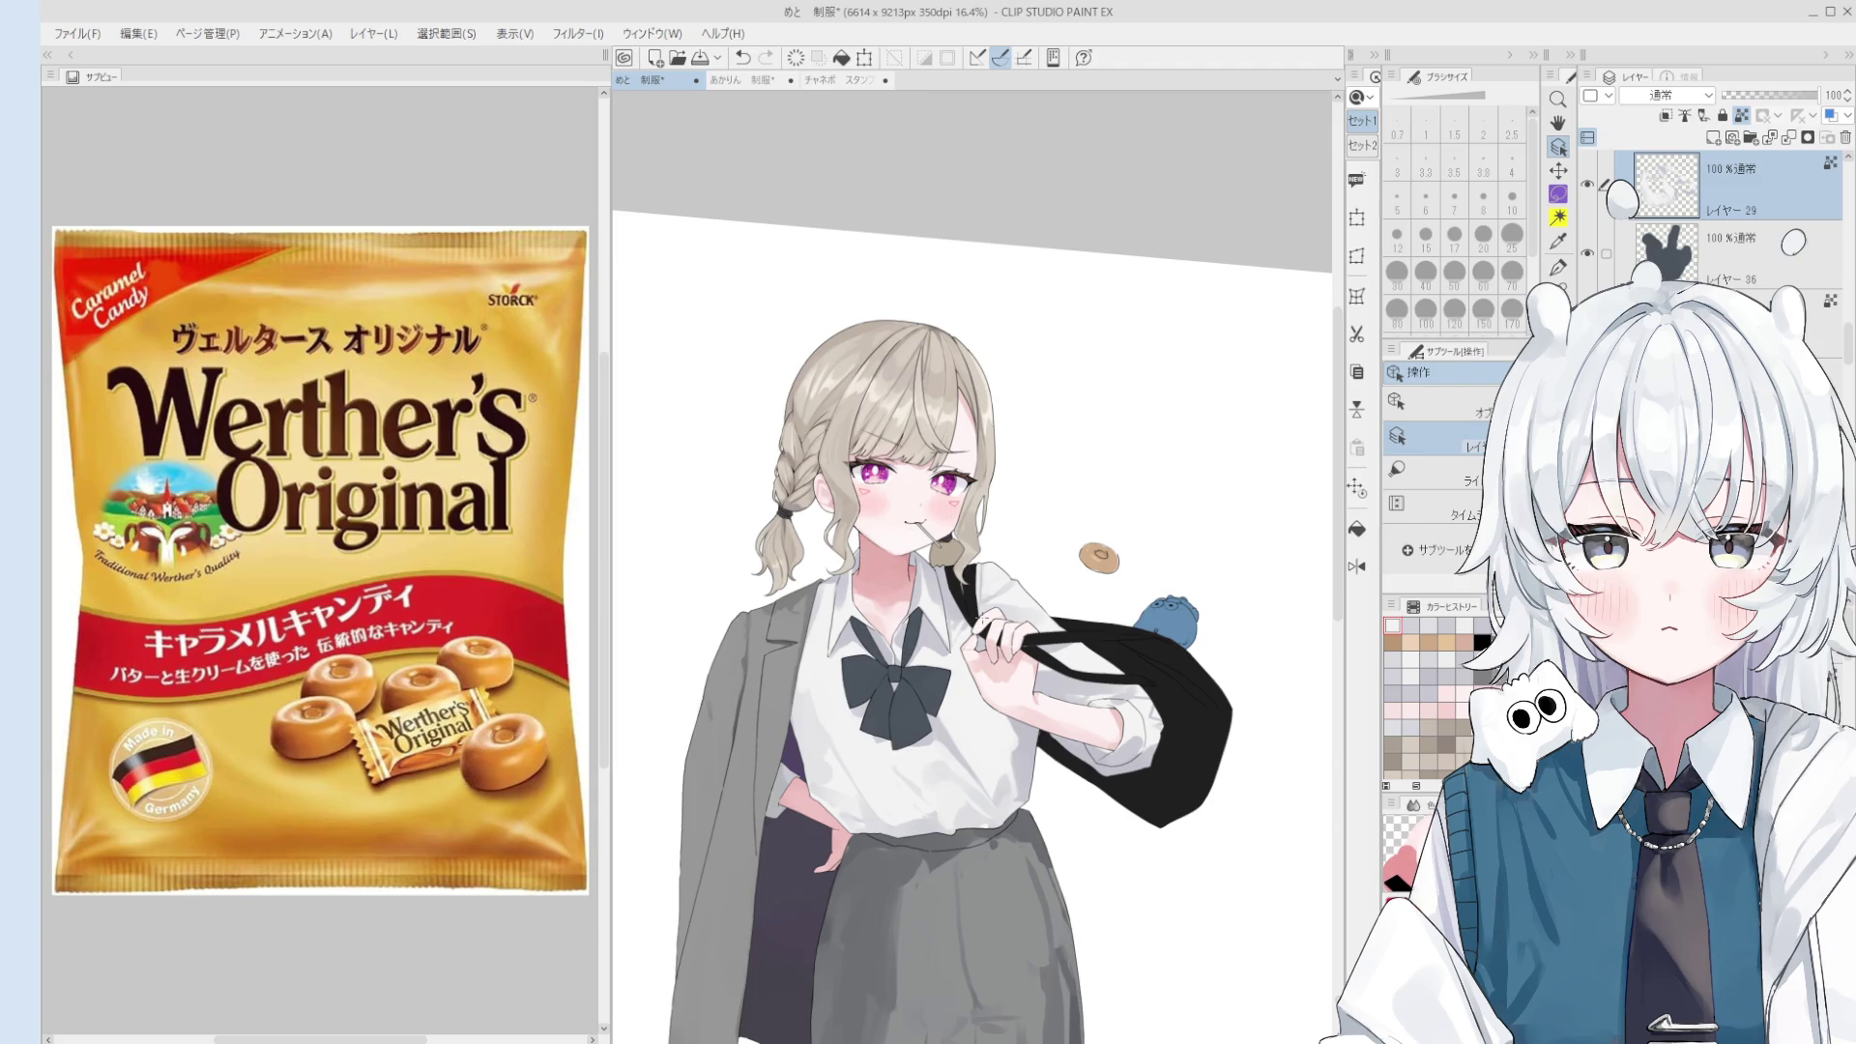
key(b)
scroll(986, 581, up, 3)
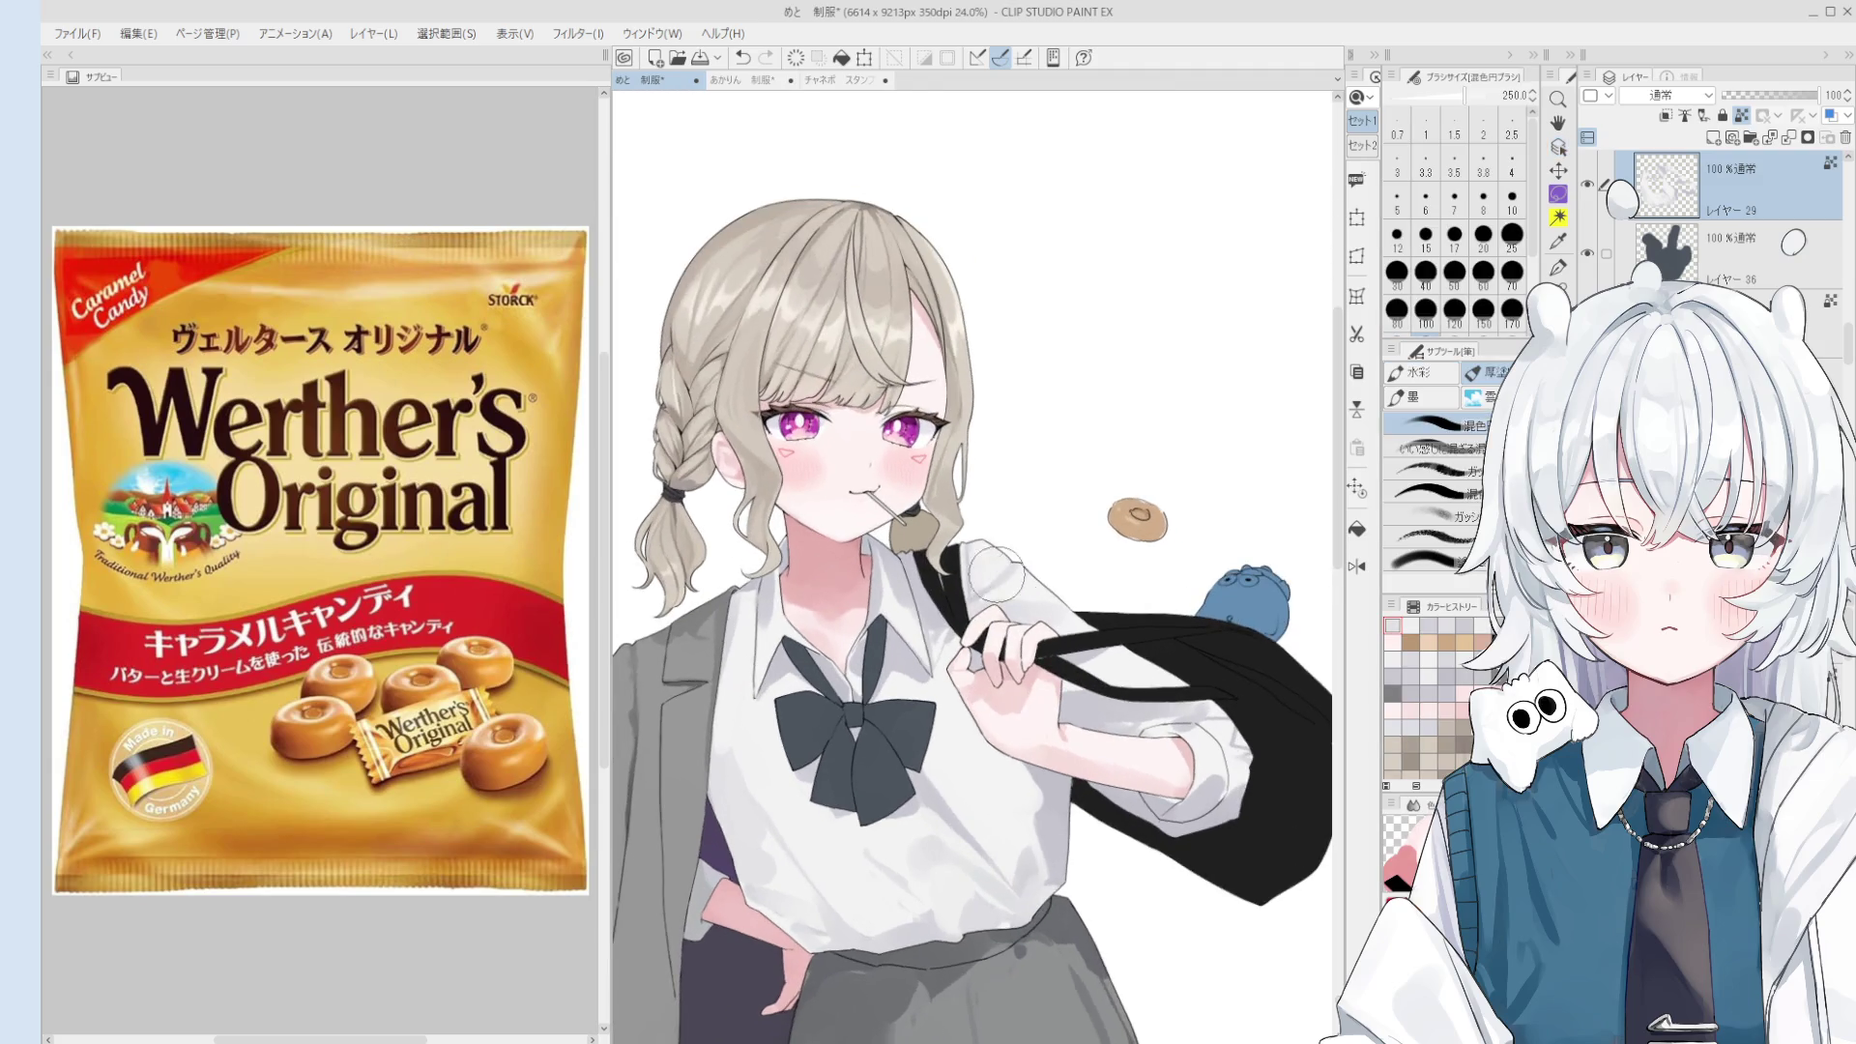
drag(986, 581, 1004, 575)
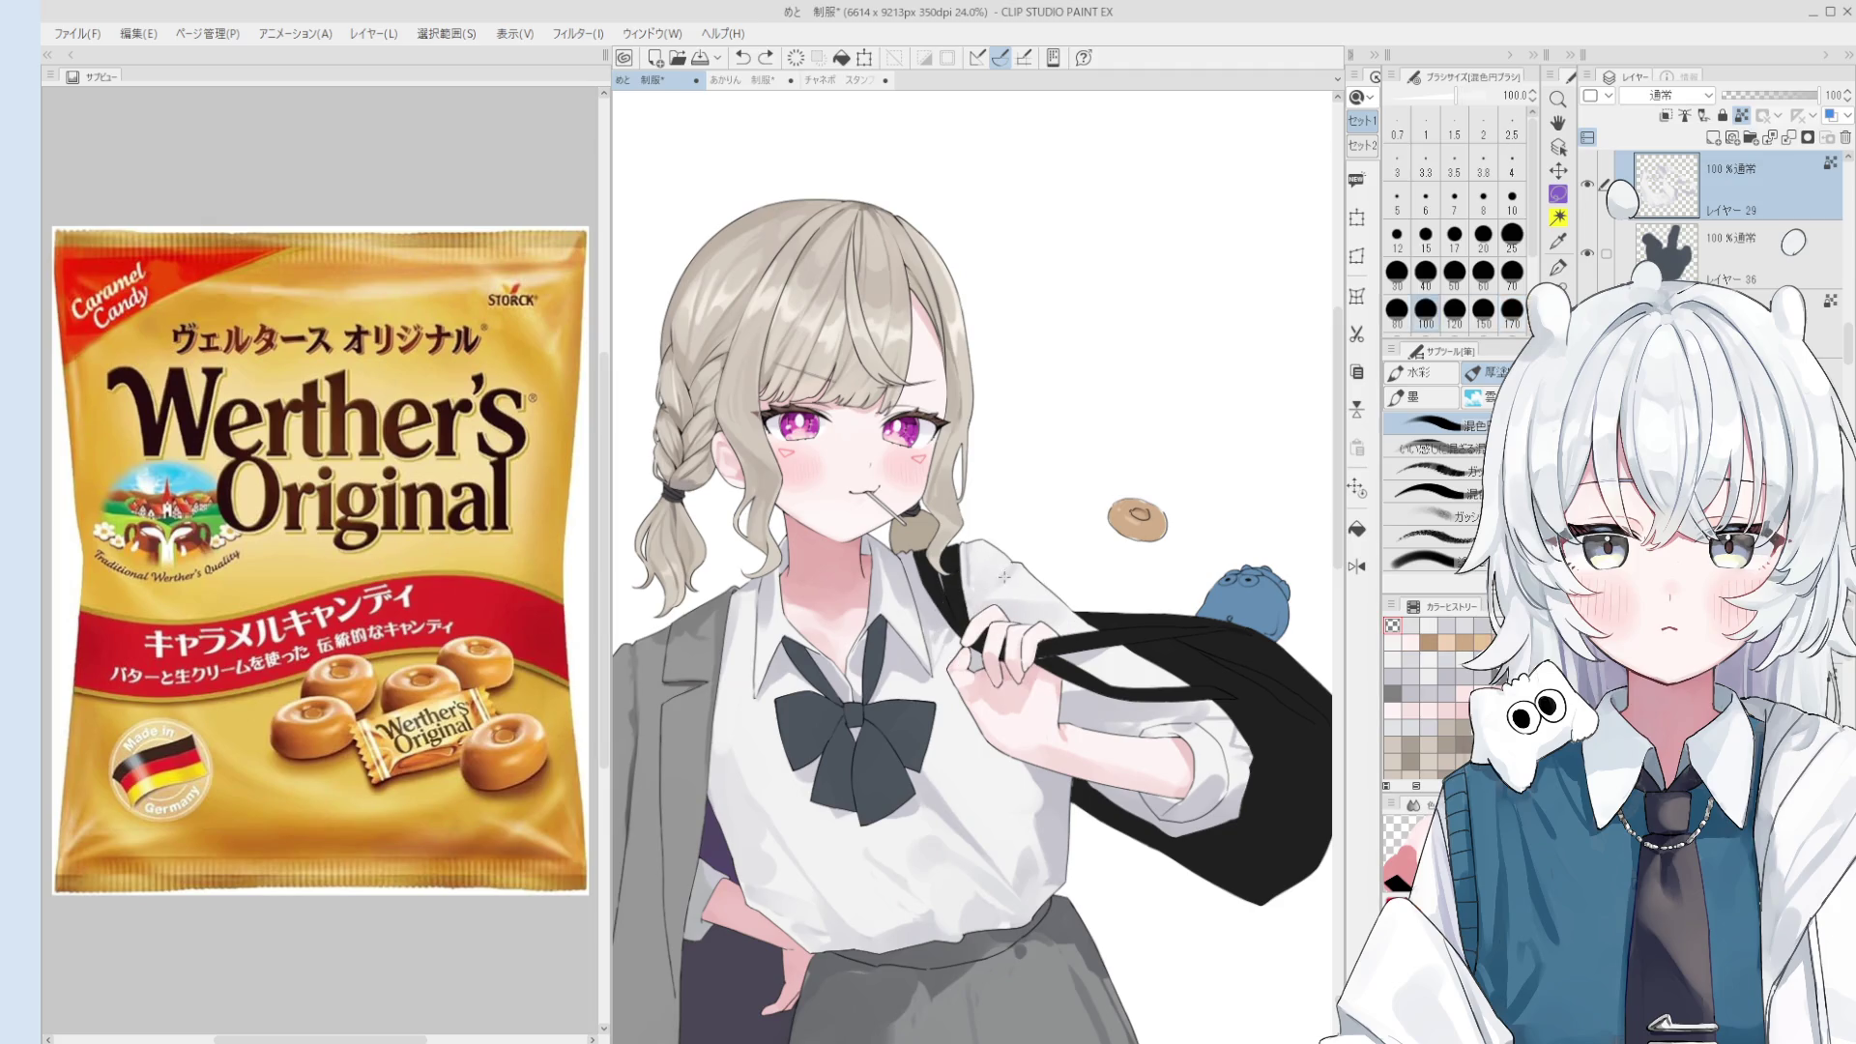
key(bracketright)
key(ctrl+z)
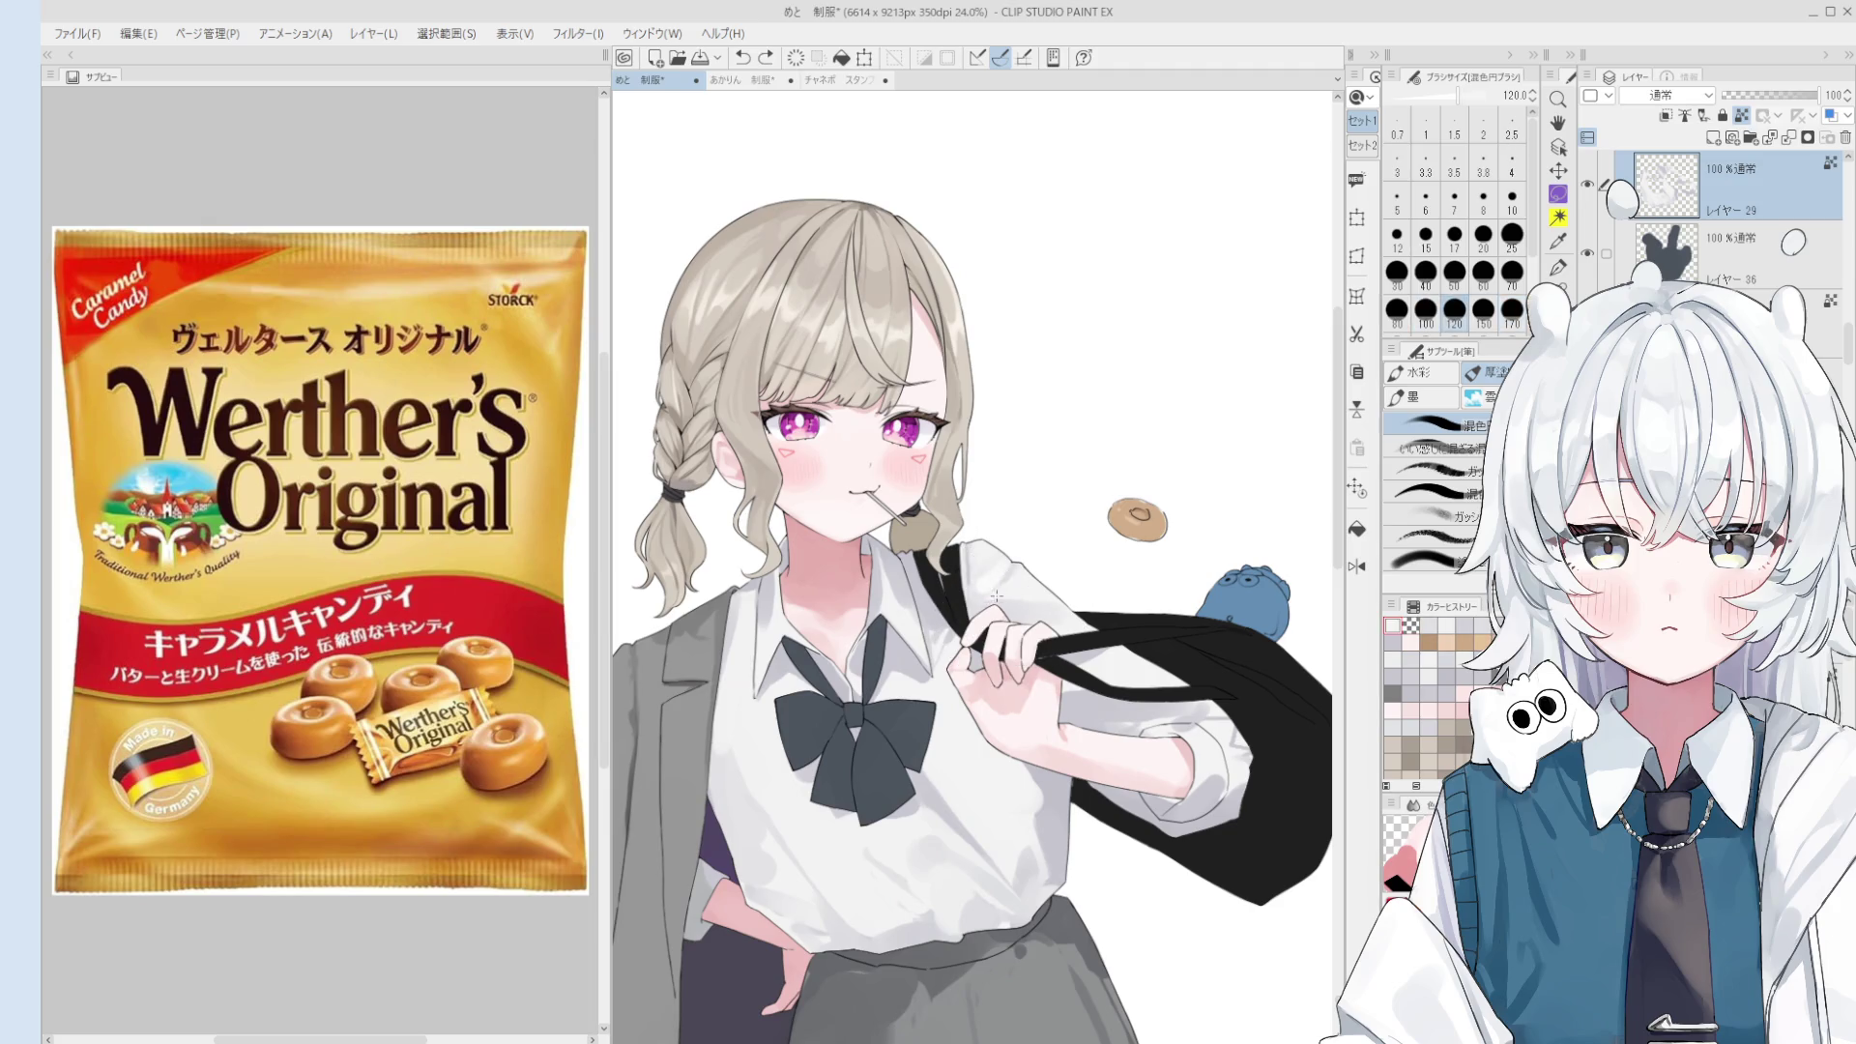
drag(993, 605, 993, 548)
click(993, 549)
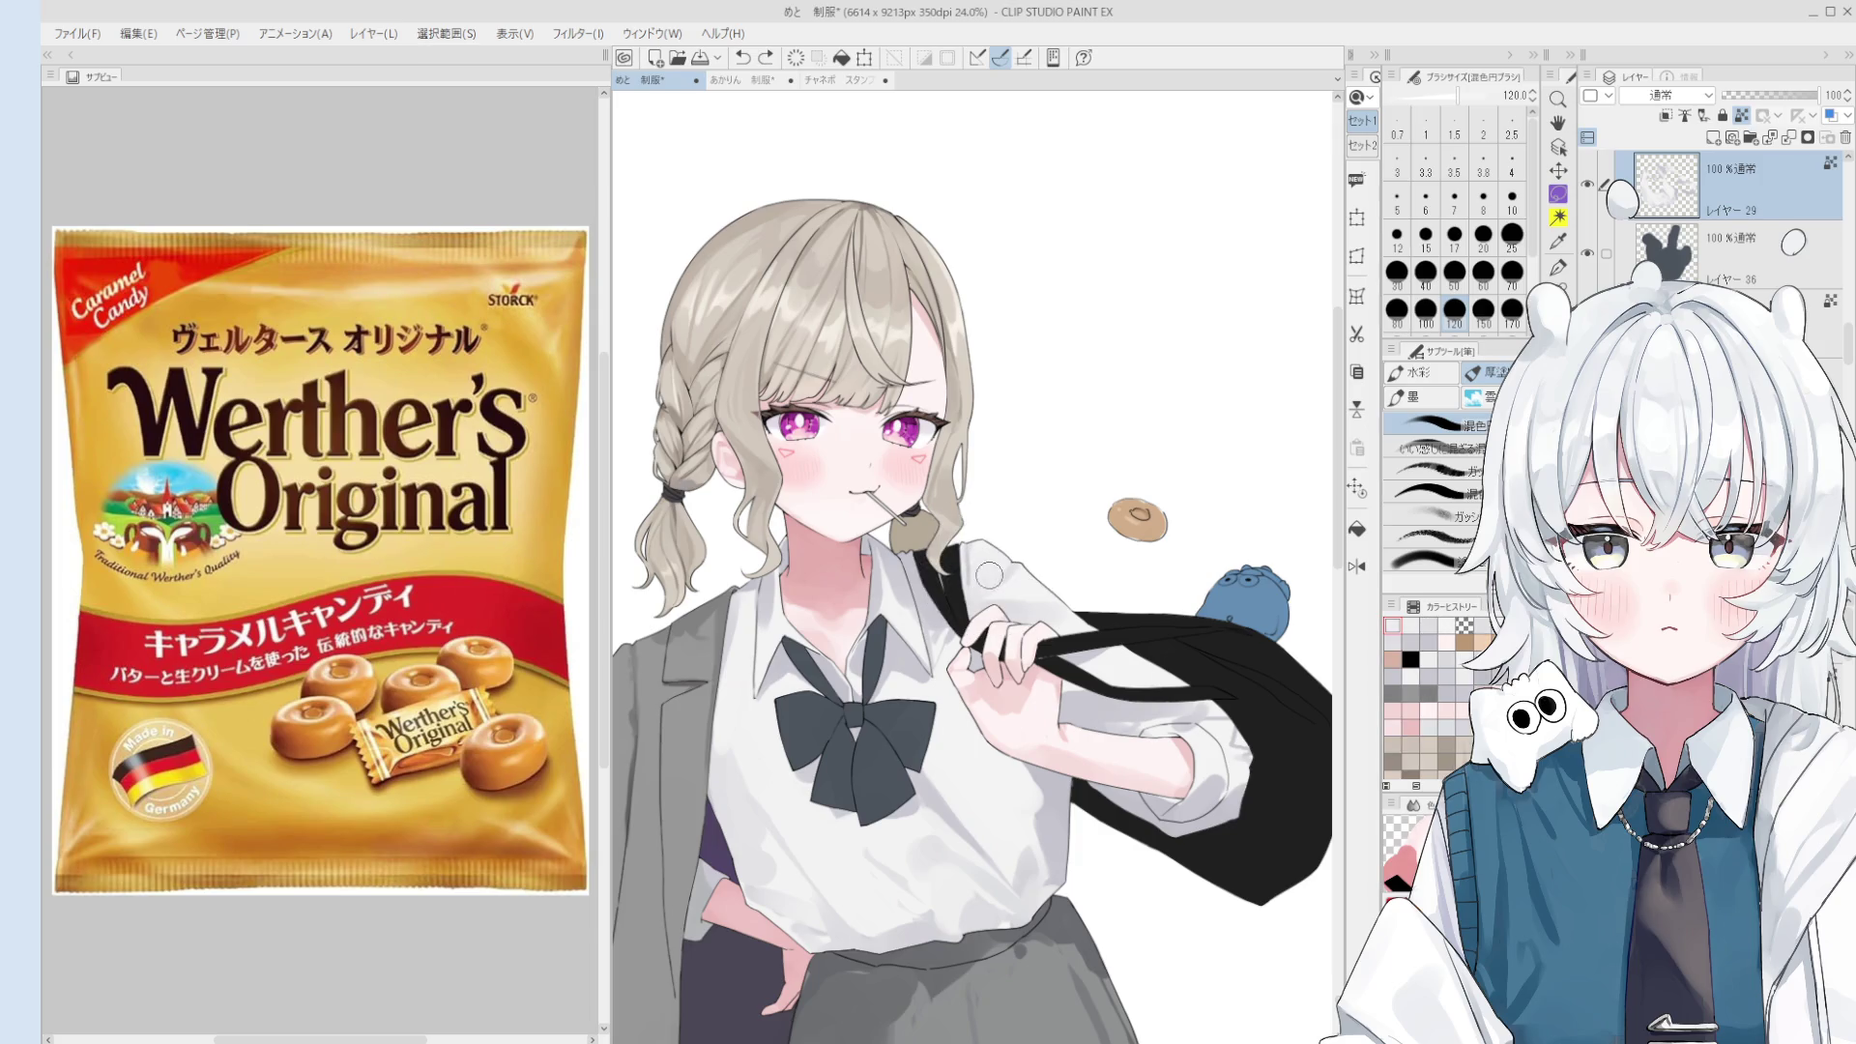
key(ctrl+z)
key(bracketleft)
key(bracketleft)
key(bracketleft)
- Blend soft shading into the rolled sleeve cuff at brush sizes 70–150, undoing the last stroke
drag(1091, 654, 1035, 628)
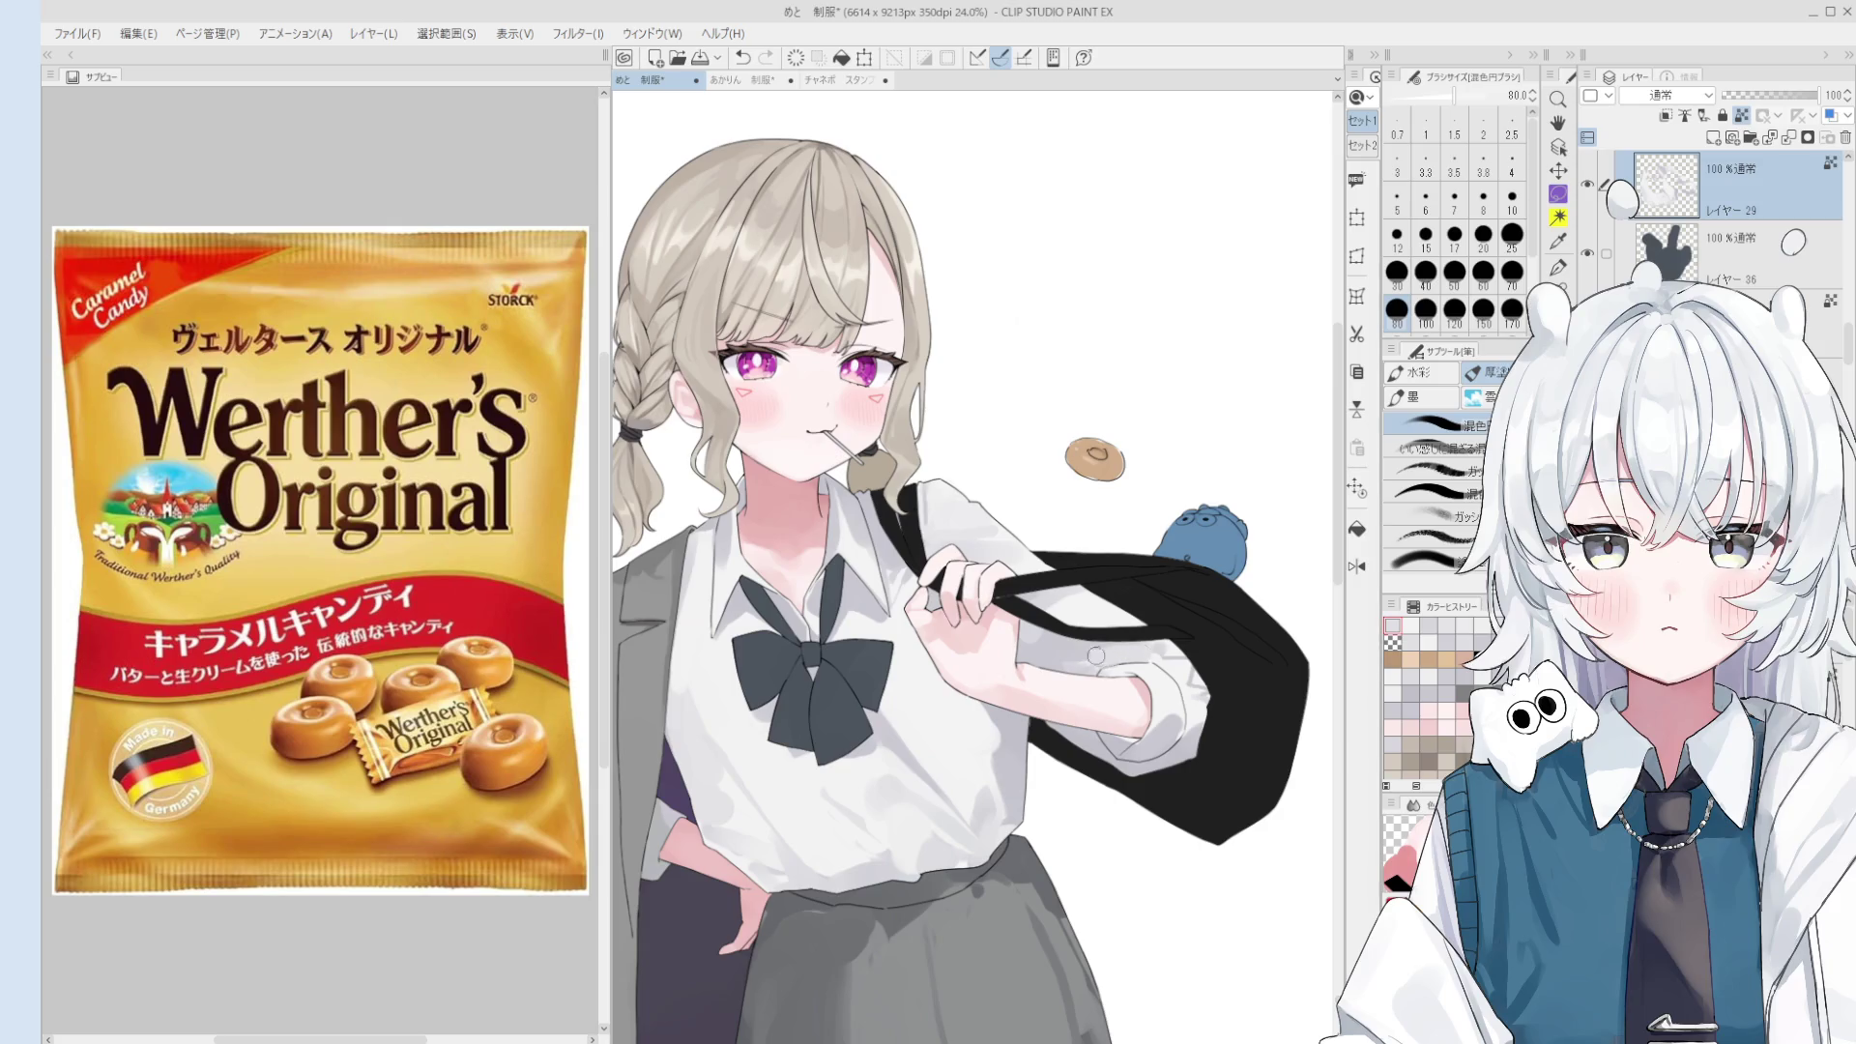
key(bracketright)
key(bracketright)
mouse_move(1090, 656)
mouse_down()
mouse_move(1063, 657)
mouse_move(1110, 662)
mouse_up()
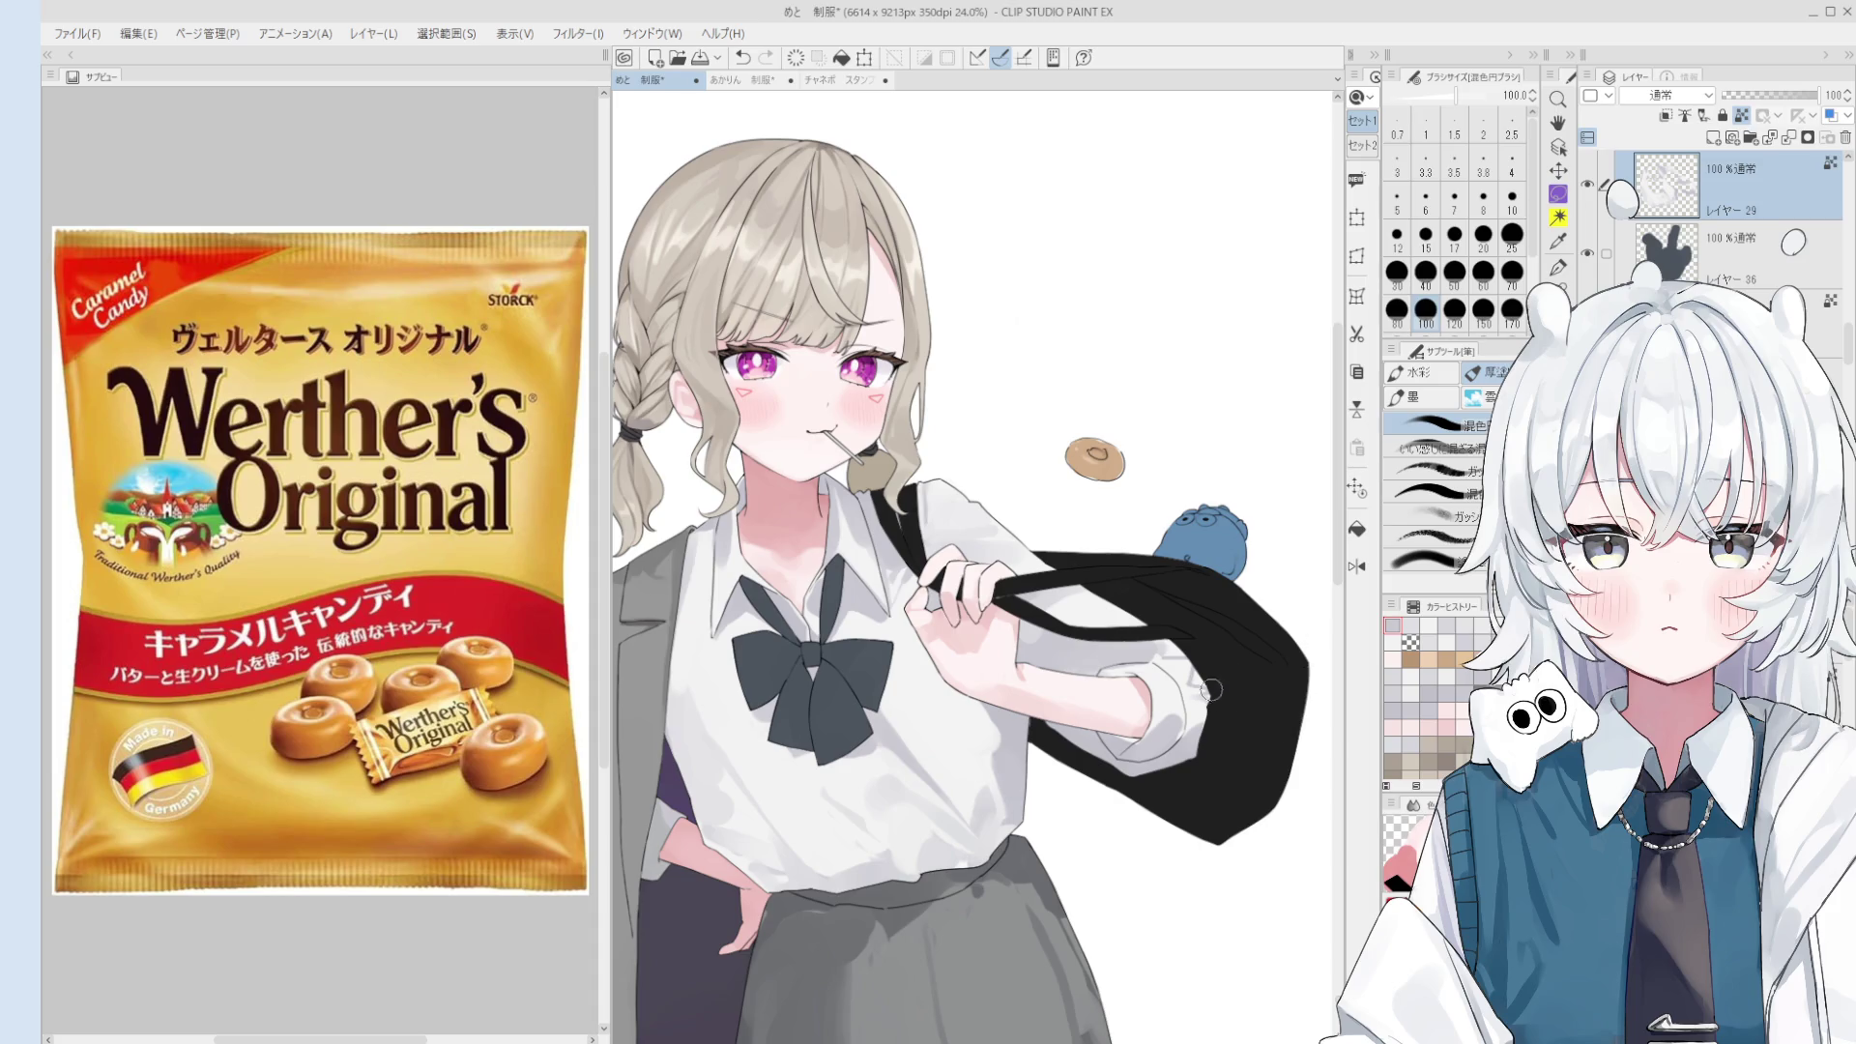
drag(1199, 677, 1158, 727)
key(bracketleft)
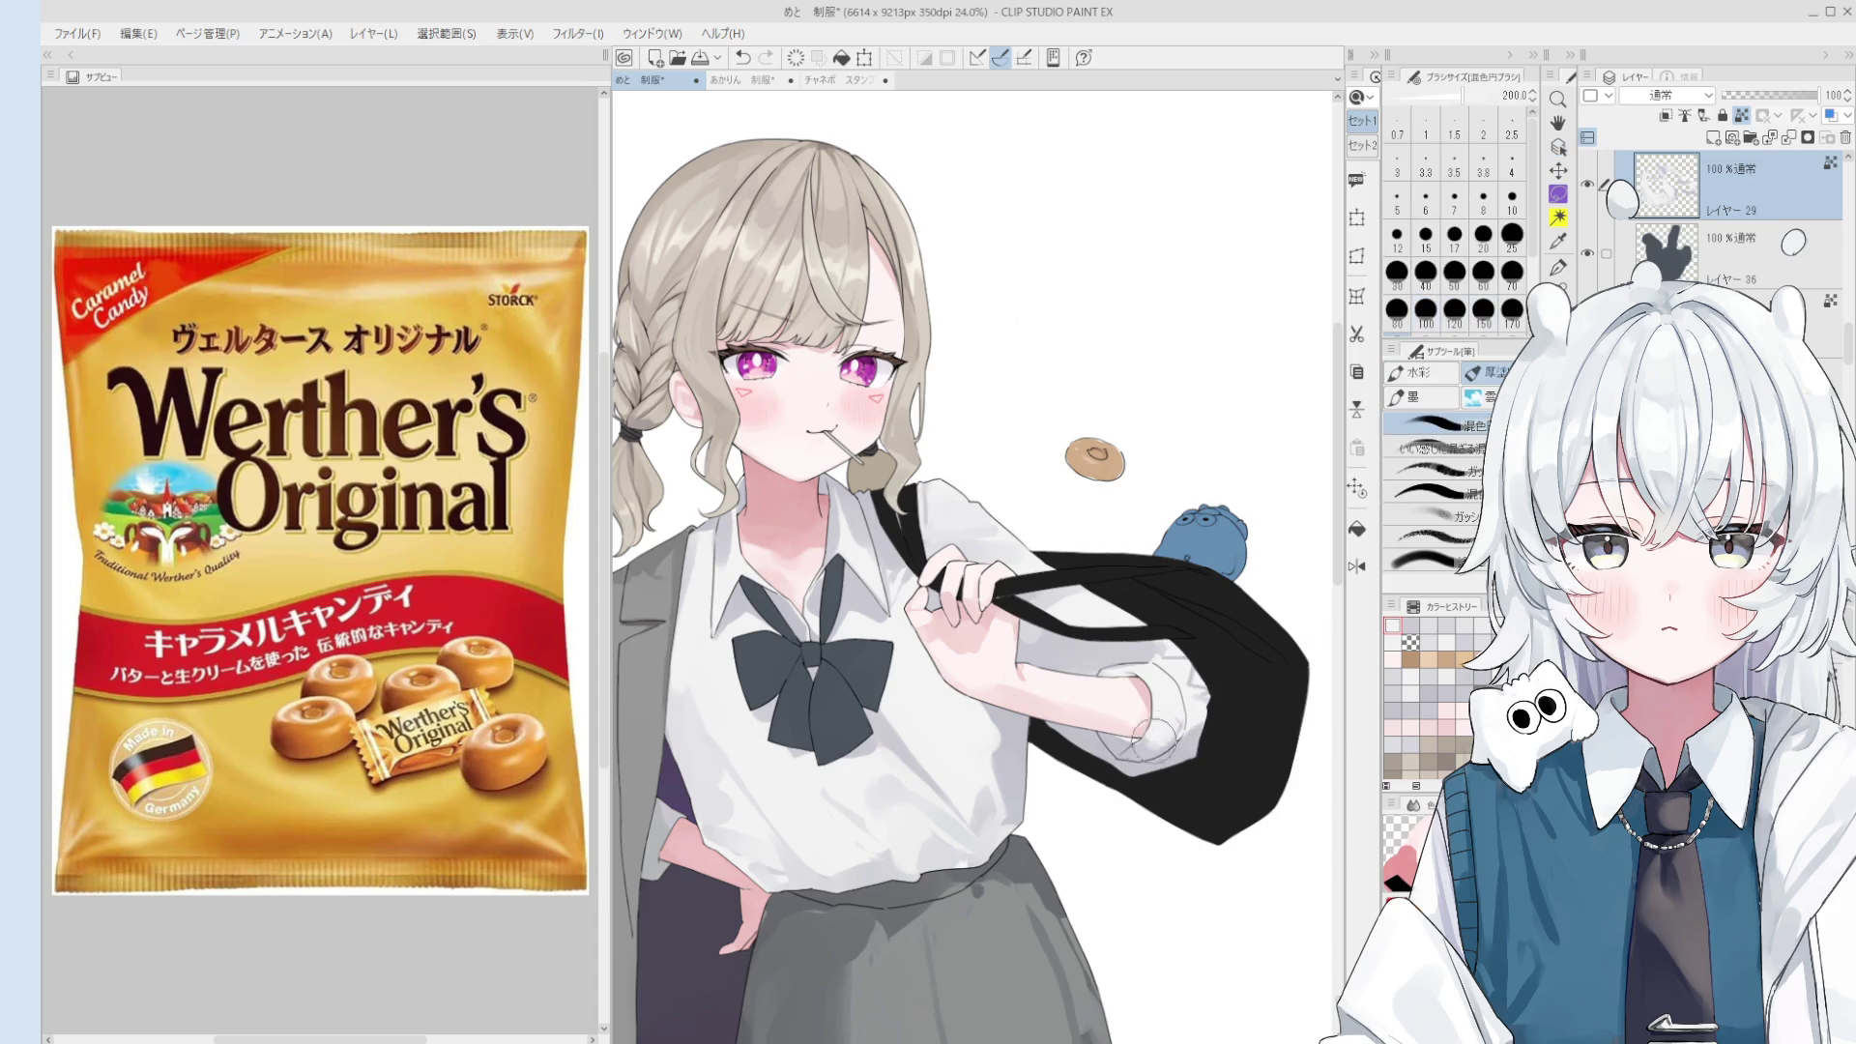
key(bracketleft)
key(bracketleft)
drag(1153, 744, 1118, 738)
key(bracketright)
key(bracketright)
key(bracketright)
key(bracketright)
key(bracketleft)
key(bracketleft)
key(bracketleft)
key(bracketleft)
key(bracketleft)
key(bracketleft)
key(bracketleft)
key(ctrl+z)
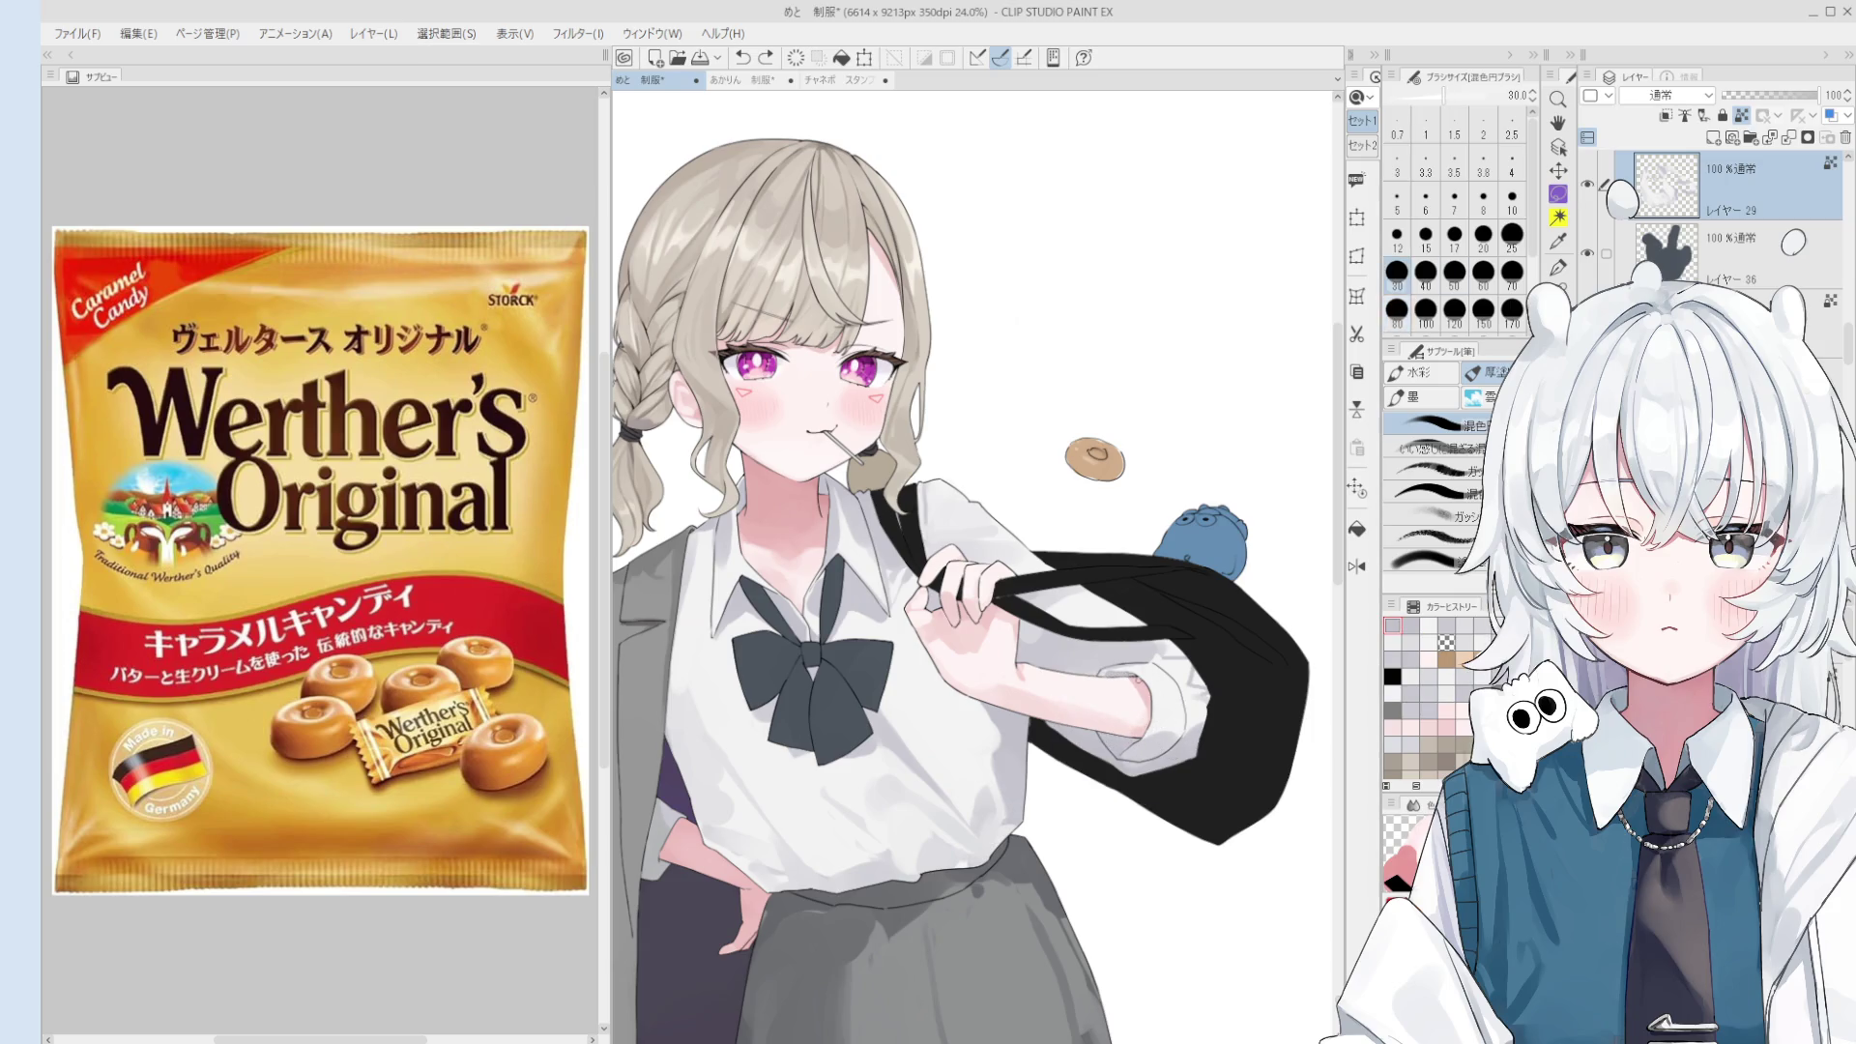
- Zoom in on the cuff and blend more shading at brush size 25
scroll(1112, 674, up, 2)
drag(1122, 676, 1151, 672)
key(bracketleft)
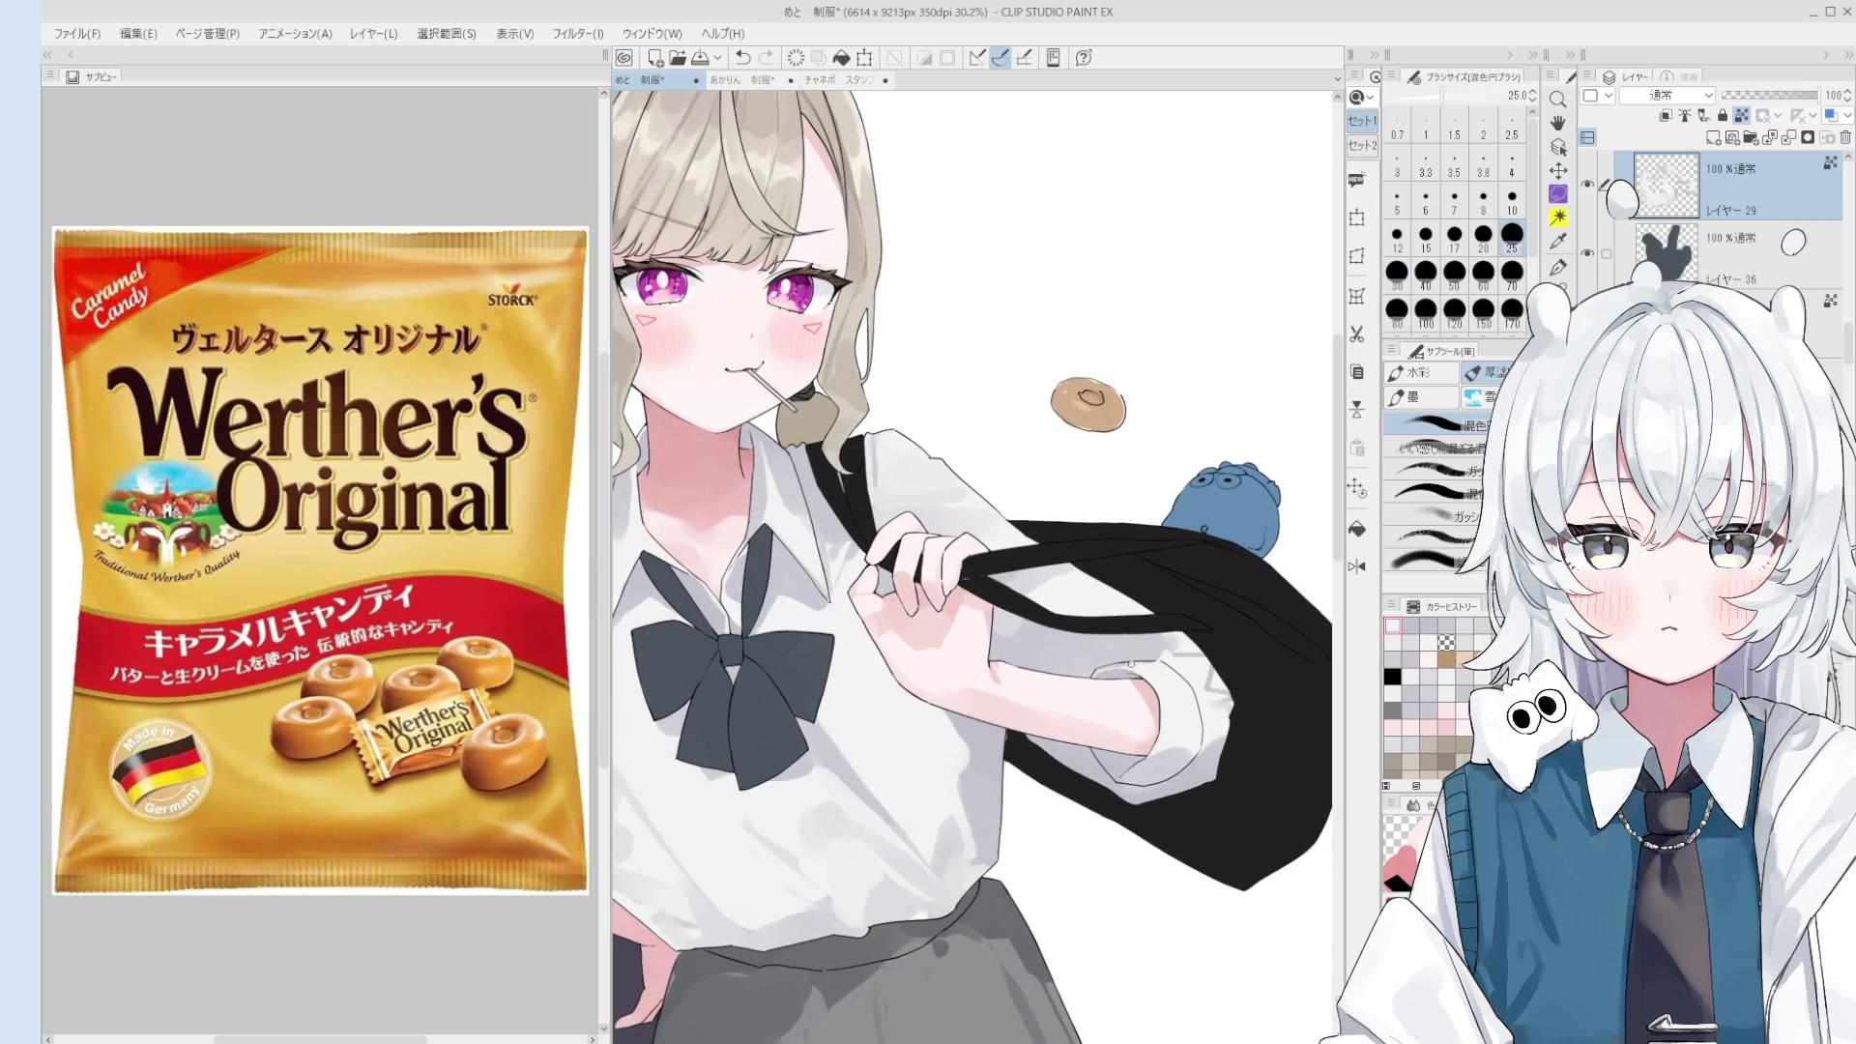
scroll(1141, 667, up, 1)
scroll(1159, 669, up, 1)
scroll(1103, 667, up, 1)
scroll(1112, 665, up, 1)
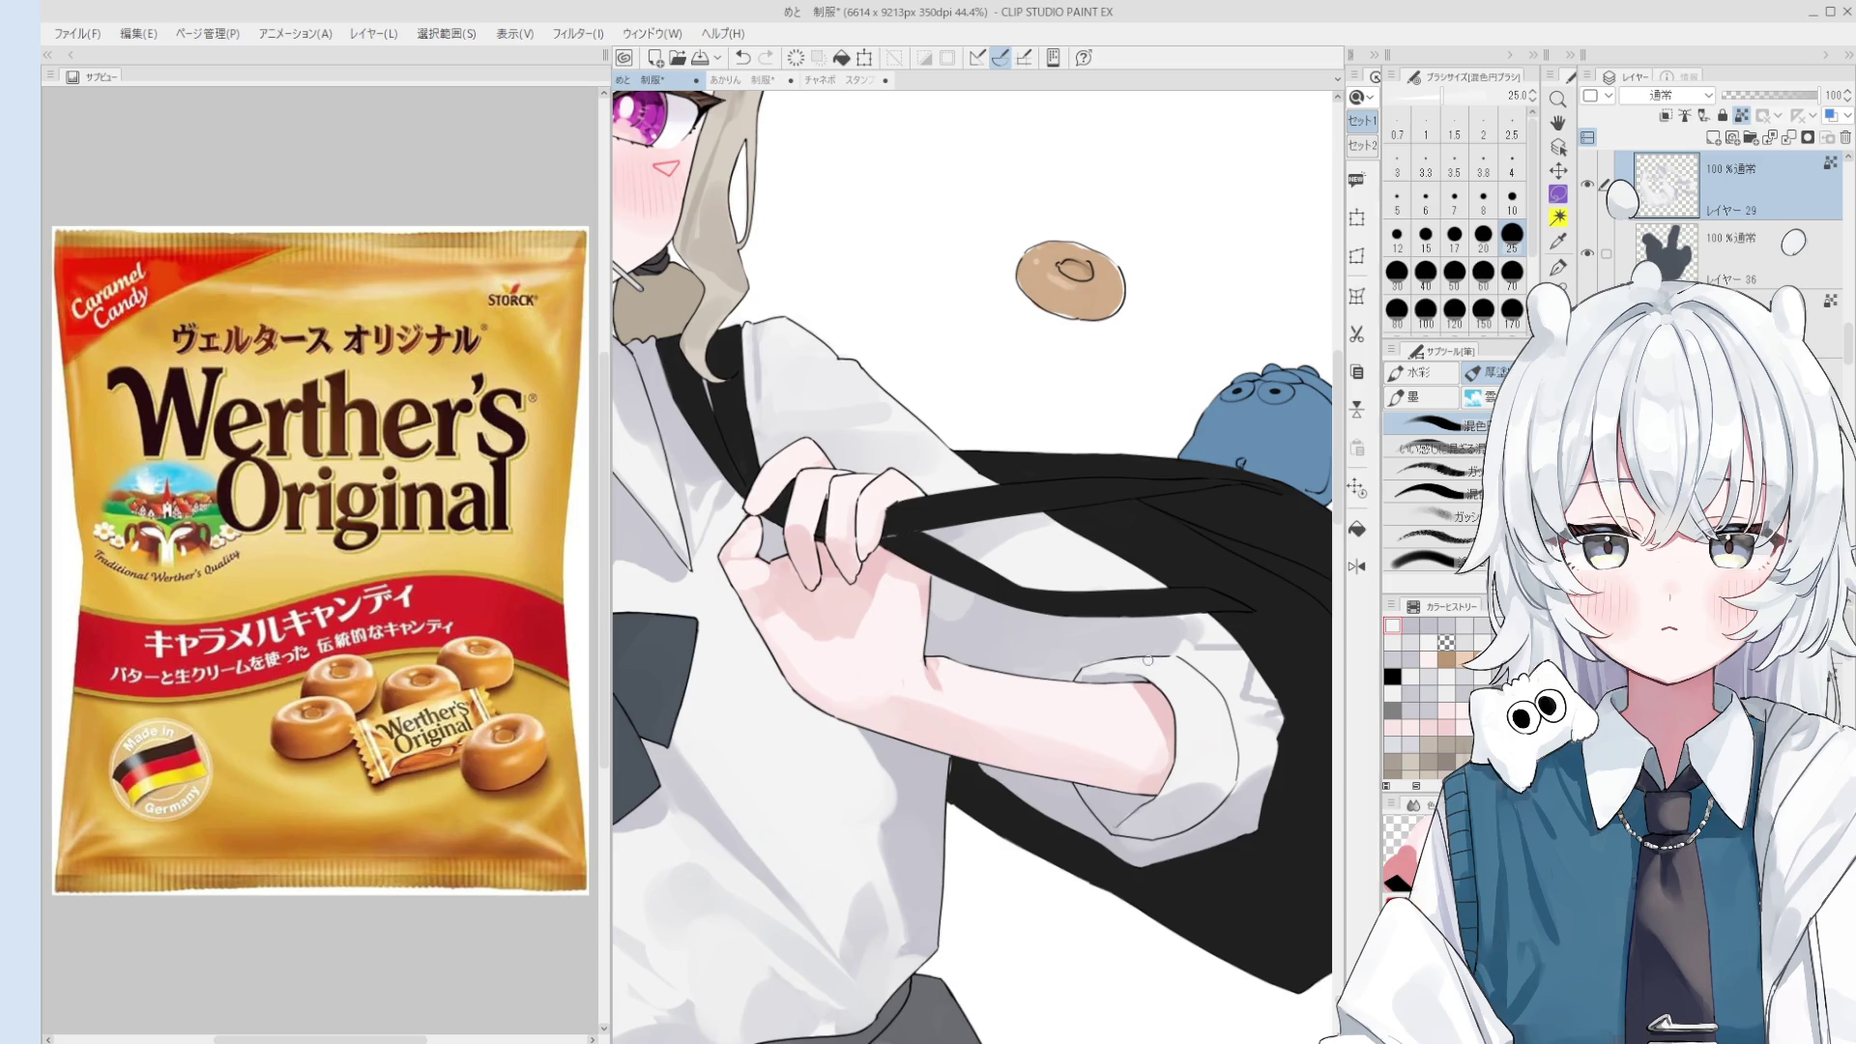
drag(1149, 660, 1109, 681)
scroll(1150, 666, up, 1)
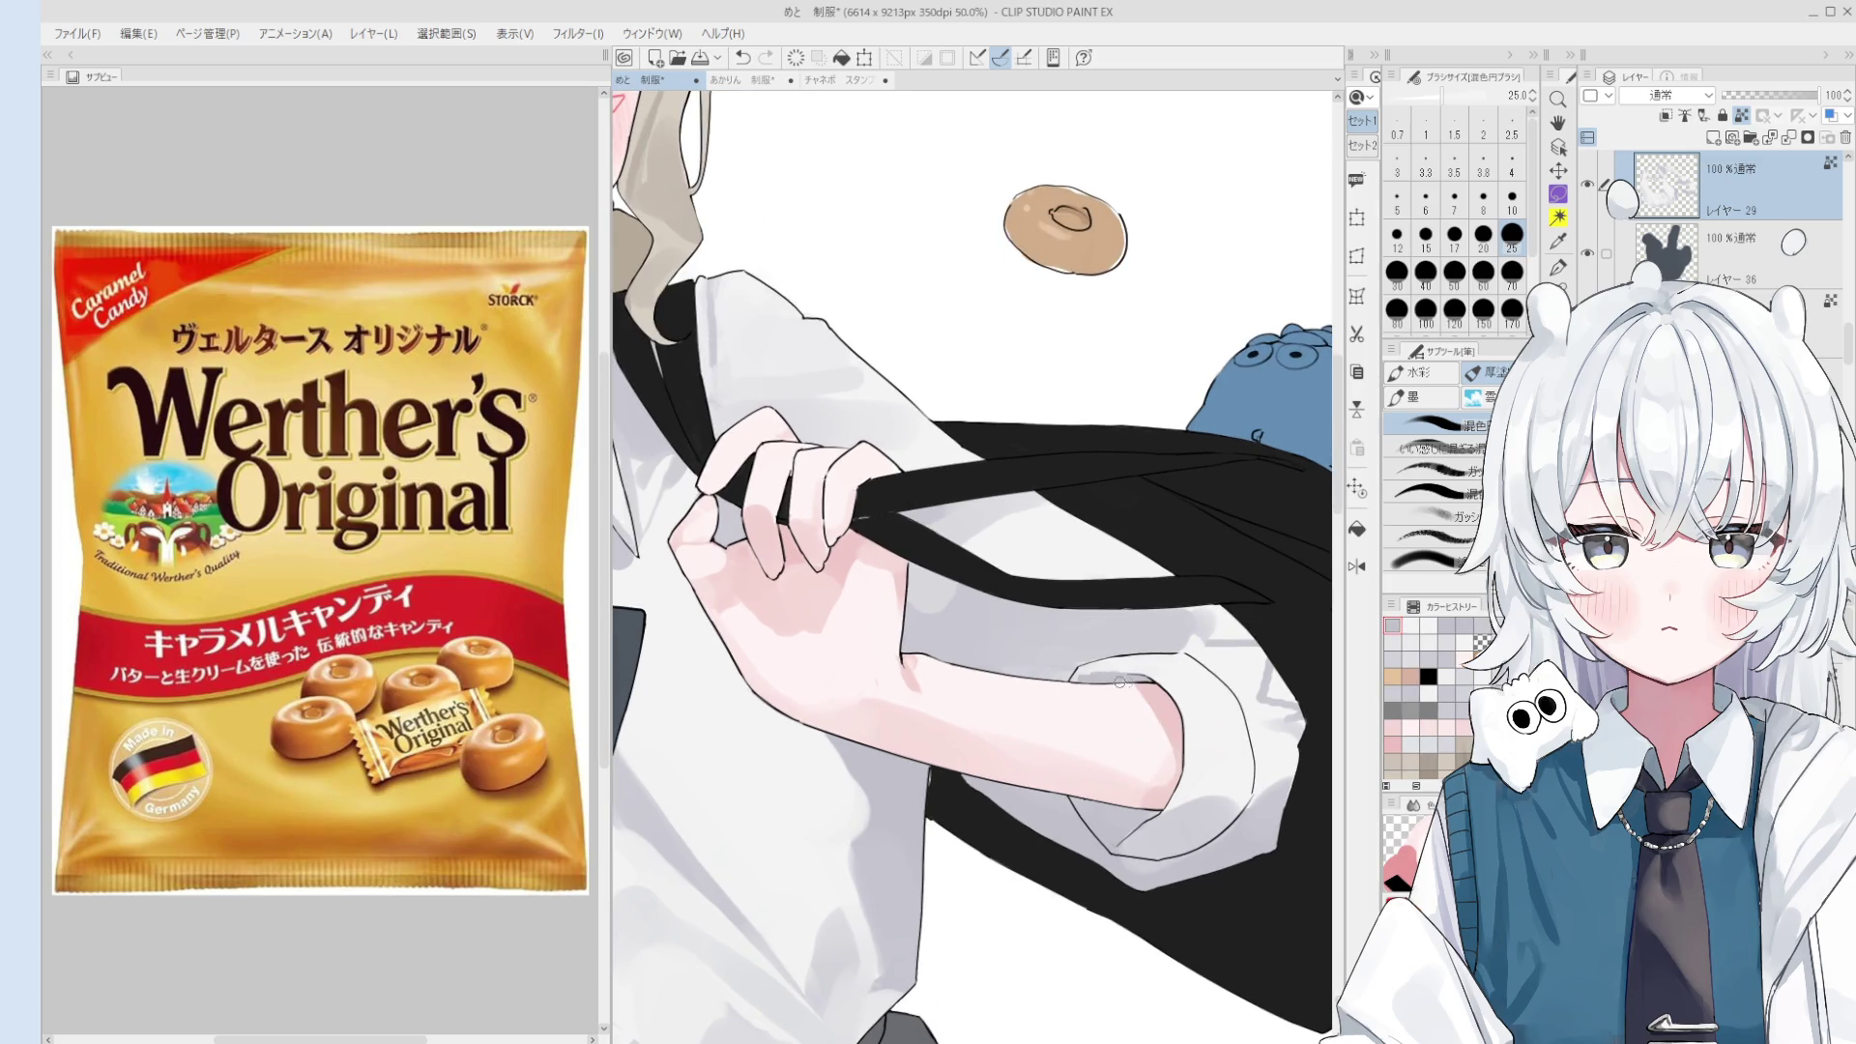
- Soften the cuff shading with subtle blending at brush size 15
click(1426, 235)
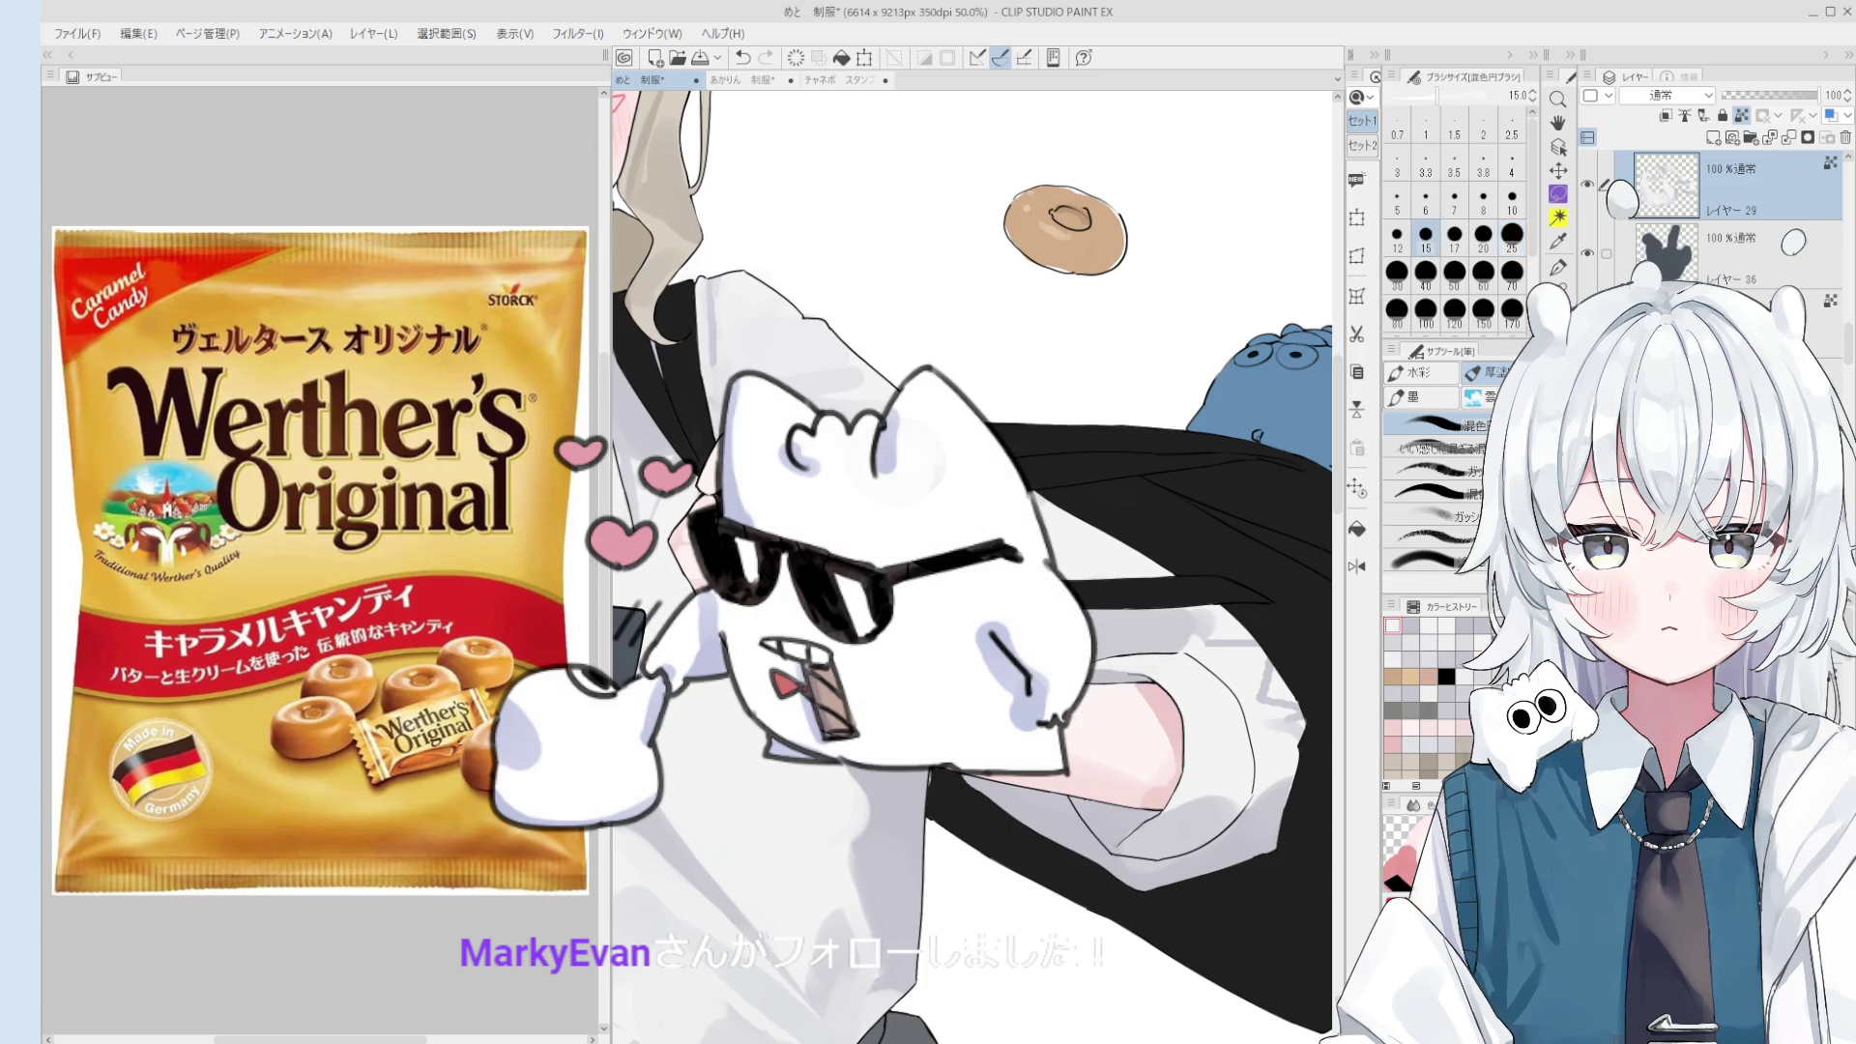
scroll(1113, 674, down, 2)
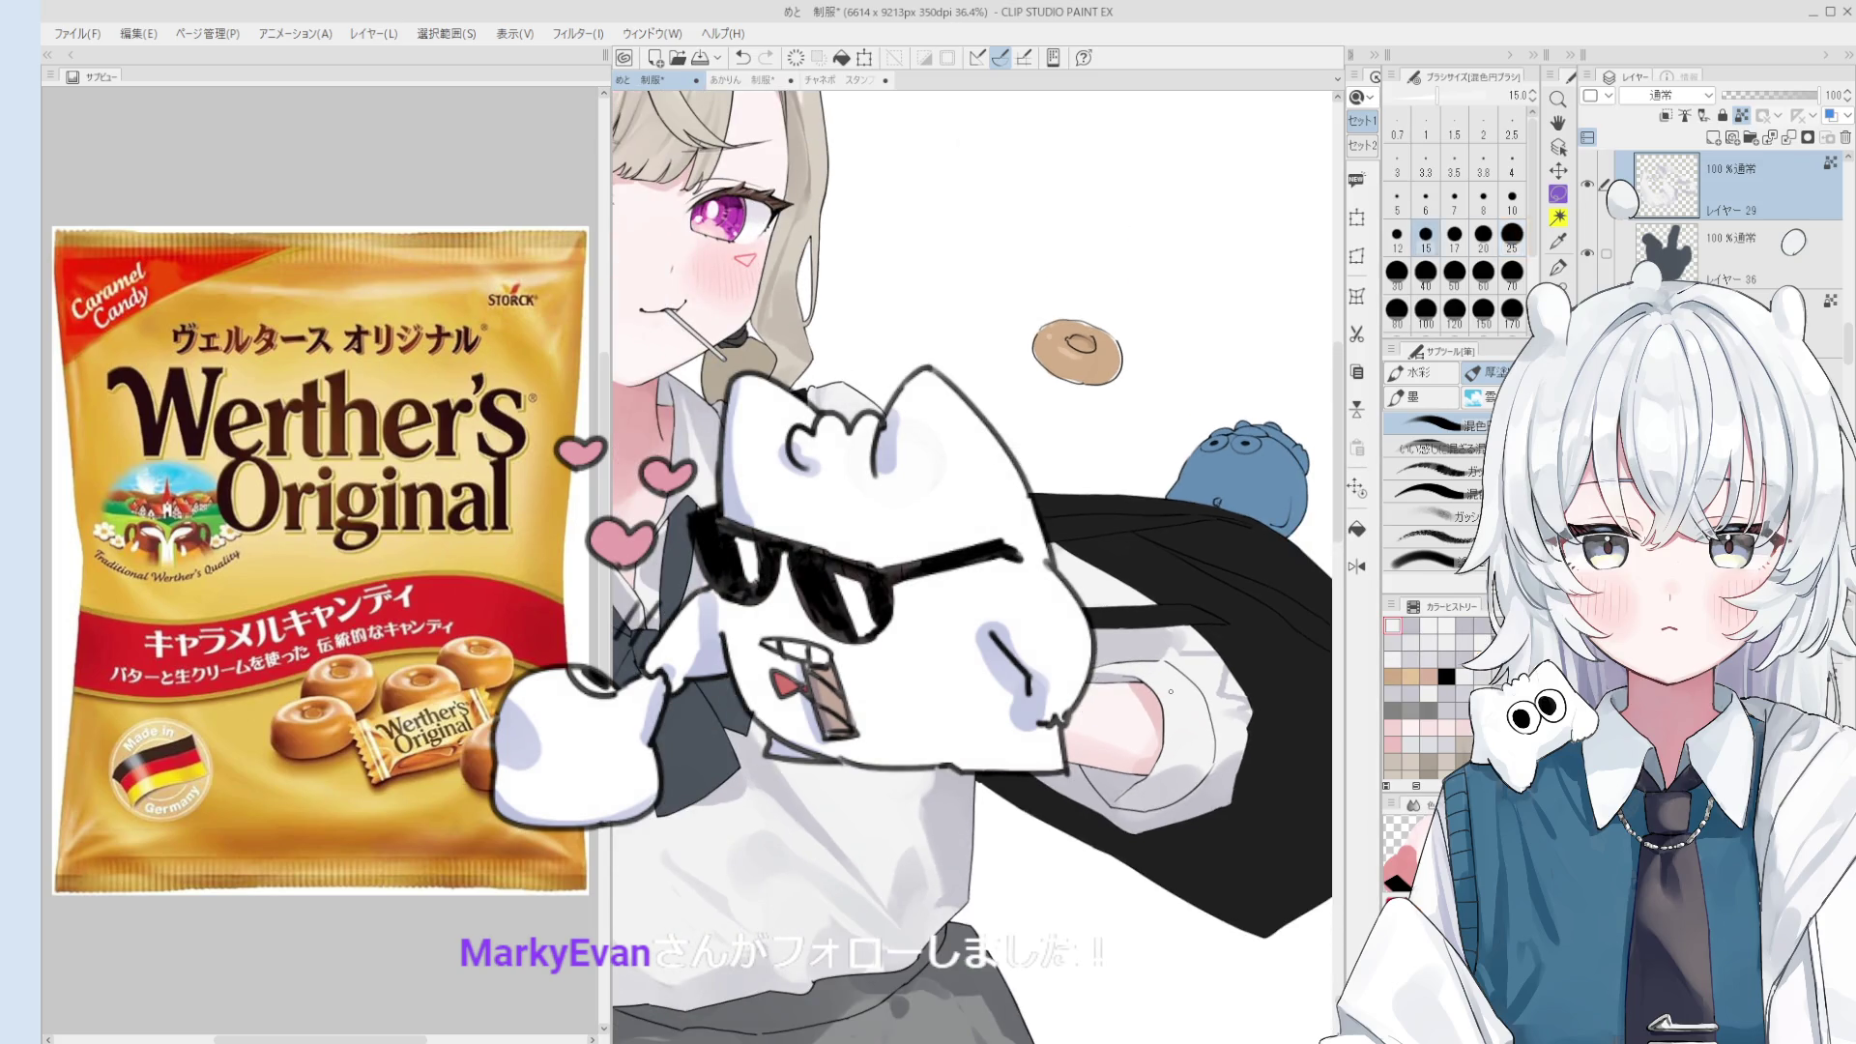
drag(1149, 688, 1226, 718)
key(bracketright)
key(bracketright)
key(bracketright)
key(bracketright)
key(bracketright)
key(bracketright)
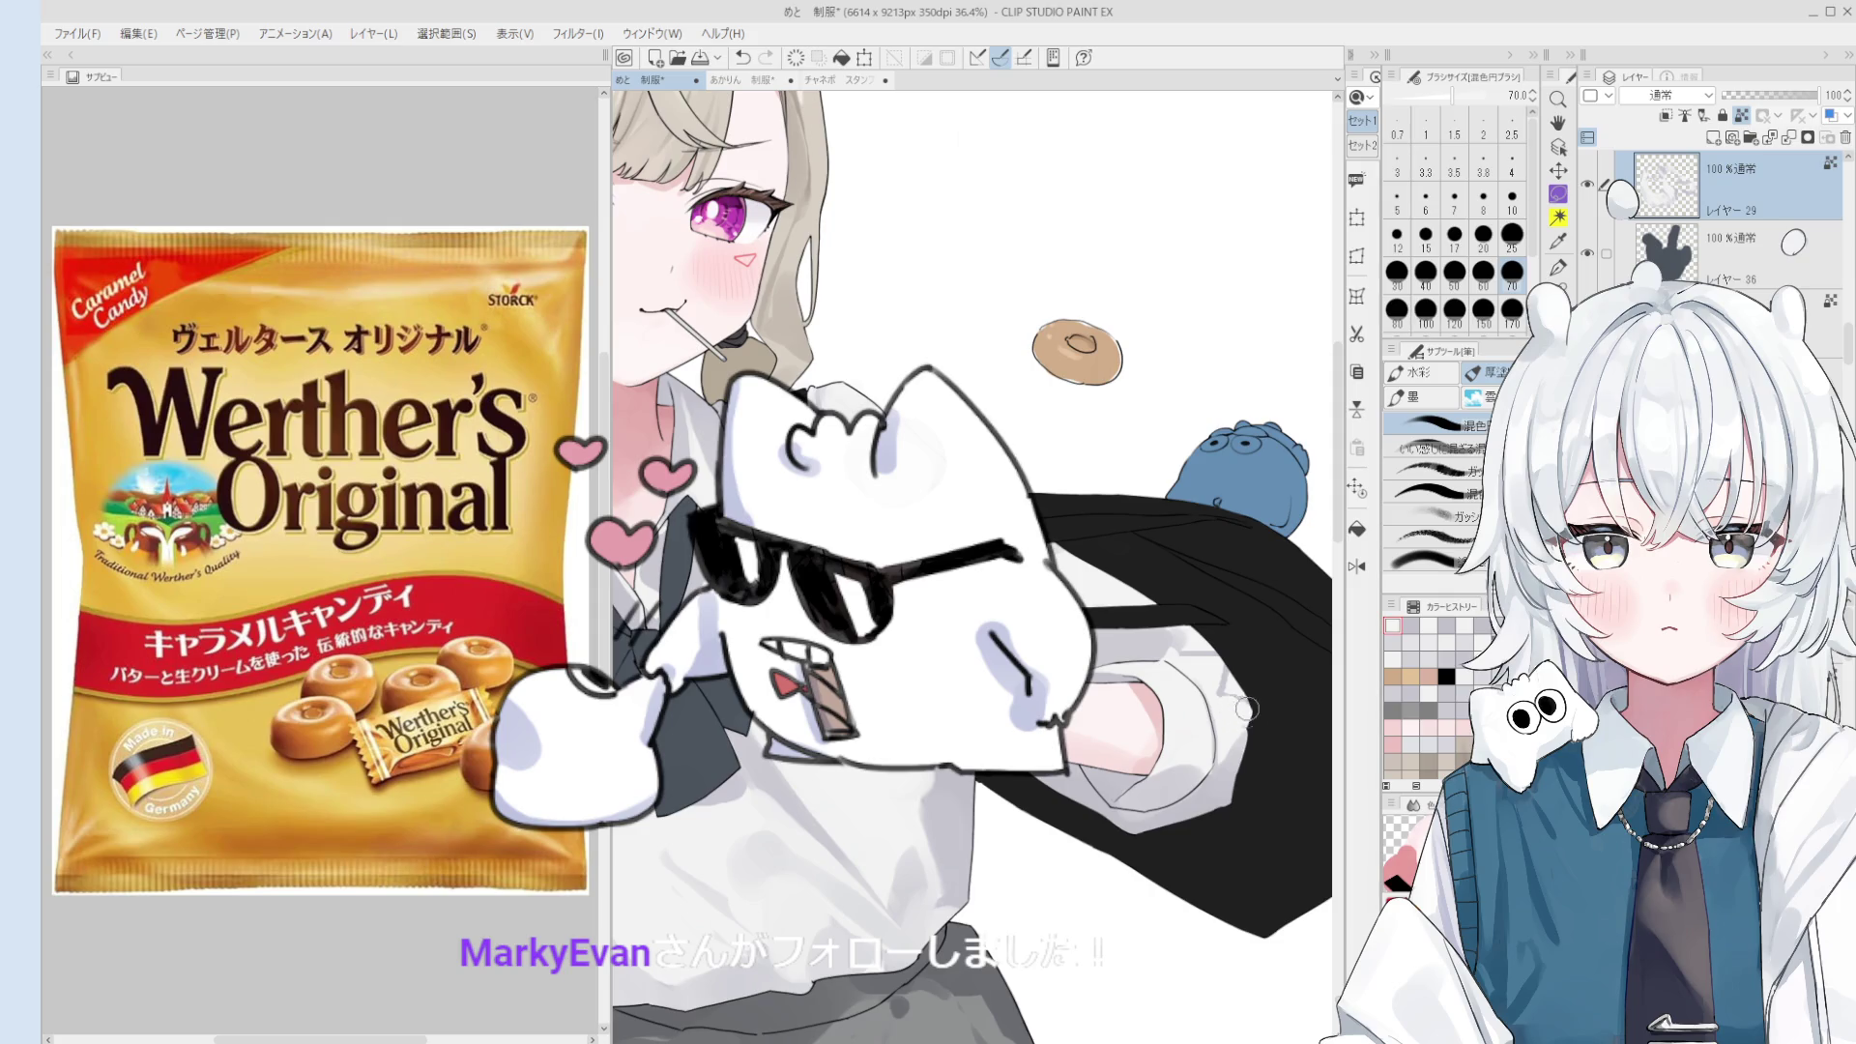
key(bracketright)
key(bracketright)
scroll(1247, 703, down, 1)
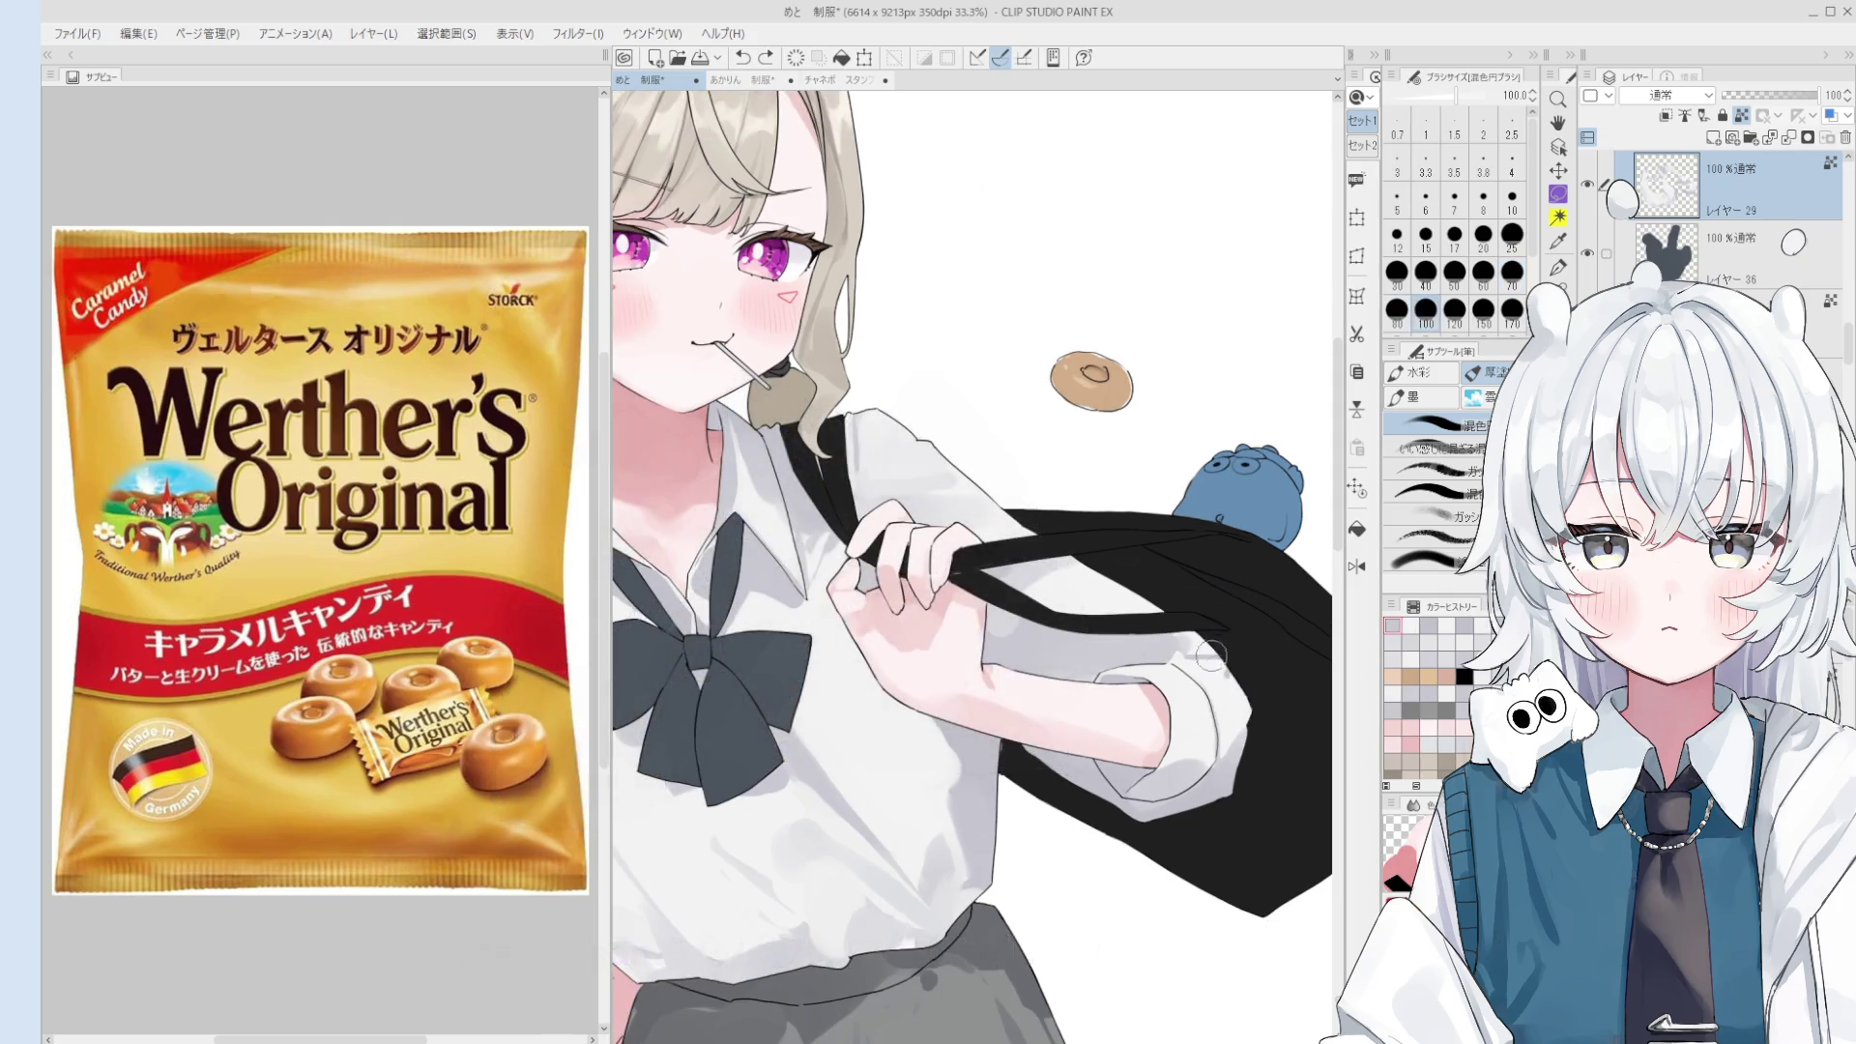
- Mirror the canvas and erase along the sleeve's outer edge with brush sizes 30–150
key(bracketright)
key(bracketright)
key(h)
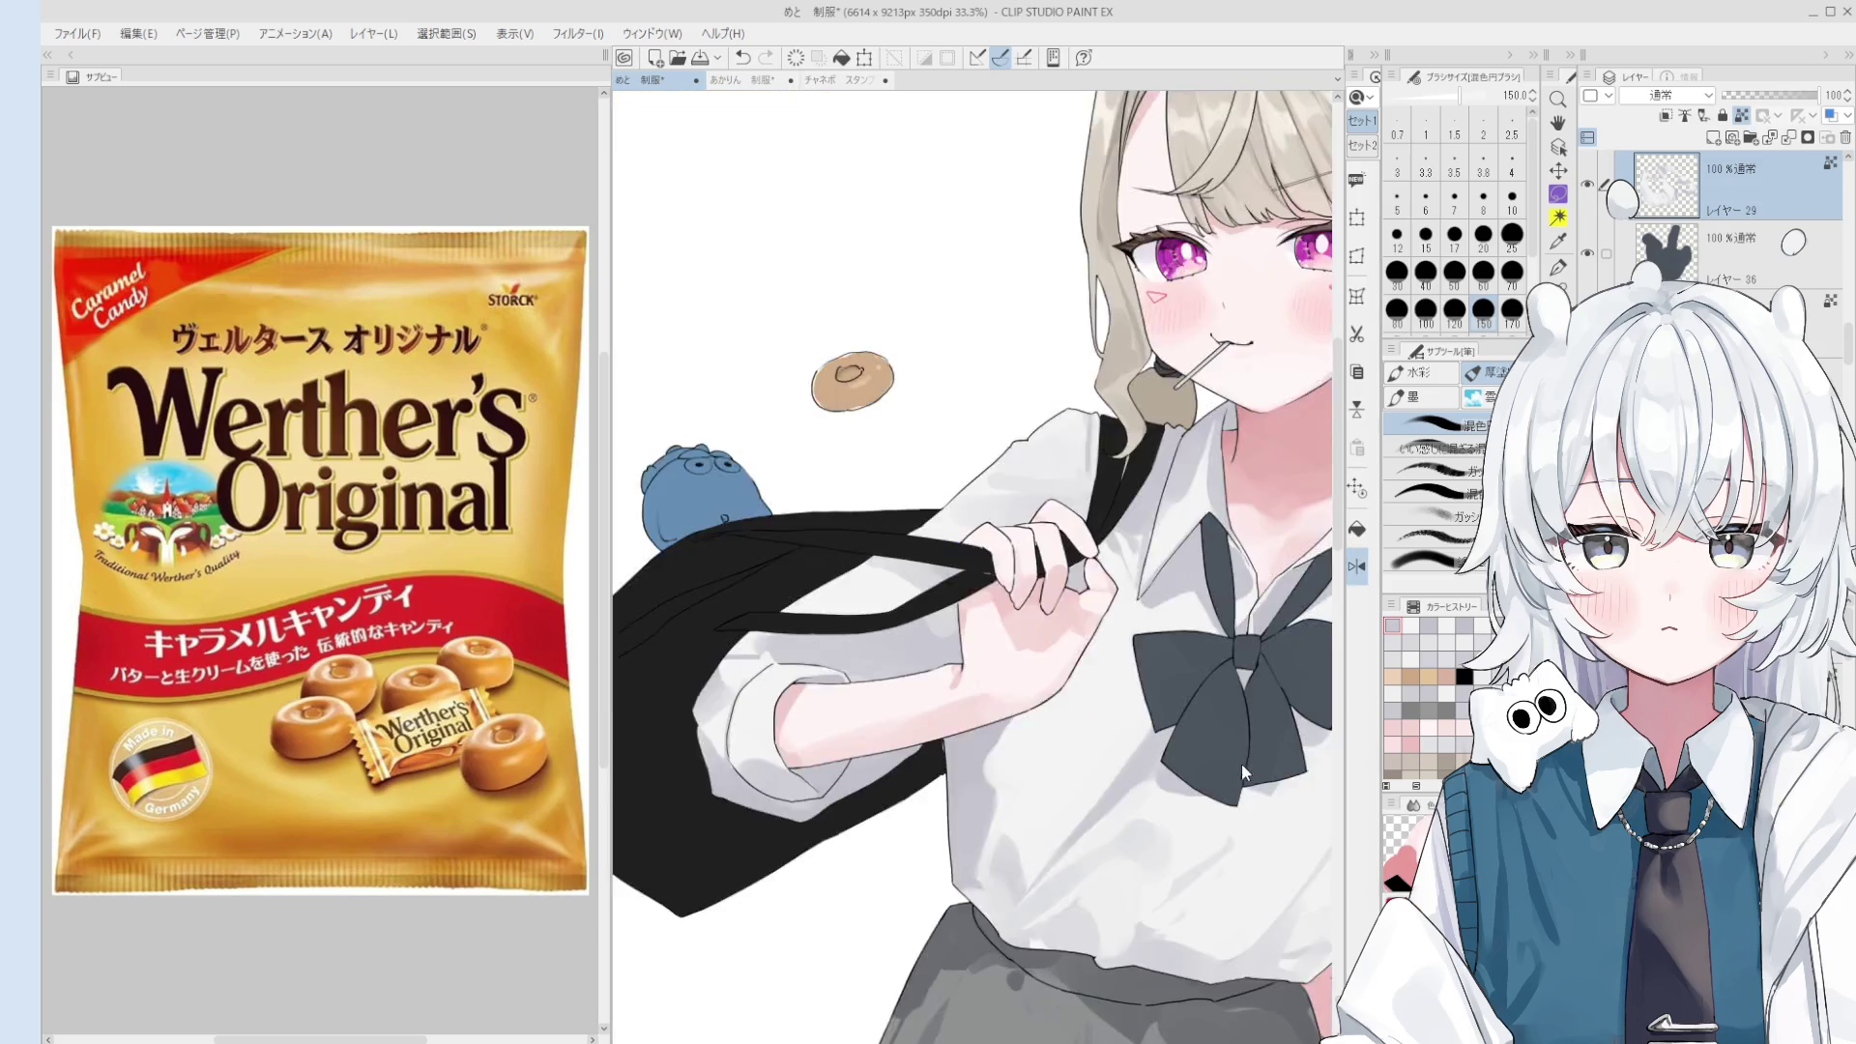
scroll(894, 690, up, 2)
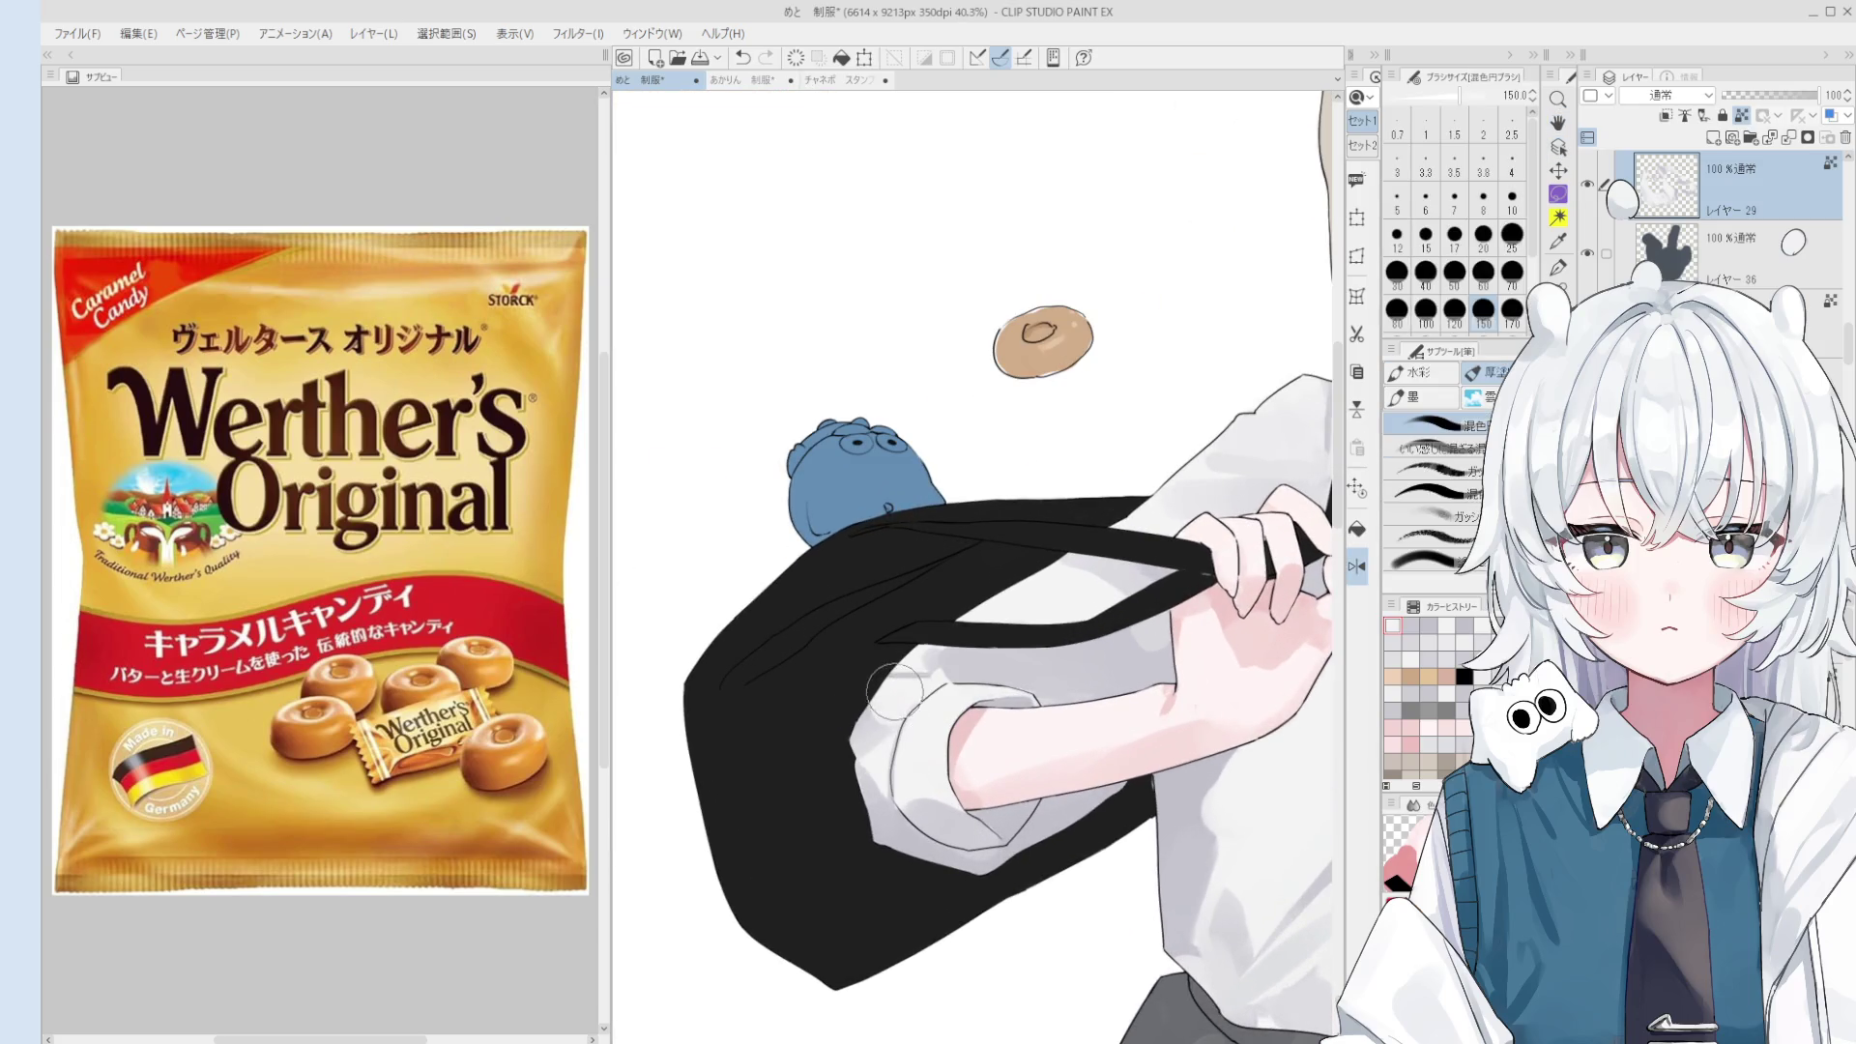
key(bracketleft)
key(bracketleft)
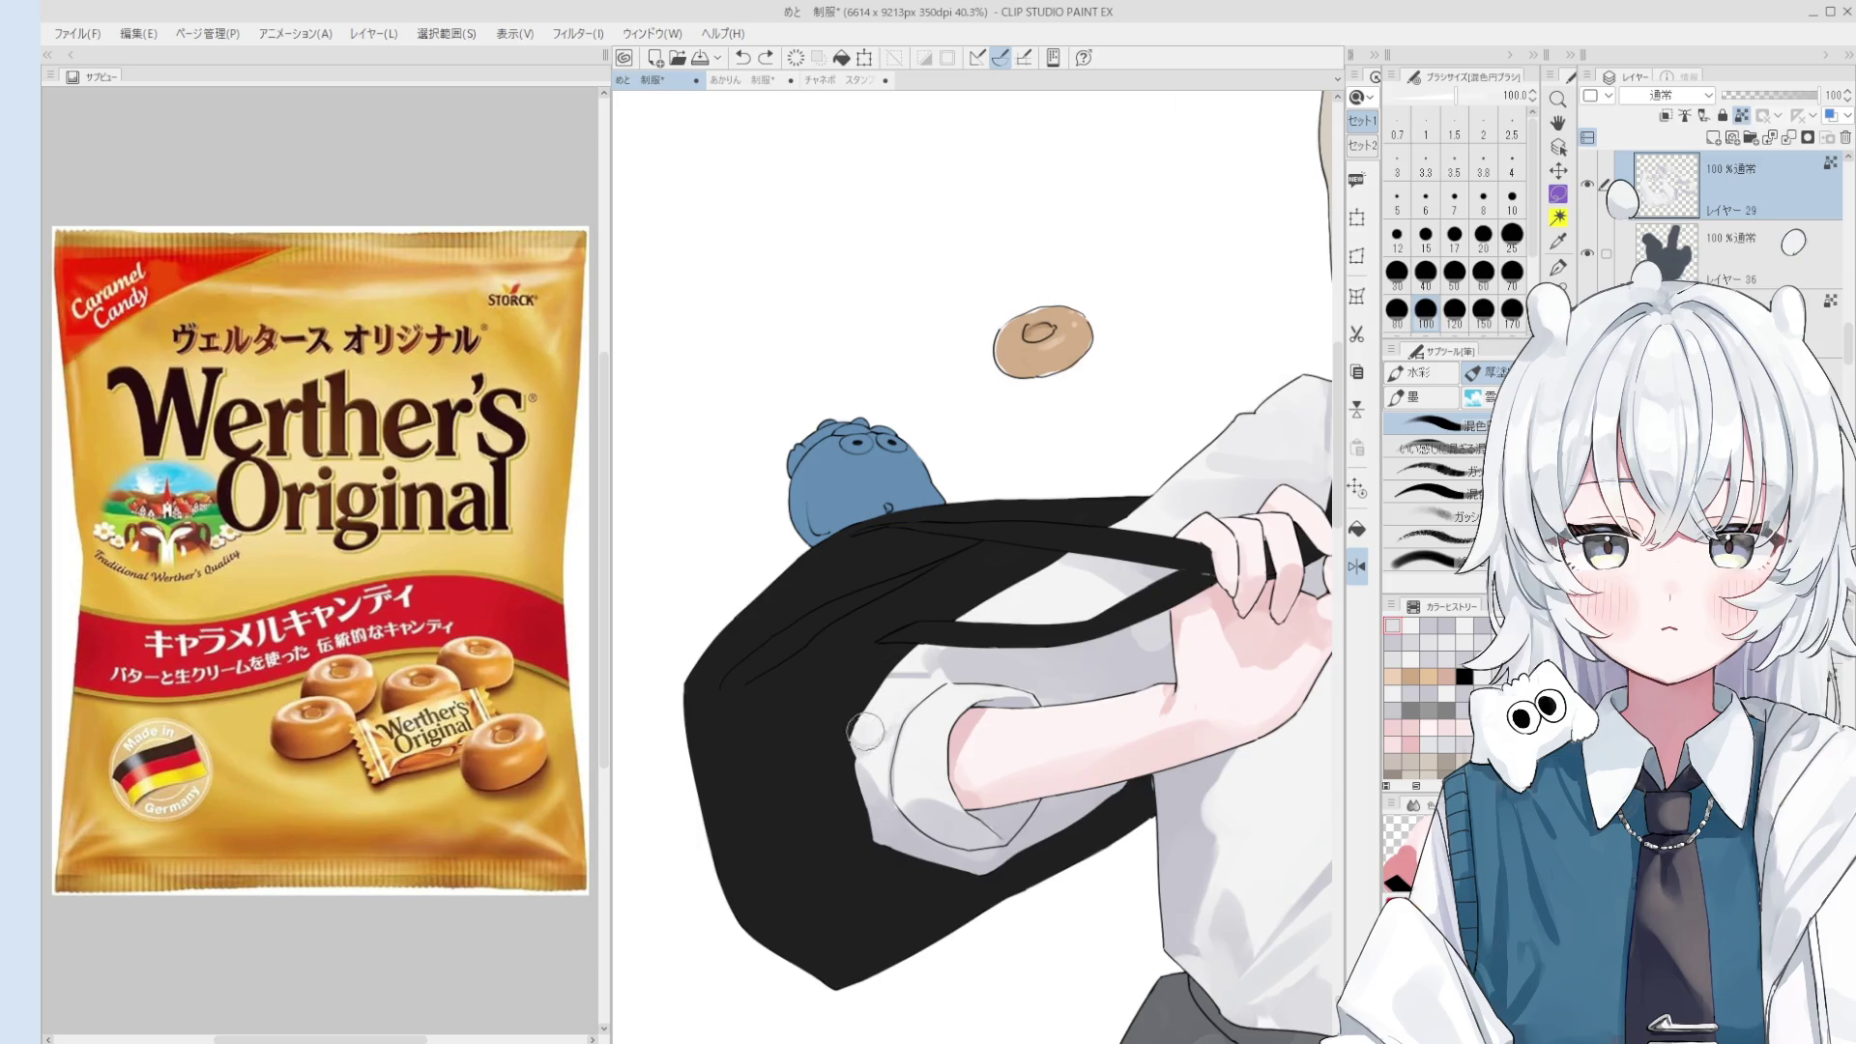
drag(855, 725, 883, 727)
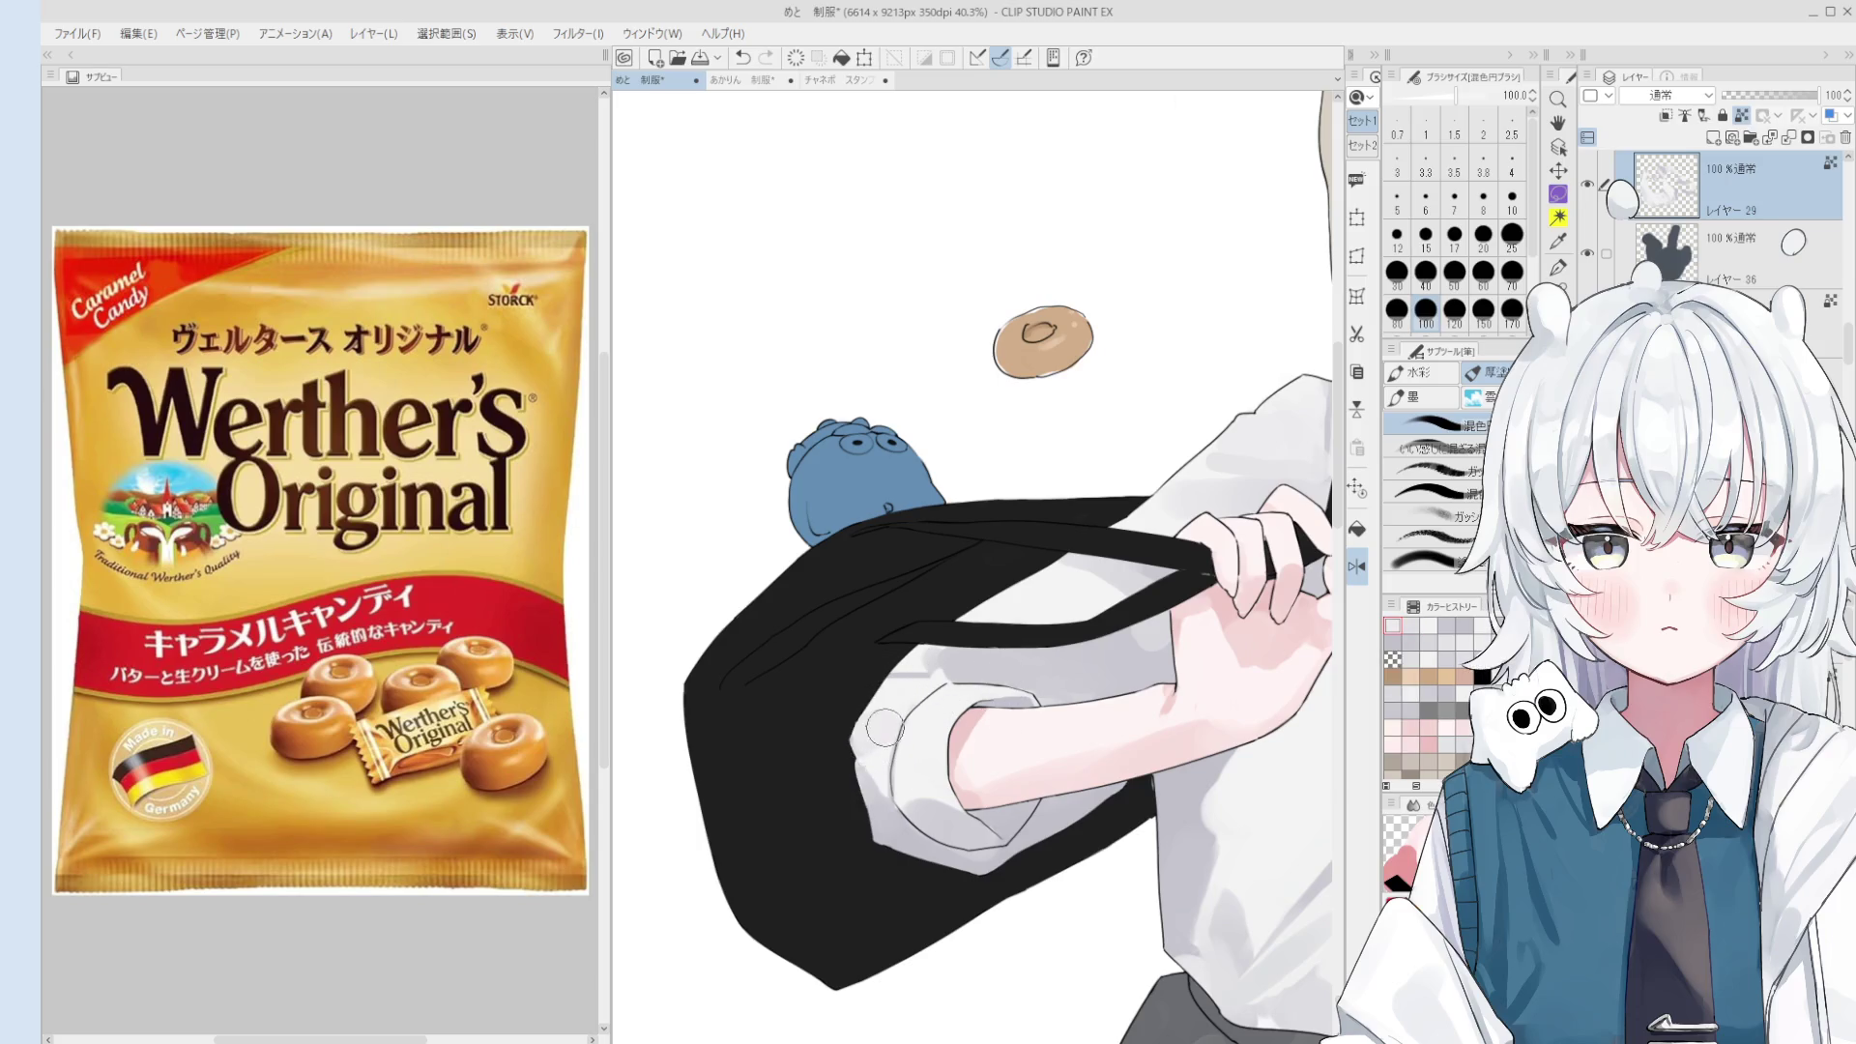
key(bracketleft)
key(bracketleft)
key(bracketleft)
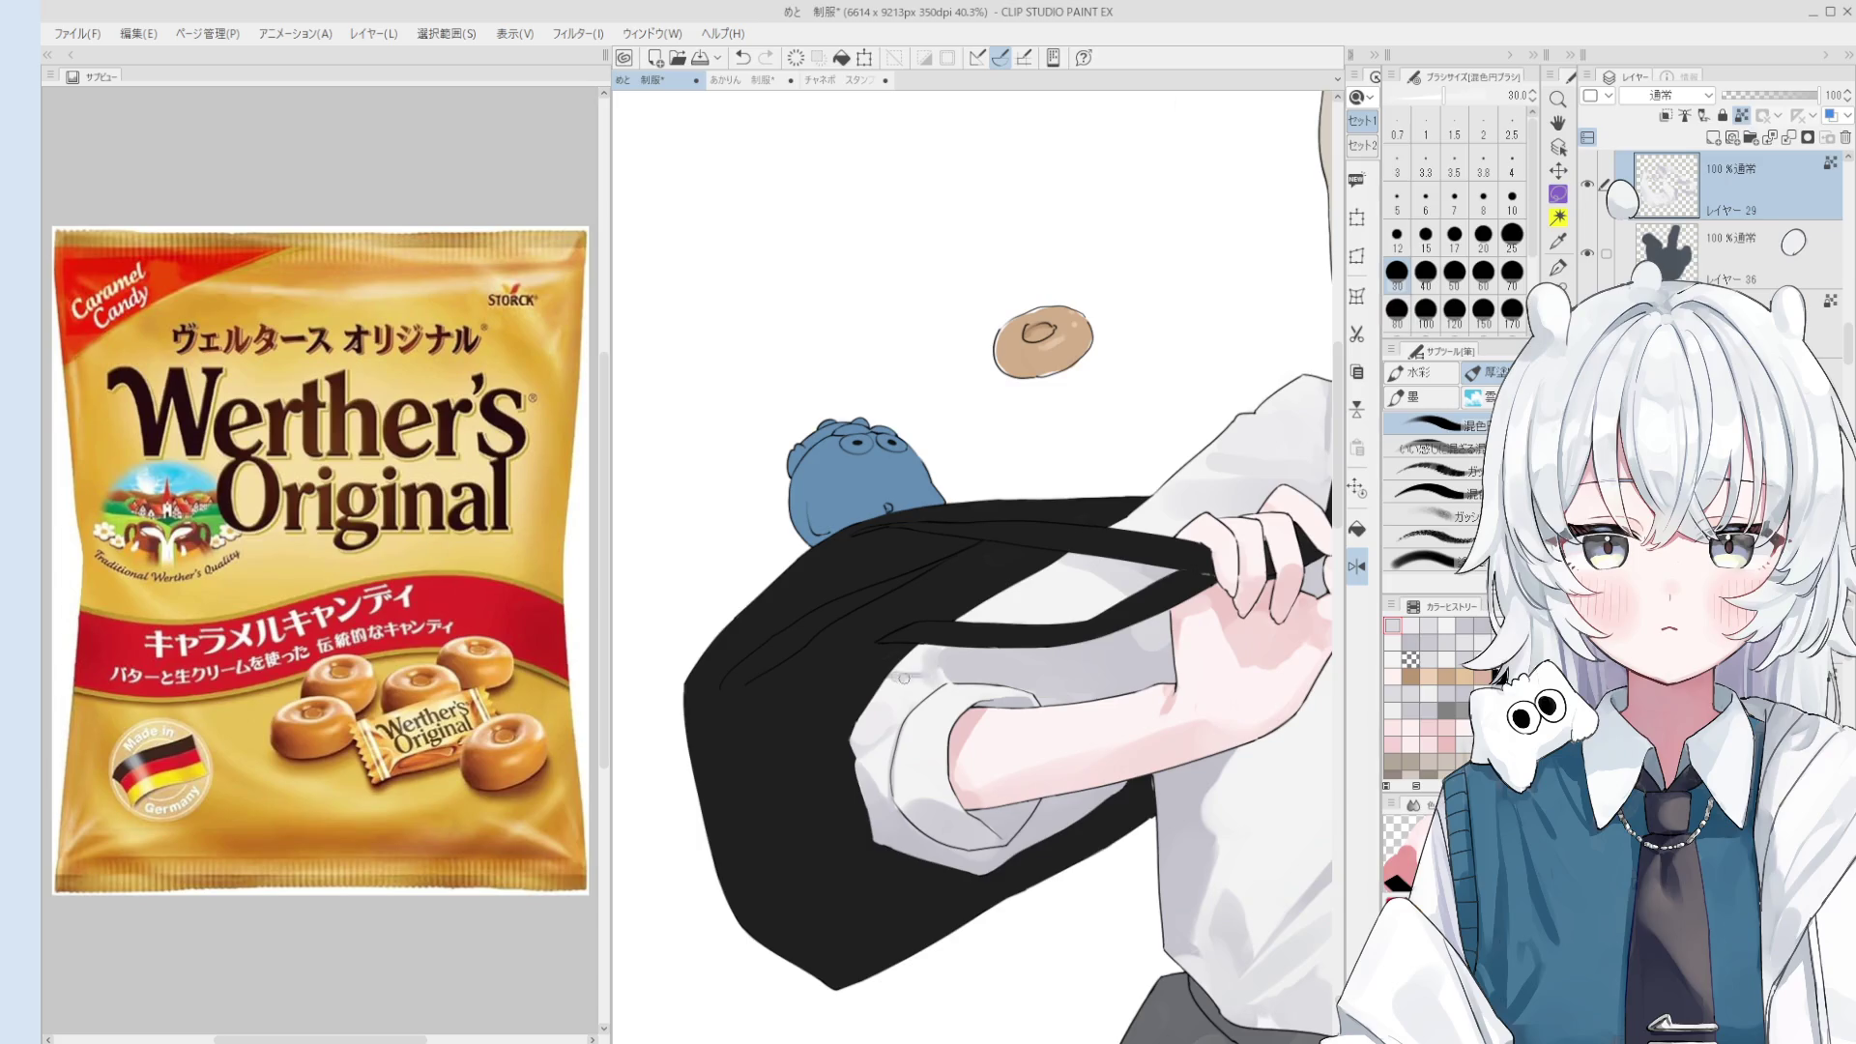
scroll(928, 684, down, 1)
scroll(950, 685, down, 2)
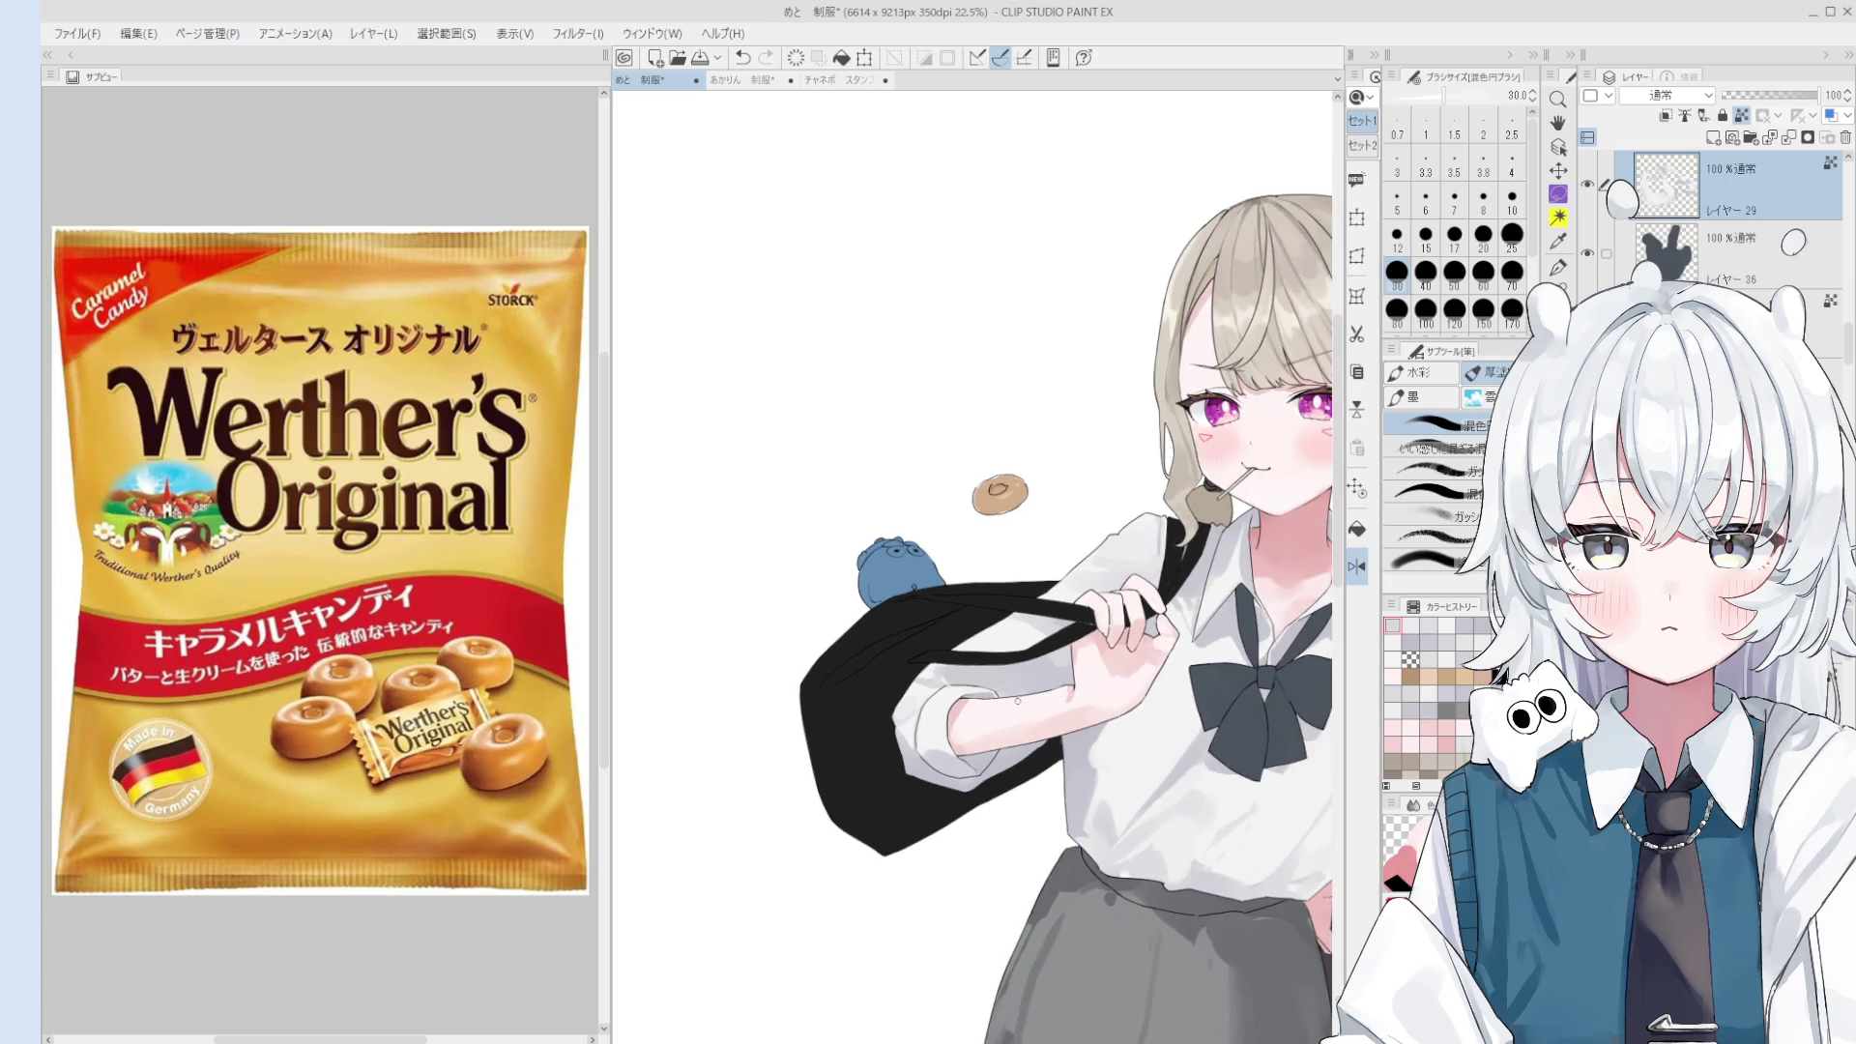
scroll(783, 729, down, 2)
key(bracketright)
key(bracketright)
key(bracketright)
key(bracketright)
key(bracketright)
key(bracketright)
key(bracketright)
drag(846, 759, 735, 822)
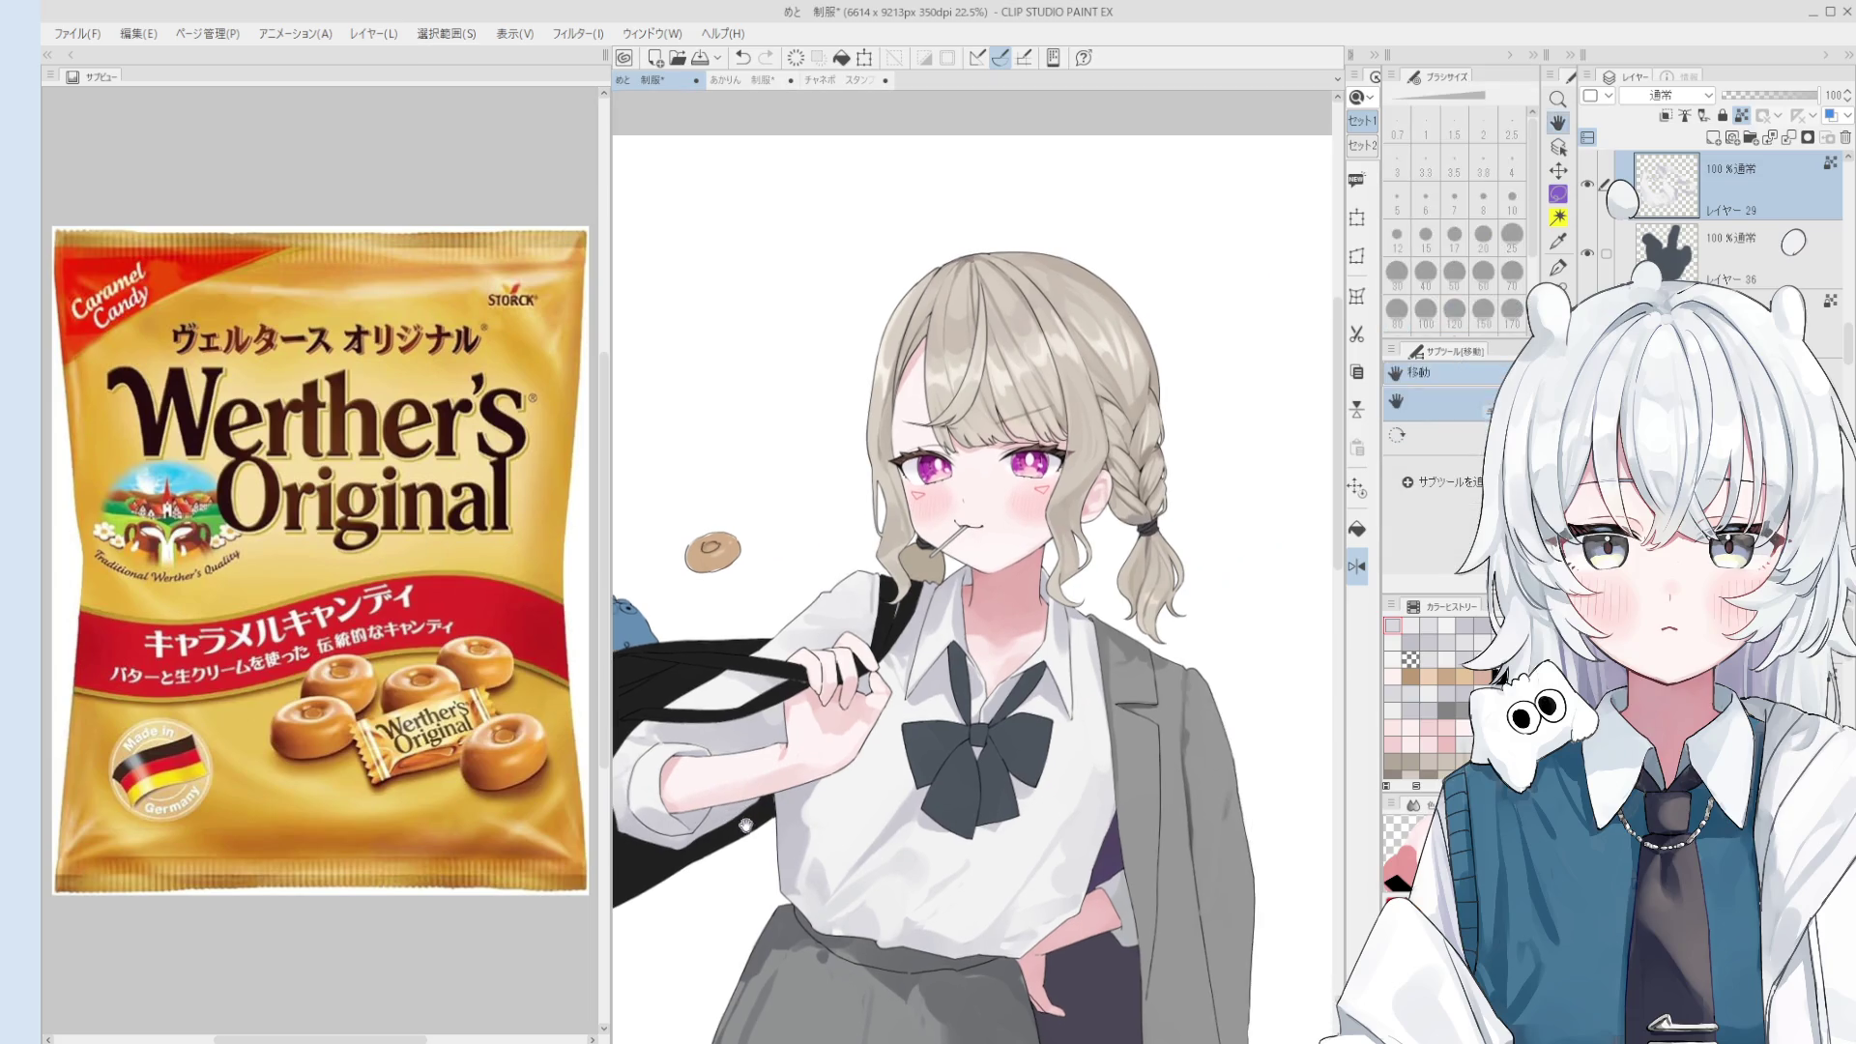
drag(991, 870, 967, 836)
key(b)
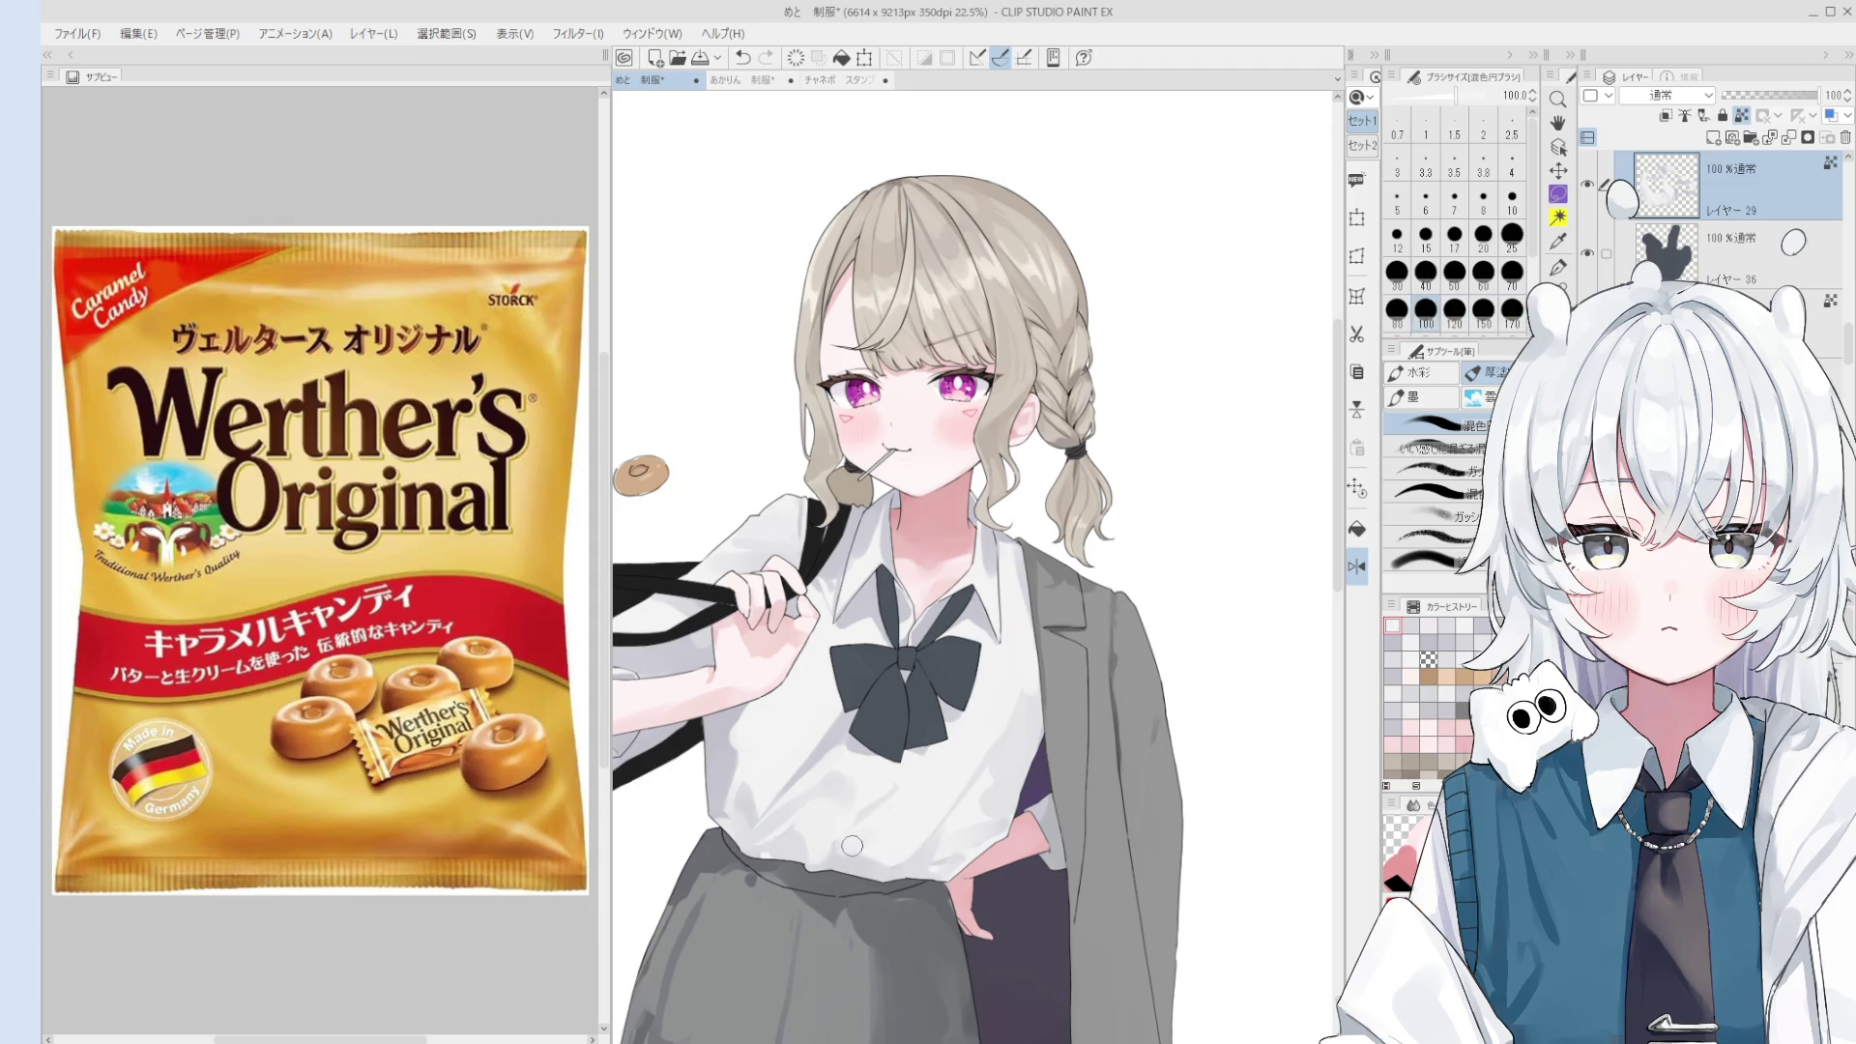
key(bracketleft)
key(bracketleft)
key(bracketleft)
key(bracketleft)
key(bracketright)
key(bracketright)
key(bracketright)
key(bracketright)
key(bracketright)
key(bracketright)
key(bracketleft)
key(bracketleft)
key(bracketleft)
key(bracketleft)
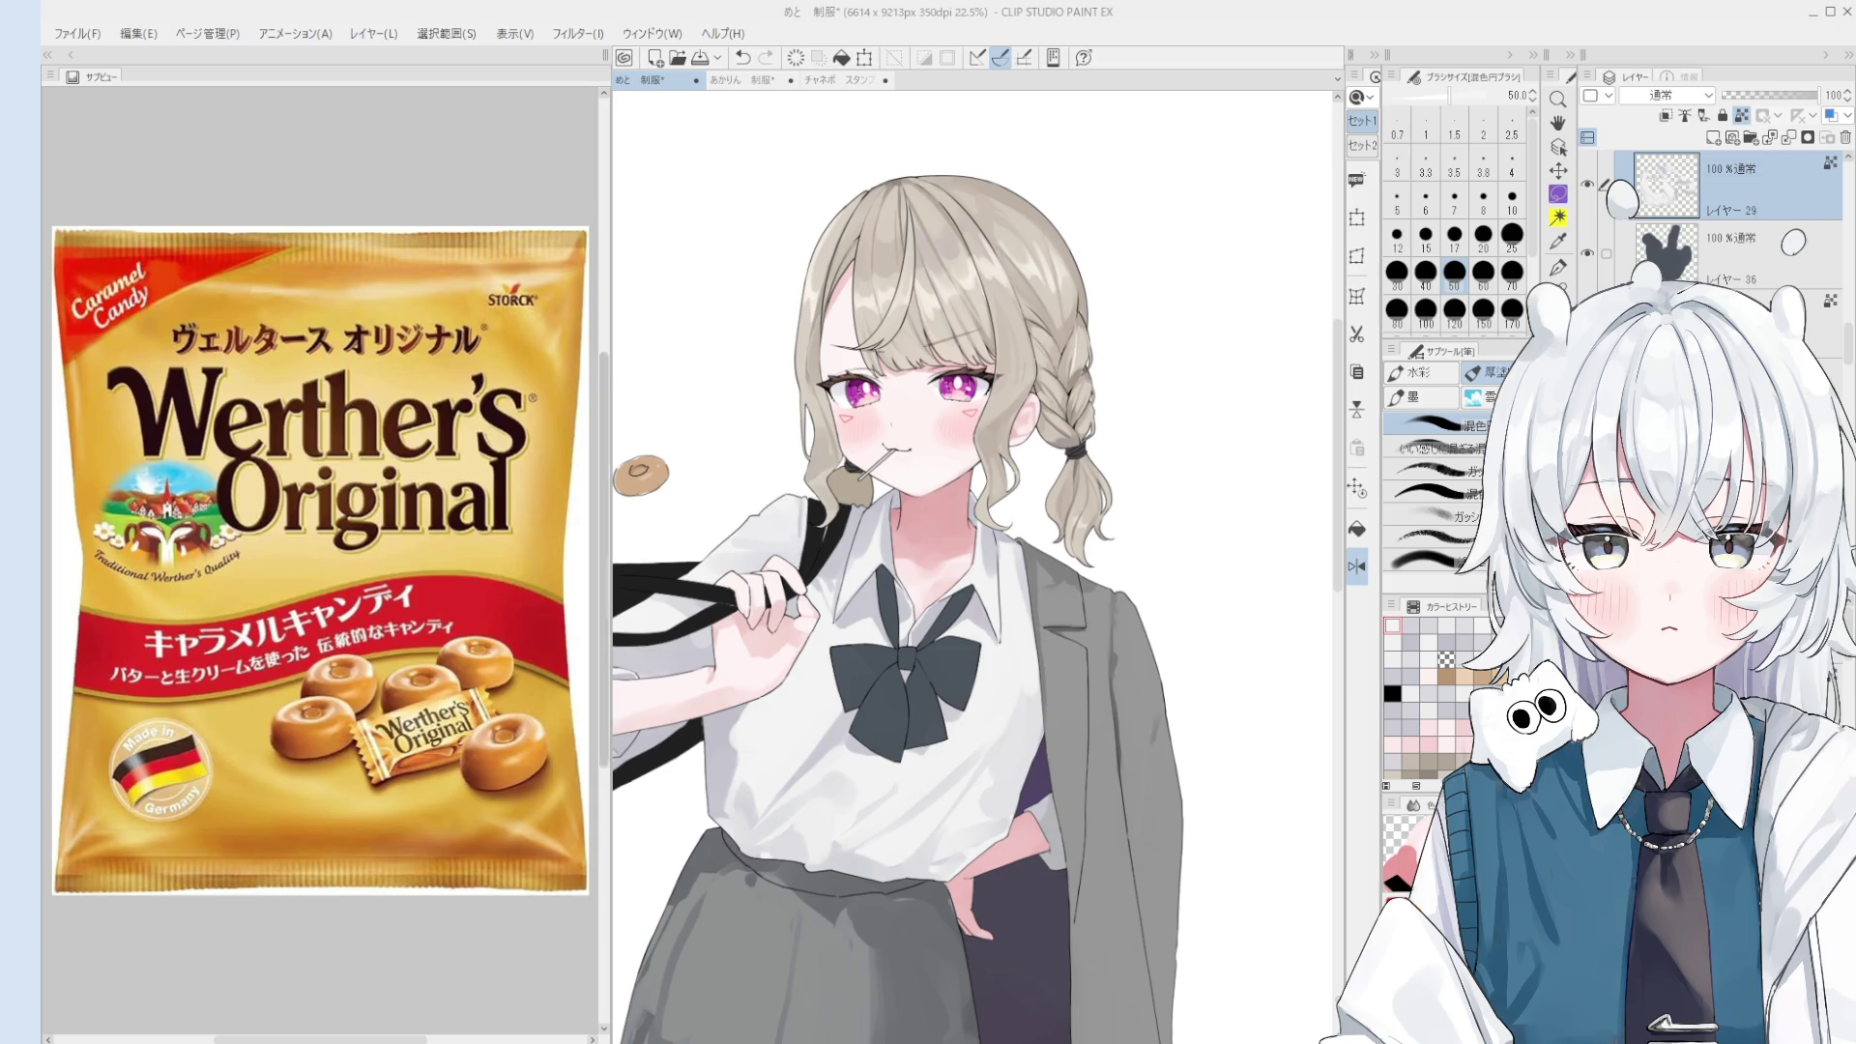
- Zoom in and out across the canvas to review the drawing
scroll(773, 801, up, 1)
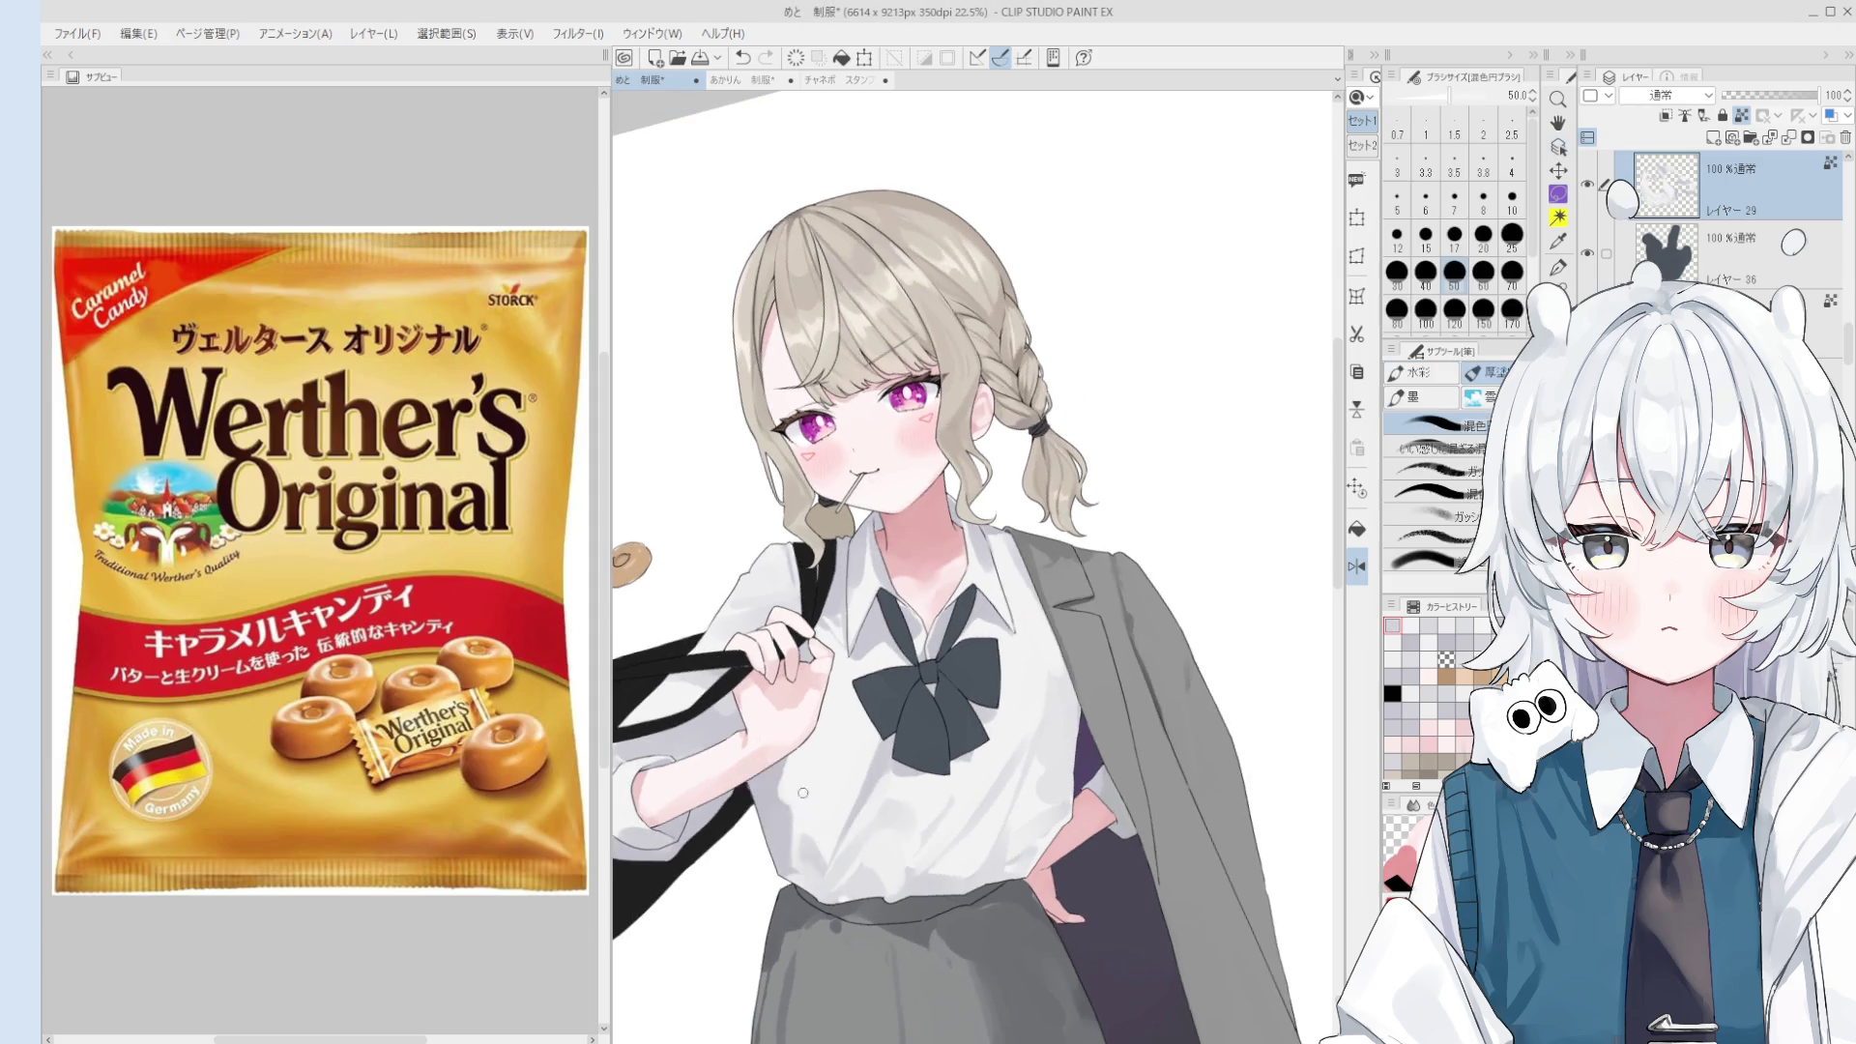
scroll(774, 800, up, 1)
scroll(774, 801, down, 1)
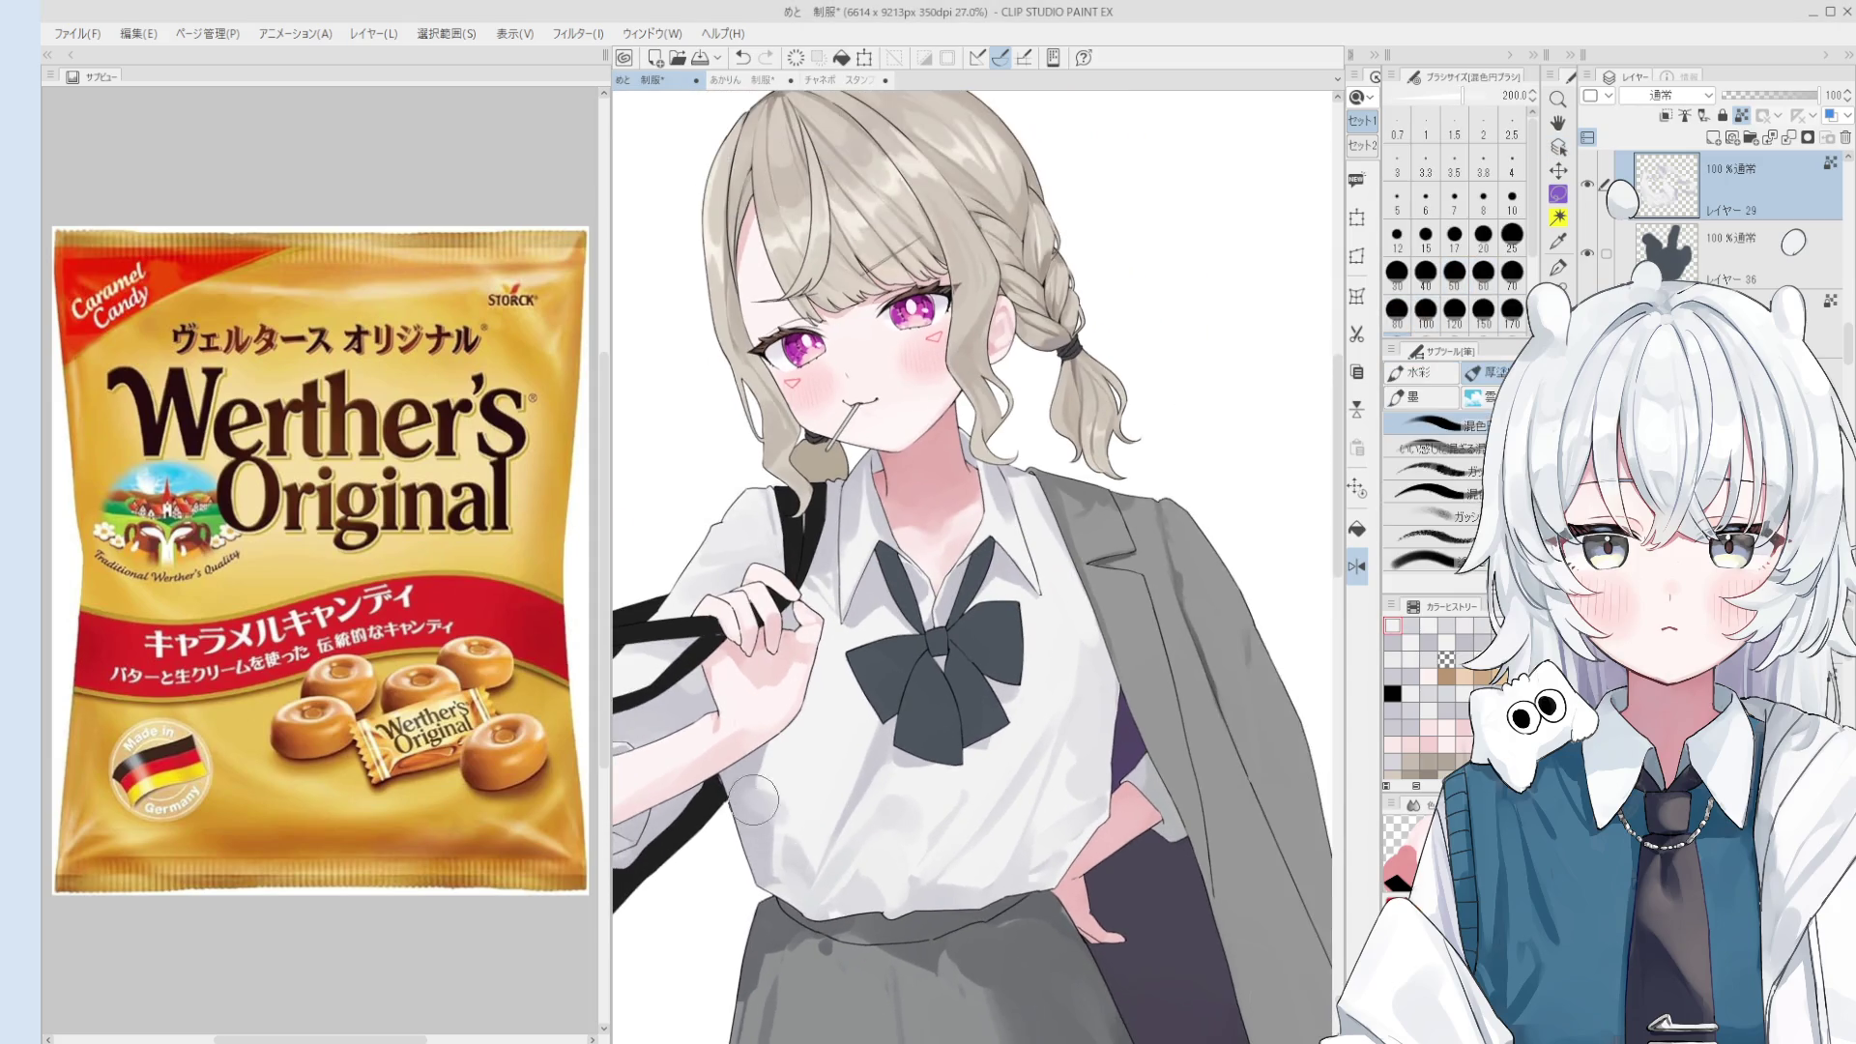
scroll(778, 810, down, 1)
key(bracketleft)
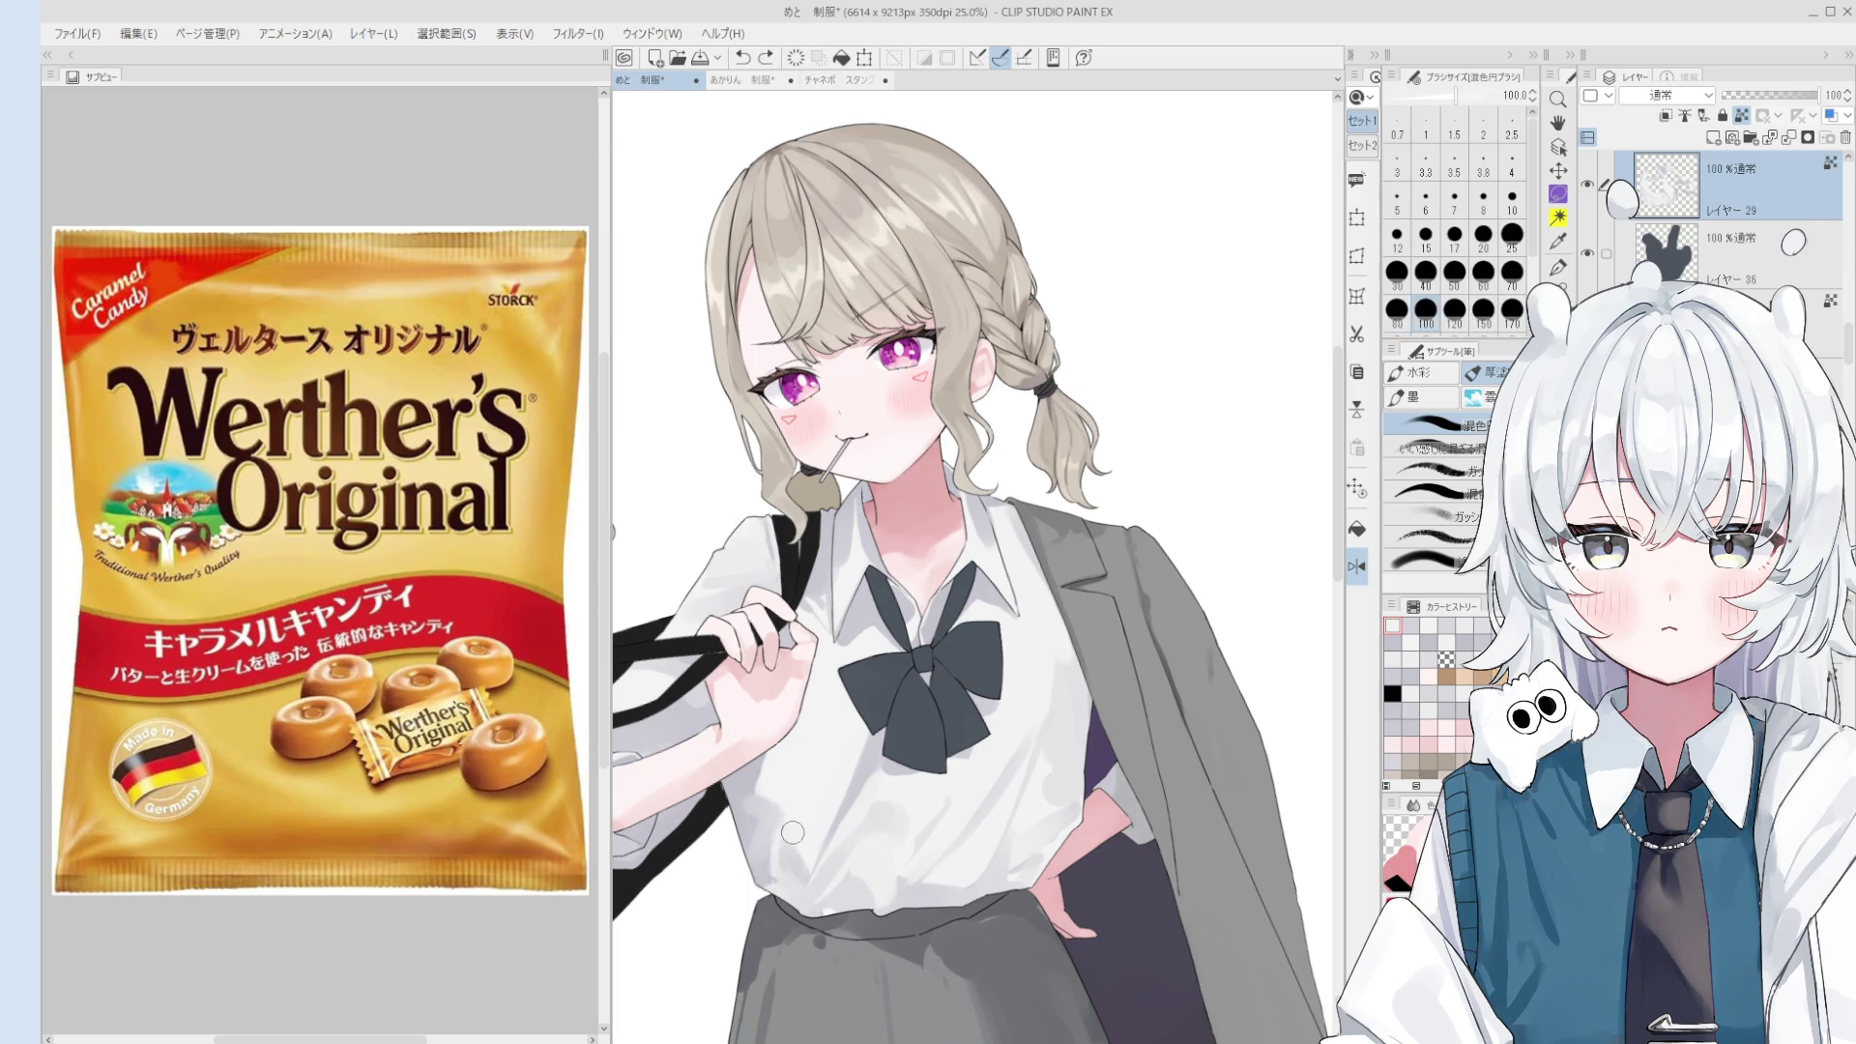
scroll(793, 870, down, 1)
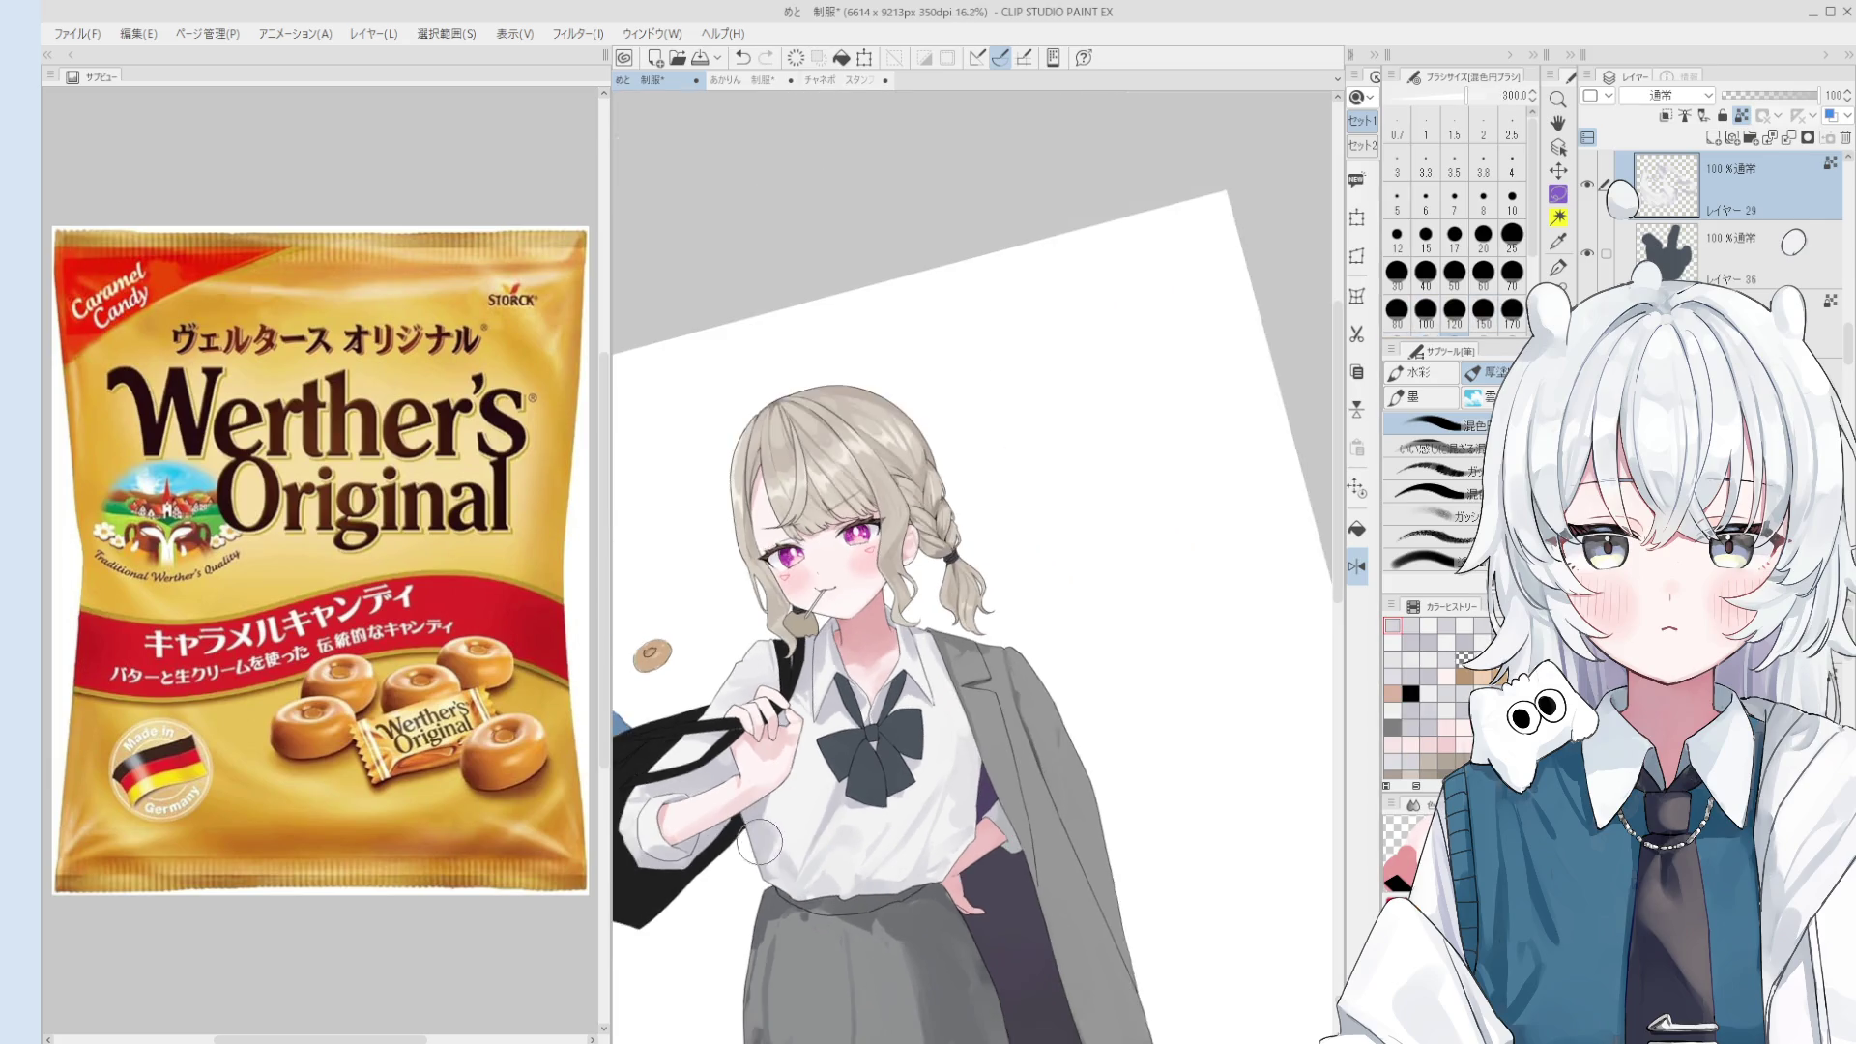
scroll(776, 912, down, 1)
scroll(764, 755, up, 1)
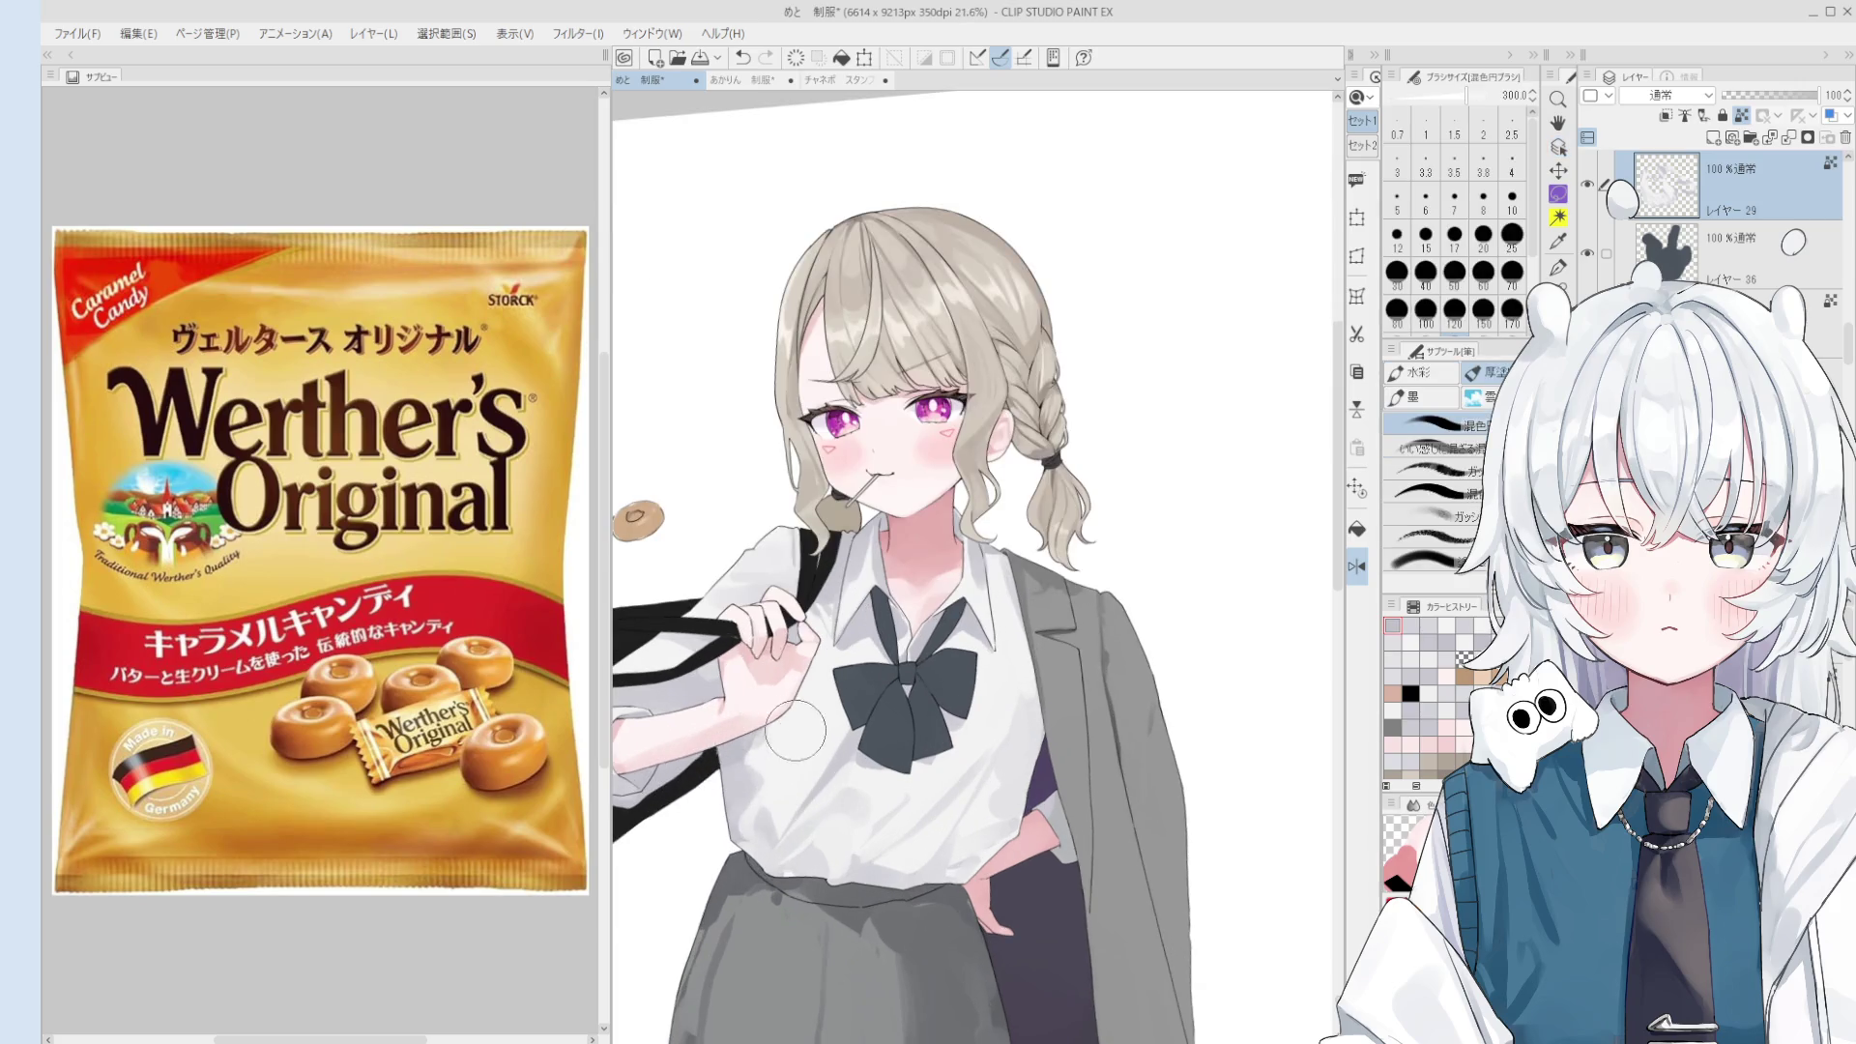
scroll(815, 689, up, 1)
key(bracketleft)
key(bracketleft)
key(bracketleft)
key(bracketleft)
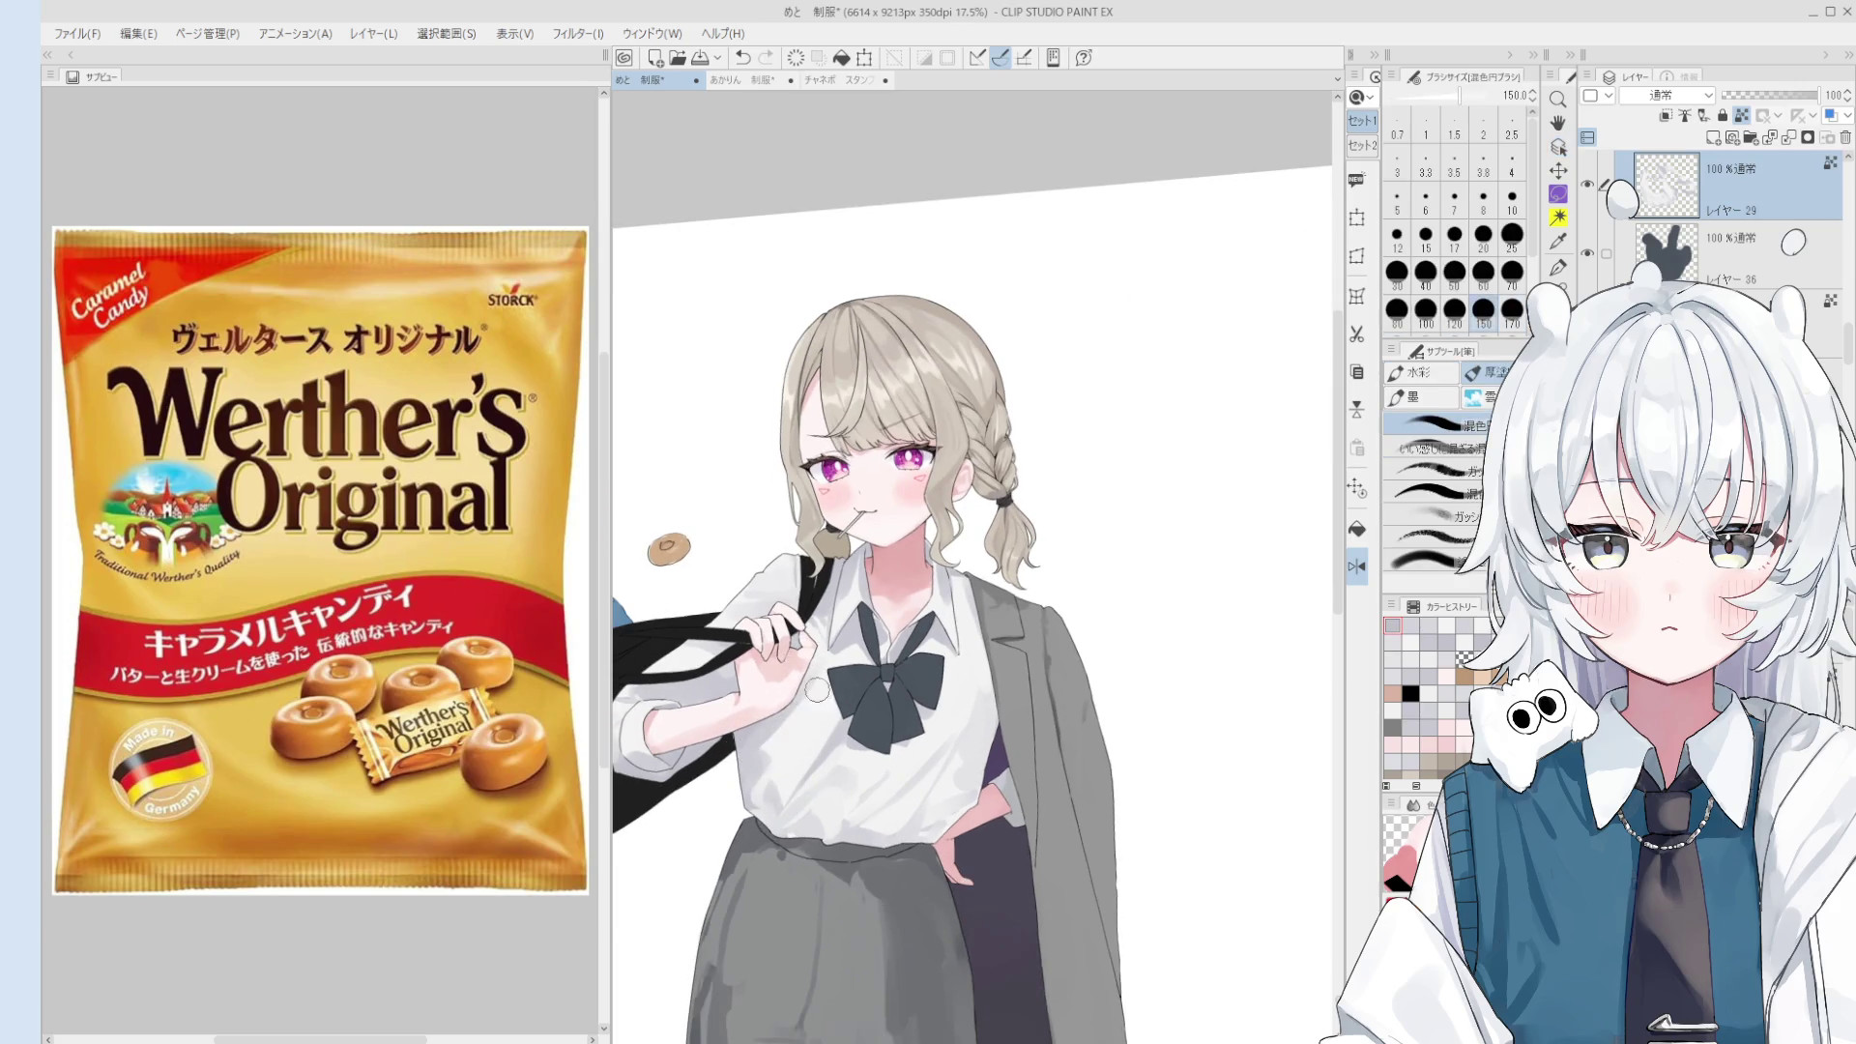
- Turn off the horizontal flip and pick a new painting colour from the canvas
key(h)
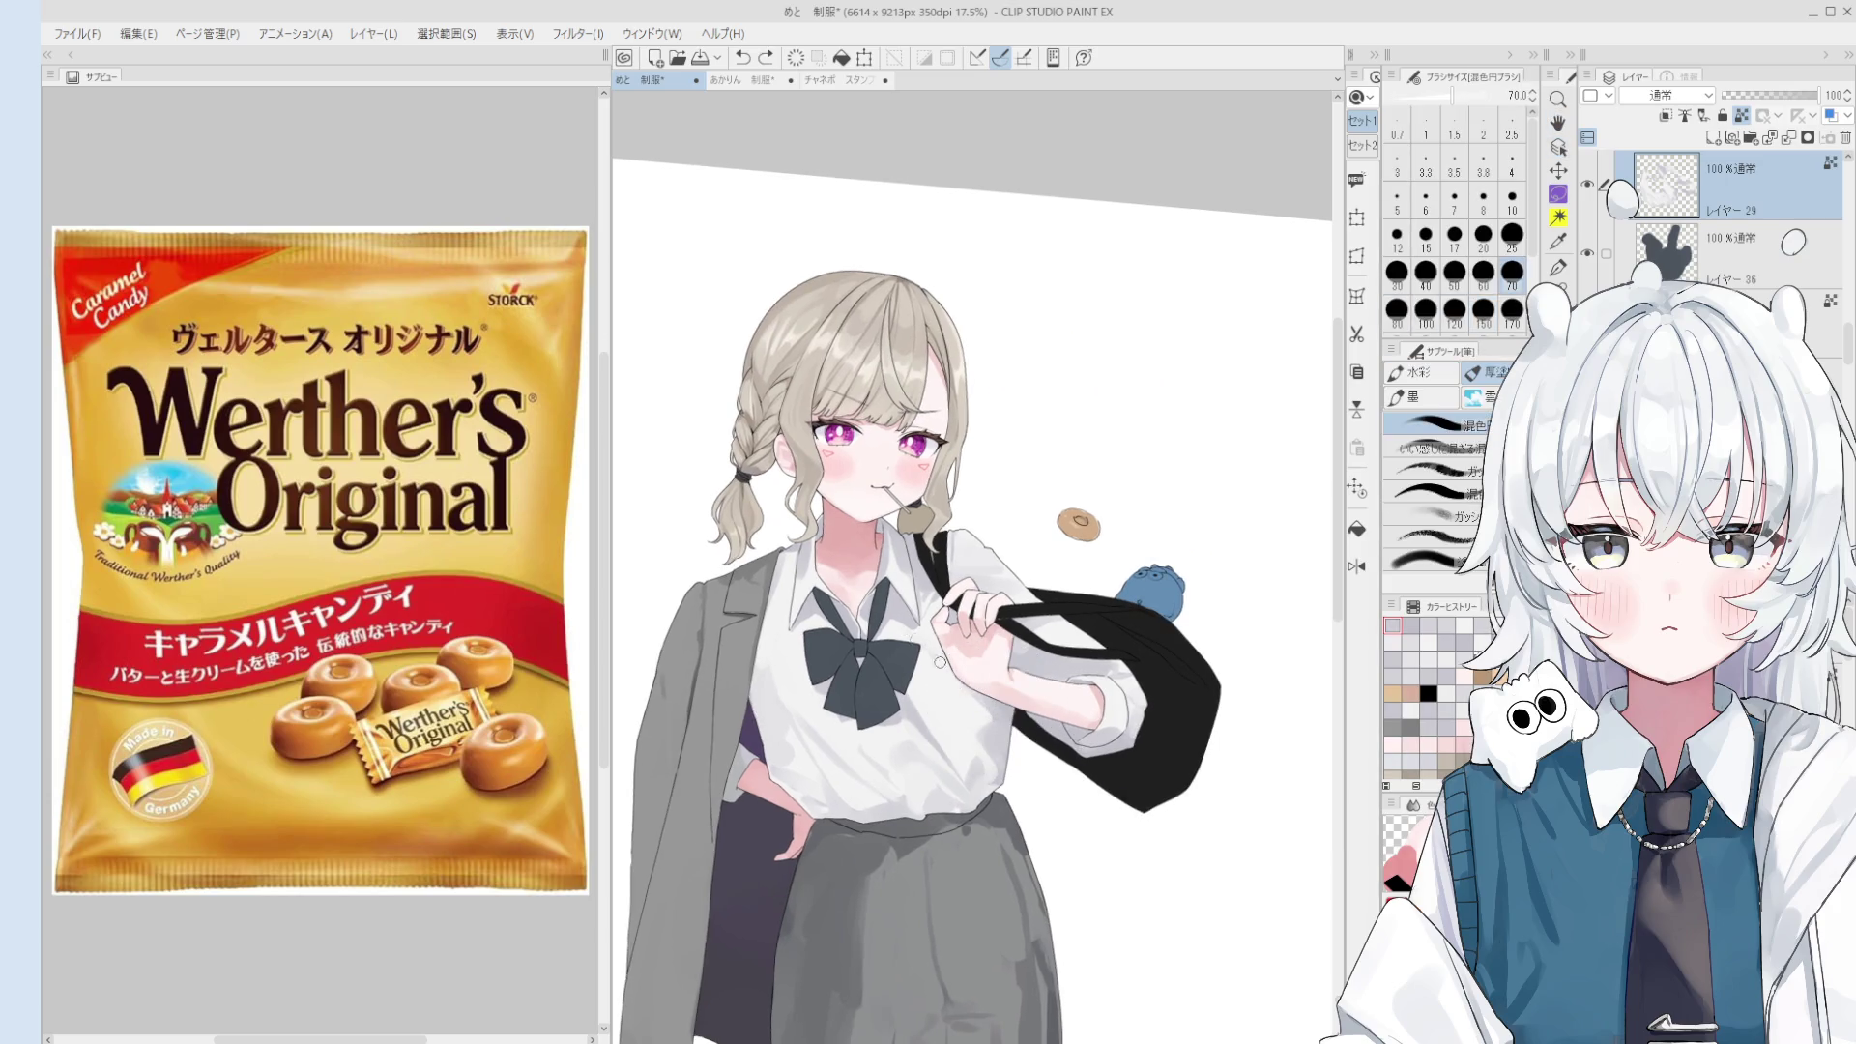
drag(1061, 689, 955, 702)
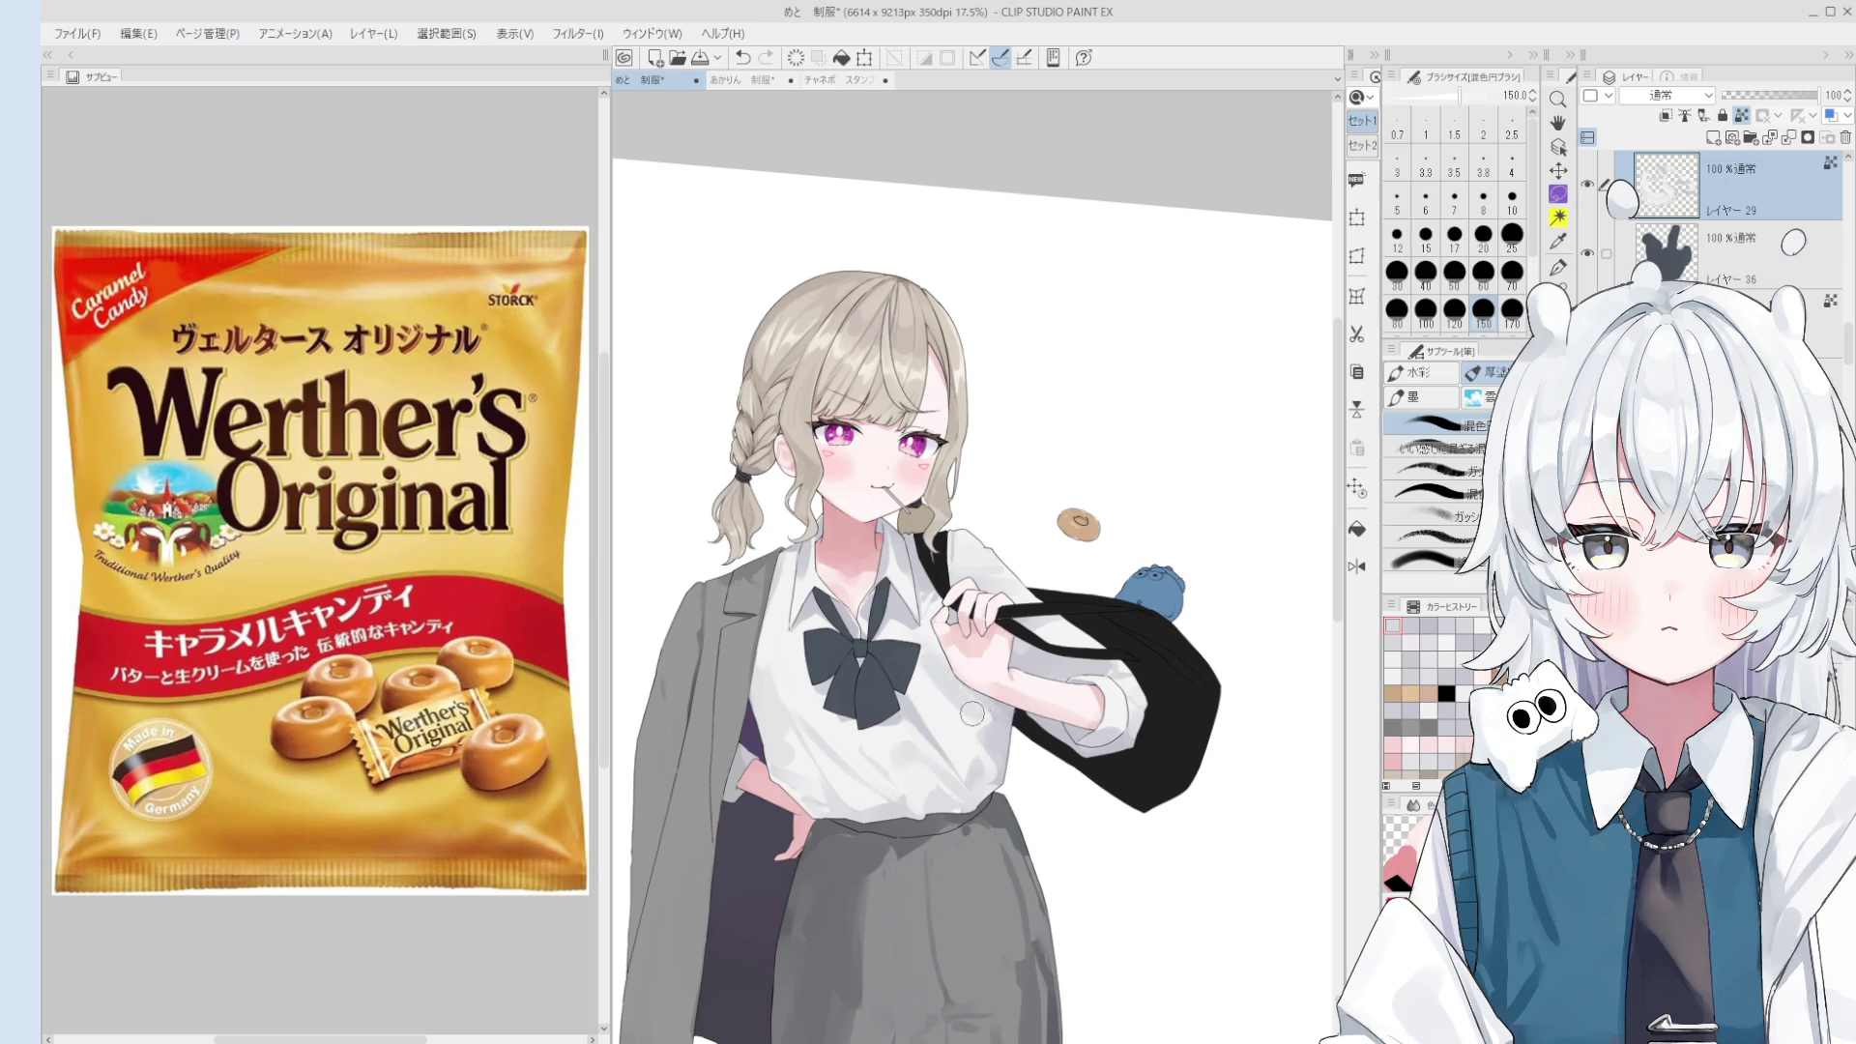
click(975, 690)
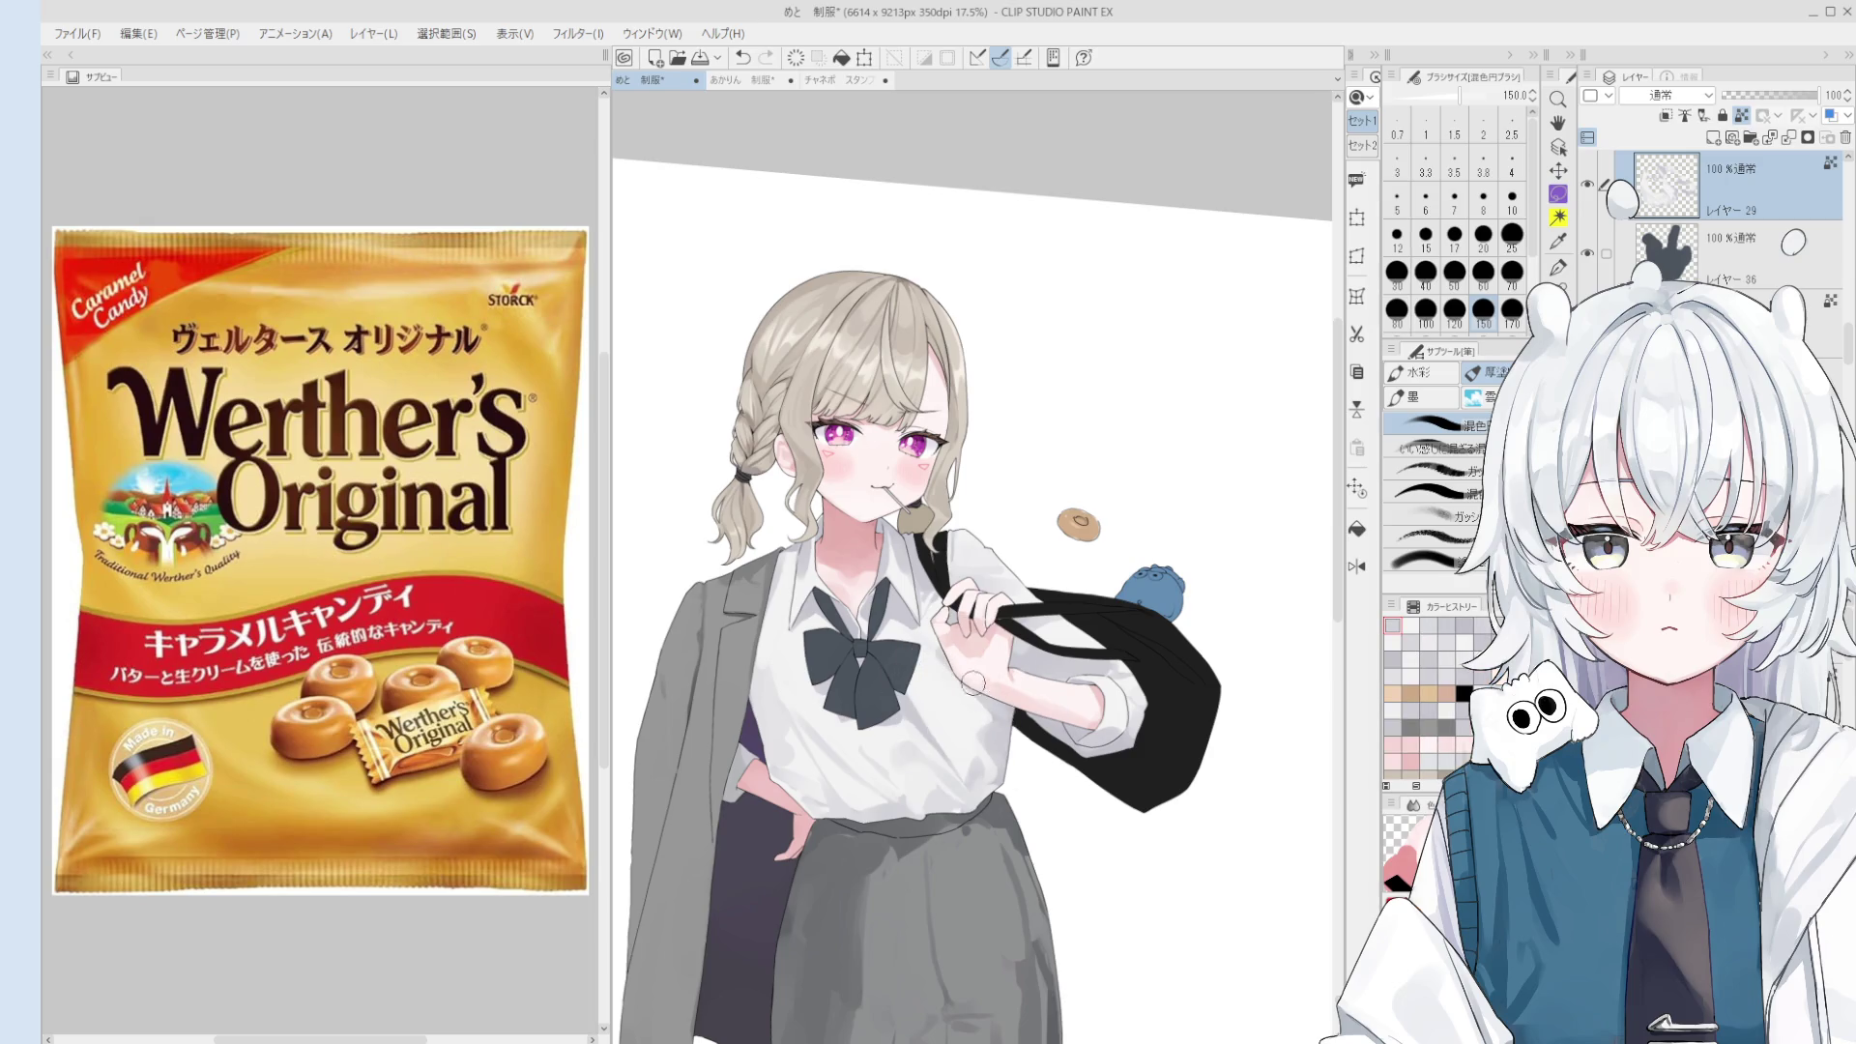
key(bracketleft)
key(bracketleft)
scroll(982, 682, down, 1)
key(bracketleft)
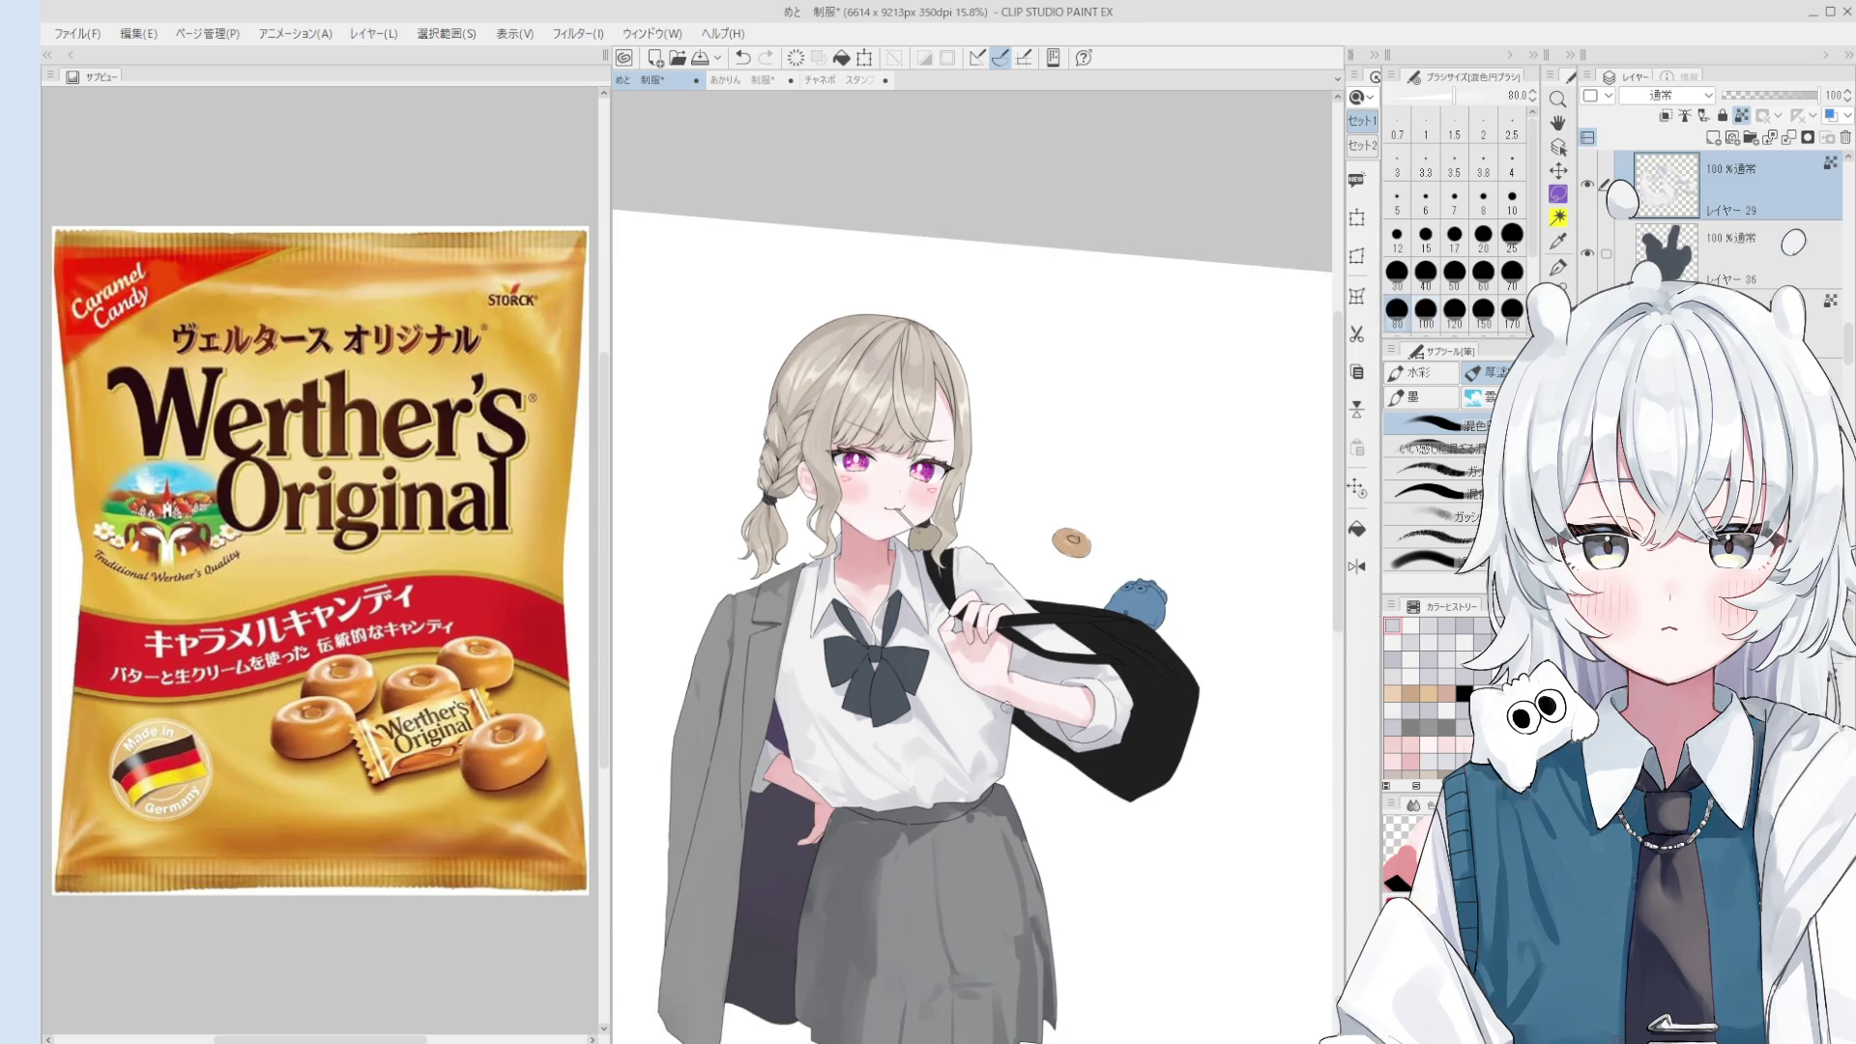
scroll(1039, 730, up, 2)
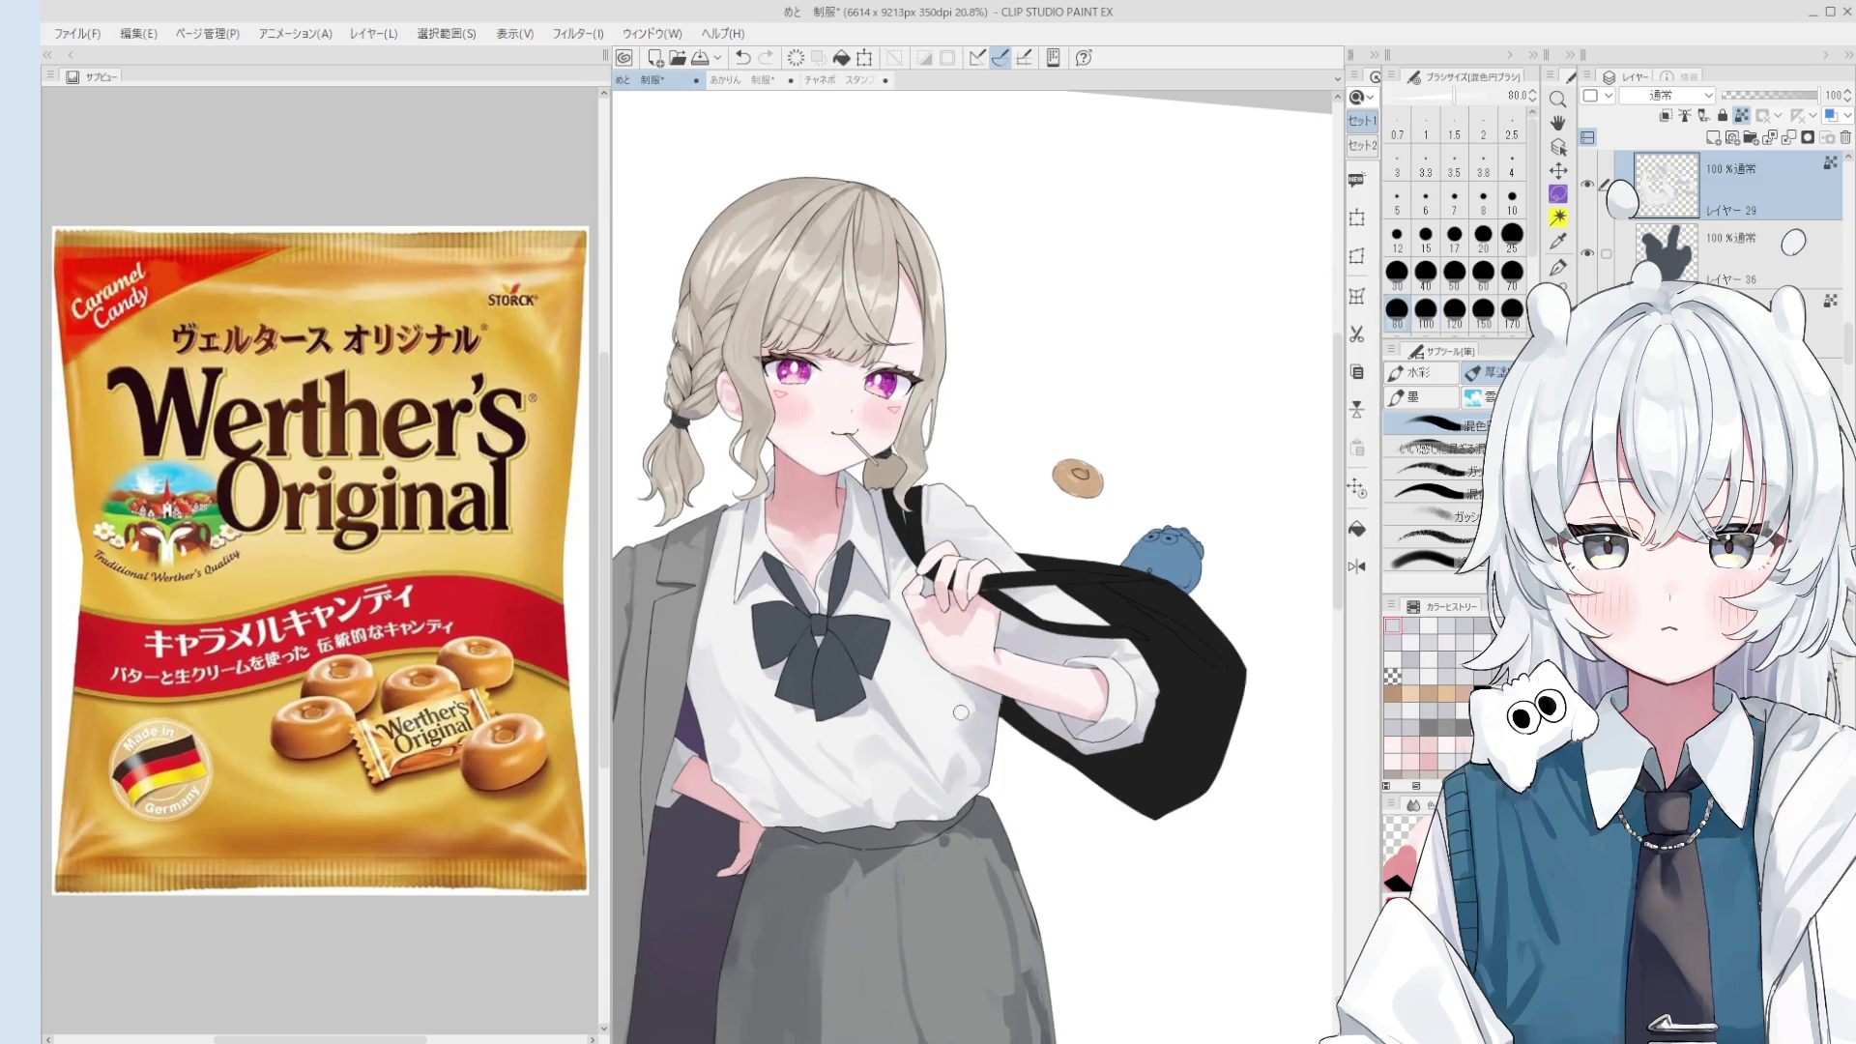
key(bracketright)
key(bracketright)
key(bracketright)
key(bracketright)
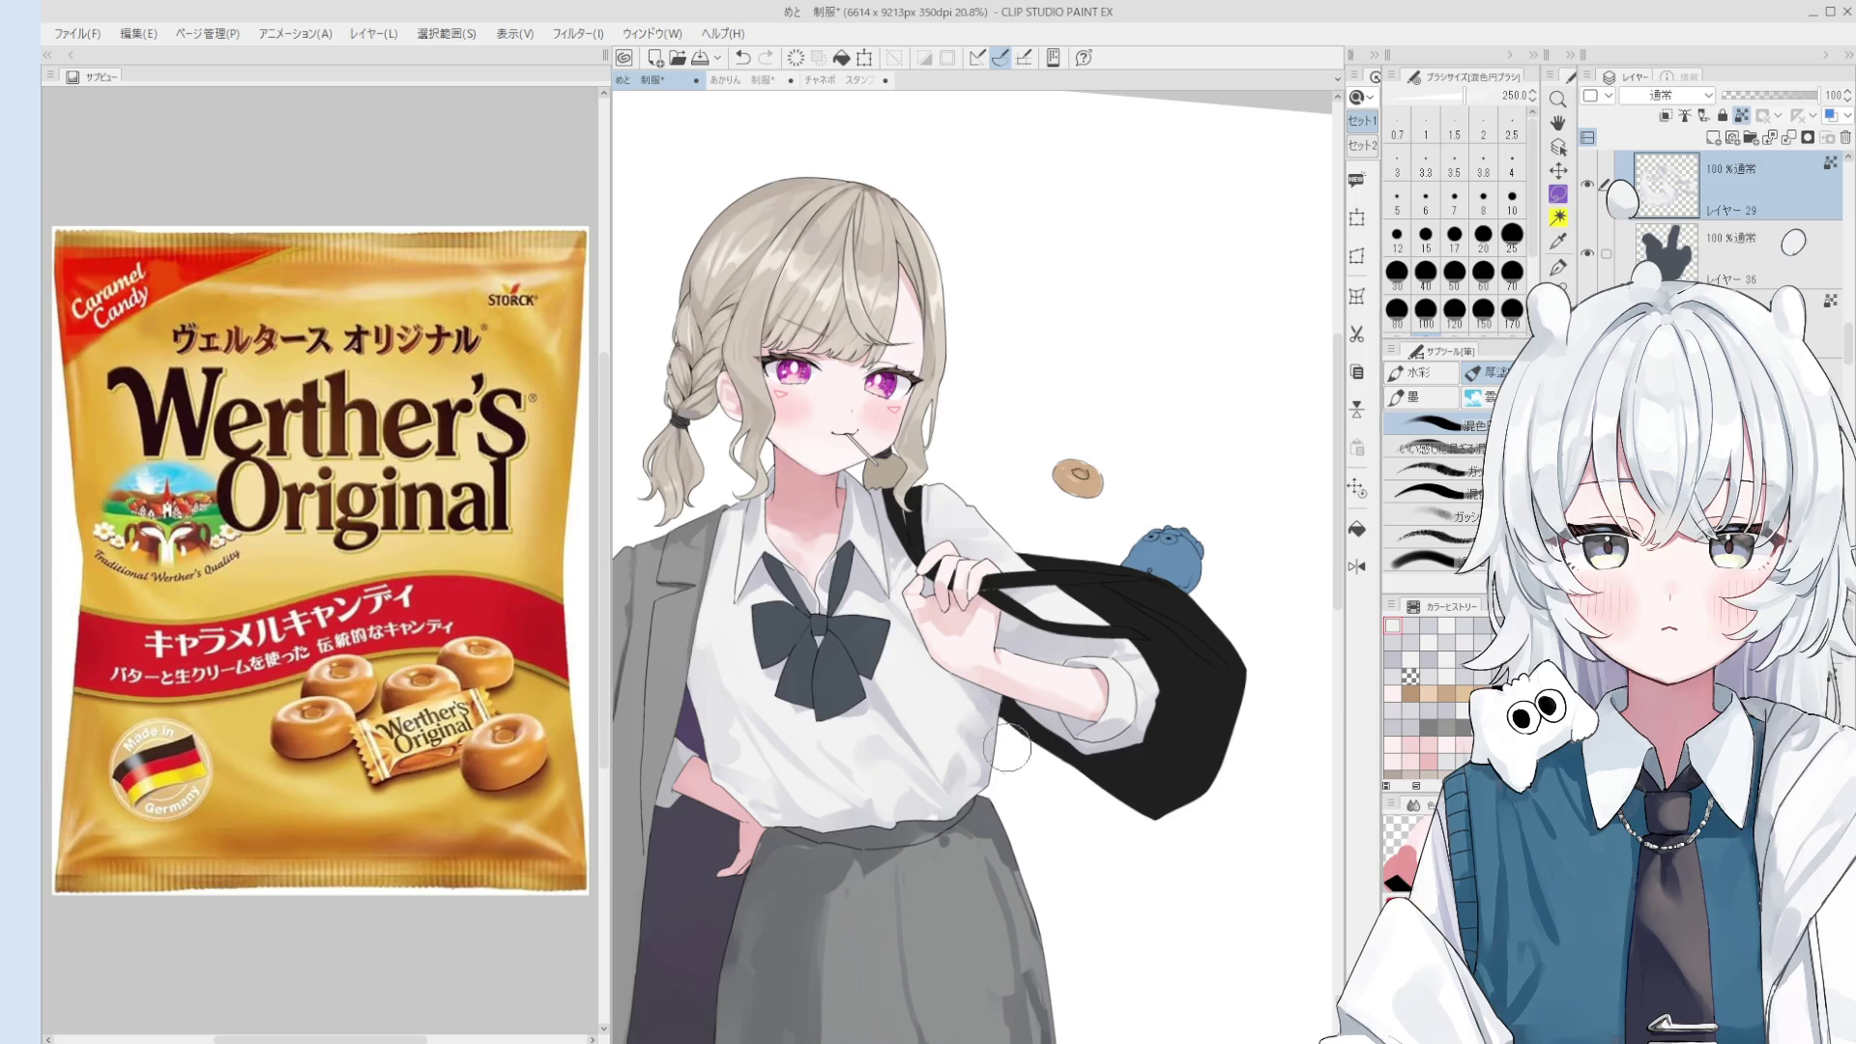